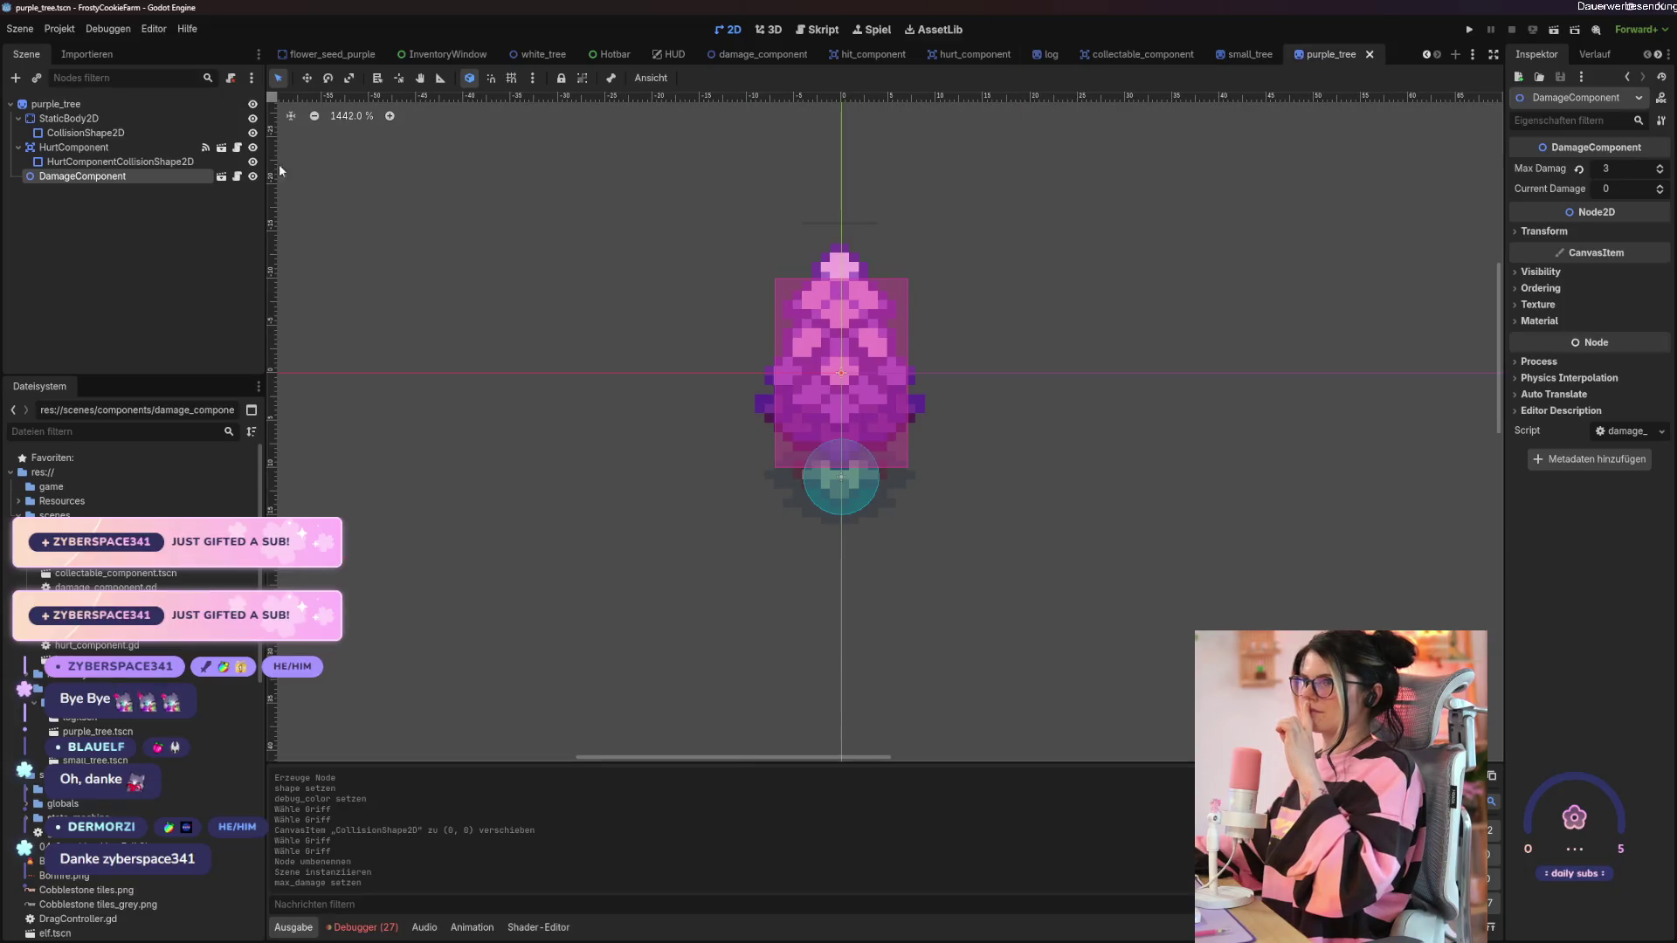
# Attach a new script, purple_tree.gd, to the purple_tree root node.
pyautogui.click(154, 104)
pyautogui.click(238, 78)
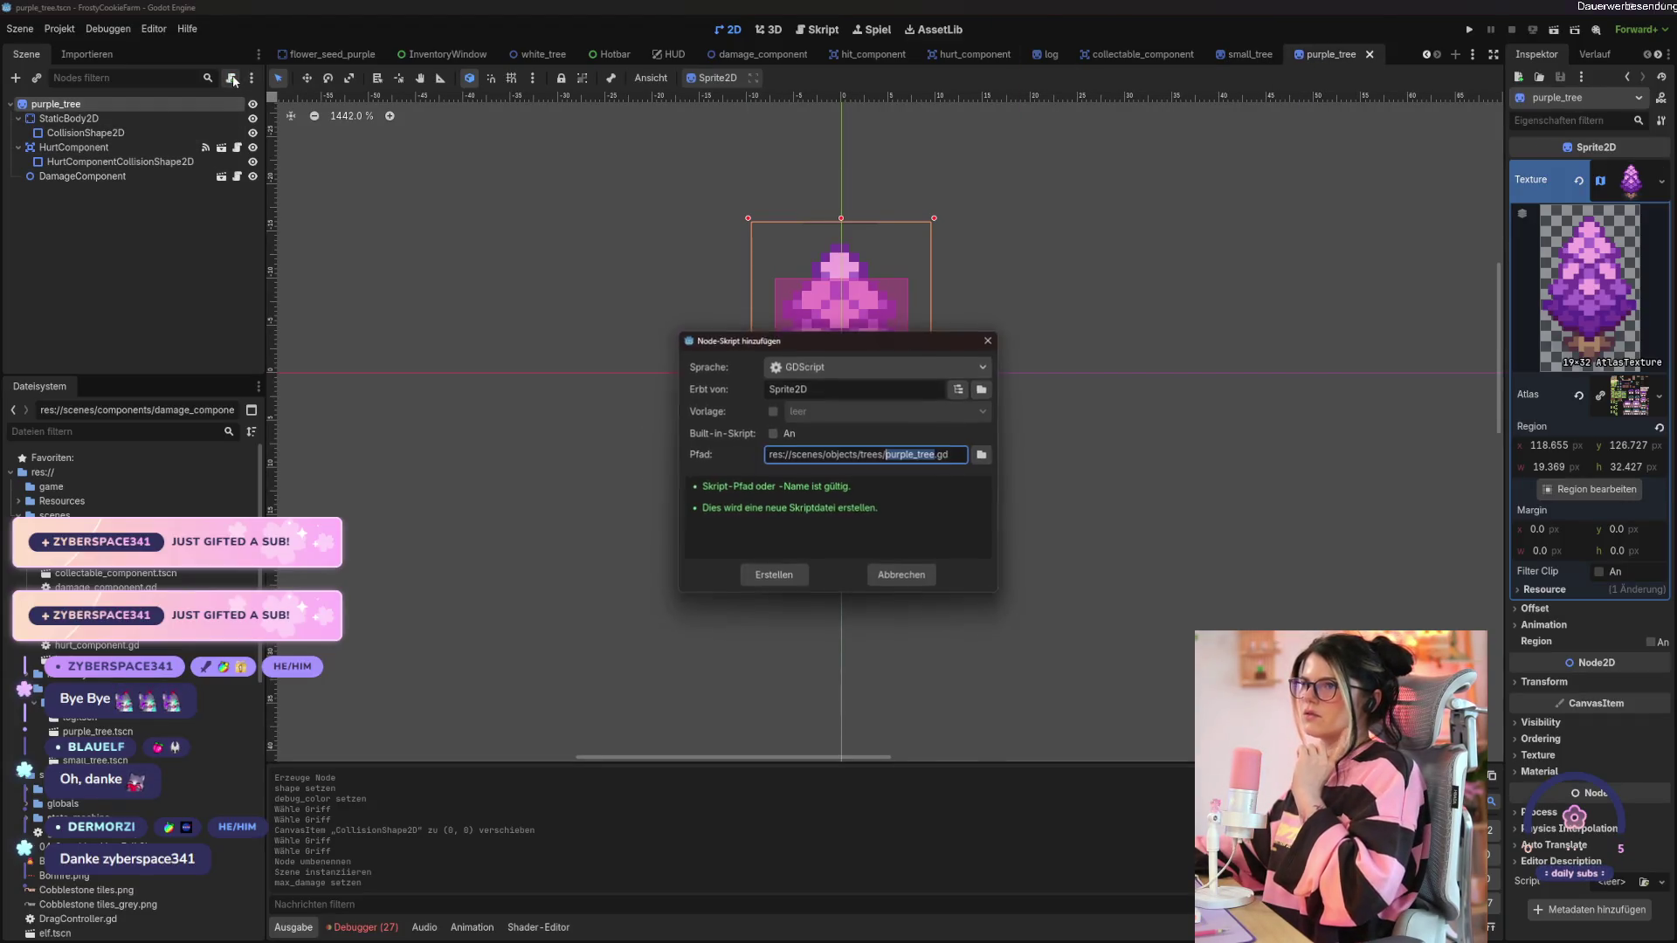
pyautogui.click(753, 580)
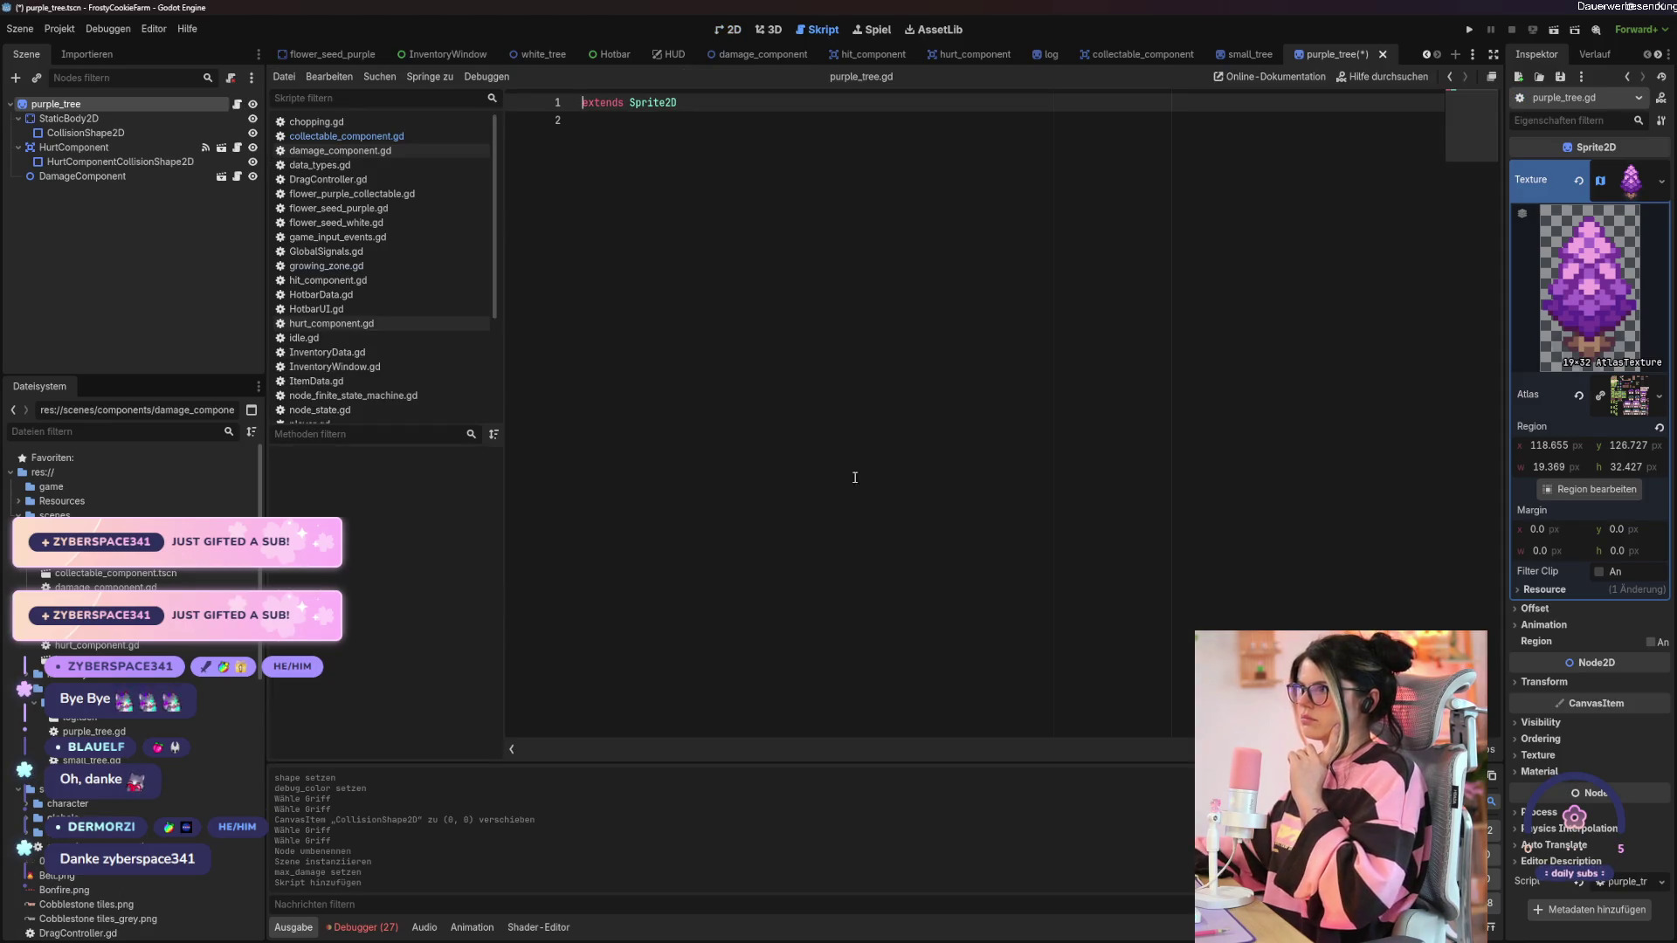
pyautogui.click(647, 261)
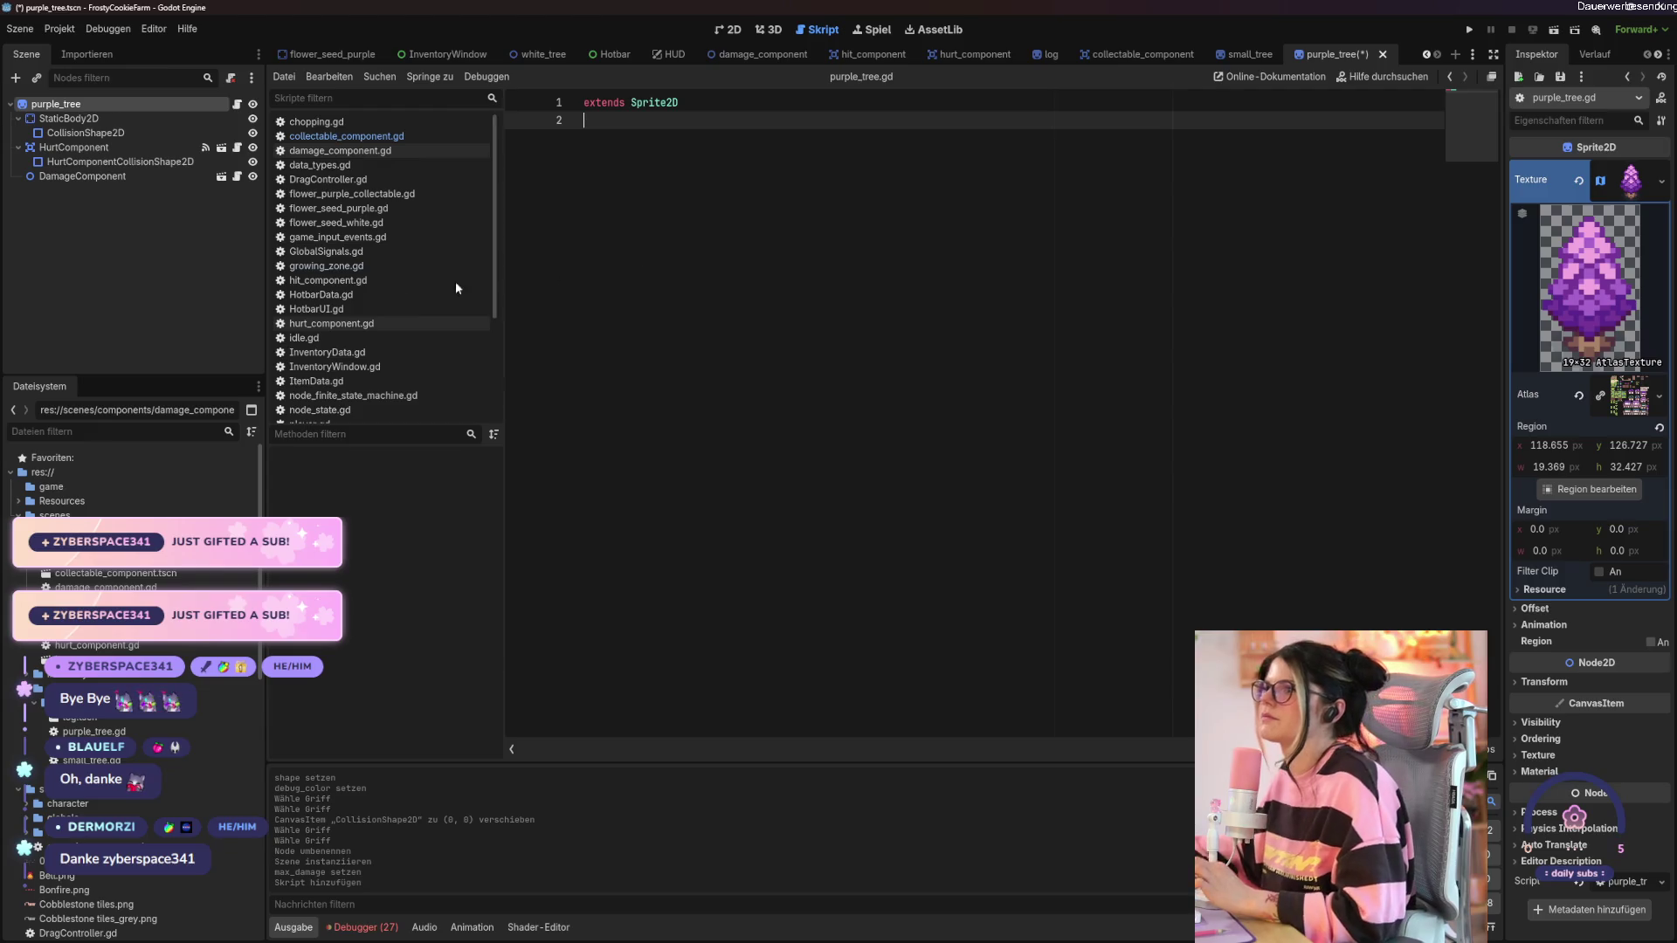
# Replace purple_tree.gd's contents with all of the code from small_tree.gd.
pyautogui.scroll(-5, 456, 288)
pyautogui.click(318, 325)
pyautogui.click(712, 173)
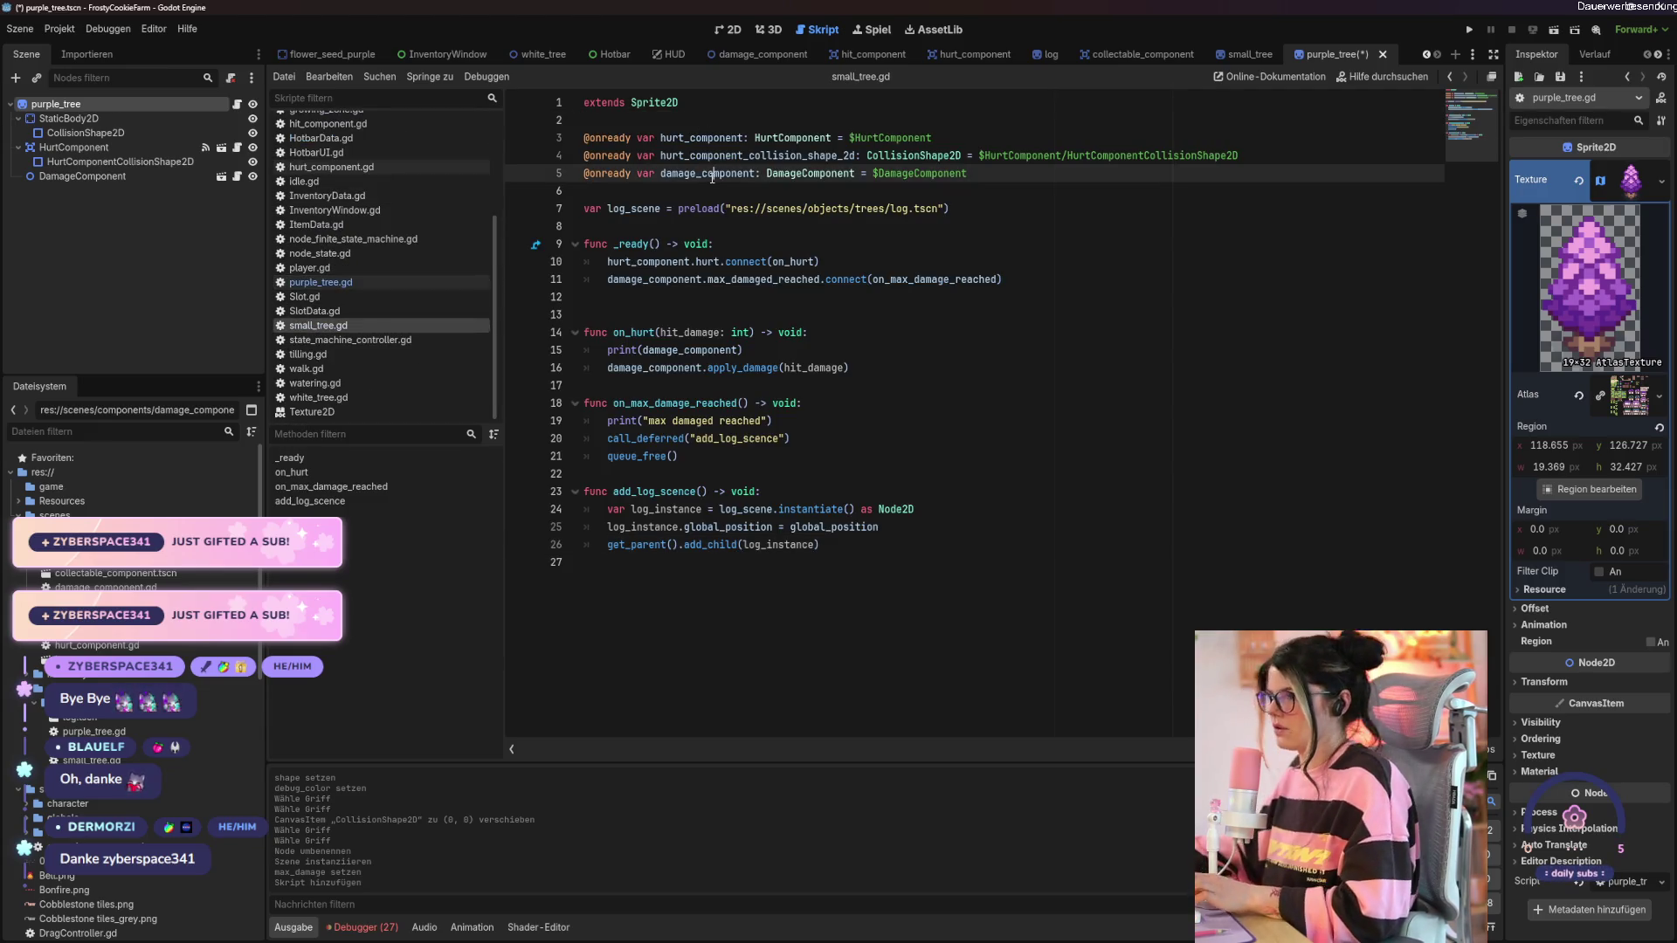
pyautogui.hotkey('ctrl', 'a')
pyautogui.hotkey('ctrl', 'c')
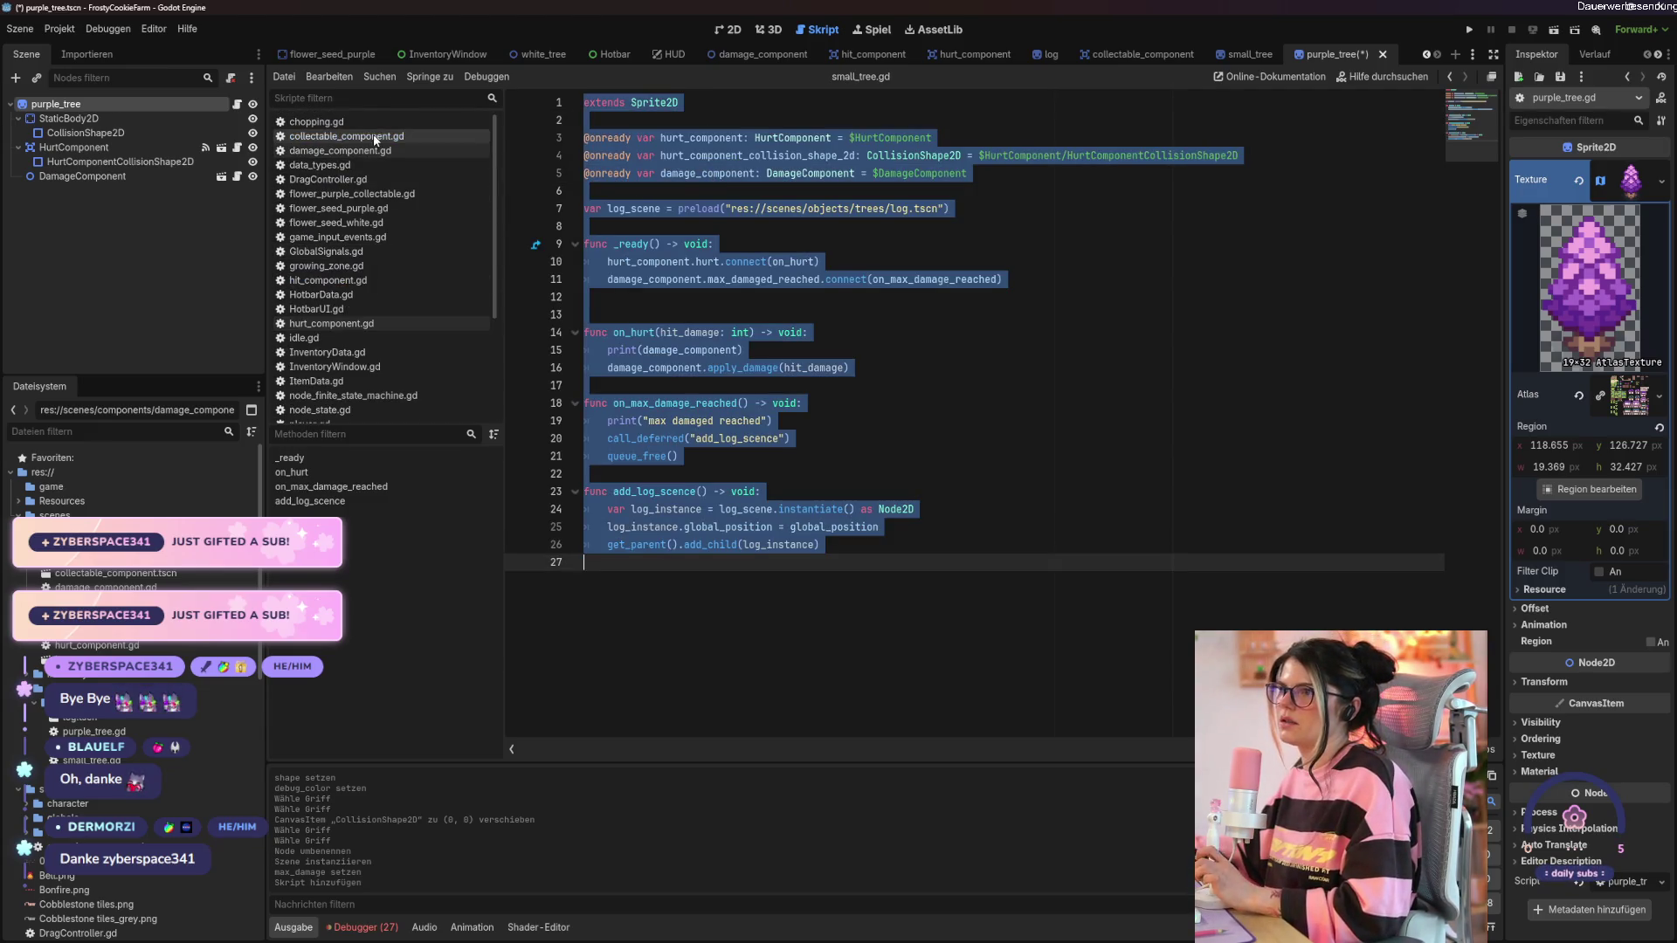
pyautogui.click(349, 284)
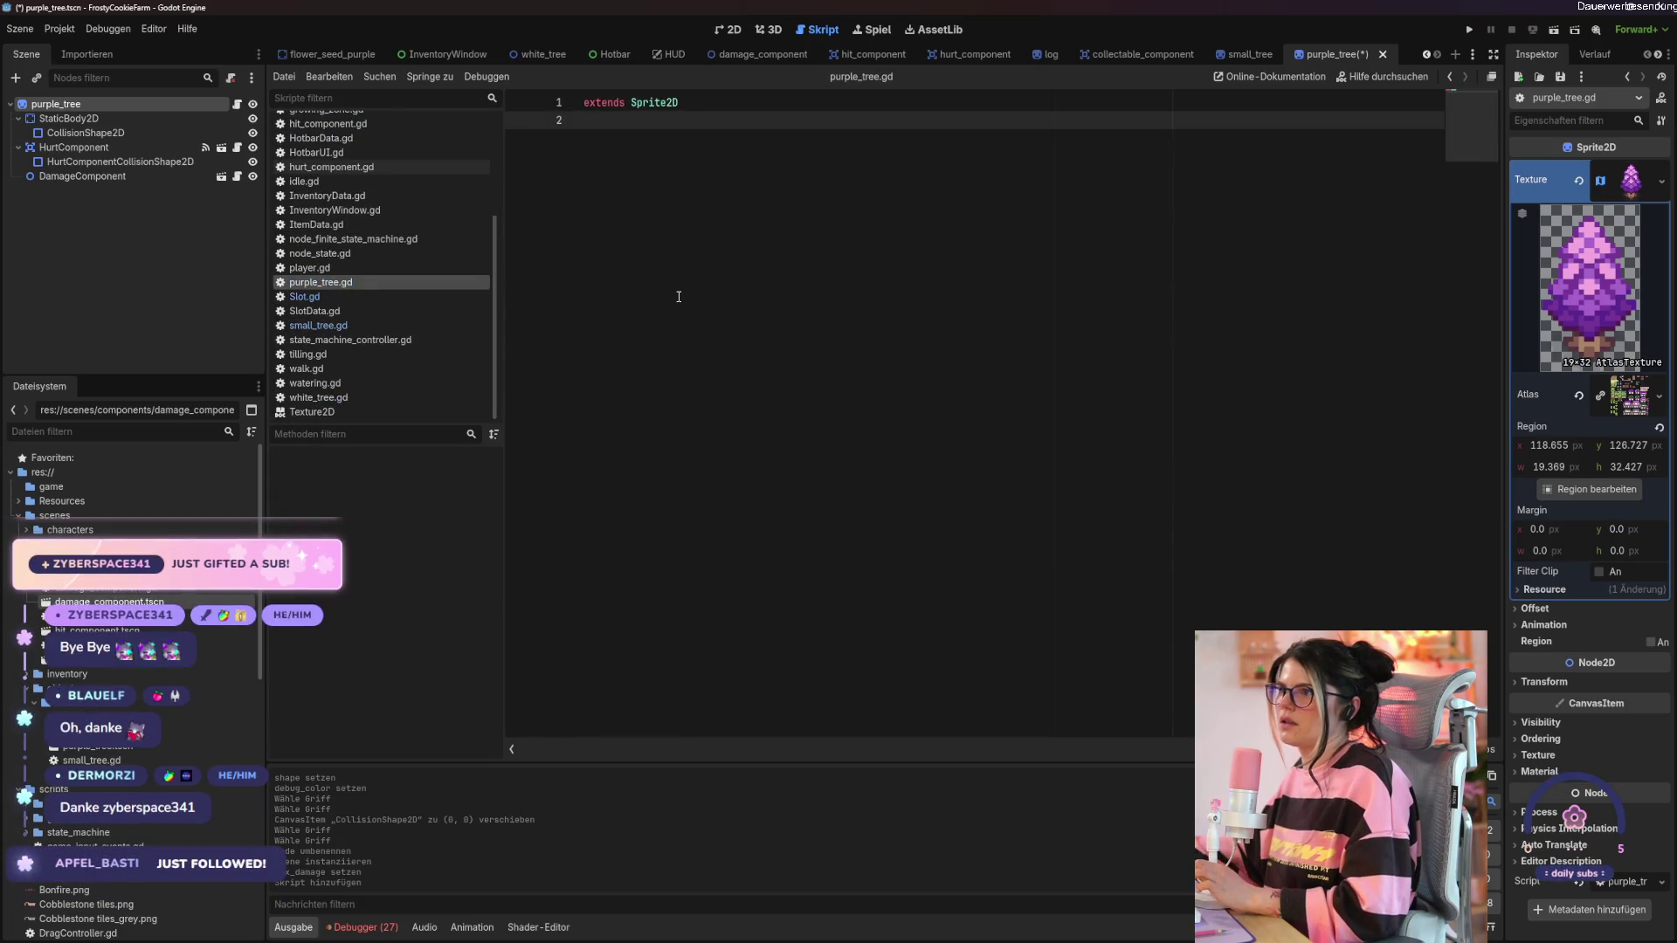
pyautogui.hotkey('ctrl', 'a')
pyautogui.hotkey('ctrl', 'v')
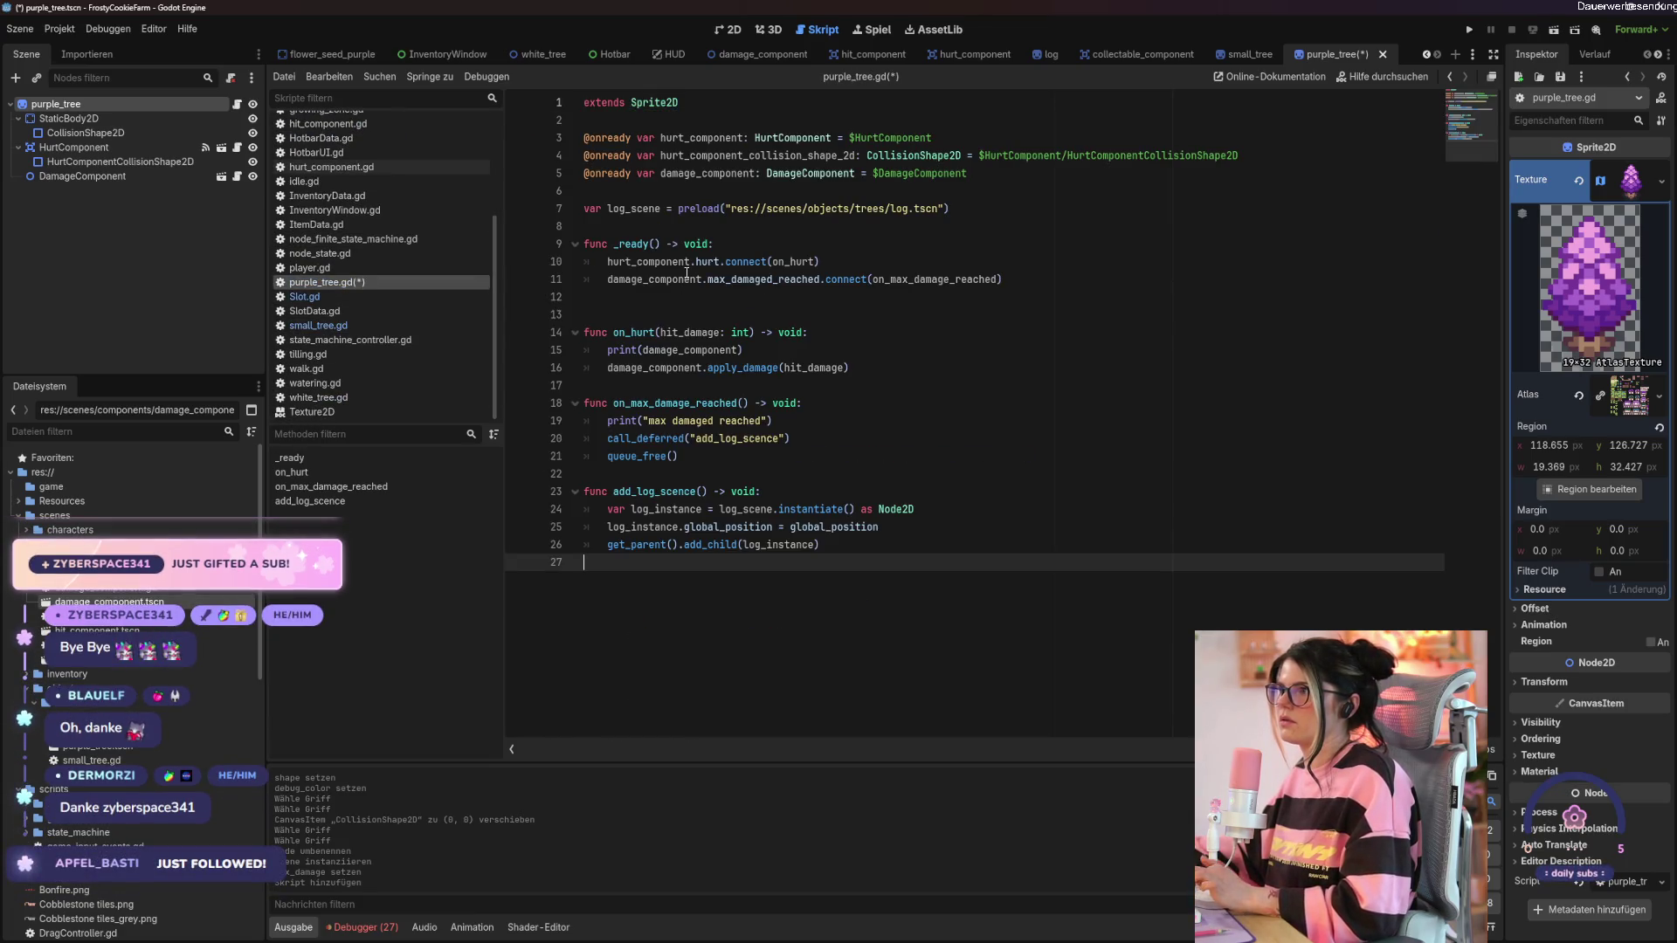
# Check the hurt_component_collision_shape_2d line in the pasted code and save purple_tree.gd.
pyautogui.click(1025, 335)
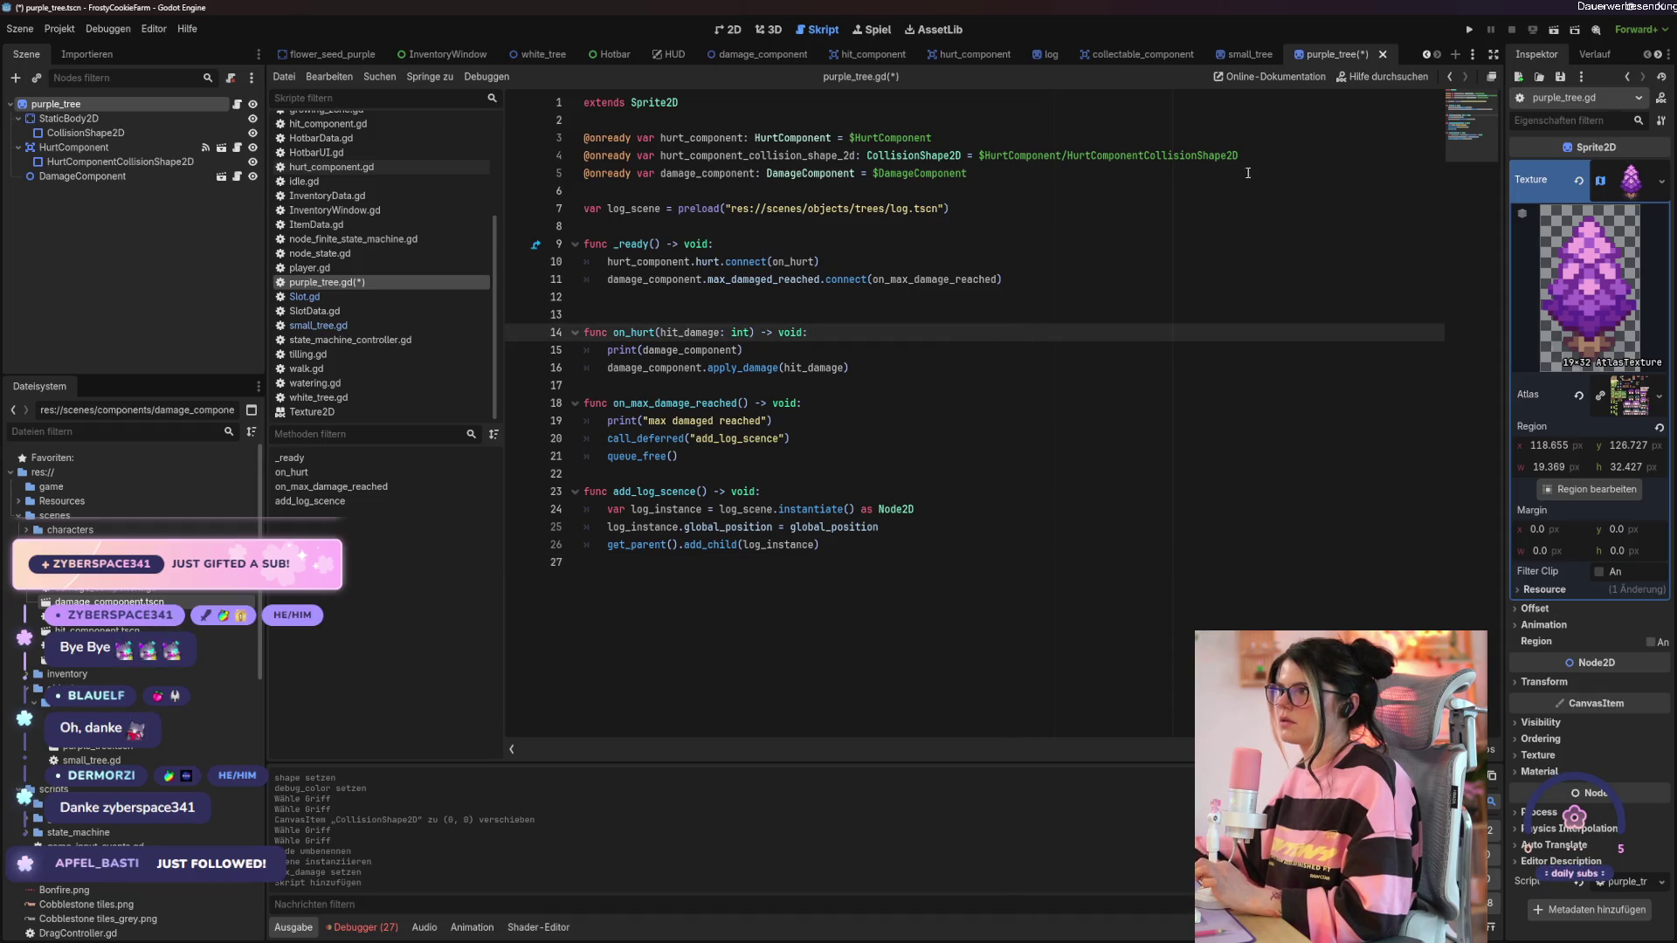
pyautogui.moveTo(1240, 158); pyautogui.dragTo(618, 157)
pyautogui.click(784, 157)
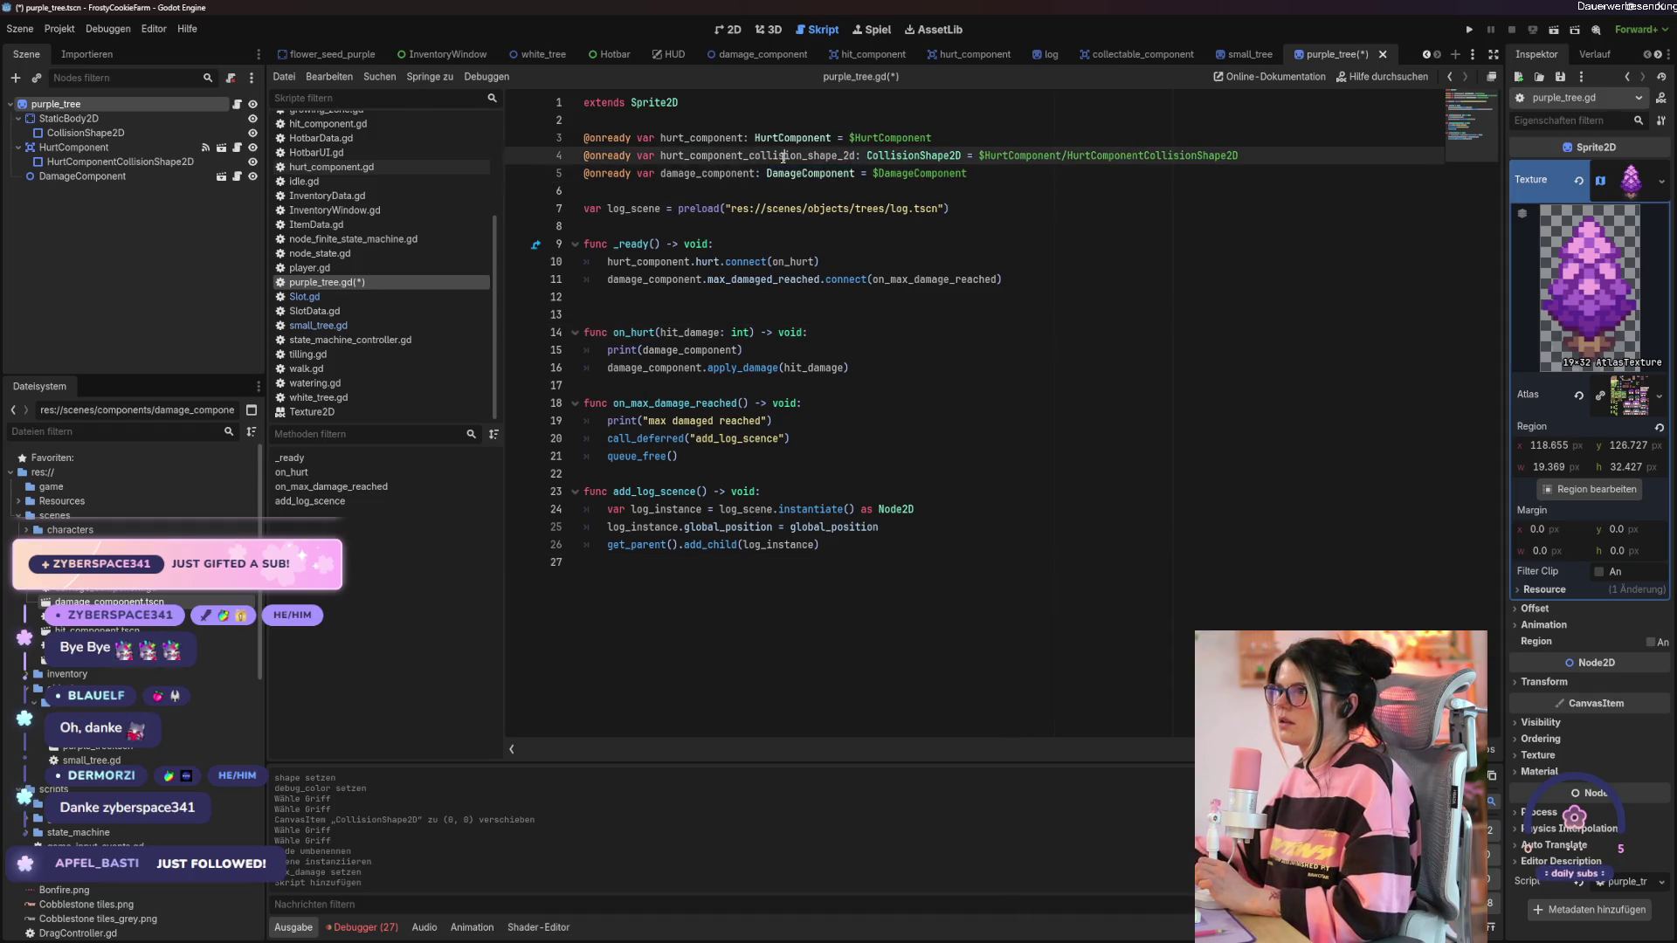
pyautogui.doubleClick(783, 157)
pyautogui.hotkey('ctrl', 's')
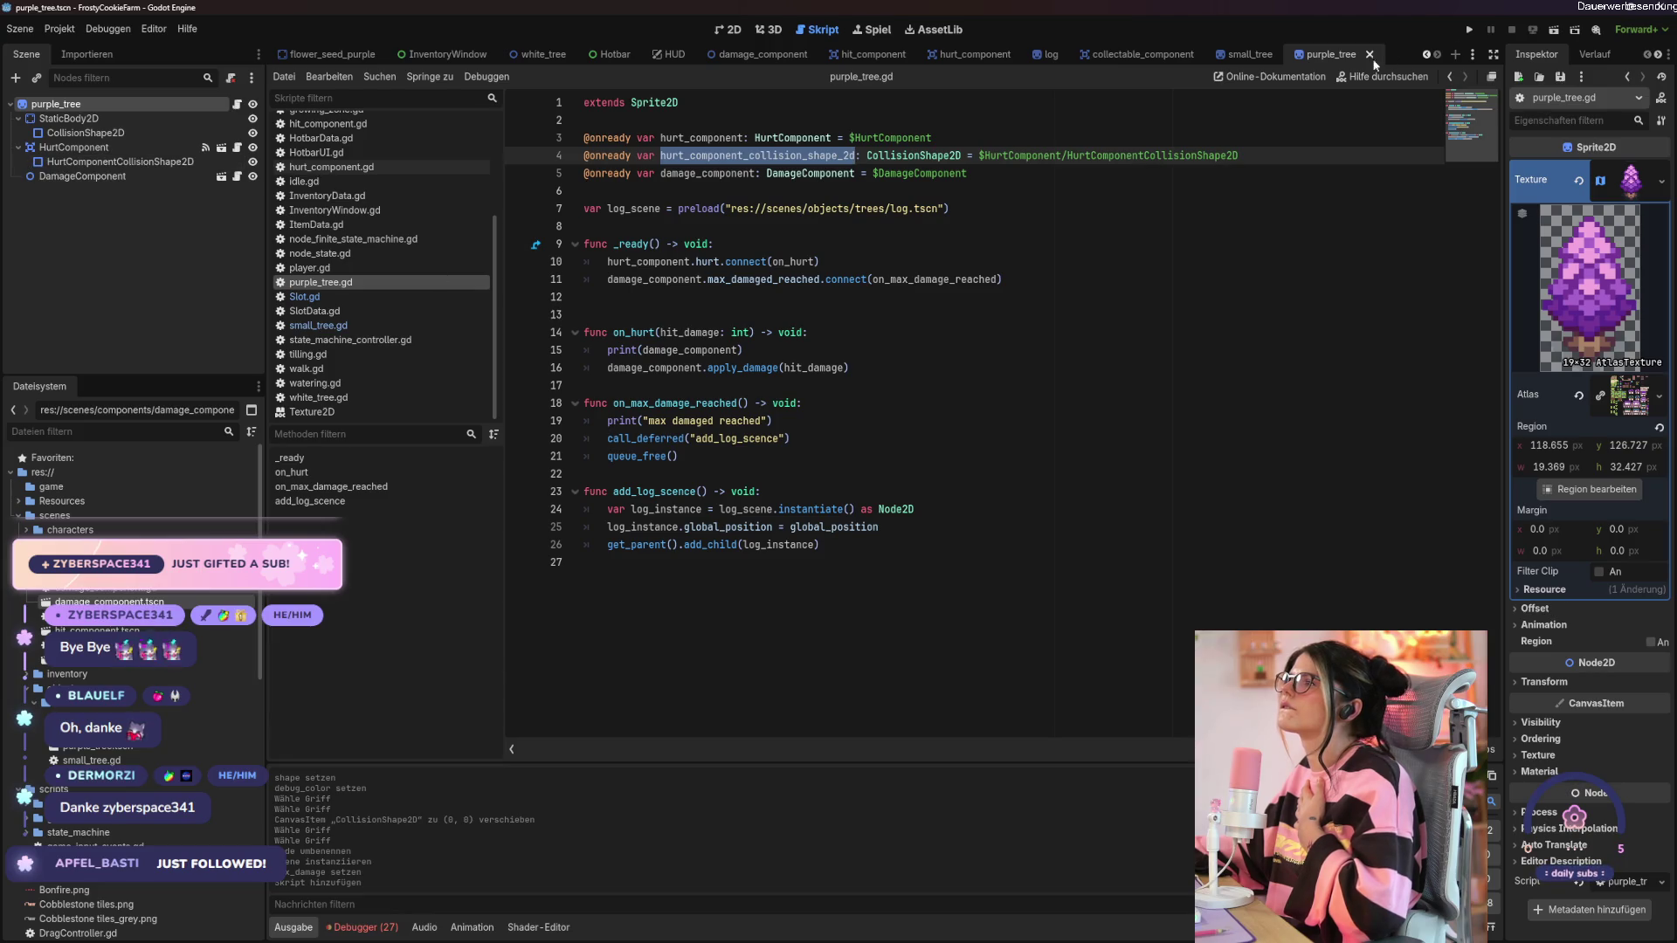
# Compare the small_tree and purple_tree HurtComponents, then close the flower_seed_purple scene.
pyautogui.click(1258, 57)
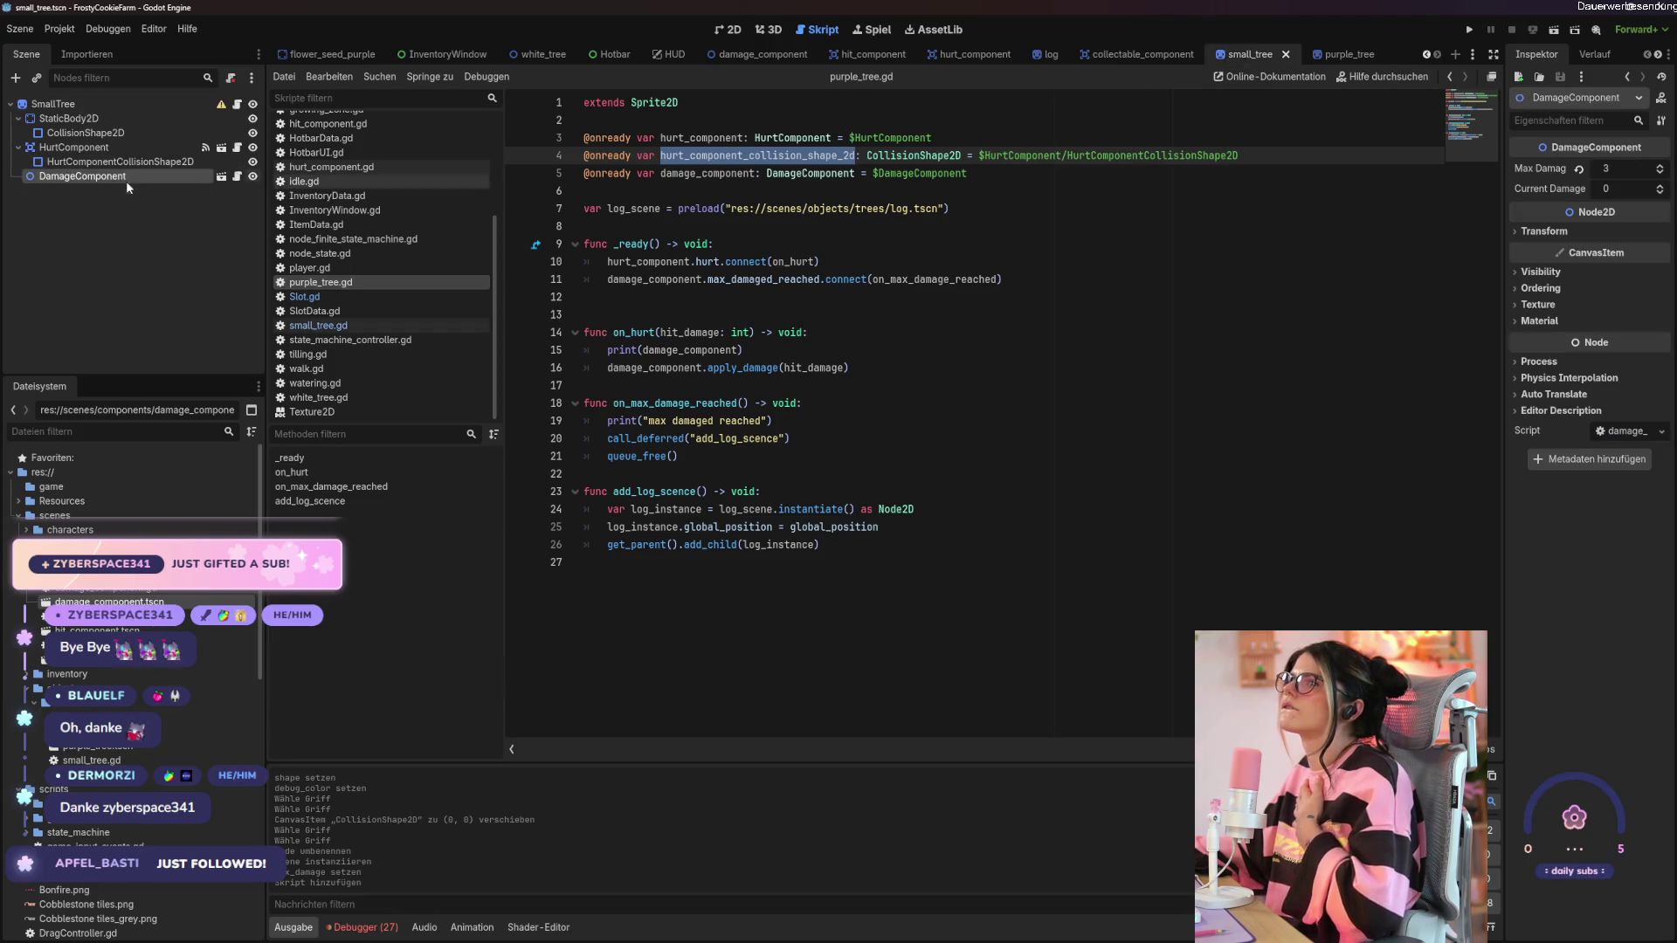
pyautogui.click(91, 150)
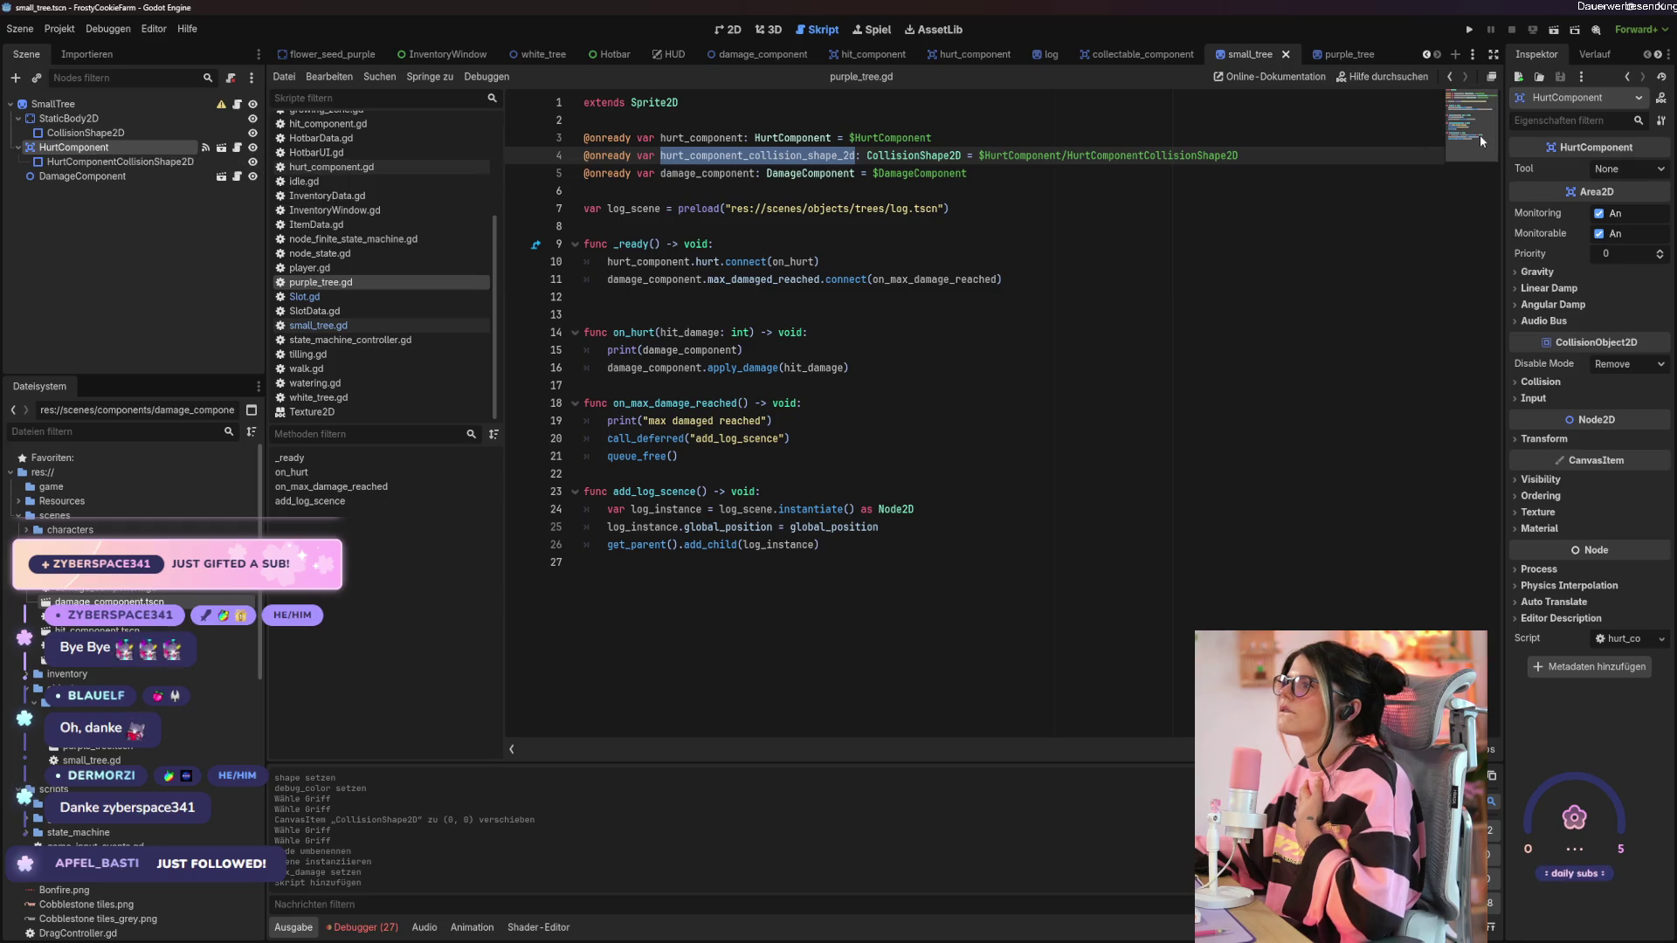
pyautogui.click(1341, 55)
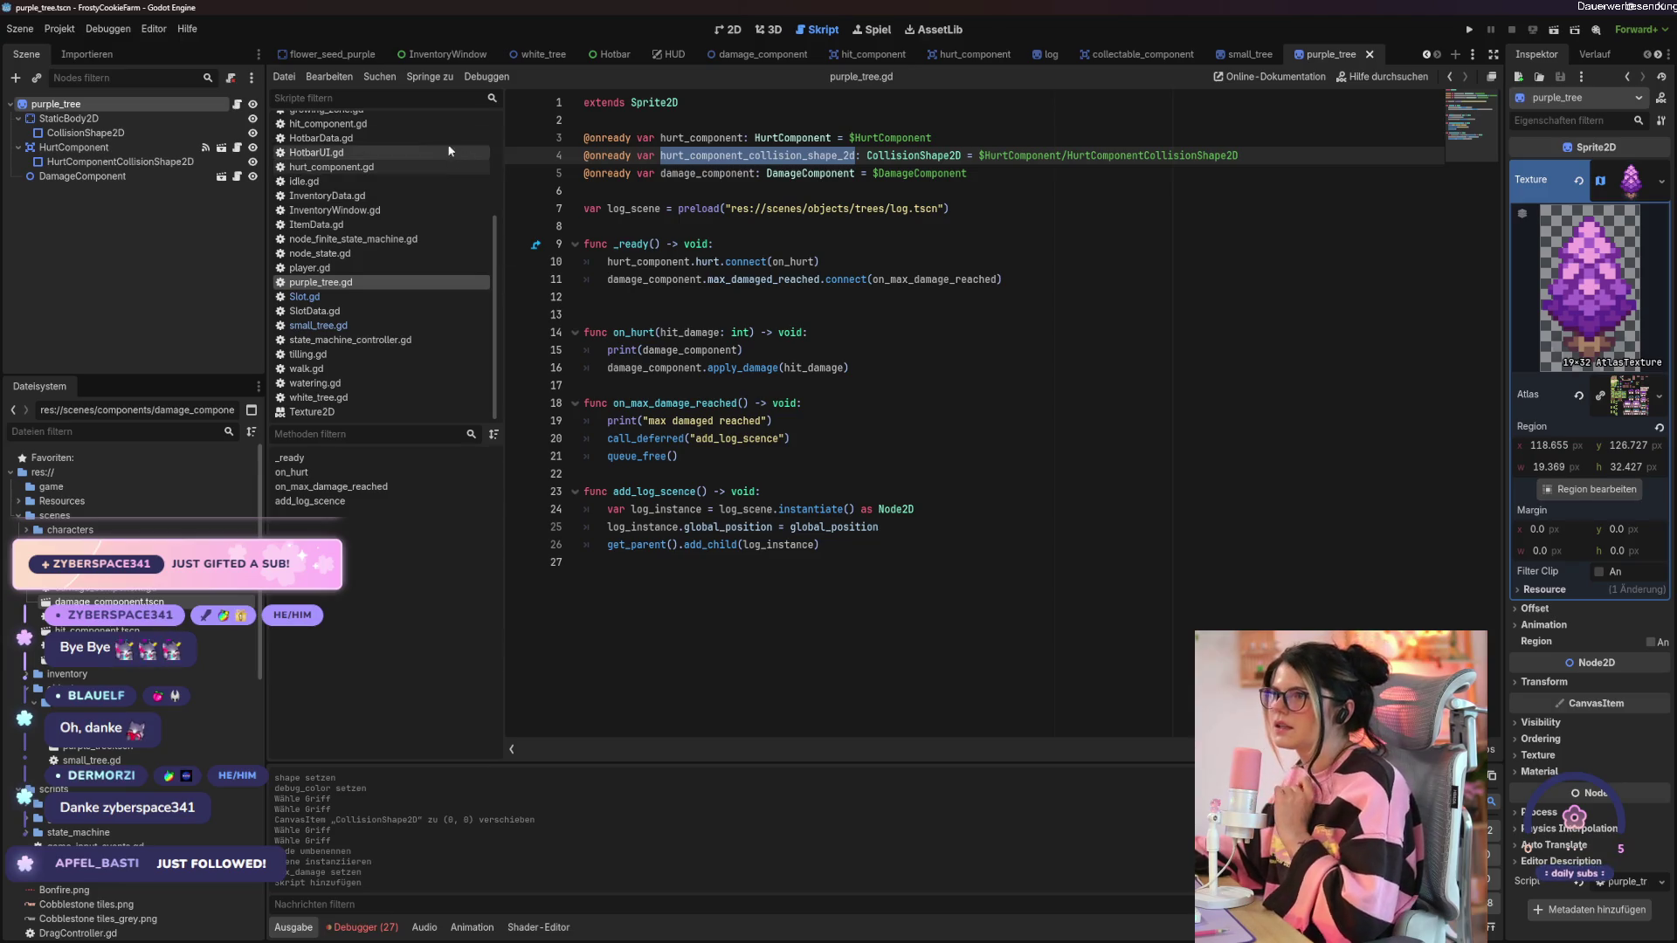
pyautogui.click(336, 54)
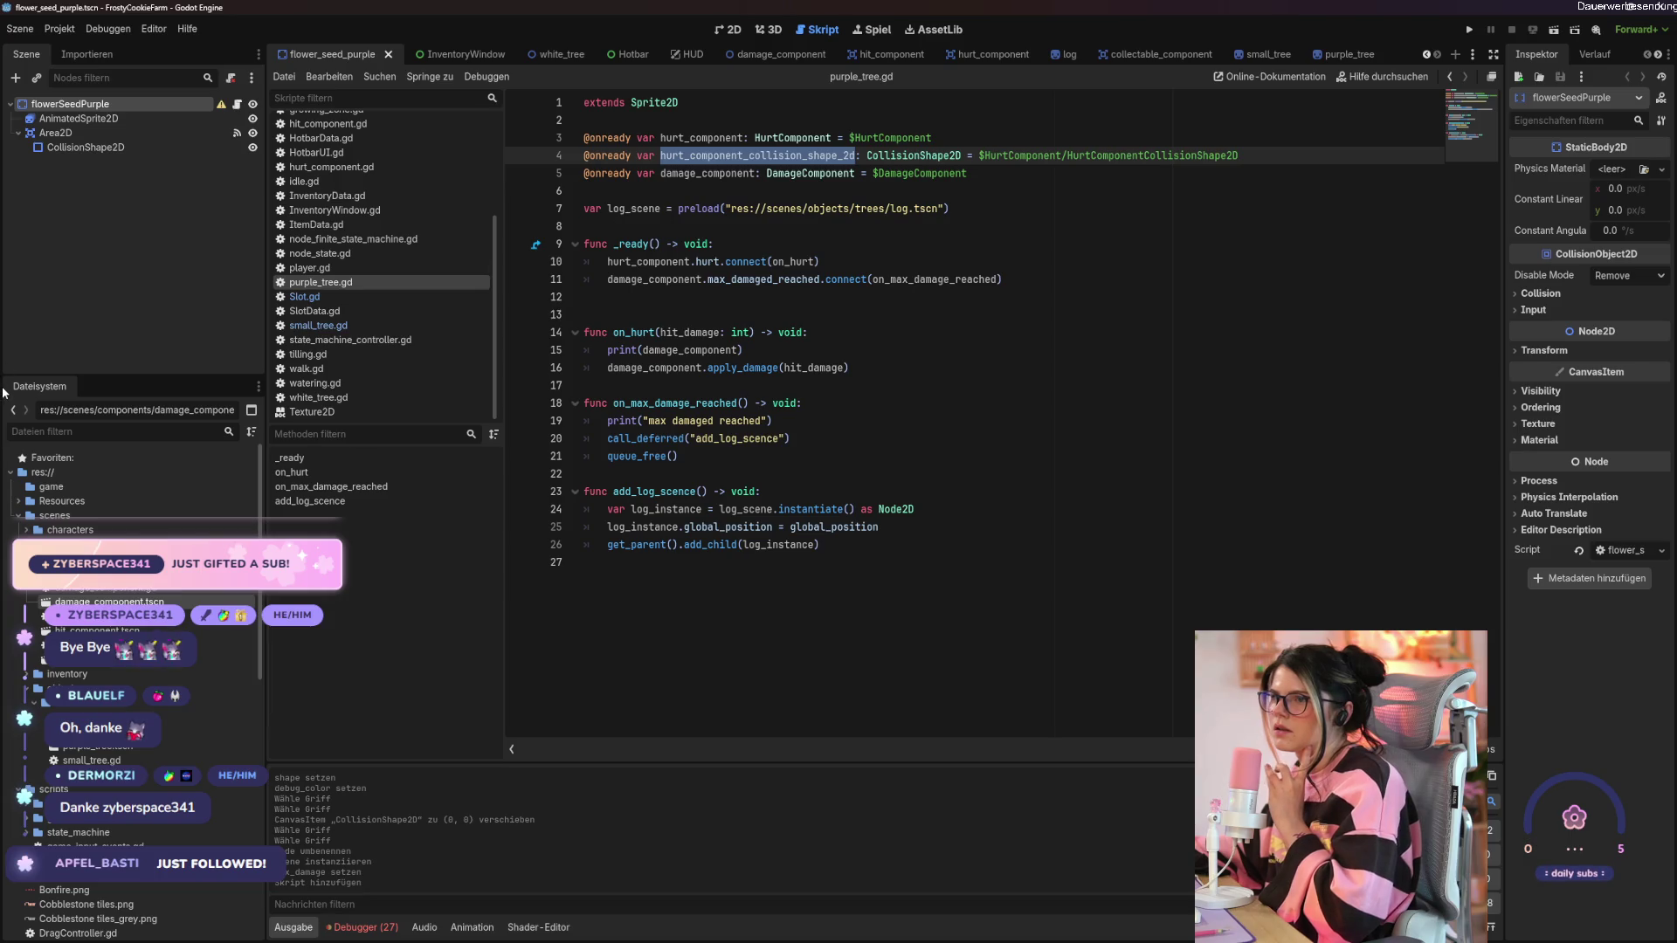
pyautogui.click(389, 55)
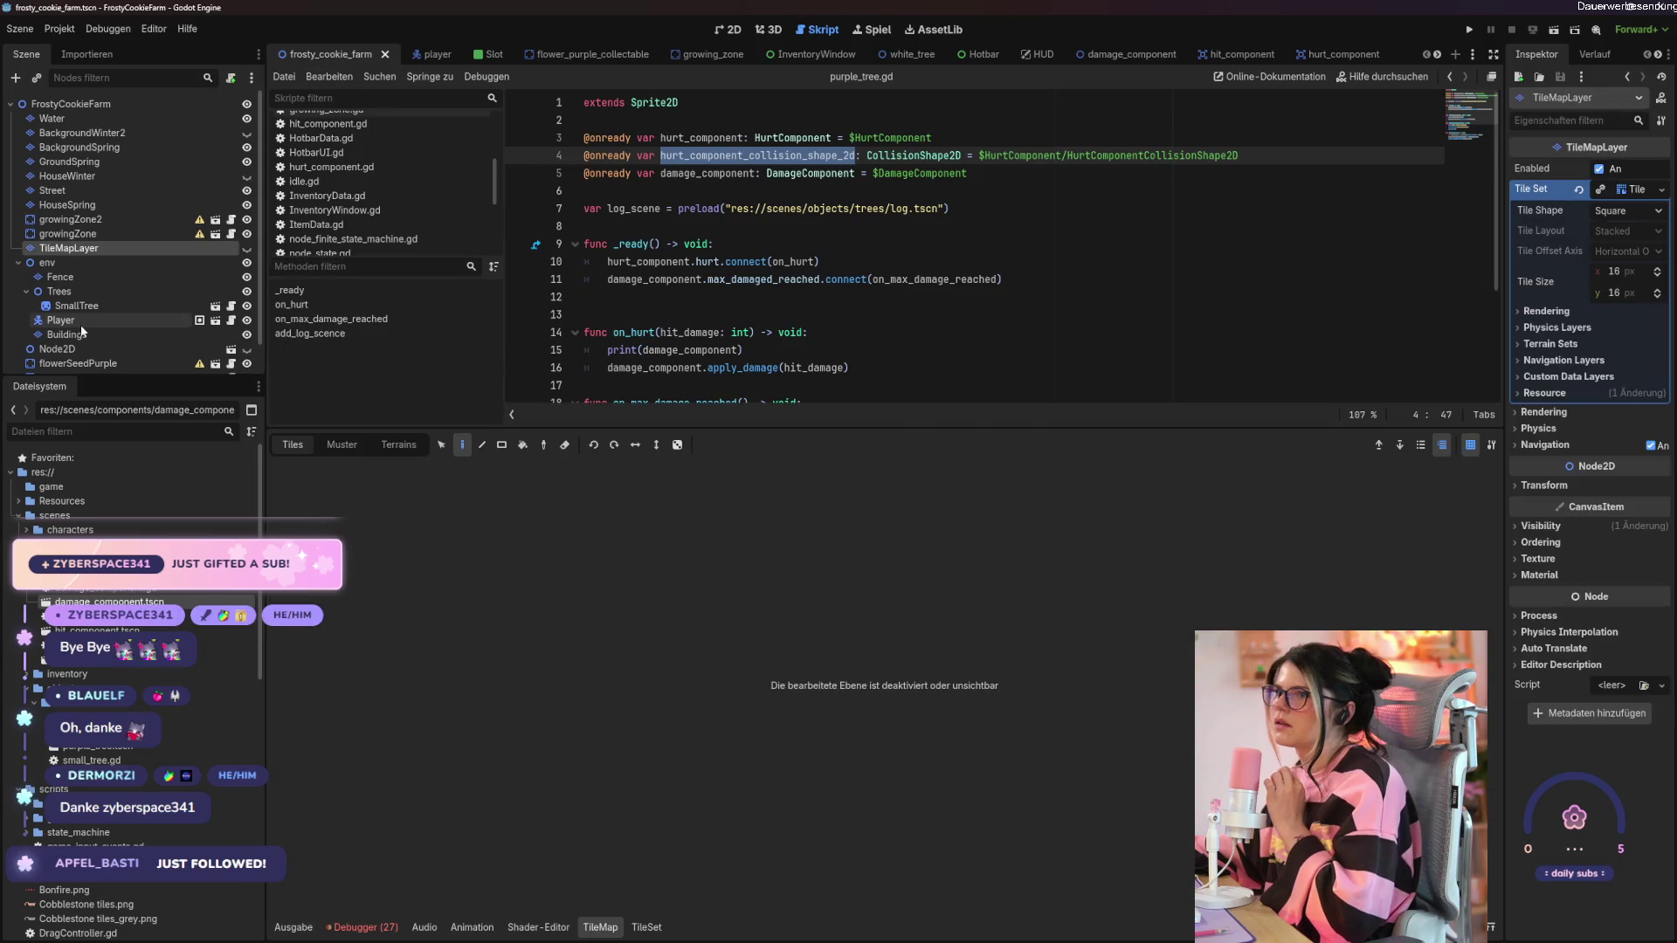
# Try adding a 'purple' child node under Trees, then cancel the add-node dialog.
pyautogui.click(96, 278)
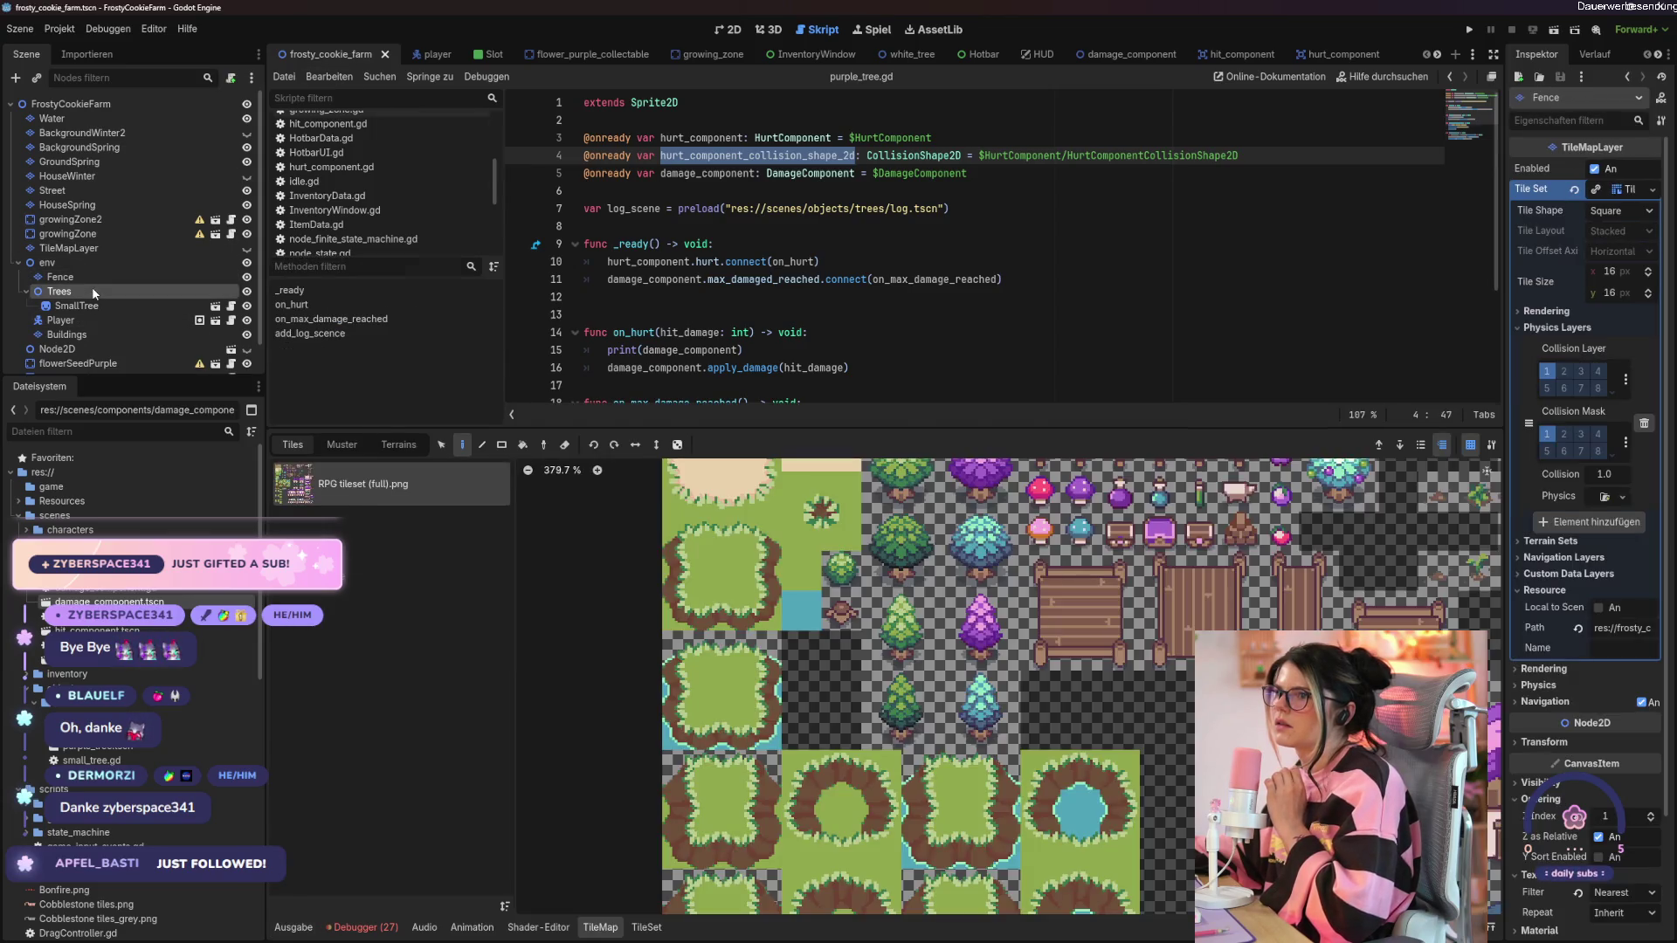
pyautogui.rightClick(92, 288)
pyautogui.click(140, 300)
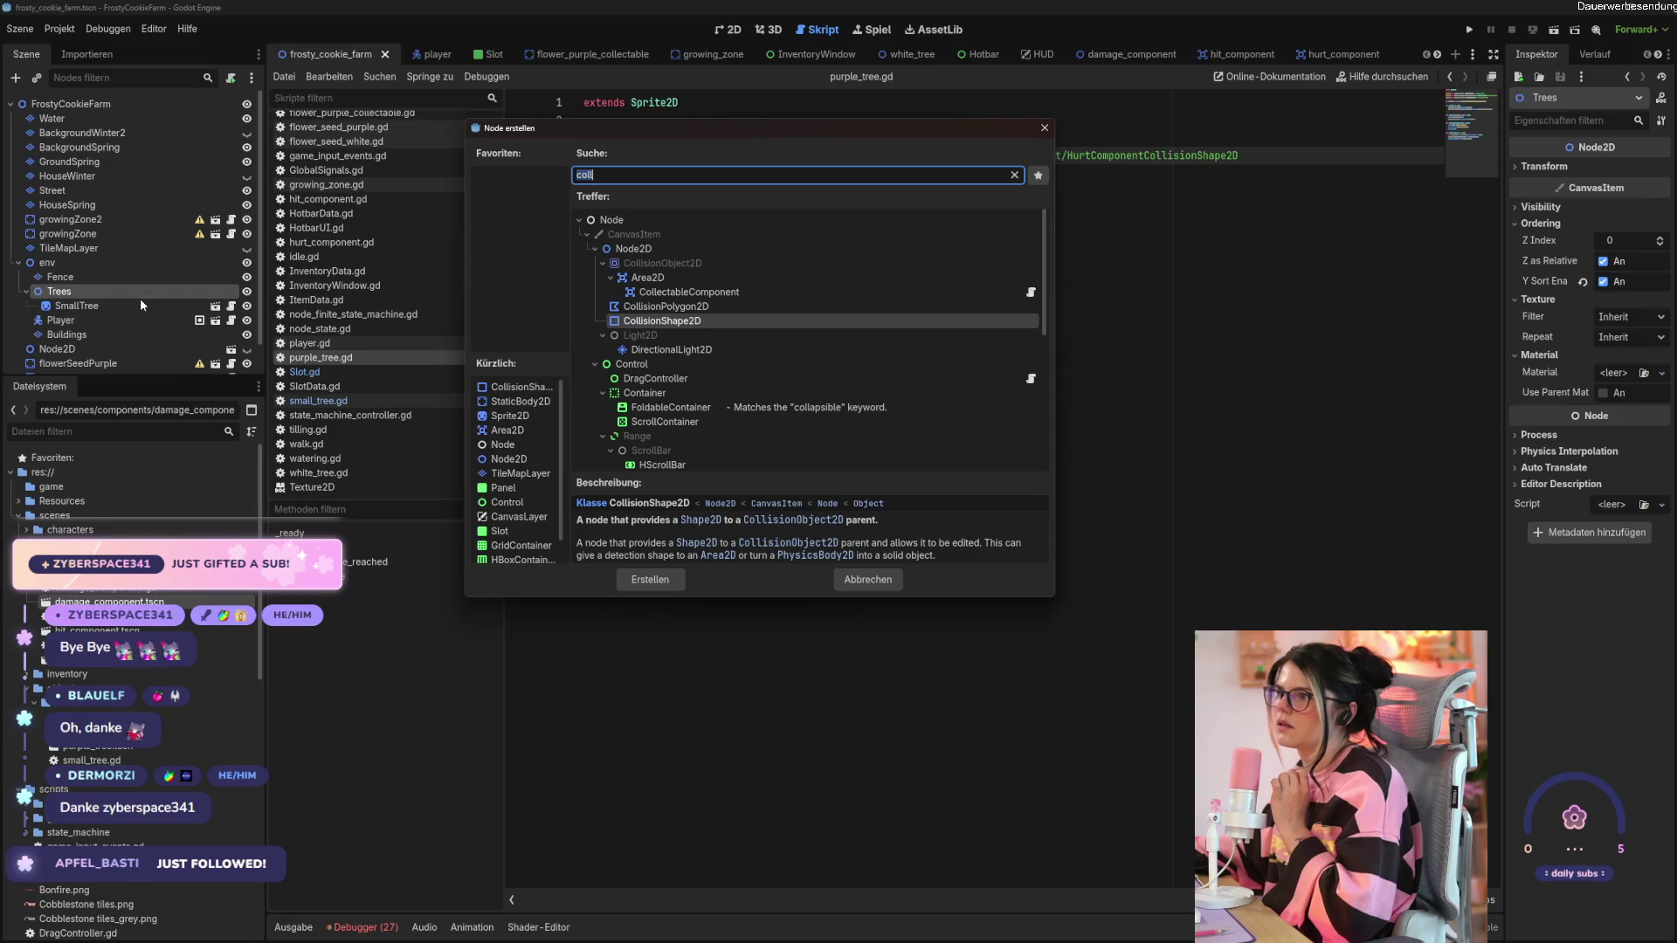
pyautogui.write('purple')
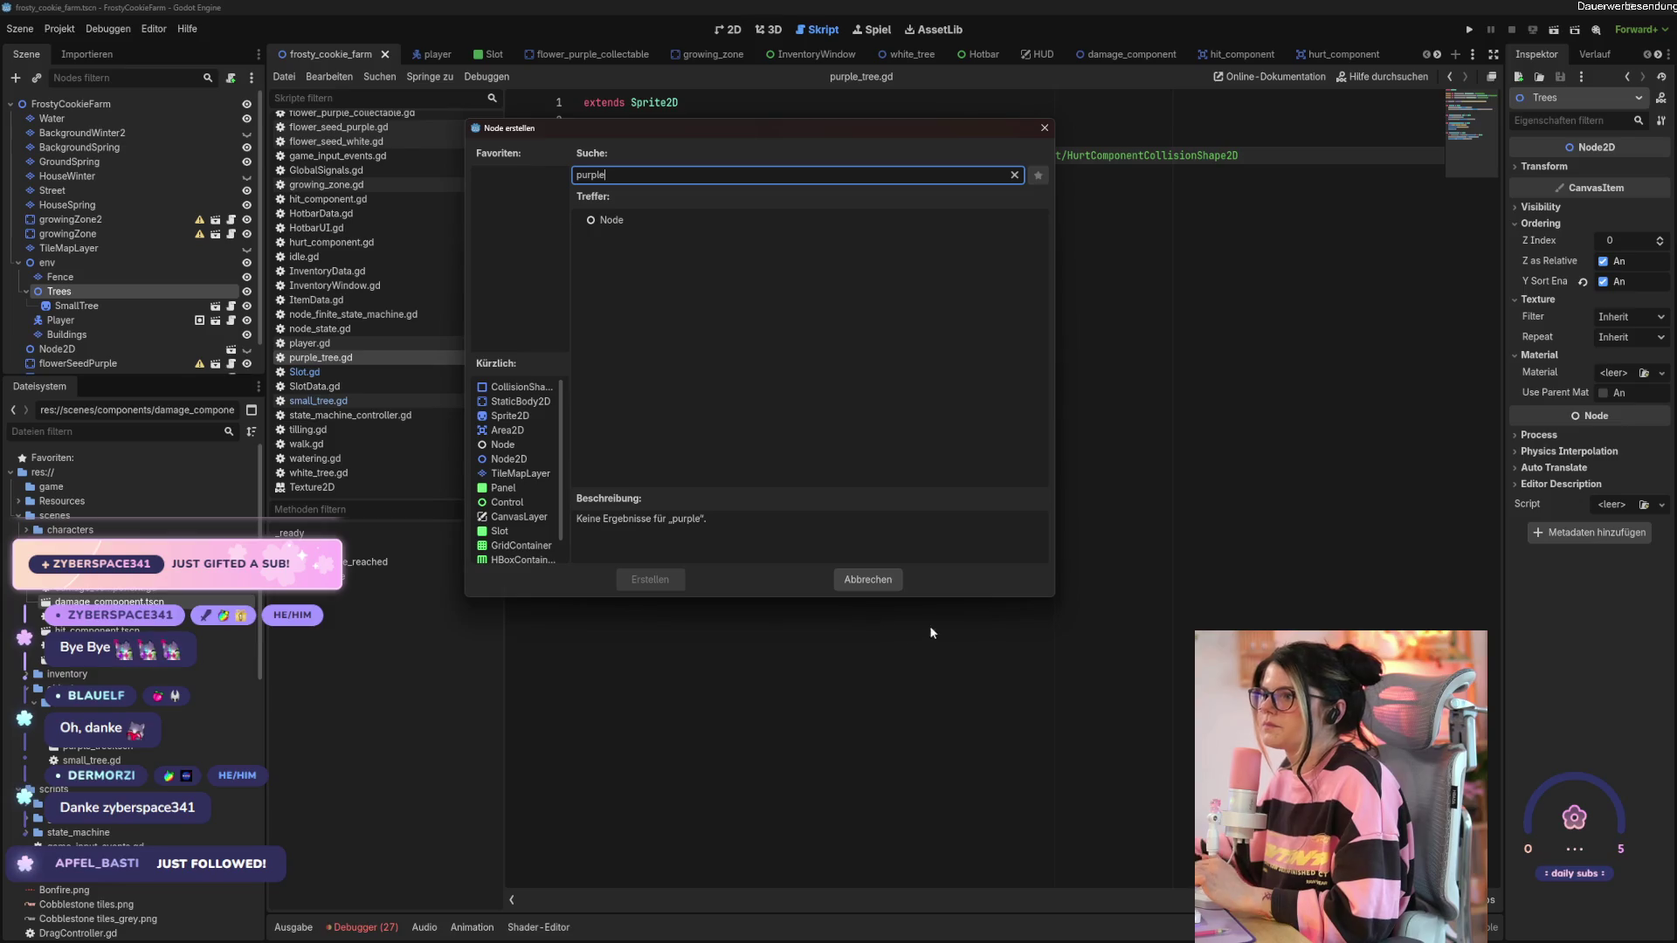
pyautogui.click(865, 580)
pyautogui.hotkey('ctrl', 'a')
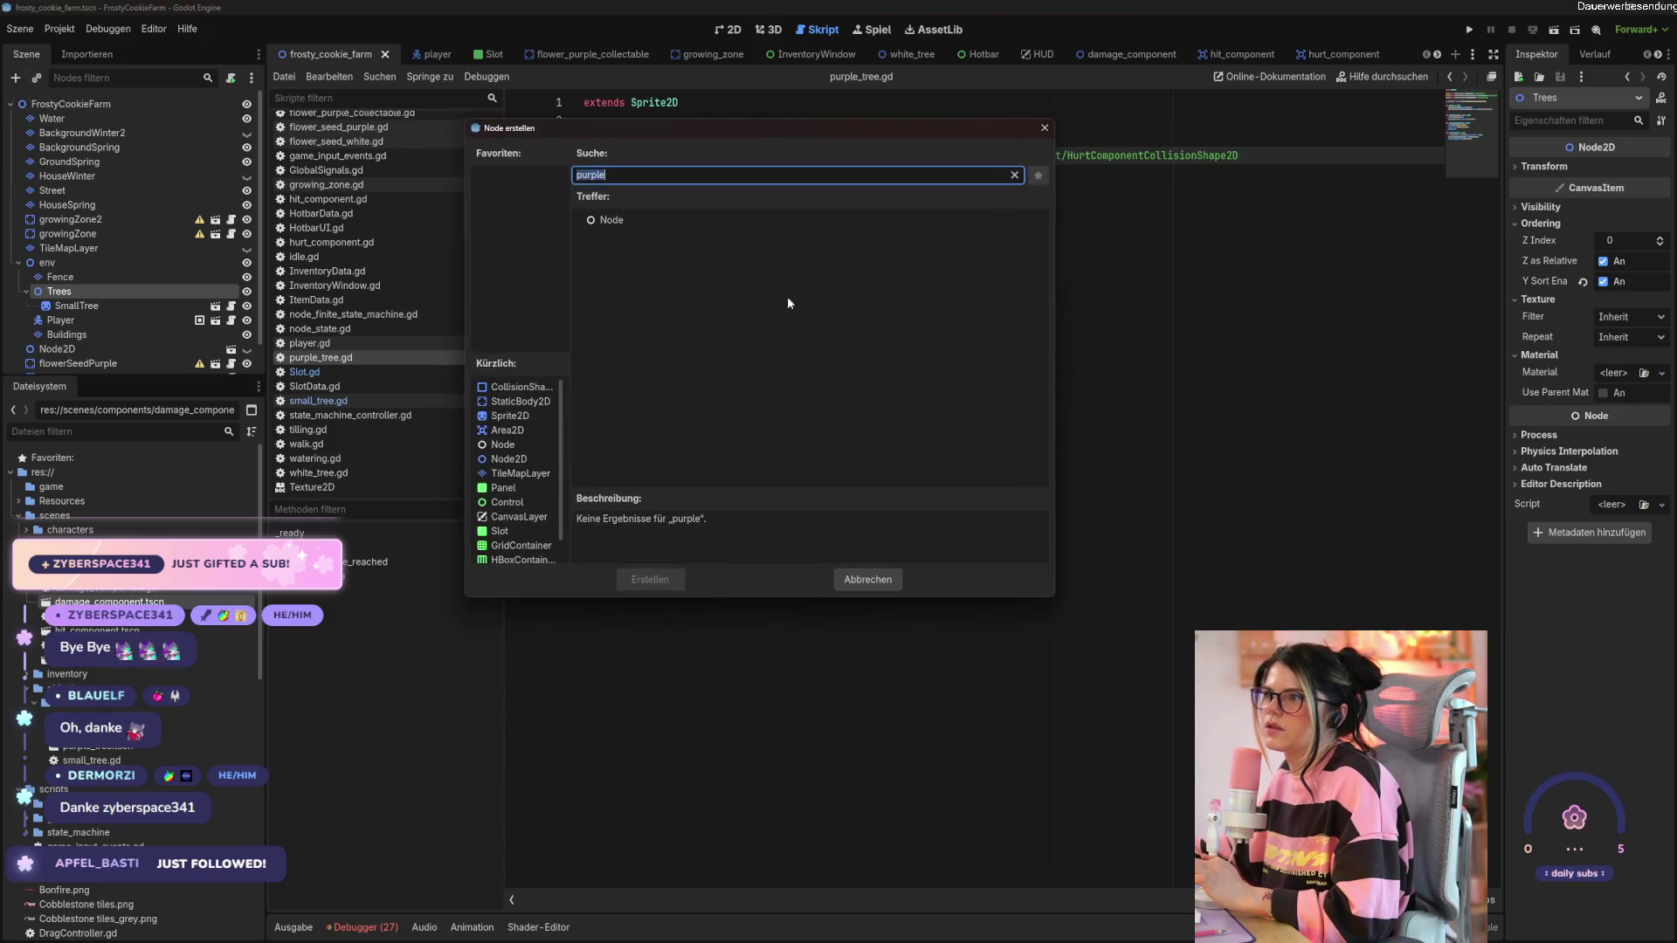
pyautogui.click(869, 587)
pyautogui.click(14, 78)
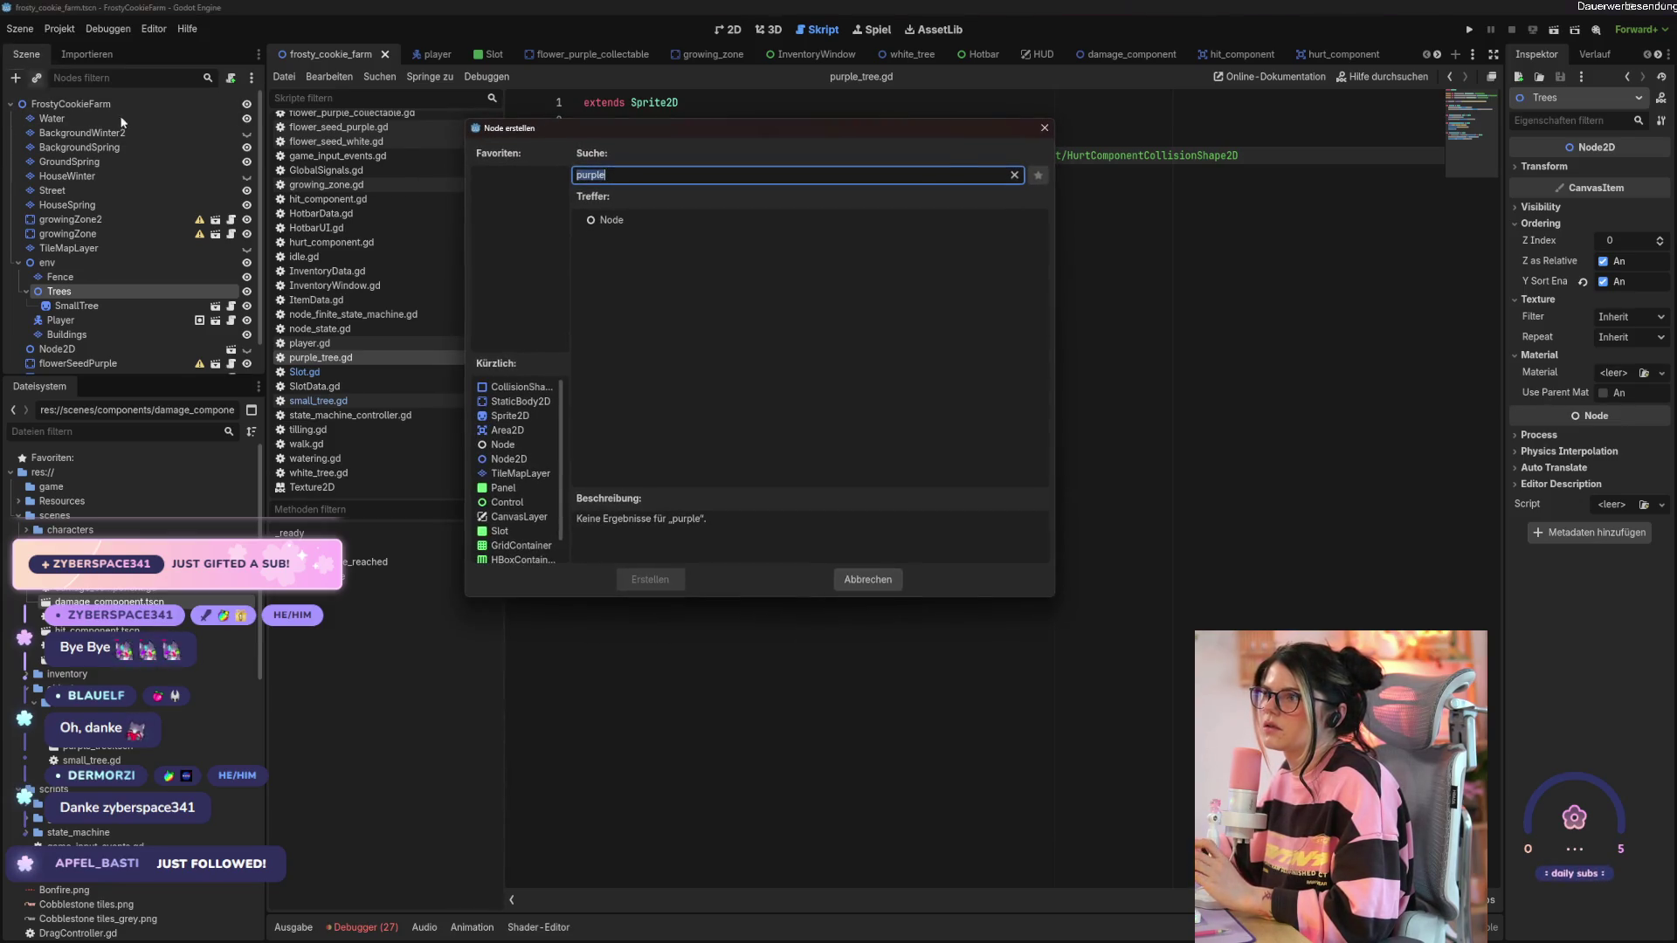
pyautogui.click(1014, 176)
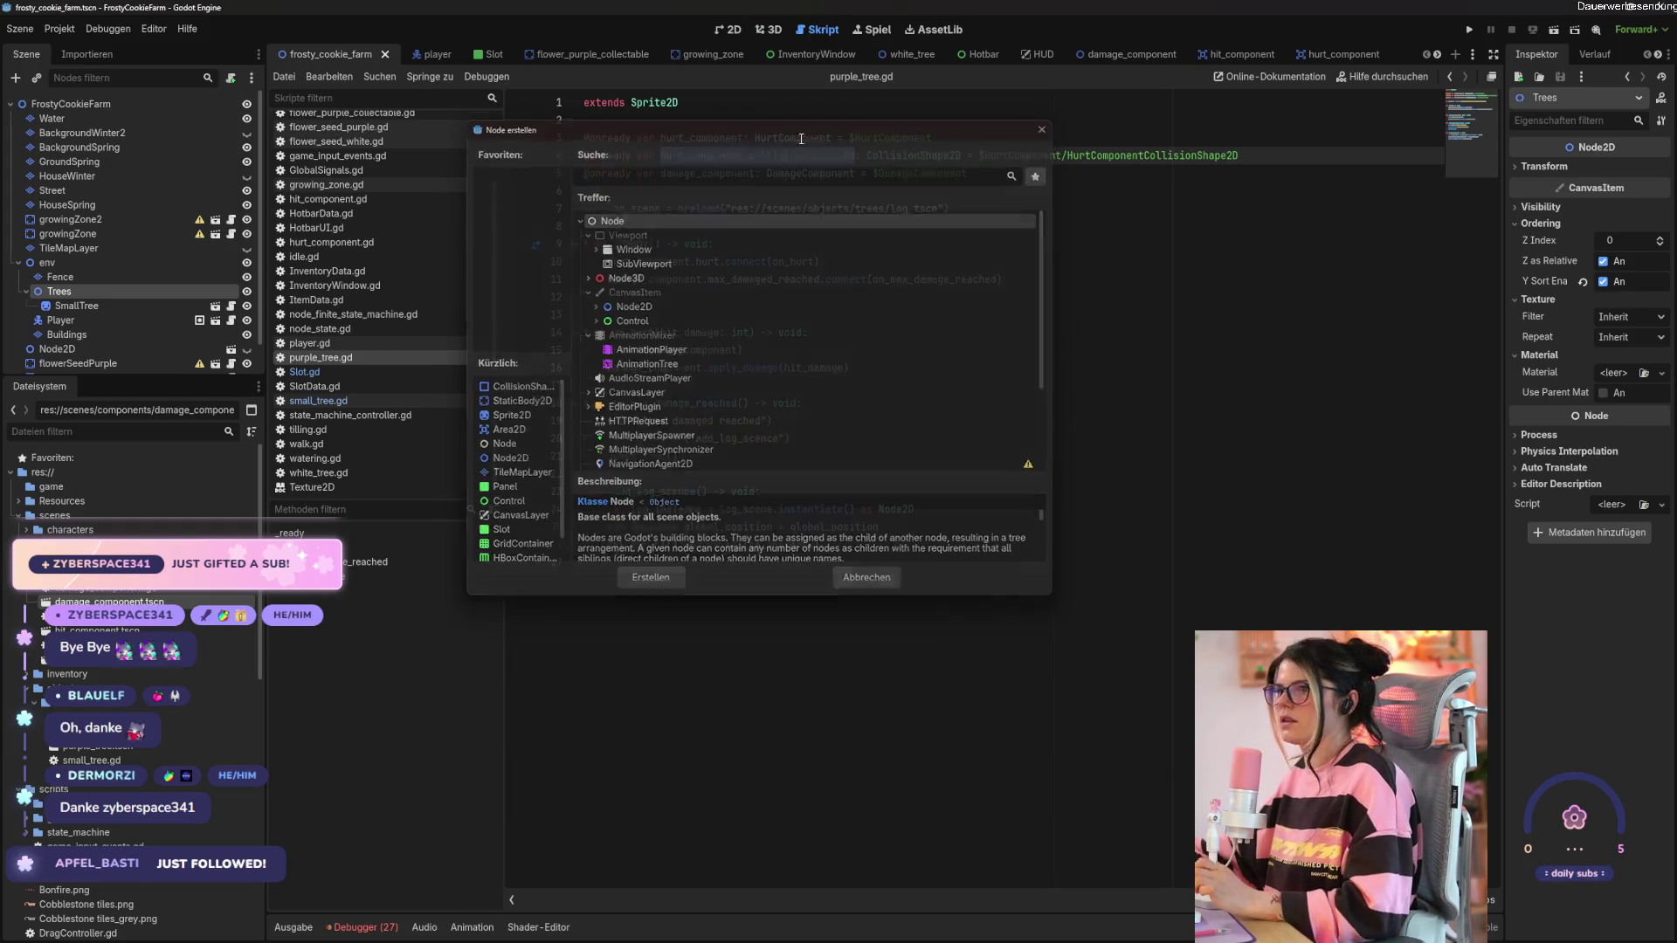
pyautogui.click(1044, 127)
# Instance purple_tree.tscn as a child scene under the Trees node.
pyautogui.rightClick(91, 290)
pyautogui.click(144, 316)
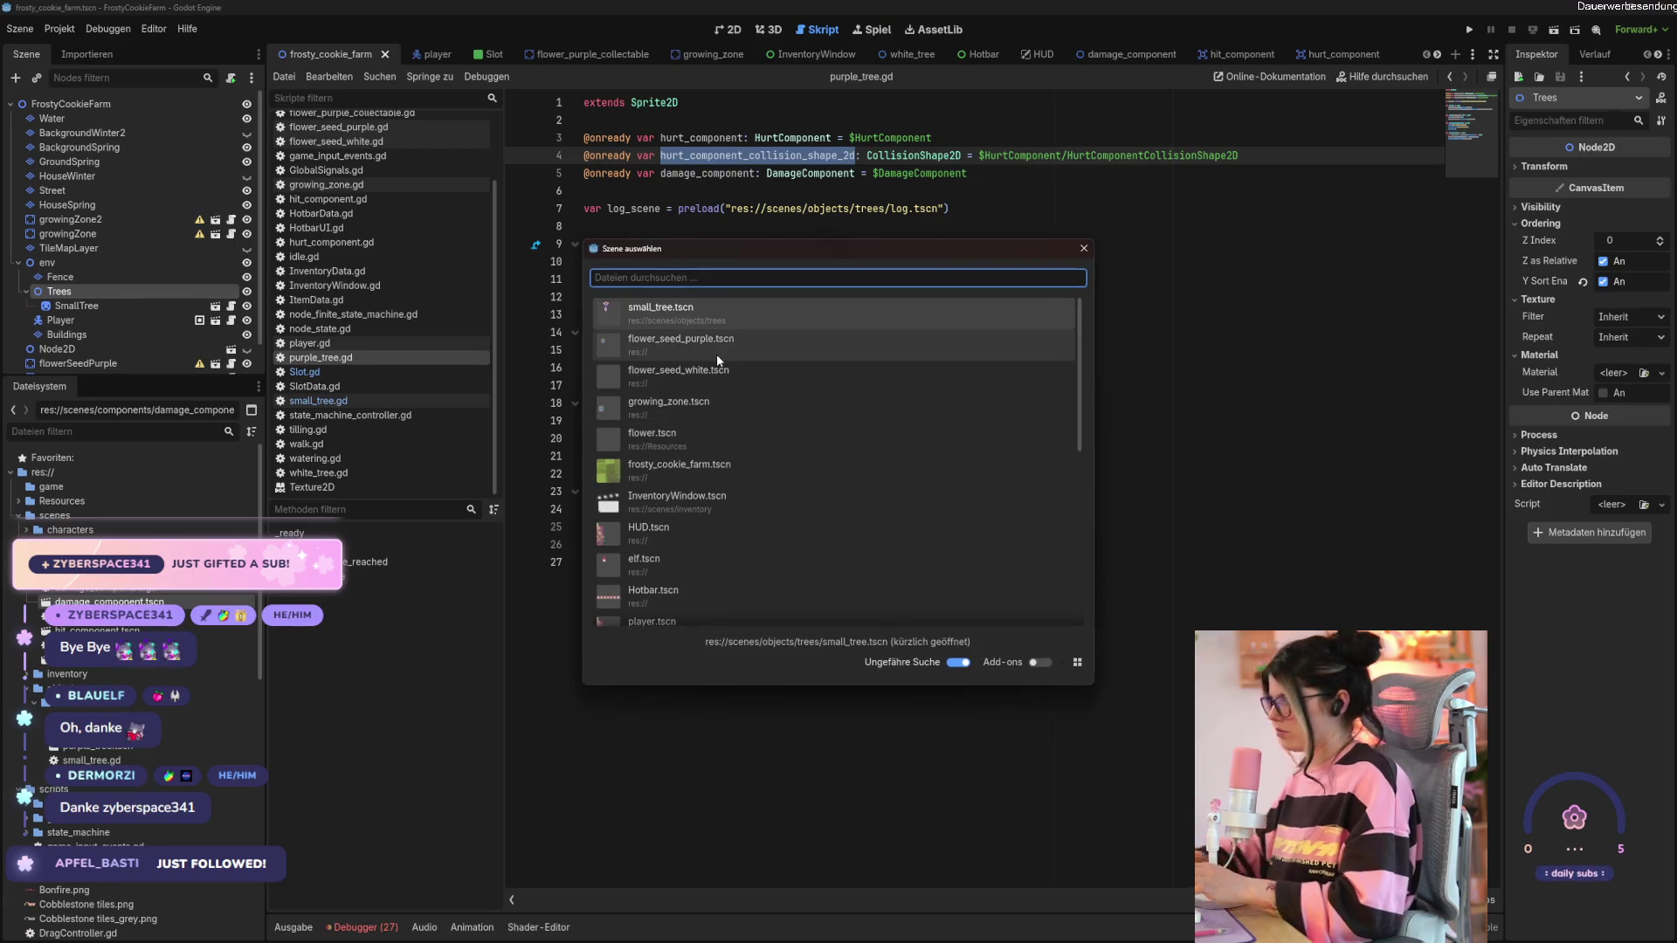
pyautogui.write('pru')
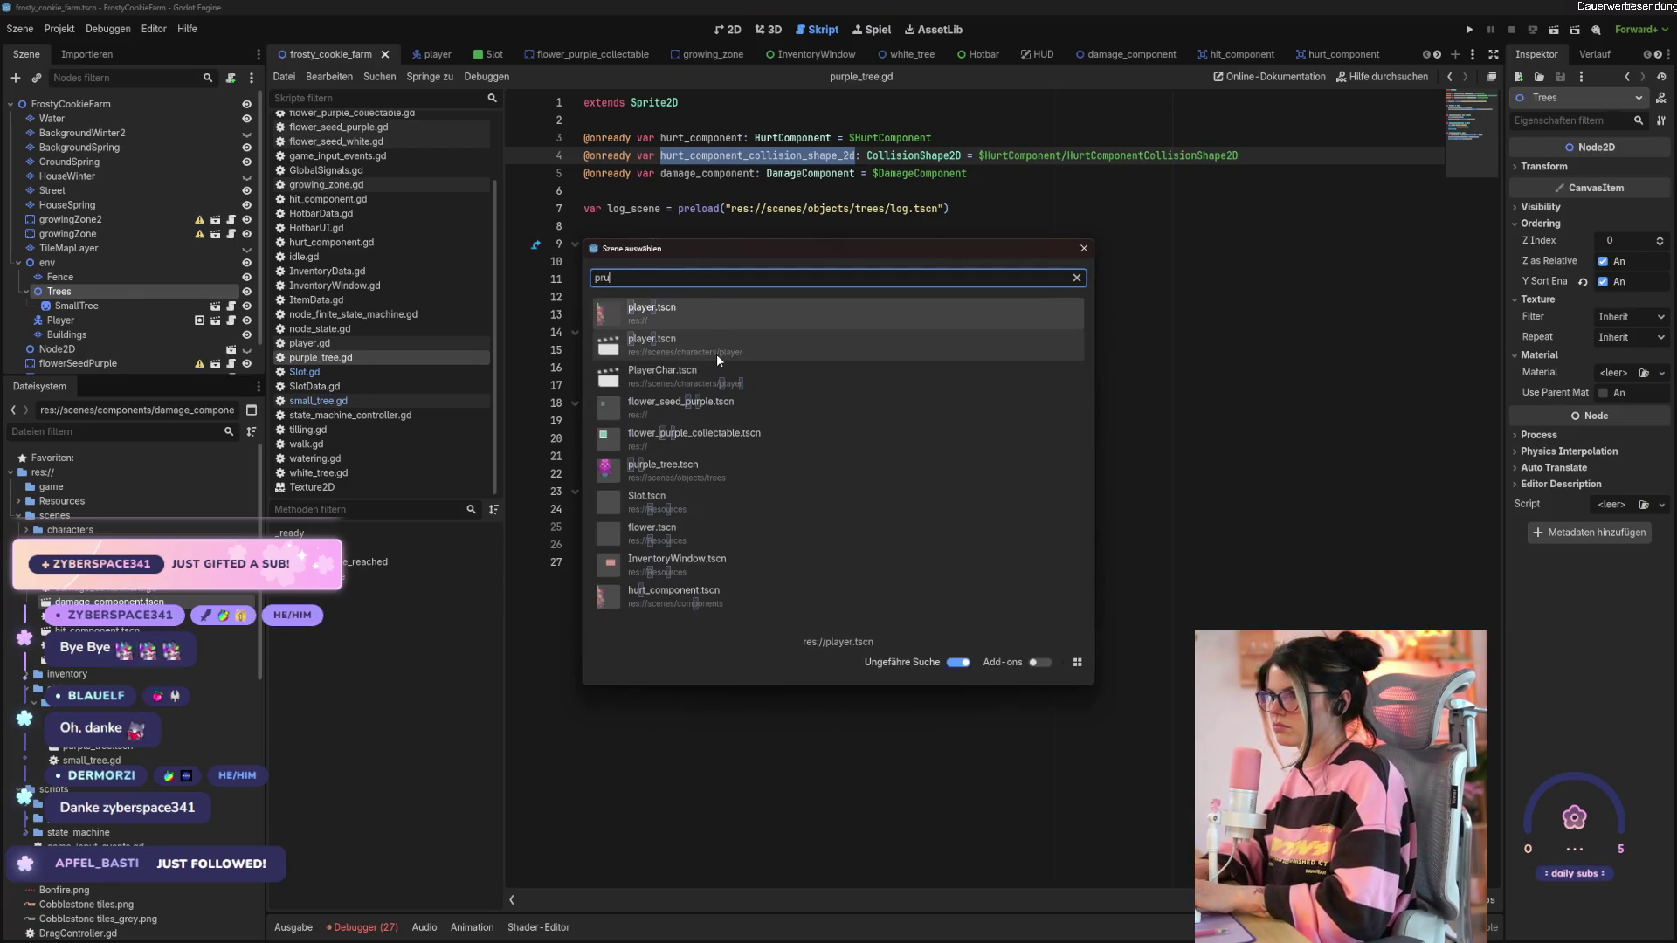
pyautogui.write('pl')
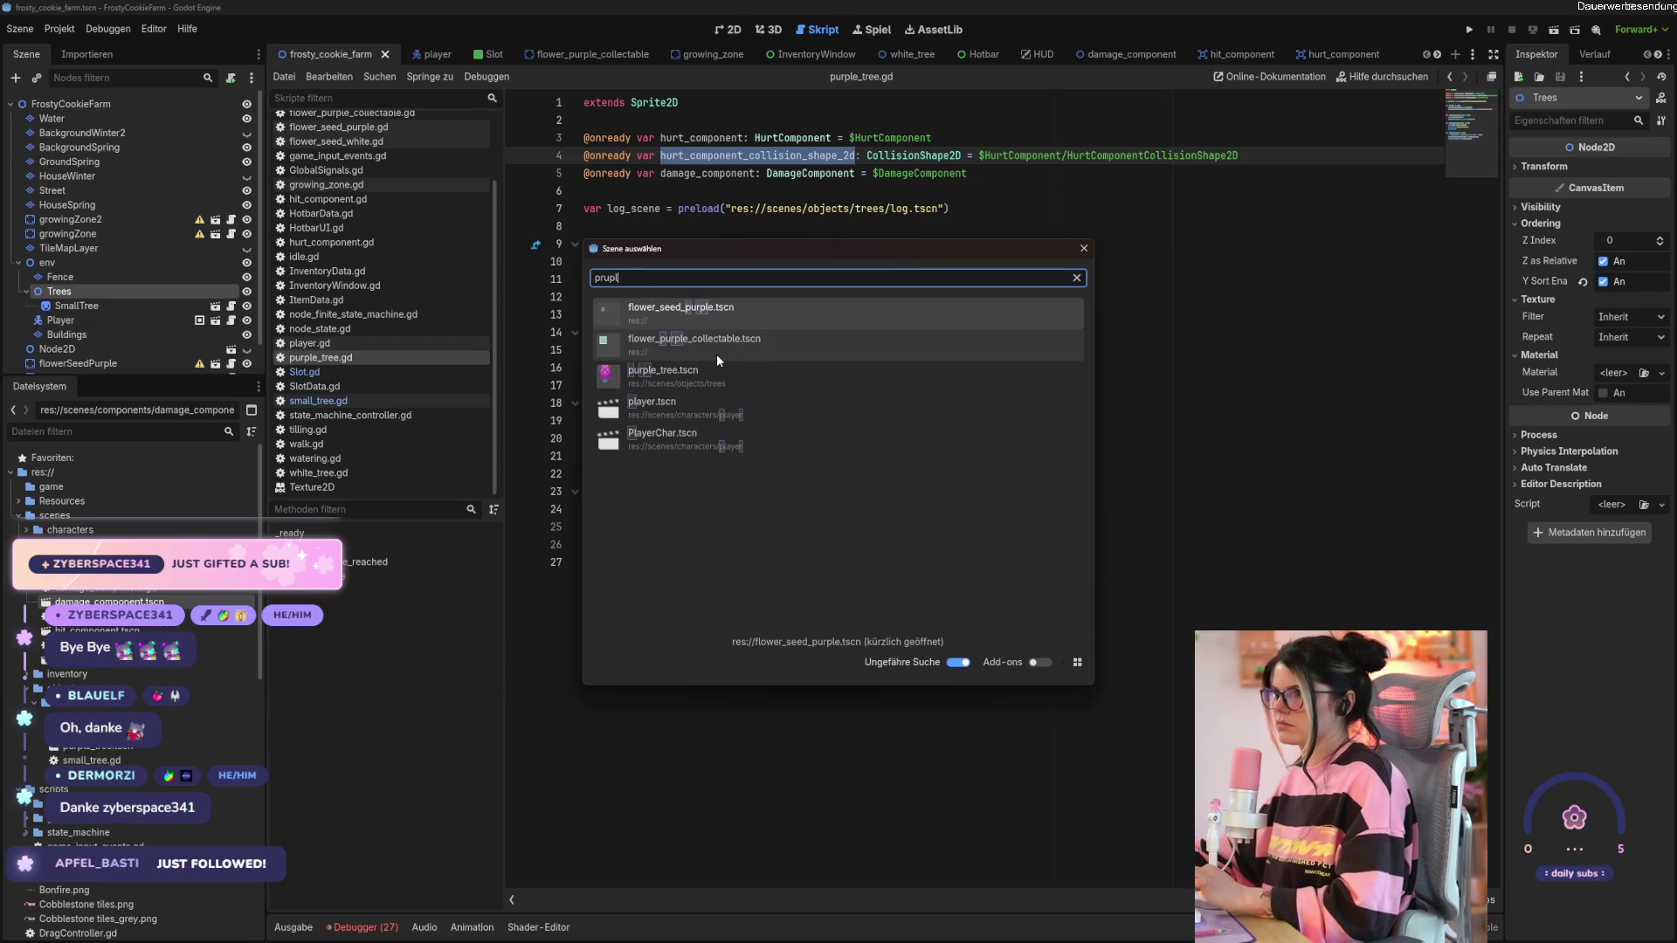
pyautogui.doubleClick(715, 376)
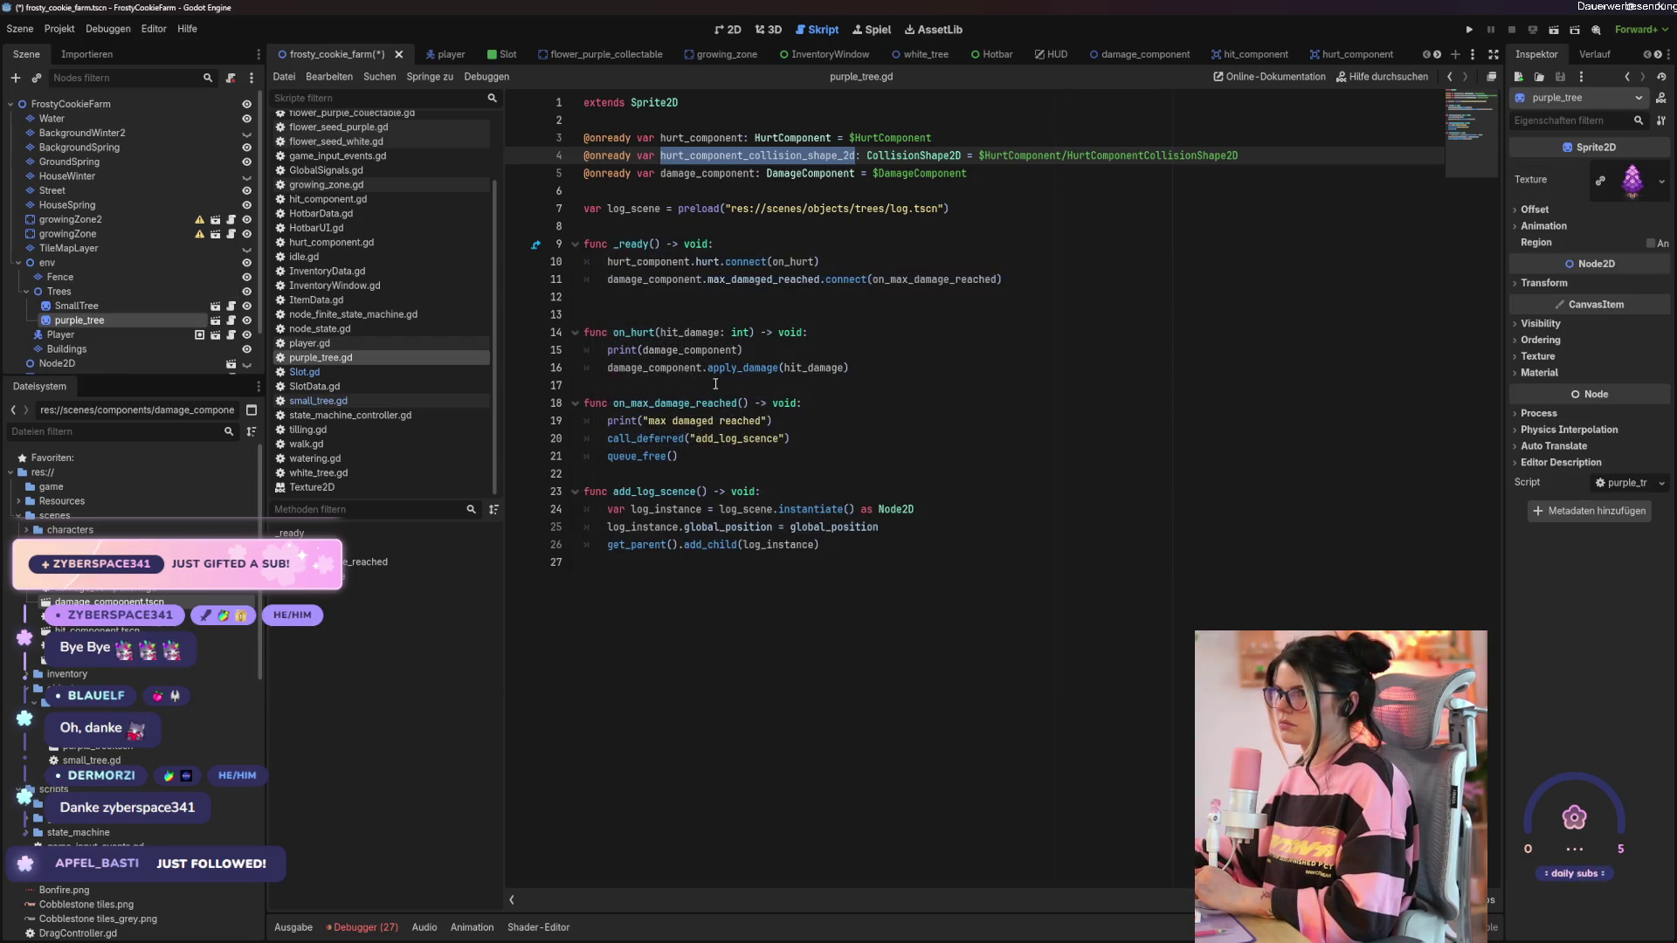
# Move the purple tree onto the grass near the signpost, then save and run with F5.
pyautogui.click(726, 30)
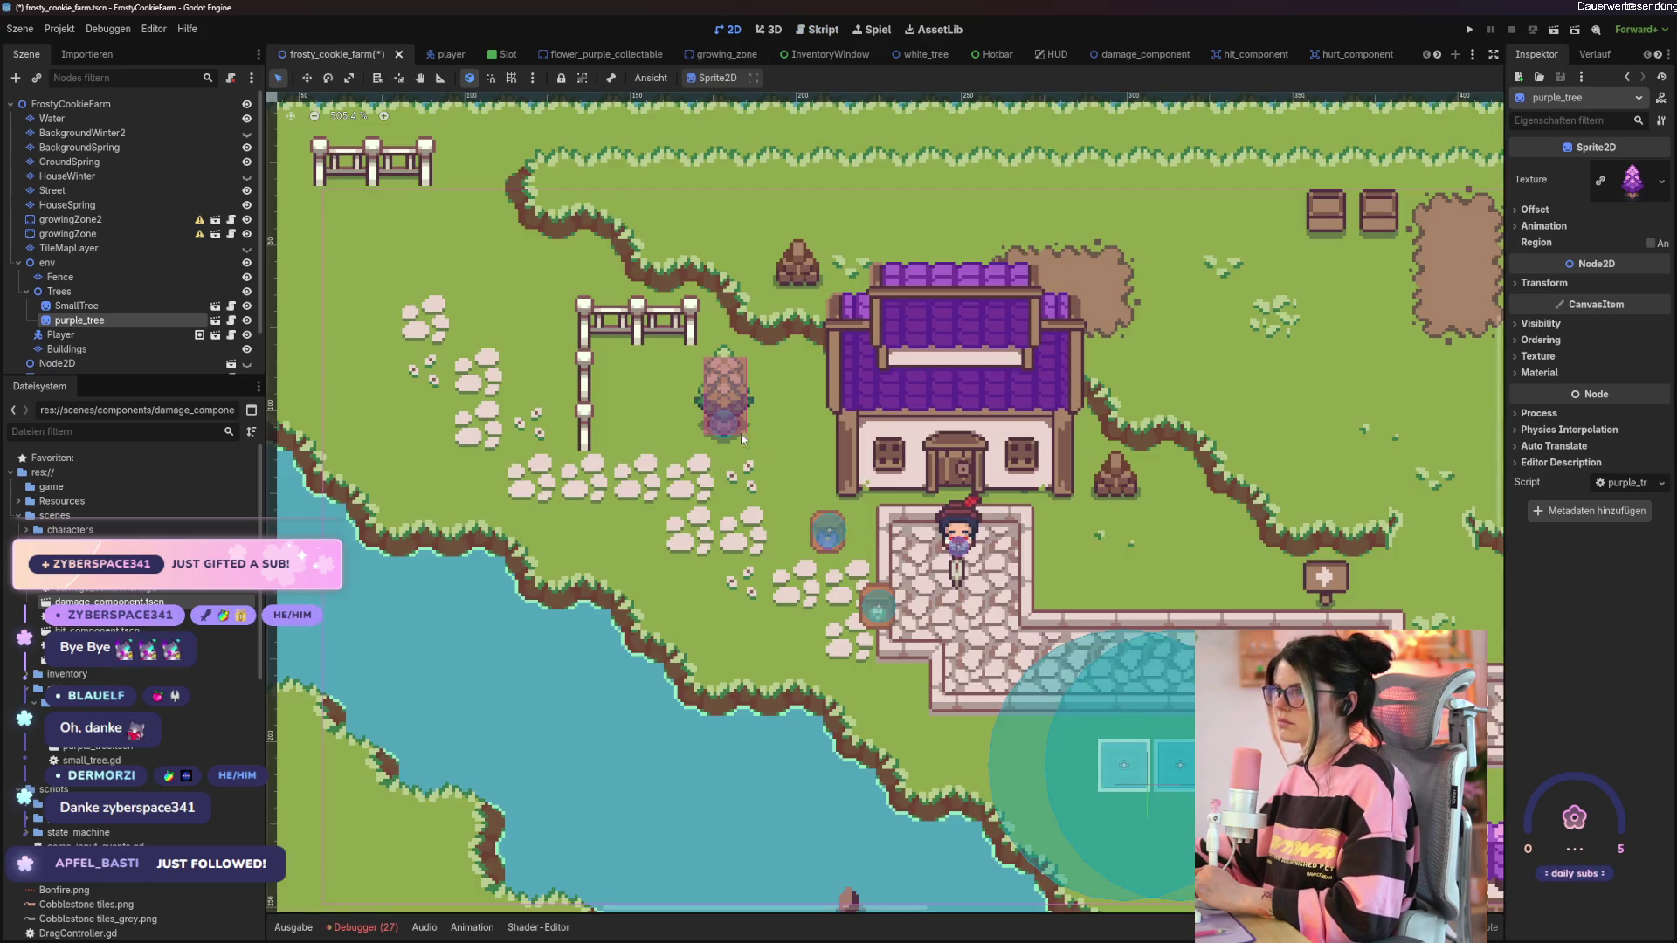
pyautogui.scroll(-3, 742, 439)
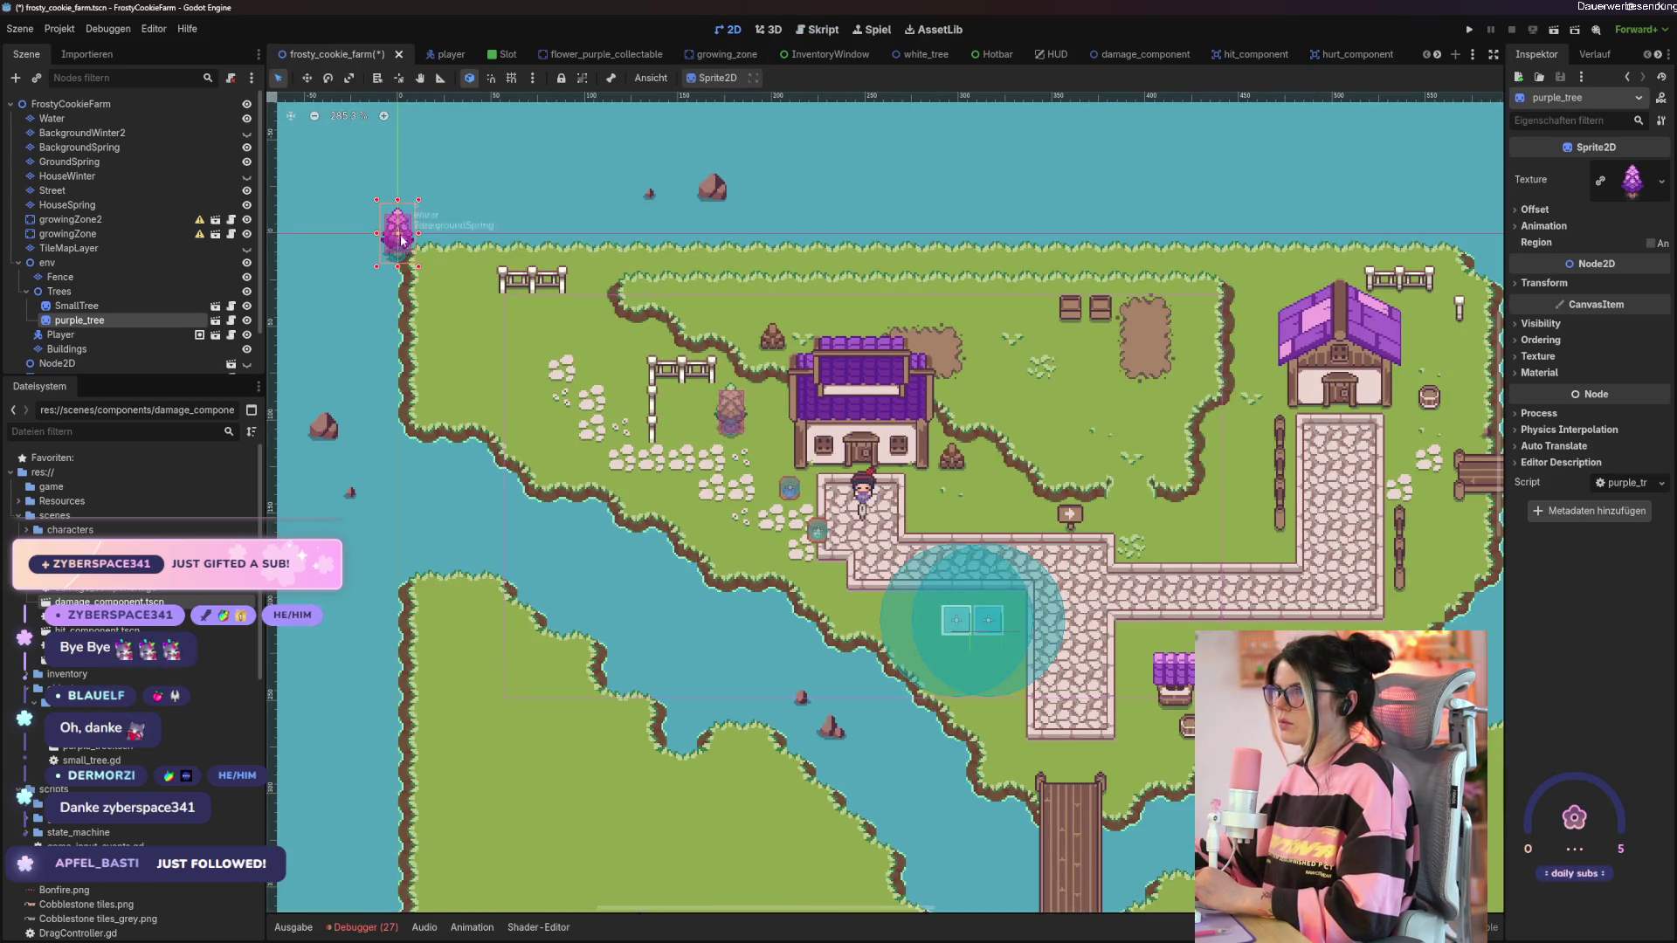
pyautogui.moveTo(395, 254)
pyautogui.mouseDown()
pyautogui.moveTo(768, 502)
pyautogui.moveTo(987, 510)
pyautogui.moveTo(985, 491)
pyautogui.mouseUp()
pyautogui.click(985, 491)
pyautogui.press('F5')
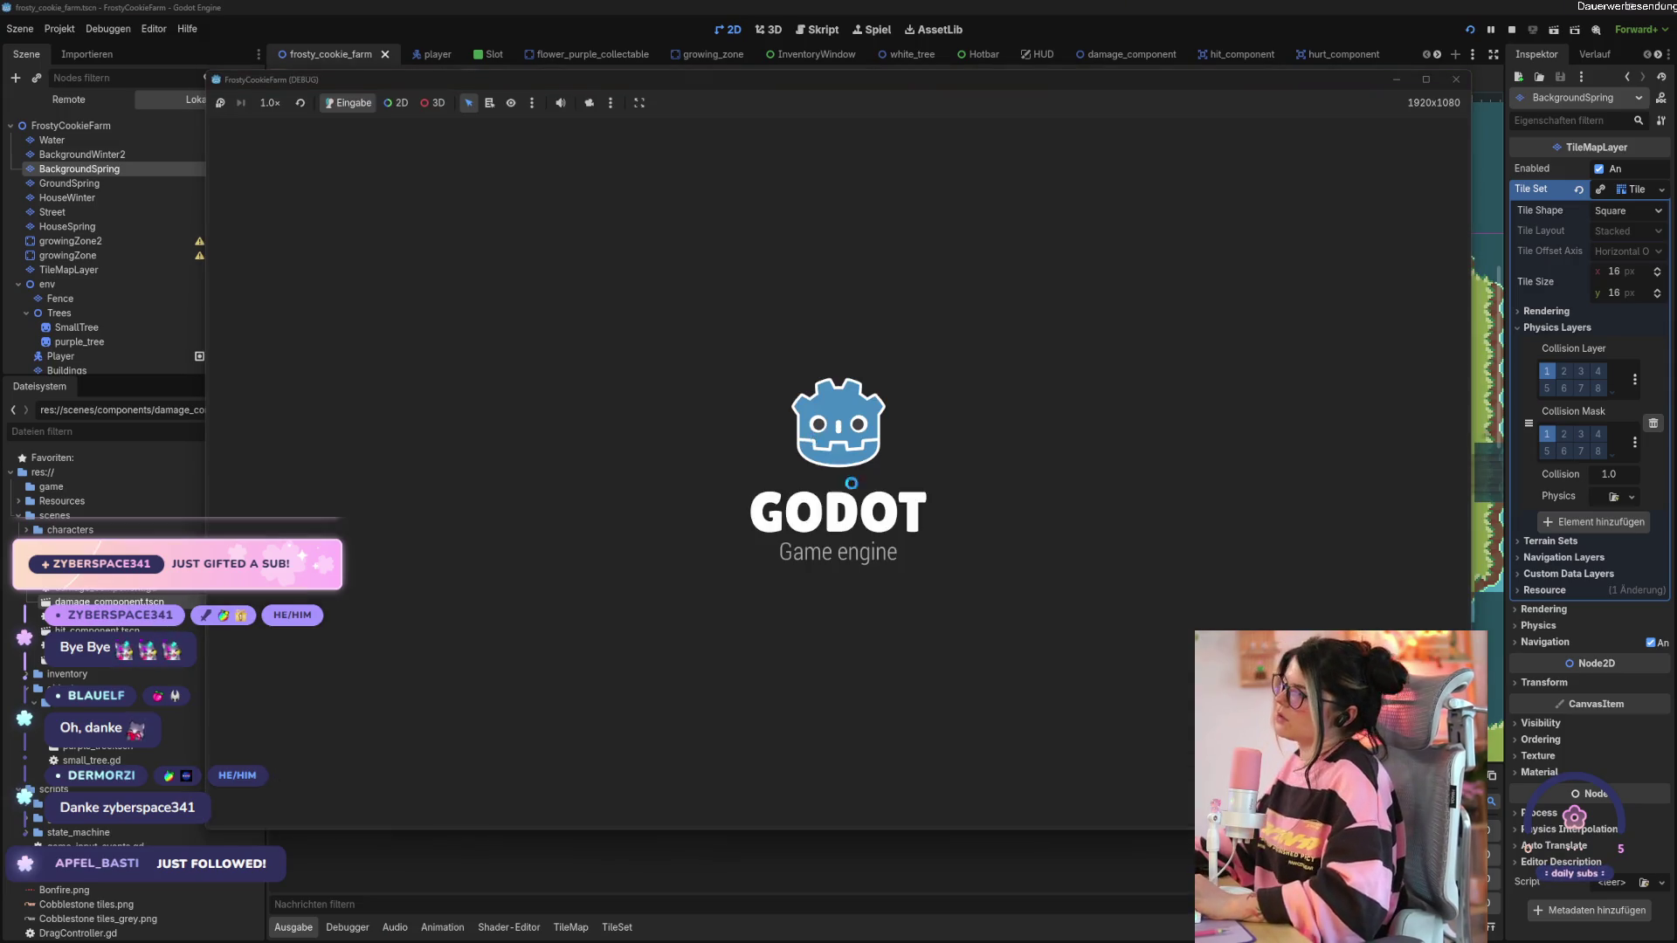
# Walk the player up-right to the purple tree and chop it down.
pyautogui.press('w')
pyautogui.press('d')
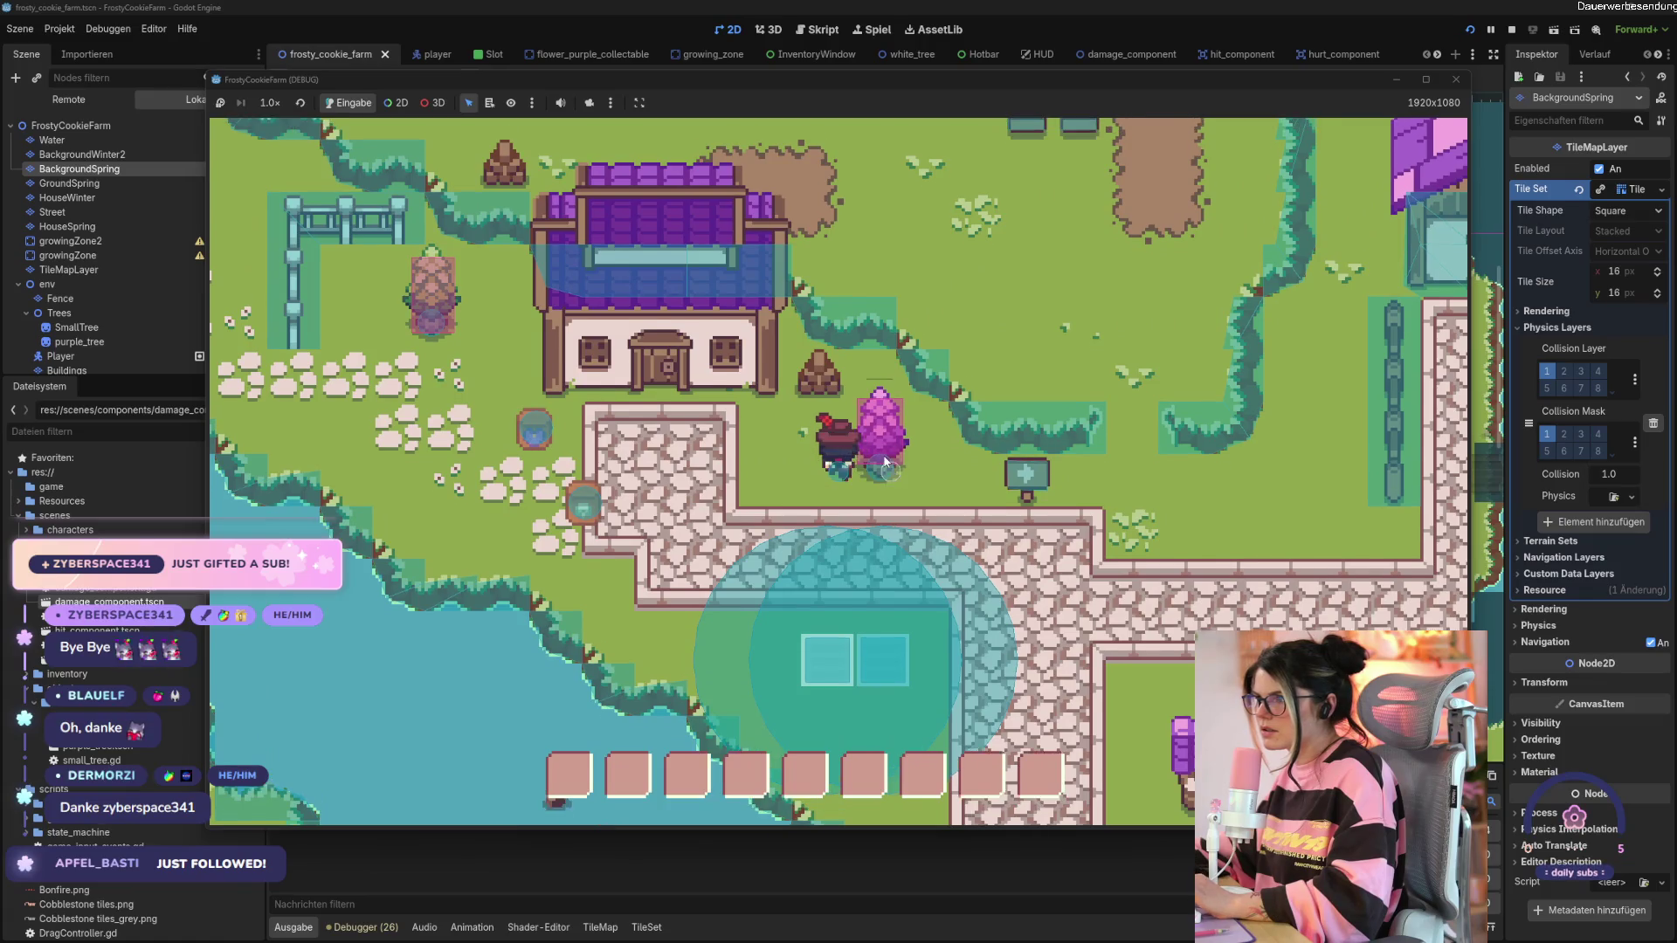
pyautogui.press('w')
pyautogui.press('d')
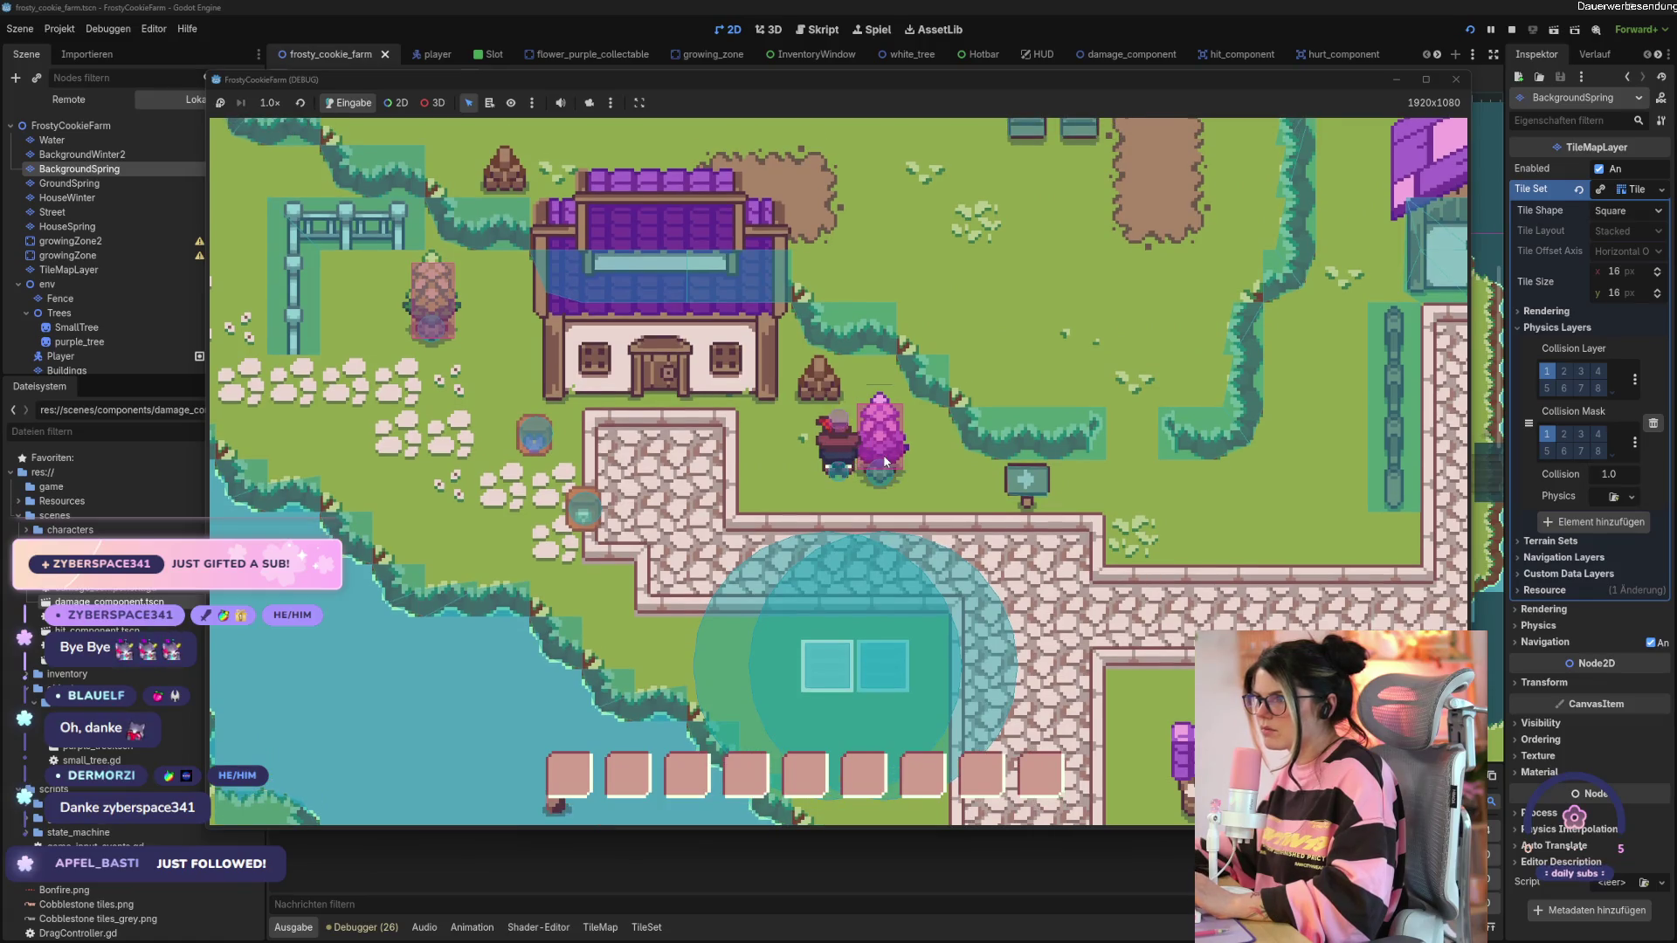
pyautogui.click(884, 461)
pyautogui.click(884, 461)
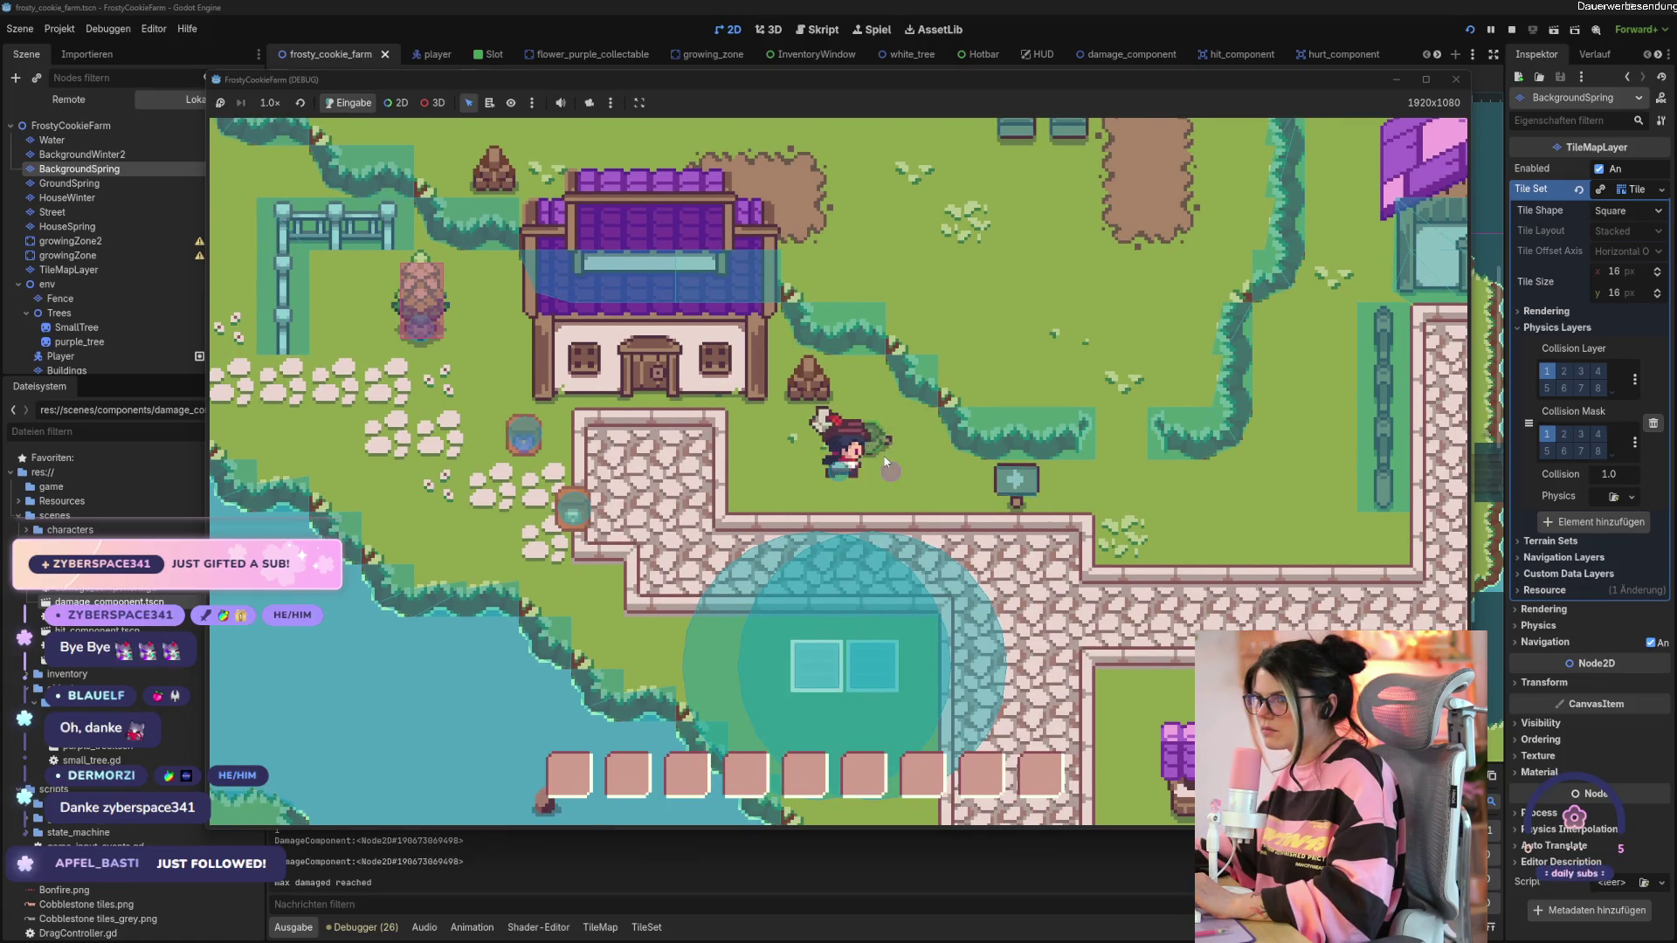
# Walk over to the small tree by the house and chop it to a stump.
pyautogui.press('d')
pyautogui.press('s')
pyautogui.press('a')
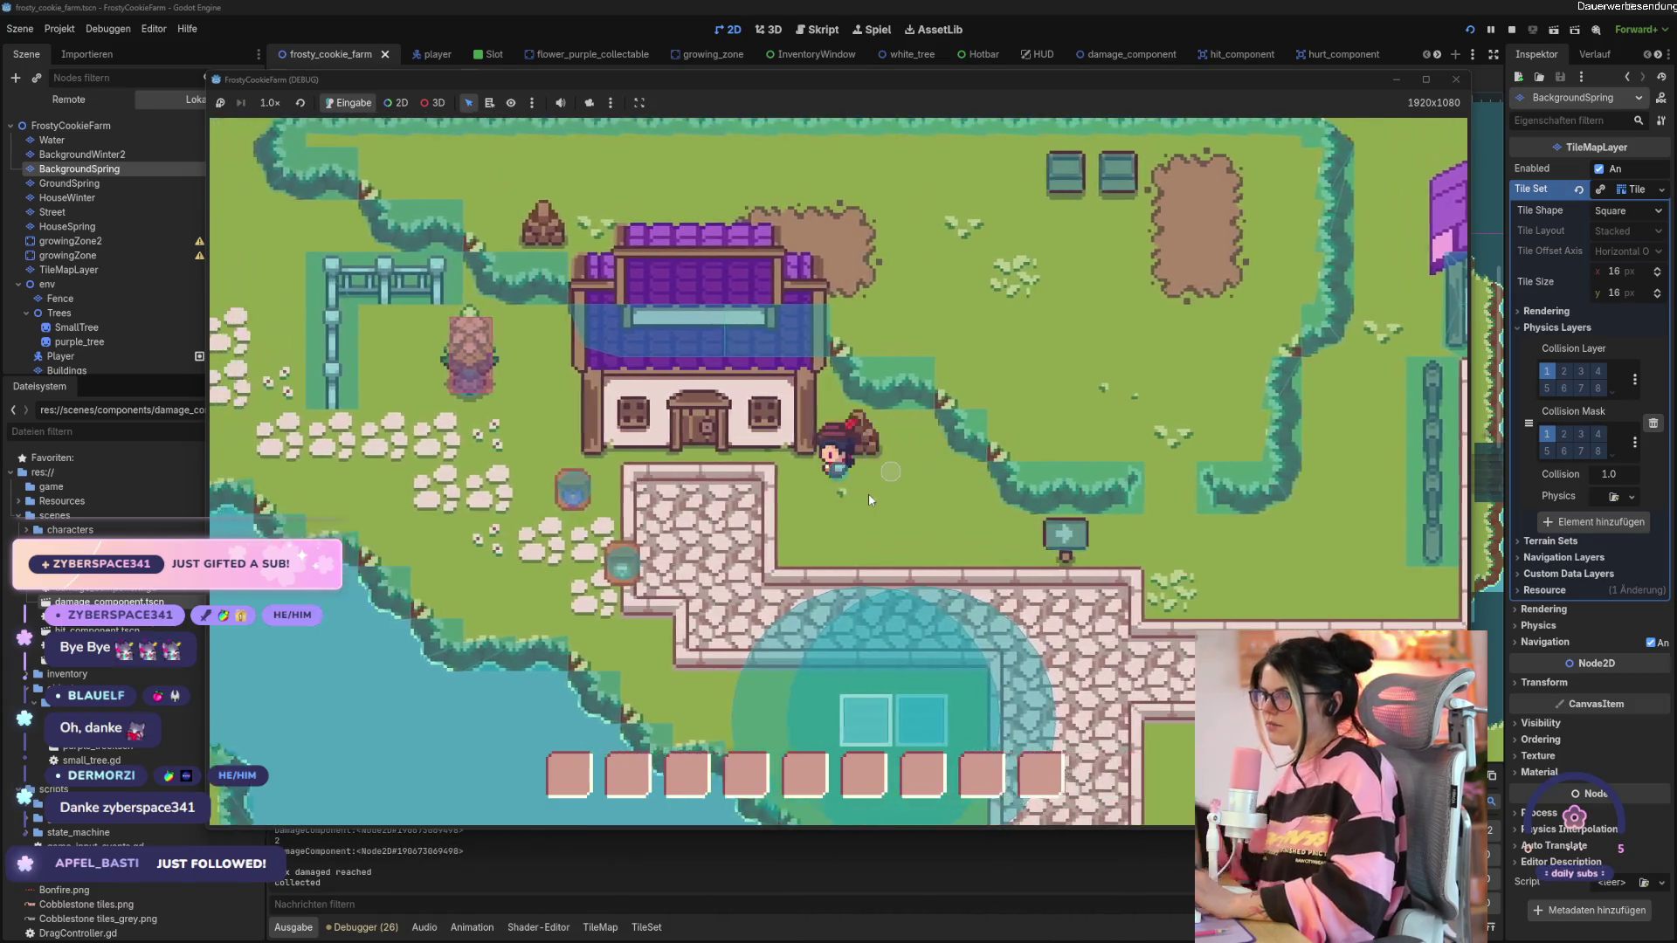
pyautogui.press('d')
pyautogui.press('a')
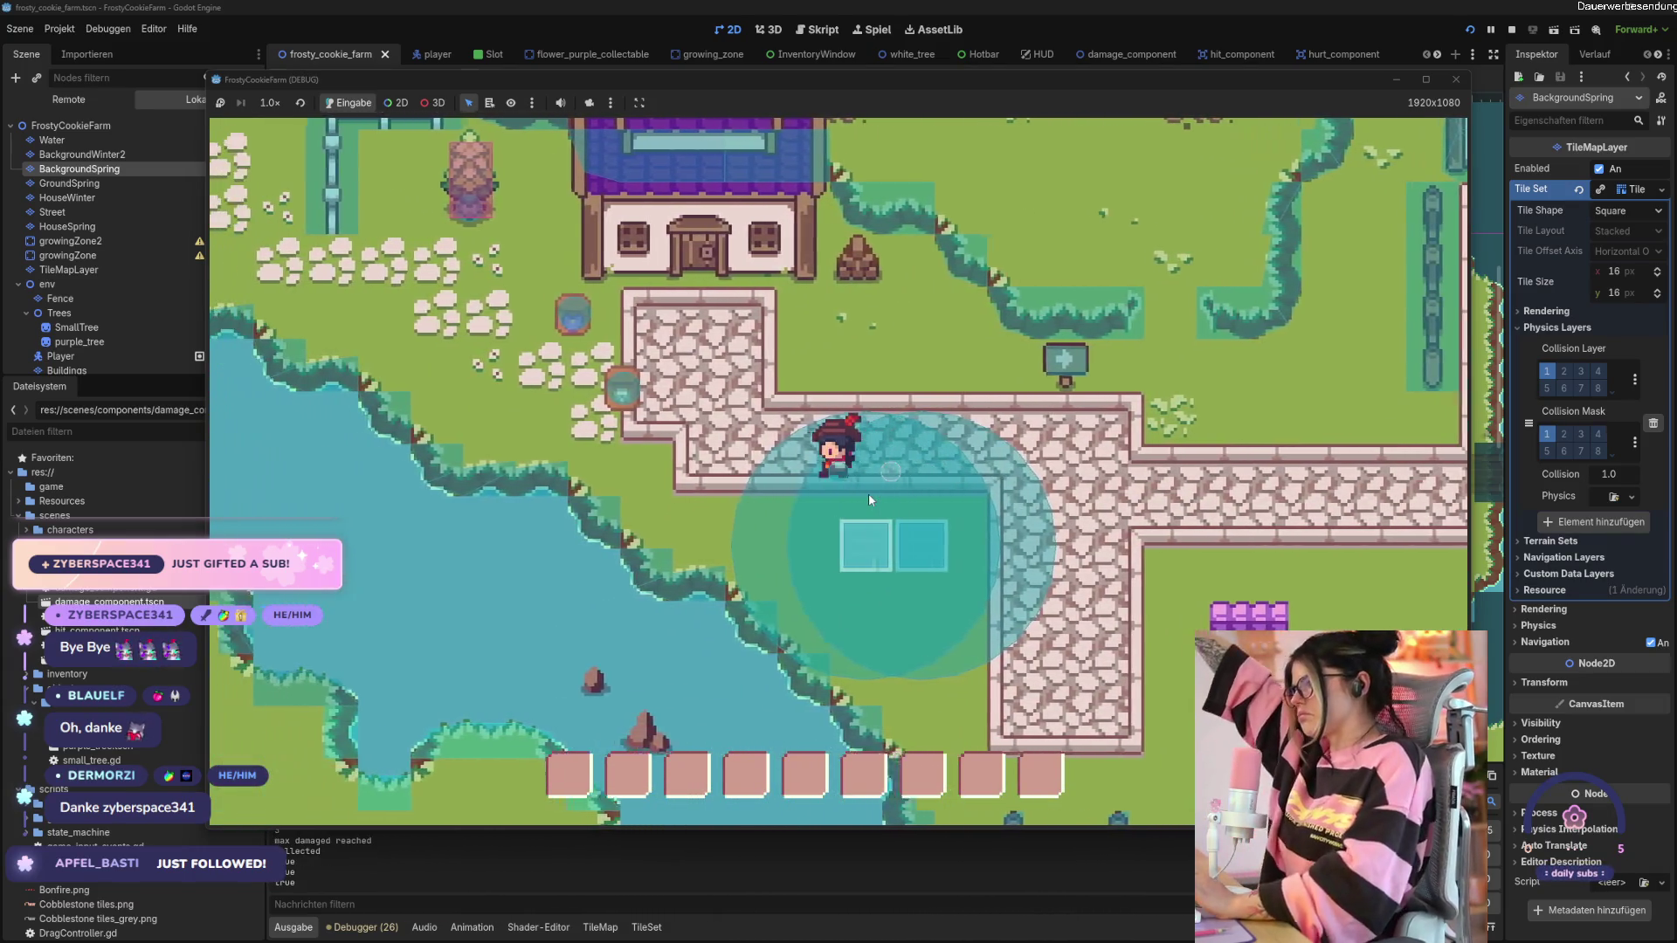
pyautogui.press('w')
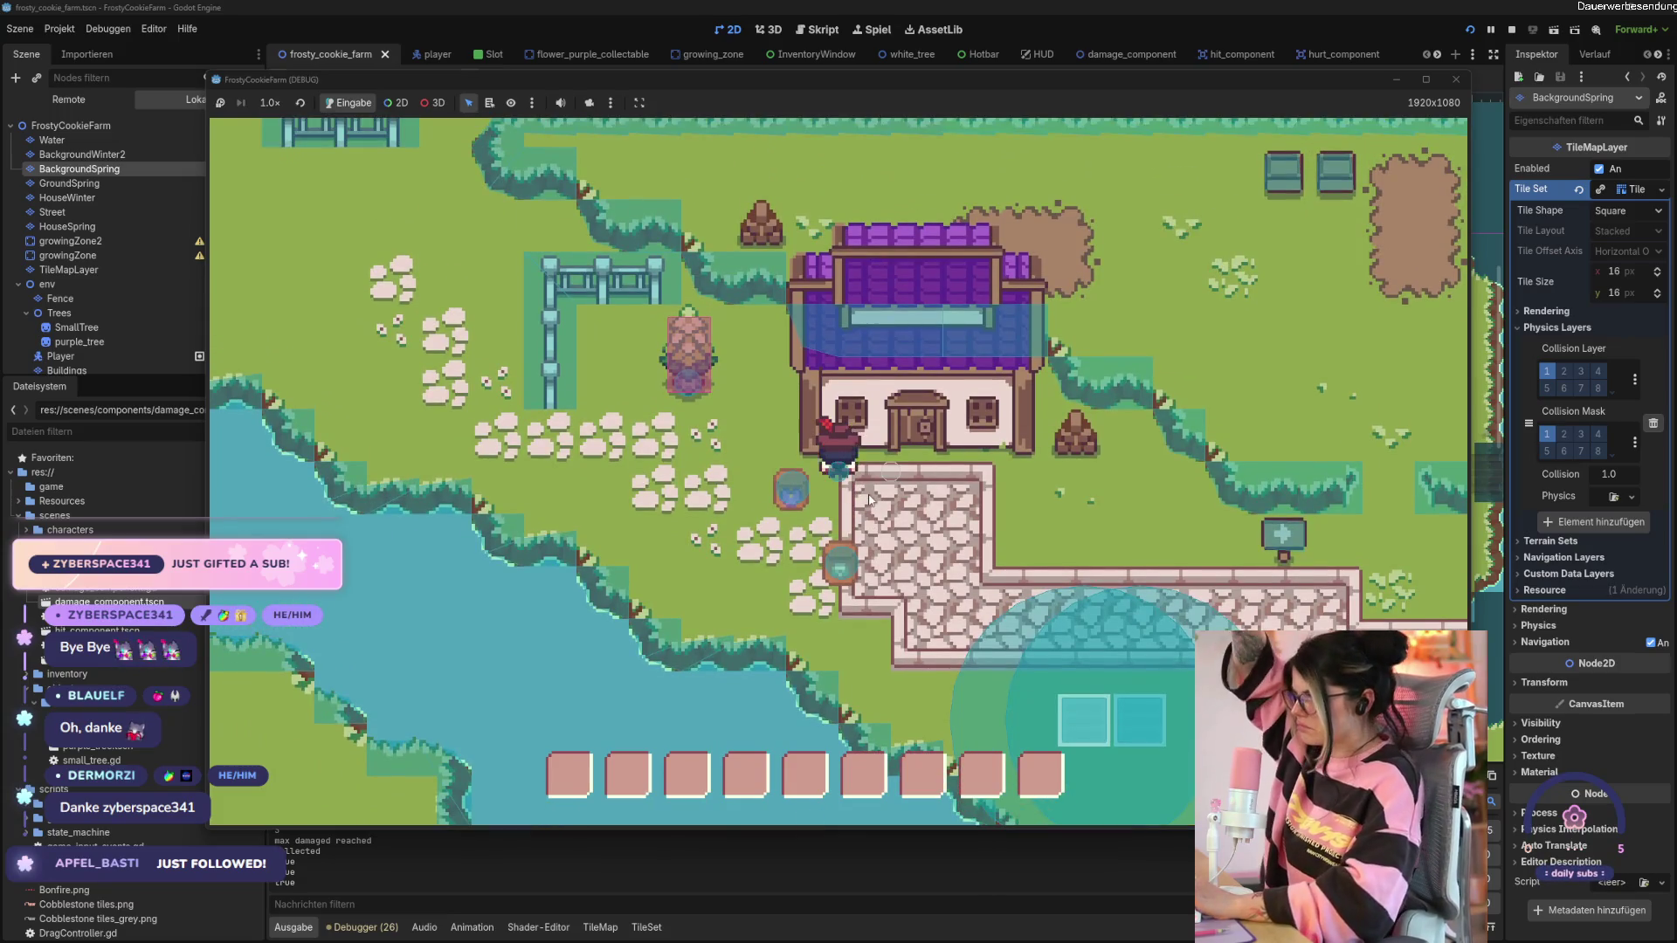
pyautogui.press('a')
pyautogui.press('w')
pyautogui.press('d')
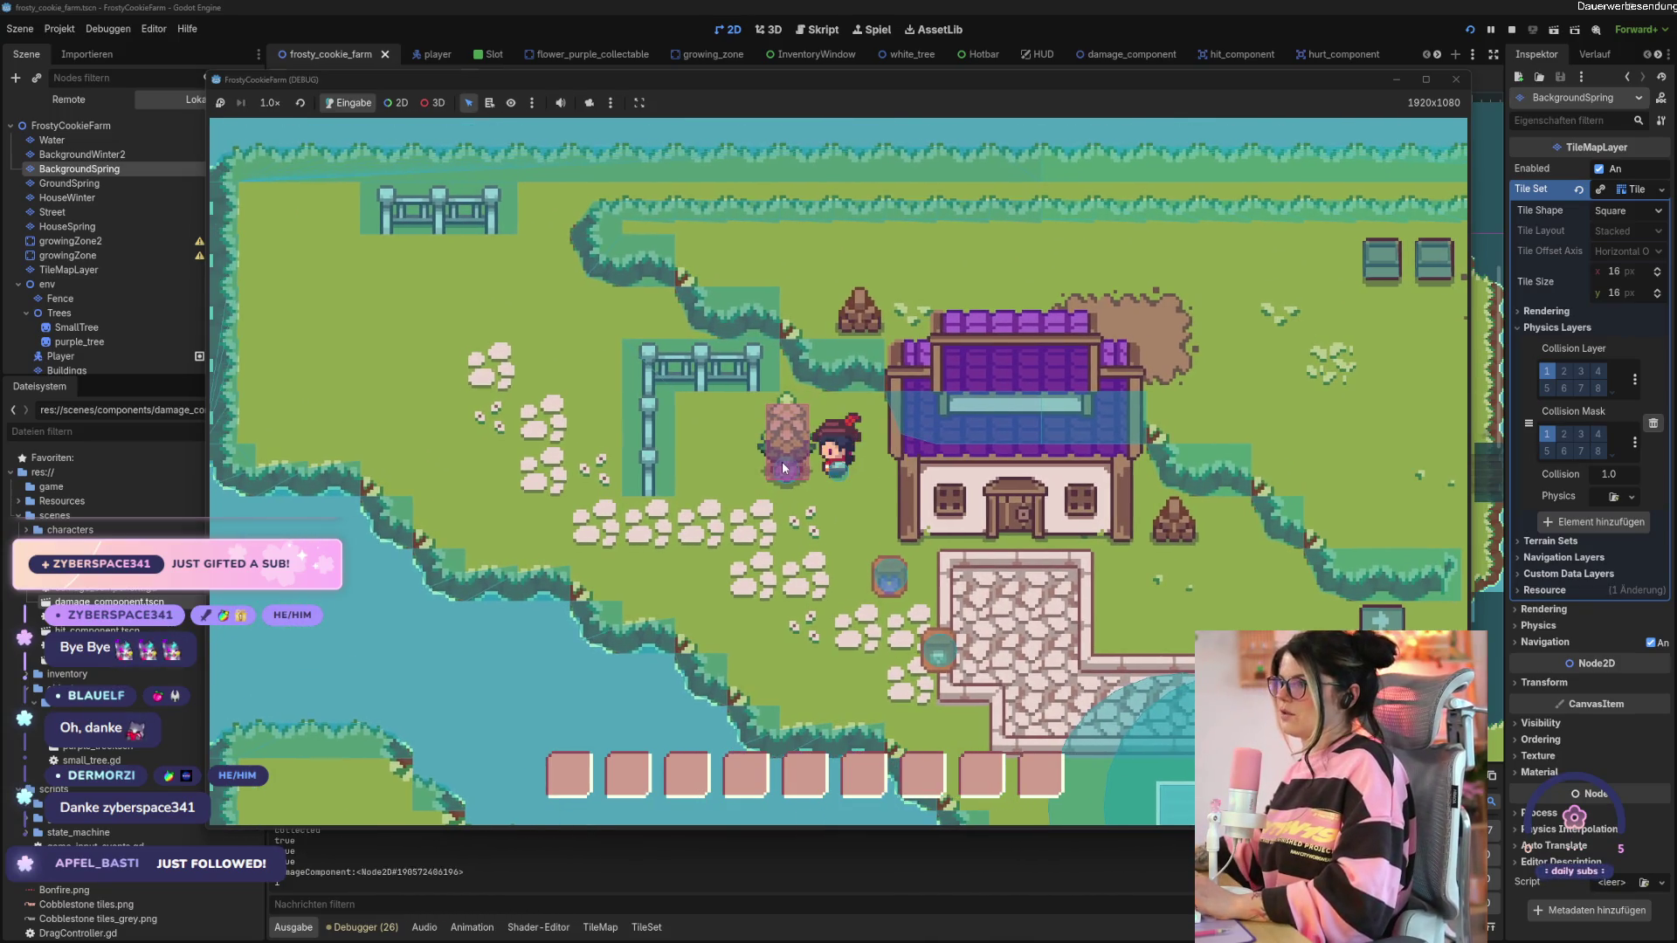
pyautogui.press('space')
pyautogui.press('space')
pyautogui.press('space')
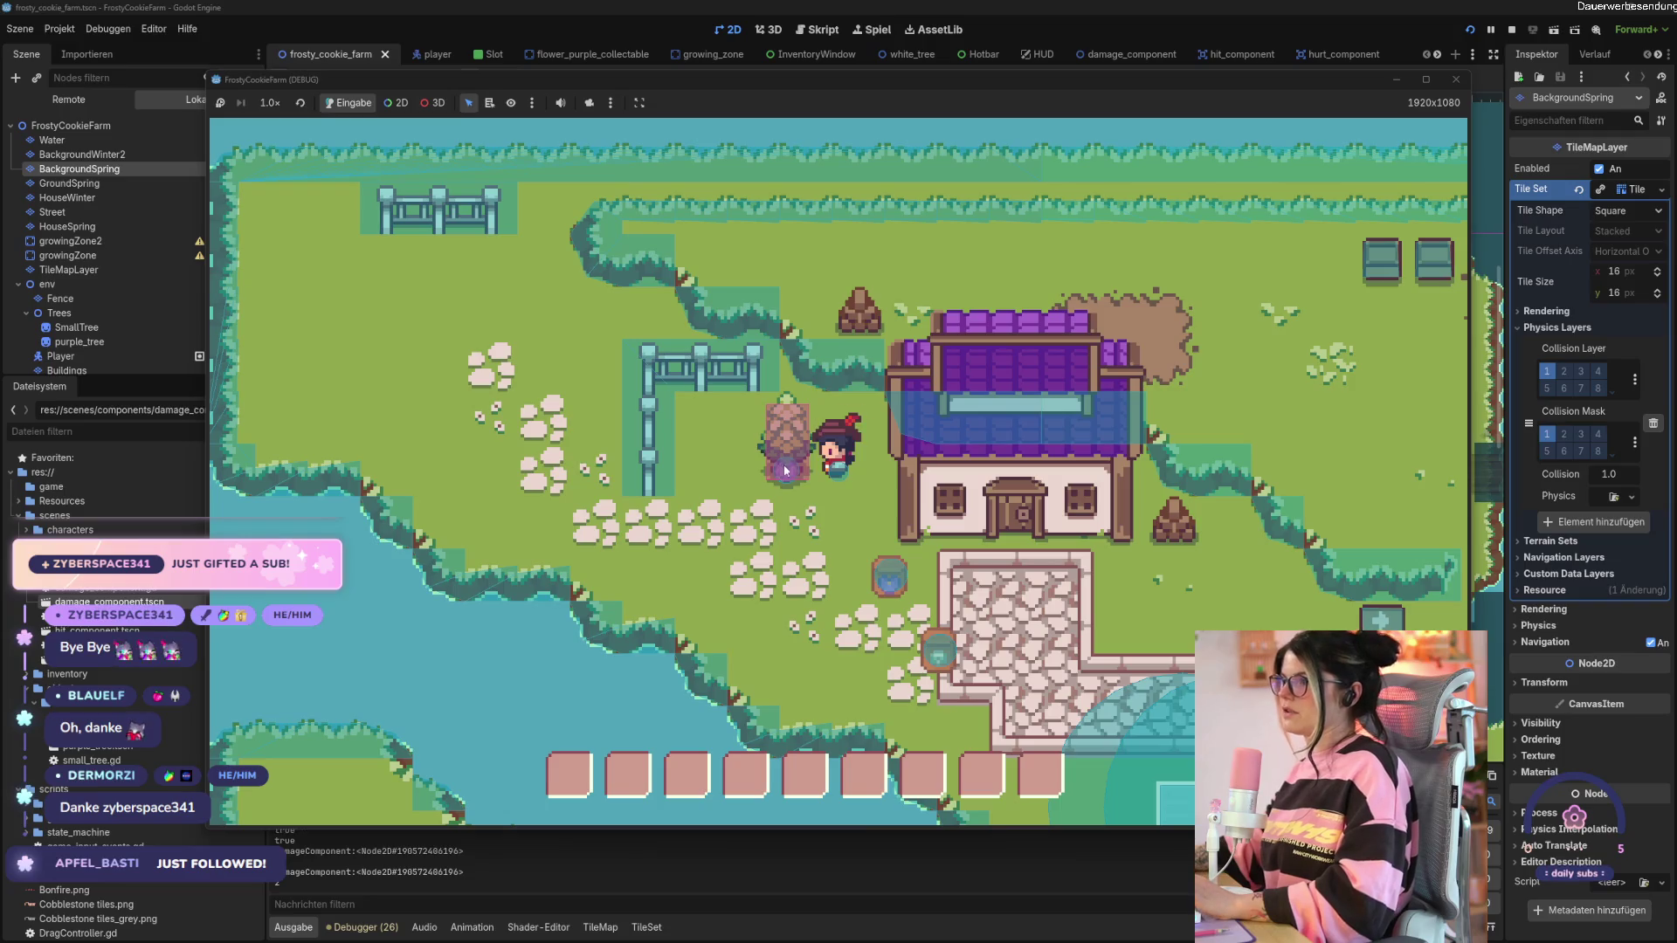
# Walk onto the dropped item to collect it.
pyautogui.press('s')
pyautogui.press('a')
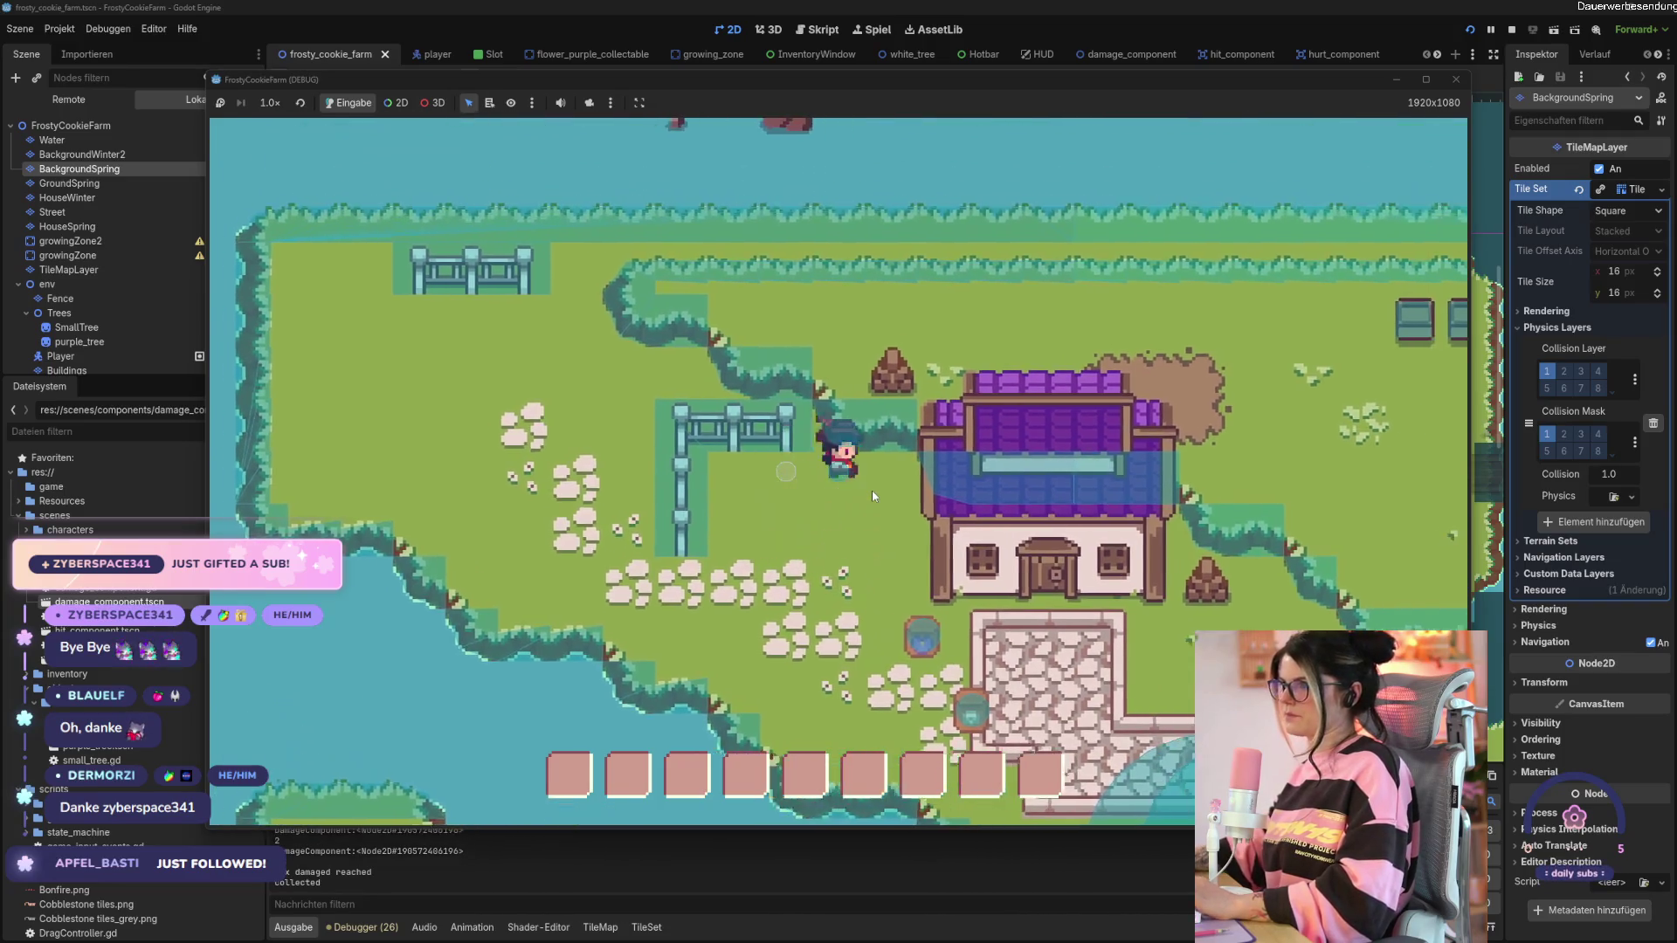
pyautogui.press('d')
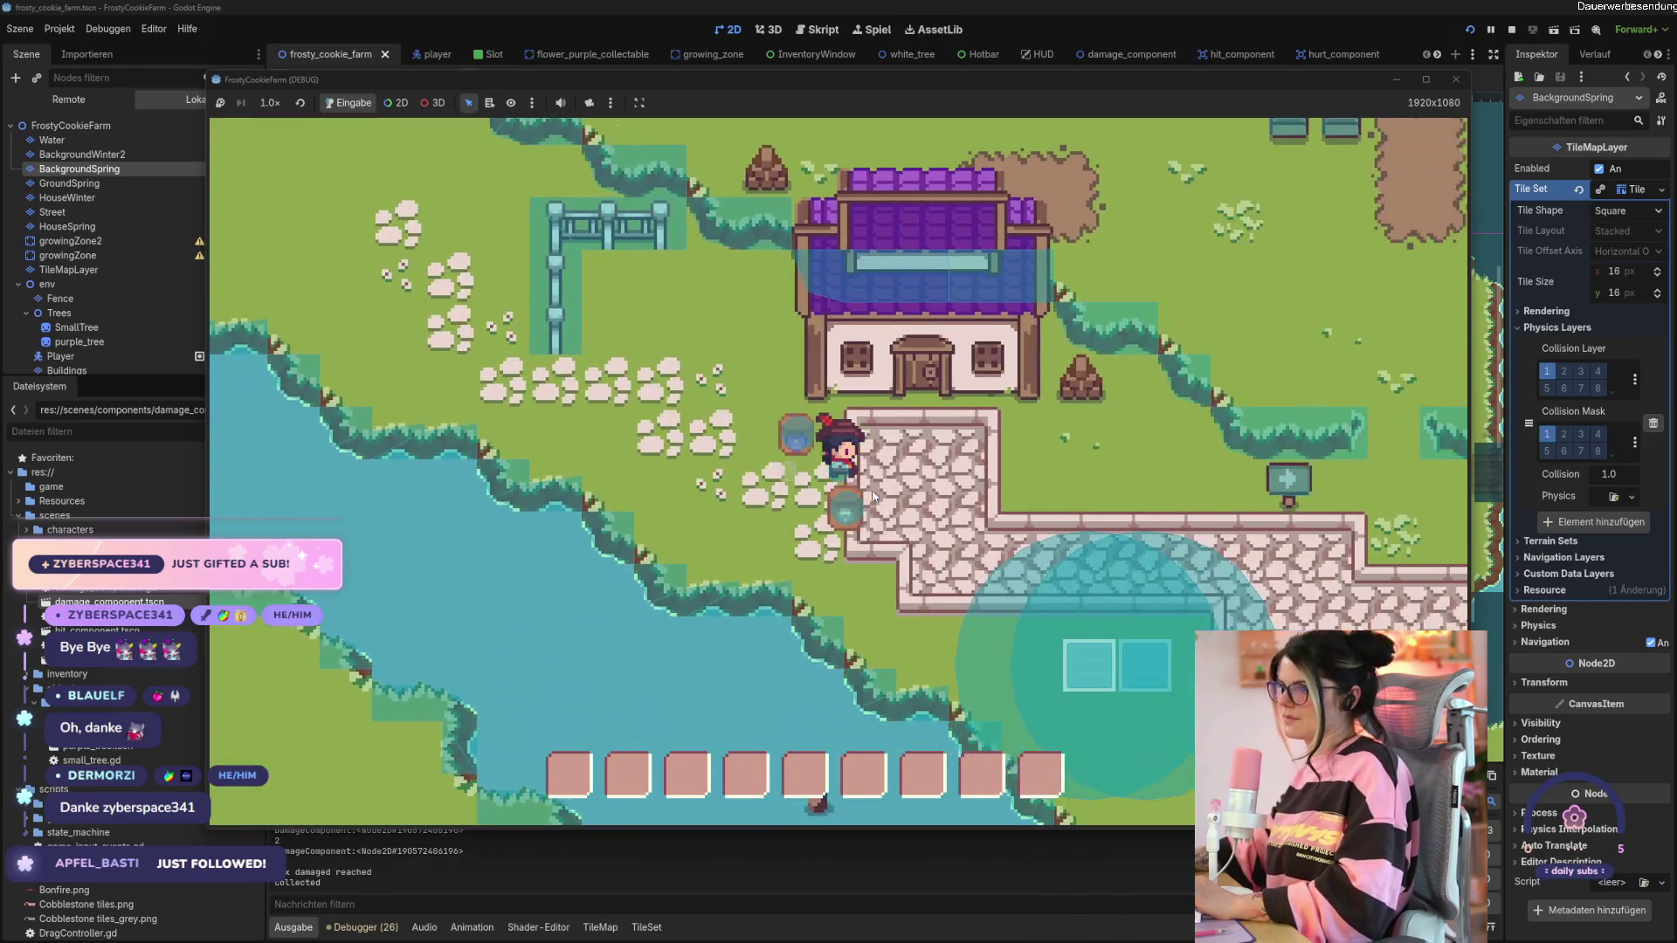
pyautogui.press('d')
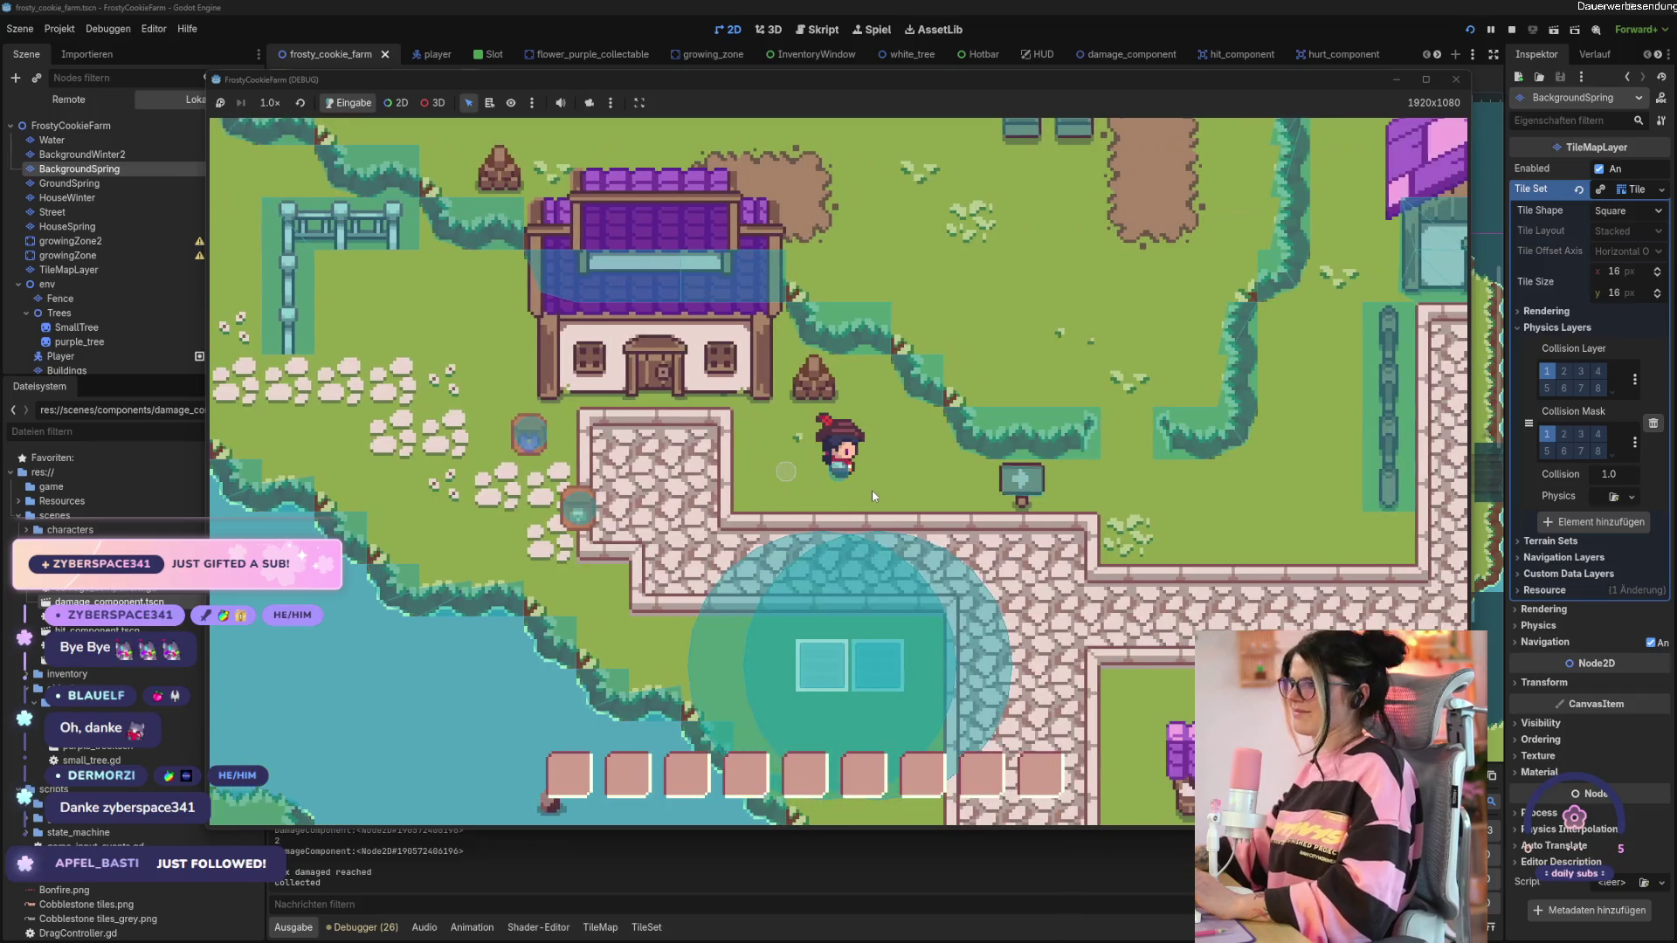
# Close the game and instance small_tree.tscn under Trees, placed beside the other trees.
pyautogui.click(1453, 79)
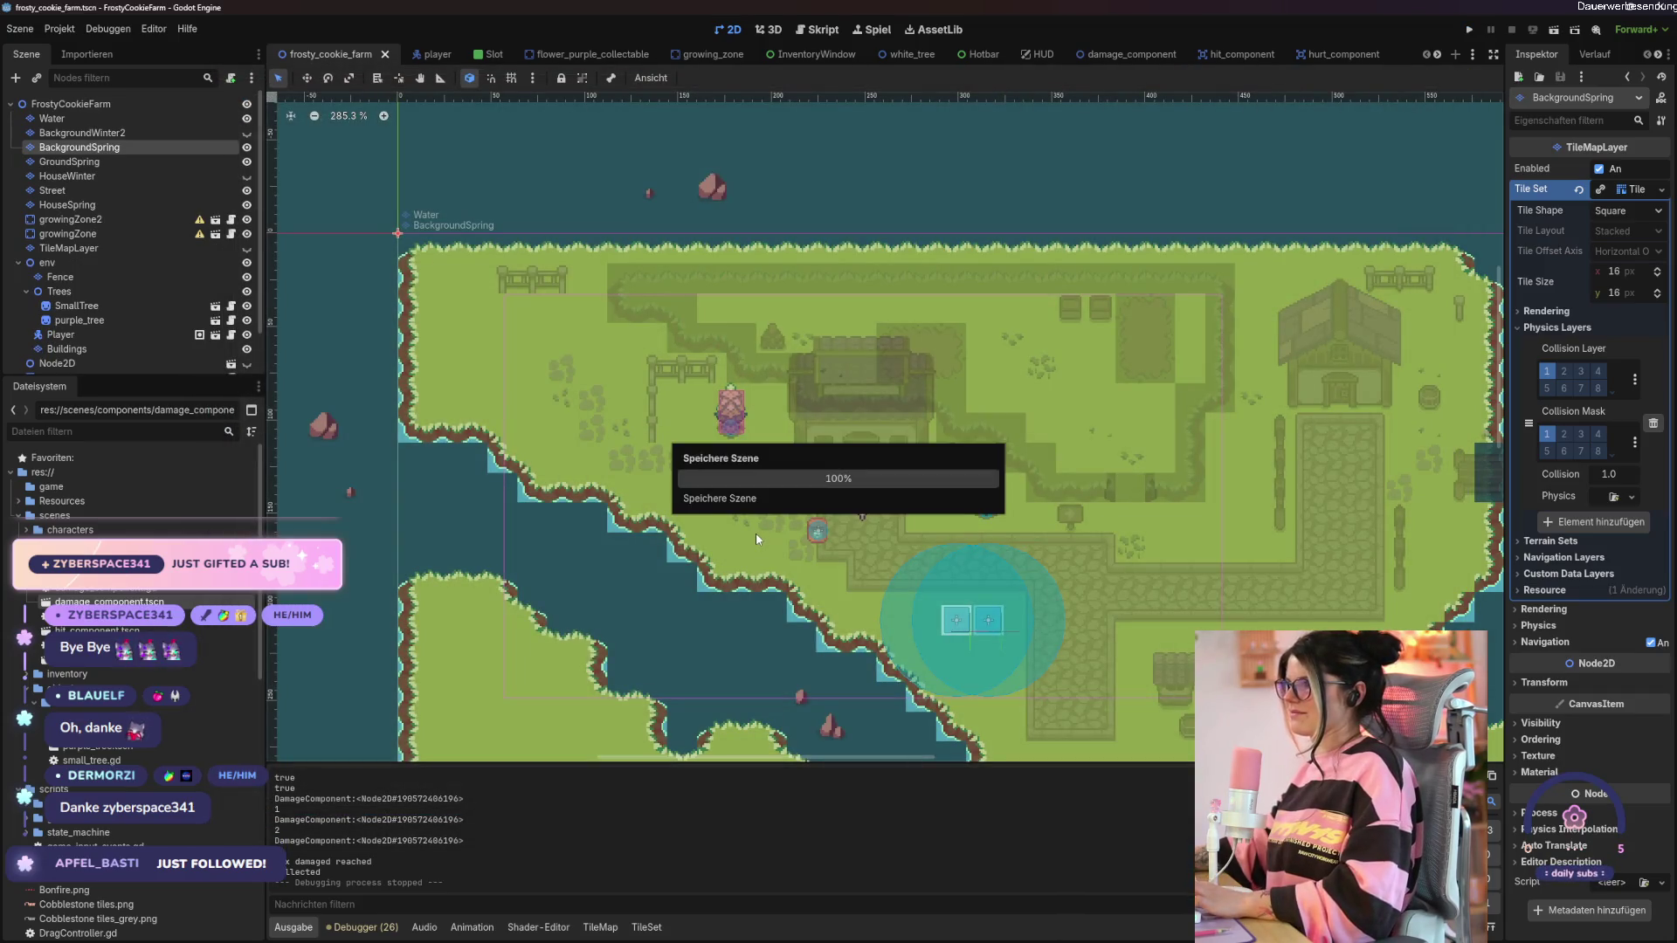
pyautogui.click(92, 295)
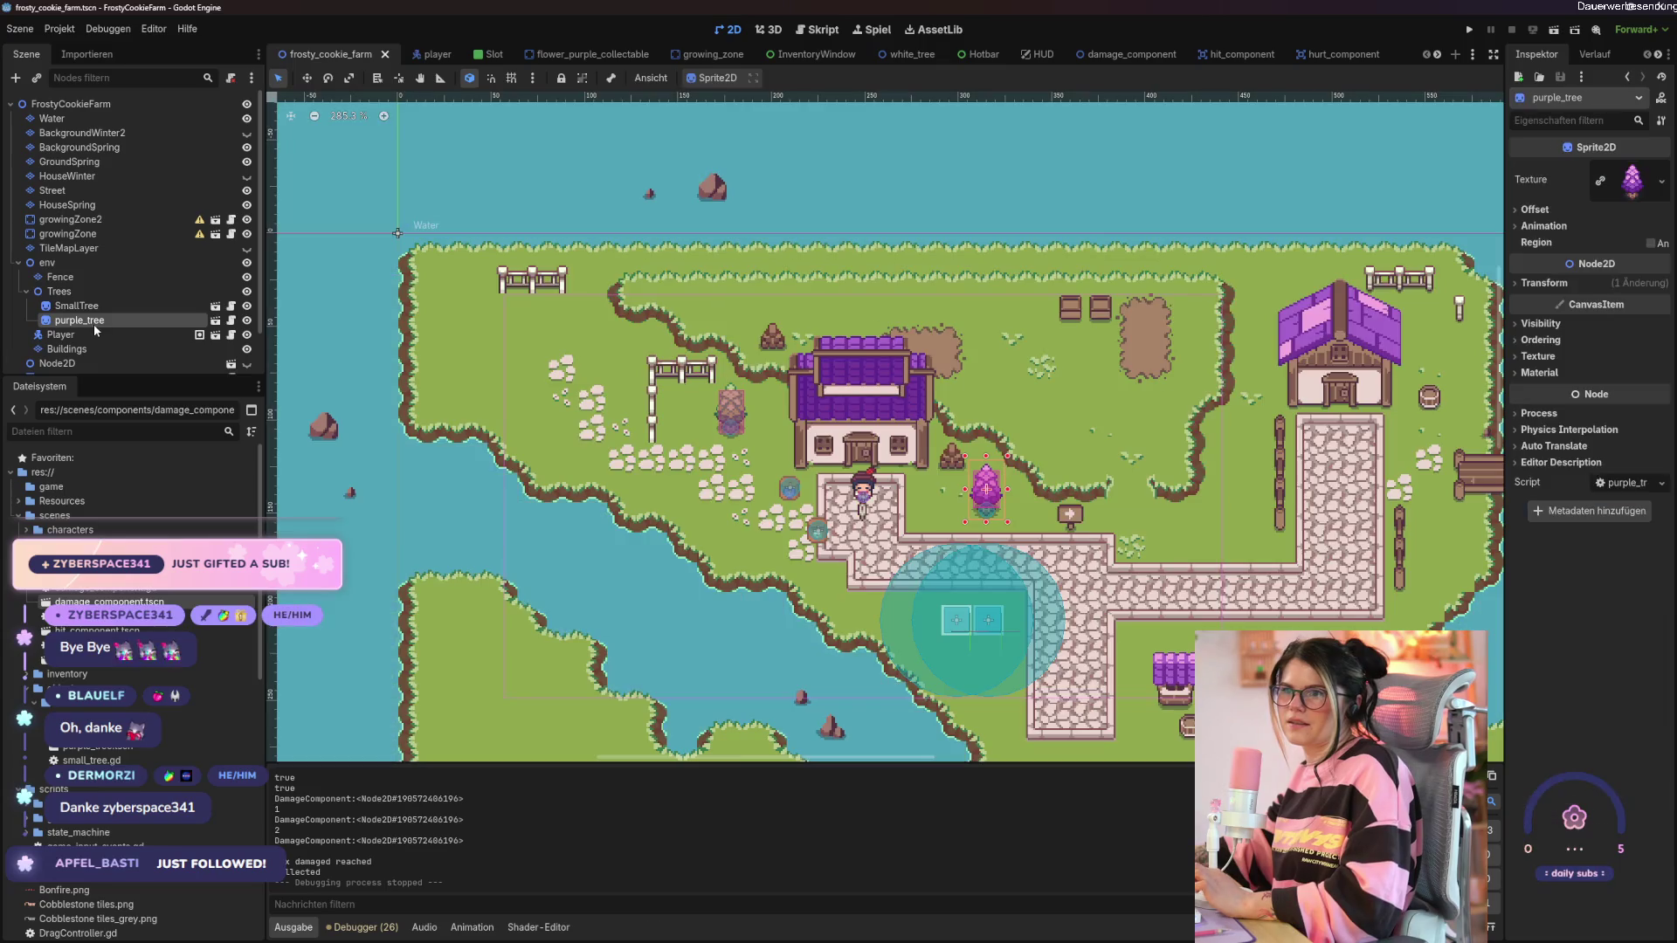
pyautogui.rightClick(91, 294)
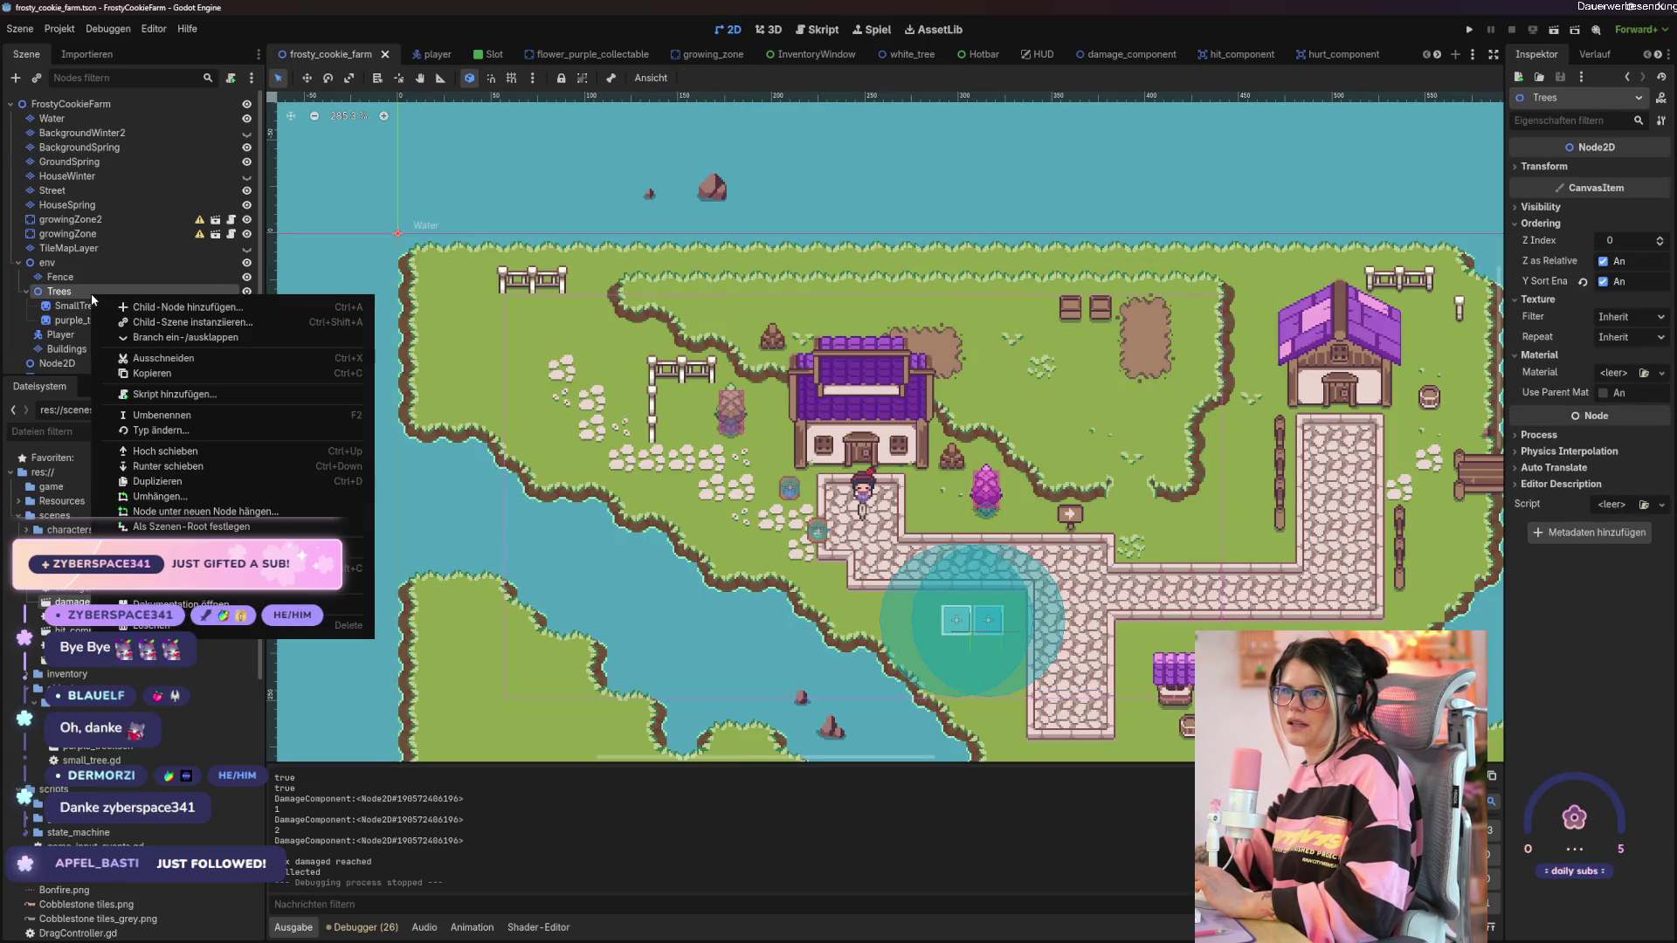
pyautogui.click(175, 322)
pyautogui.doubleClick(647, 342)
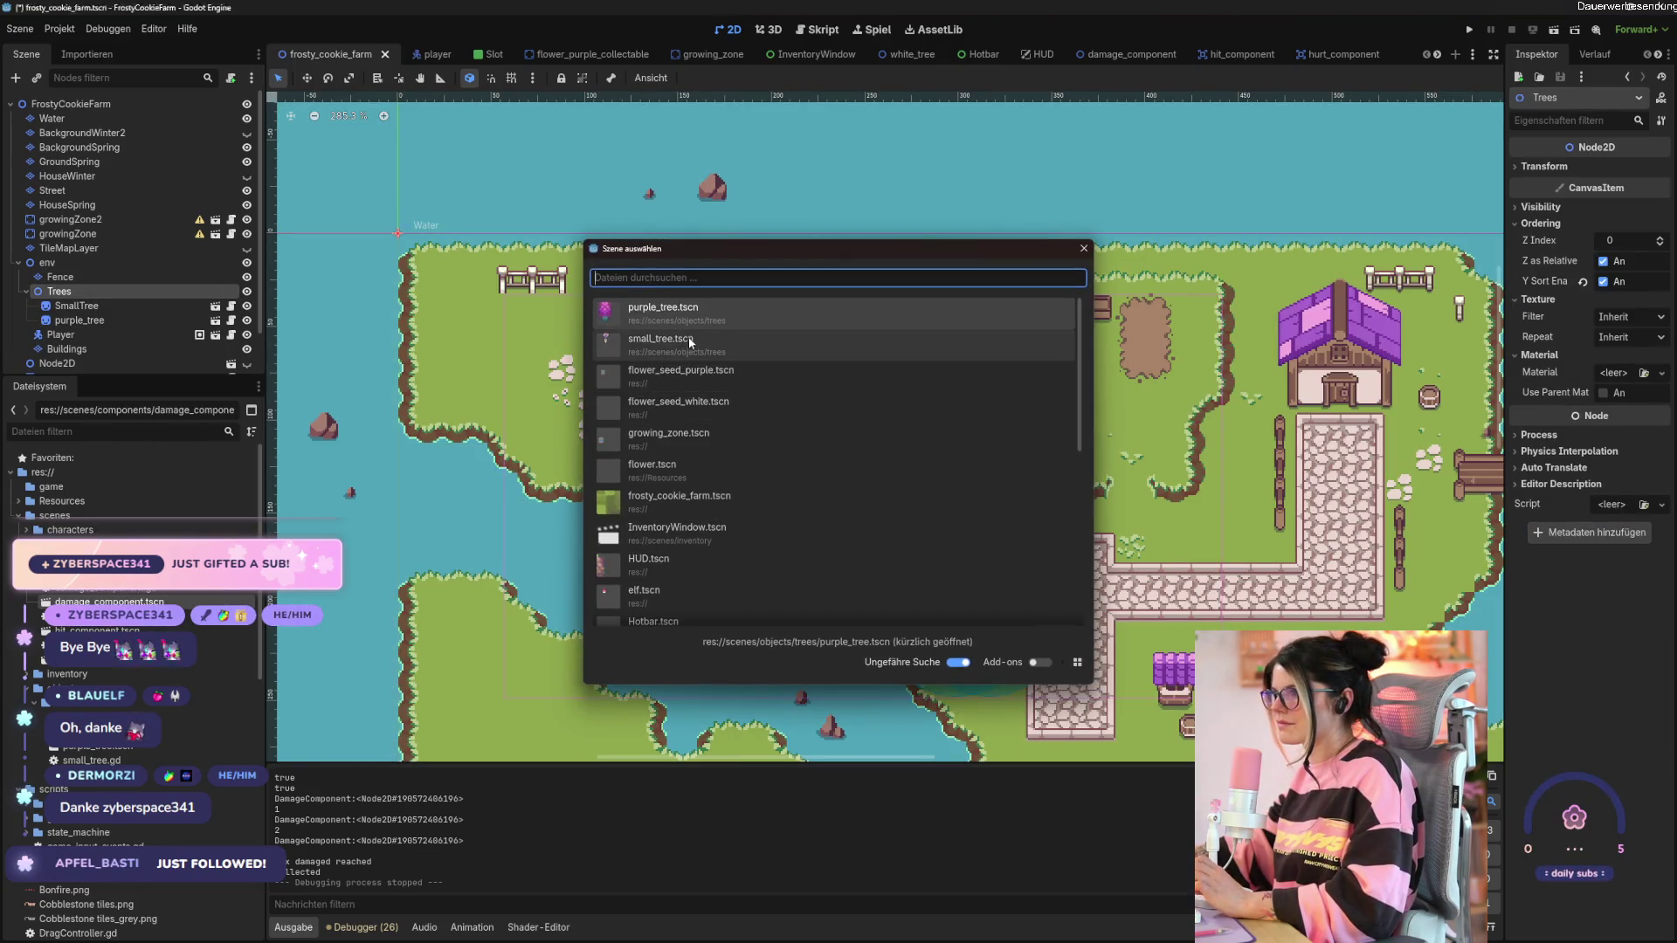
pyautogui.moveTo(713, 481); pyautogui.dragTo(692, 432)
# Instance purple_tree.tscn under Trees on the grass by the house, then save and run.
pyautogui.rightClick(87, 292)
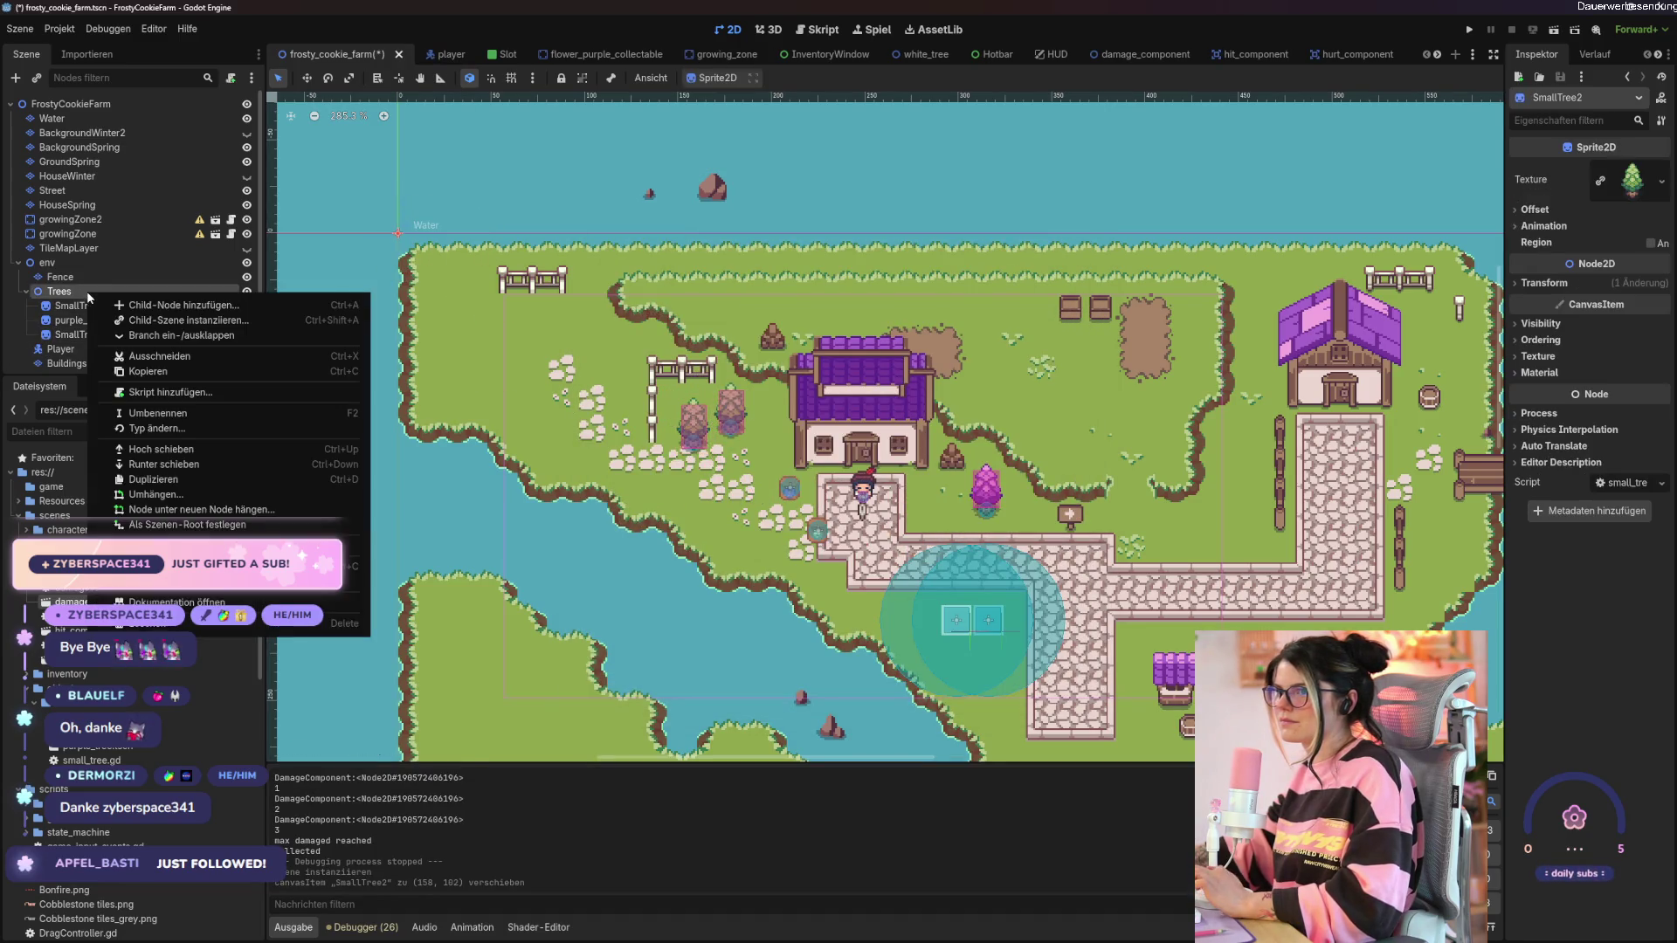
pyautogui.click(174, 316)
pyautogui.doubleClick(681, 342)
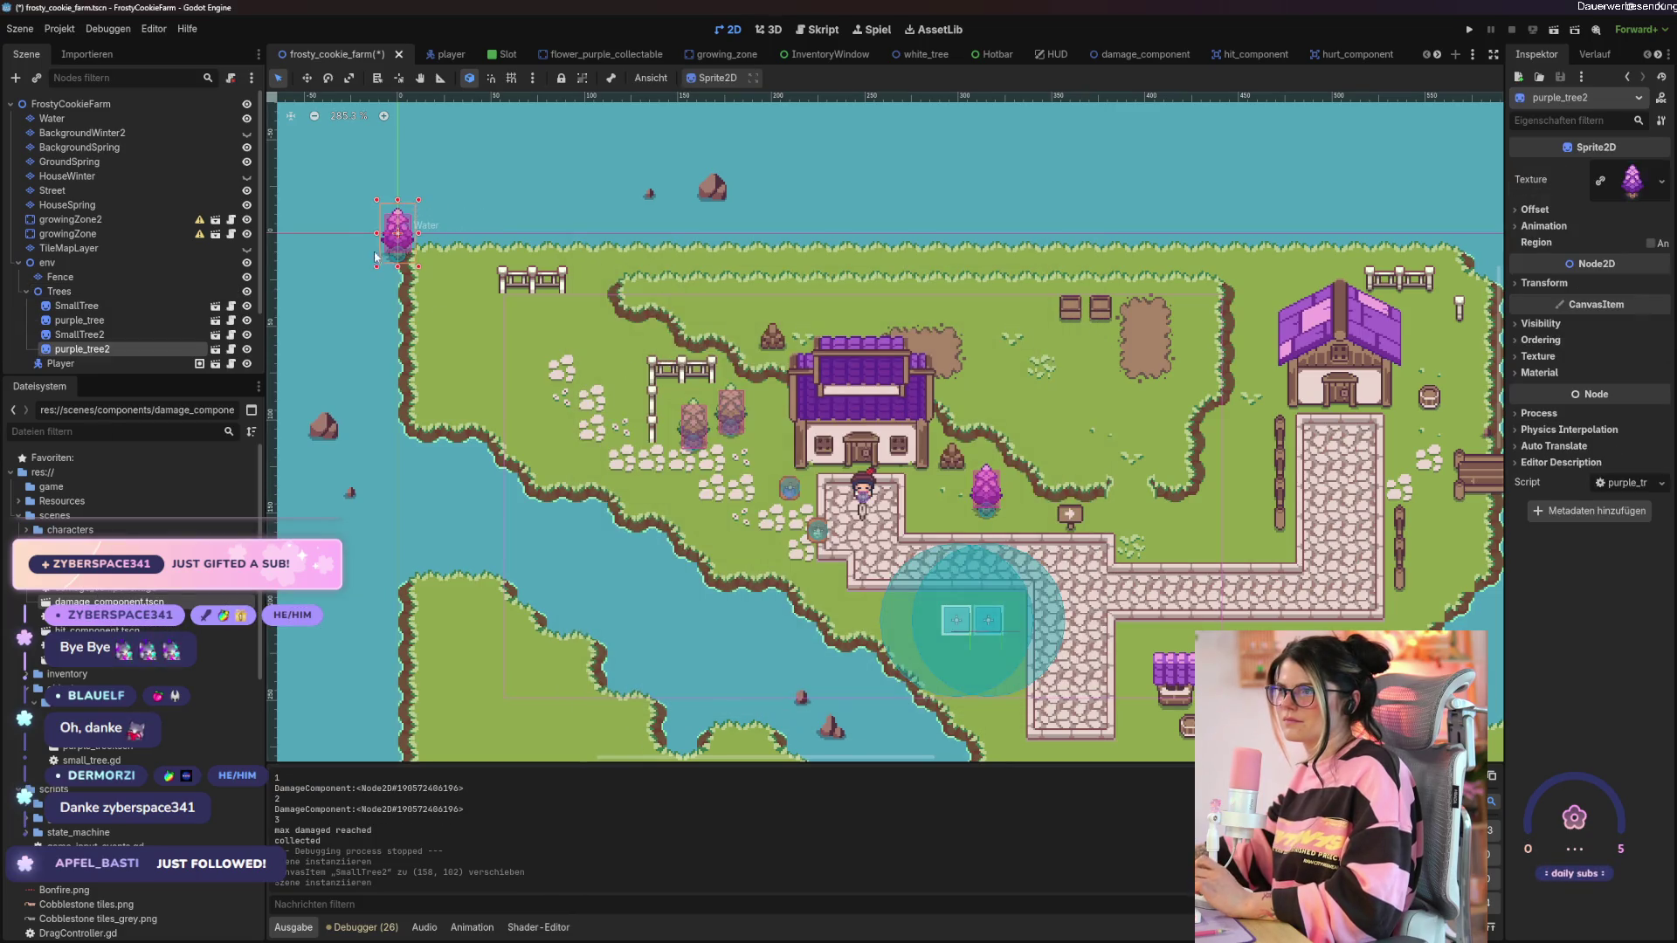
pyautogui.moveTo(389, 246)
pyautogui.mouseDown()
pyautogui.moveTo(662, 411)
pyautogui.moveTo(939, 515)
pyautogui.moveTo(729, 436)
pyautogui.moveTo(759, 424)
pyautogui.mouseUp()
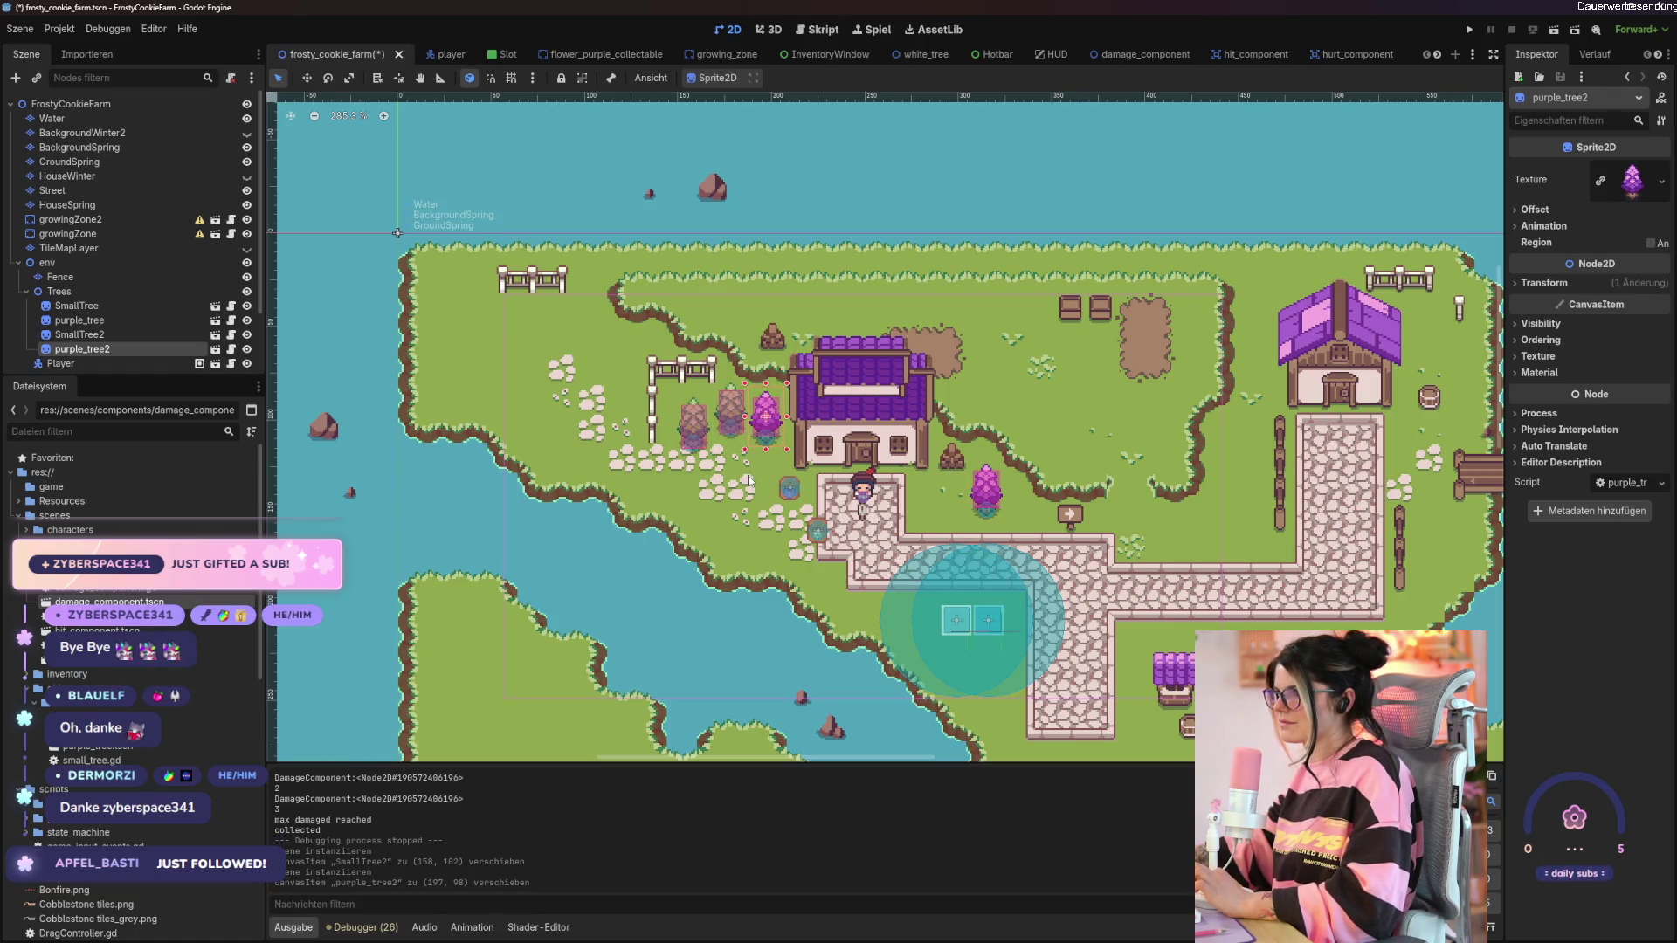
pyautogui.press('F5')
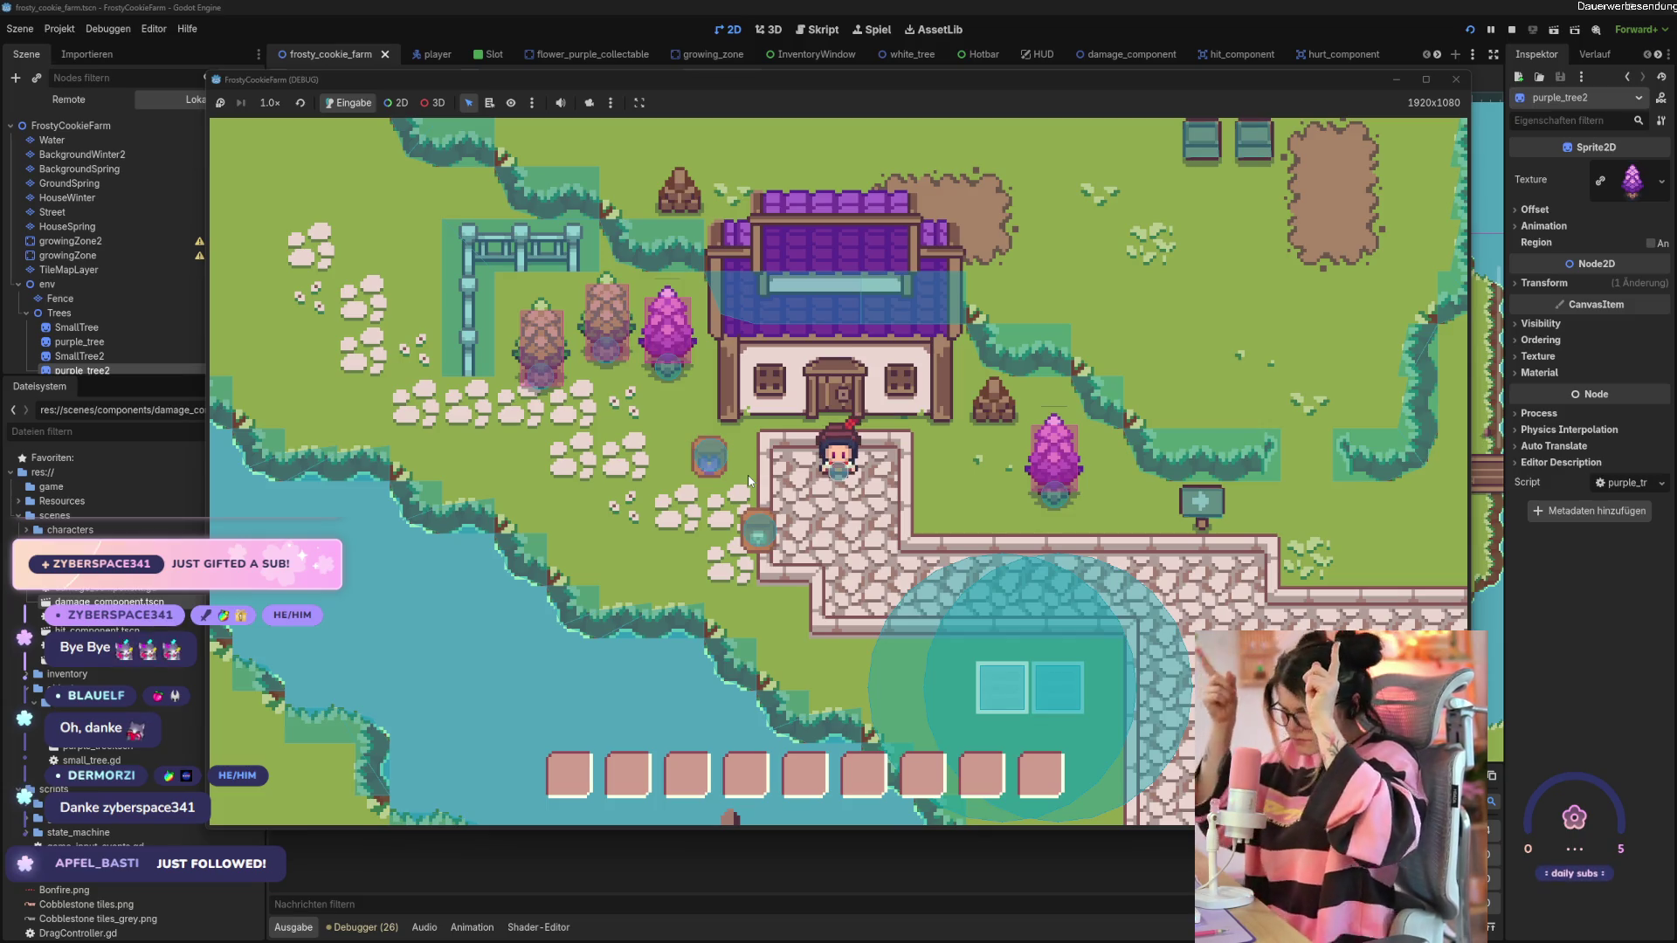
# Walk the player up-left to the new trees and strike the nearest one.
pyautogui.press('a')
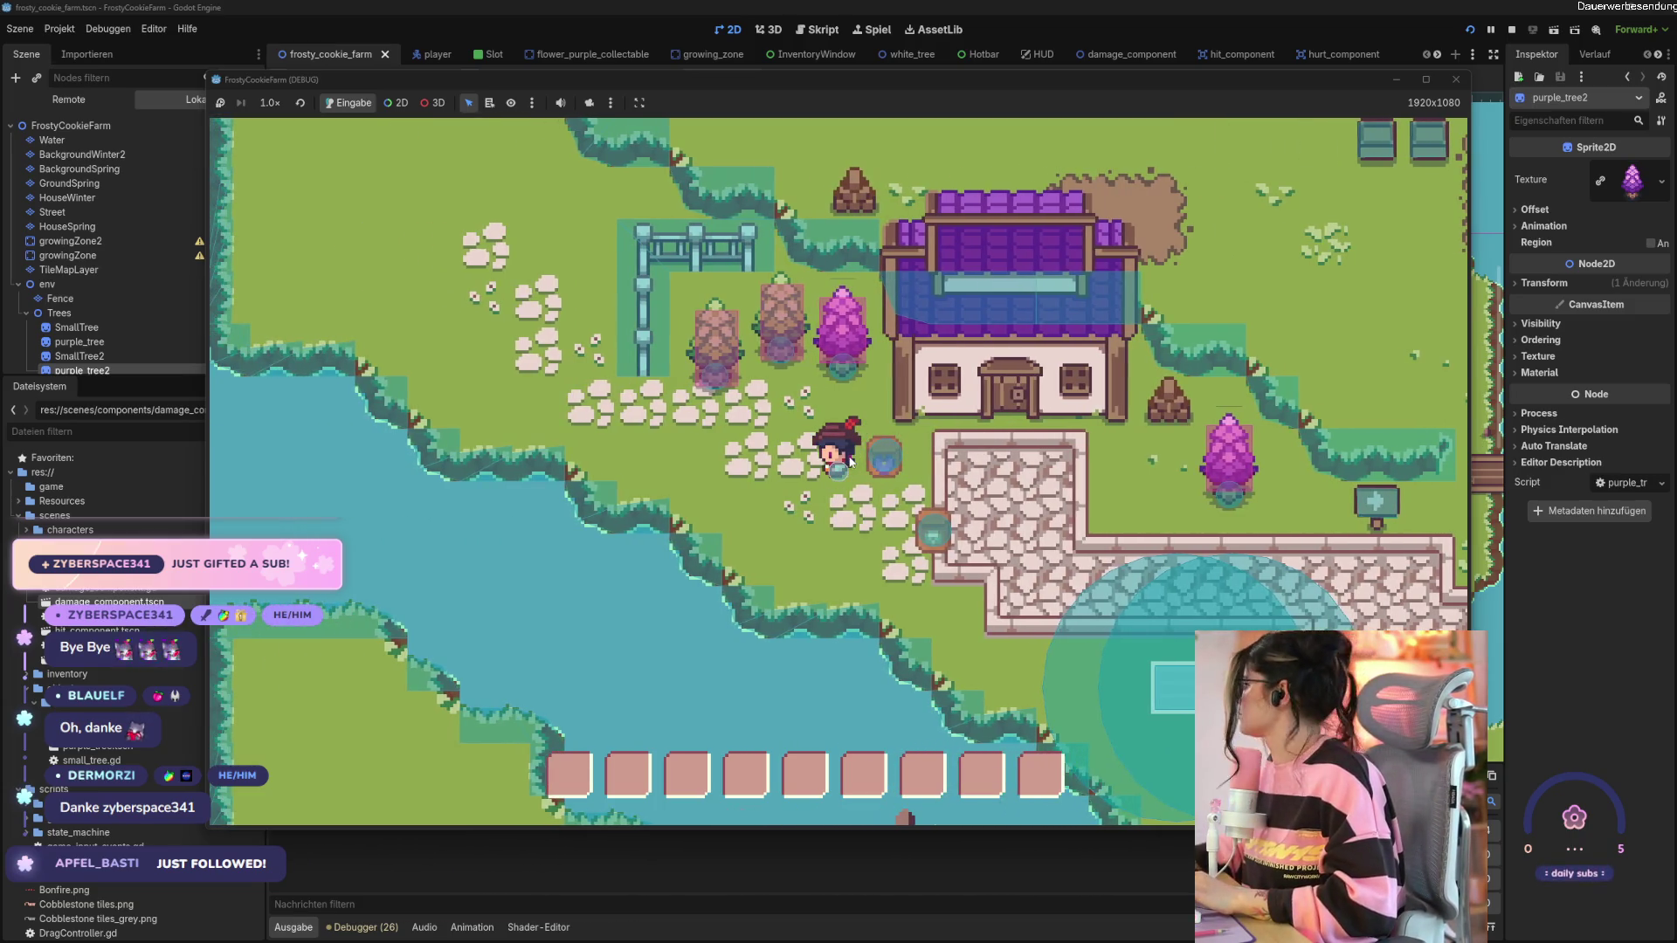
pyautogui.press('w')
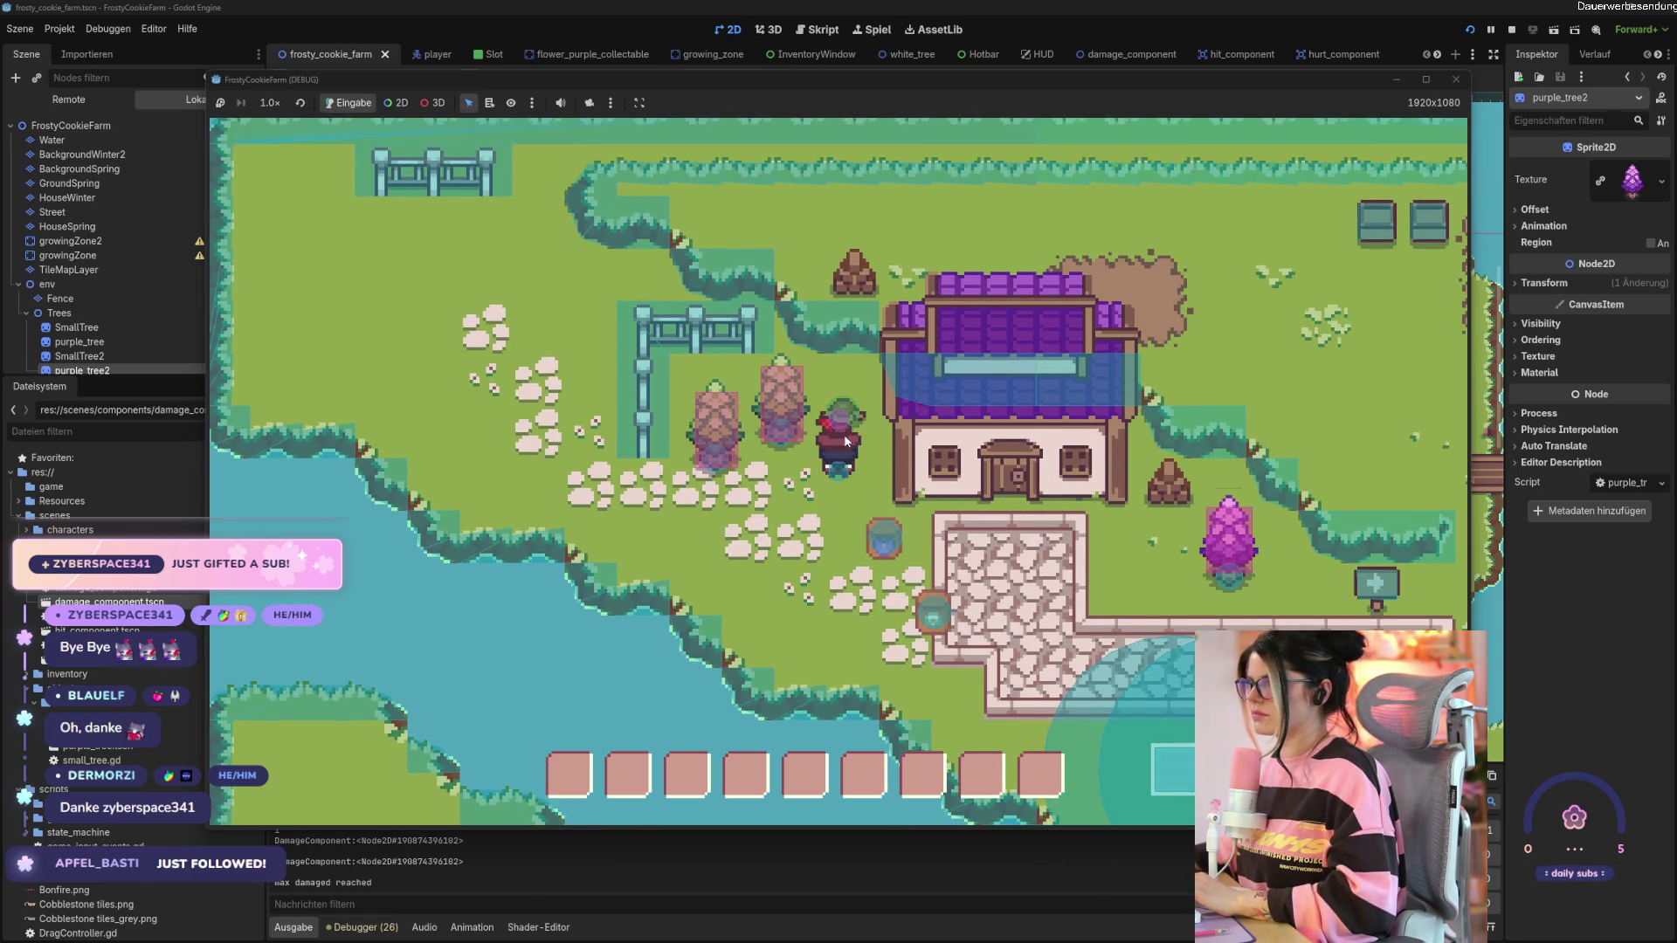
pyautogui.press('w')
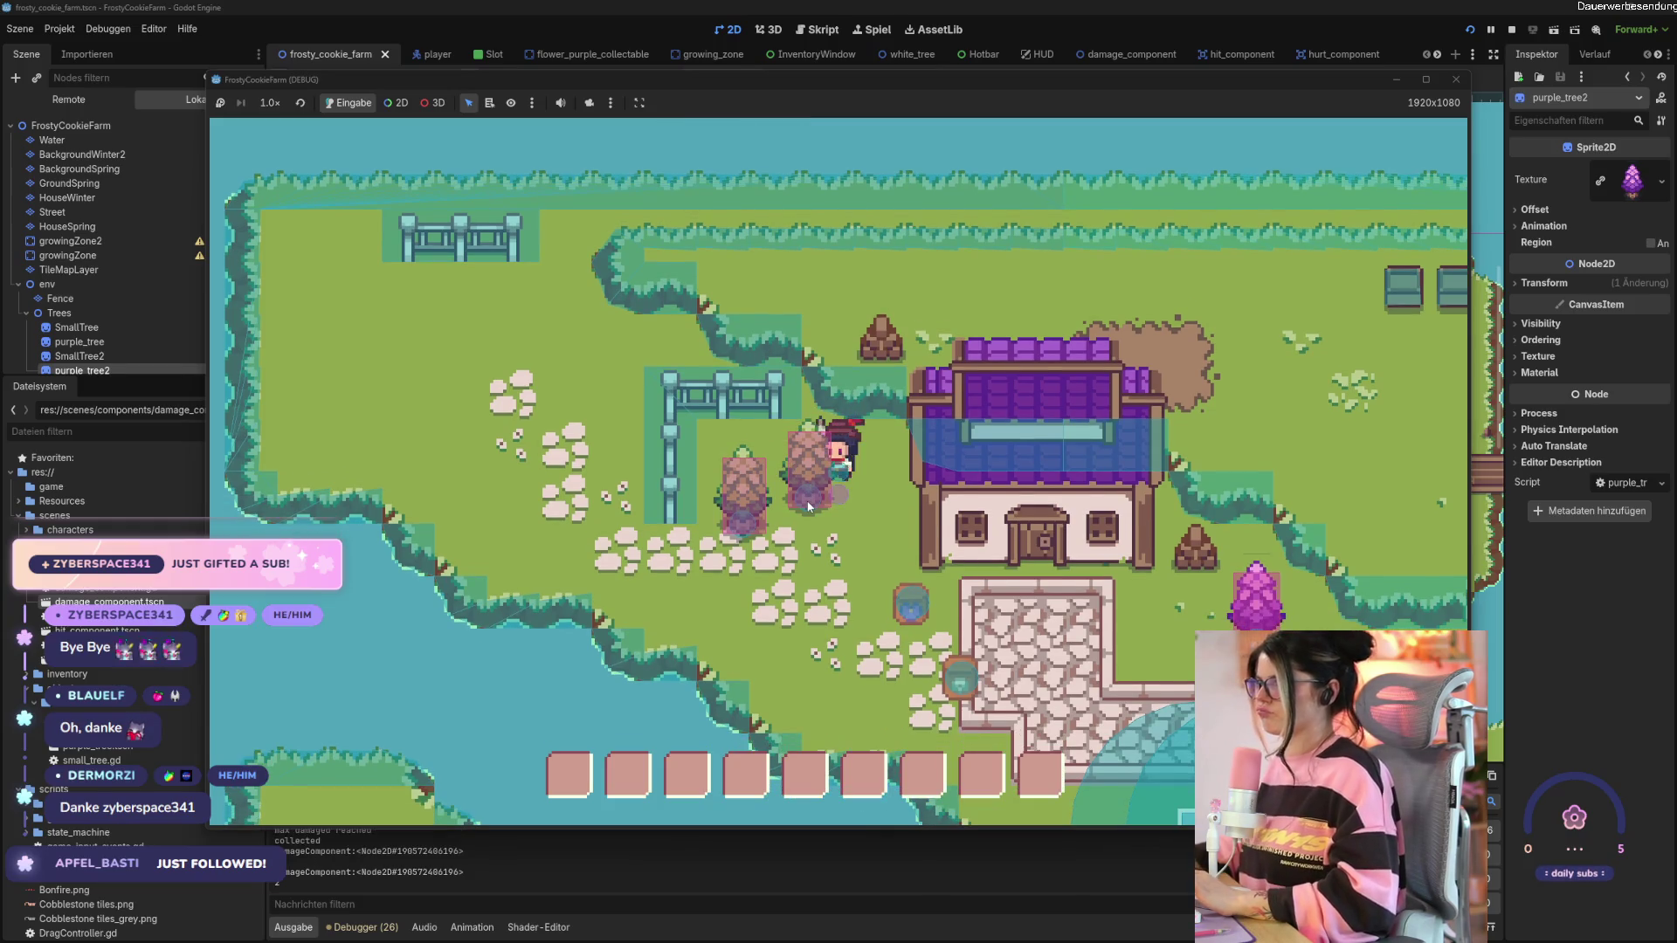
pyautogui.click(808, 504)
# Chop the second small tree down with three hits, then close the game window.
pyautogui.press('s')
pyautogui.press('a')
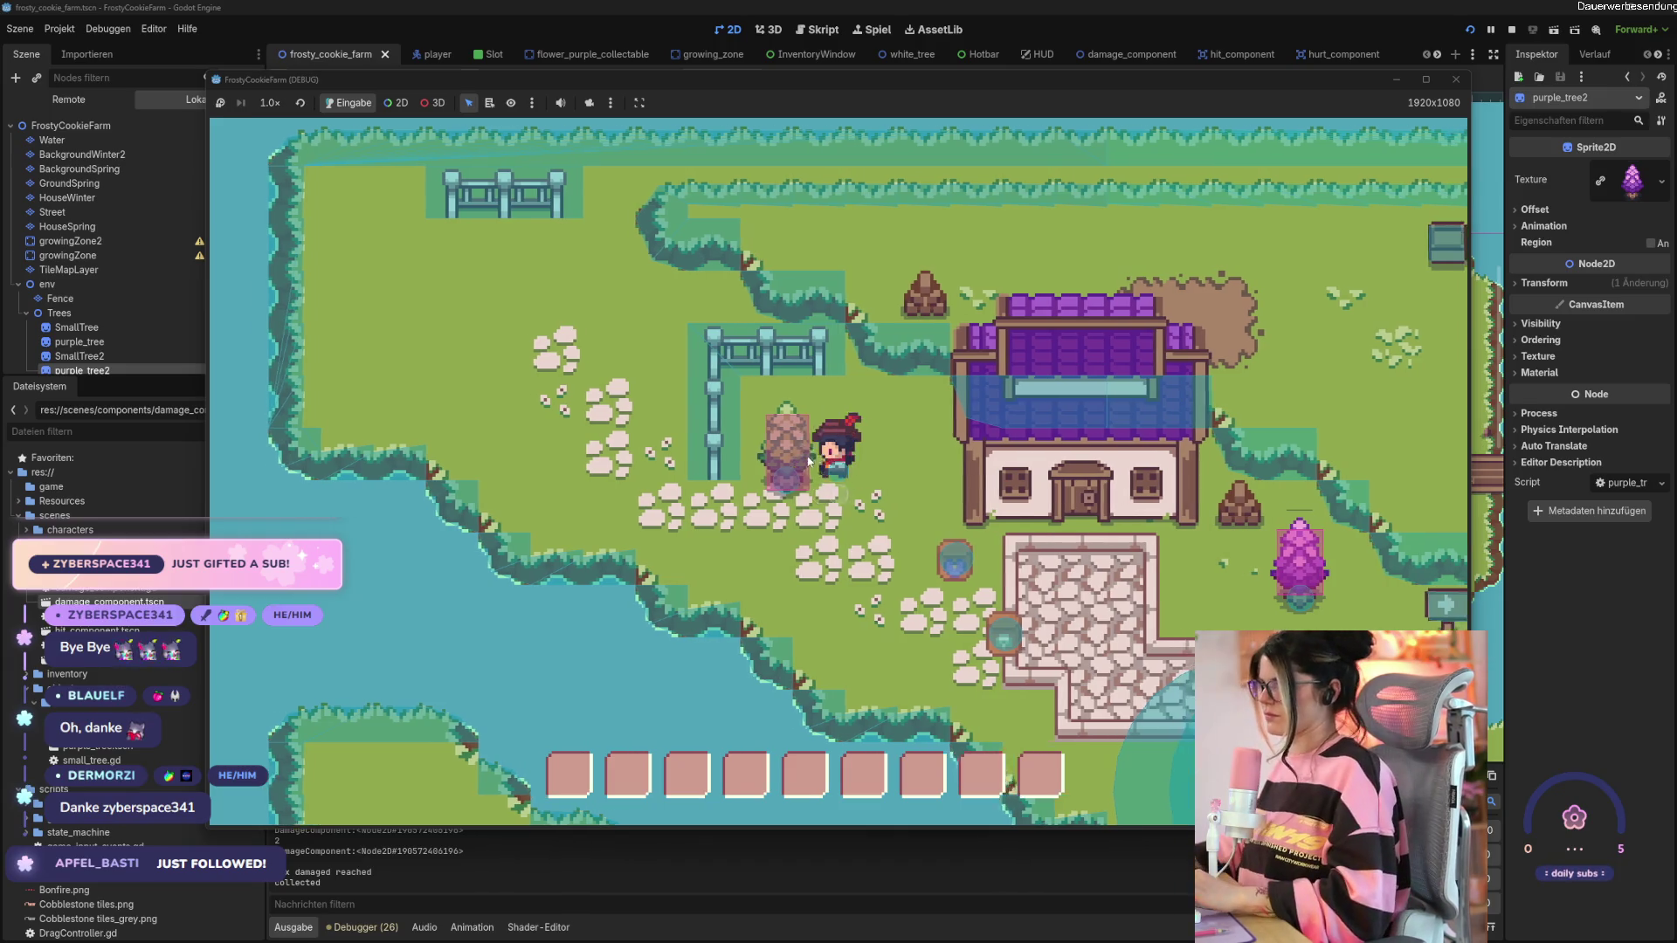
pyautogui.click(809, 461)
pyautogui.click(809, 461)
pyautogui.click(809, 461)
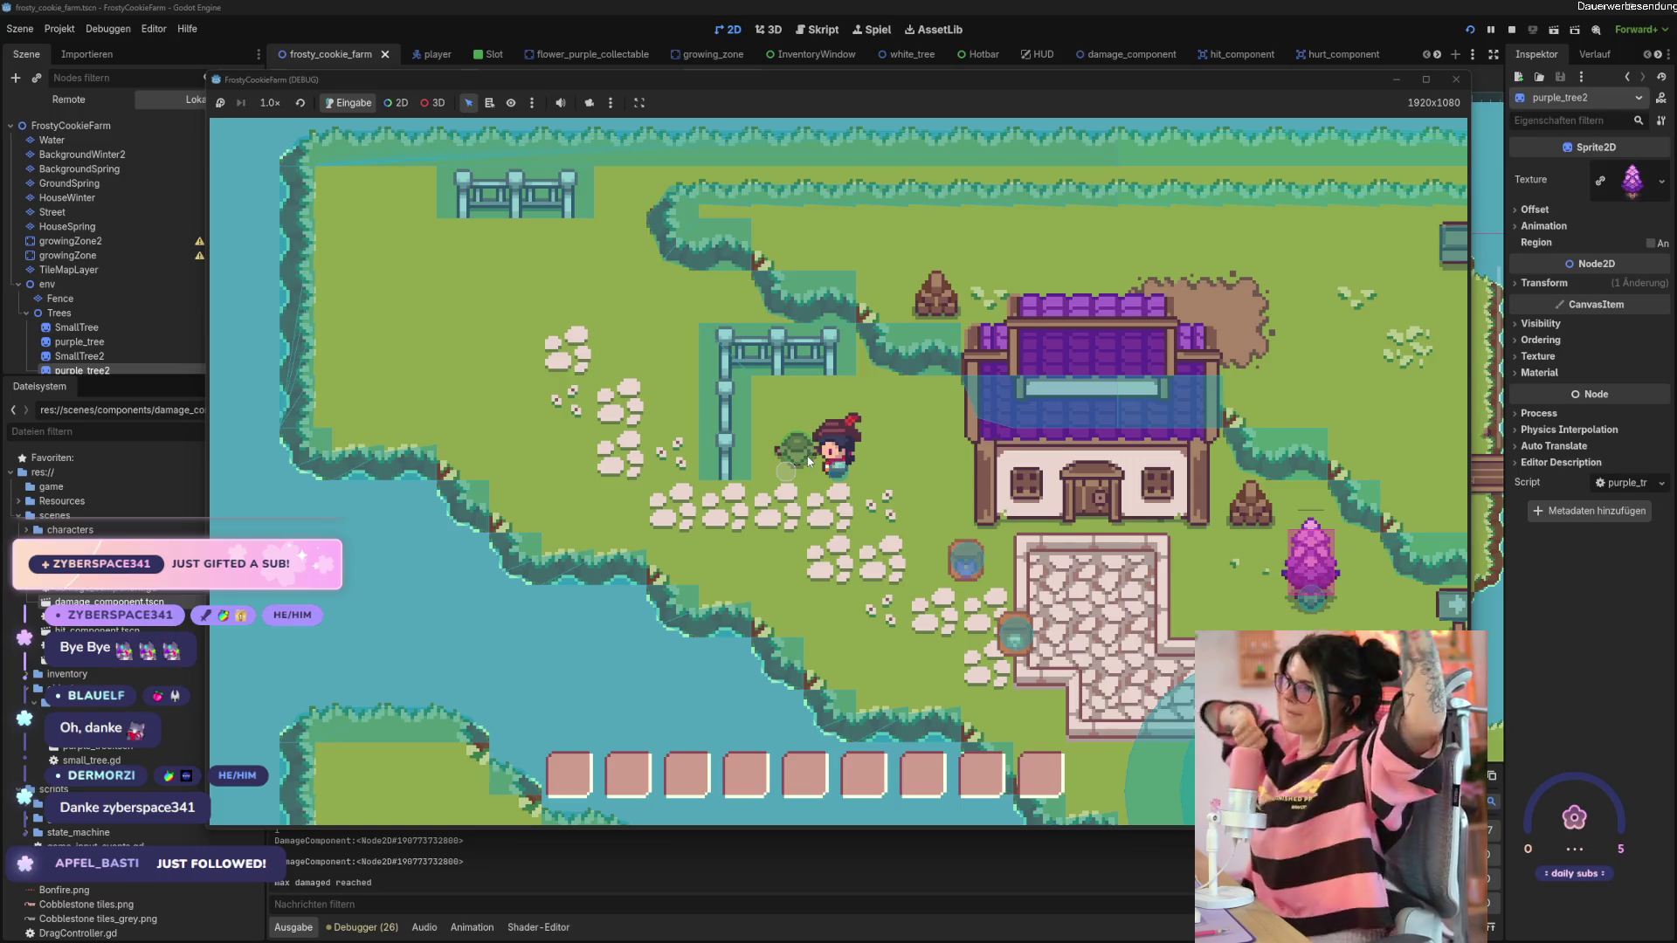
pyautogui.click(1456, 79)
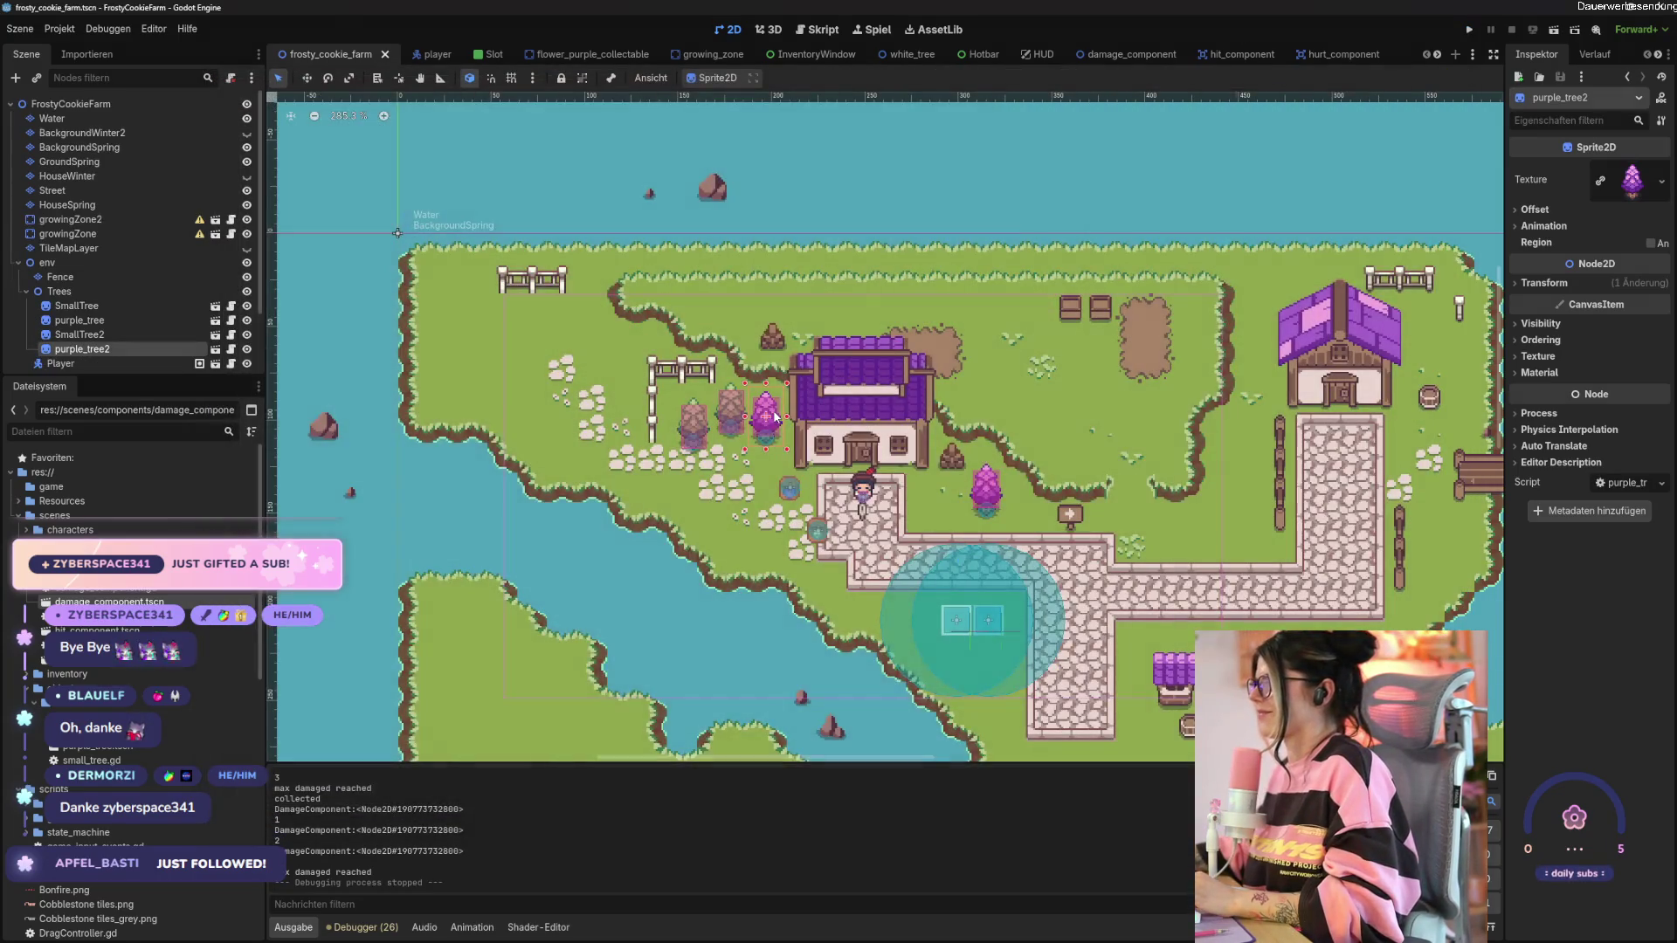
# Select HouseSpring, save the farm scene, and scroll the RPG tileset palette to the tree tiles.
pyautogui.click(793, 468)
pyautogui.hotkey('ctrl', 's')
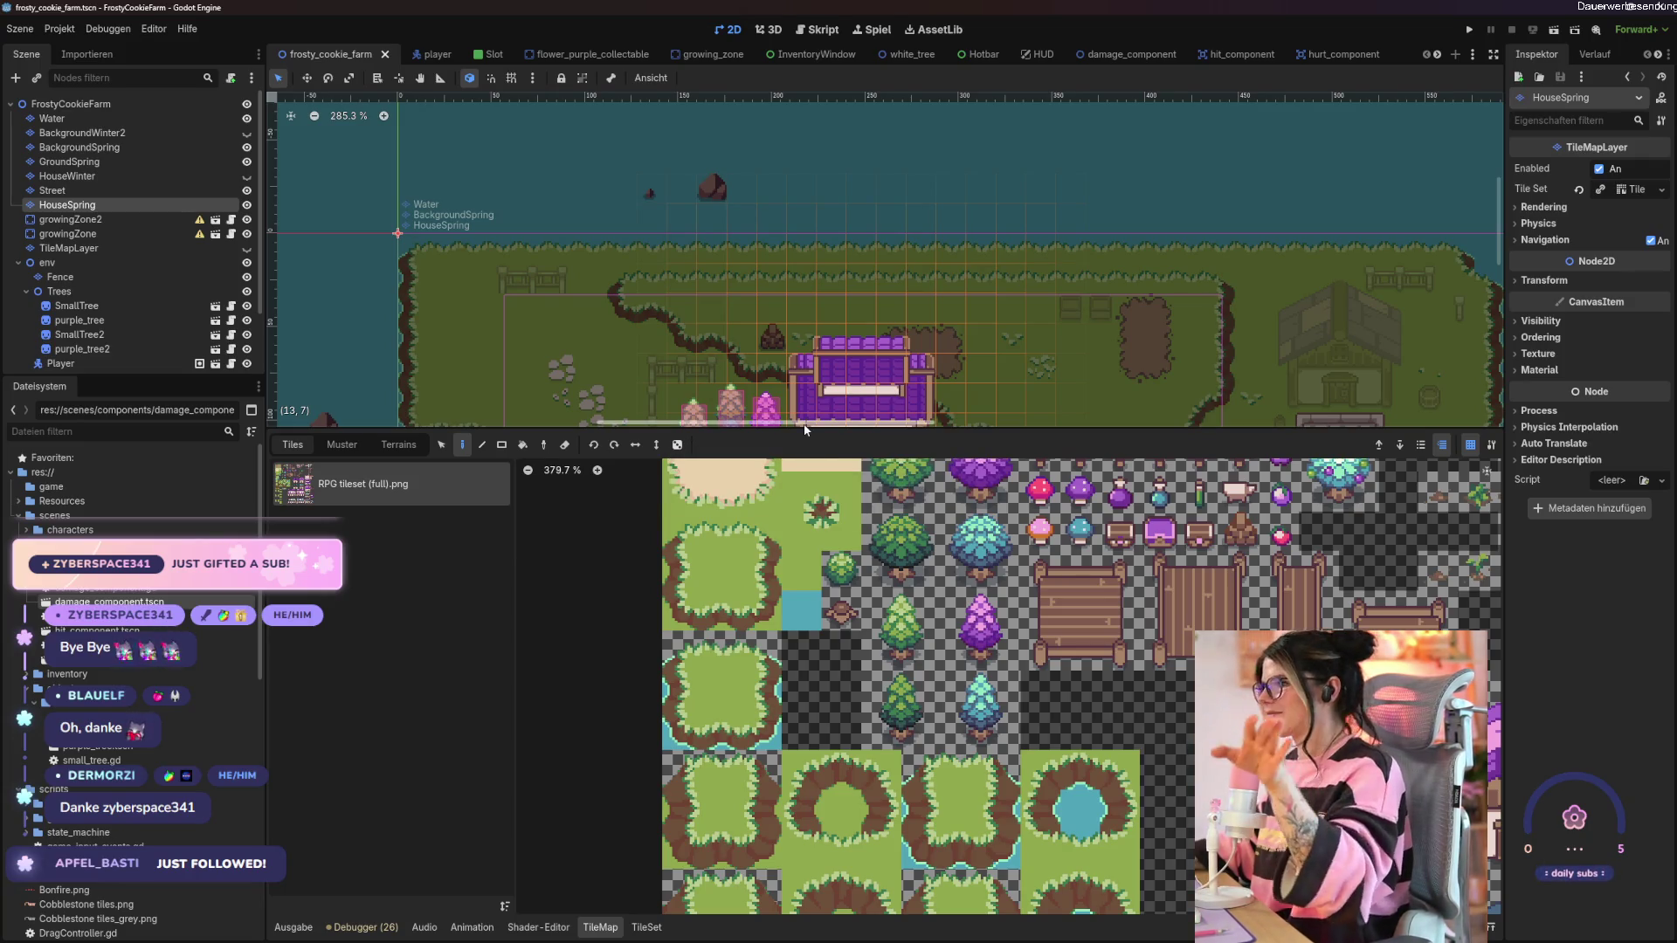
pyautogui.moveTo(805, 430); pyautogui.dragTo(775, 182)
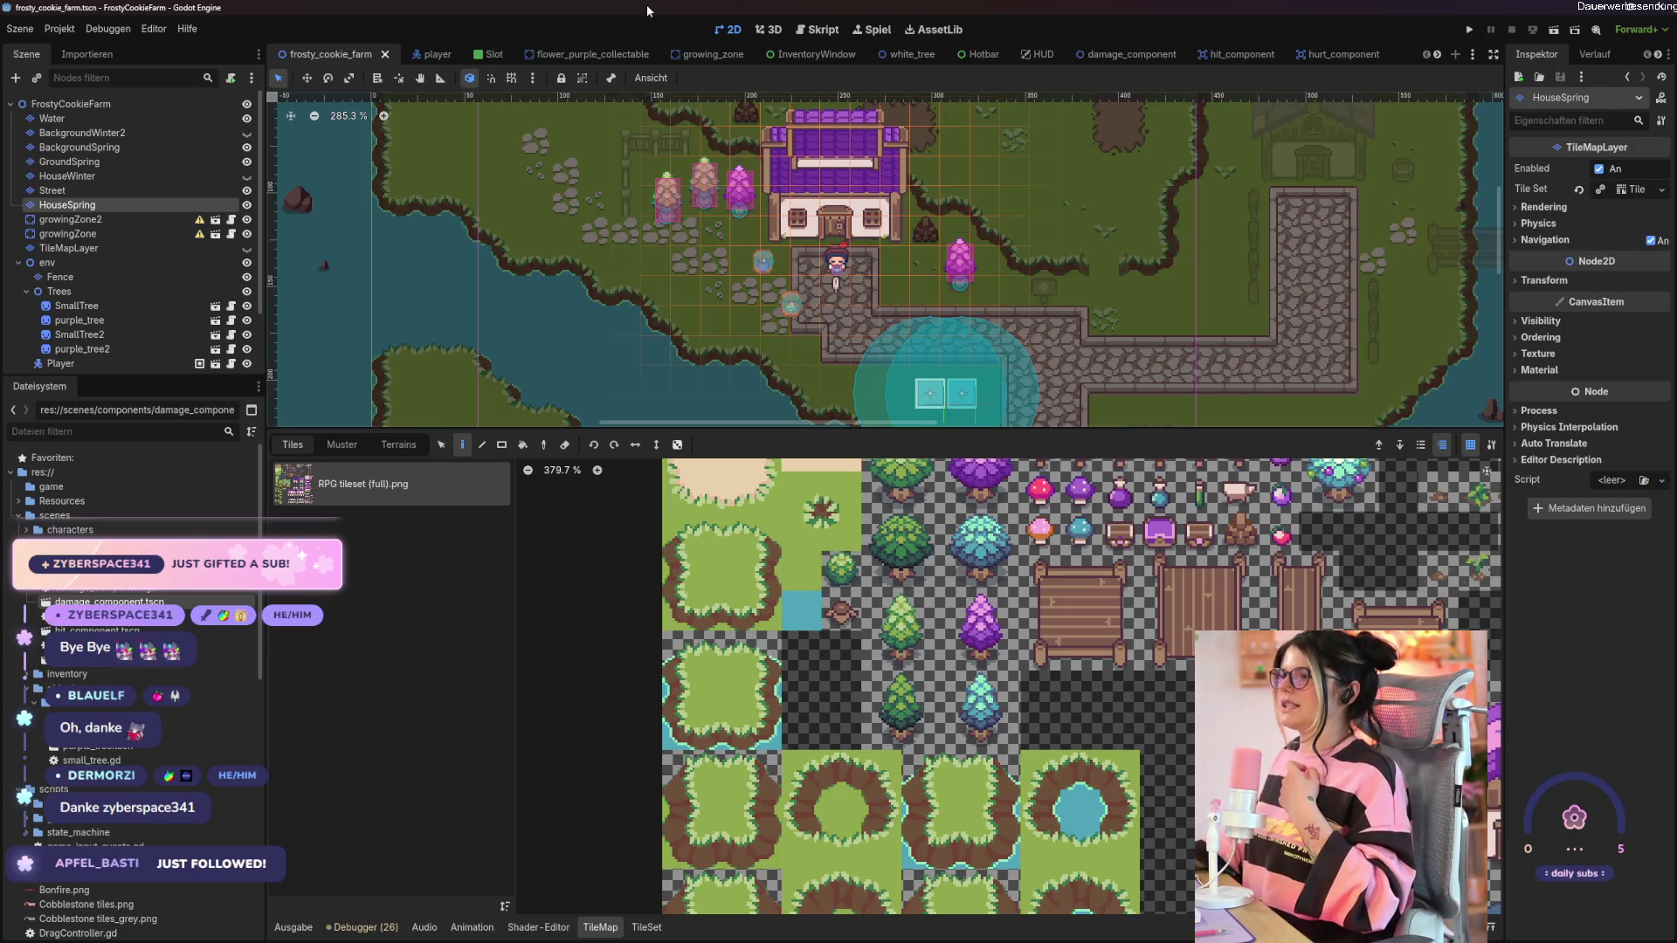
pyautogui.scroll(2, 946, 756)
pyautogui.hscroll(2, 945, 756)
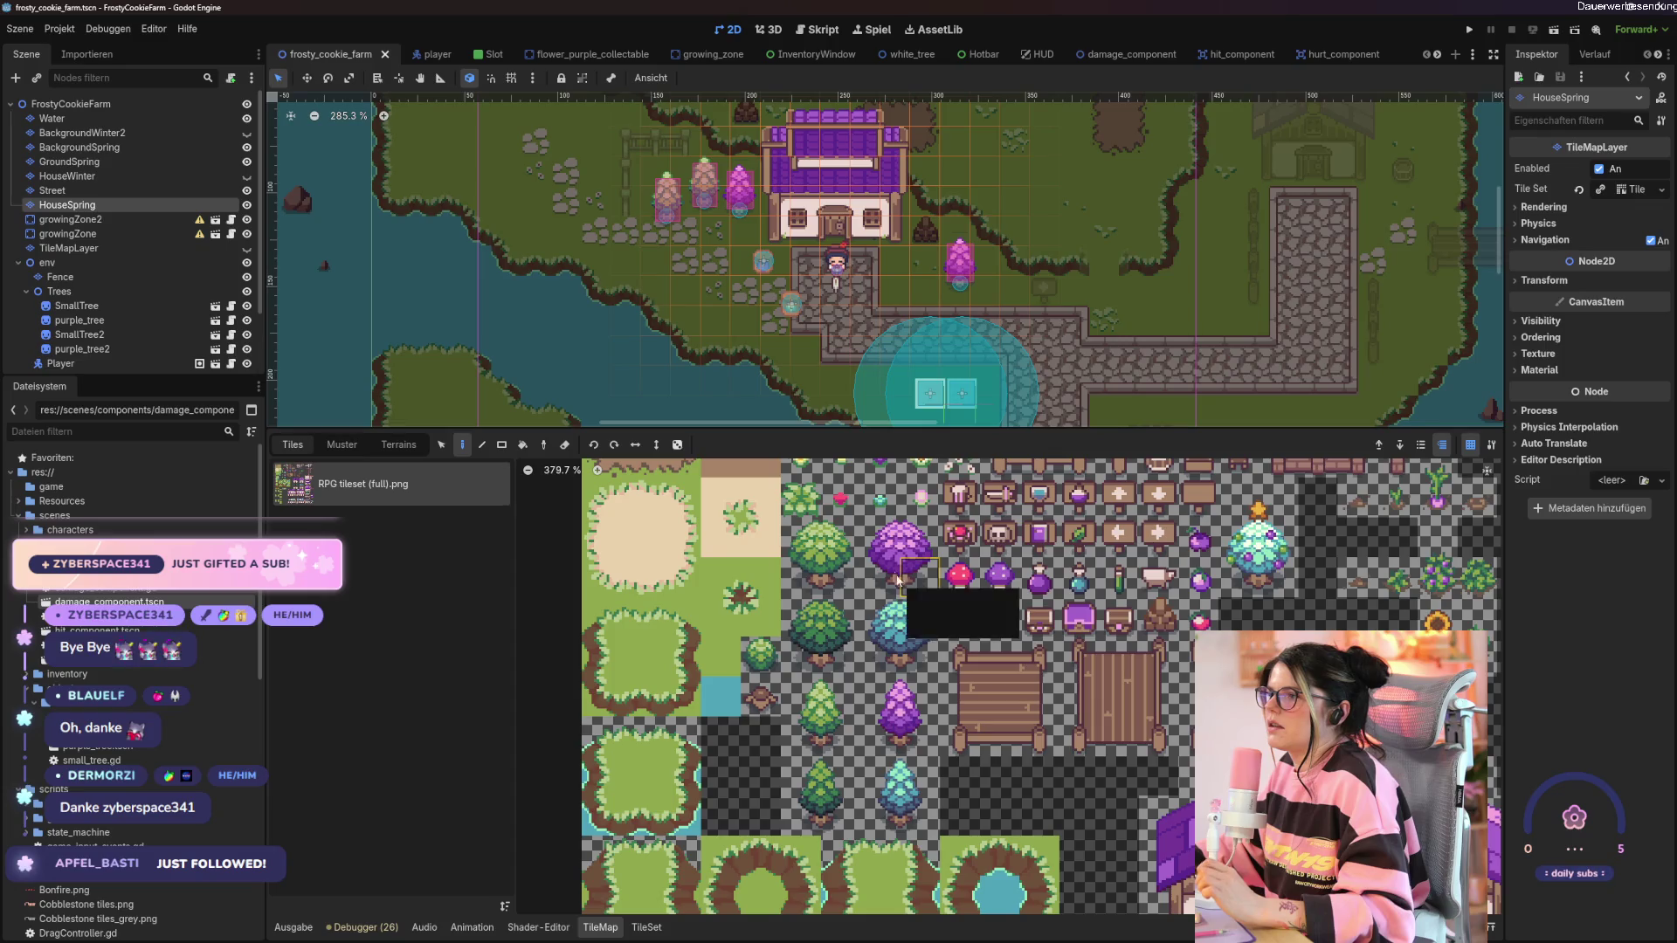
pyautogui.click(881, 628)
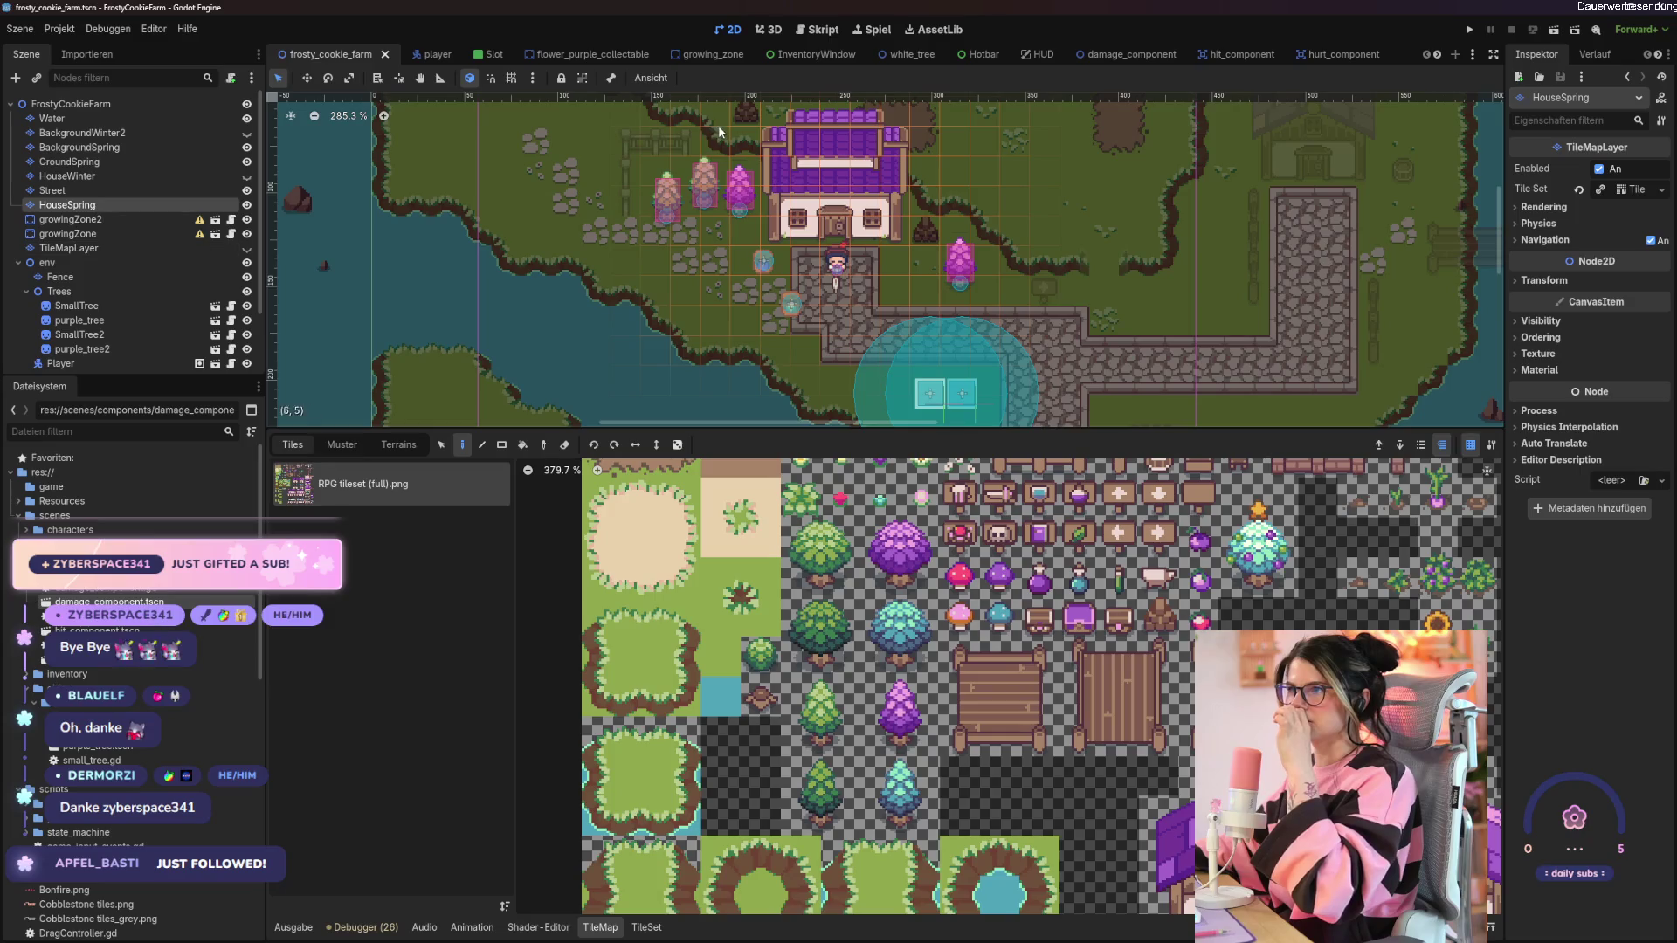
# Look over the hit_component, Hotbar and purple_tree scenes, then start a new empty scene.
pyautogui.click(1240, 54)
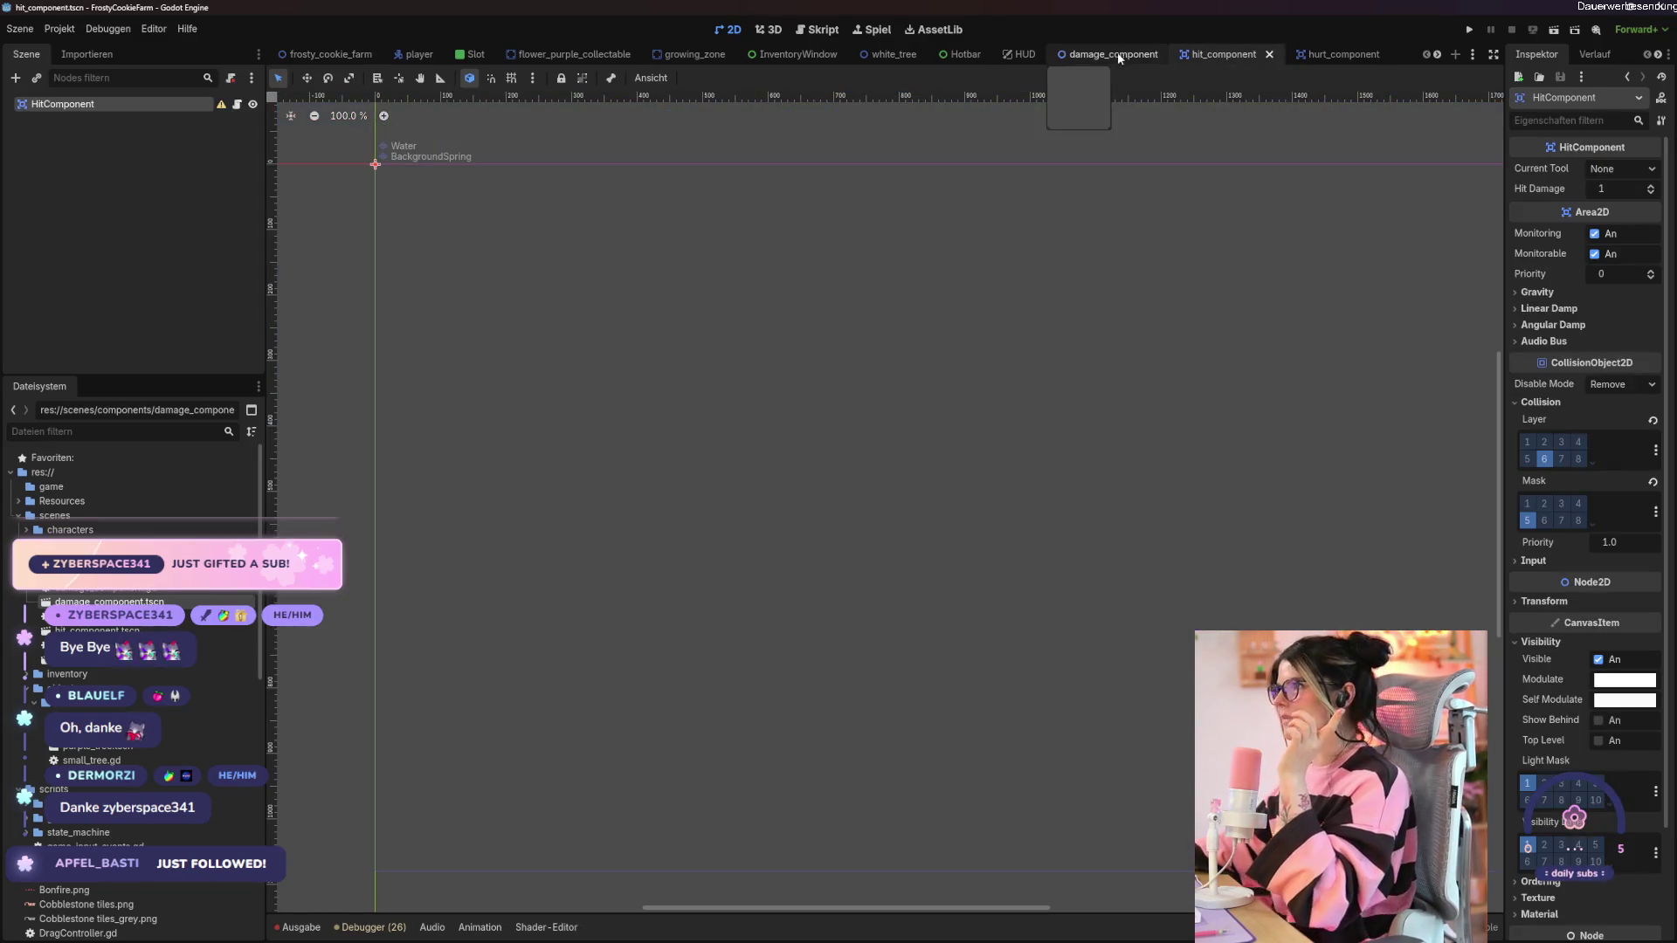
pyautogui.click(965, 54)
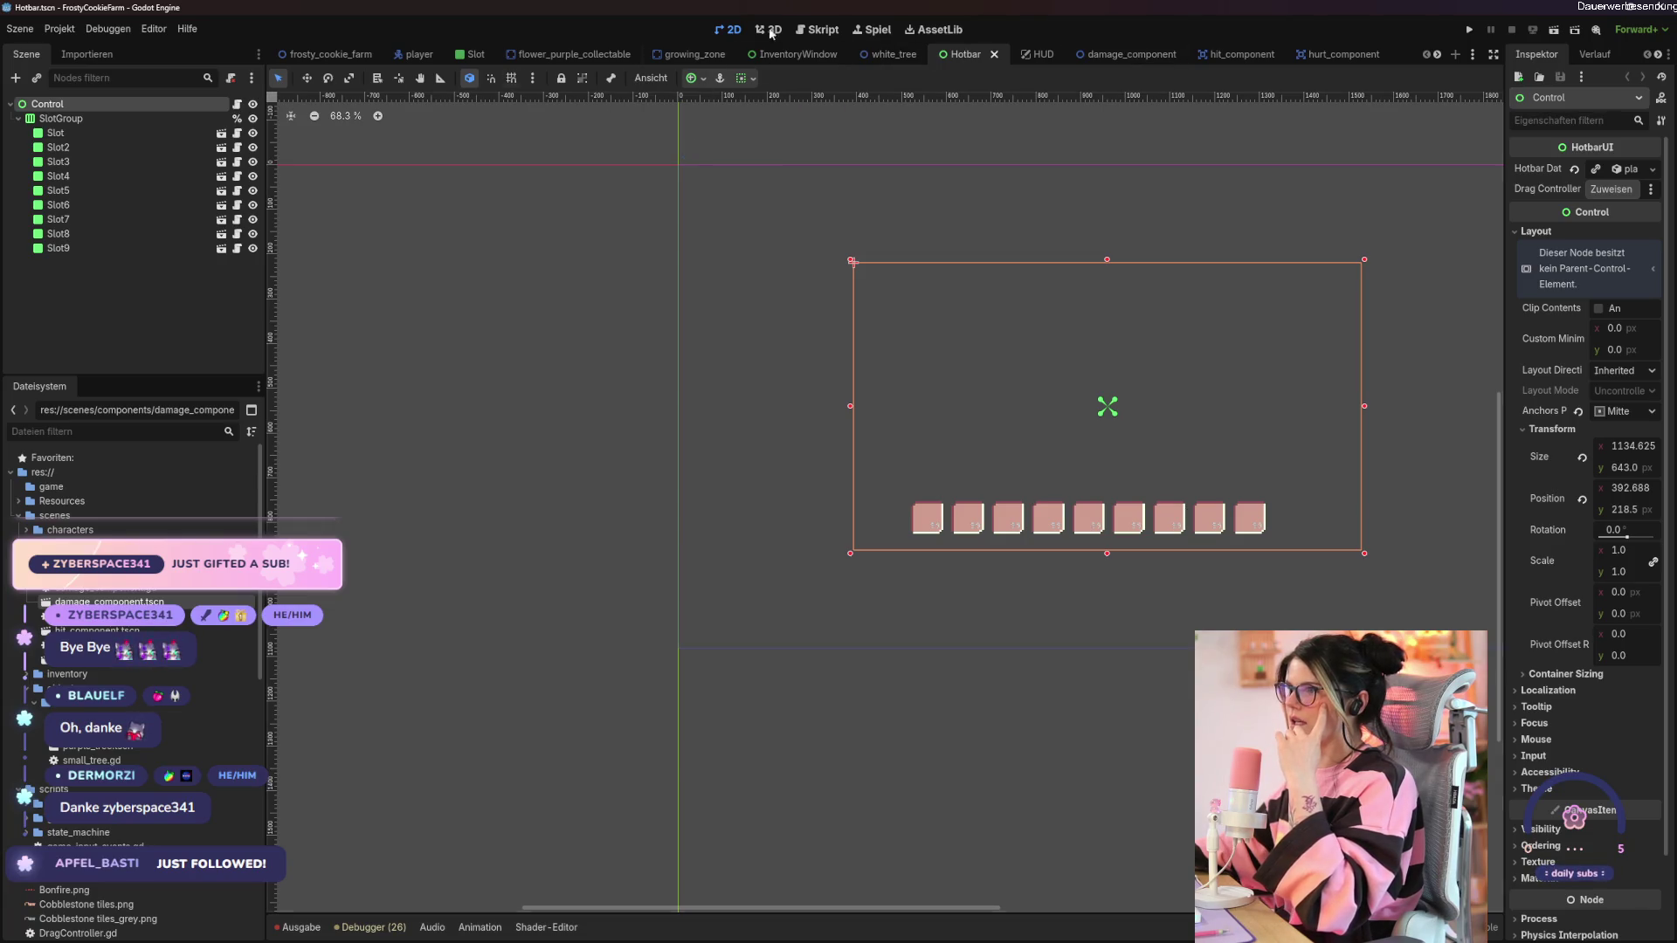
pyautogui.scroll(-4, 1397, 54)
pyautogui.click(1327, 56)
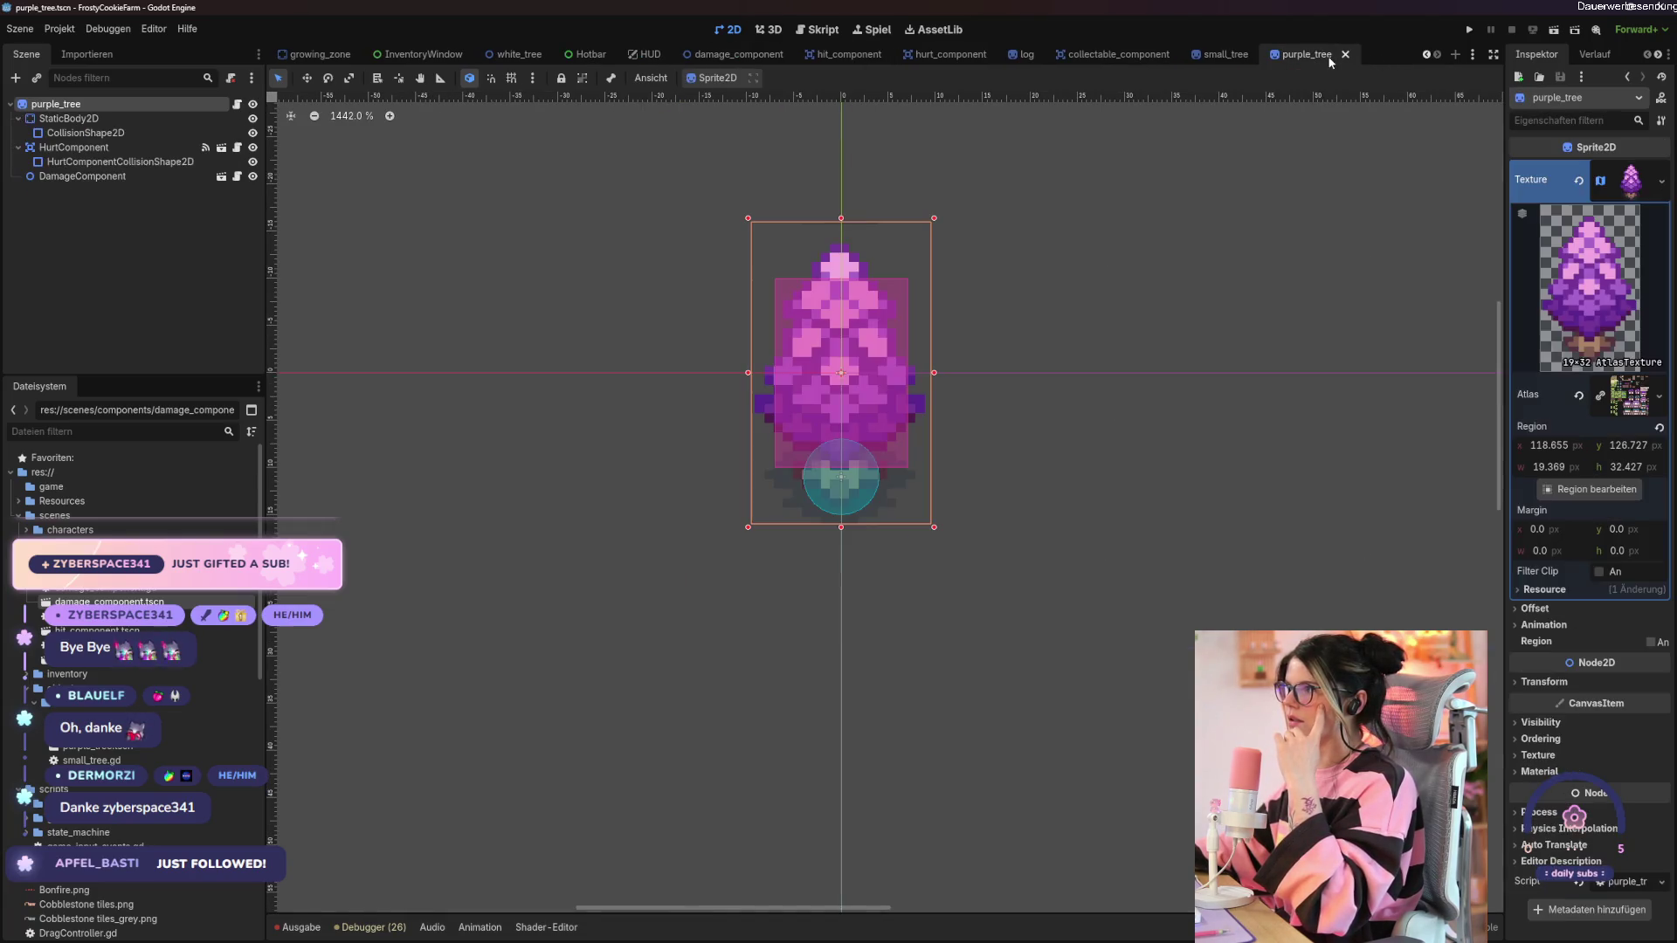
pyautogui.click(15, 78)
pyautogui.click(865, 574)
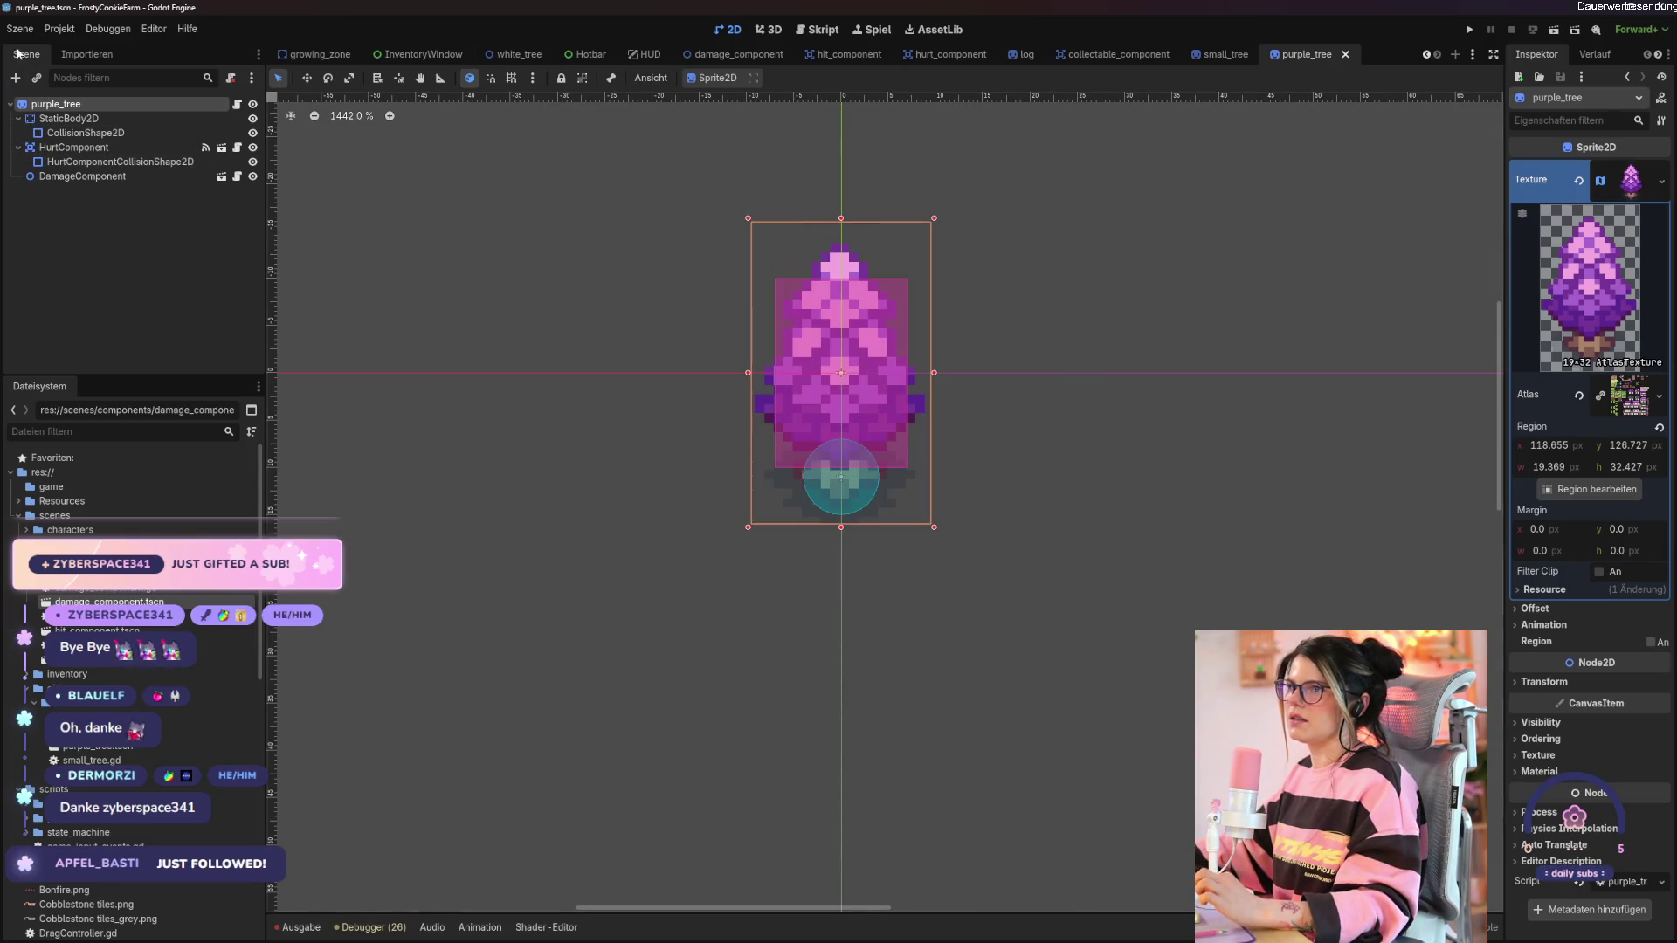
pyautogui.click(19, 29)
pyautogui.click(53, 48)
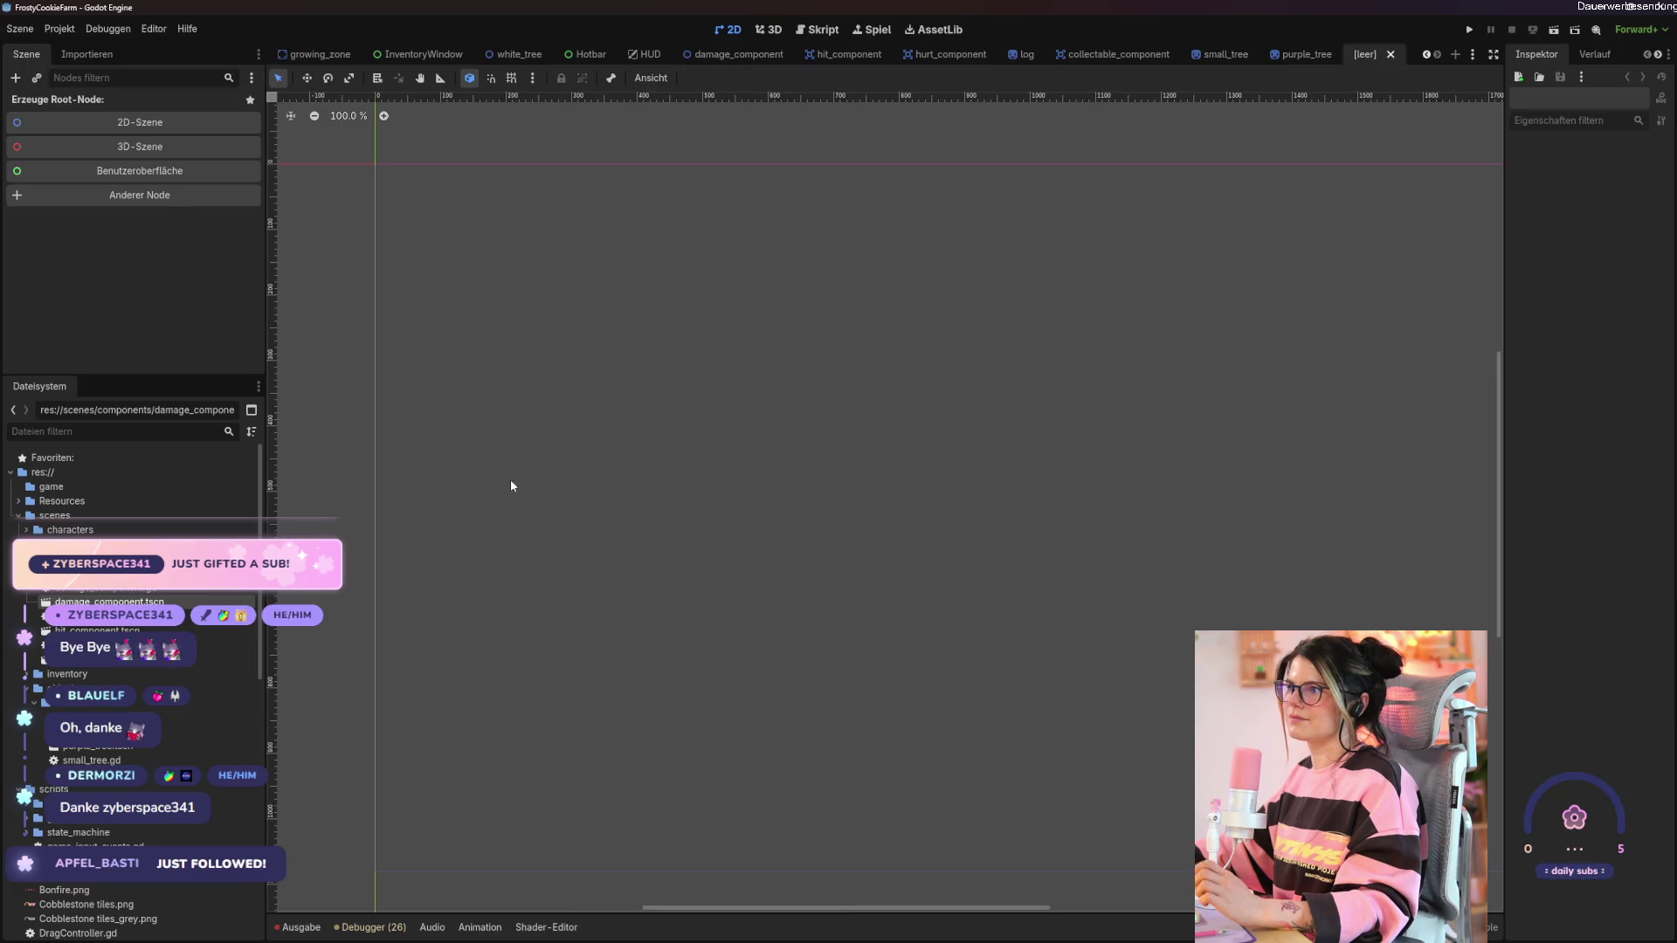
# Create a Sprite2D root with a StaticBody2D child that holds a CollisionShape2D.
pyautogui.click(131, 197)
pyautogui.write('sprite')
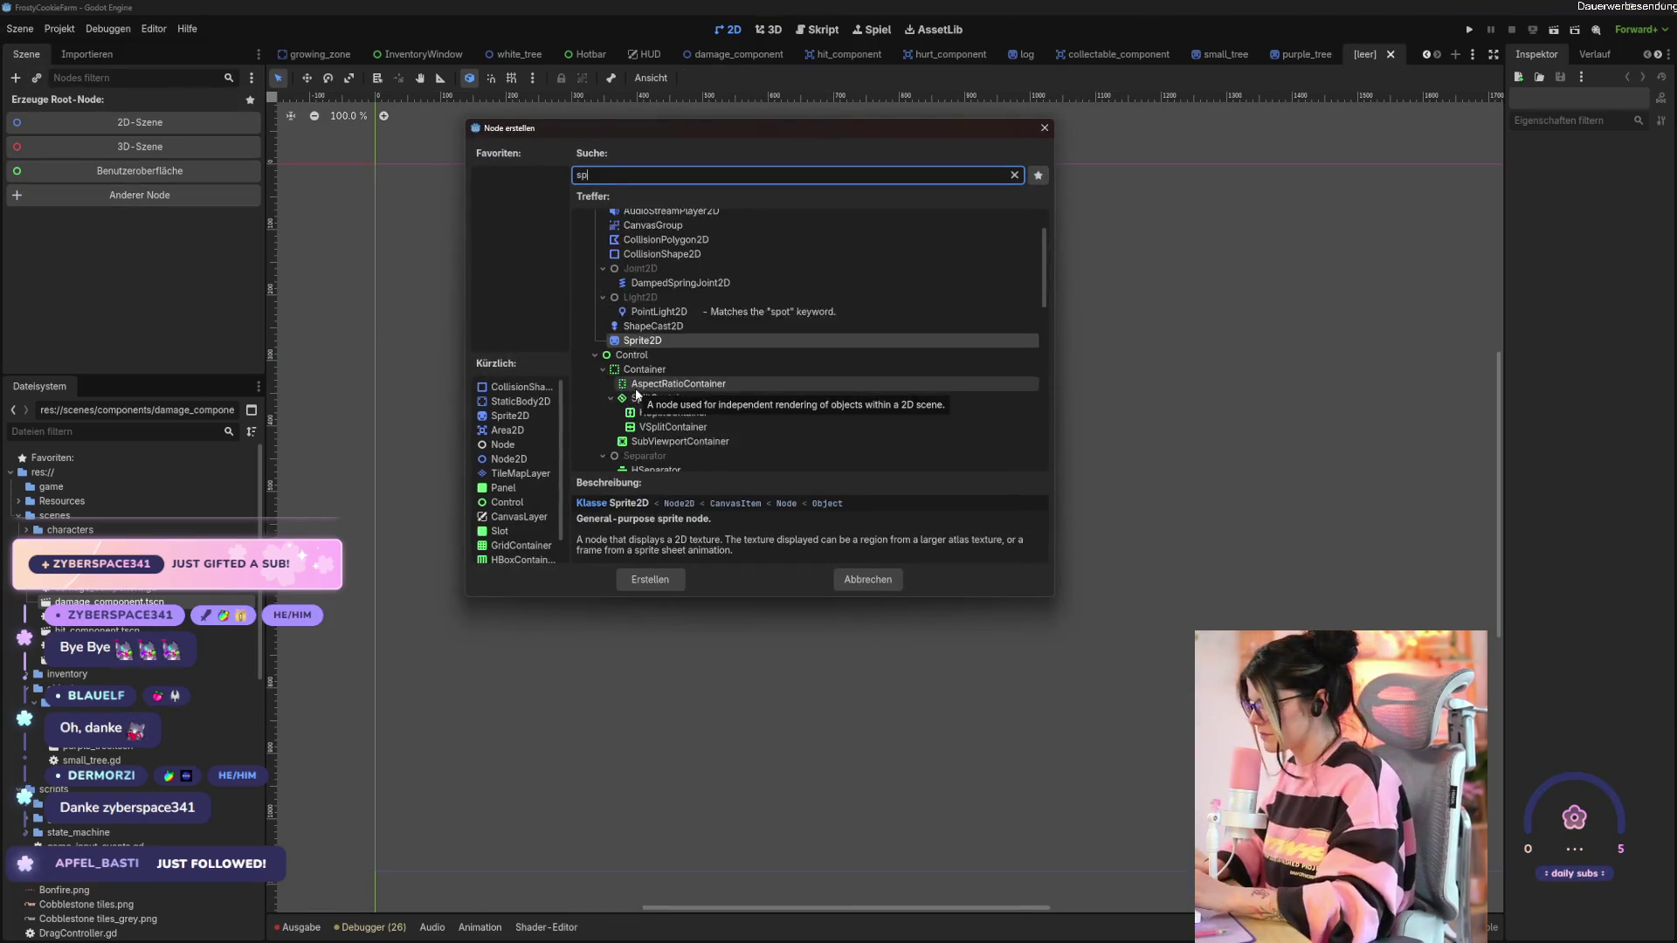
pyautogui.press('Return')
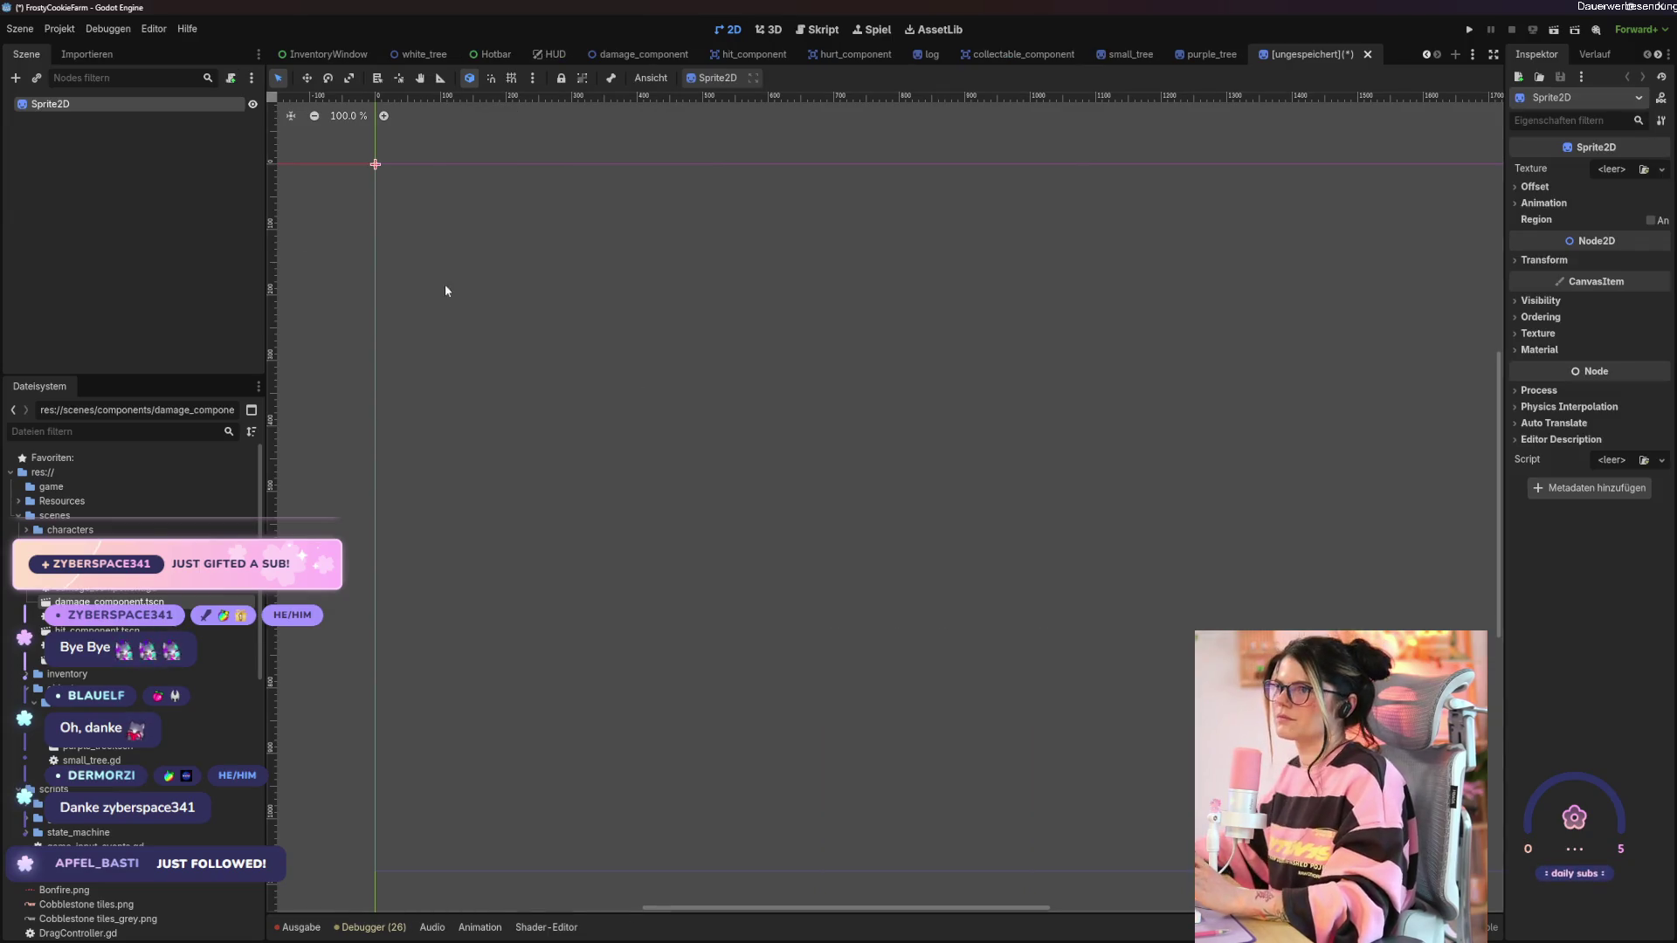
pyautogui.rightClick(77, 98)
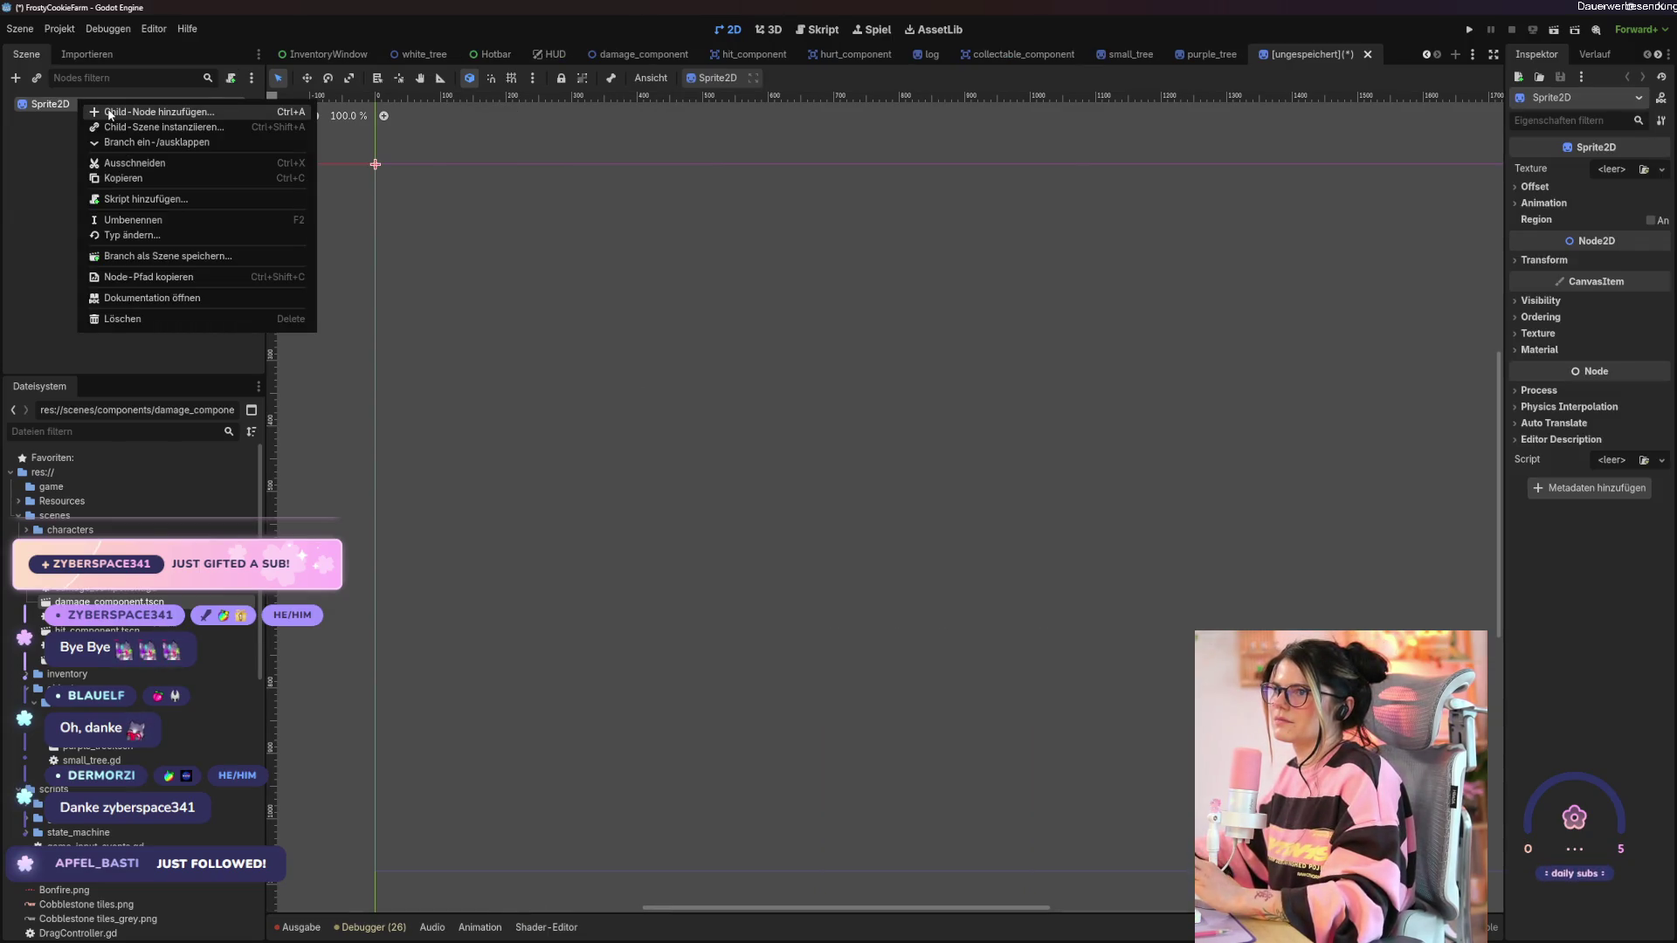
pyautogui.click(109, 112)
pyautogui.write('sta')
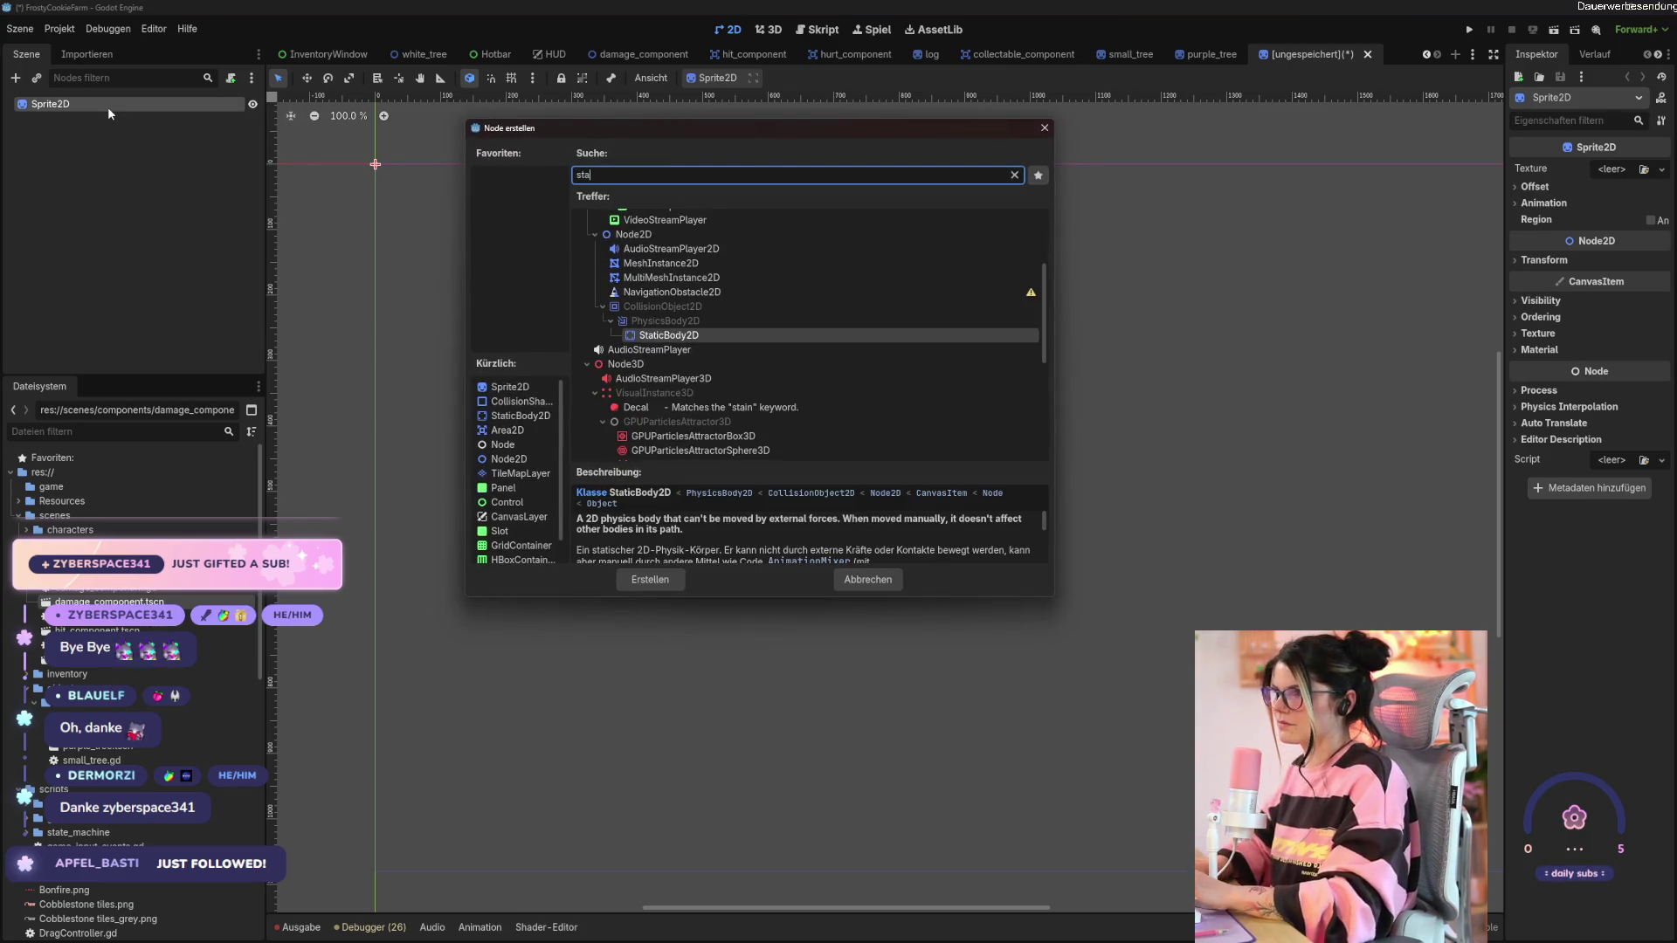
pyautogui.press('Return')
pyautogui.rightClick(109, 113)
pyautogui.click(211, 128)
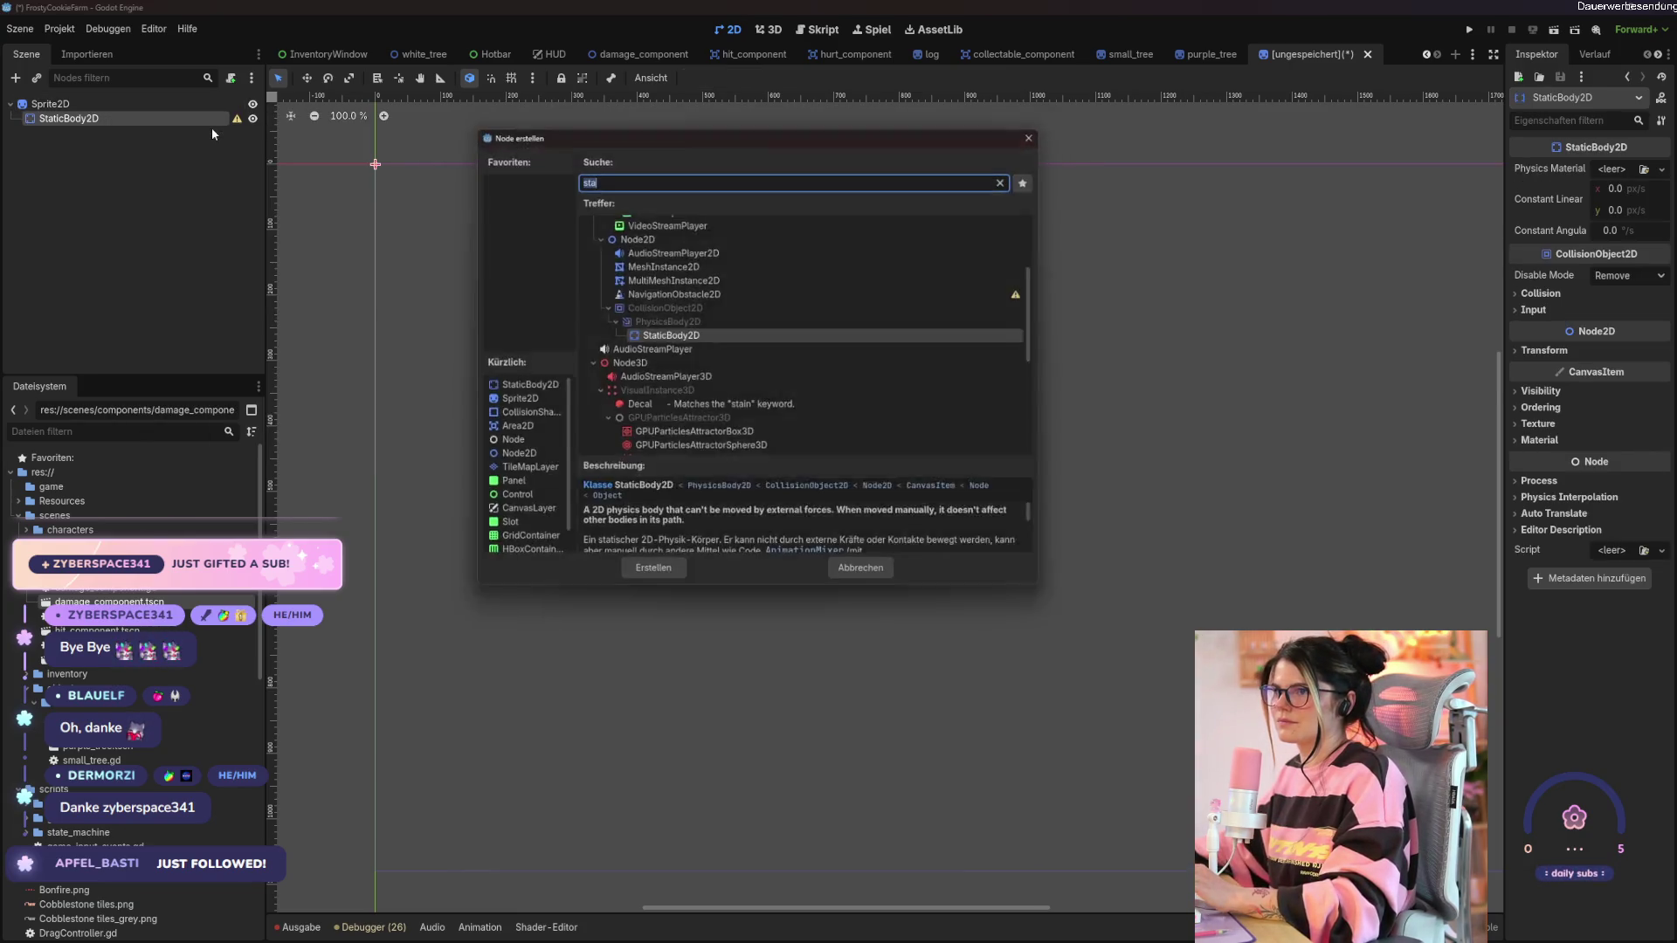
pyautogui.write('coll')
pyautogui.press('Return')
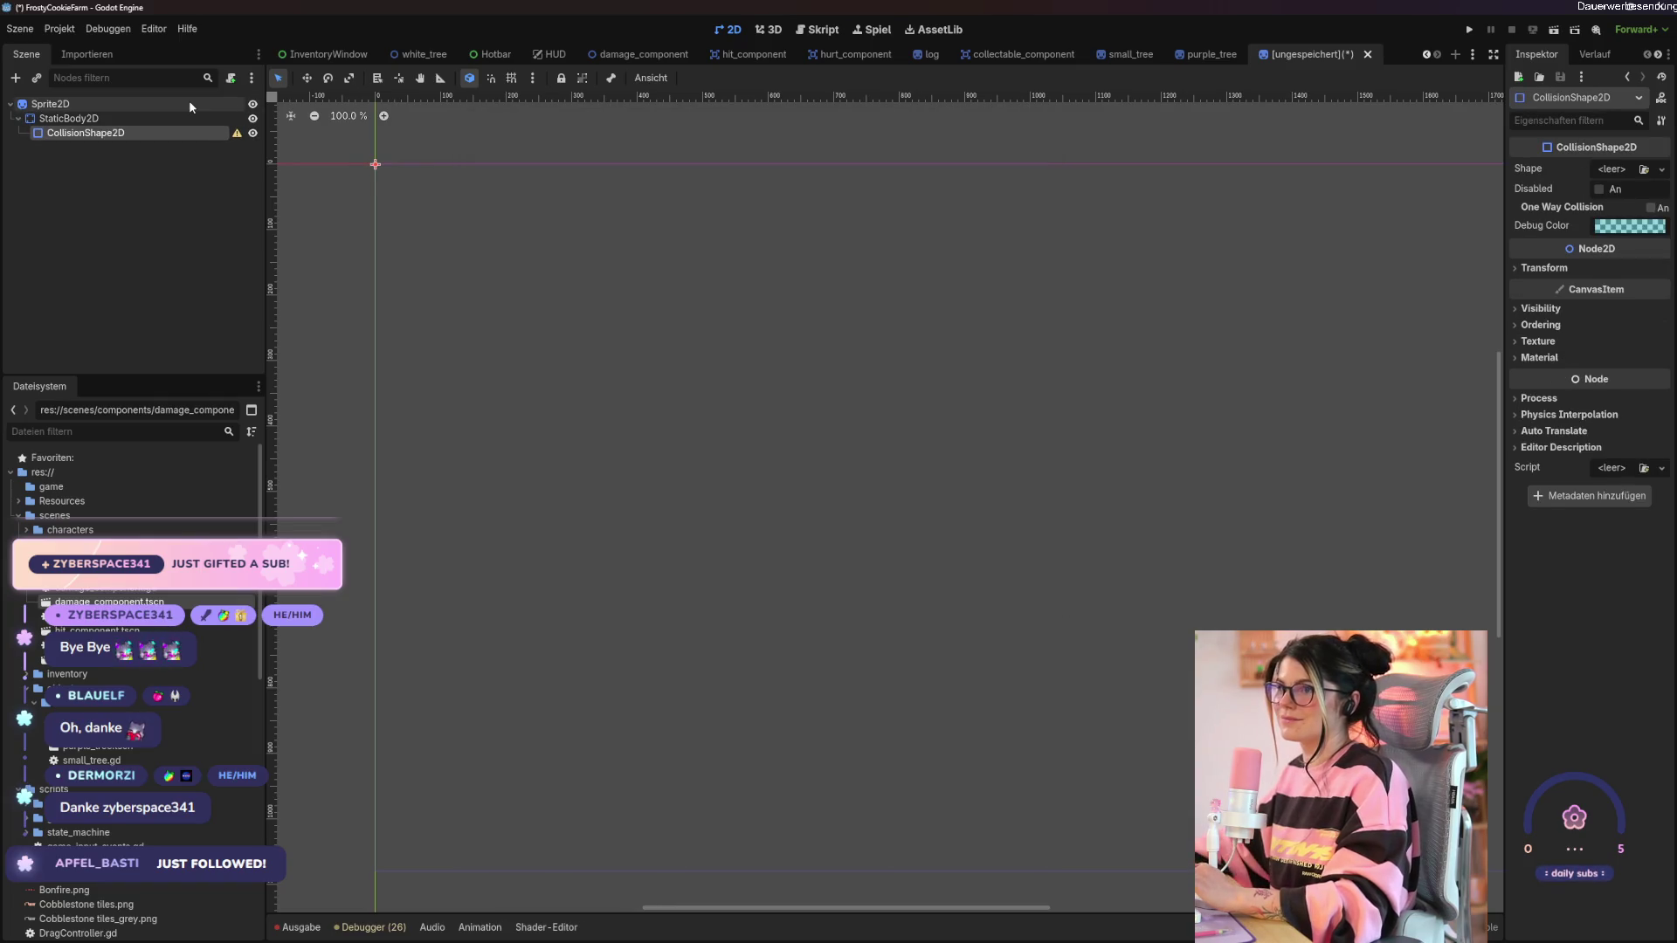
# Give the Sprite2D a new AtlasTexture using the RPG tileset image as its atlas.
pyautogui.click(189, 100)
pyautogui.click(1644, 168)
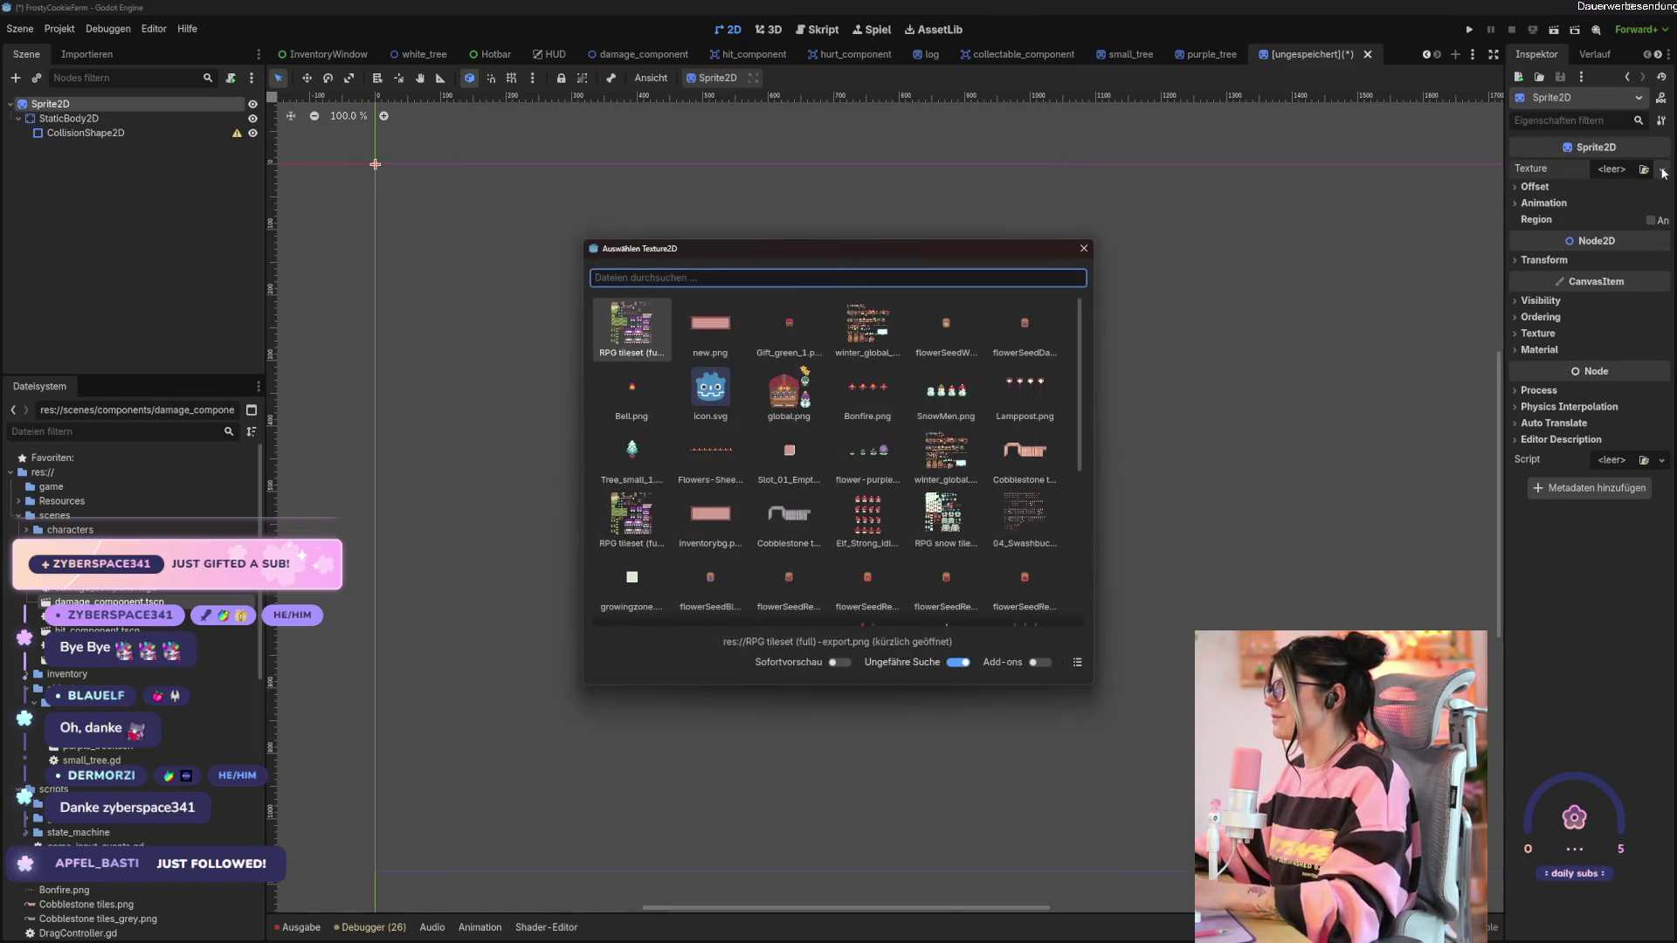
pyautogui.press('Escape')
pyautogui.click(1660, 170)
pyautogui.click(1541, 282)
pyautogui.click(1621, 169)
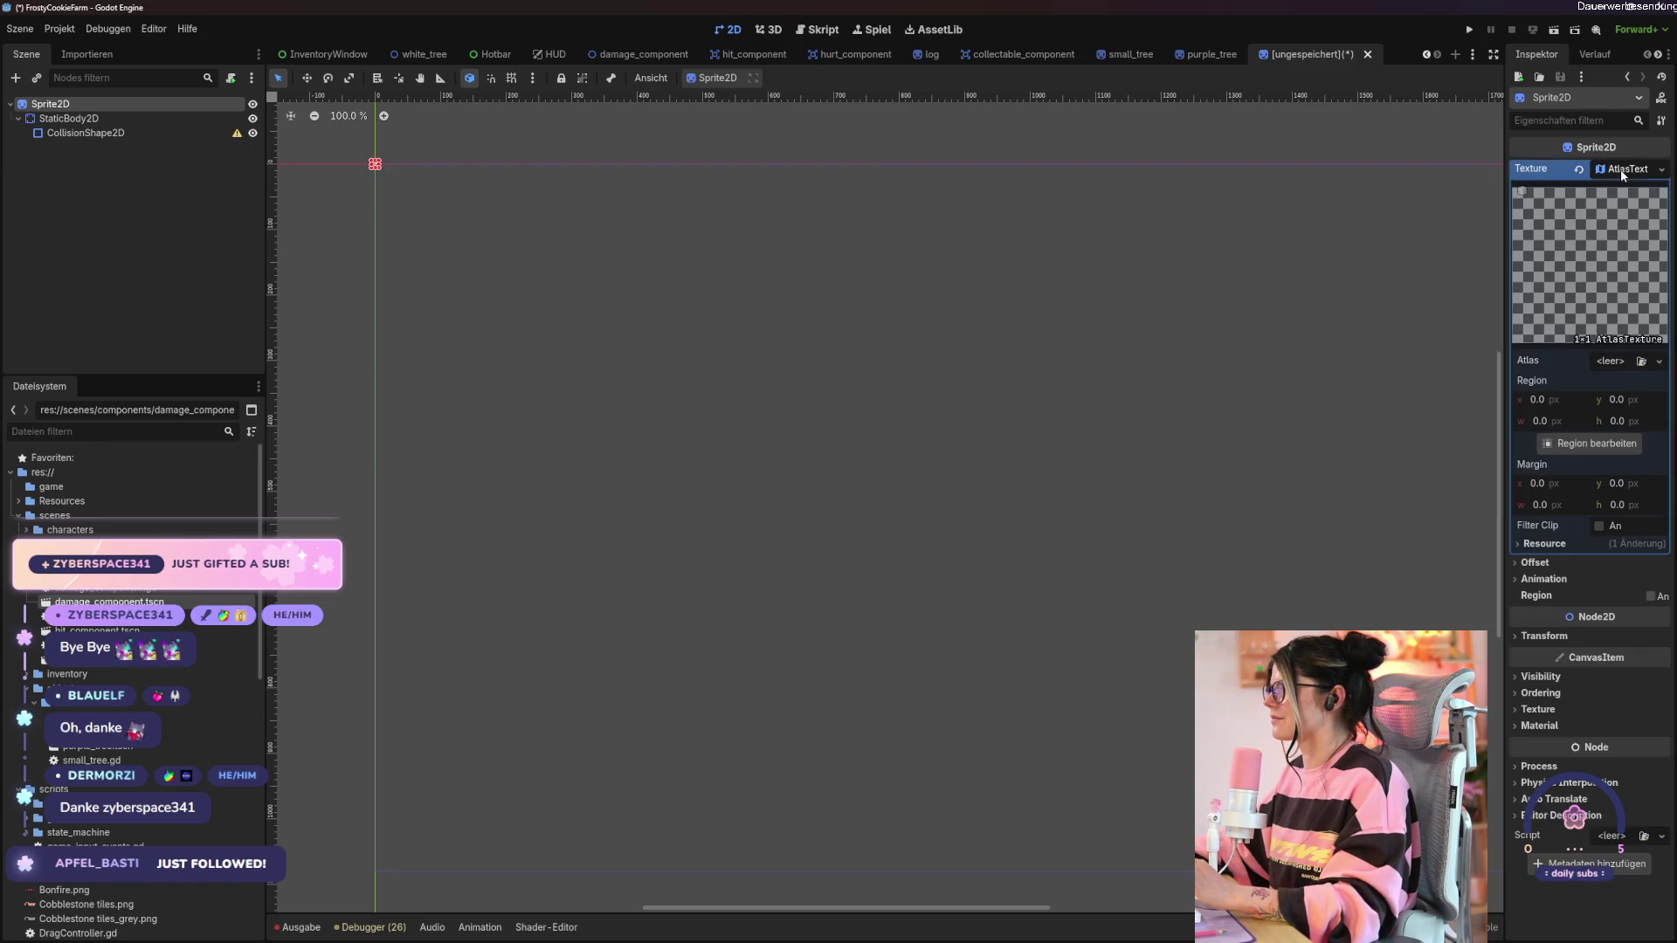
pyautogui.click(1641, 360)
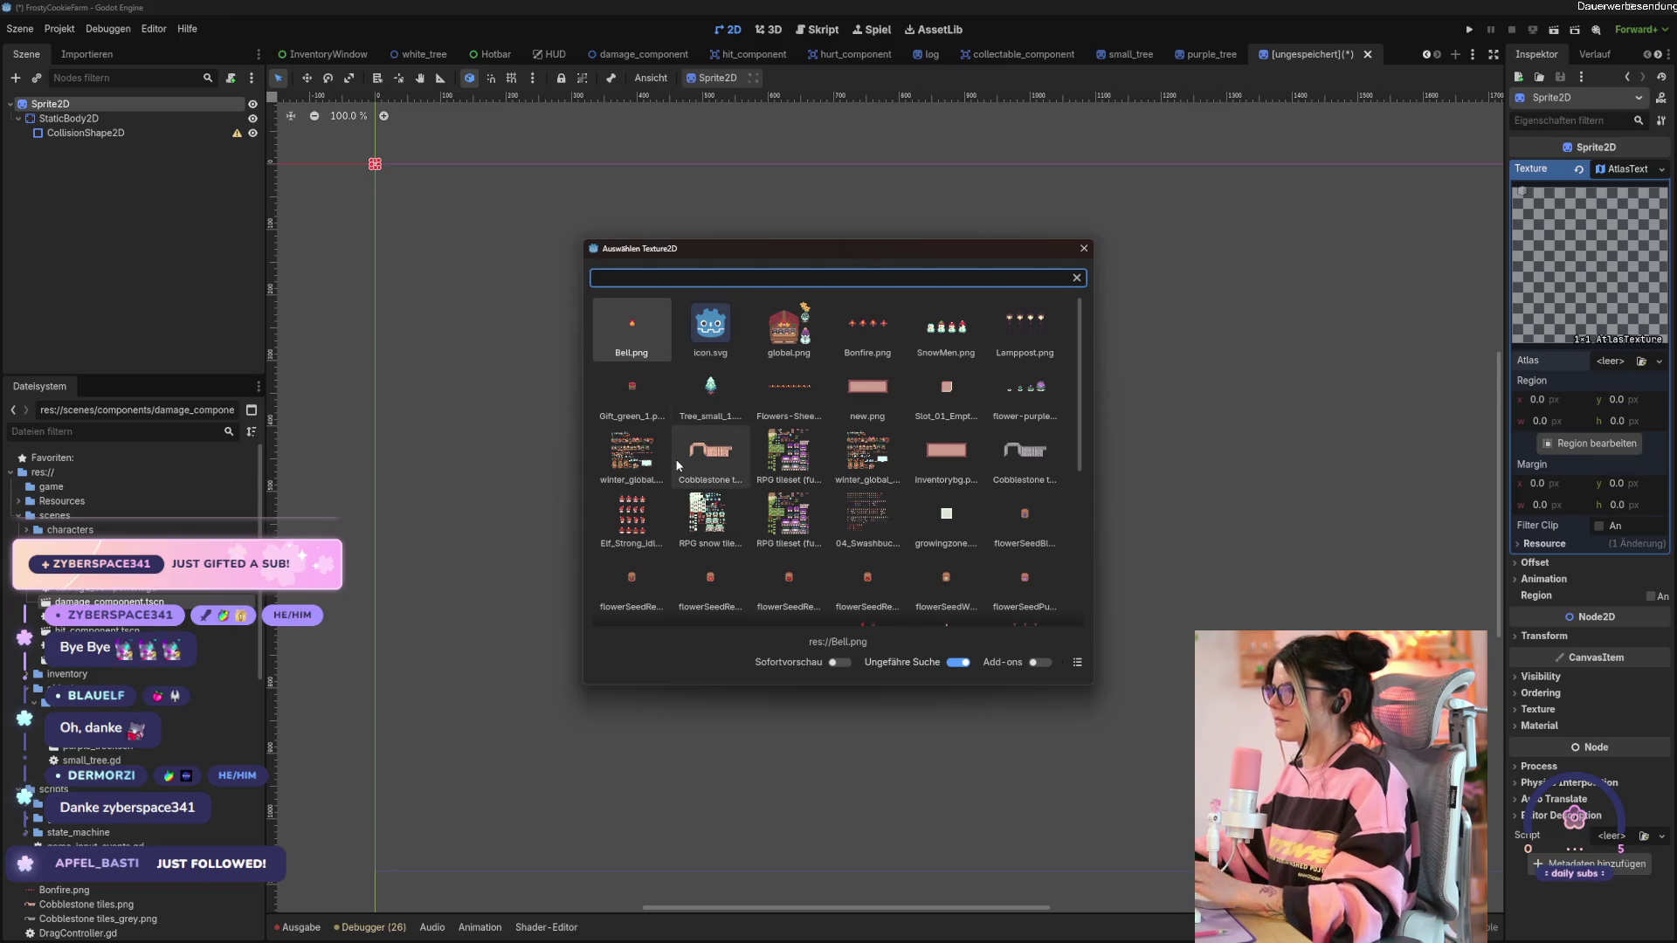
pyautogui.doubleClick(868, 324)
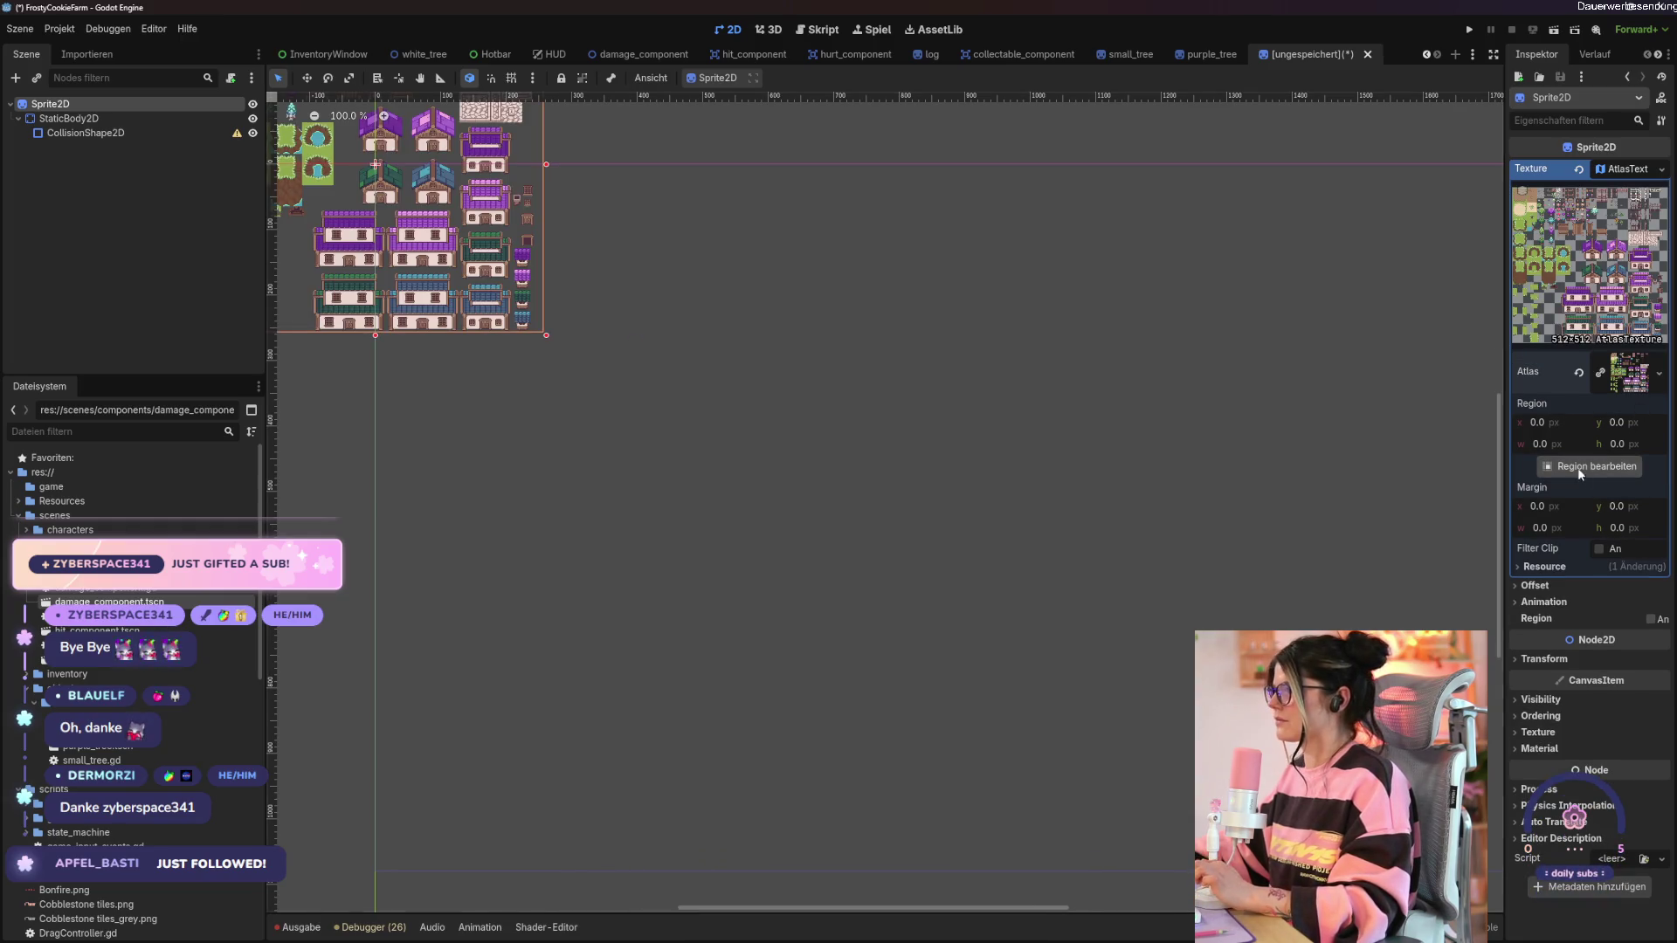
# Set the atlas region to frame the green pine tree, about 20×31 px, including its treetop.
pyautogui.click(1579, 468)
pyautogui.scroll(-5, 830, 421)
pyautogui.scroll(5, 824, 469)
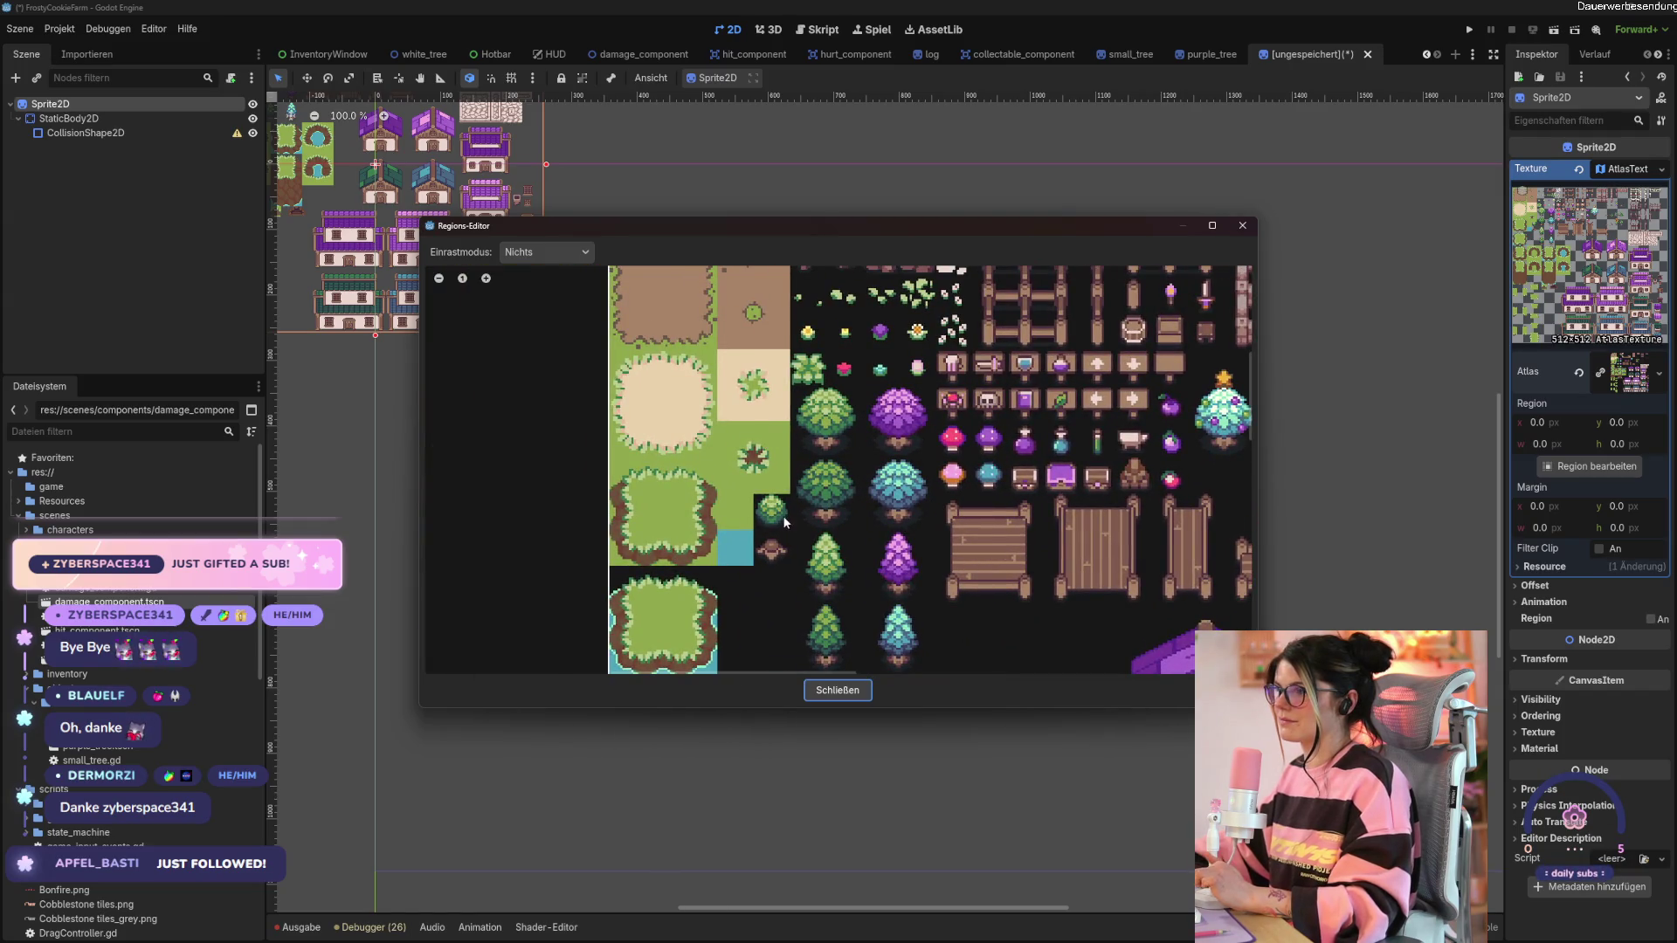
pyautogui.moveTo(782, 515); pyautogui.dragTo(732, 427)
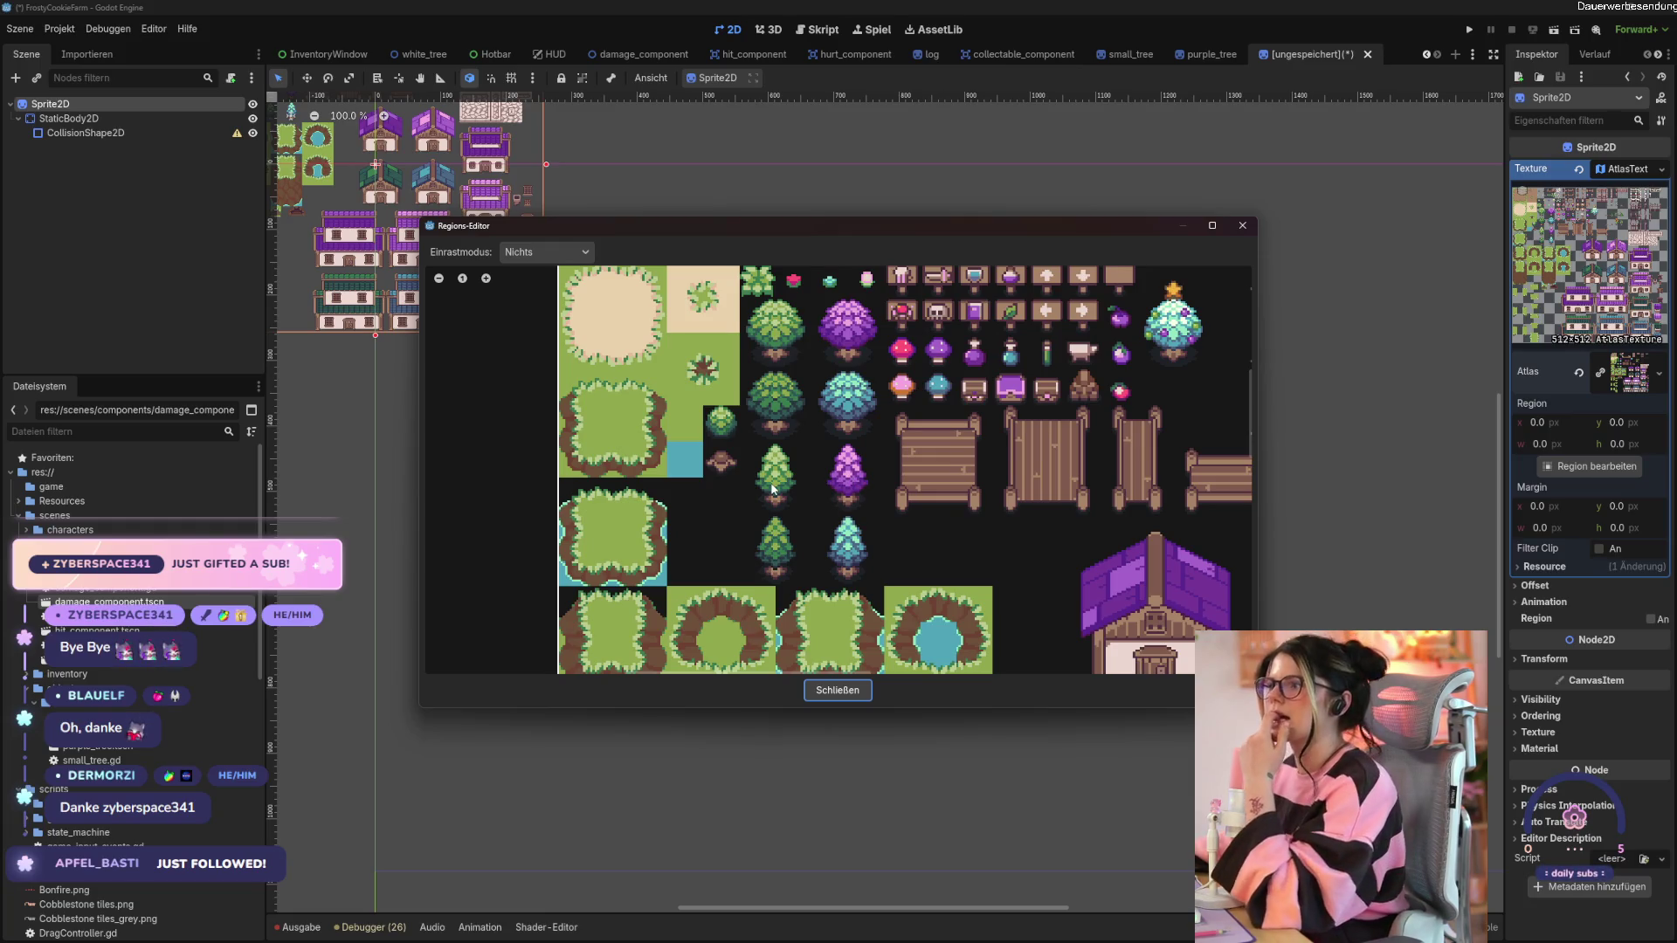
pyautogui.scroll(2, 756, 564)
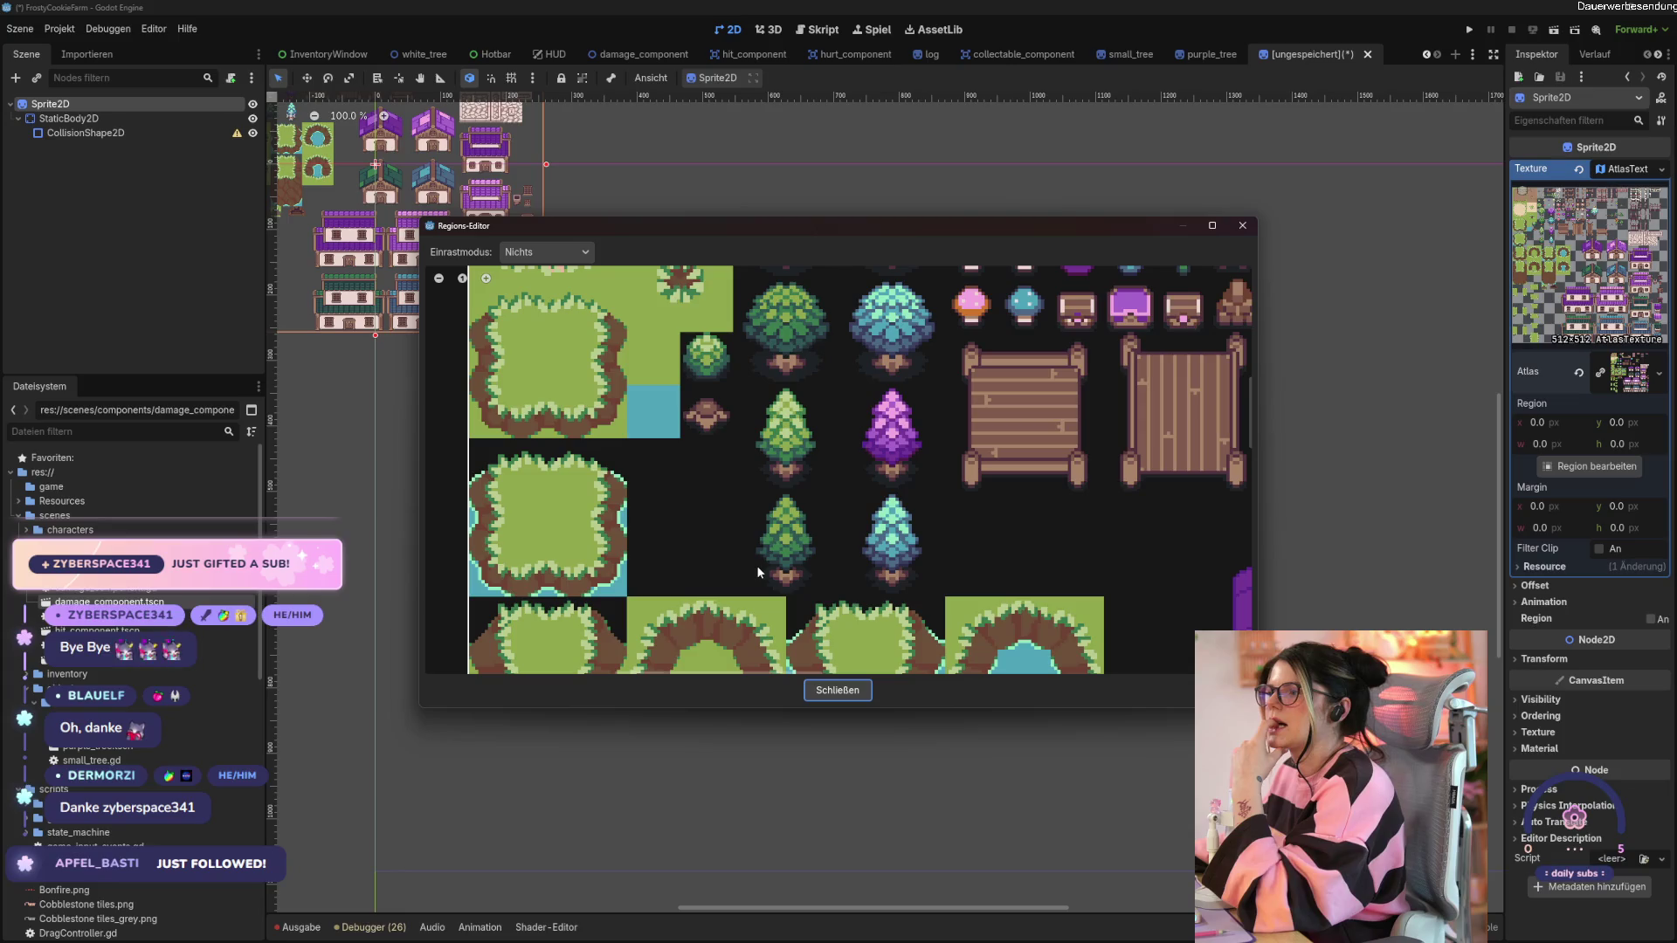
pyautogui.moveTo(752, 494); pyautogui.dragTo(822, 599)
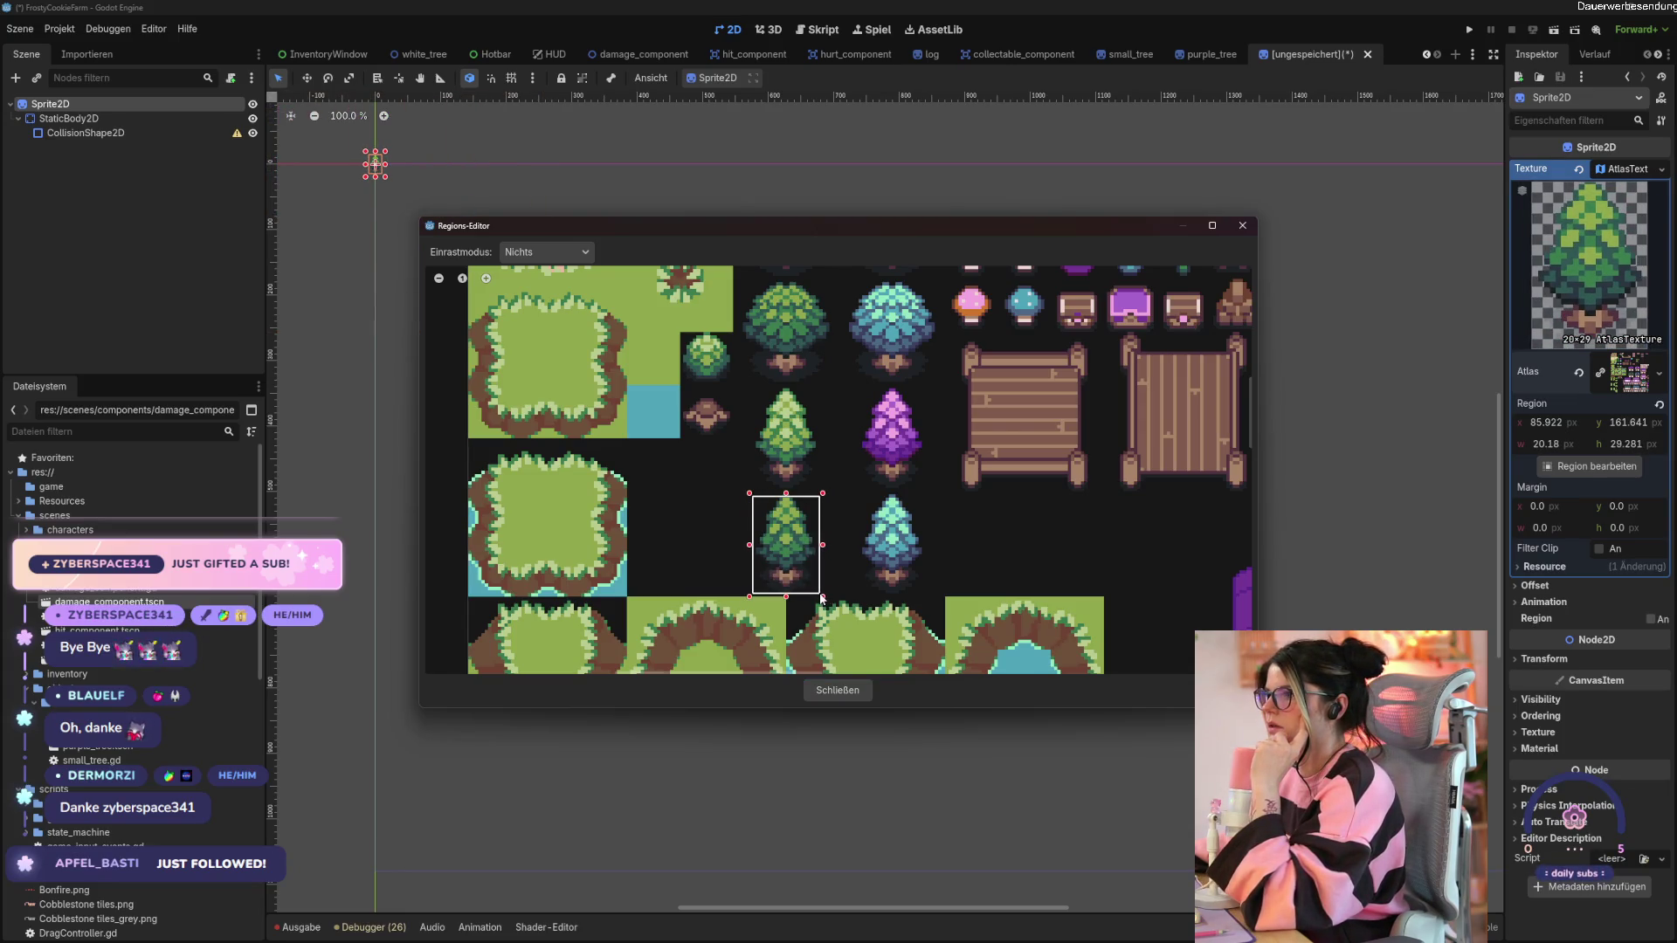
pyautogui.moveTo(786, 495); pyautogui.dragTo(786, 495)
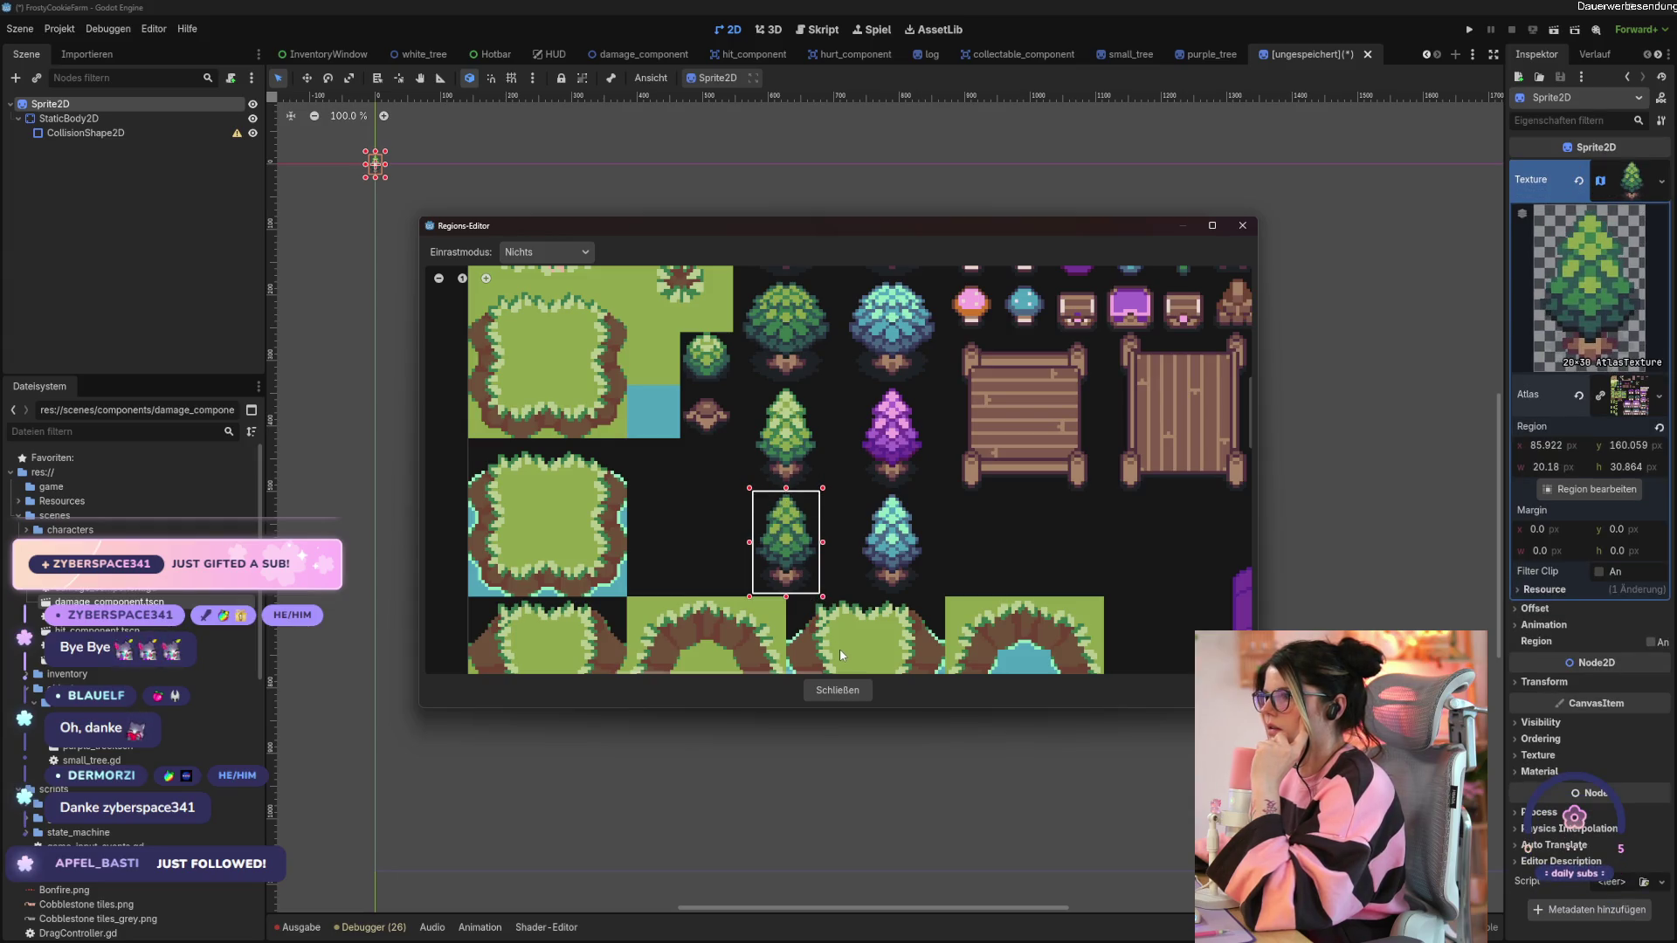
# Give the CollisionShape2D a new CircleShape2D and shrink it down over the pine tree's trunk.
pyautogui.click(845, 690)
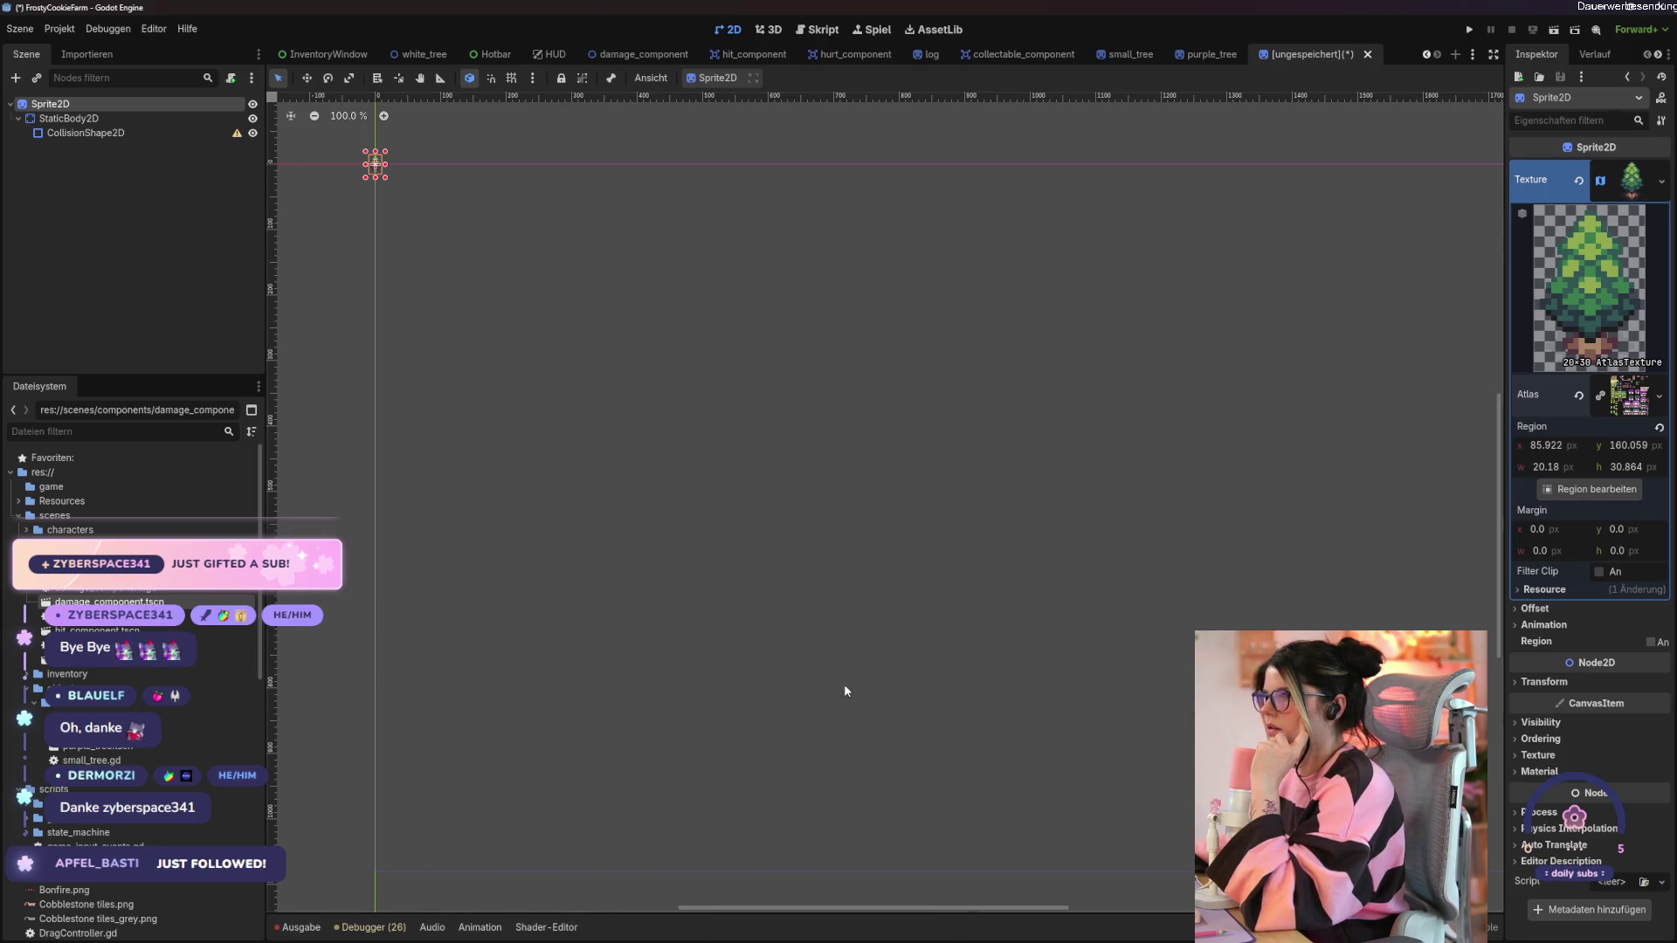
pyautogui.click(85, 133)
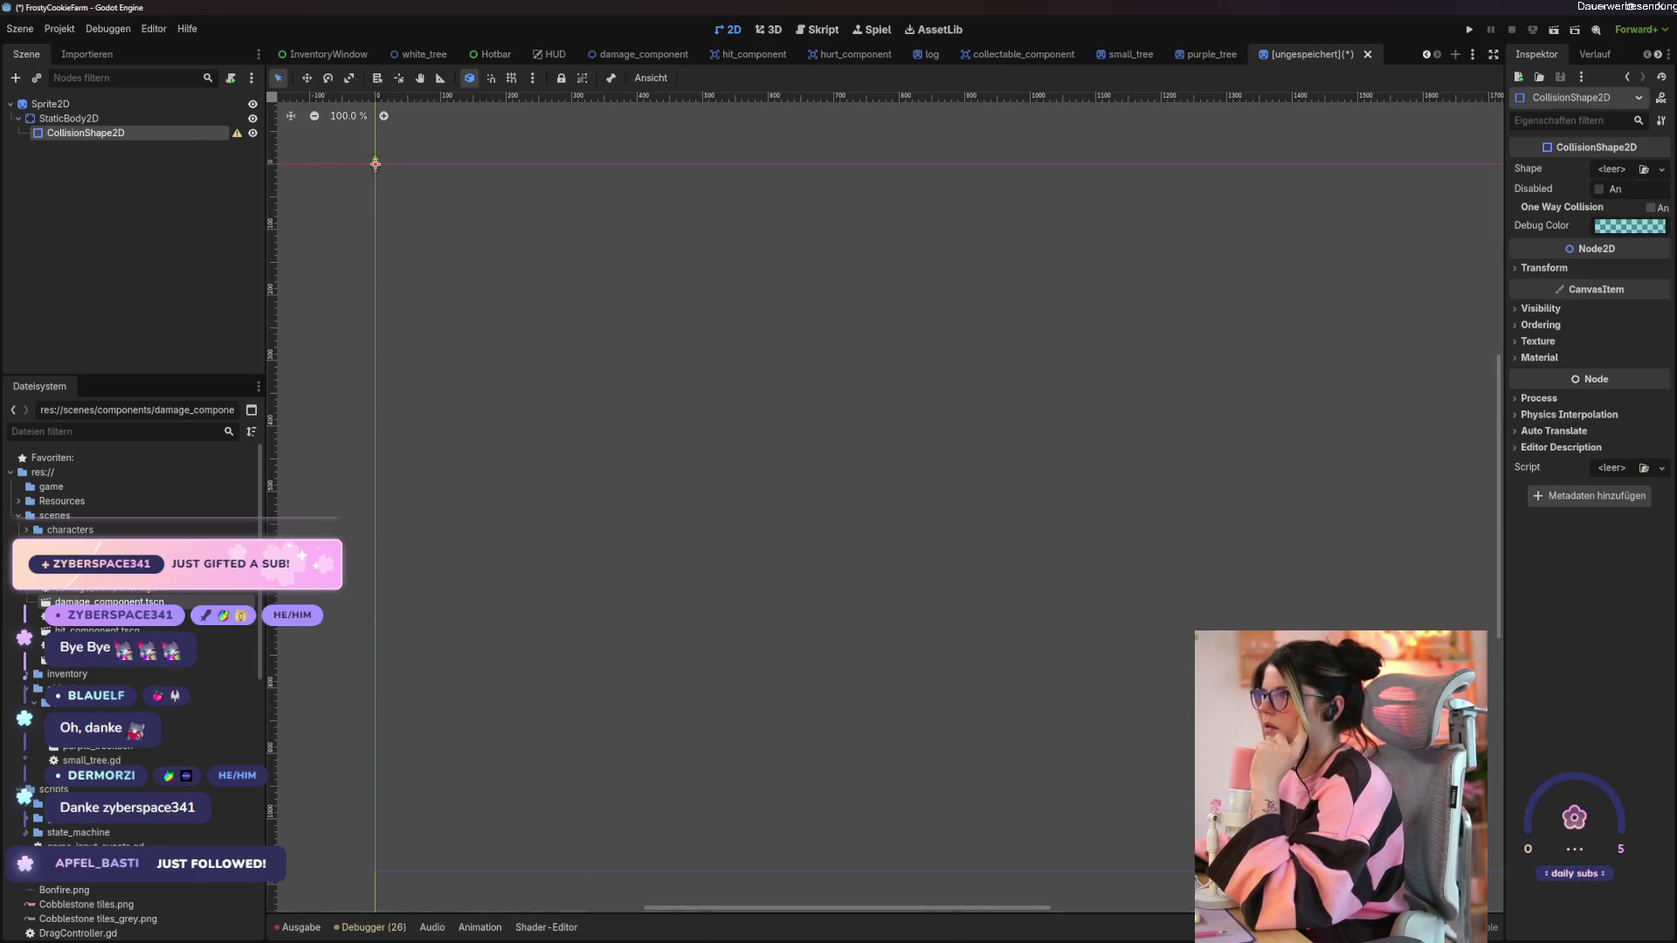
pyautogui.scroll(10, 393, 188)
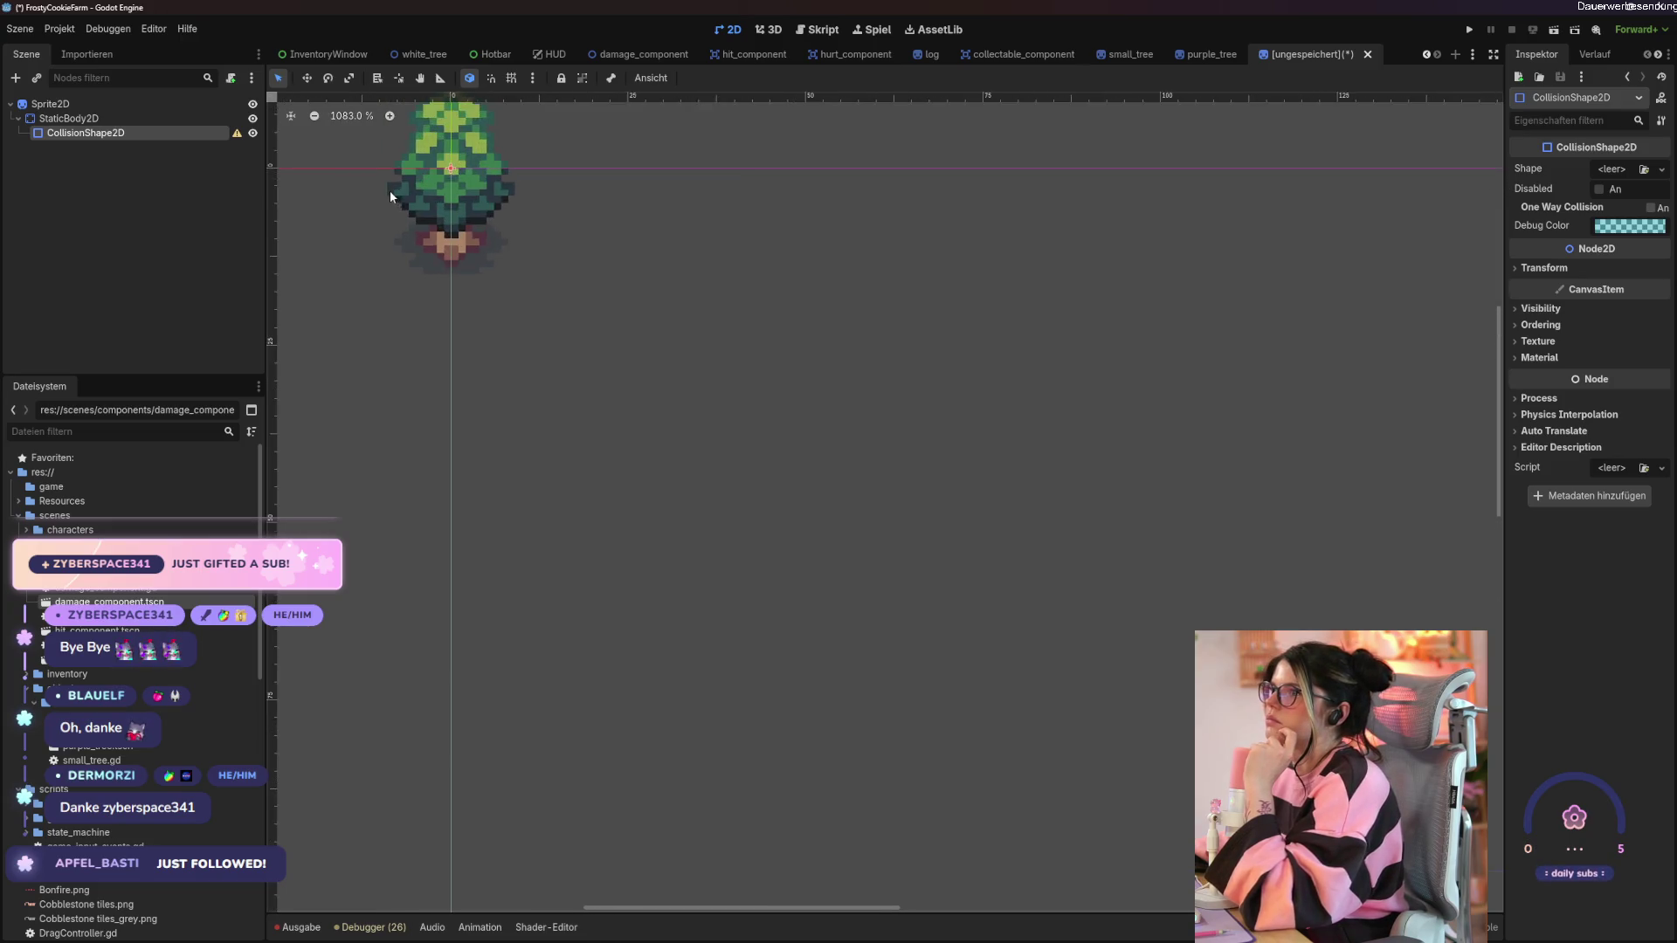
pyautogui.click(1643, 169)
pyautogui.click(1083, 248)
pyautogui.click(1661, 169)
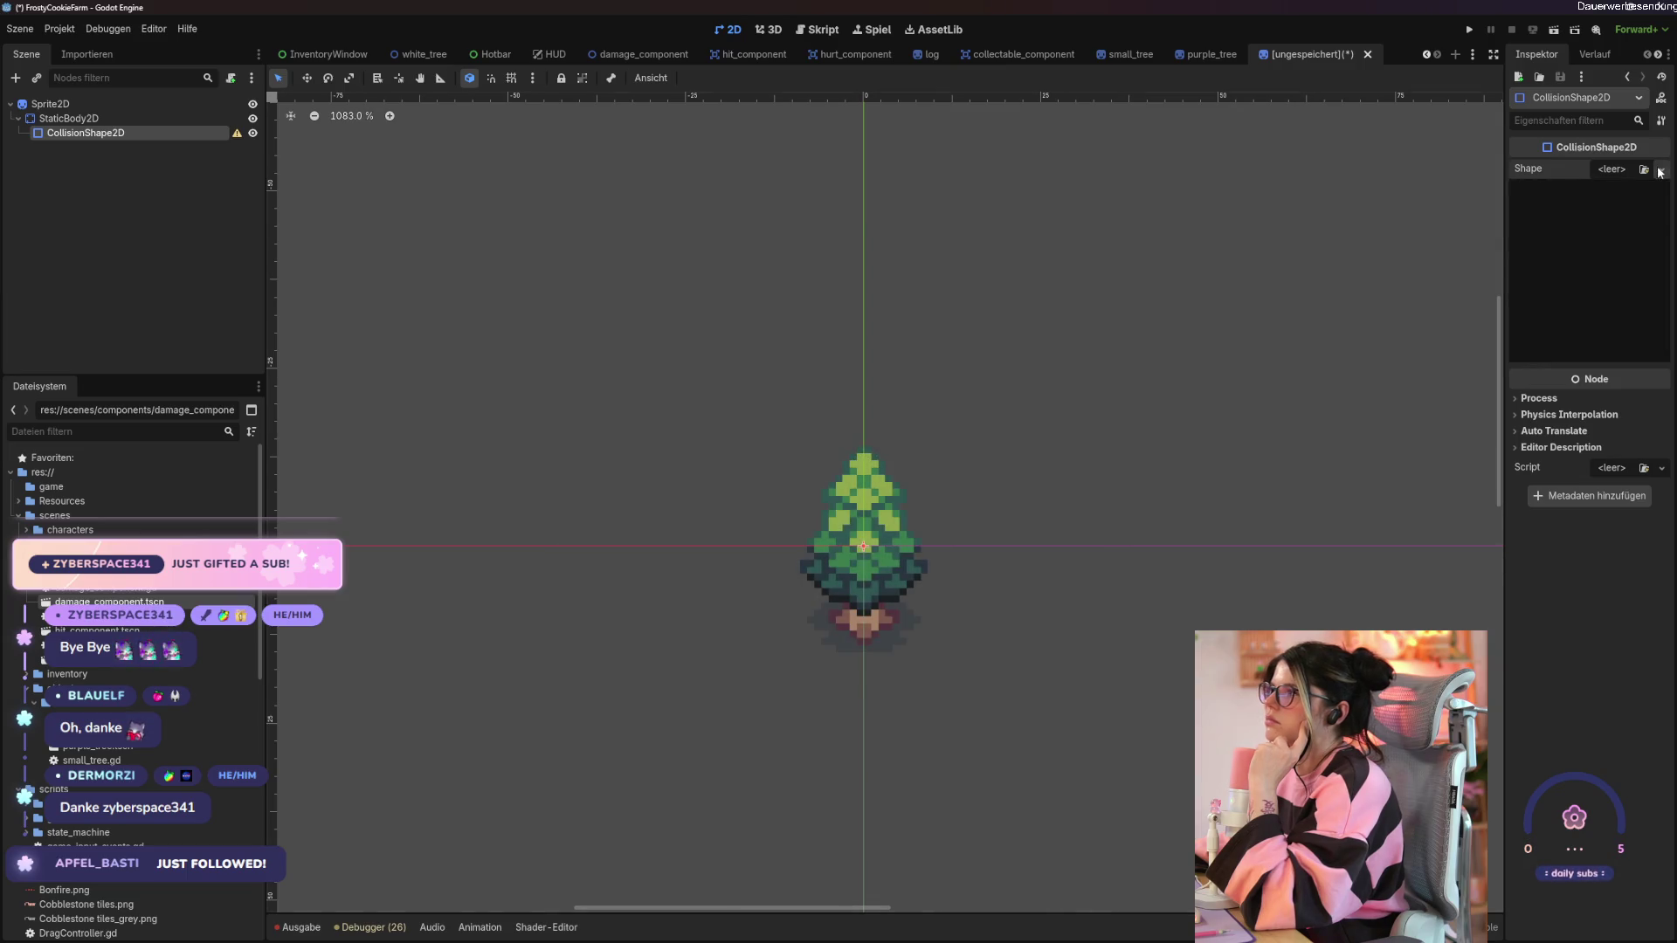
pyautogui.click(1583, 251)
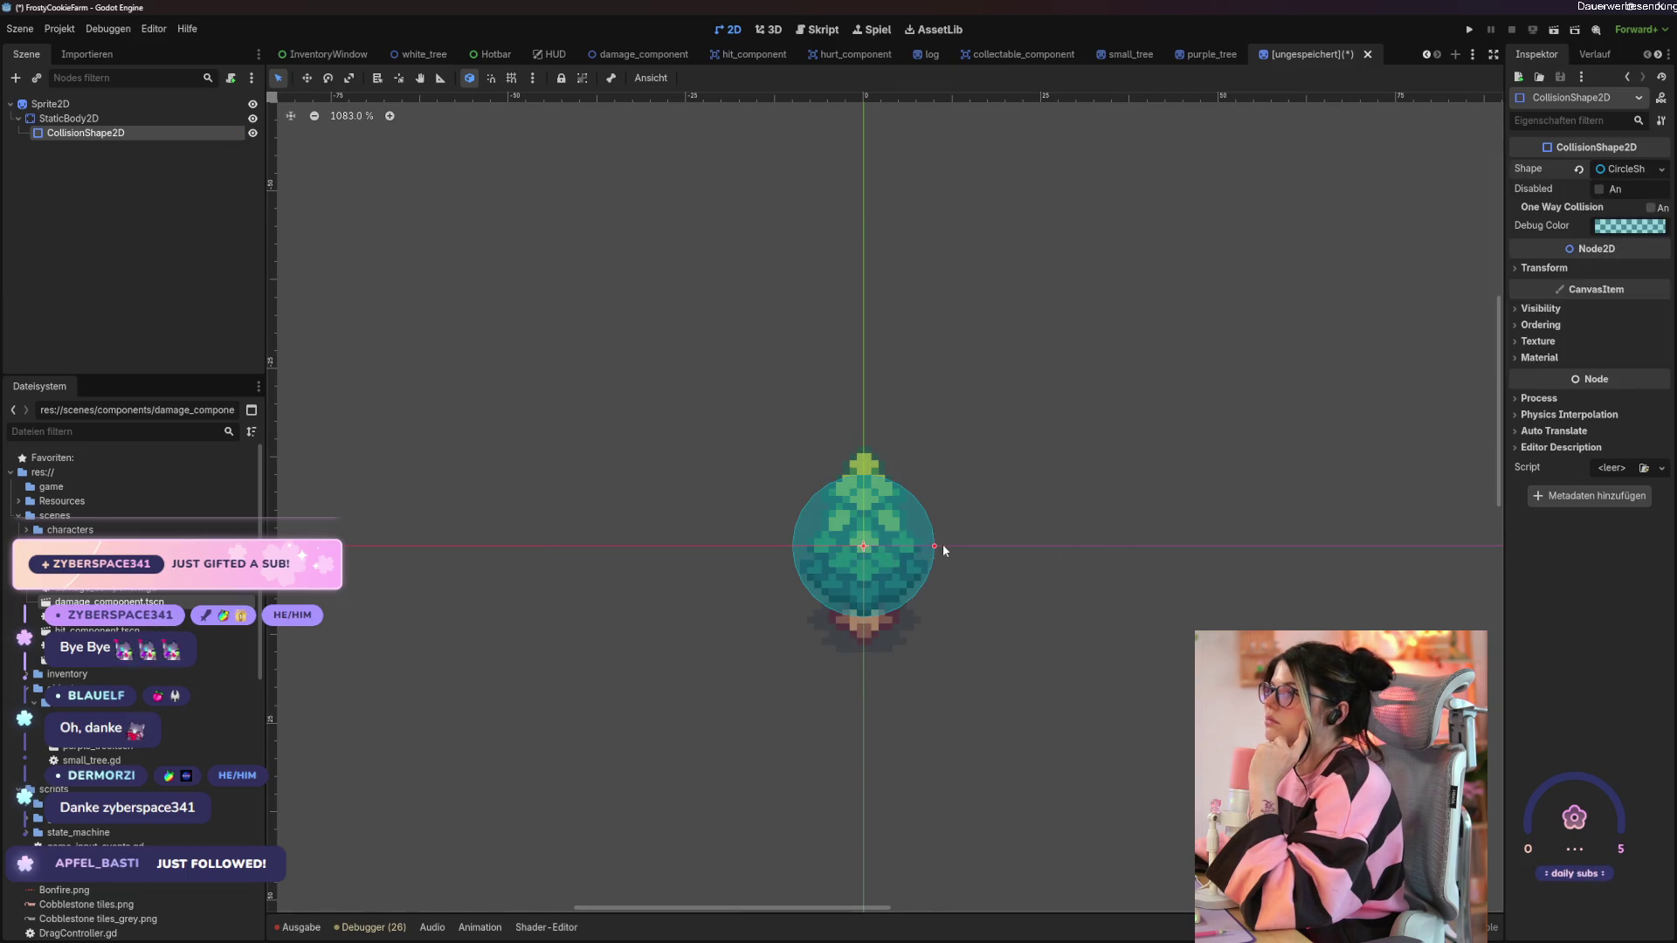
pyautogui.moveTo(923, 543)
pyautogui.mouseDown()
pyautogui.moveTo(893, 550)
pyautogui.moveTo(870, 630)
pyautogui.mouseUp()
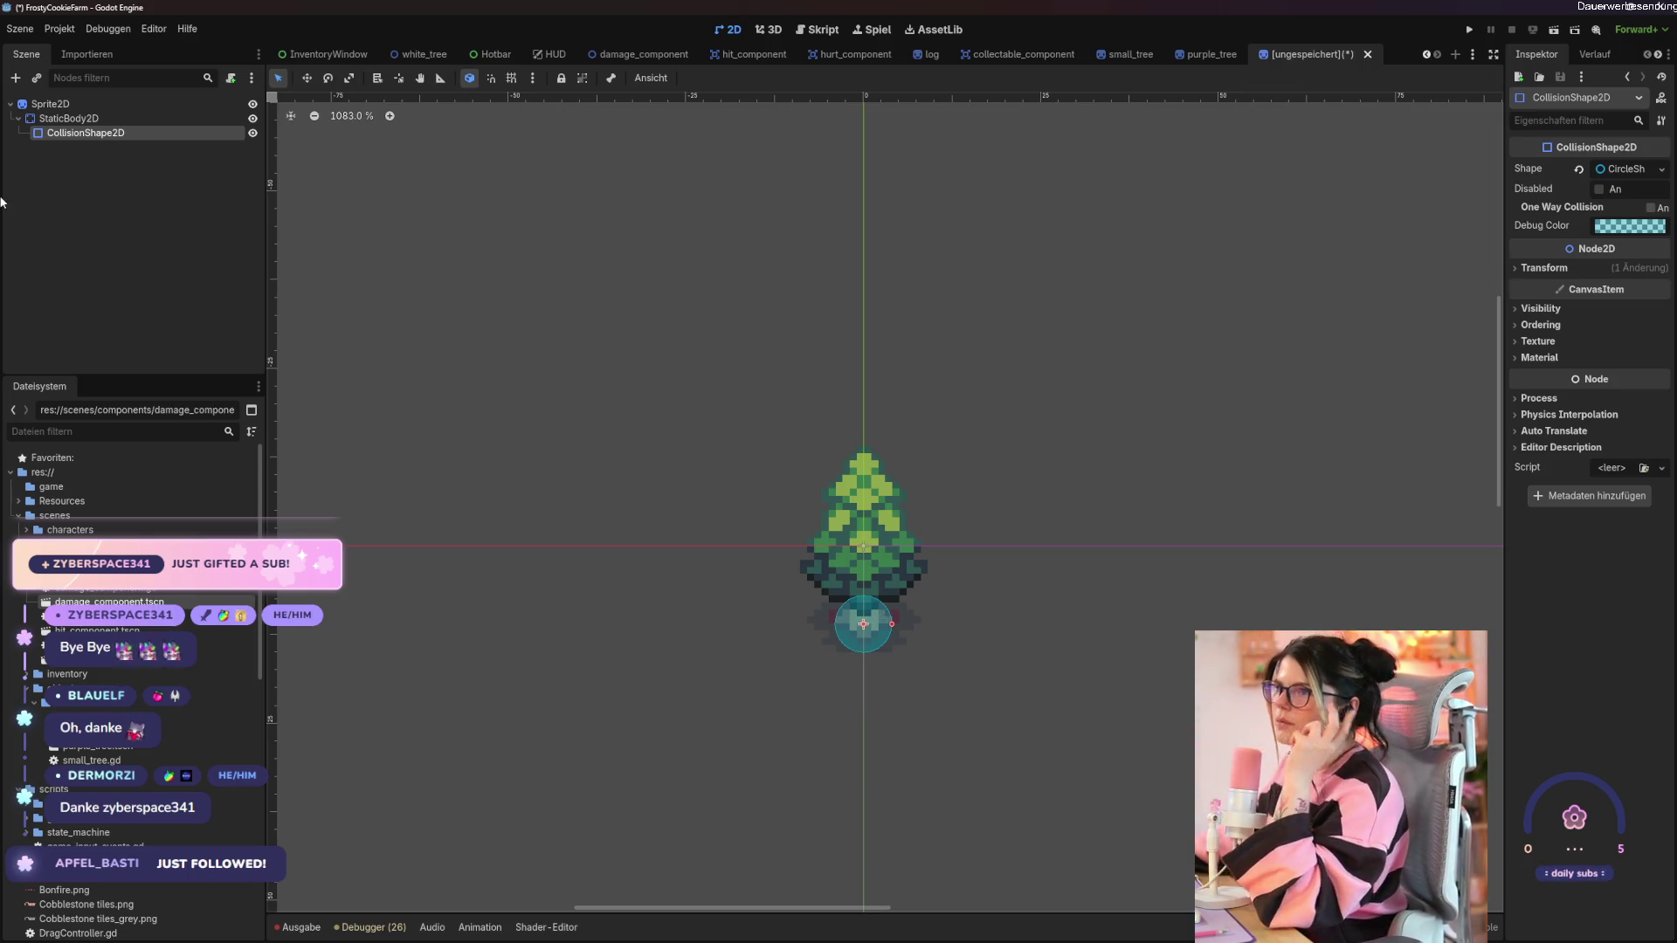
pyautogui.click(61, 106)
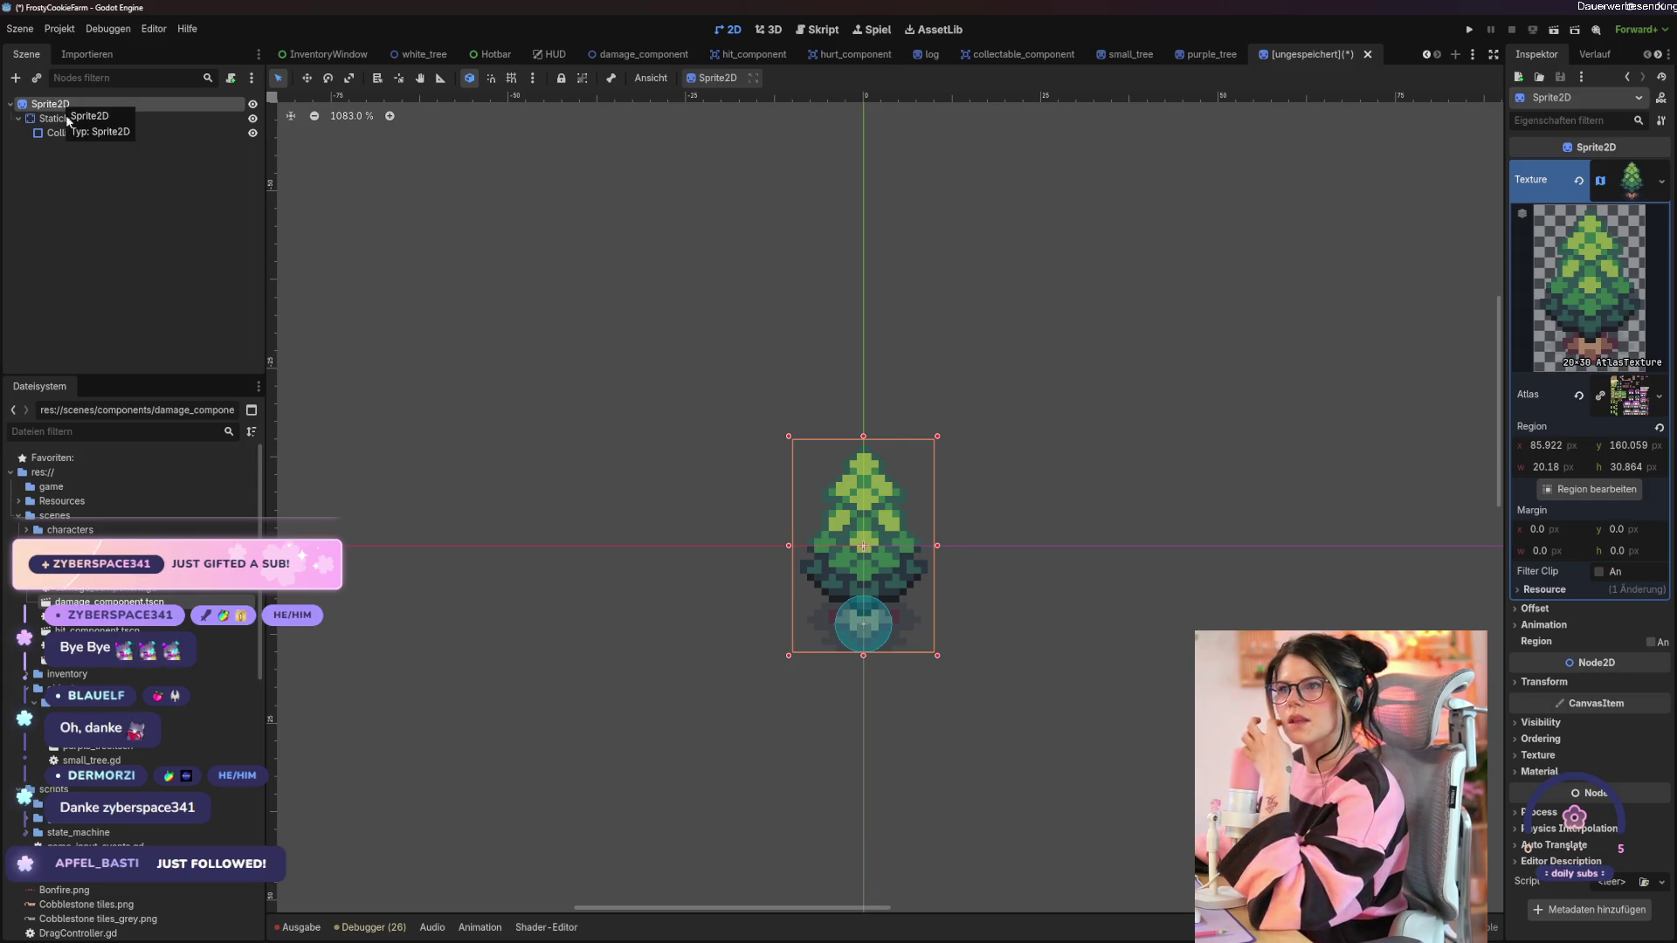
# Rename the root to small_dark_green_tree and save the scene as small_dark_green_tree.tscn.
pyautogui.doubleClick(91, 105)
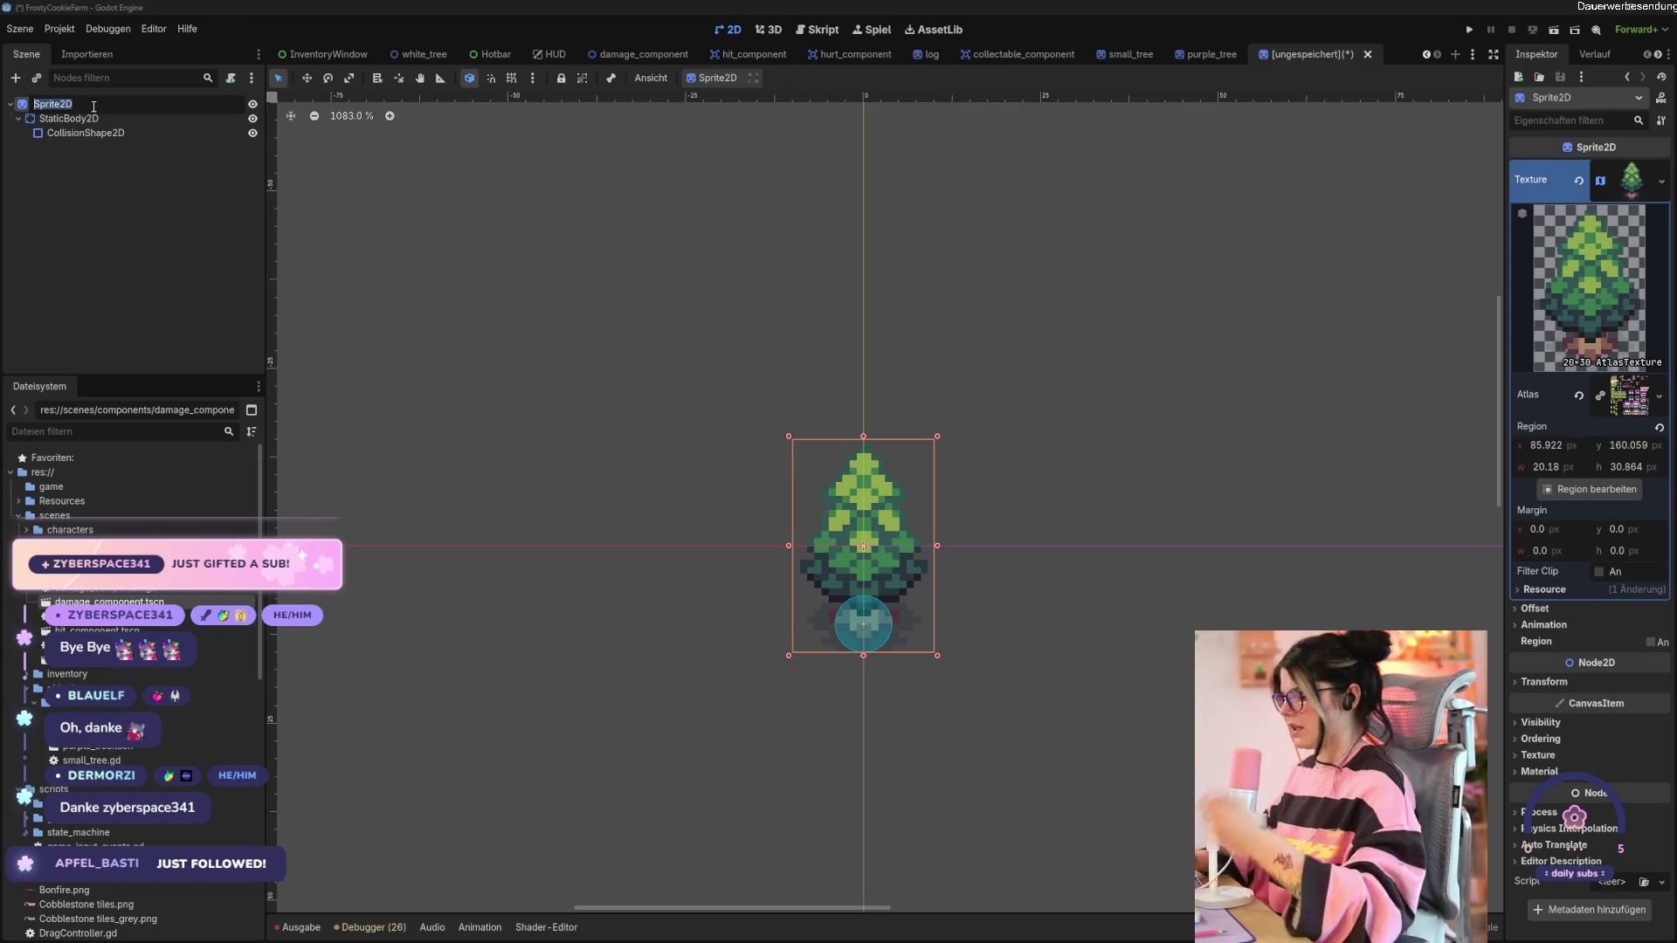
pyautogui.write('sml')
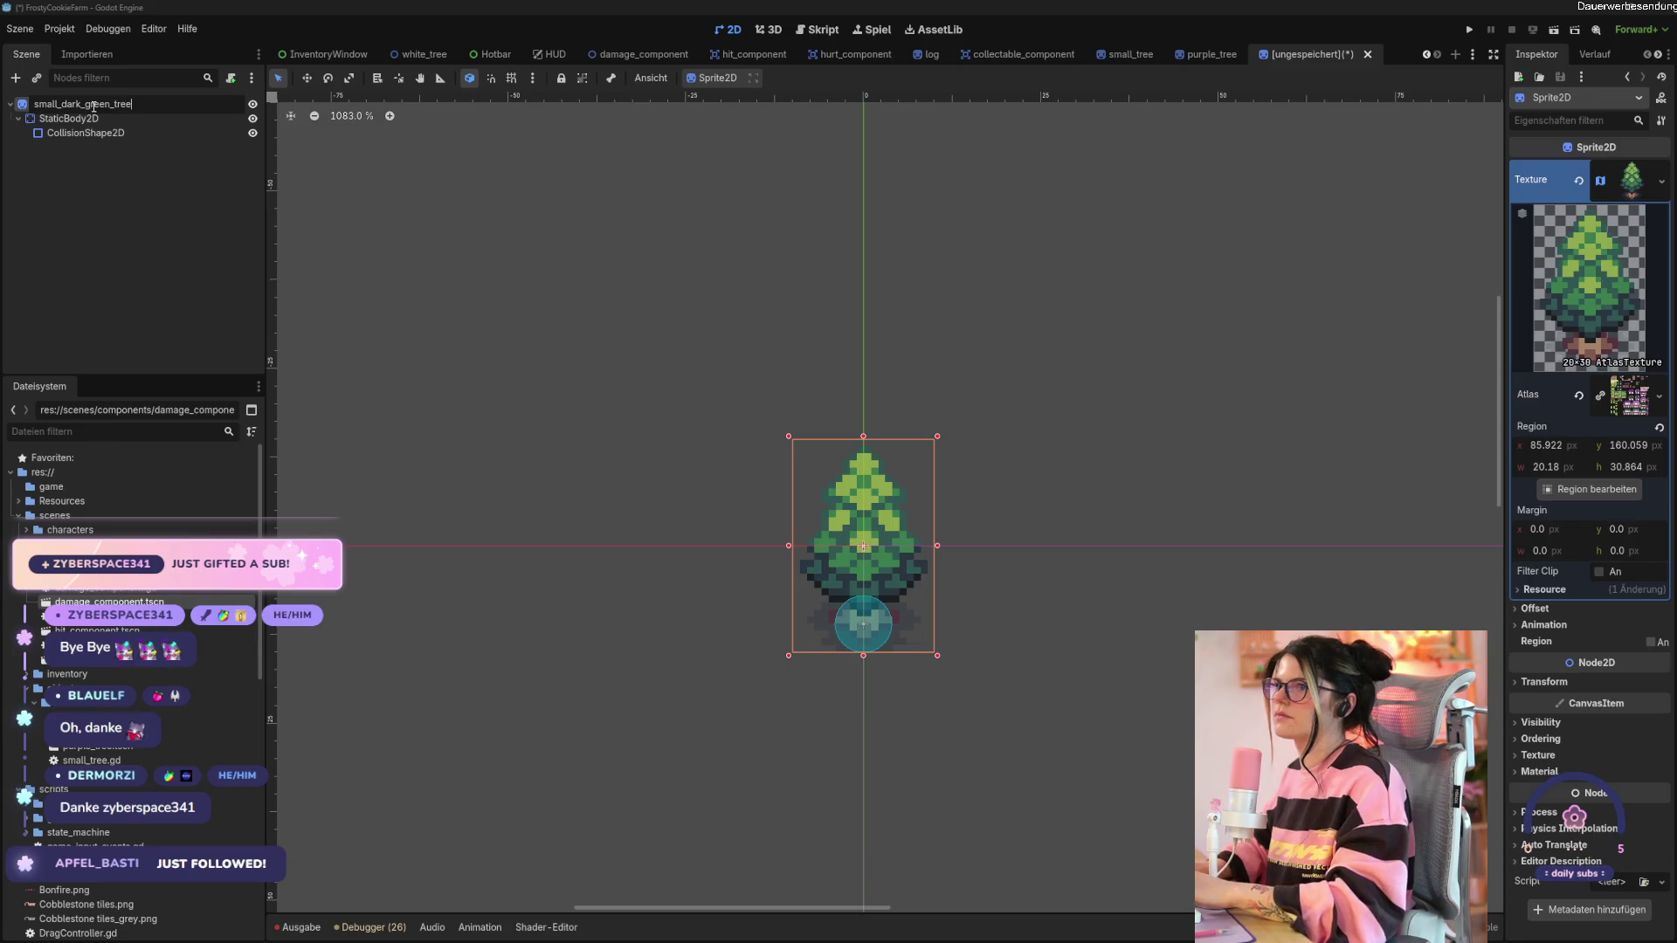
pyautogui.press('Return')
pyautogui.hotkey('ctrl', 's')
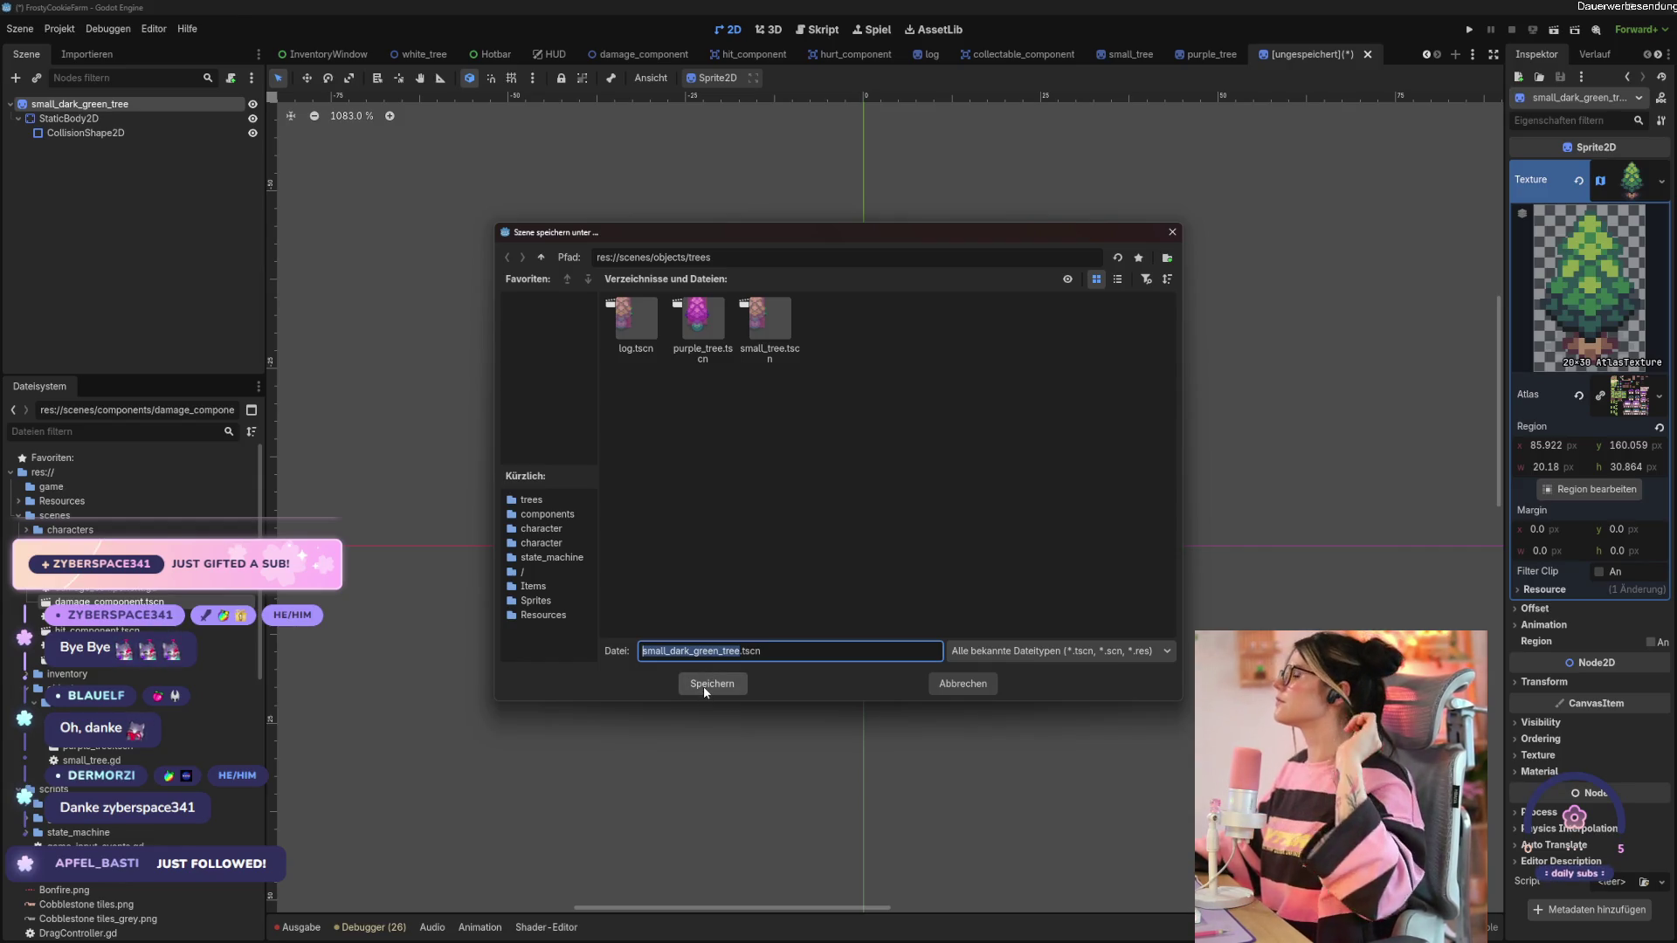
pyautogui.click(704, 685)
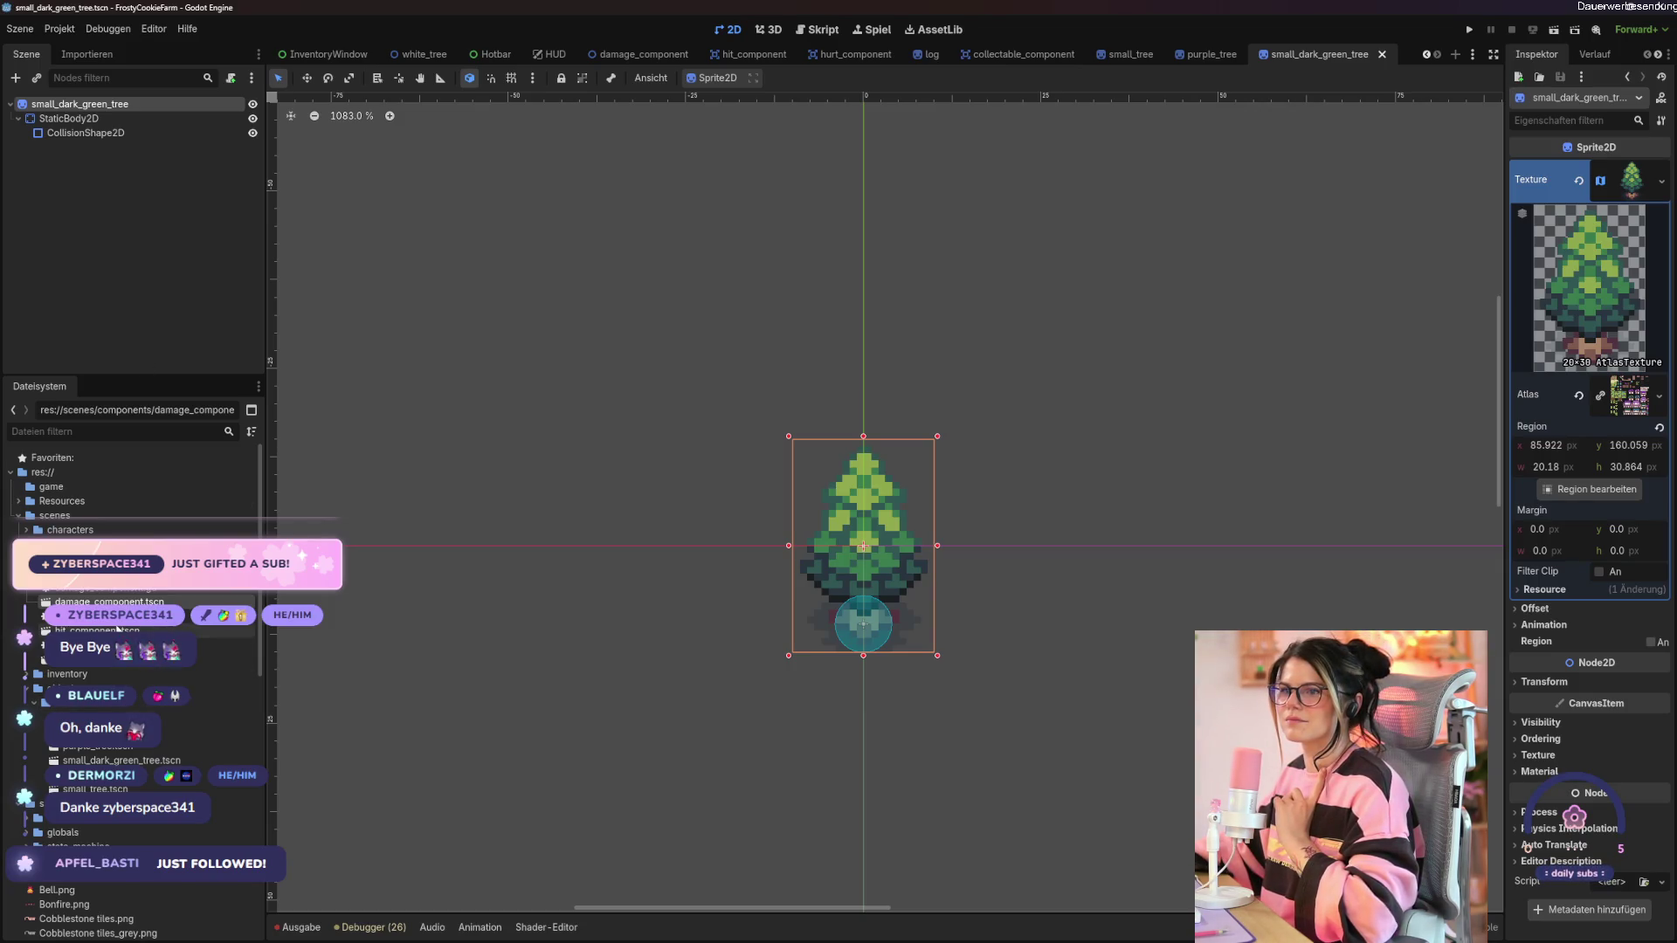
pyautogui.click(91, 661)
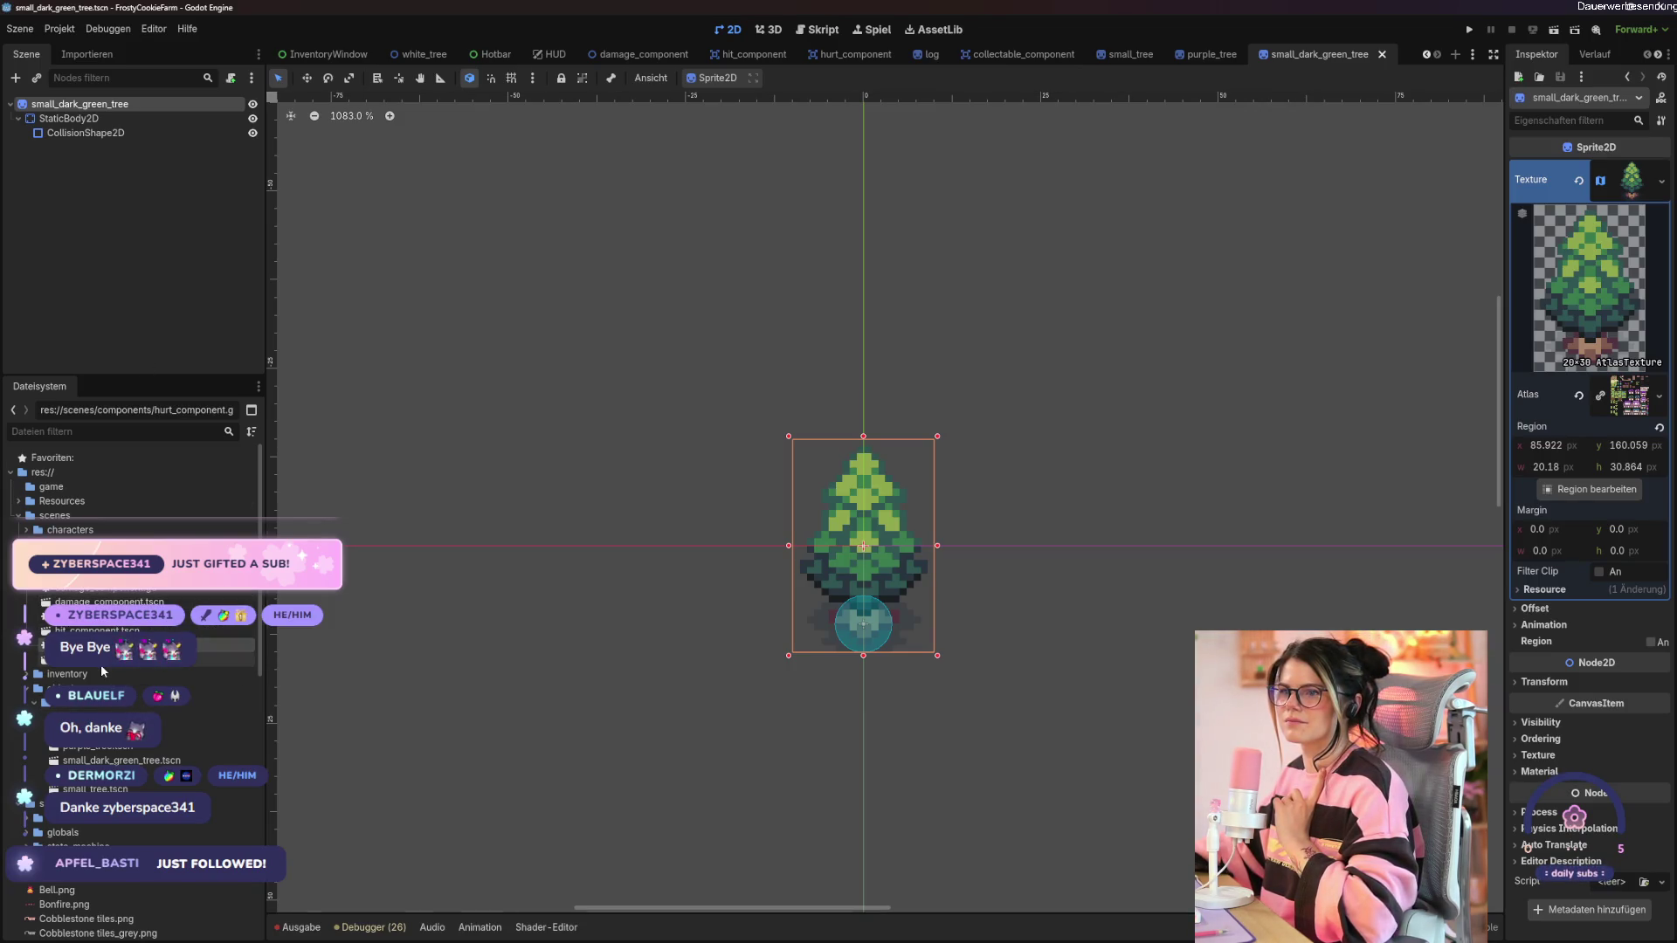
# Add a HurtComponent with a CollisionShape2D child using a RectangleShape2D and pink debug colour.
pyautogui.moveTo(95, 627); pyautogui.dragTo(83, 105)
pyautogui.rightClick(85, 150)
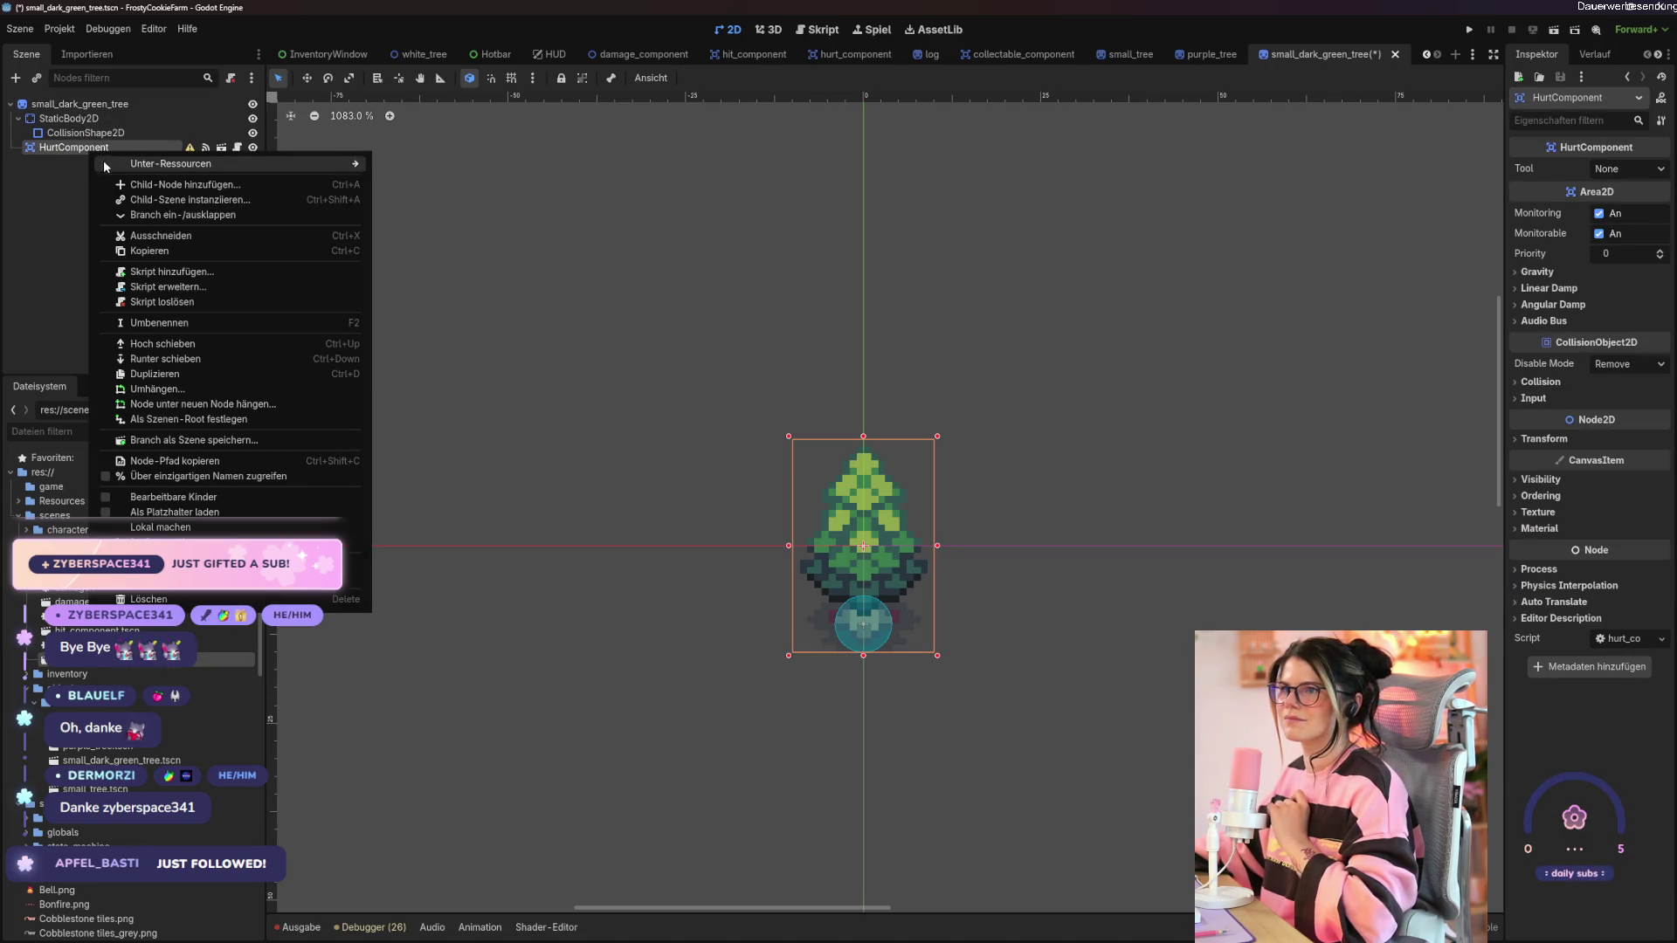
pyautogui.click(131, 182)
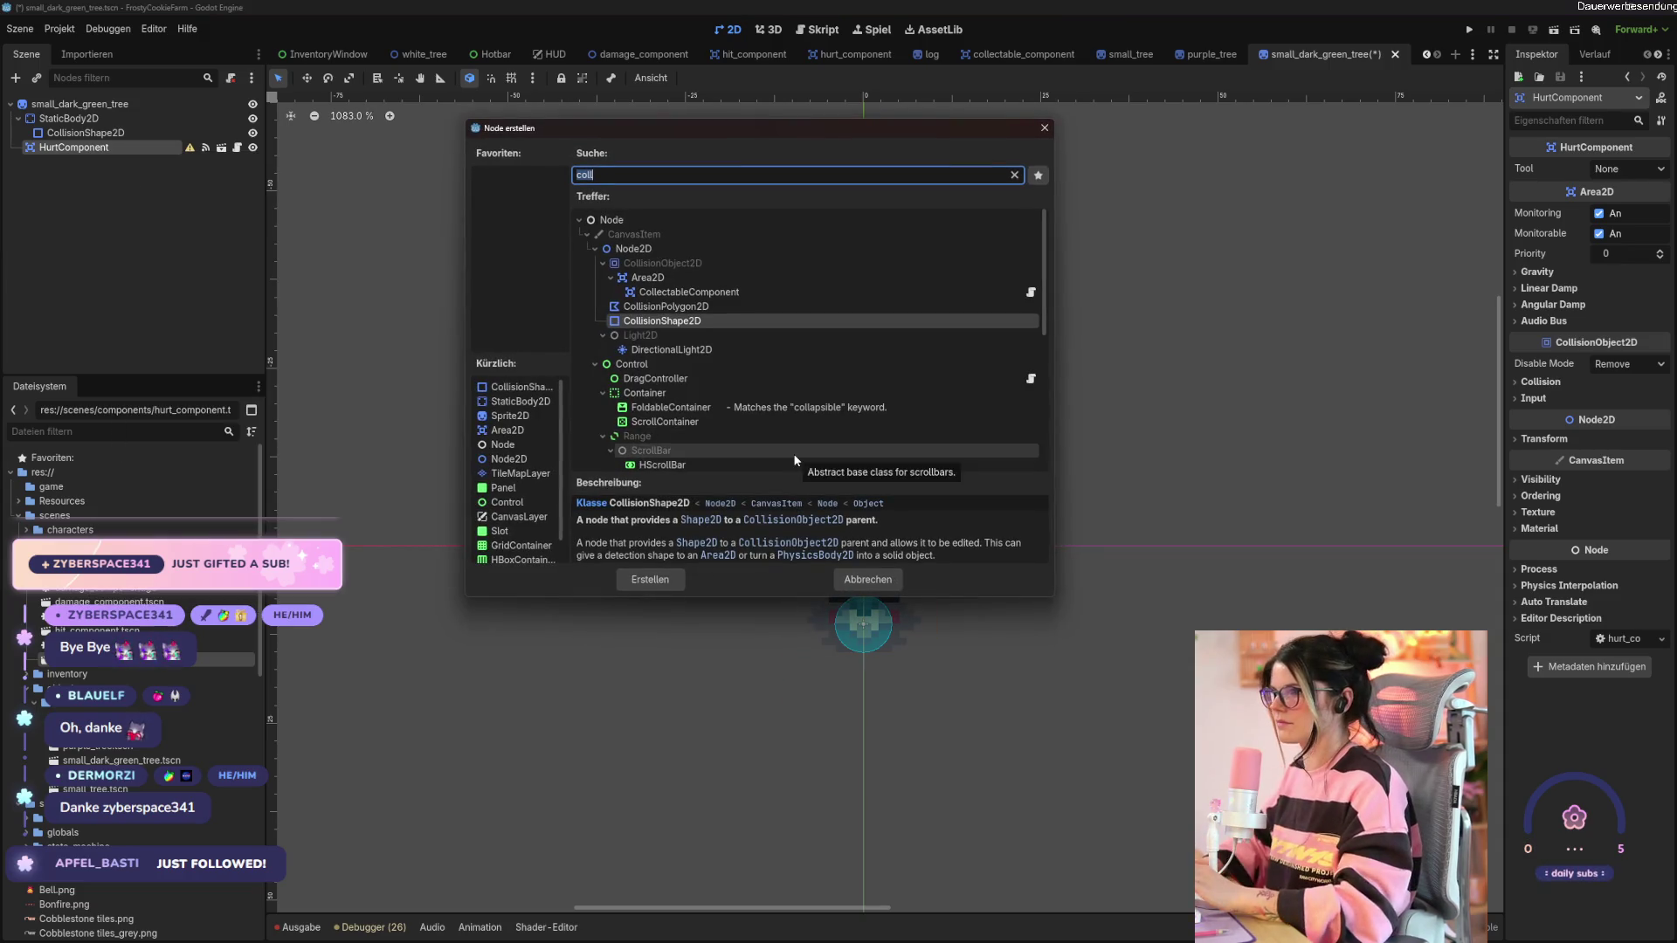
pyautogui.press('Return')
pyautogui.click(1615, 169)
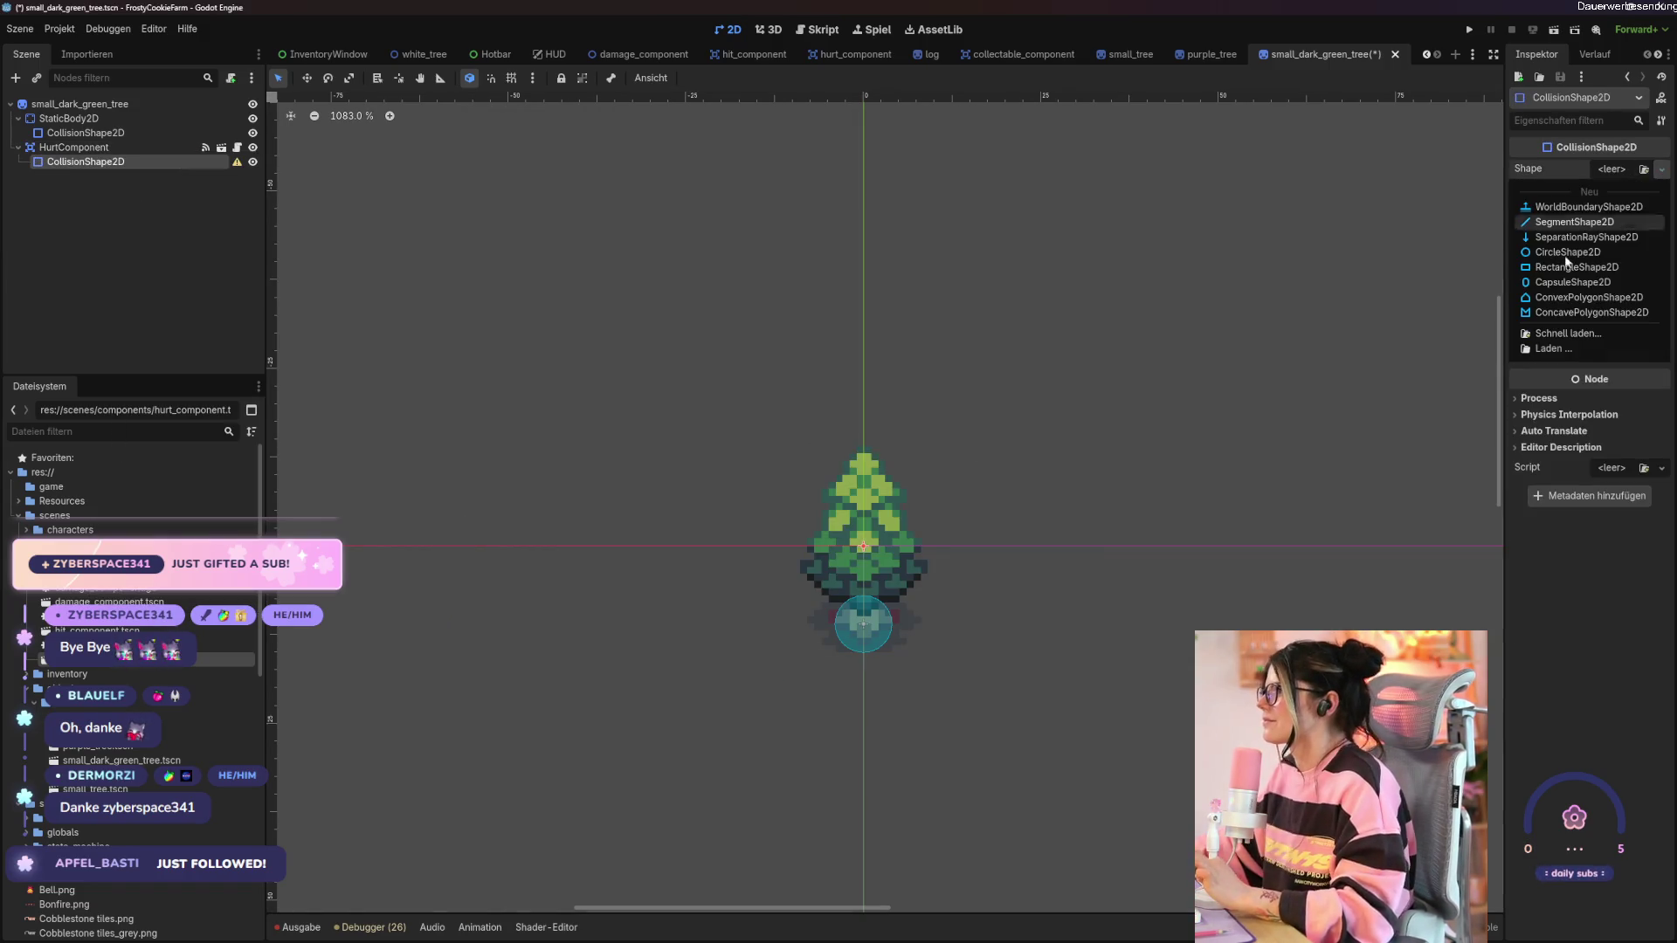
pyautogui.click(1571, 267)
pyautogui.click(1629, 225)
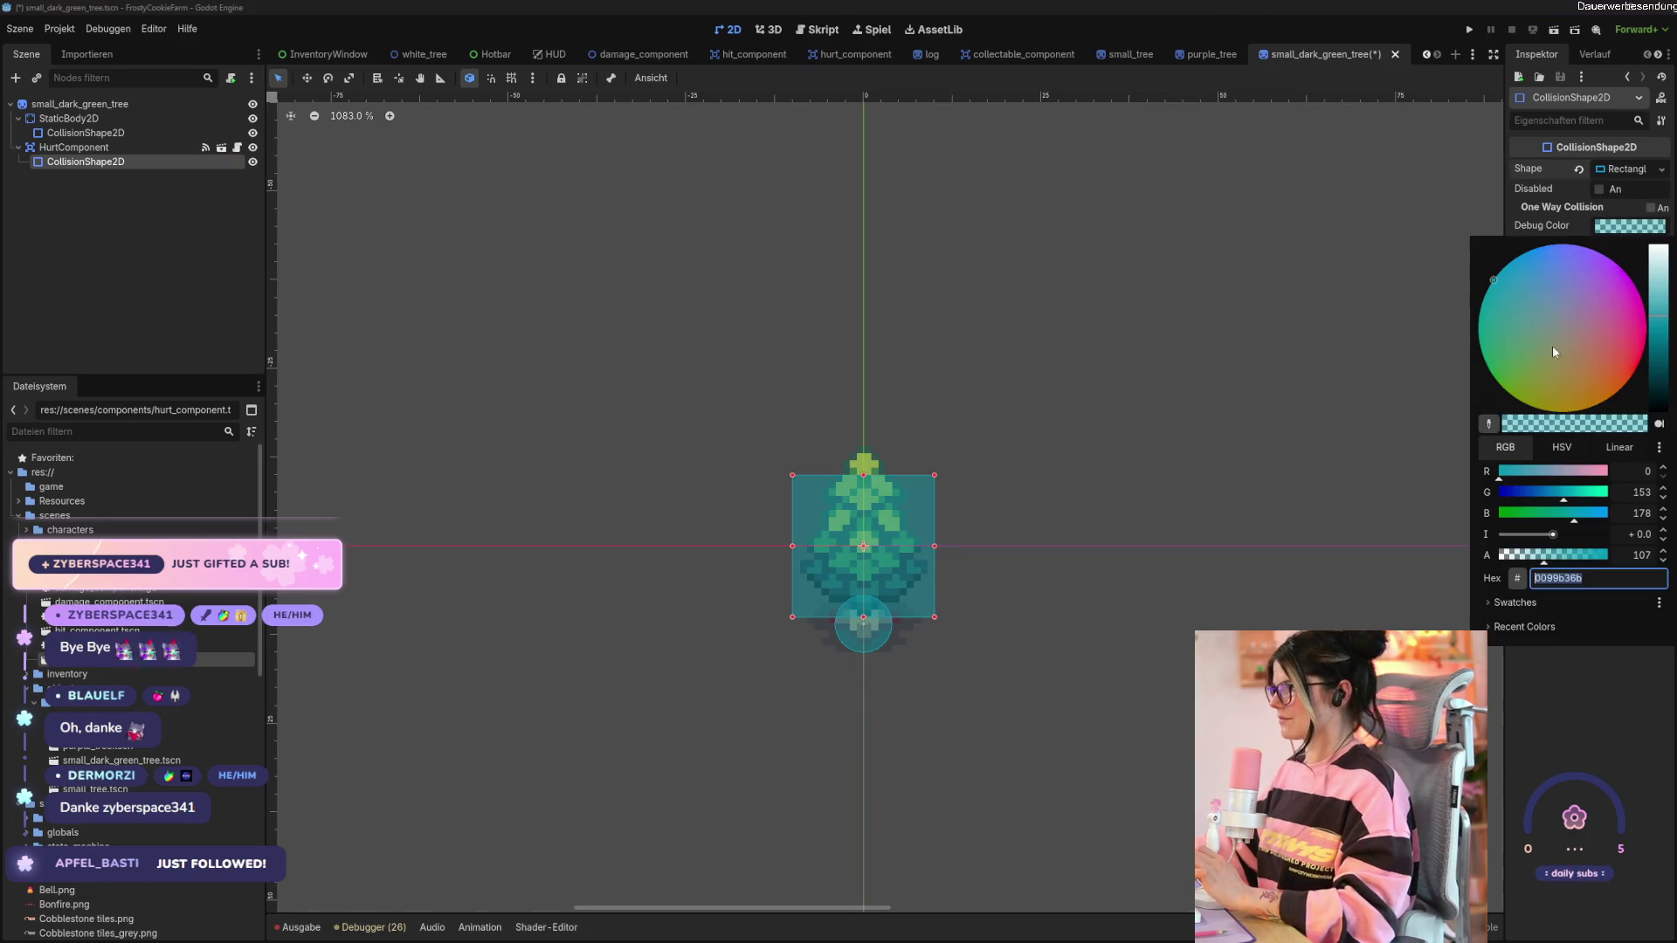
pyautogui.click(1636, 316)
pyautogui.click(930, 543)
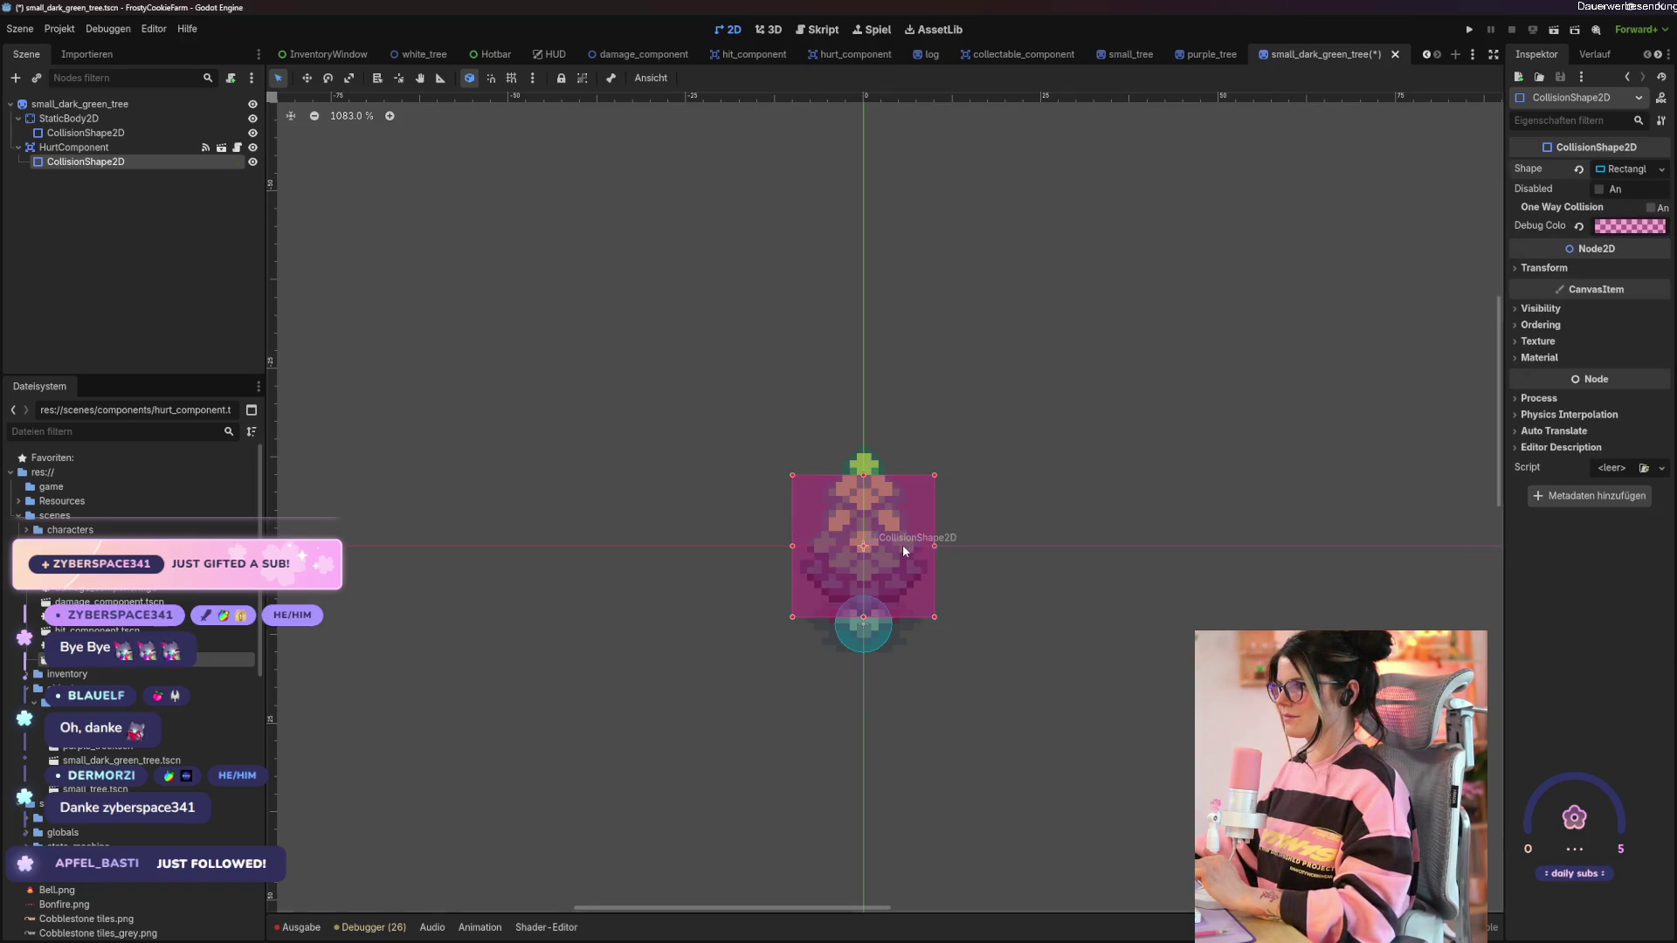
# Narrow the hitbox rectangle, extend its bottom slightly, and save the scene.
pyautogui.moveTo(933, 546); pyautogui.dragTo(900, 548)
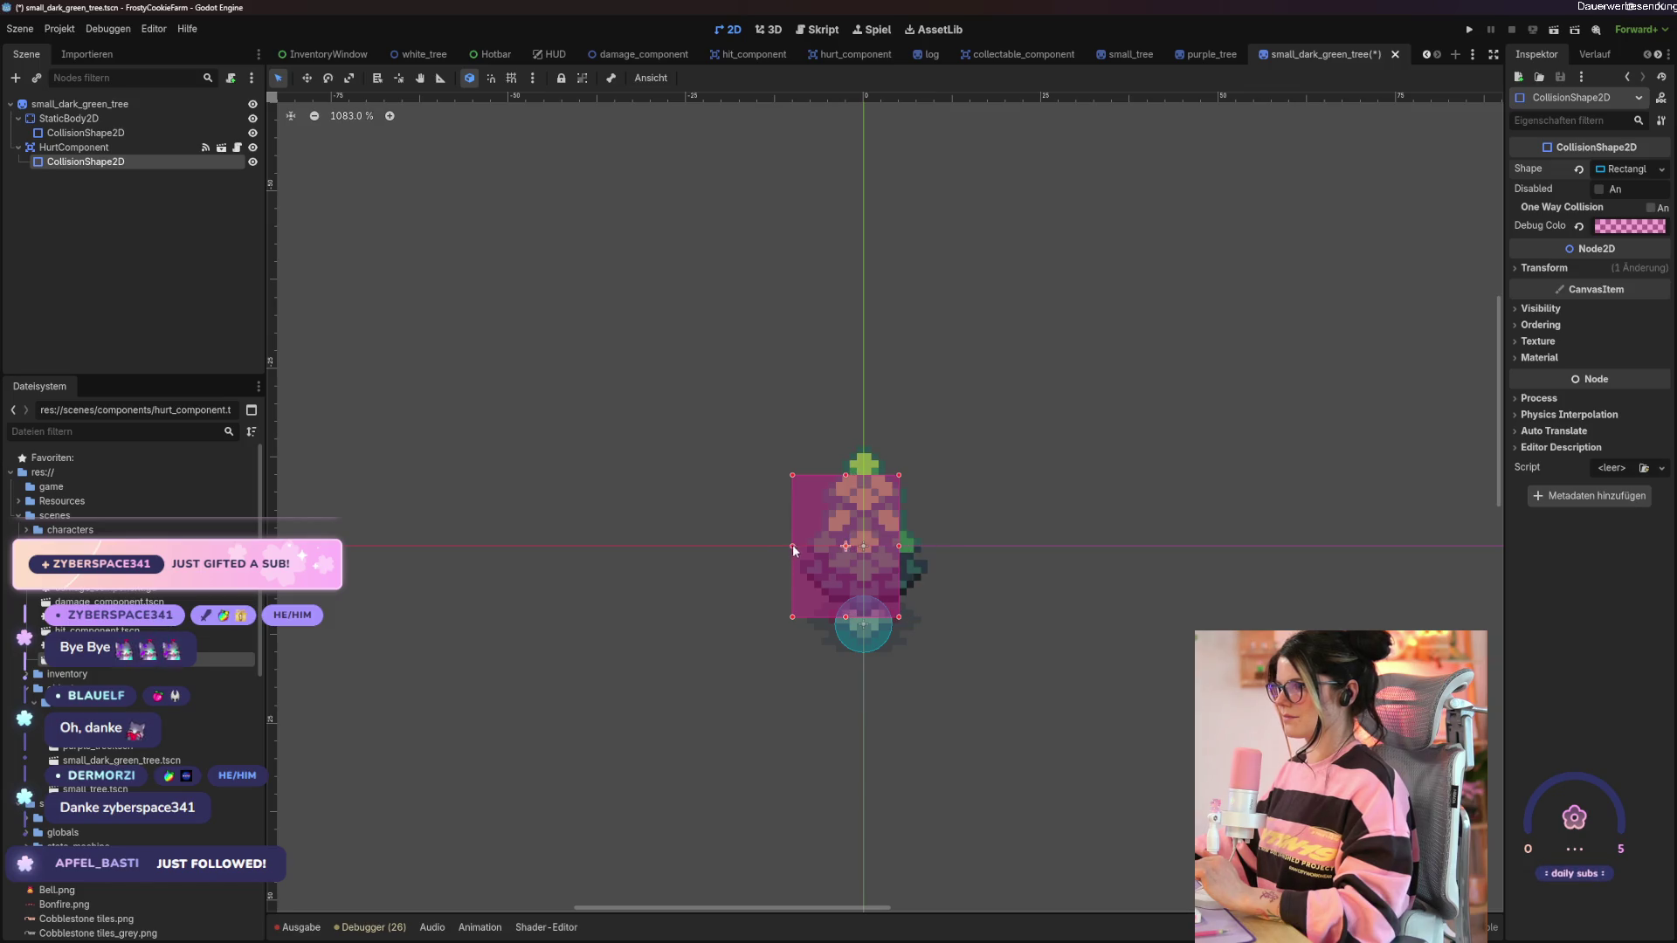
pyautogui.moveTo(792, 546); pyautogui.dragTo(912, 546)
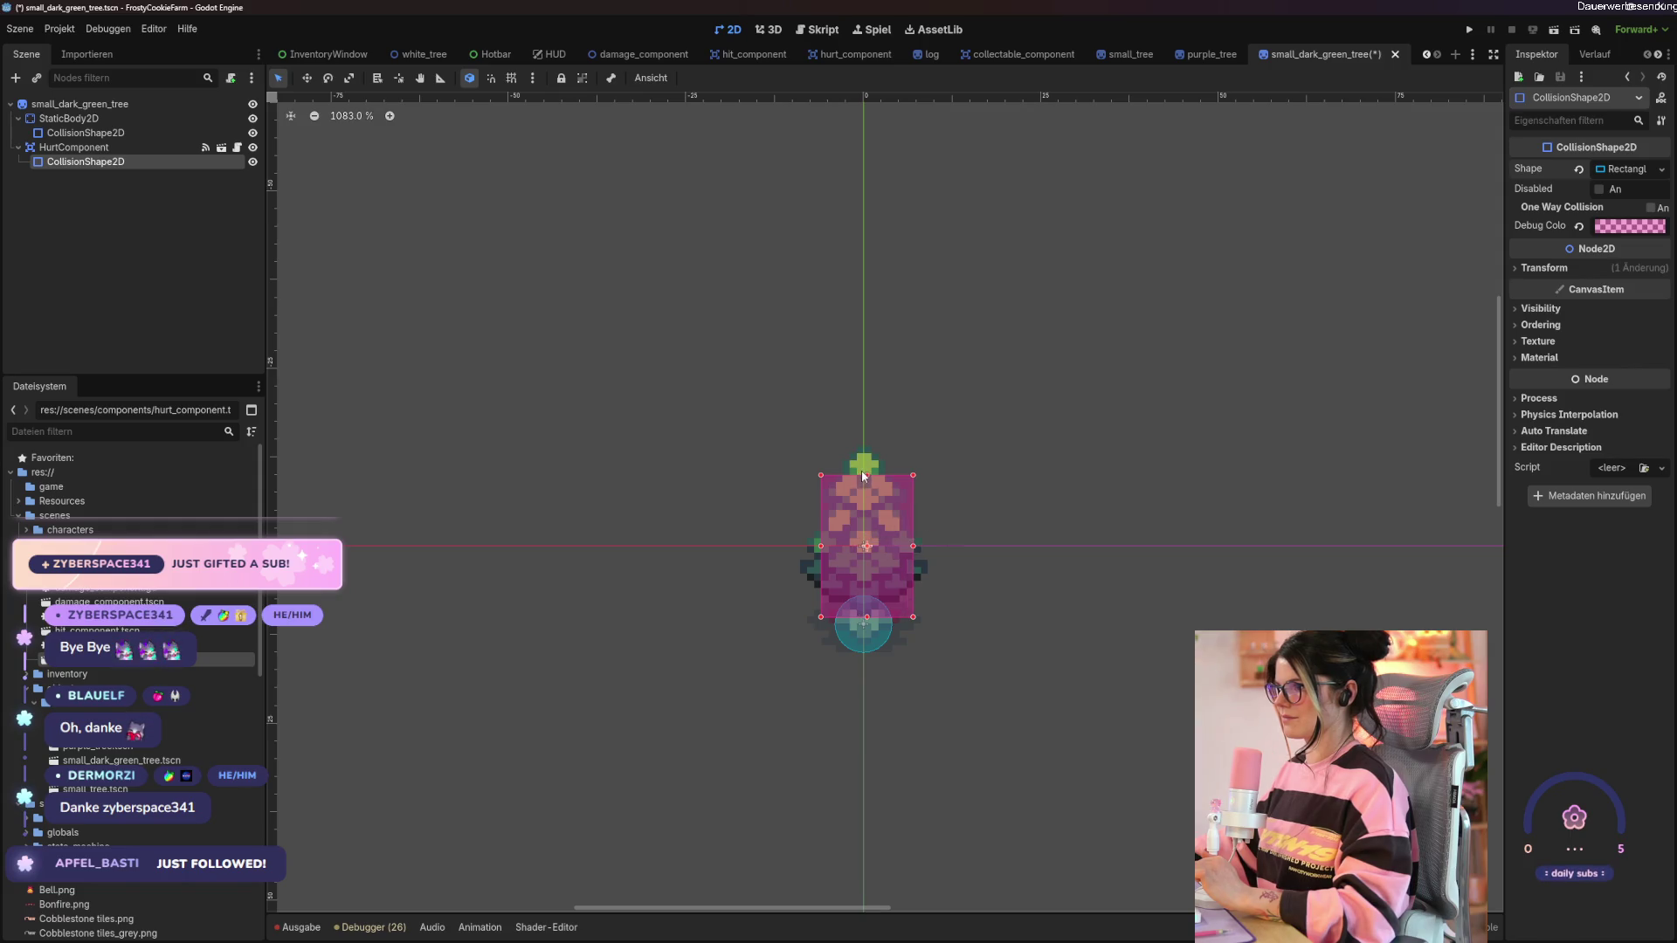
pyautogui.moveTo(869, 622); pyautogui.dragTo(867, 625)
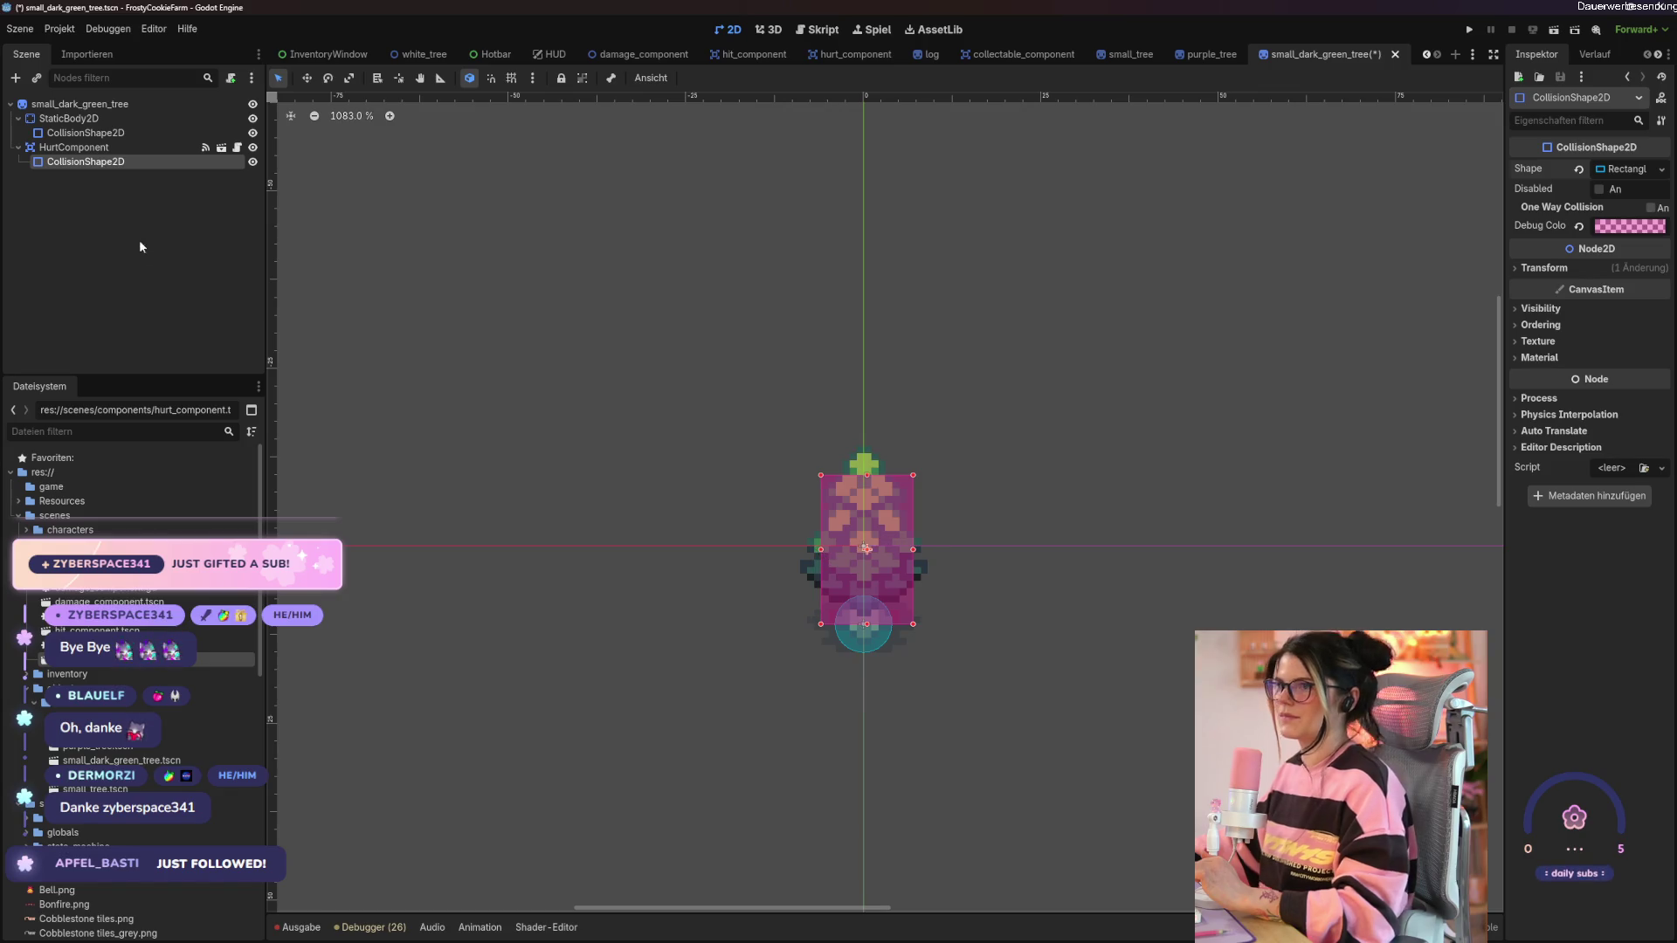
pyautogui.click(117, 145)
pyautogui.hotkey('ctrl', 's')
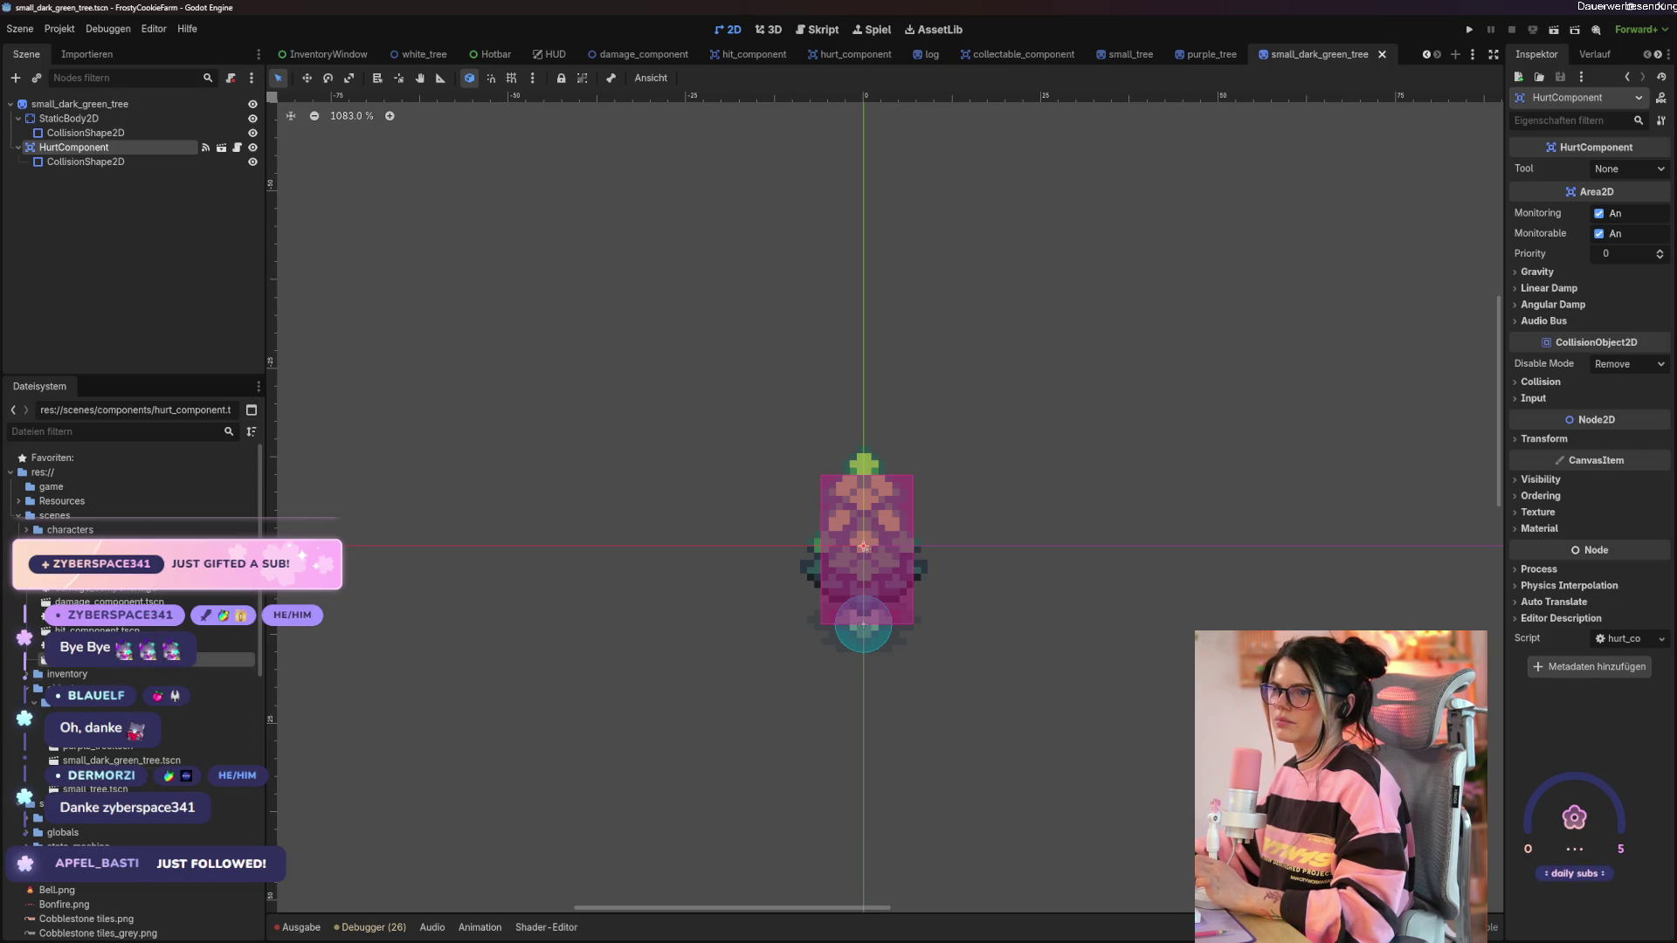
# Add a DamageComponent with Max Damage 2 and save the scene.
pyautogui.moveTo(109, 601); pyautogui.dragTo(99, 110)
pyautogui.click(1660, 165)
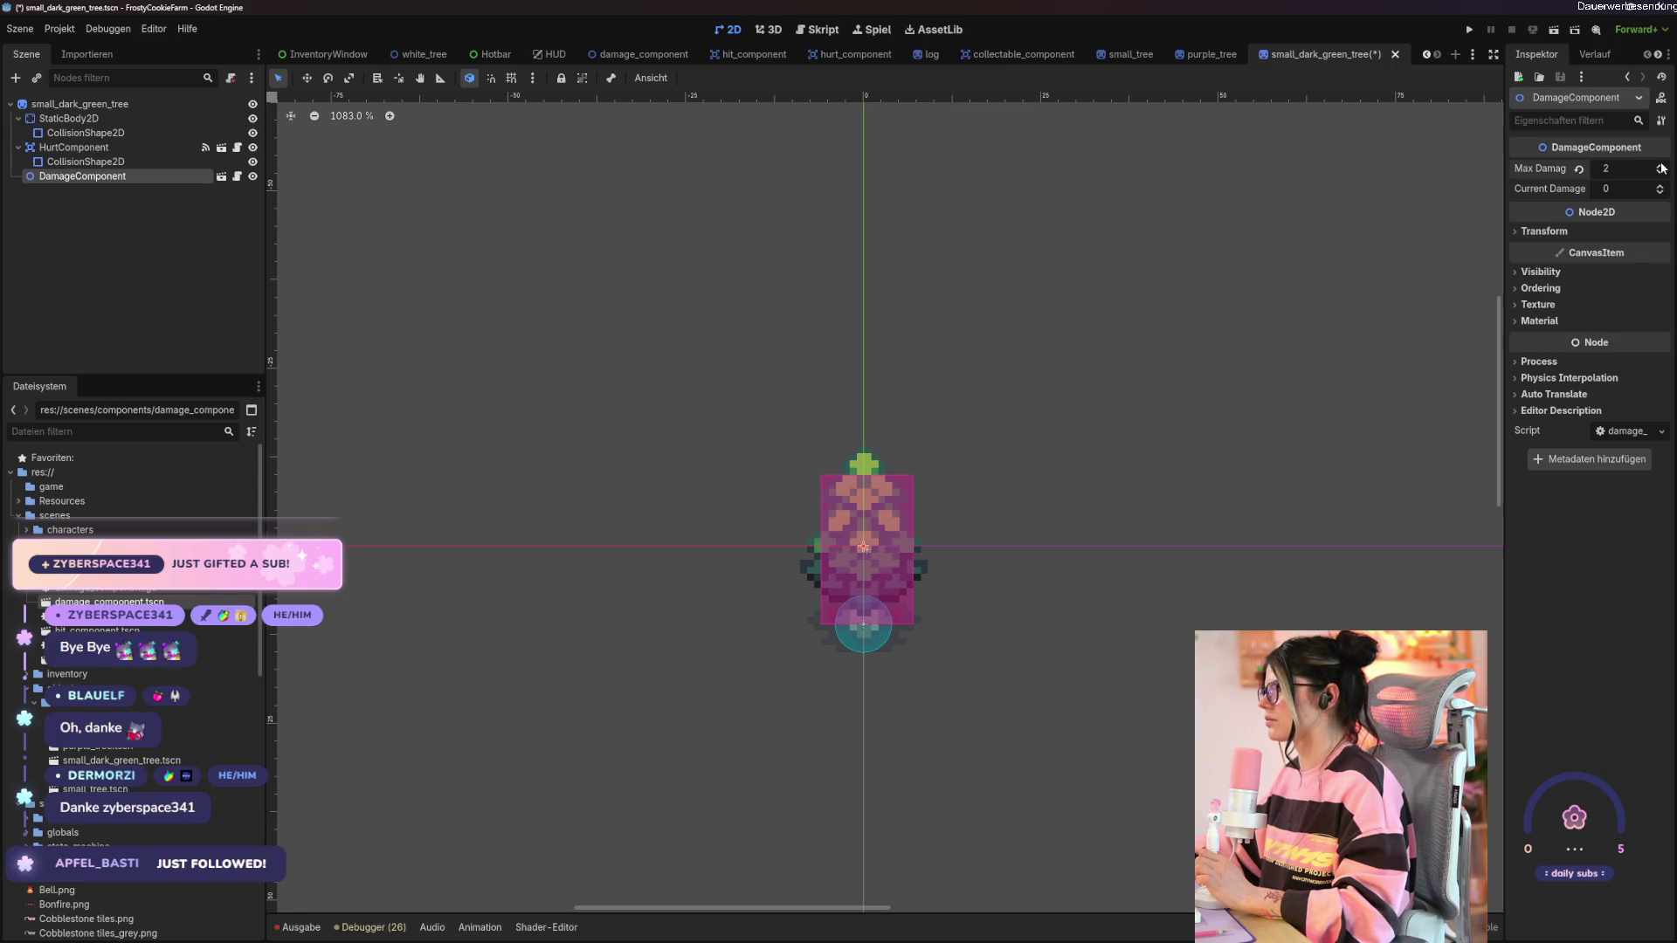
pyautogui.hotkey('ctrl', 's')
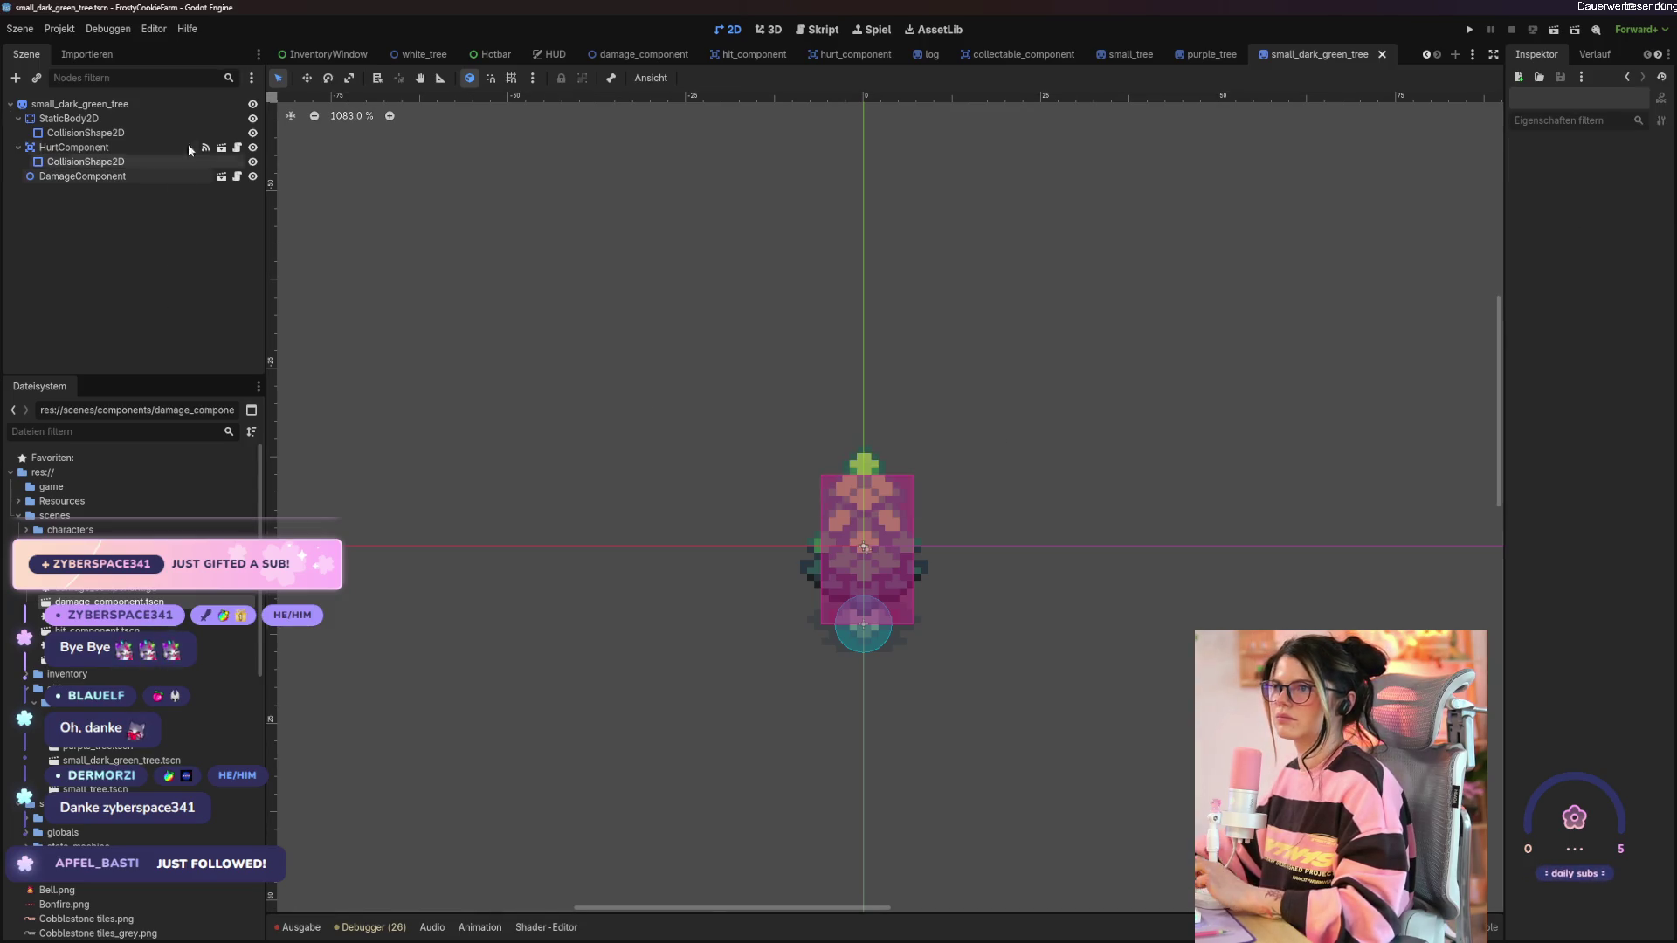
pyautogui.click(193, 104)
pyautogui.click(230, 78)
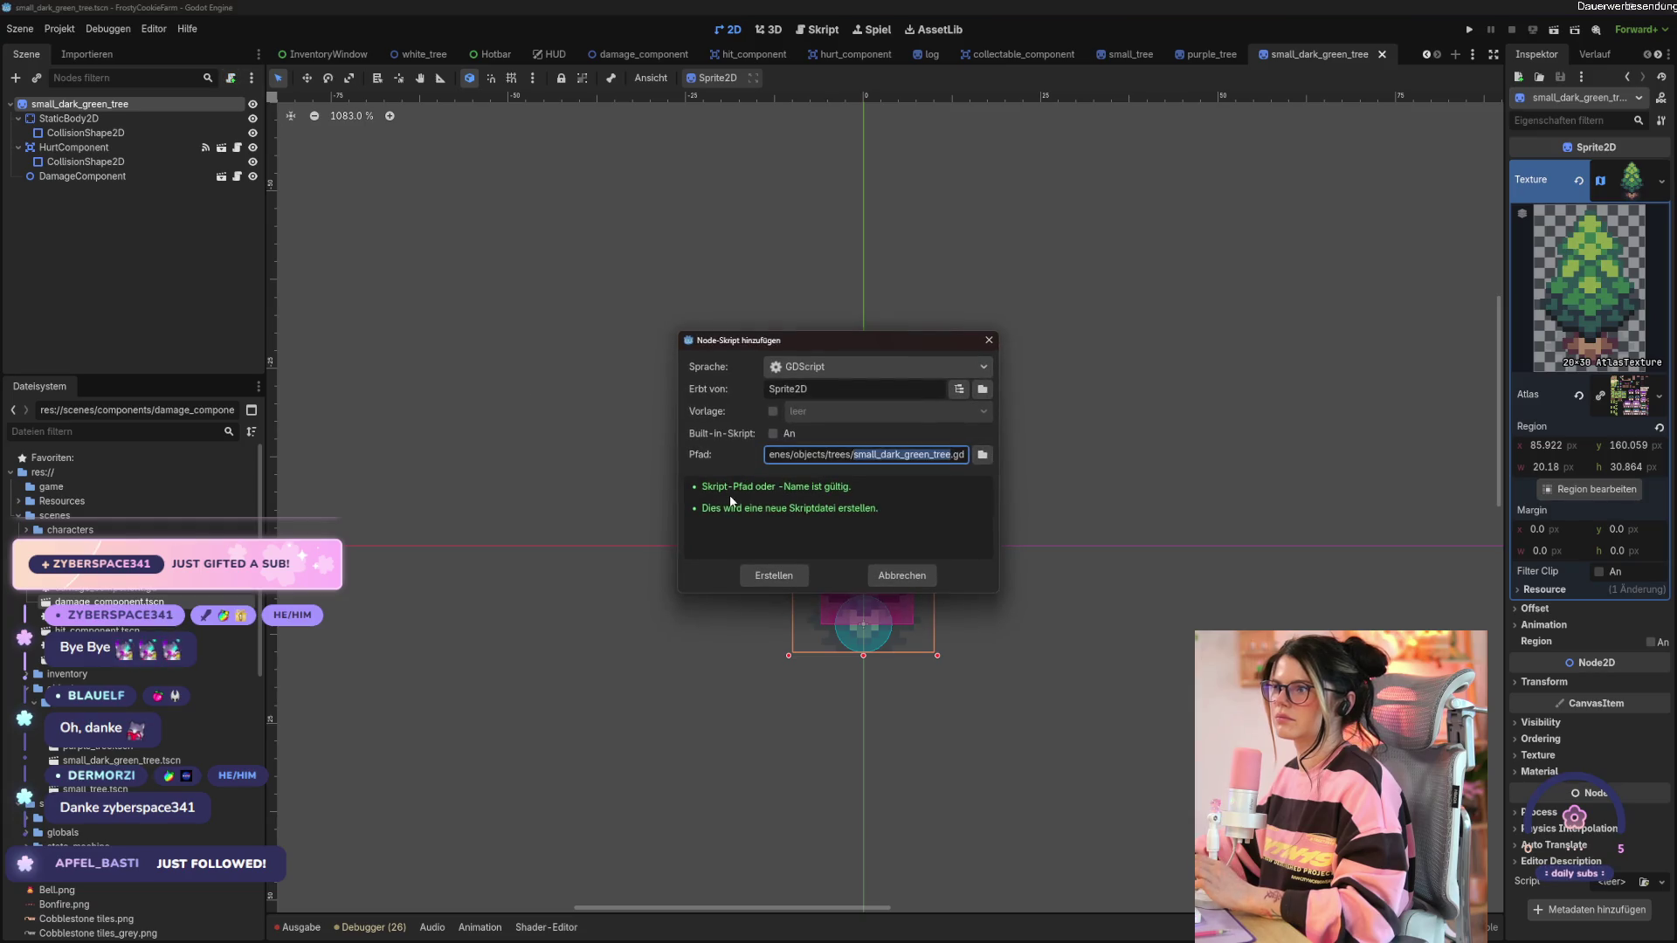
# Create the small_dark_green_tree.gd script and select all of purple_tree.gd's code.
pyautogui.click(775, 575)
pyautogui.click(1209, 54)
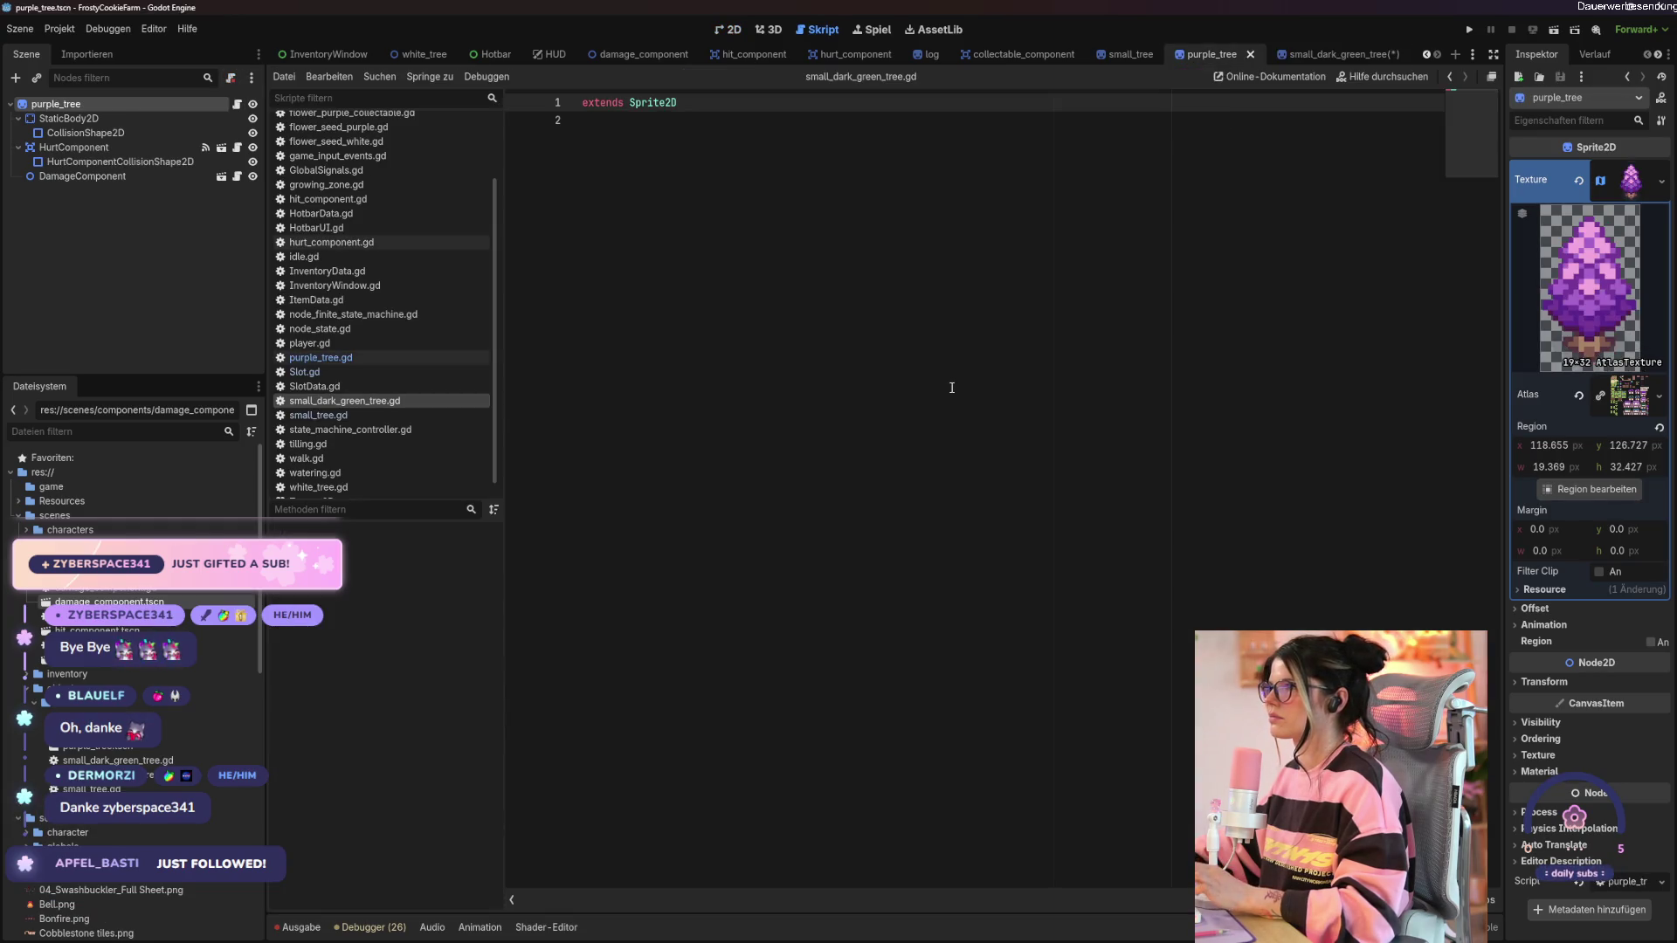
pyautogui.click(321, 357)
pyautogui.hotkey('ctrl', 'a')
pyautogui.hotkey('ctrl', 'c')
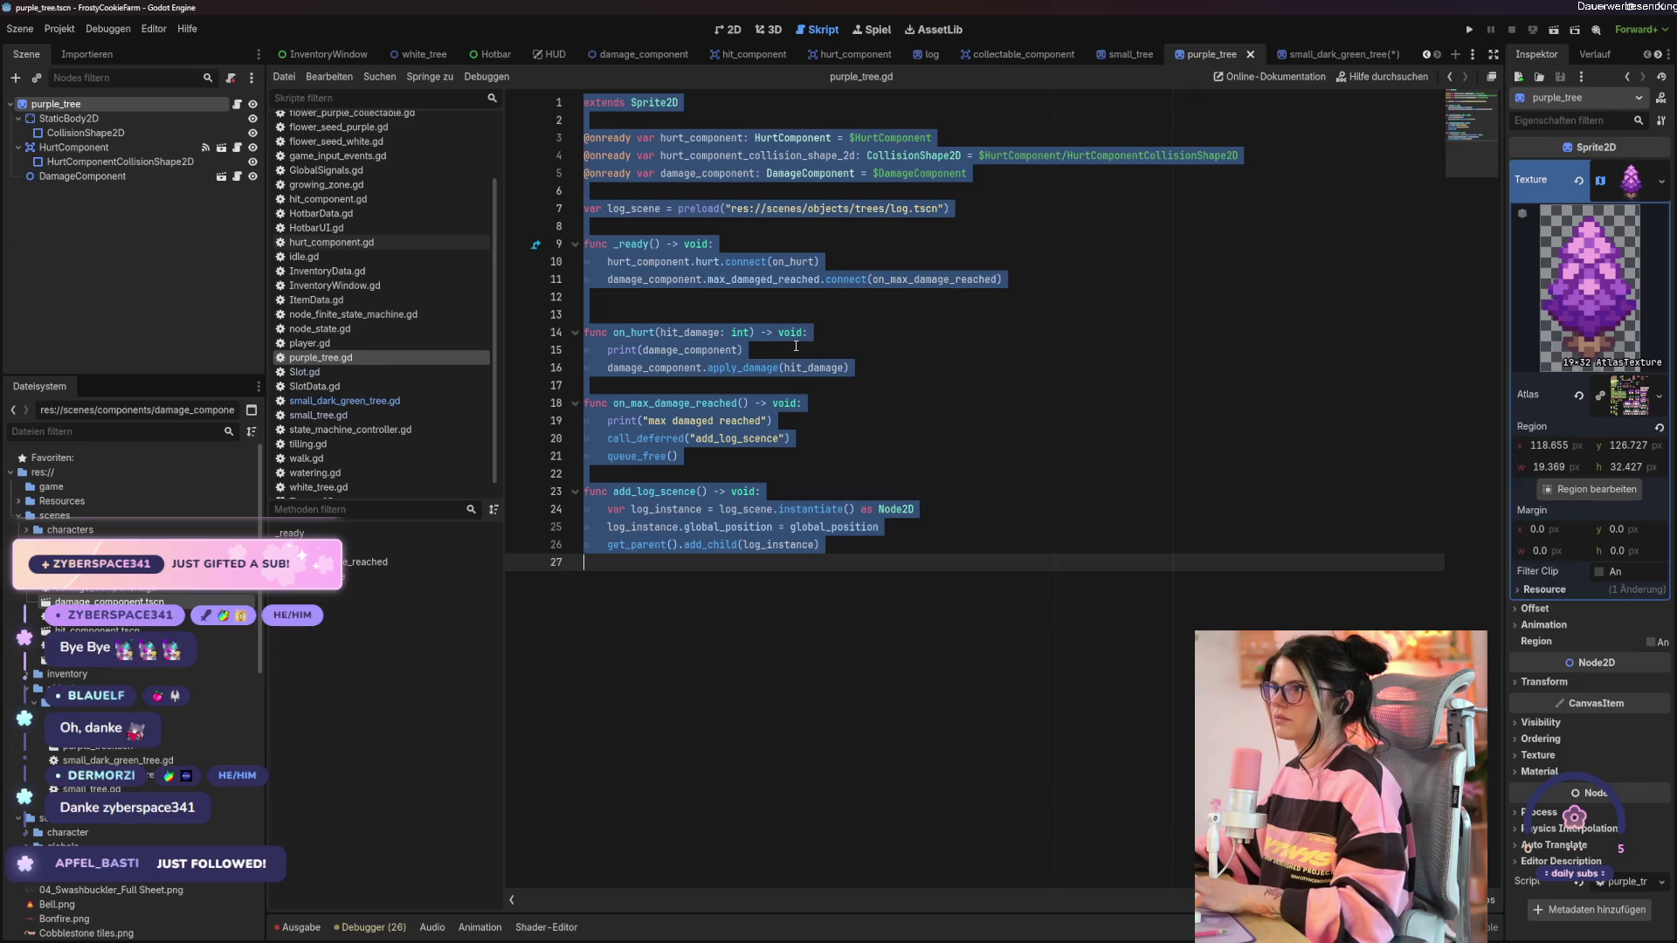
# Replace small_dark_green_tree.gd's placeholder code with the purple tree's code and save it.
pyautogui.click(1301, 54)
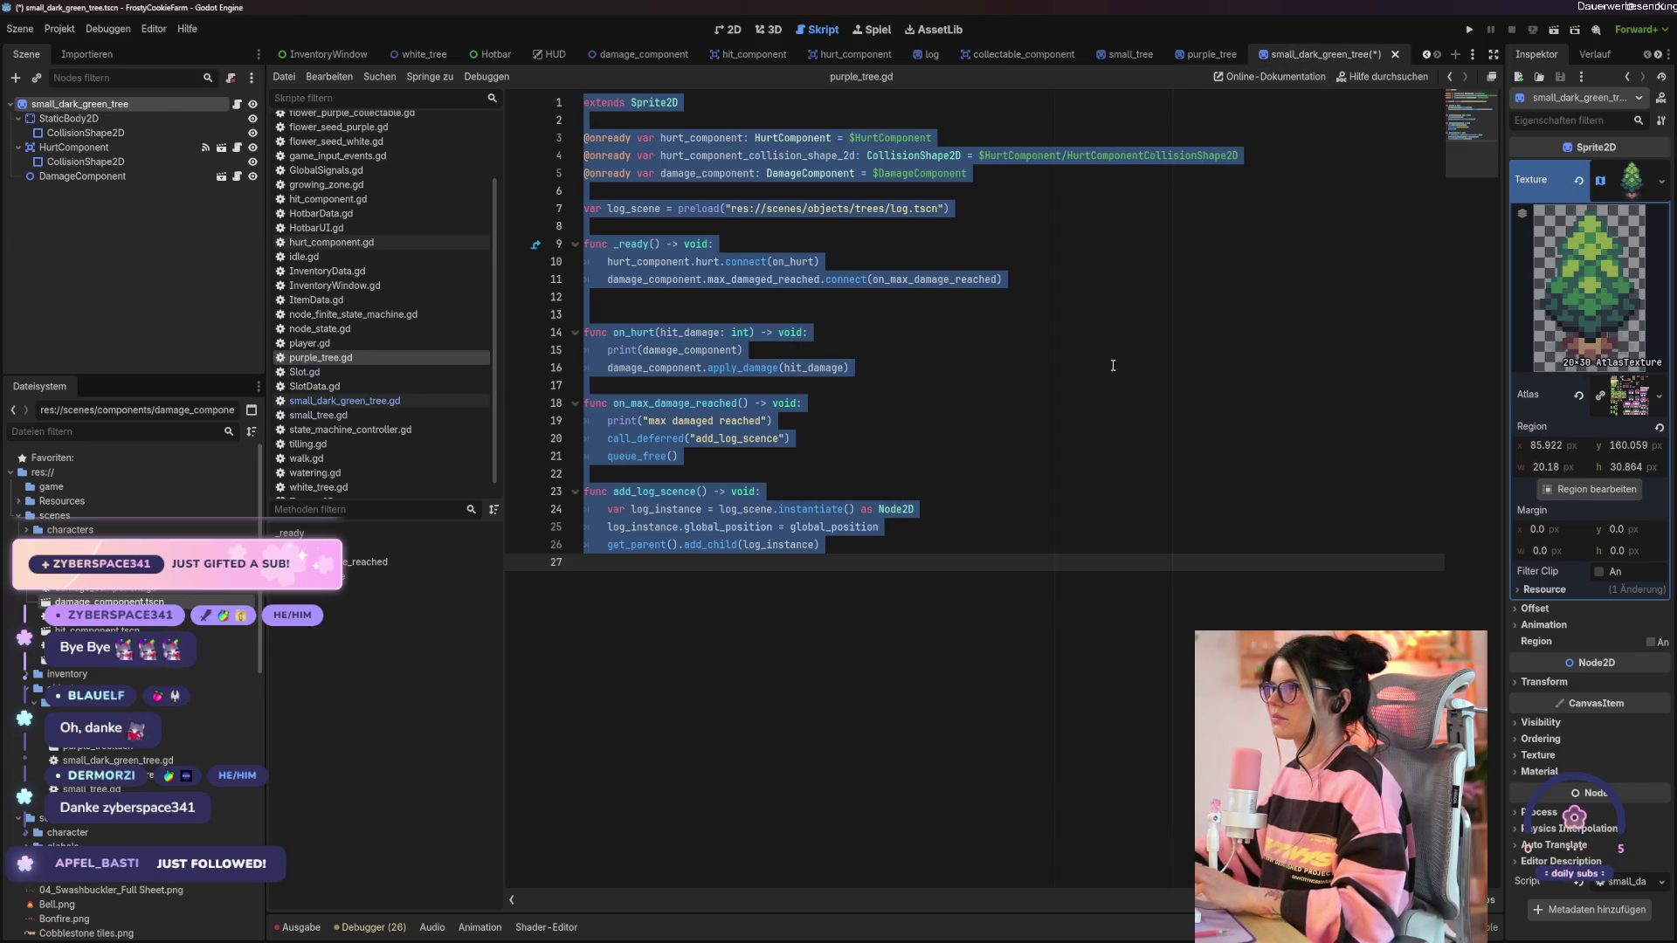
pyautogui.click(314, 386)
pyautogui.click(345, 400)
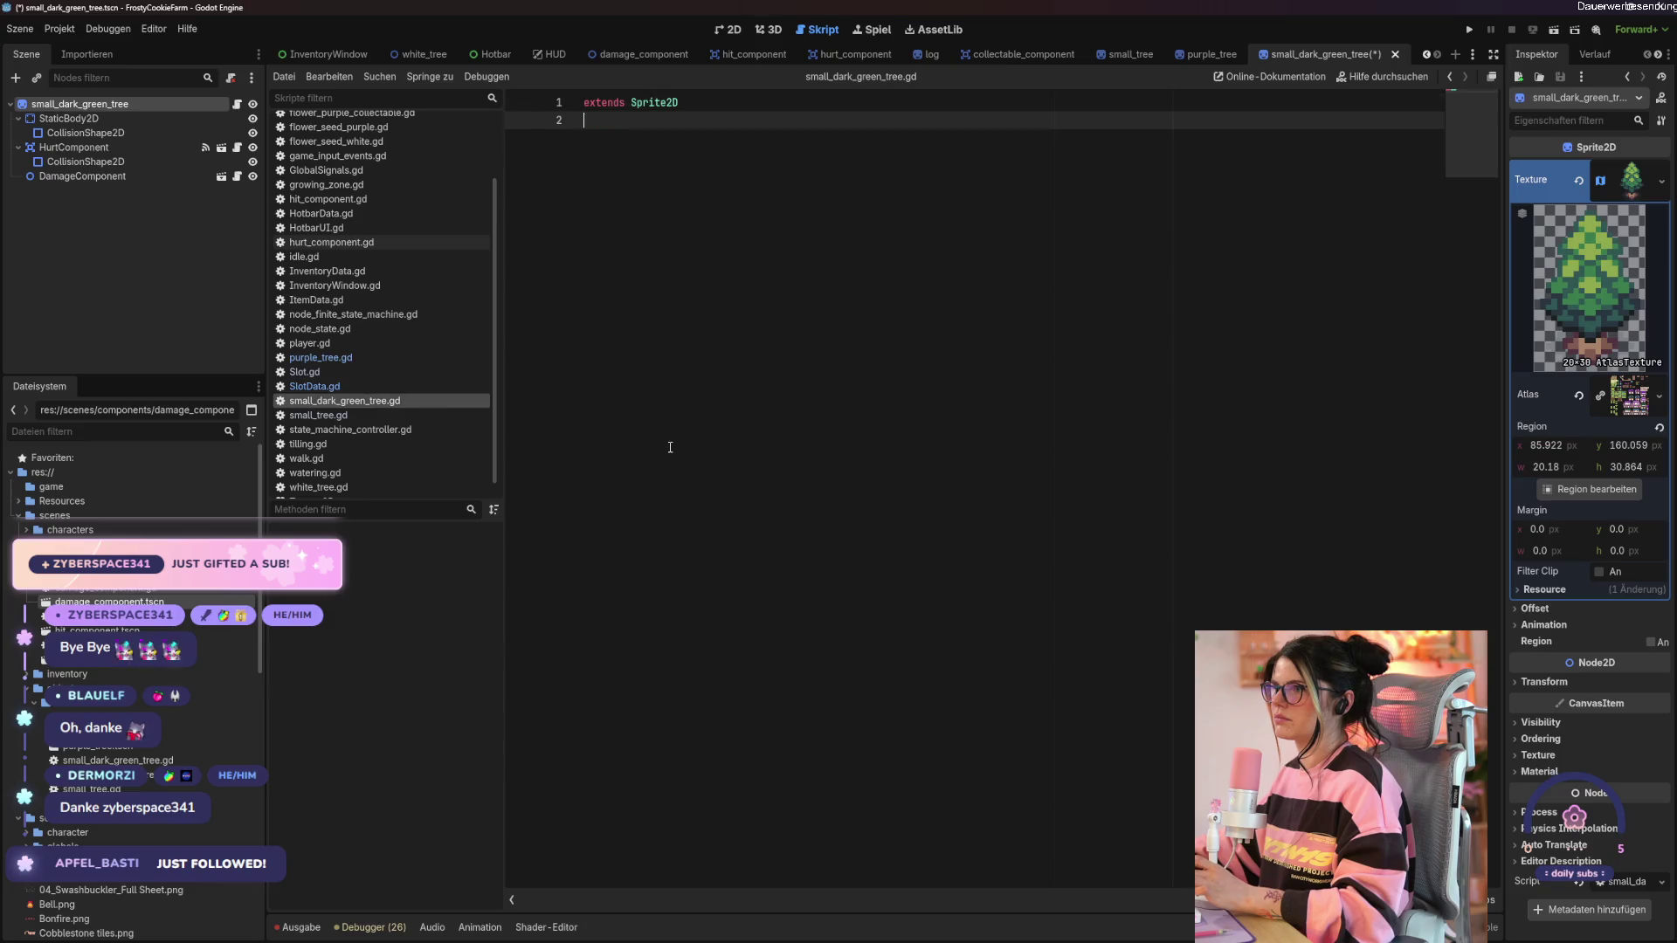
pyautogui.hotkey('ctrl', 'a')
pyautogui.hotkey('ctrl', 'v')
pyautogui.click(879, 398)
pyautogui.hotkey('ctrl', 's')
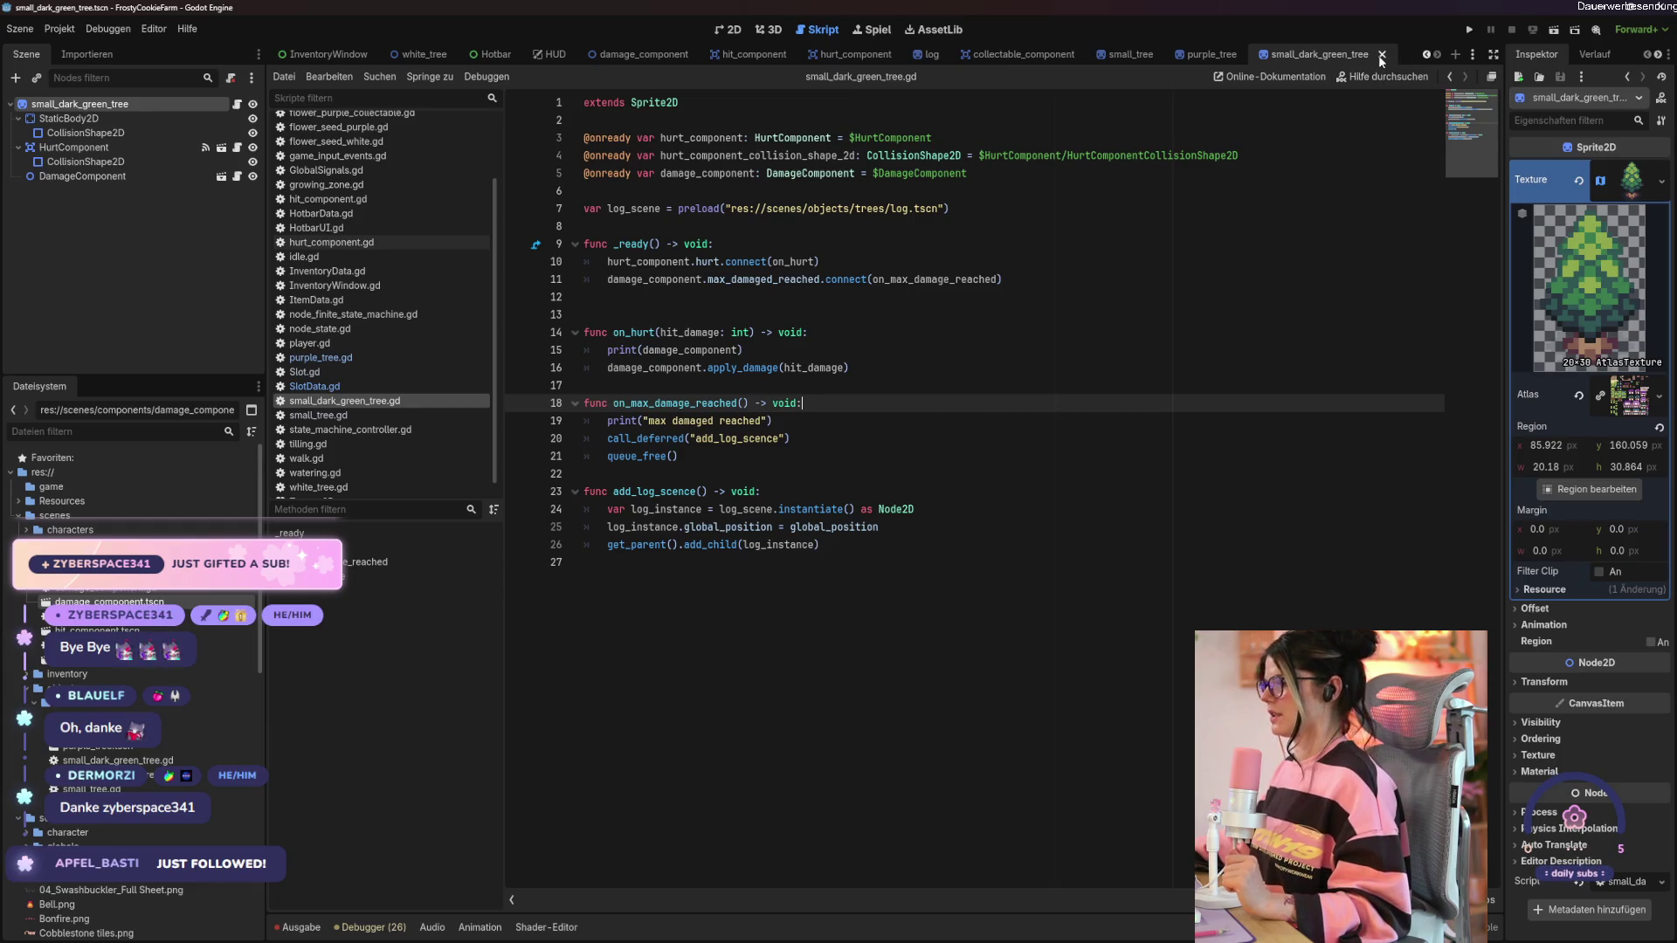
pyautogui.hotkey('ctrl', 'a')
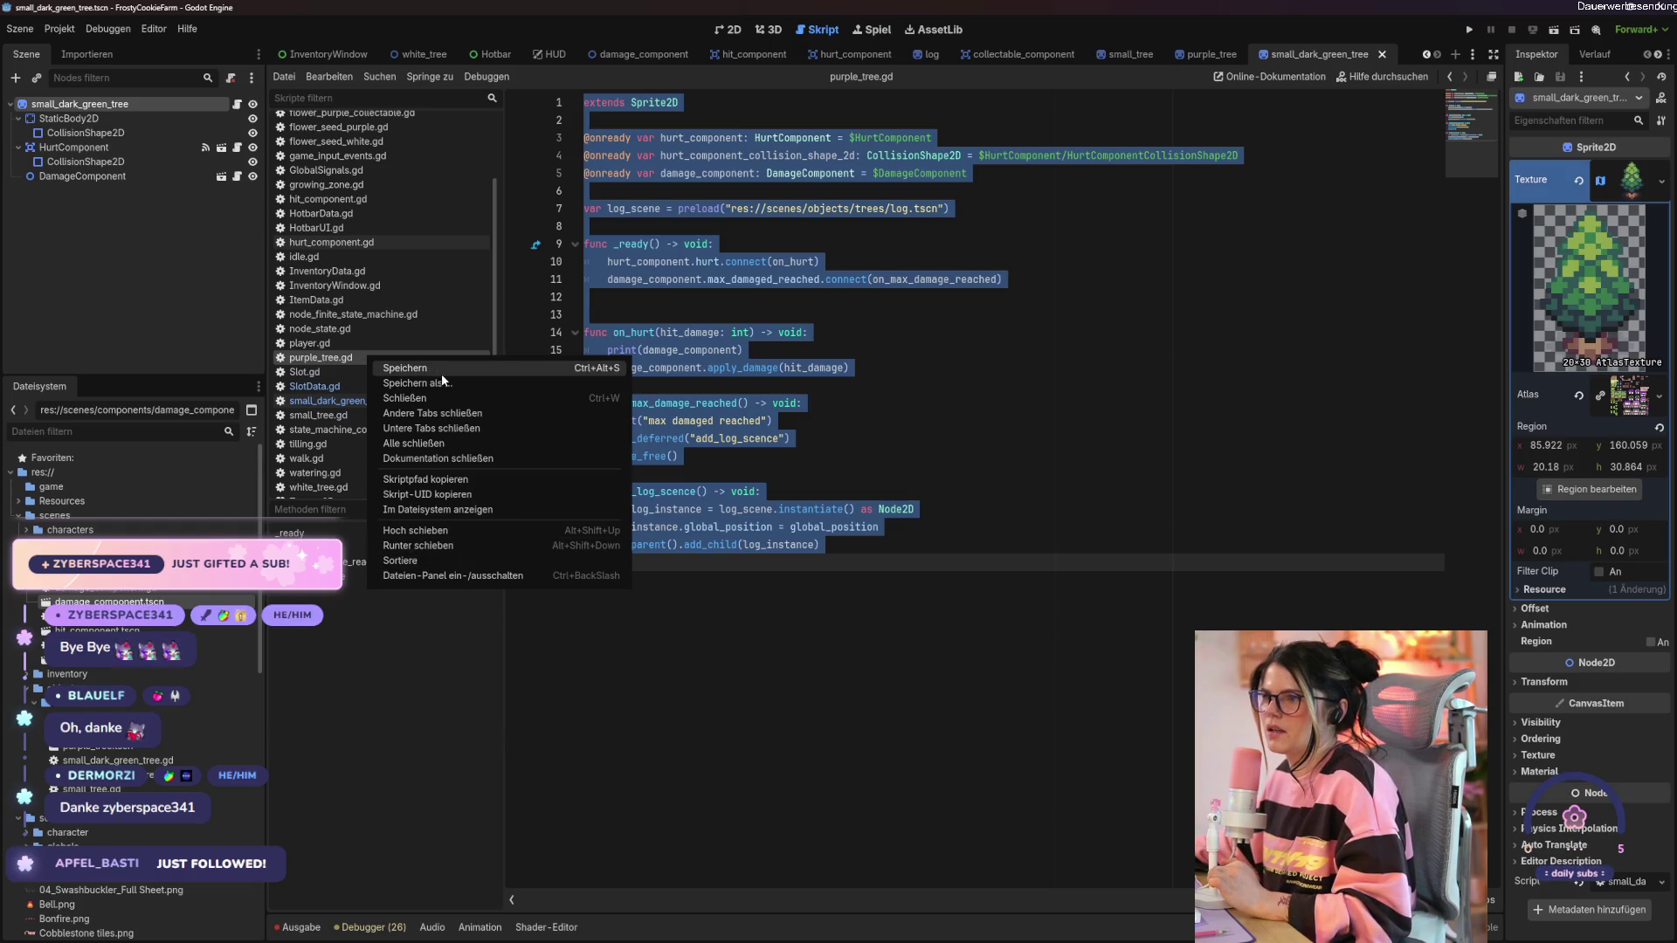
pyautogui.click(809, 772)
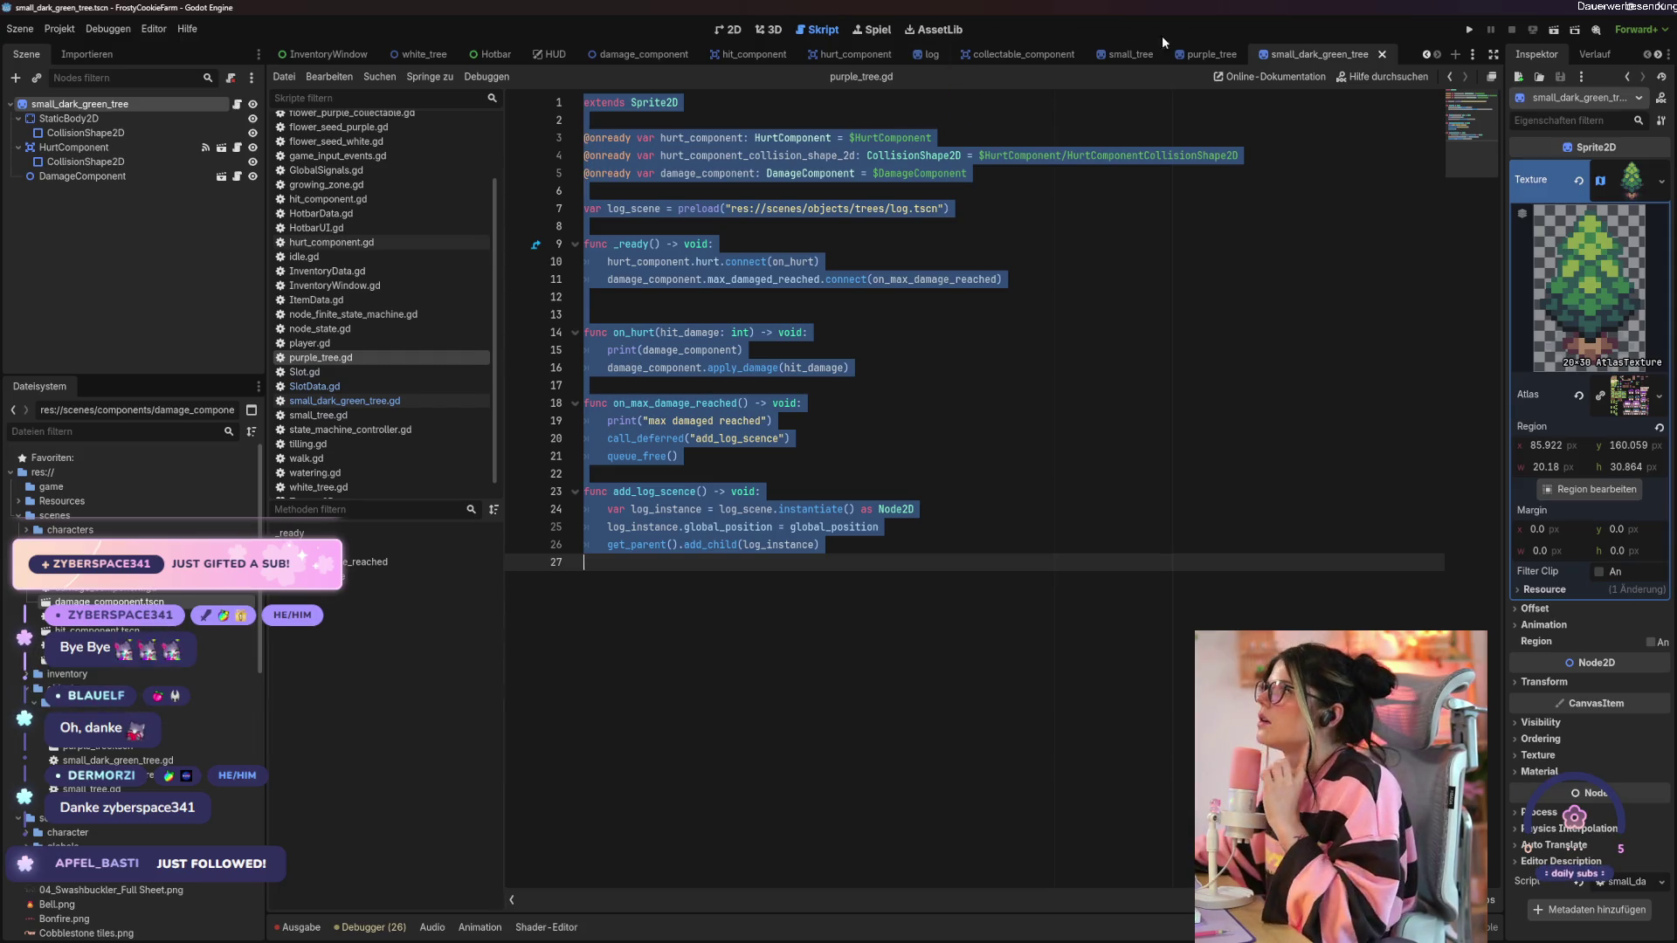
# Rename the purple_tree scene's root node to small_purple_tree.
pyautogui.click(1208, 54)
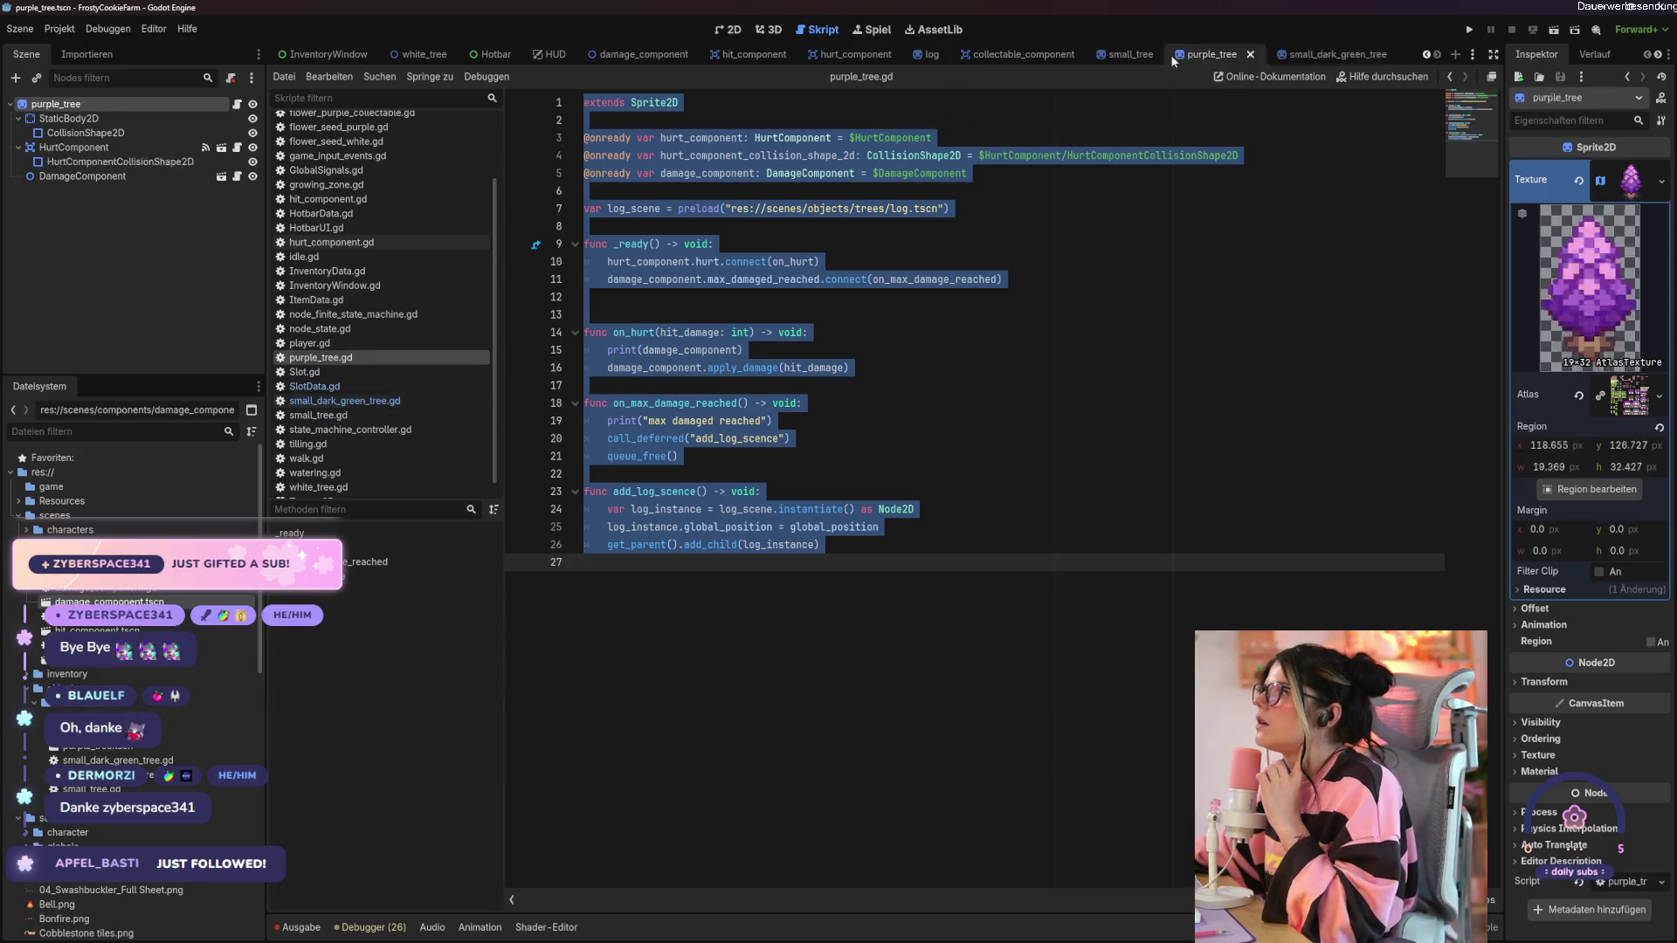
pyautogui.click(83, 108)
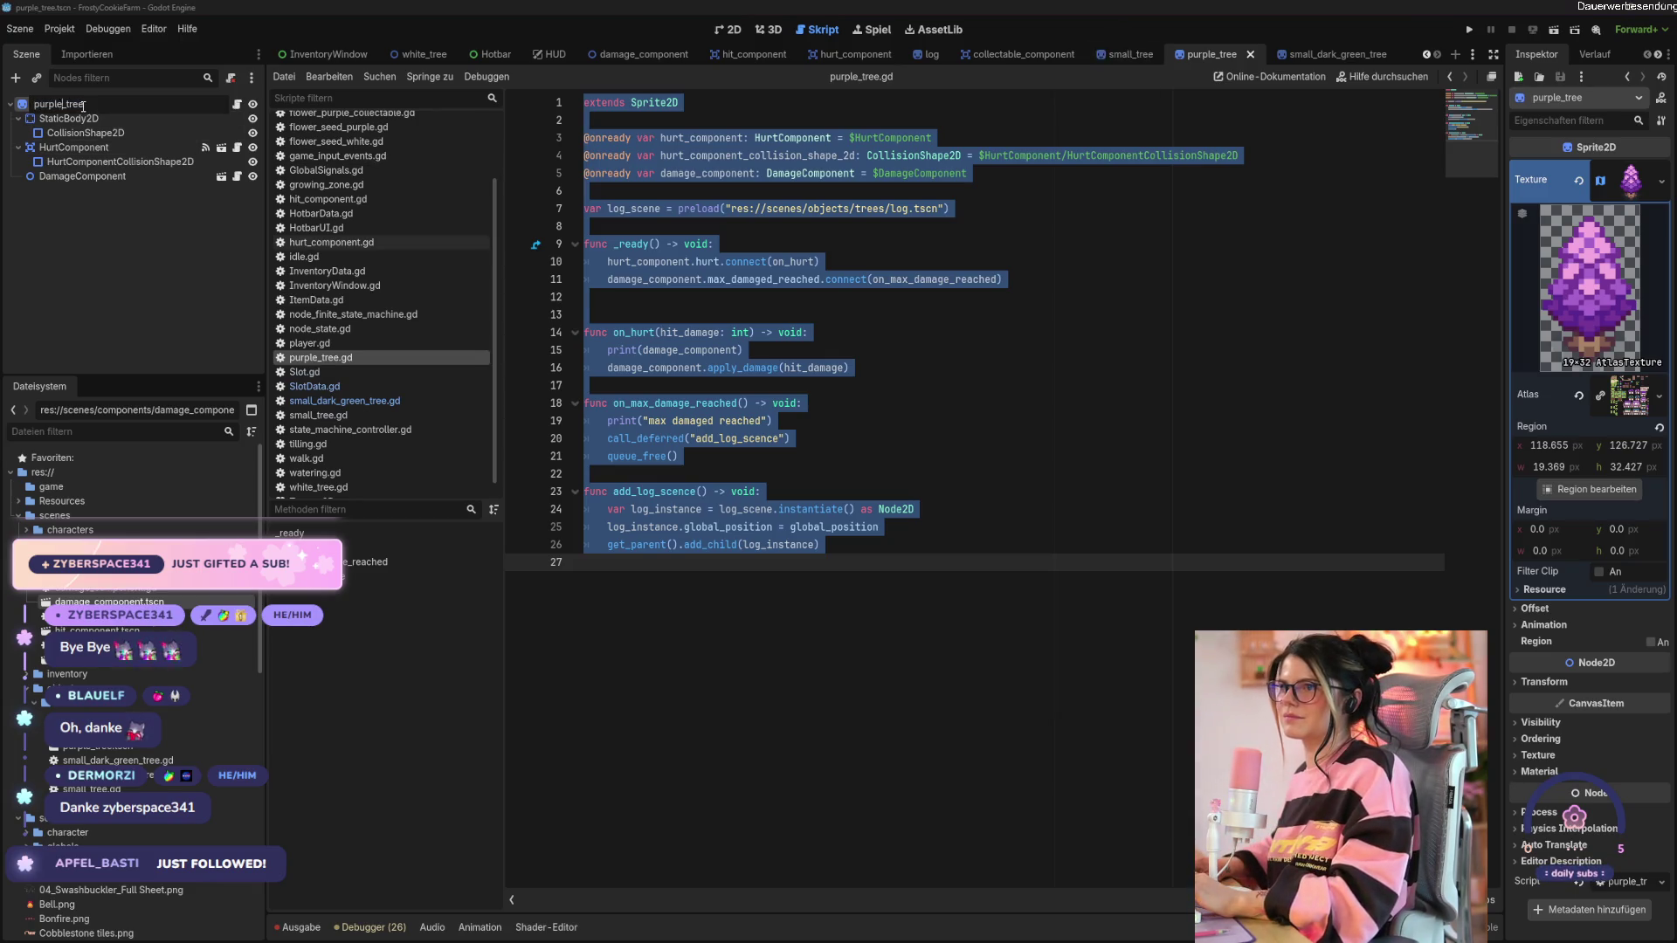
pyautogui.write('small_')
pyautogui.press('Return')
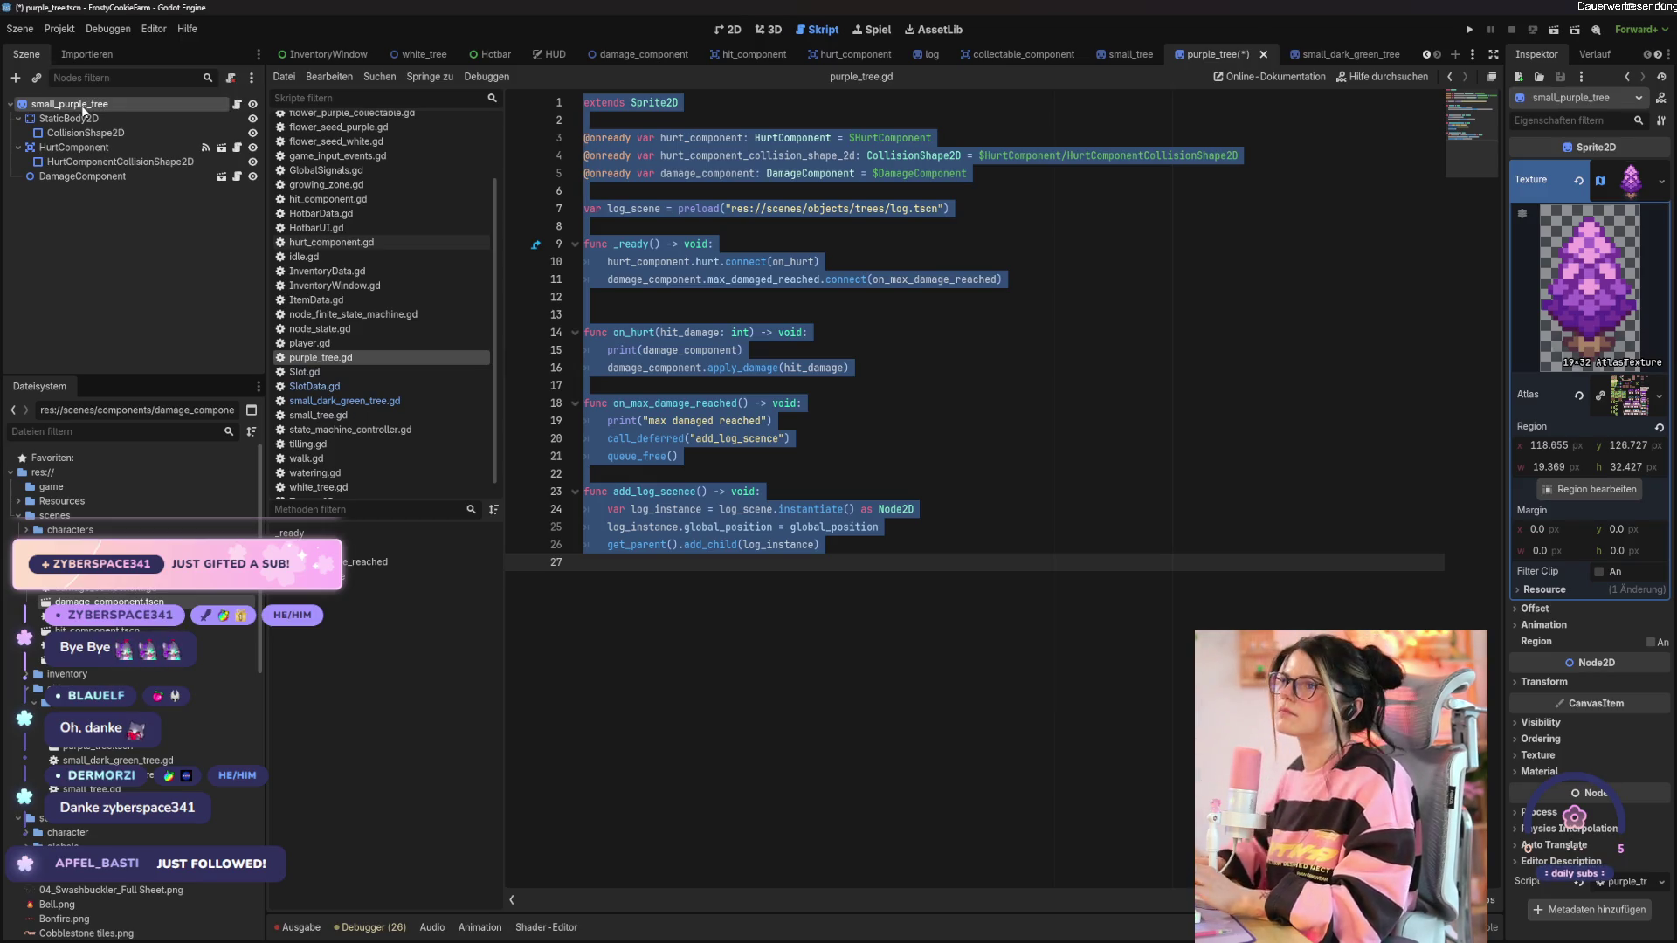
pyautogui.click(958, 431)
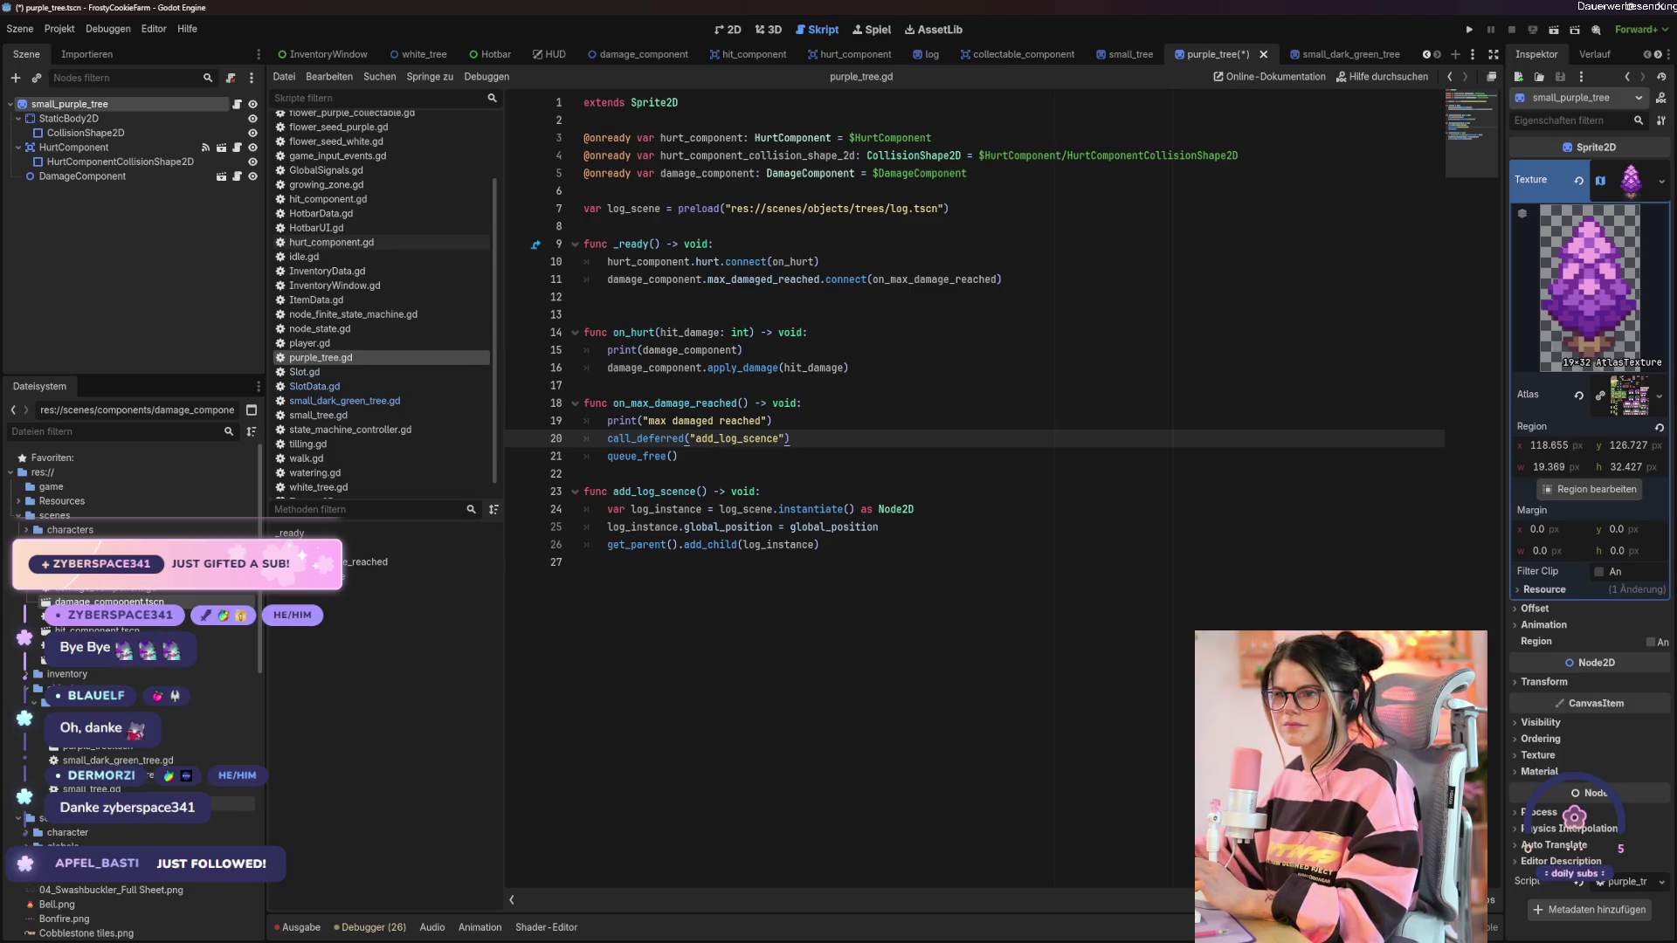
# Rename purple_tree.gd to small_purple_tree.gd and rename purple_tree.tscn to match.
pyautogui.rightClick(105, 732)
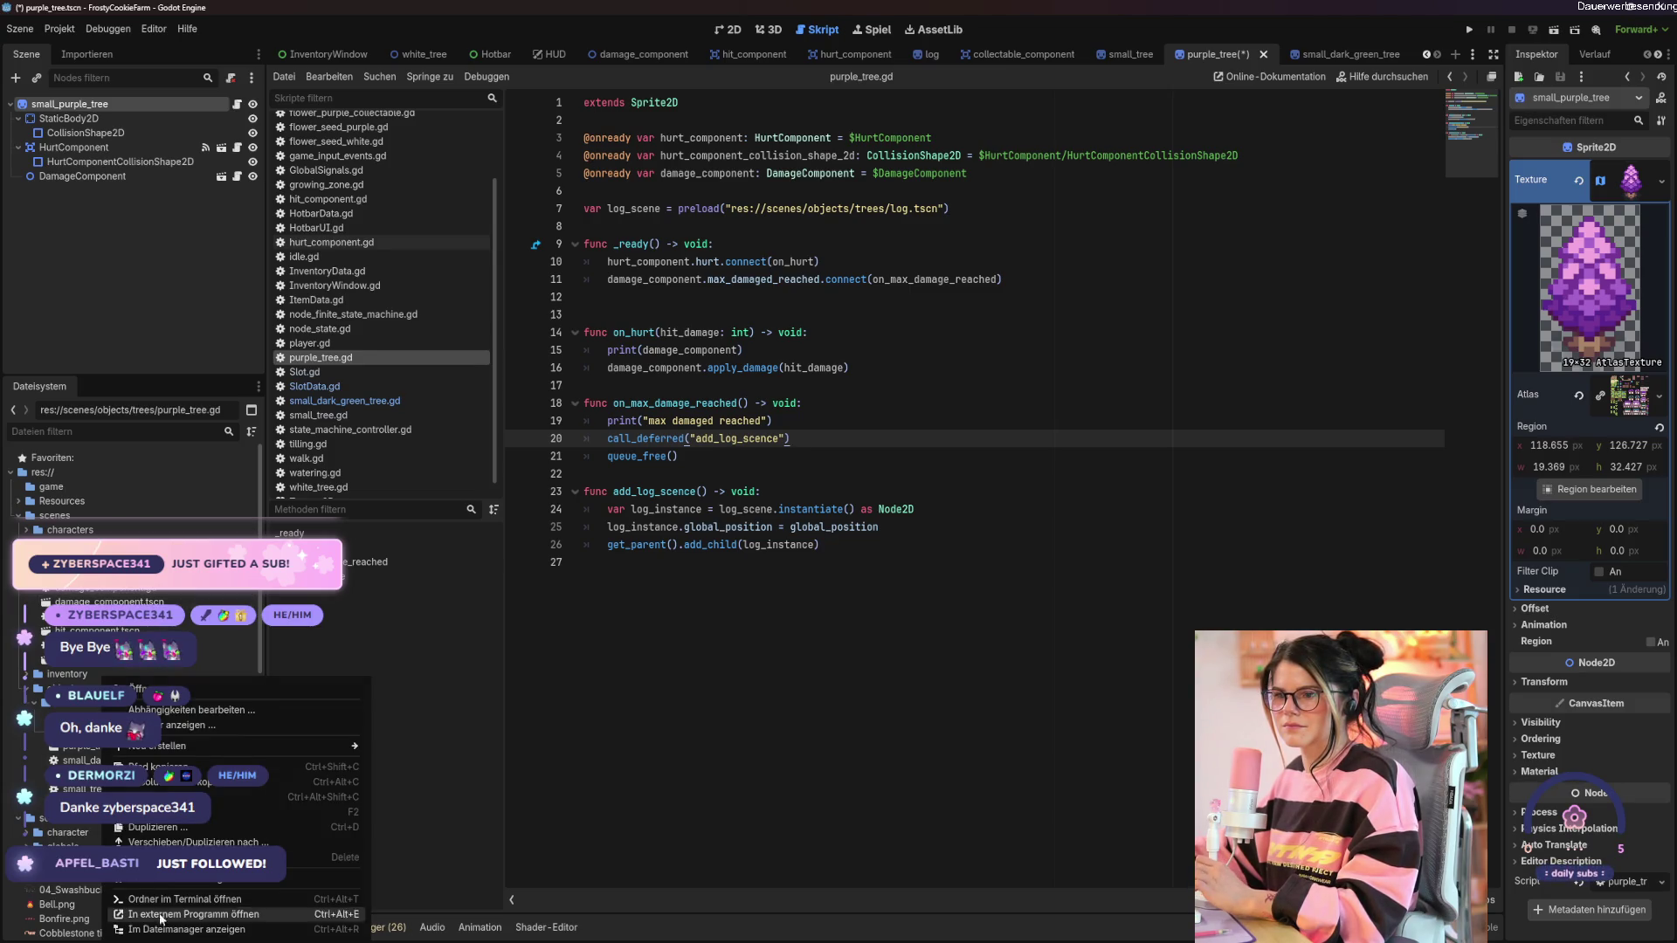
pyautogui.click(218, 811)
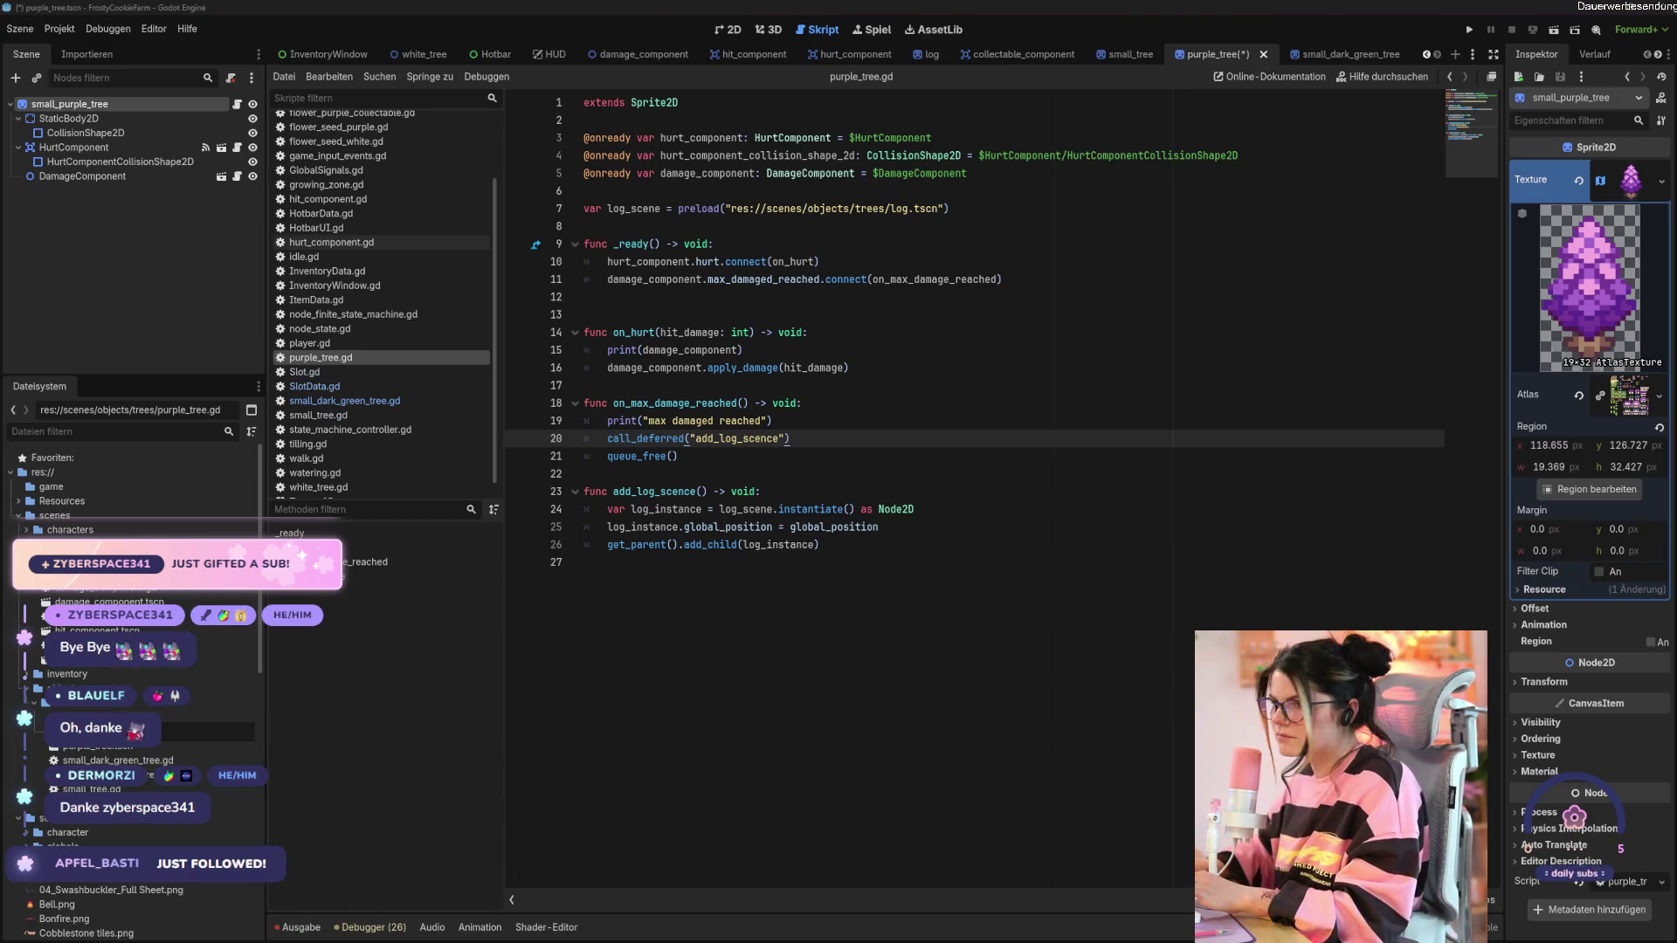
pyautogui.press('Return')
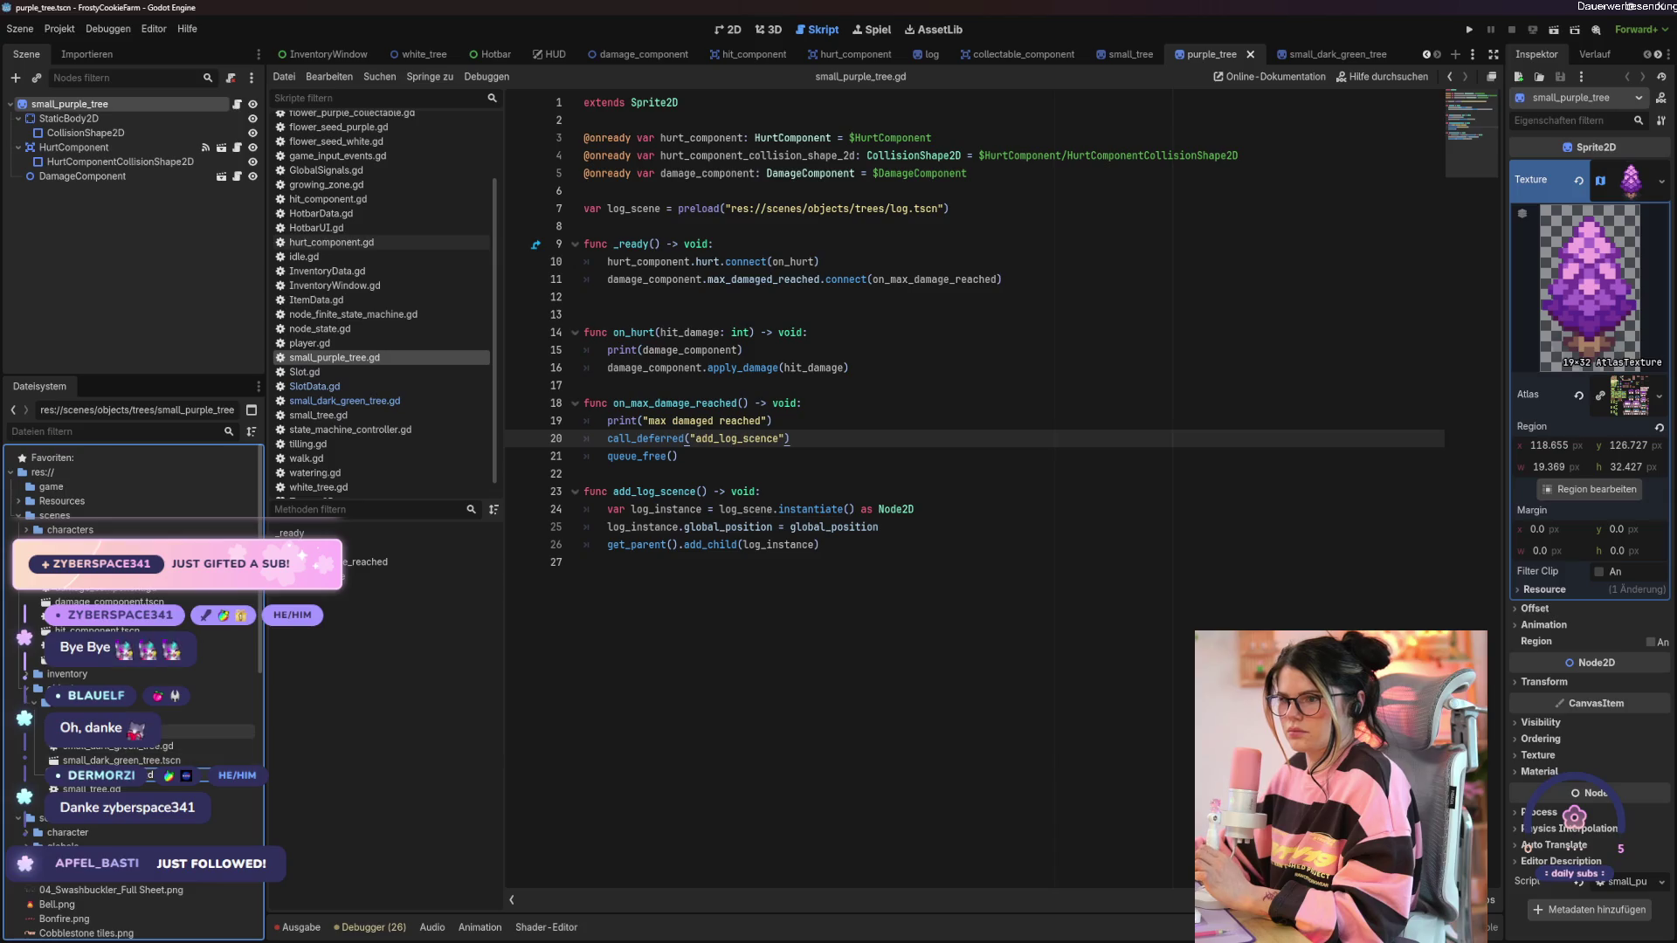
pyautogui.click(96, 731)
pyautogui.rightClick(96, 731)
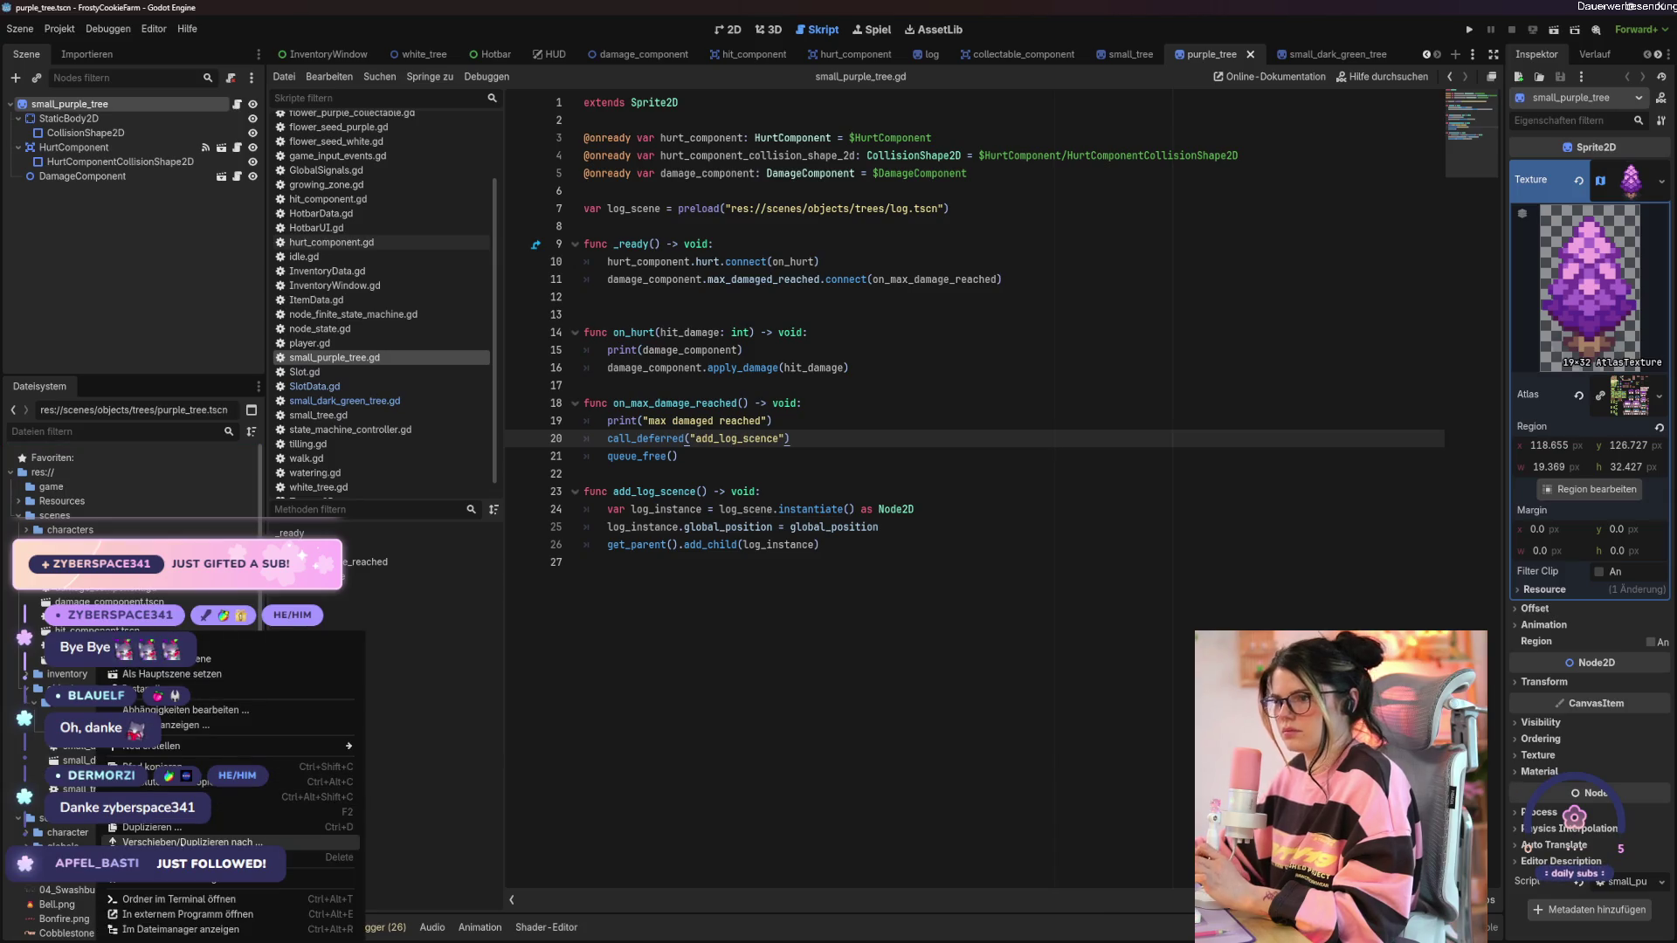
pyautogui.click(262, 812)
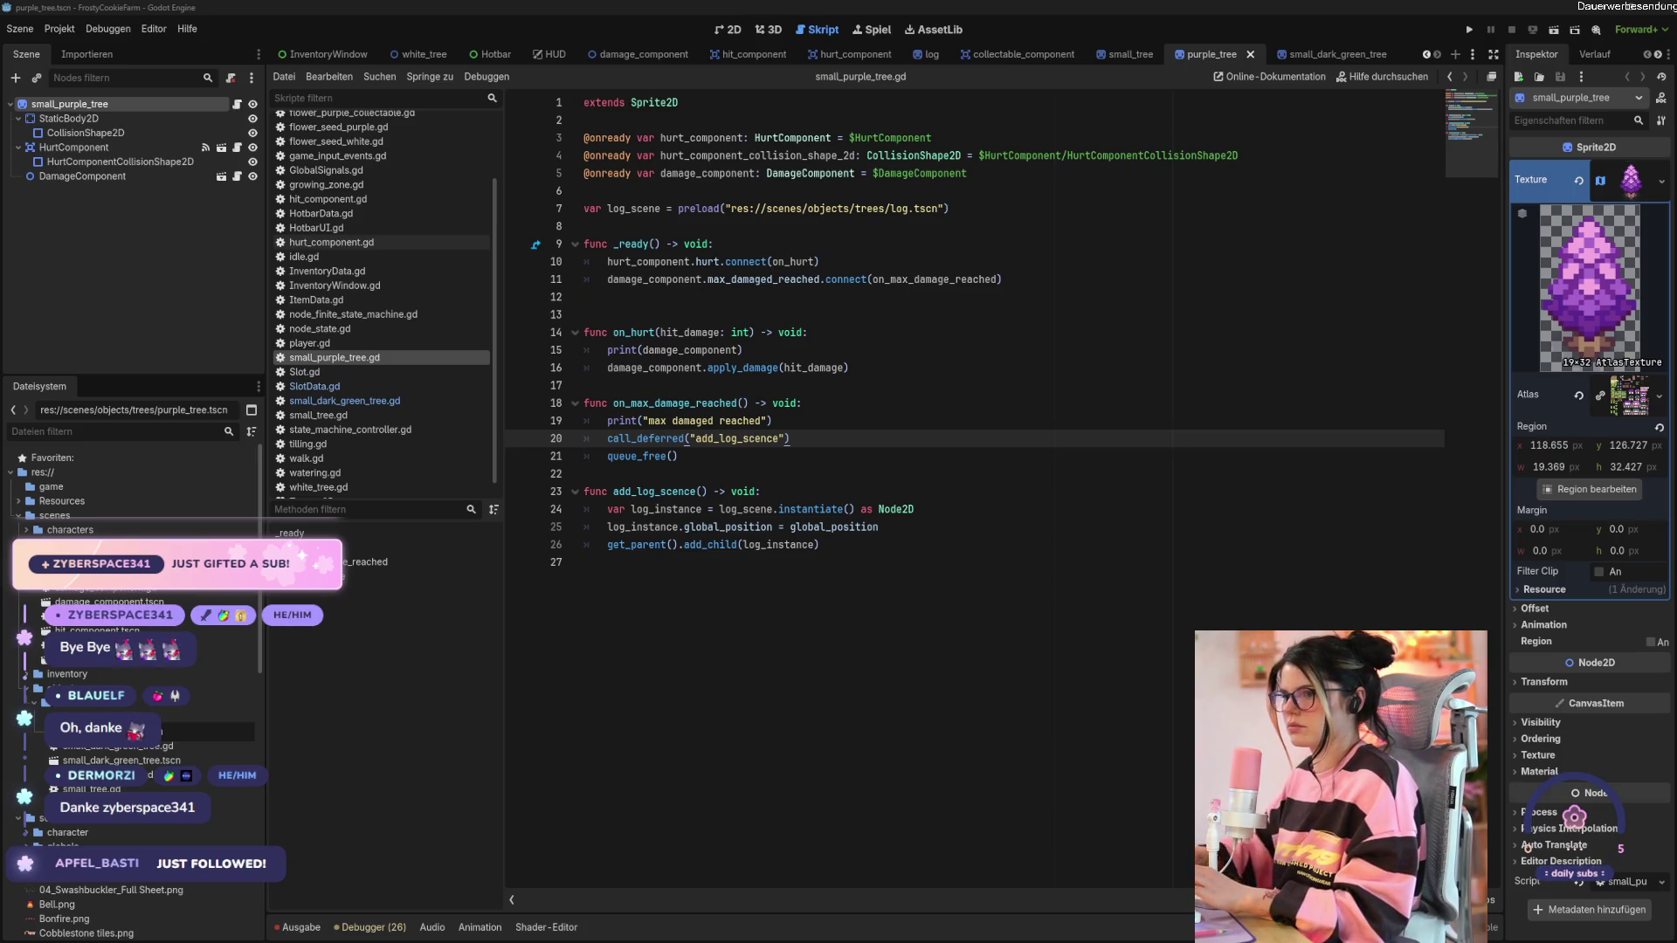
pyautogui.press('Return')
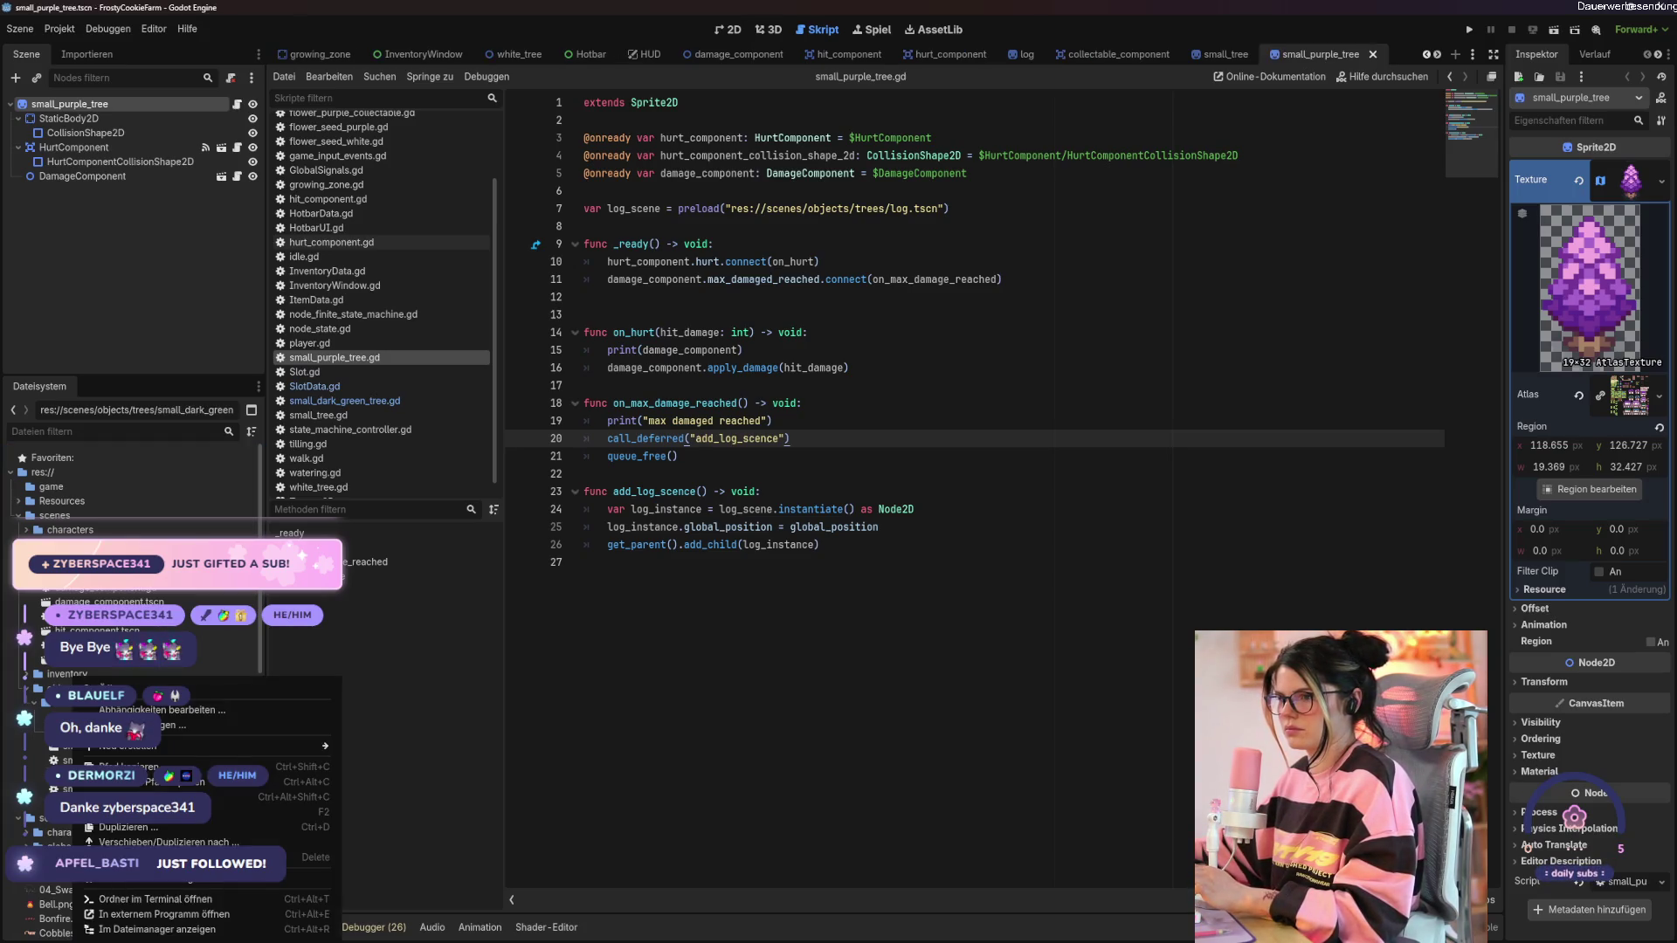
# Close the small_purple_tree scene and bring up the frosty_cookie_farm scene.
pyautogui.rightClick(74, 762)
pyautogui.click(3, 769)
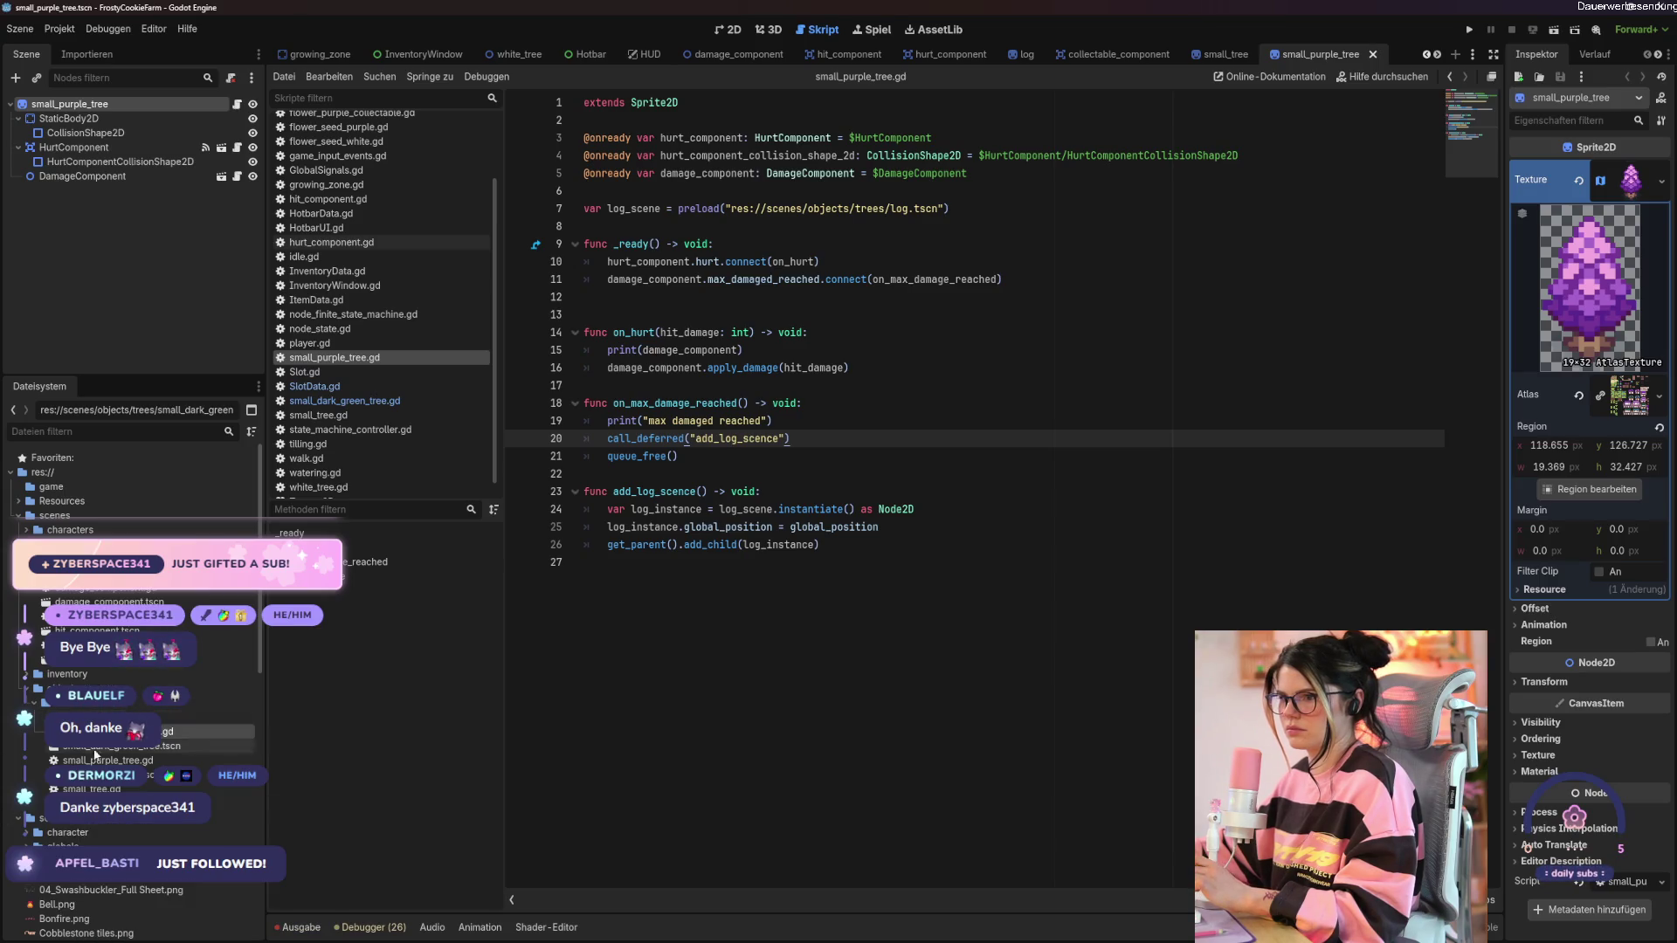
pyautogui.click(118, 292)
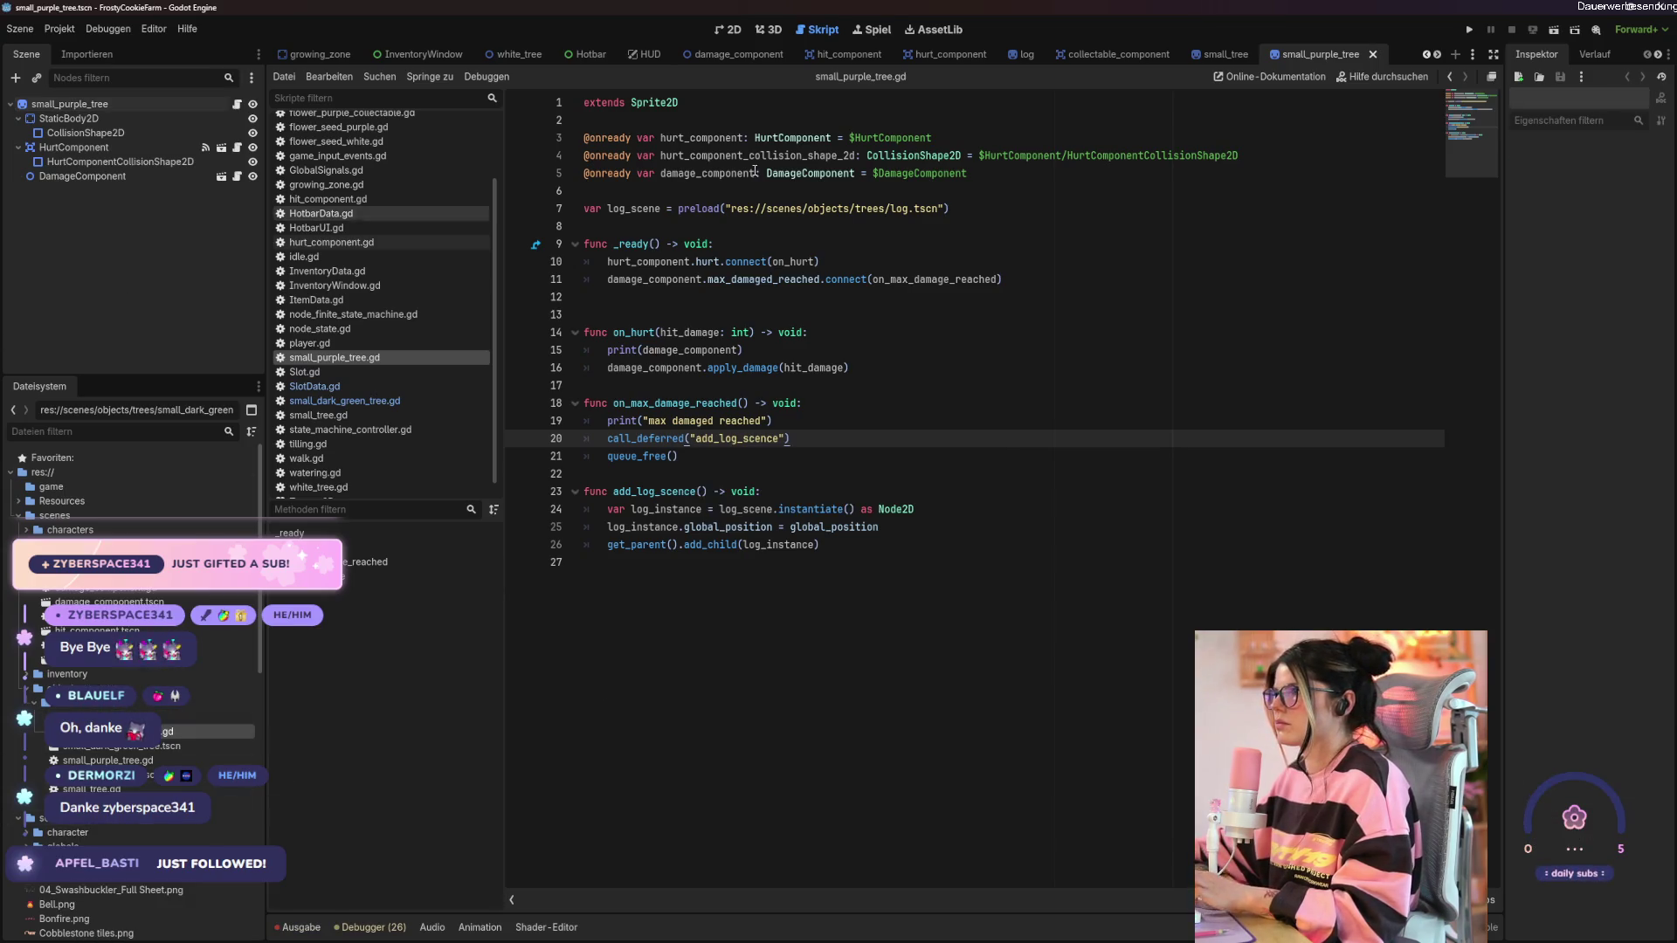
pyautogui.click(1373, 55)
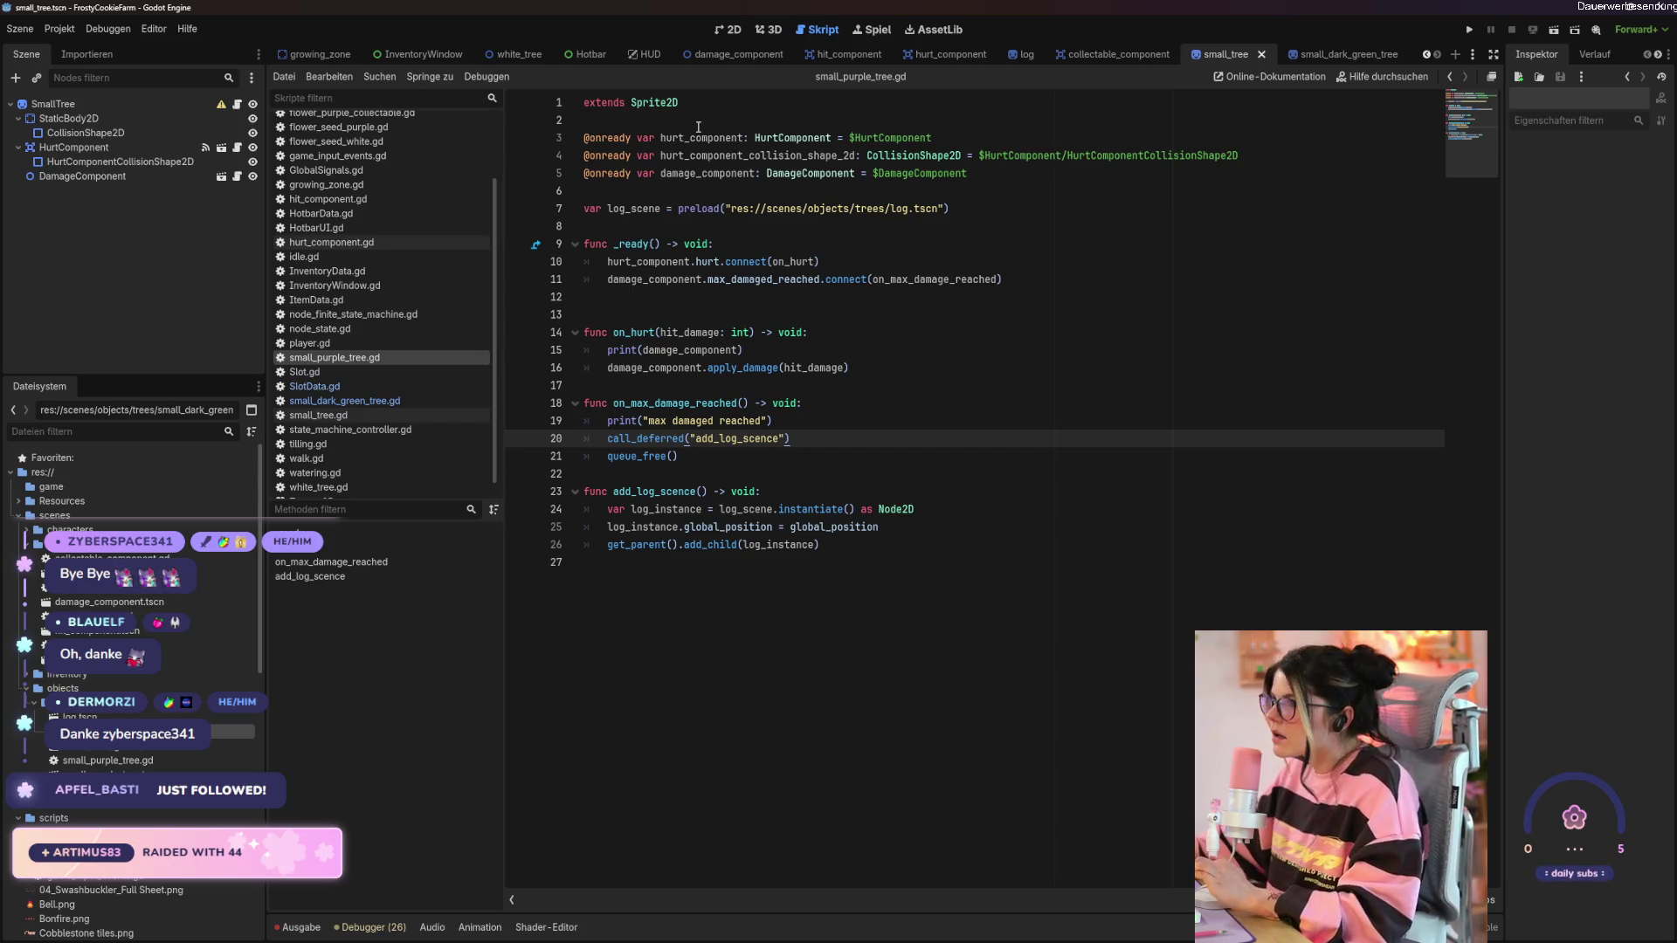
pyautogui.scroll(4, 332, 54)
pyautogui.click(406, 55)
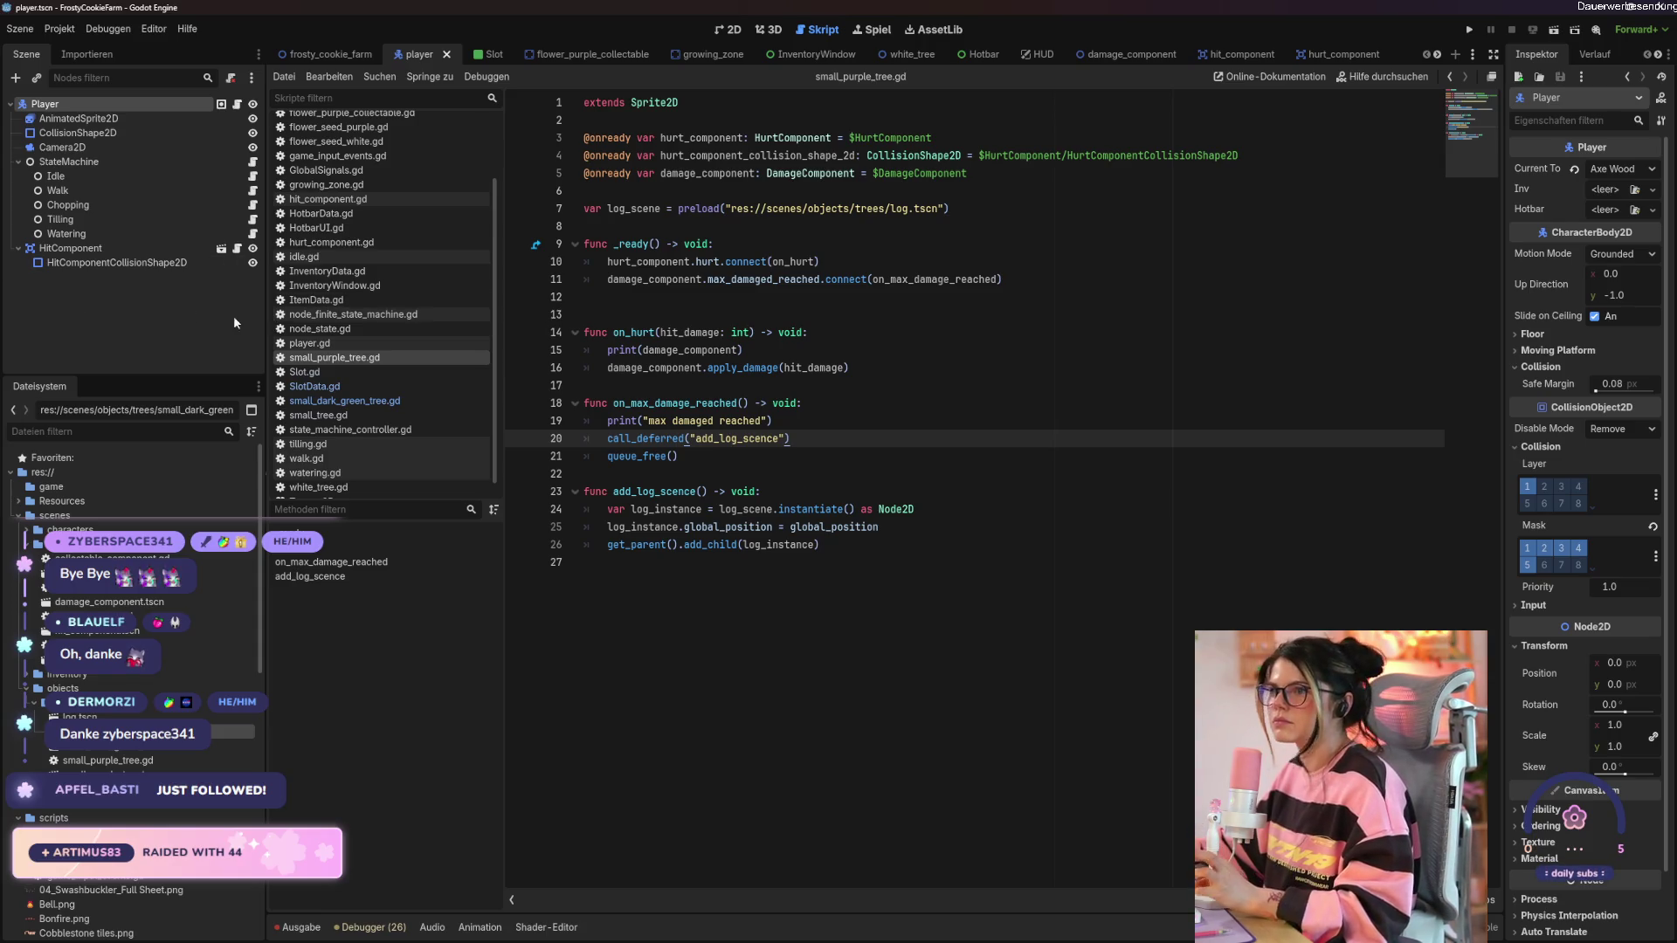
pyautogui.click(314, 55)
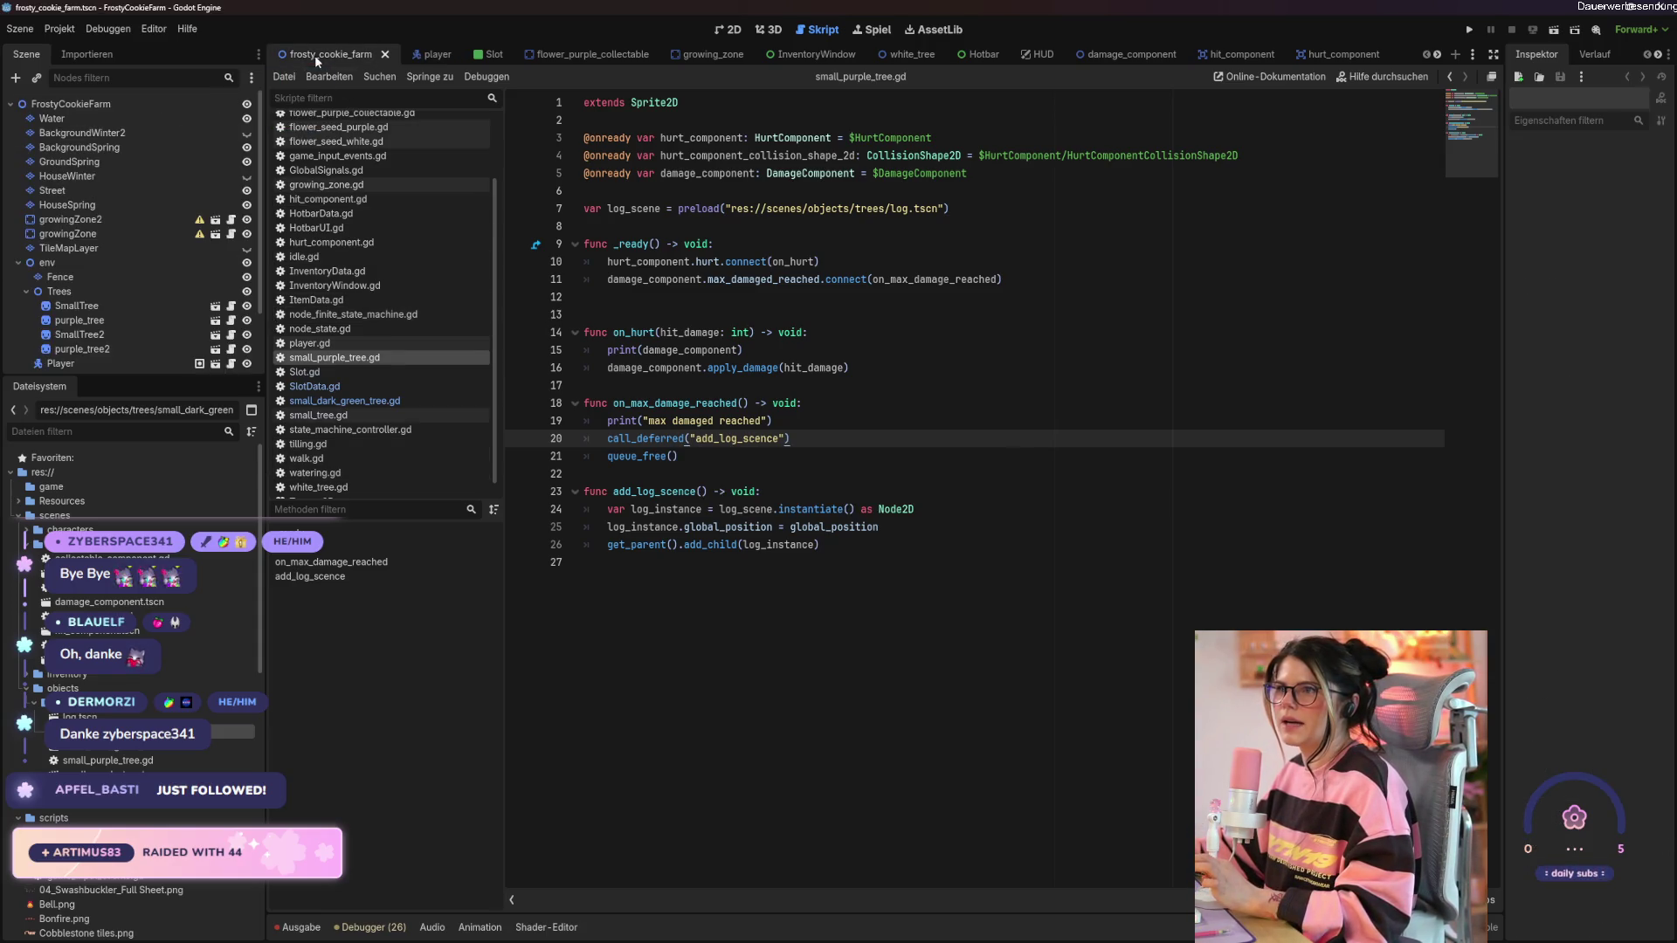
# Instance a child scene under Trees, then undo the accidental flower seed pick.
pyautogui.click(61, 291)
pyautogui.click(725, 29)
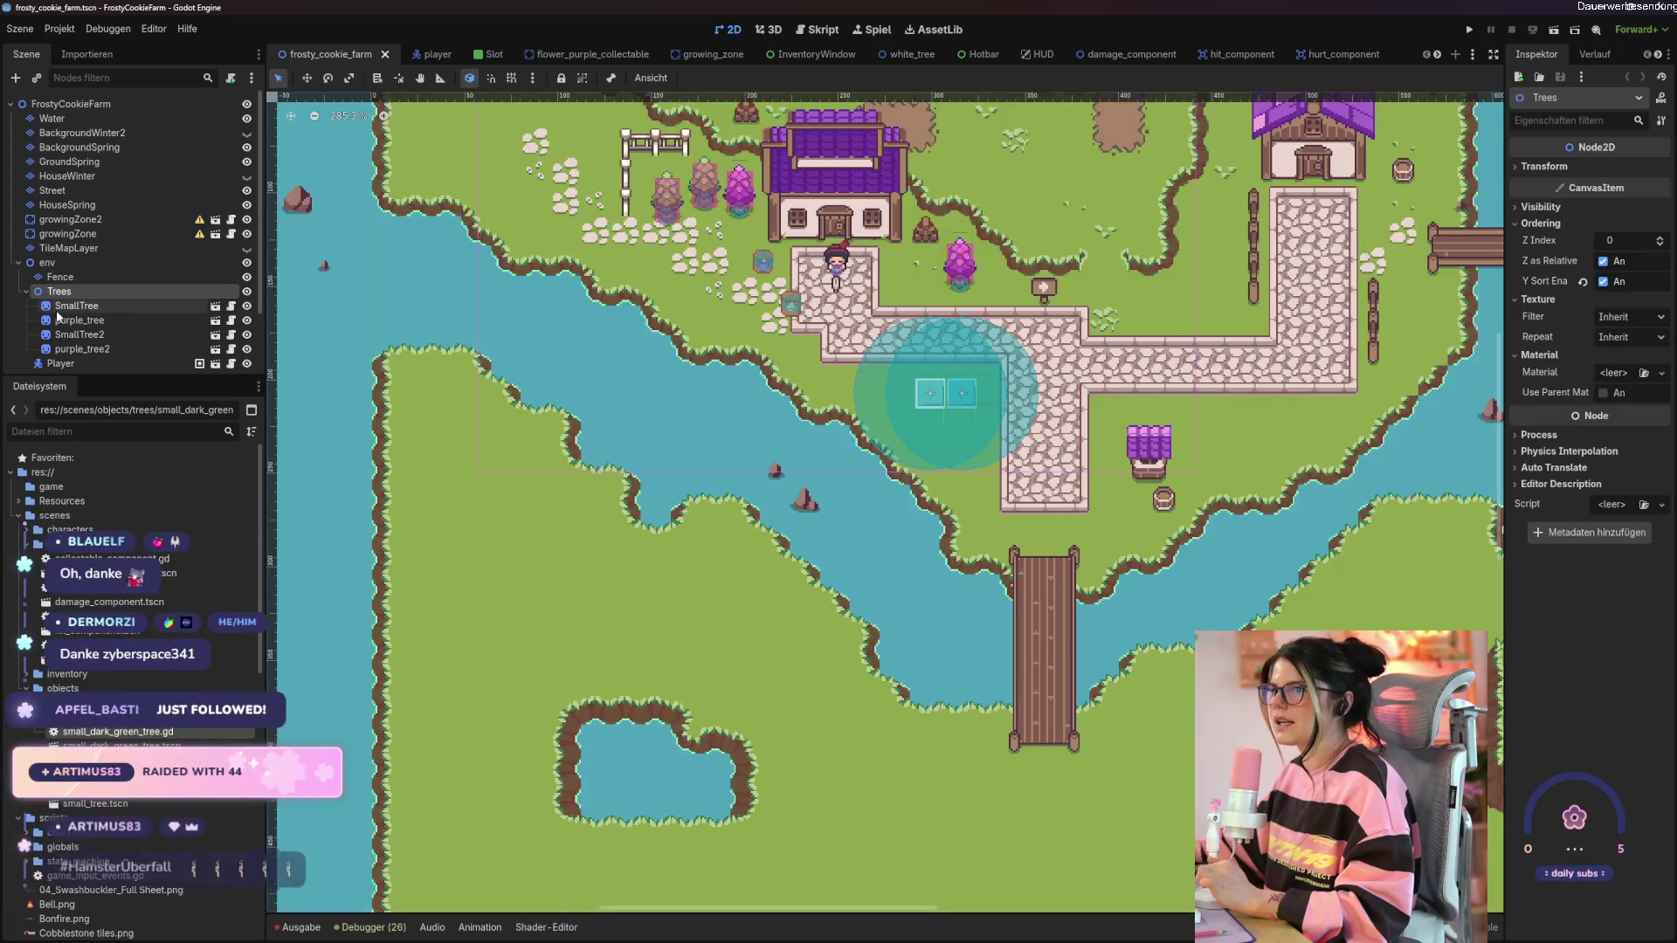
pyautogui.rightClick(87, 293)
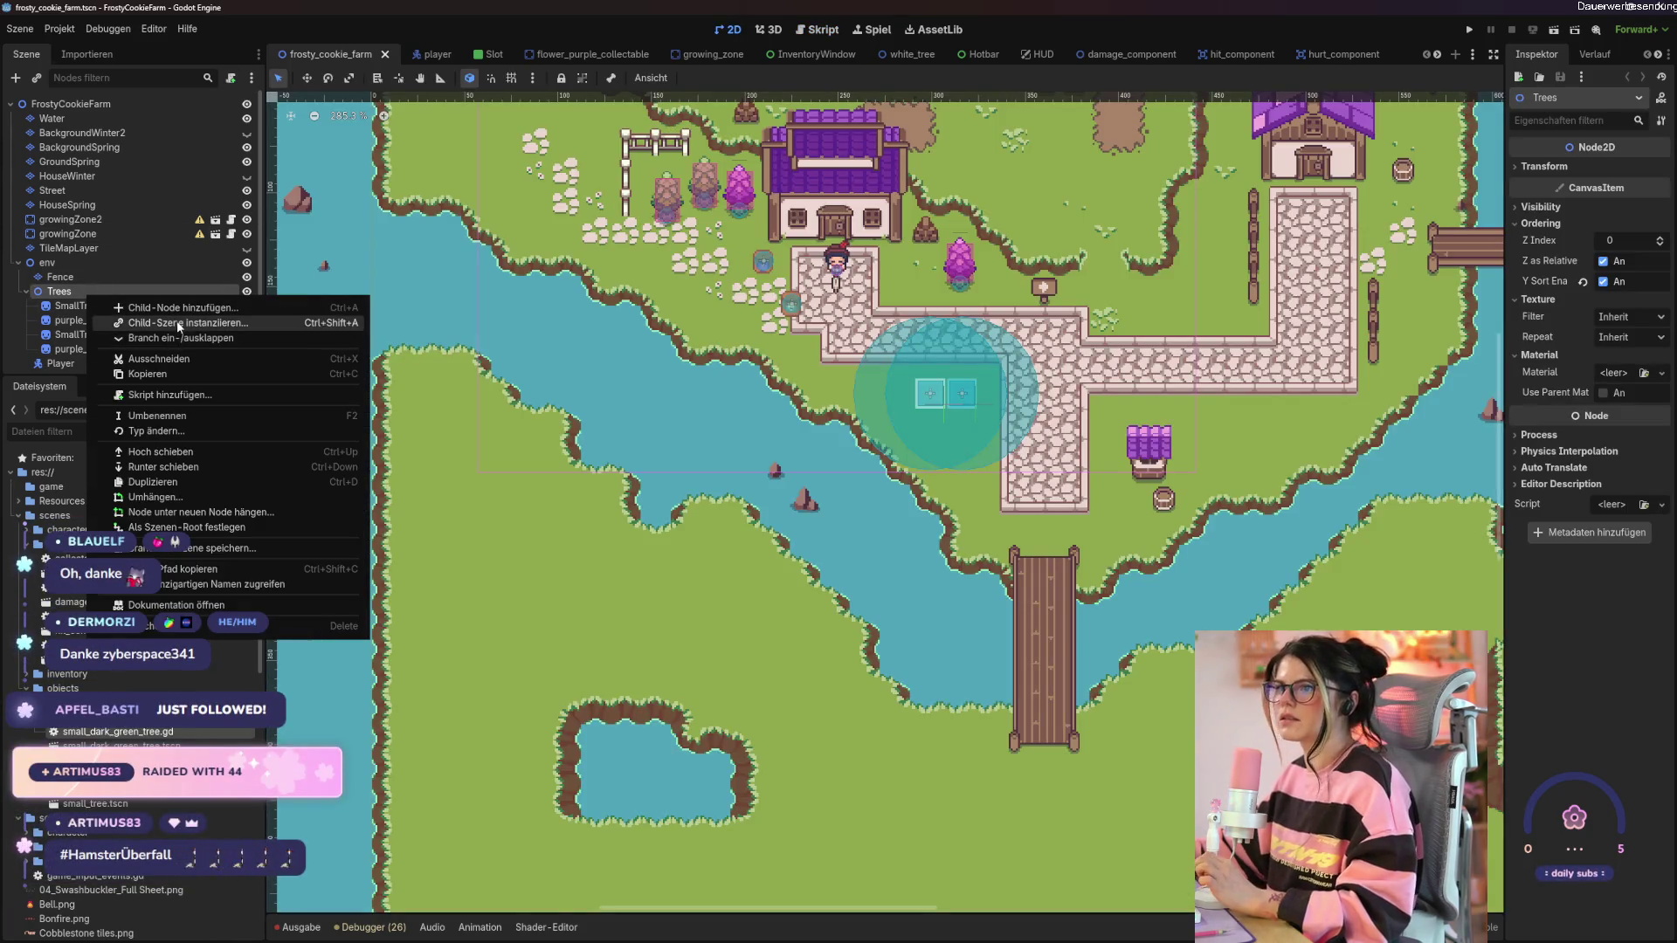
pyautogui.click(179, 324)
pyautogui.doubleClick(703, 358)
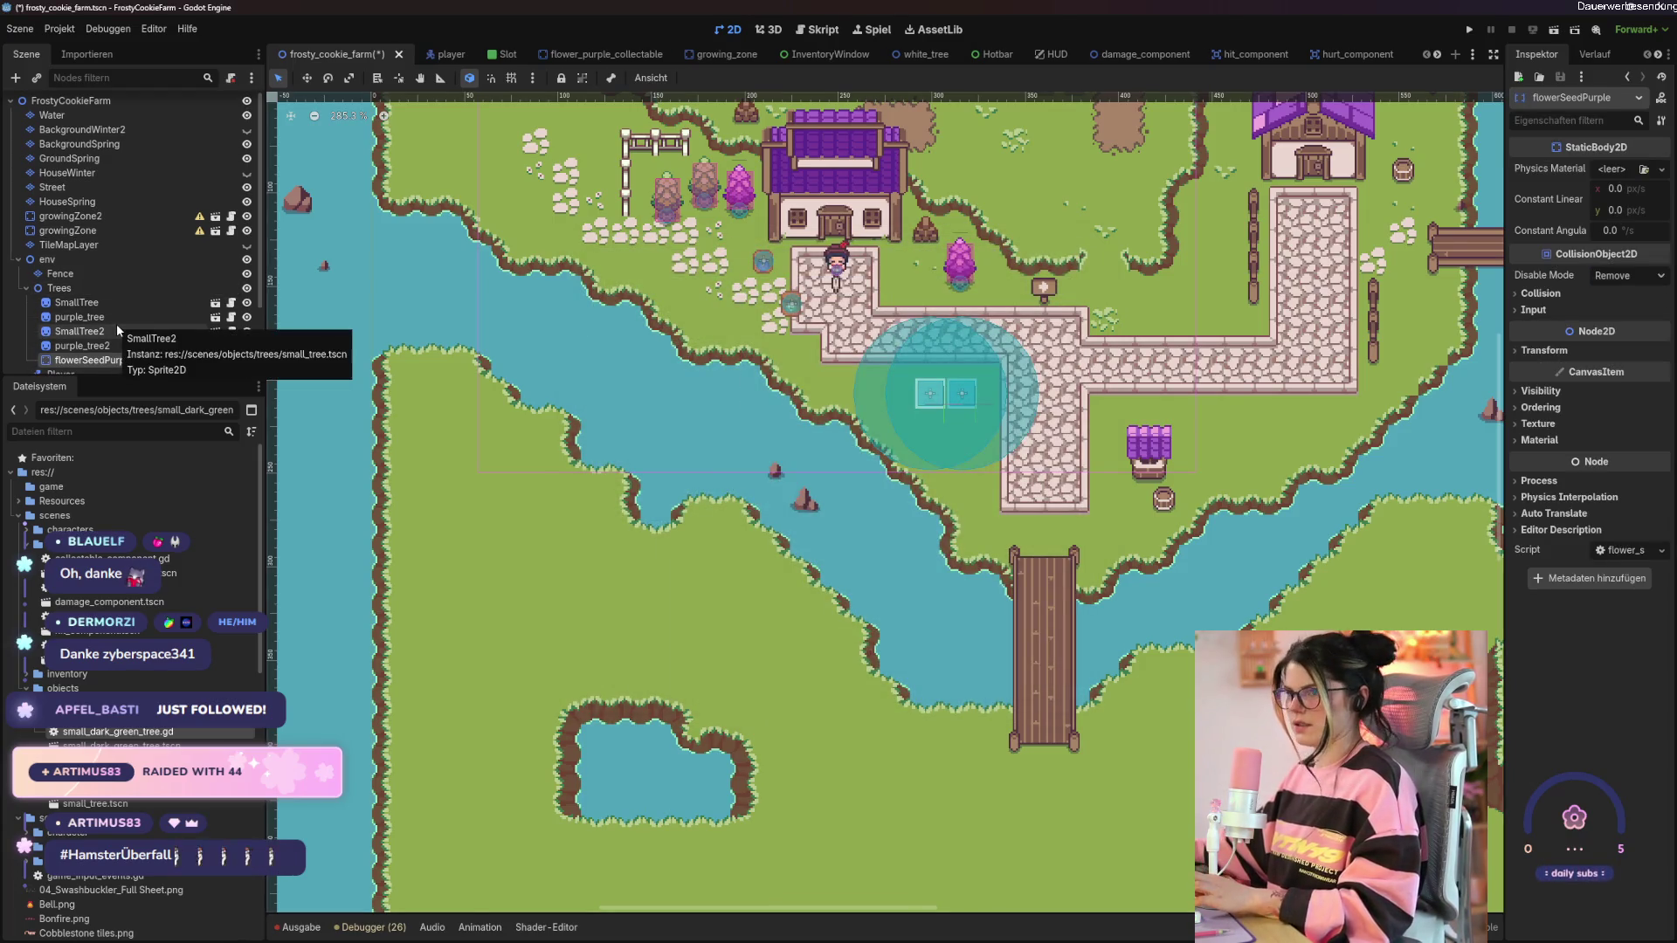
pyautogui.hotkey('ctrl', 'z')
# Instance small_dark_green_tree.tscn under Trees, found by searching 'sm'.
pyautogui.rightClick(70, 288)
pyautogui.click(174, 323)
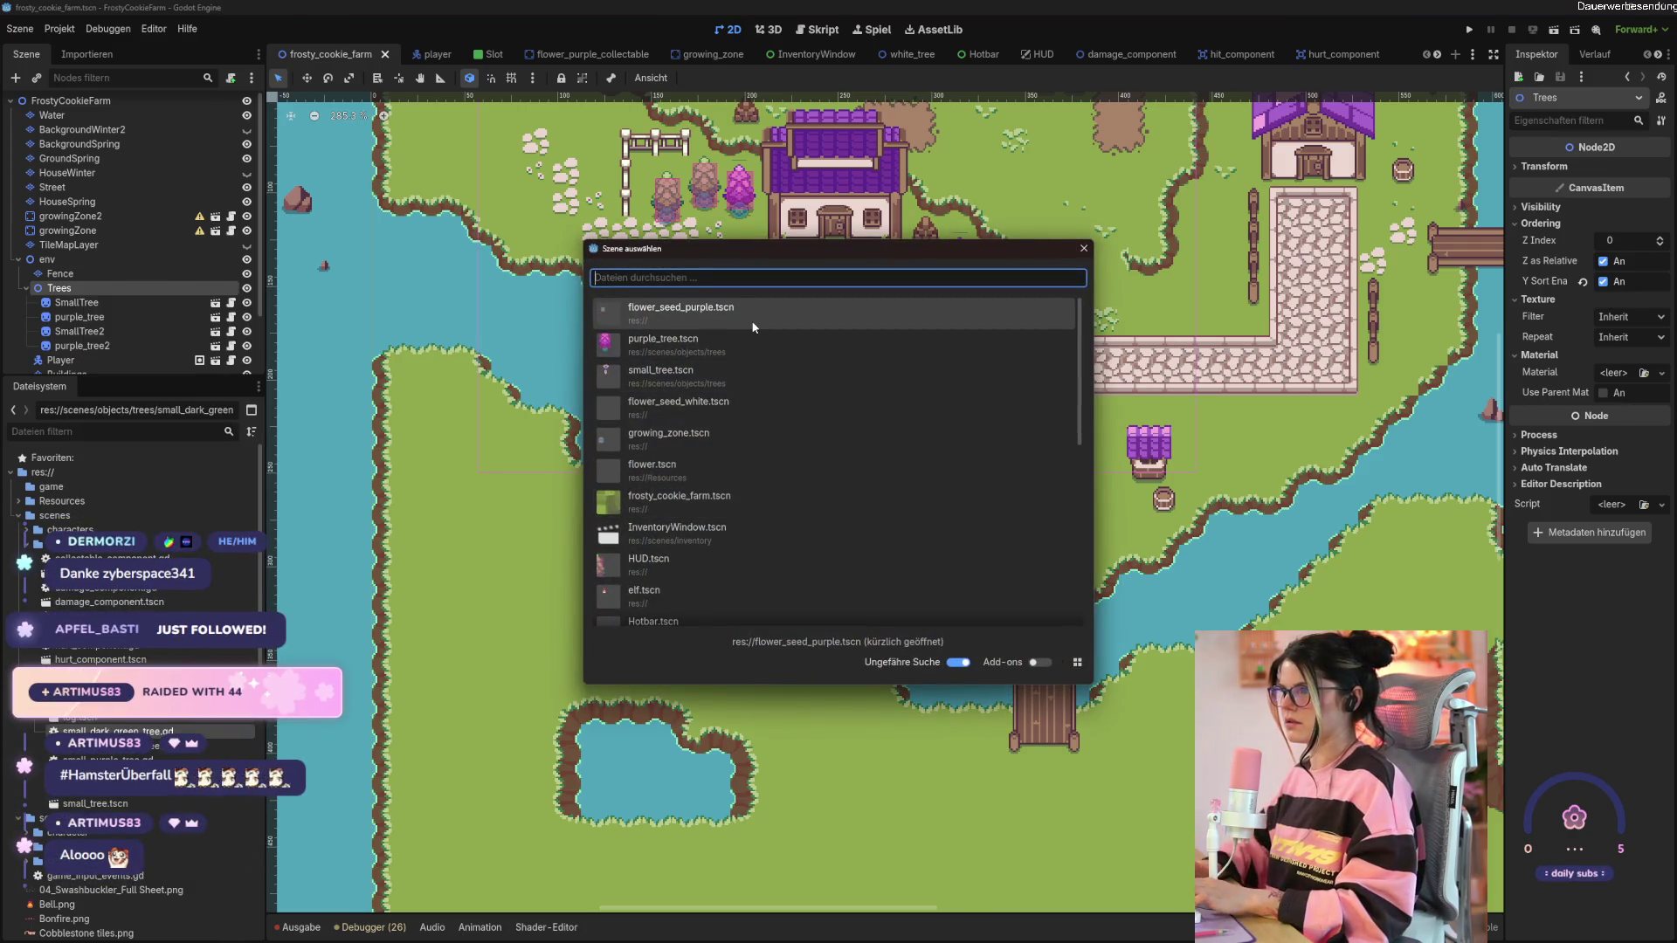
pyautogui.write('sm')
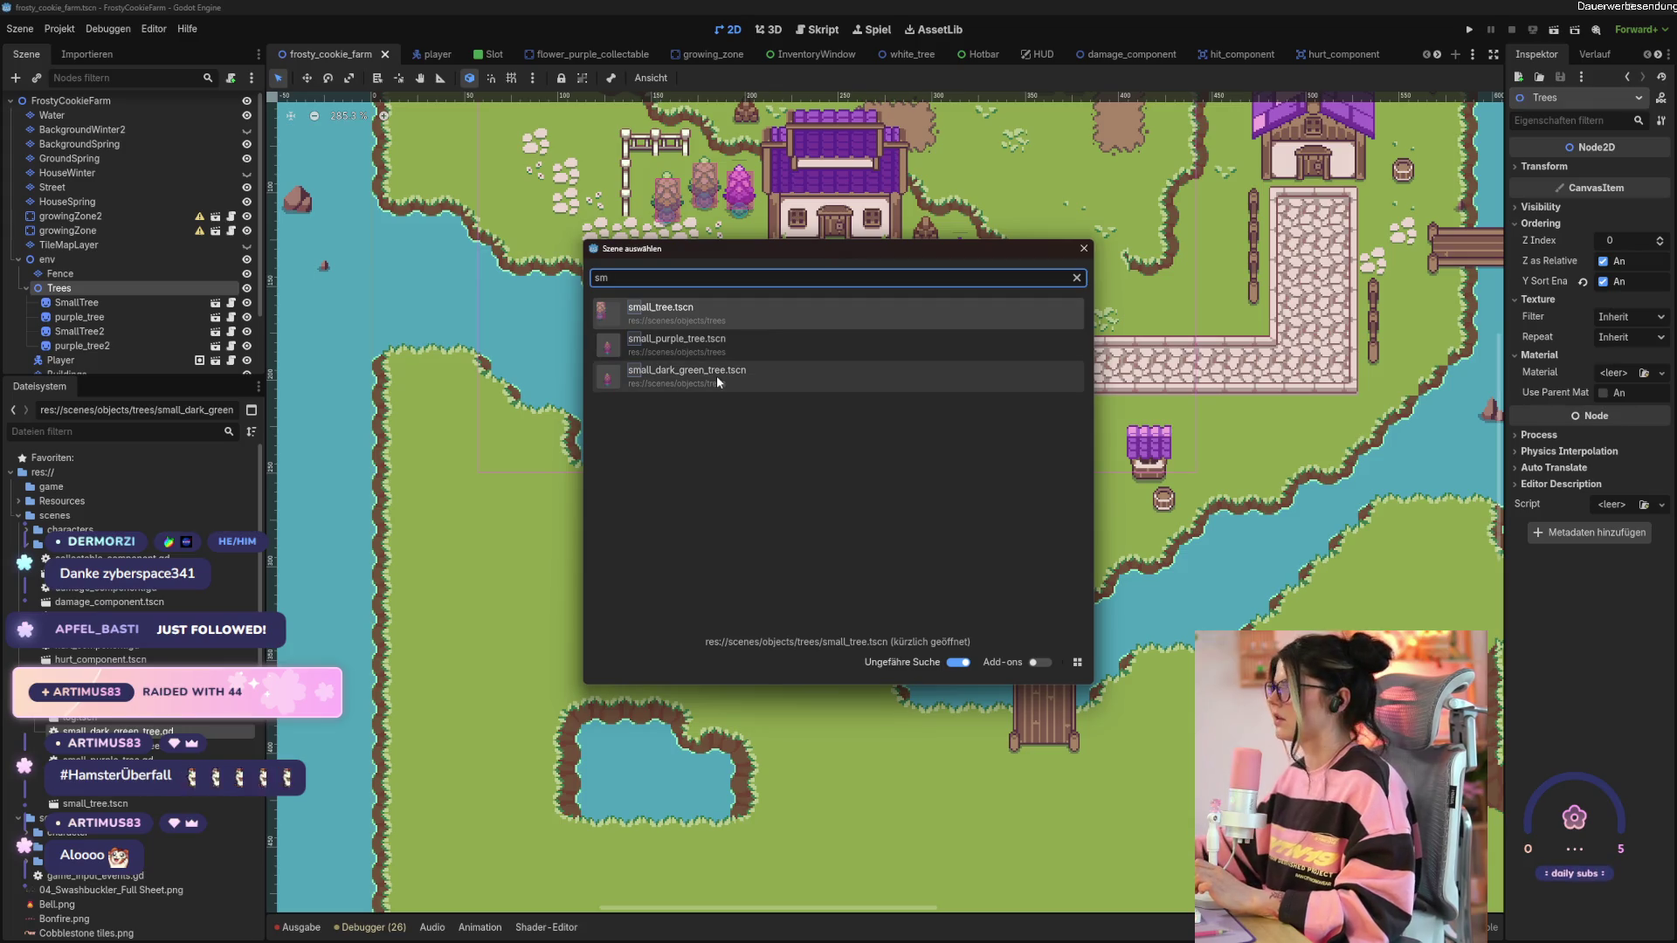
pyautogui.doubleClick(716, 375)
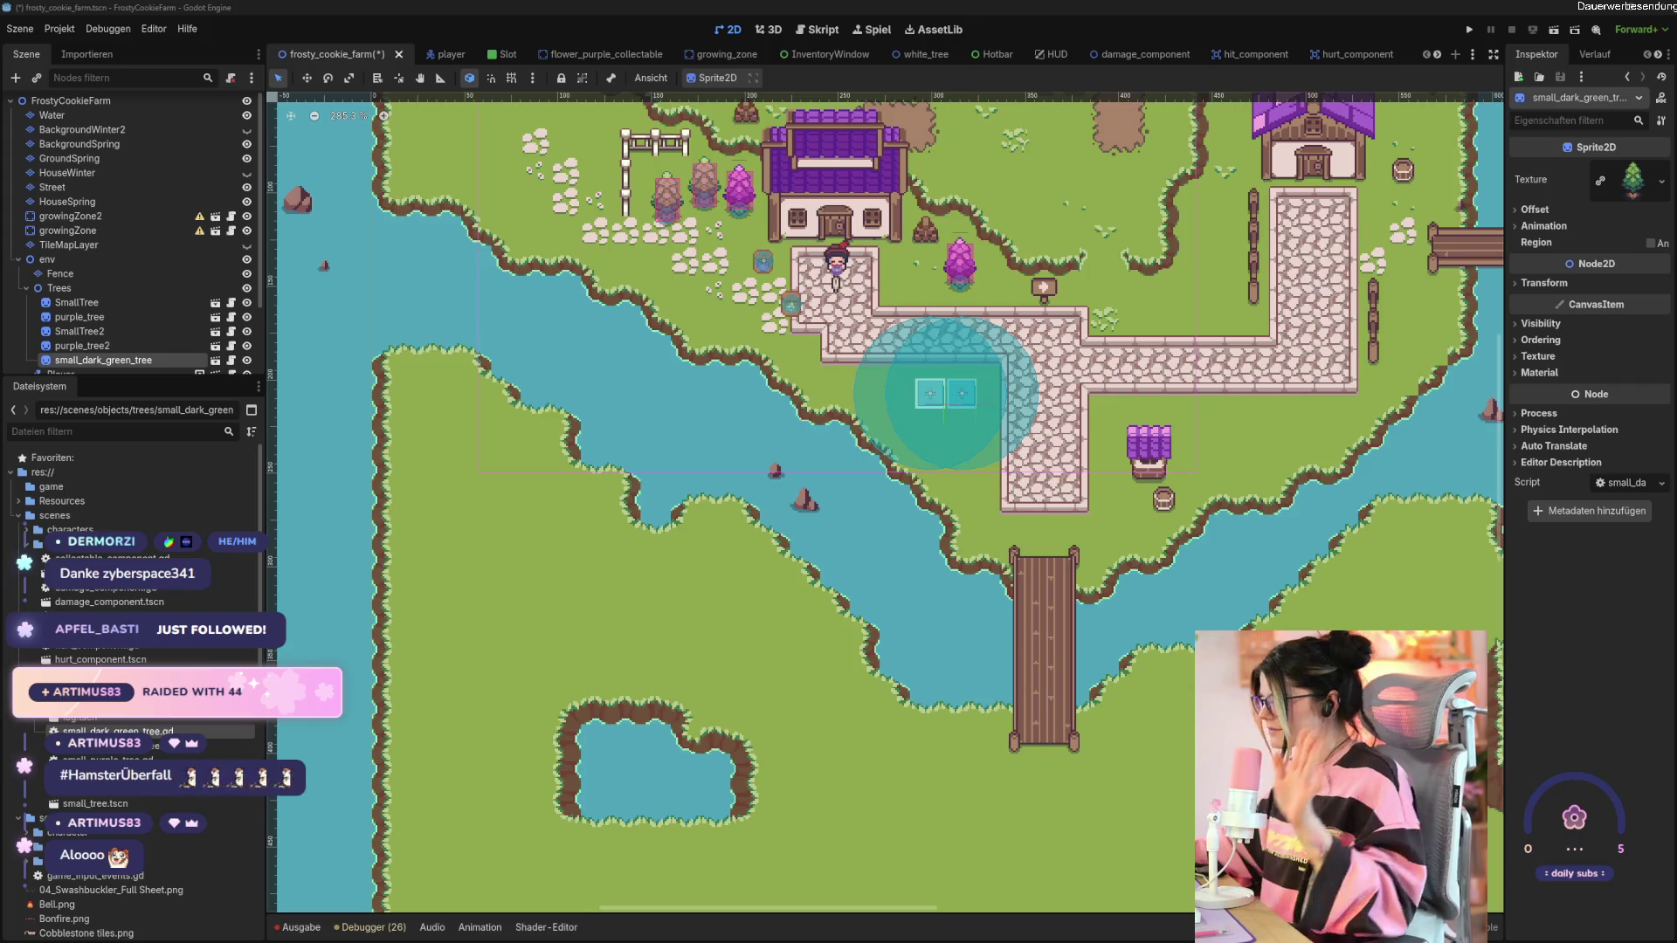
# Move small_dark_green_tree below the fence near the water, save the farm scene, and run it.
pyautogui.click(883, 559)
pyautogui.scroll(-4, 882, 559)
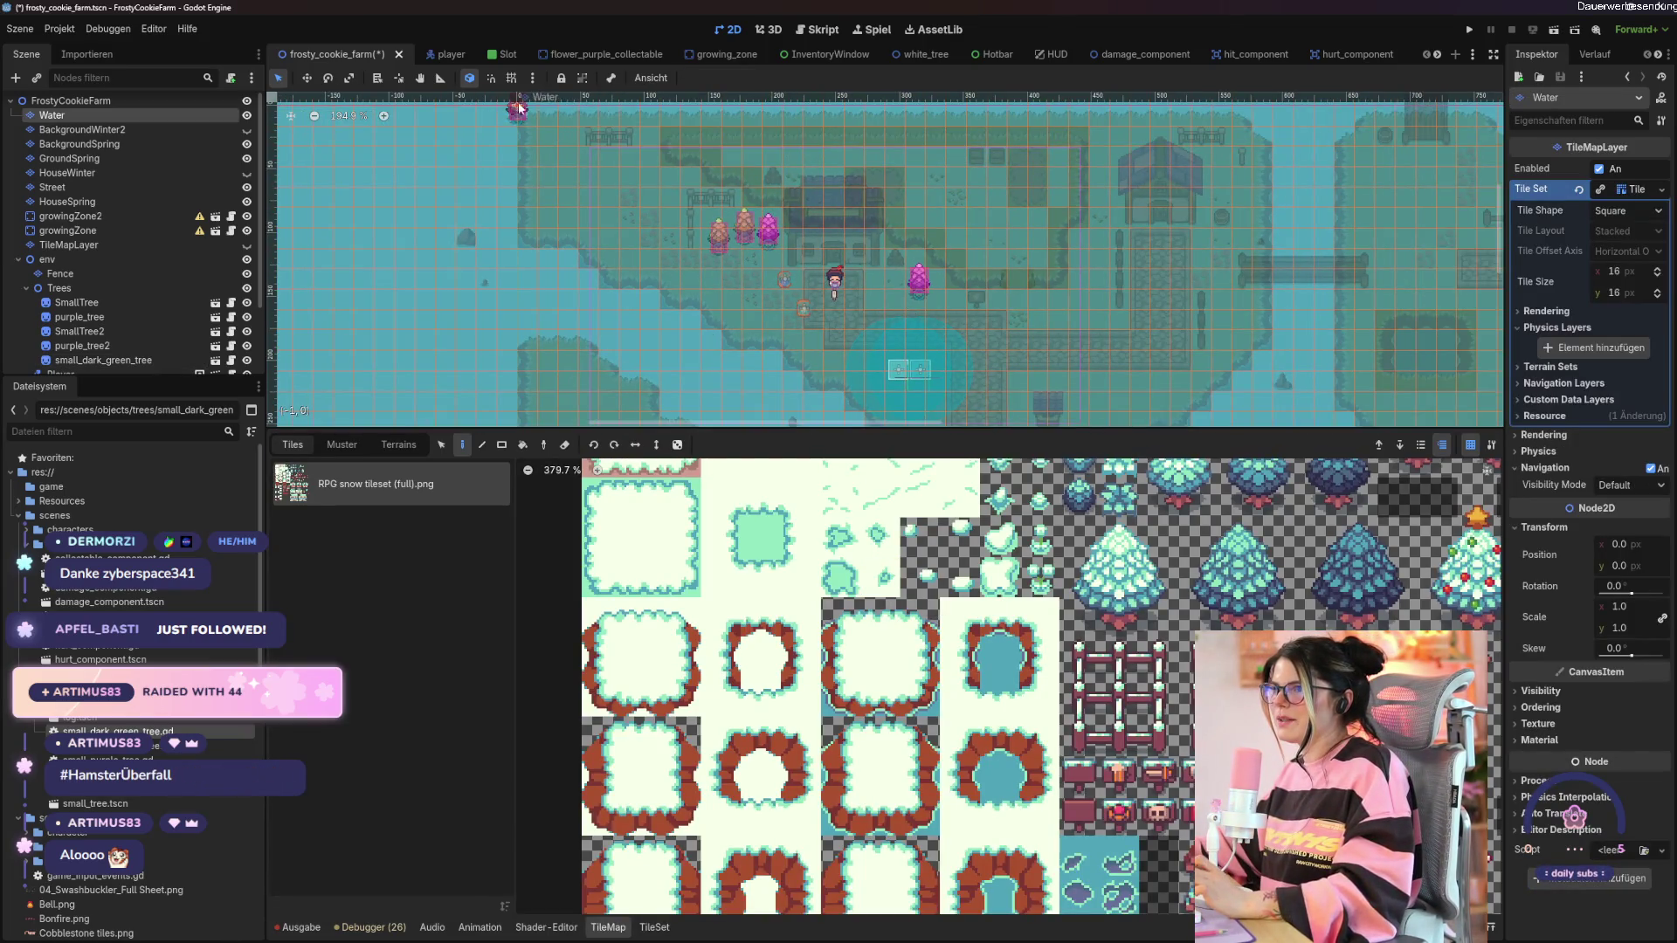
pyautogui.scroll(5, 524, 207)
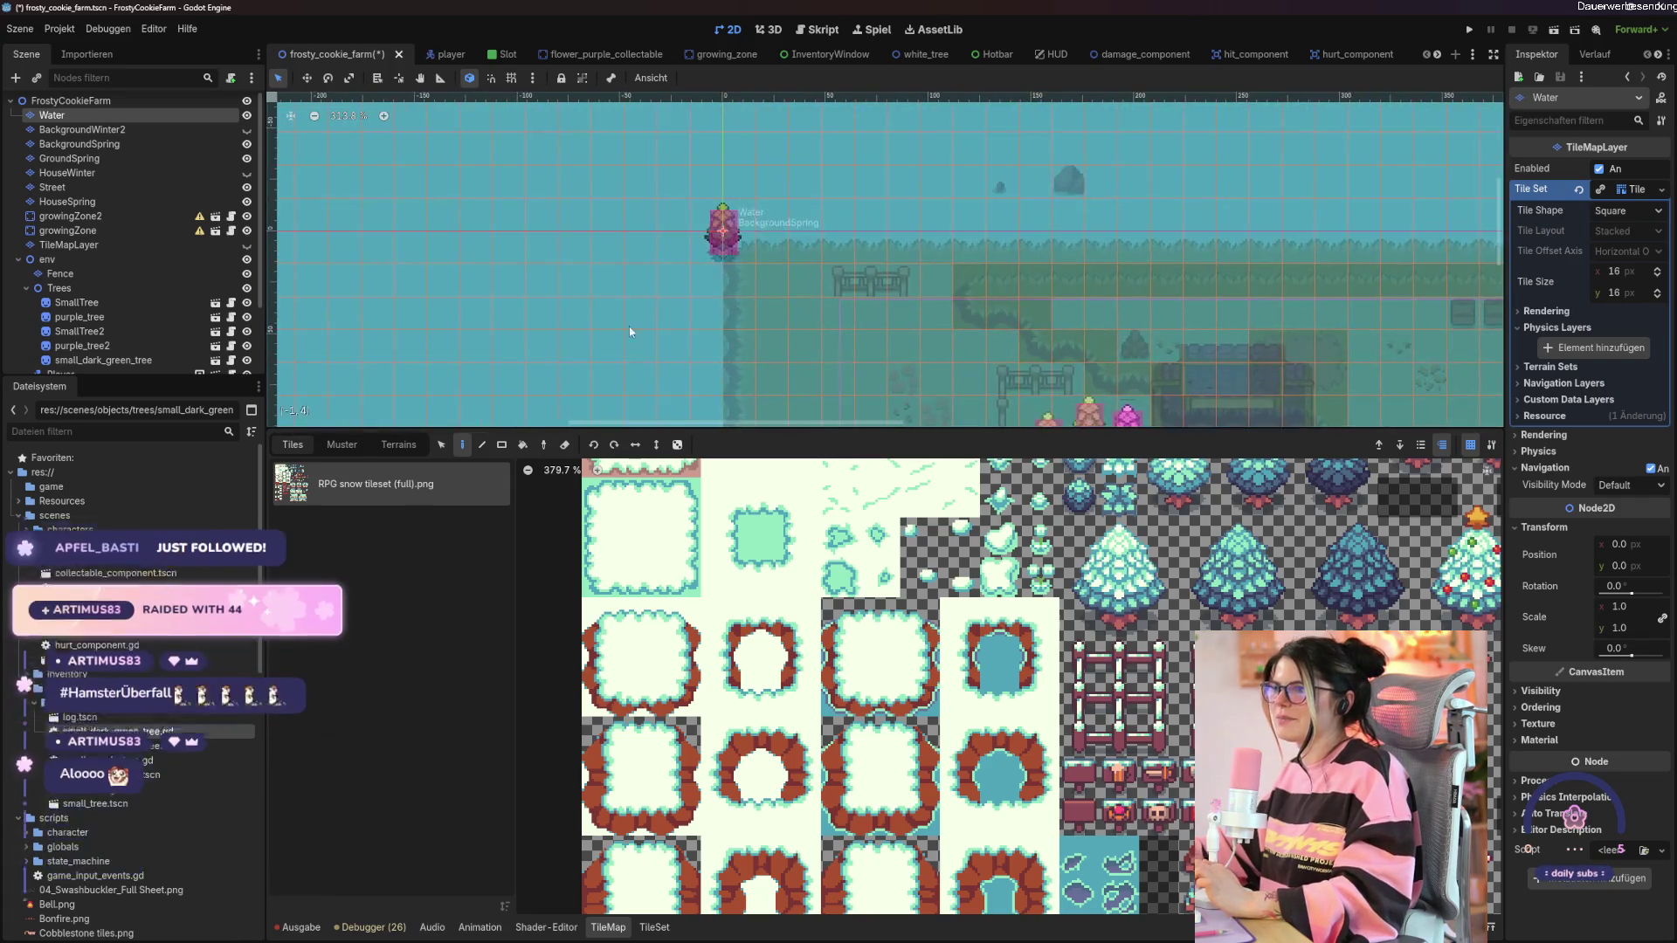
pyautogui.click(106, 316)
pyautogui.click(103, 360)
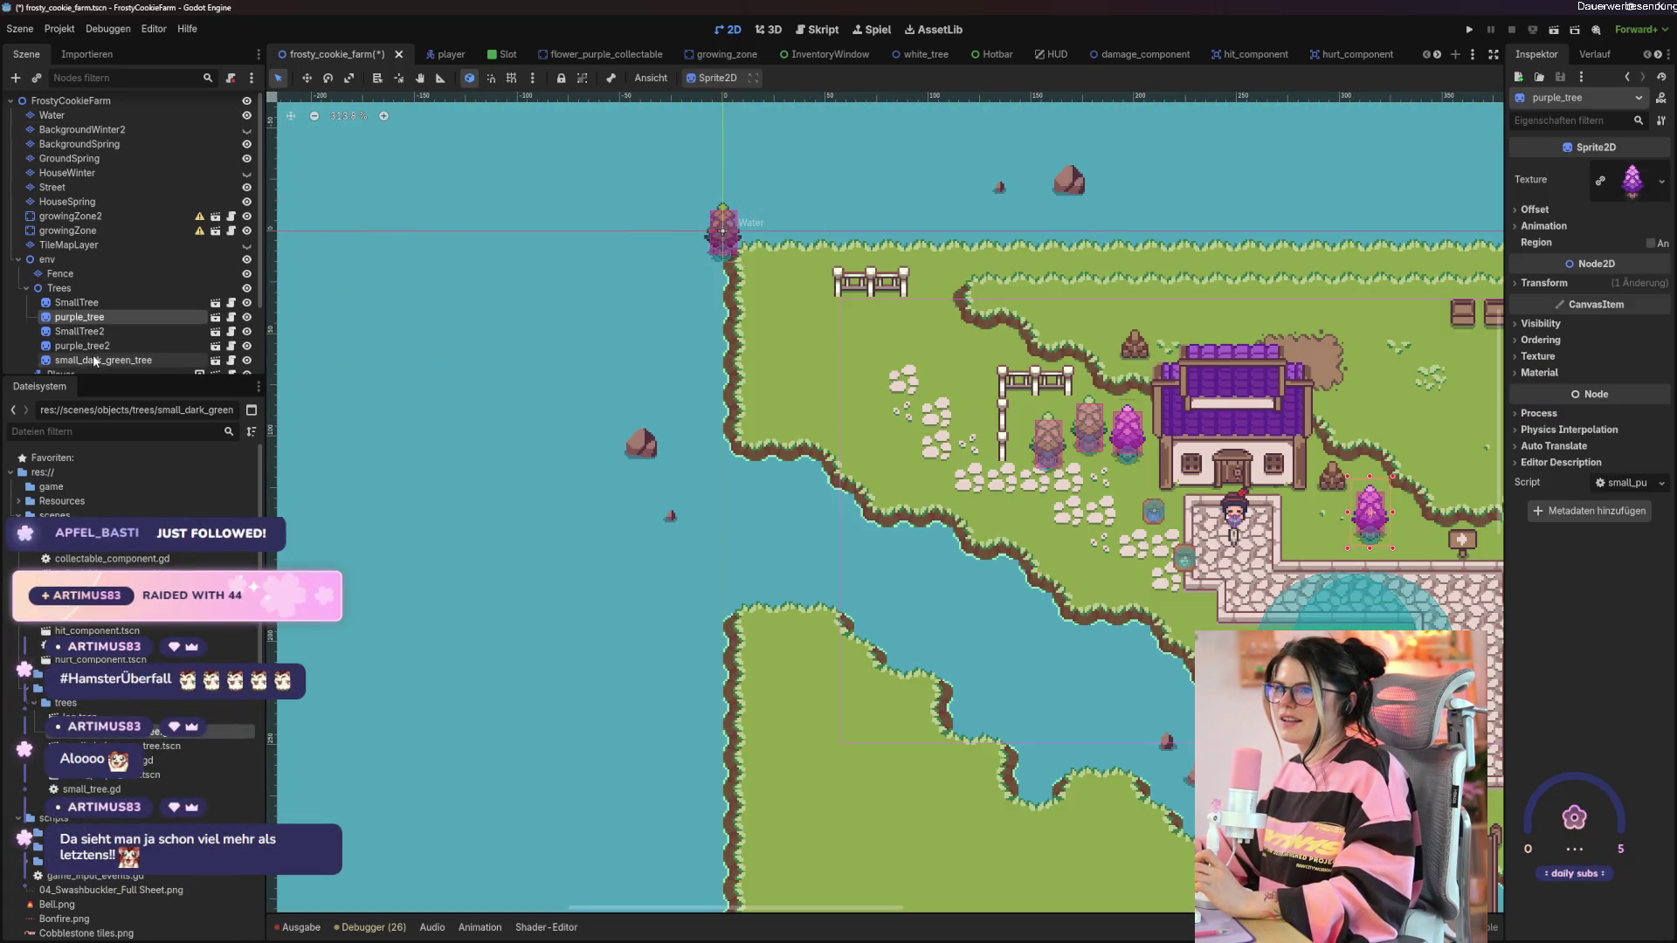
pyautogui.moveTo(731, 261); pyautogui.dragTo(999, 471)
pyautogui.scroll(5, 996, 467)
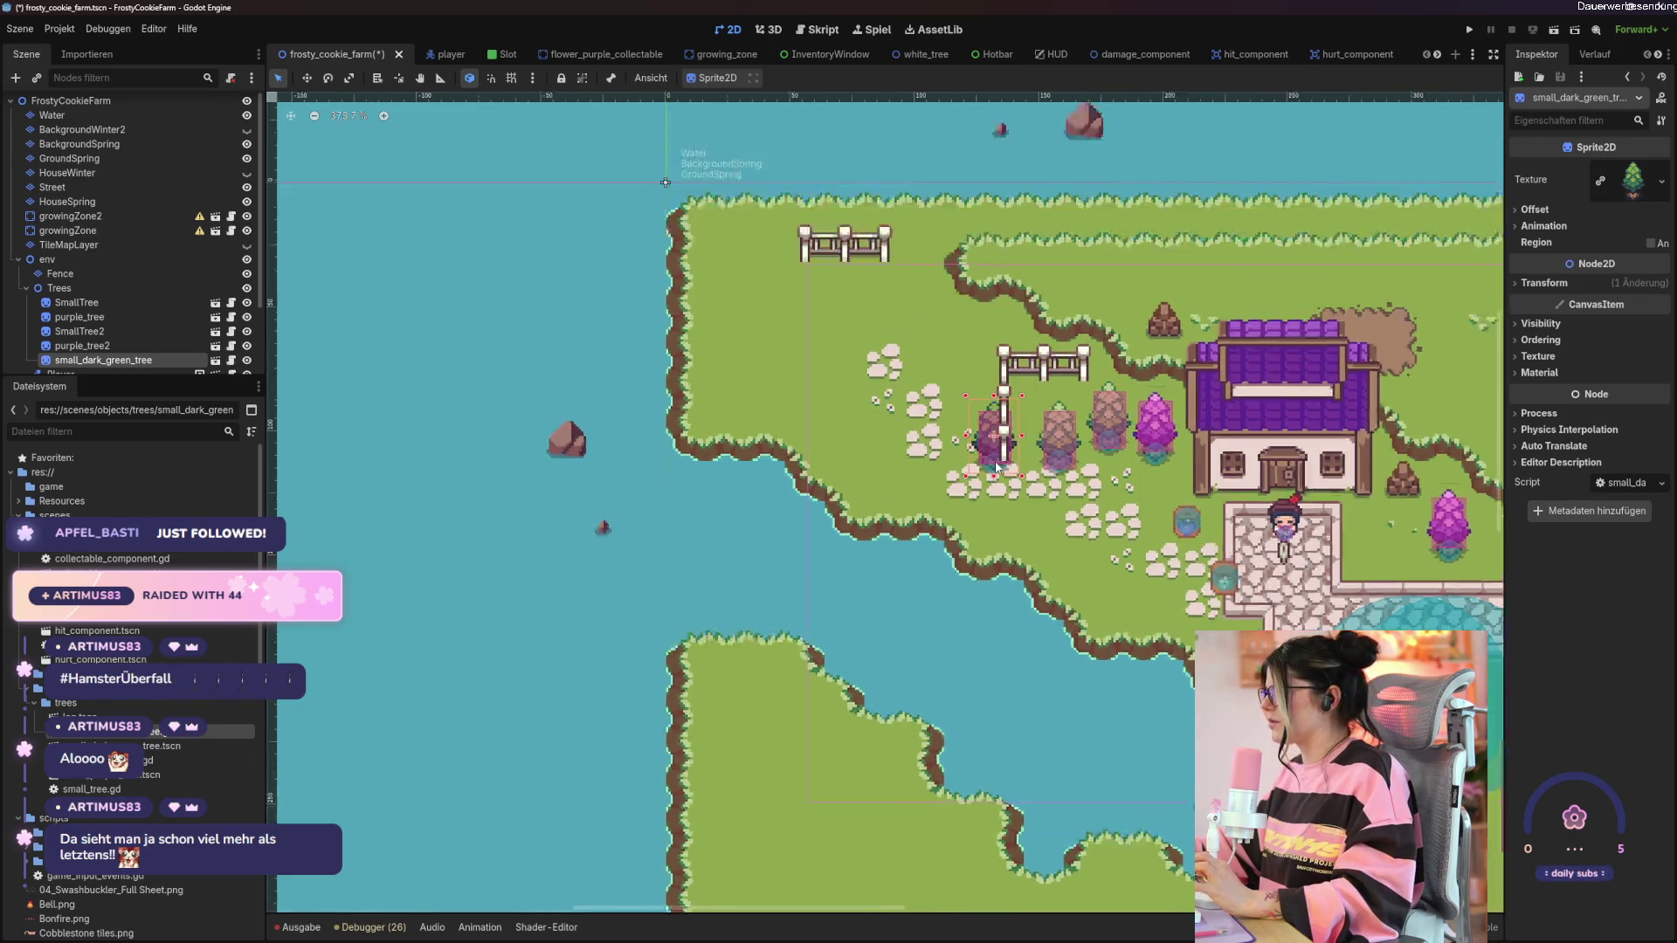
pyautogui.scroll(4, 995, 467)
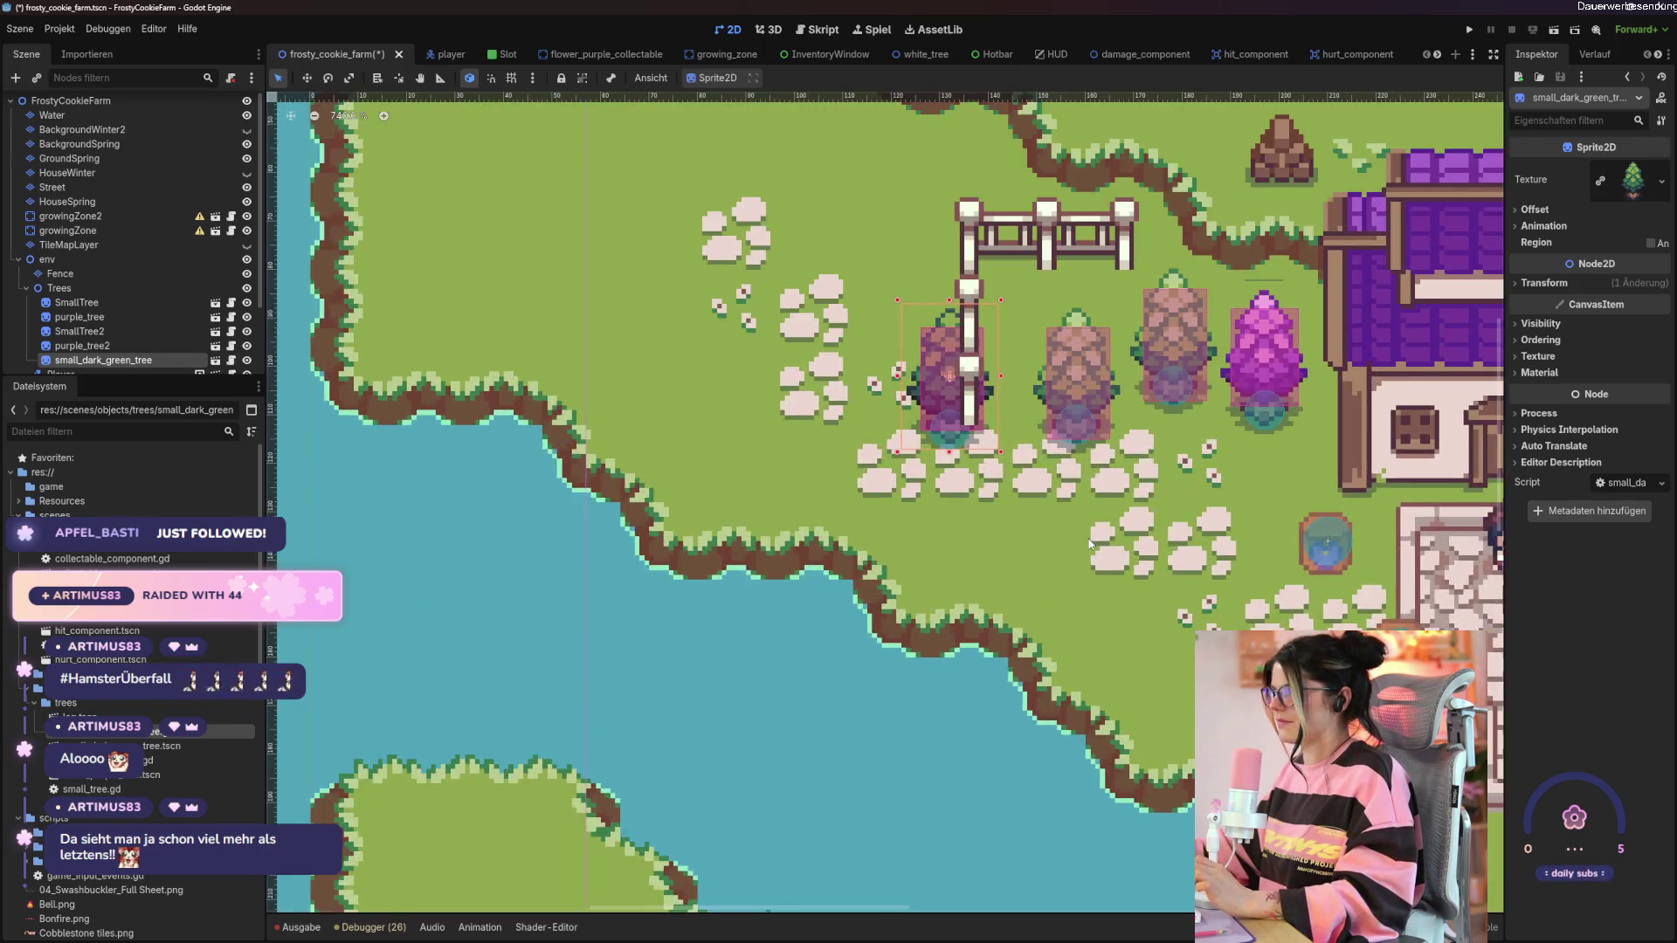
pyautogui.moveTo(661, 390); pyautogui.dragTo(894, 624)
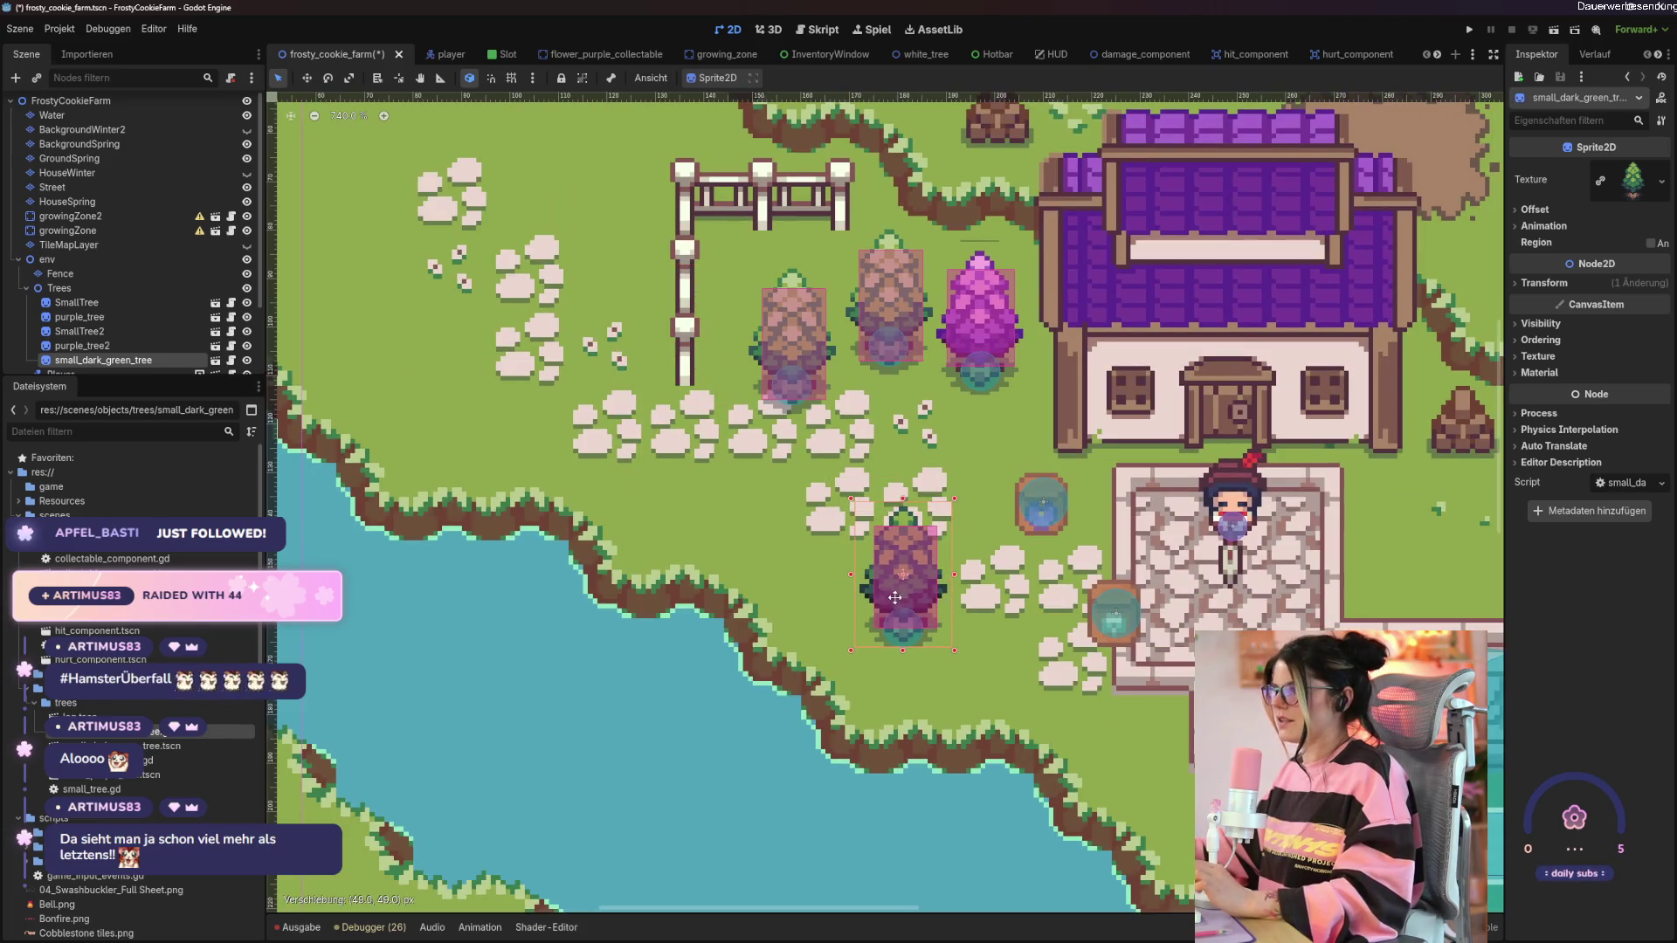
pyautogui.hotkey('ctrl', 's')
pyautogui.press('F5')
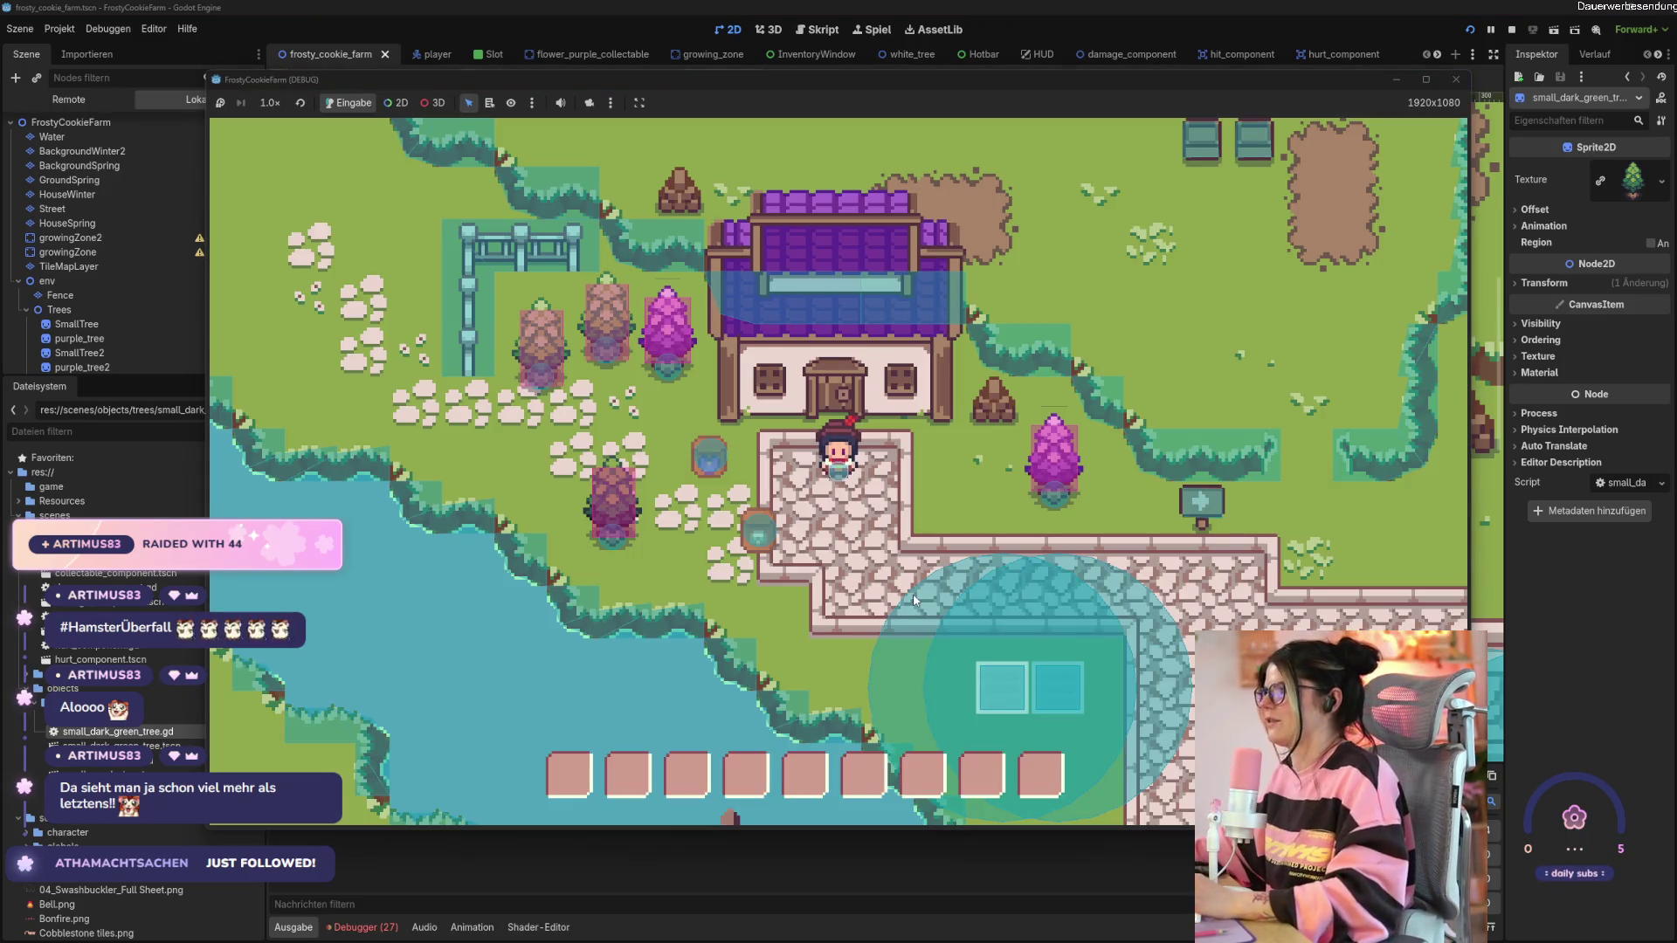
# Walk the player to the trees and hit the pink trees until one breaks.
pyautogui.press('a')
pyautogui.press('s')
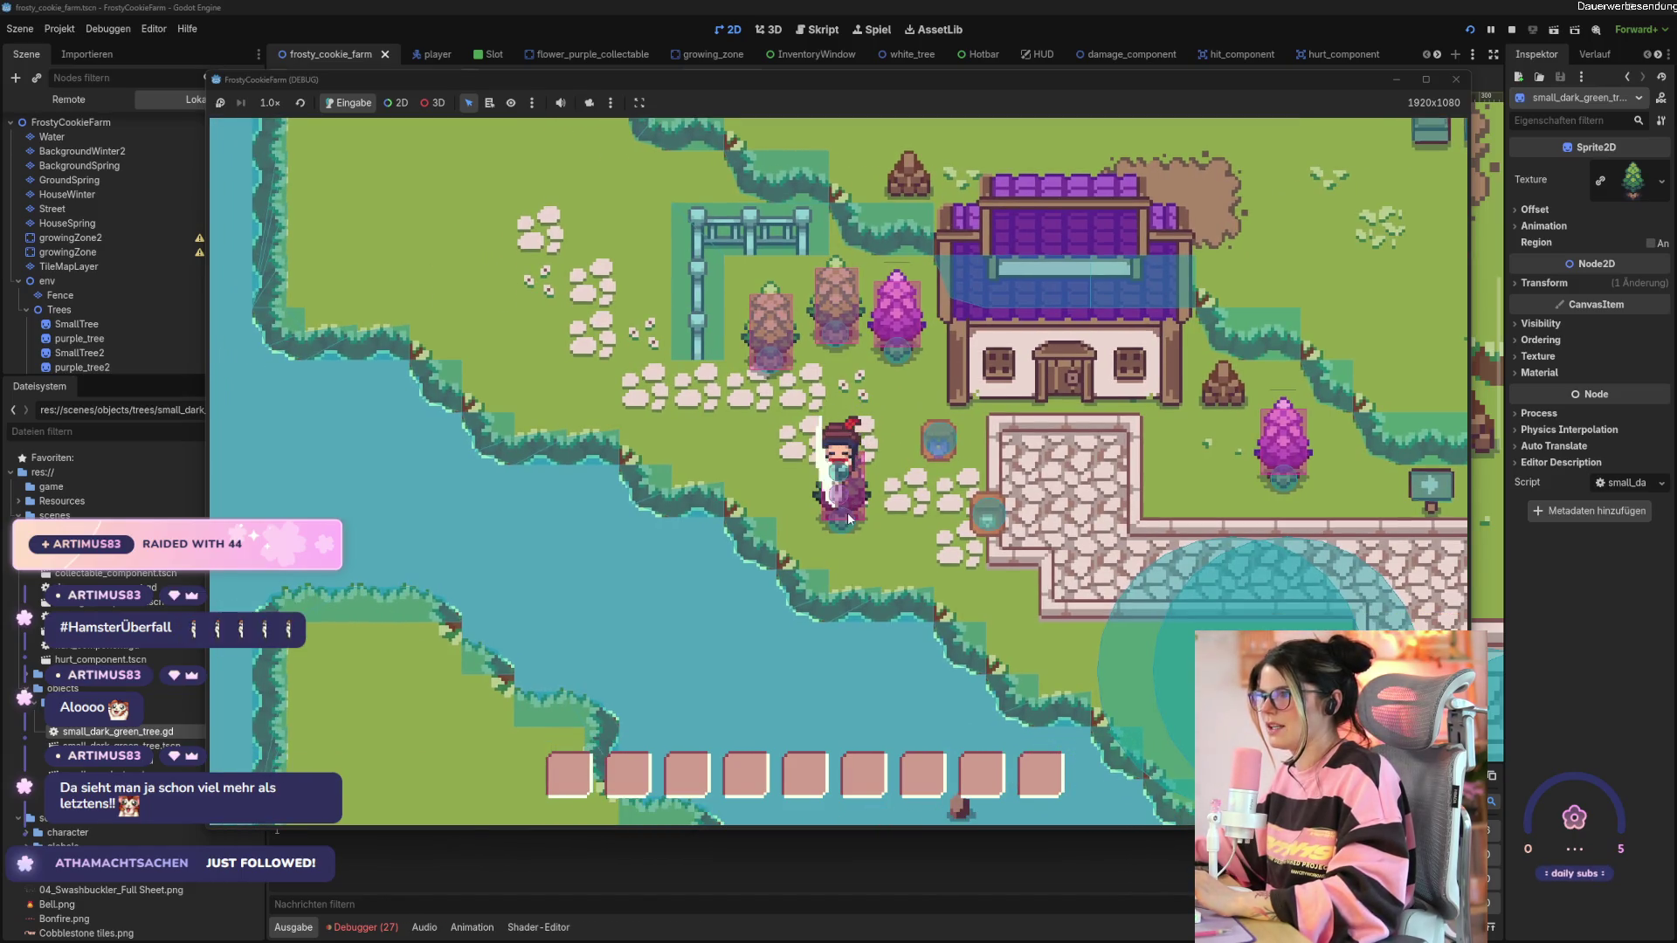
pyautogui.click(847, 511)
pyautogui.press('d')
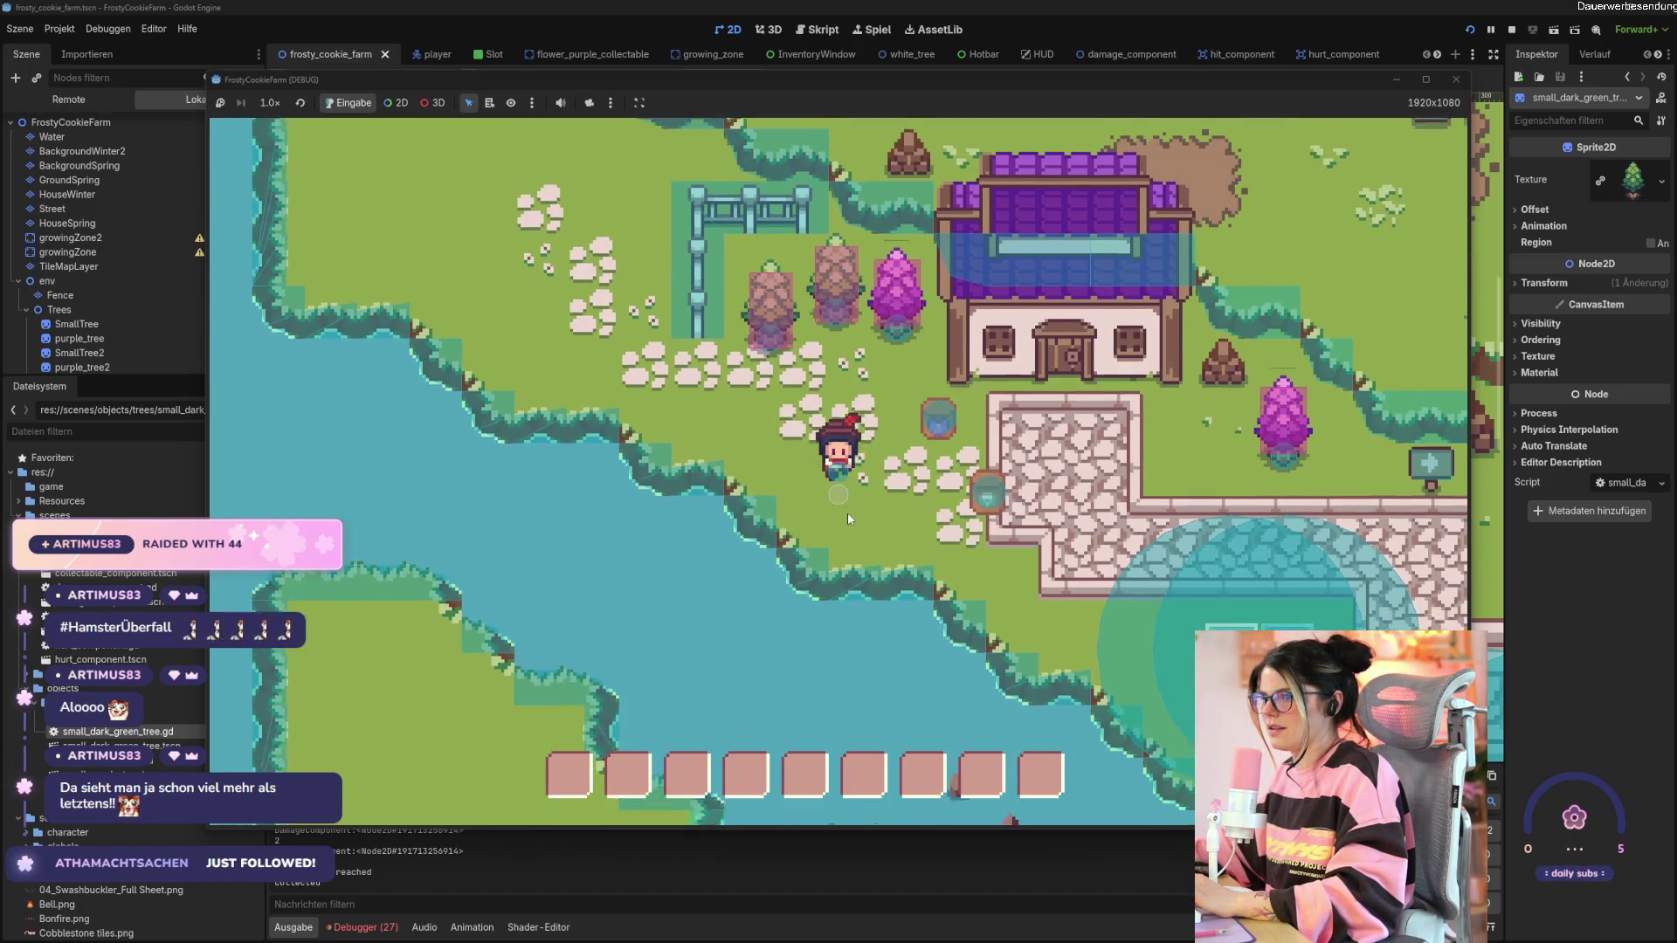
pyautogui.press('d')
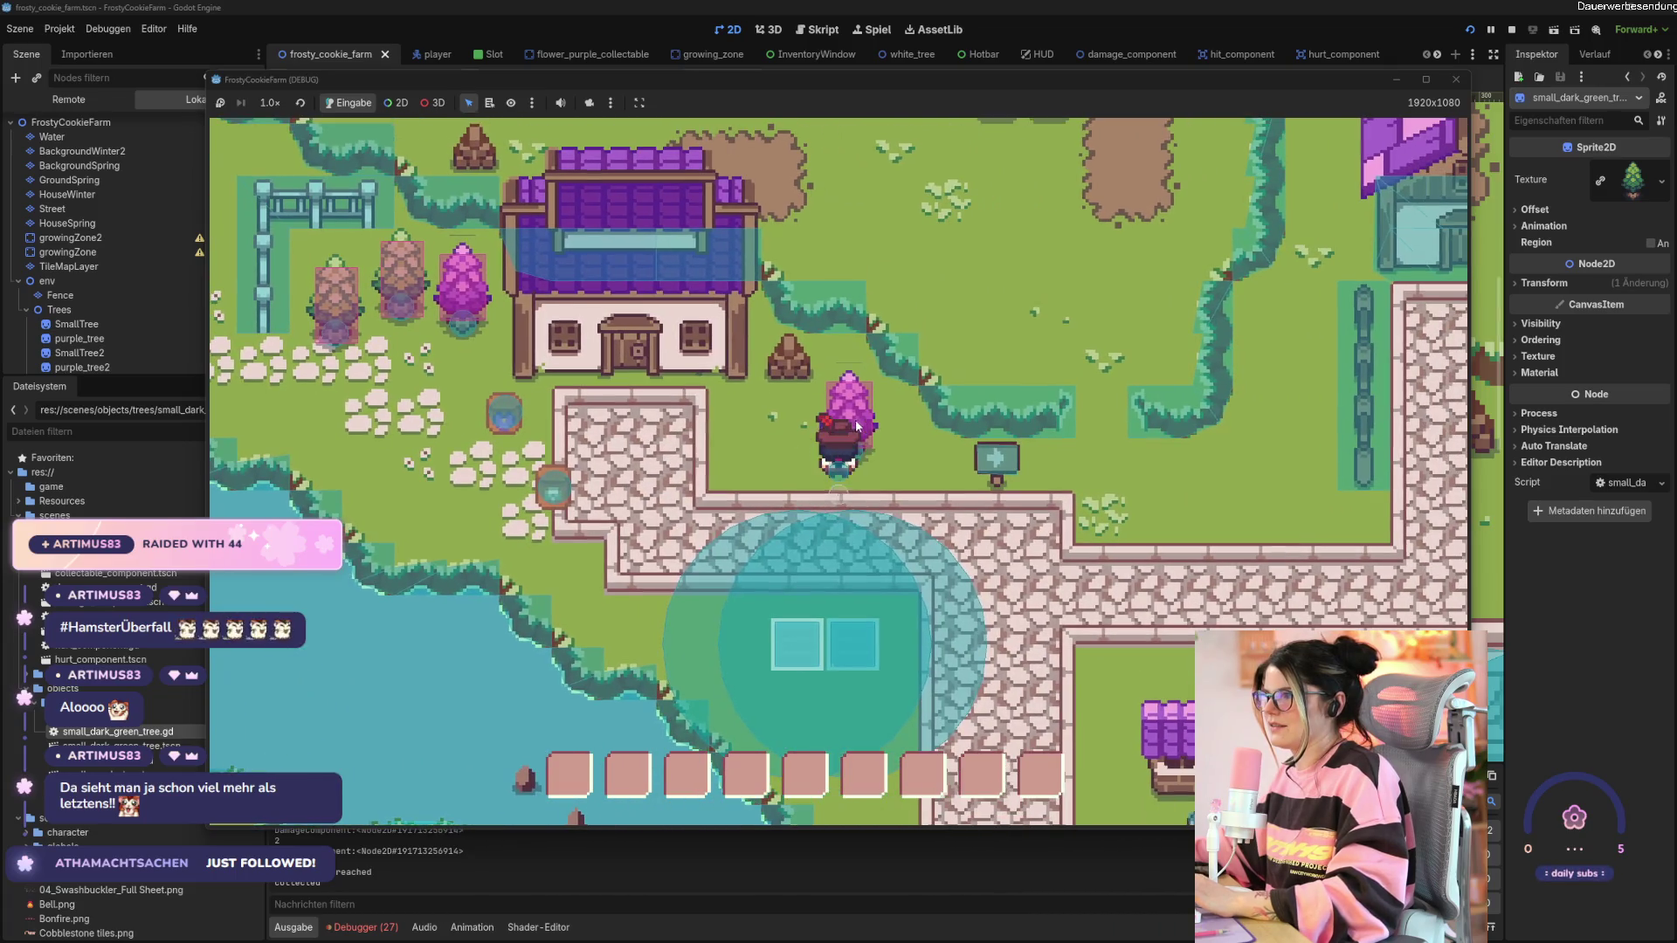
pyautogui.click(856, 426)
pyautogui.click(855, 426)
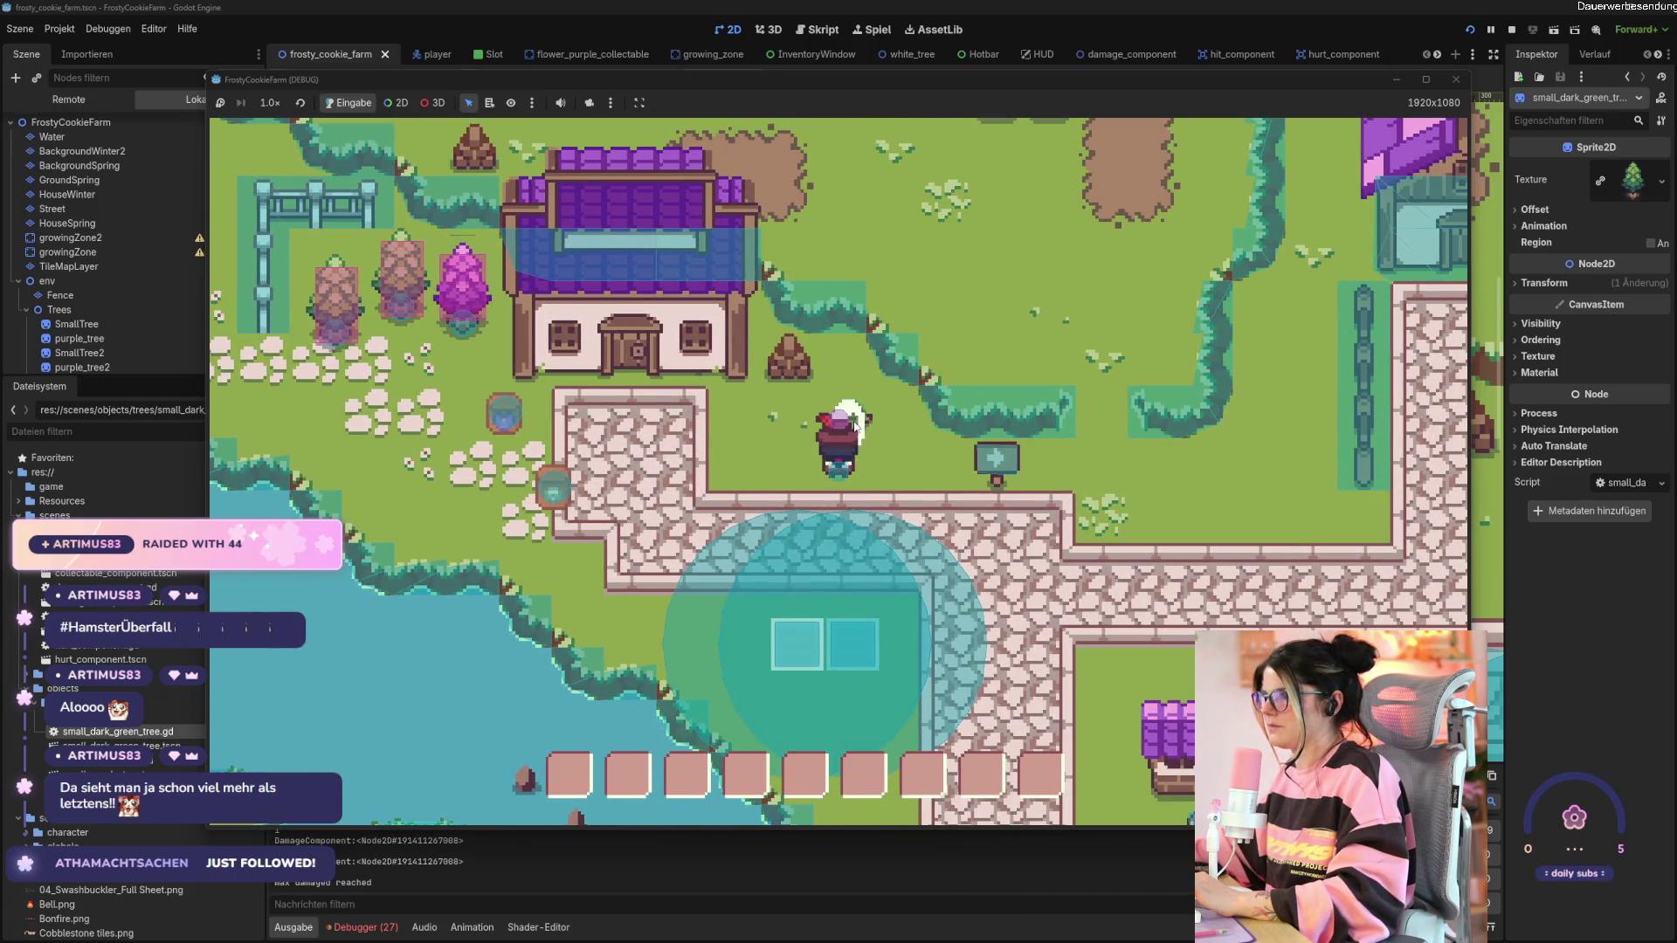
pyautogui.press('d')
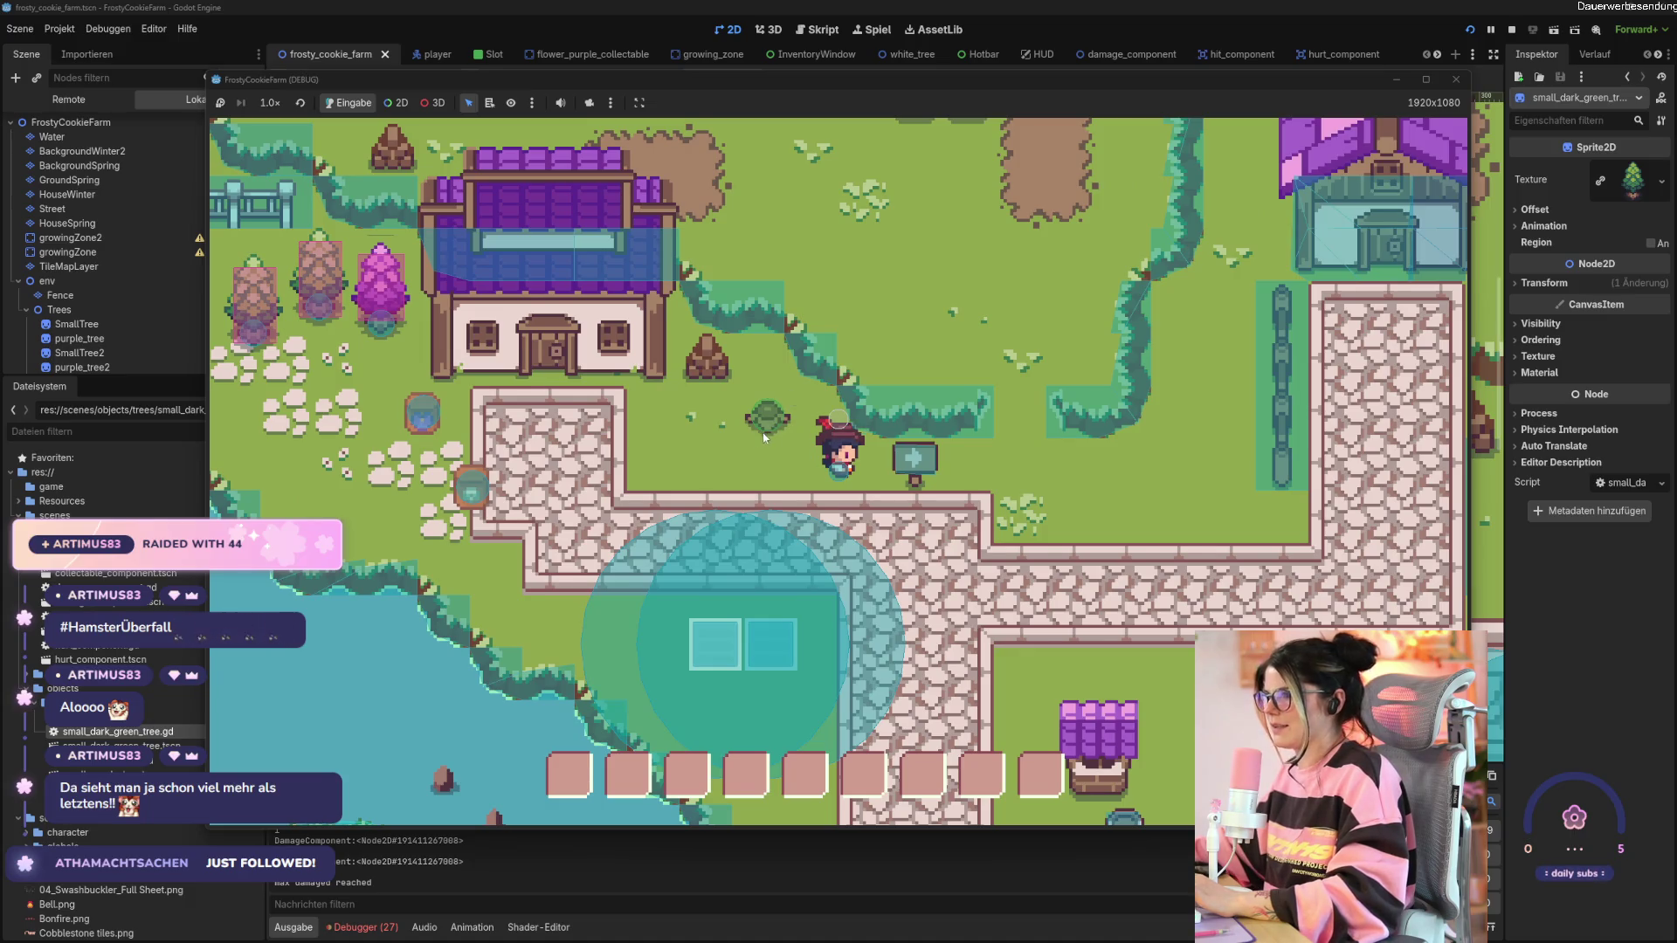
pyautogui.press('a')
pyautogui.press('w')
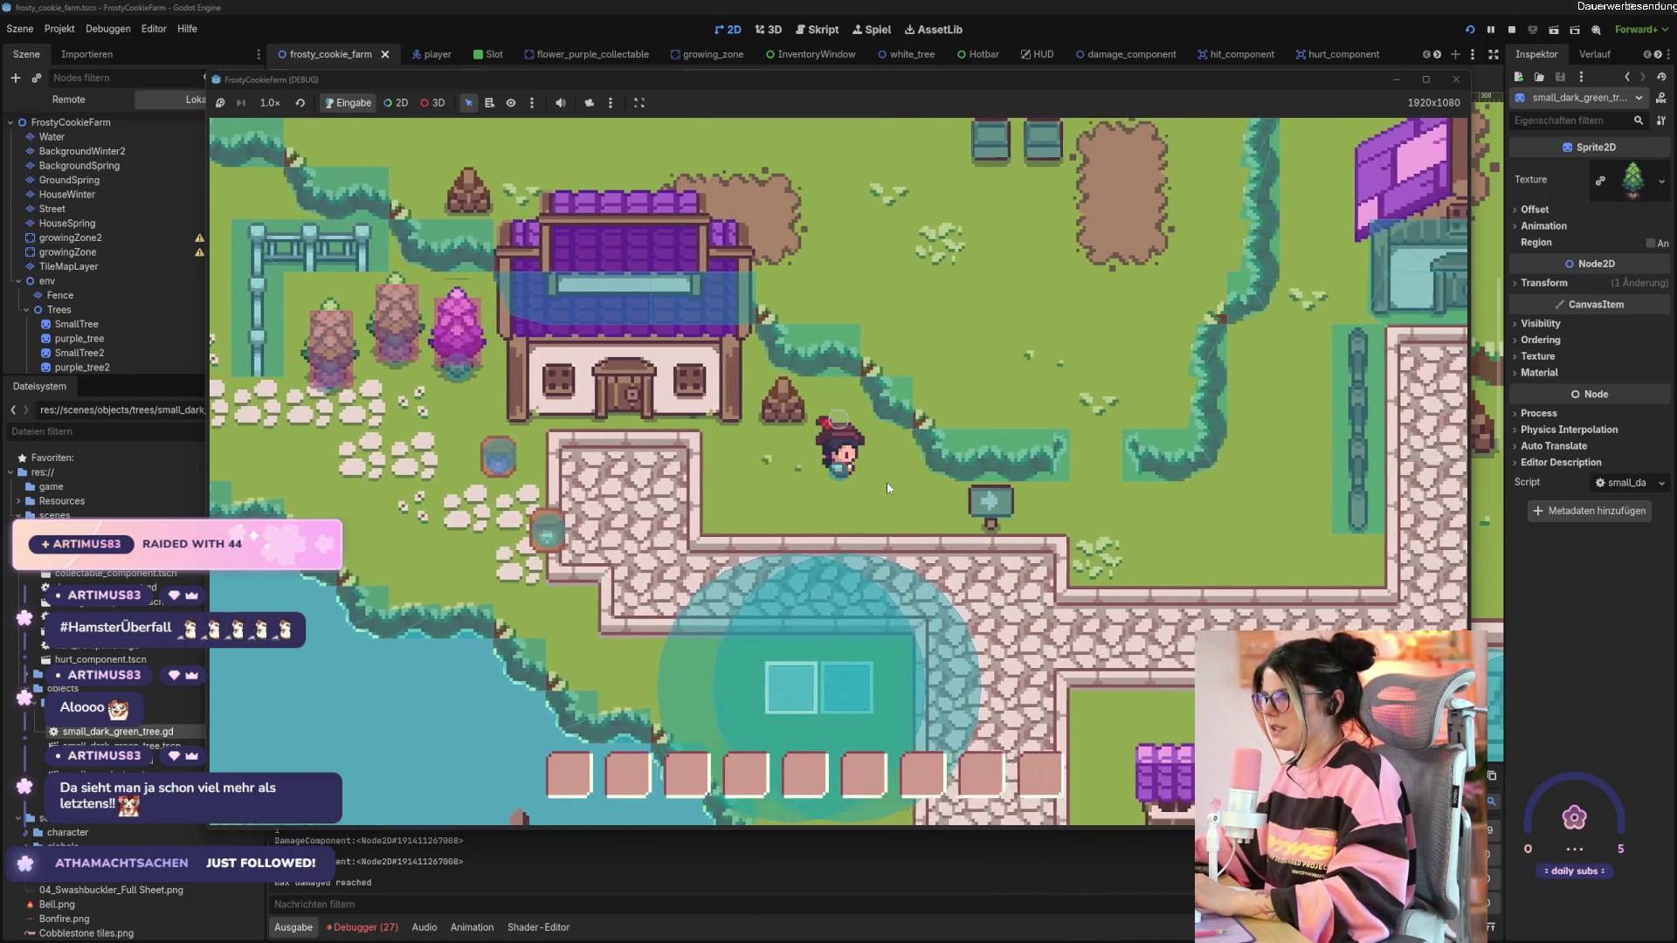
pyautogui.press('a')
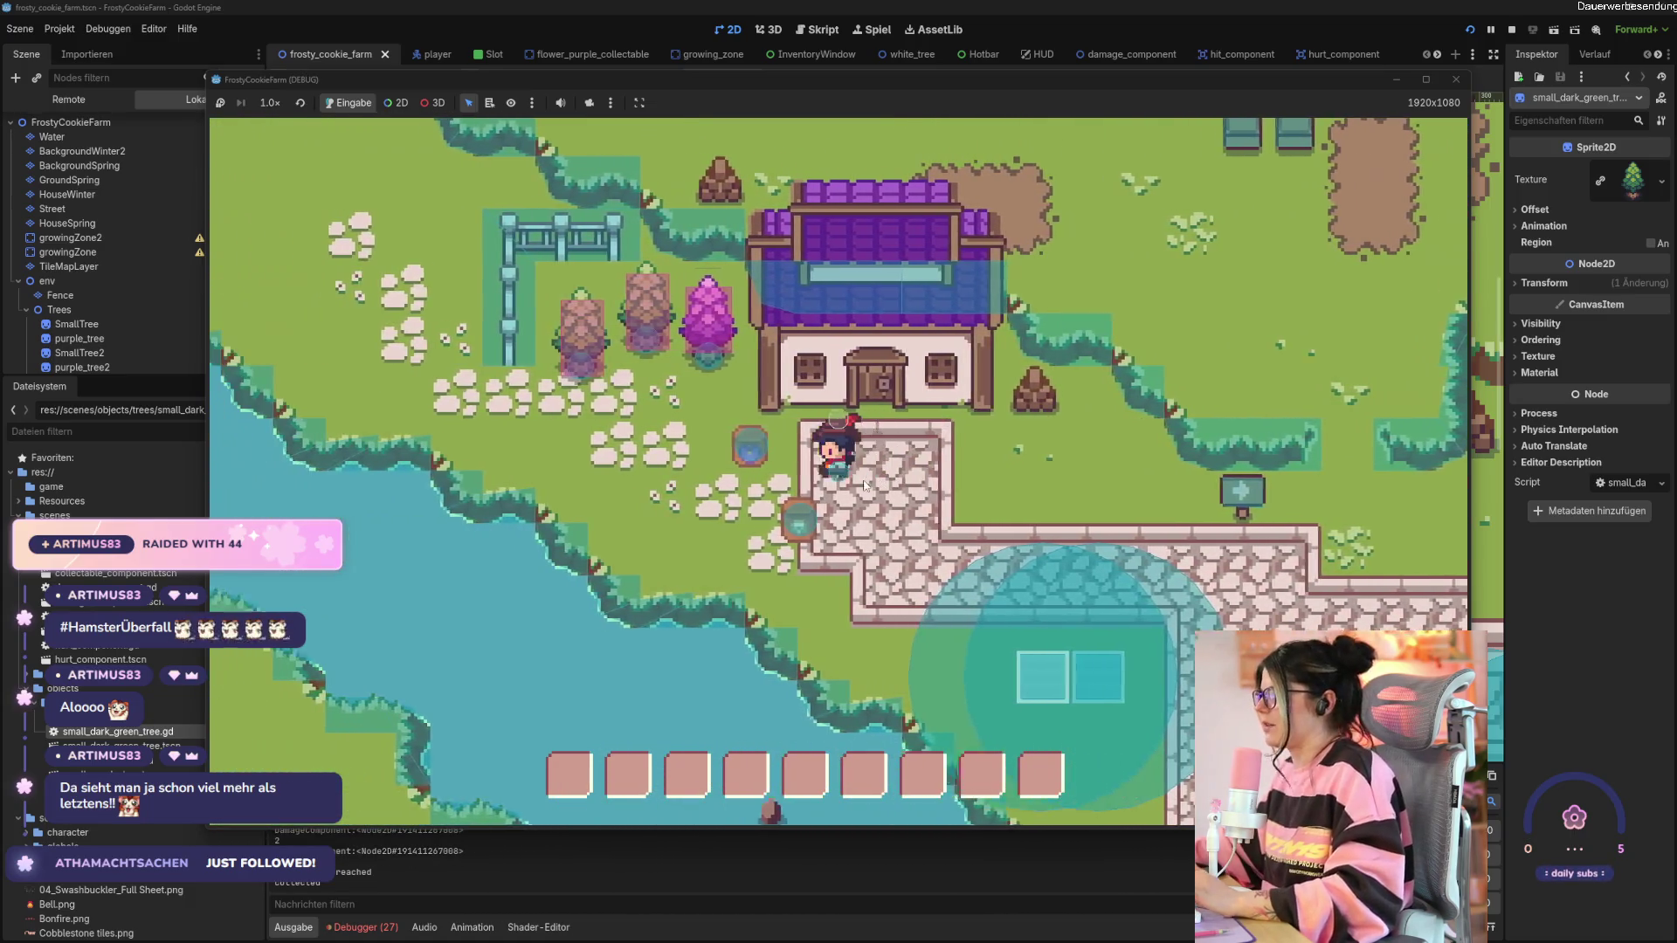
pyautogui.press('w')
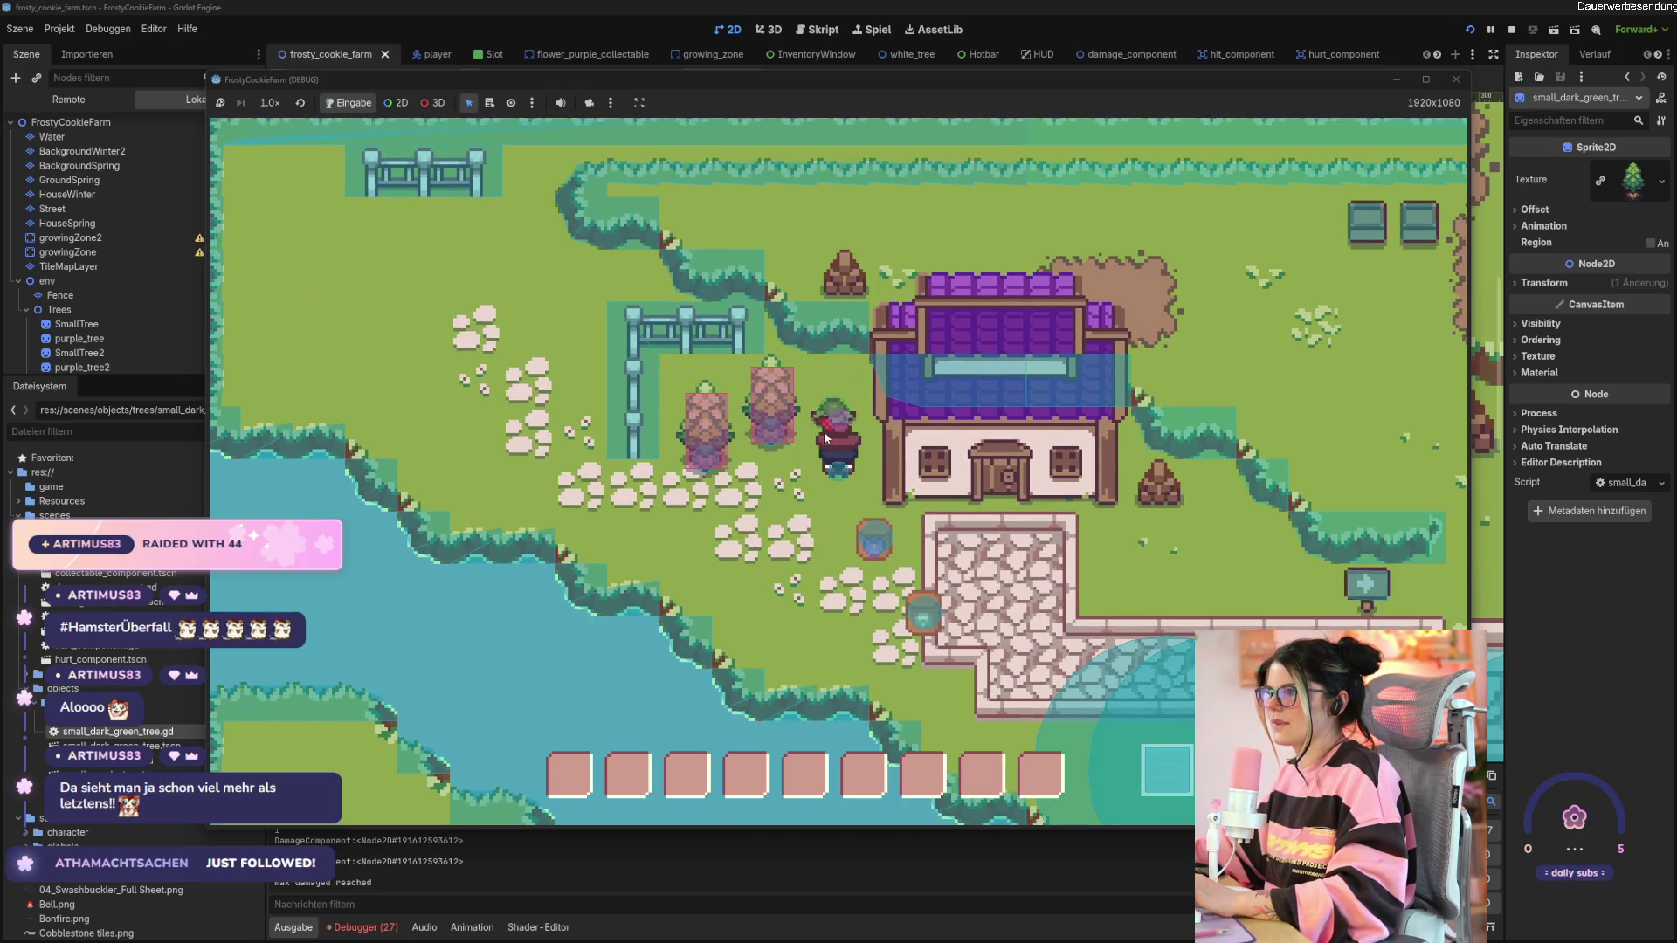
pyautogui.click(825, 432)
# Chop the next pink tree to a stump, walk toward the house, and stop the game with F8.
pyautogui.press('w')
pyautogui.press('a')
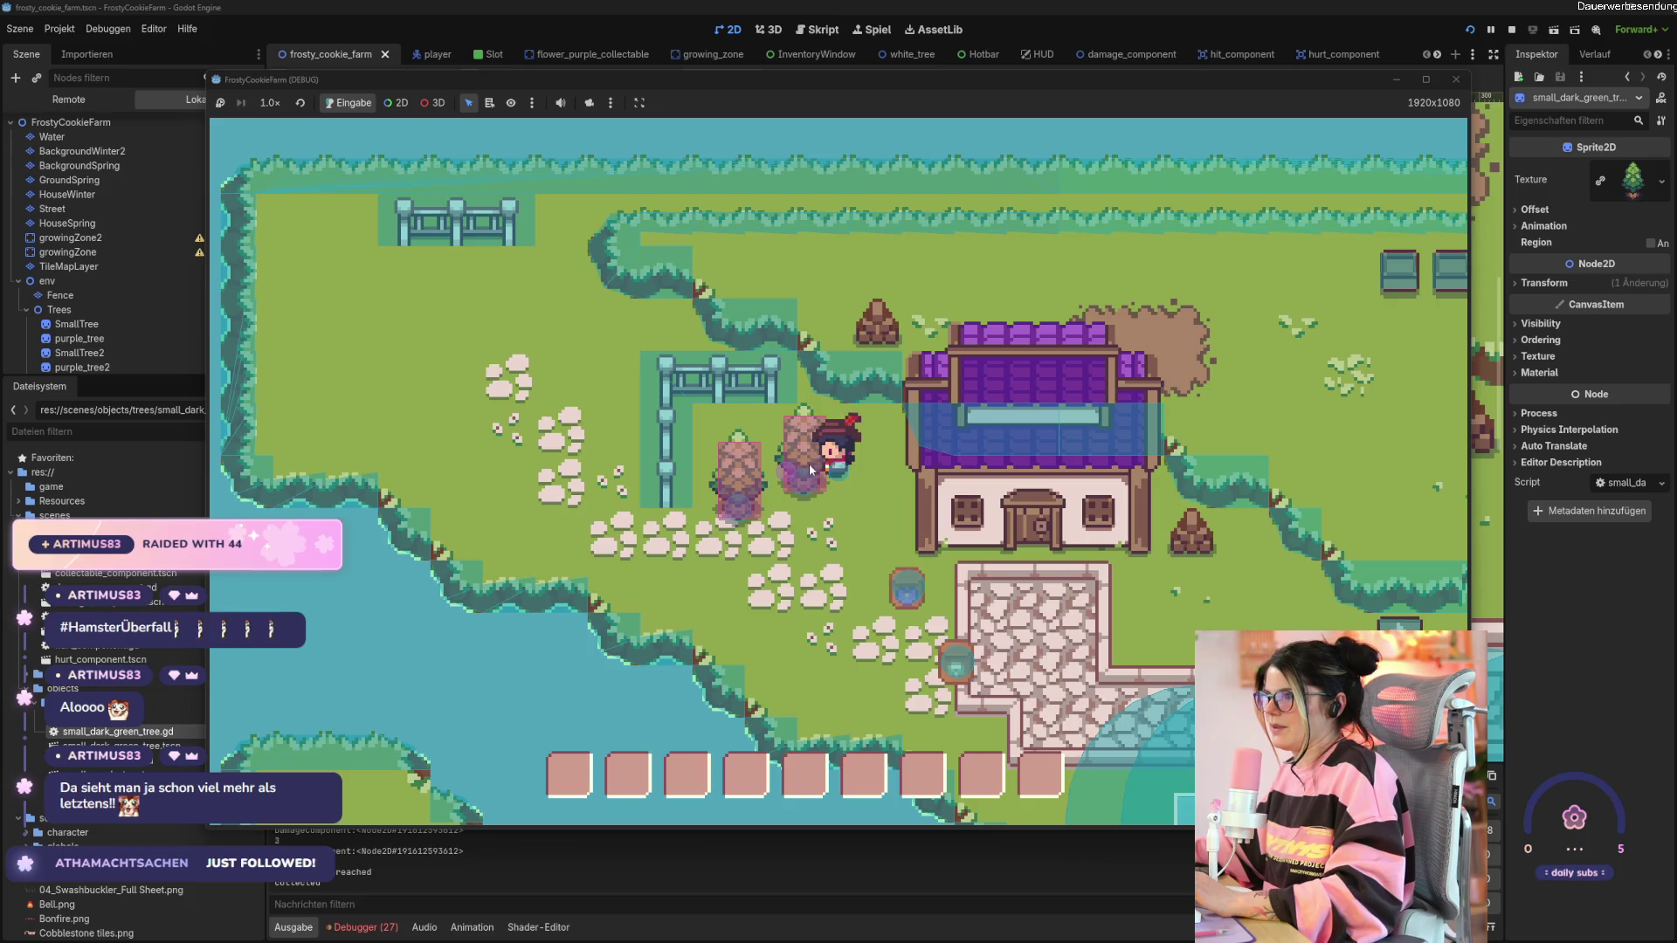
pyautogui.click(809, 463)
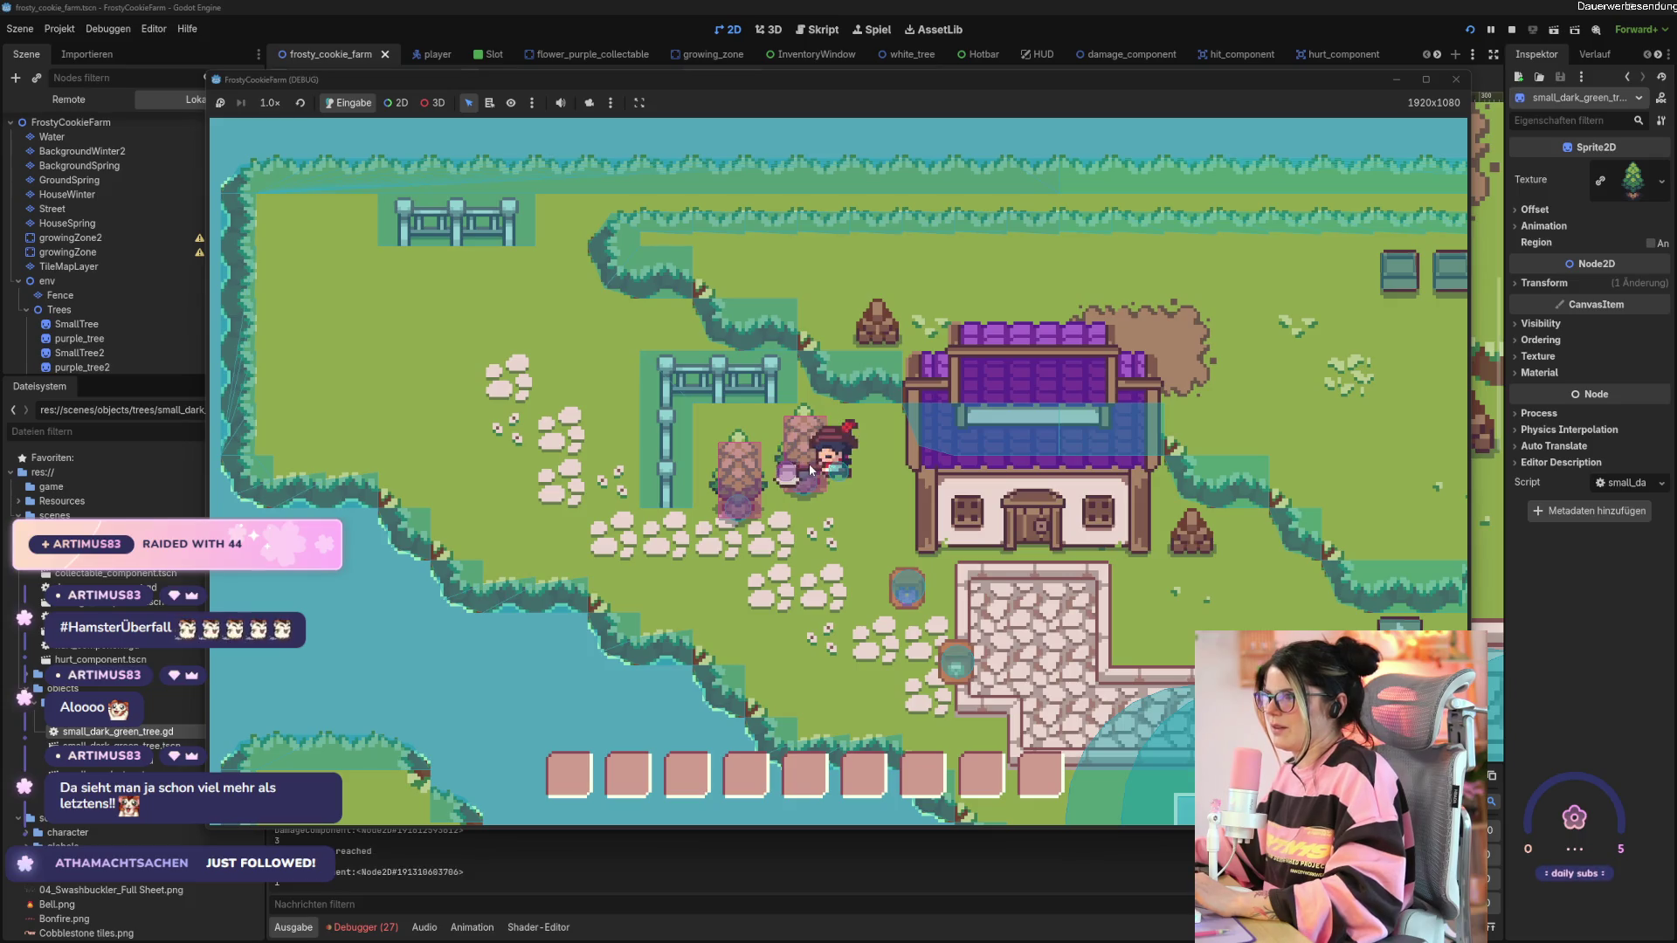
pyautogui.press('a')
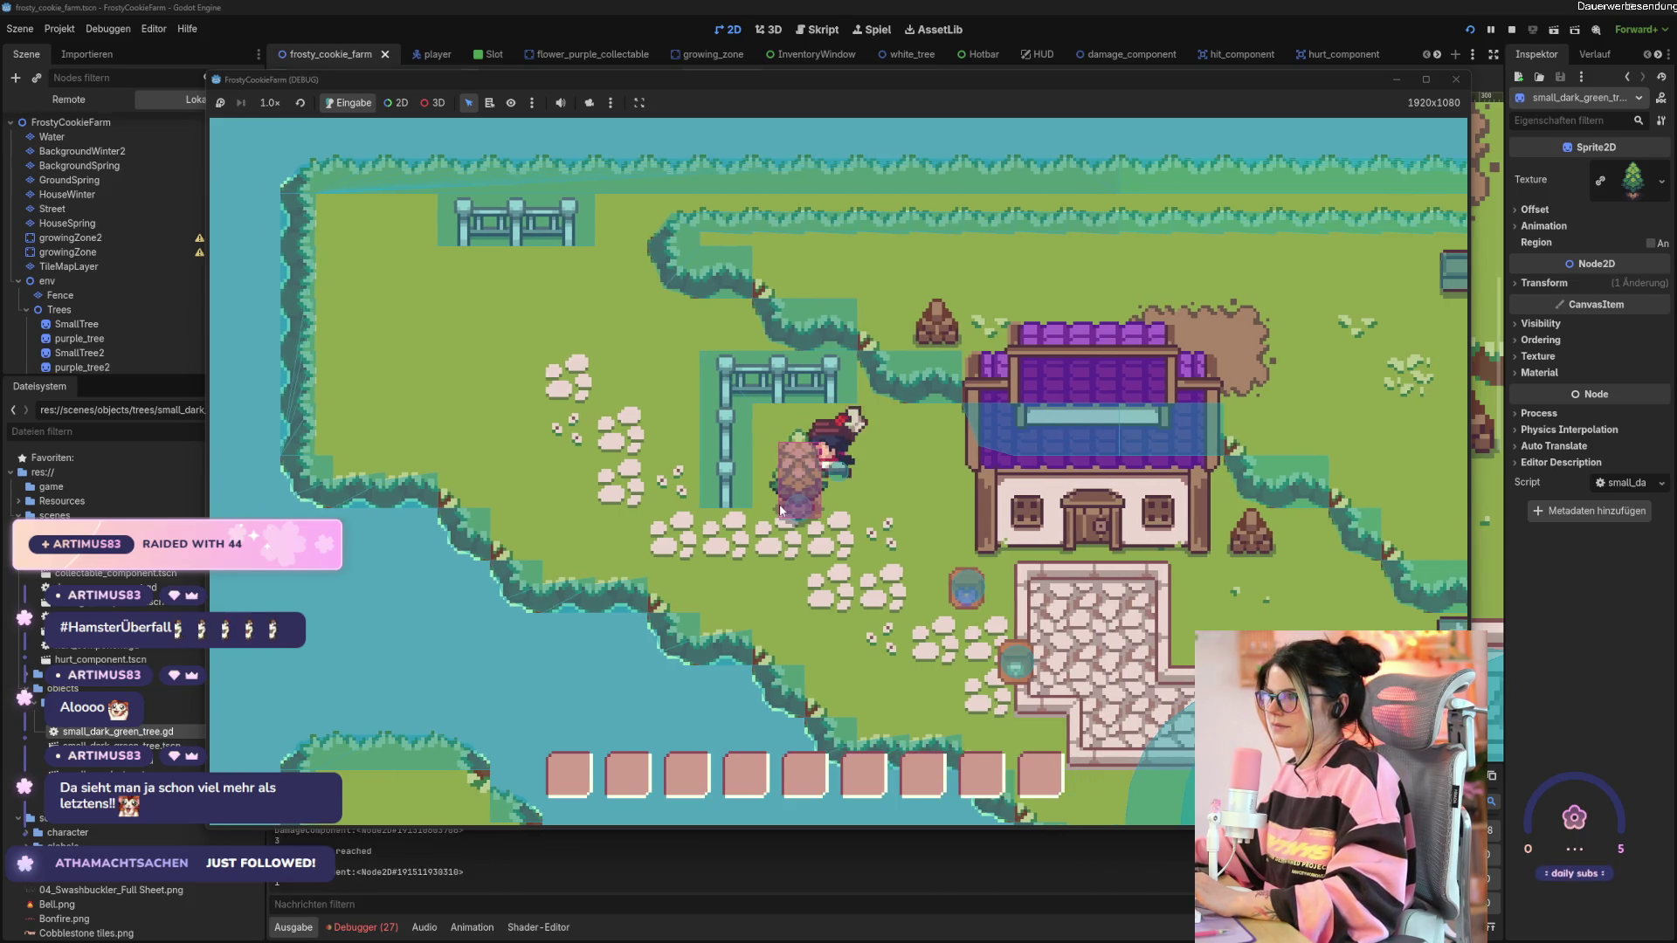
pyautogui.click(782, 503)
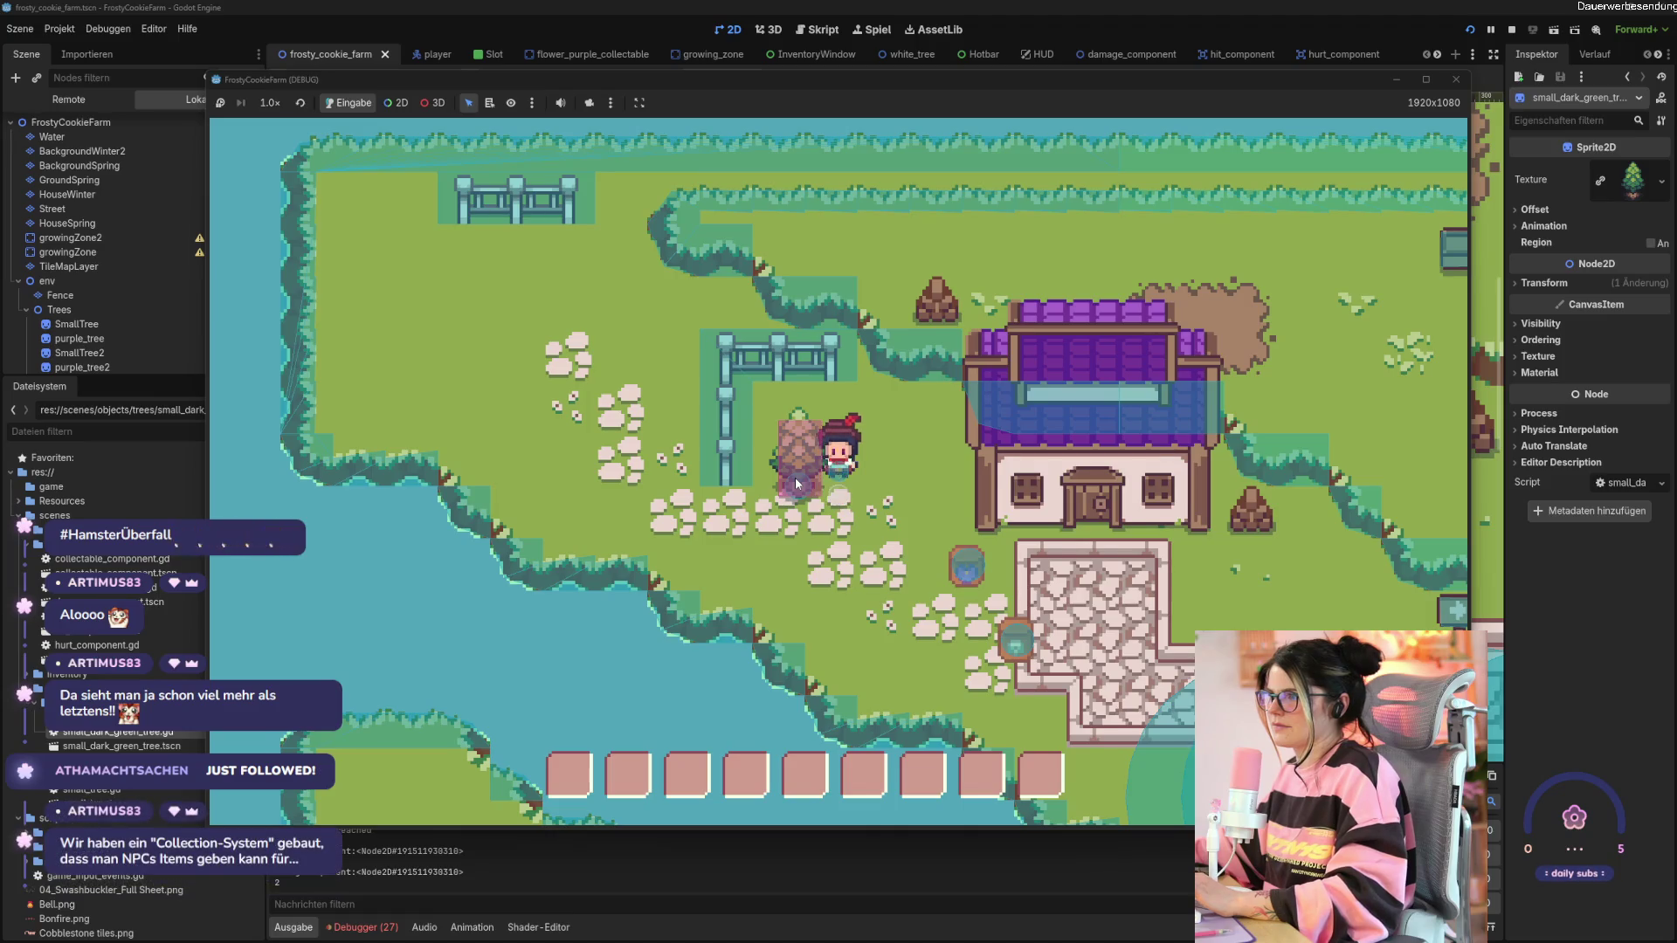
pyautogui.click(795, 477)
pyautogui.press('w')
pyautogui.press('s')
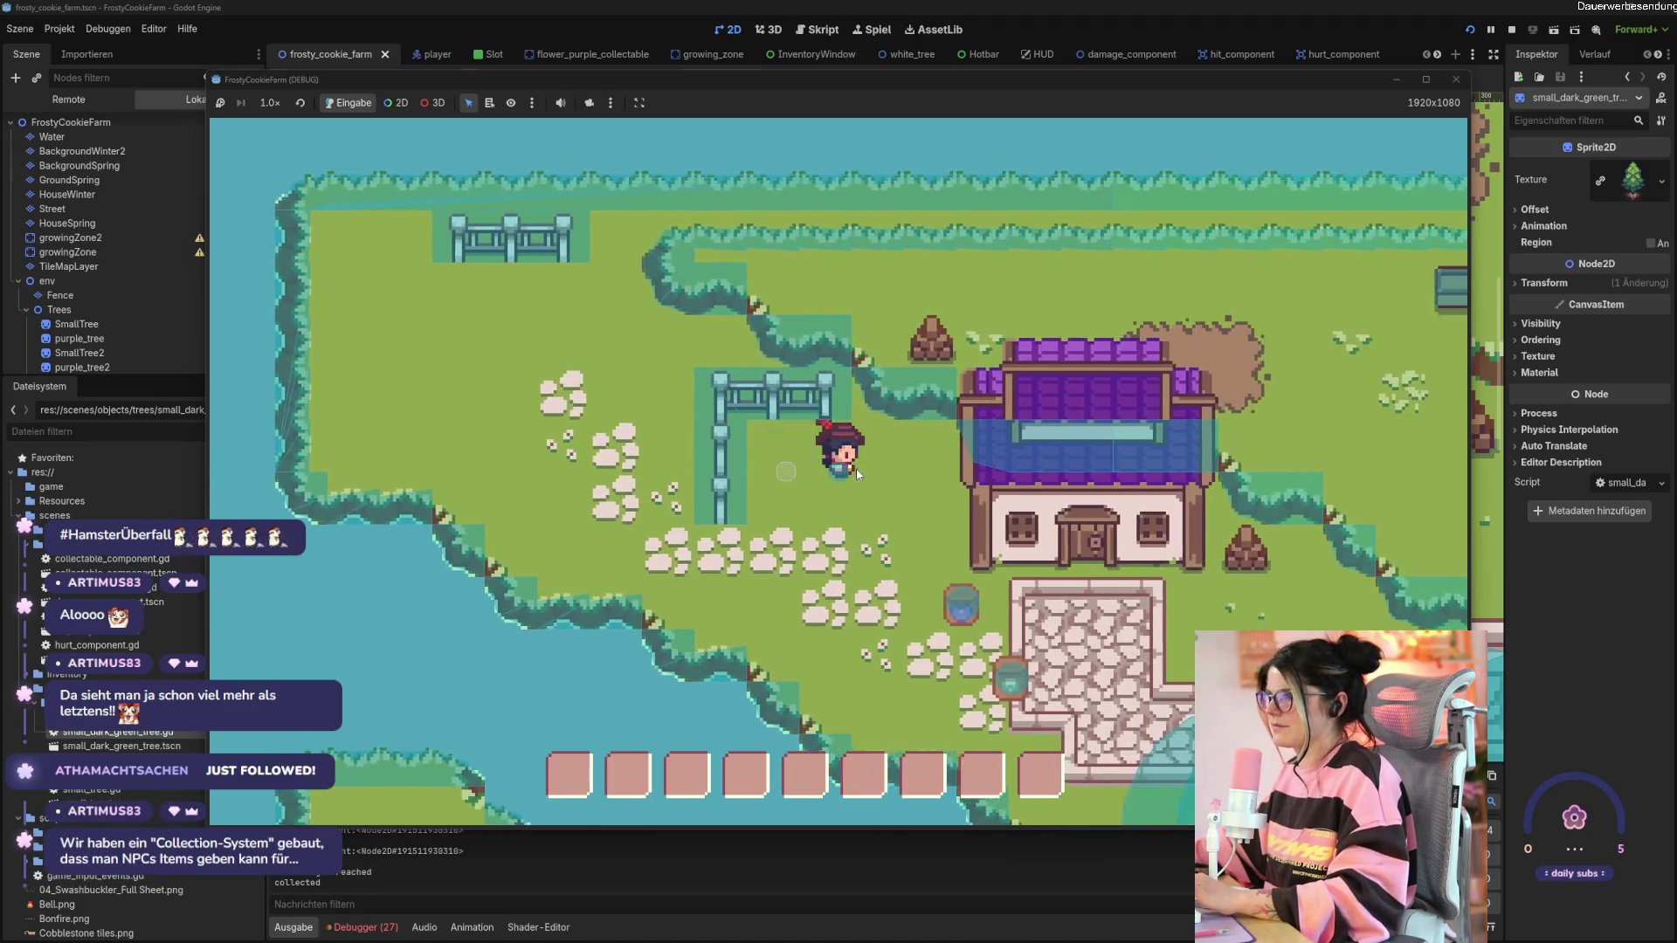
pyautogui.press('d')
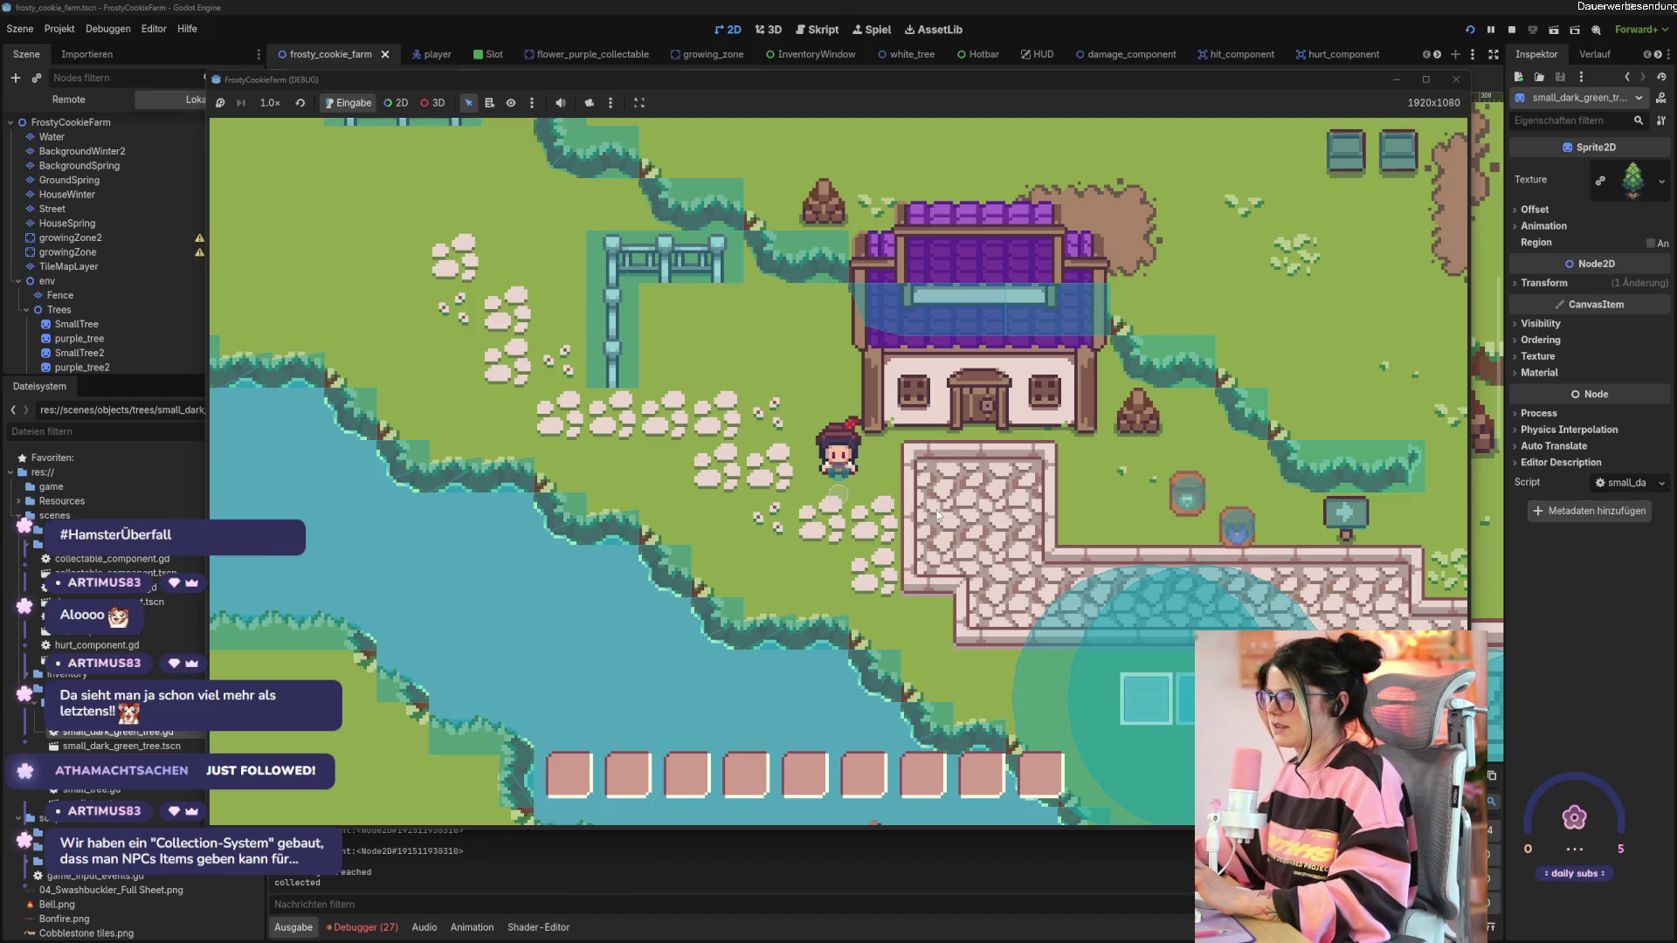
pyautogui.press('a')
pyautogui.press('a')
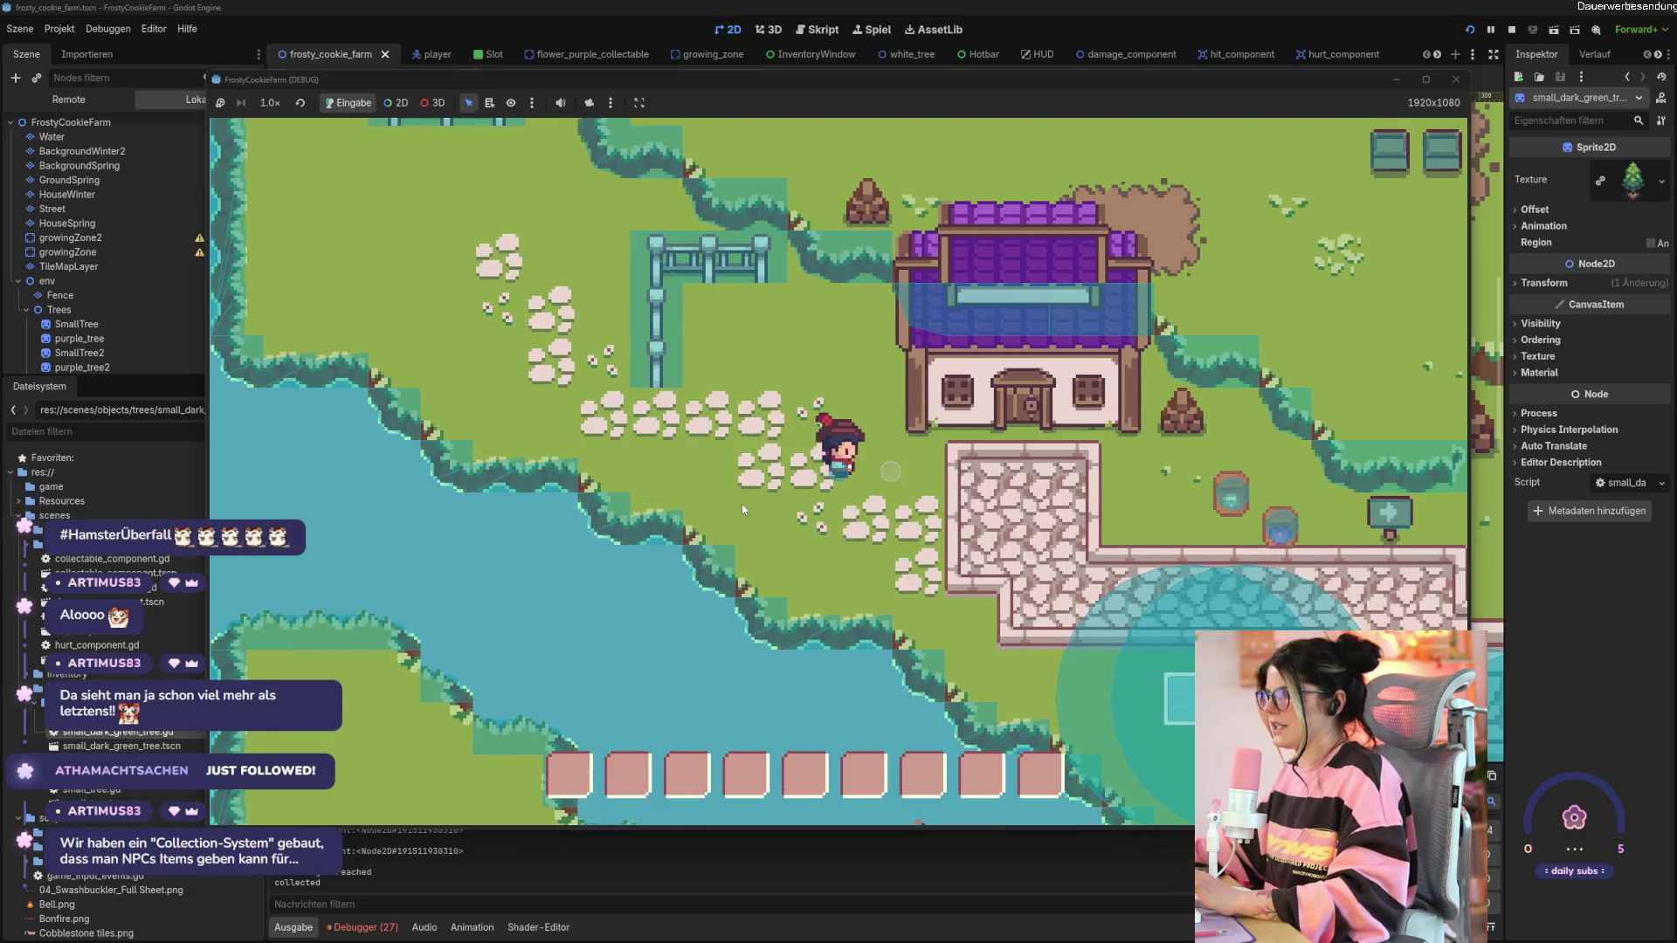
pyautogui.press('w')
pyautogui.press('a')
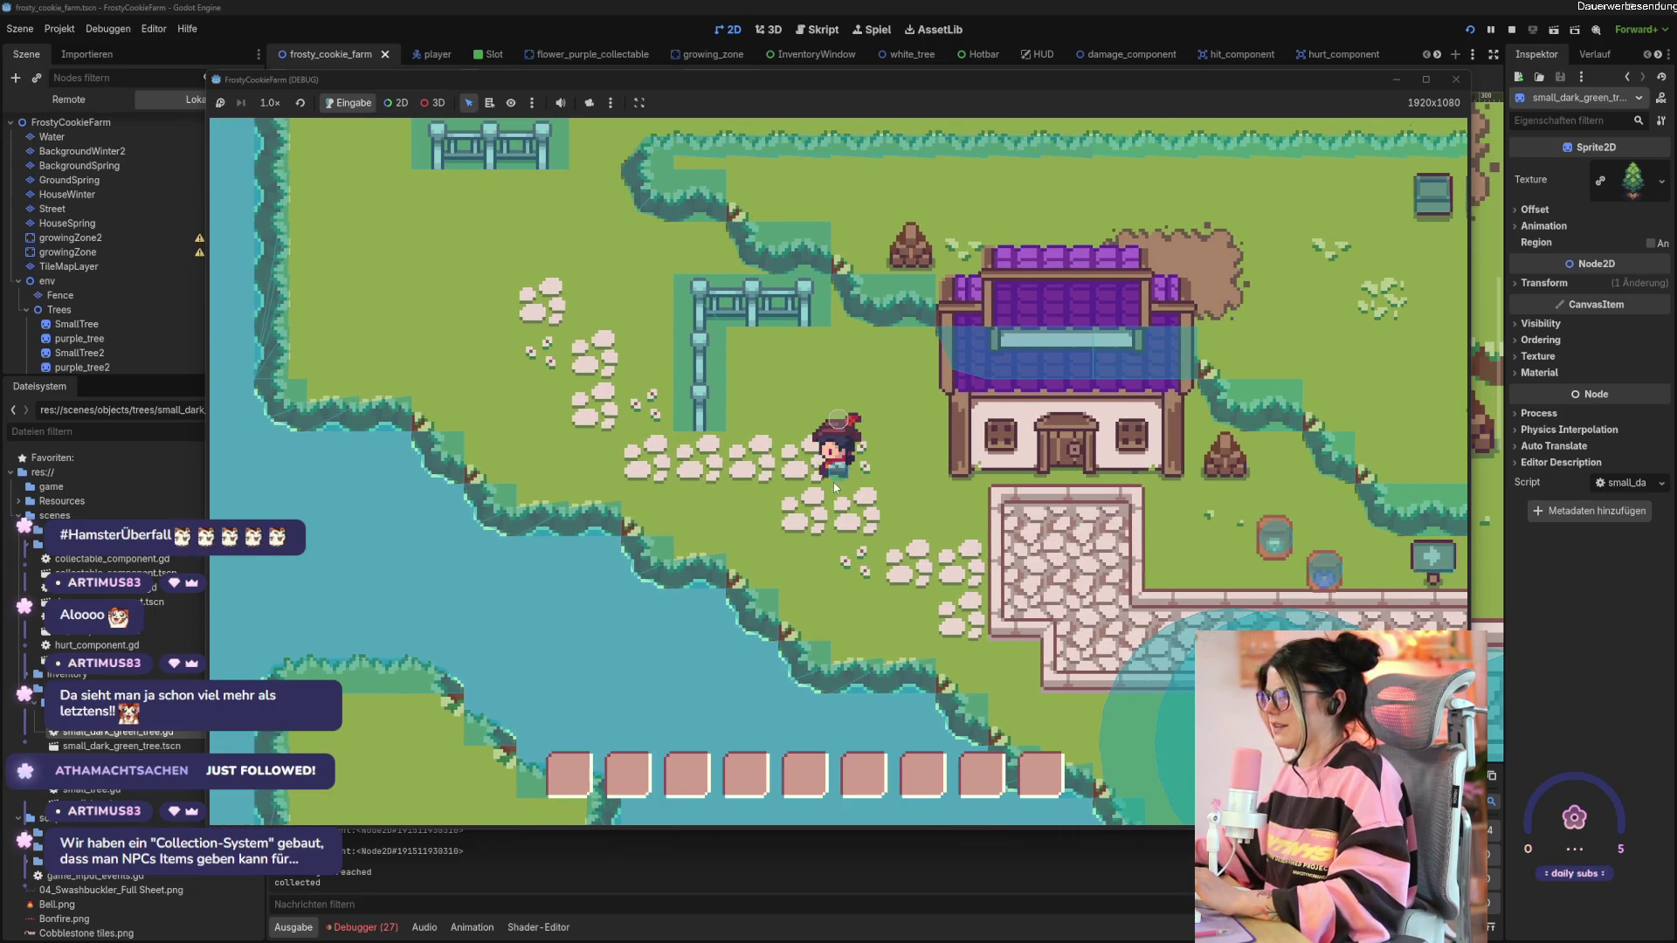
pyautogui.click(835, 488)
pyautogui.press('s')
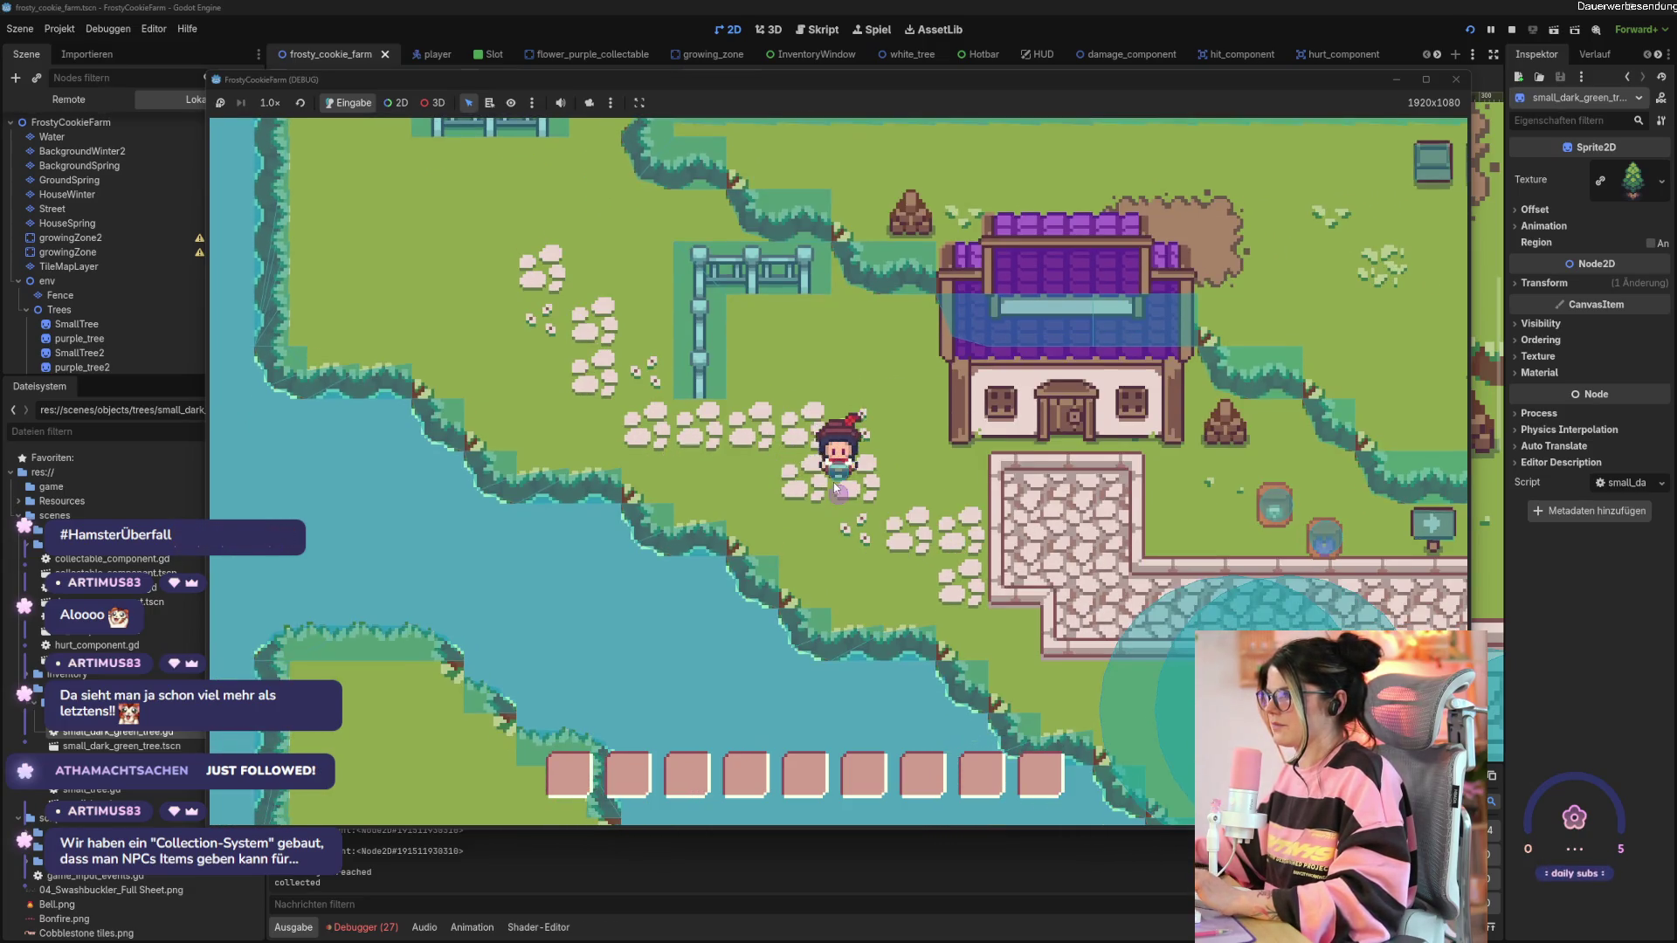
pyautogui.press('F8')
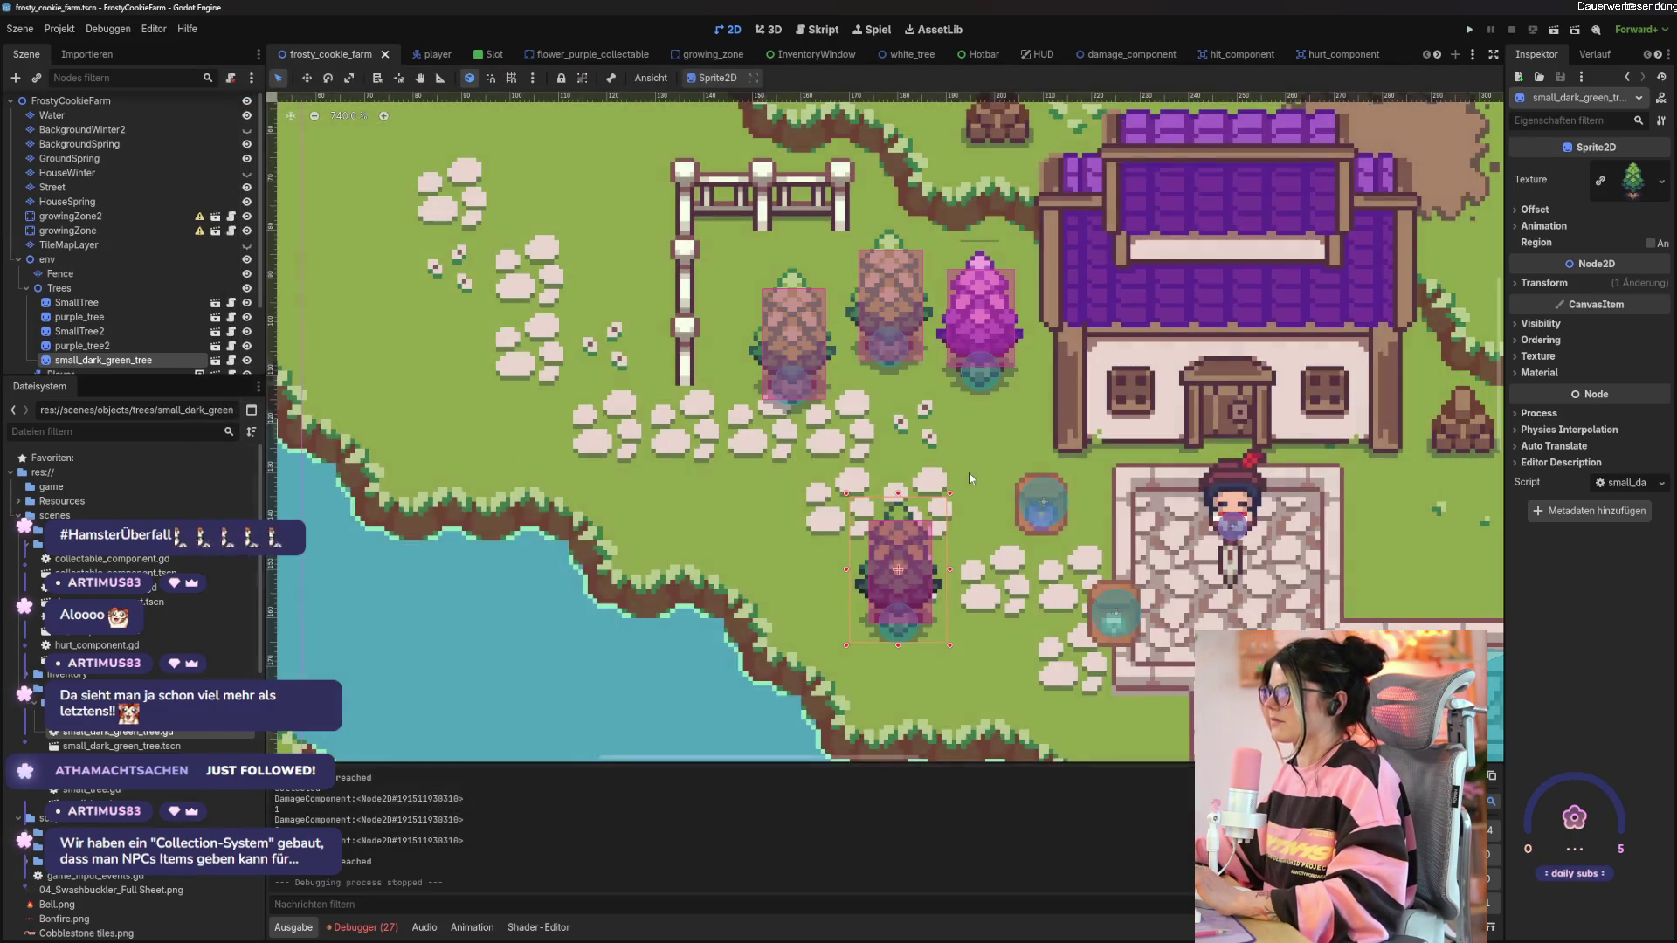
pyautogui.click(967, 473)
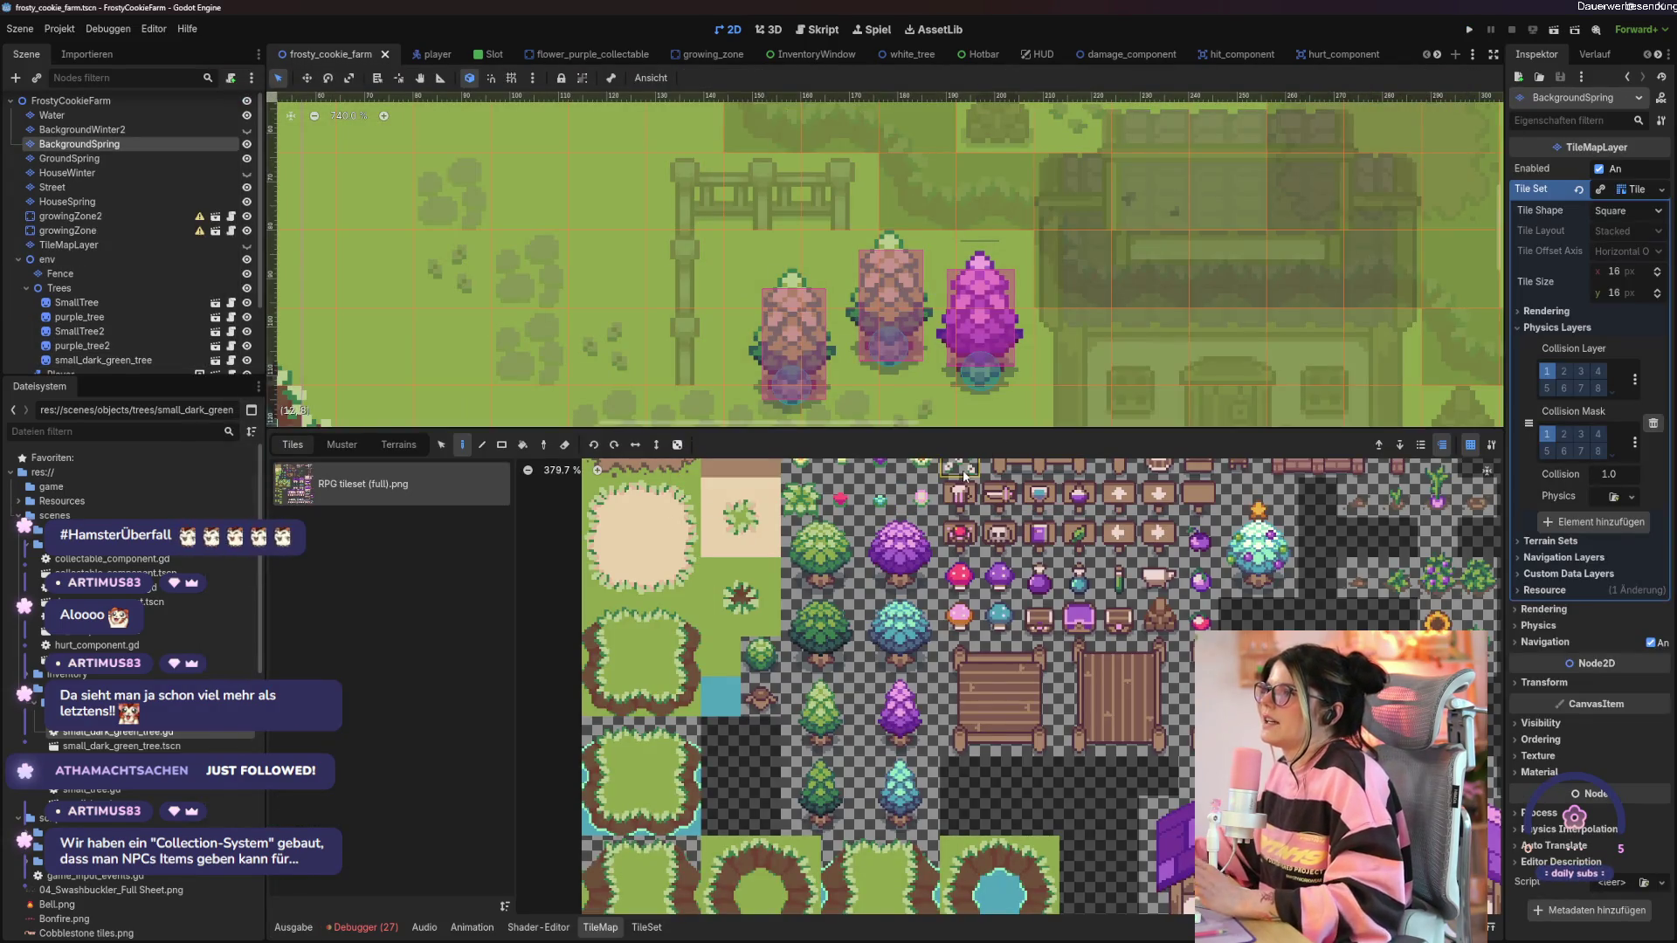
pyautogui.press('F5')
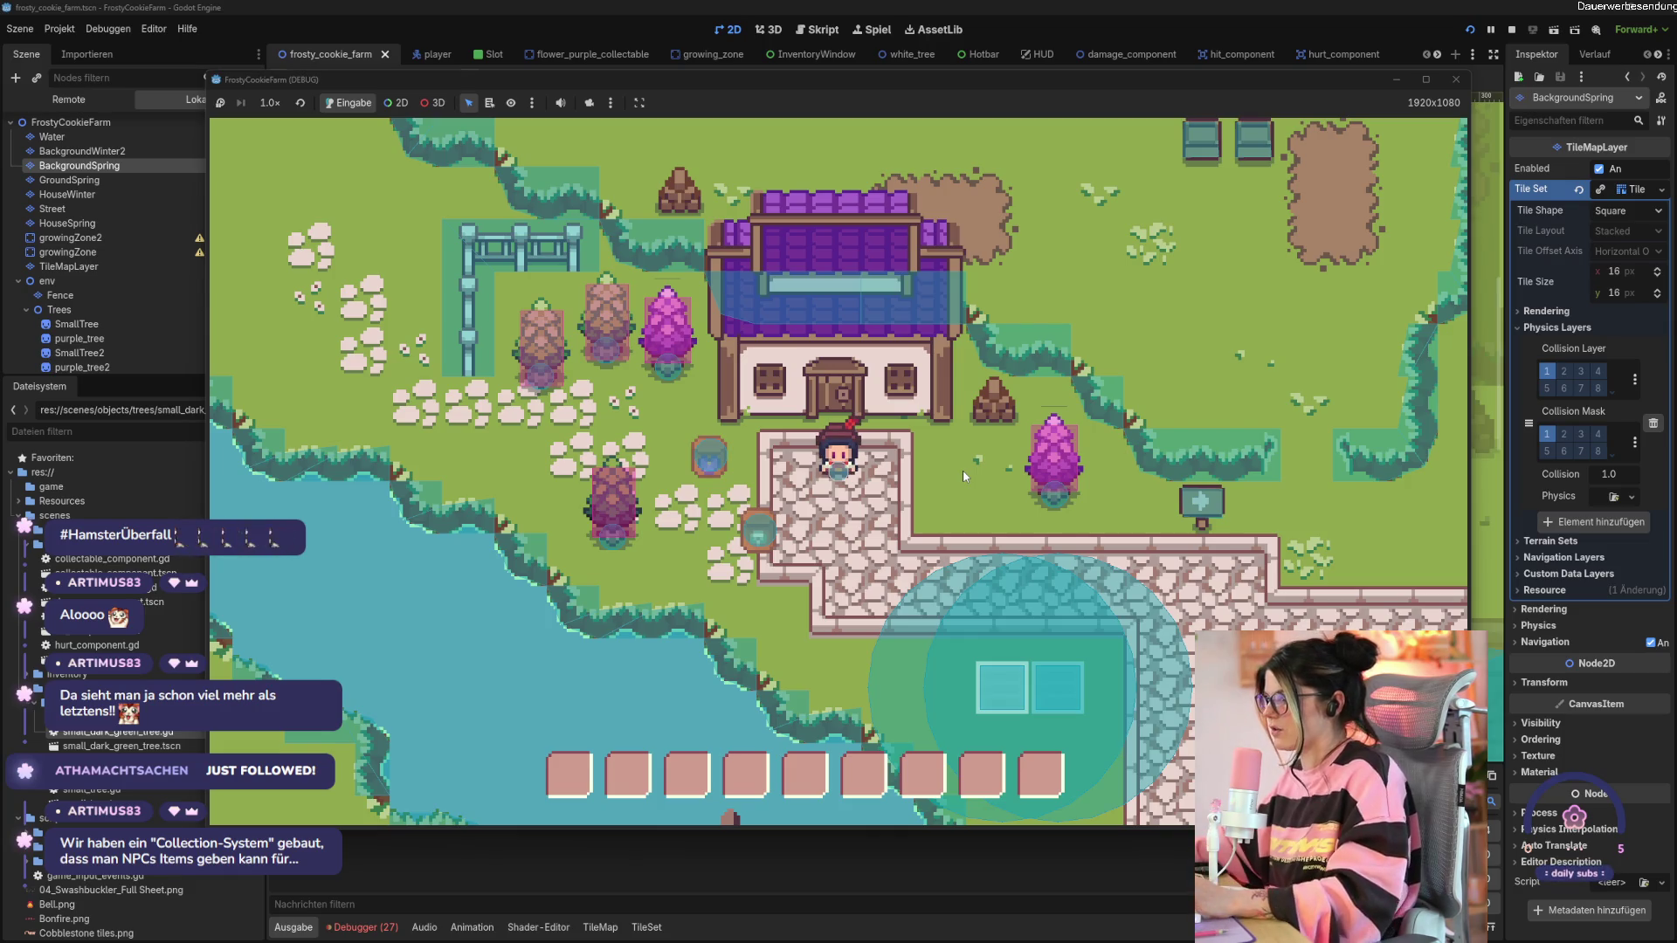
pyautogui.press('s')
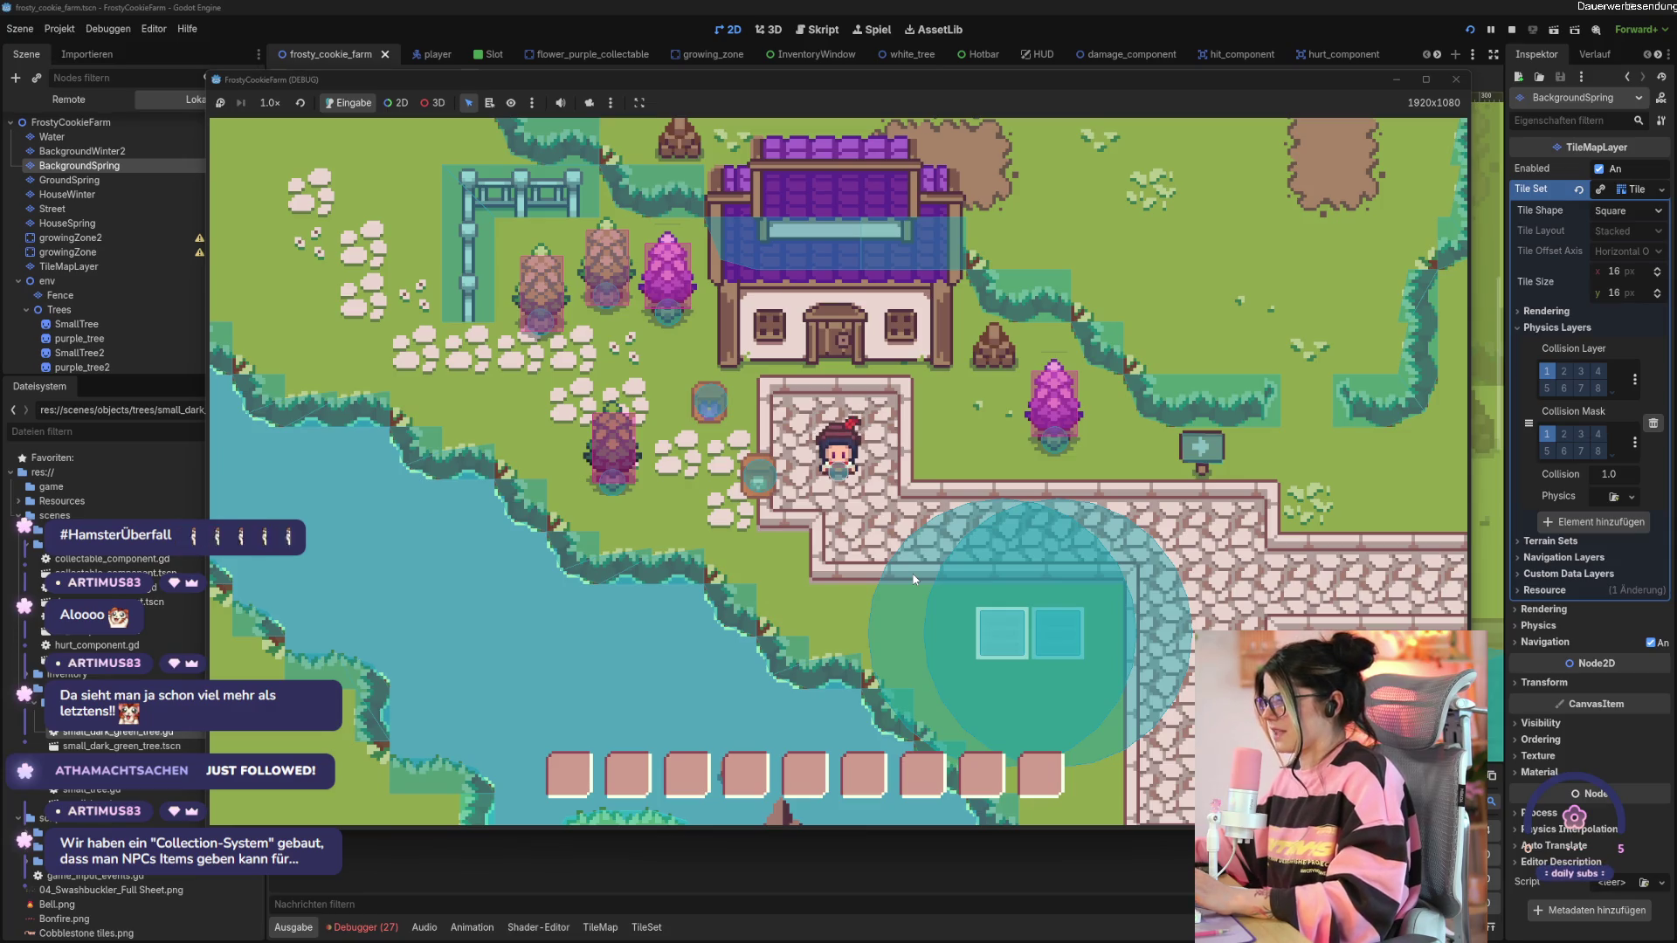
pyautogui.click(1456, 80)
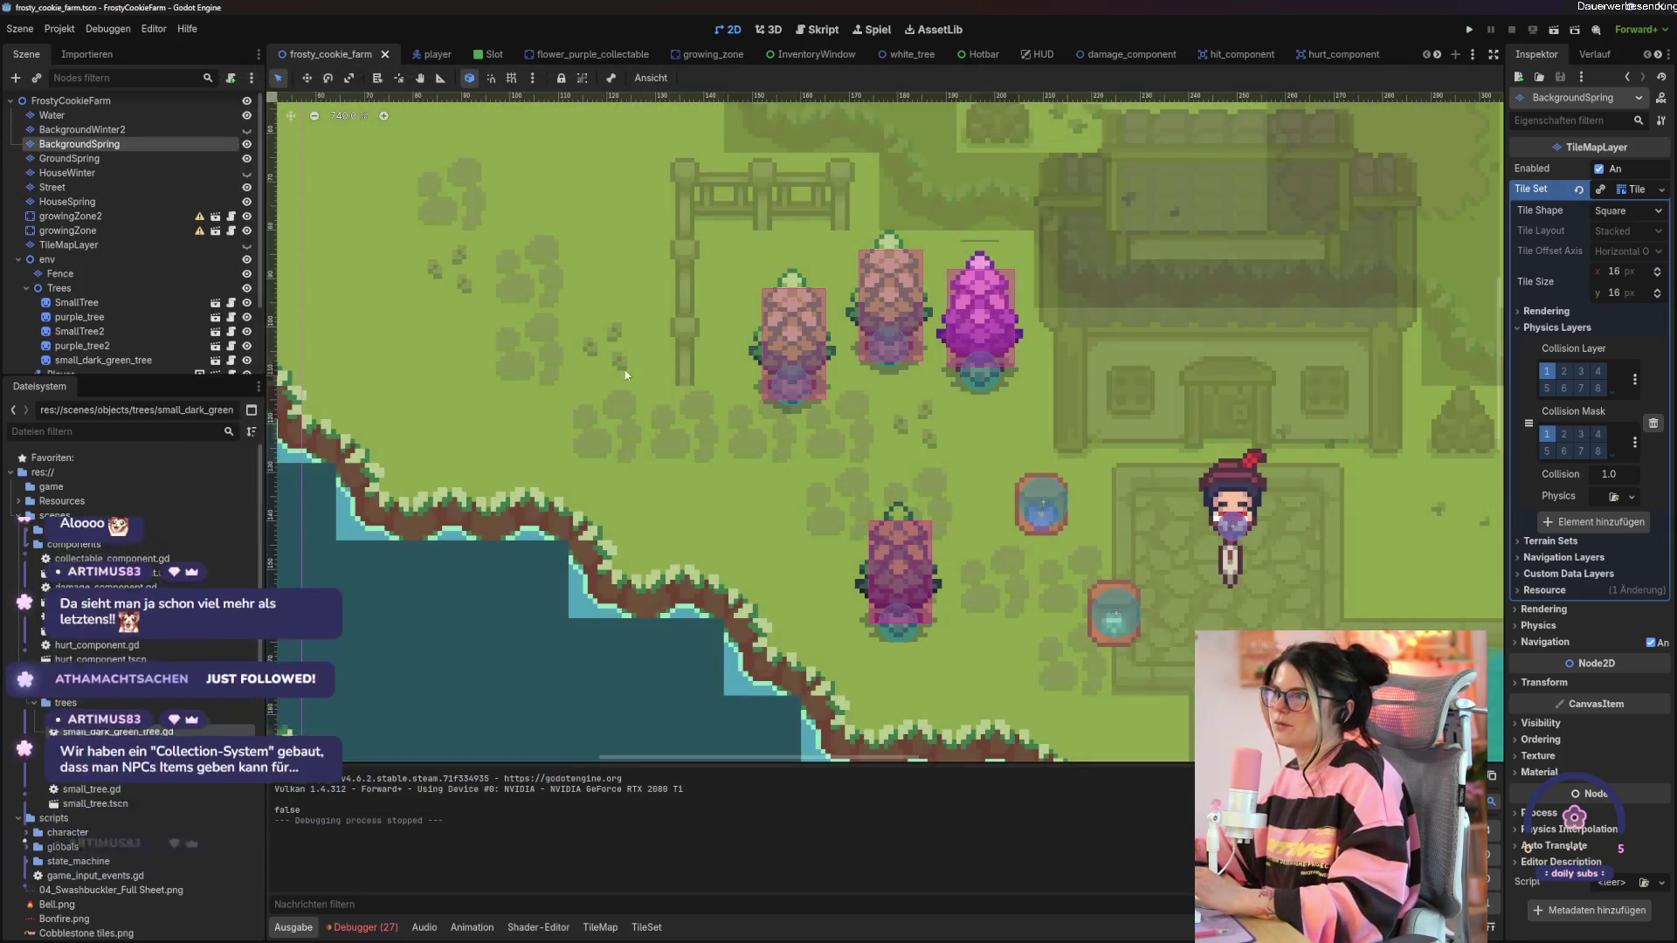
# Select the GroundSpring layer to show its RPG tileset (full).png palette and pan around the level.
pyautogui.click(702, 423)
pyautogui.scroll(-3, 702, 424)
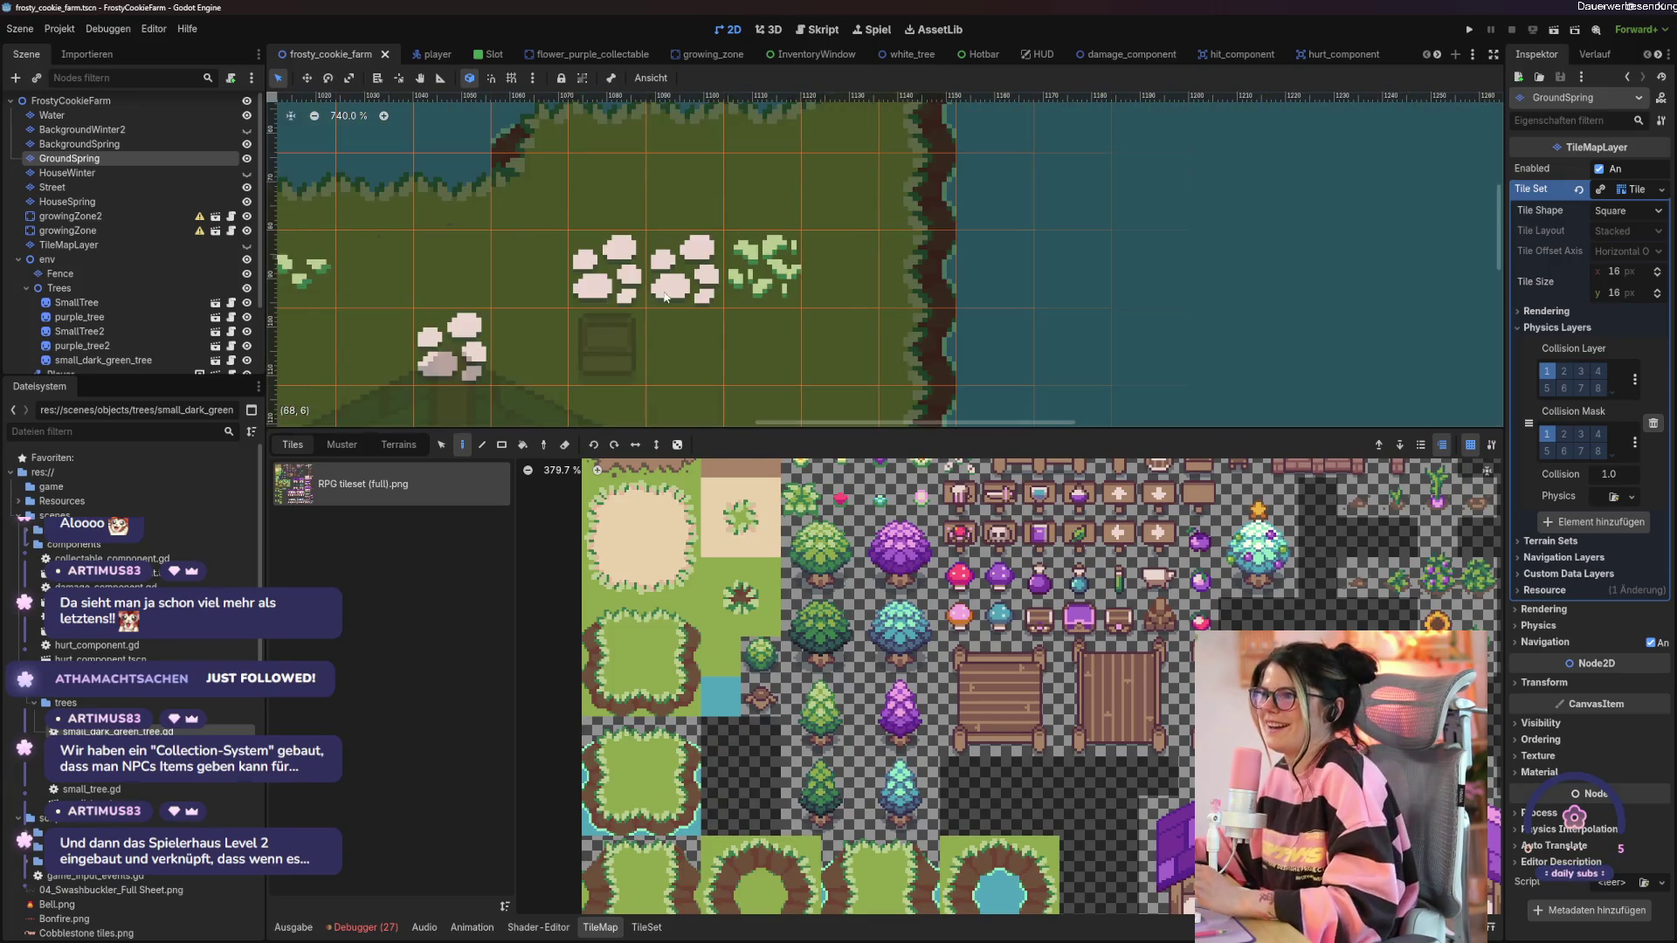
pyautogui.moveTo(617, 346)
pyautogui.mouseDown()
pyautogui.moveTo(1332, 252)
pyautogui.moveTo(852, 302)
pyautogui.moveTo(664, 345)
pyautogui.mouseUp()
pyautogui.scroll(-2, 852, 302)
pyautogui.scroll(3, 861, 239)
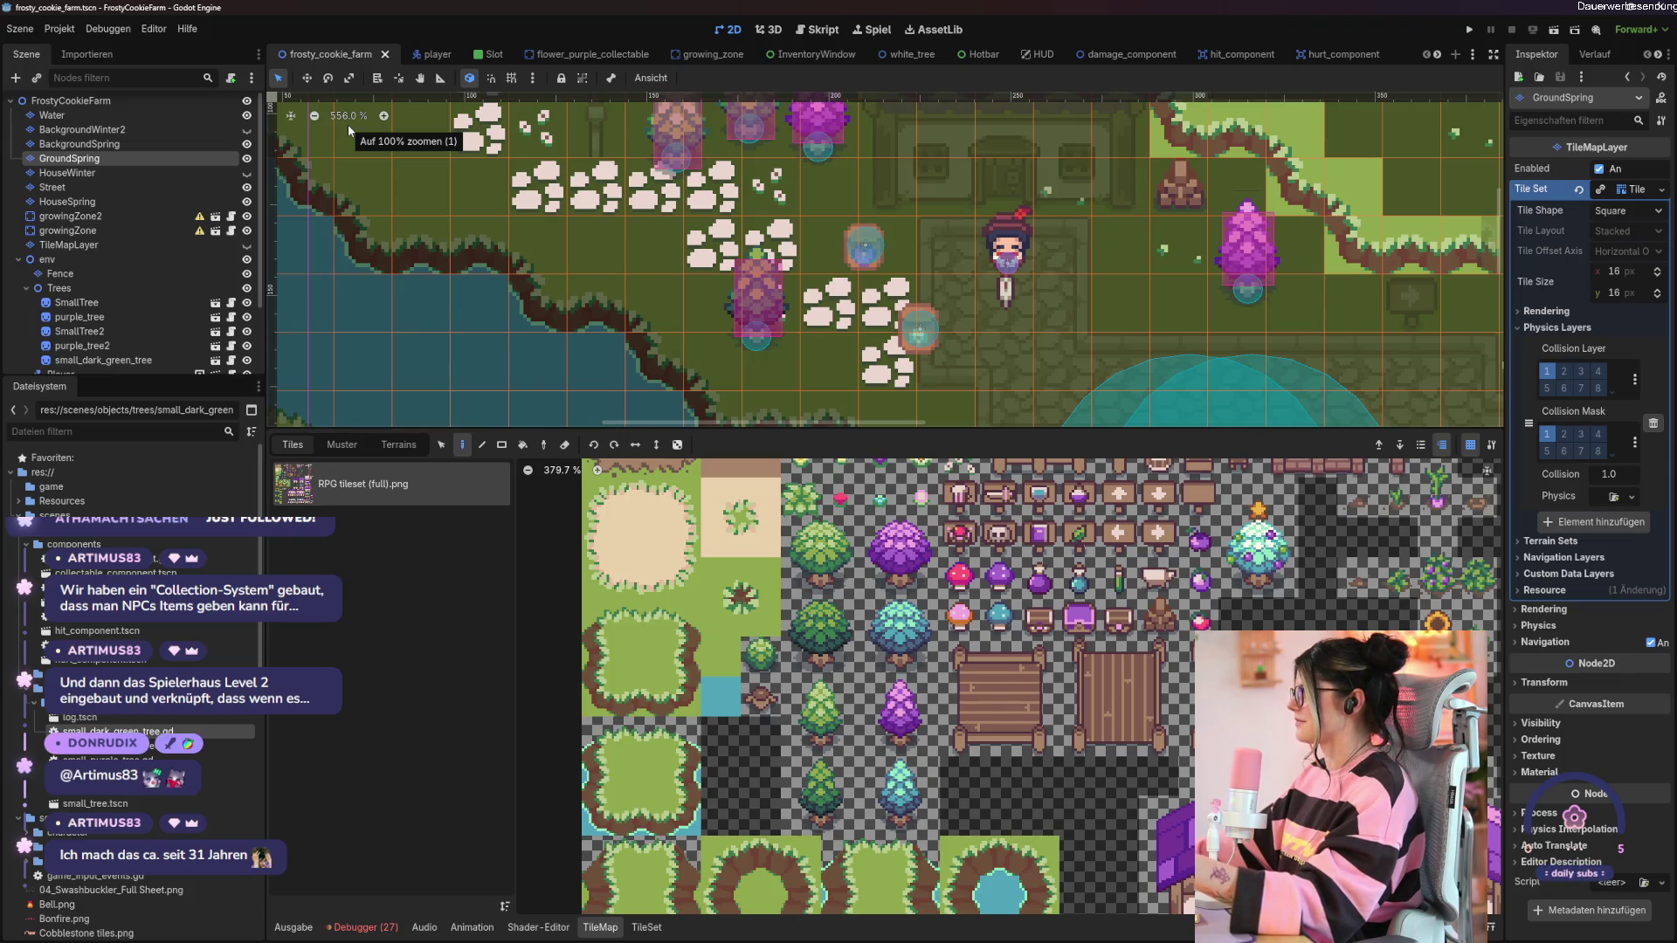
pyautogui.scroll(-3, 765, 259)
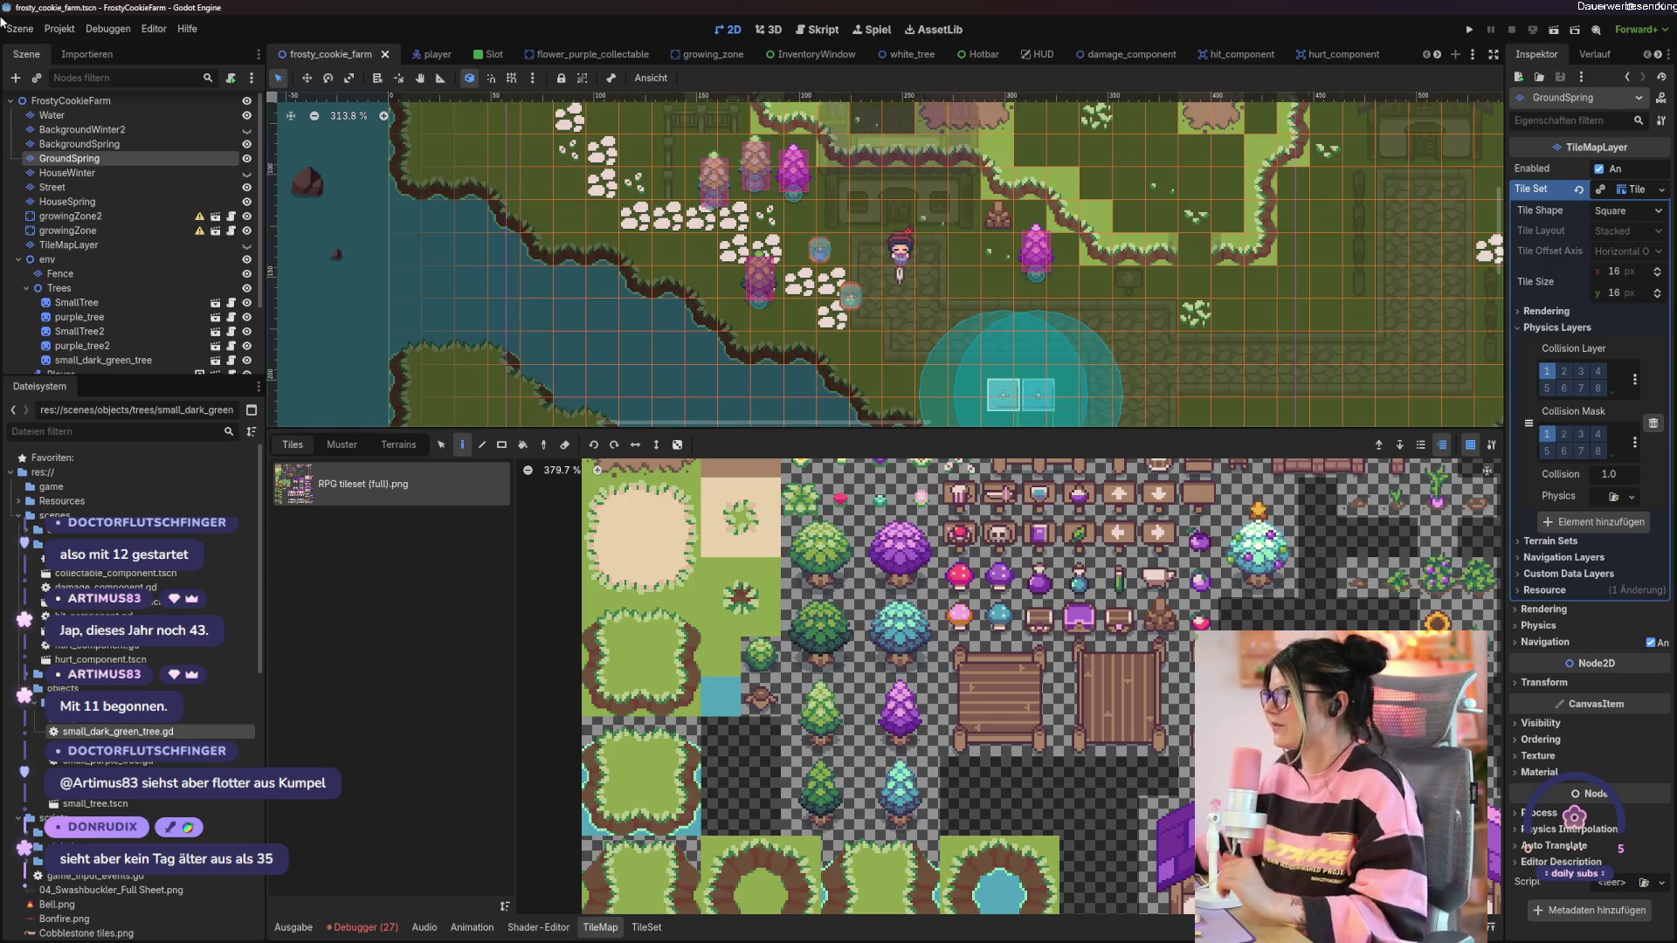
pyautogui.scroll(-3, 783, 279)
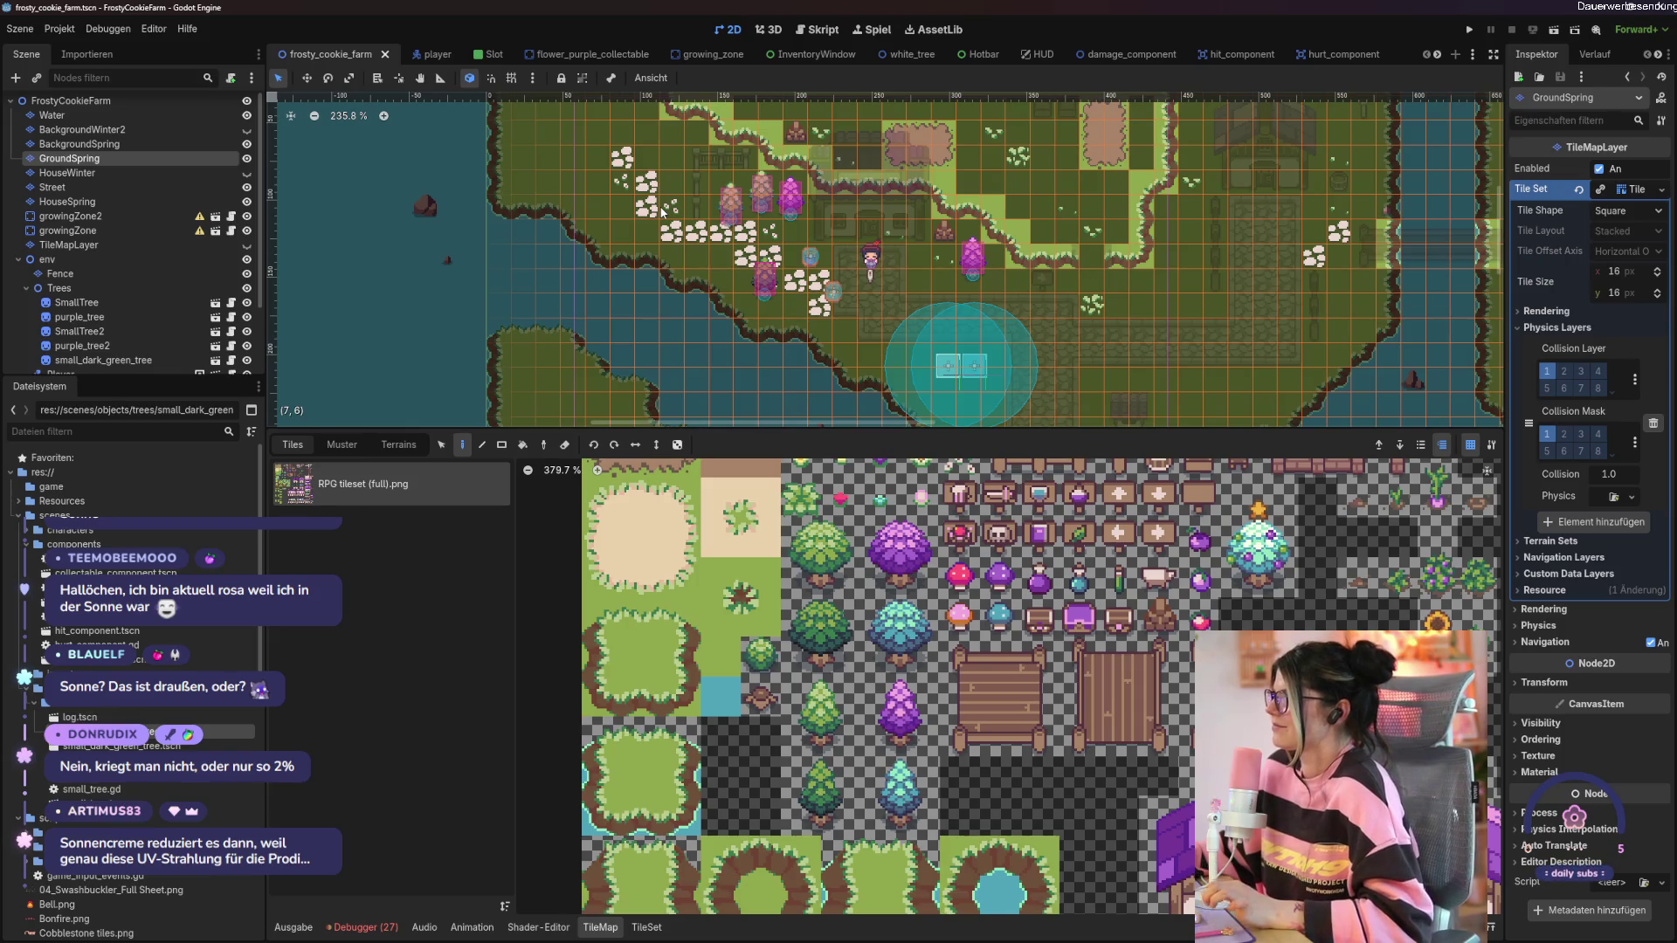
pyautogui.scroll(5, 662, 211)
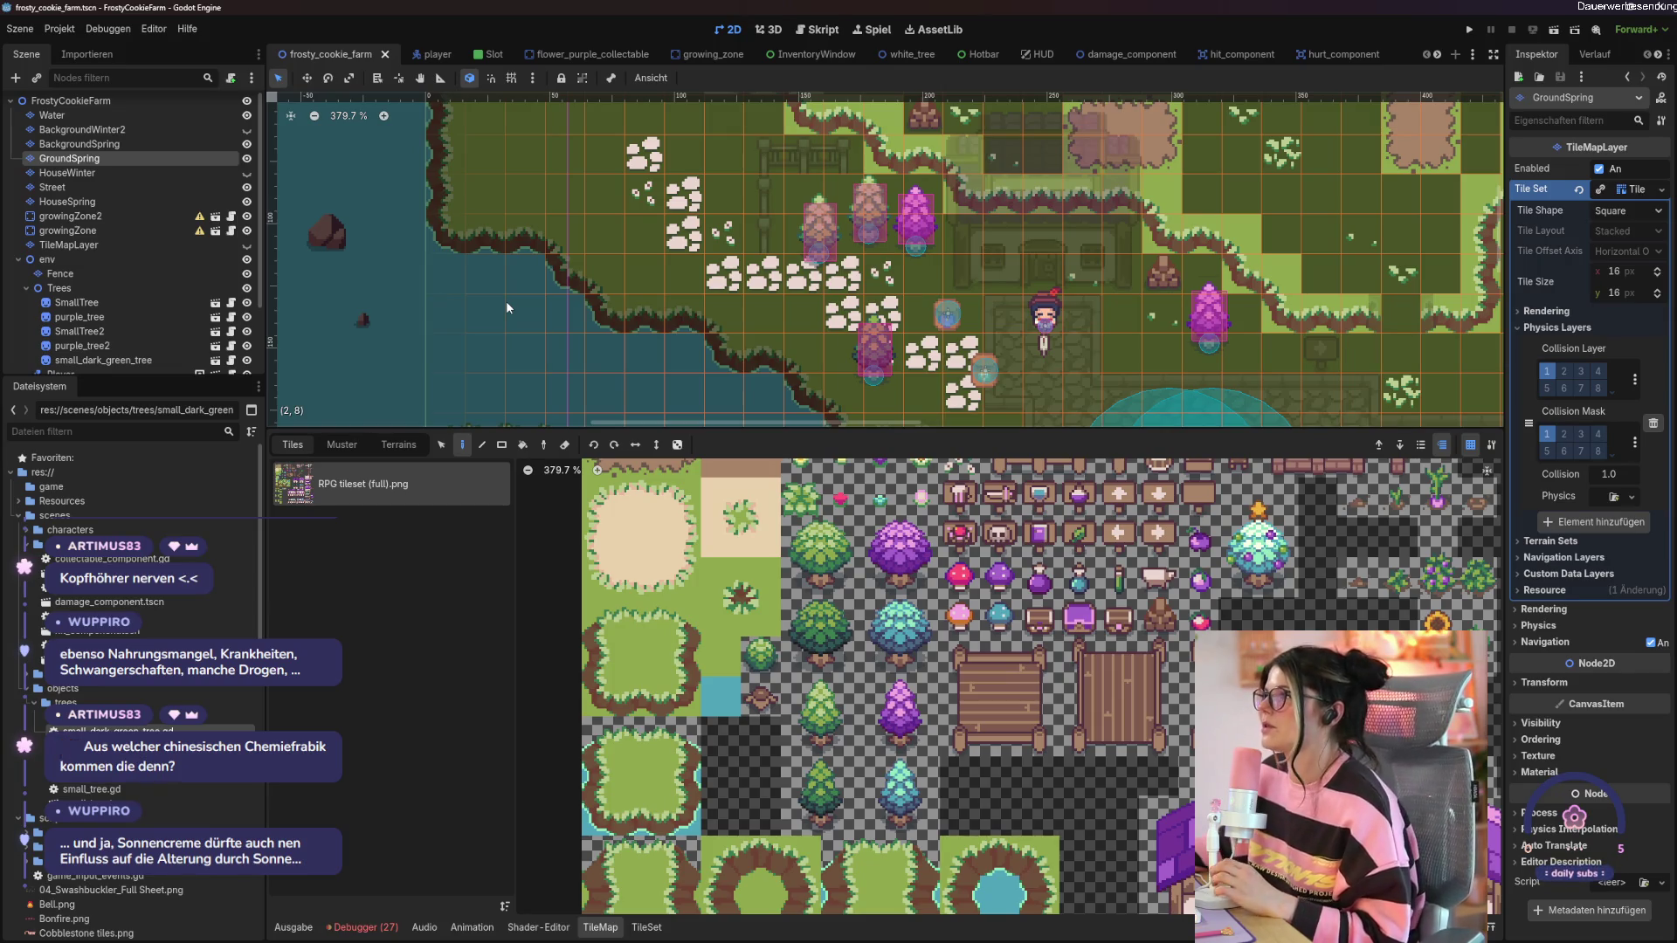
# Zoom and pan across the farm map, then scroll the scene tabs to reveal small_dark_green_tree.
pyautogui.scroll(5, 801, 327)
pyautogui.hscroll(5, 968, 243)
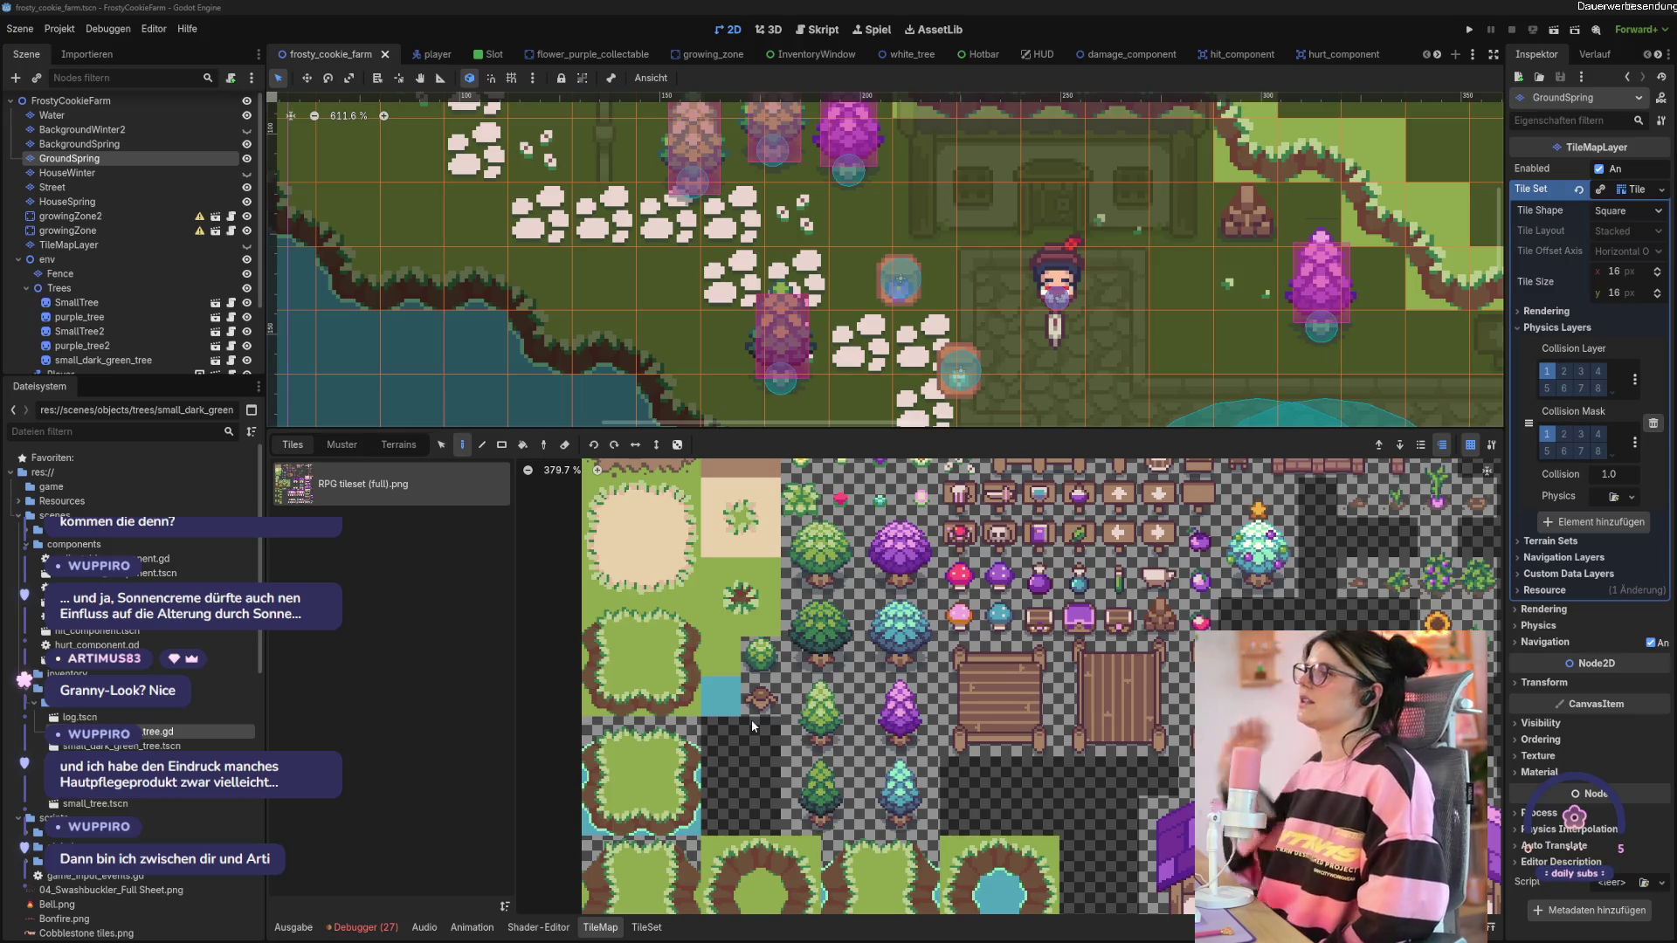
pyautogui.scroll(-3, 808, 345)
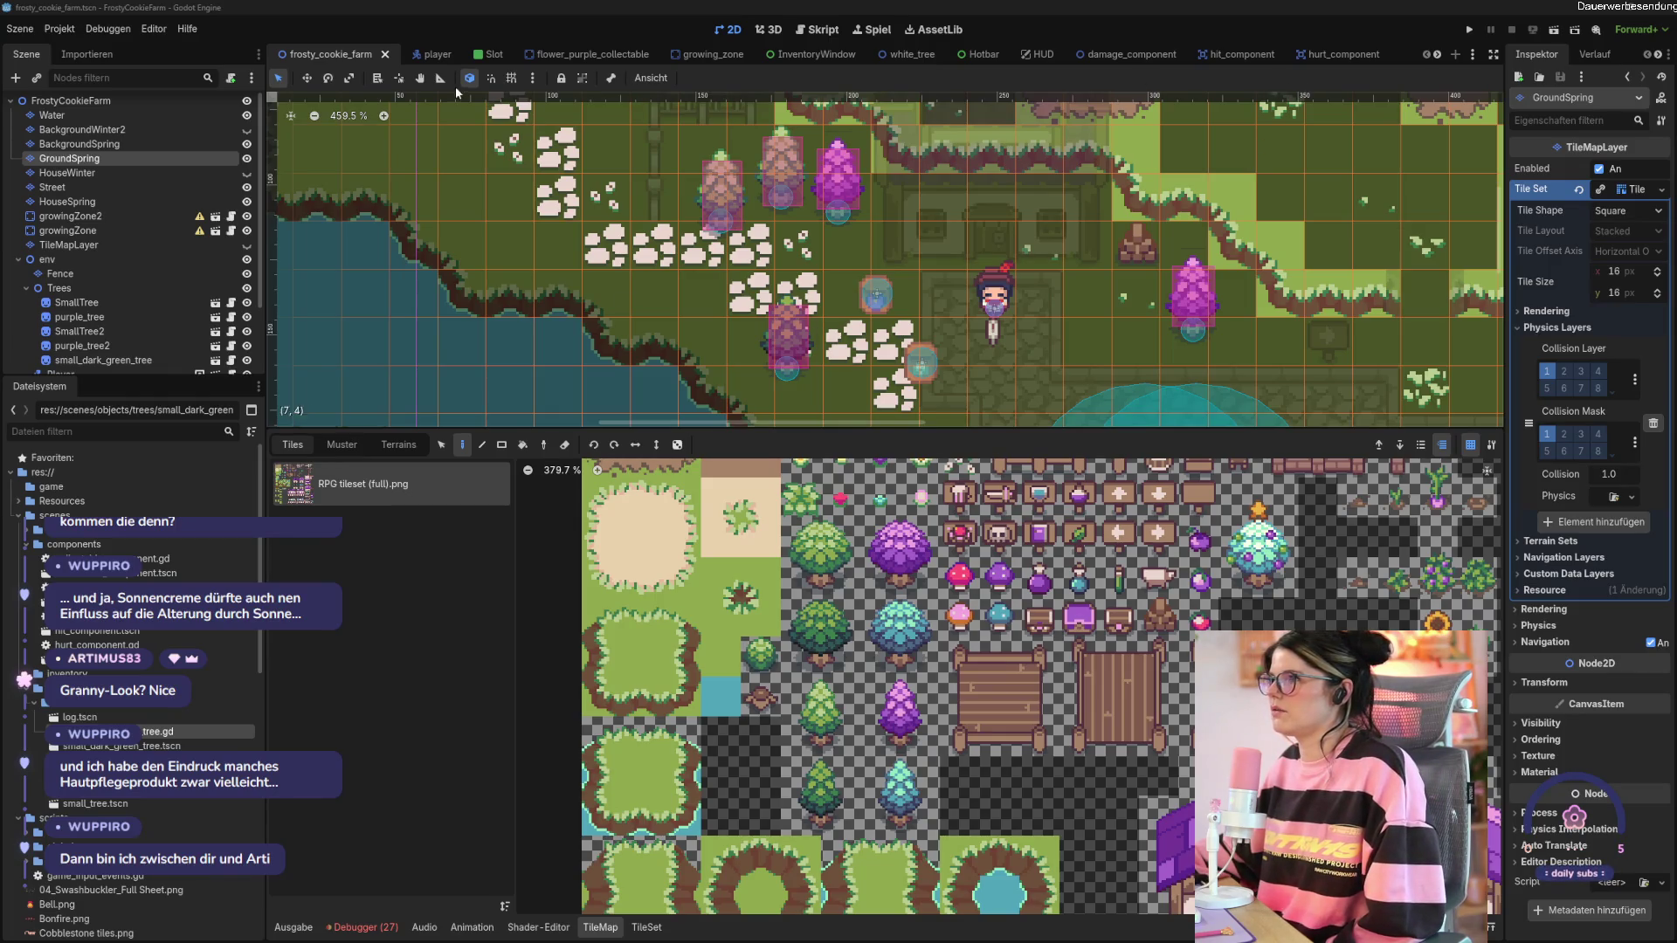
pyautogui.scroll(-2, 1563, 54)
pyautogui.scroll(-4, 1275, 59)
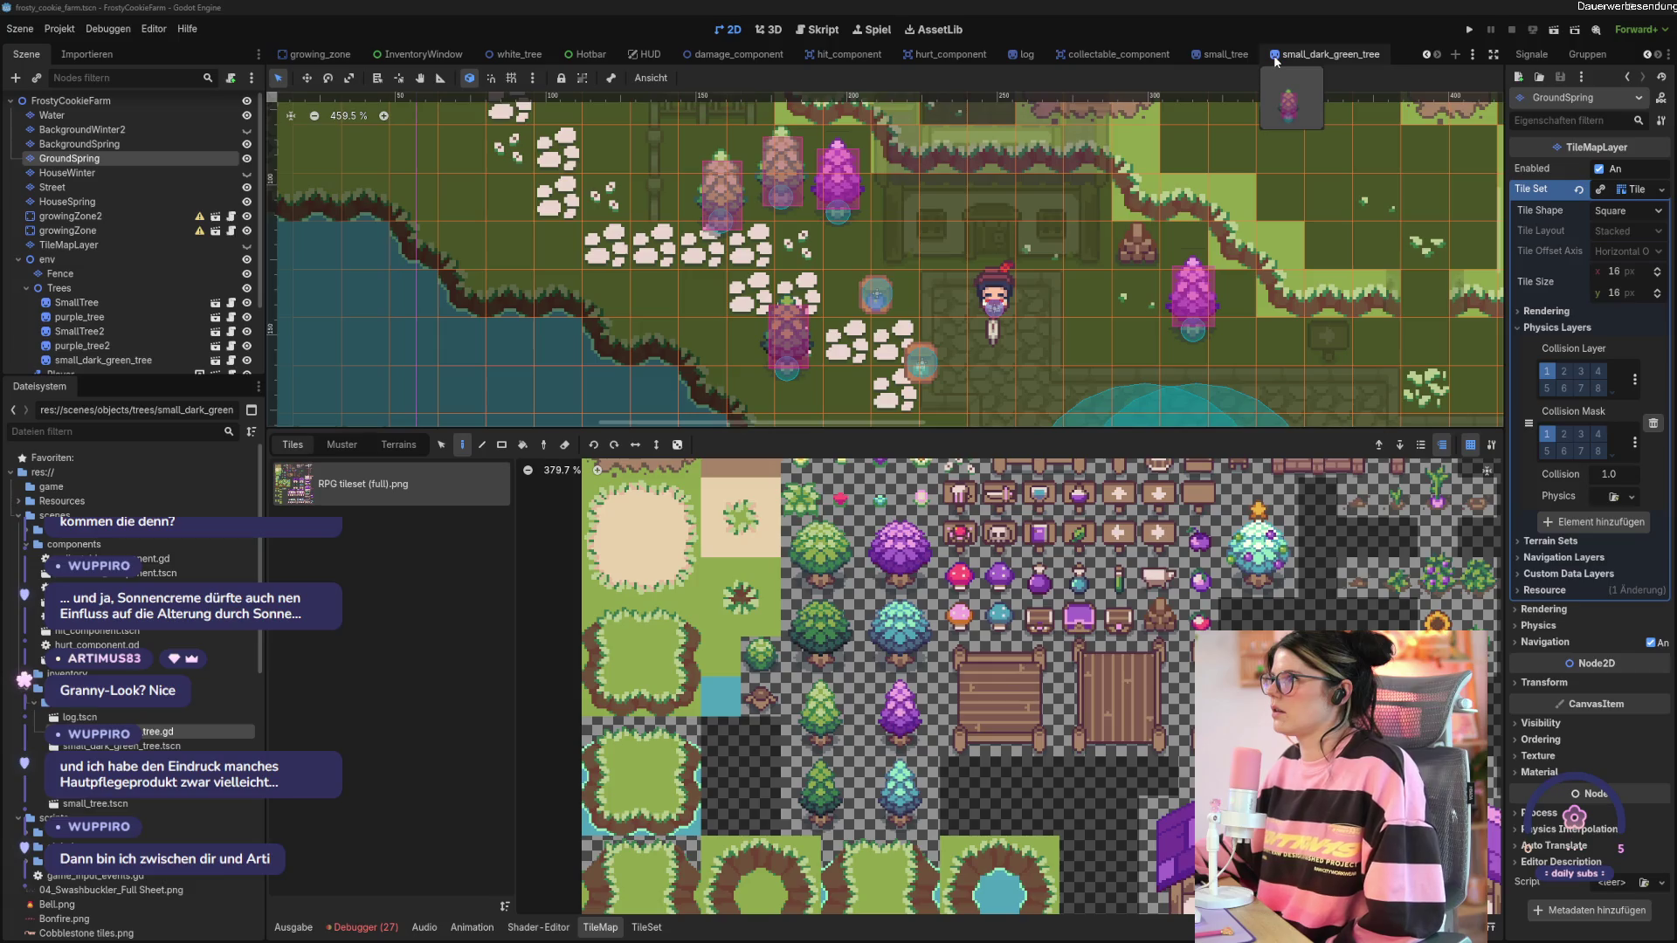
# Start a new scene with a Sprite2D as its root node.
pyautogui.click(1275, 59)
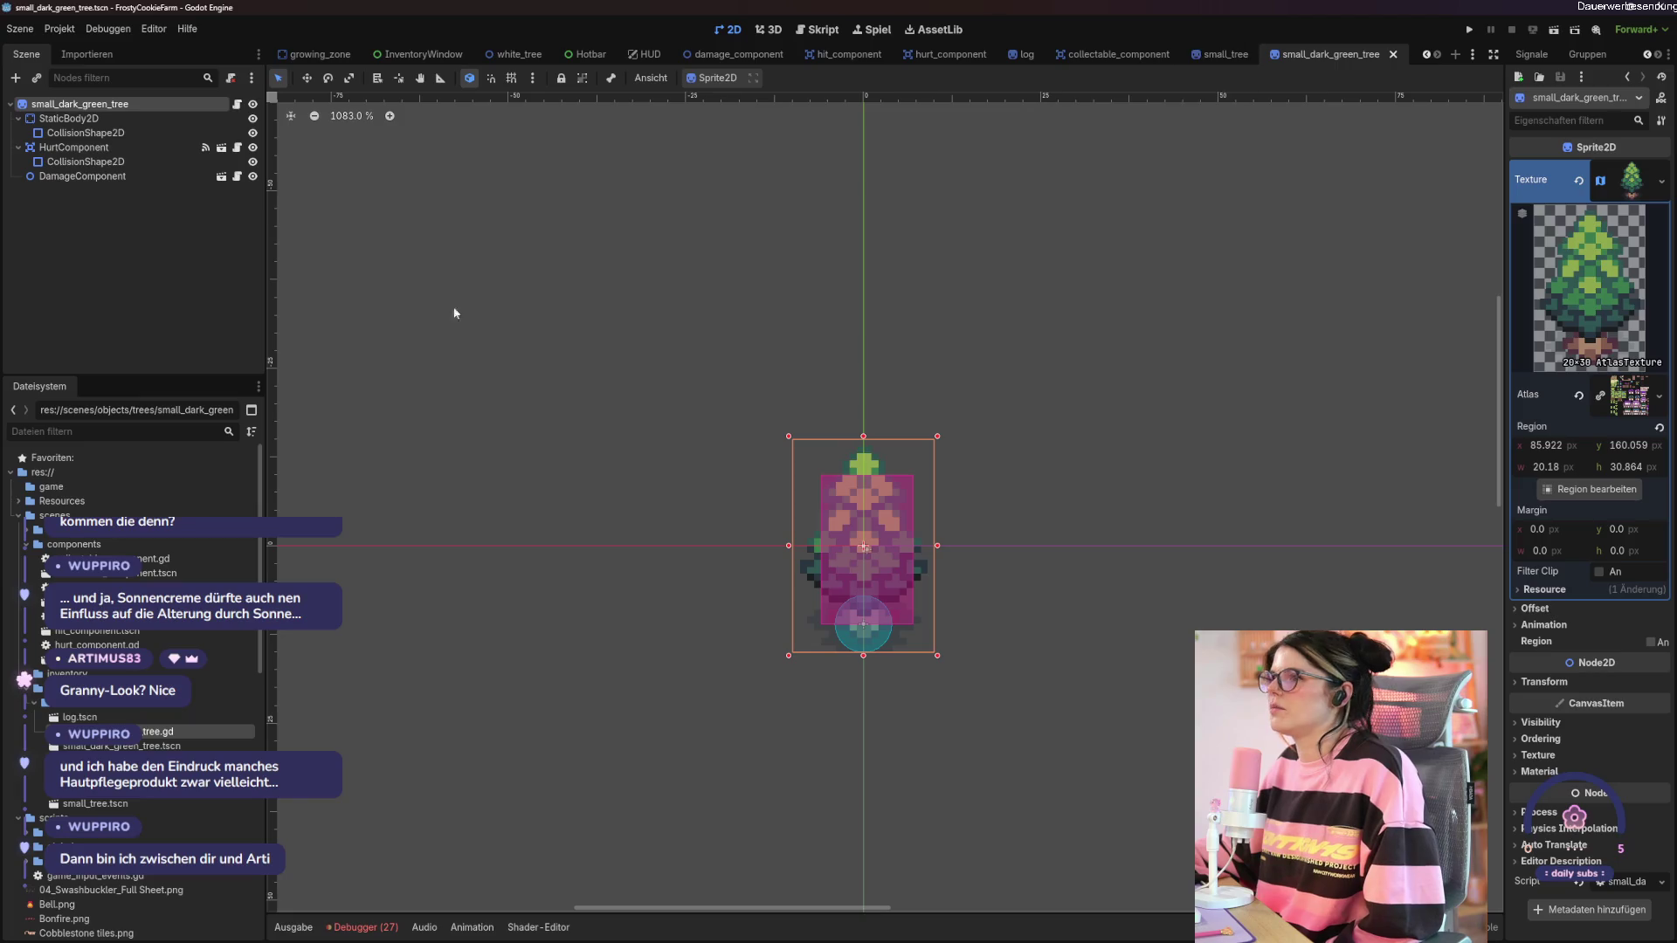
pyautogui.click(70, 706)
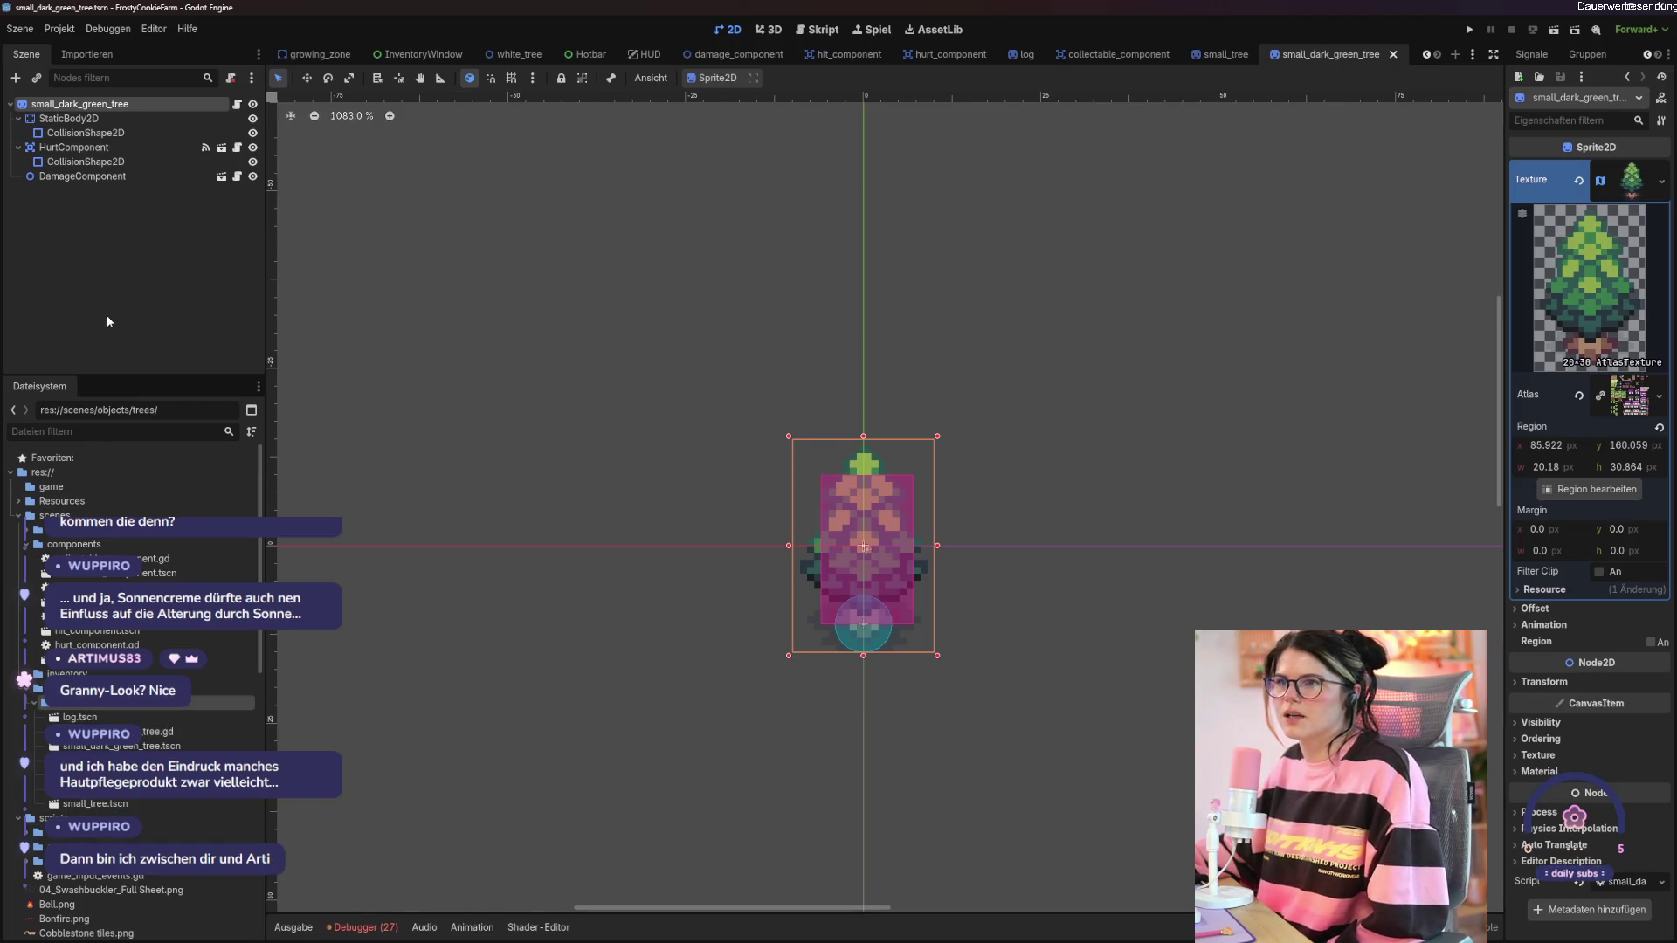
pyautogui.click(20, 28)
pyautogui.click(44, 50)
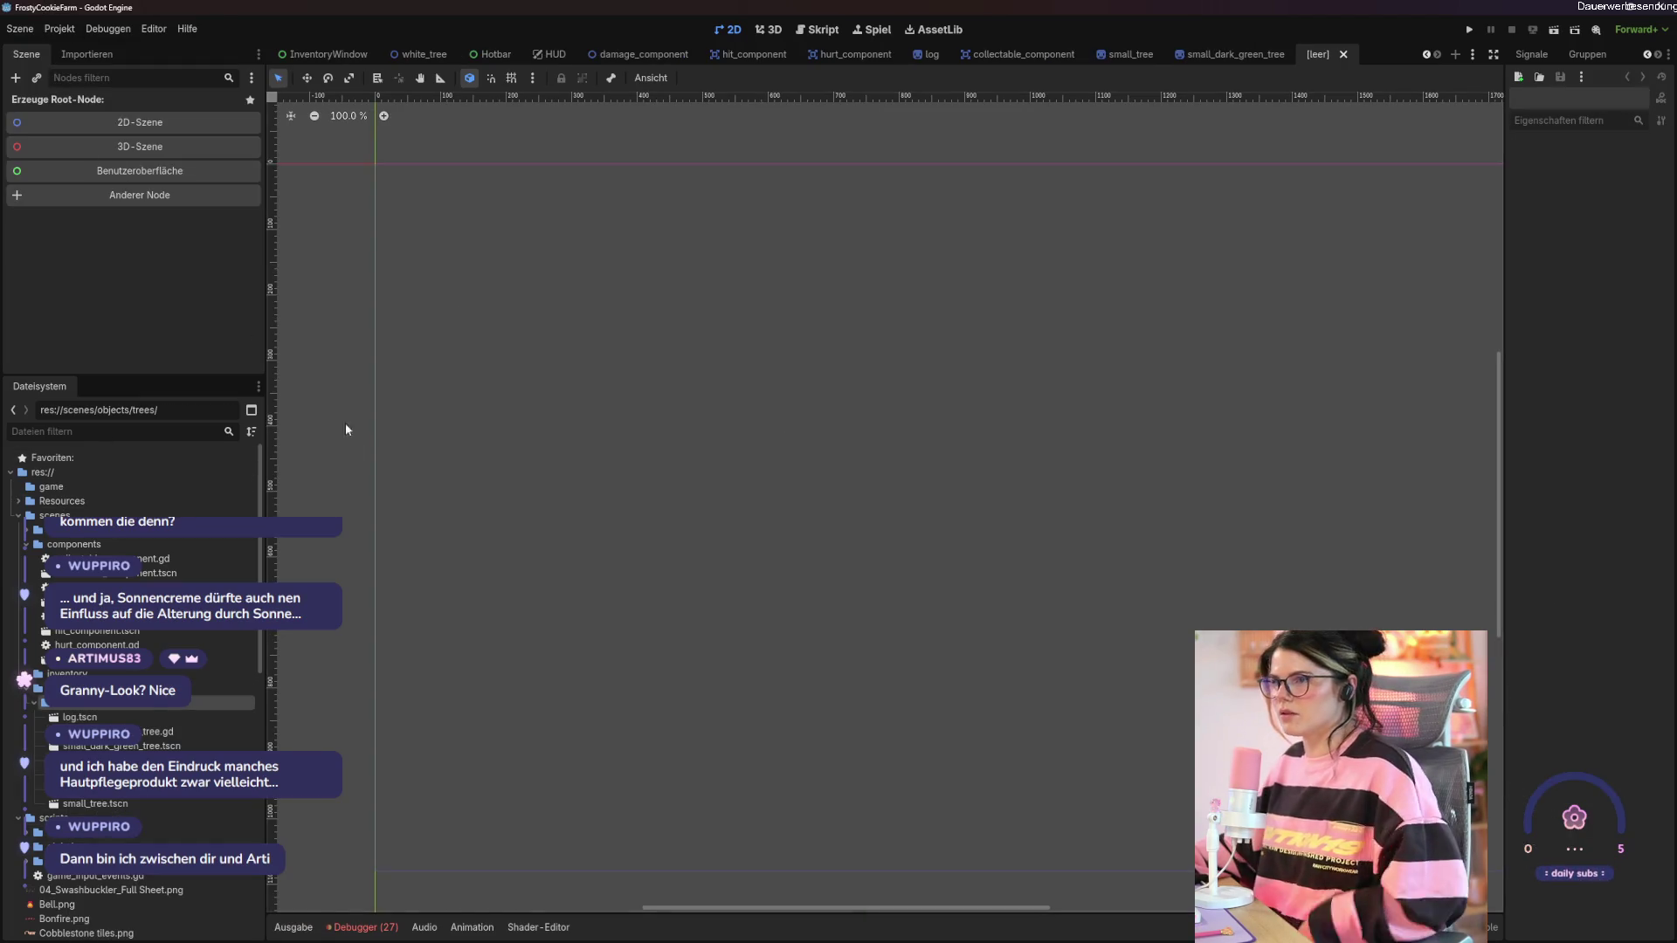
pyautogui.click(93, 205)
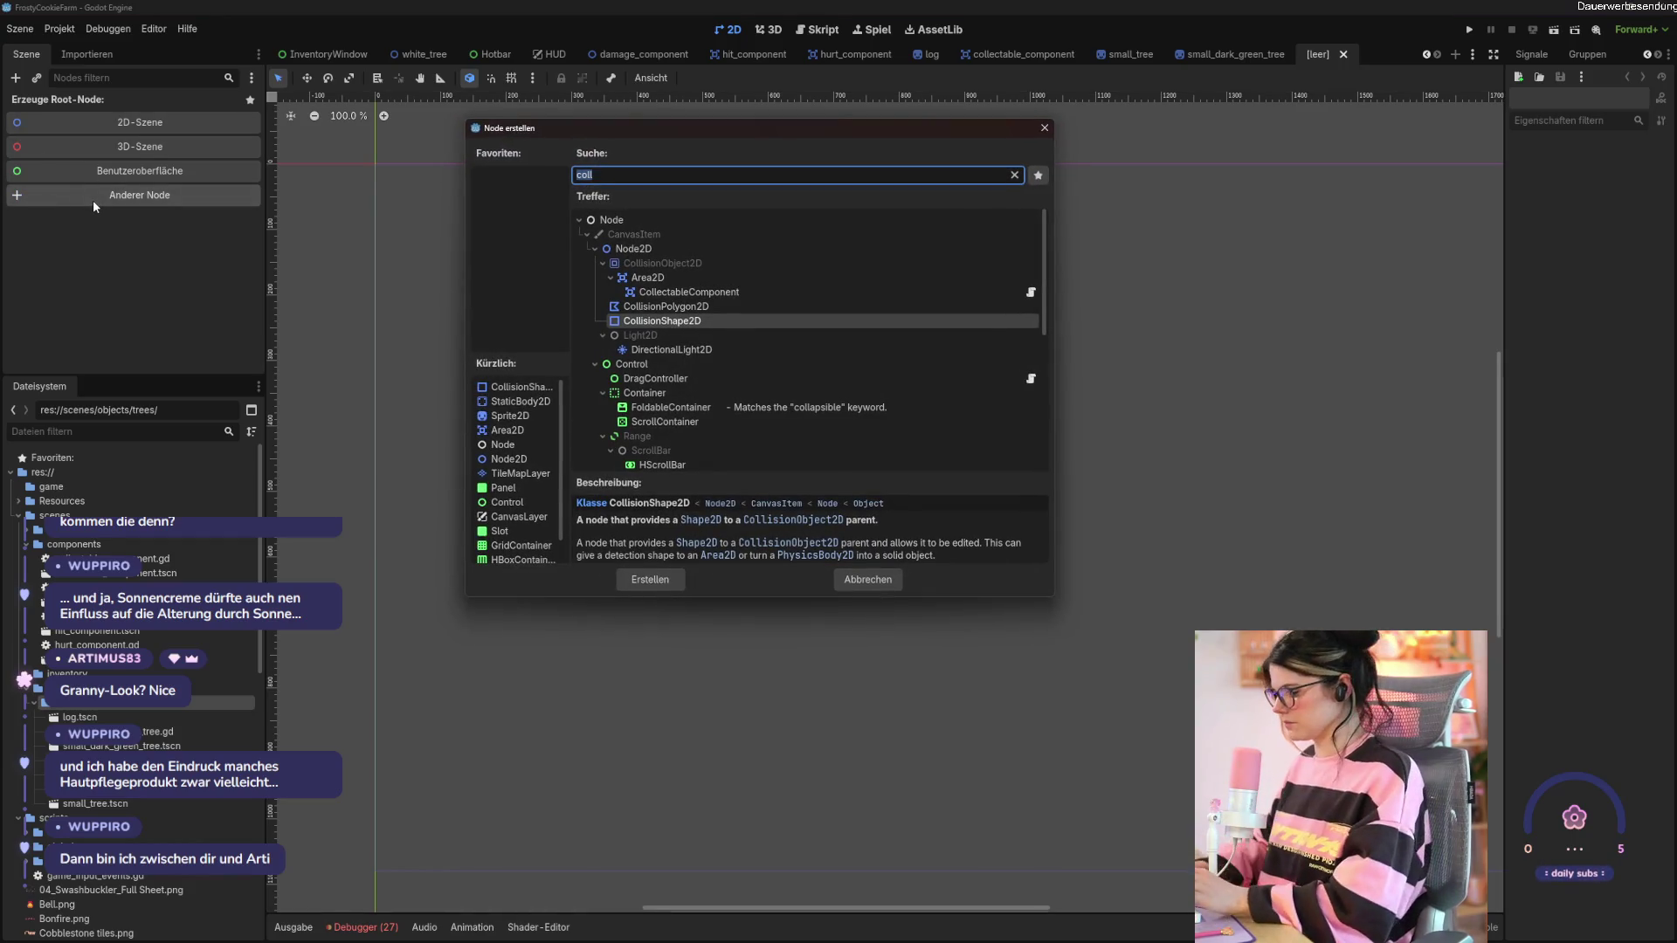
pyautogui.write('sprite')
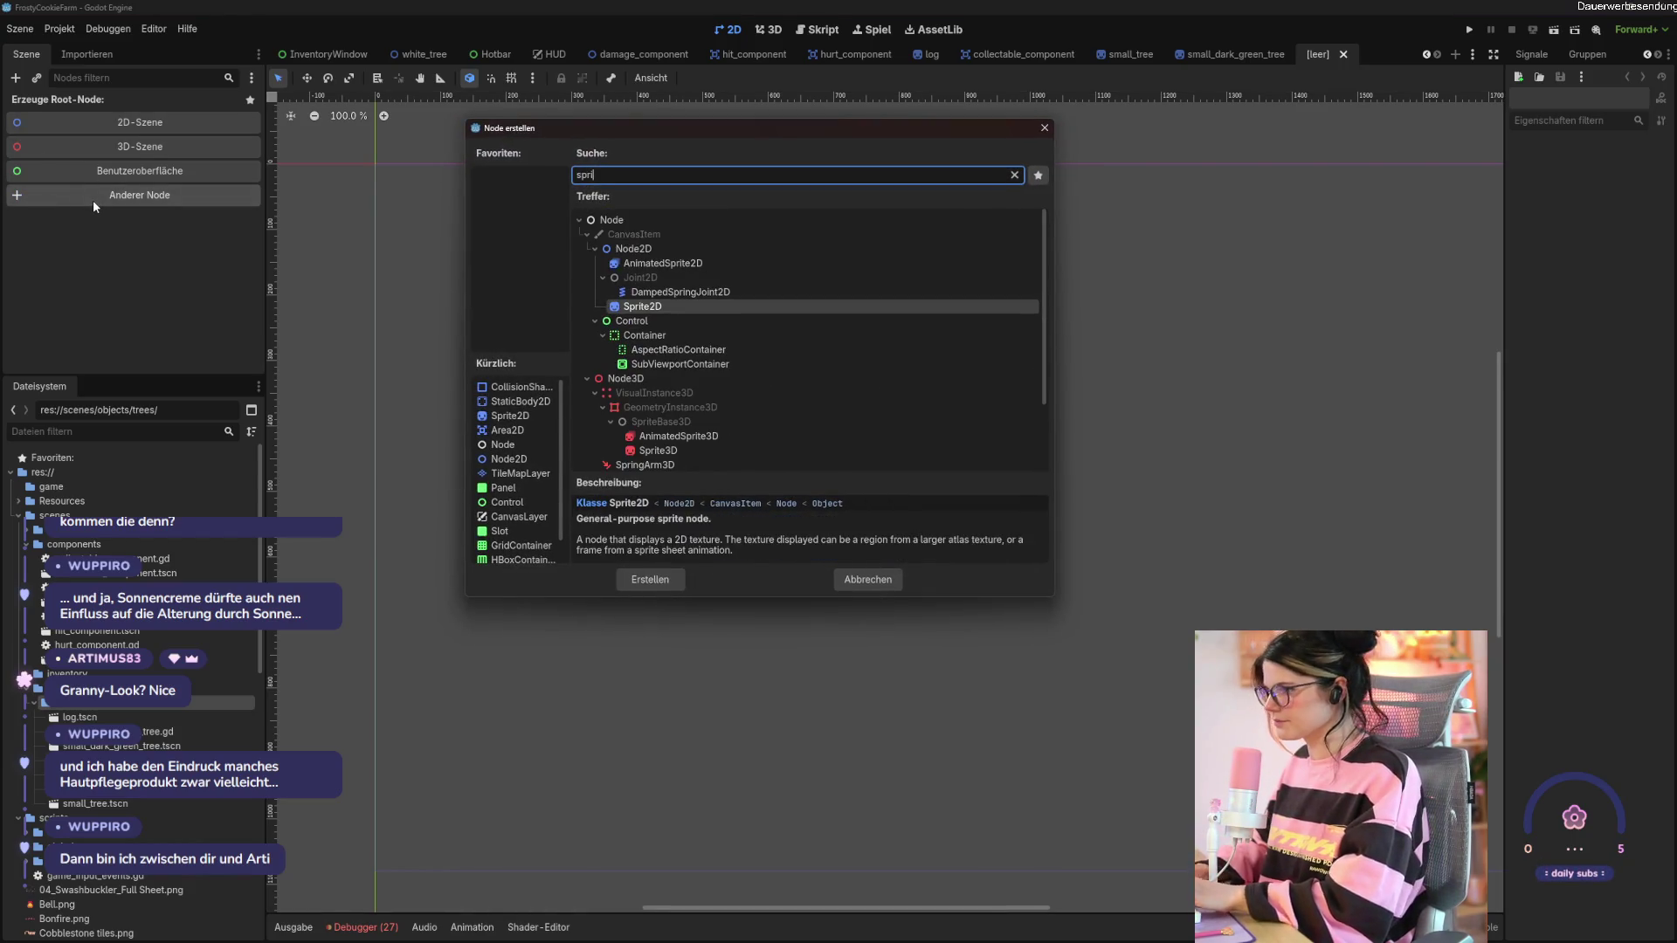
pyautogui.press('Return')
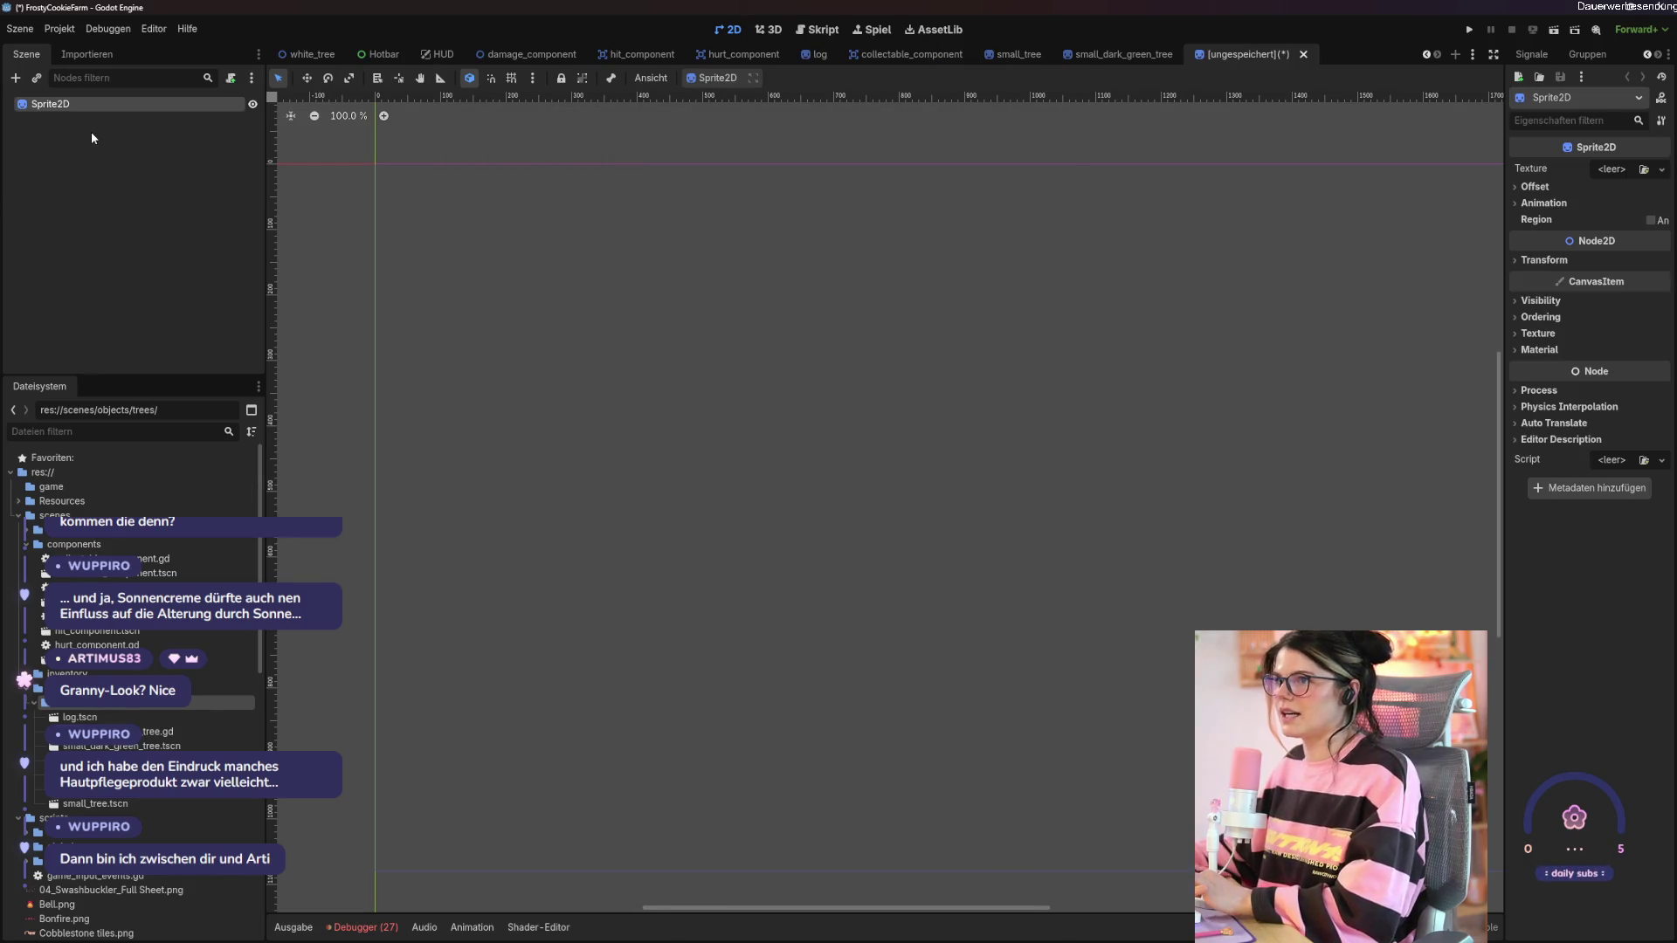
# Add a StaticBody2D under Sprite2D, with a CollisionShape2D child inside it.
pyautogui.rightClick(88, 104)
pyautogui.click(149, 117)
pyautogui.write('st')
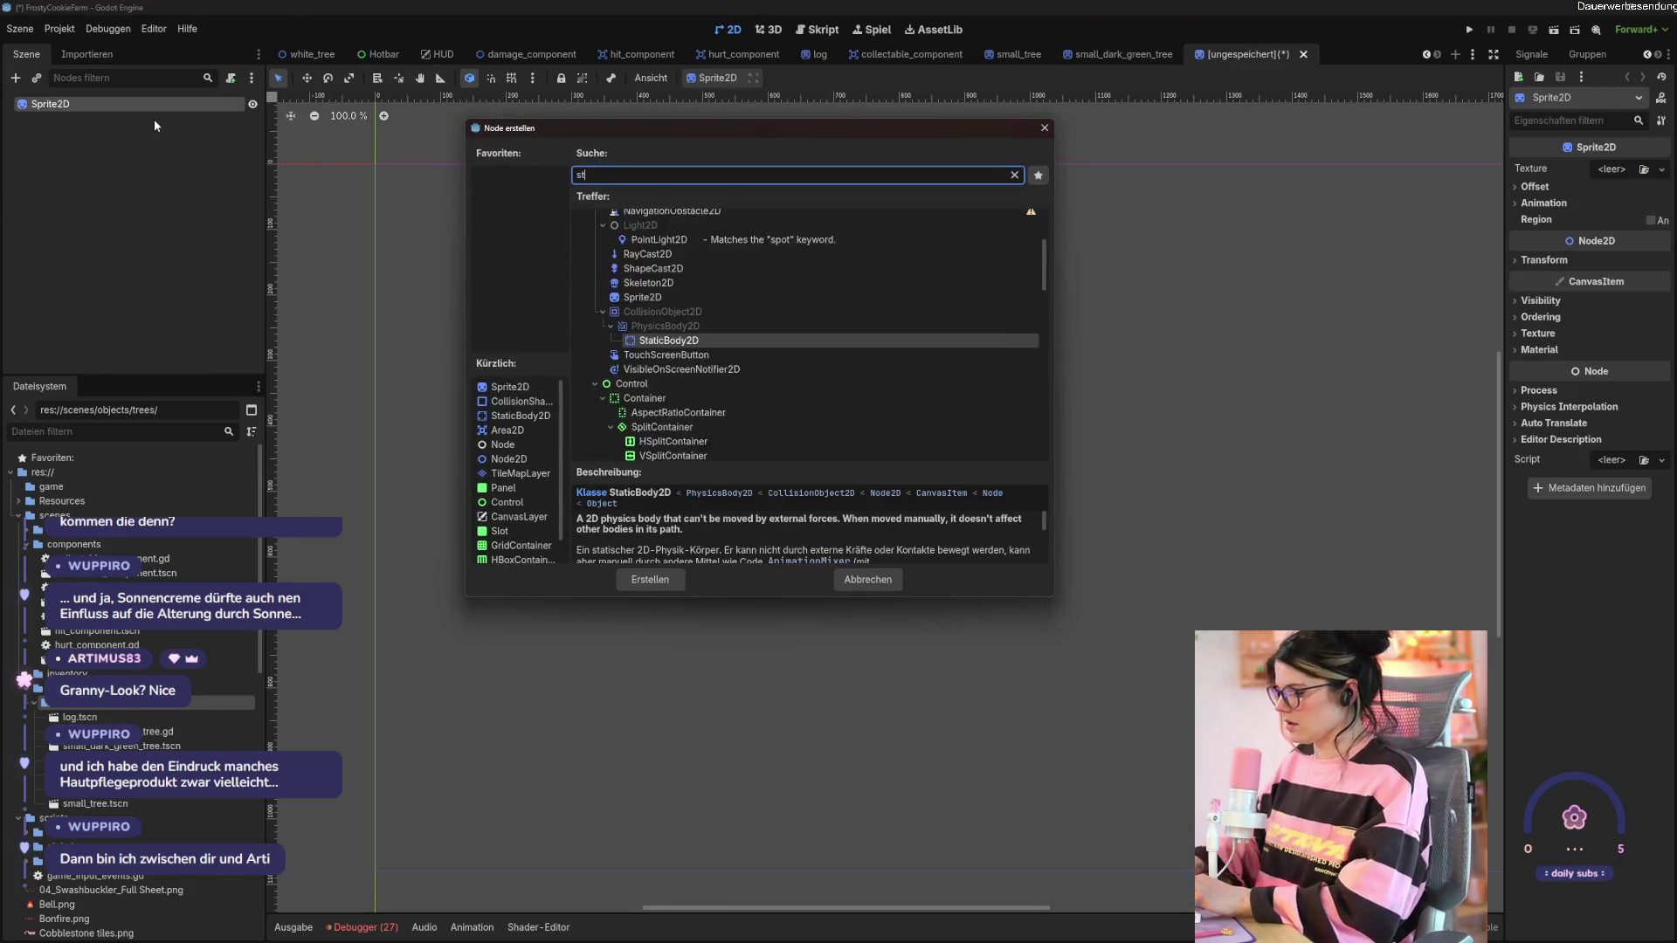
pyautogui.write('atic')
pyautogui.press('Return')
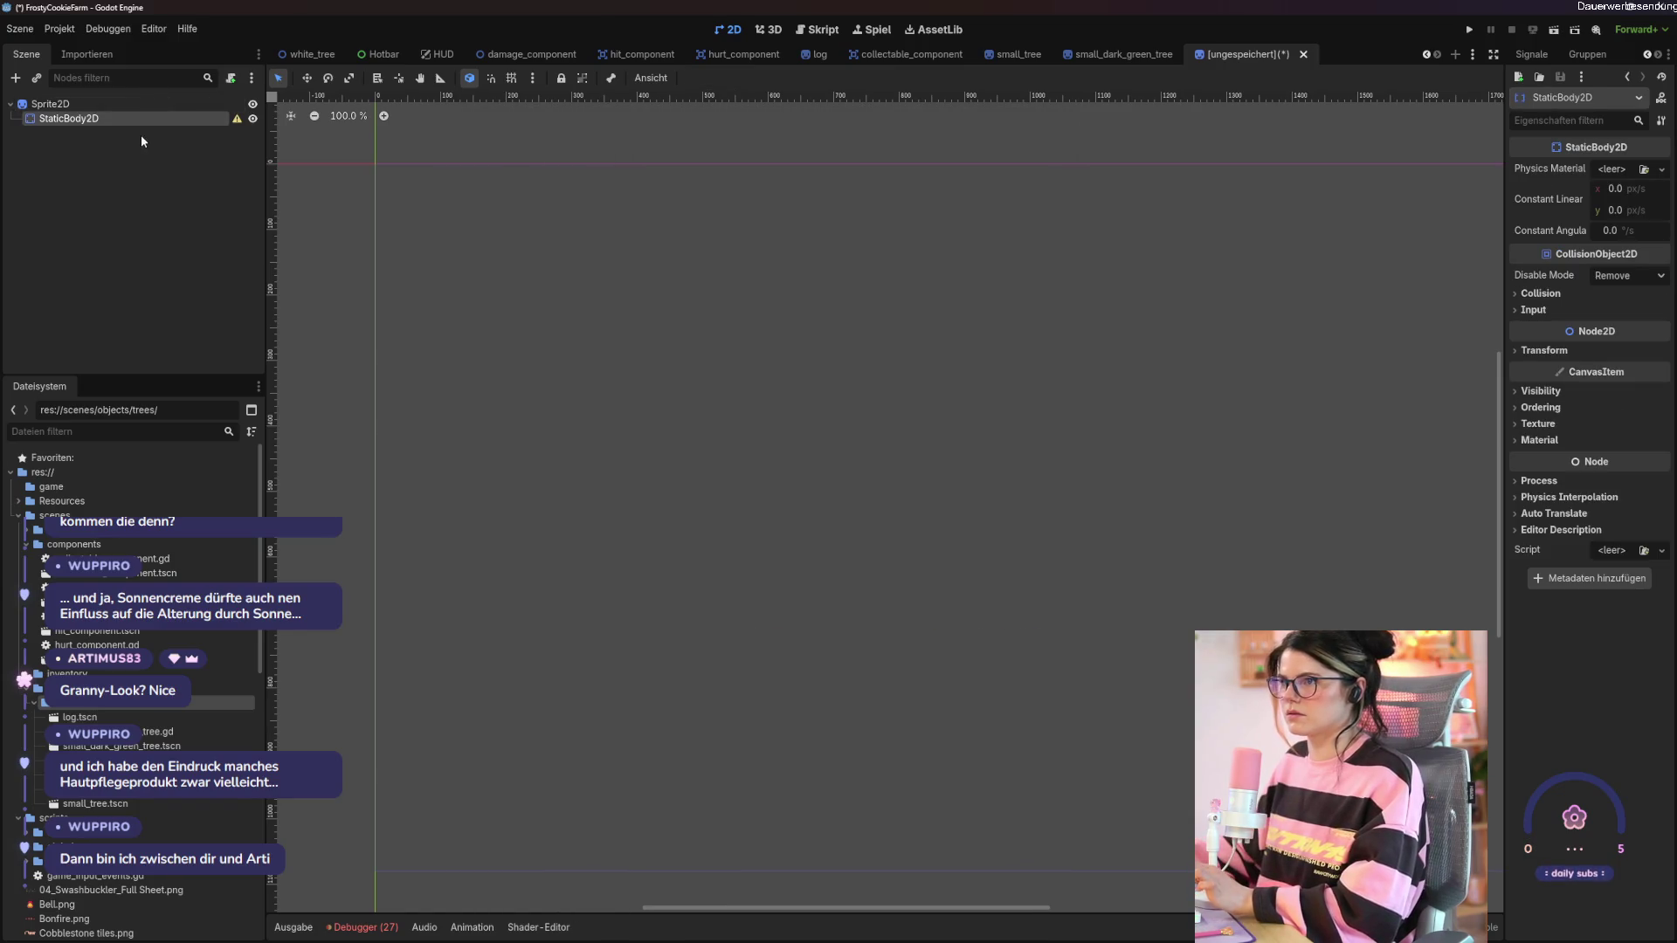
pyautogui.rightClick(144, 118)
pyautogui.click(174, 128)
pyautogui.write('col')
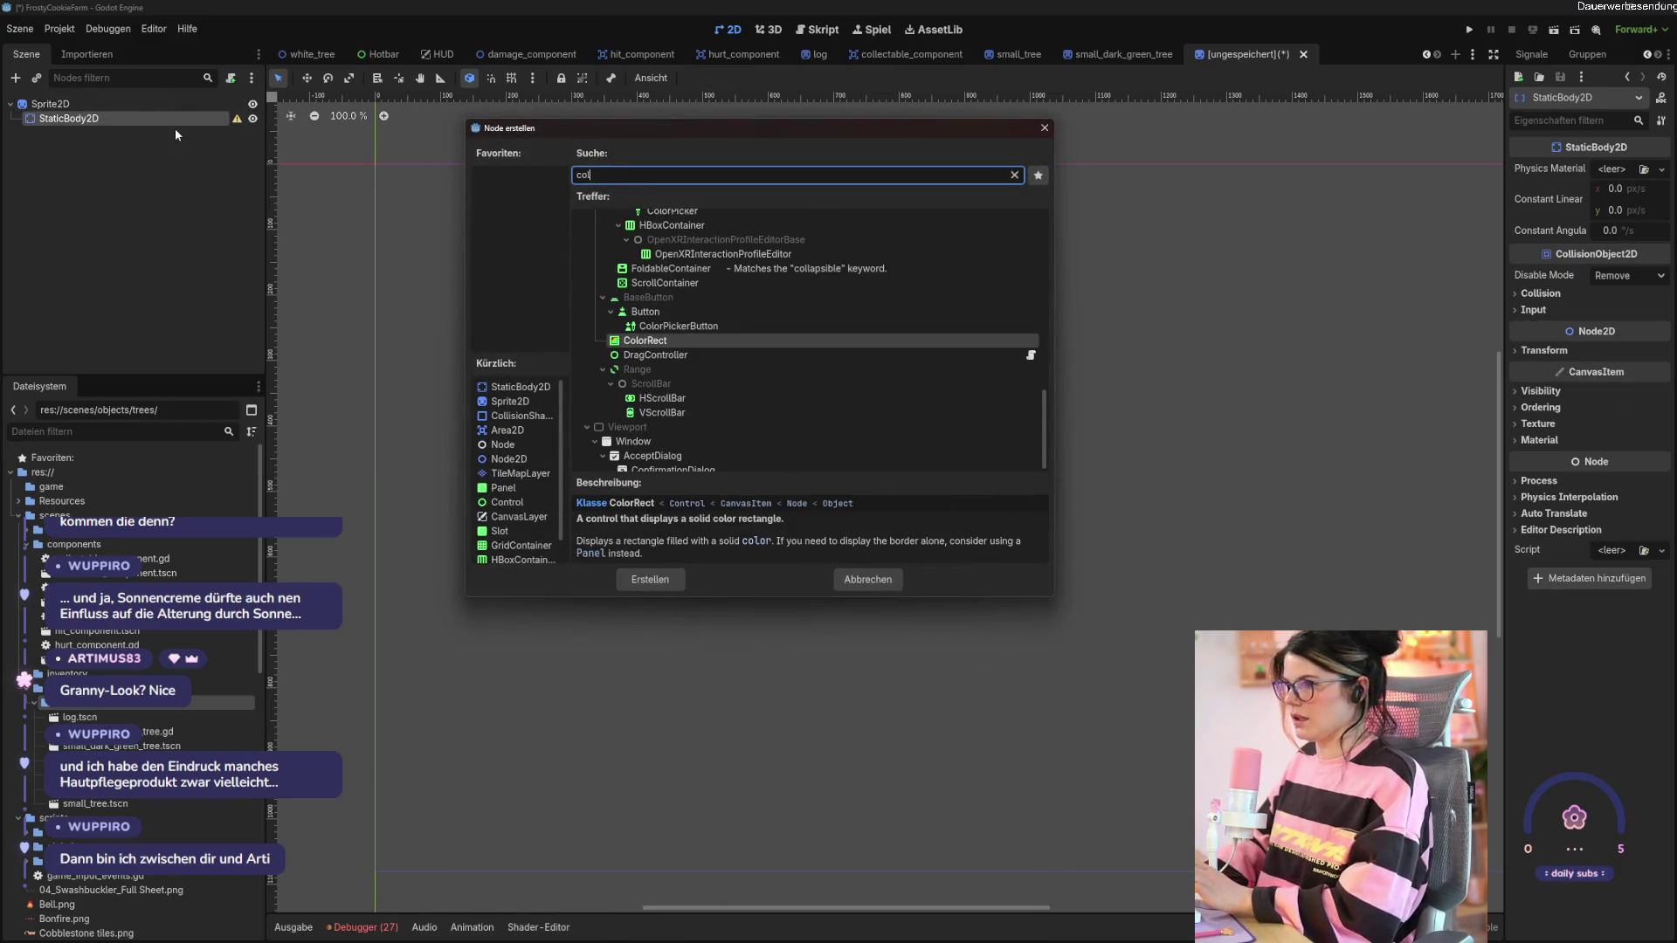
pyautogui.write('lision')
pyautogui.press('Return')
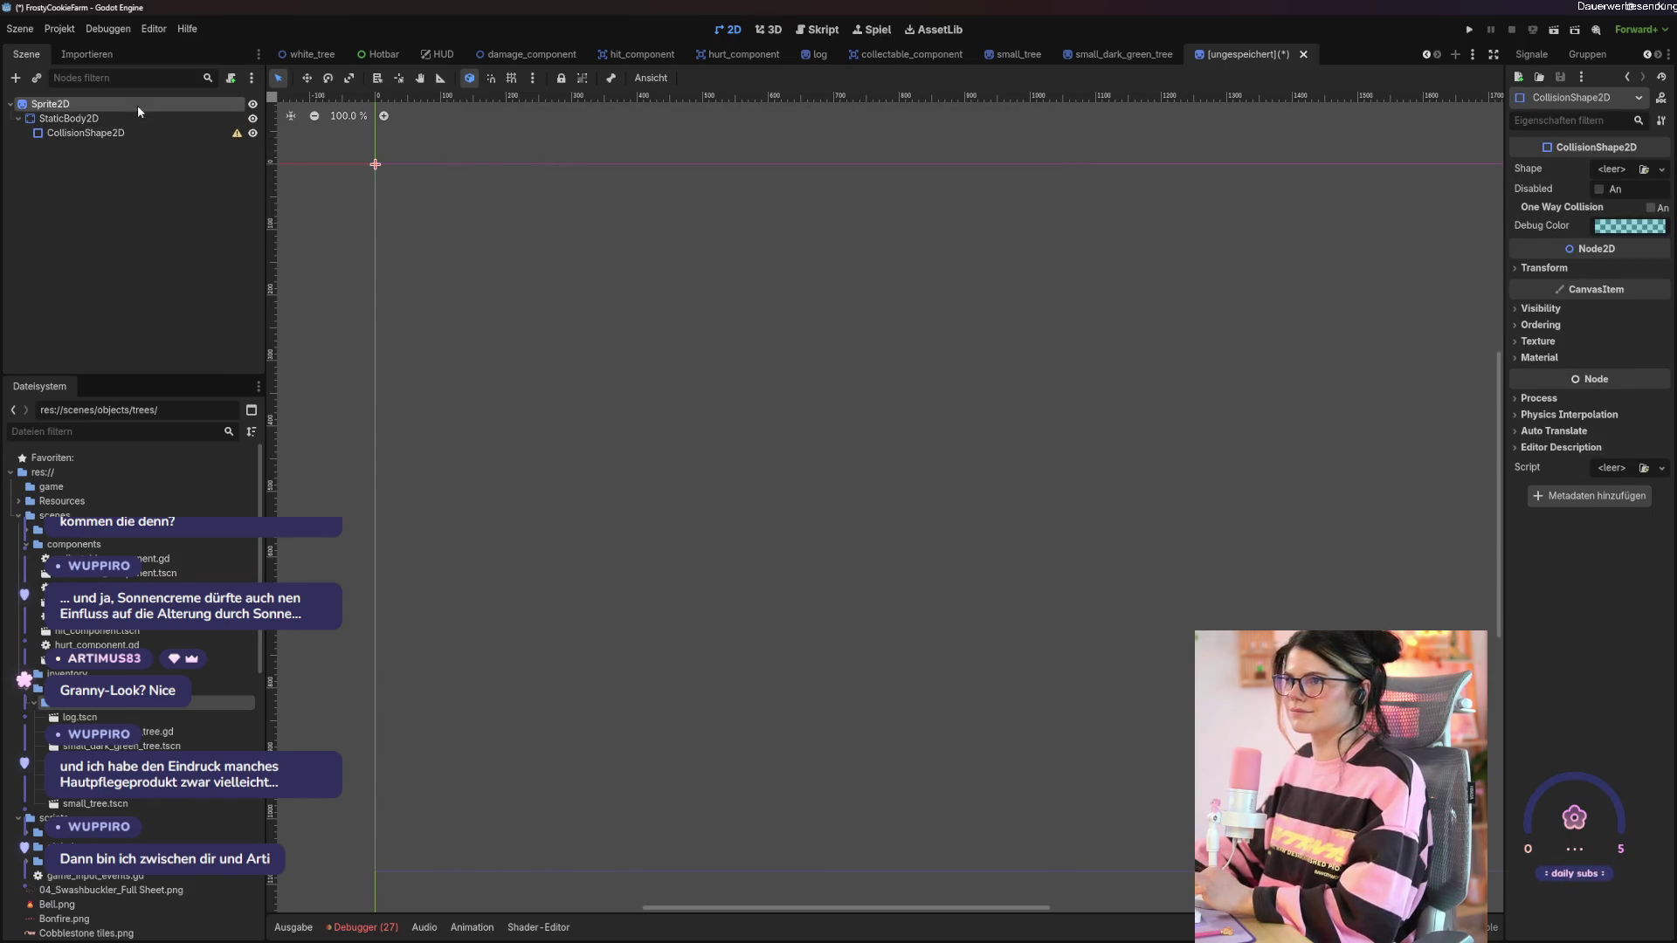
pyautogui.click(138, 105)
# Give Sprite2D a new AtlasTexture with RPG tileset (full)-export.png as atlas, and open its region editor.
pyautogui.click(1643, 169)
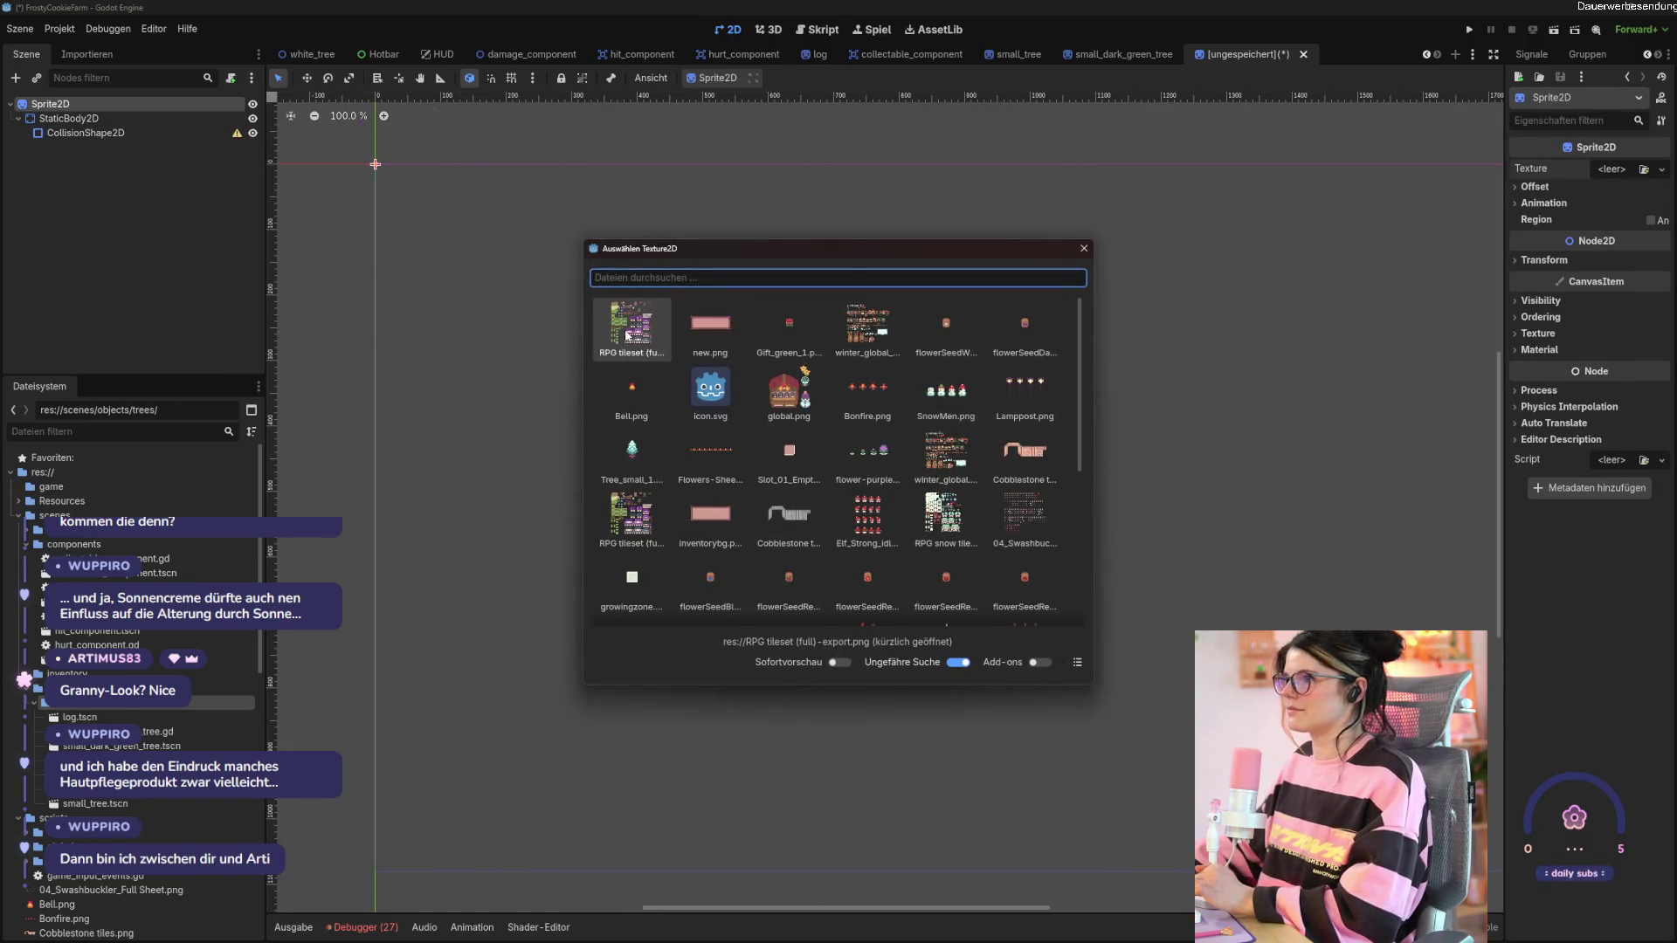
pyautogui.doubleClick(627, 335)
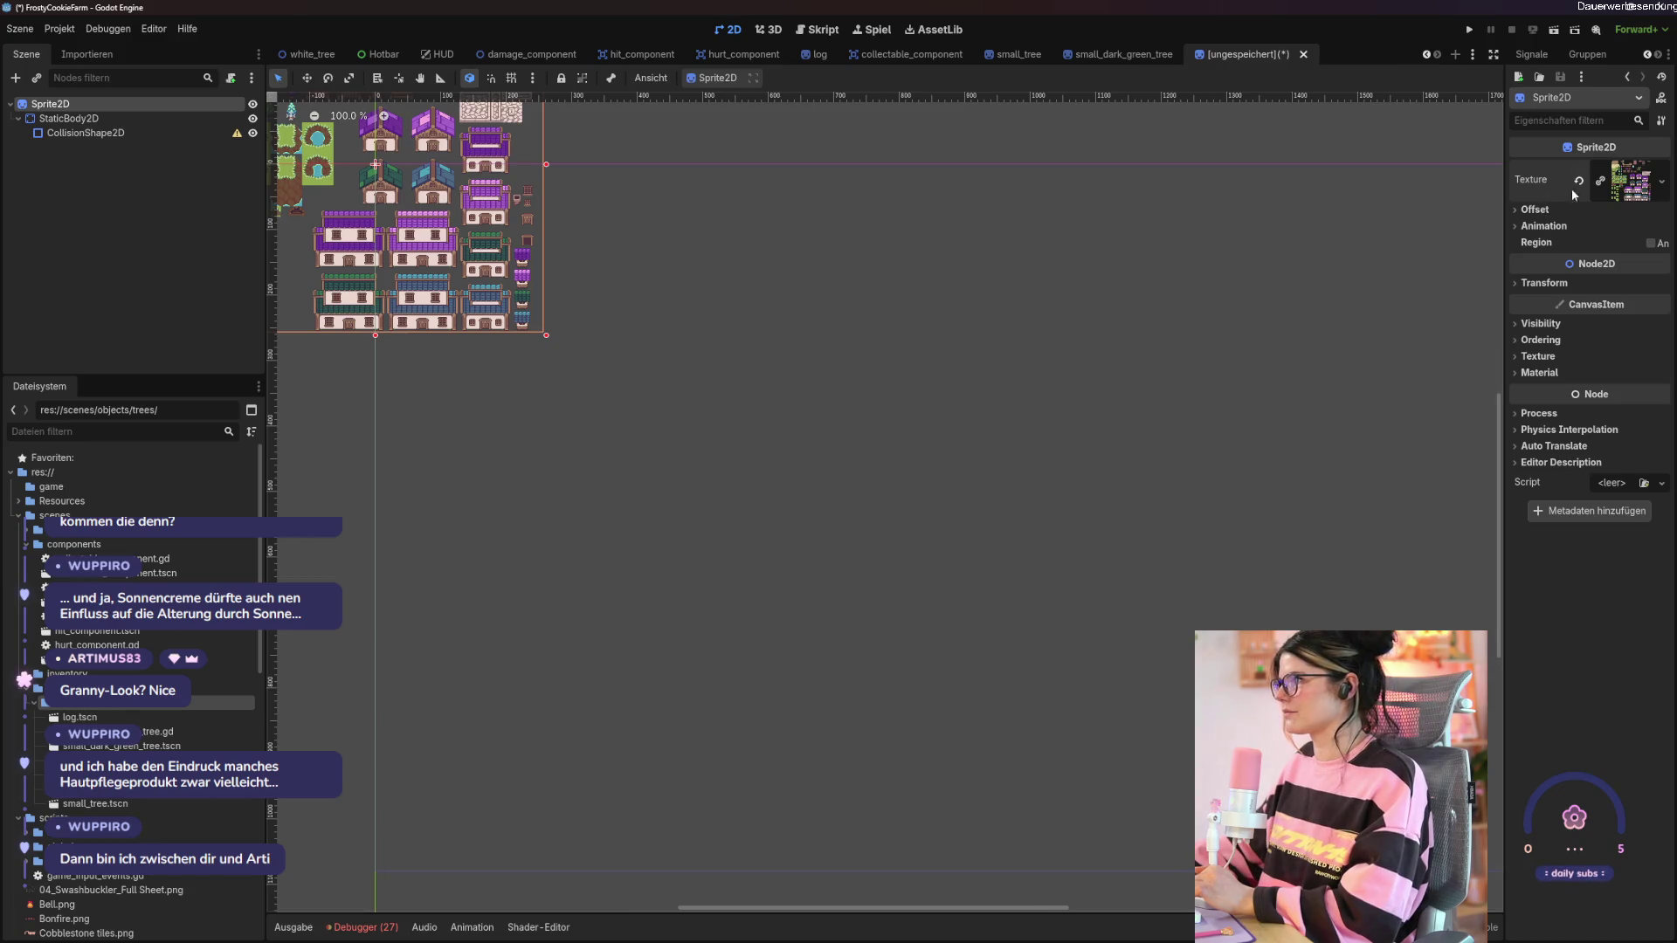
pyautogui.click(1661, 182)
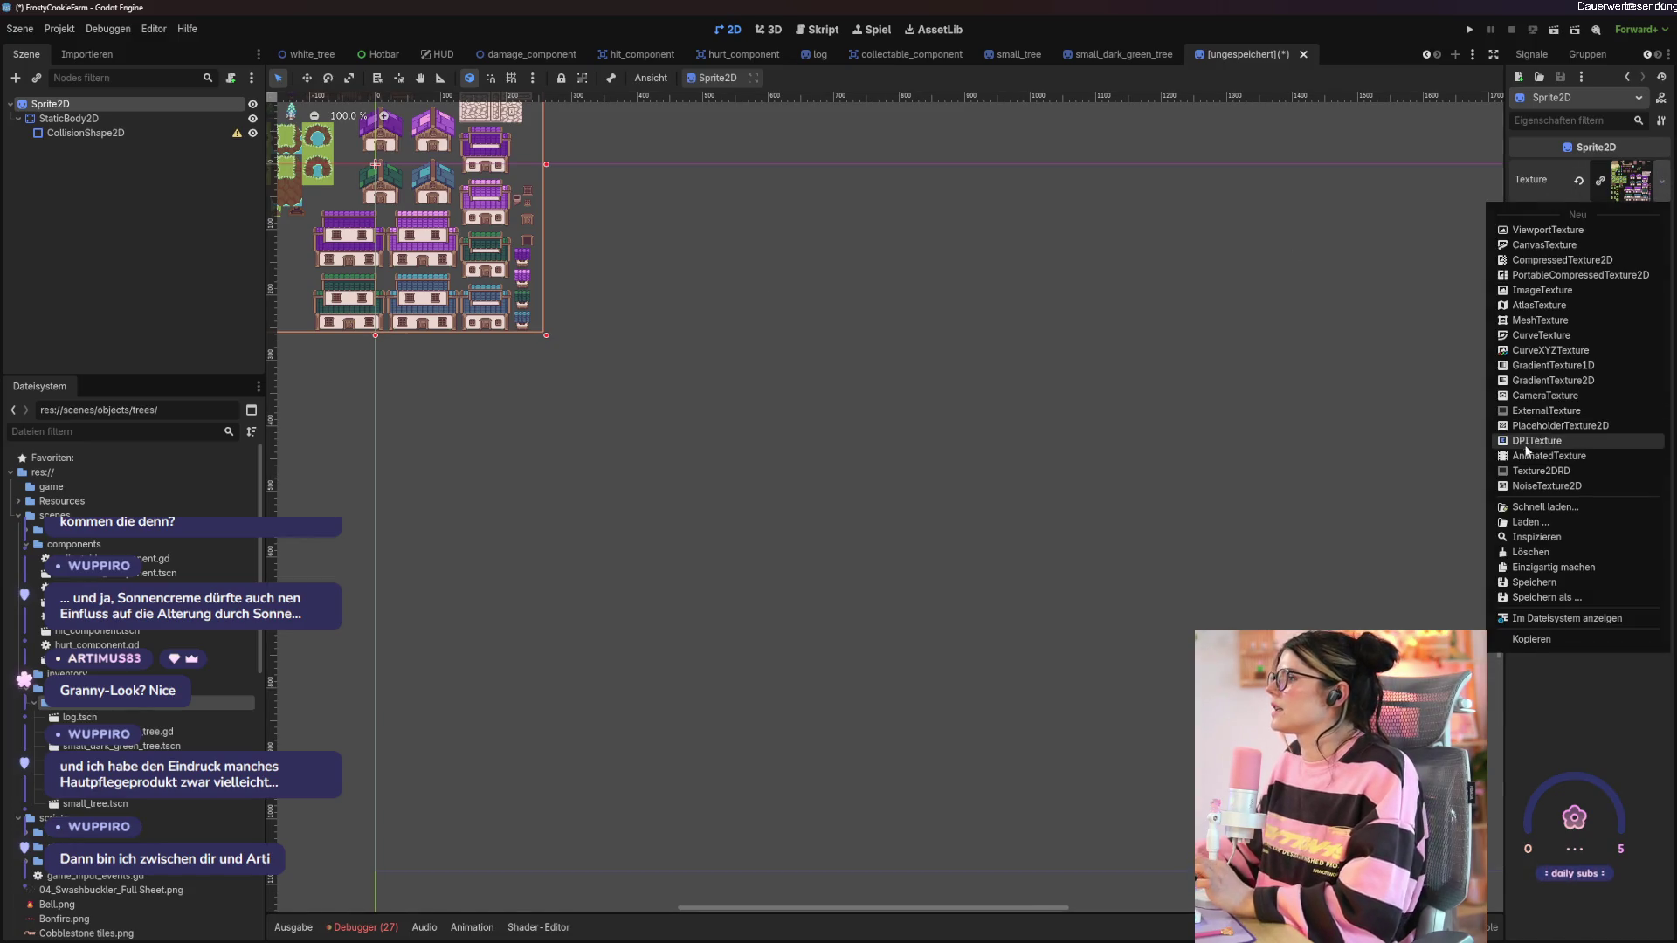
pyautogui.click(1563, 304)
pyautogui.click(1603, 169)
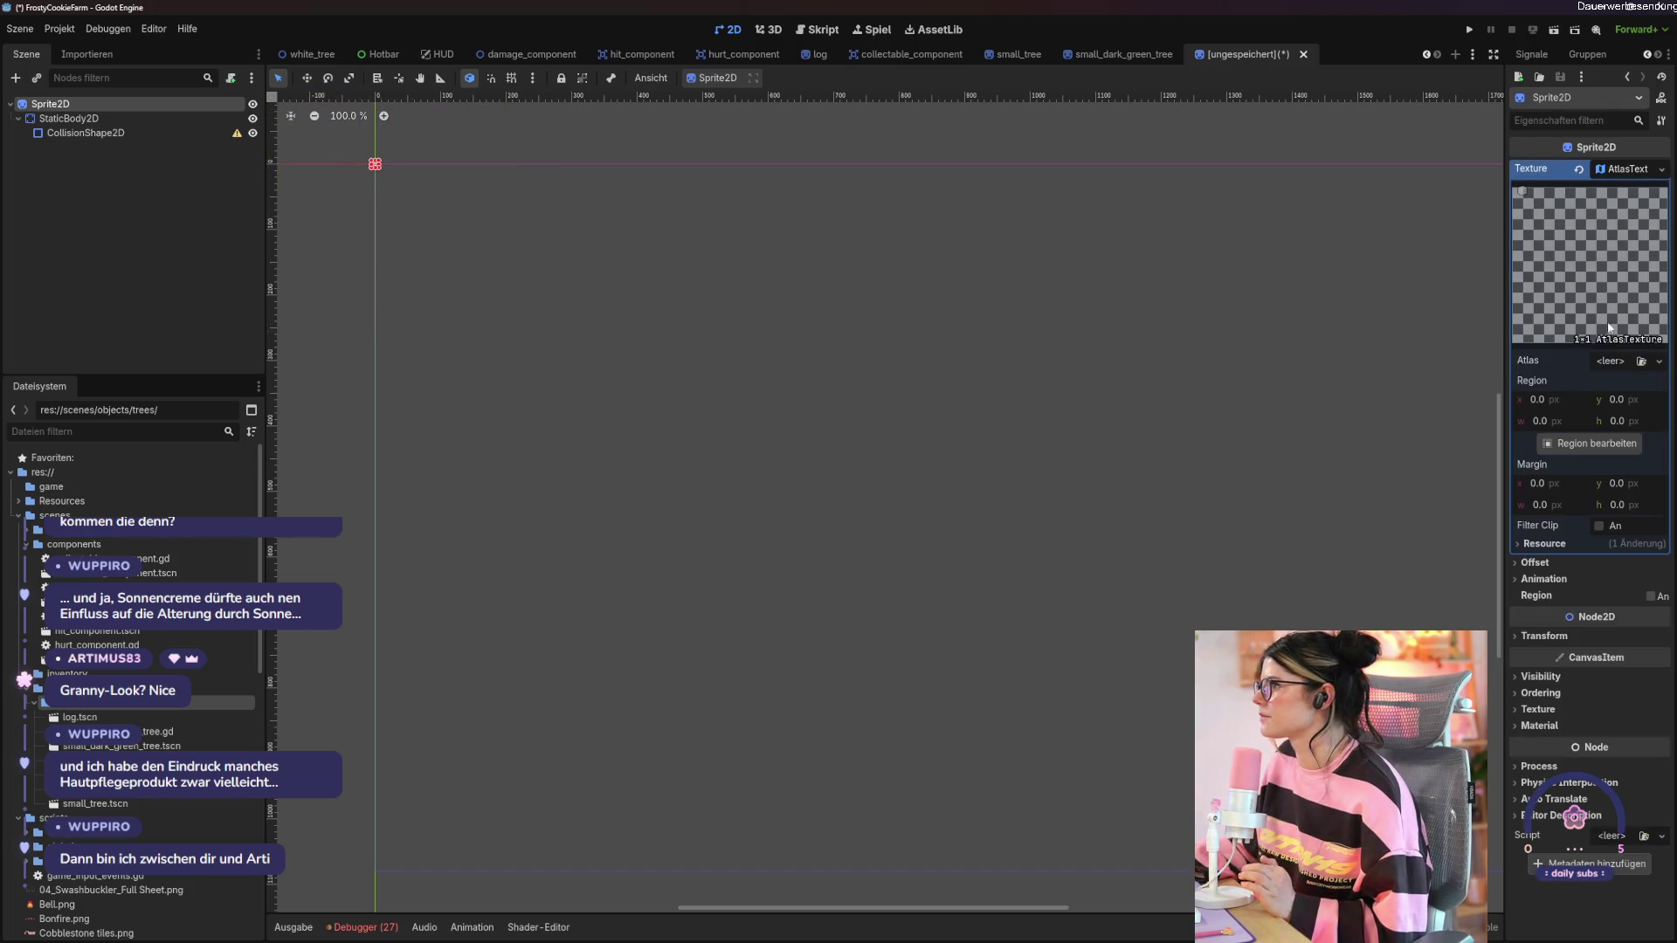
pyautogui.click(1643, 362)
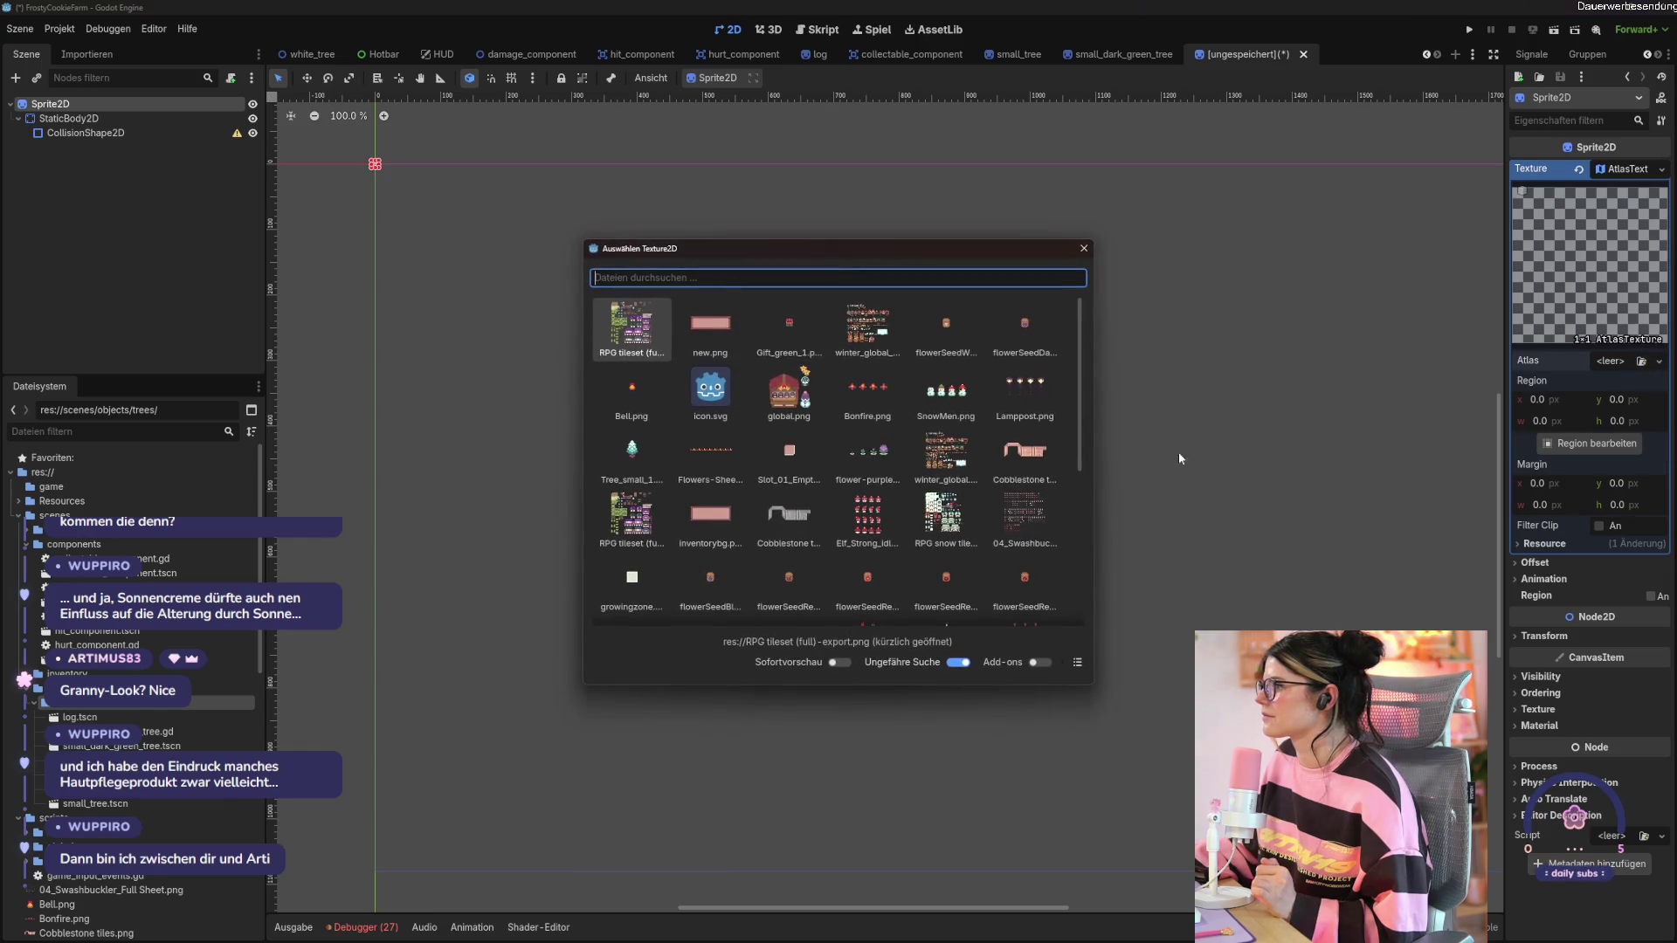
pyautogui.click(627, 339)
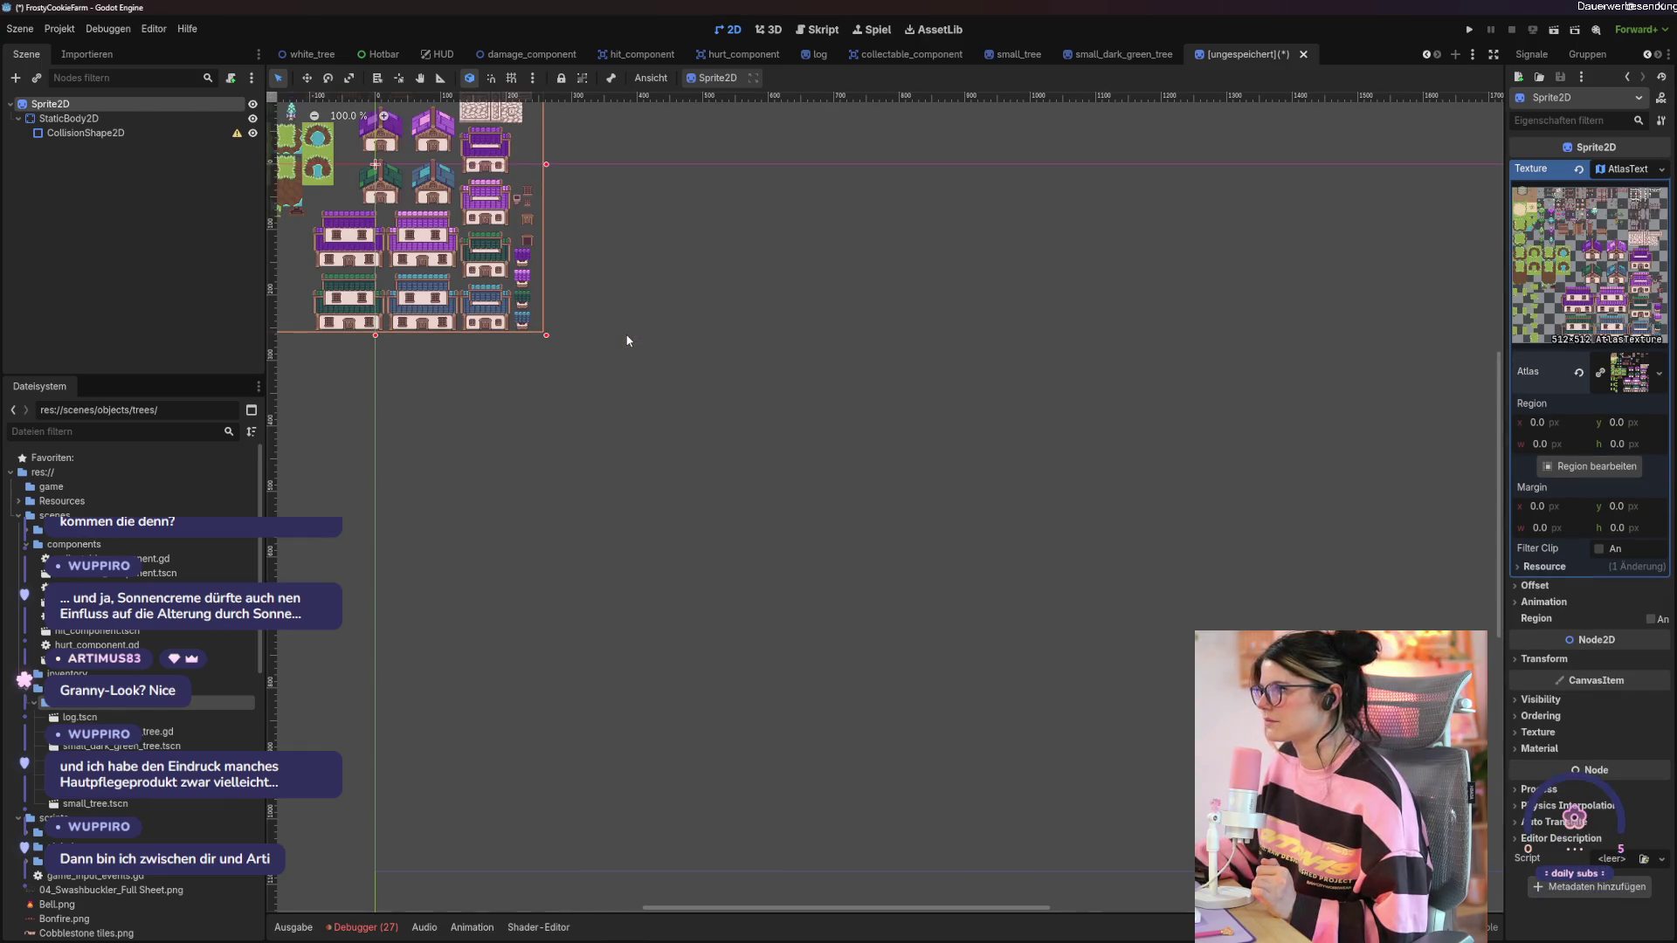
pyautogui.click(1564, 466)
pyautogui.scroll(-5, 509, 474)
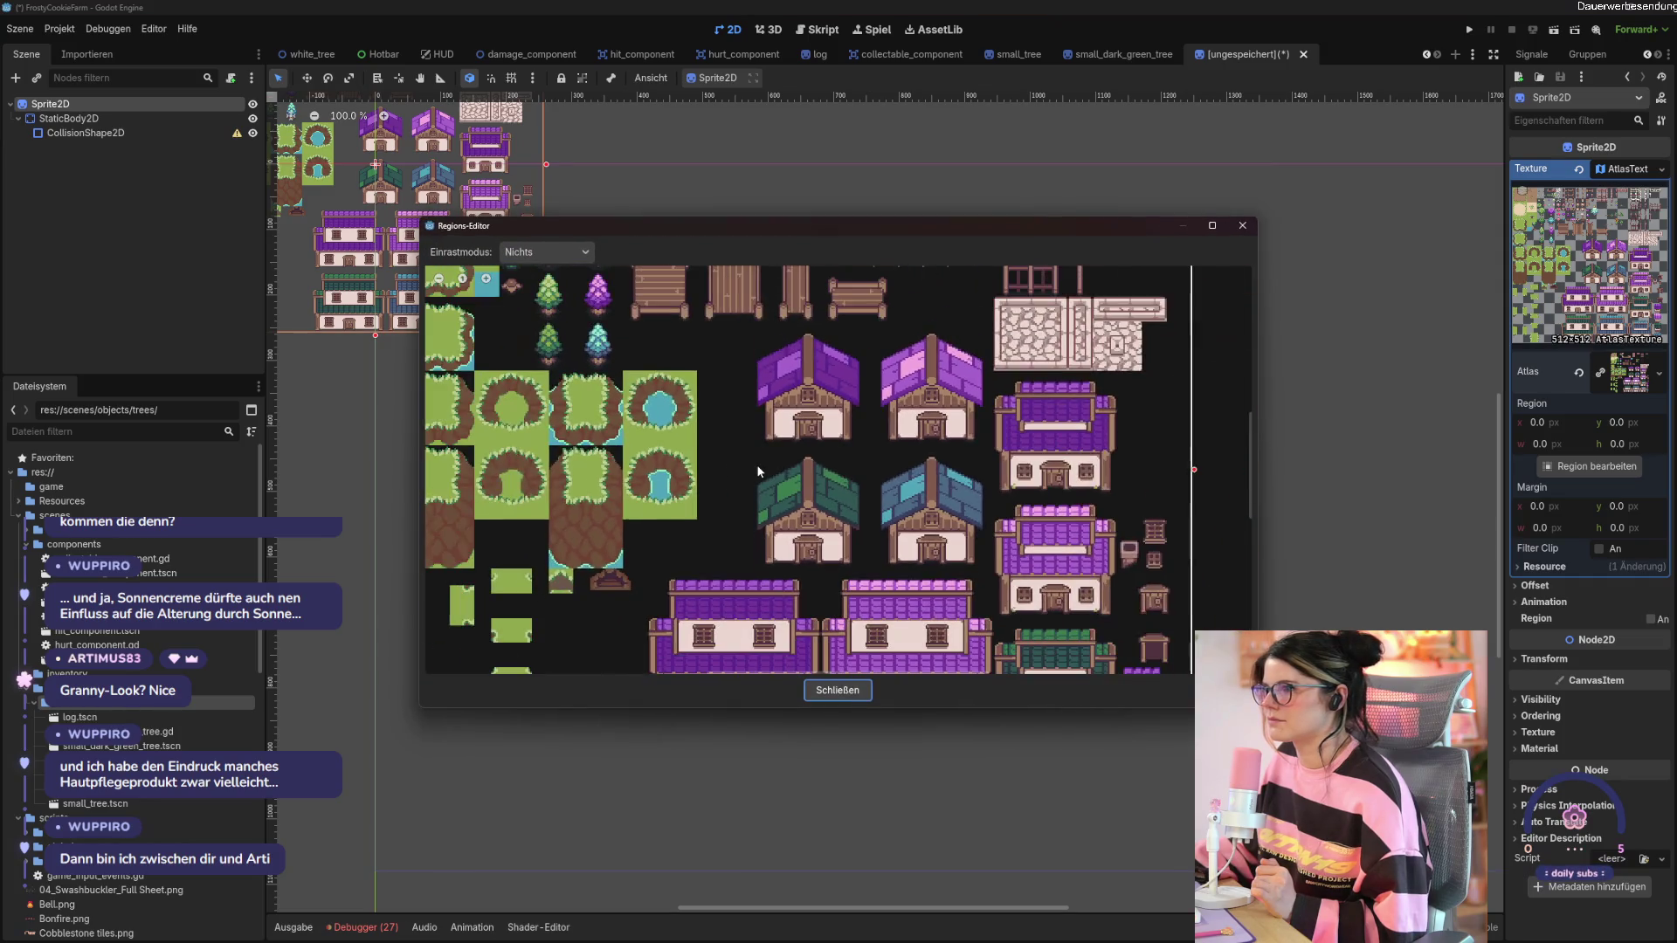
pyautogui.scroll(3, 960, 428)
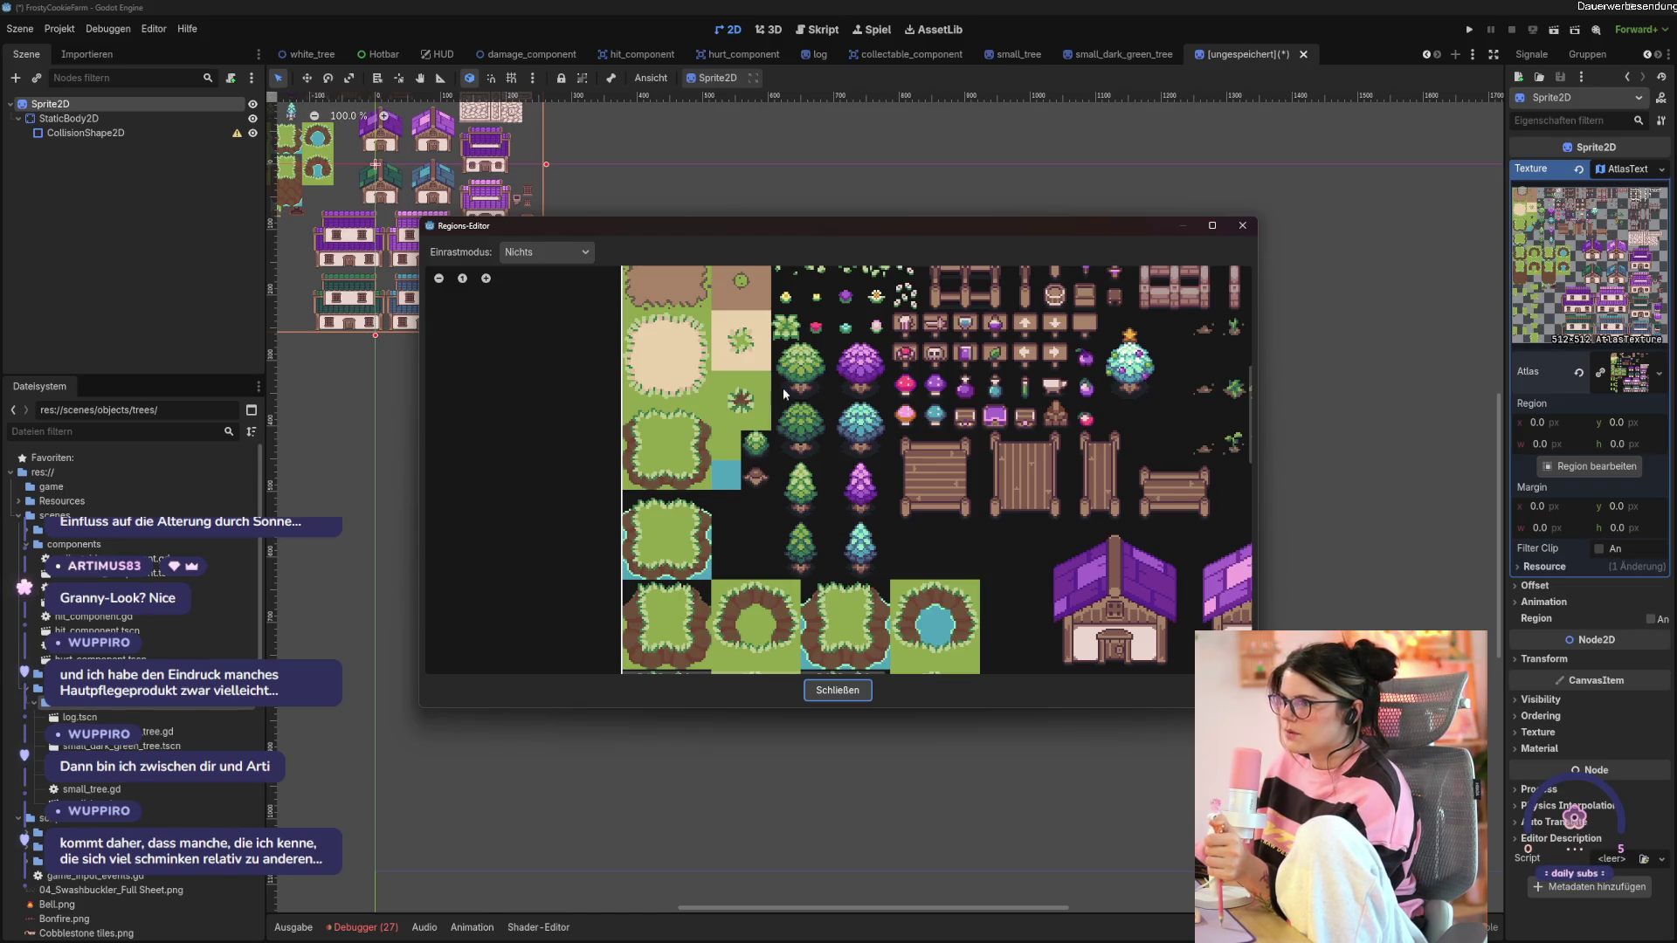
pyautogui.scroll(2, 790, 419)
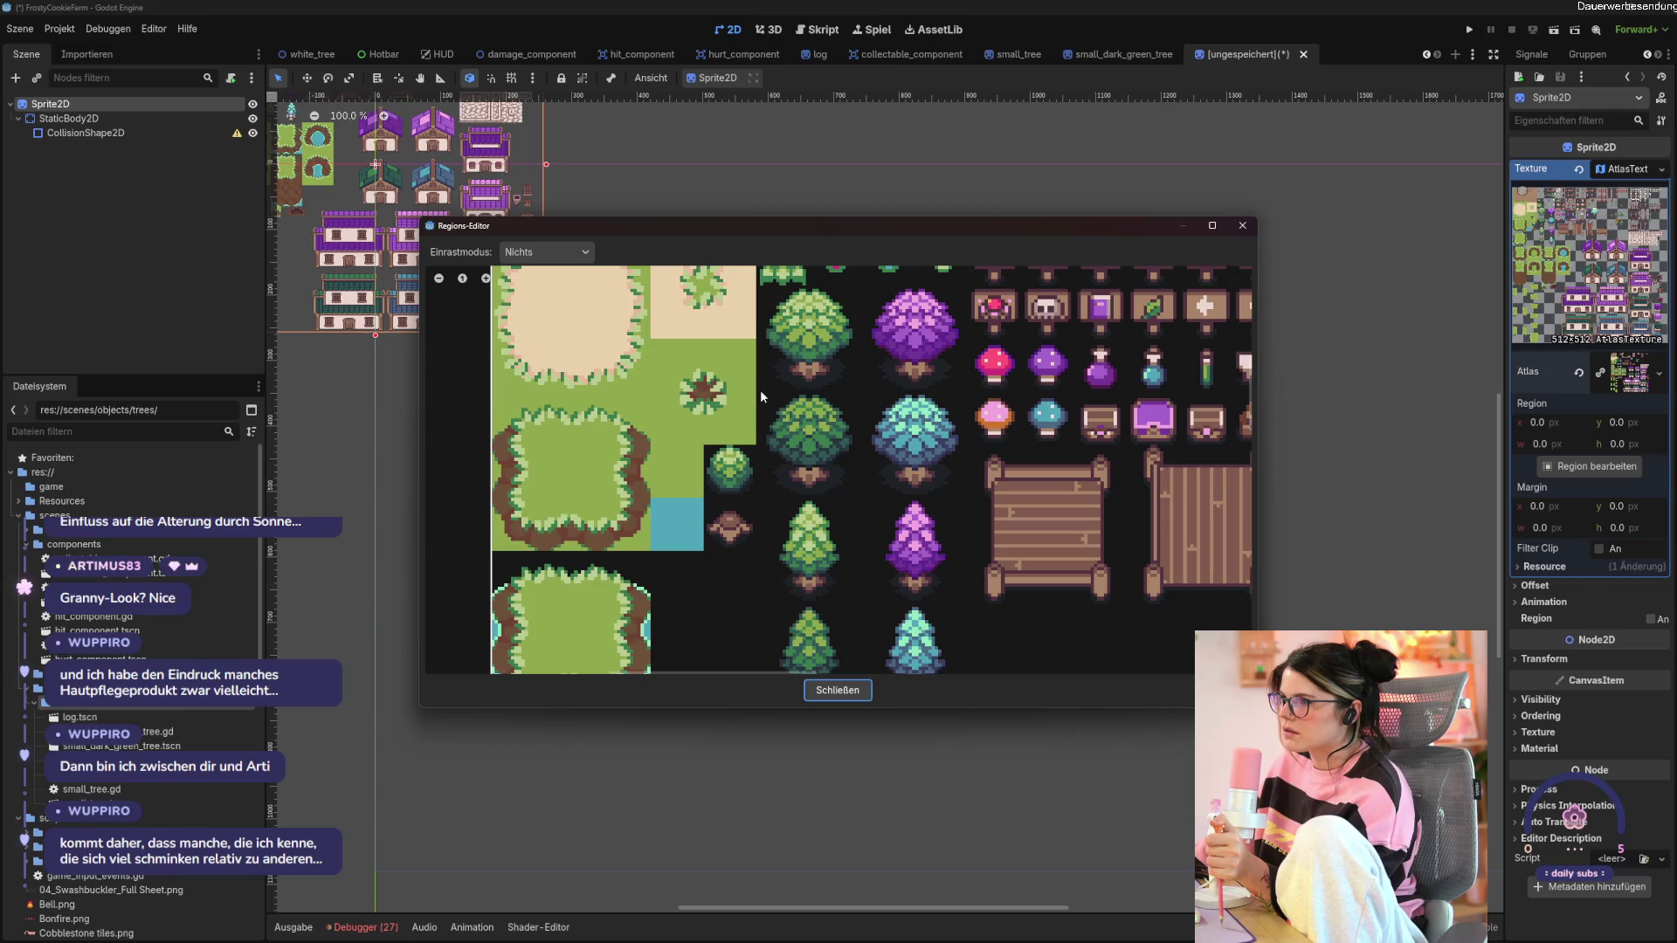
# Frame the round dark green tree in the region editor, tightening its right and left edges.
pyautogui.moveTo(760, 390); pyautogui.dragTo(878, 503)
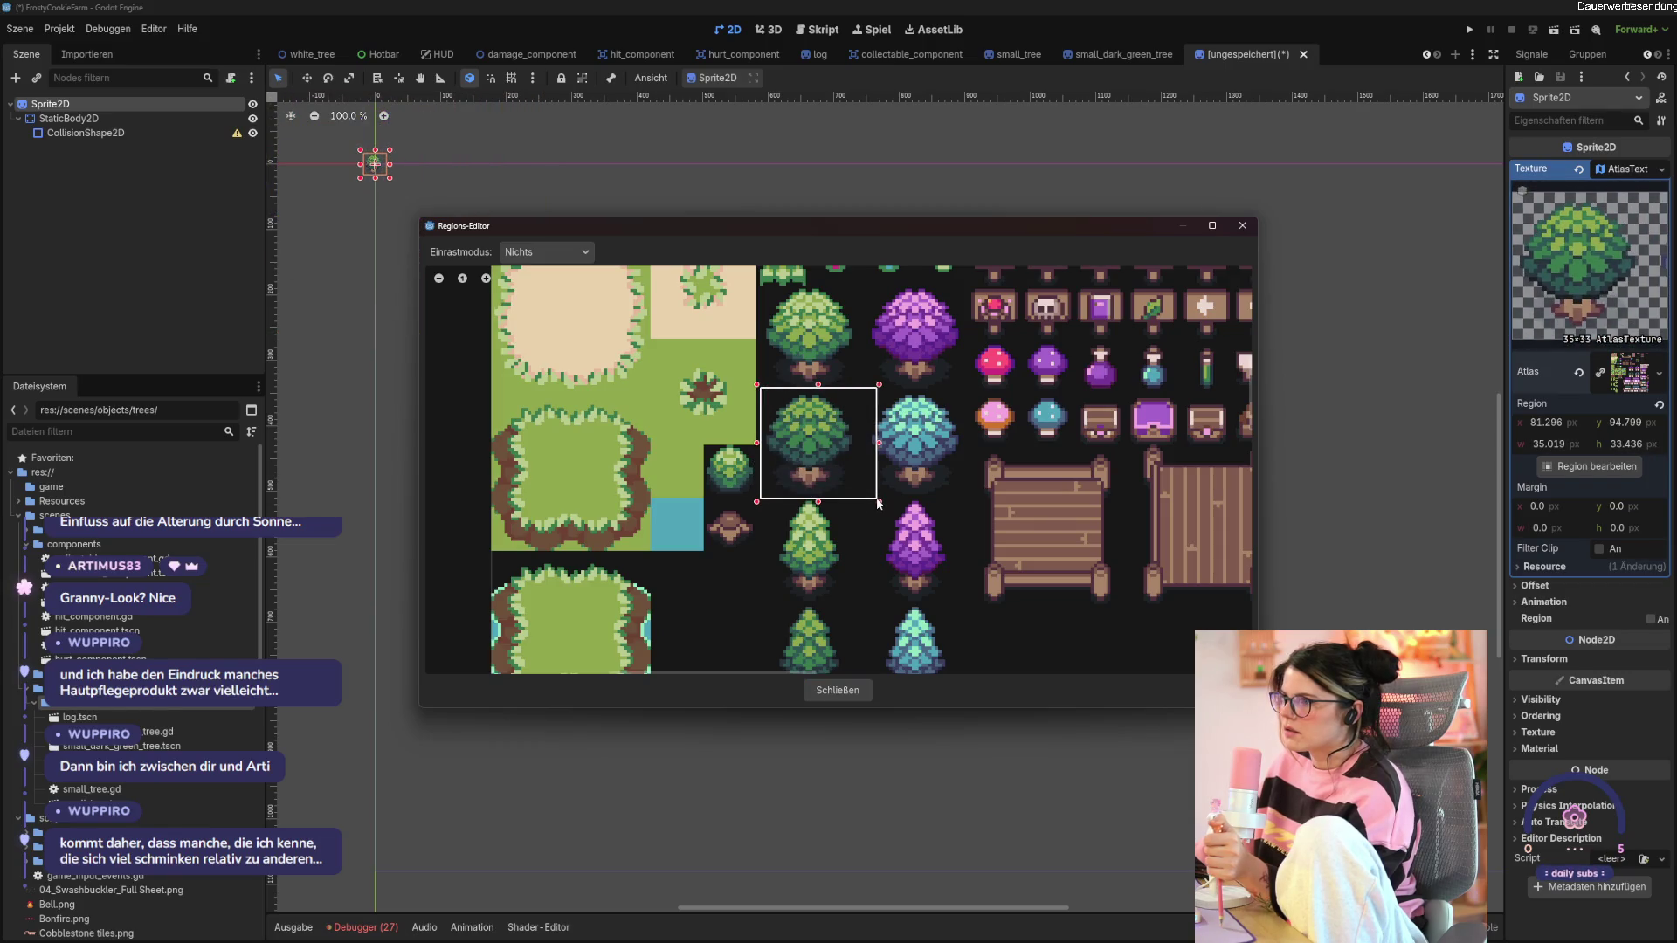
pyautogui.moveTo(879, 443); pyautogui.dragTo(859, 448)
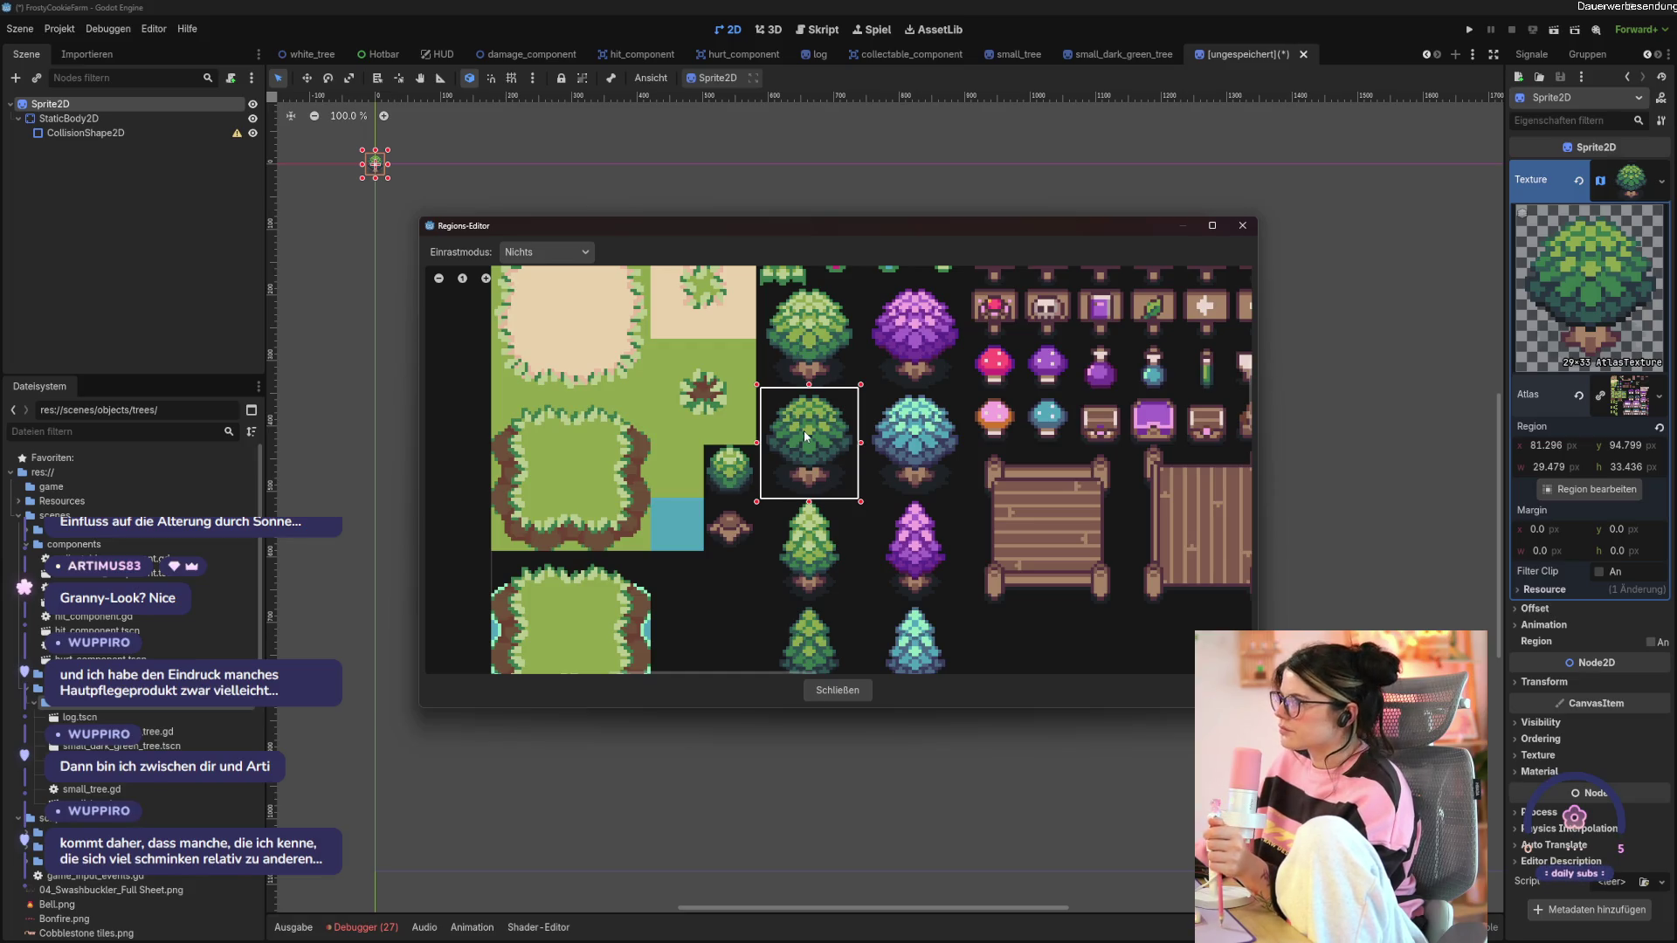
pyautogui.scroll(1, 804, 431)
pyautogui.scroll(1, 804, 431)
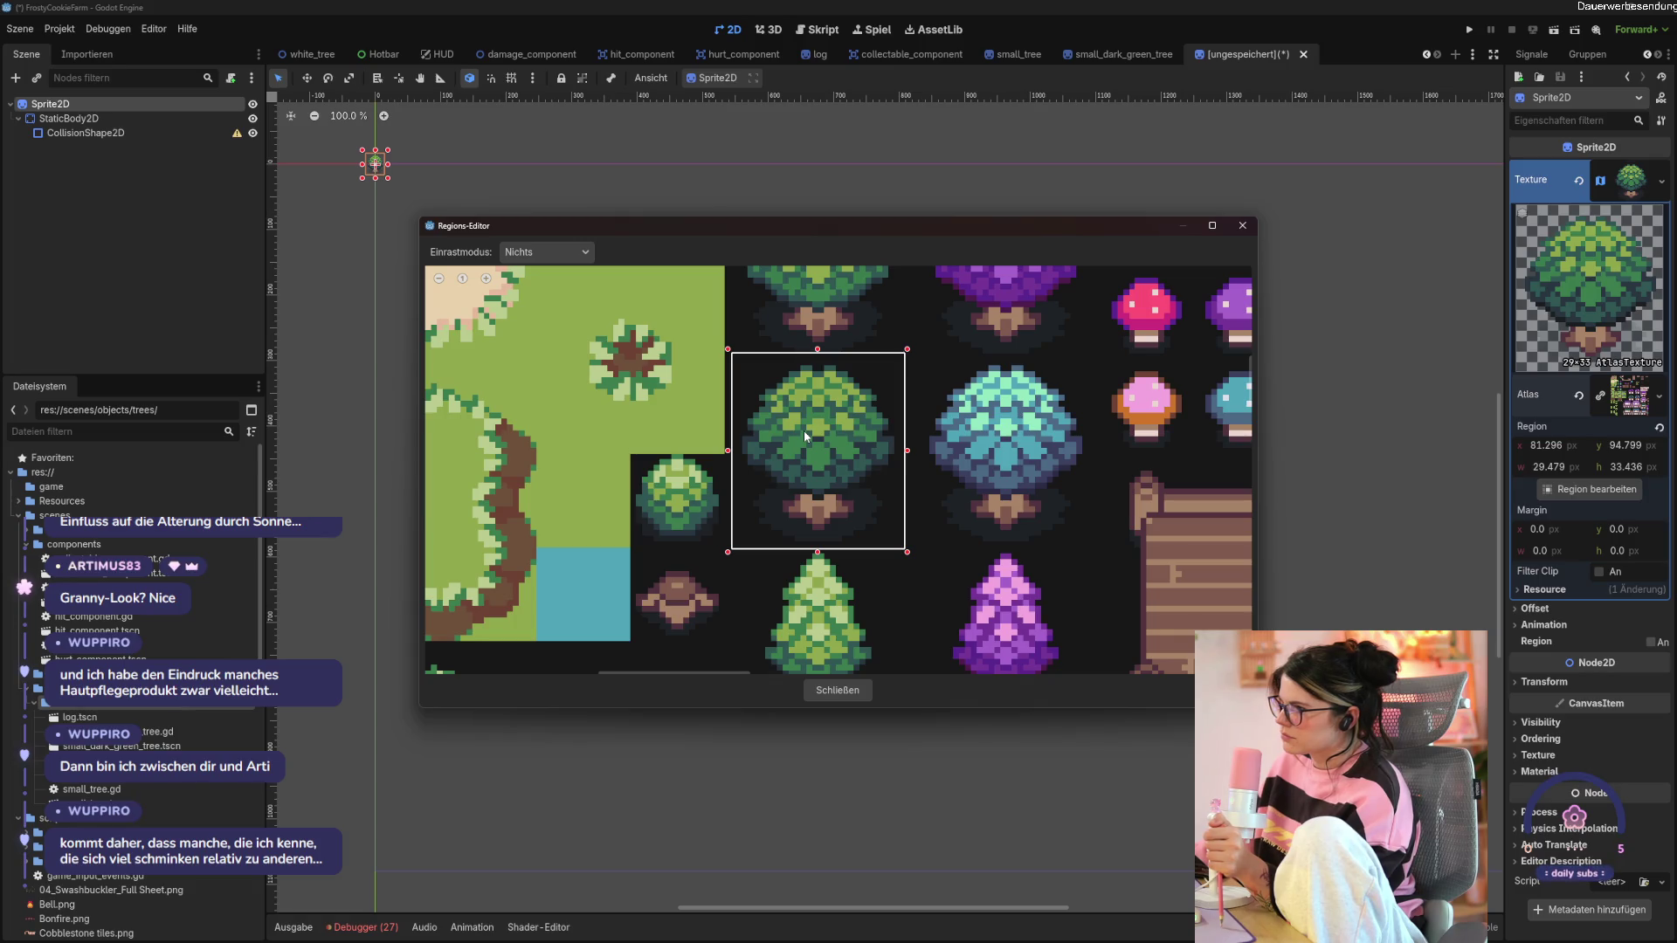
pyautogui.moveTo(728, 450); pyautogui.dragTo(736, 454)
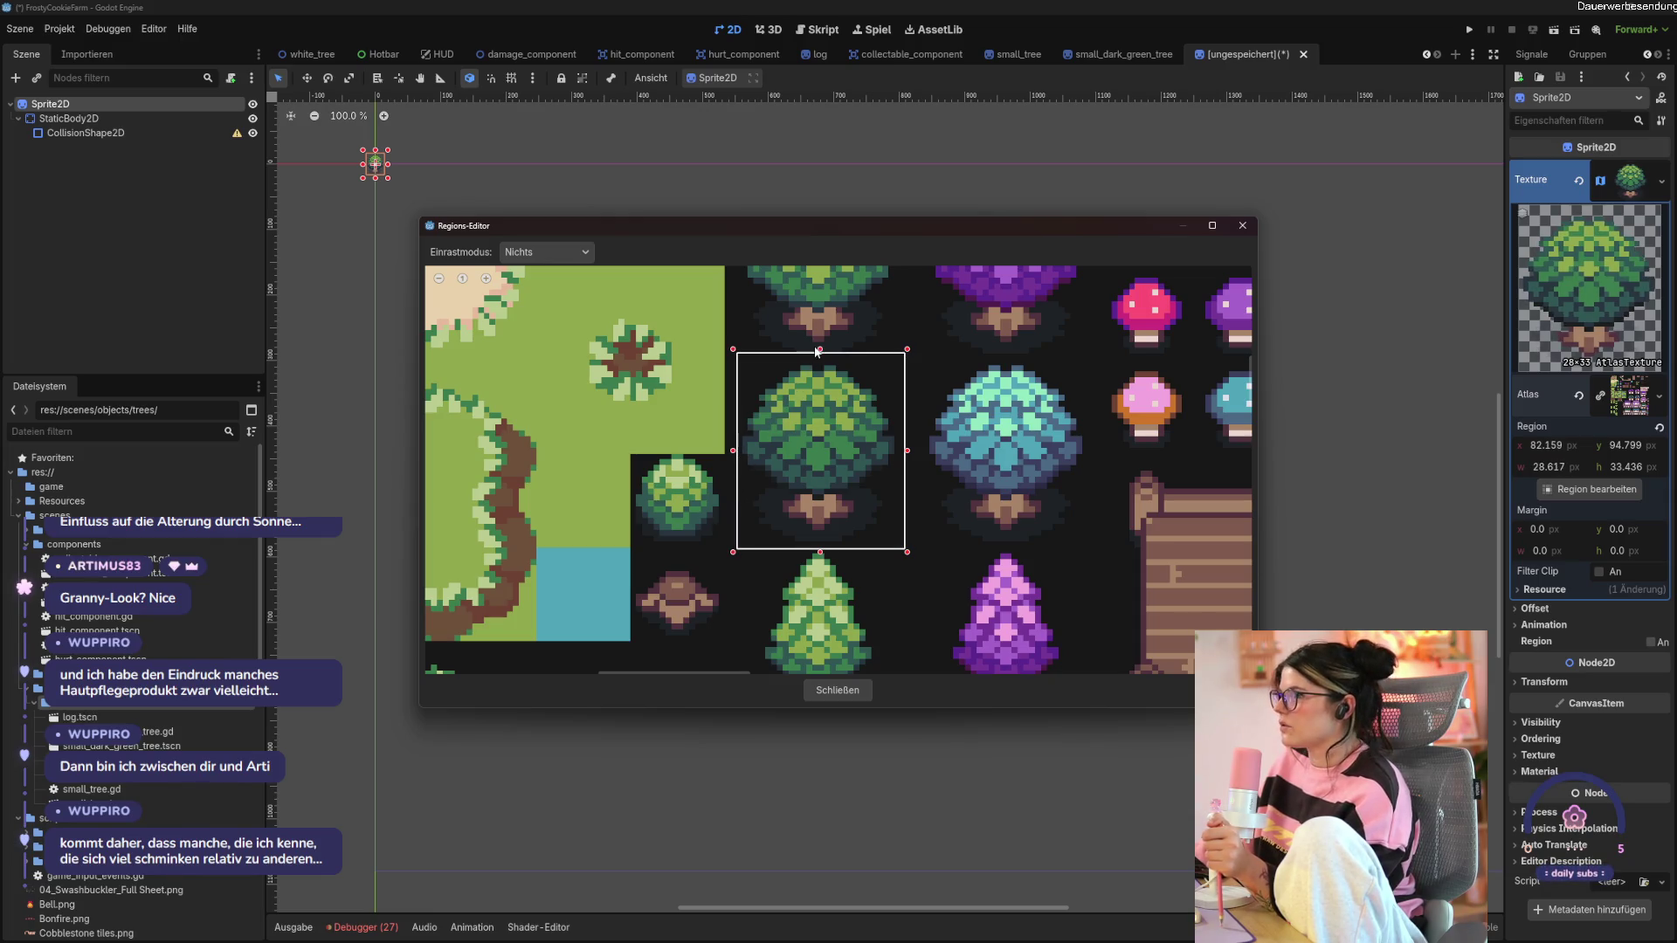
# Trim the region's top edge to 28.617×32.488 px at y 95.747, then close the editor.
pyautogui.moveTo(820, 350); pyautogui.dragTo(819, 361)
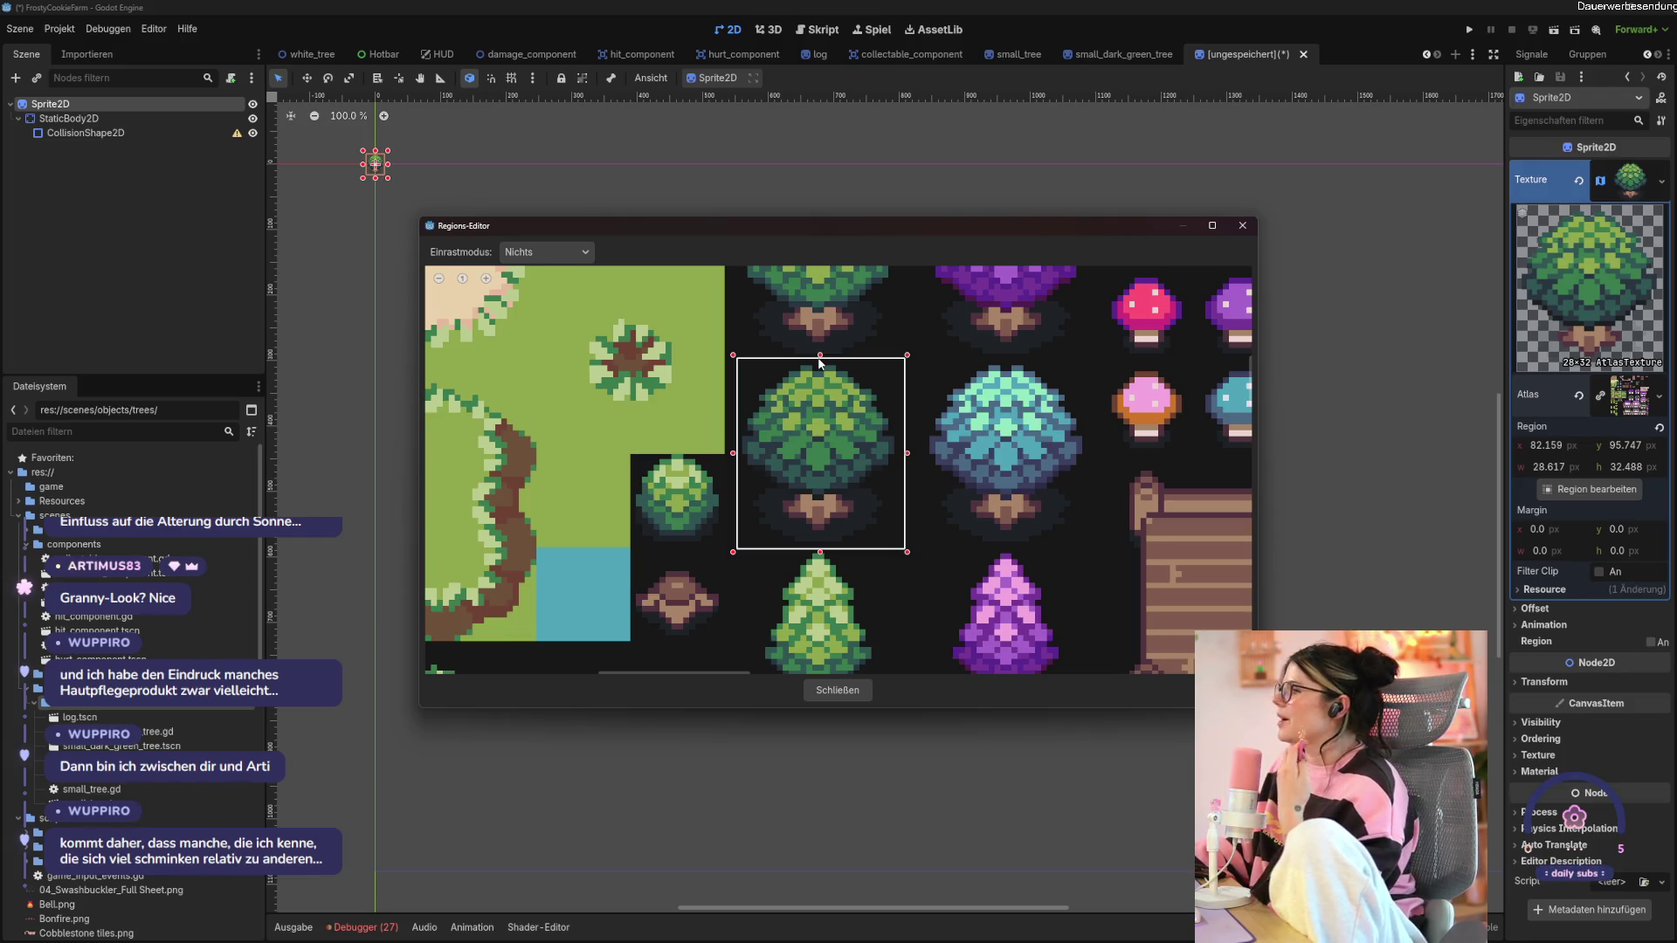
pyautogui.click(838, 691)
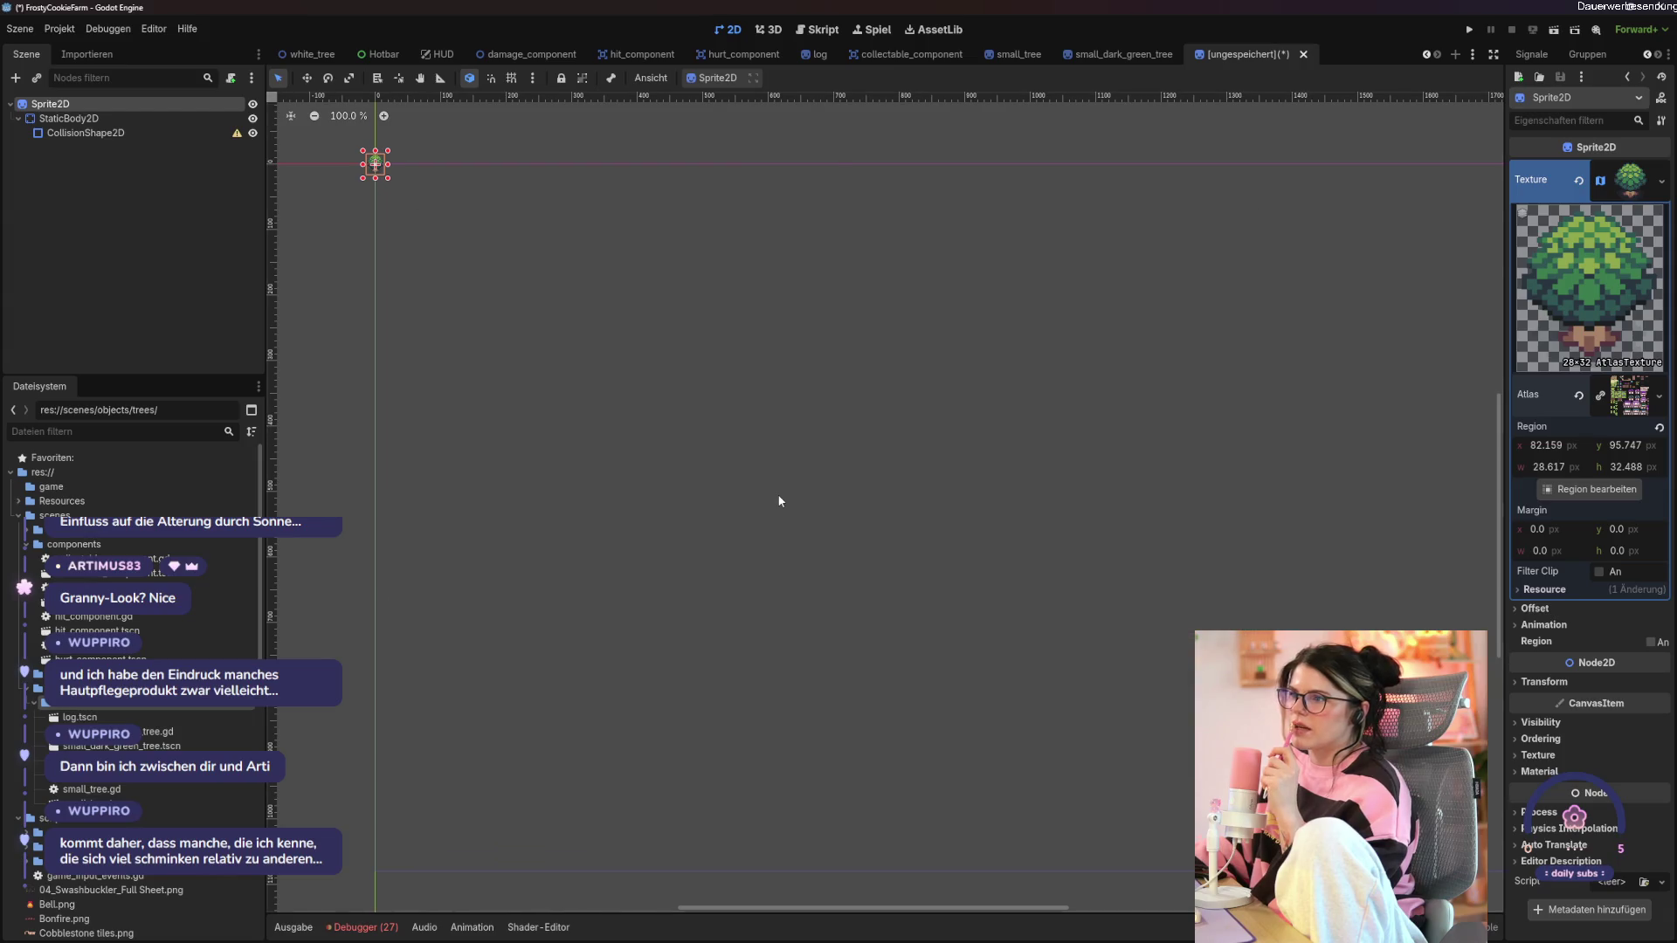
# Frame the tree sprite in view and drag hurt_component.tscn onto the root node.
pyautogui.scroll(6, 354, 208)
pyautogui.moveTo(503, 297); pyautogui.dragTo(653, 422)
pyautogui.hotkey('shift', 'f')
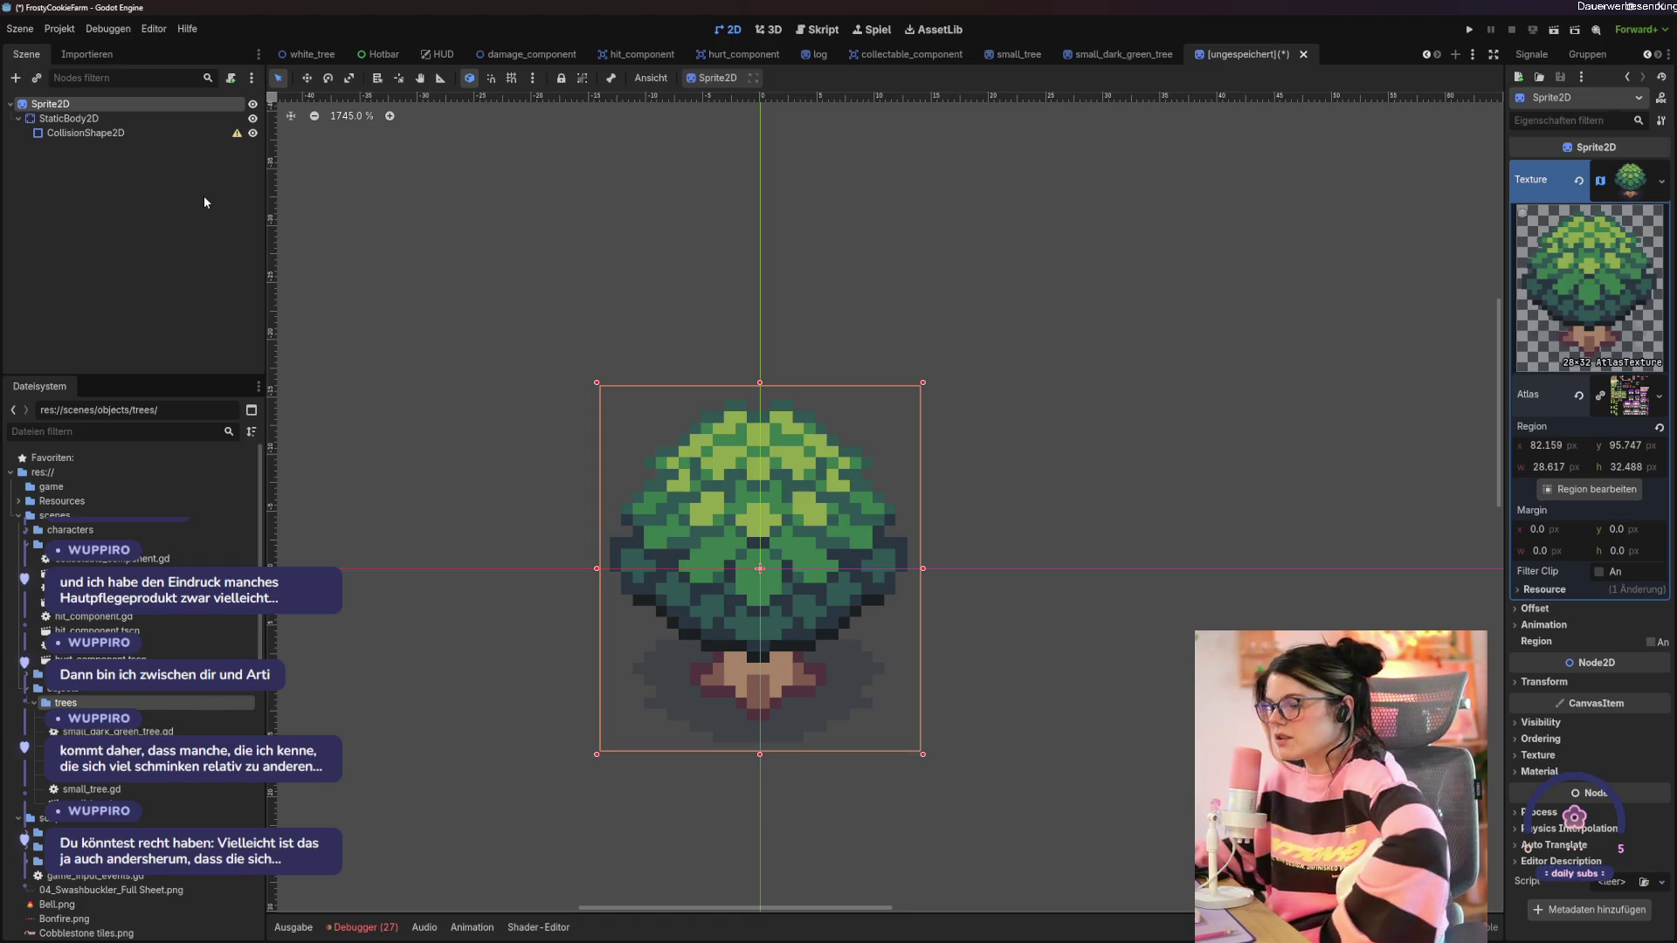
pyautogui.rightClick(81, 109)
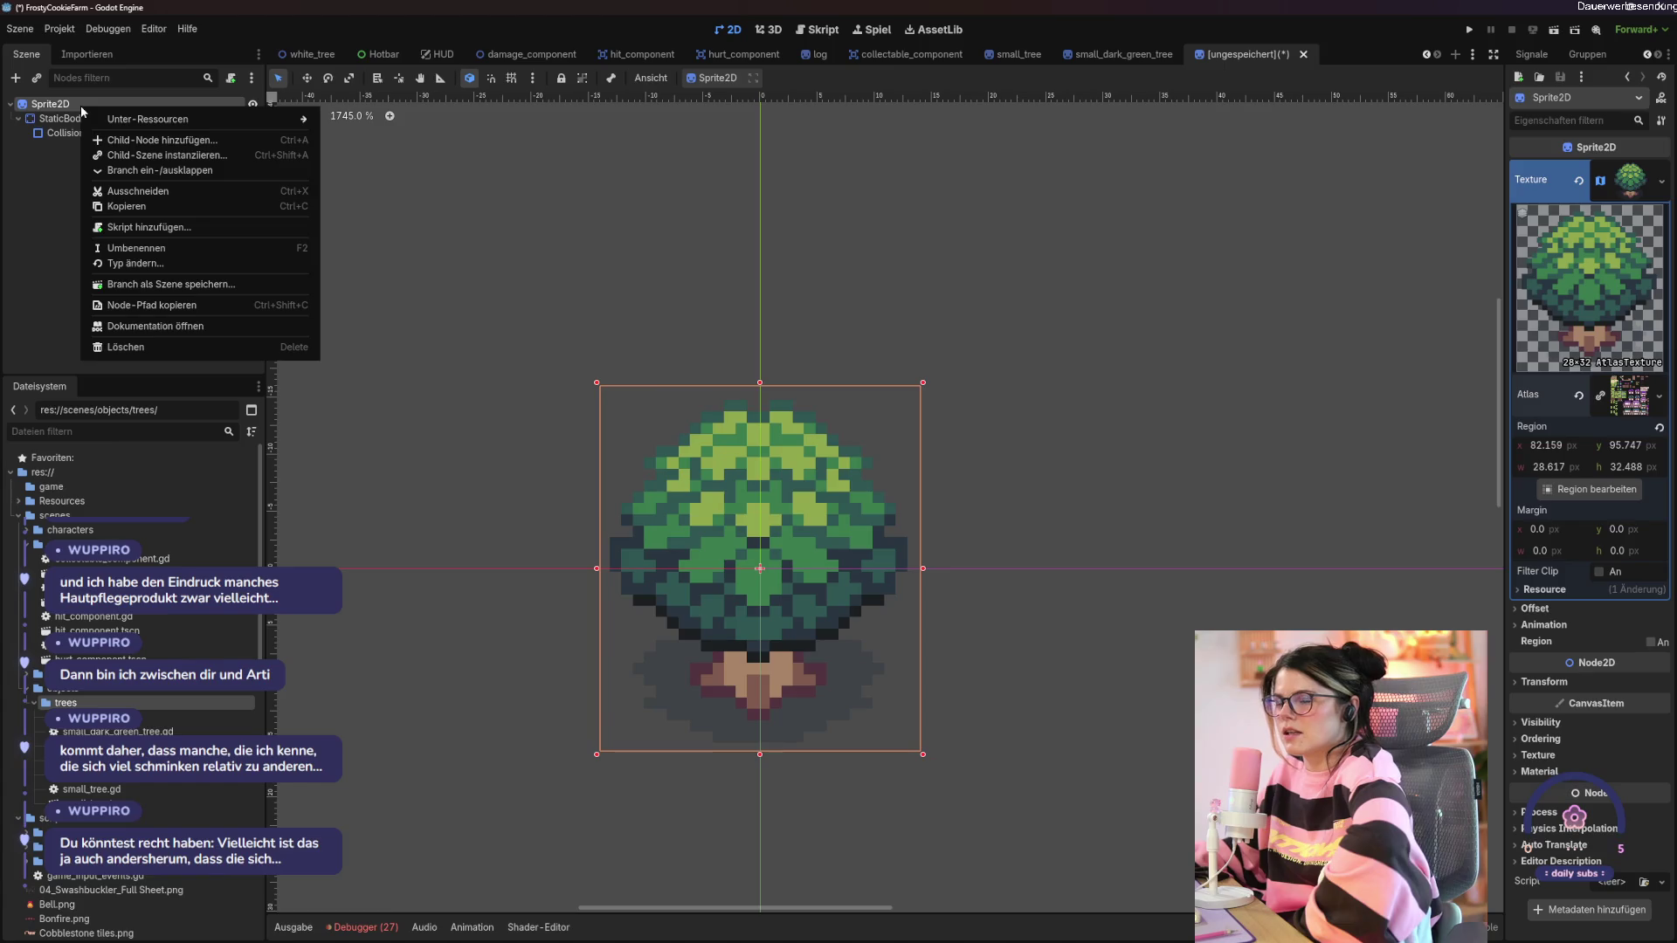
pyautogui.click(35, 232)
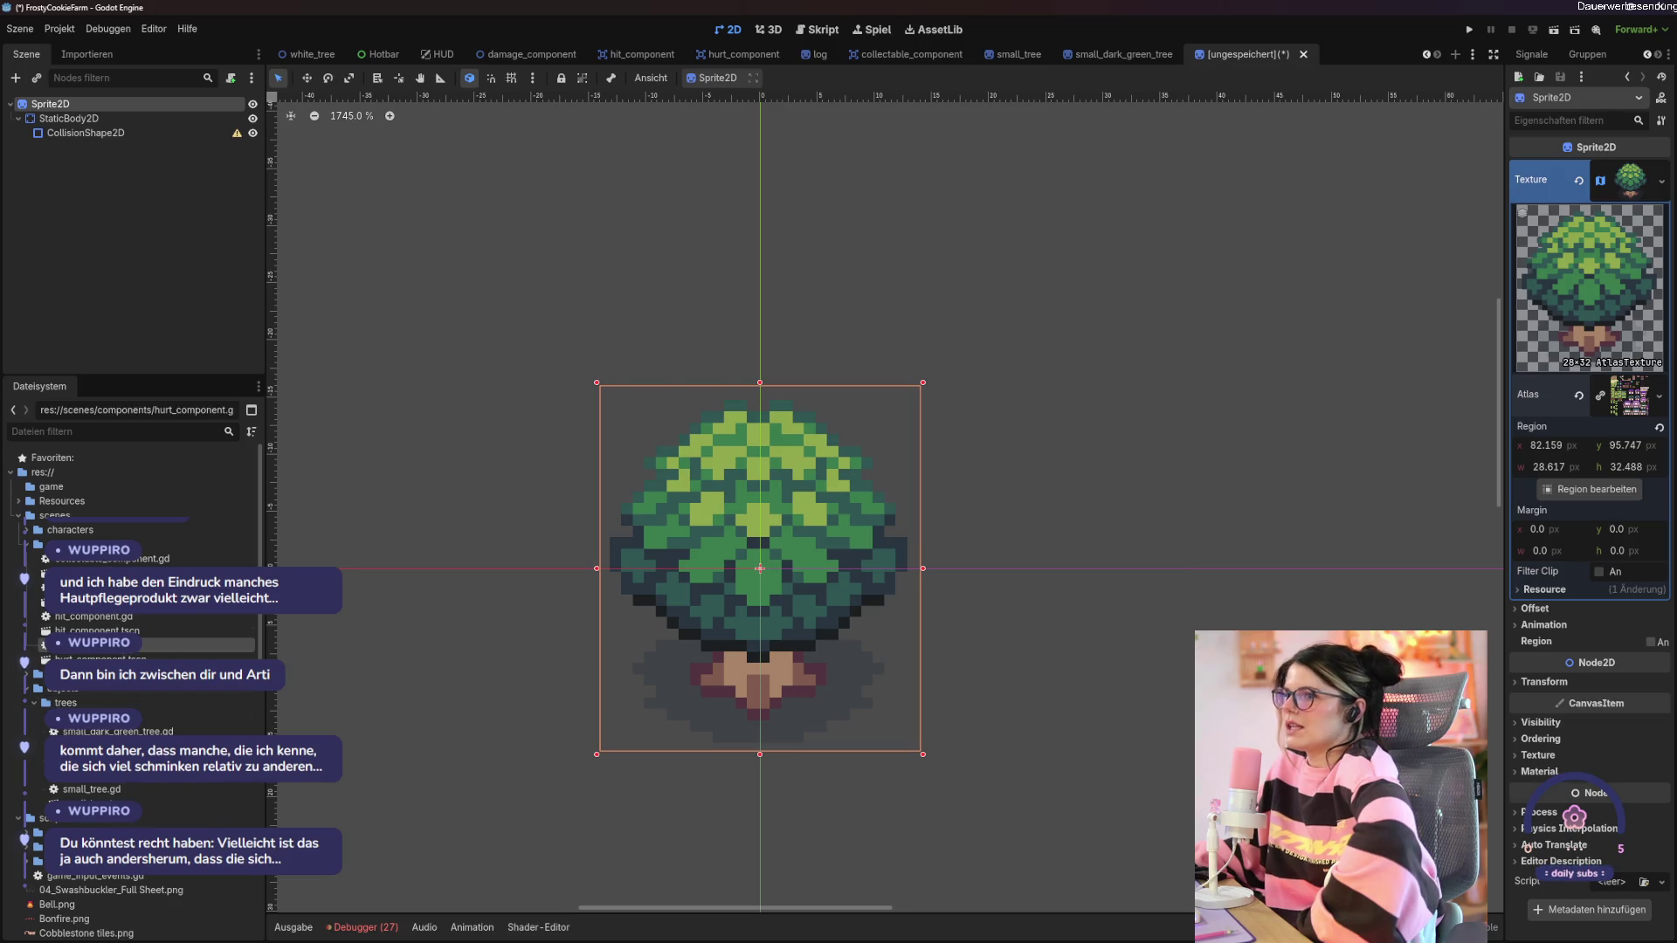
pyautogui.click(131, 658)
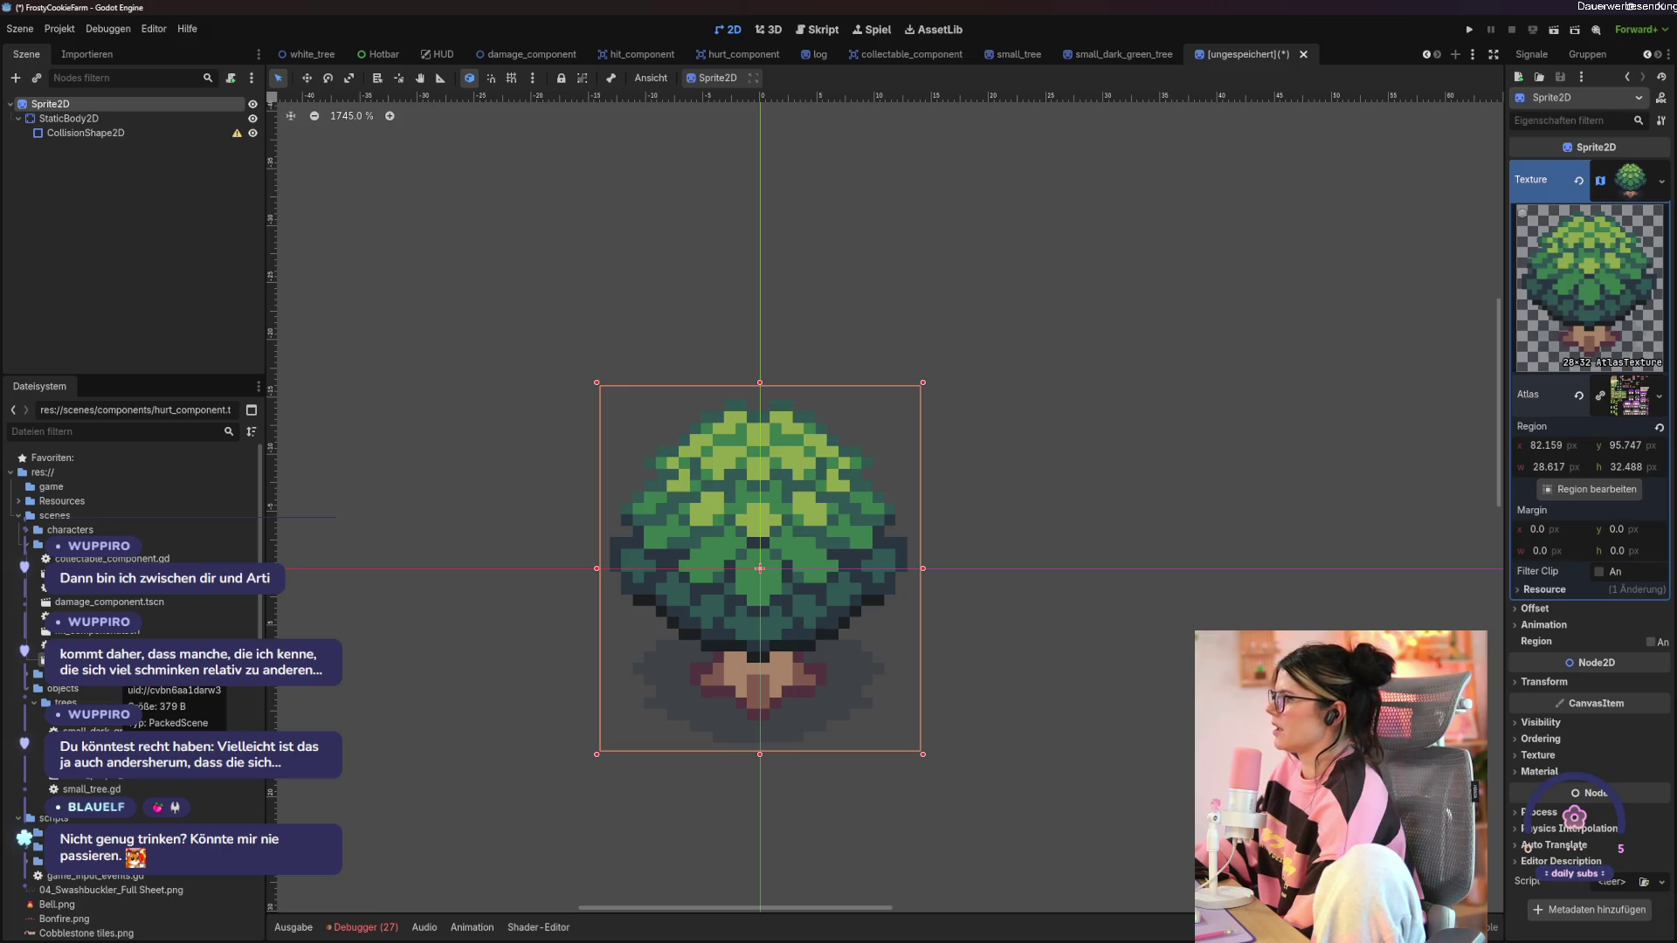
pyautogui.moveTo(88, 663); pyautogui.dragTo(97, 106)
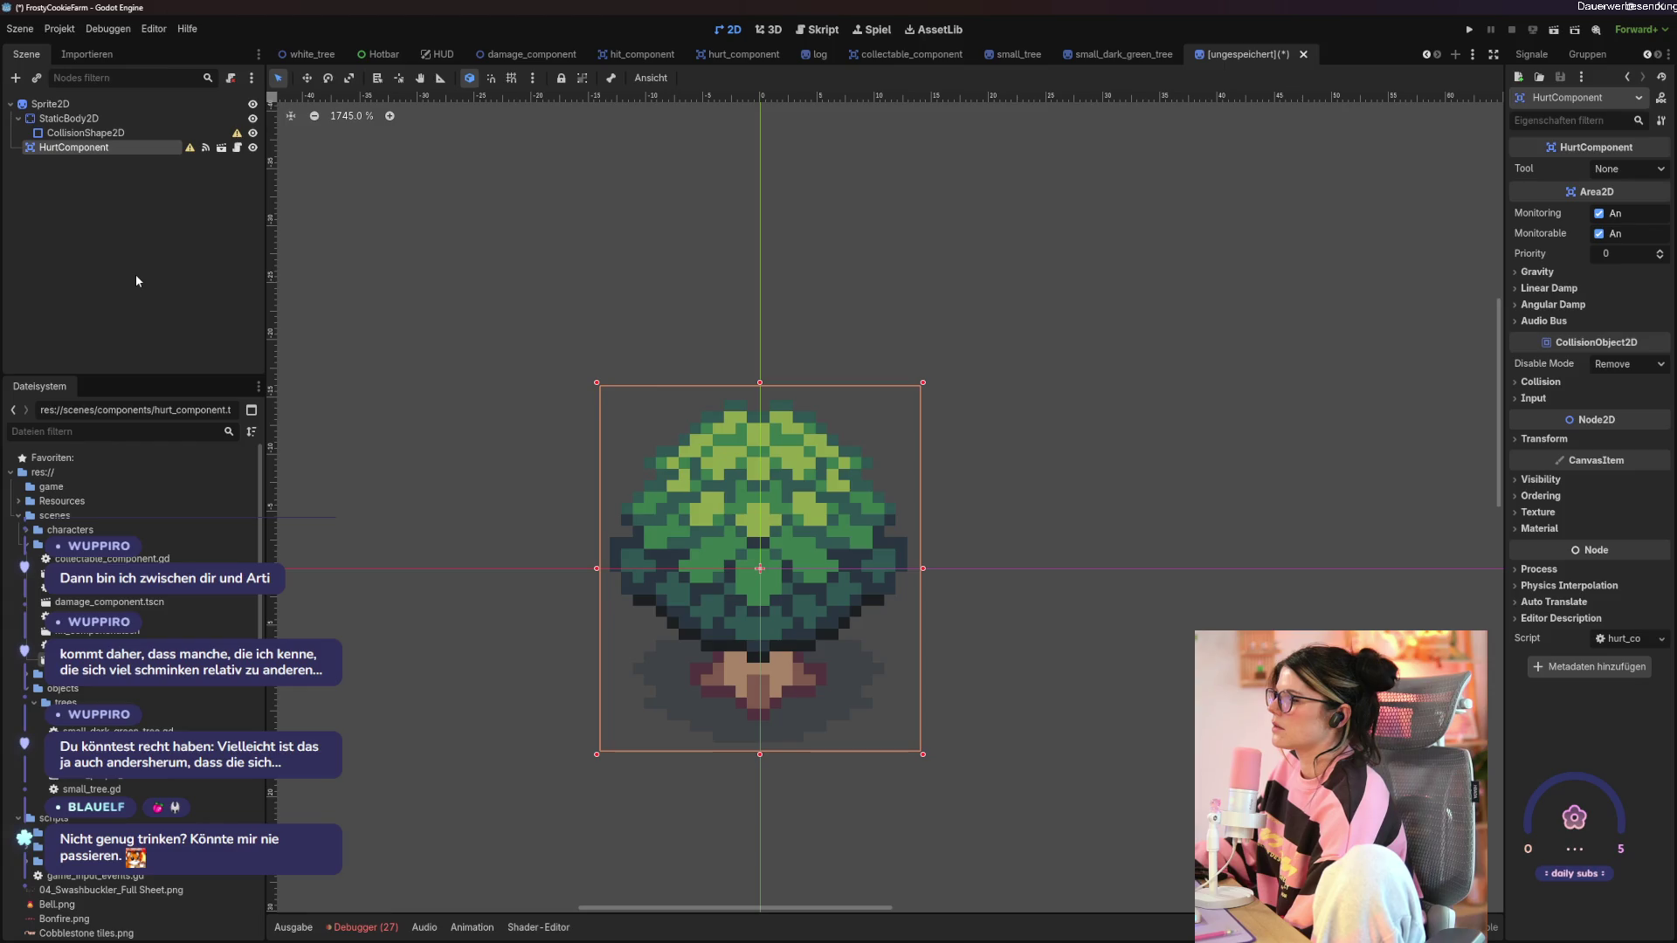
# Rename the Sprite2D root node to big_dark_green_tree.
pyautogui.doubleClick(80, 102)
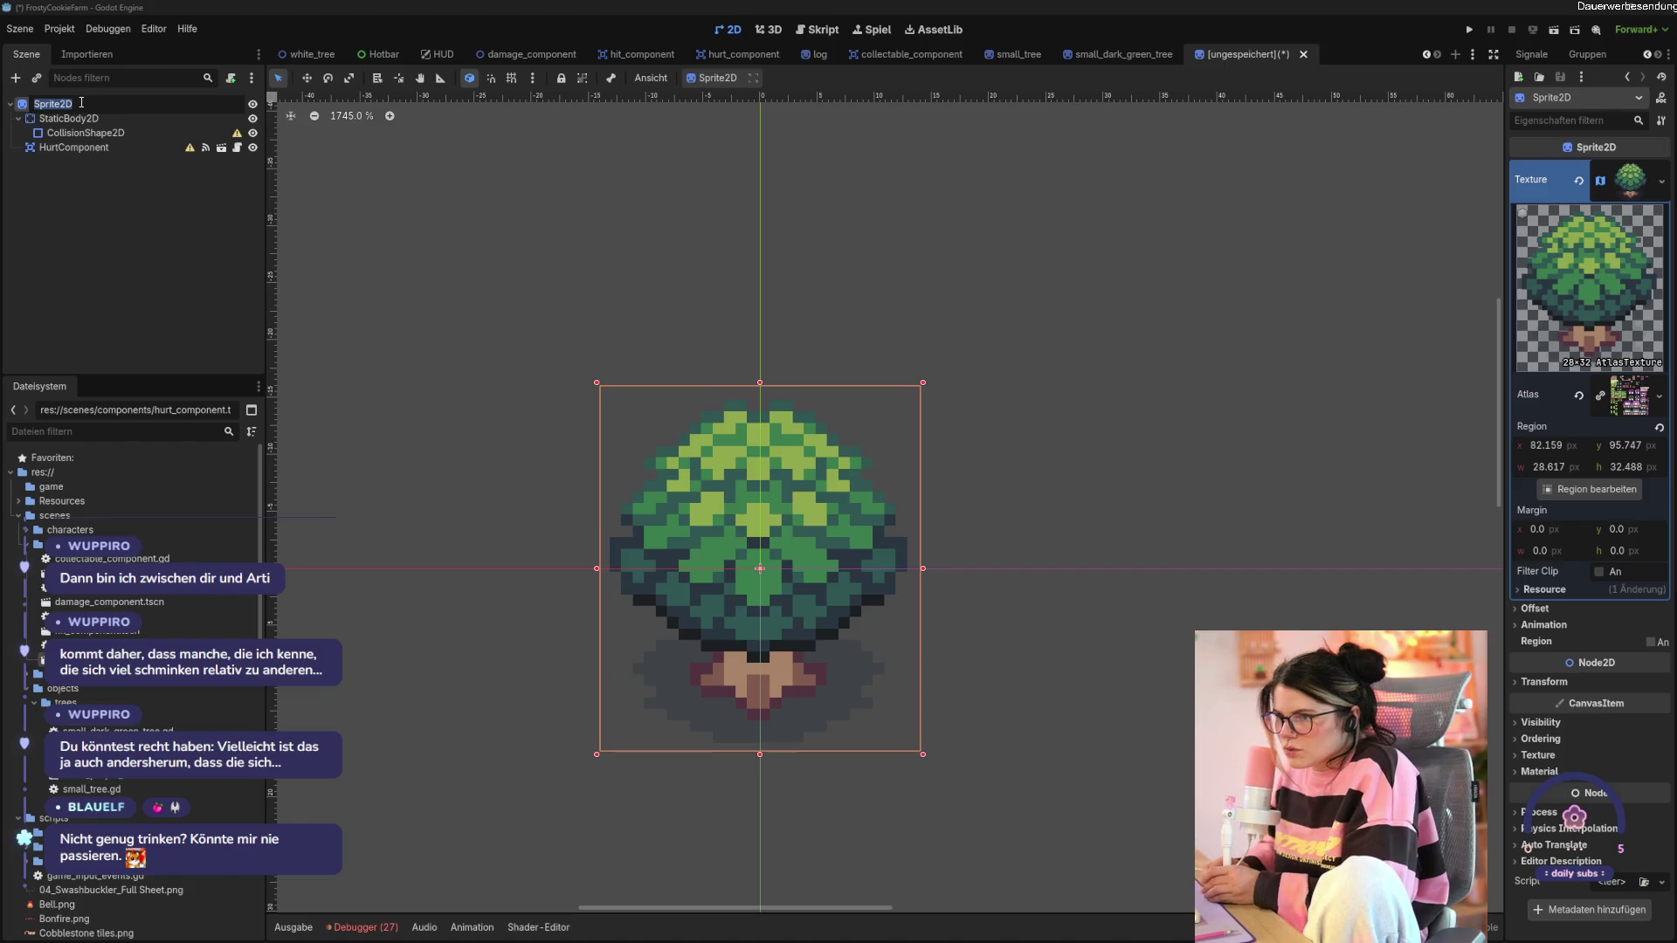
pyautogui.write('big_')
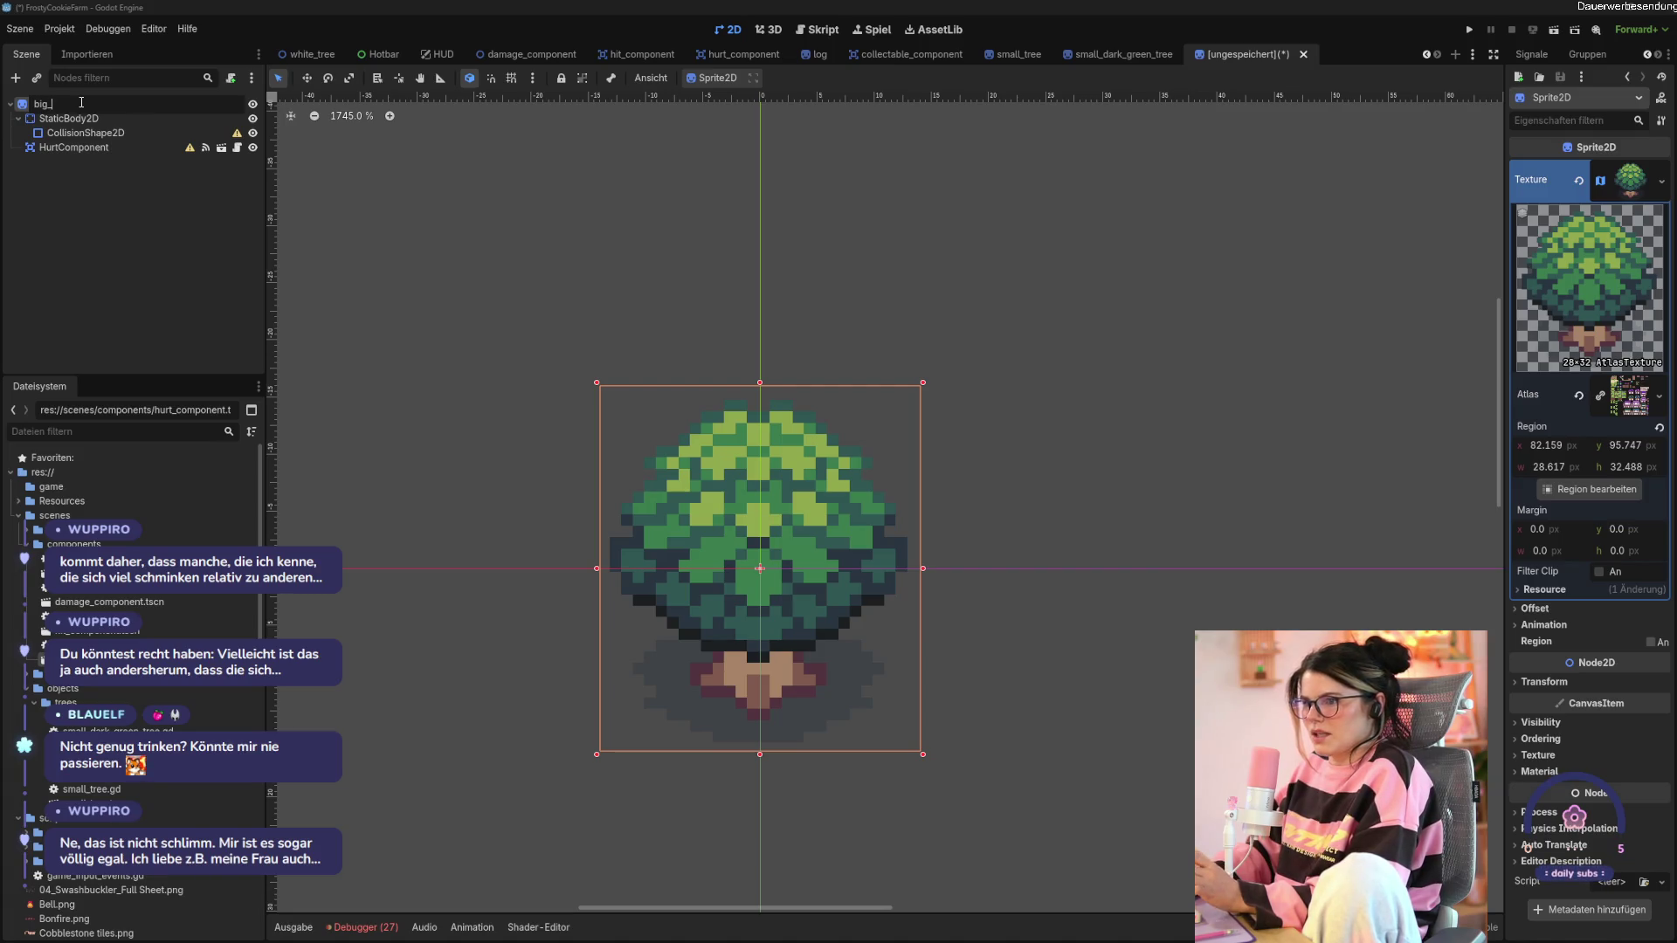
pyautogui.write('dark_')
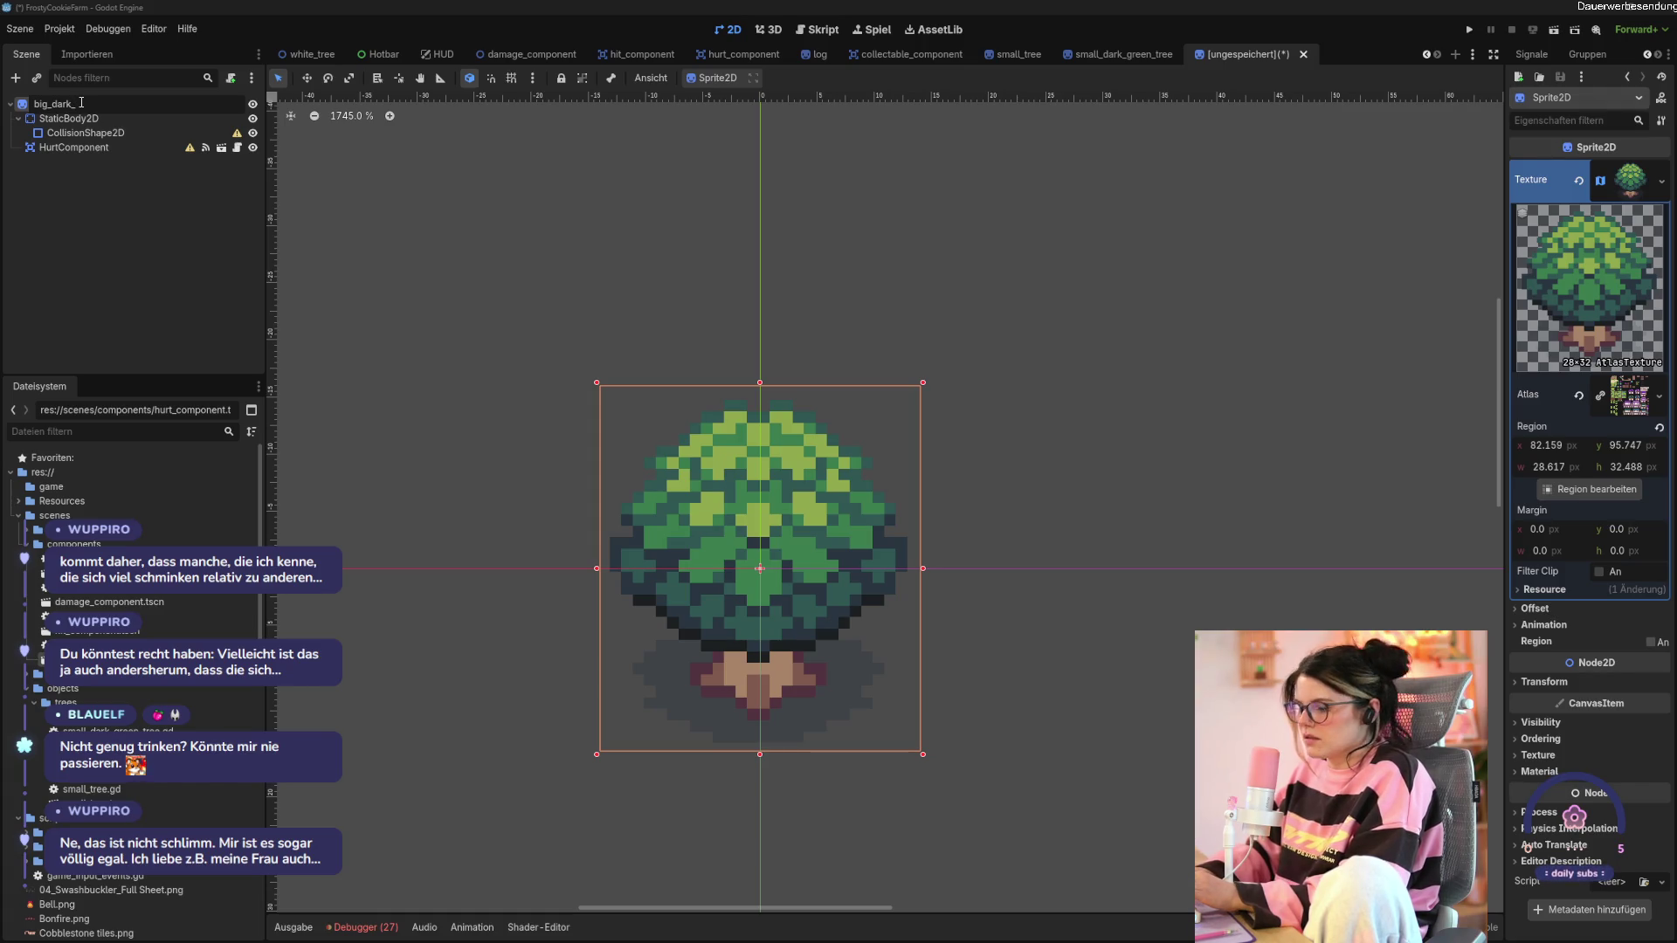
pyautogui.write('green_tree')
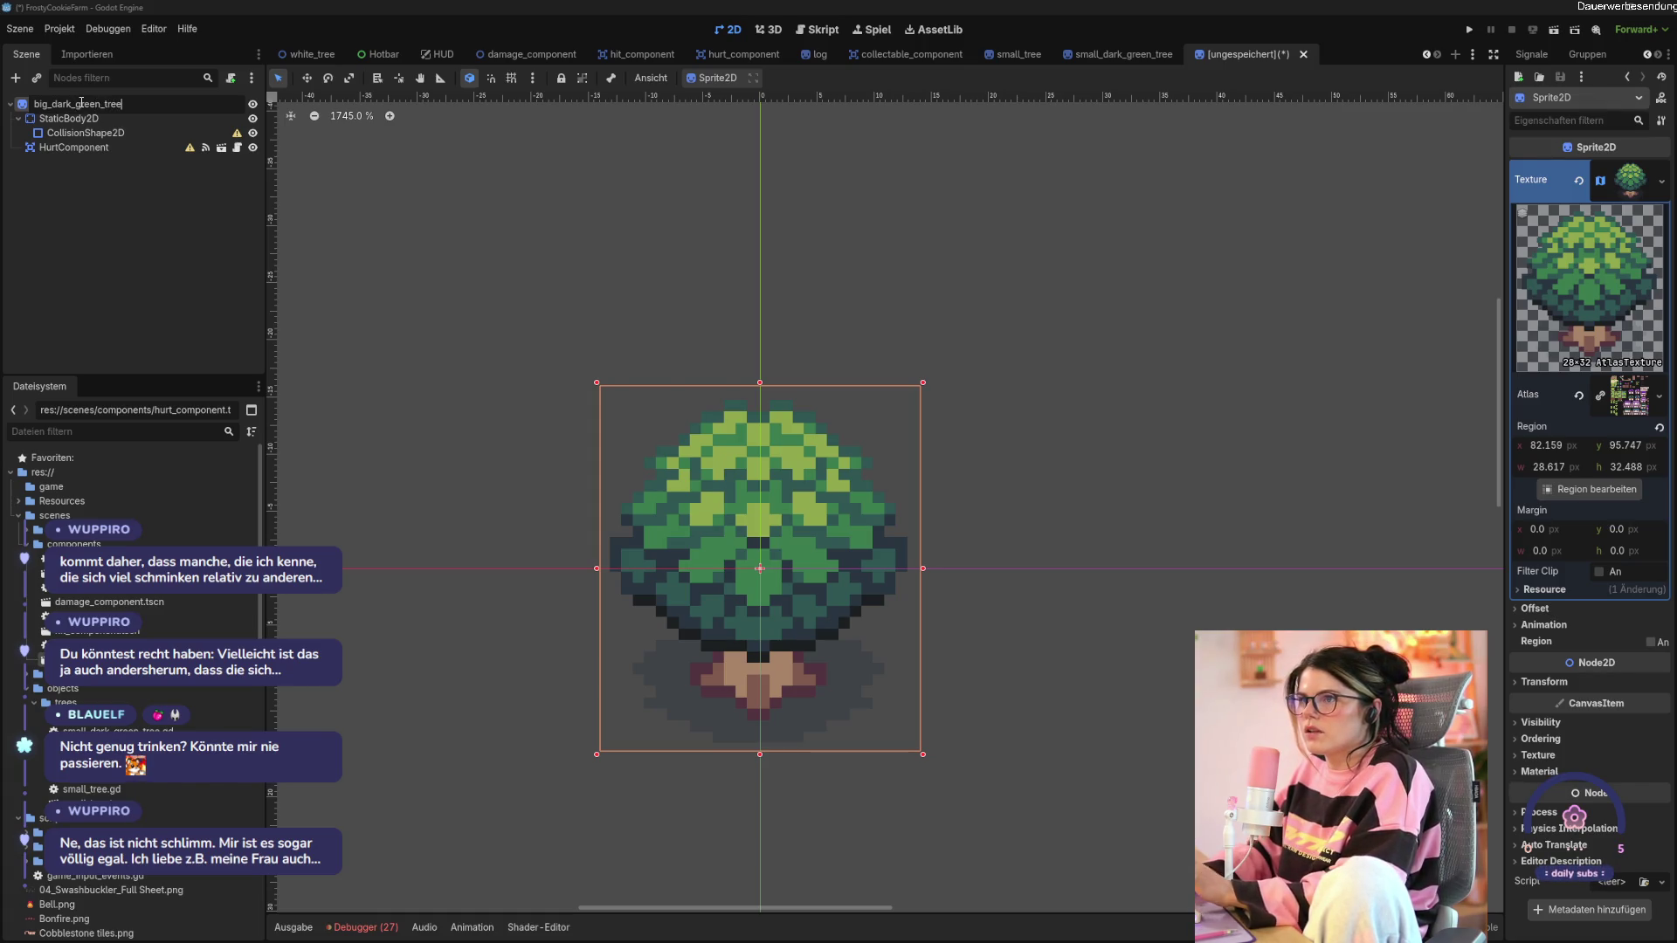
pyautogui.press('Return')
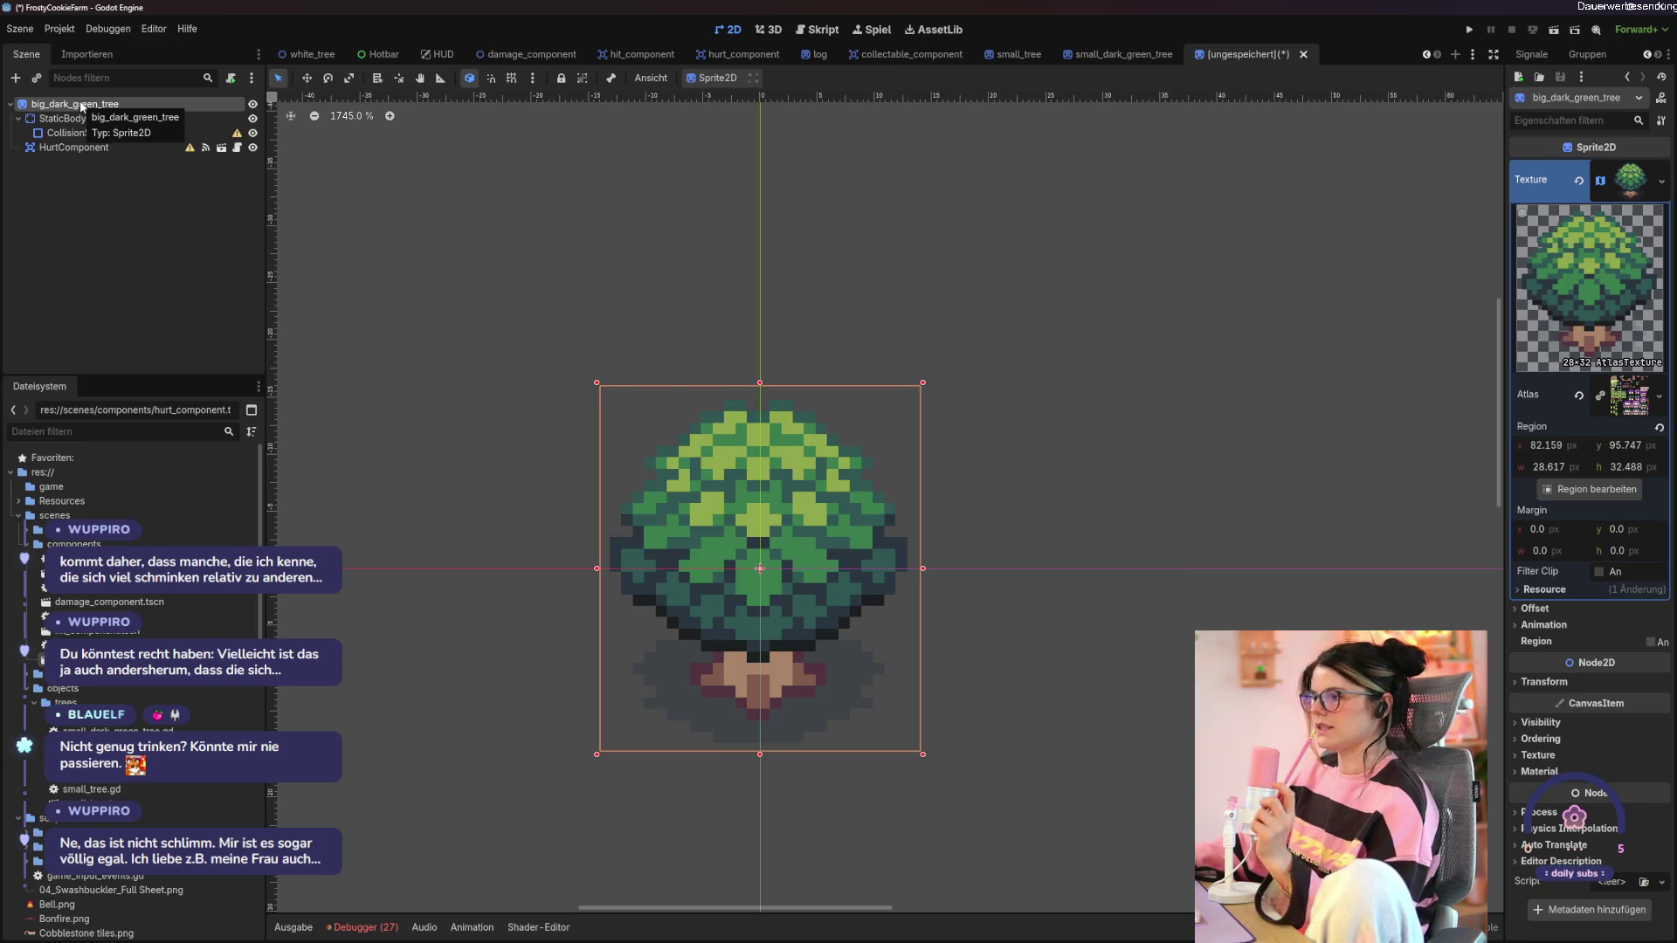
pyautogui.click(116, 255)
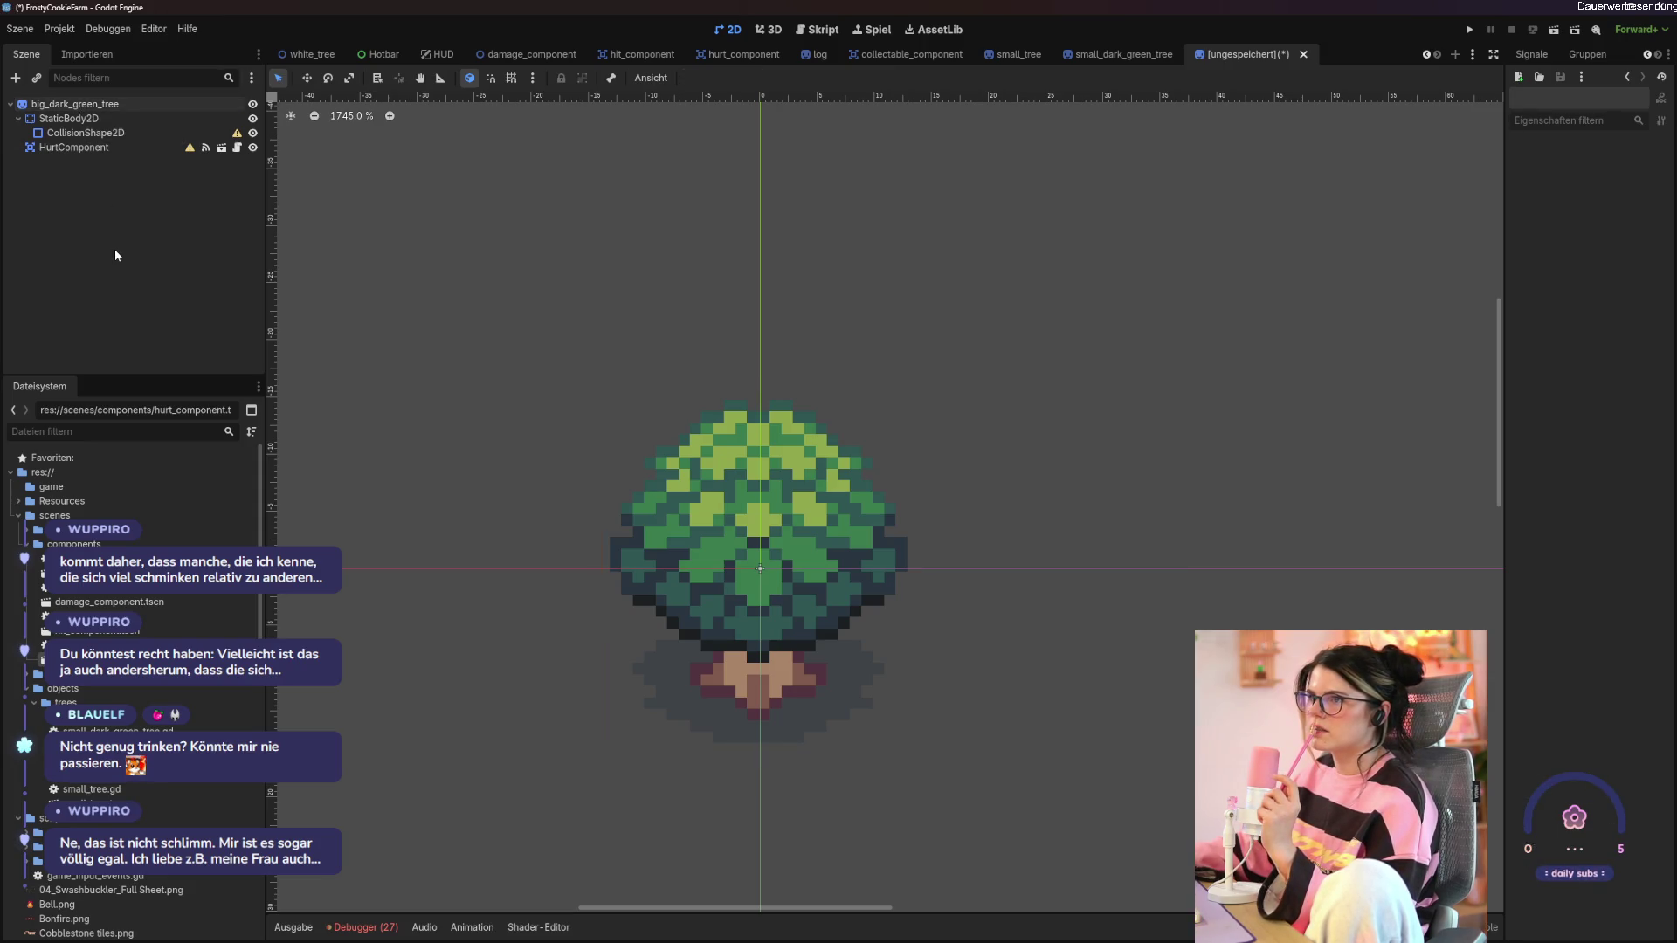
pyautogui.click(86, 133)
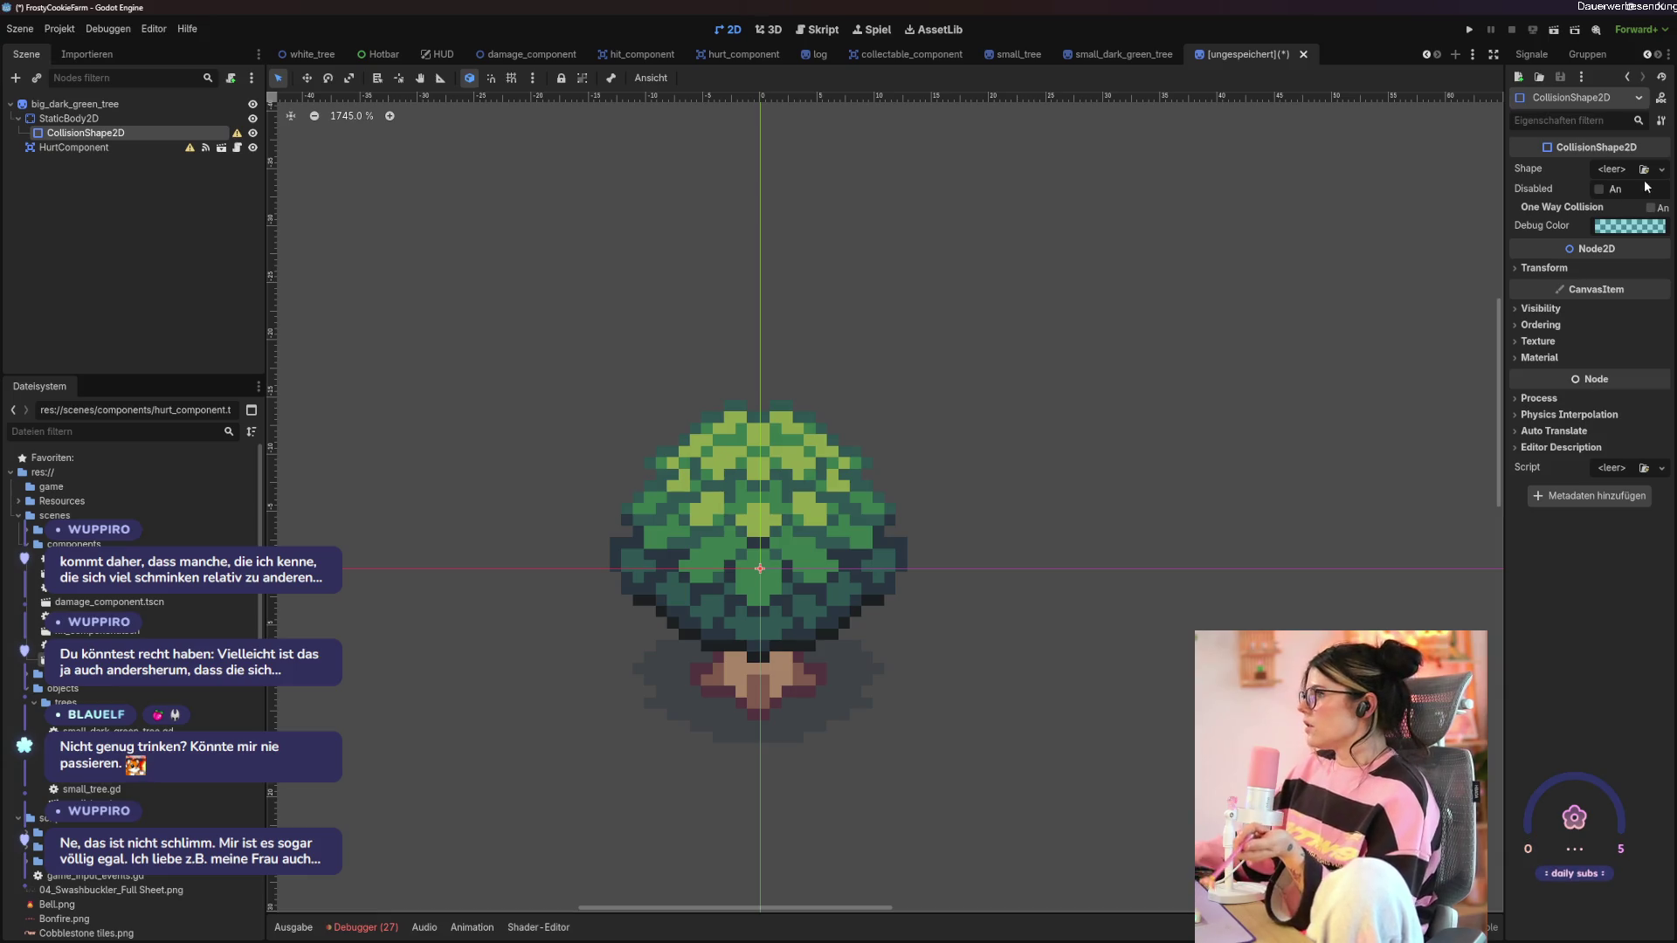
pyautogui.click(1661, 169)
pyautogui.click(1572, 251)
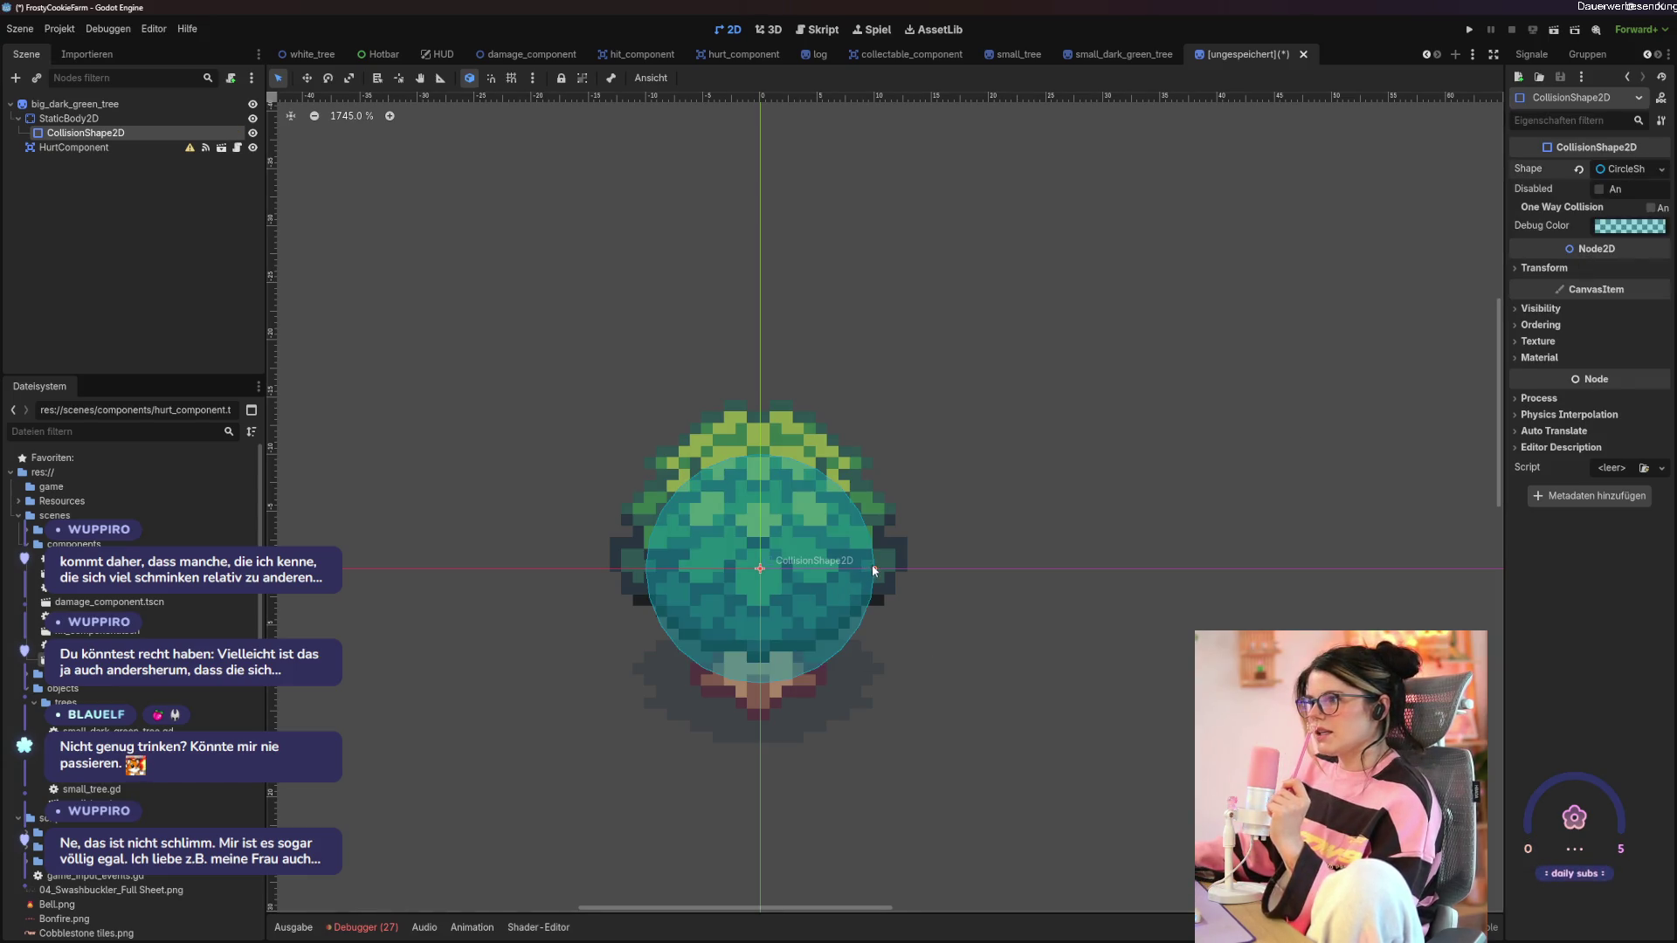
pyautogui.moveTo(871, 564)
pyautogui.mouseDown()
pyautogui.moveTo(796, 568)
pyautogui.moveTo(790, 730)
pyautogui.moveTo(803, 675)
pyautogui.mouseUp()
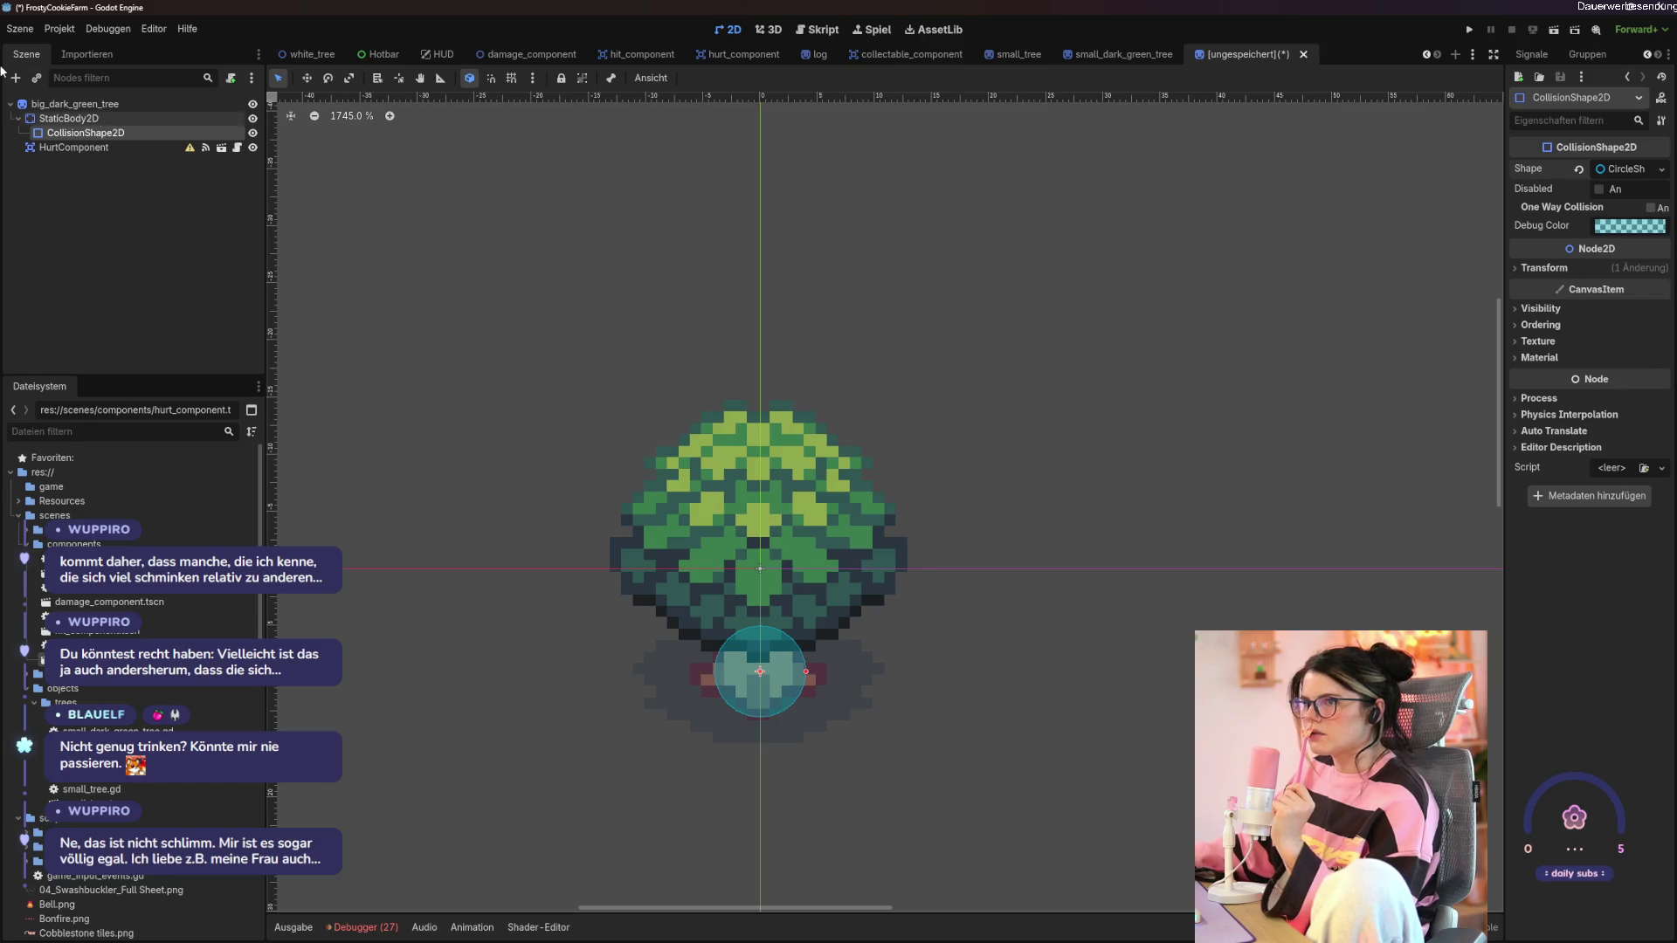
pyautogui.click(49, 120)
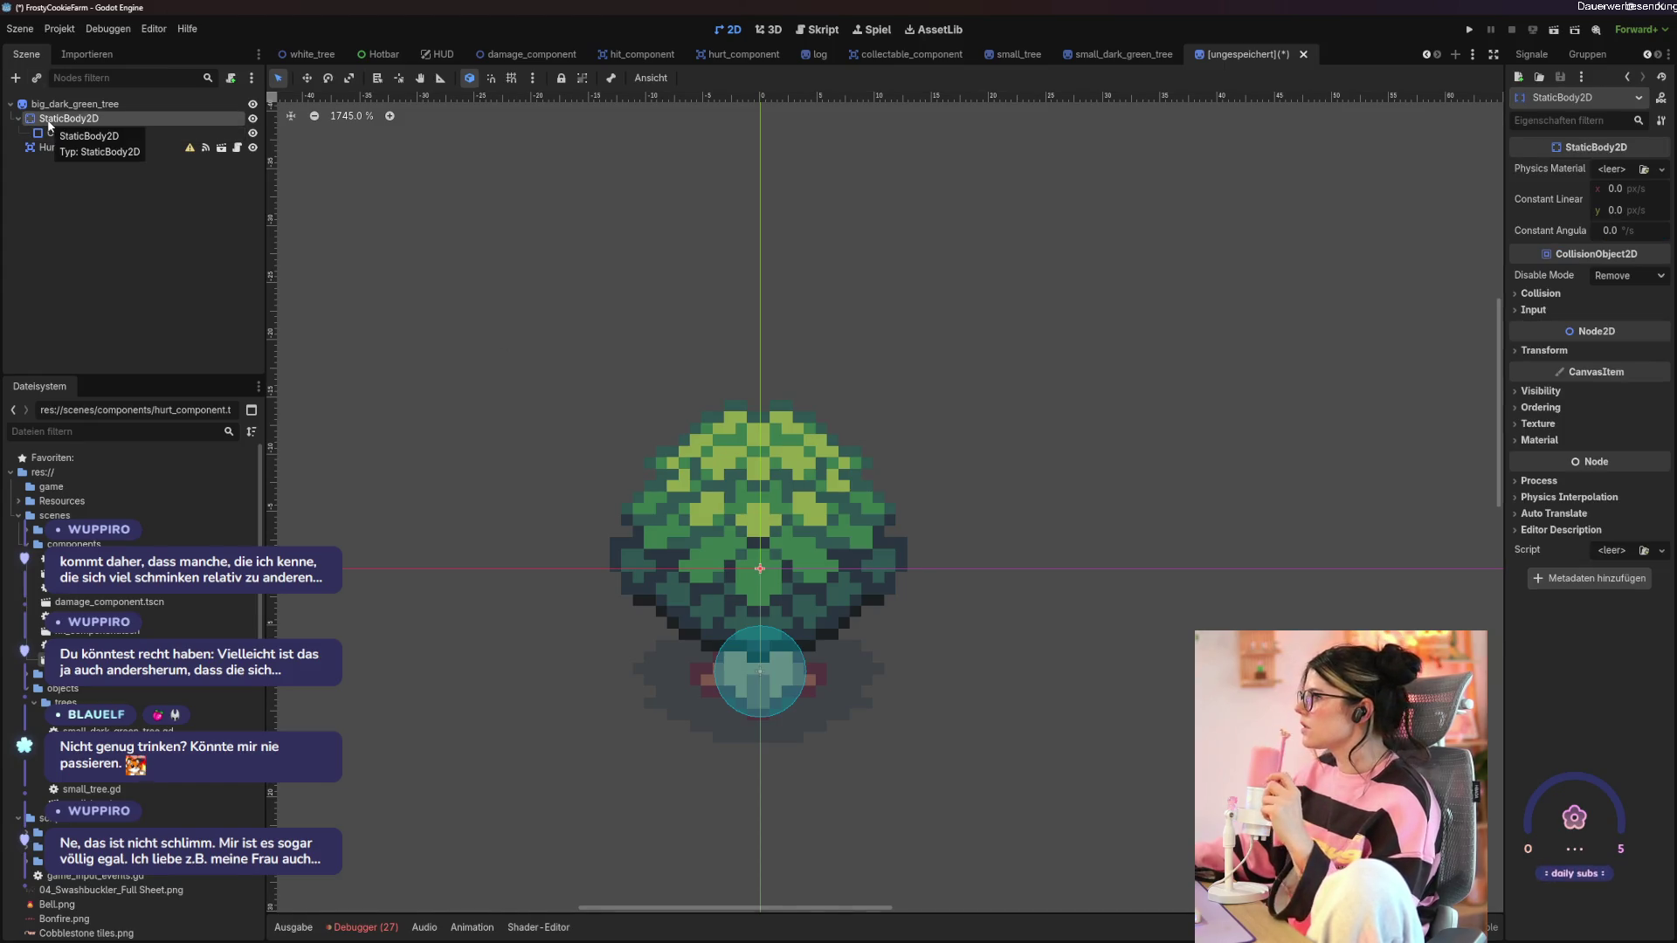
pyautogui.click(56, 133)
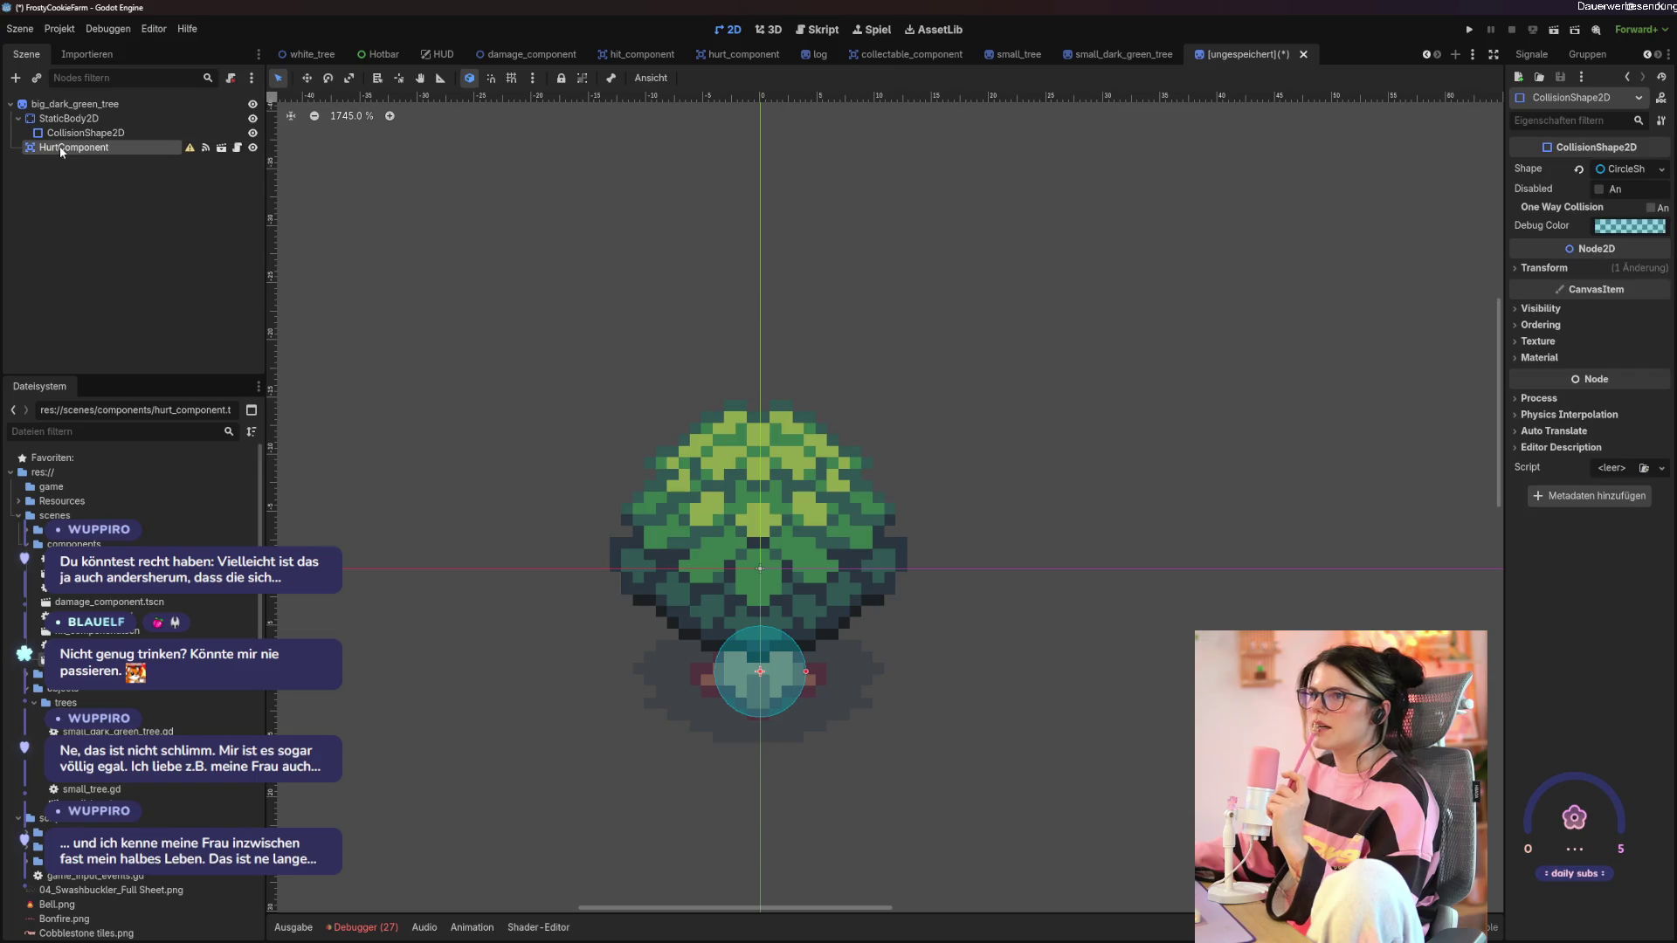
pyautogui.rightClick(61, 148)
# Add a CollisionShape2D under HurtComponent and set its debug colour to pink.
pyautogui.click(105, 181)
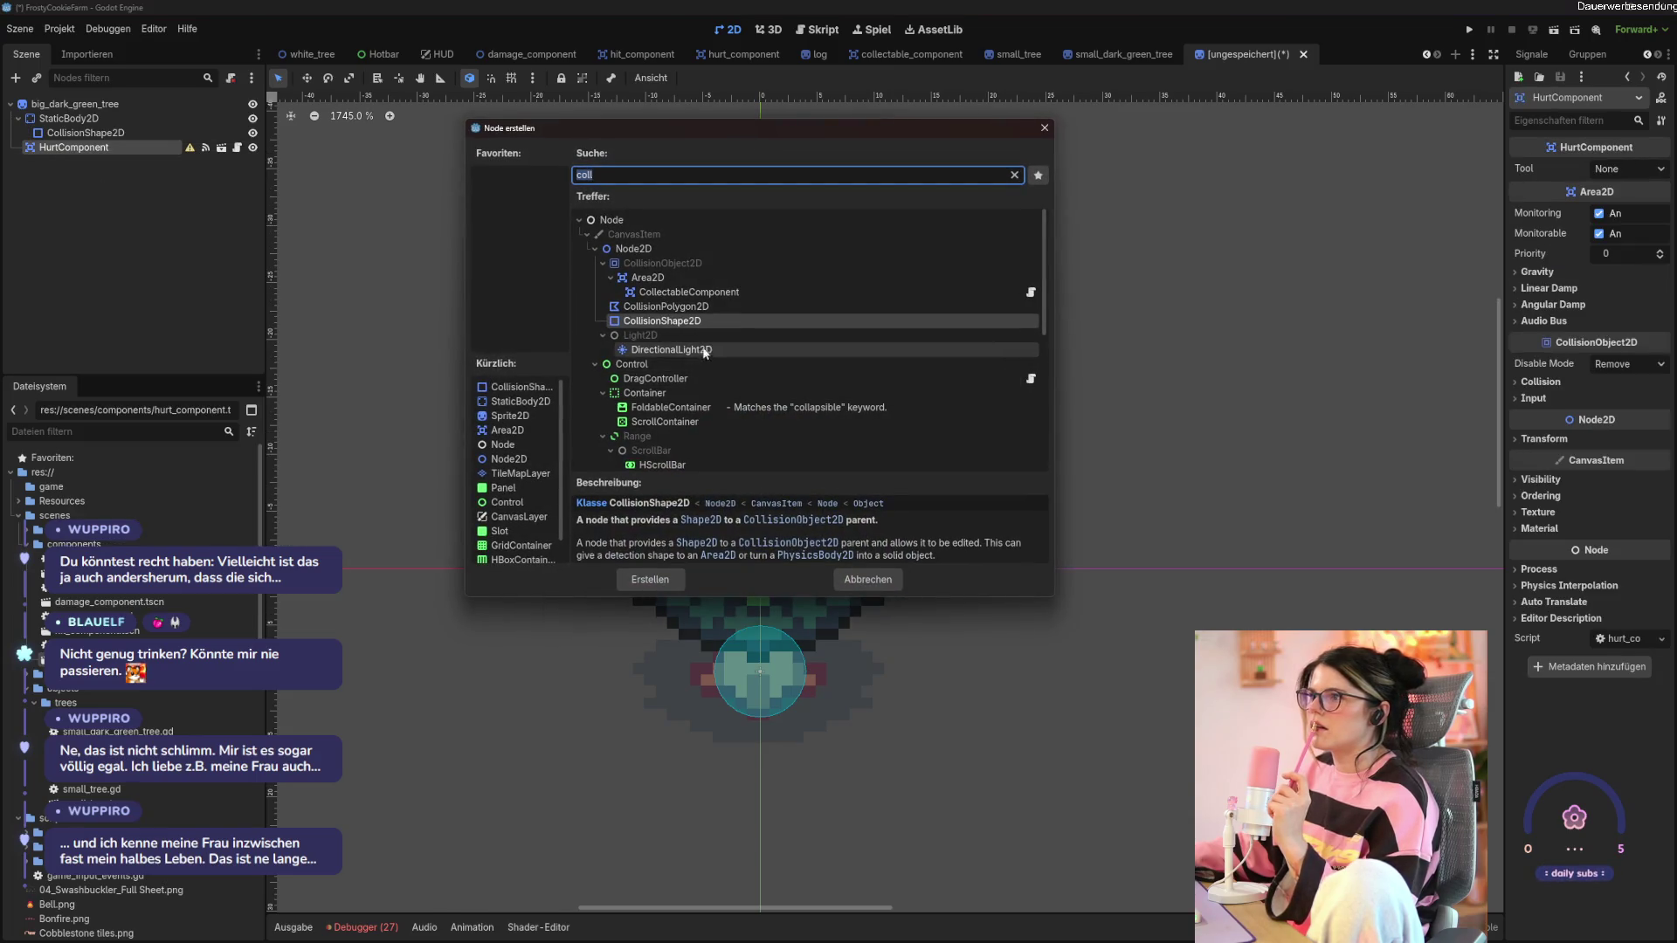
pyautogui.click(649, 579)
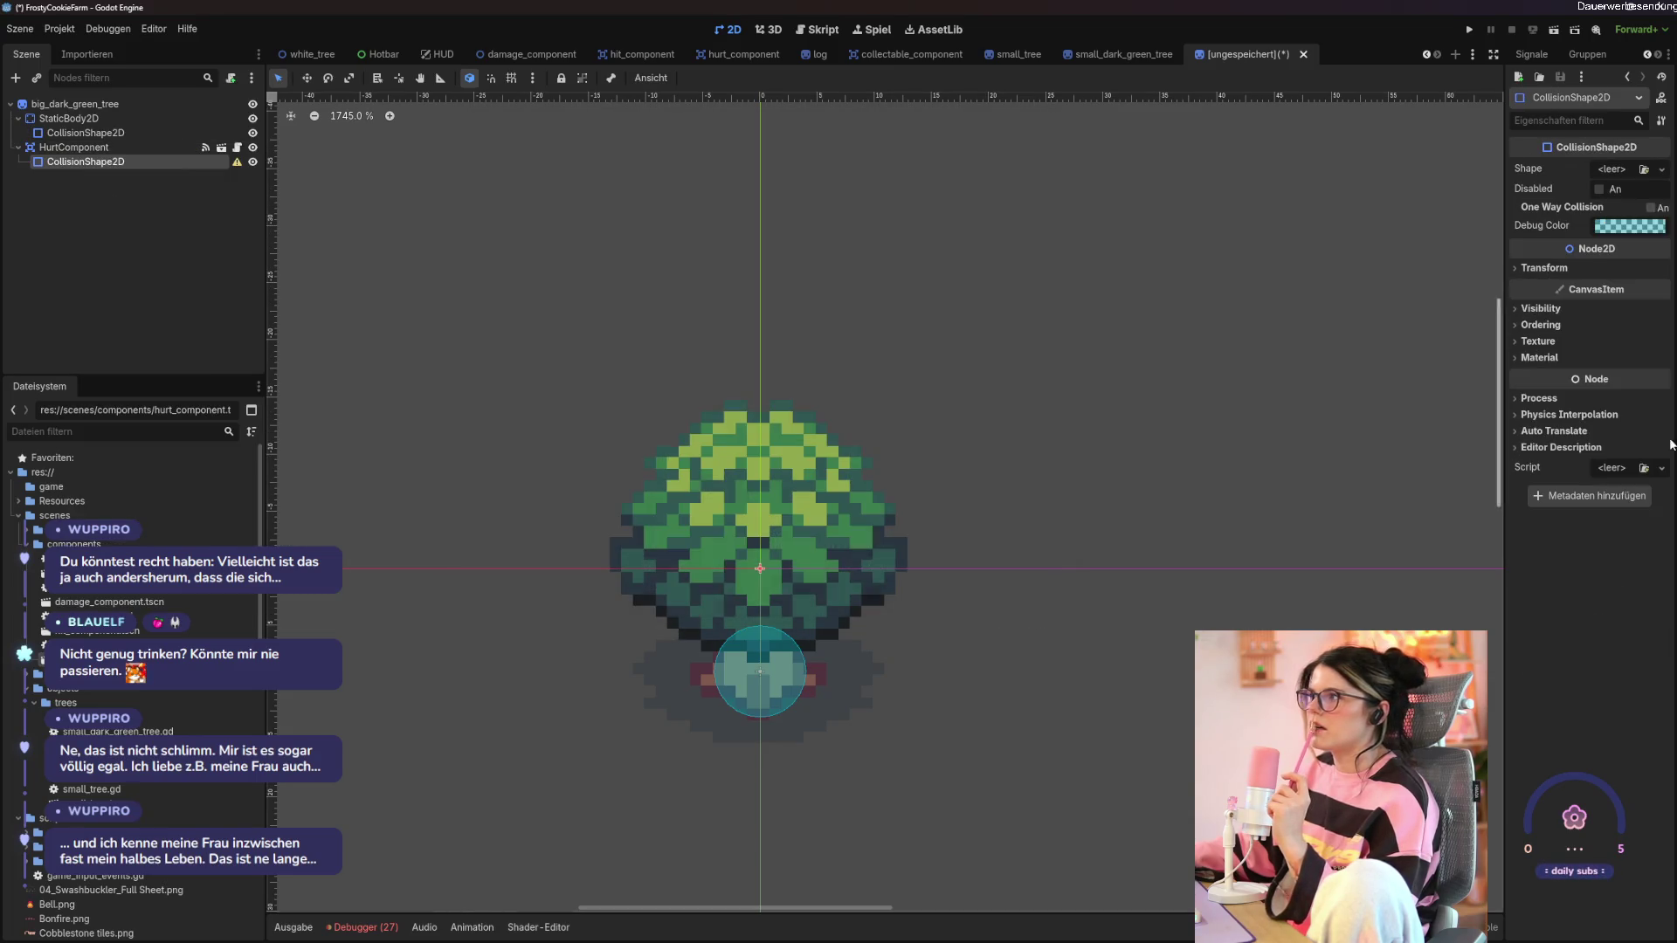
pyautogui.click(1625, 227)
pyautogui.moveTo(1624, 336); pyautogui.dragTo(1636, 318)
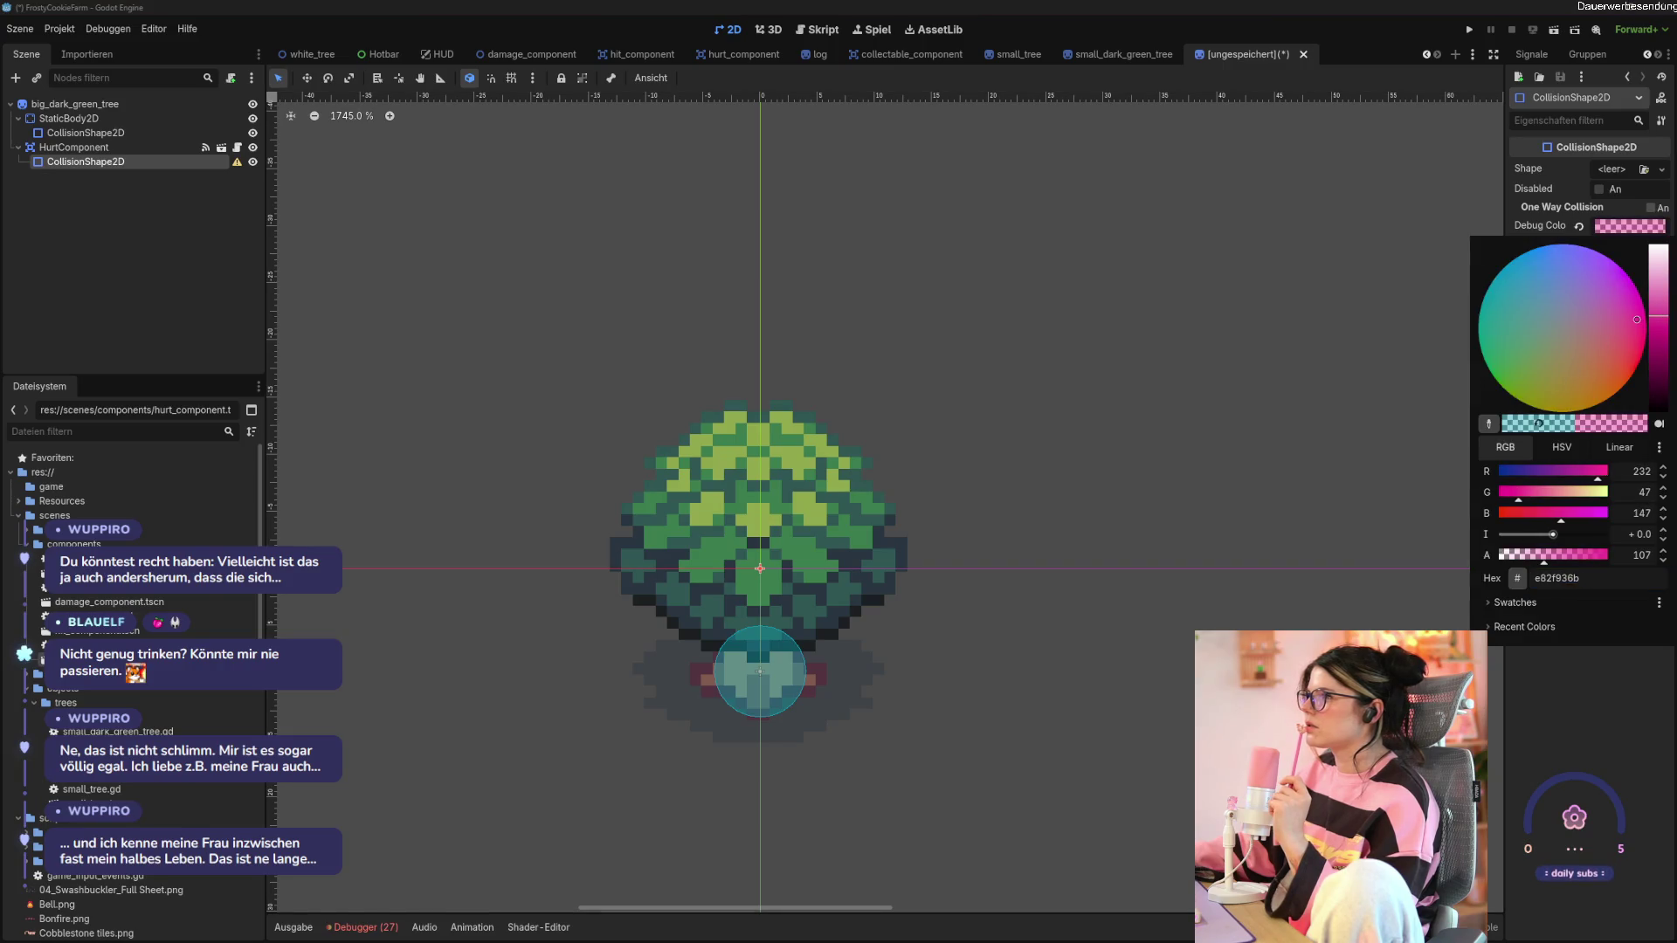
pyautogui.click(1636, 233)
# Give it a RectangleShape2D fitted to the tree, then add damage_component.tscn to the scene.
pyautogui.click(1662, 169)
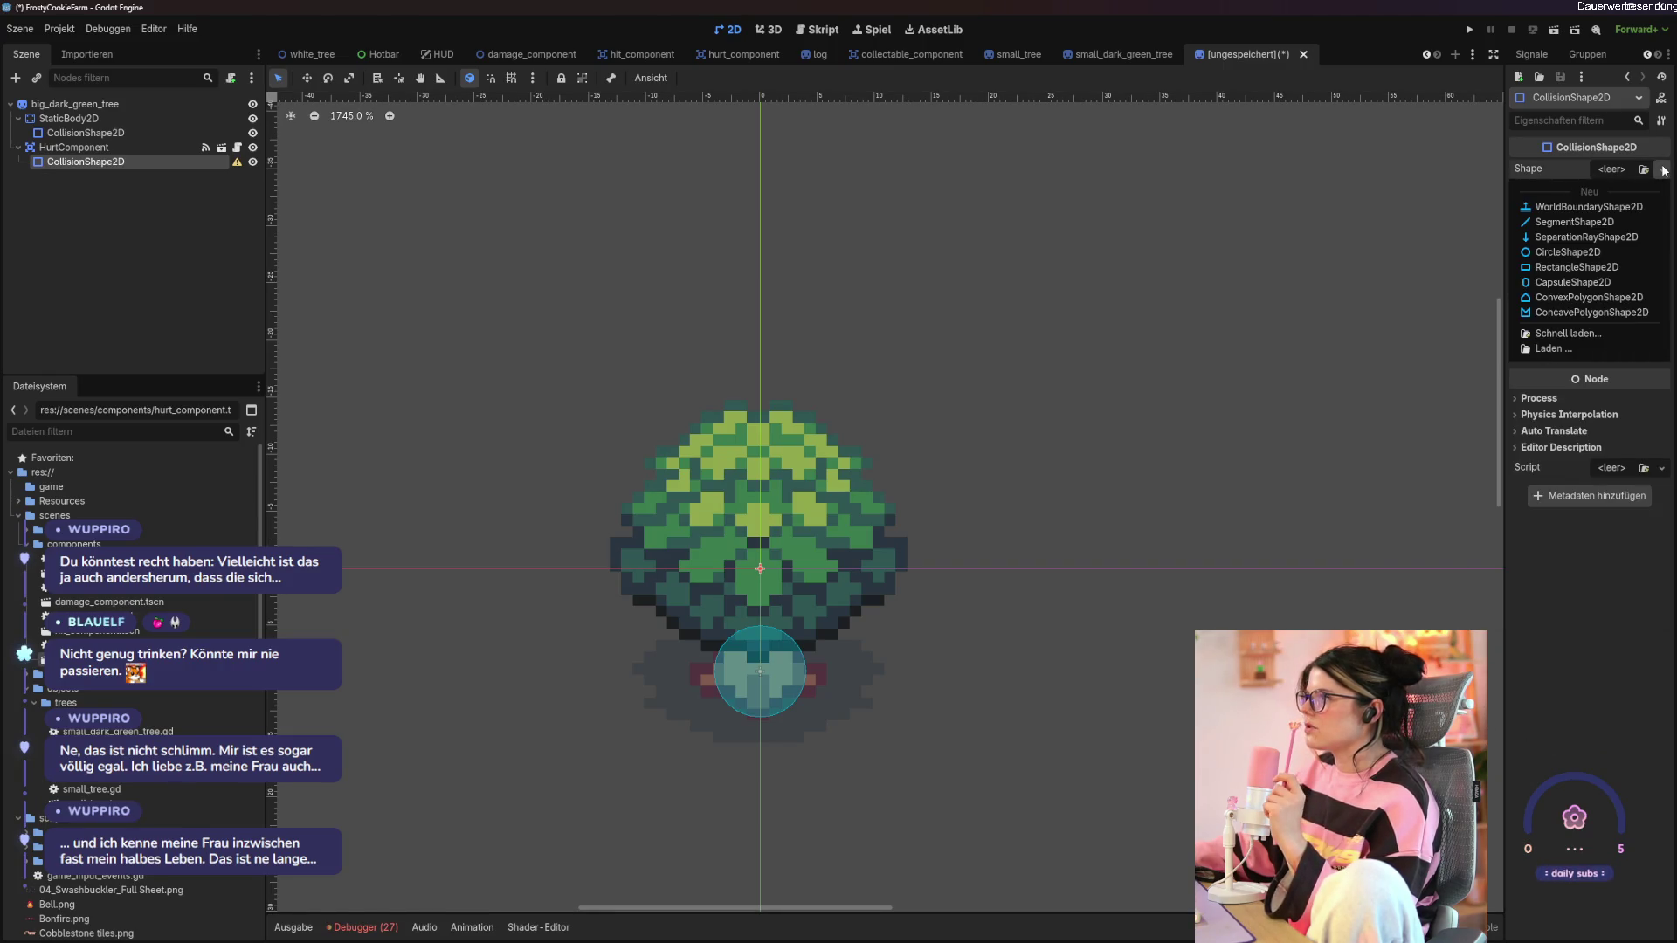
pyautogui.click(1576, 267)
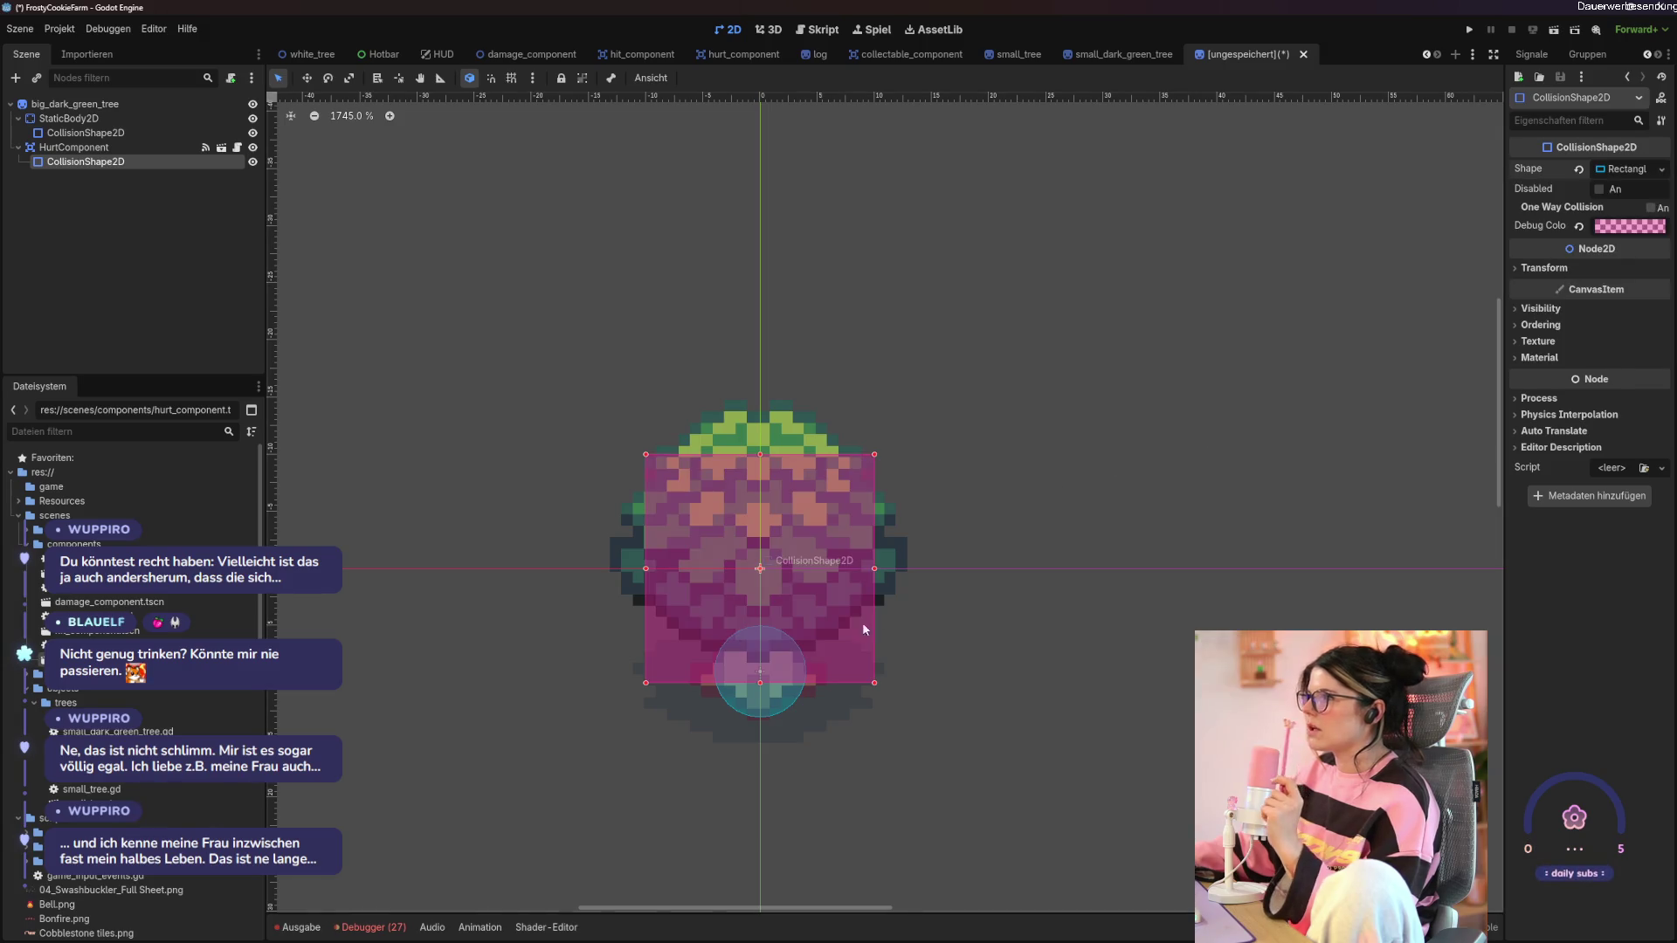
pyautogui.moveTo(874, 569); pyautogui.dragTo(851, 568)
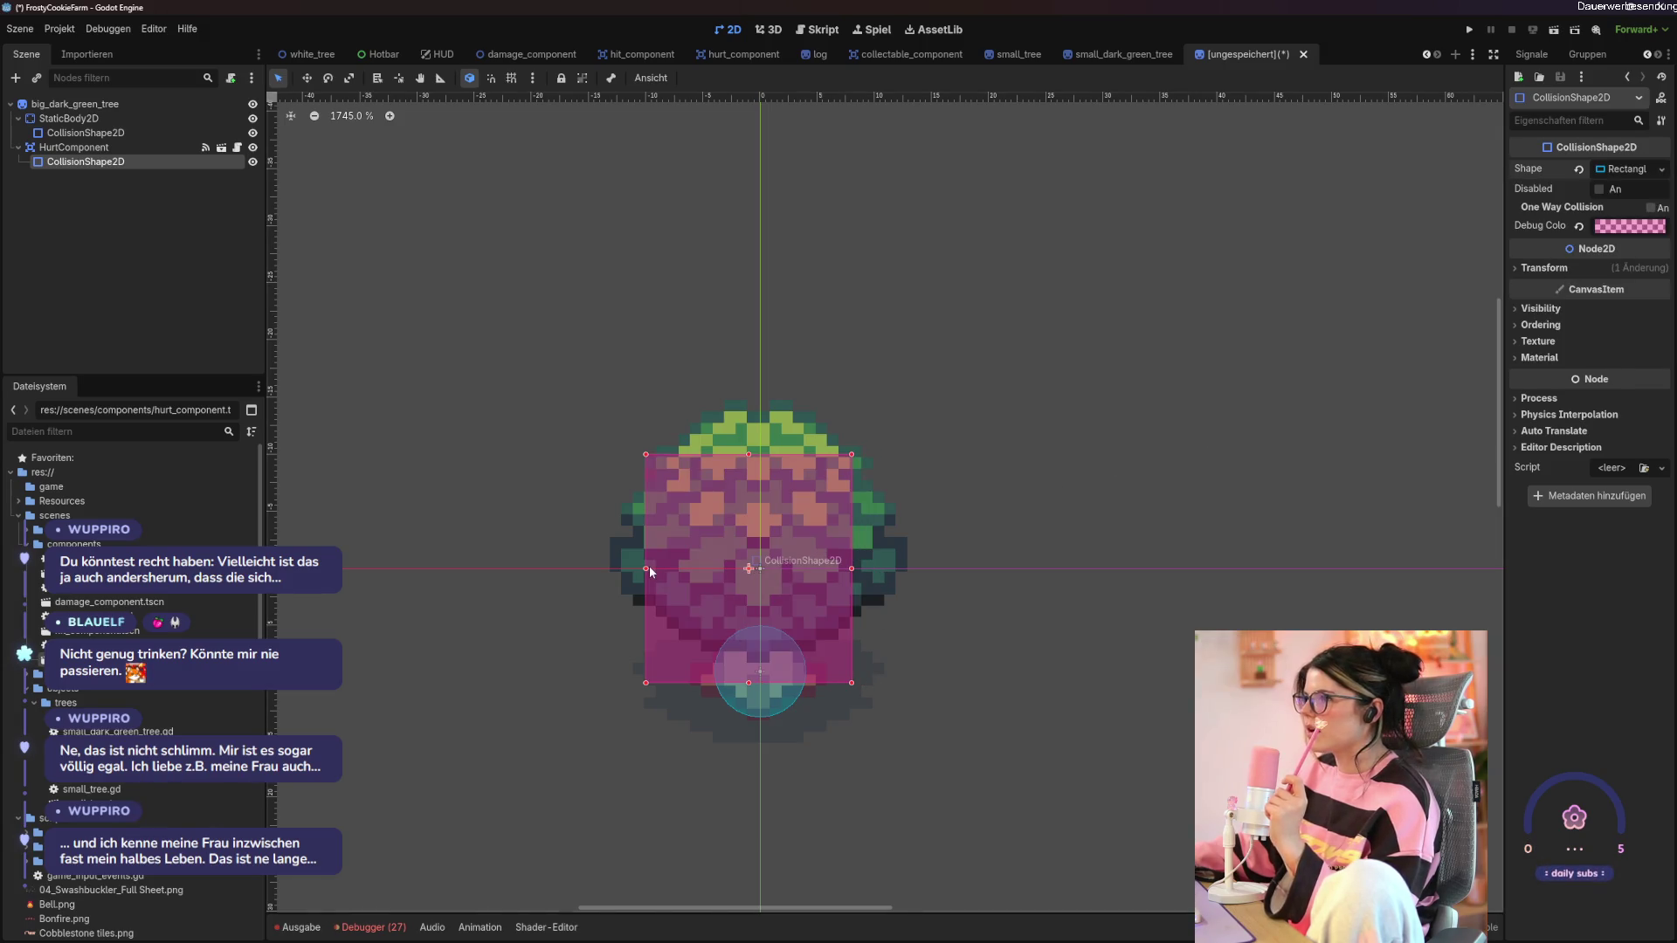
pyautogui.moveTo(646, 568)
pyautogui.mouseDown()
pyautogui.moveTo(690, 568)
pyautogui.moveTo(648, 564)
pyautogui.mouseUp()
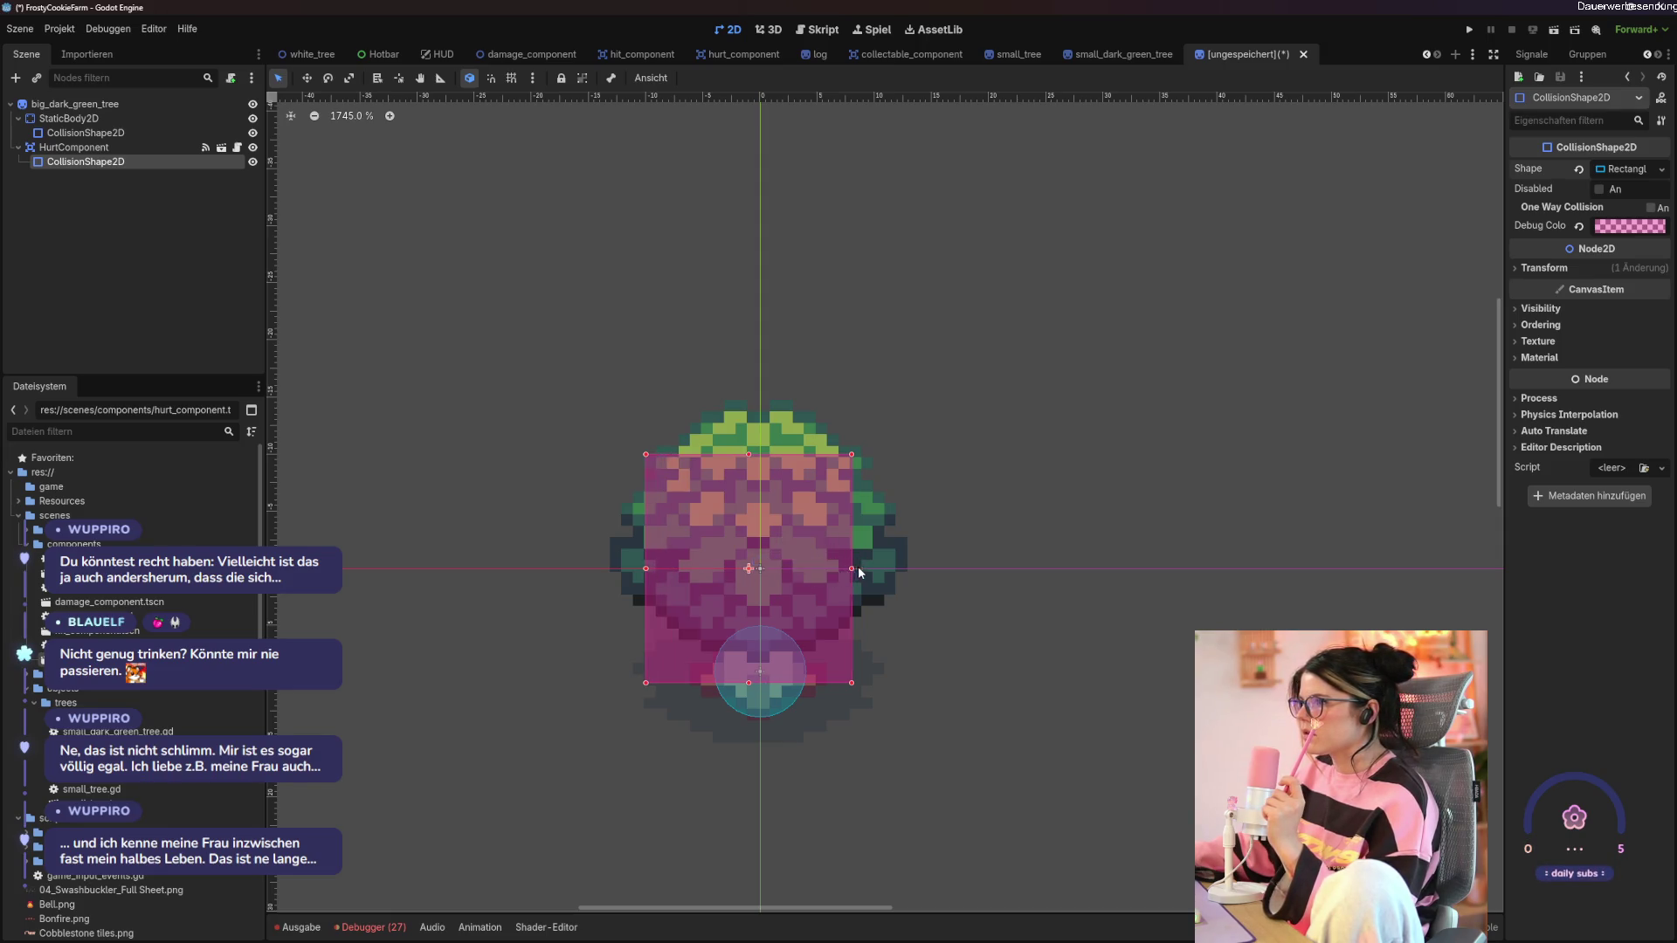
pyautogui.moveTo(829, 567); pyautogui.dragTo(837, 568)
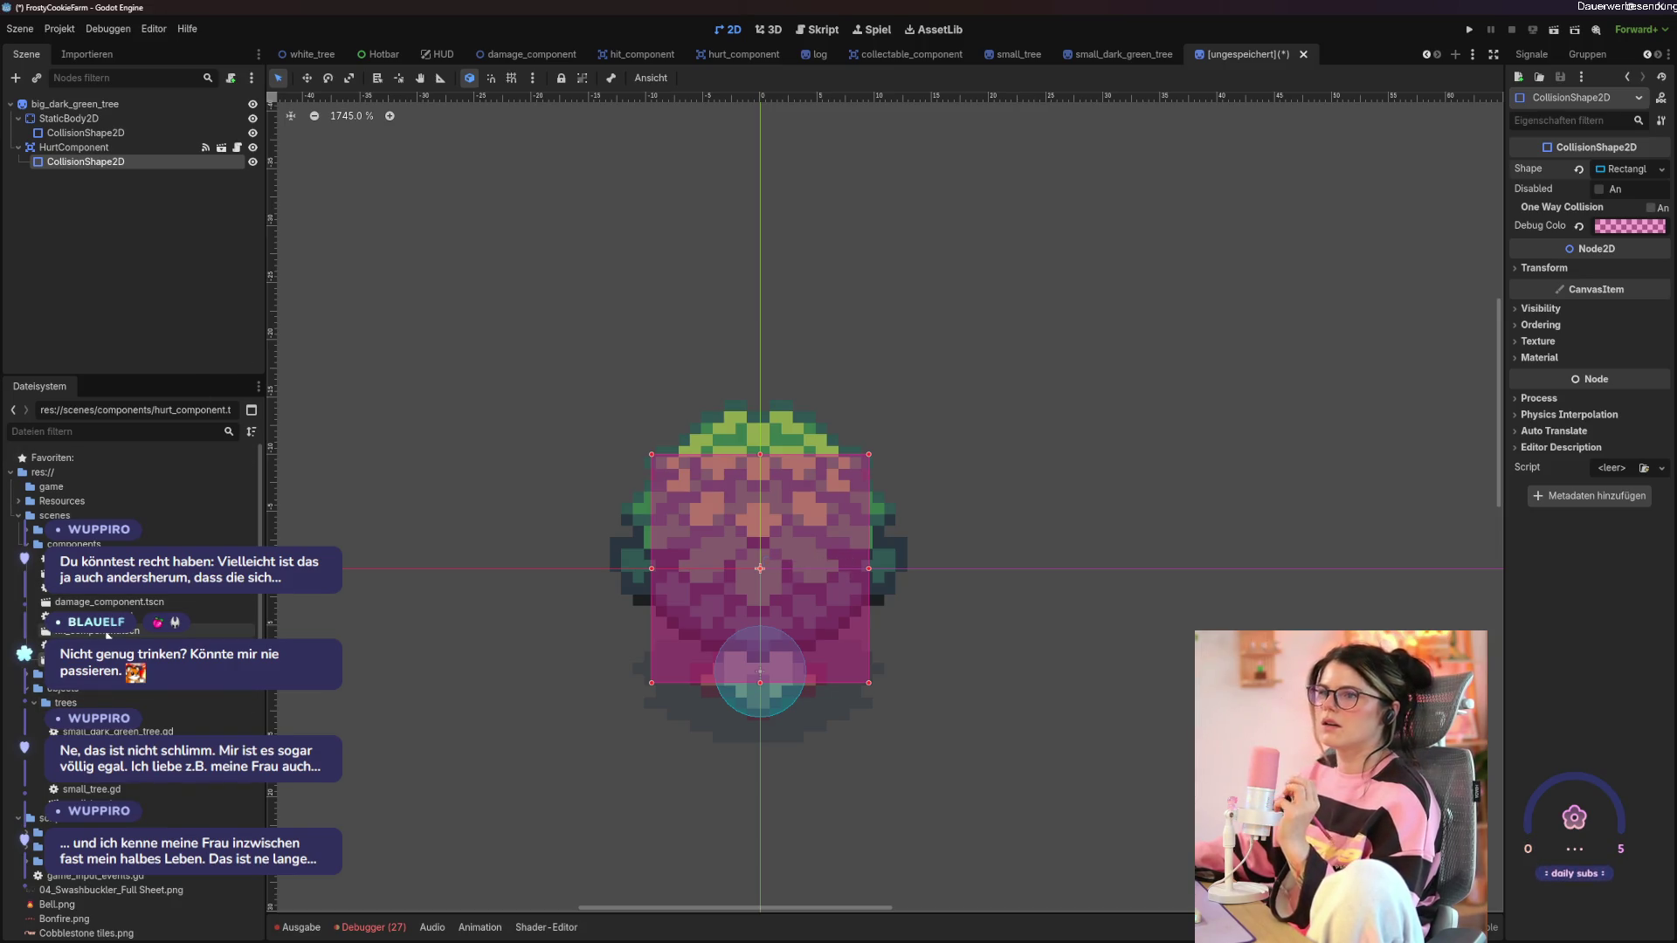
pyautogui.moveTo(100, 602)
pyautogui.mouseDown()
pyautogui.moveTo(175, 22)
pyautogui.moveTo(91, 113)
pyautogui.mouseUp()
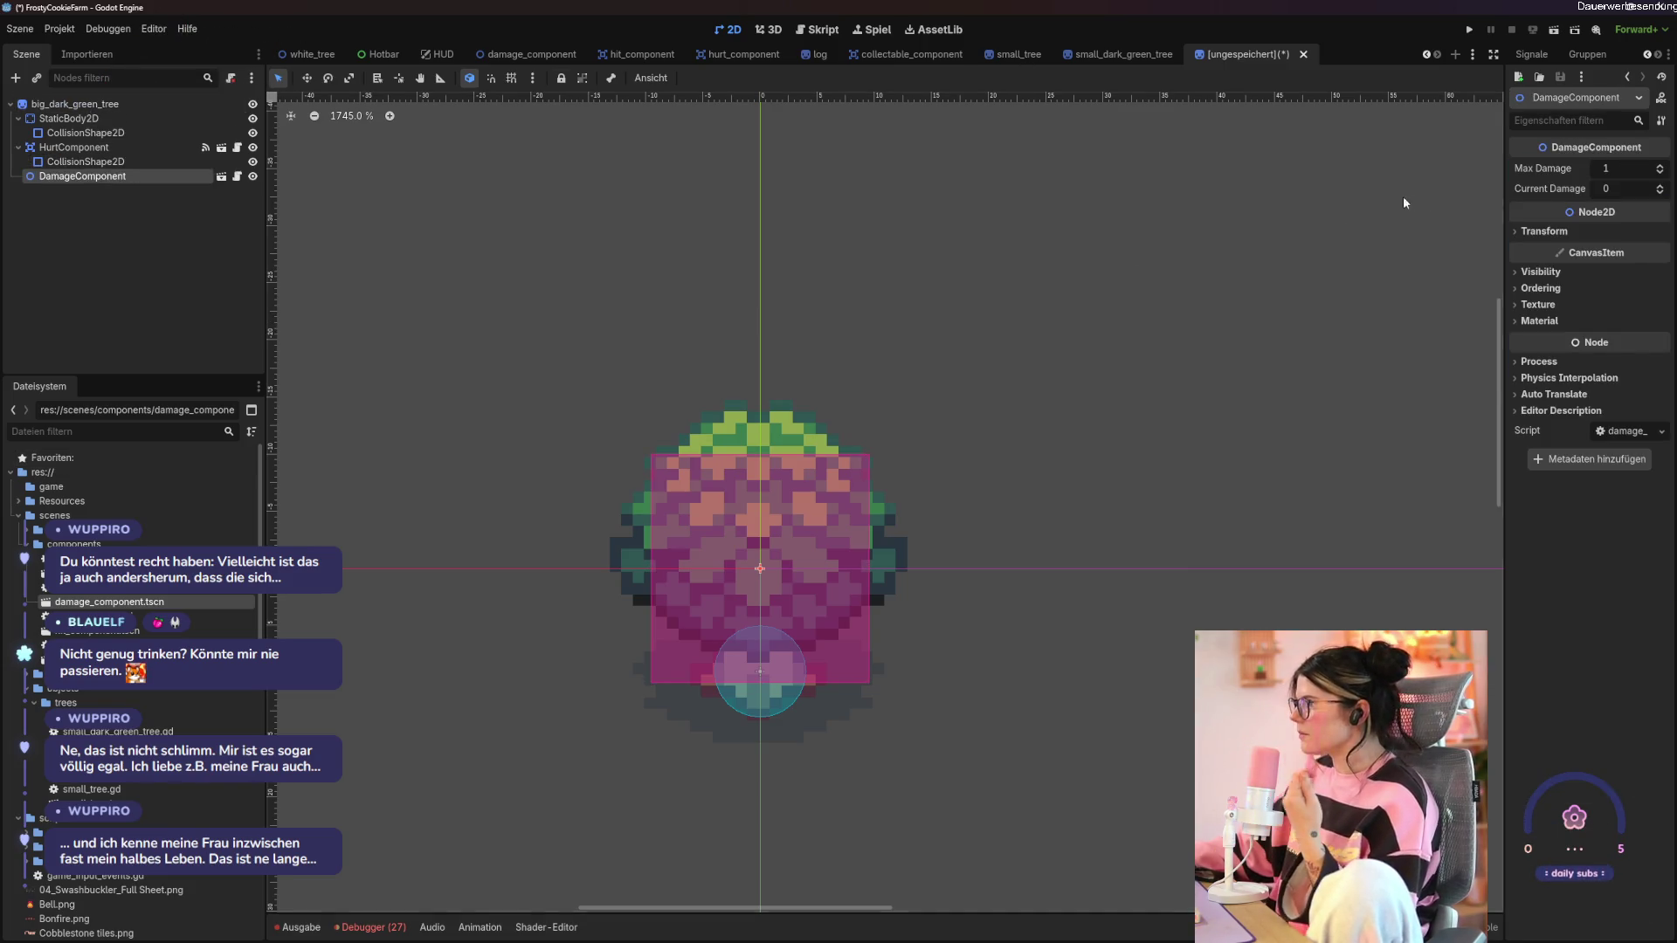
# Raise DamageComponent's Max Damage to 6 and save the scene as big_dark_green_tree.tscn.
pyautogui.click(1660, 166)
pyautogui.click(1662, 167)
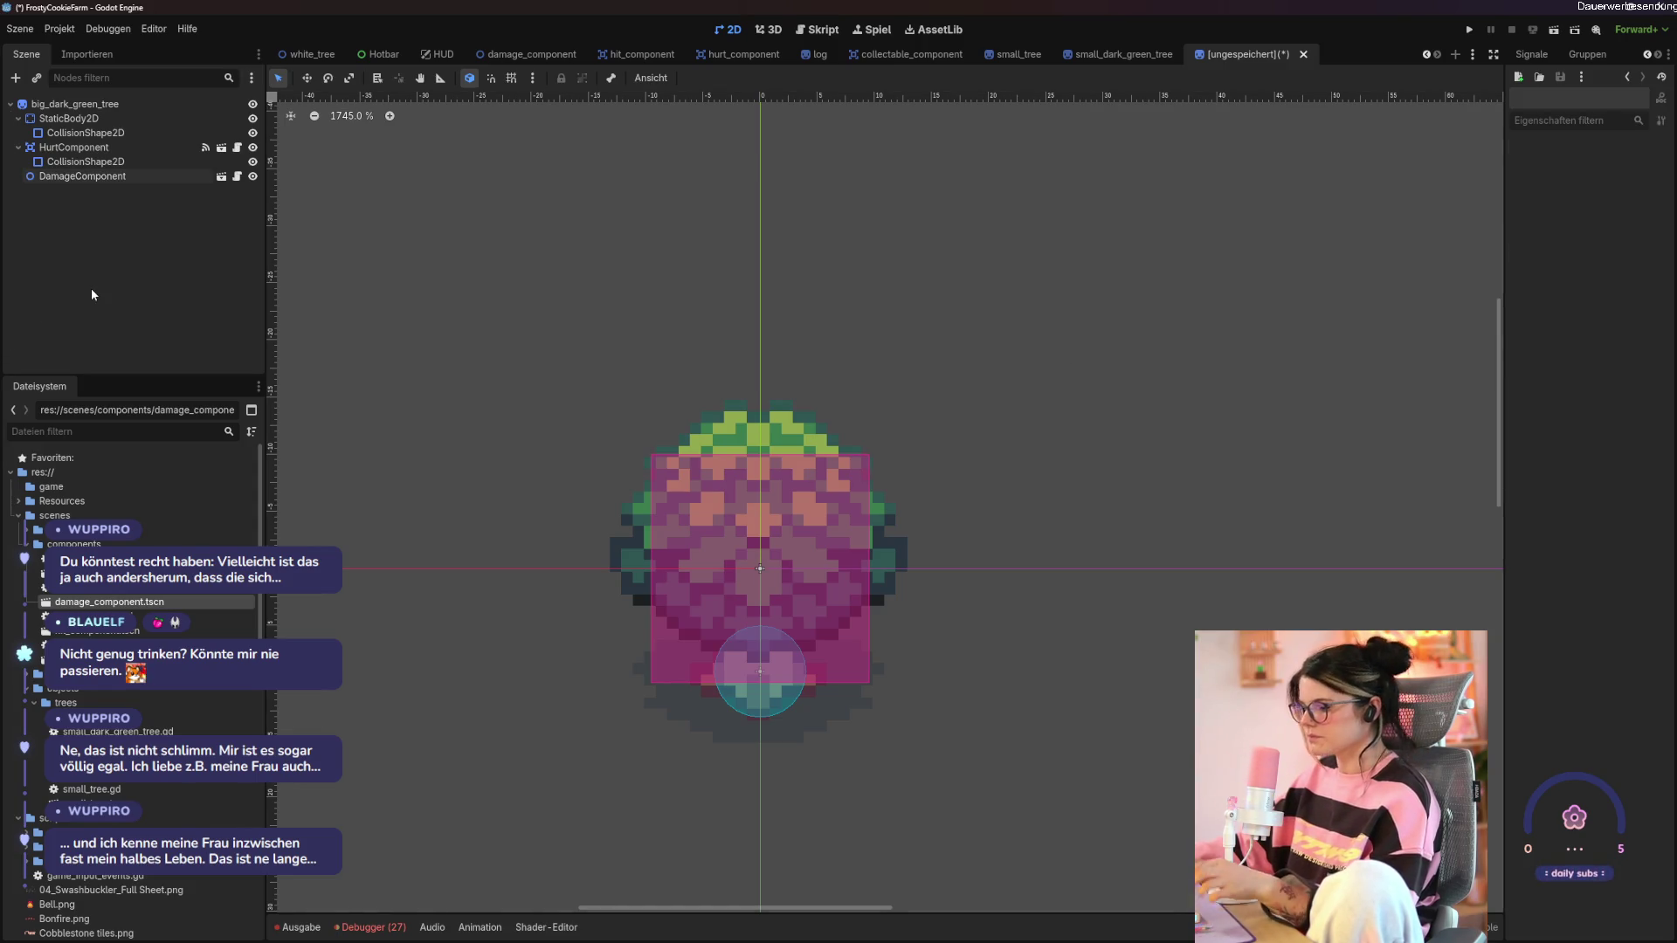
pyautogui.hotkey('ctrl', 's')
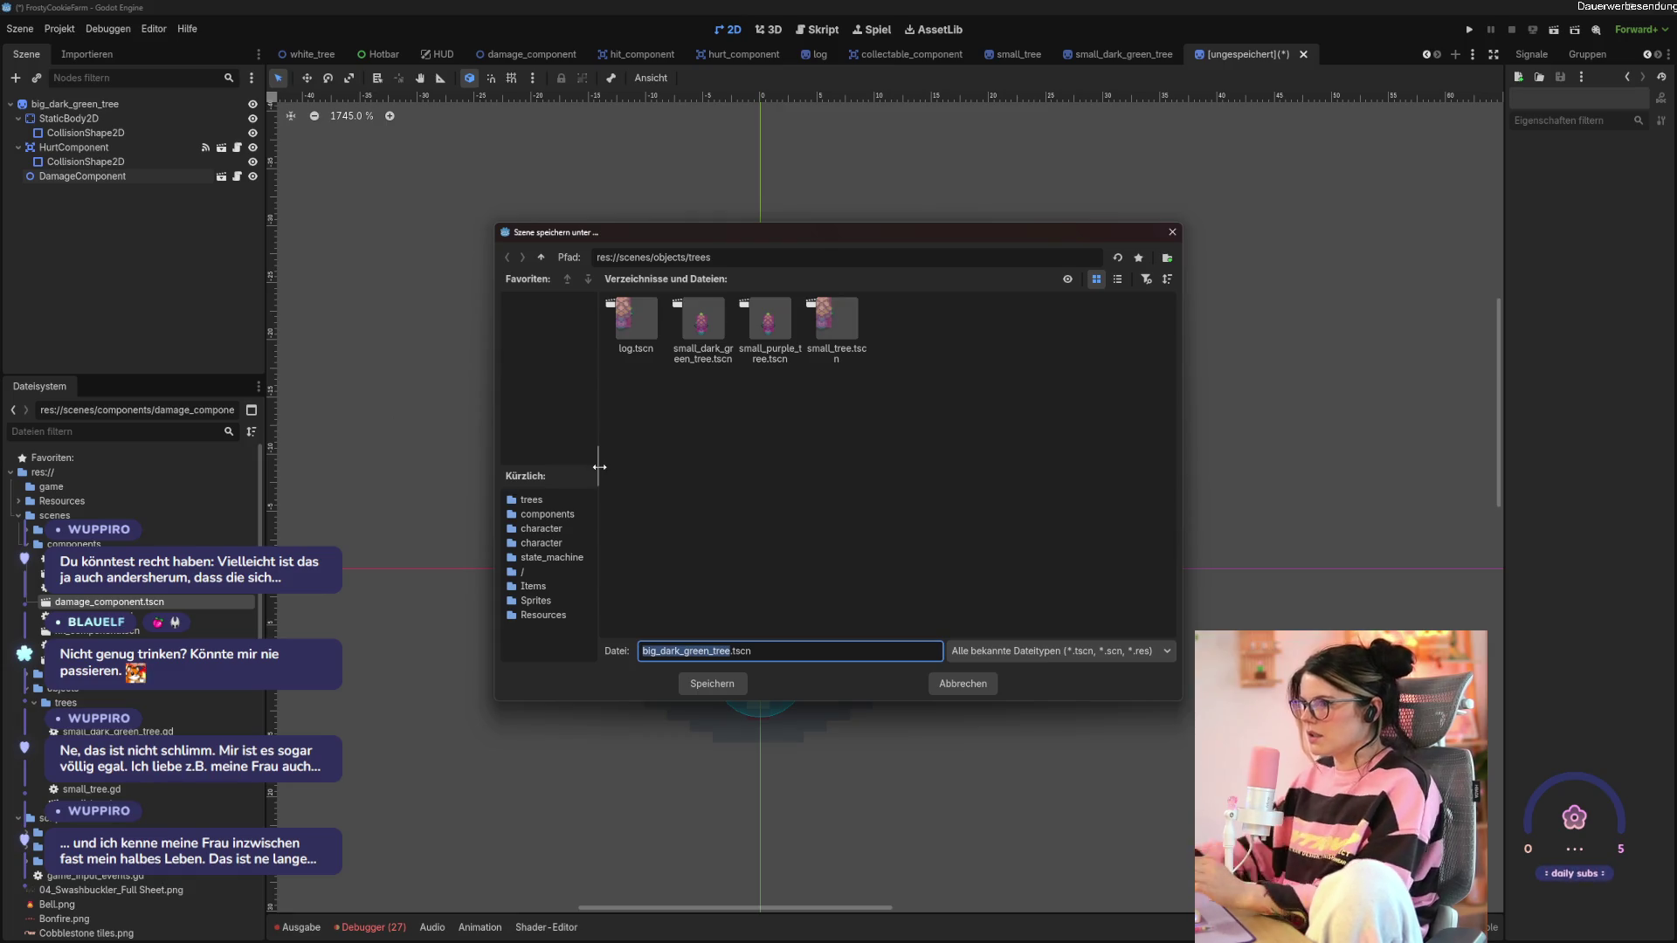
pyautogui.click(730, 689)
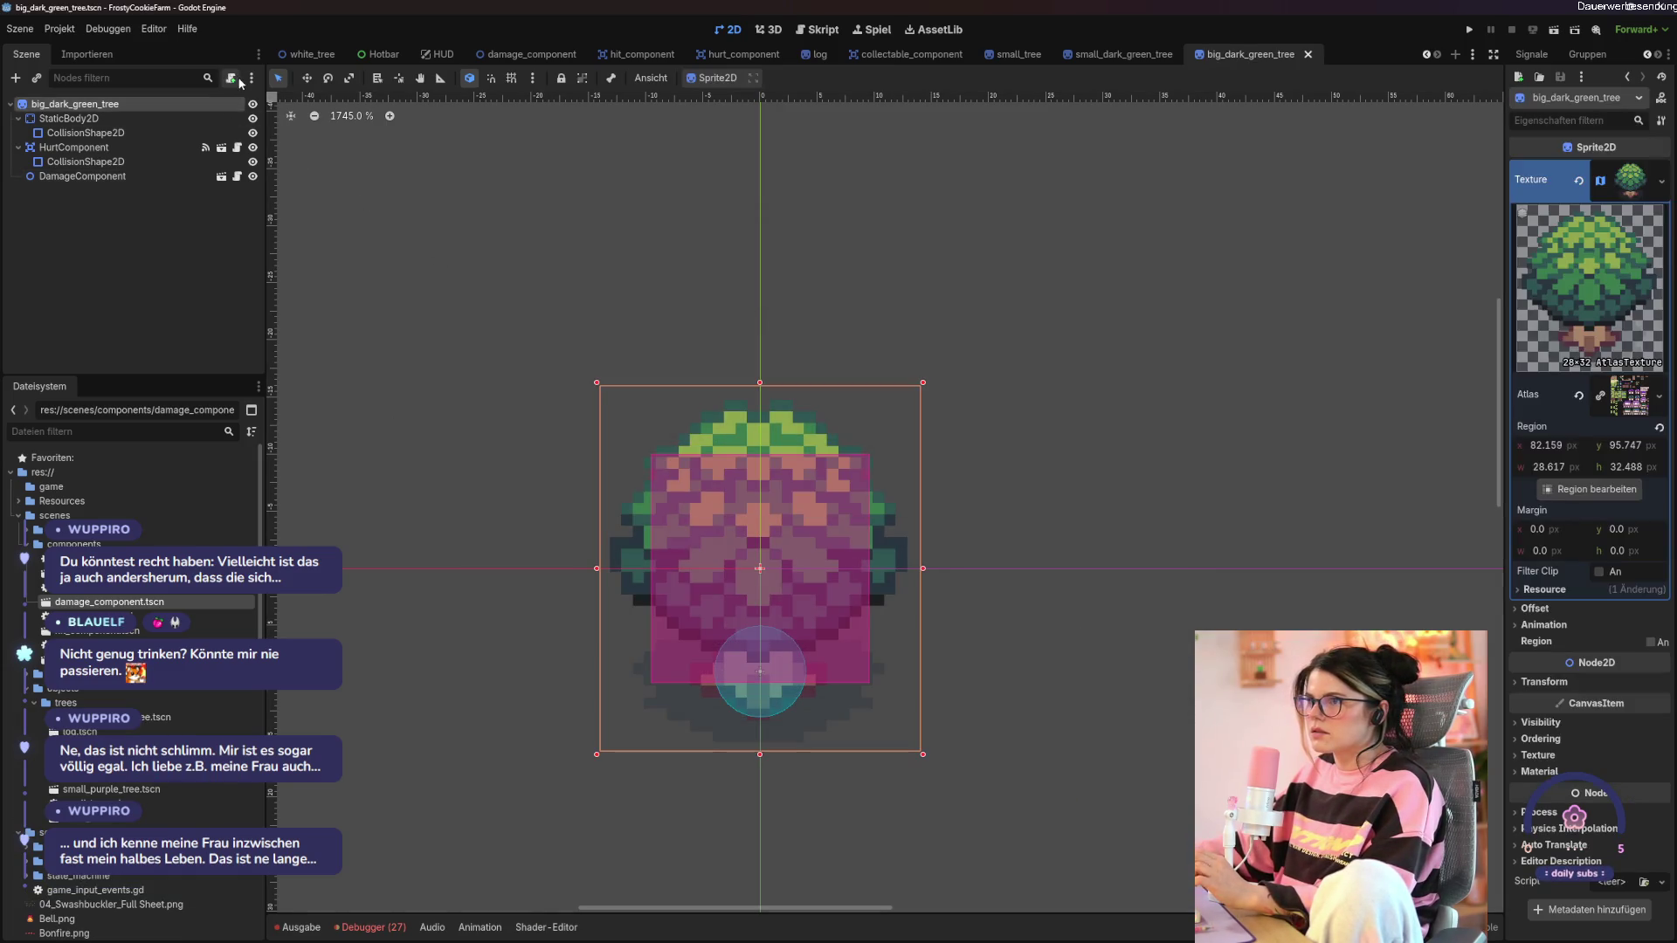
pyautogui.click(232, 78)
# Create big_dark_green_tree.gd and select all the code in small_purple_tree.gd.
pyautogui.click(774, 577)
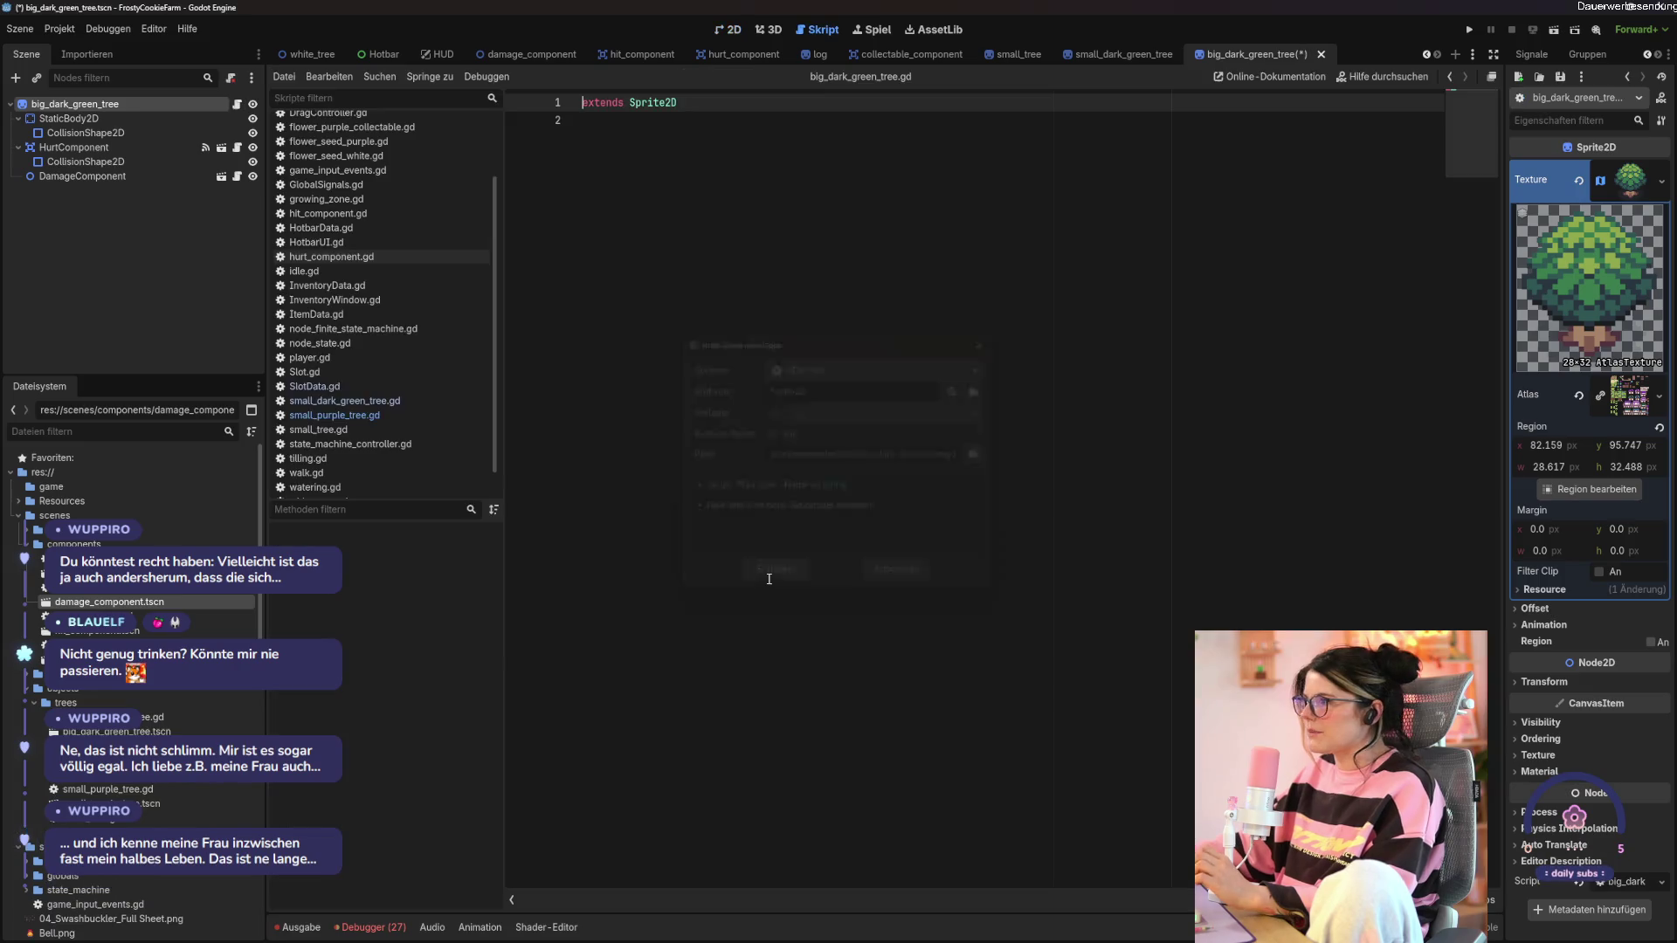
pyautogui.click(1101, 54)
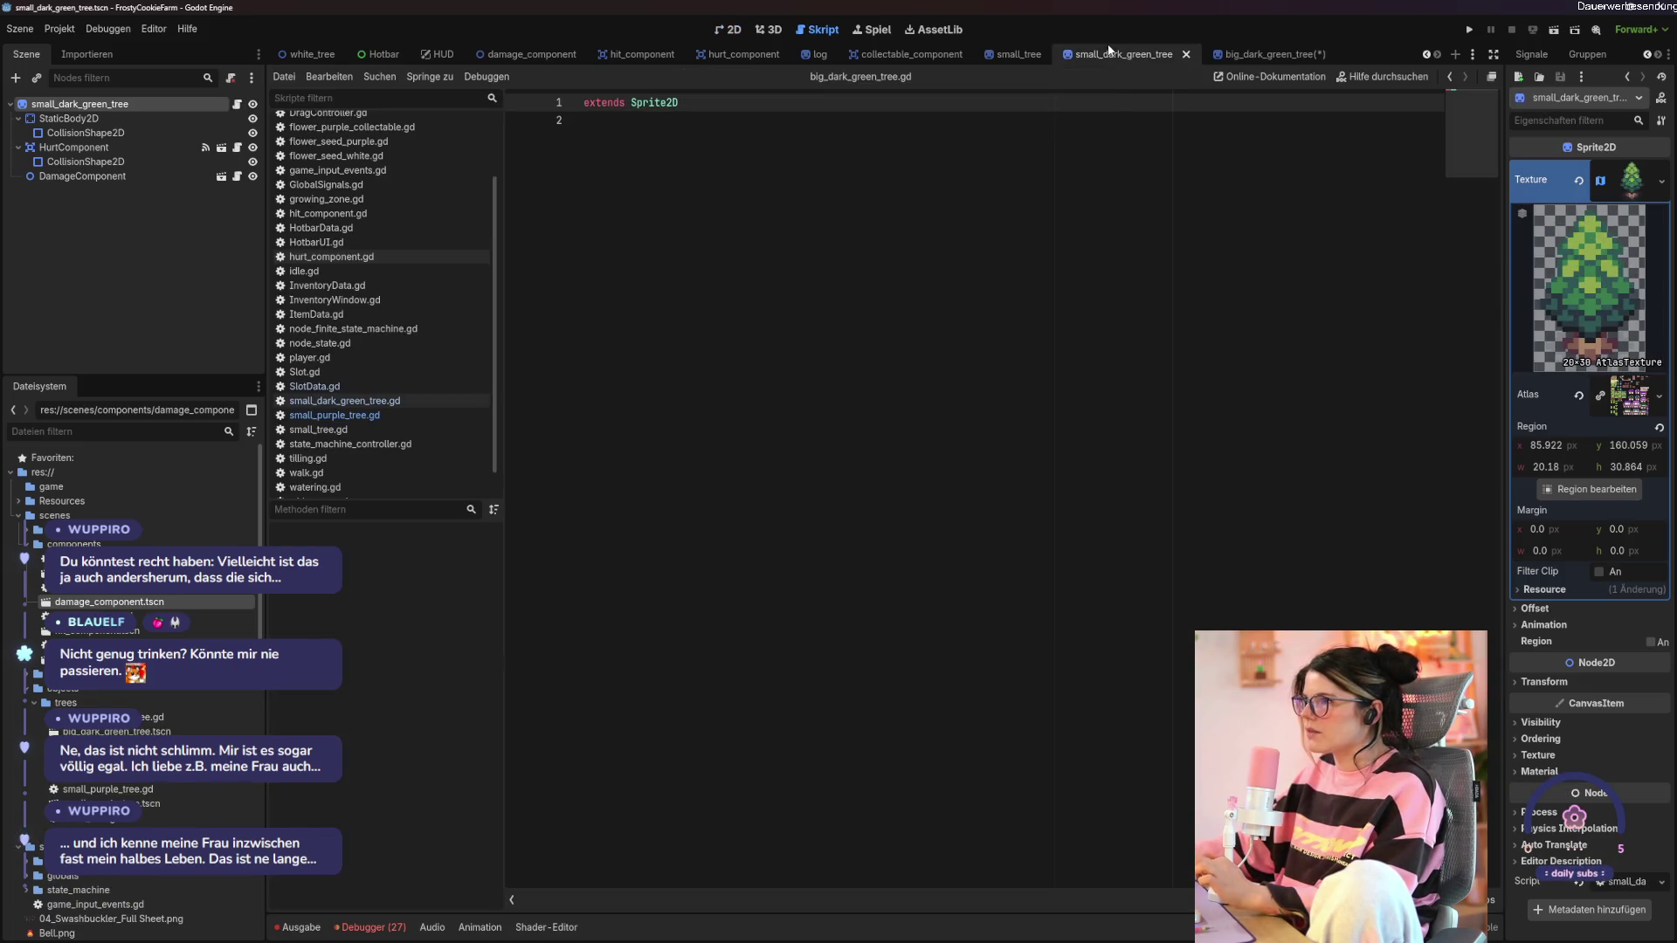
pyautogui.click(935, 248)
pyautogui.click(335, 415)
pyautogui.click(955, 384)
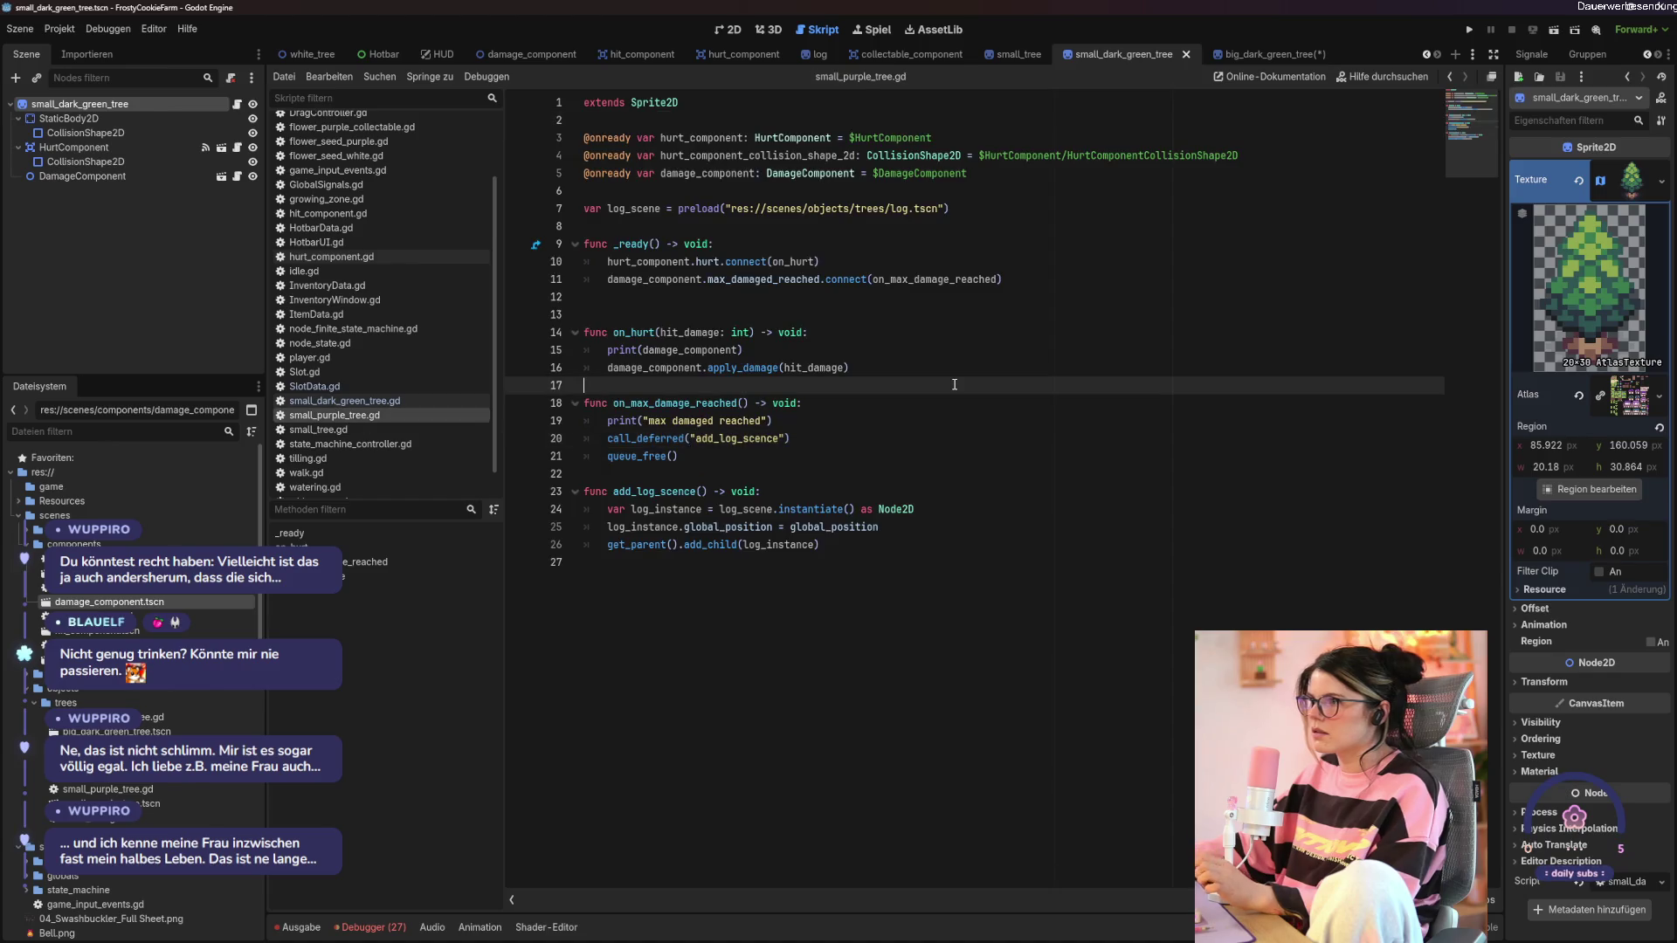
pyautogui.hotkey('ctrl', 'a')
pyautogui.hotkey('ctrl', 'c')
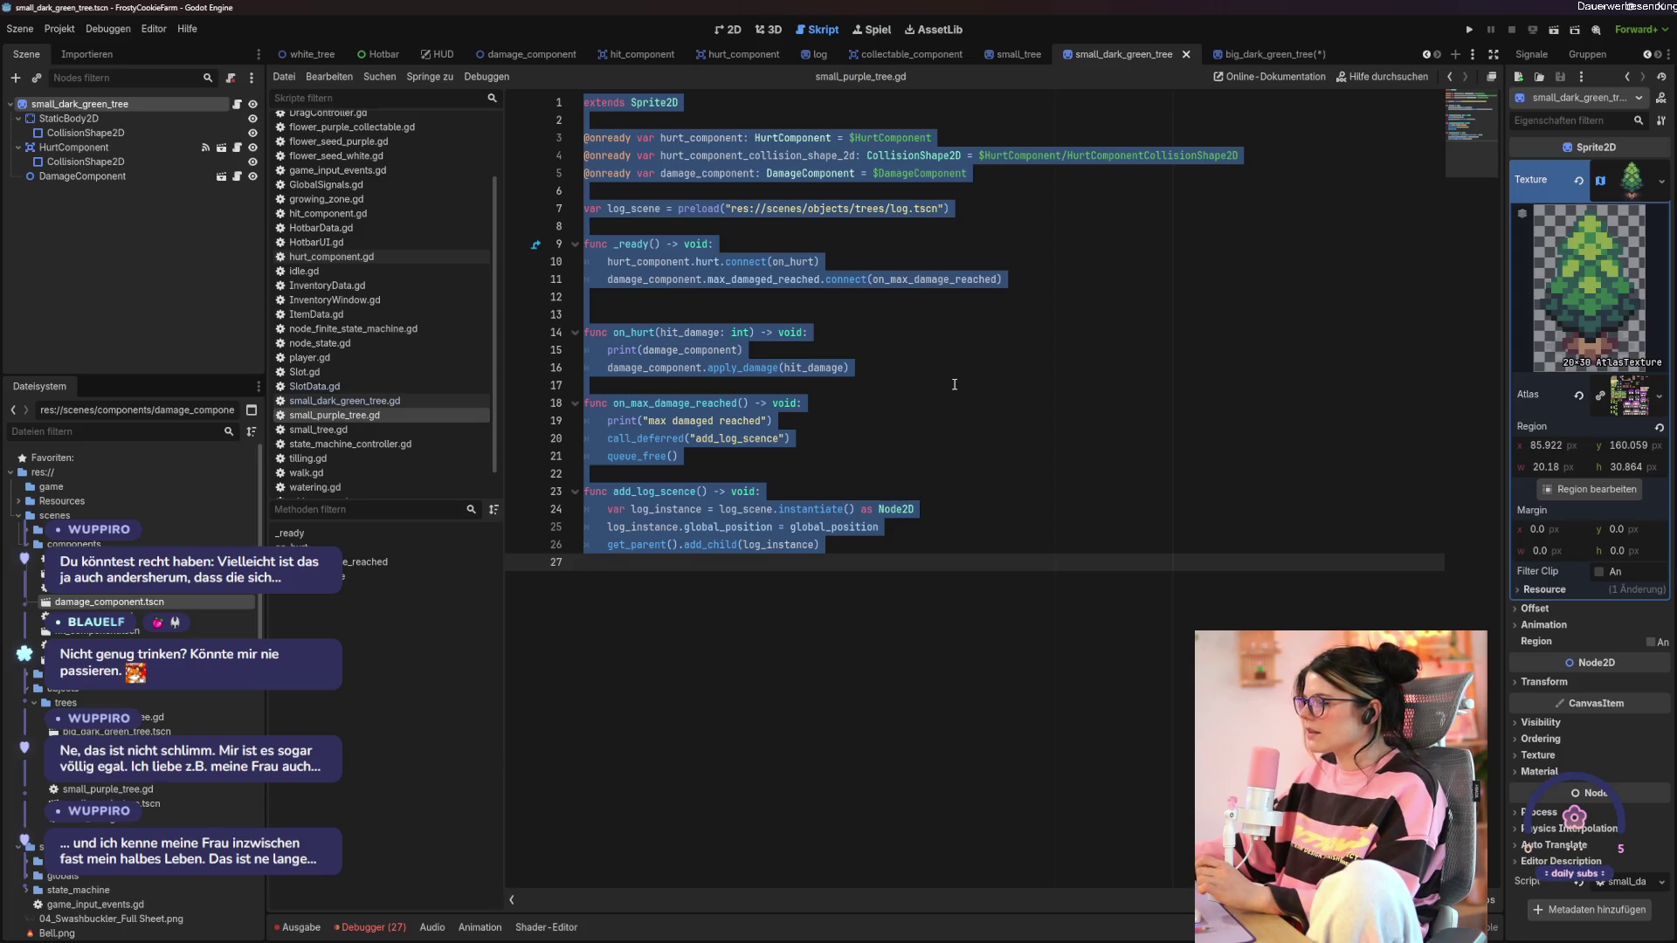
# Replace big_dark_green_tree.gd's placeholder with the copied tree code and save it.
pyautogui.click(1257, 54)
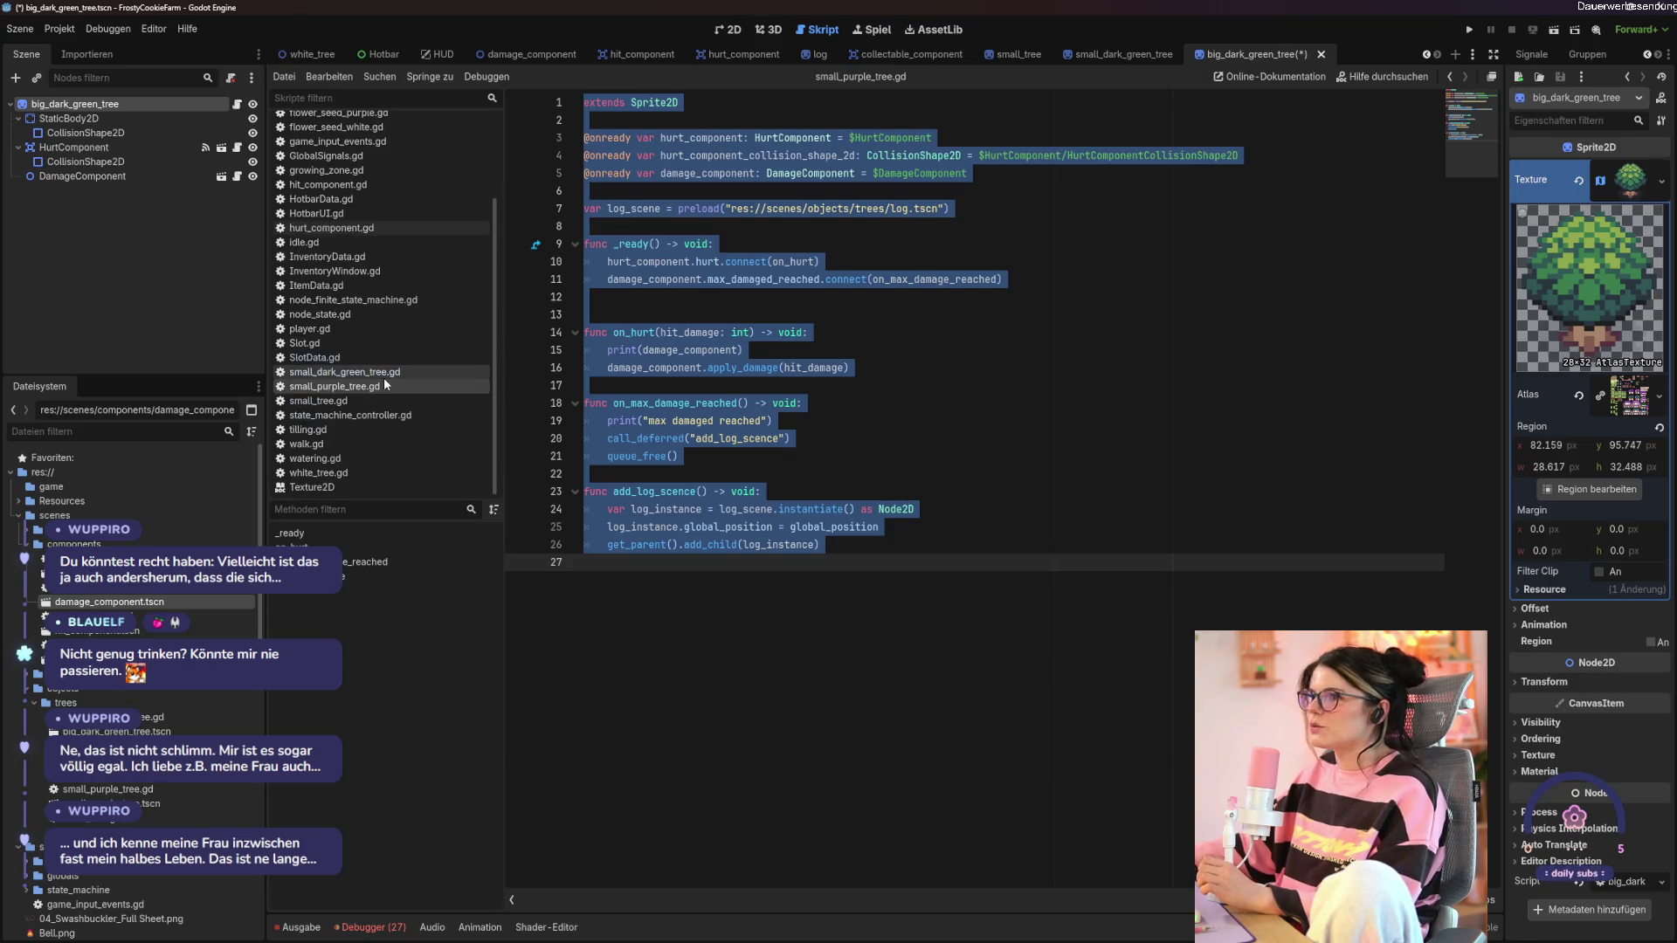
pyautogui.scroll(1, 384, 385)
pyautogui.scroll(2, 384, 378)
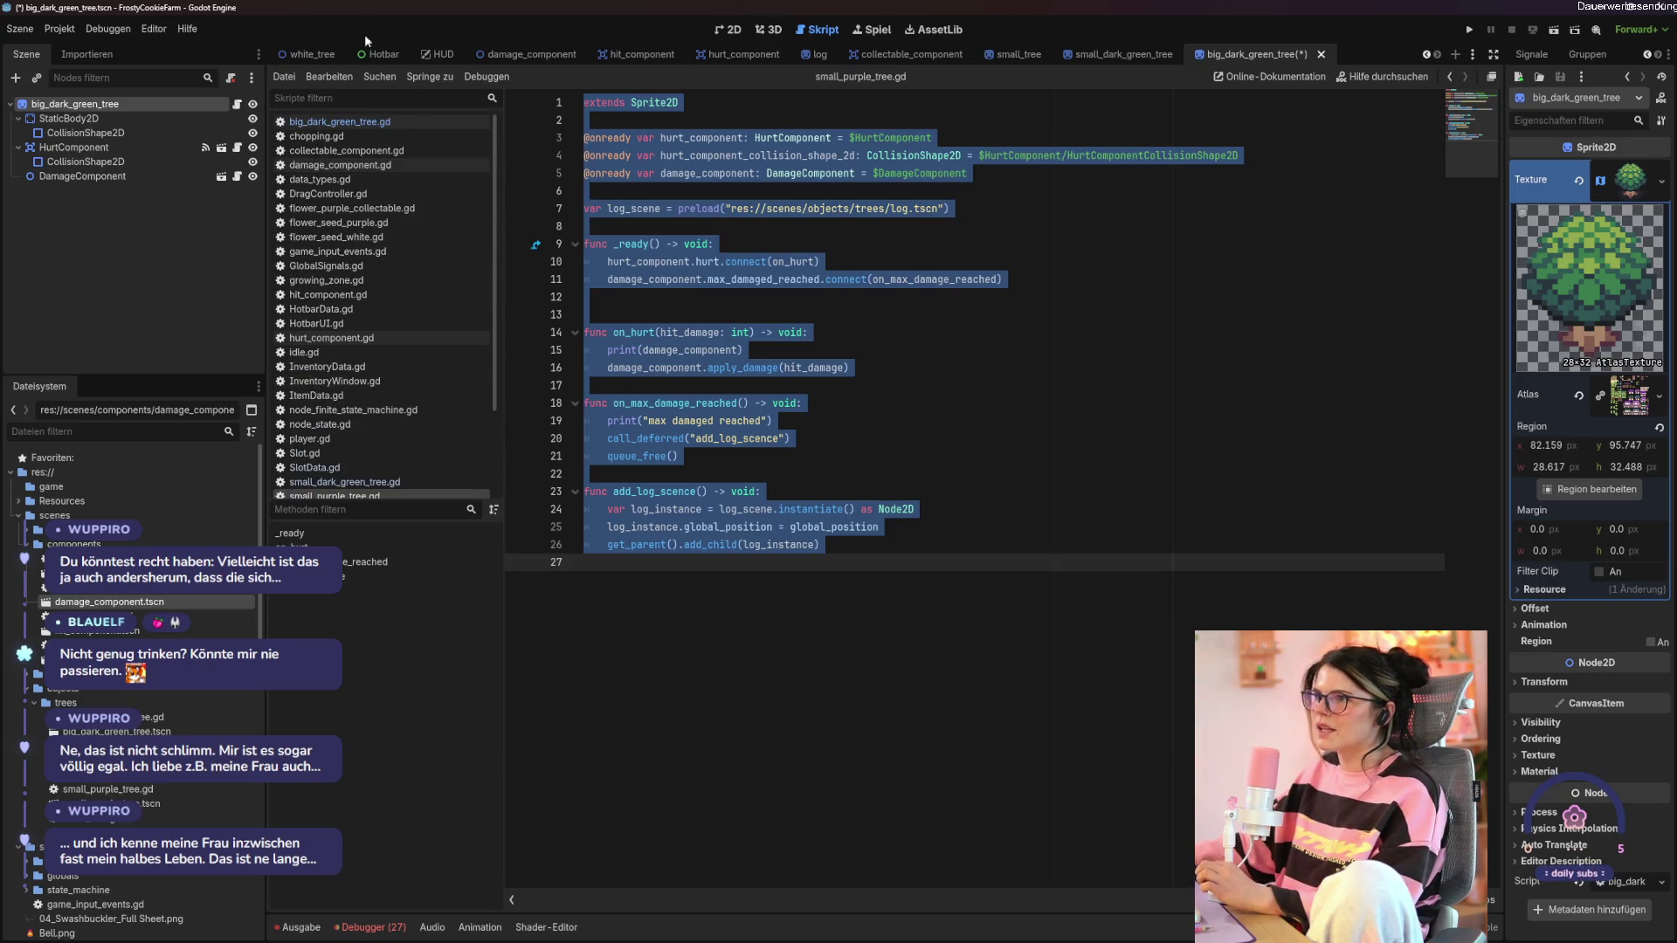
pyautogui.click(340, 121)
pyautogui.hotkey('ctrl', 'a')
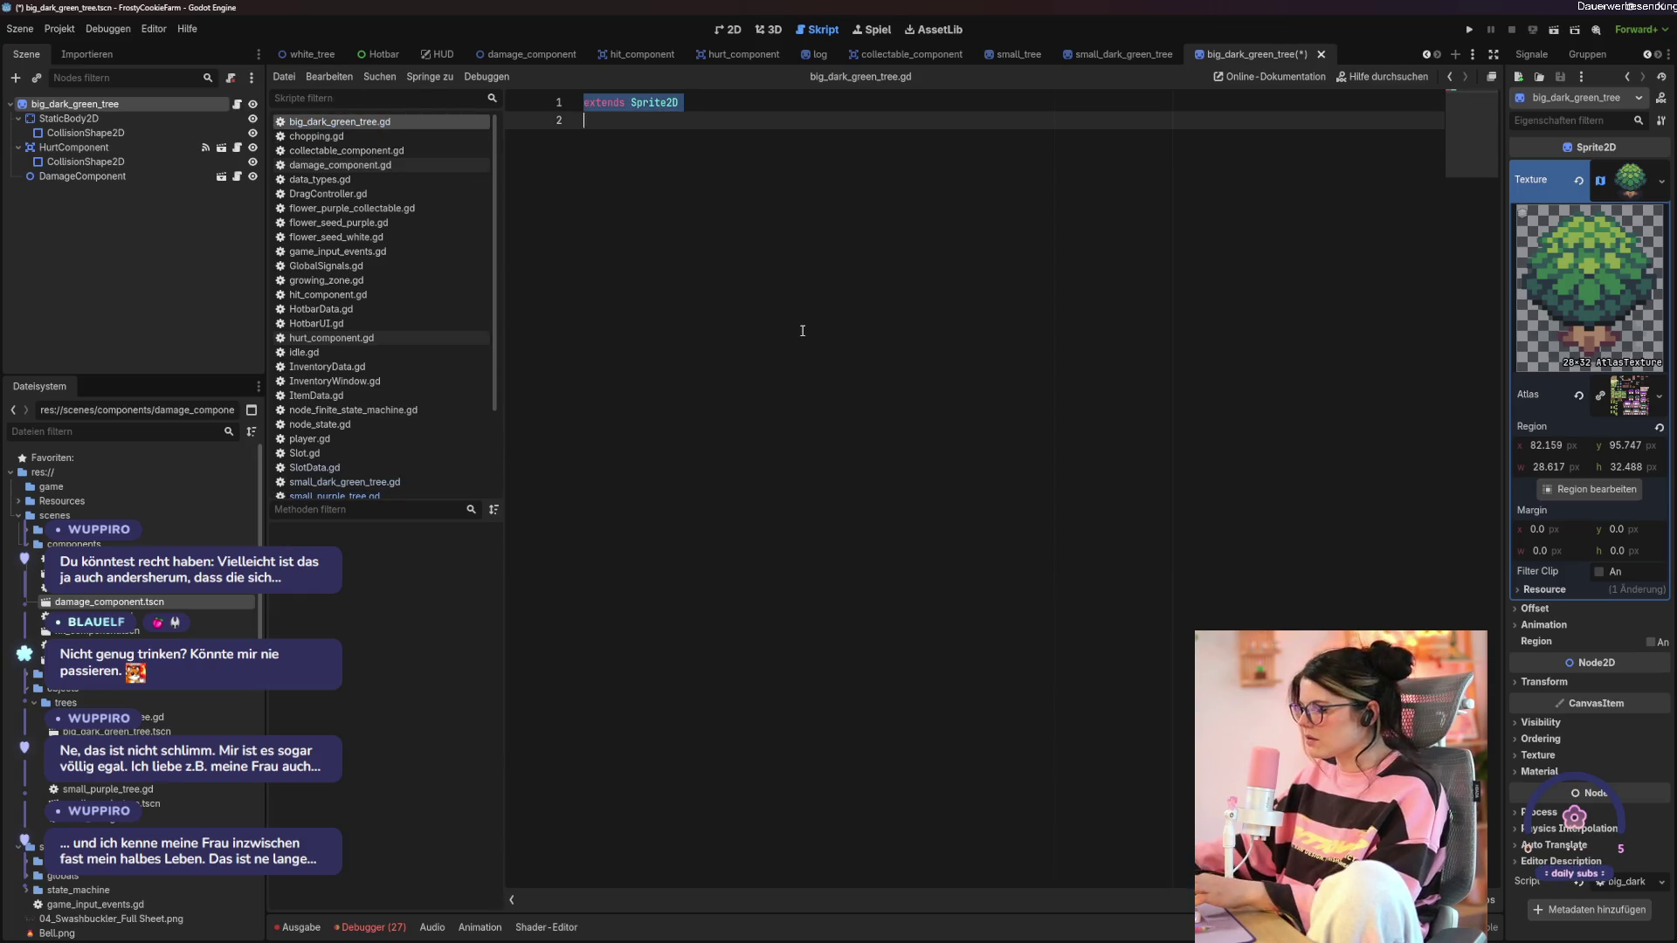
pyautogui.hotkey('ctrl', 'v')
pyautogui.hotkey('ctrl', 's')
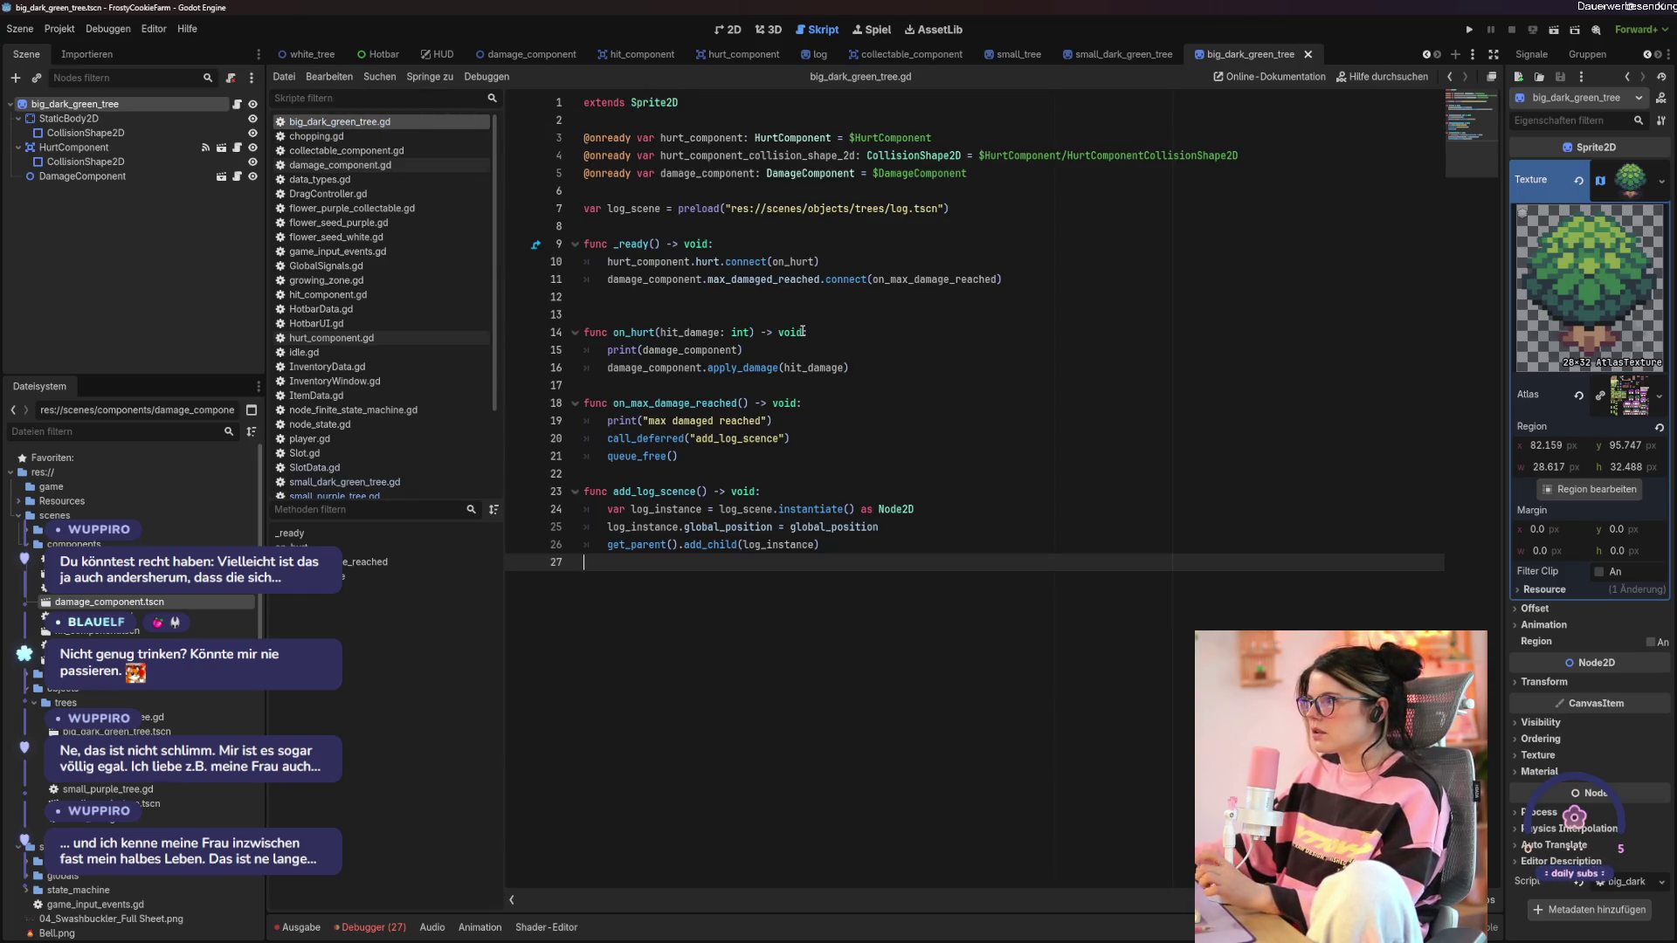
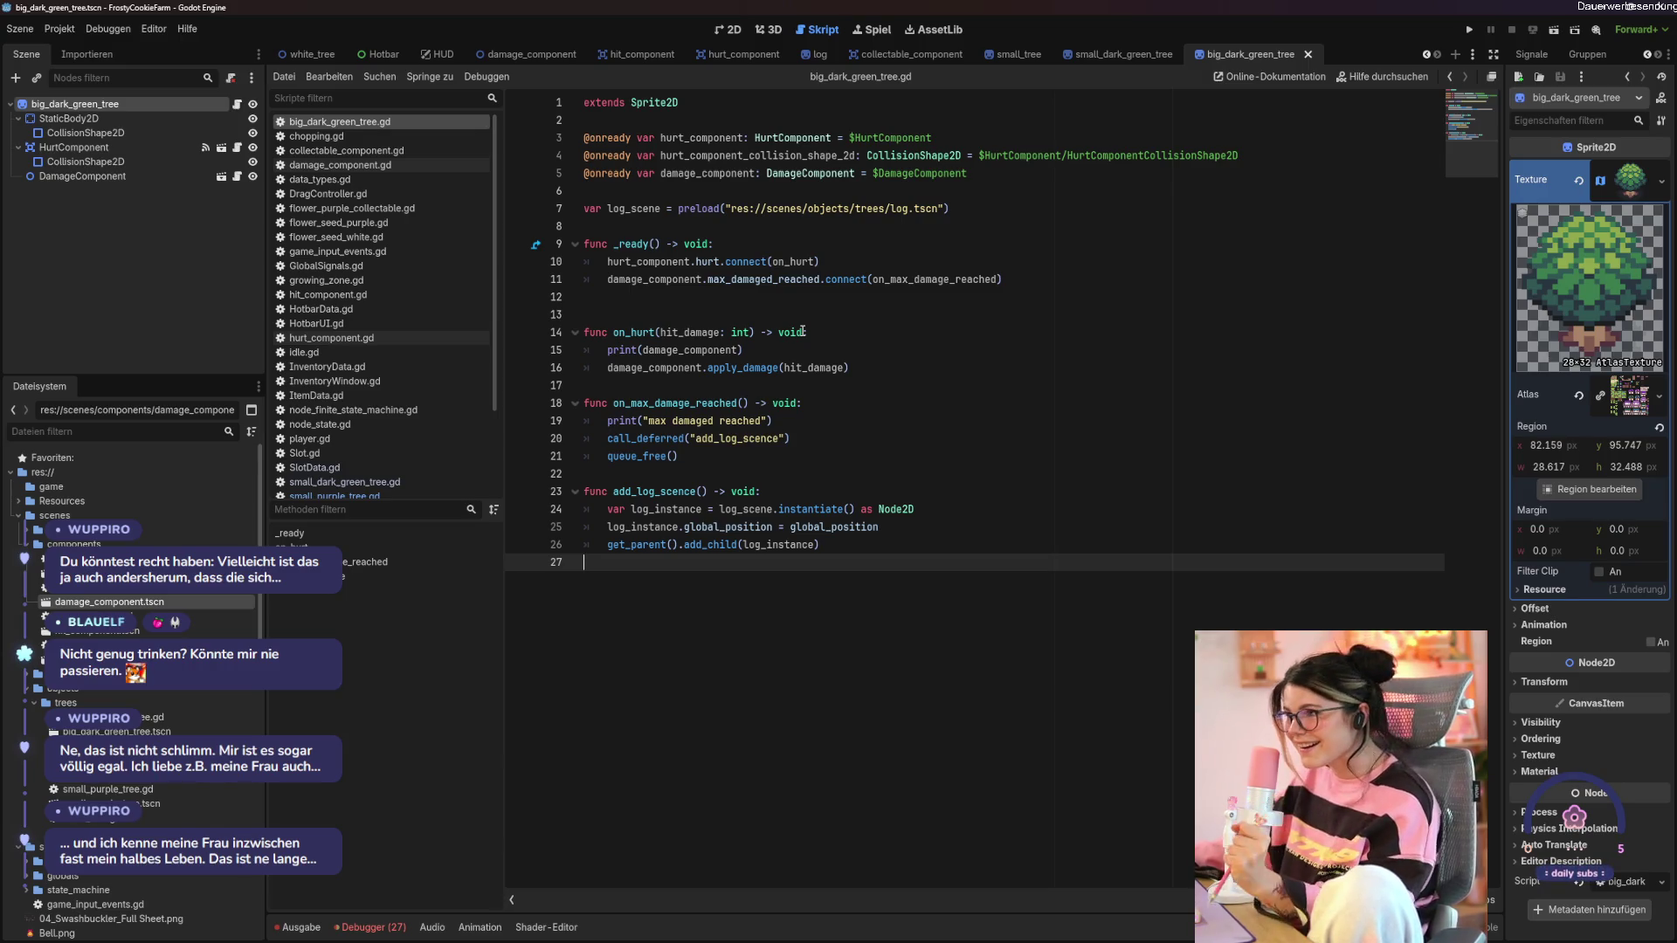
# Add a breakpoint at line 9 (_ready) of the tree script, then close the big_dark_green_tree scene.
pyautogui.click(943, 512)
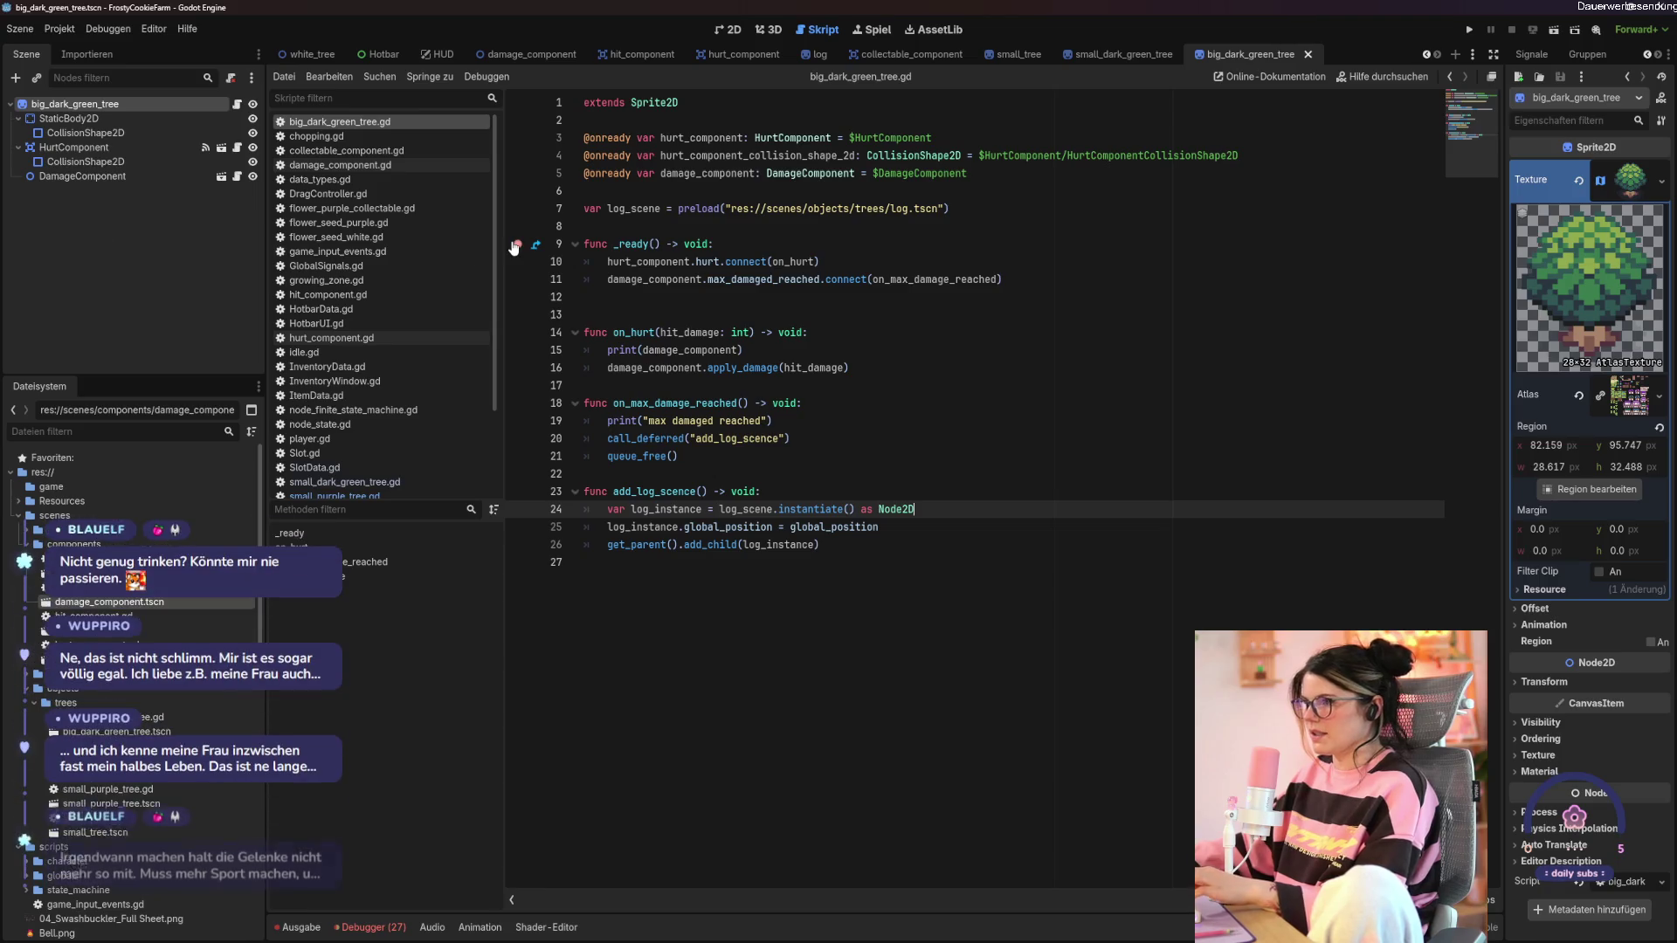
pyautogui.click(518, 244)
pyautogui.click(1052, 451)
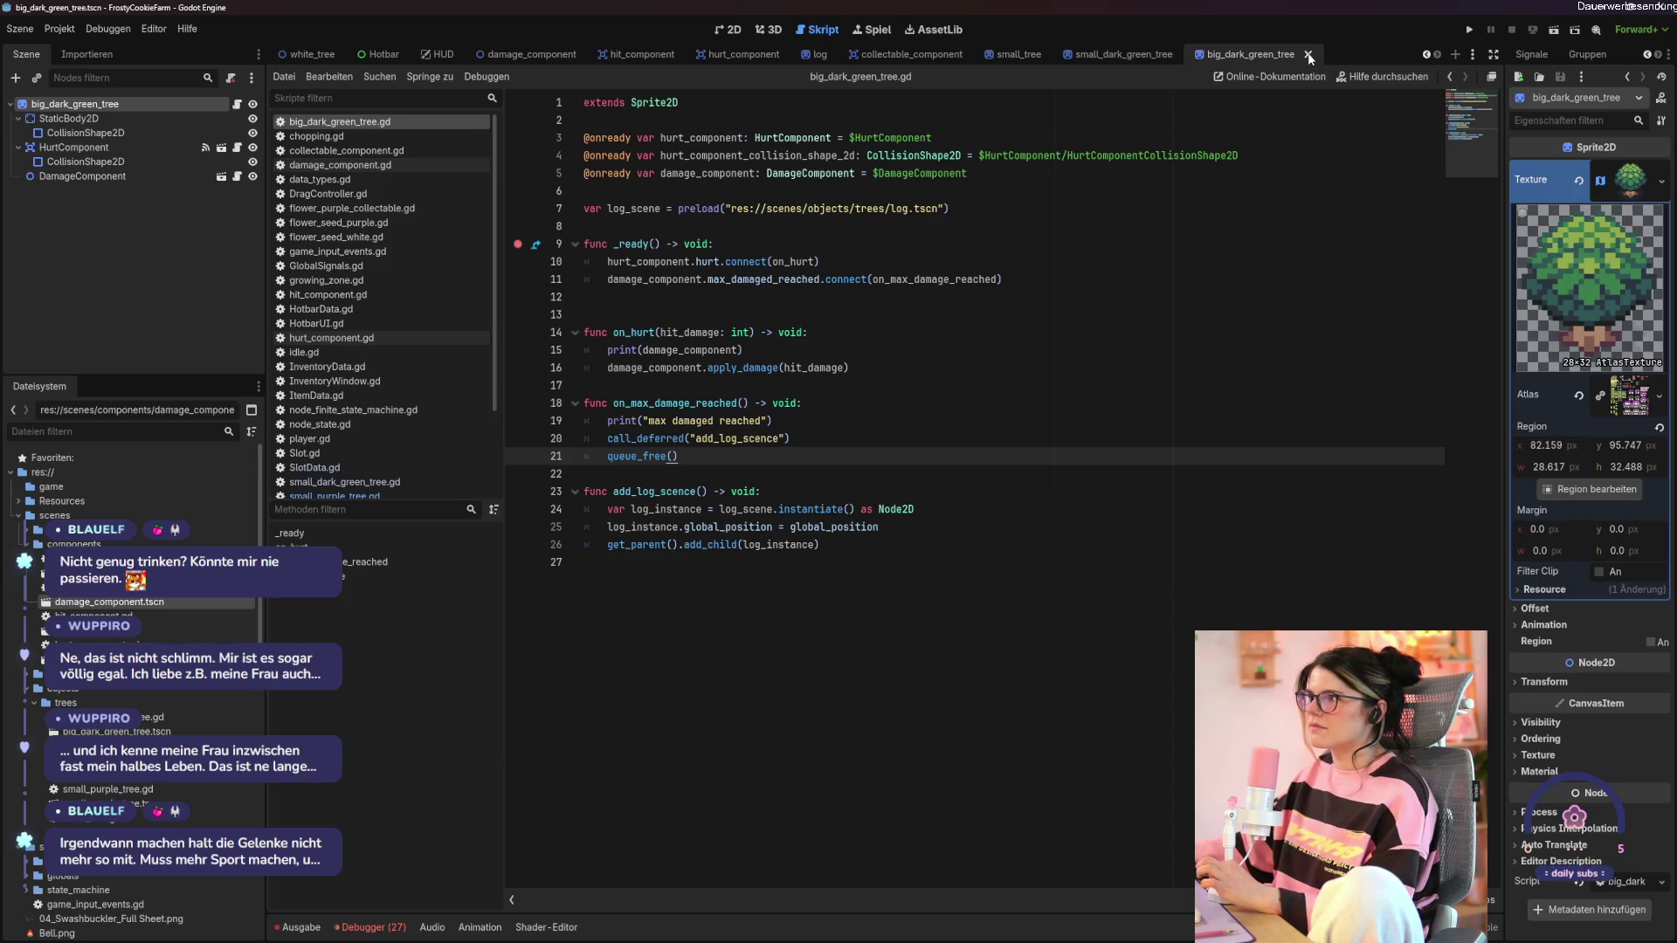
pyautogui.click(1308, 55)
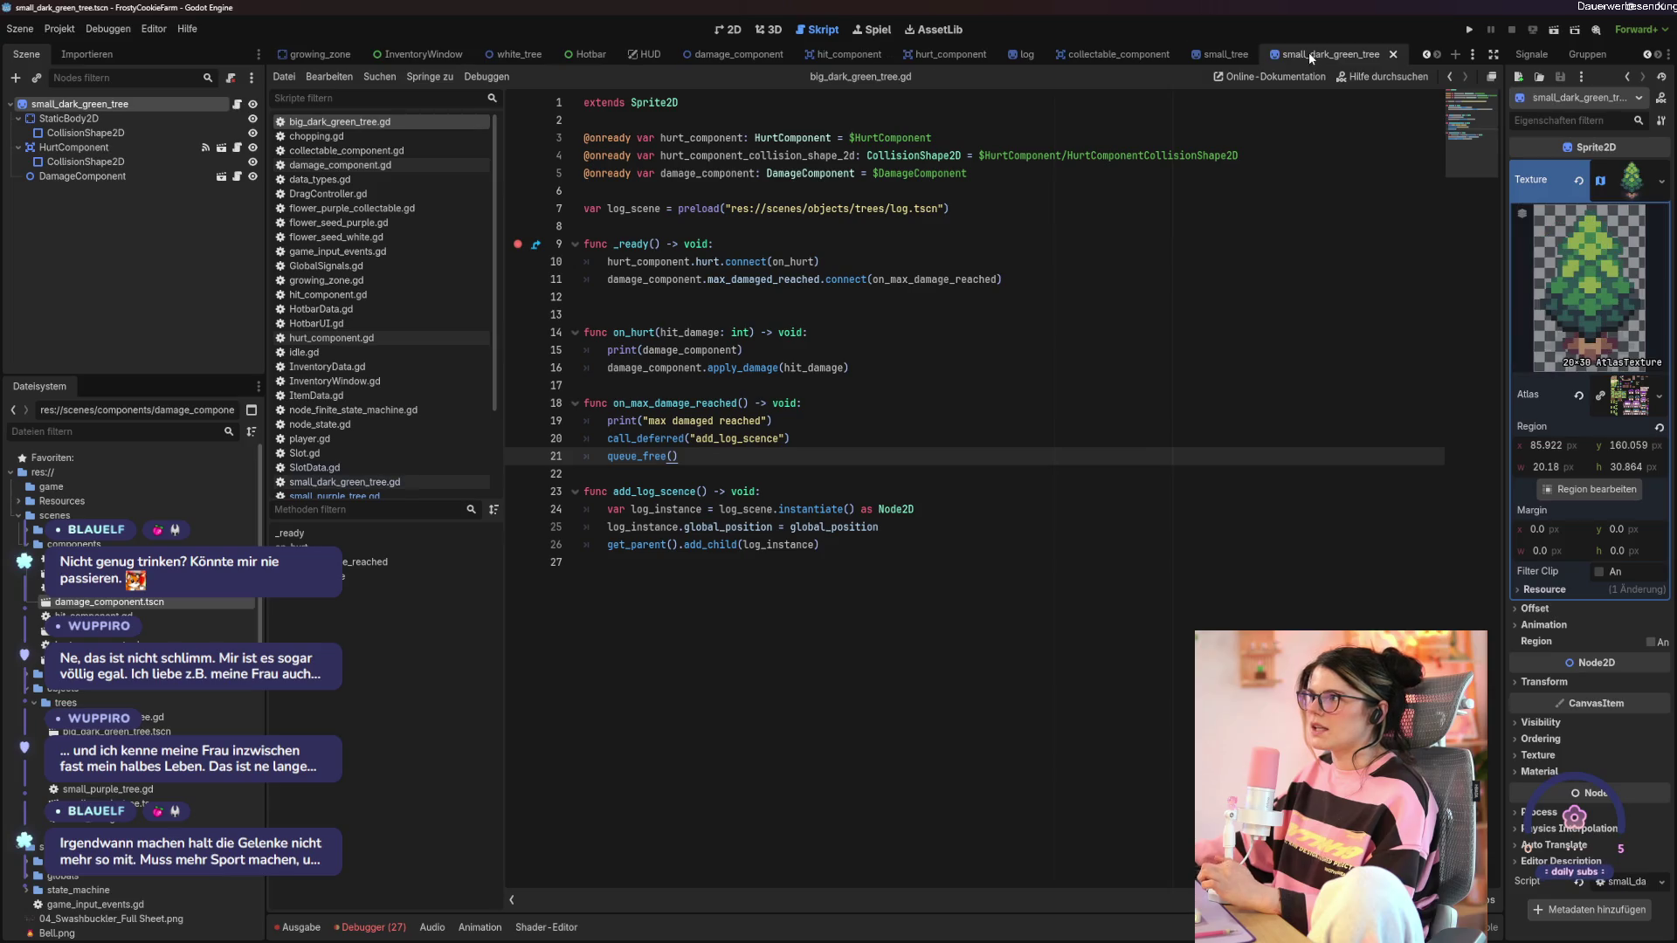
# Create a new scene with a Sprite2D as its root node.
pyautogui.click(19, 29)
pyautogui.click(52, 49)
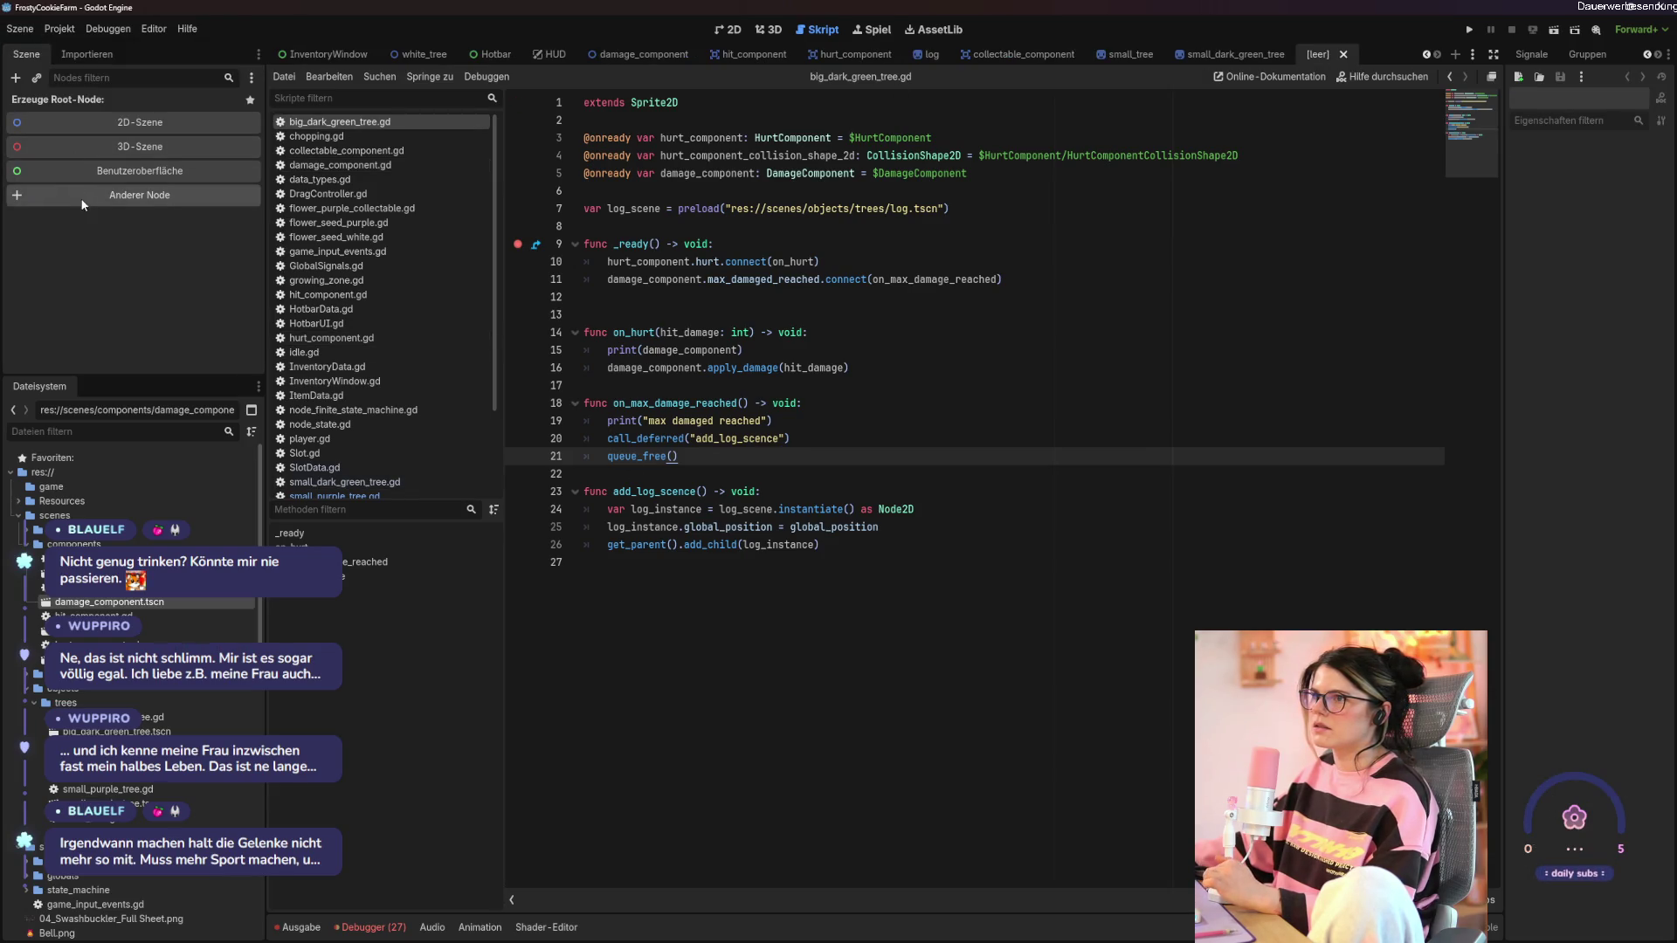
pyautogui.click(140, 195)
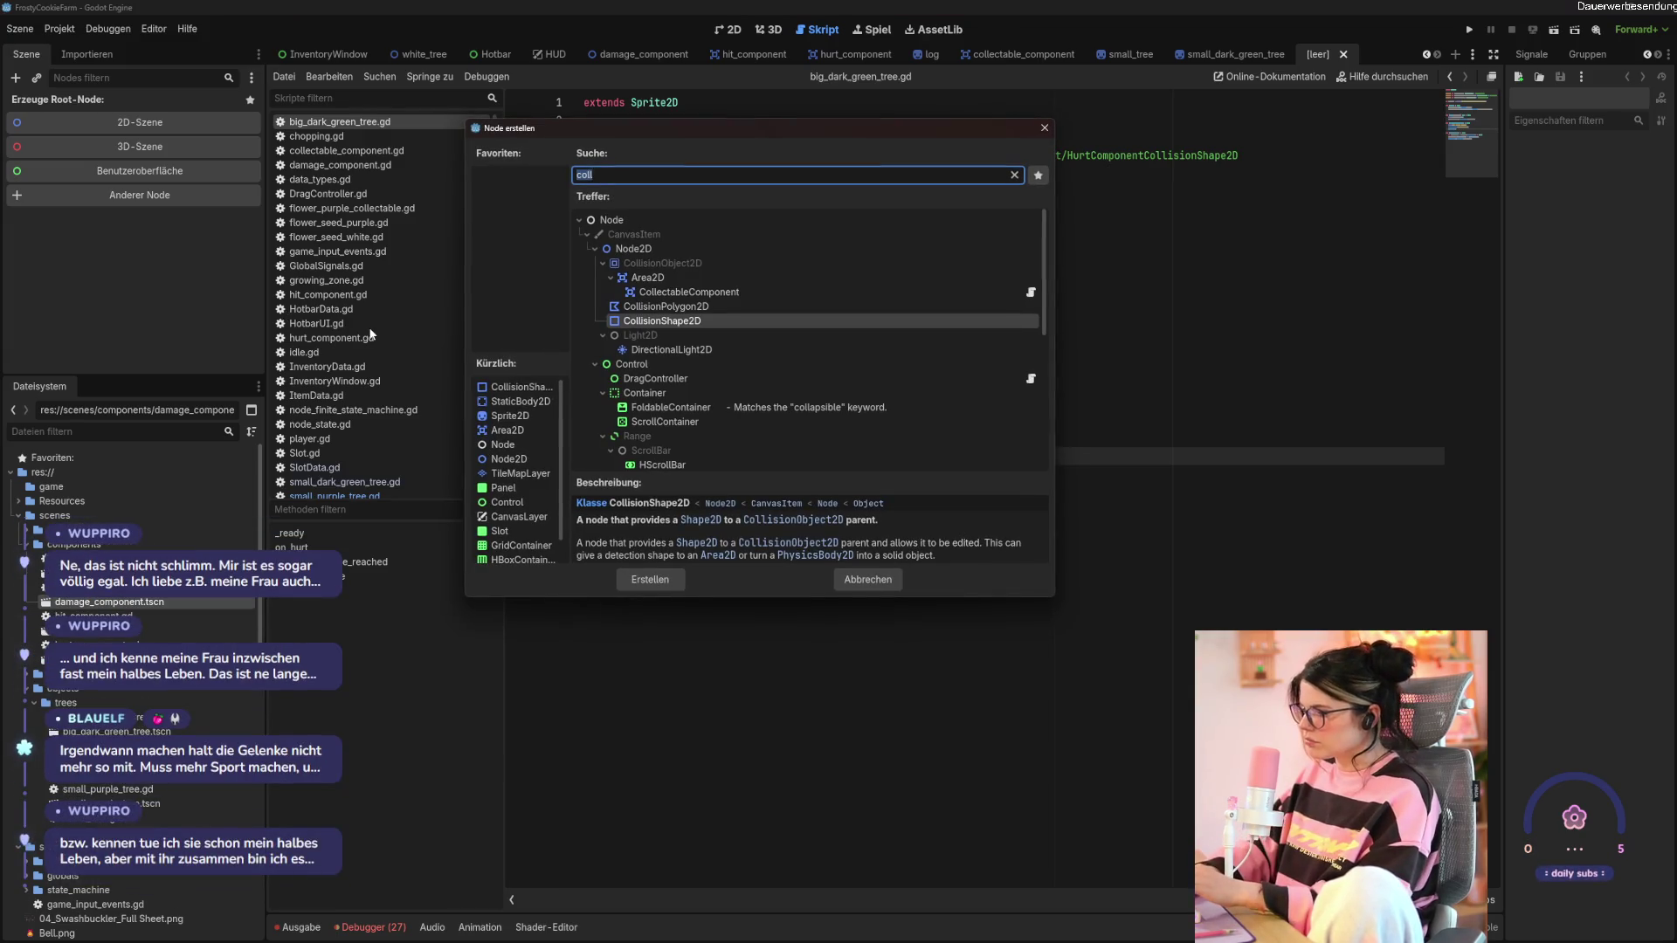
pyautogui.write('sprite')
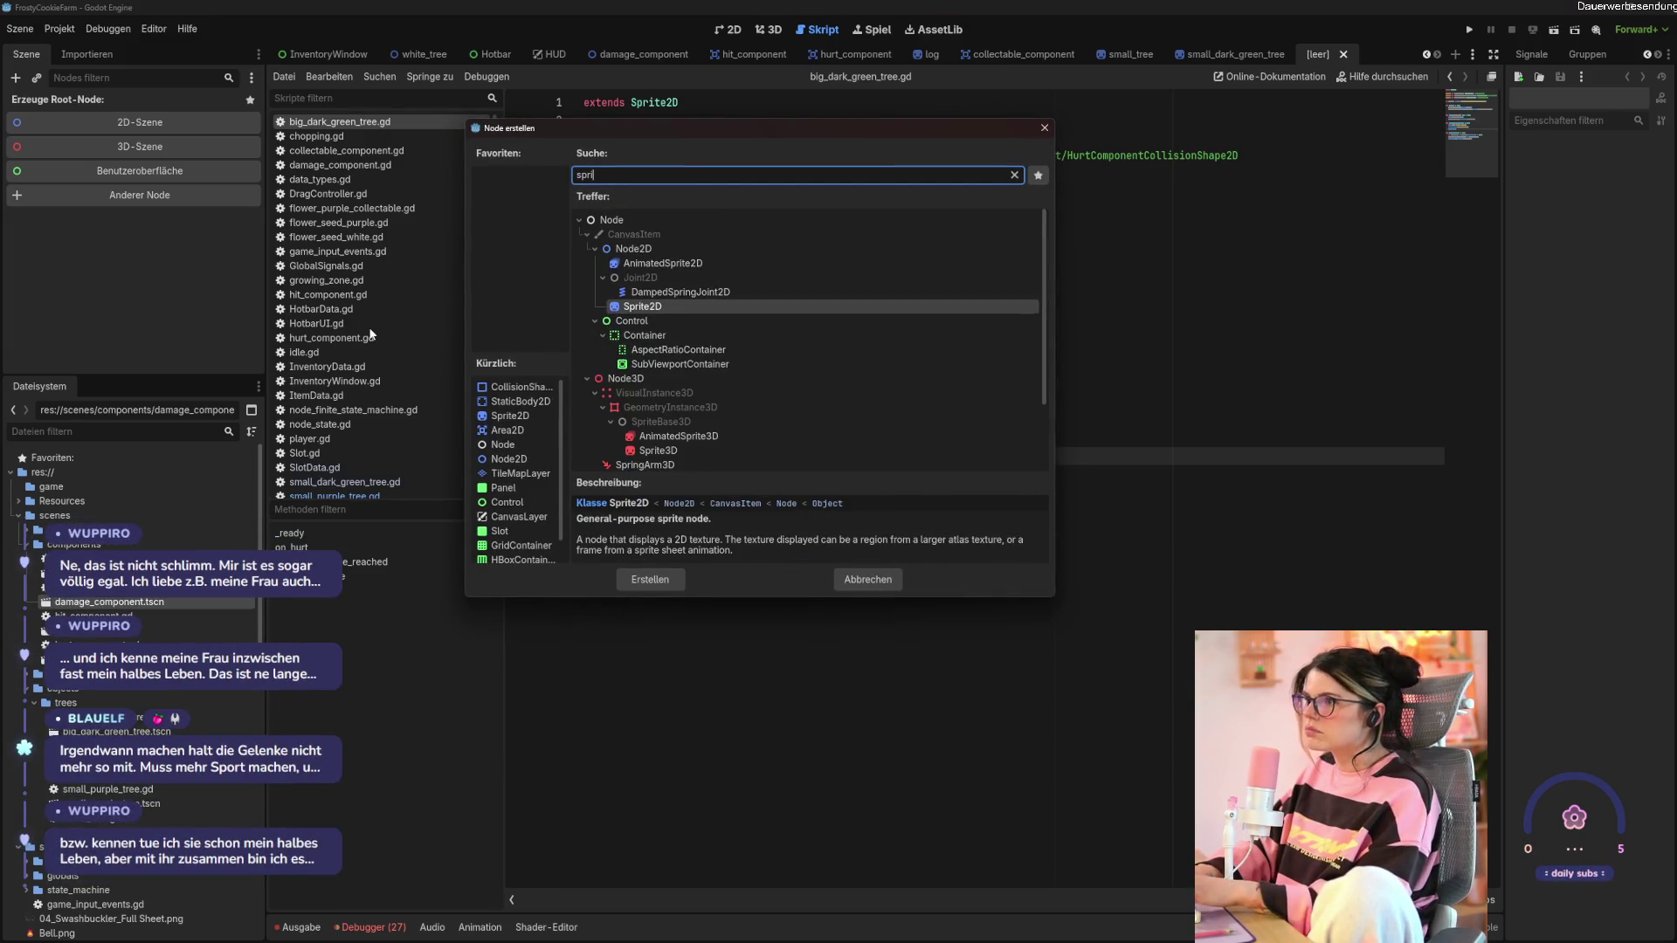
pyautogui.press('Return')
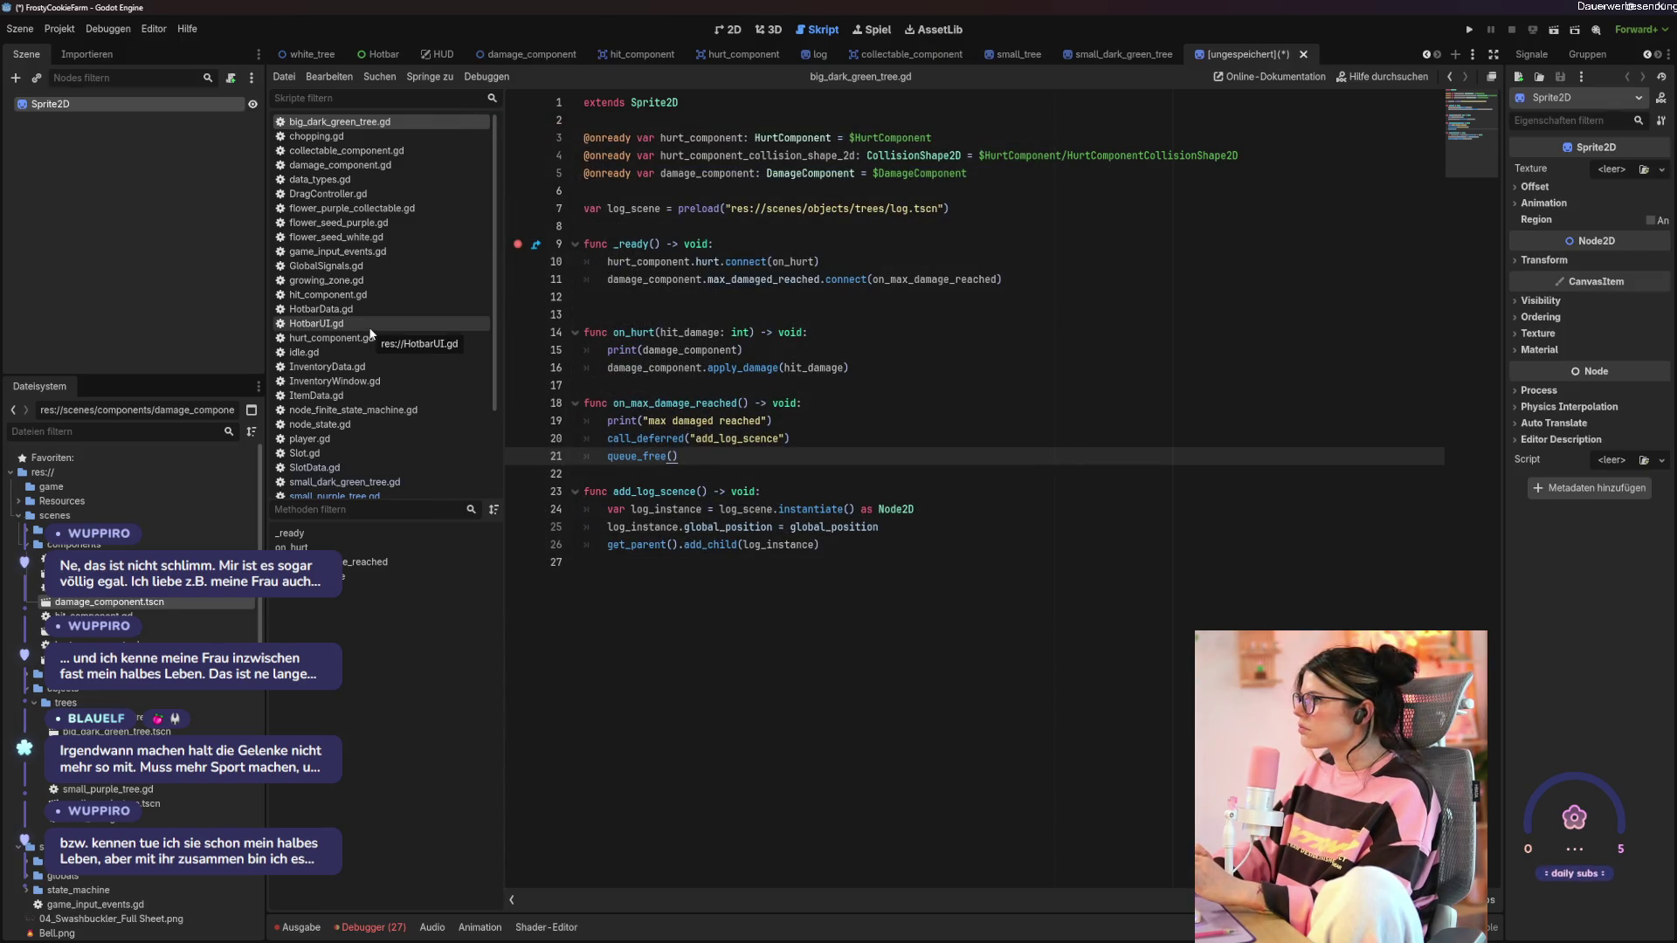
# Add a StaticBody2D child to the Sprite2D with a CollisionShape2D beneath it.
pyautogui.rightClick(77, 97)
pyautogui.click(121, 112)
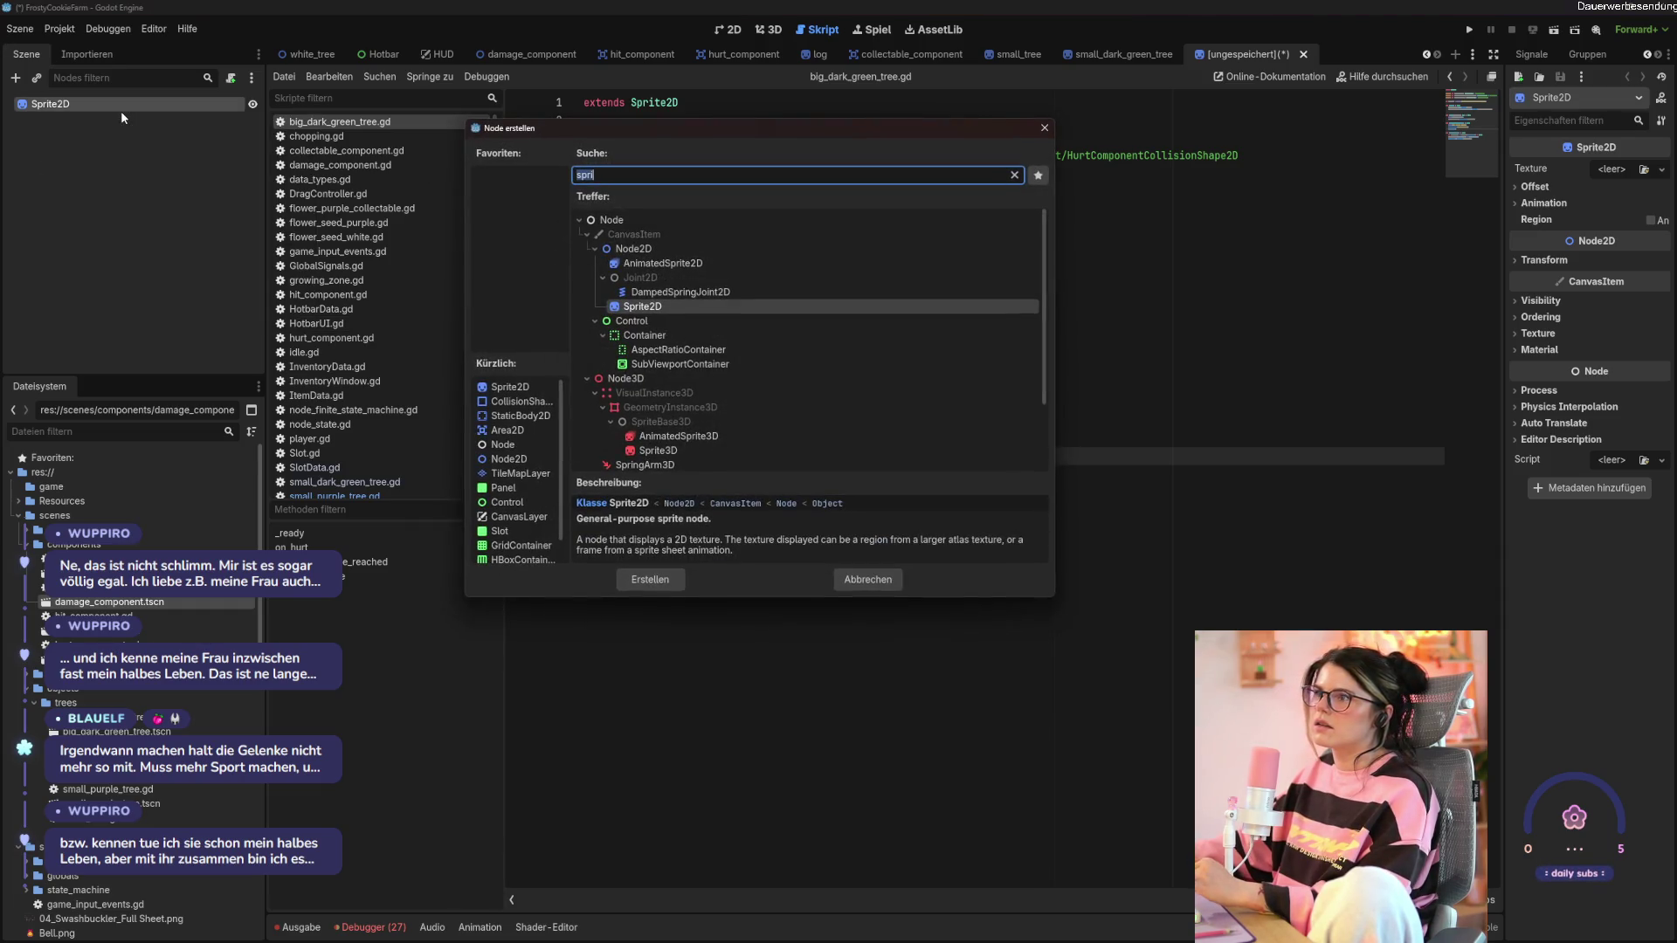
pyautogui.write('sta')
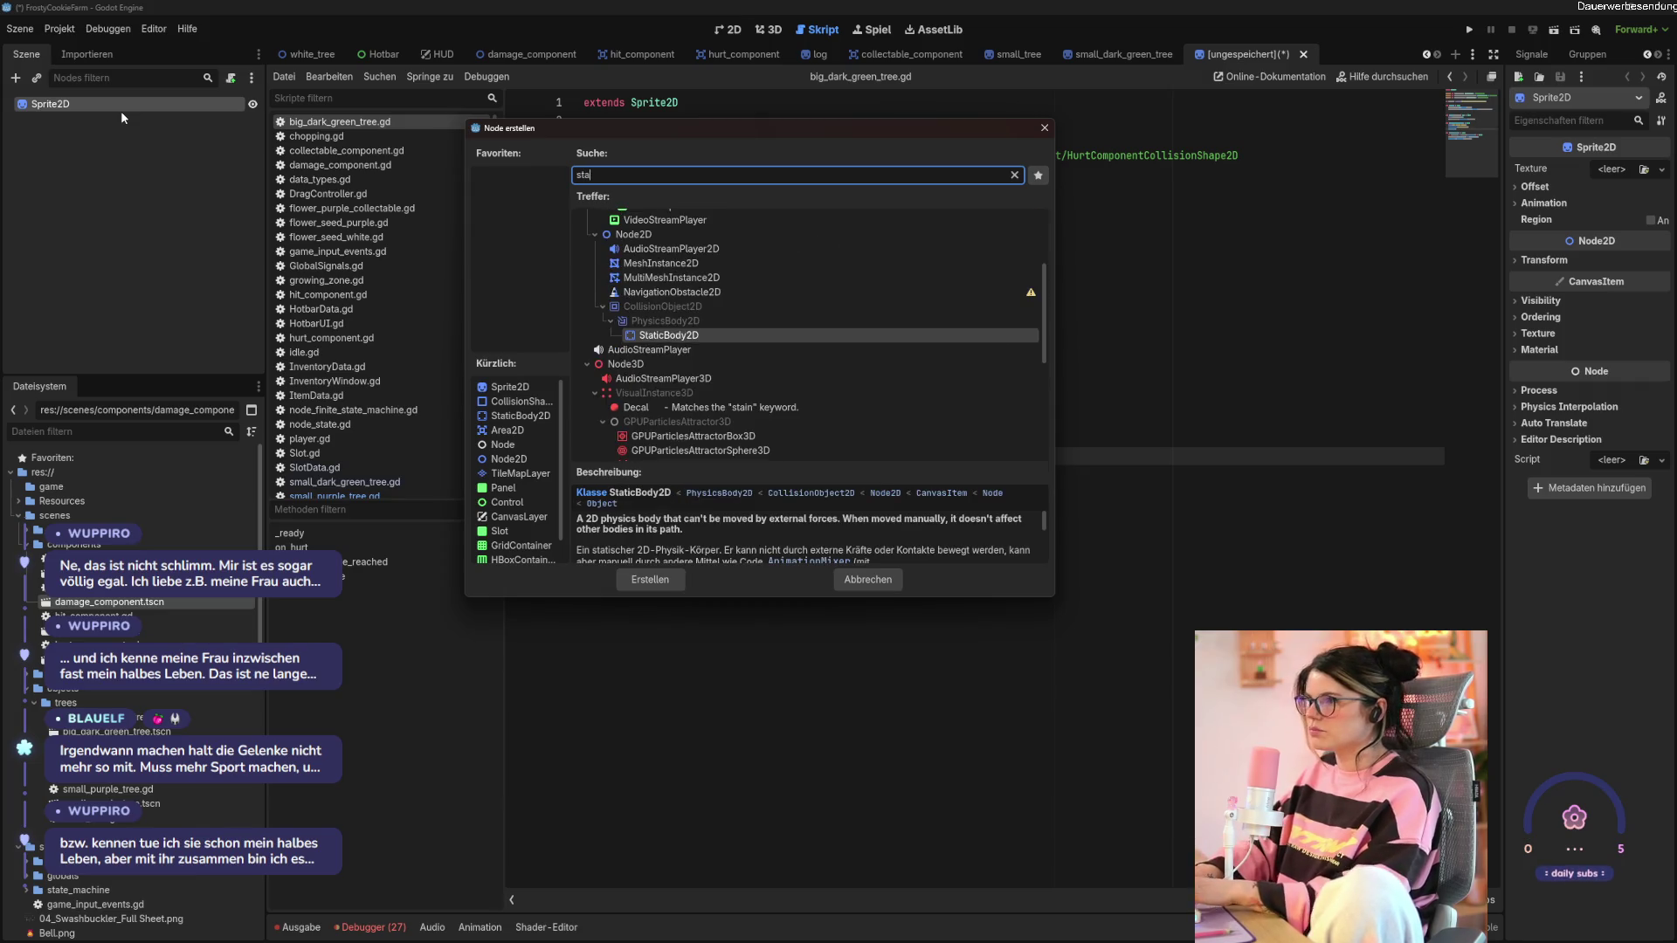
pyautogui.press('Return')
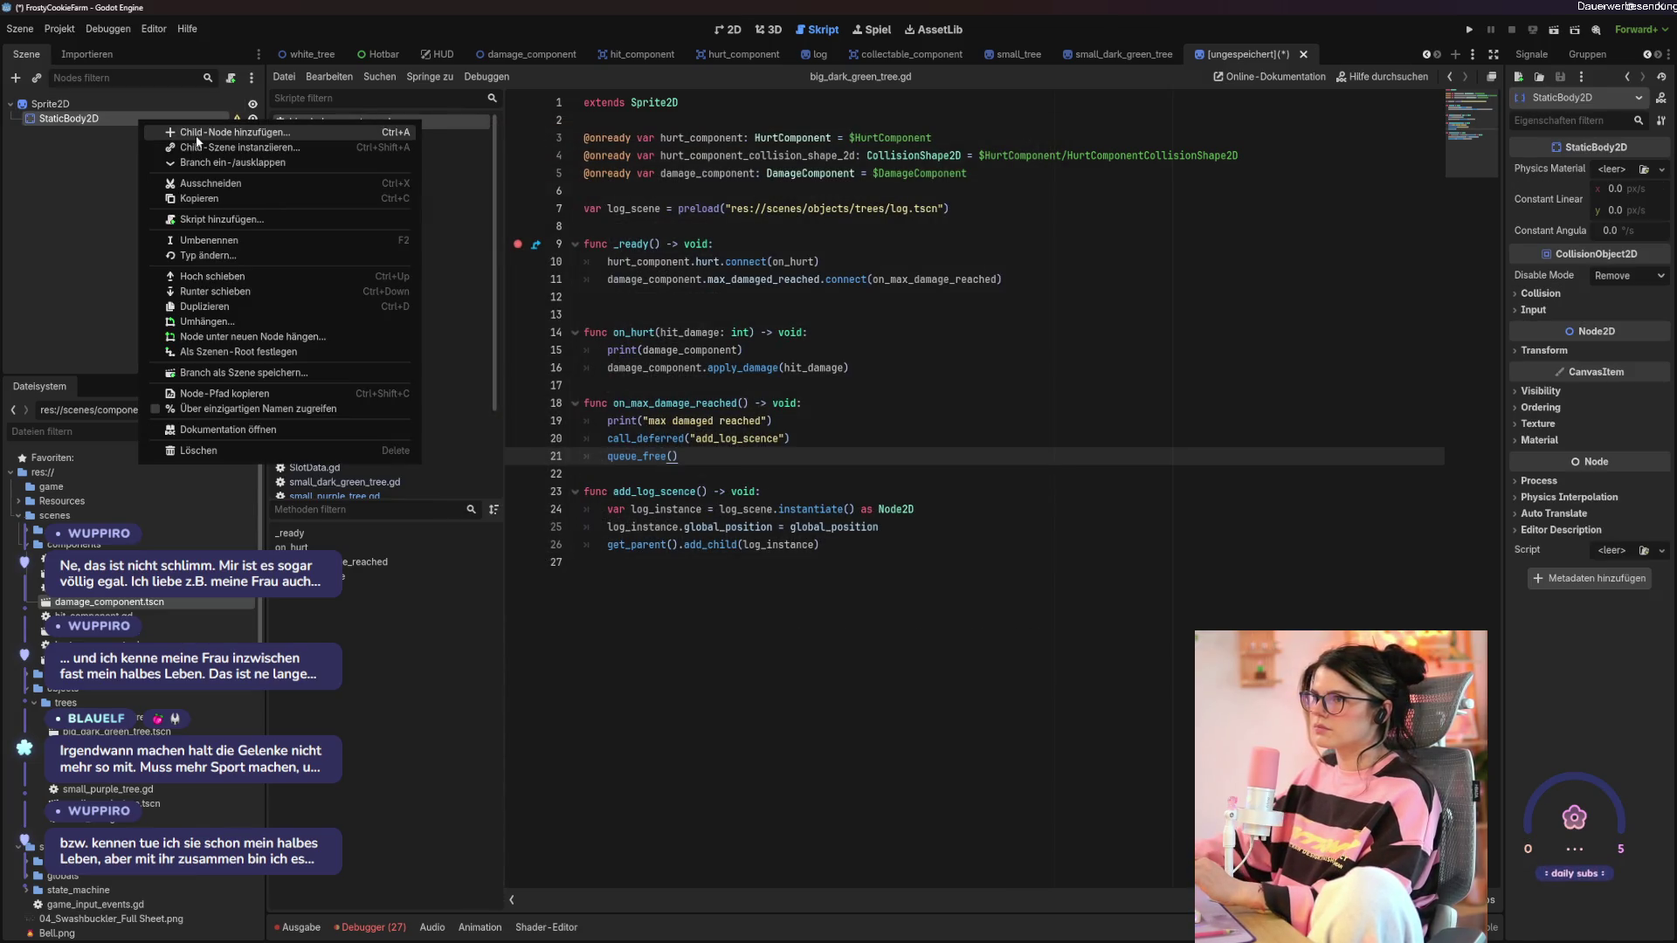
pyautogui.click(195, 134)
pyautogui.write('ch')
pyautogui.press('BackSpace')
pyautogui.write('oll')
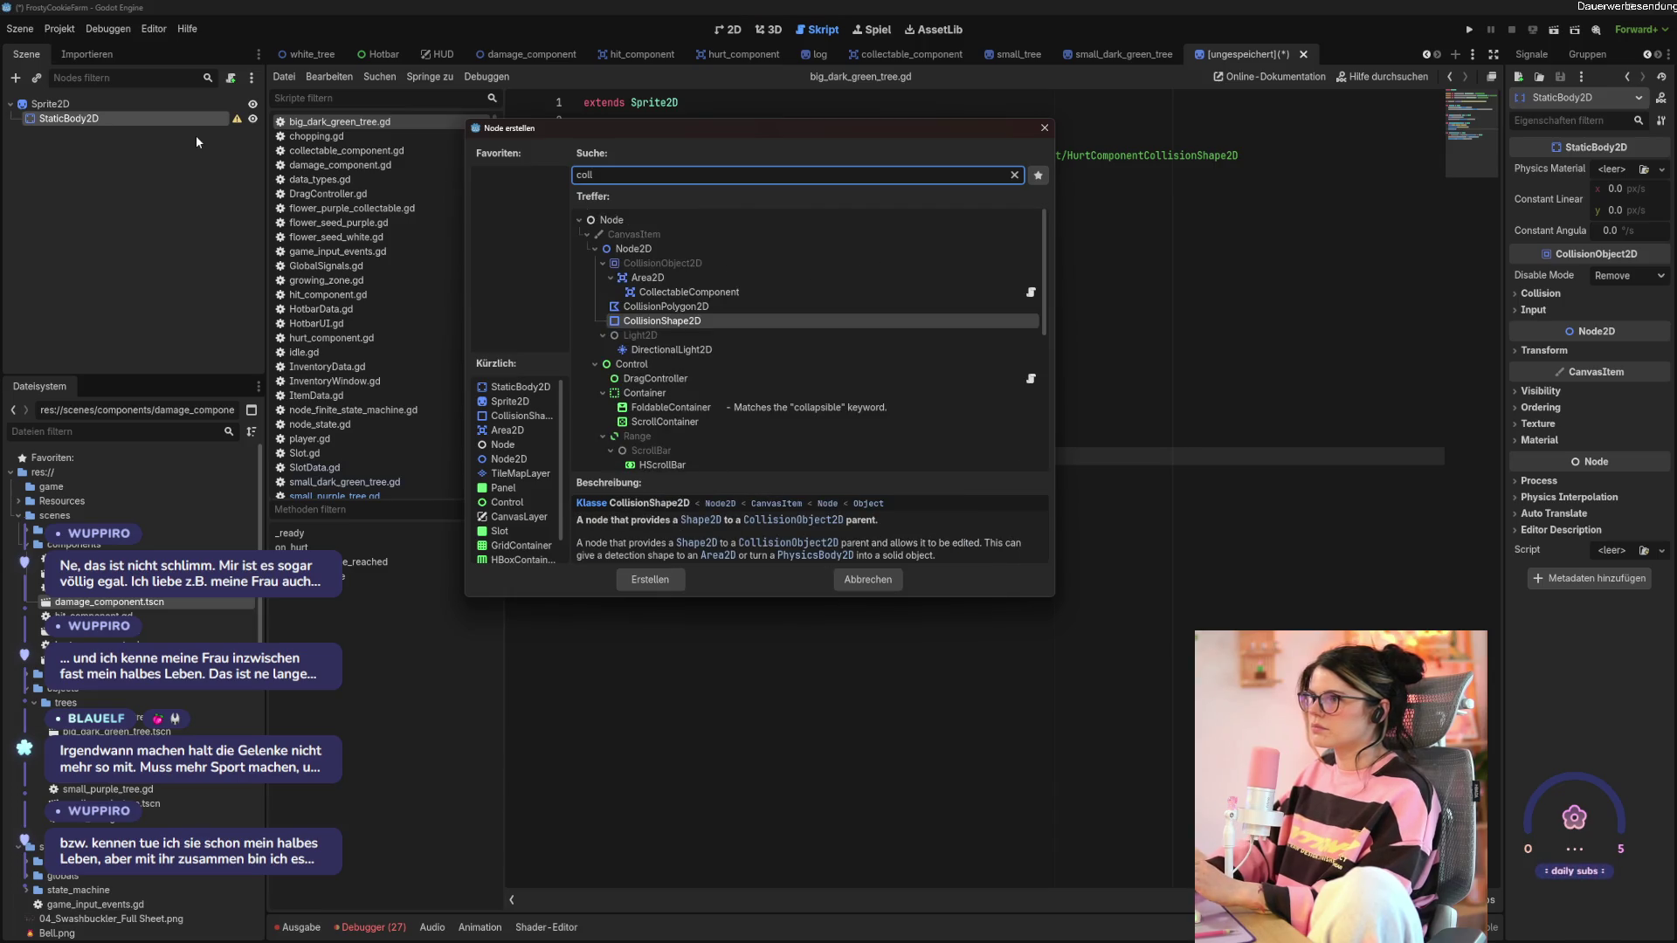
pyautogui.press('Return')
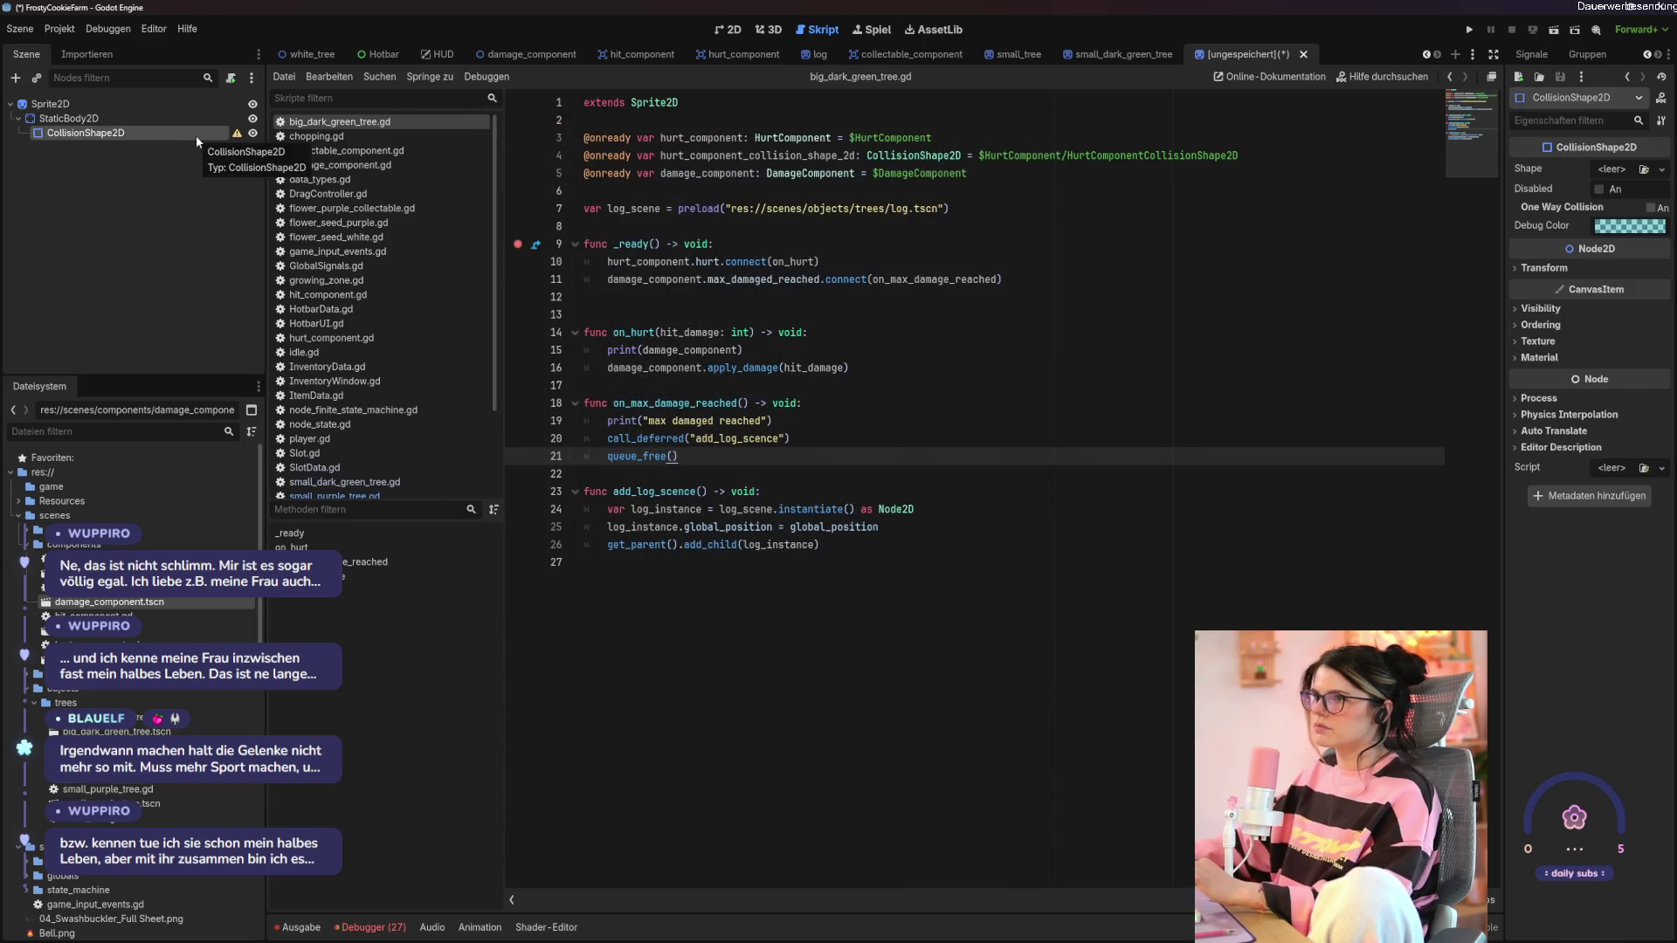
pyautogui.click(725, 29)
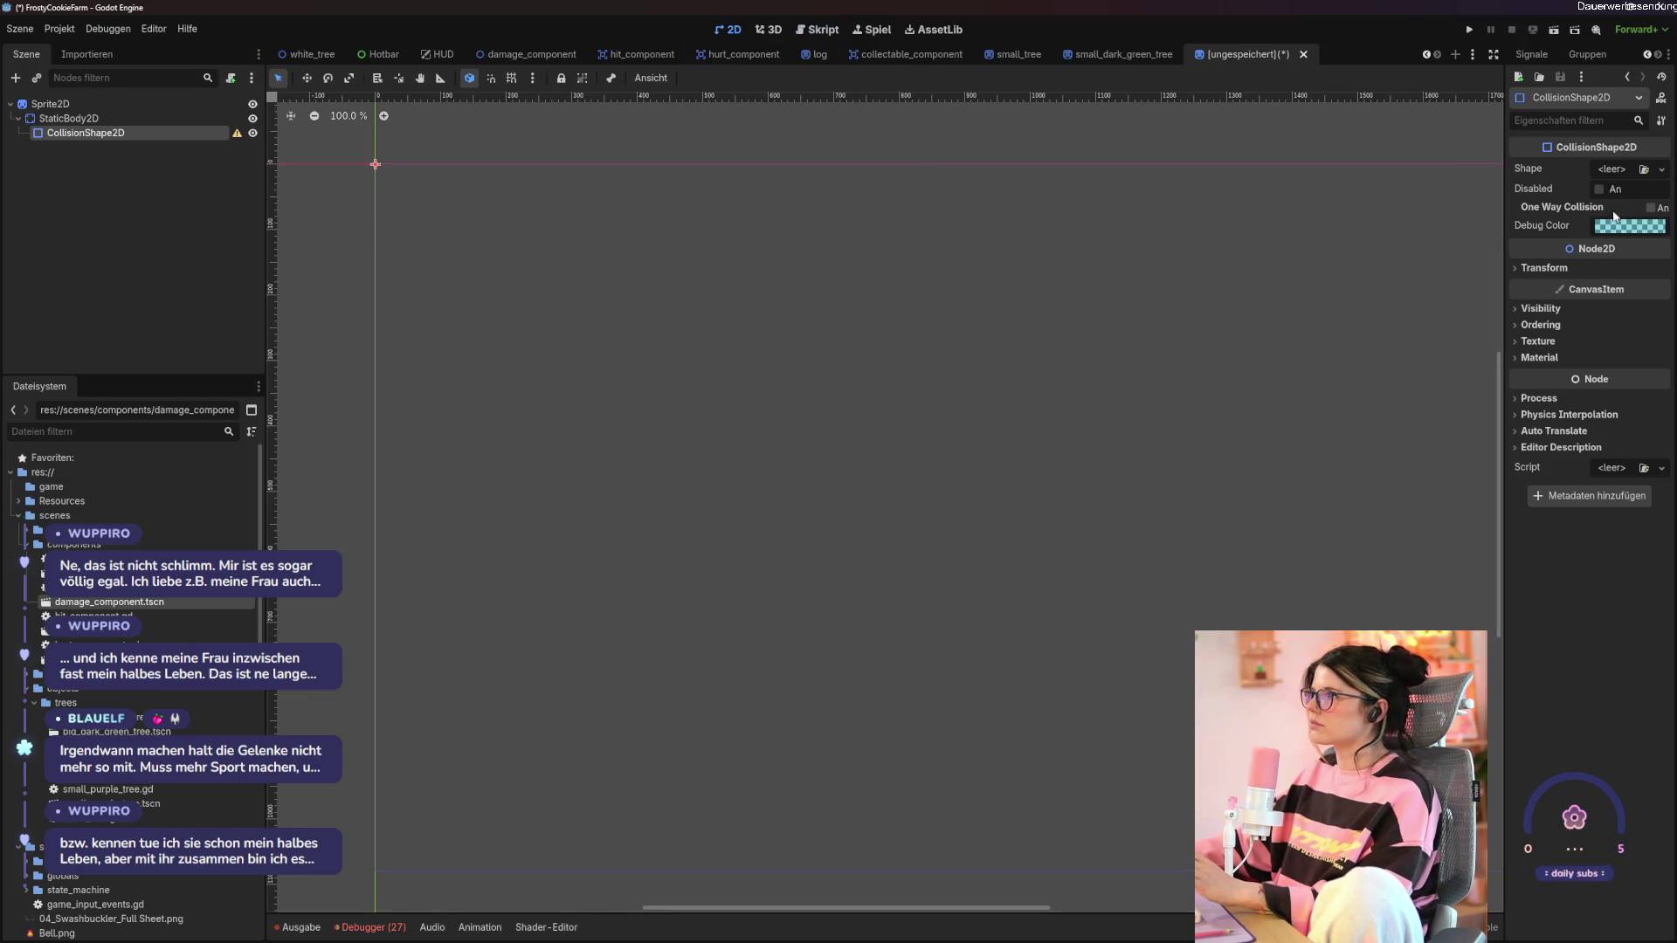
# Give the Sprite2D a new AtlasTexture using the RPG tileset as its atlas image.
pyautogui.click(49, 103)
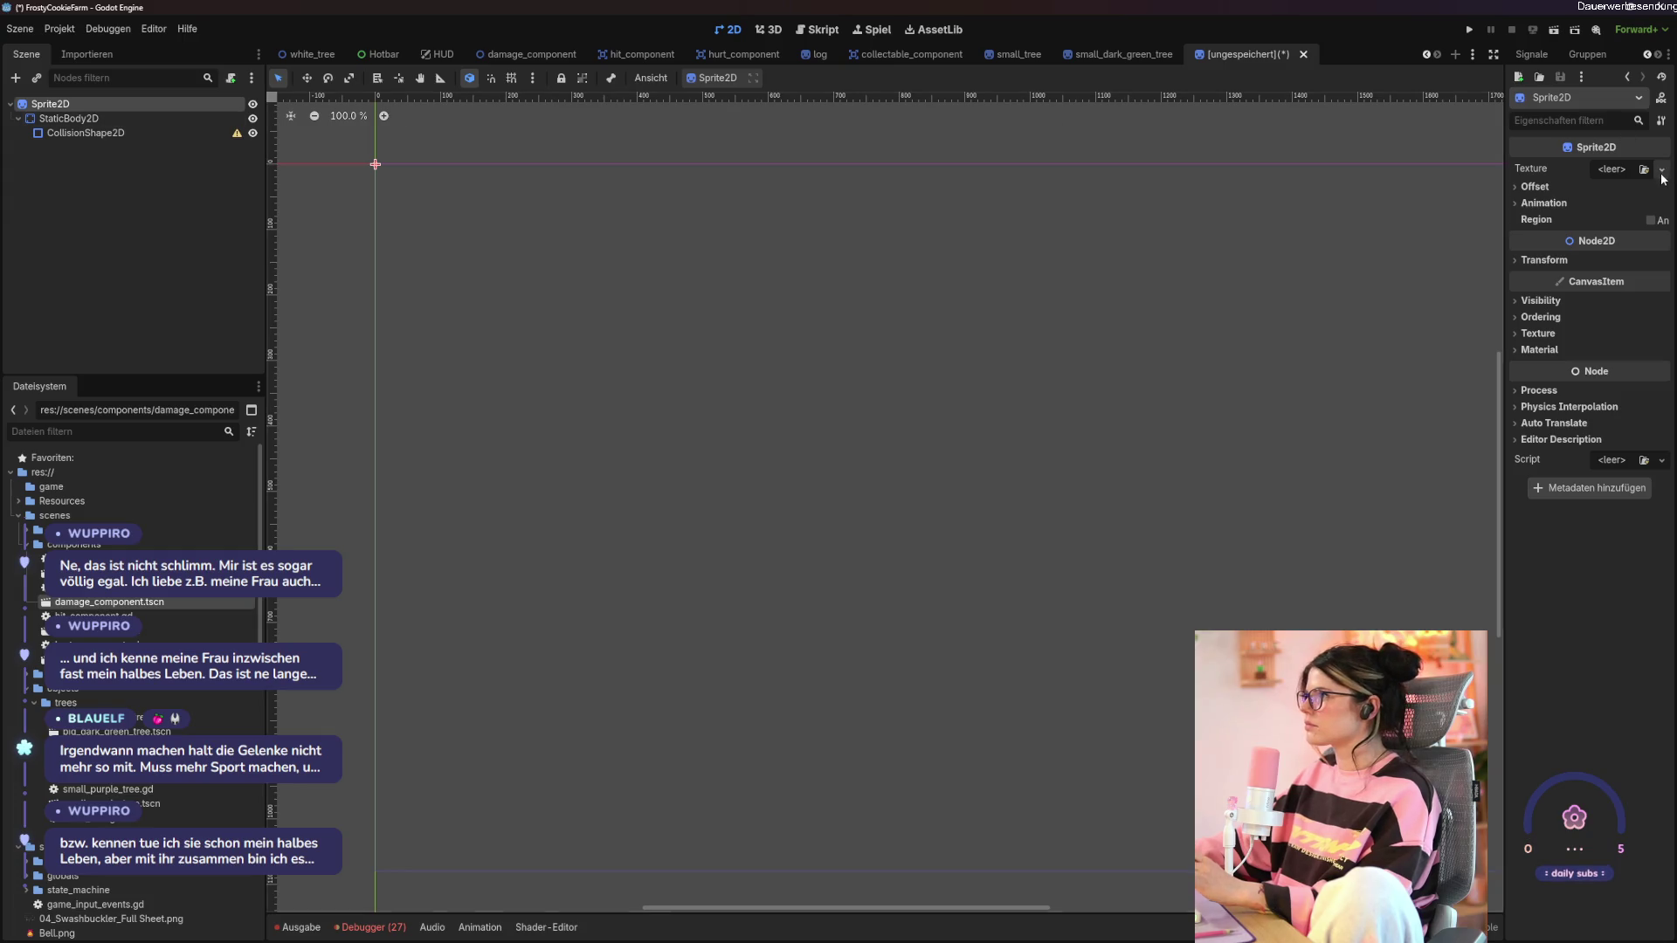
pyautogui.click(1650, 170)
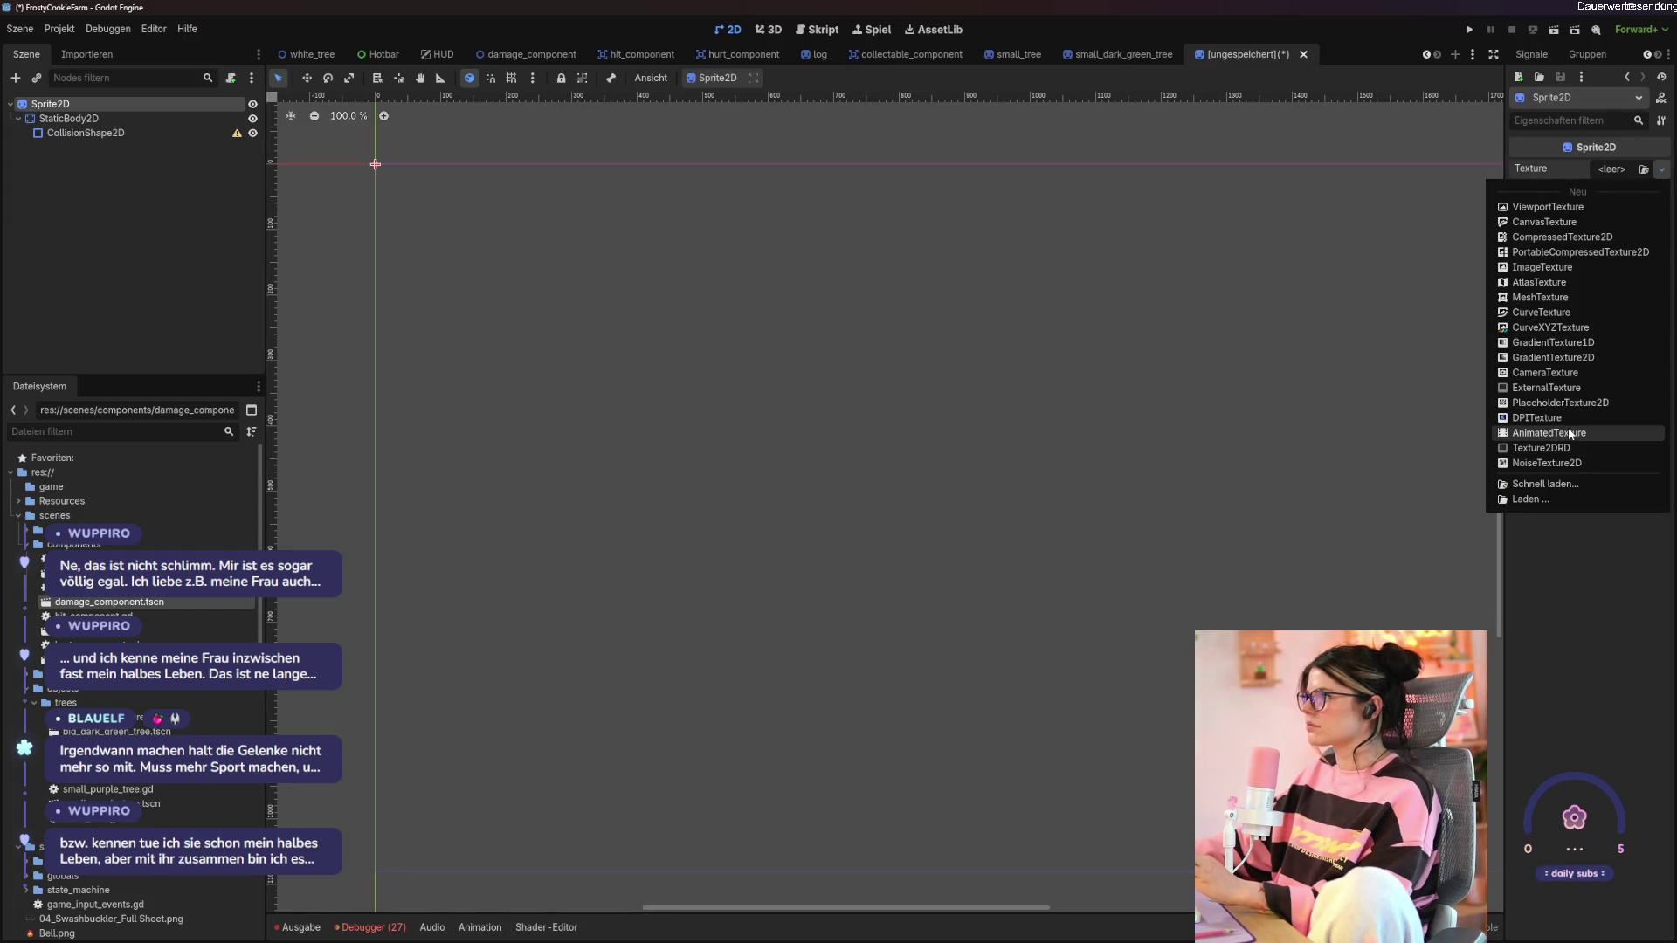
pyautogui.click(1572, 282)
pyautogui.click(1607, 170)
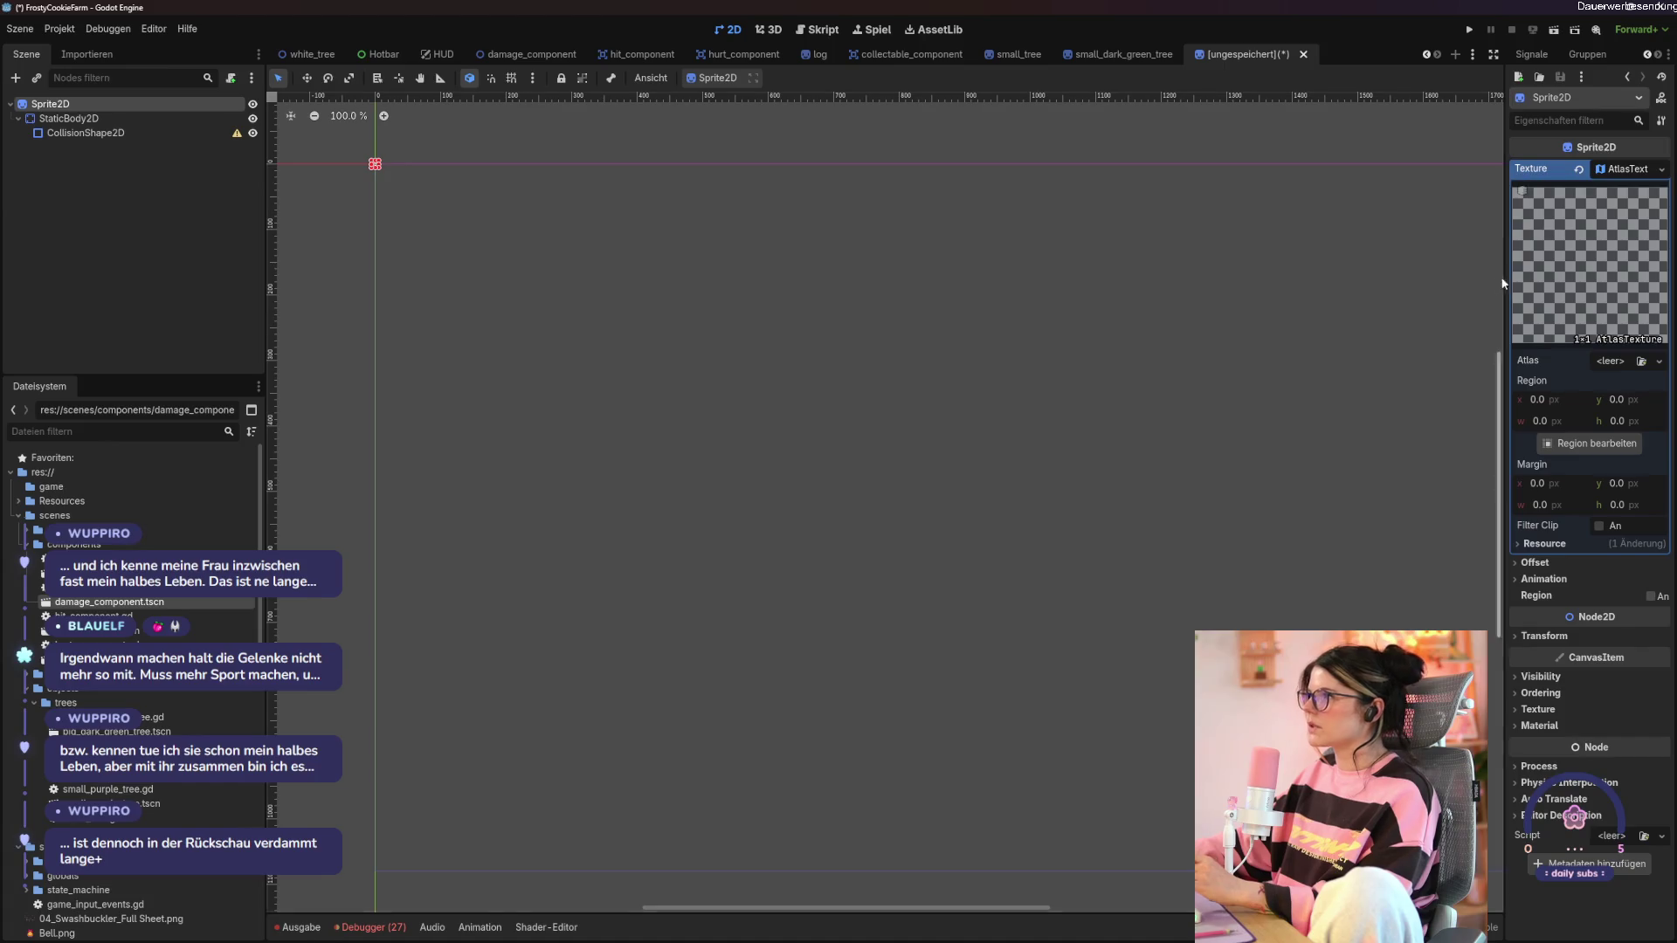
pyautogui.click(1641, 361)
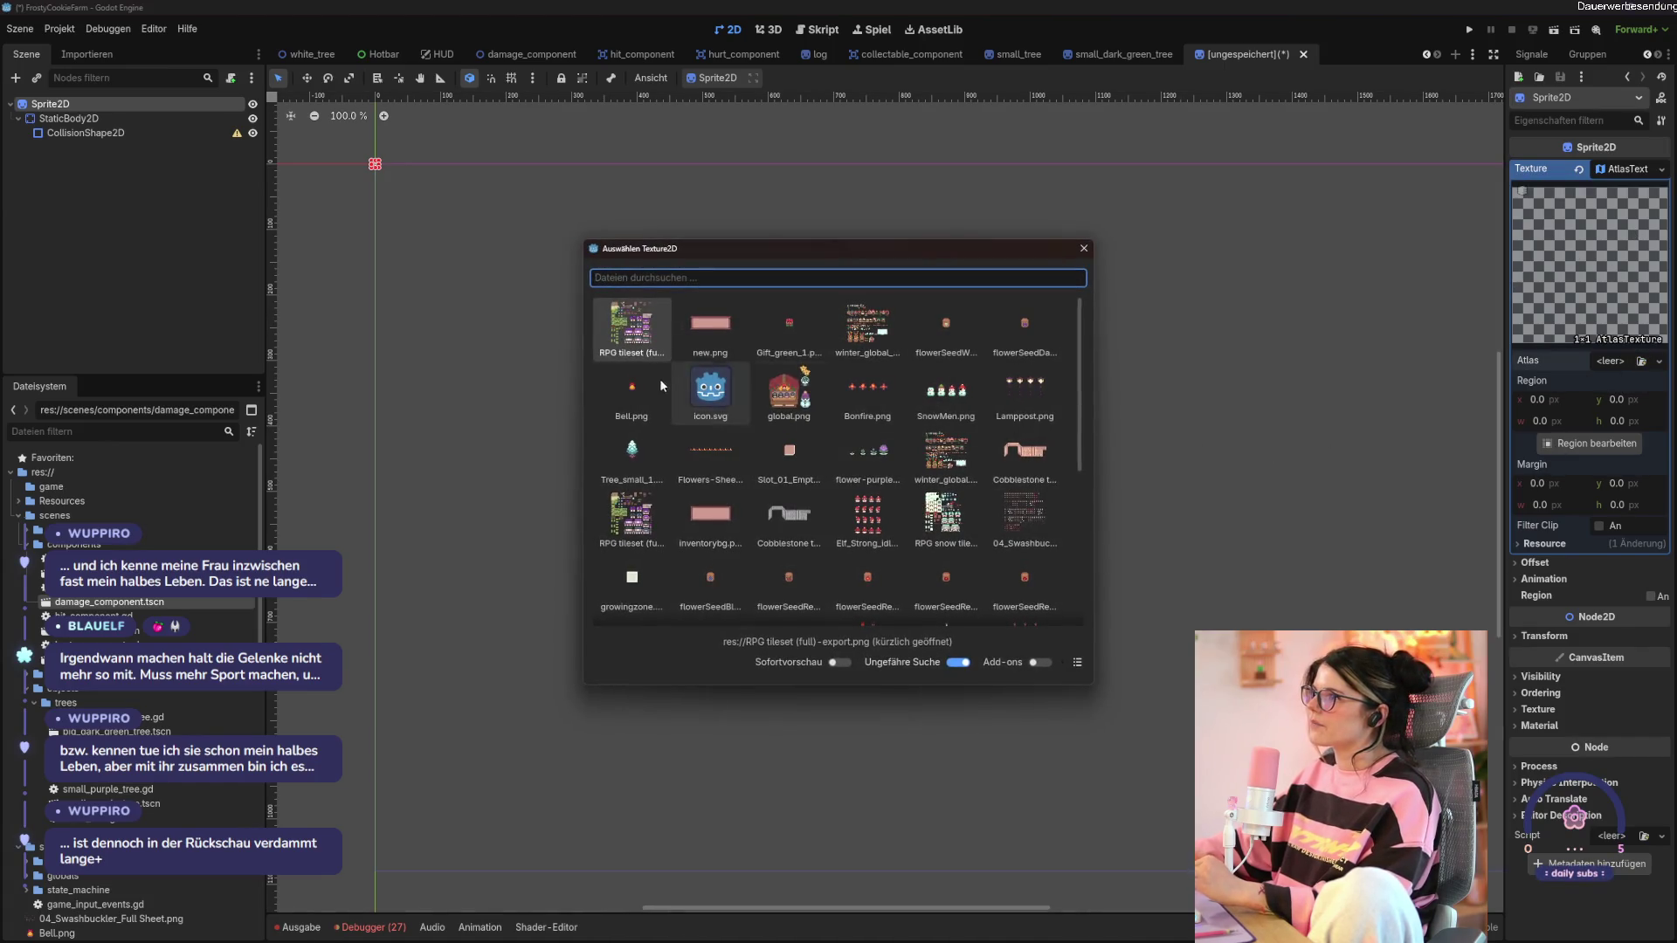
pyautogui.doubleClick(621, 326)
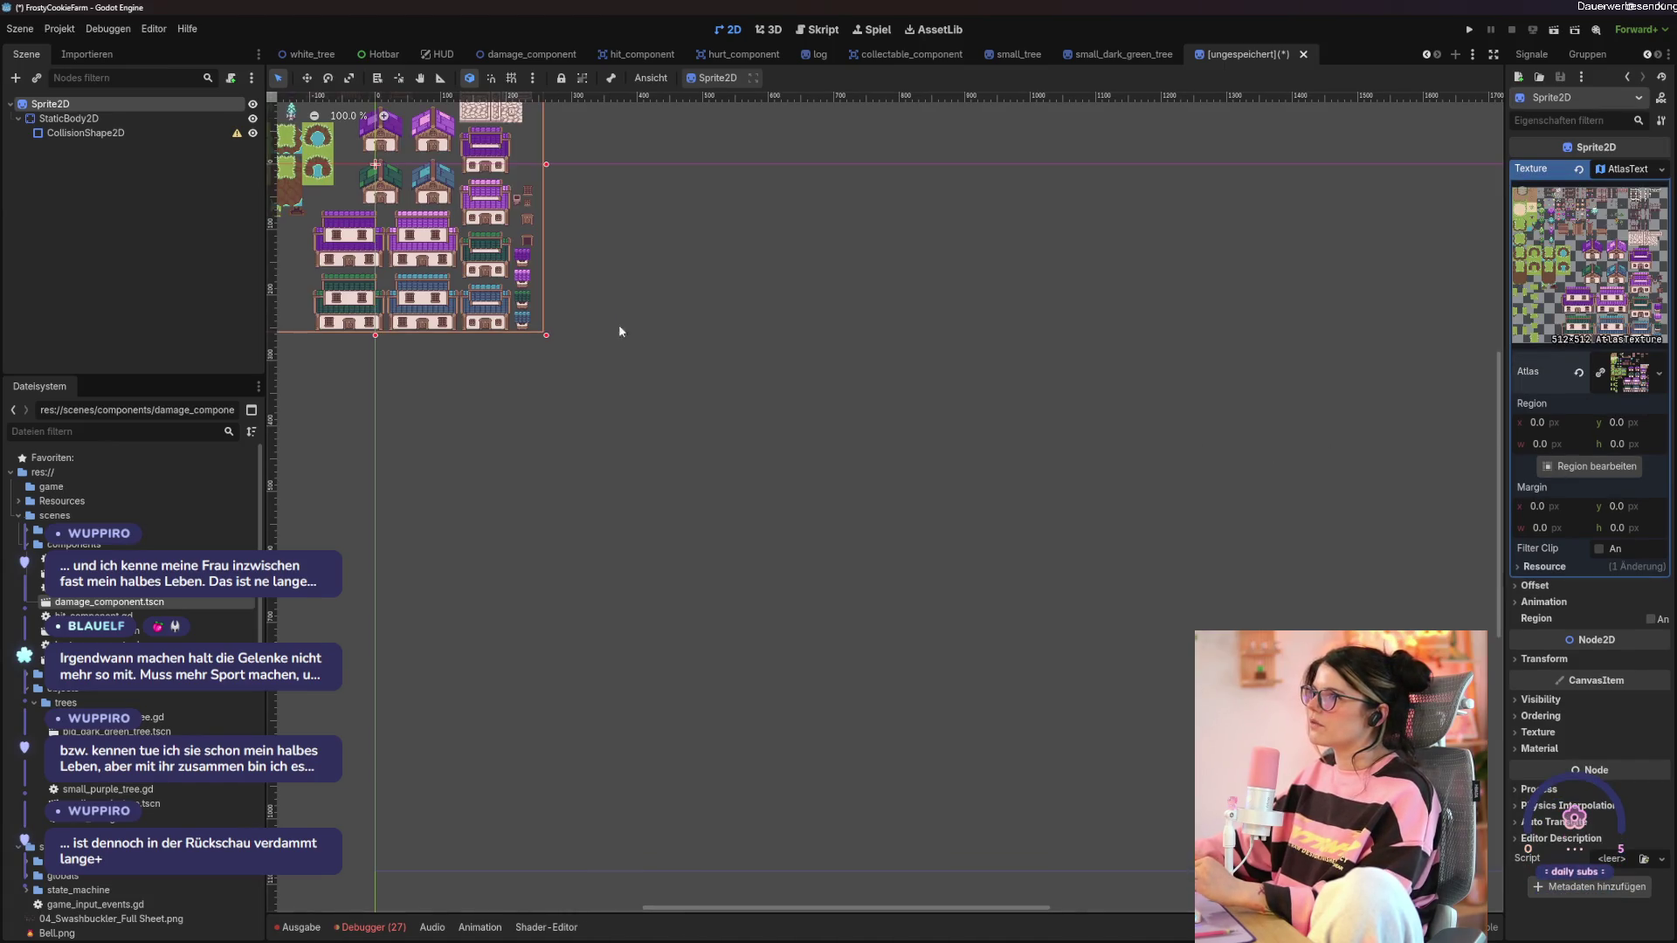
# Crop the atlas region tightly around the round green tree (about 27.567 × 30.675 px).
pyautogui.click(1585, 466)
pyautogui.scroll(-5, 686, 505)
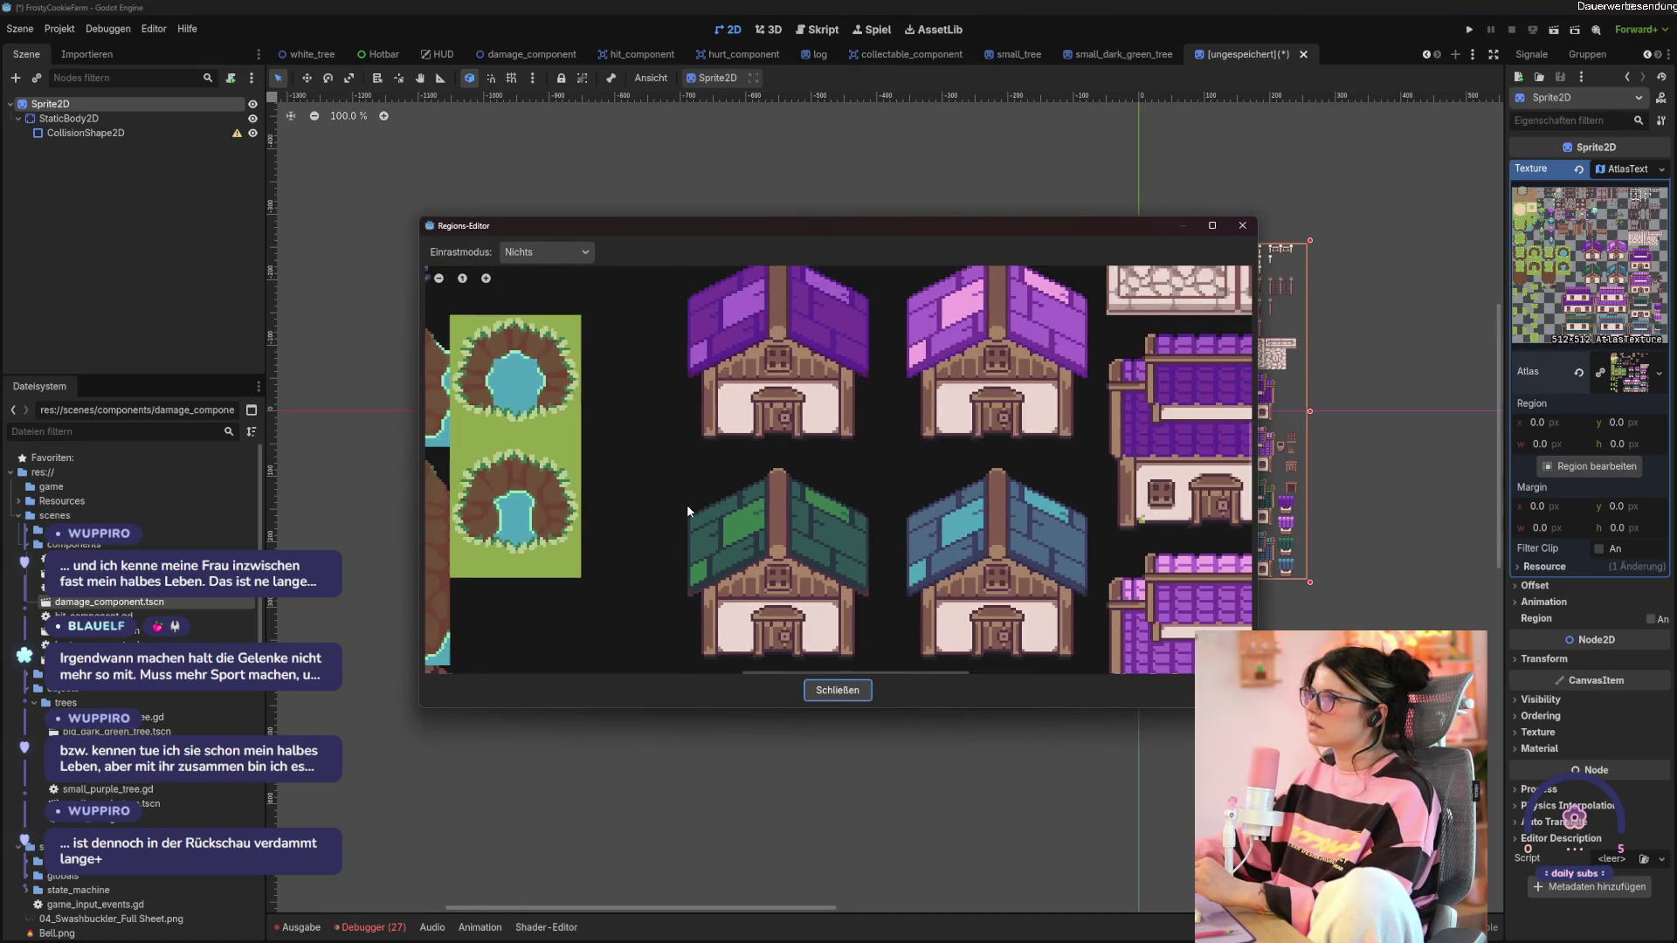
pyautogui.scroll(4, 836, 474)
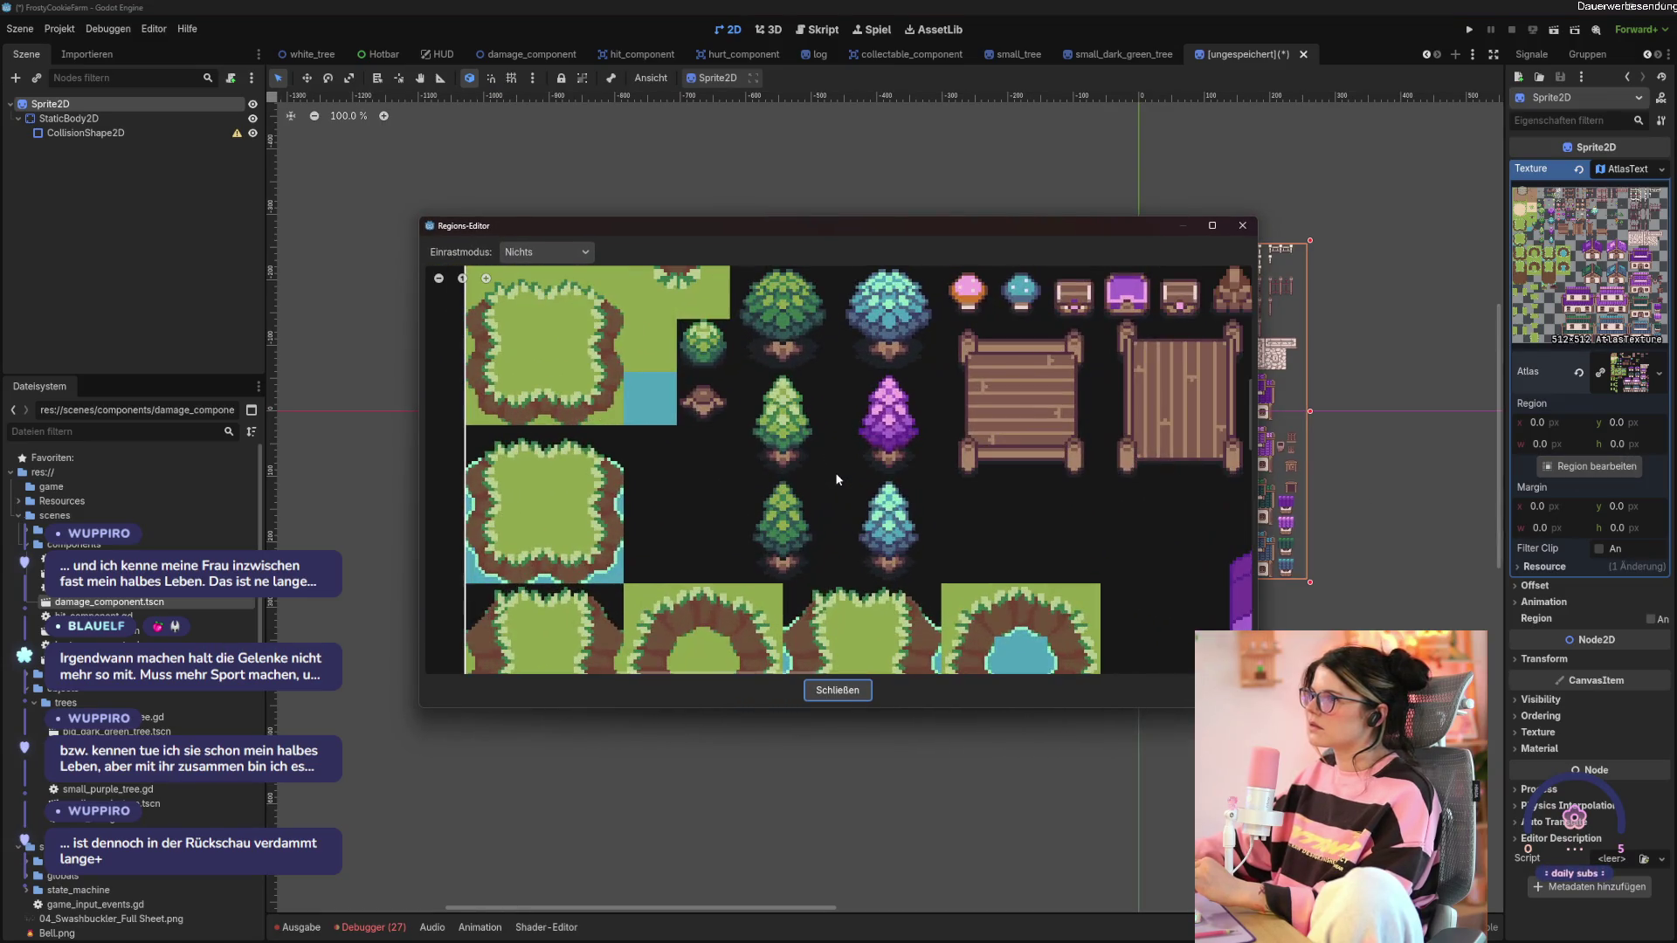
pyautogui.scroll(1, 828, 452)
pyautogui.scroll(1, 758, 311)
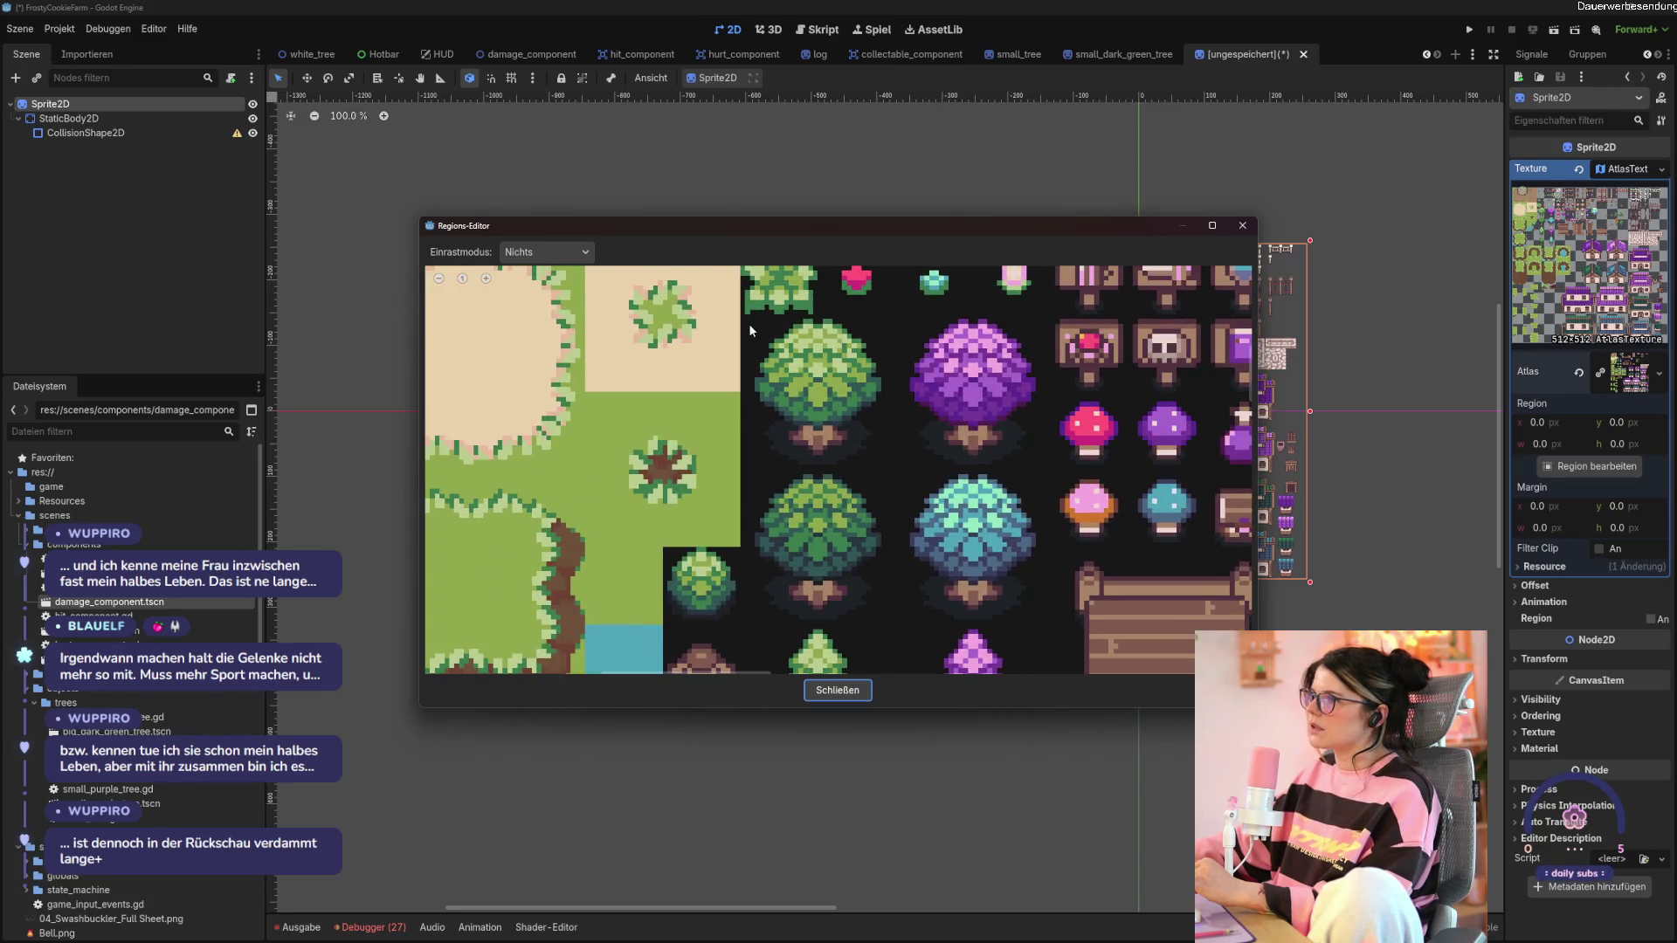
pyautogui.moveTo(743, 320)
pyautogui.mouseDown()
pyautogui.moveTo(845, 447)
pyautogui.moveTo(898, 469)
pyautogui.mouseUp()
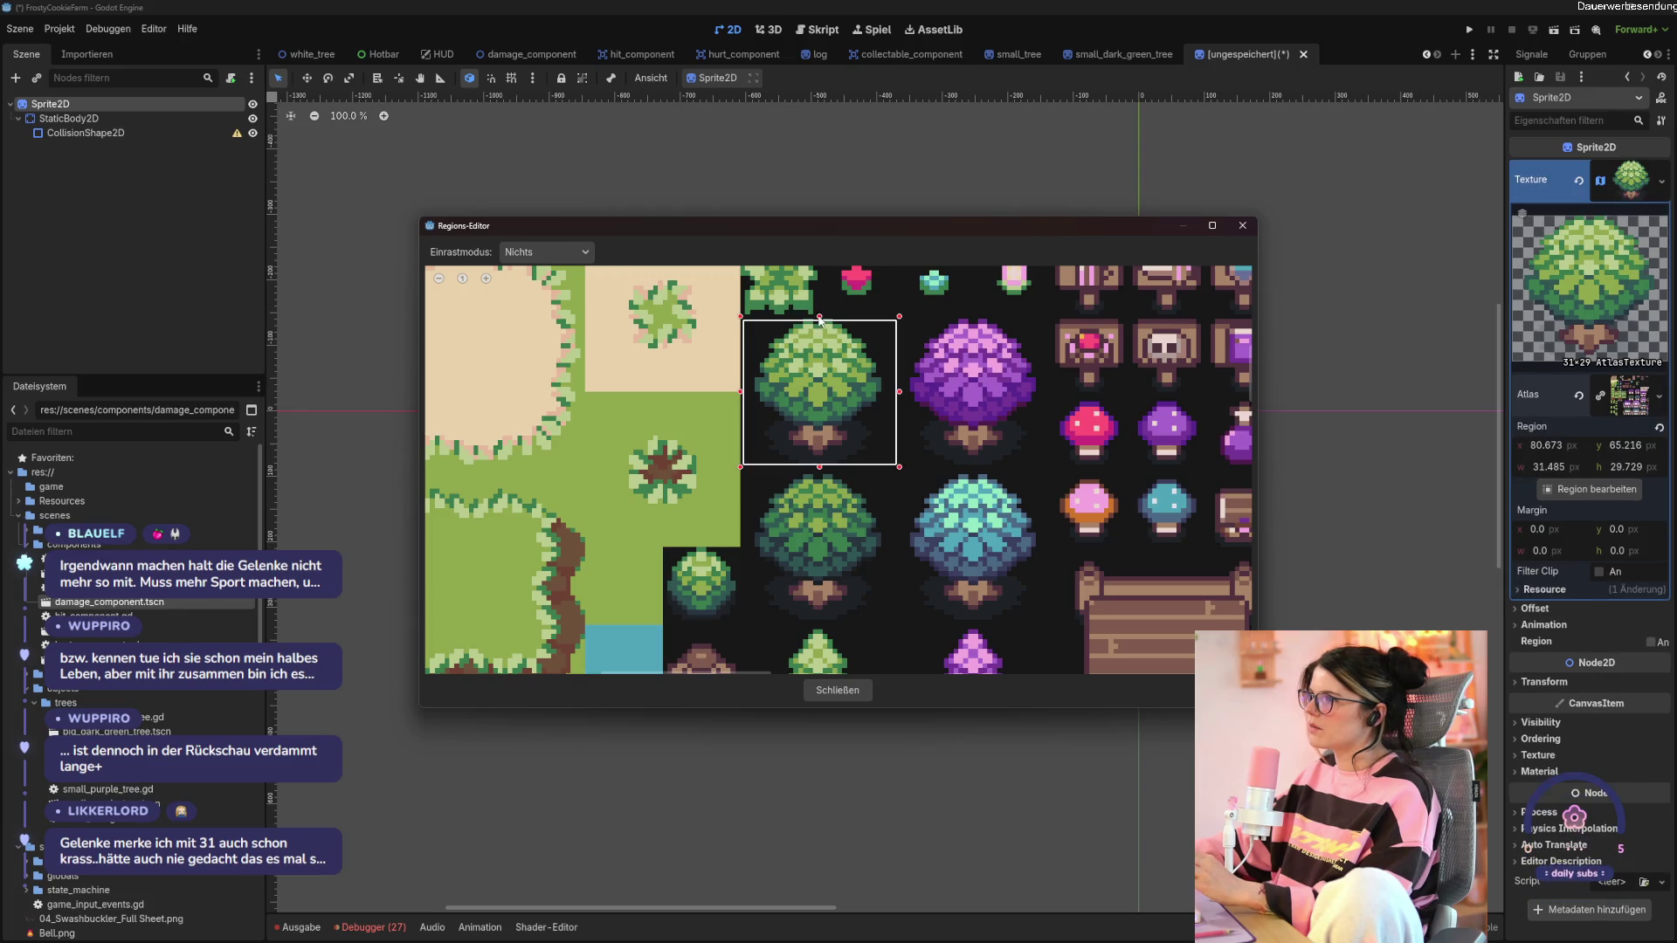
pyautogui.moveTo(820, 317); pyautogui.dragTo(821, 317)
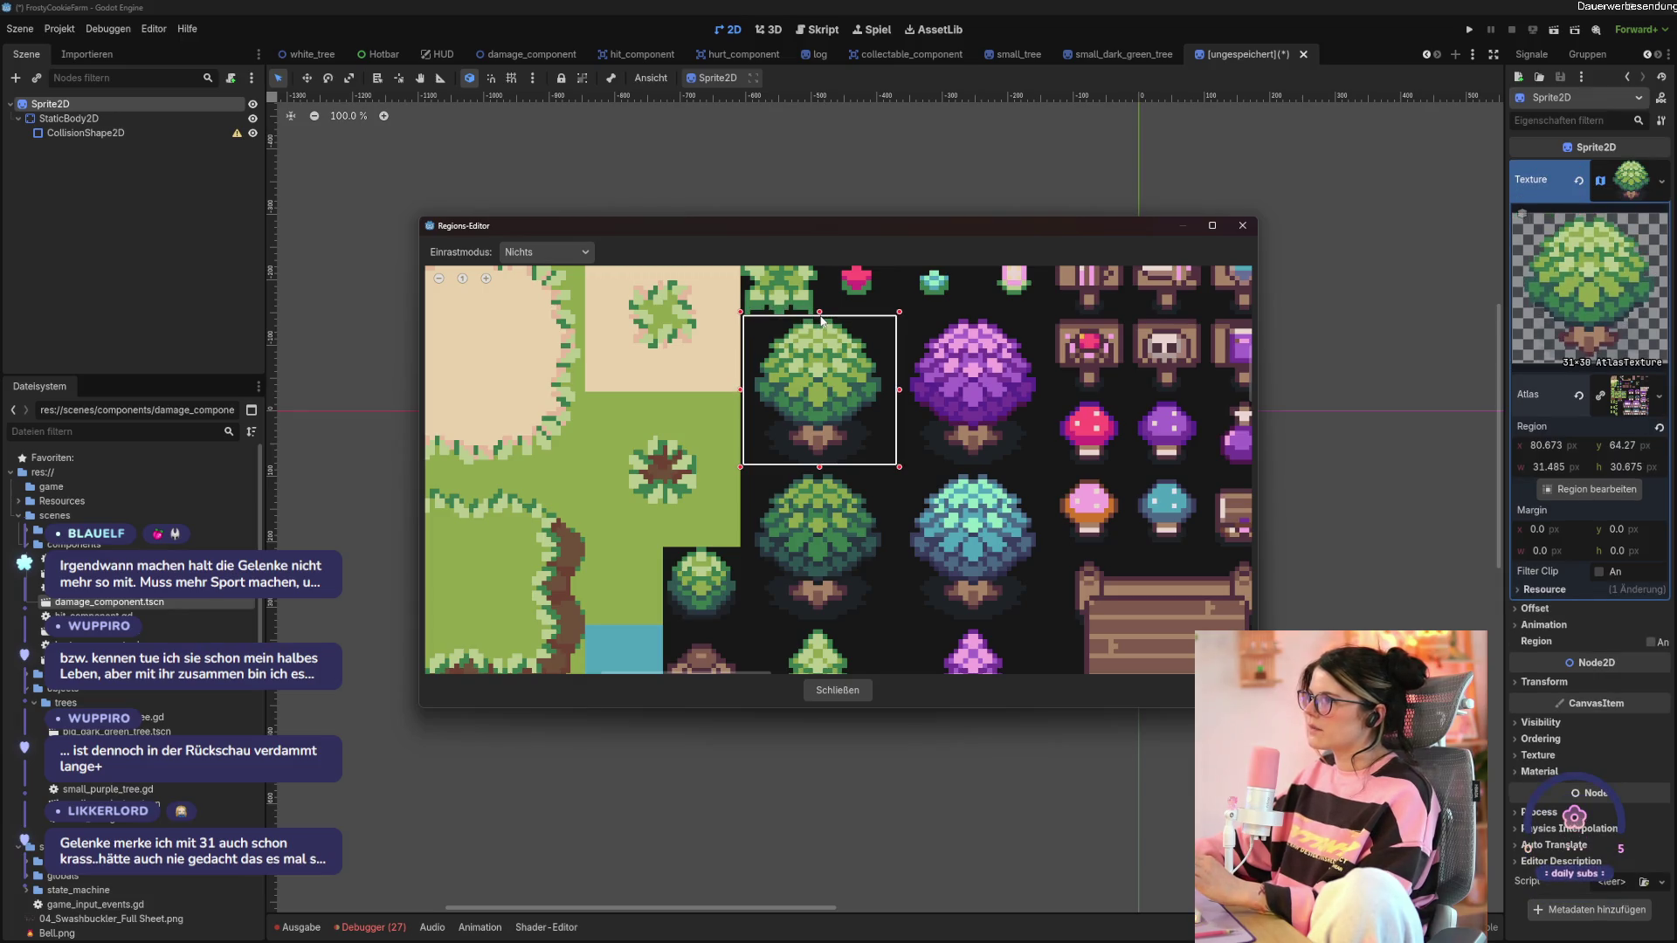
pyautogui.moveTo(898, 391); pyautogui.dragTo(887, 391)
pyautogui.moveTo(743, 394); pyautogui.dragTo(753, 394)
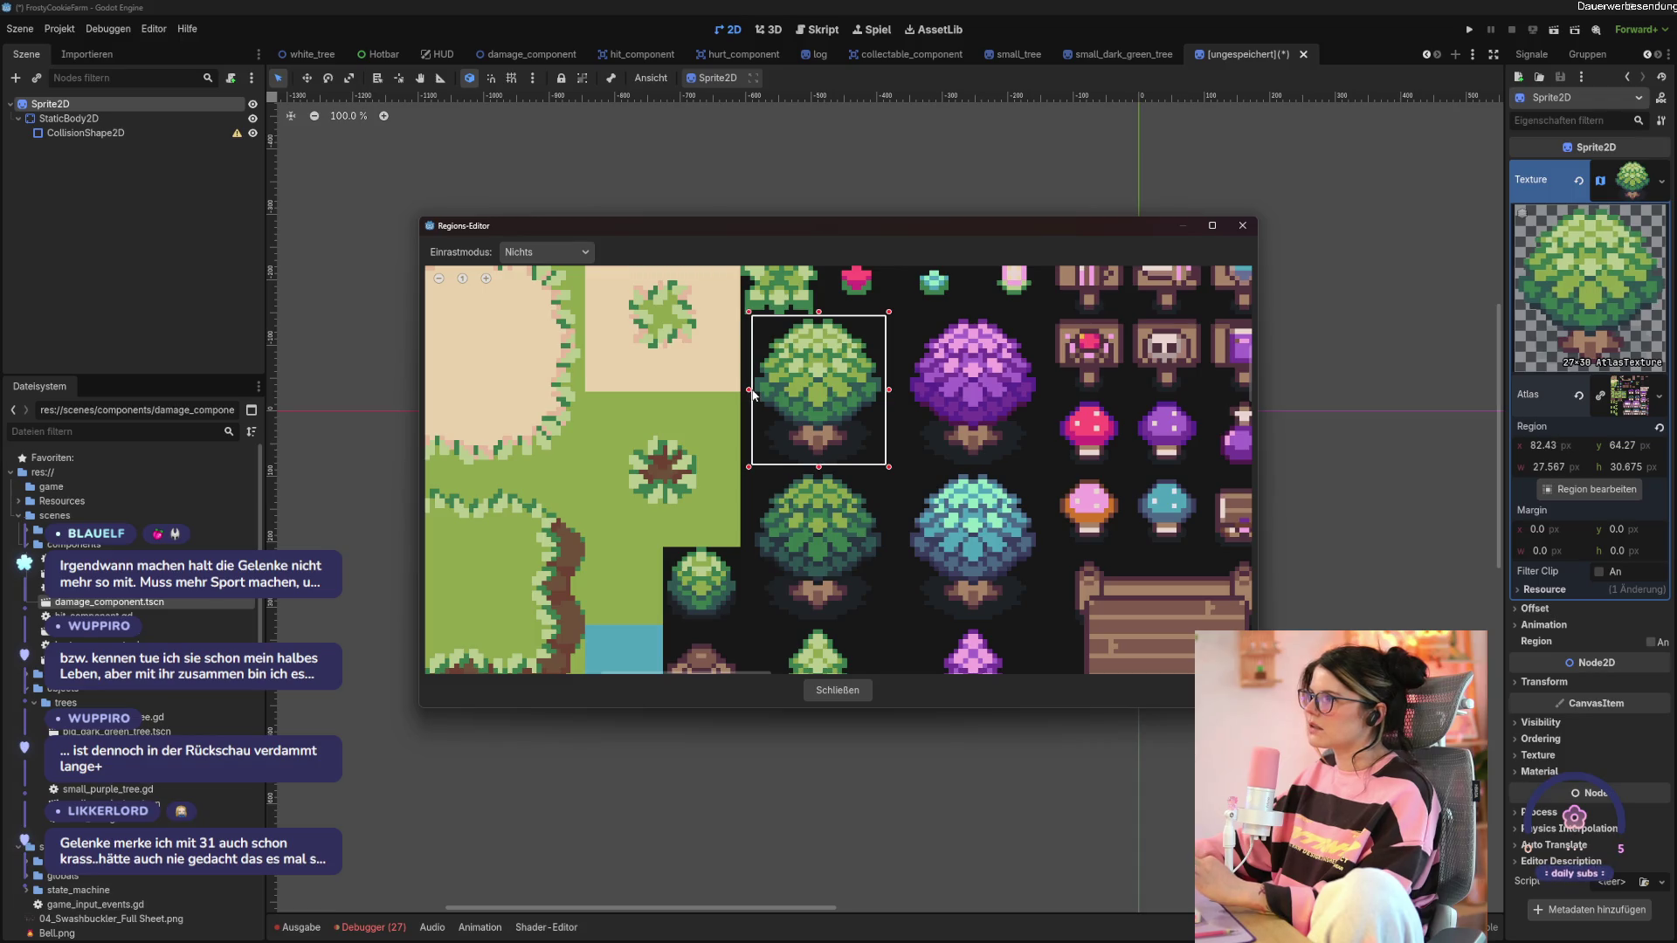
pyautogui.click(821, 694)
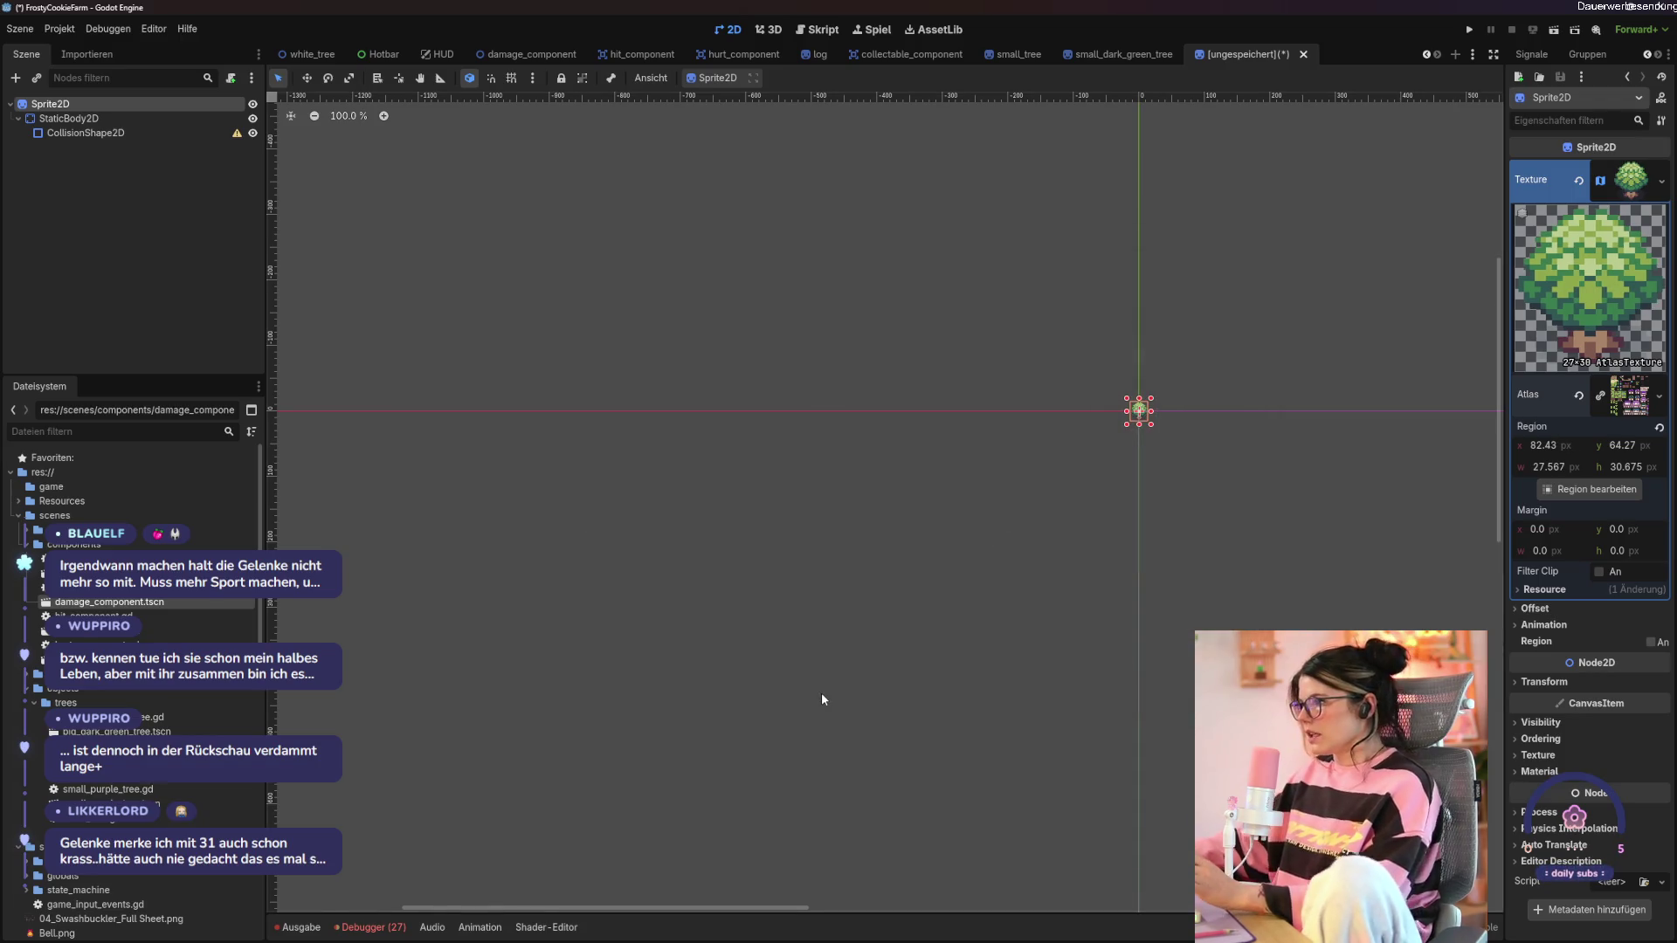
# Give the CollisionShape2D a CircleShape2D shrunk down over the tree trunk.
pyautogui.scroll(10, 1127, 414)
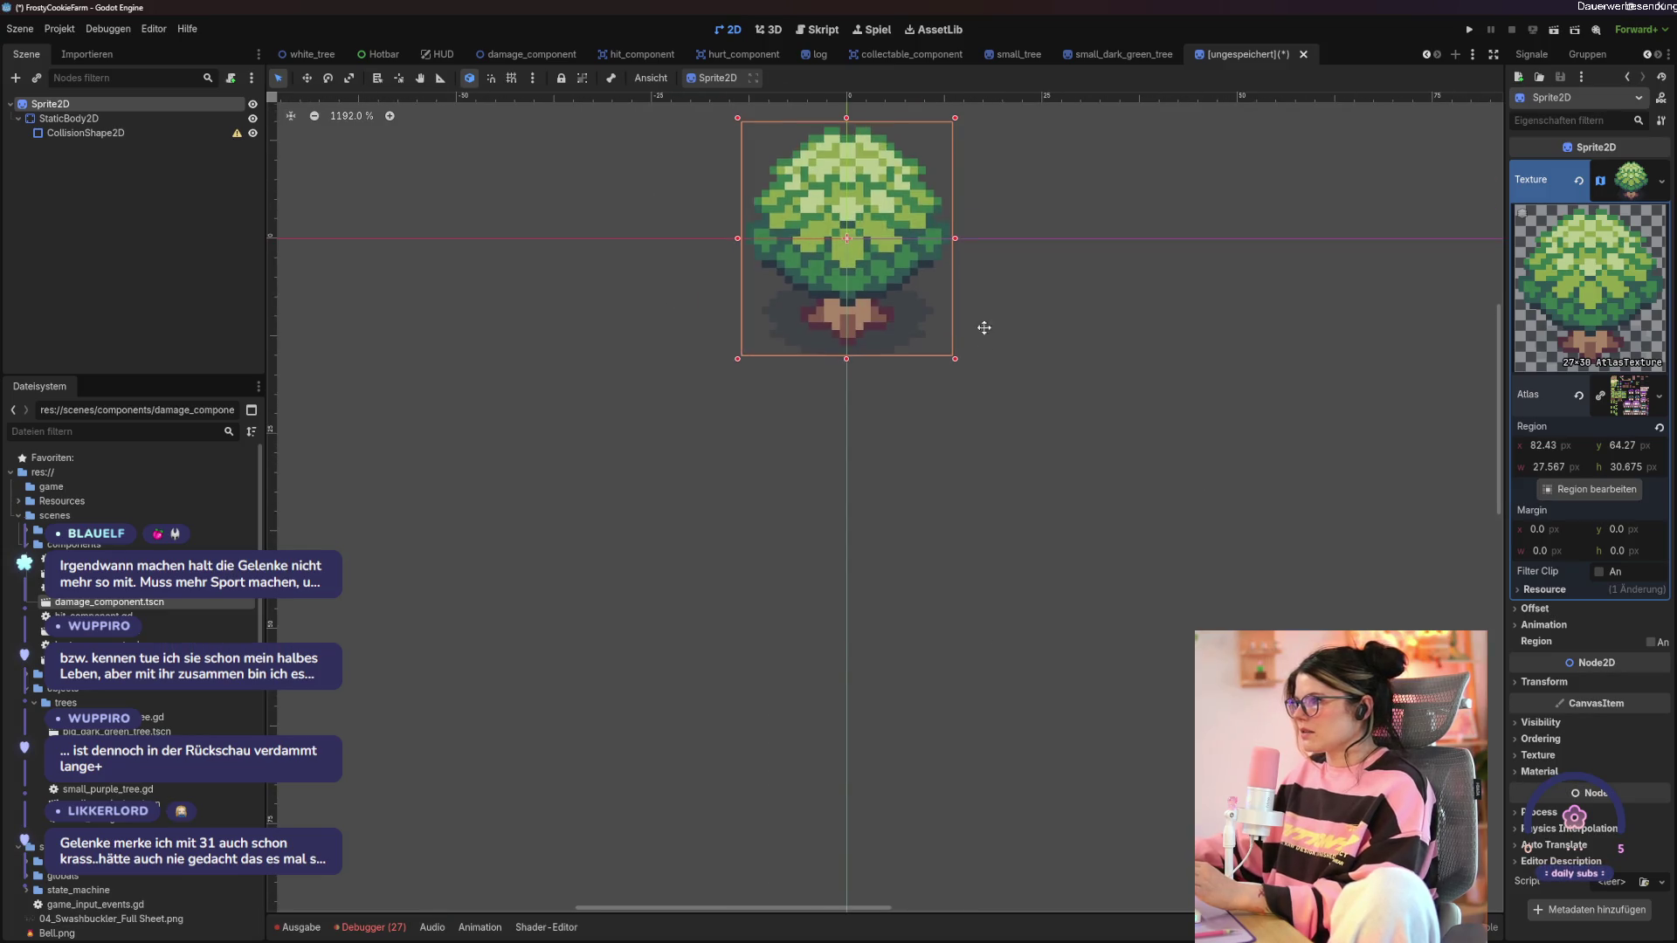
pyautogui.scroll(5, 980, 329)
pyautogui.scroll(3, 960, 524)
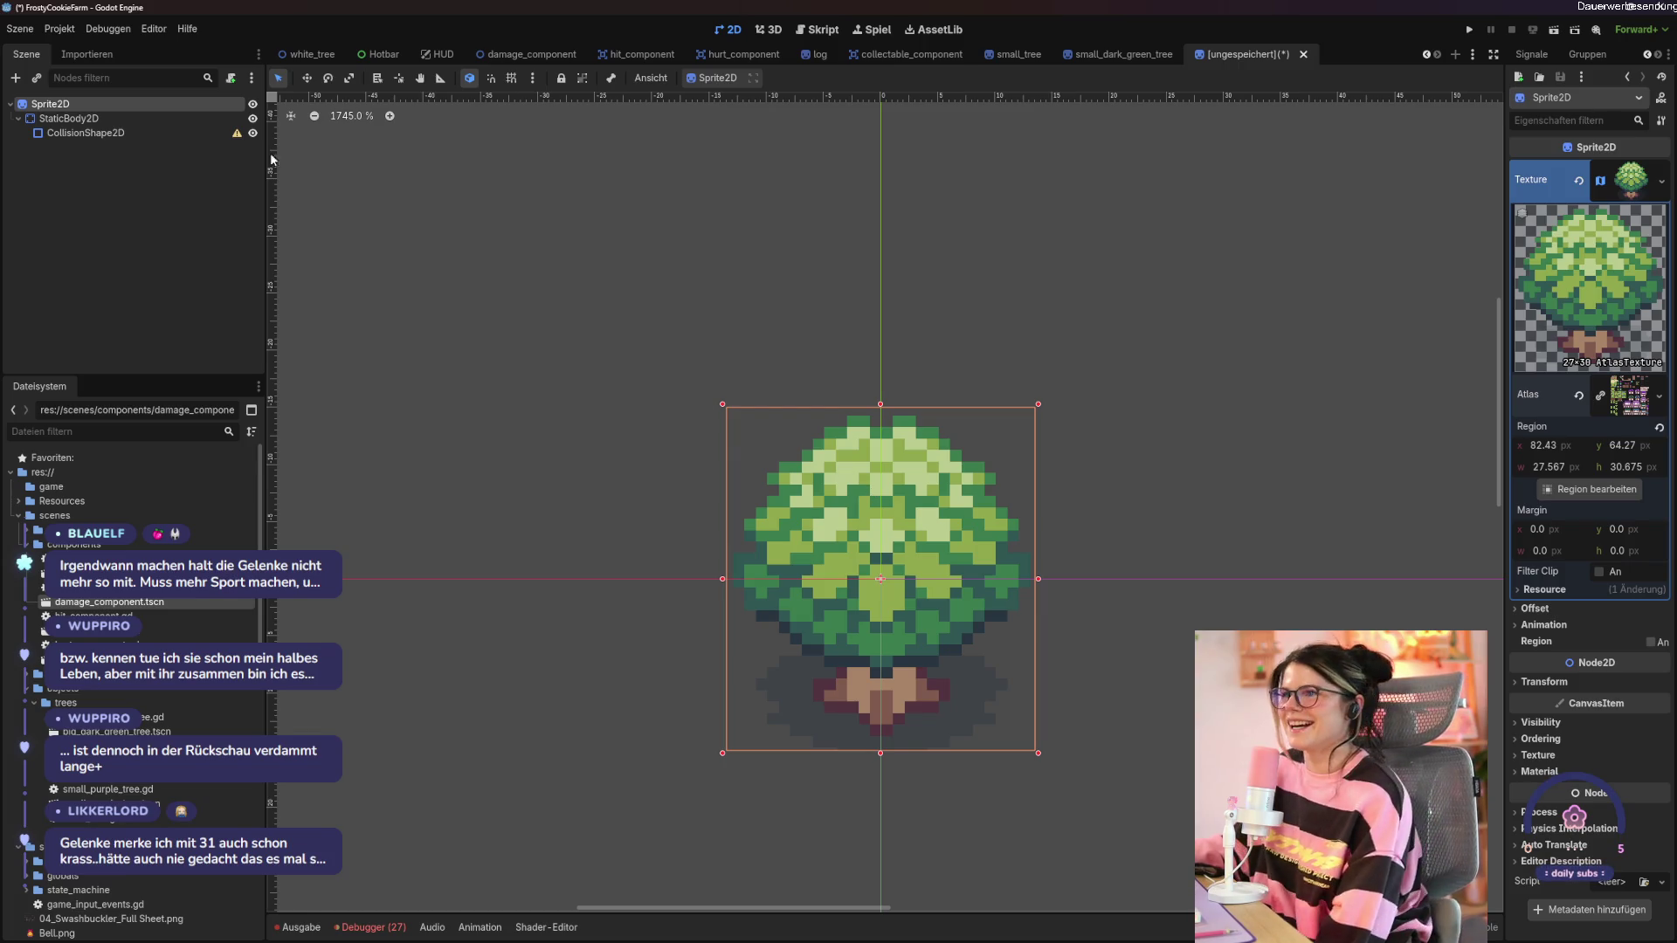
pyautogui.click(131, 132)
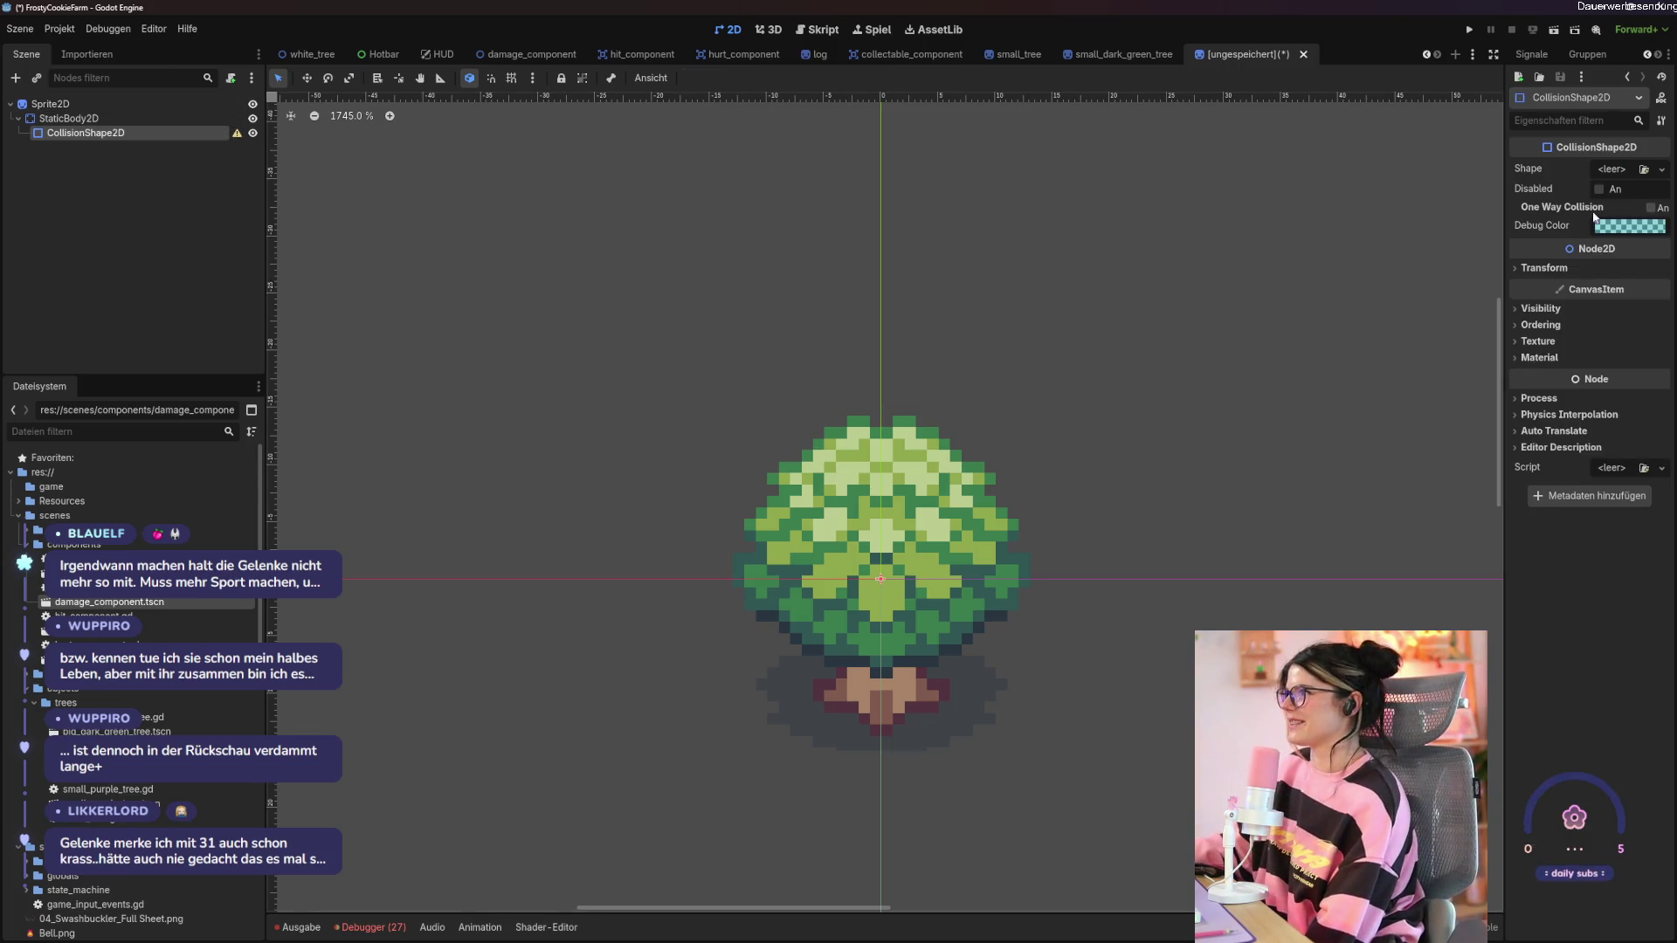
pyautogui.click(1661, 170)
pyautogui.click(1568, 252)
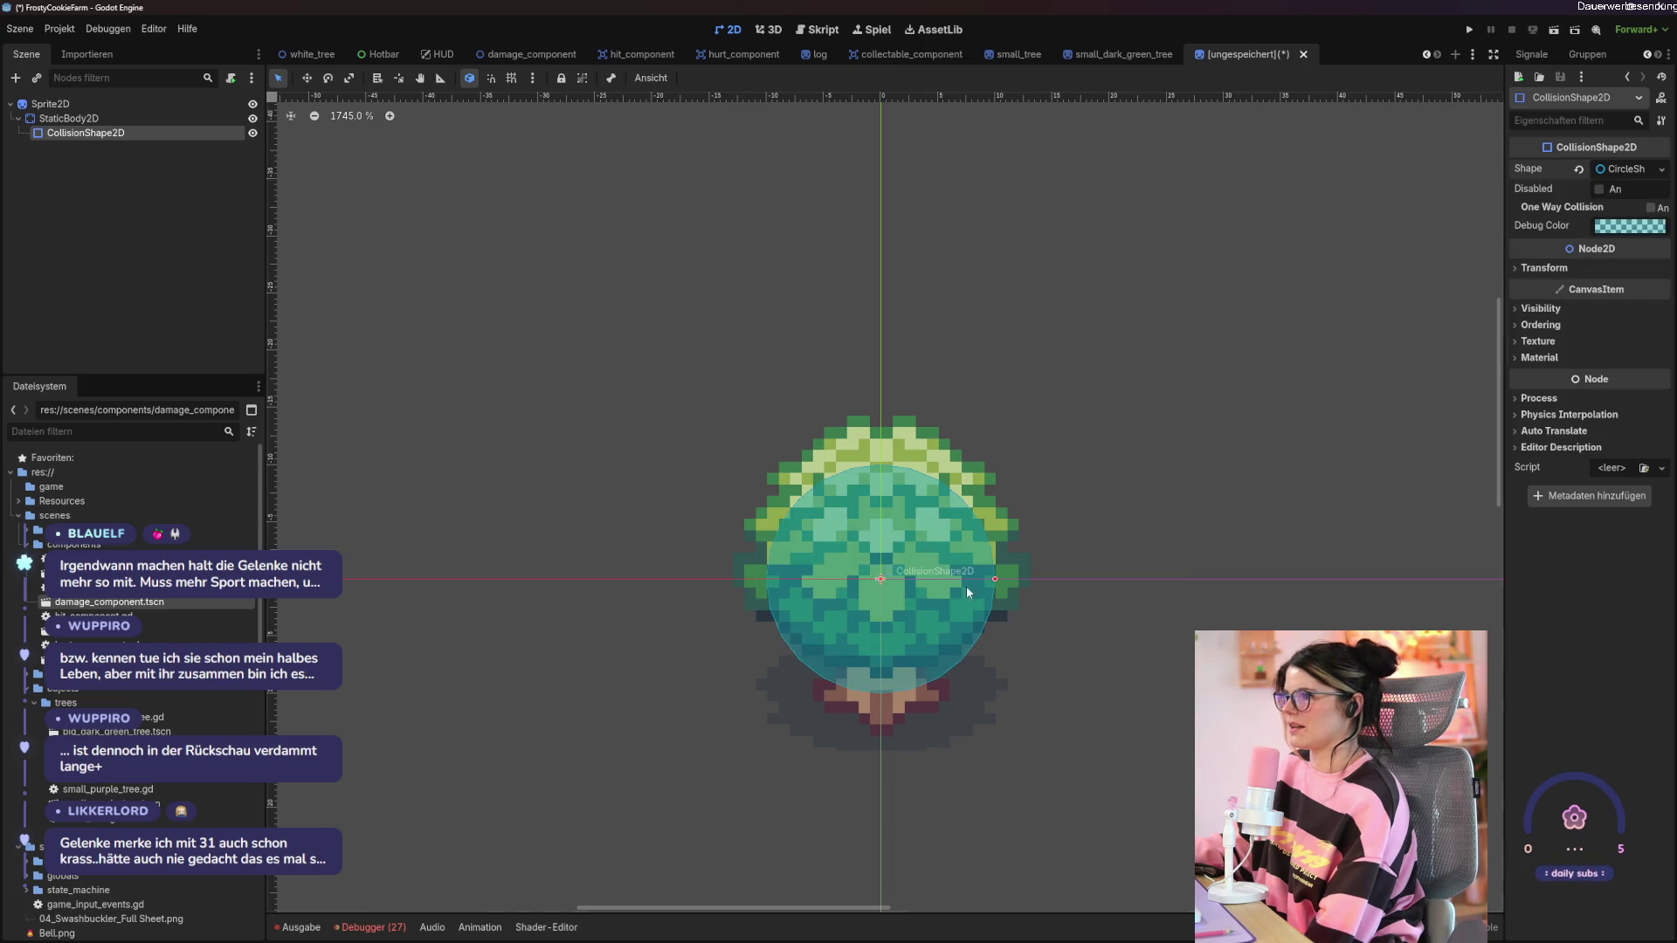
pyautogui.moveTo(996, 581)
pyautogui.mouseDown()
pyautogui.moveTo(917, 582)
pyautogui.moveTo(923, 717)
pyautogui.moveTo(928, 699)
pyautogui.moveTo(964, 703)
pyautogui.moveTo(910, 686)
pyautogui.mouseUp()
# Add the hurt_component scene as a child of the Sprite2D root.
pyautogui.click(103, 117)
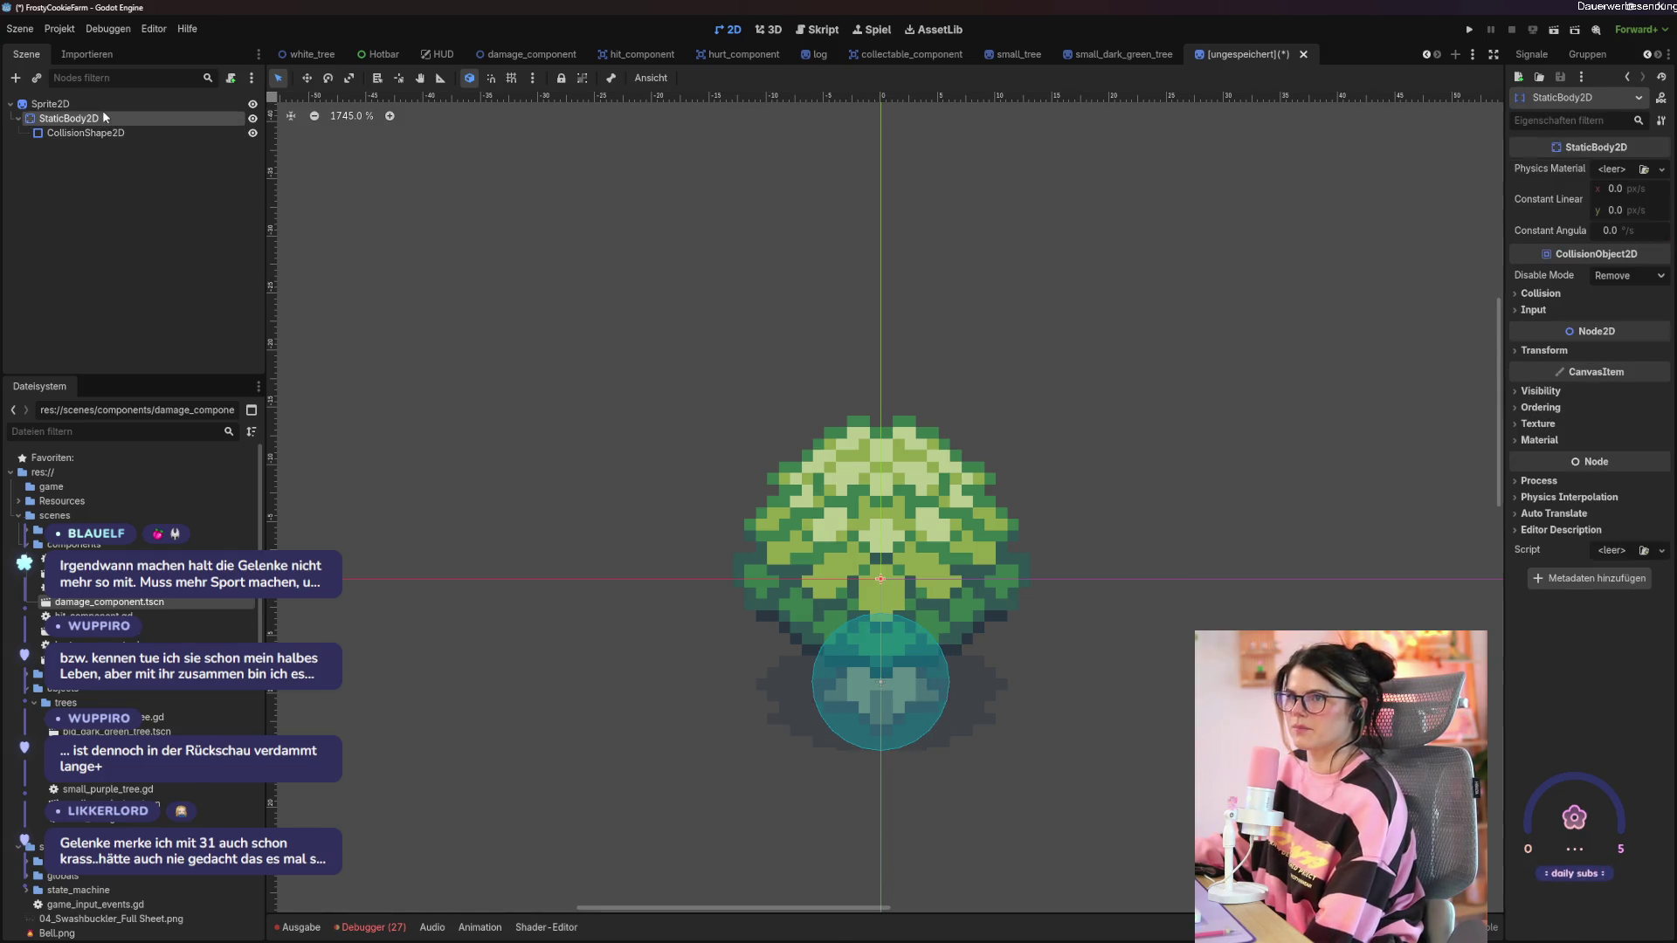
pyautogui.click(50, 103)
pyautogui.moveTo(105, 658); pyautogui.dragTo(53, 109)
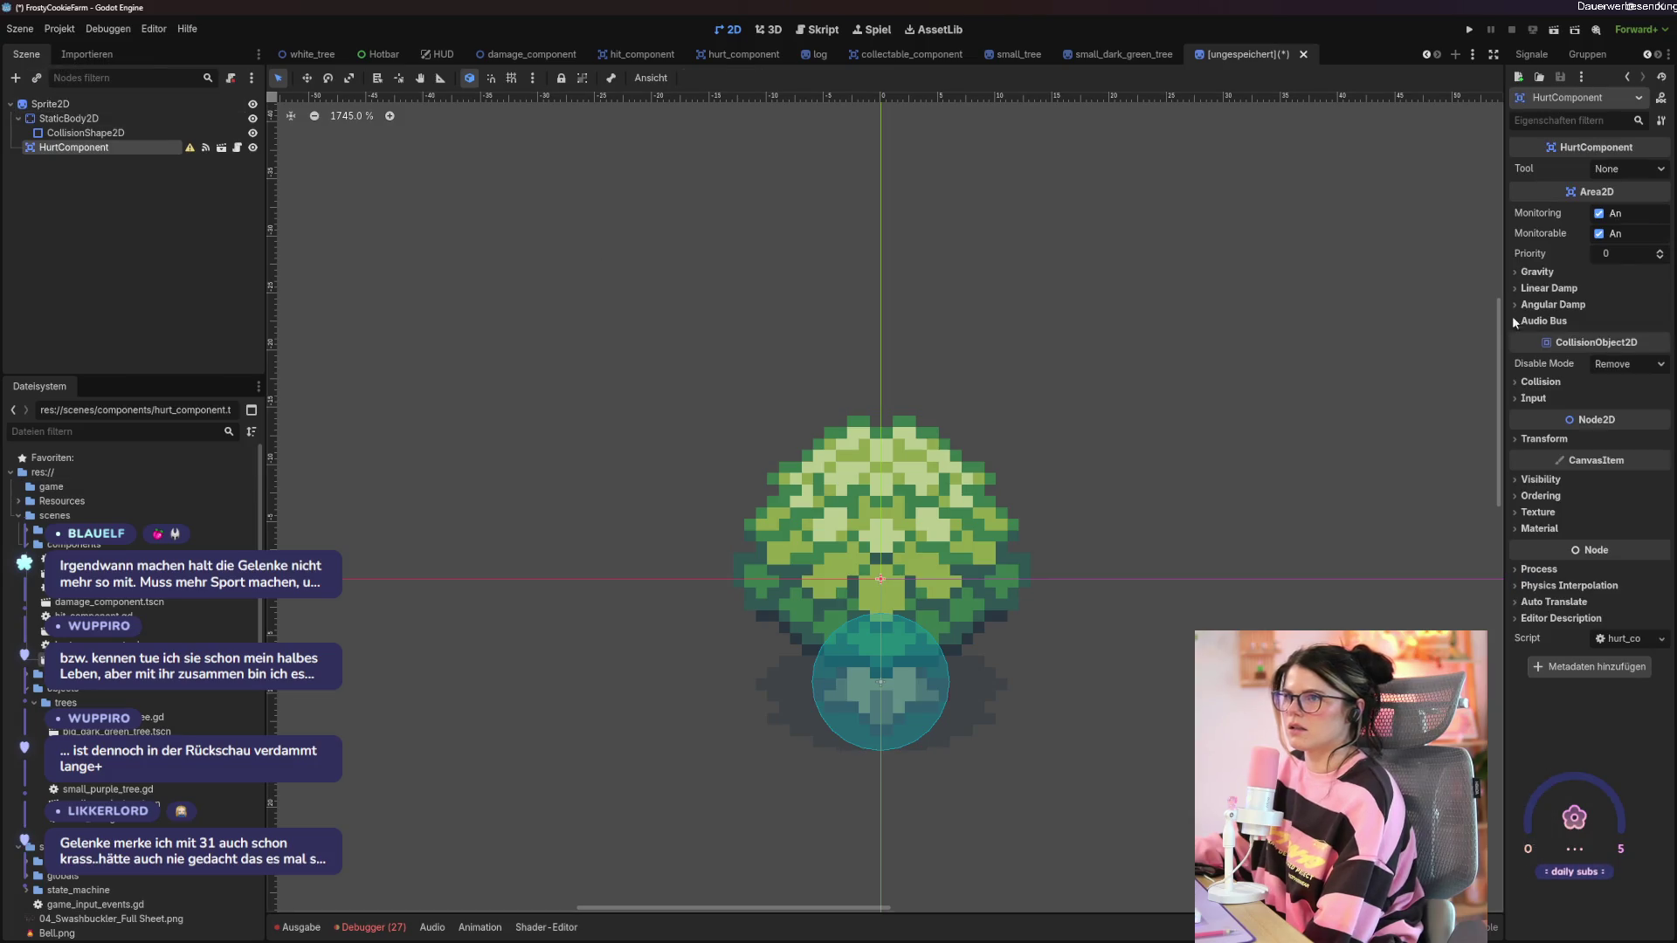
# Add a narrowed pink RectangleShape2D collision shape under the HurtComponent.
pyautogui.rightClick(67, 152)
pyautogui.click(101, 171)
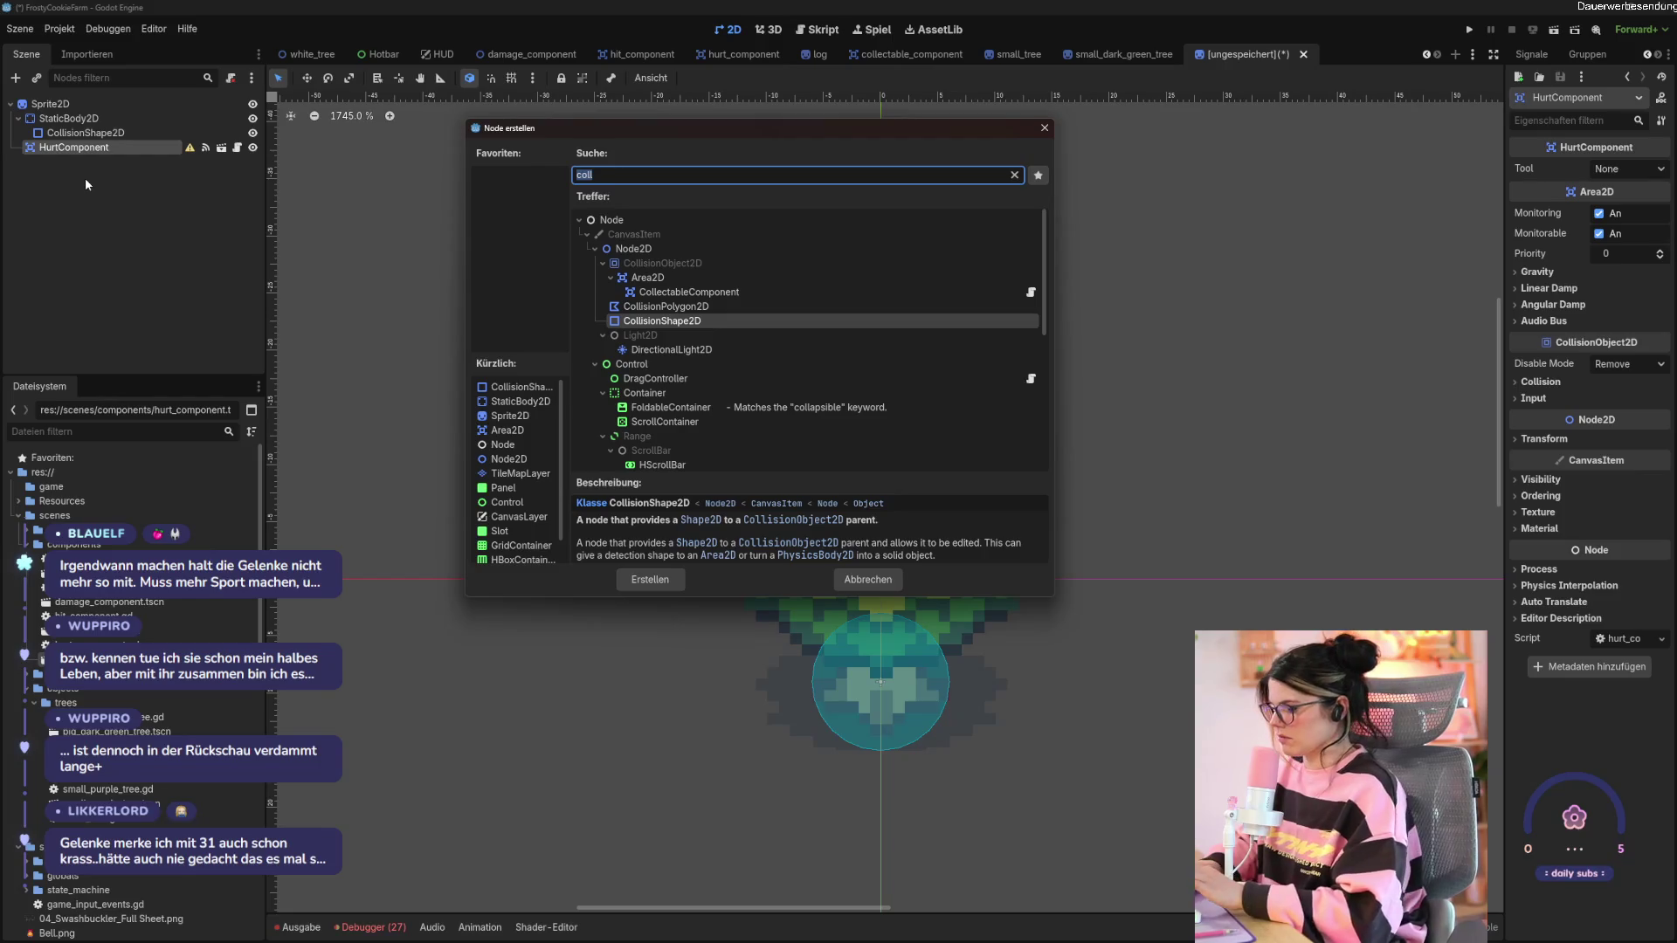
pyautogui.press('Return')
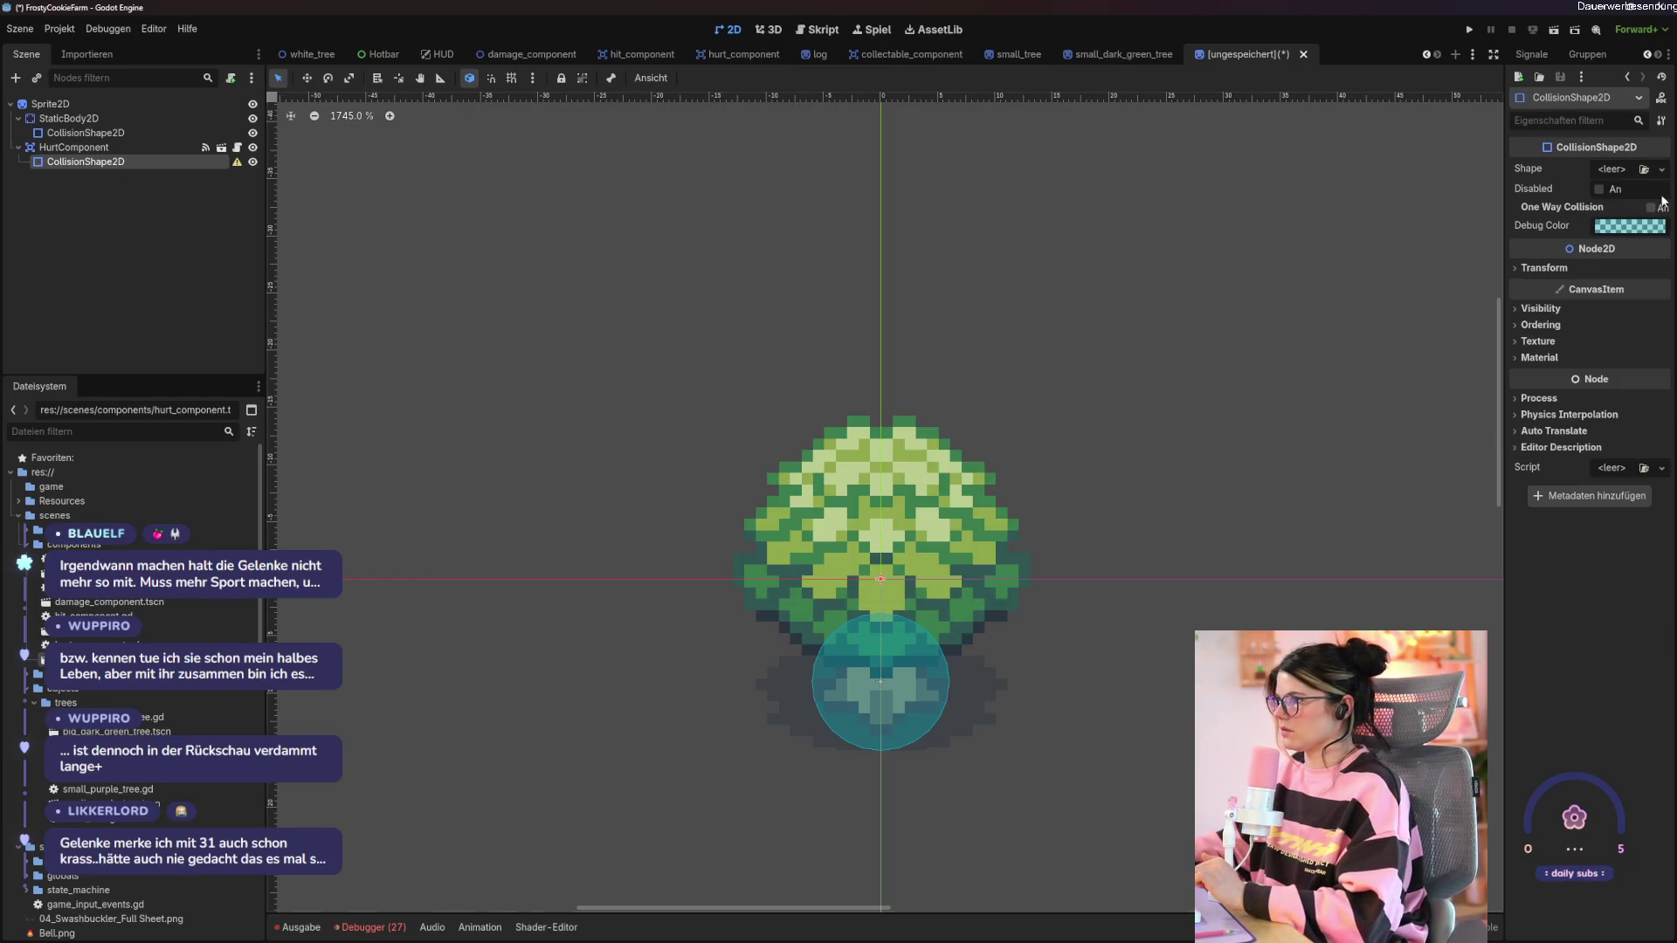
pyautogui.click(1646, 227)
pyautogui.click(1626, 313)
pyautogui.click(1661, 169)
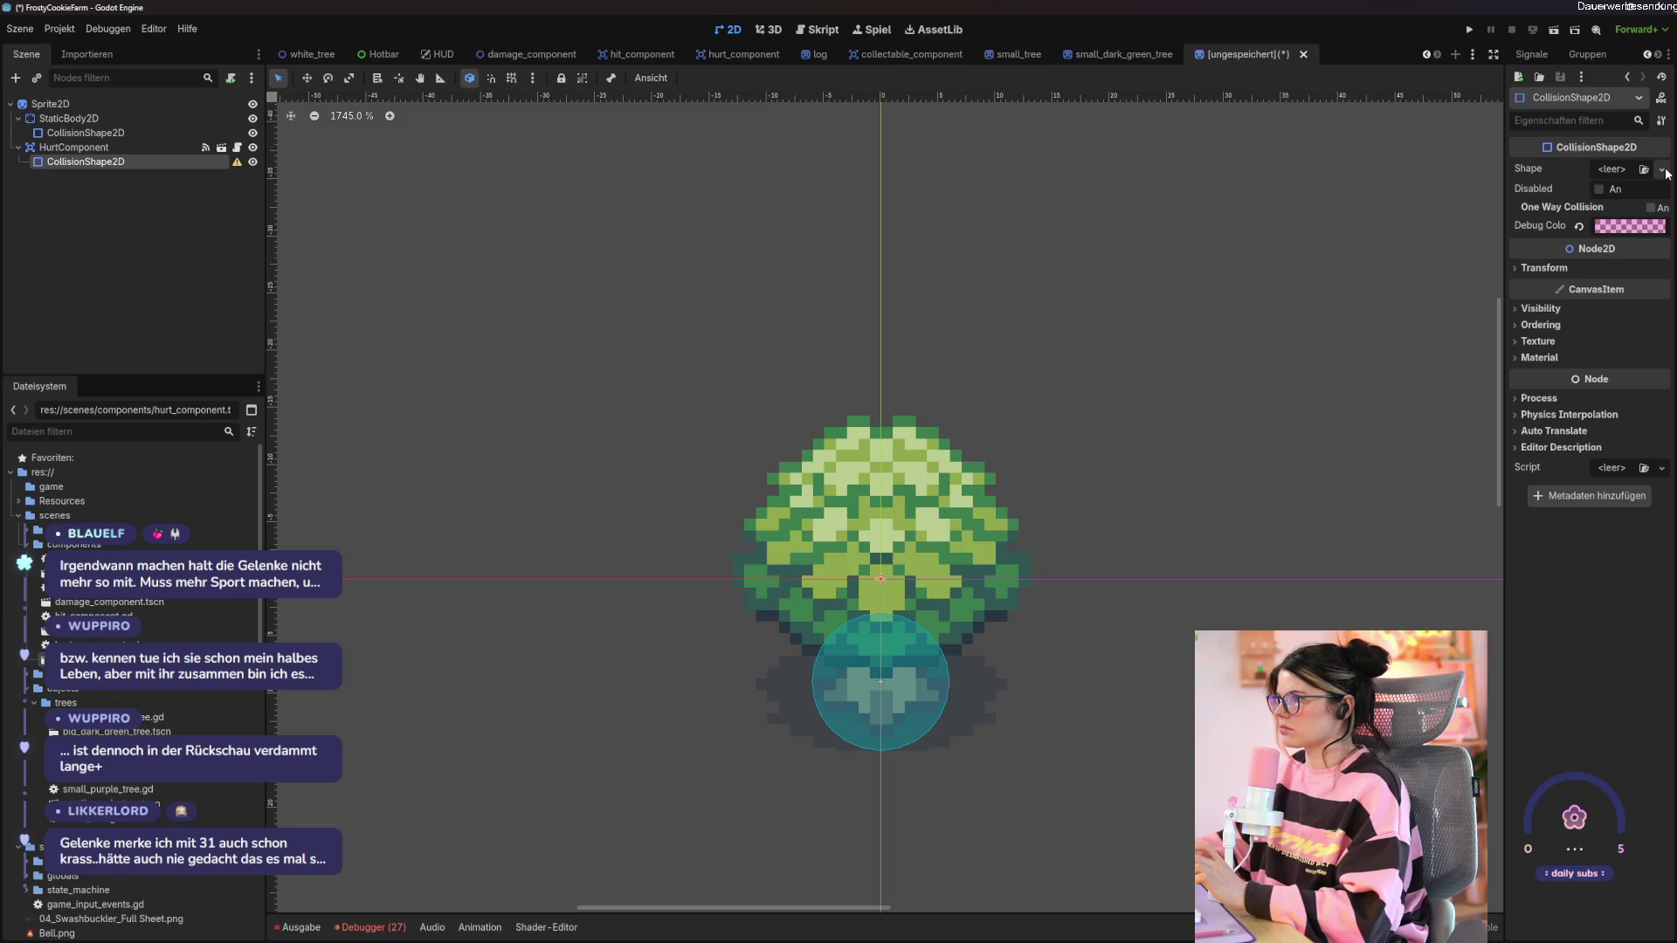
pyautogui.click(1660, 168)
pyautogui.click(1598, 266)
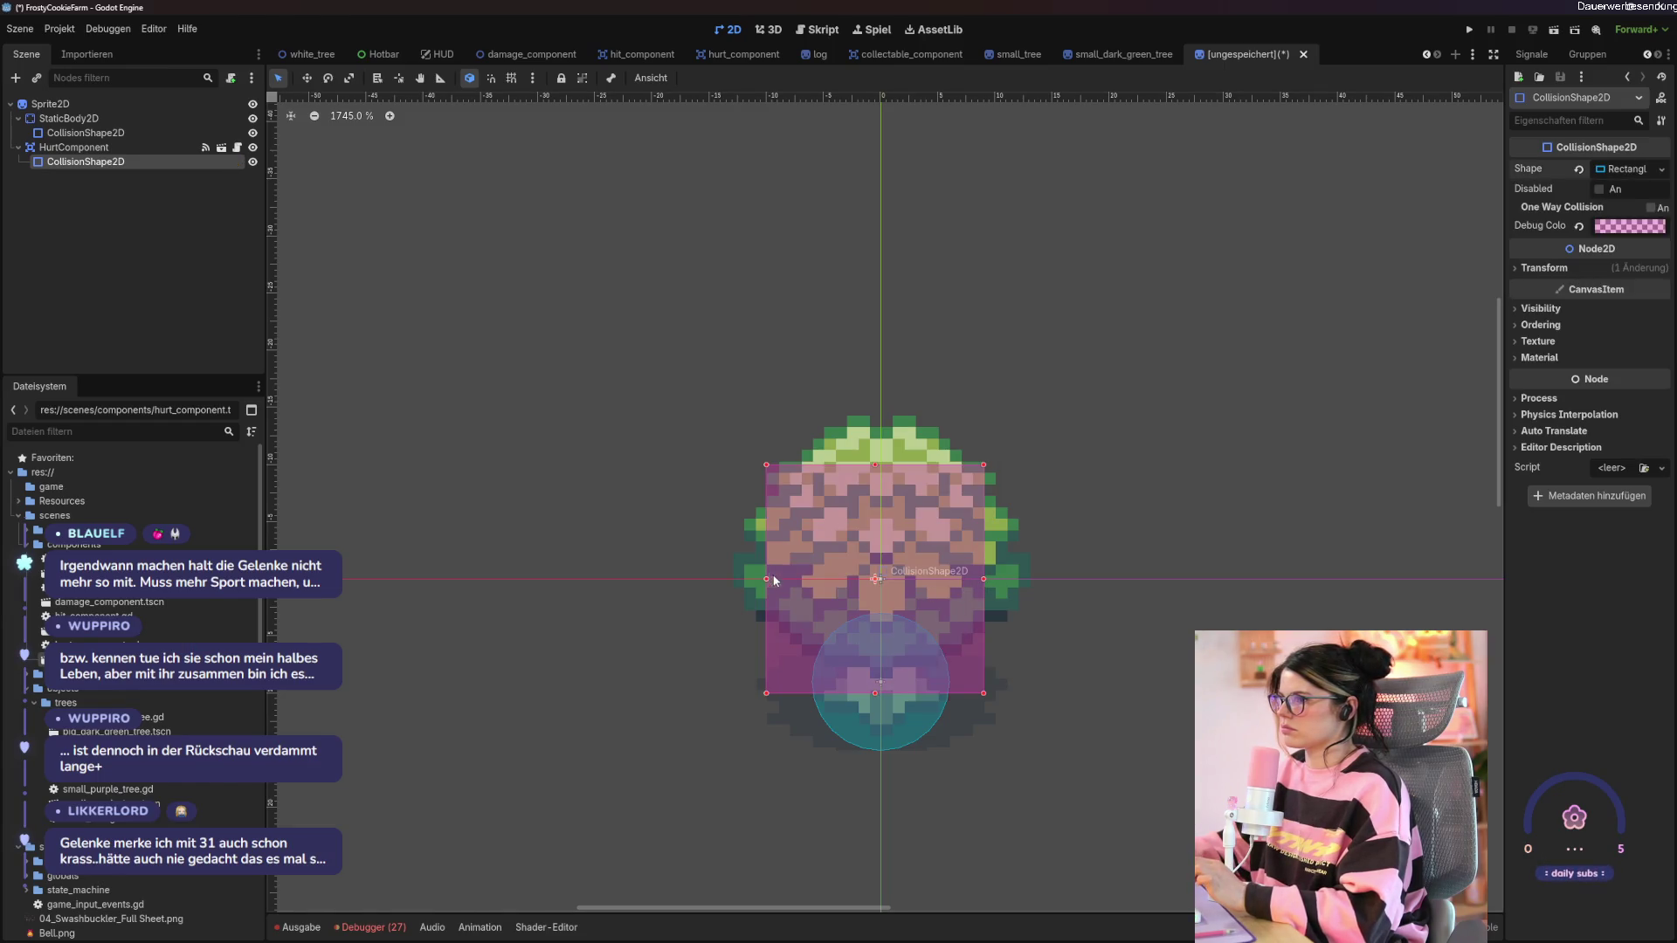
pyautogui.moveTo(766, 578); pyautogui.dragTo(858, 597)
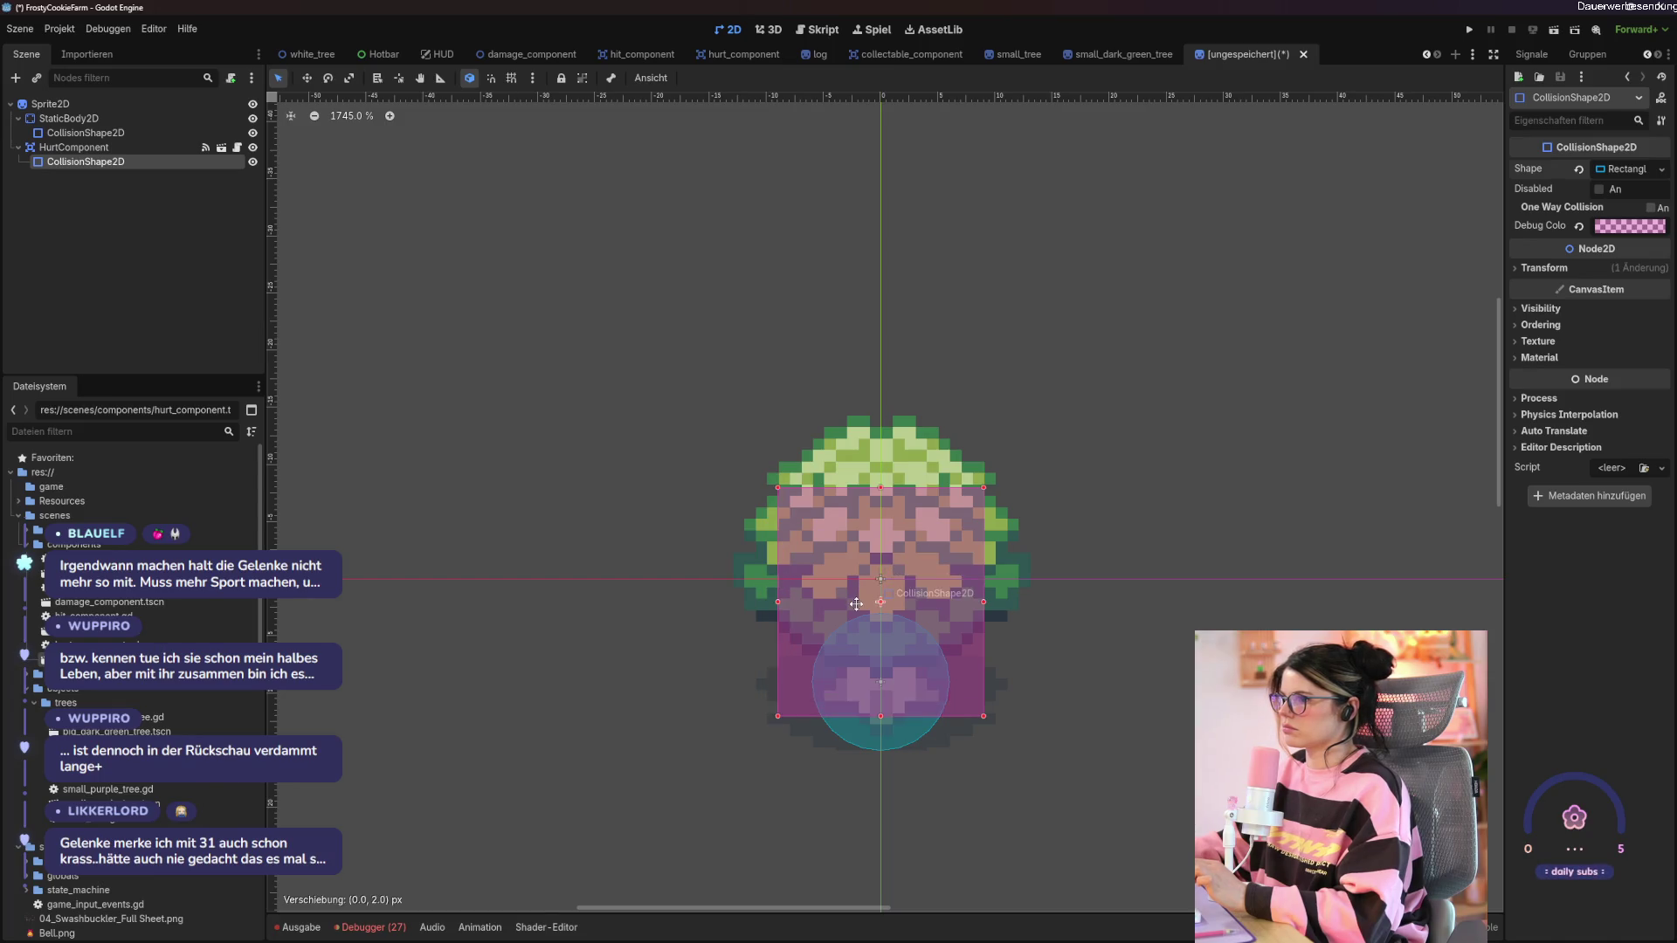
# Add a DamageComponent with Max Damage 6 and start saving the scene.
pyautogui.click(70, 241)
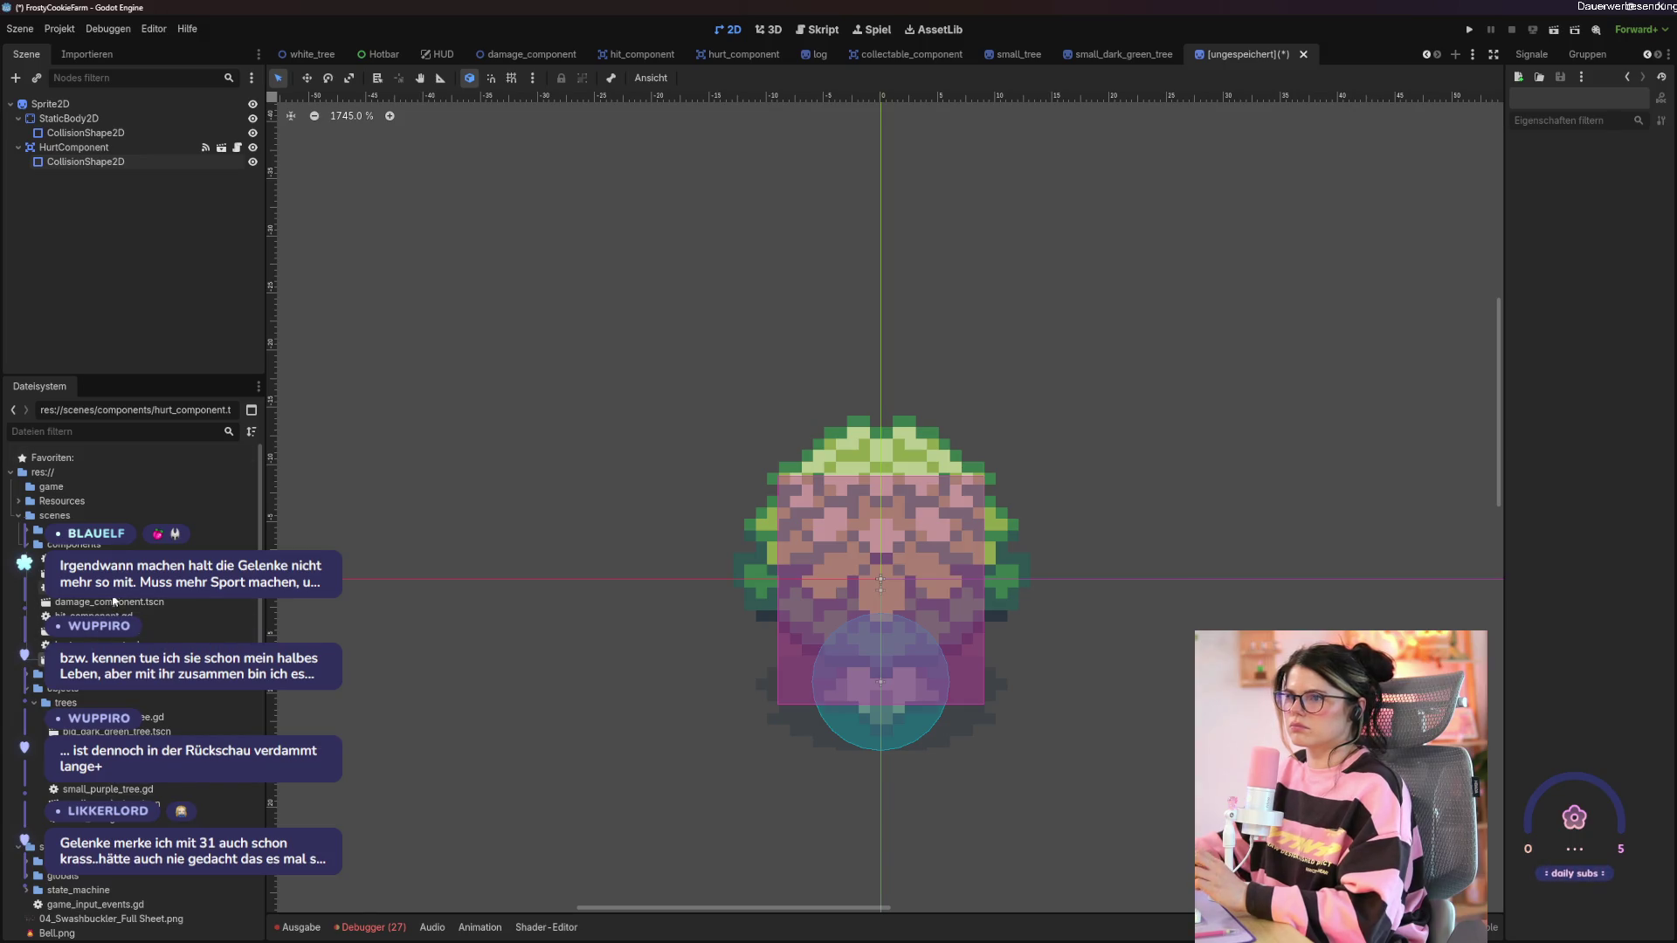
pyautogui.moveTo(105, 601)
pyautogui.mouseDown()
pyautogui.moveTo(131, 114)
pyautogui.moveTo(88, 104)
pyautogui.mouseUp()
pyautogui.click(1662, 167)
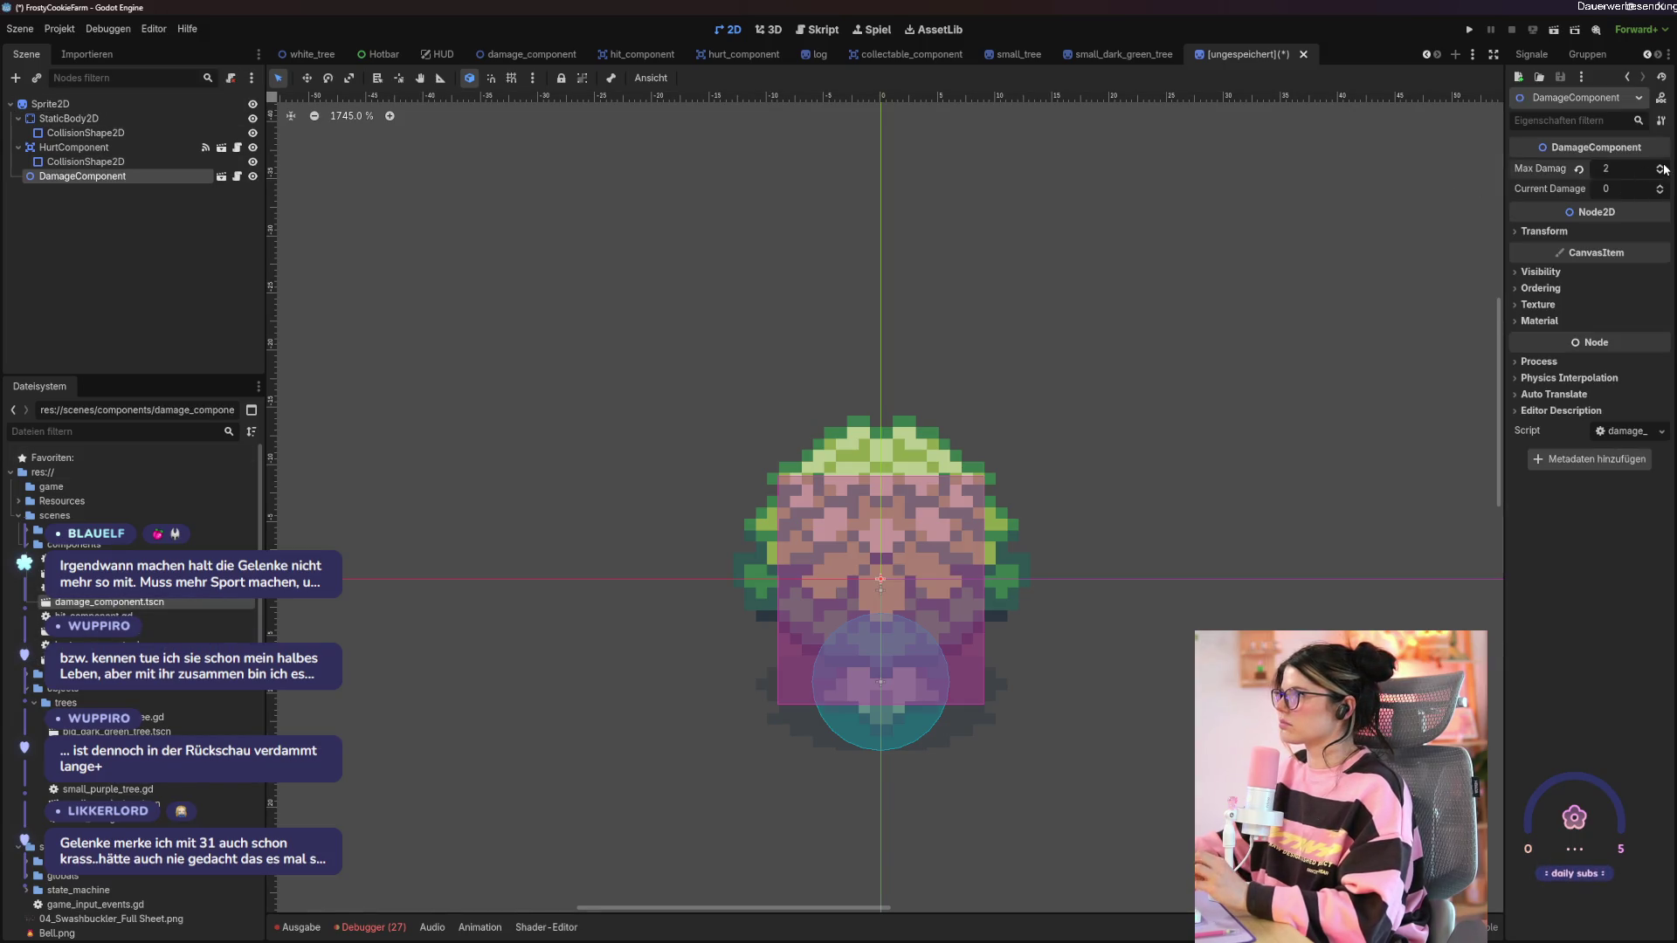
pyautogui.click(1662, 167)
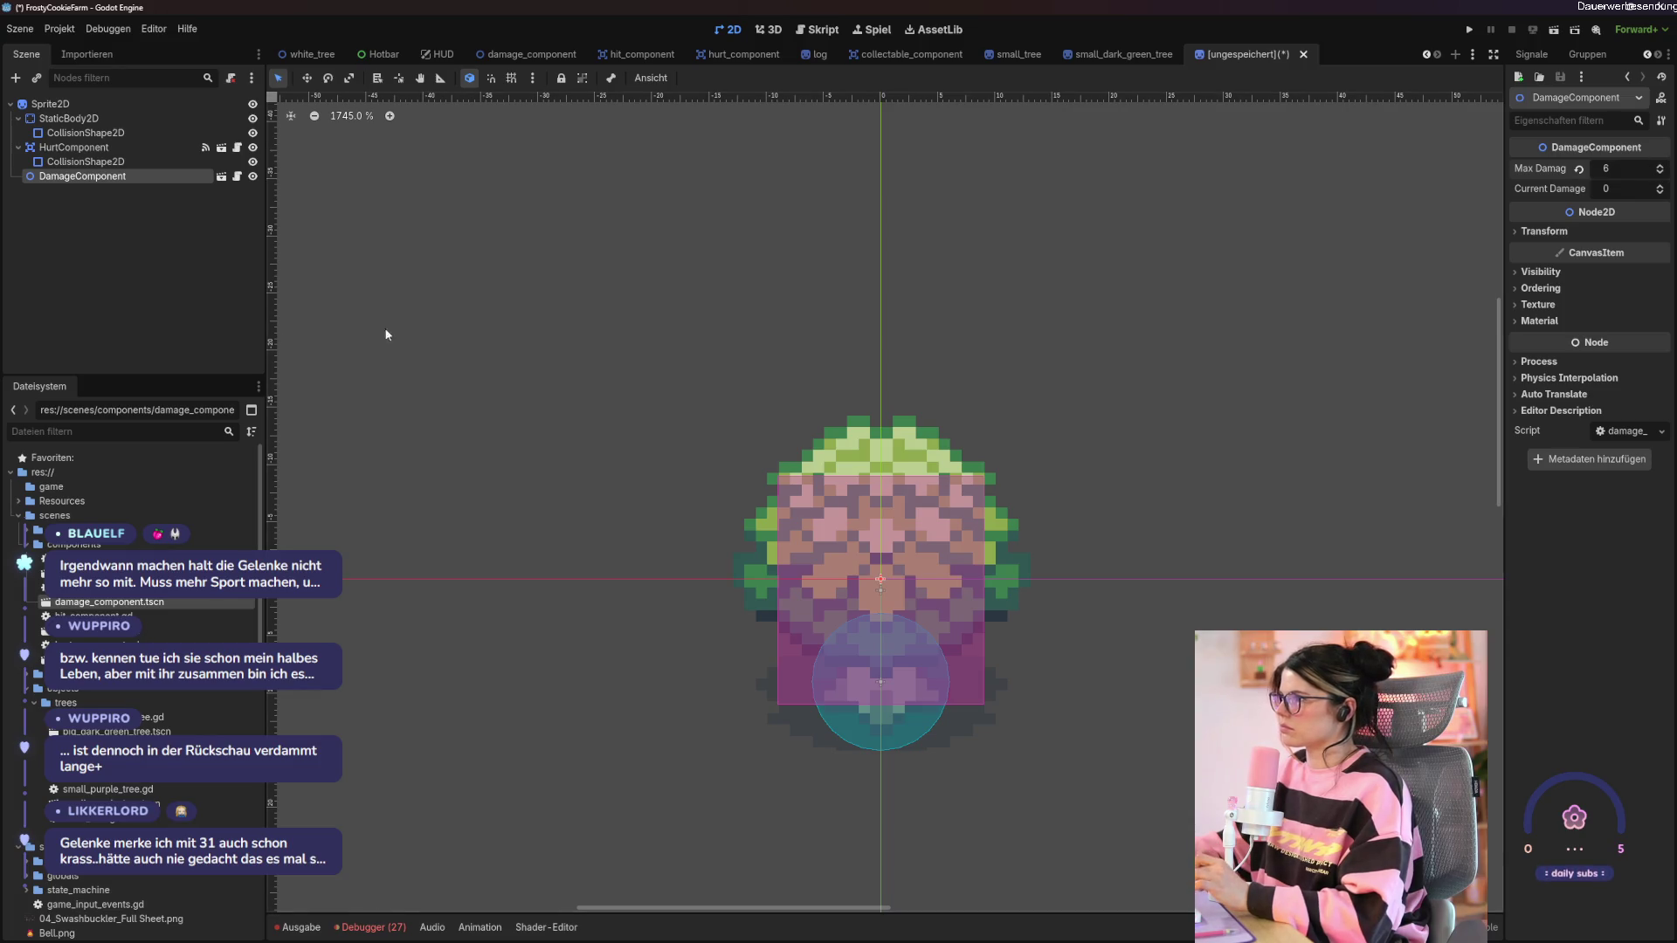
pyautogui.hotkey('ctrl', 's')
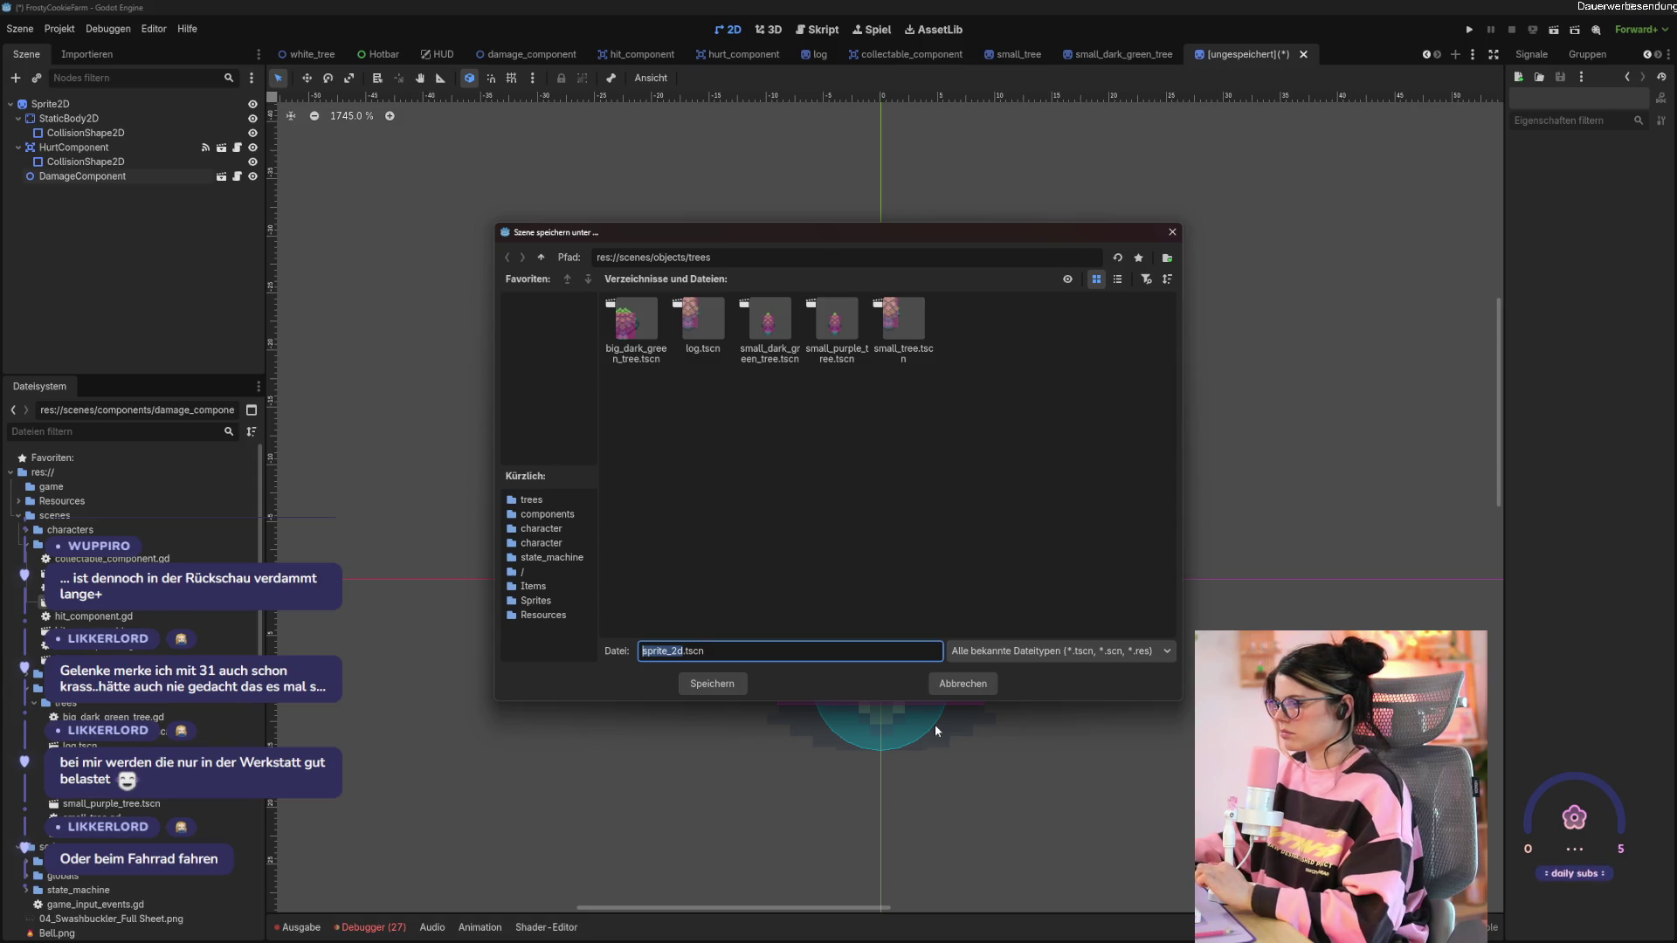
# Cancel the save, rename the Sprite2D root to big_green_tree, and begin attaching big_green_tree.gd.
pyautogui.click(956, 684)
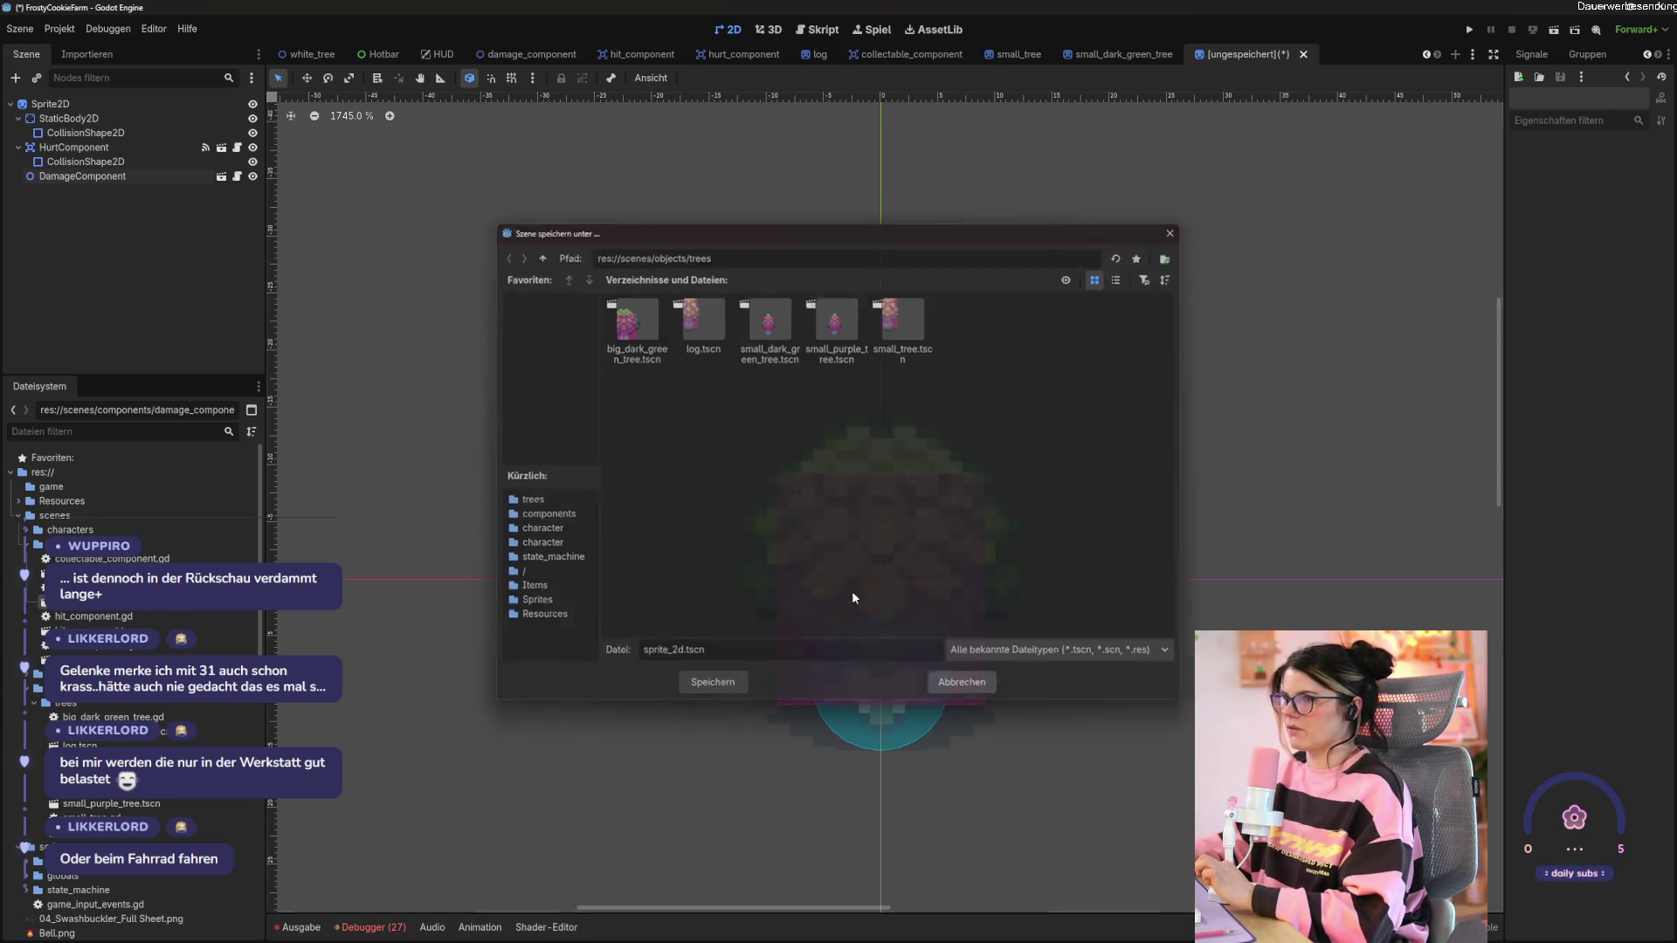
pyautogui.click(128, 109)
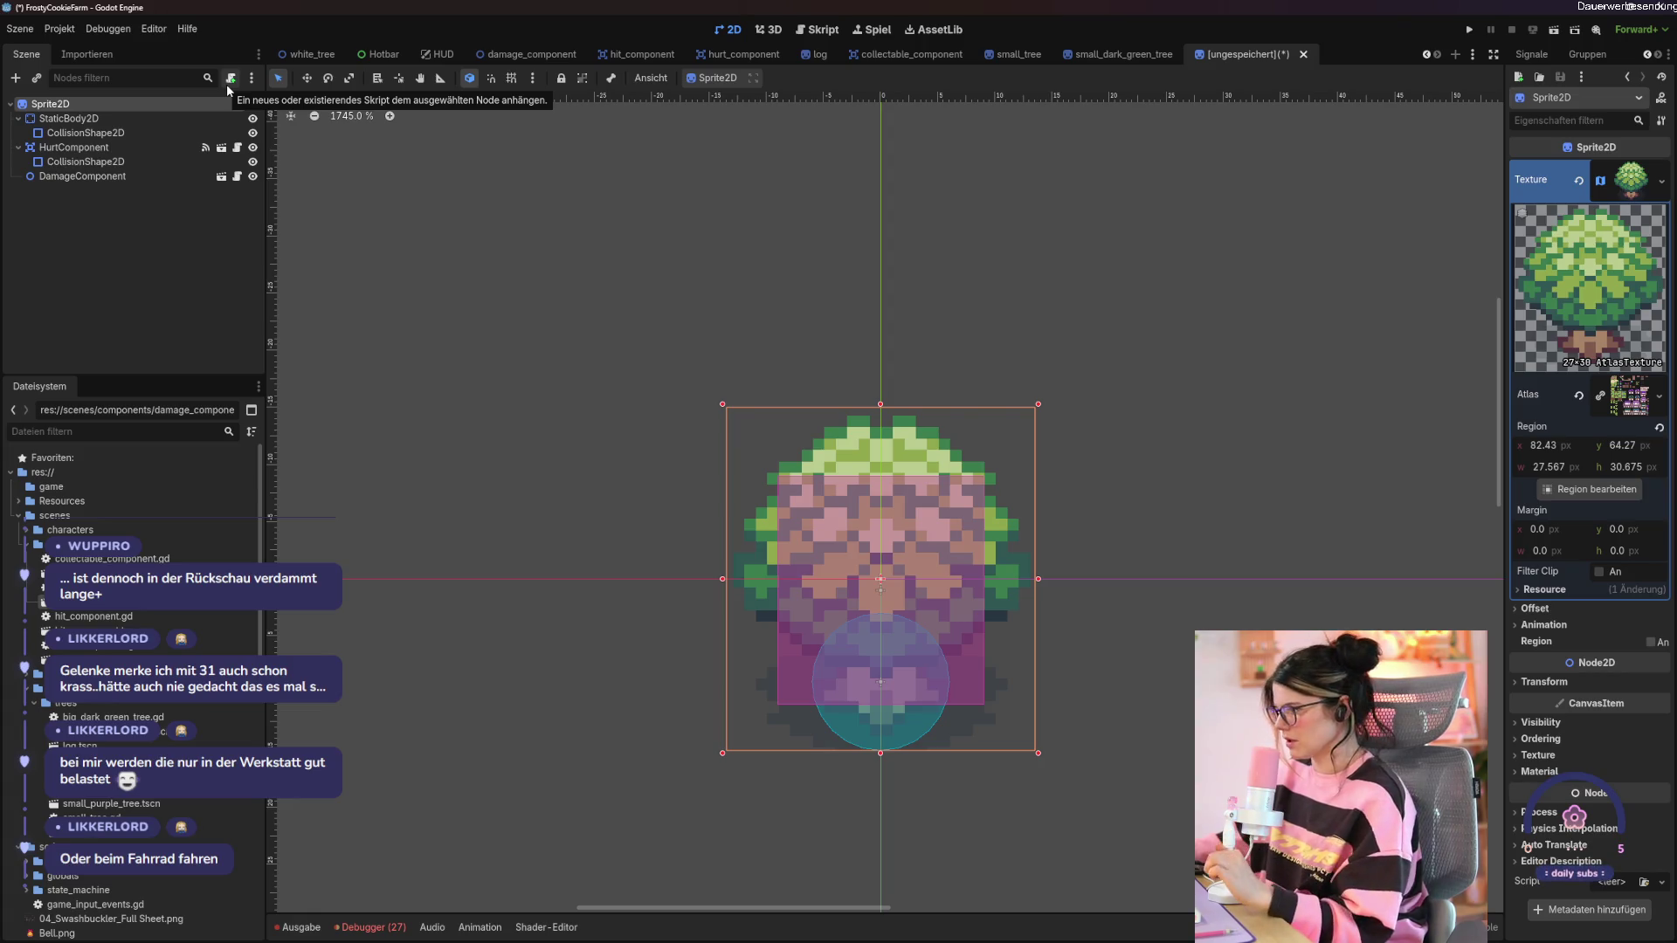
pyautogui.doubleClick(85, 105)
pyautogui.write('big_g')
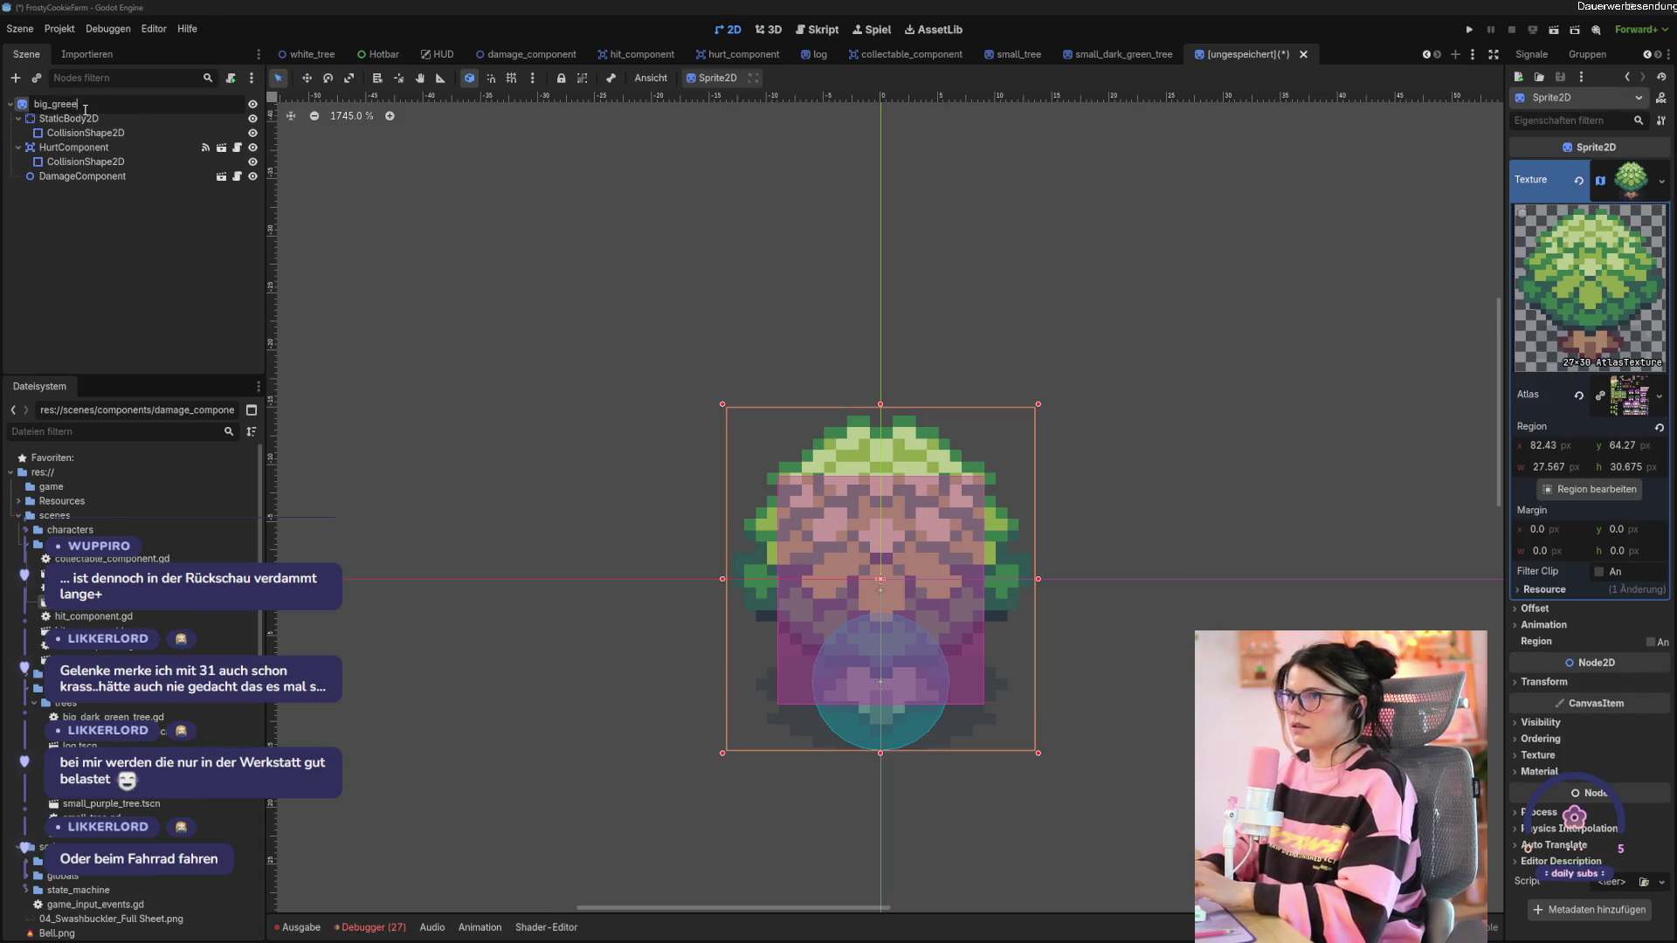
pyautogui.write('ree')
pyautogui.press('Return')
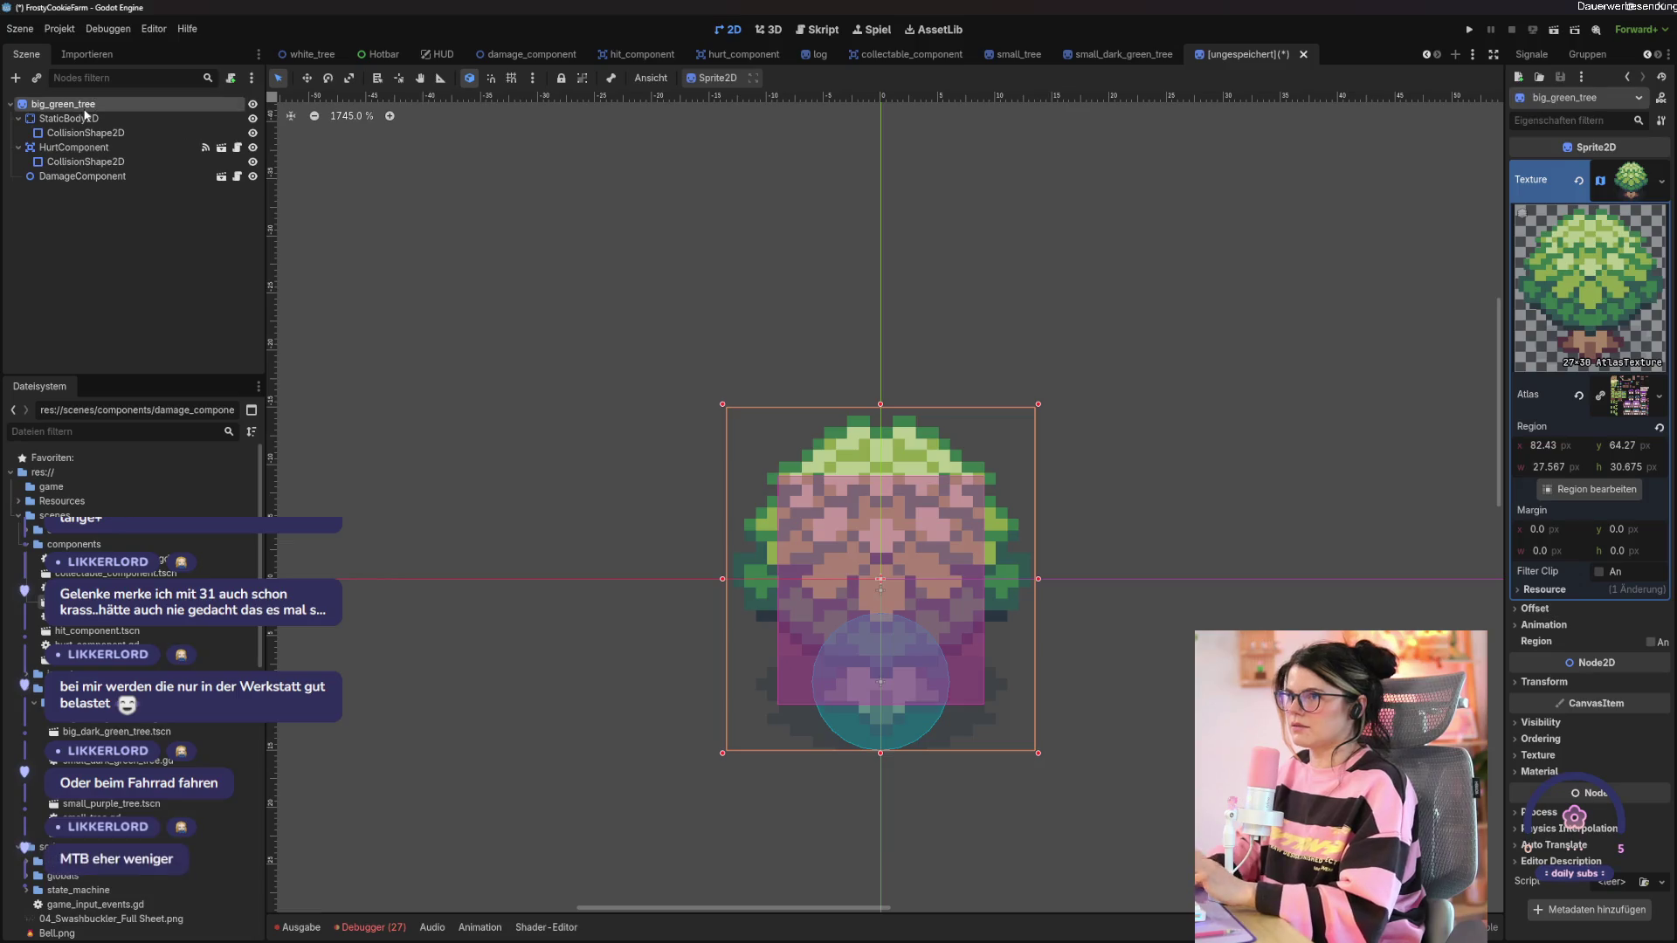
pyautogui.click(231, 77)
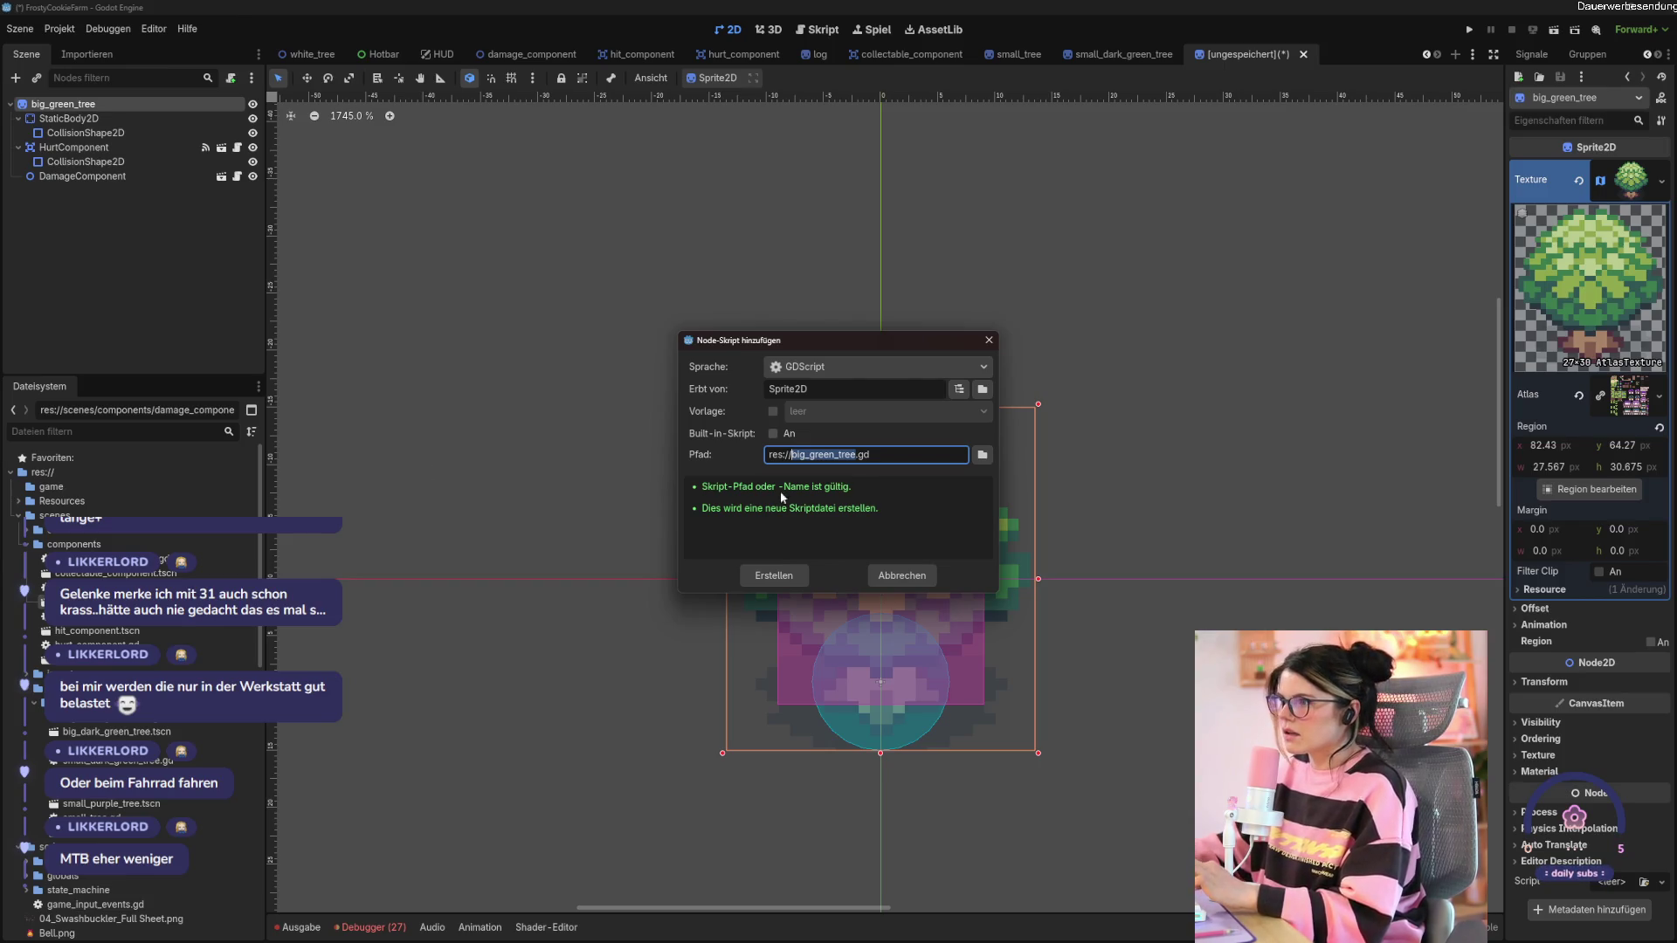
# Create big_green_tree.gd and replace its contents with all the code from big_dark_green_tree.gd.
pyautogui.click(771, 578)
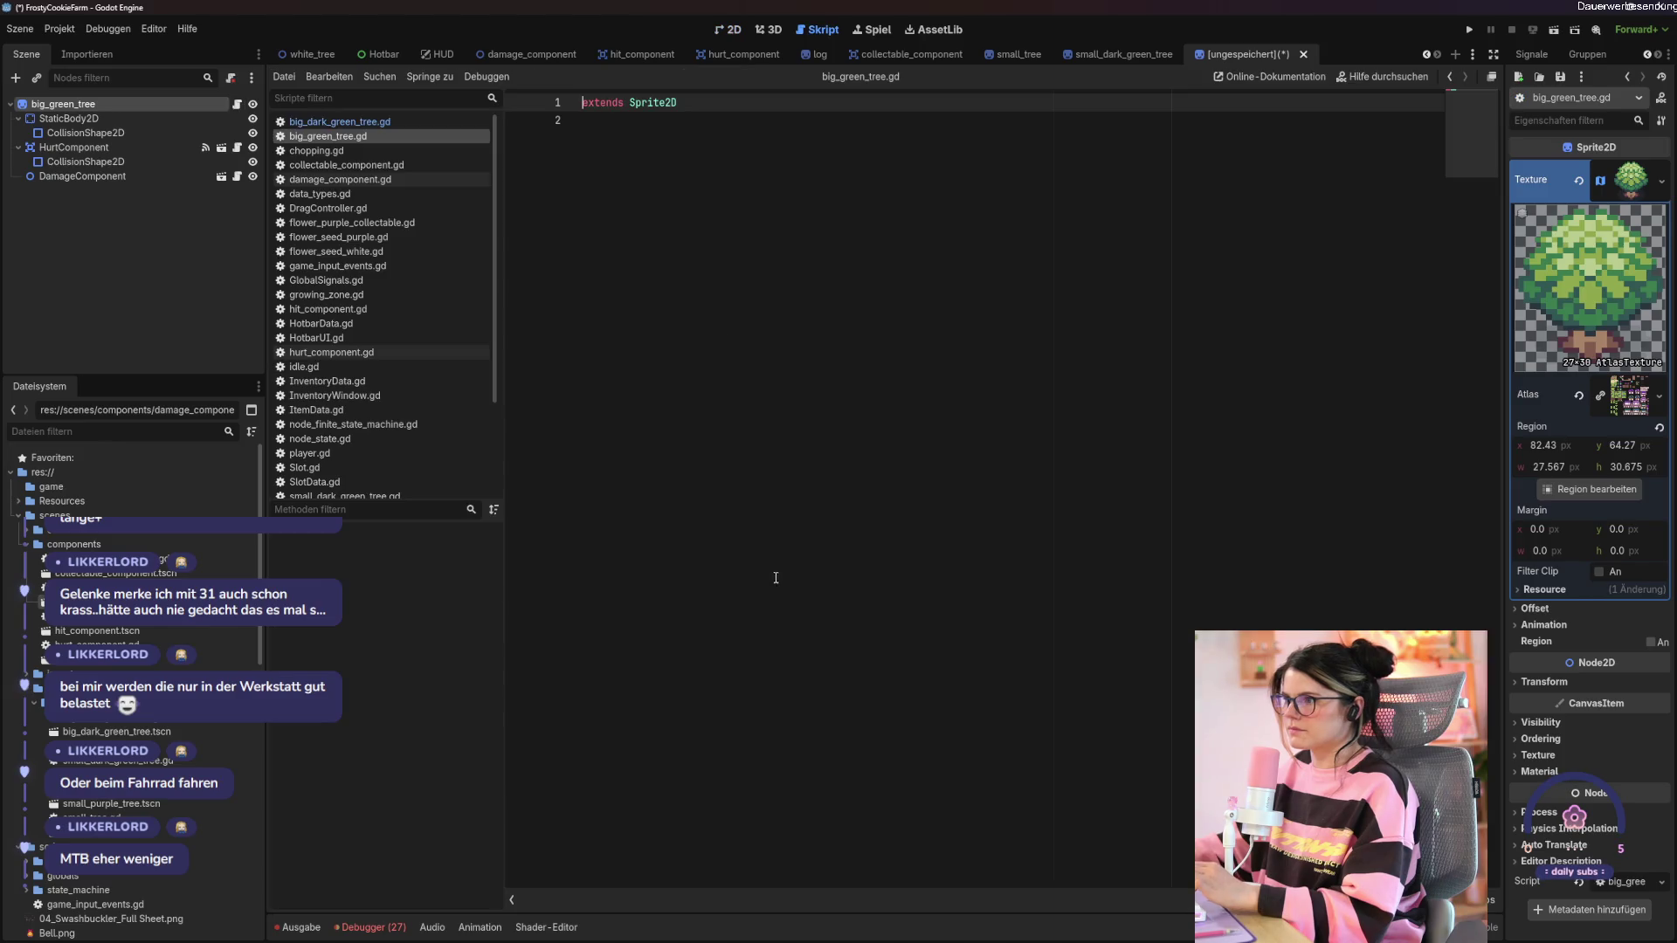
pyautogui.click(339, 122)
pyautogui.click(750, 281)
pyautogui.hotkey('ctrl', 'a')
pyautogui.hotkey('ctrl', 'c')
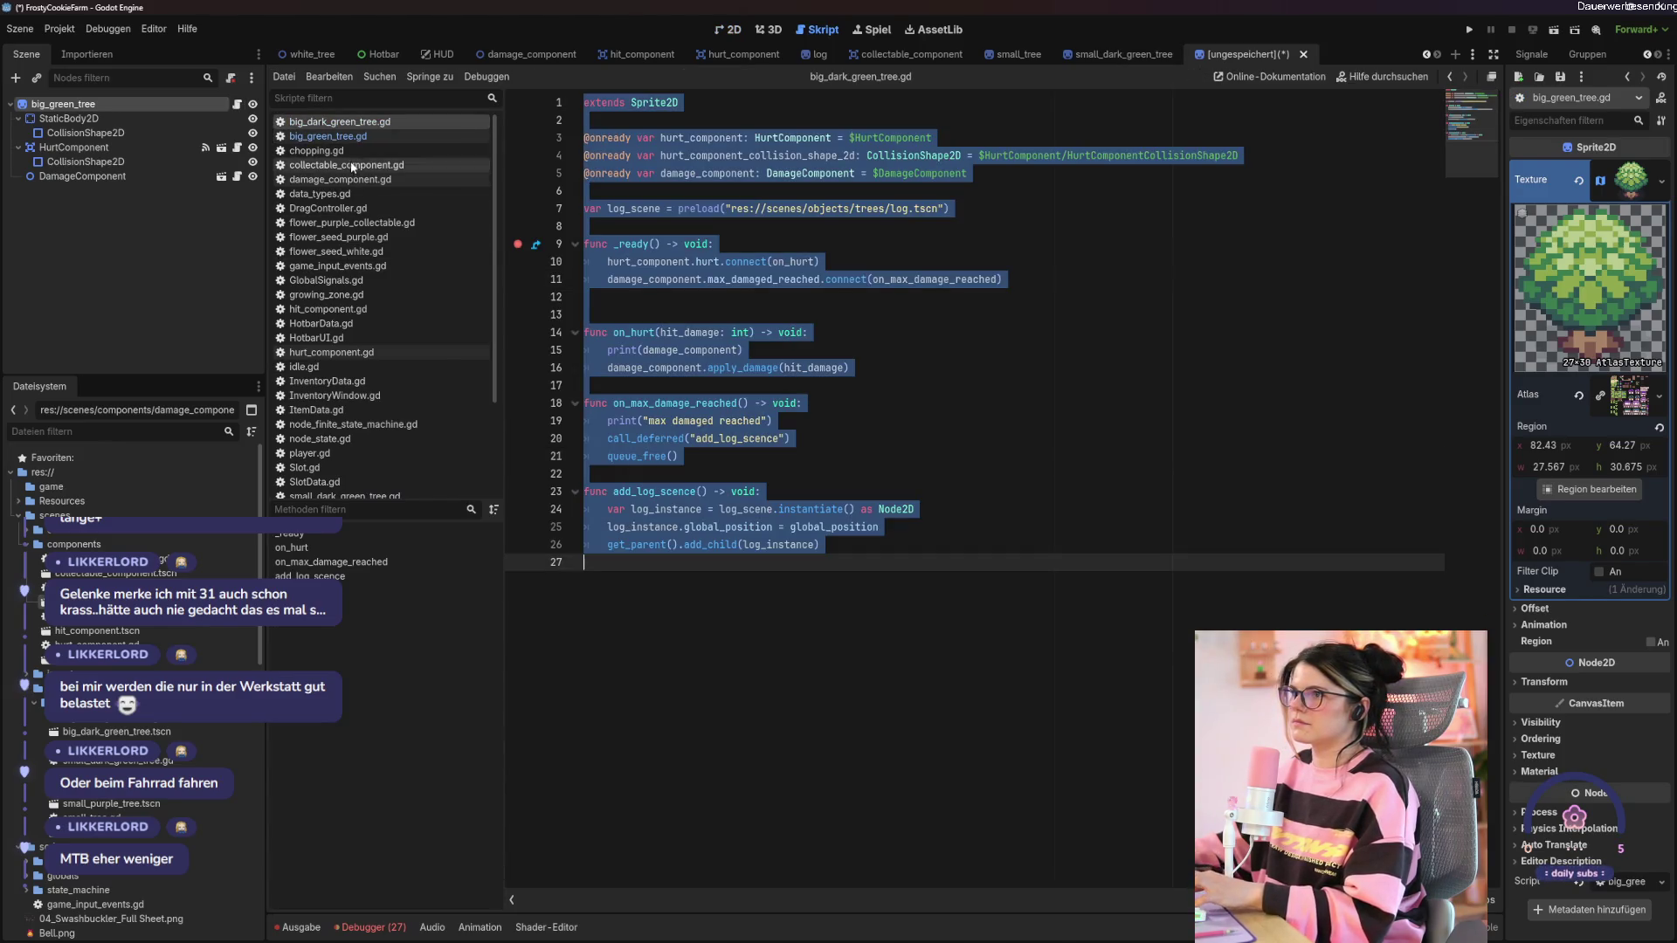
pyautogui.click(349, 136)
pyautogui.hotkey('ctrl', 'v')
pyautogui.hotkey('ctrl', 'a')
pyautogui.hotkey('ctrl', 'v')
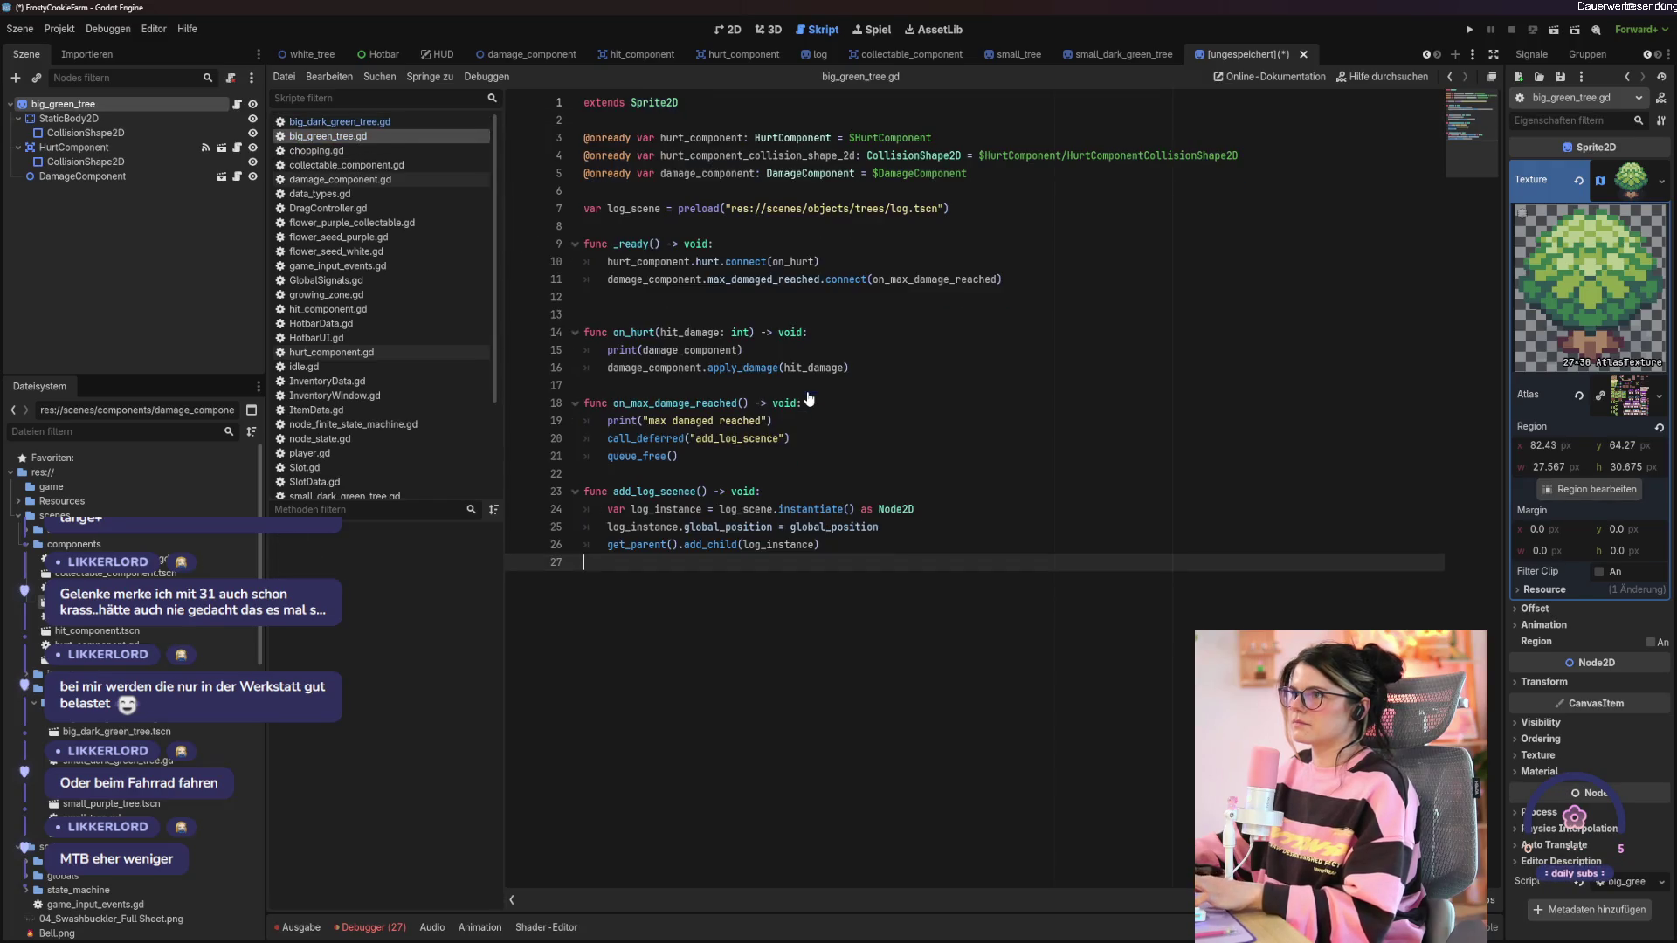
# Save the scene as big_green_tree.tscn in the trees folder, then close it.
pyautogui.hotkey('ctrl', 's')
pyautogui.click(724, 680)
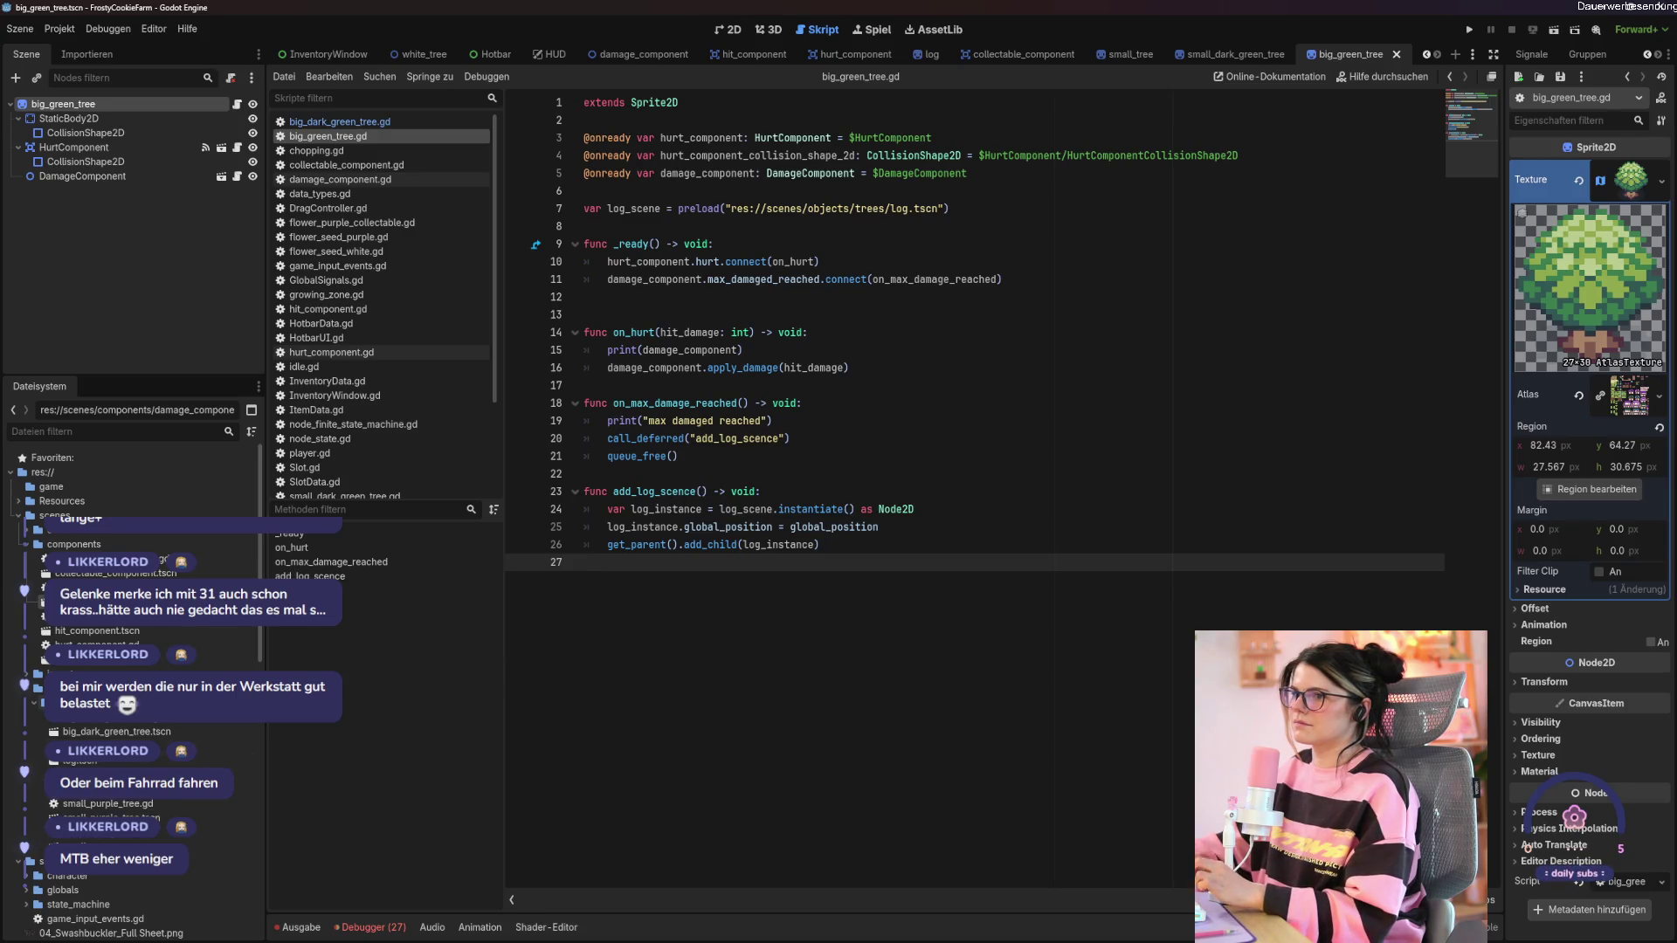
pyautogui.click(31, 775)
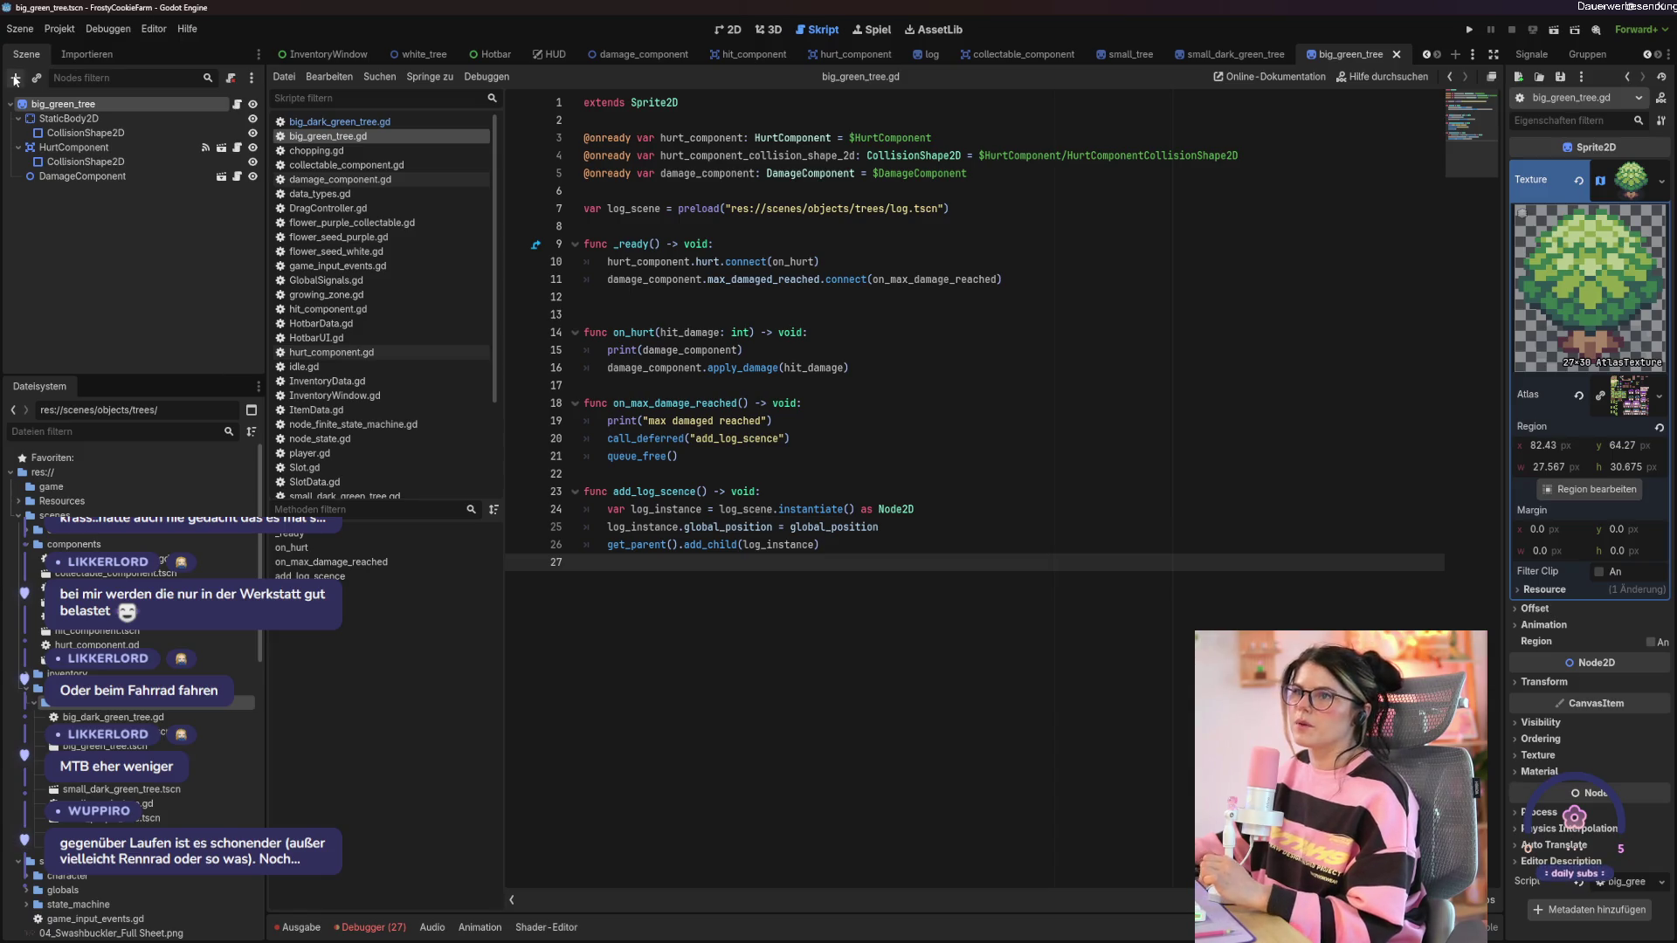
pyautogui.click(15, 78)
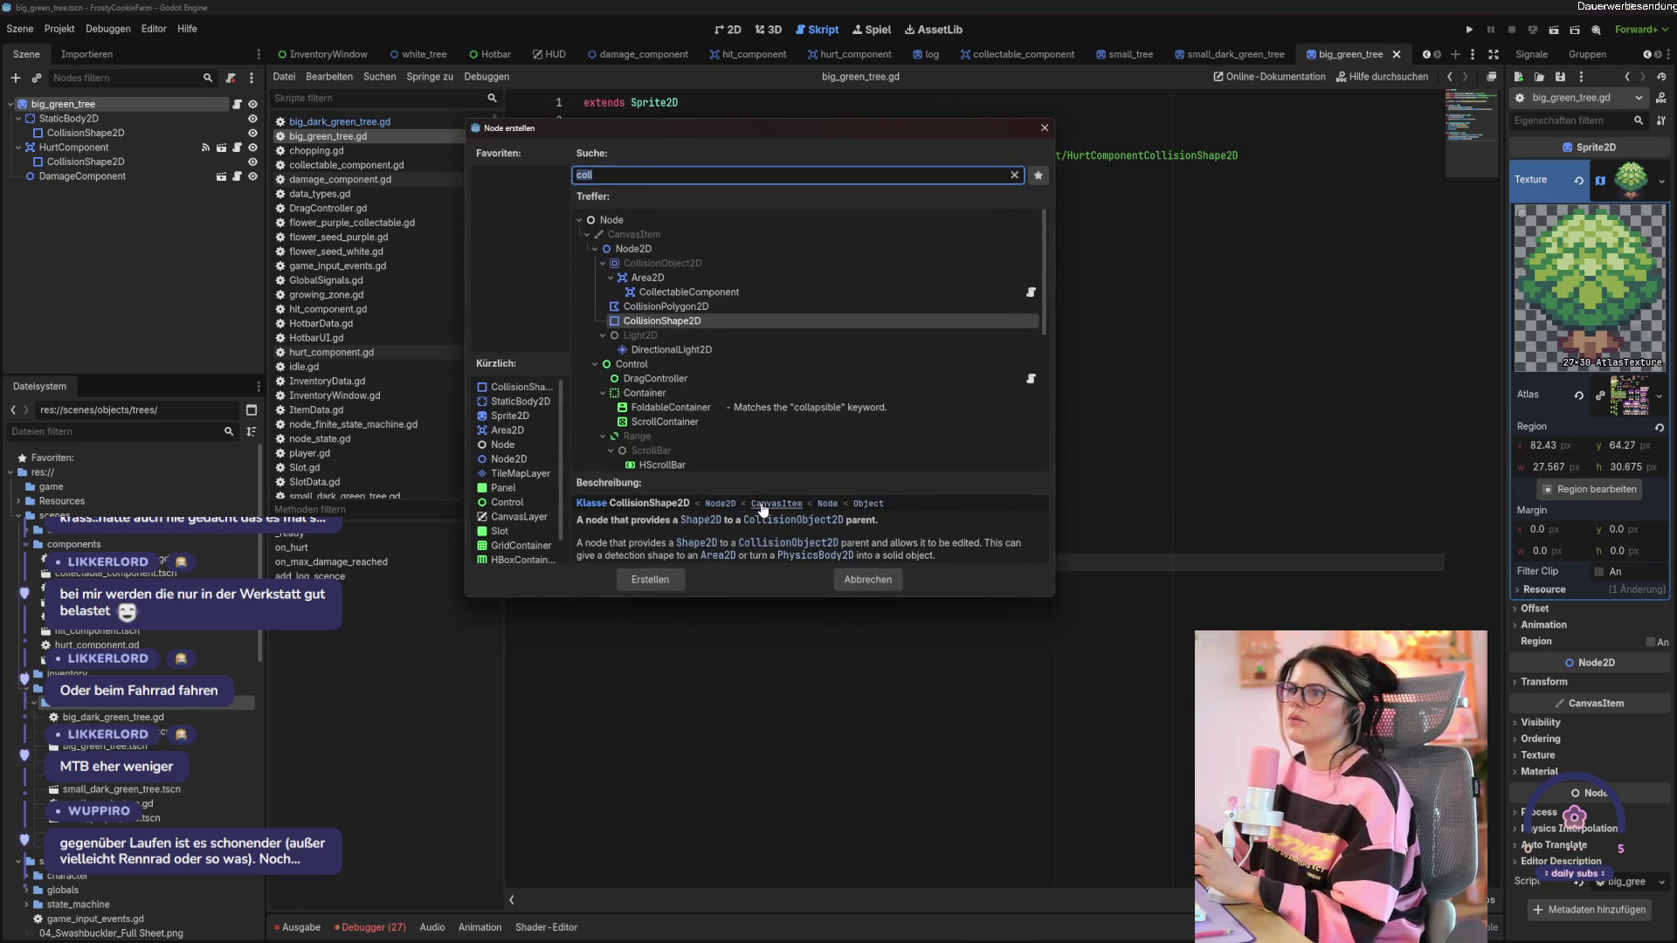
pyautogui.click(868, 579)
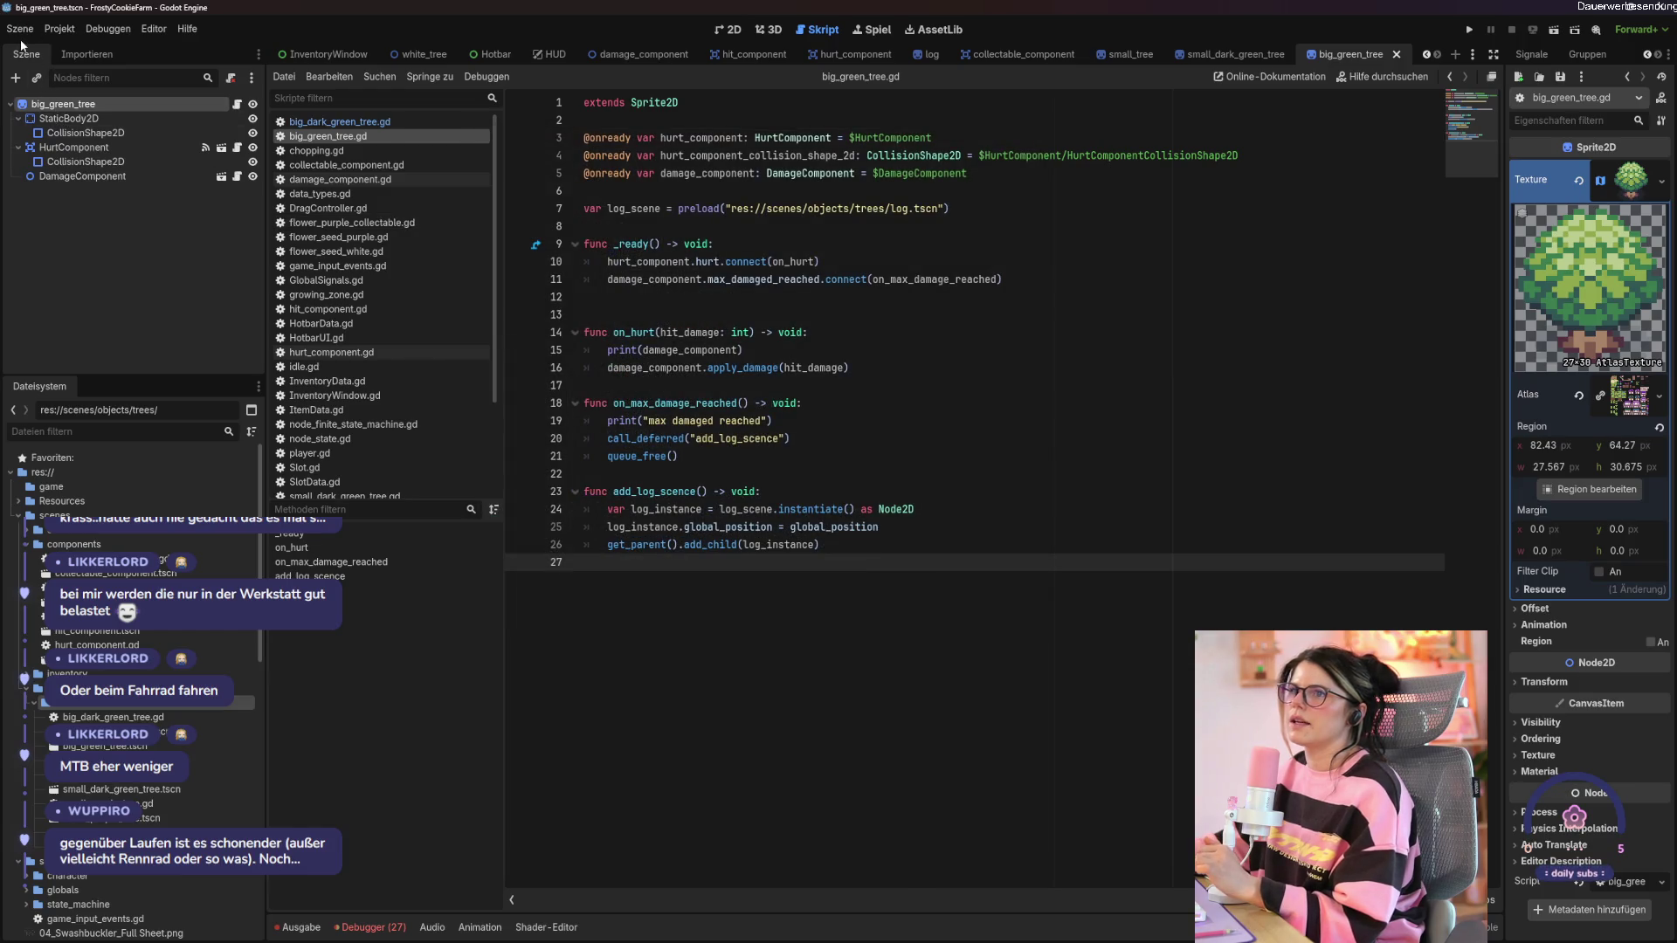
pyautogui.click(21, 30)
pyautogui.click(52, 318)
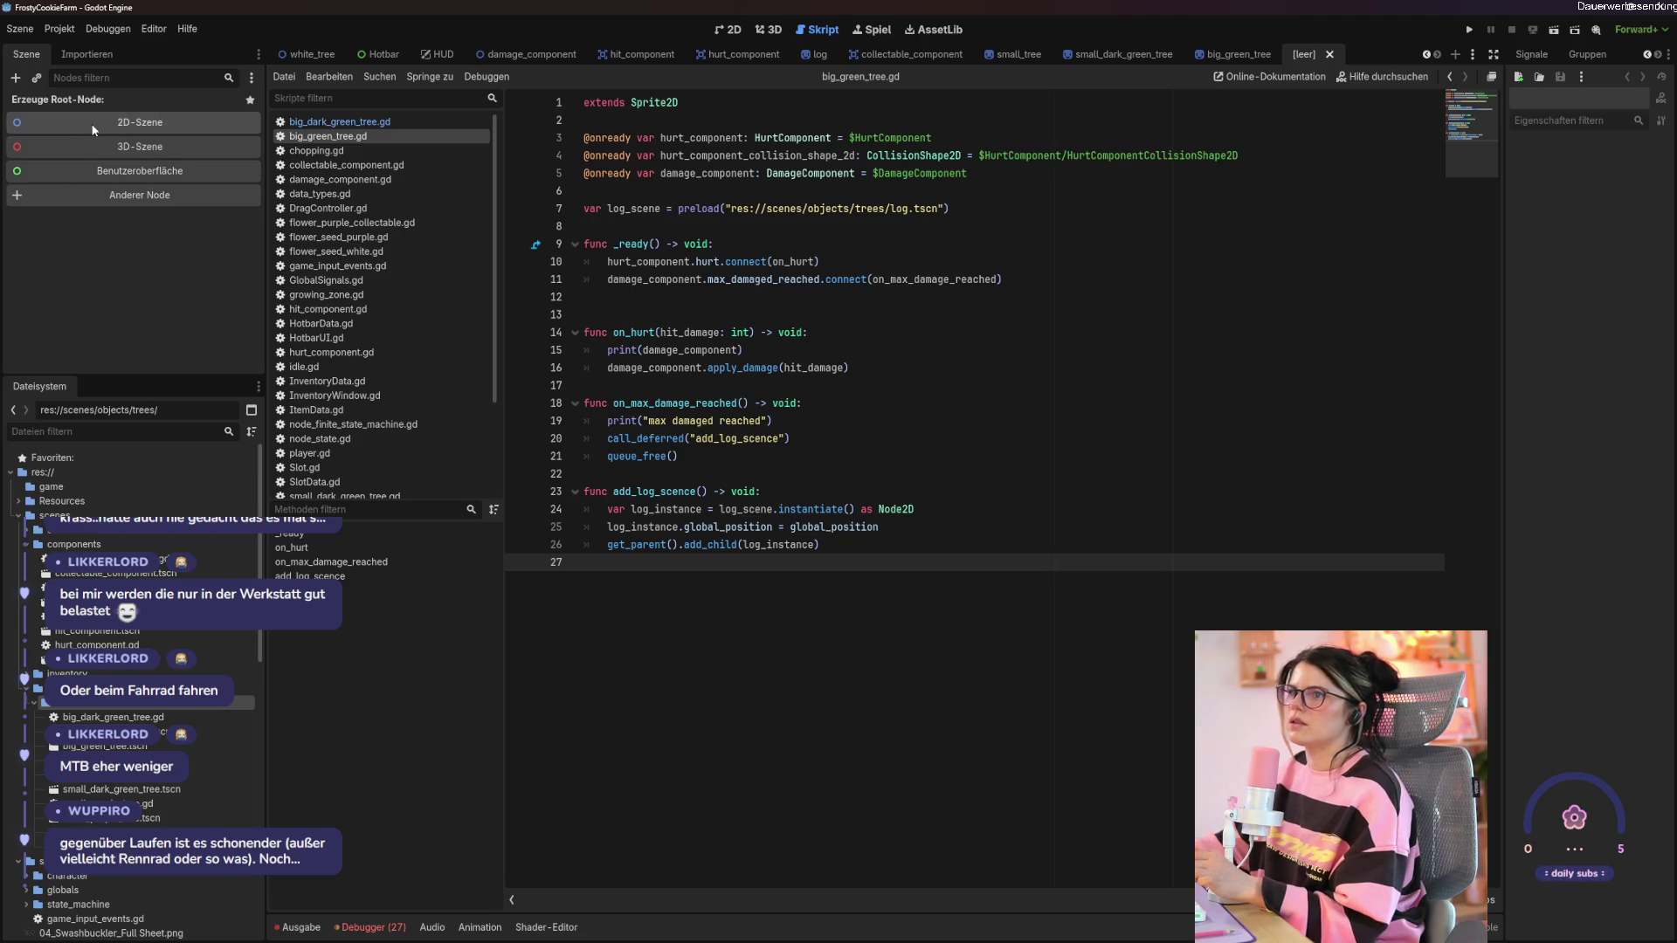
# Start a new scene with a Sprite2D root renamed big_purple_tree.
pyautogui.click(140, 194)
pyautogui.write('sprite')
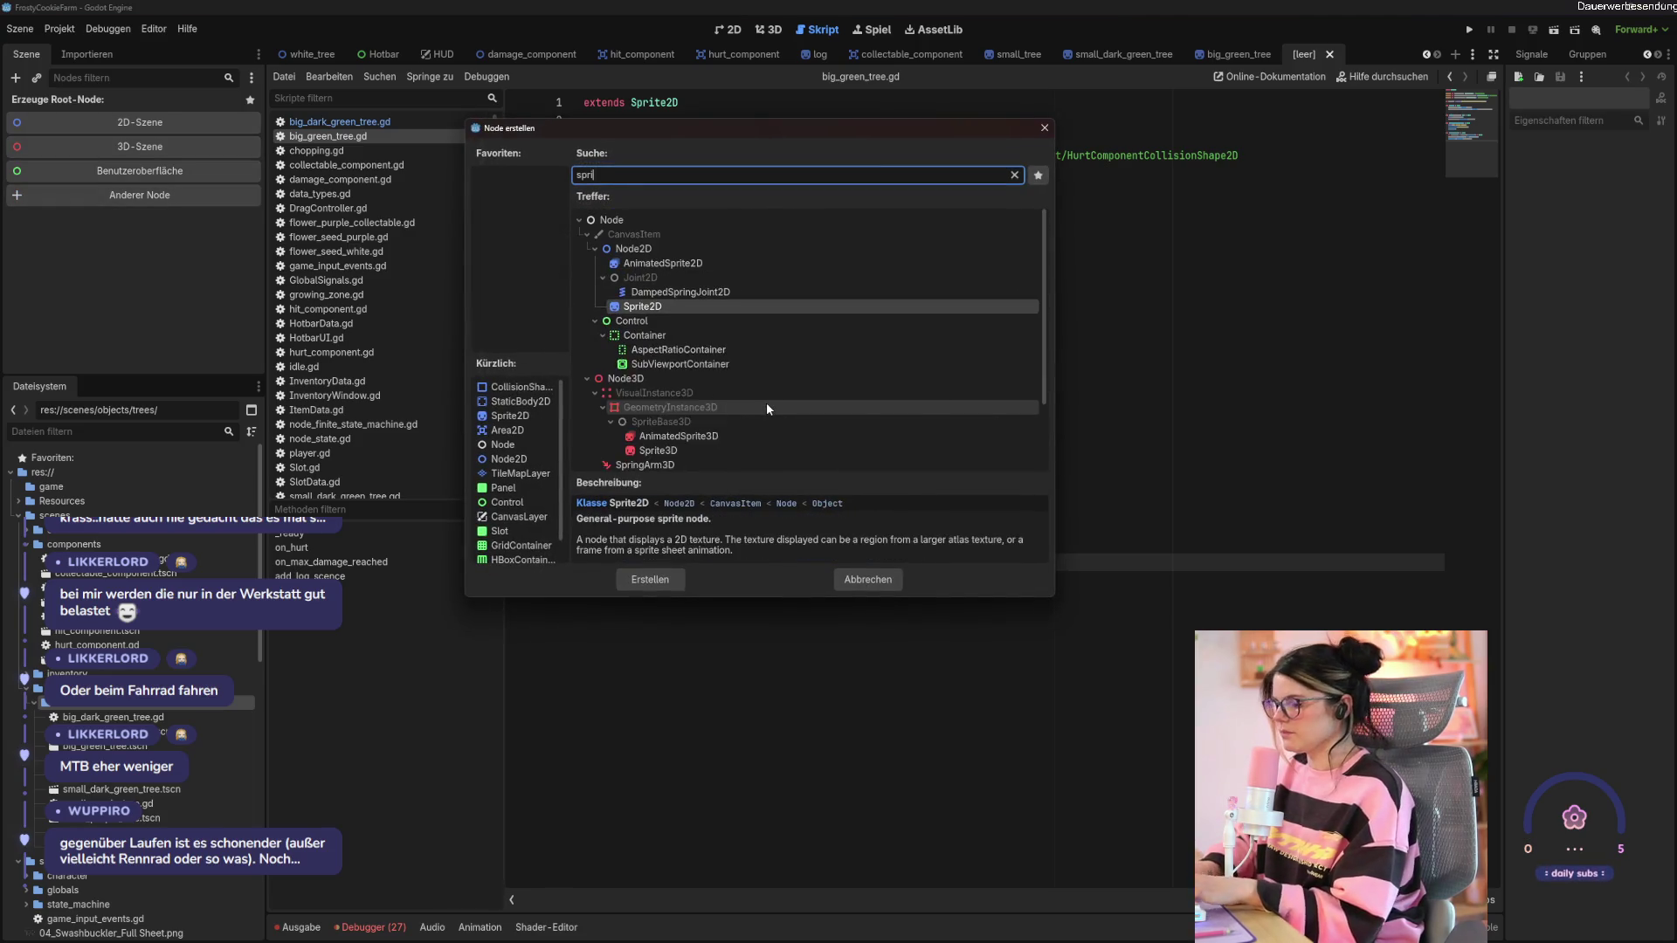
pyautogui.press('Return')
pyautogui.doubleClick(116, 102)
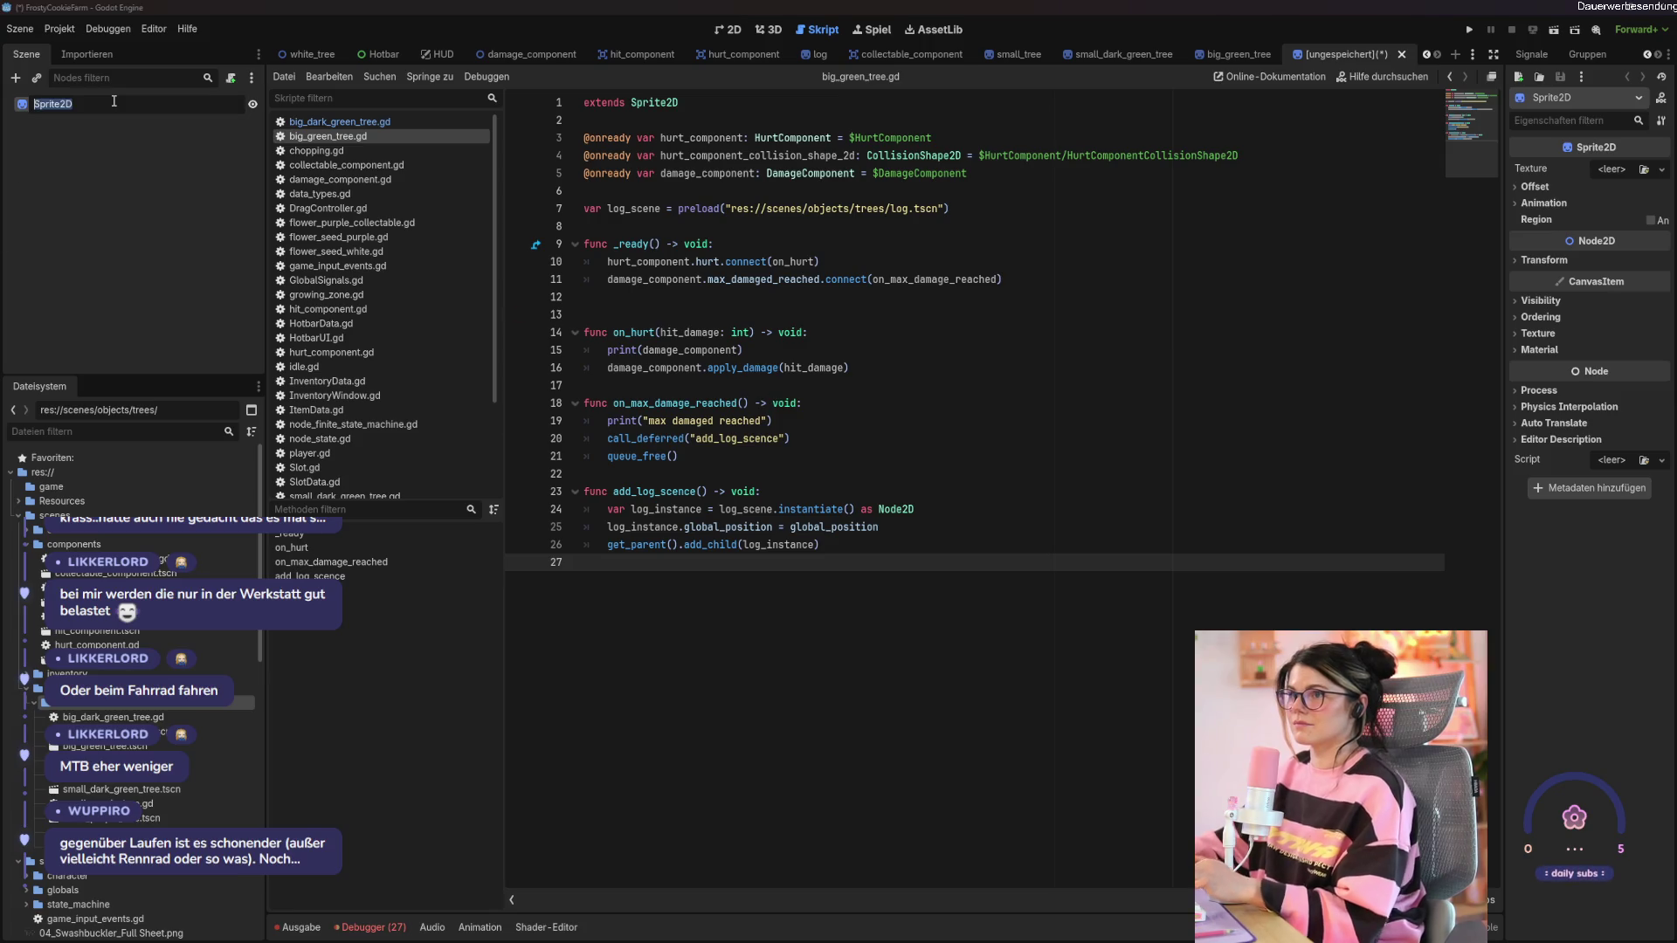
pyautogui.write('v')
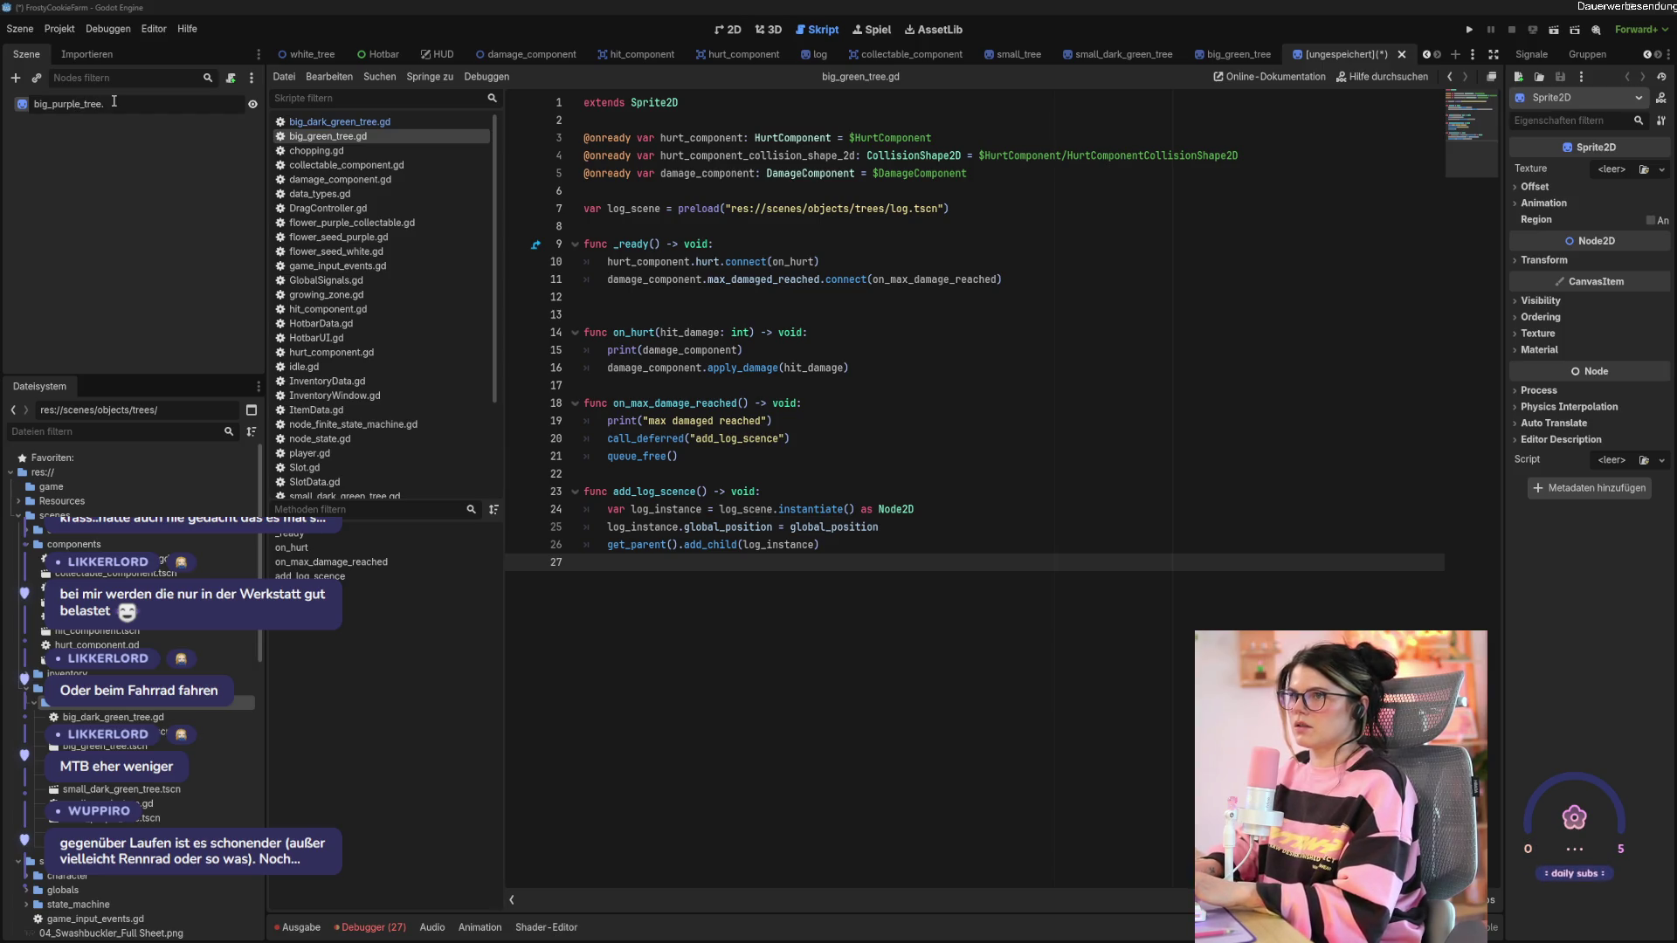
pyautogui.press('Return')
# Add a StaticBody2D child to big_purple_tree with a CollisionShape2D beneath it.
pyautogui.rightClick(118, 105)
pyautogui.click(134, 112)
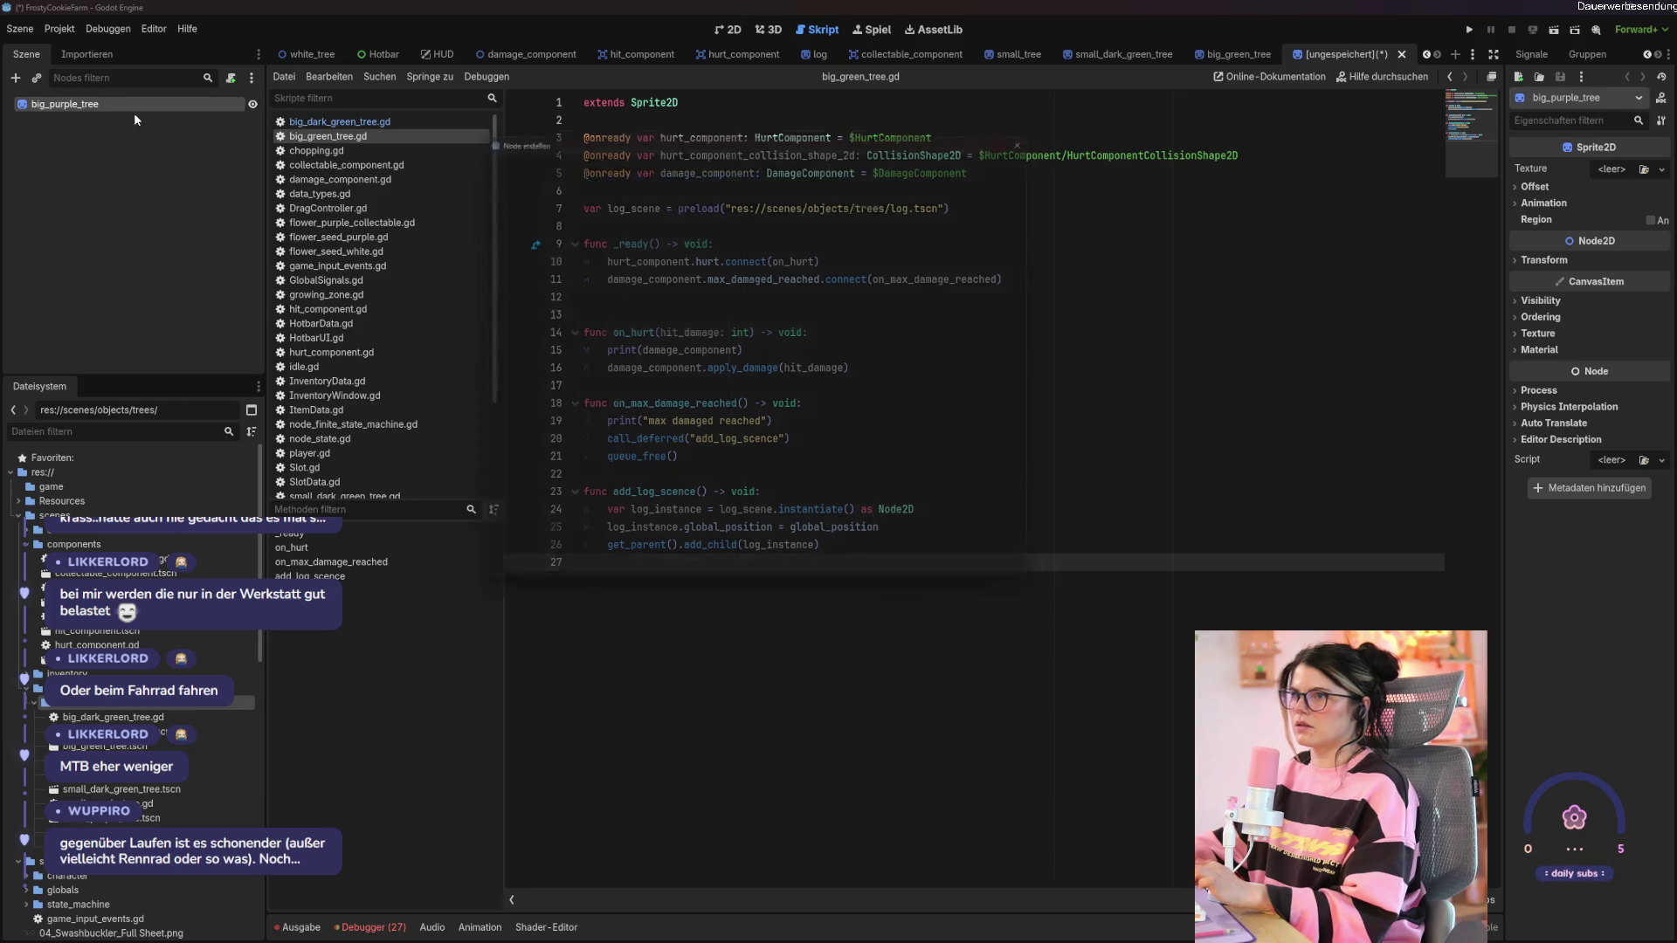
pyautogui.write('sl')
pyautogui.press('BackSpace')
pyautogui.press('BackSpace')
pyautogui.write('s')
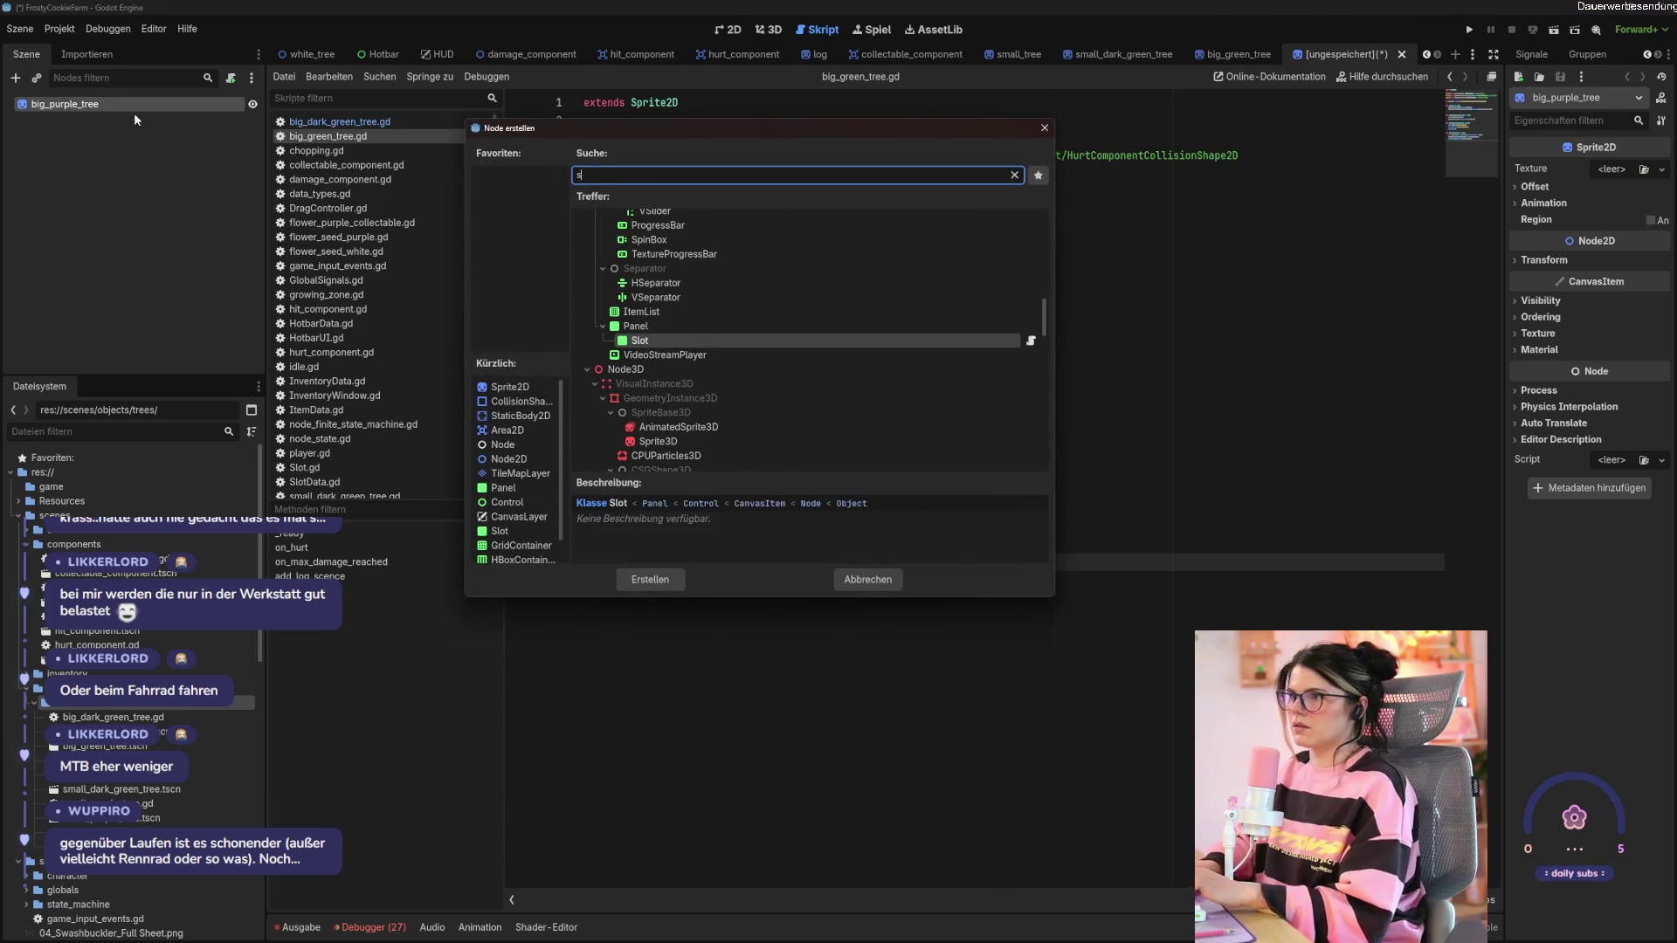
pyautogui.write('tatic')
pyautogui.press('Return')
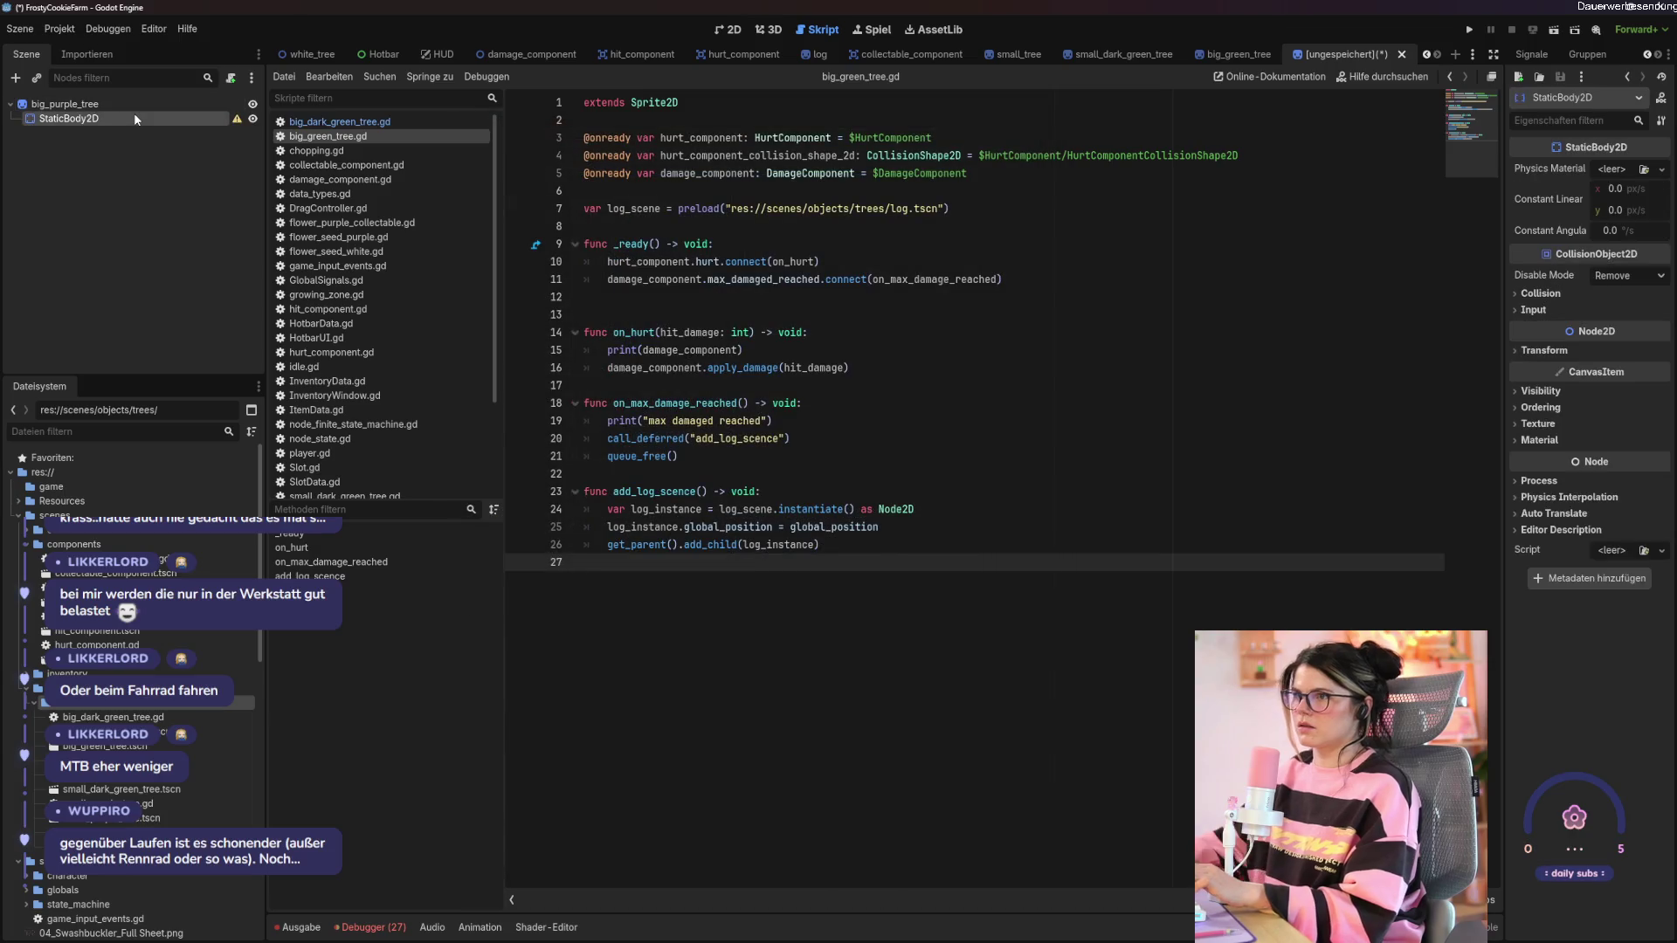
pyautogui.rightClick(134, 113)
pyautogui.click(159, 122)
pyautogui.write('coll')
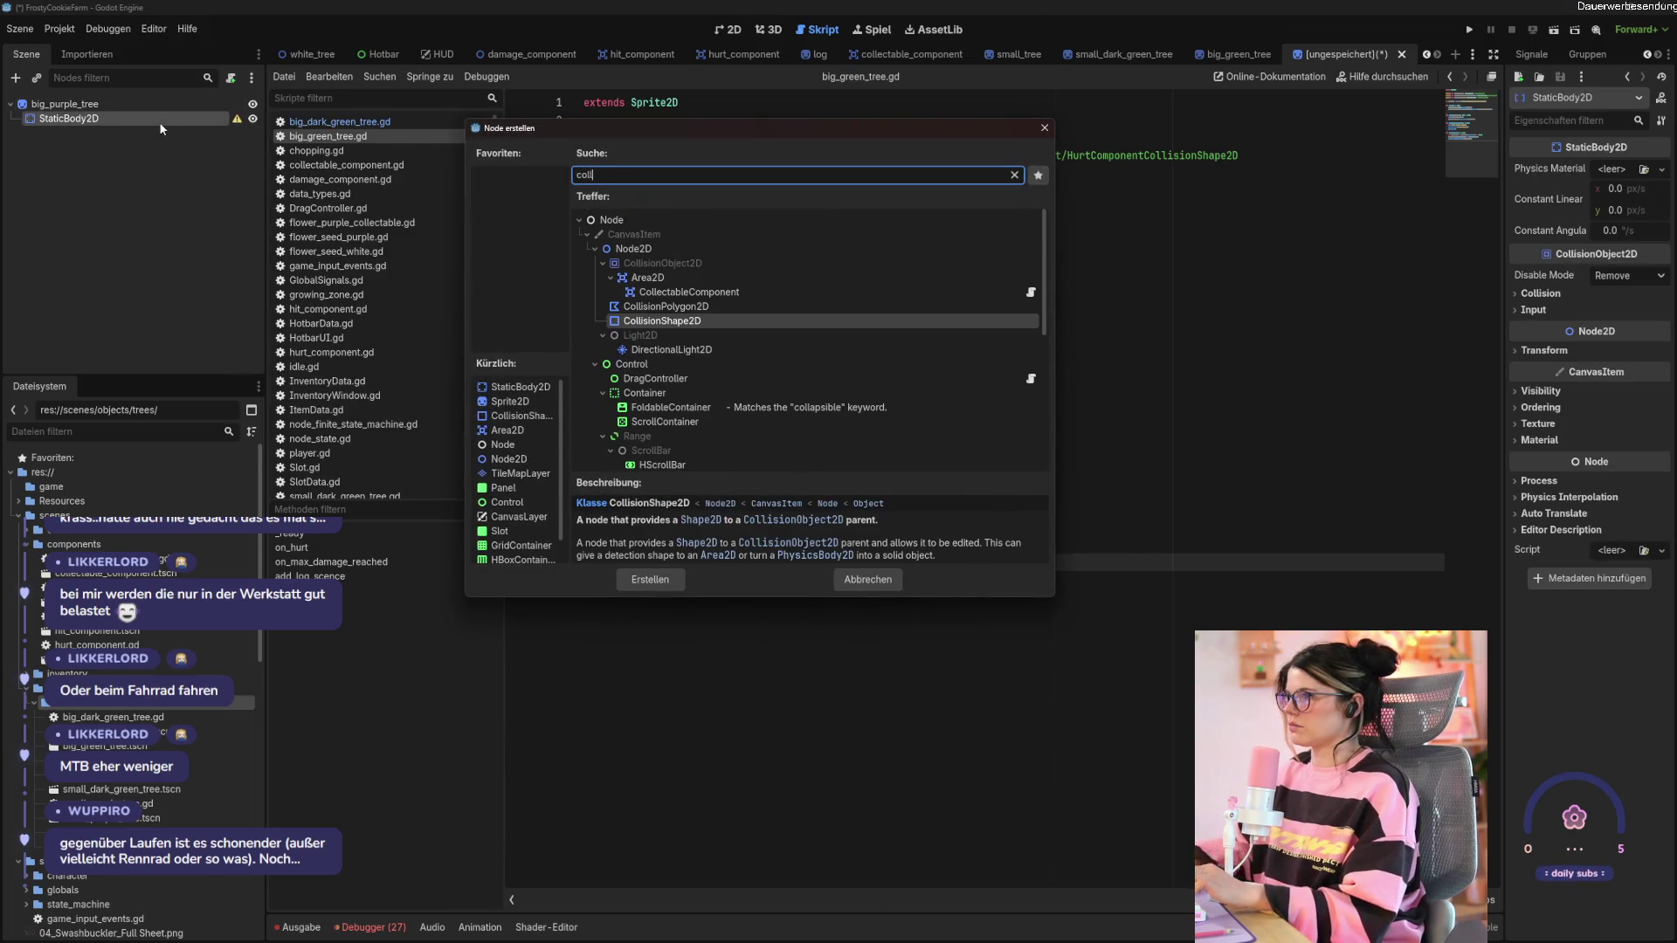
pyautogui.click(645, 577)
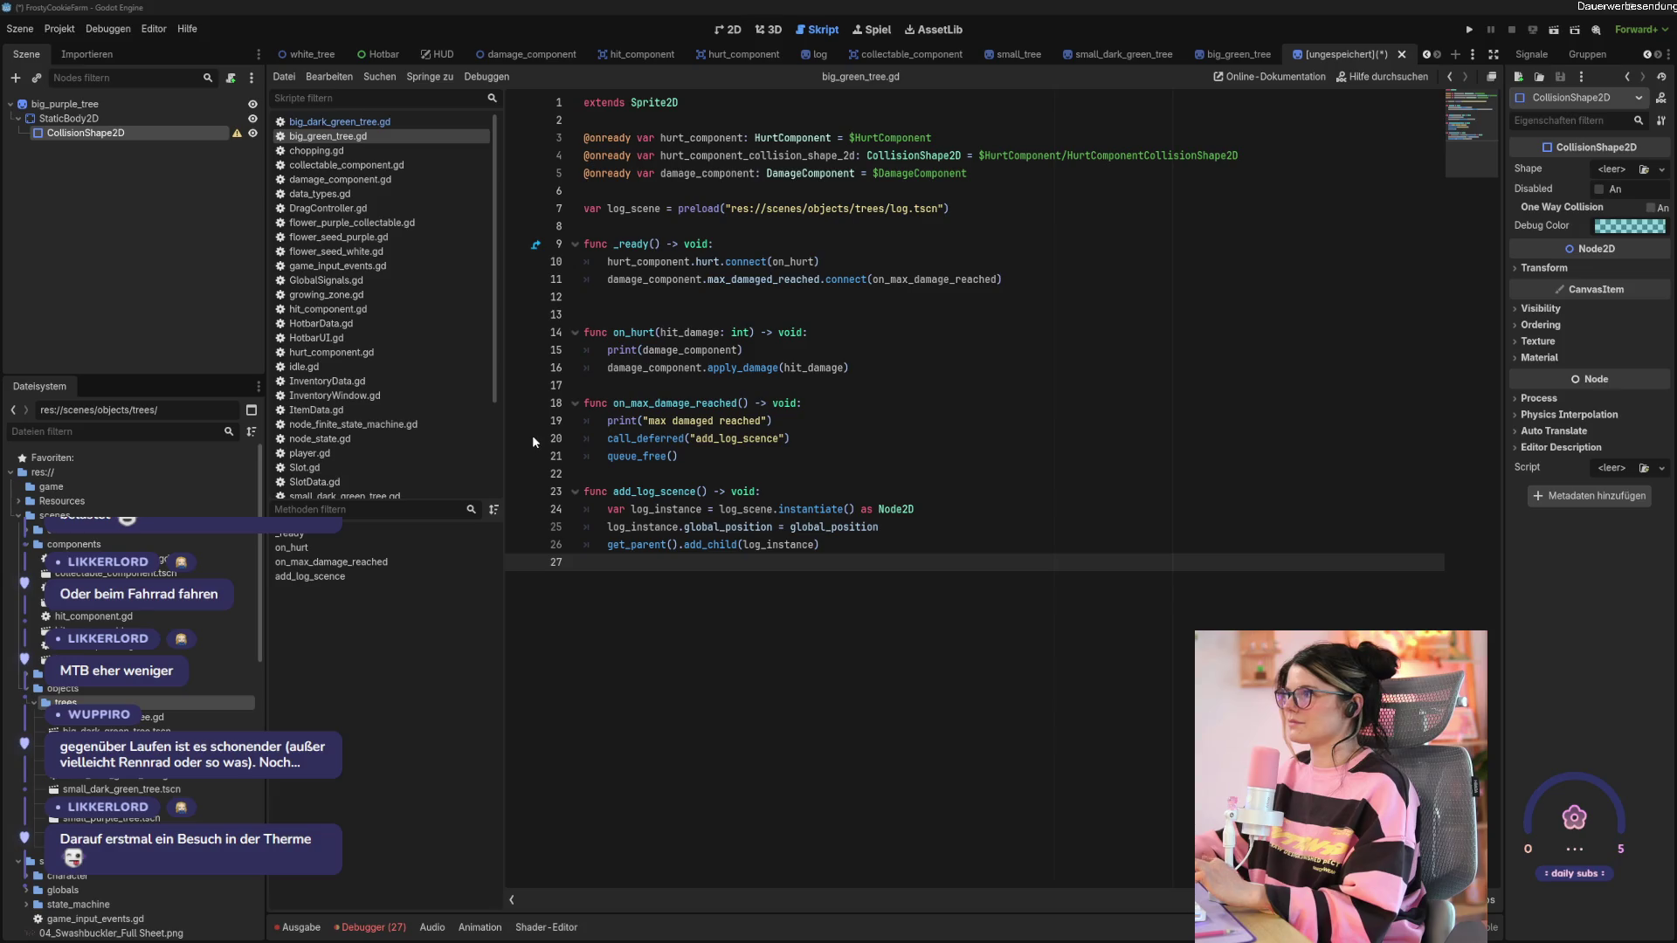
pyautogui.click(714, 35)
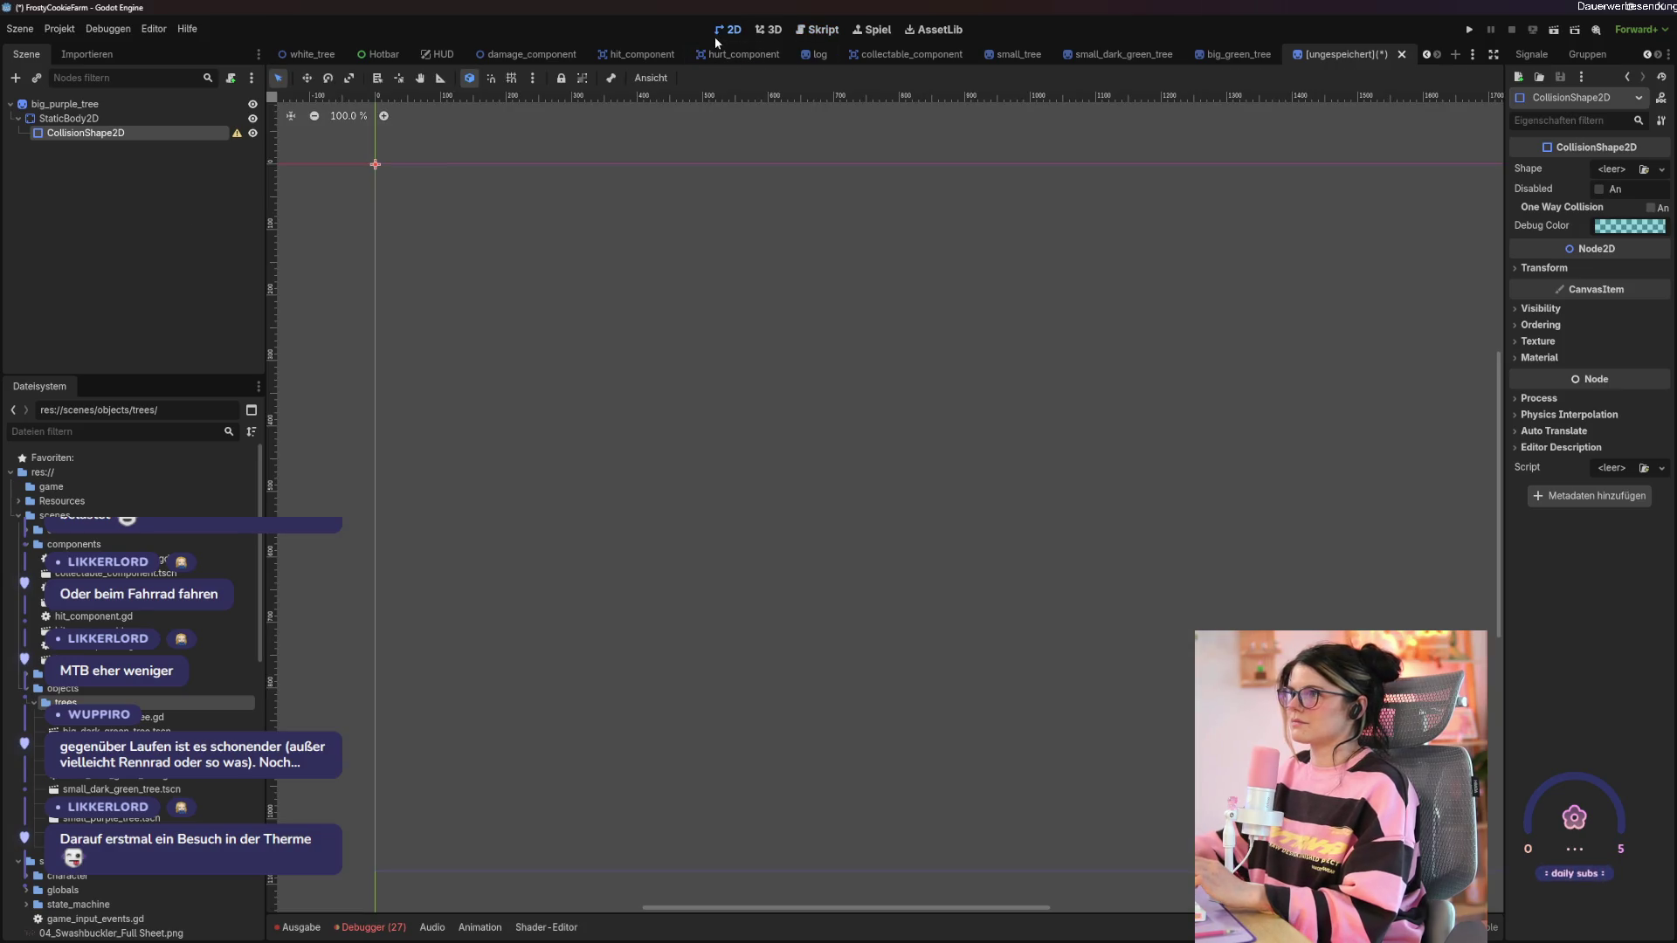
# Give the big_purple_tree sprite a new AtlasTexture using the RPG tileset as its atlas.
pyautogui.click(79, 103)
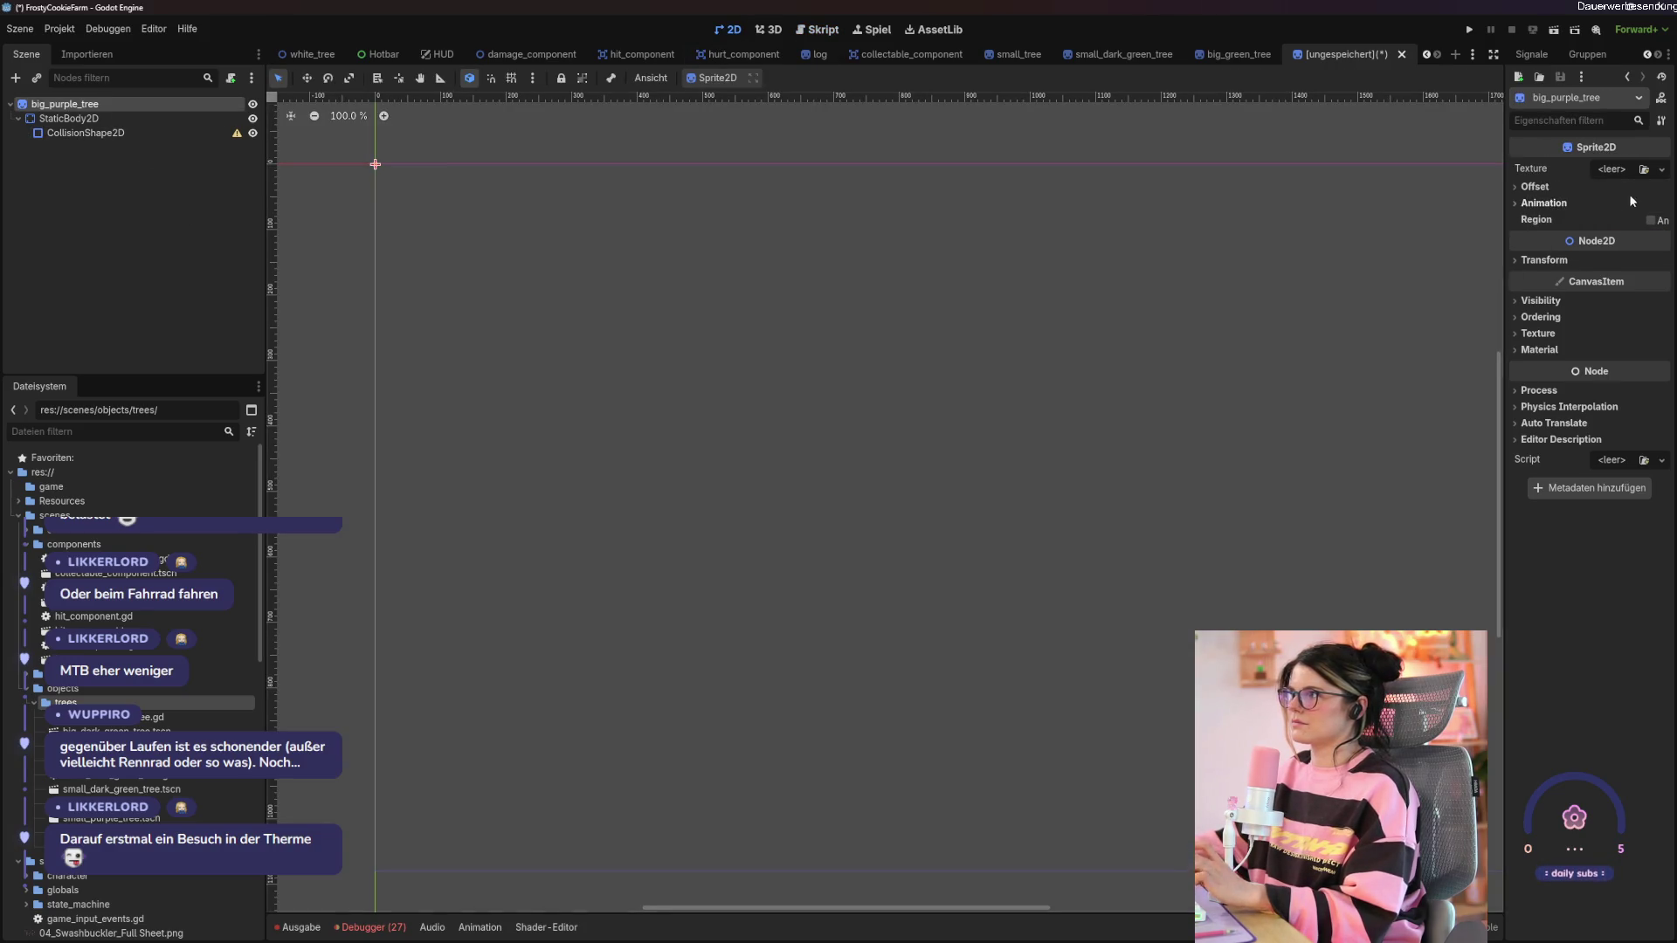
pyautogui.click(1611, 168)
pyautogui.click(1611, 185)
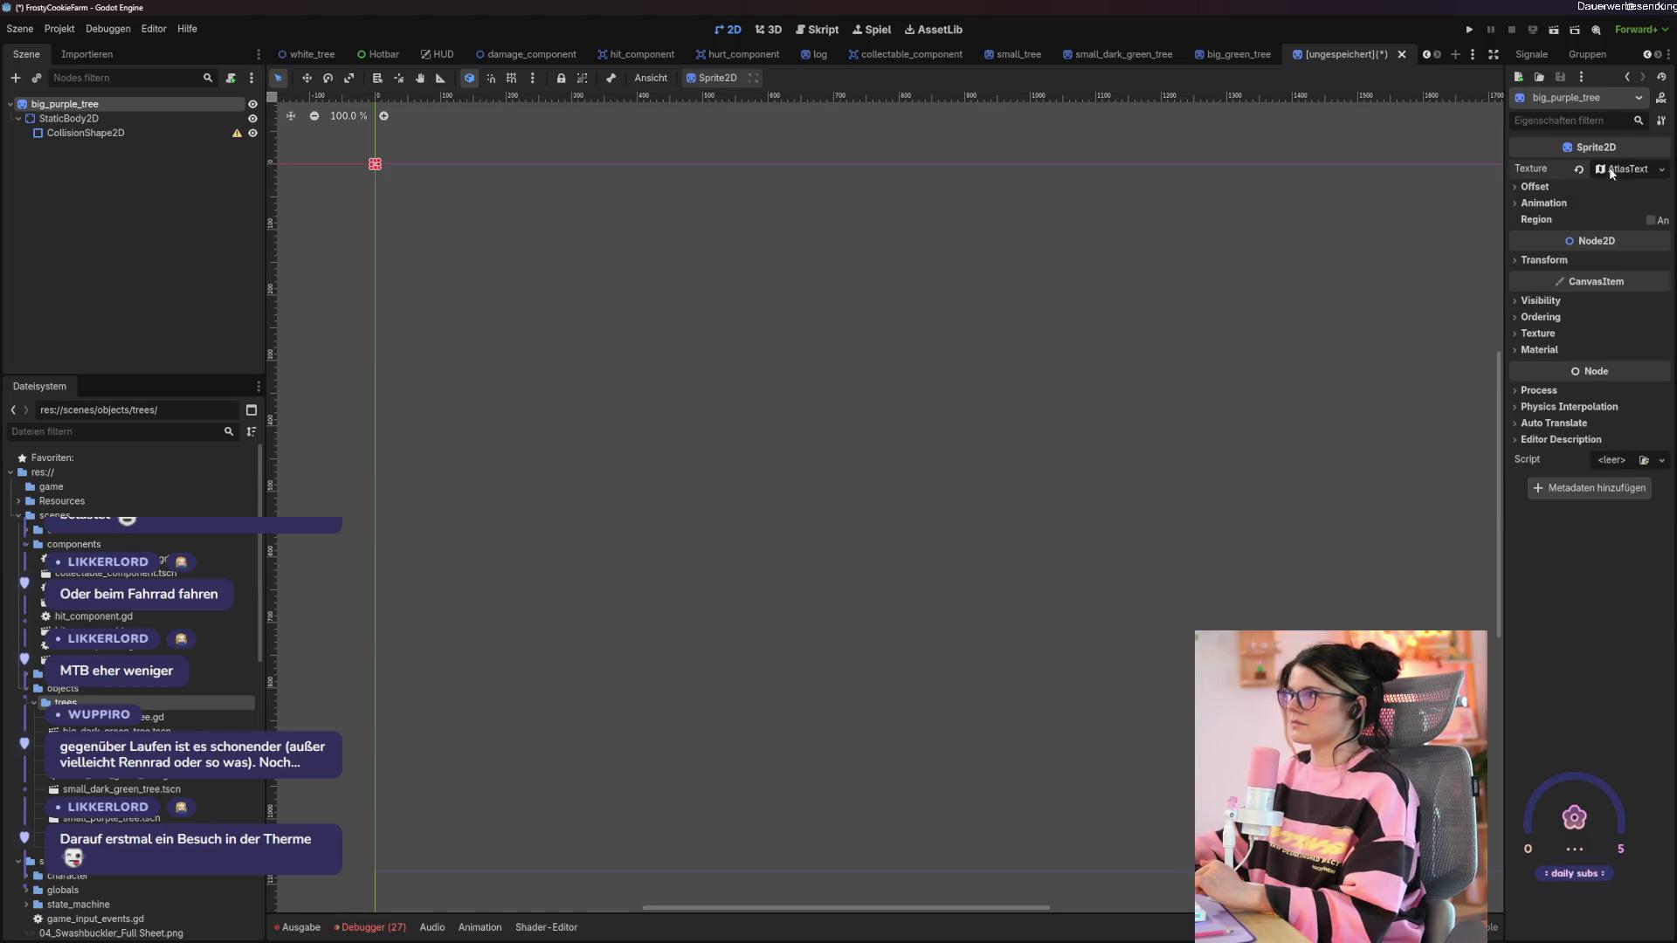
pyautogui.click(1609, 169)
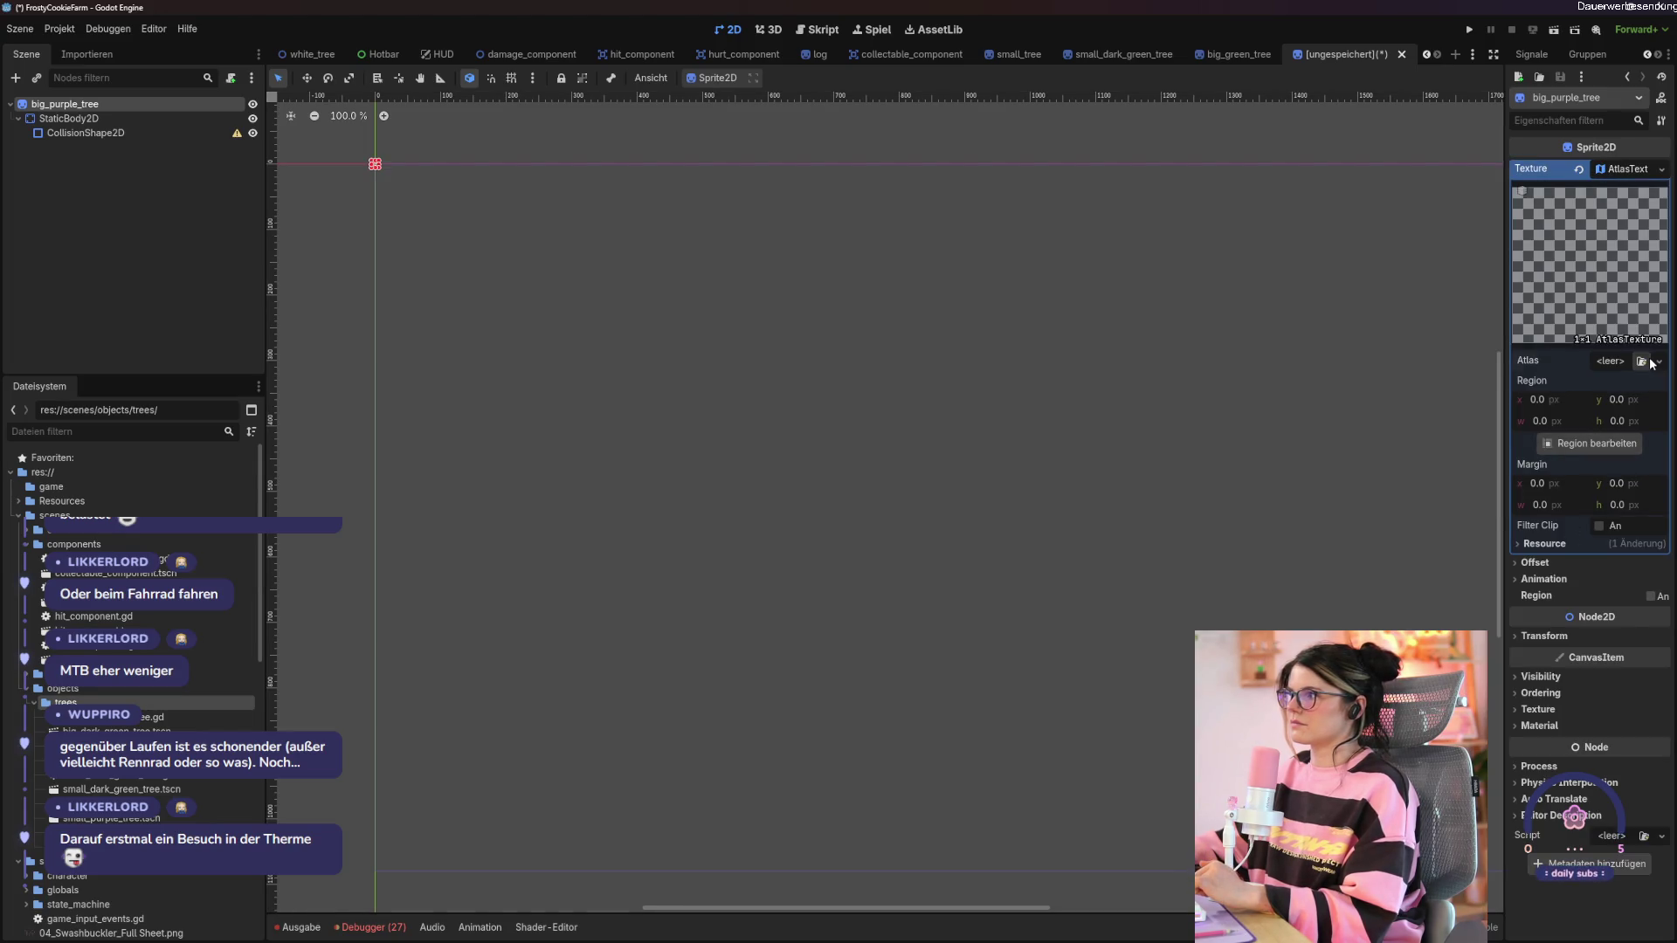
pyautogui.click(1641, 361)
pyautogui.doubleClick(618, 320)
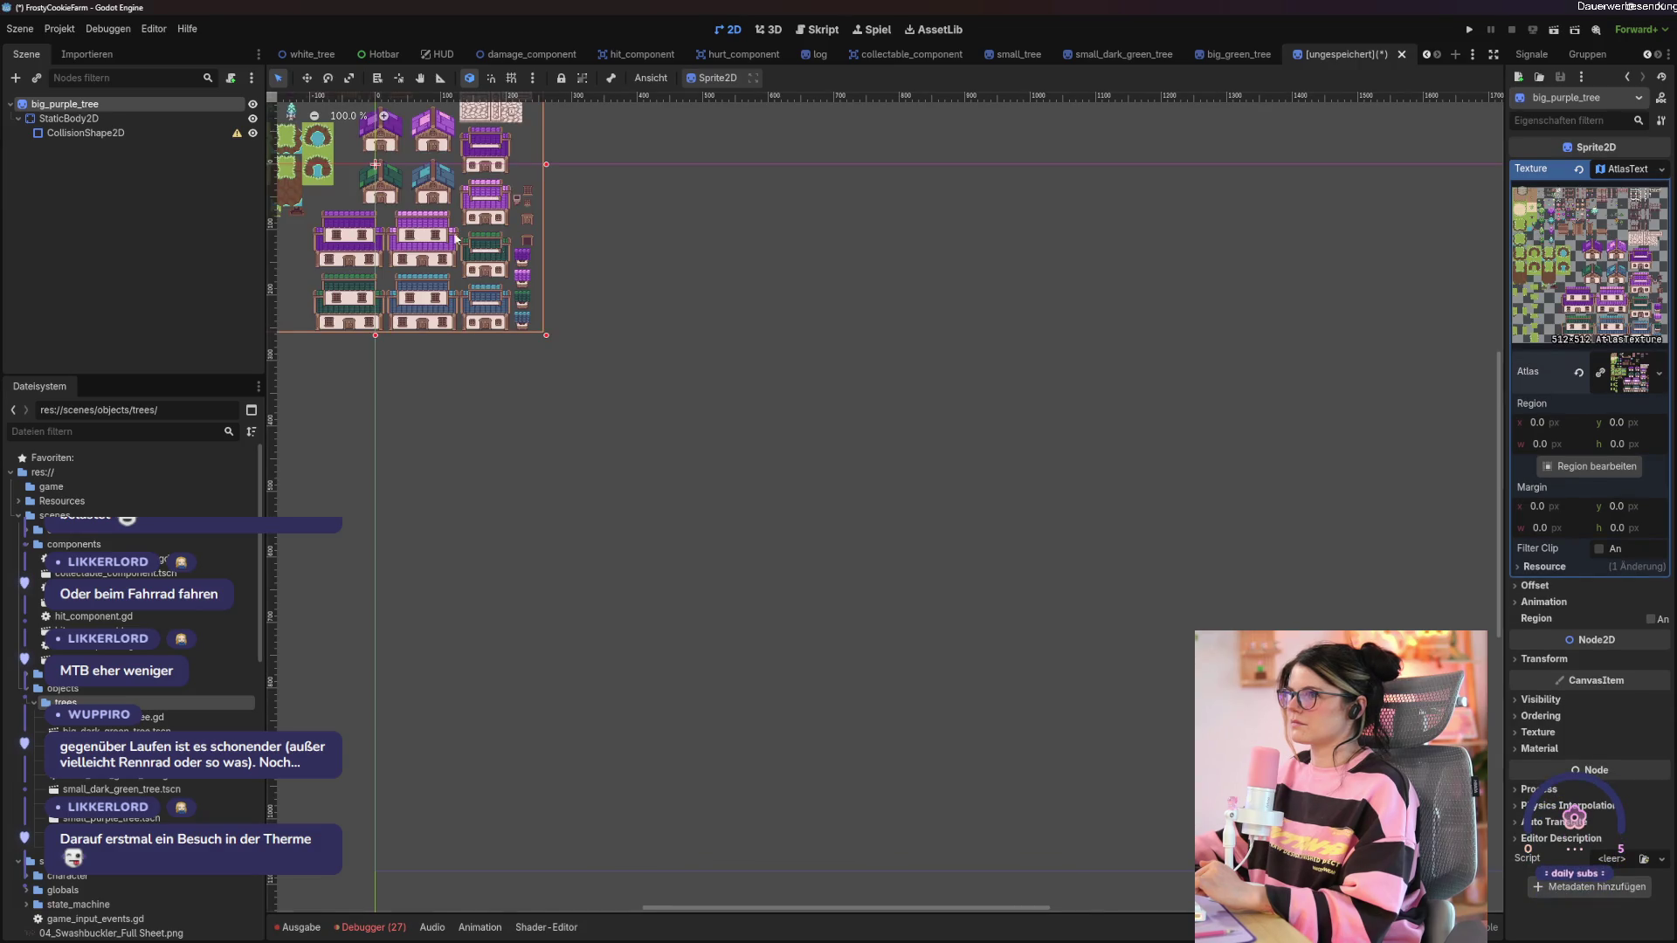
# Crop the atlas region to just the purple tree (about 27.339 × 32.554 px).
pyautogui.click(1591, 465)
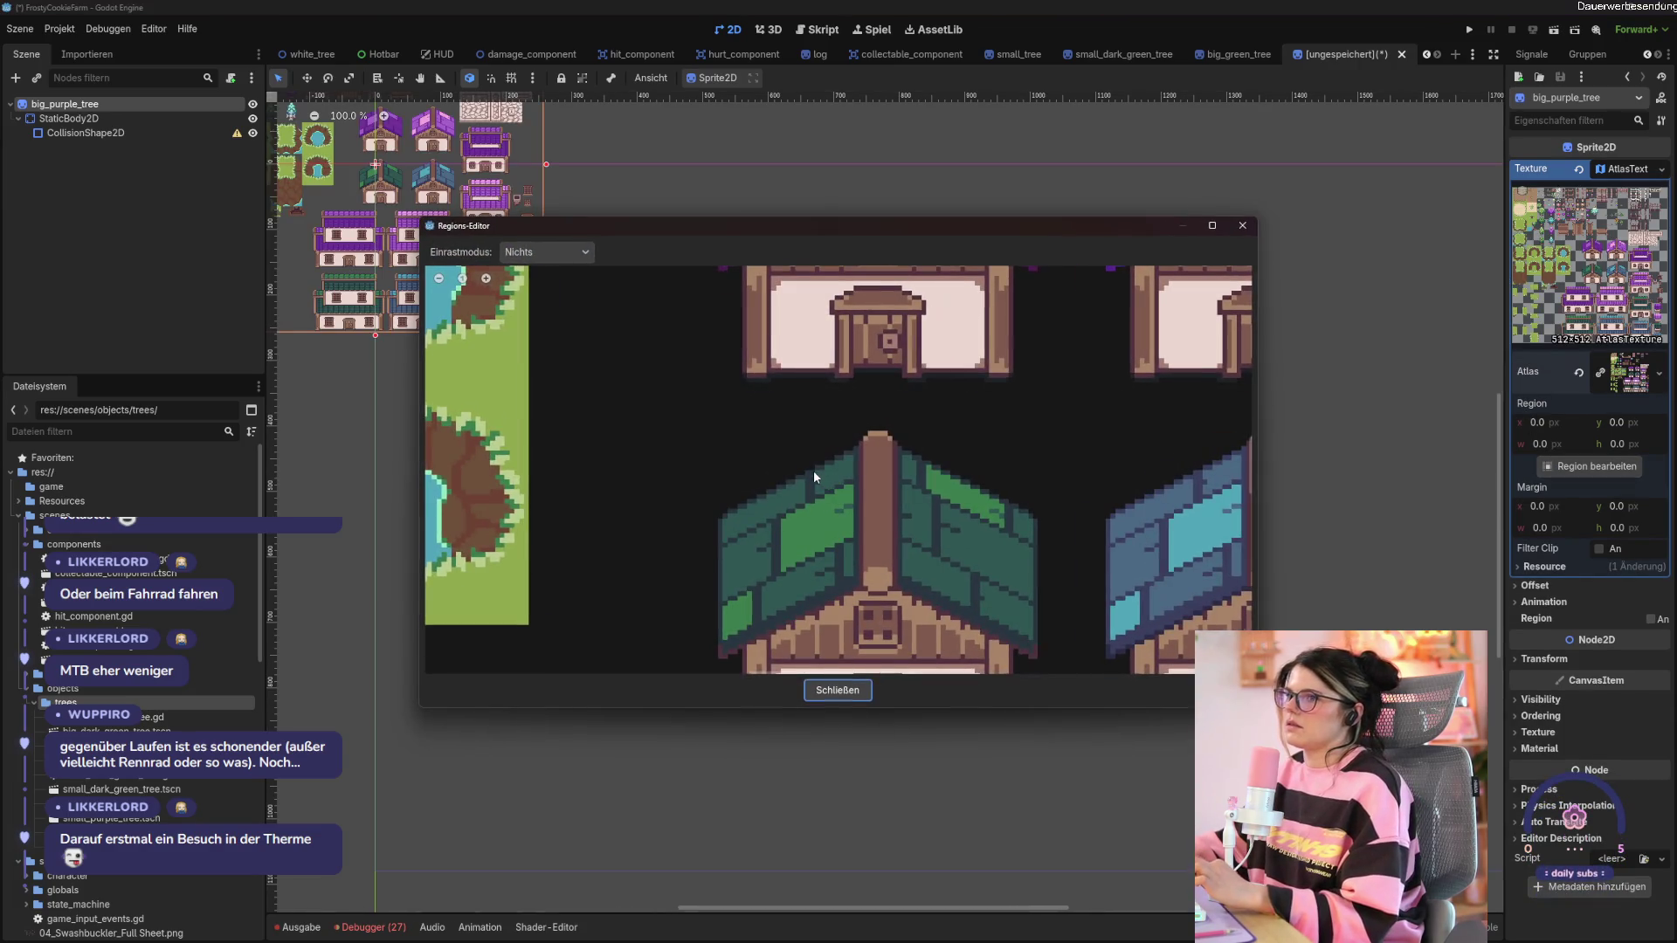
pyautogui.scroll(-10, 817, 471)
pyautogui.scroll(3, 813, 473)
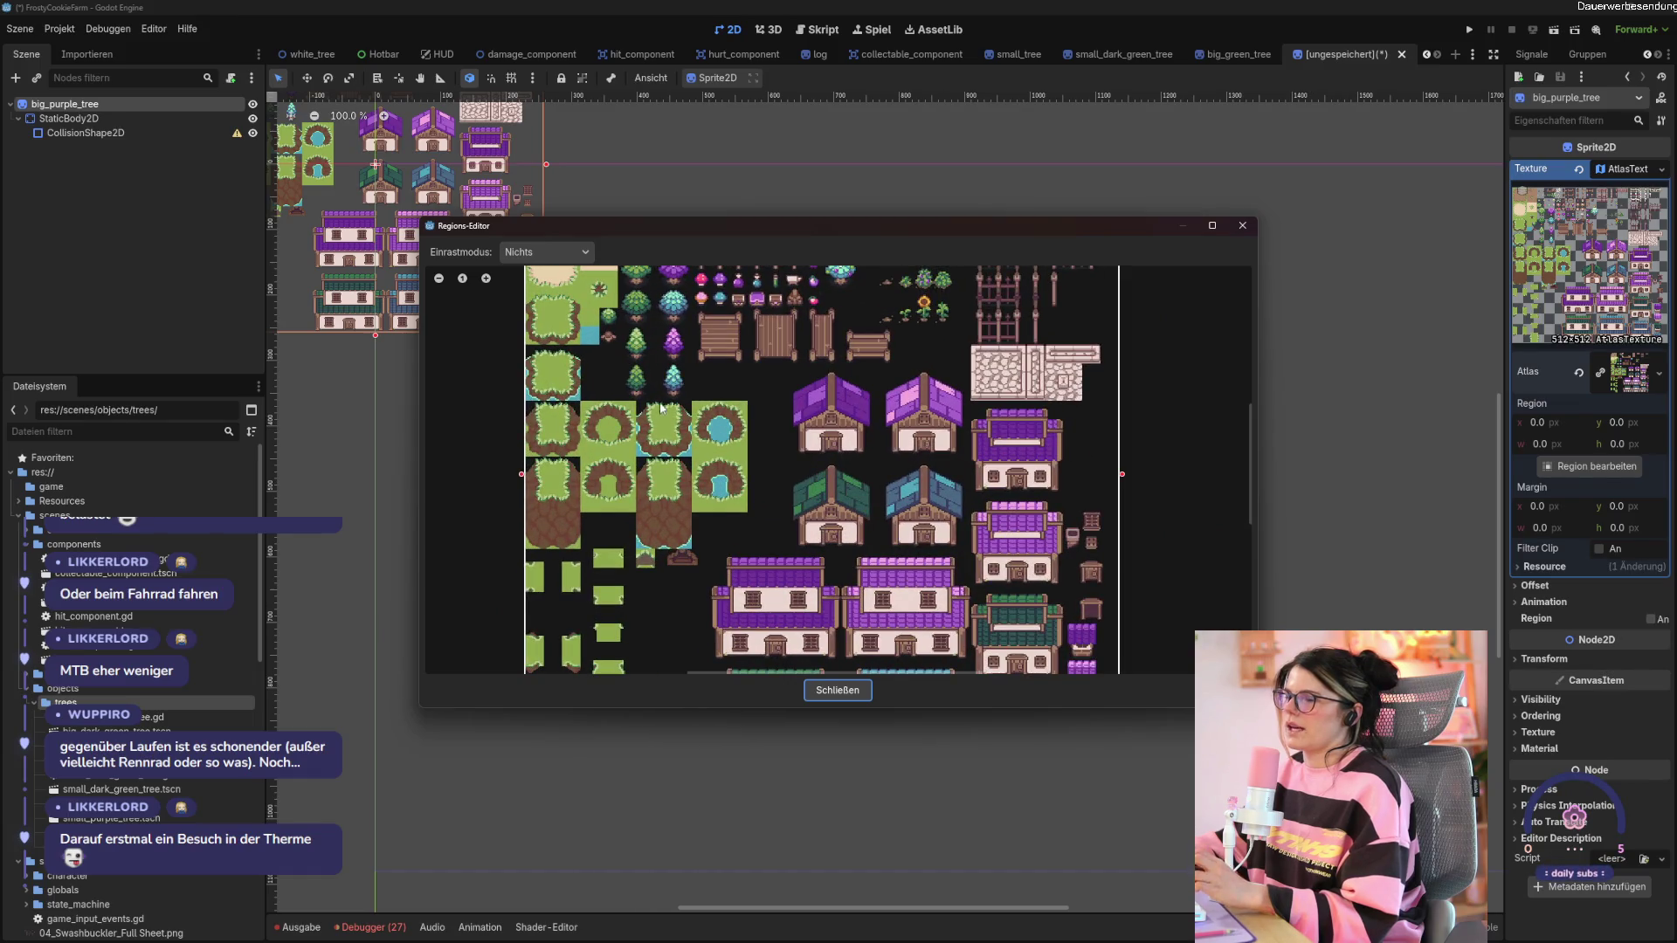
pyautogui.hscroll(-5, 661, 407)
pyautogui.scroll(2, 907, 546)
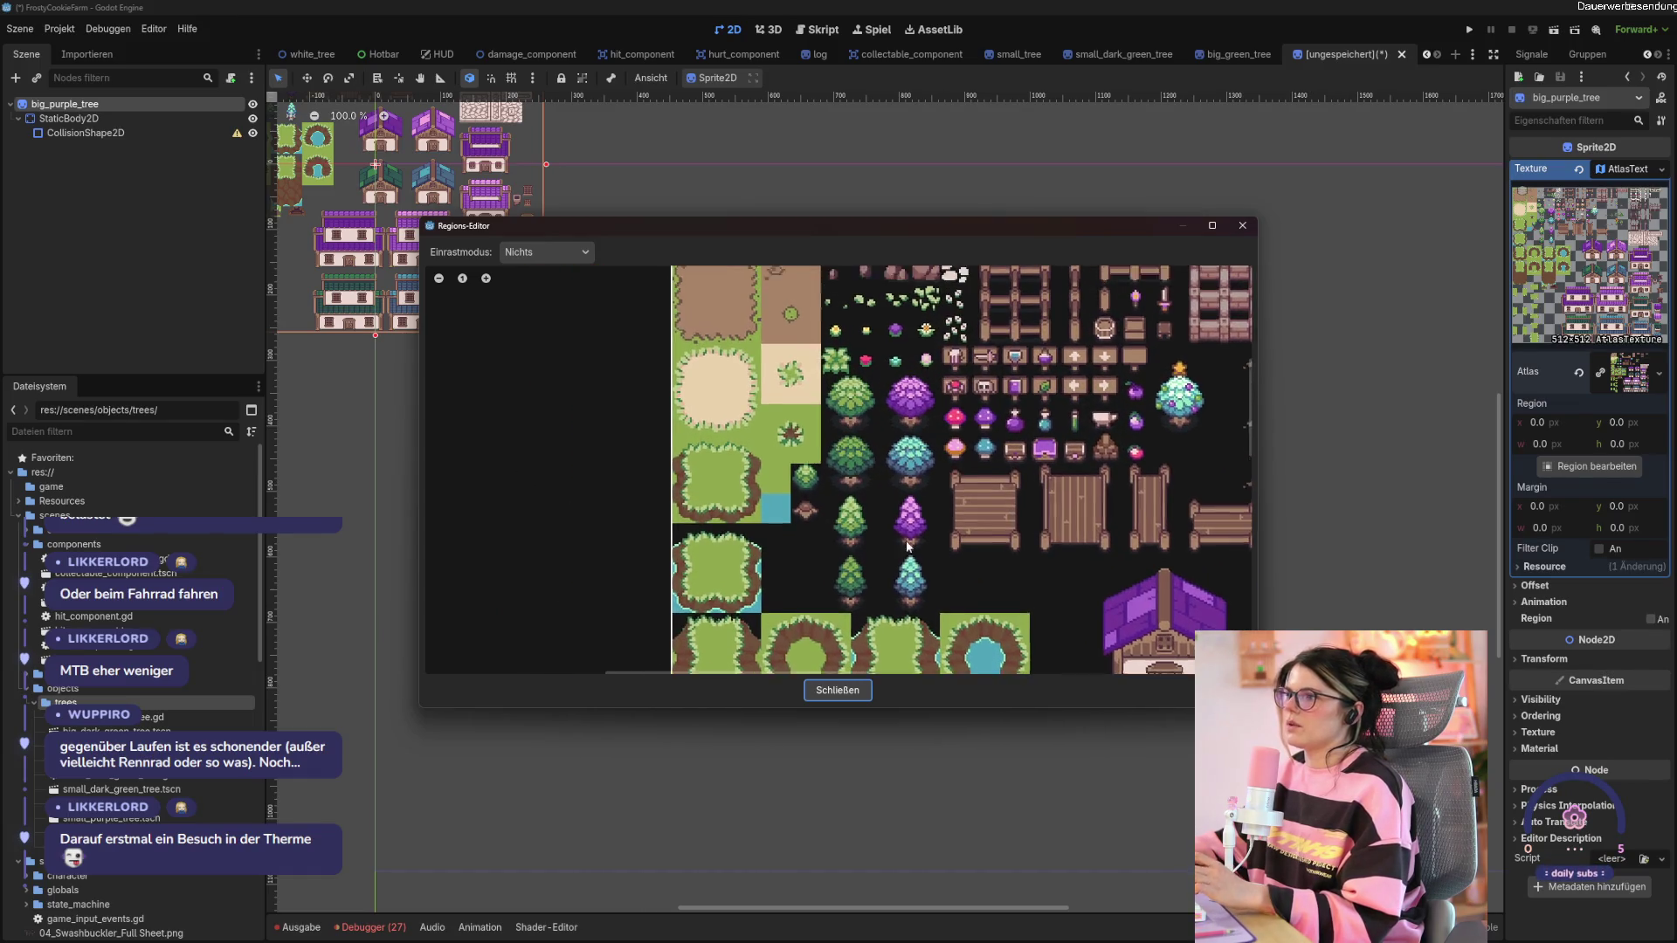
pyautogui.scroll(4, 905, 539)
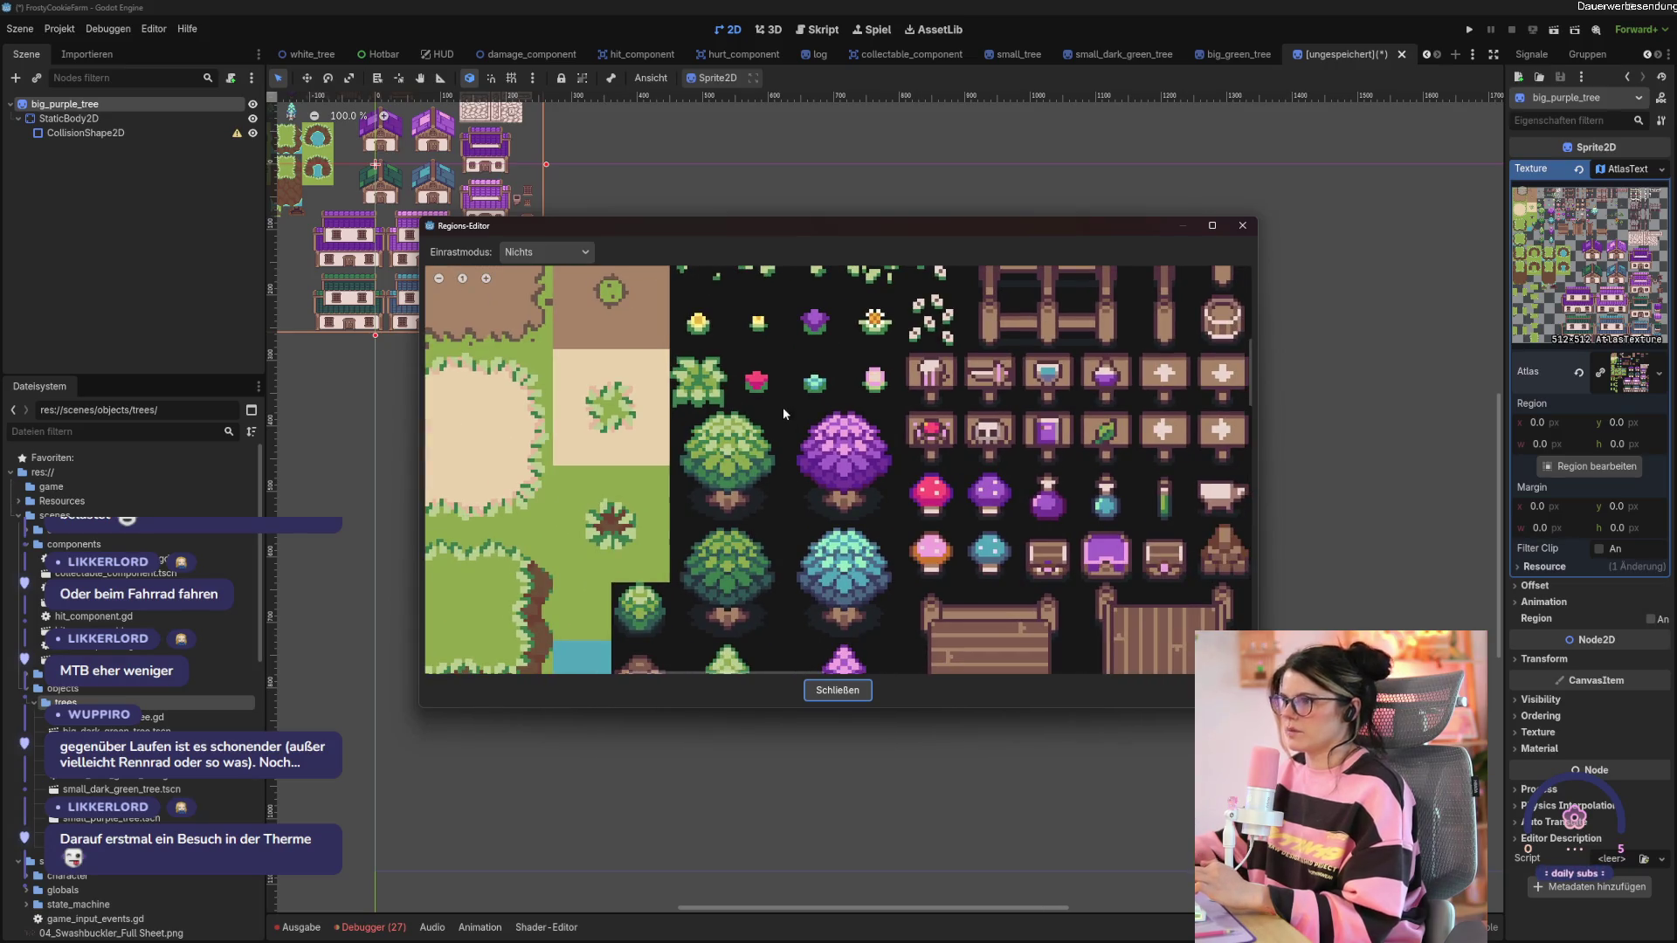
pyautogui.moveTo(782, 407)
pyautogui.mouseDown()
pyautogui.moveTo(889, 535)
pyautogui.moveTo(912, 537)
pyautogui.mouseUp()
pyautogui.moveTo(908, 527); pyautogui.dragTo(904, 530)
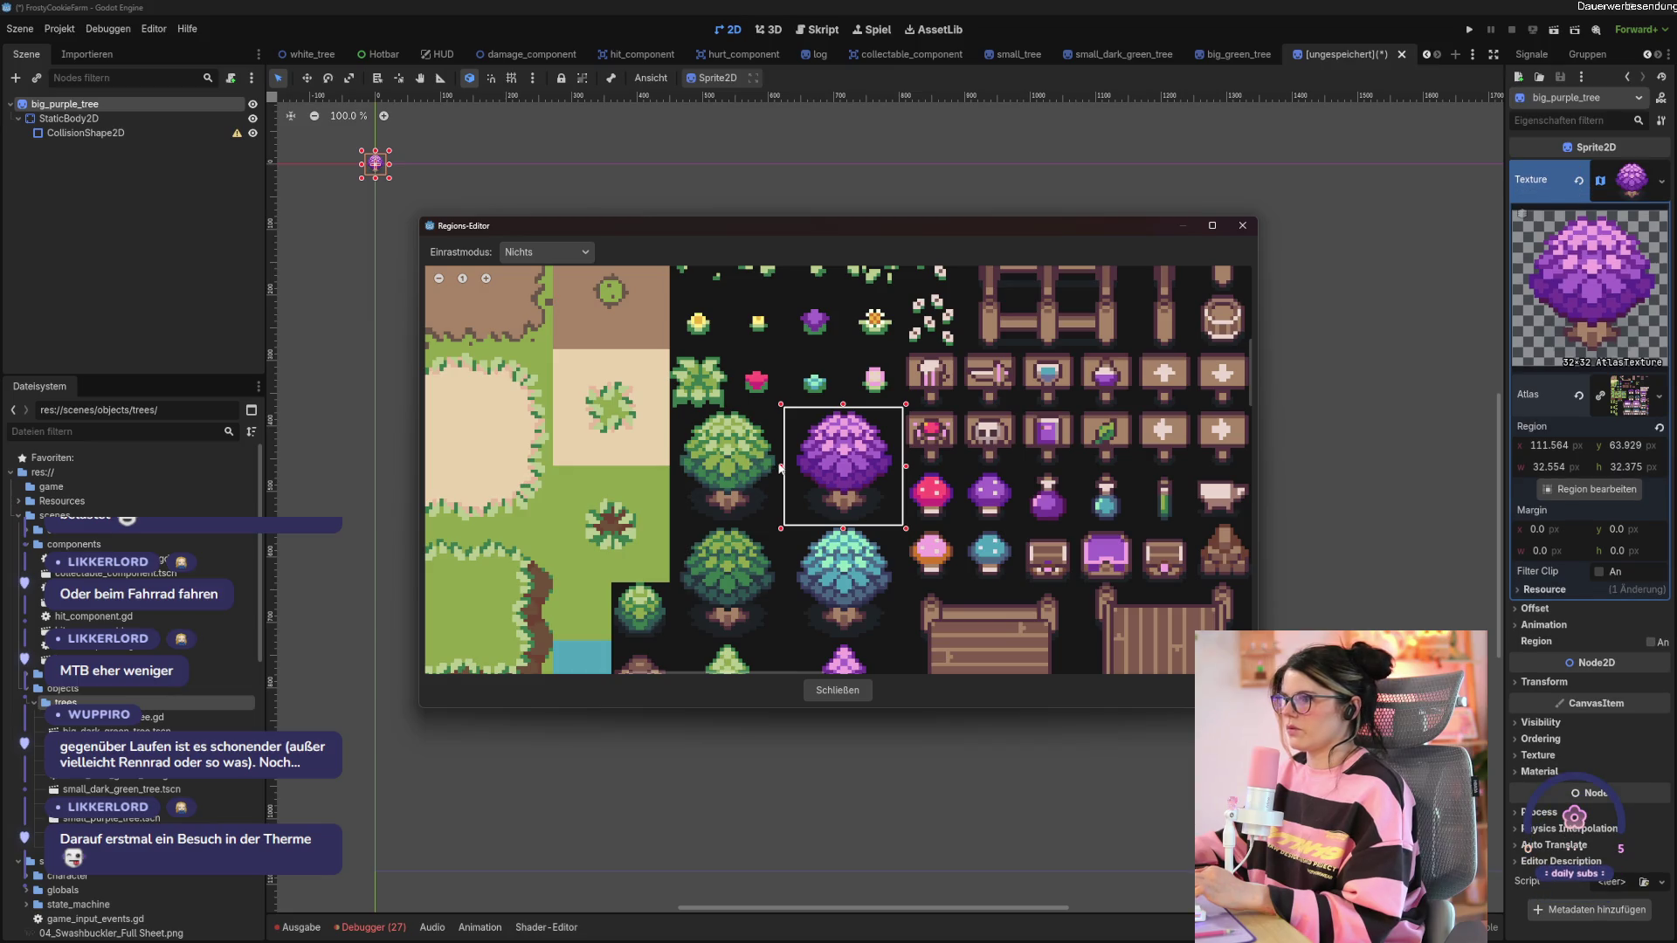
pyautogui.moveTo(780, 468); pyautogui.dragTo(796, 469)
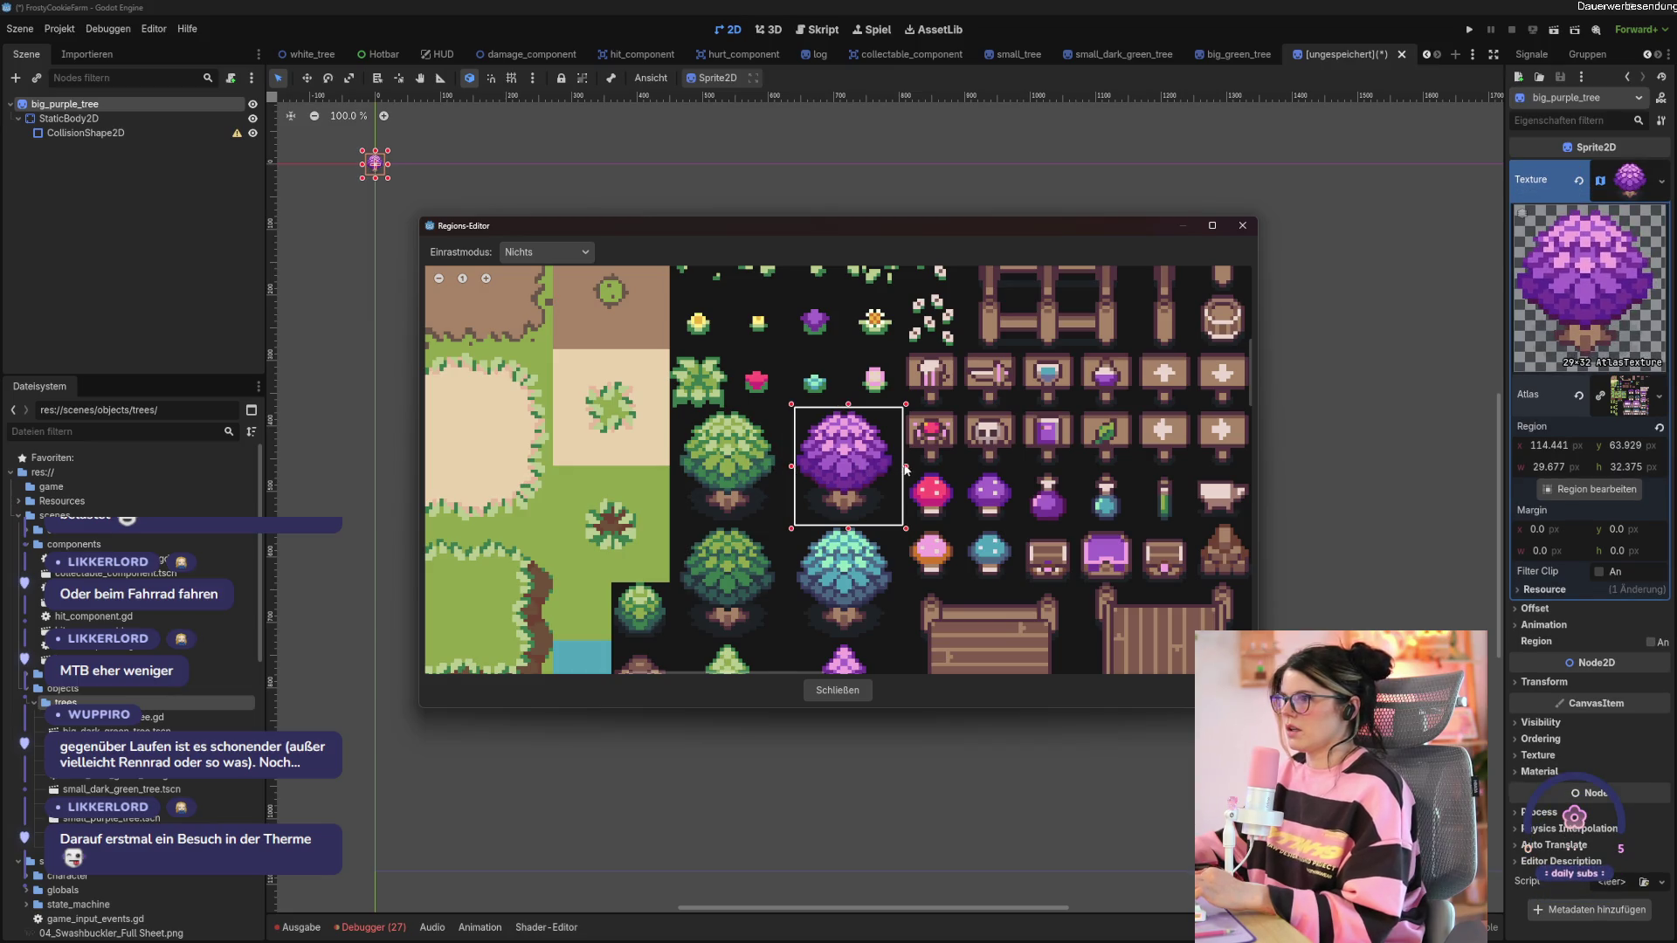
pyautogui.moveTo(906, 469); pyautogui.dragTo(896, 470)
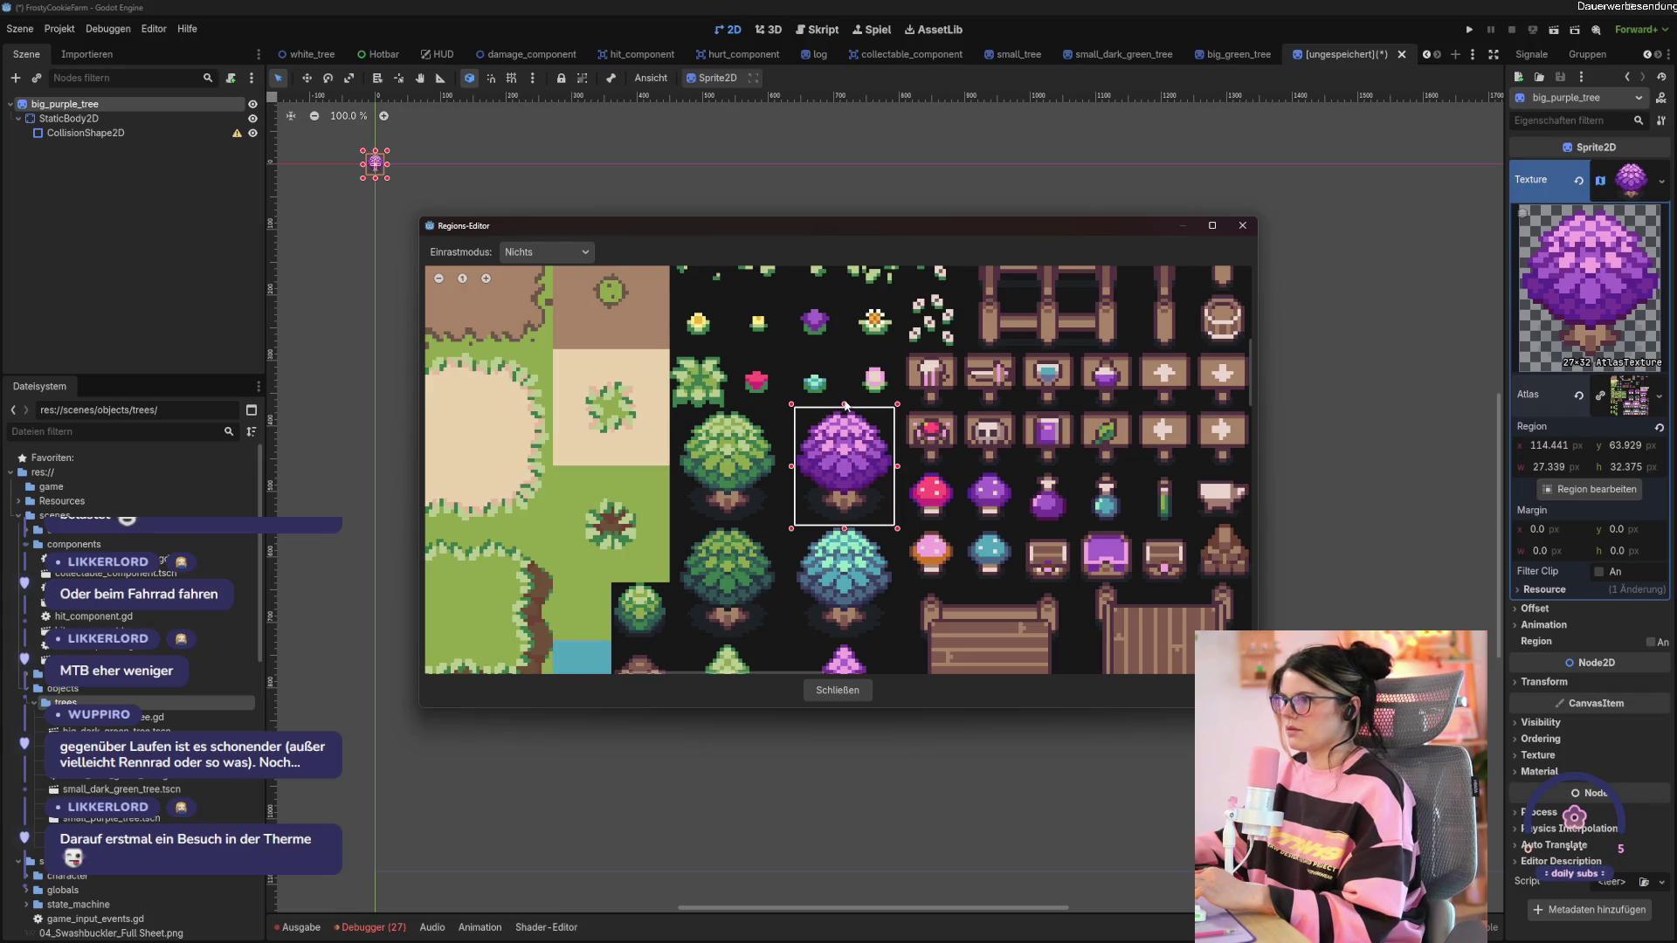
pyautogui.moveTo(845, 405); pyautogui.dragTo(844, 404)
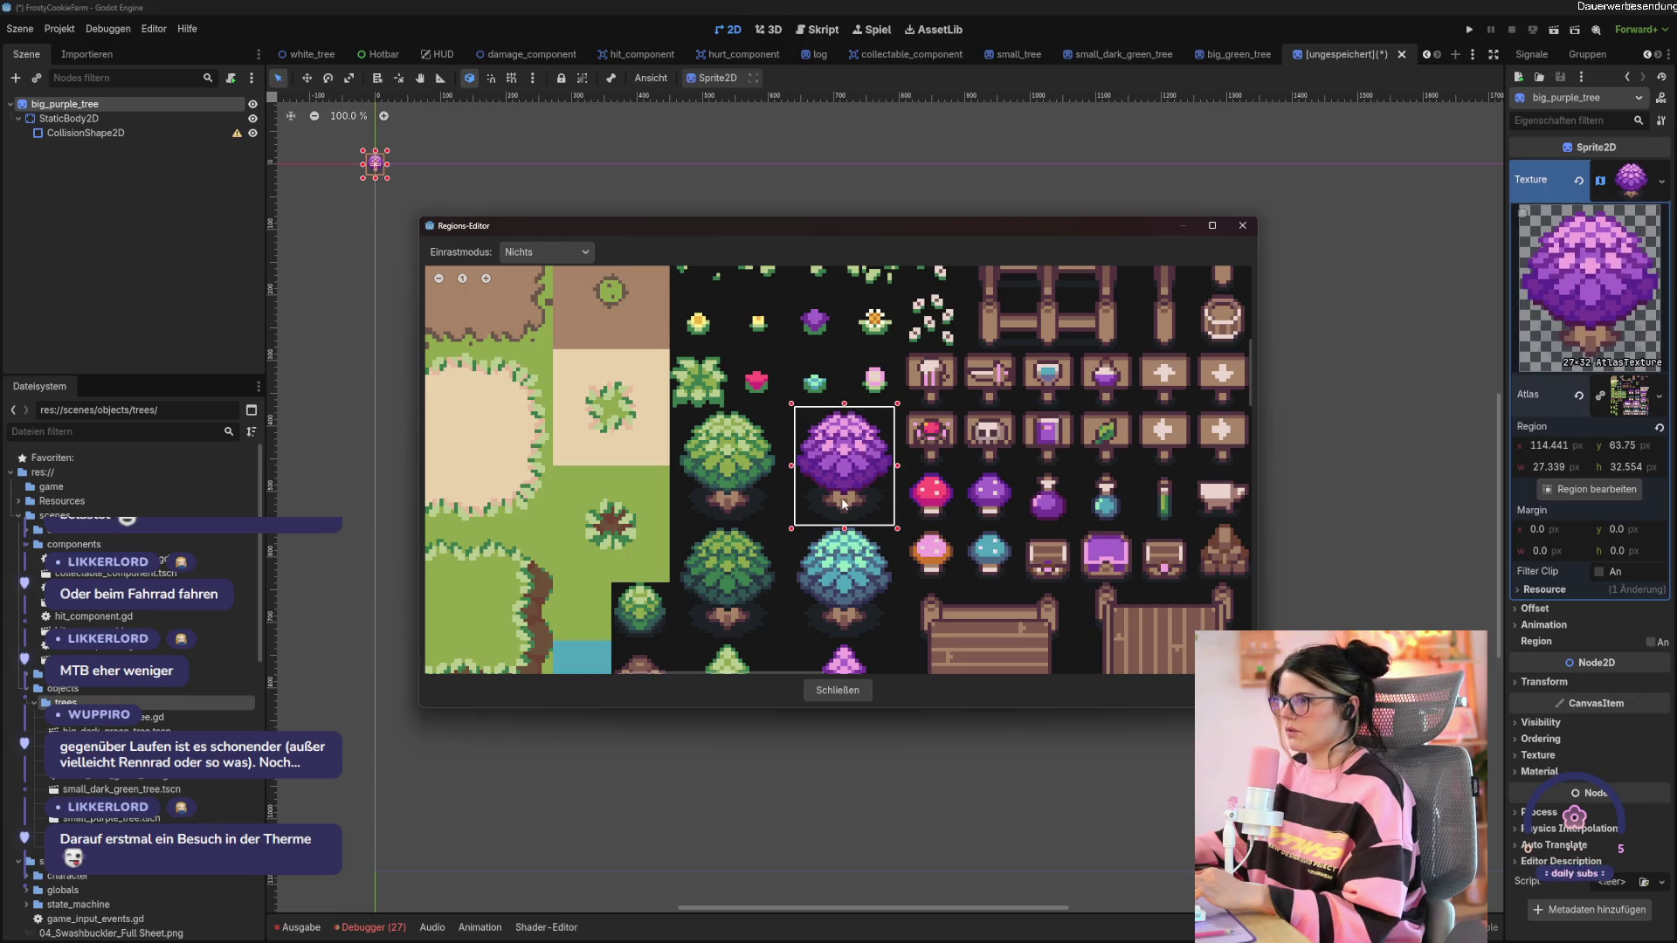
pyautogui.click(838, 691)
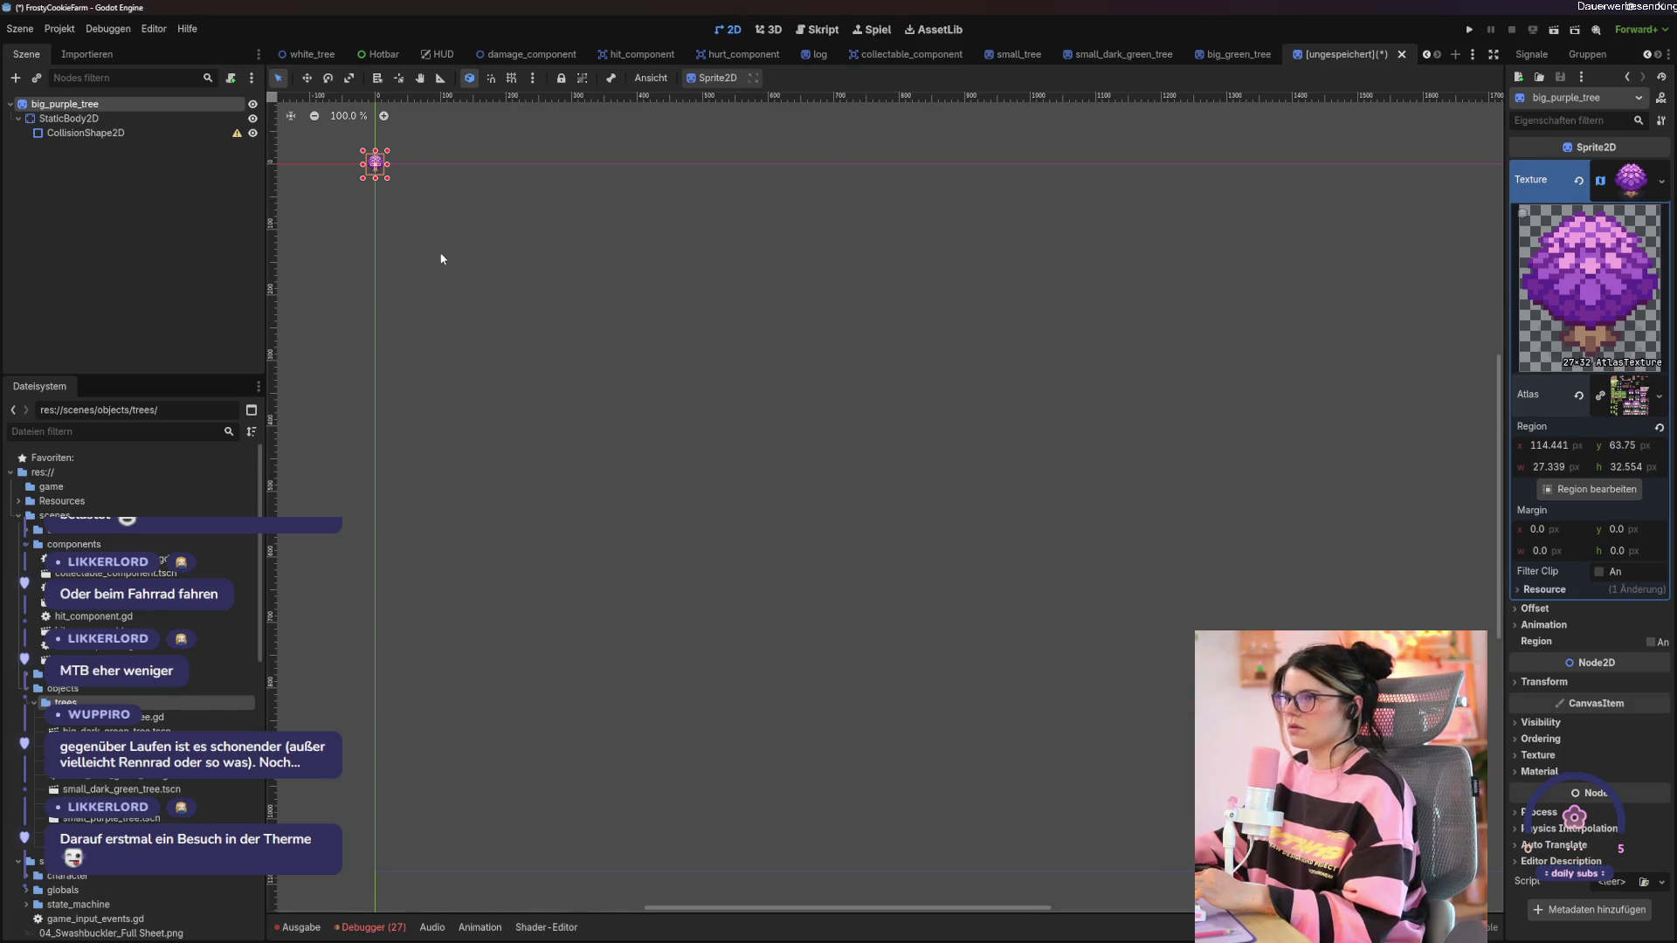
# Put a small CircleShape2D over the purple tree's trunk and add the HurtComponent to the root.
pyautogui.press('f')
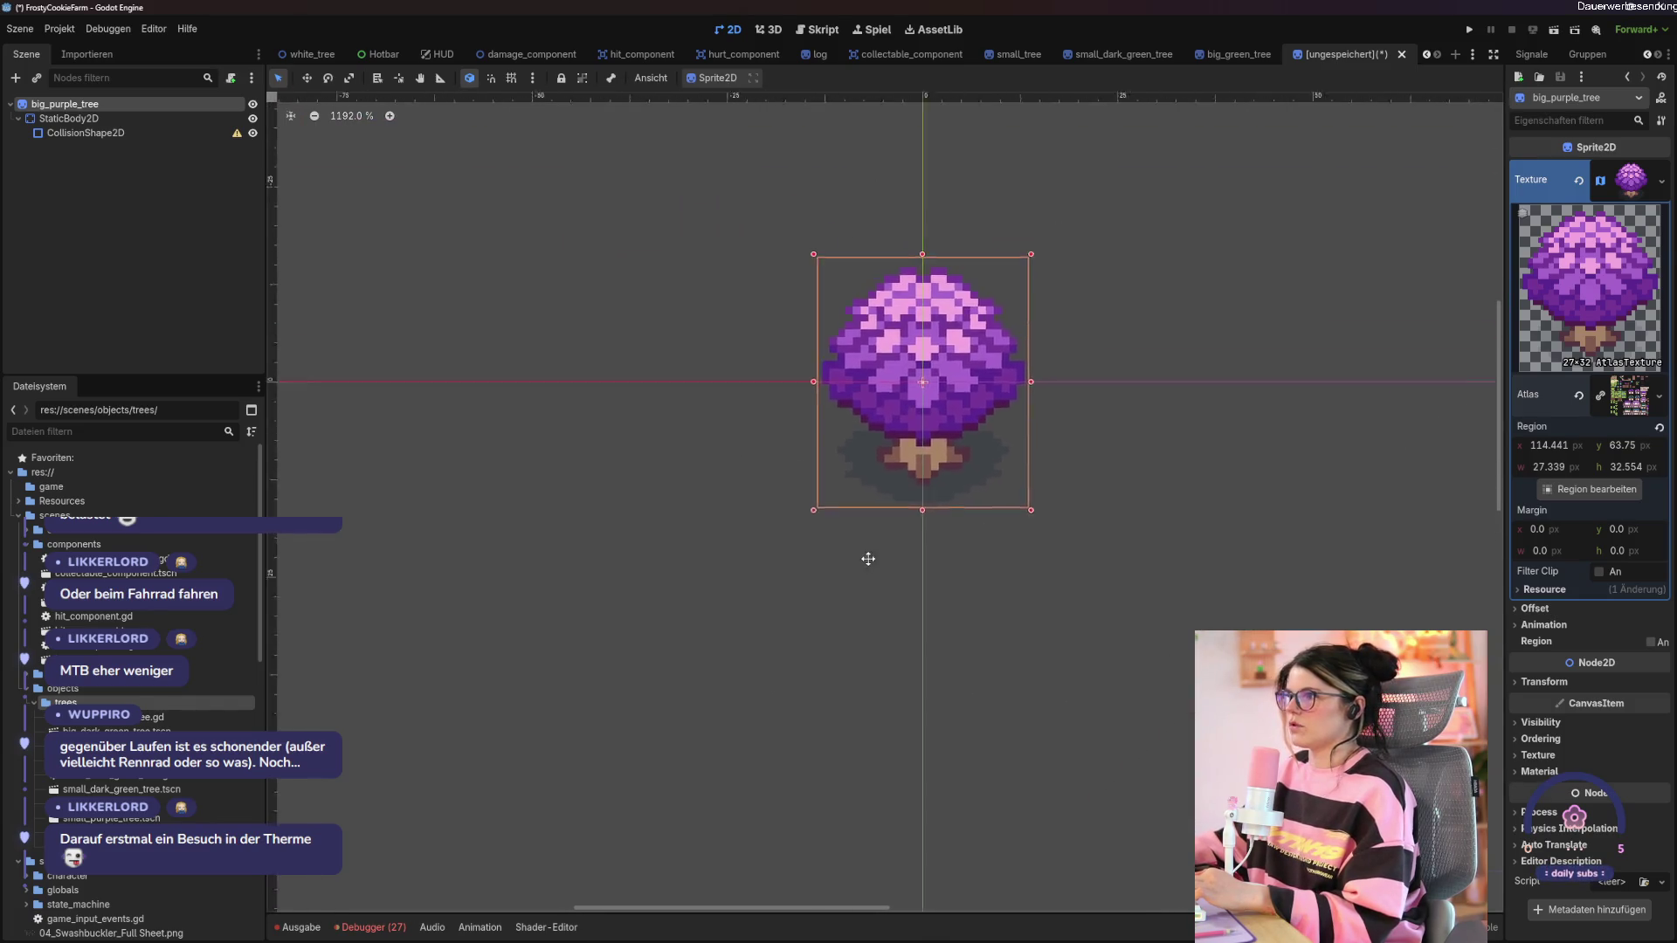
pyautogui.click(85, 133)
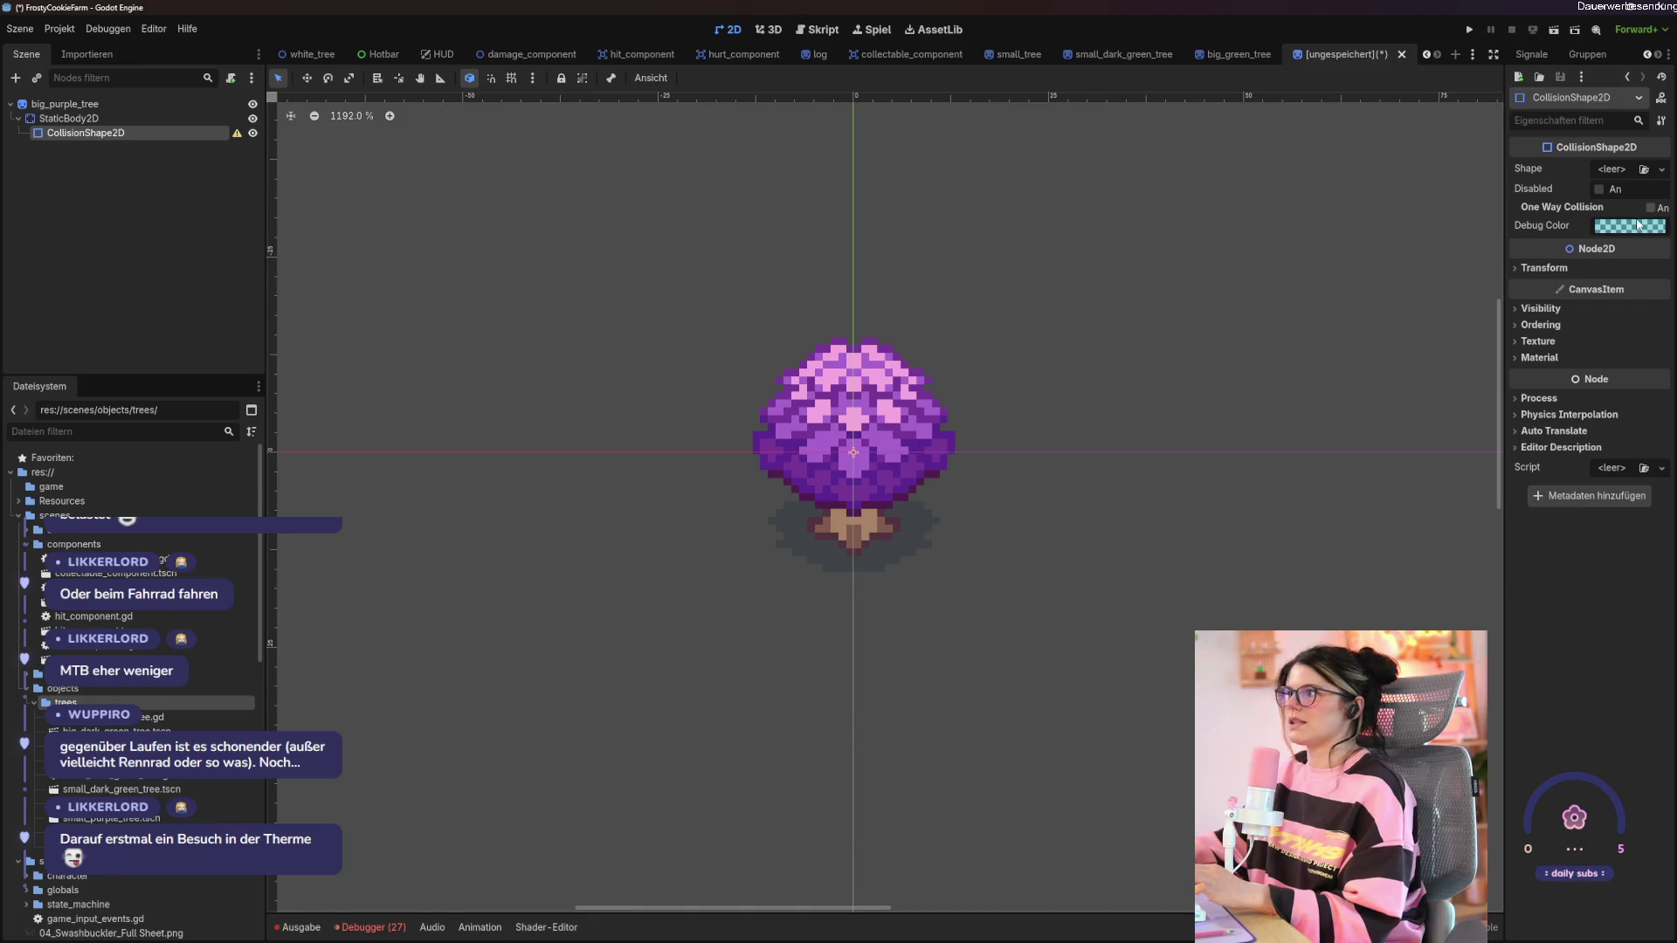
pyautogui.click(1647, 172)
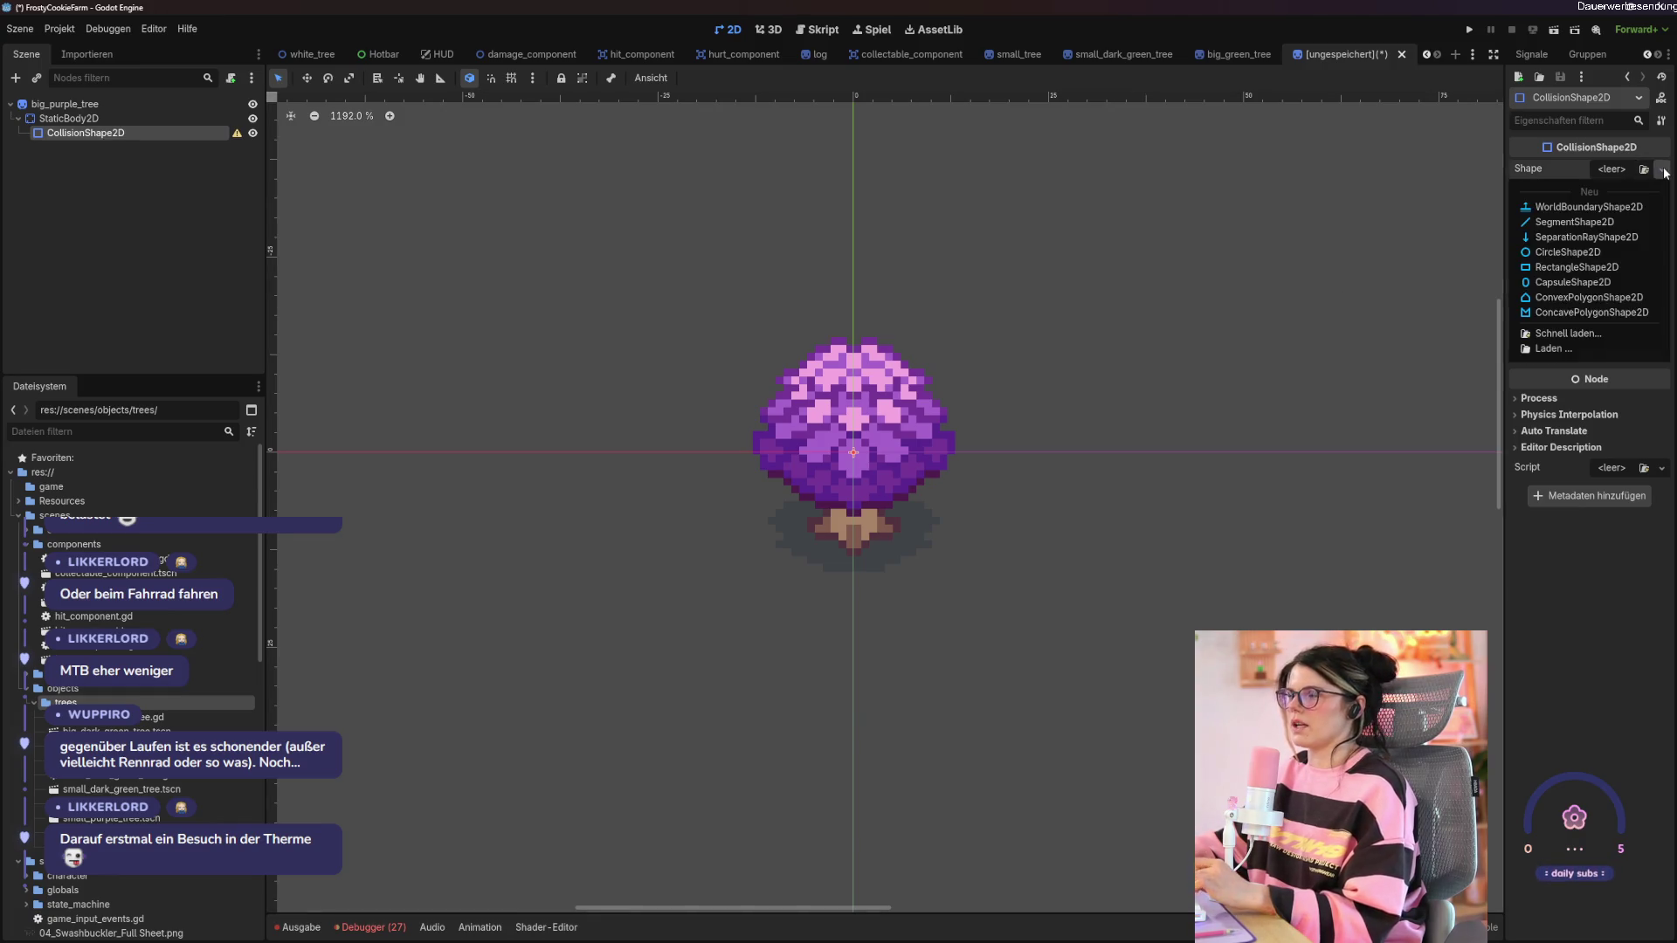
pyautogui.click(1572, 228)
pyautogui.moveTo(933, 457)
pyautogui.mouseDown()
pyautogui.moveTo(878, 460)
pyautogui.moveTo(873, 538)
pyautogui.moveTo(899, 530)
pyautogui.moveTo(862, 529)
pyautogui.moveTo(900, 524)
pyautogui.moveTo(870, 542)
pyautogui.mouseUp()
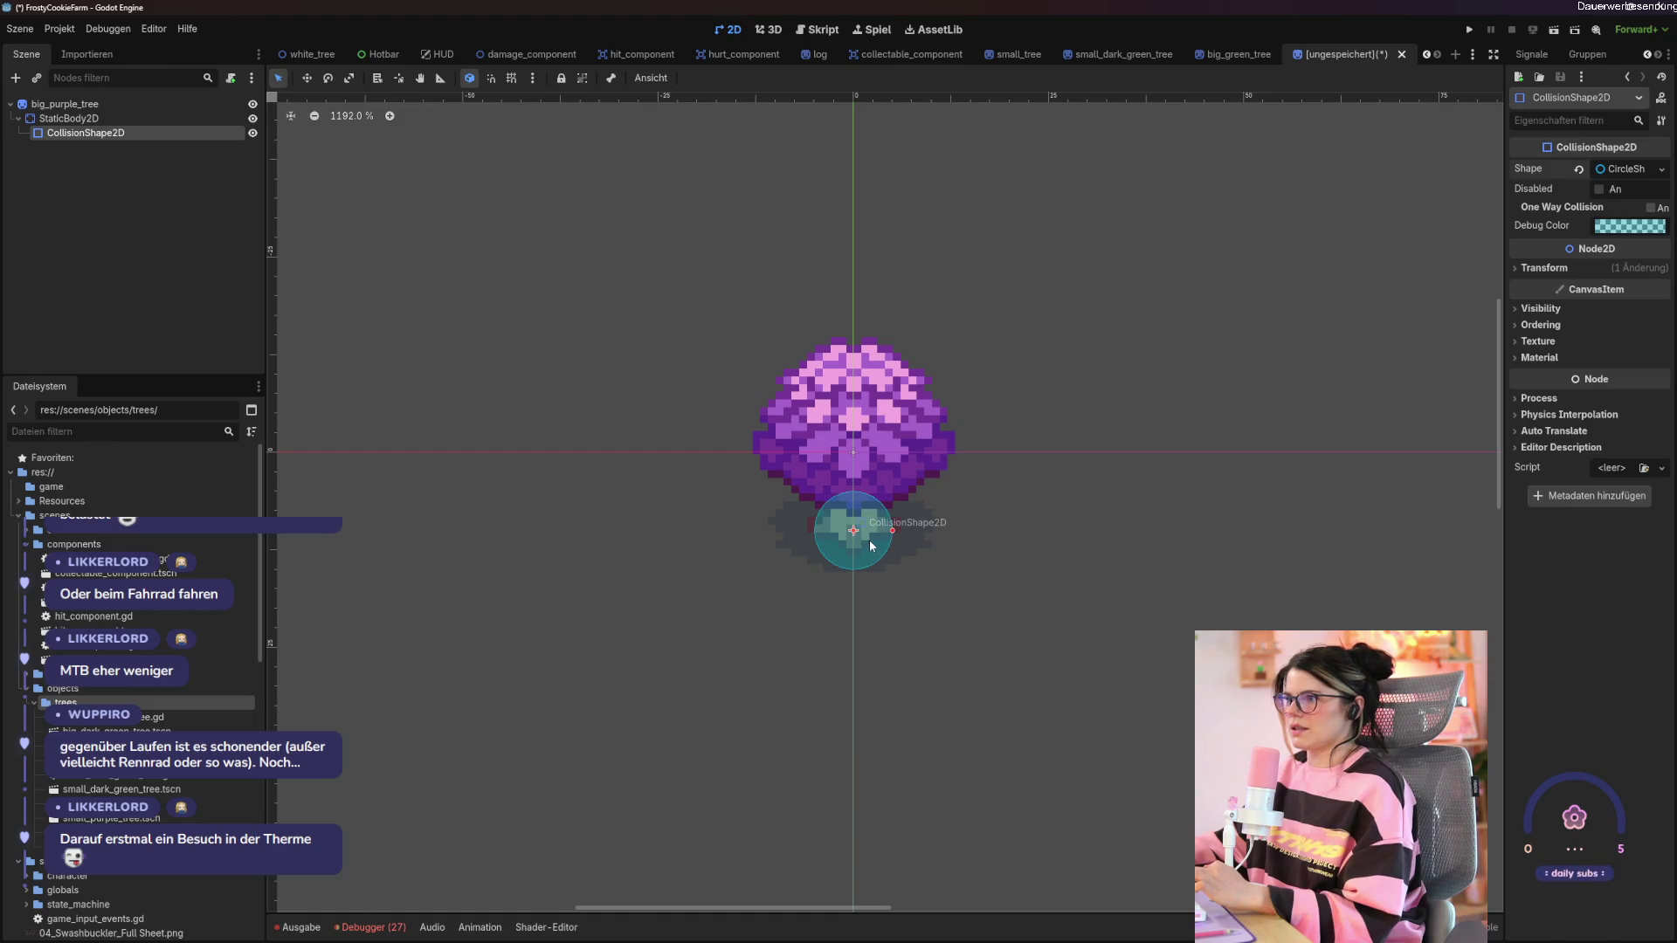
pyautogui.click(63, 103)
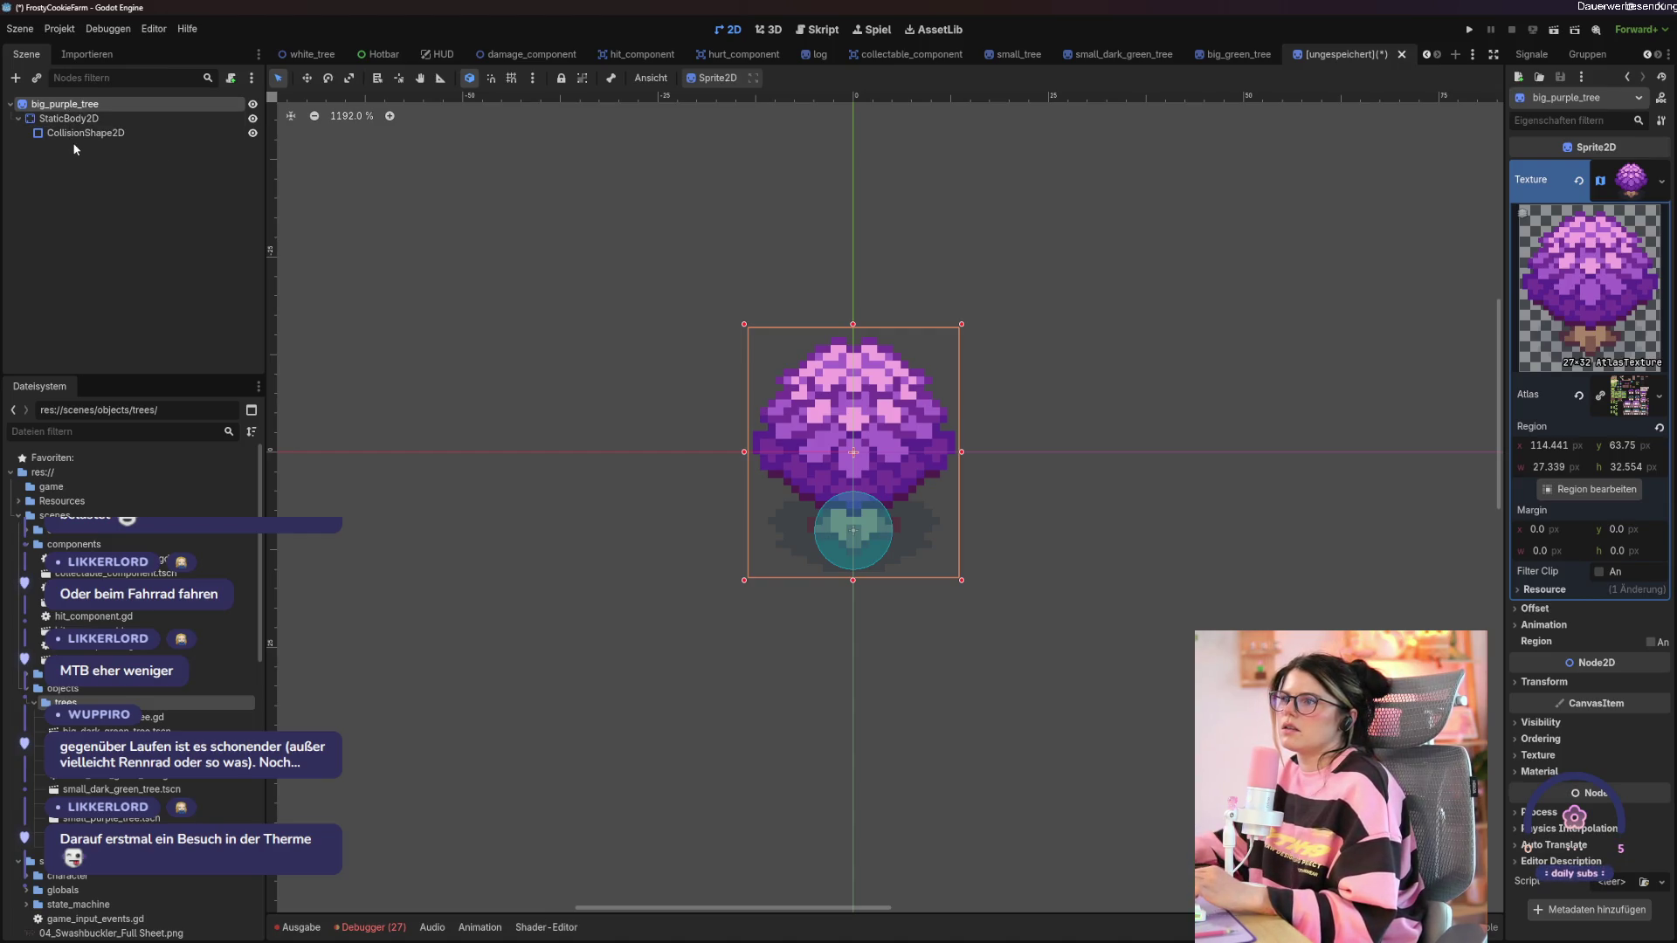
pyautogui.moveTo(130, 659); pyautogui.dragTo(85, 100)
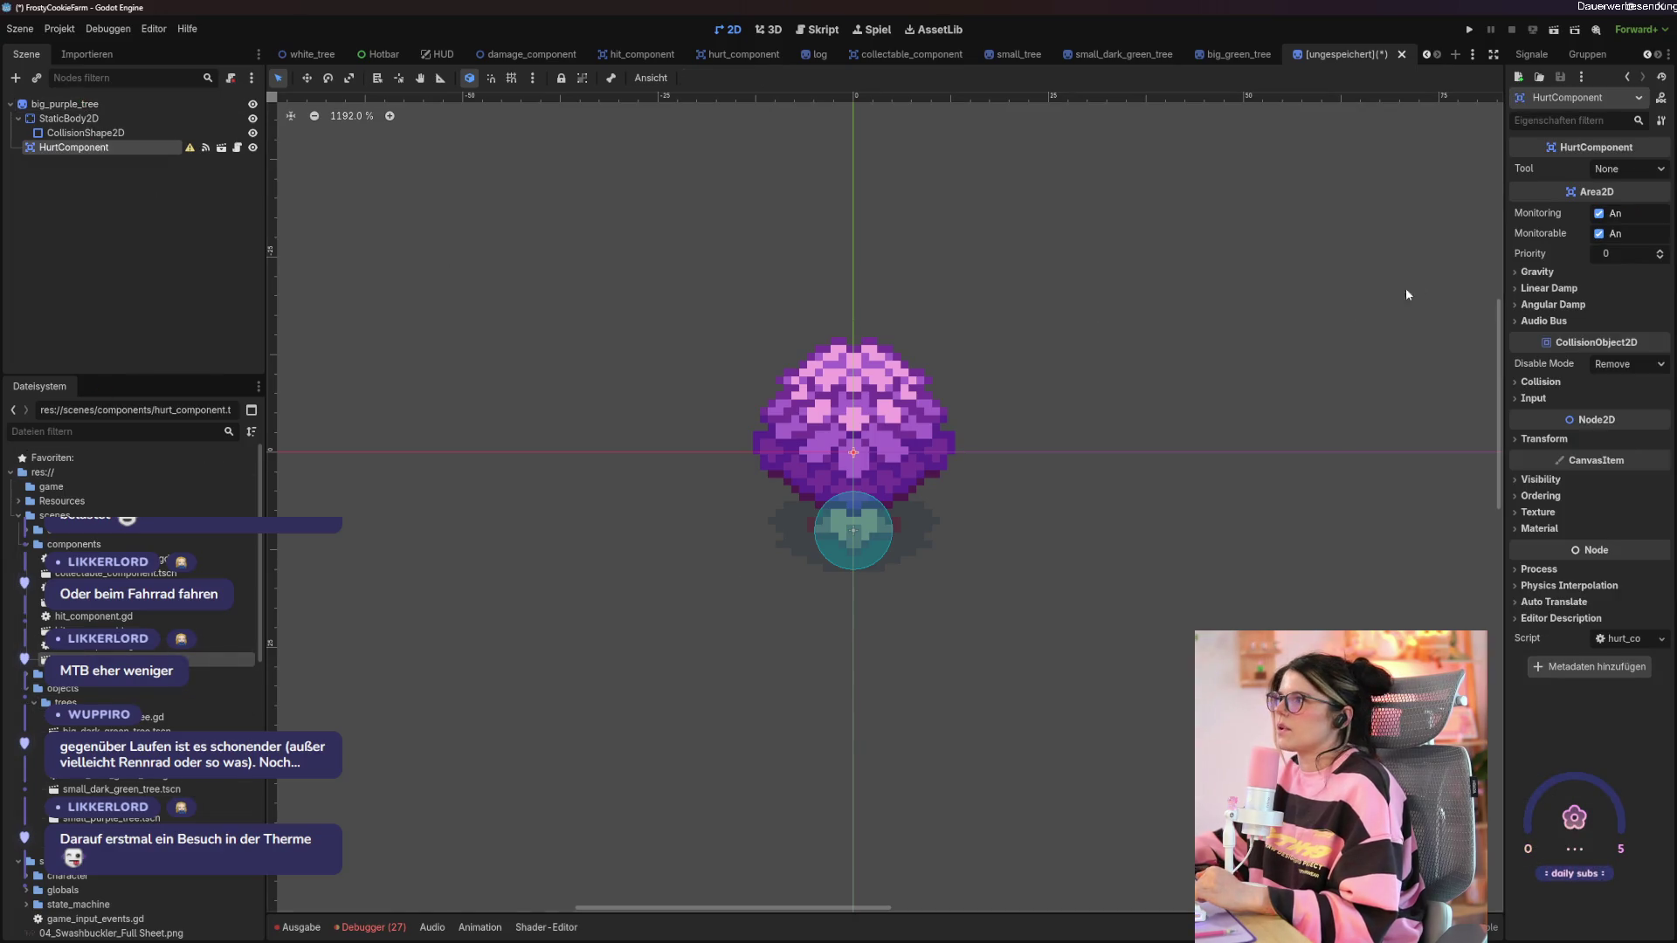
# Give HurtComponent a pink rectangular hitbox fitted to the trunk and save as big_purple_tree.tscn.
pyautogui.rightClick(119, 149)
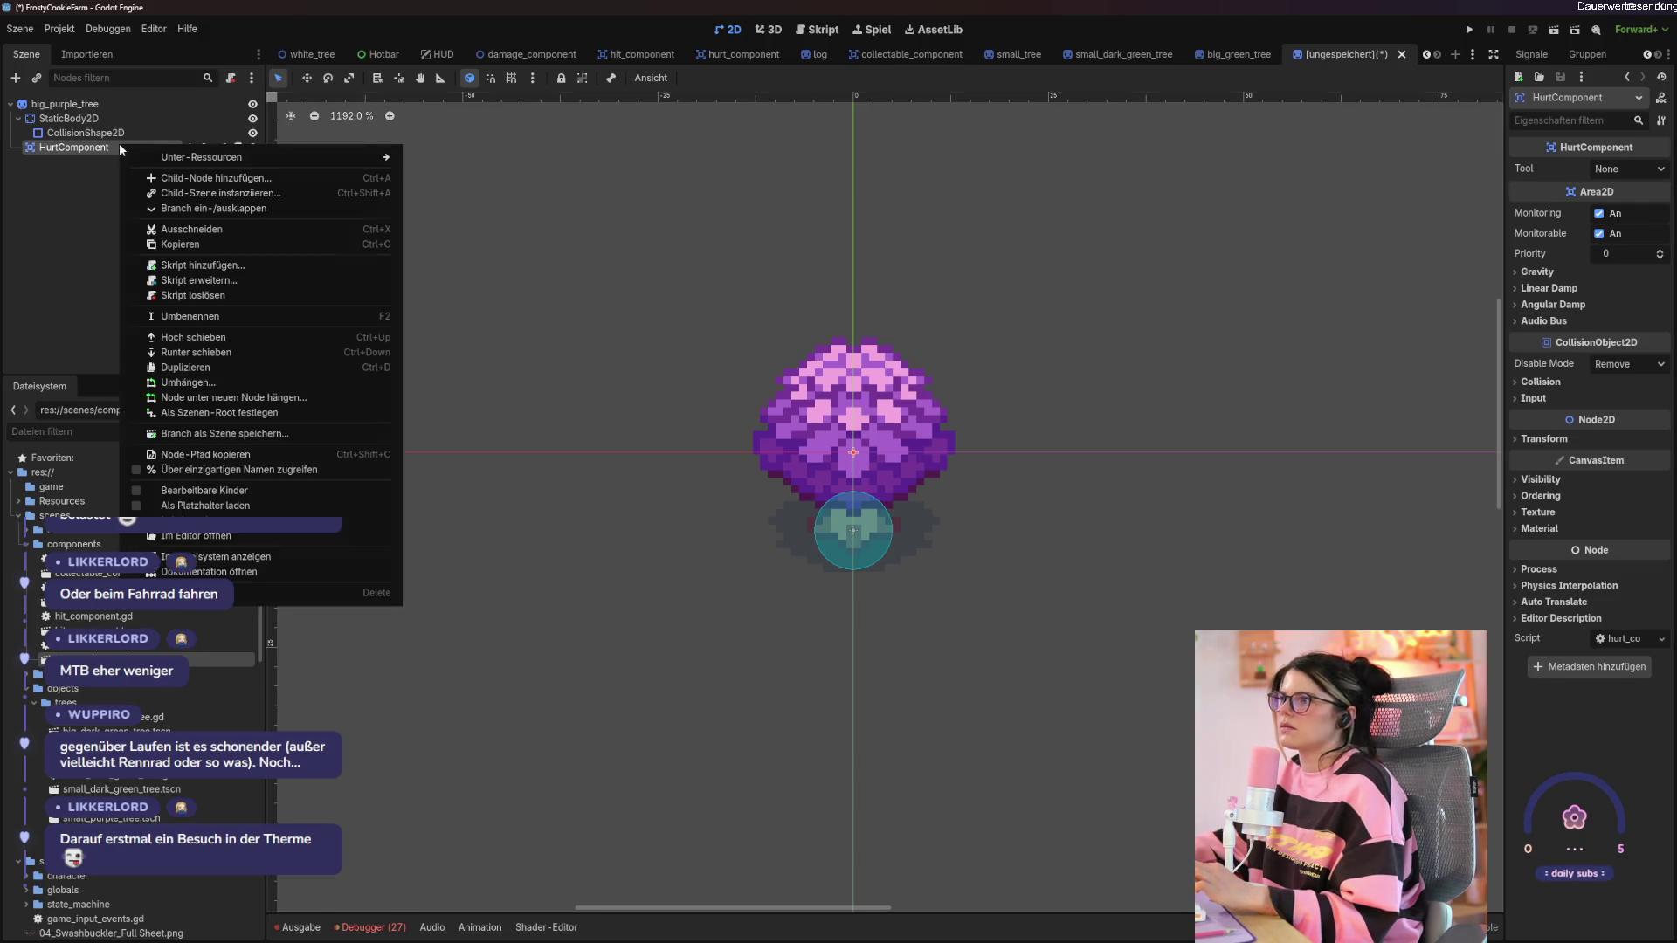
pyautogui.click(145, 156)
pyautogui.press('Return')
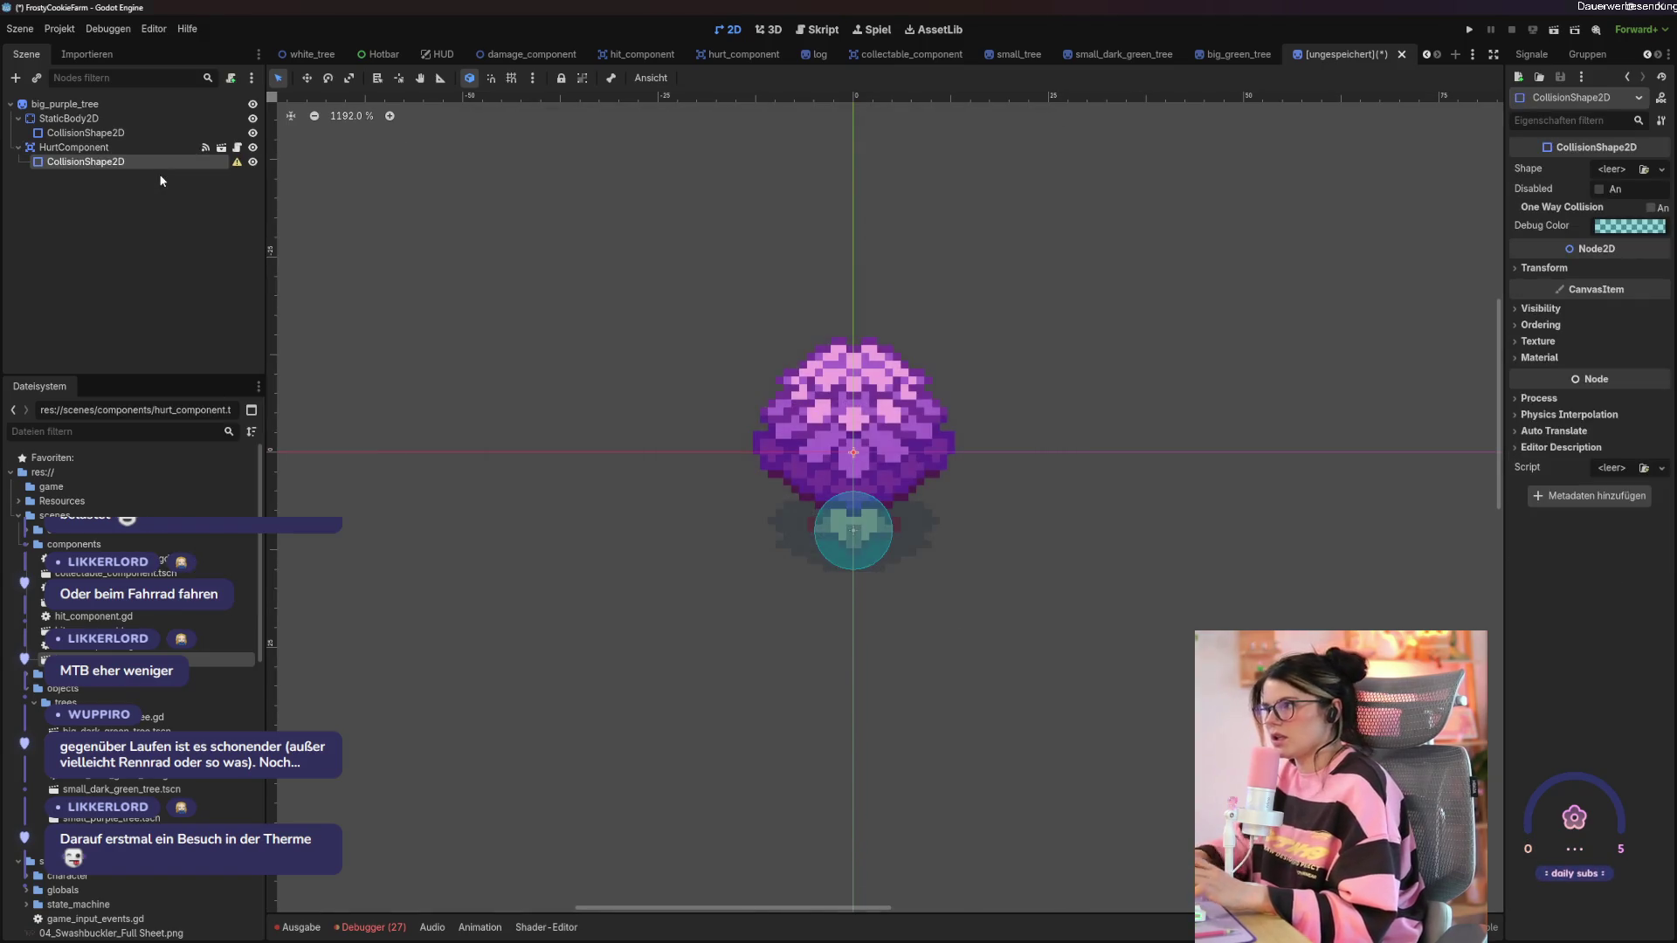
pyautogui.click(1661, 169)
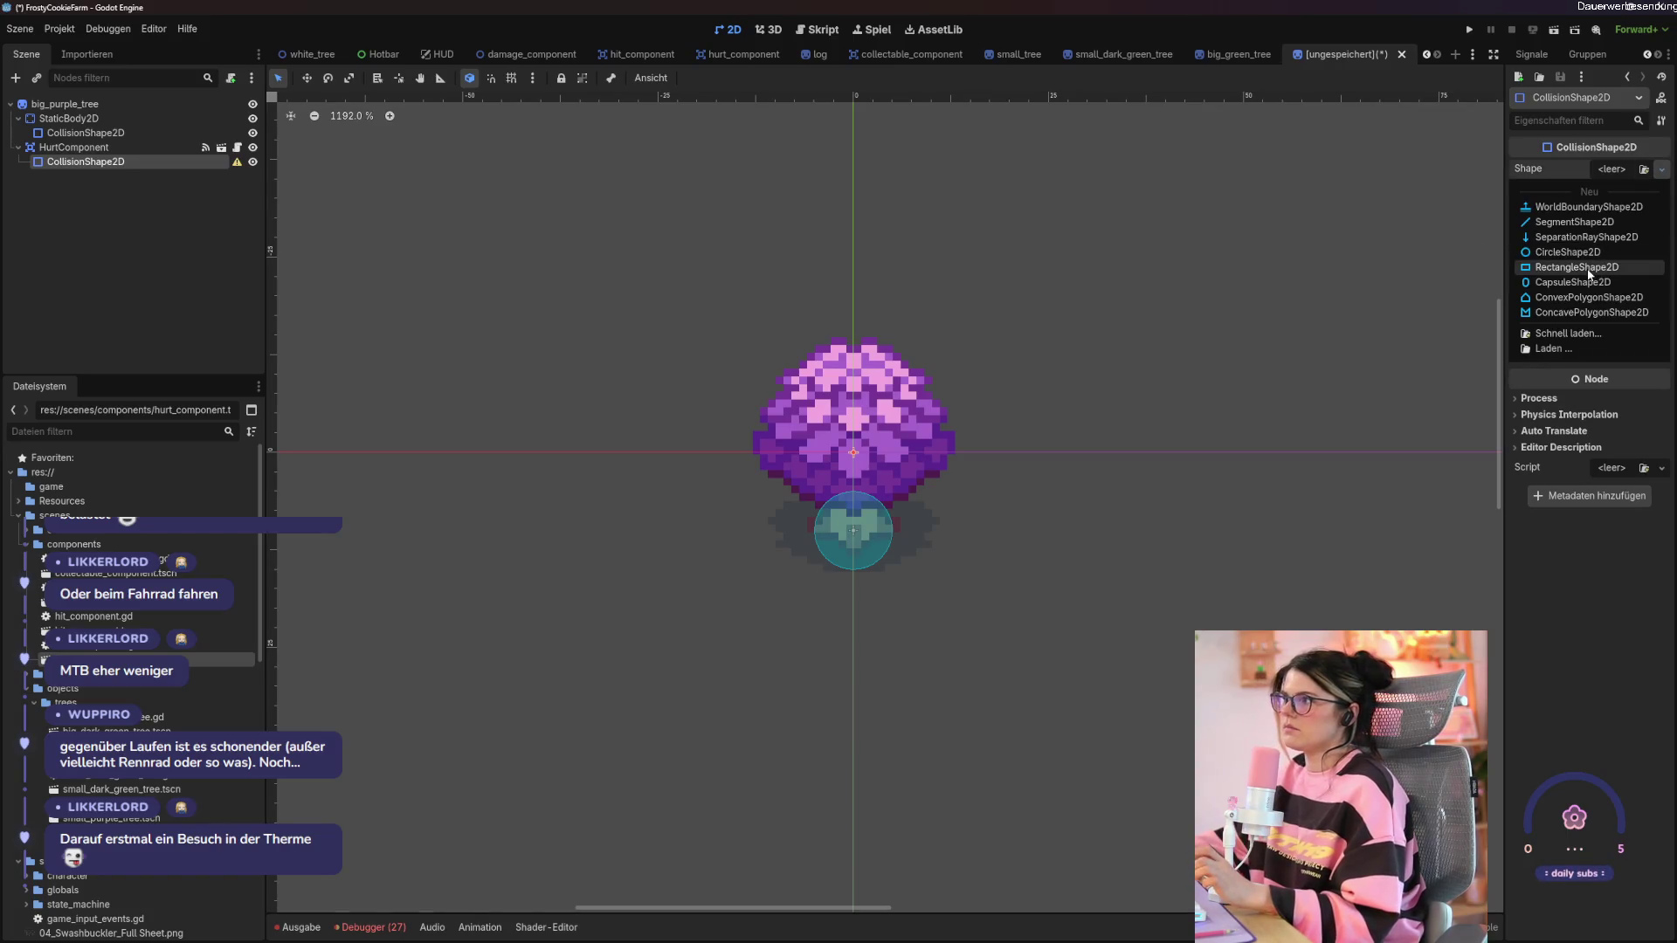
pyautogui.click(1586, 269)
pyautogui.click(1621, 229)
pyautogui.click(1633, 321)
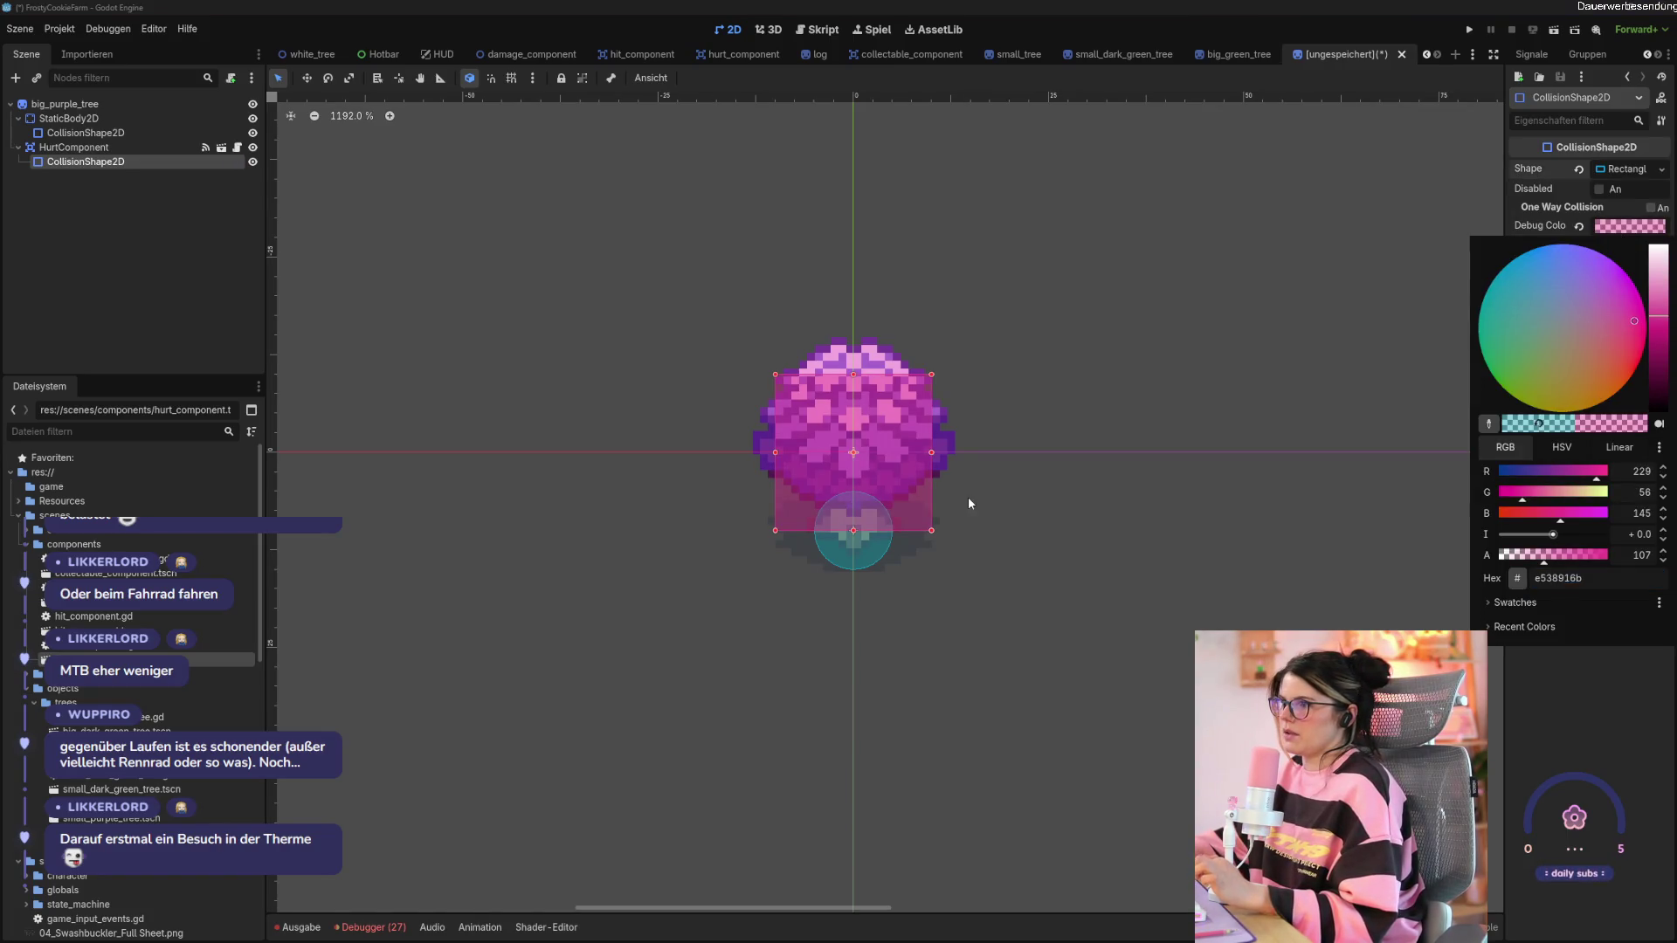
pyautogui.click(917, 462)
pyautogui.moveTo(930, 454); pyautogui.dragTo(914, 457)
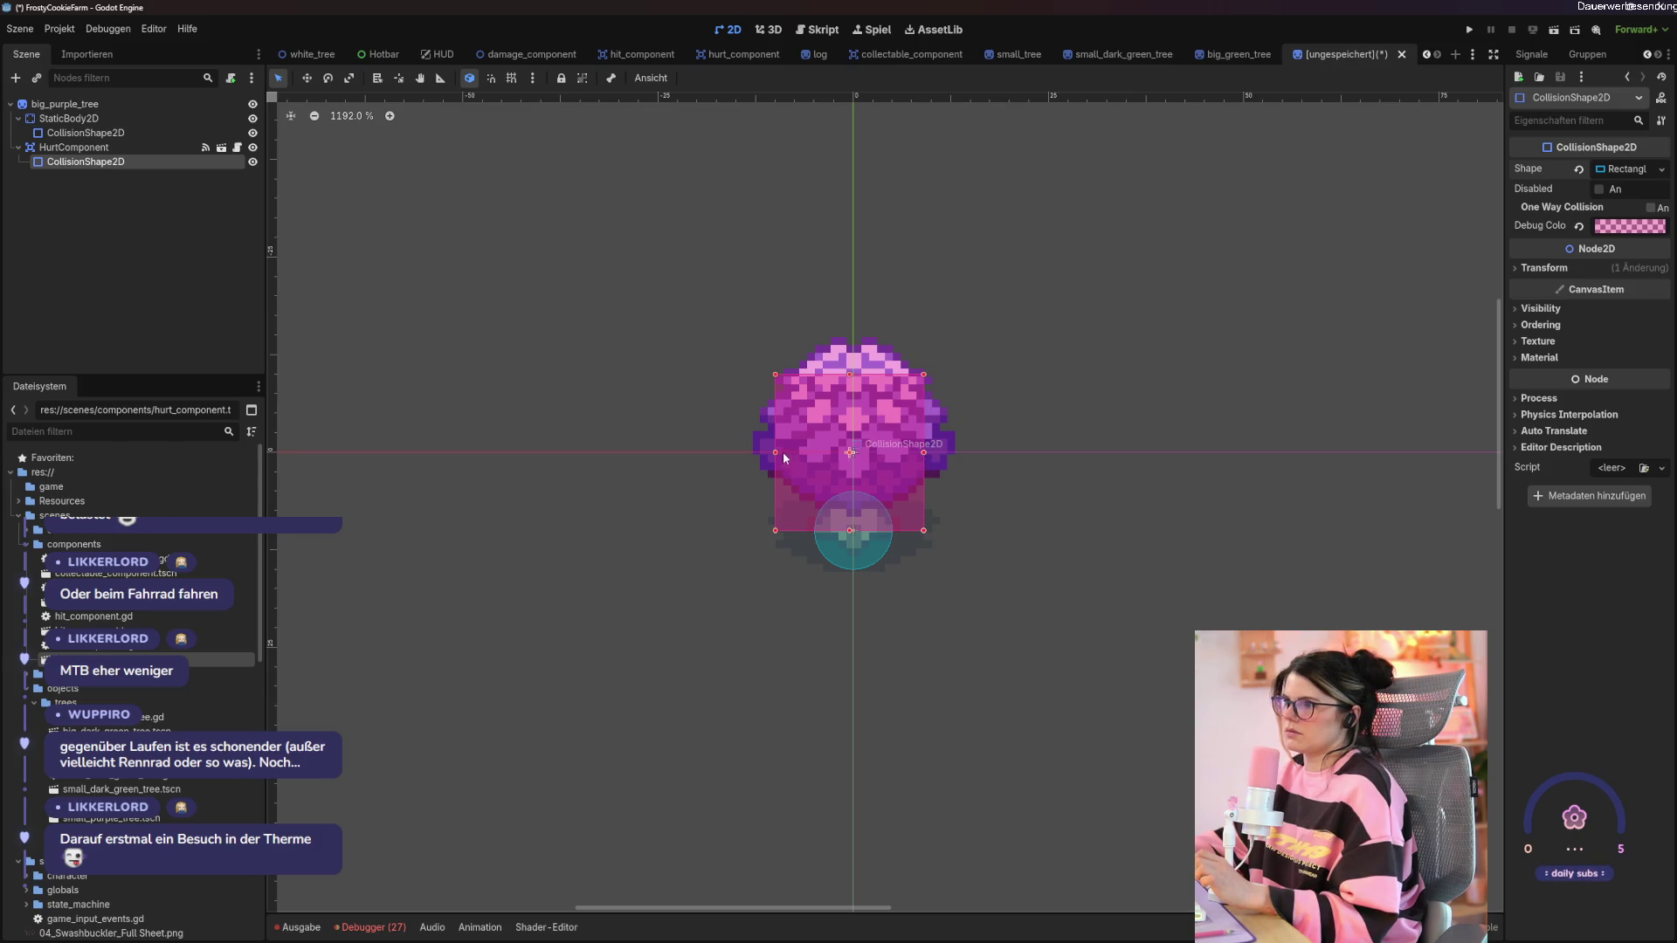
pyautogui.moveTo(777, 452); pyautogui.dragTo(825, 484)
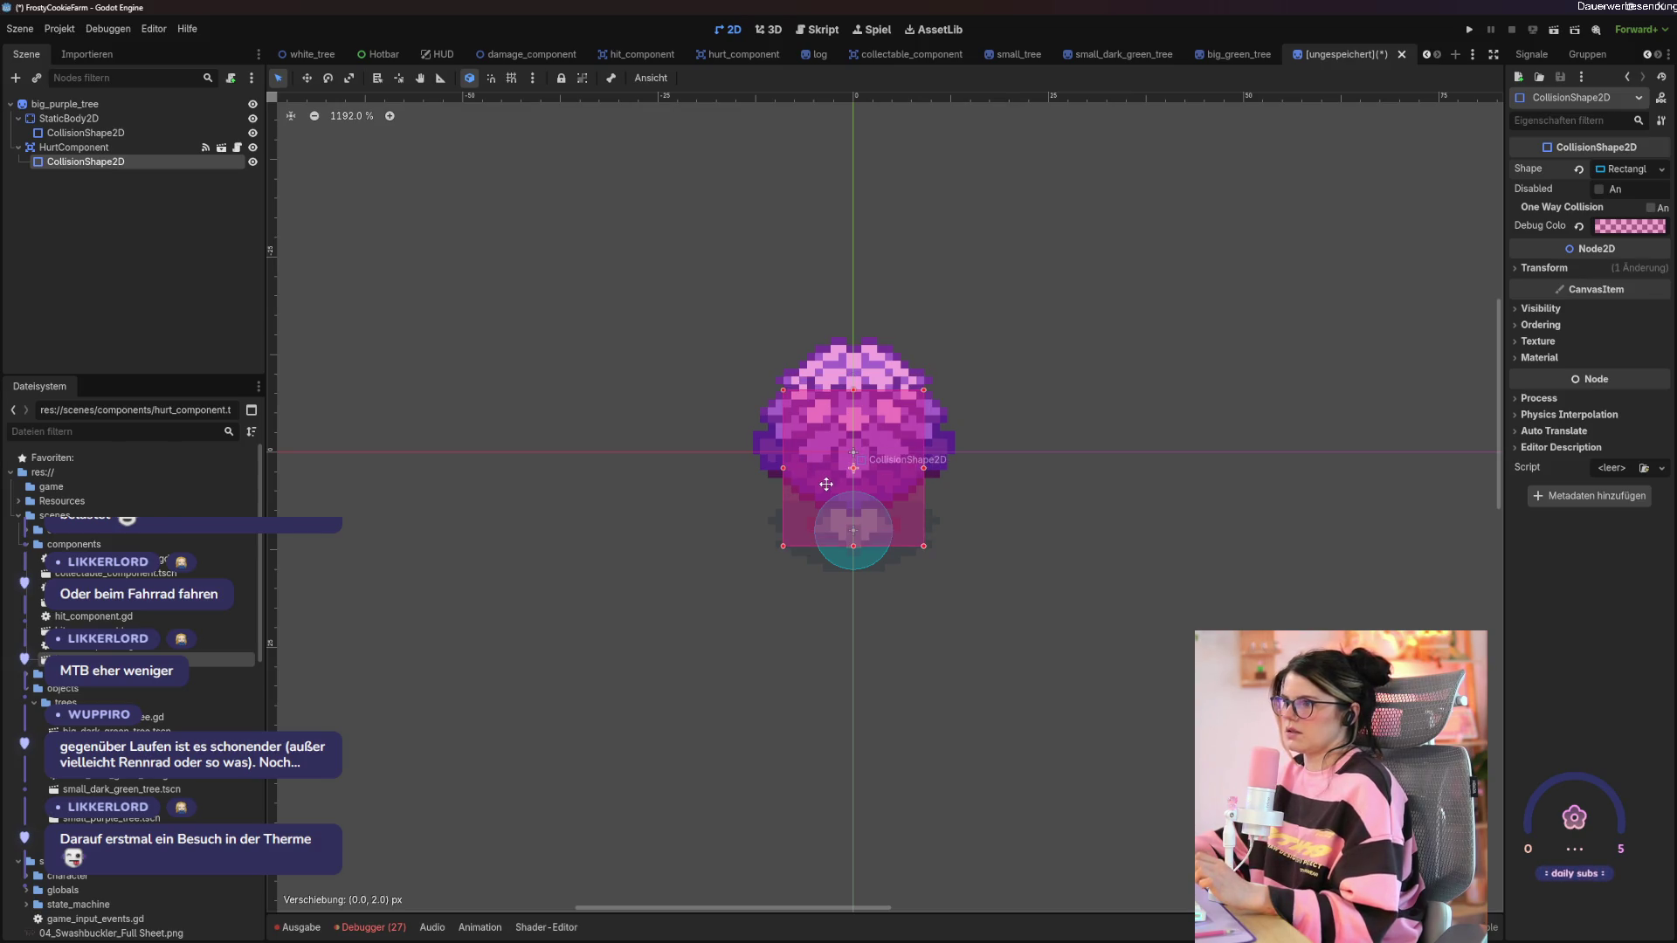
pyautogui.hotkey('ctrl', 's')
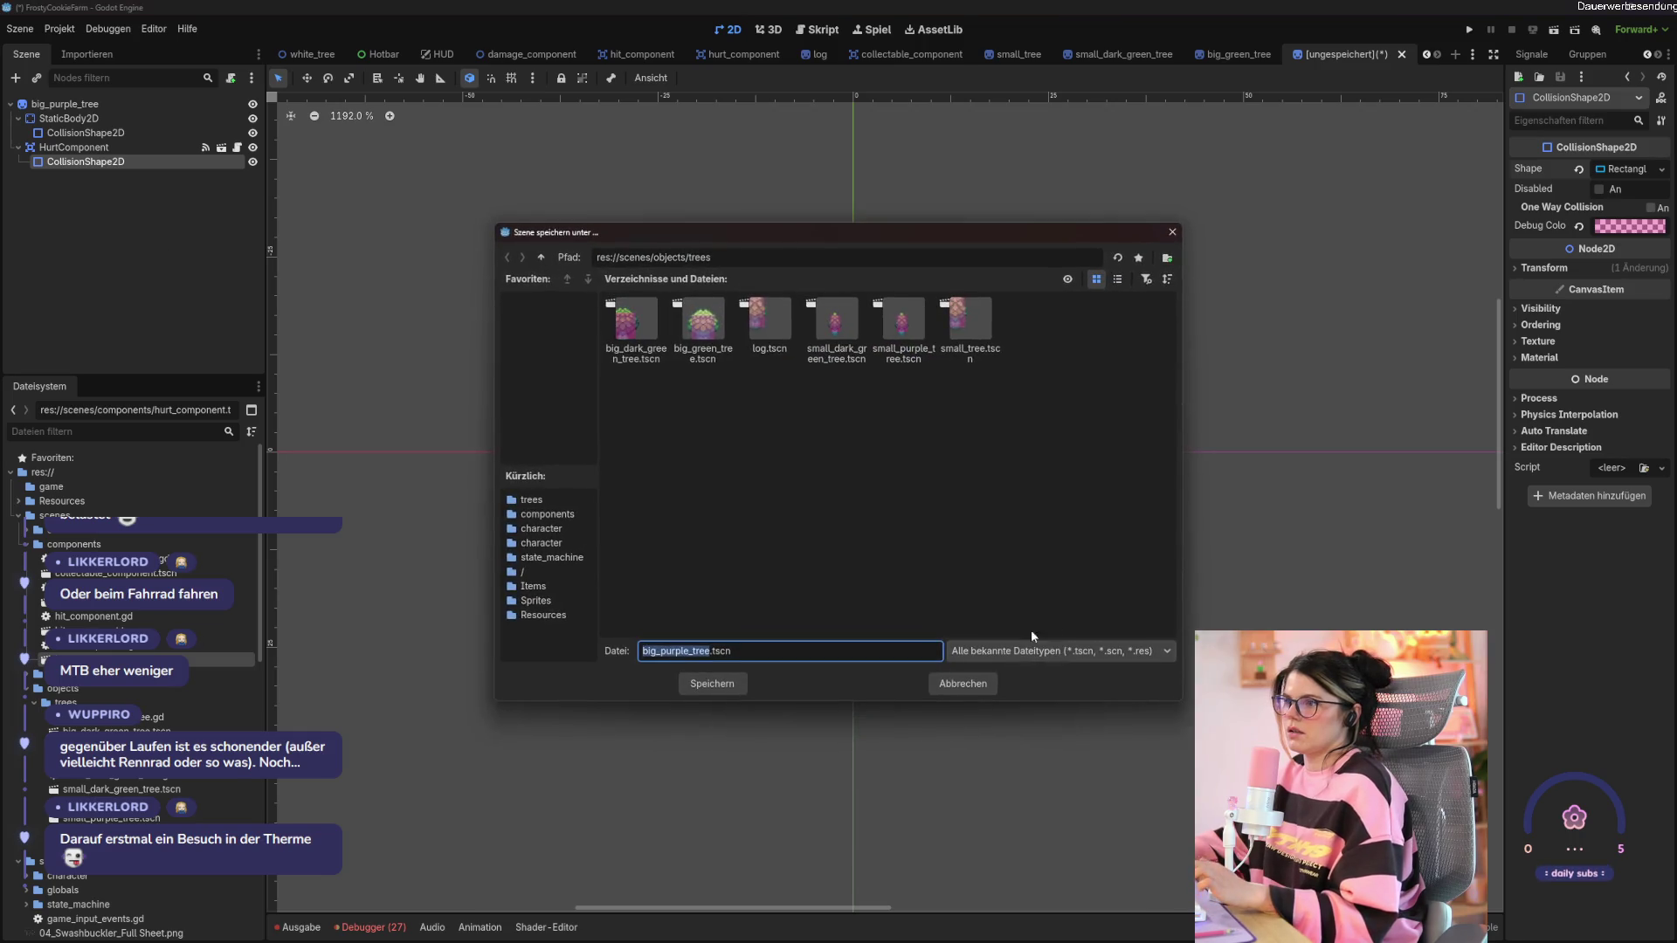
pyautogui.click(710, 683)
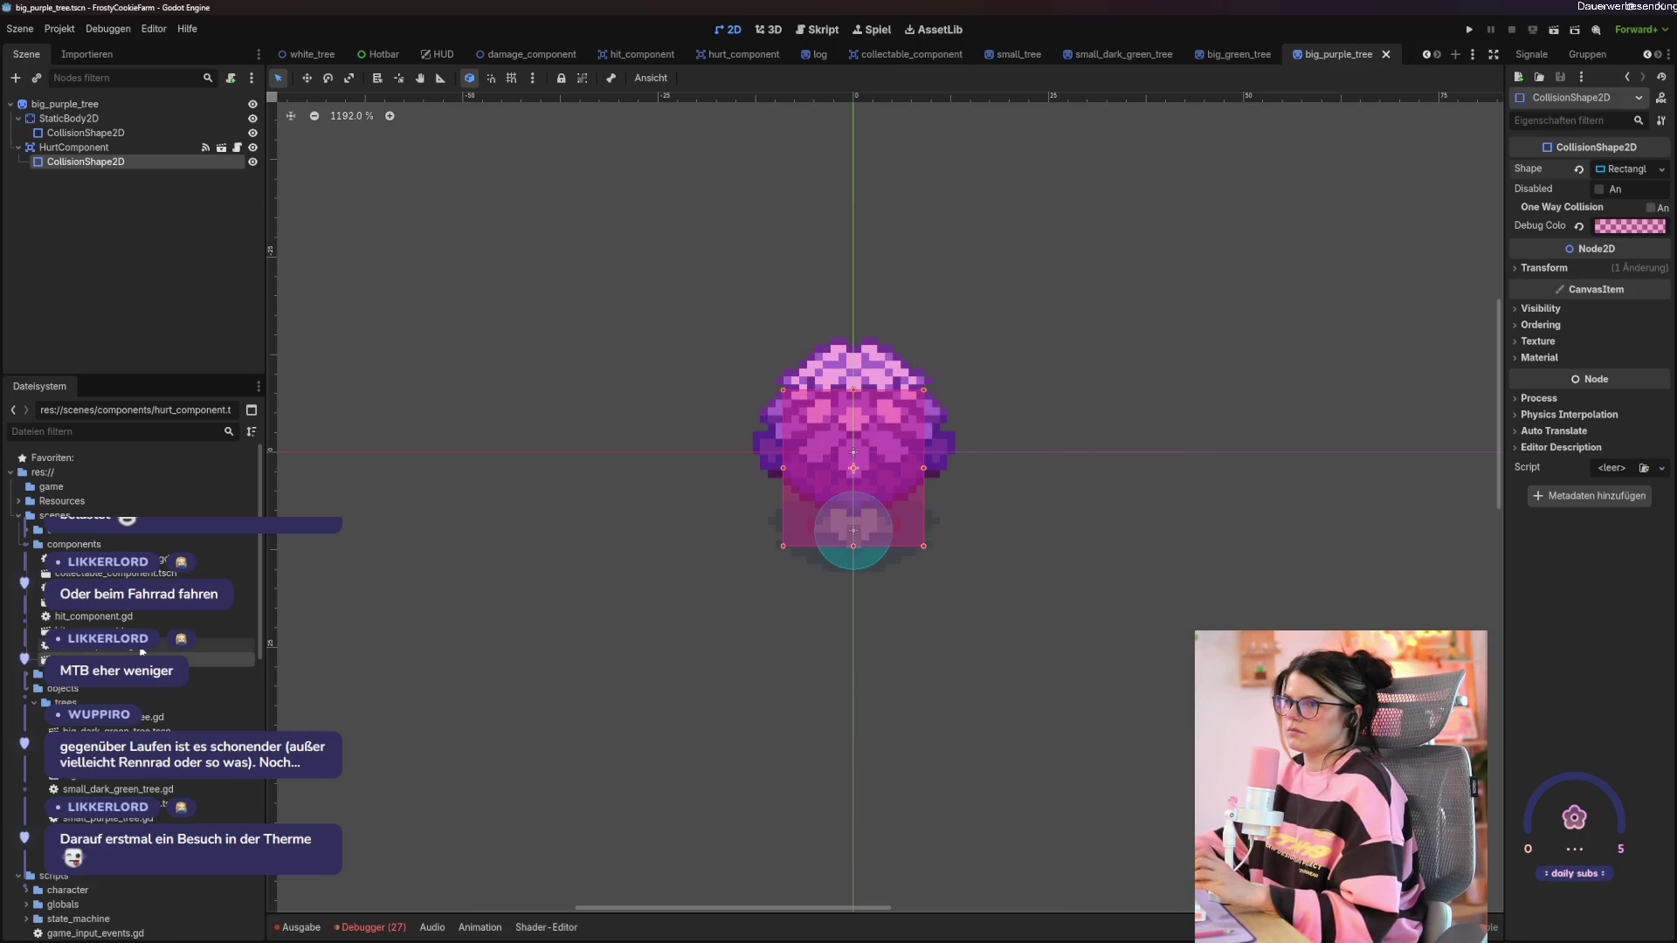
# Add a DamageComponent to the tree, set its Max Damage, and save the scene.
pyautogui.moveTo(131, 601); pyautogui.dragTo(104, 111)
pyautogui.click(1660, 165)
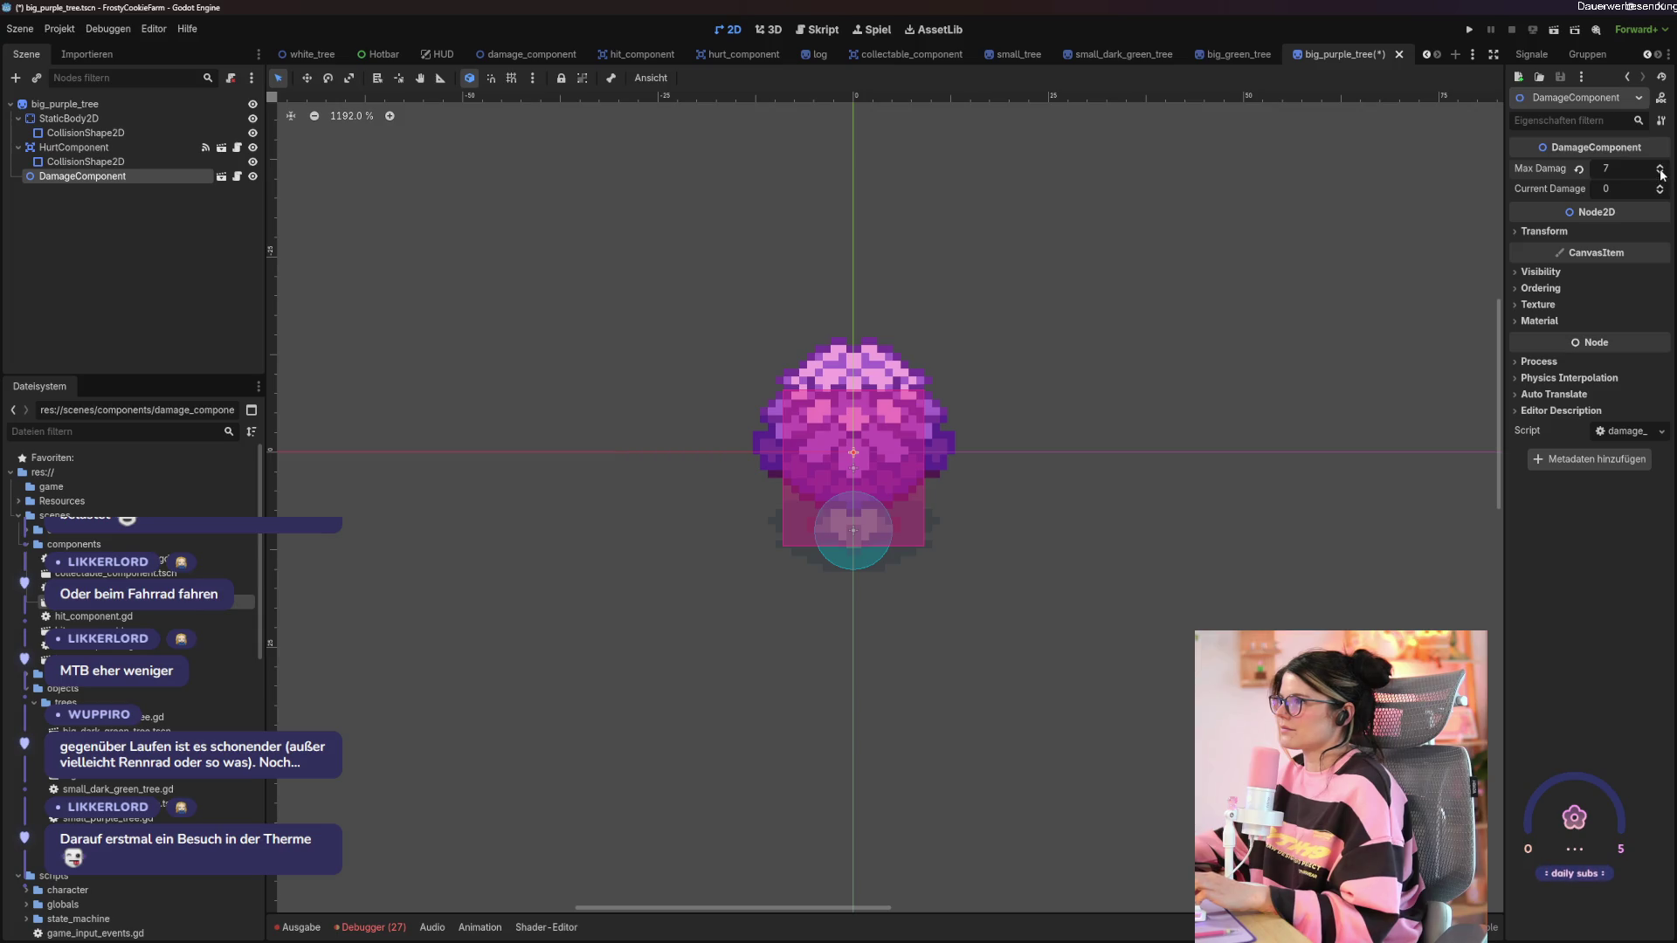
pyautogui.click(447, 377)
pyautogui.hotkey('ctrl', 's')
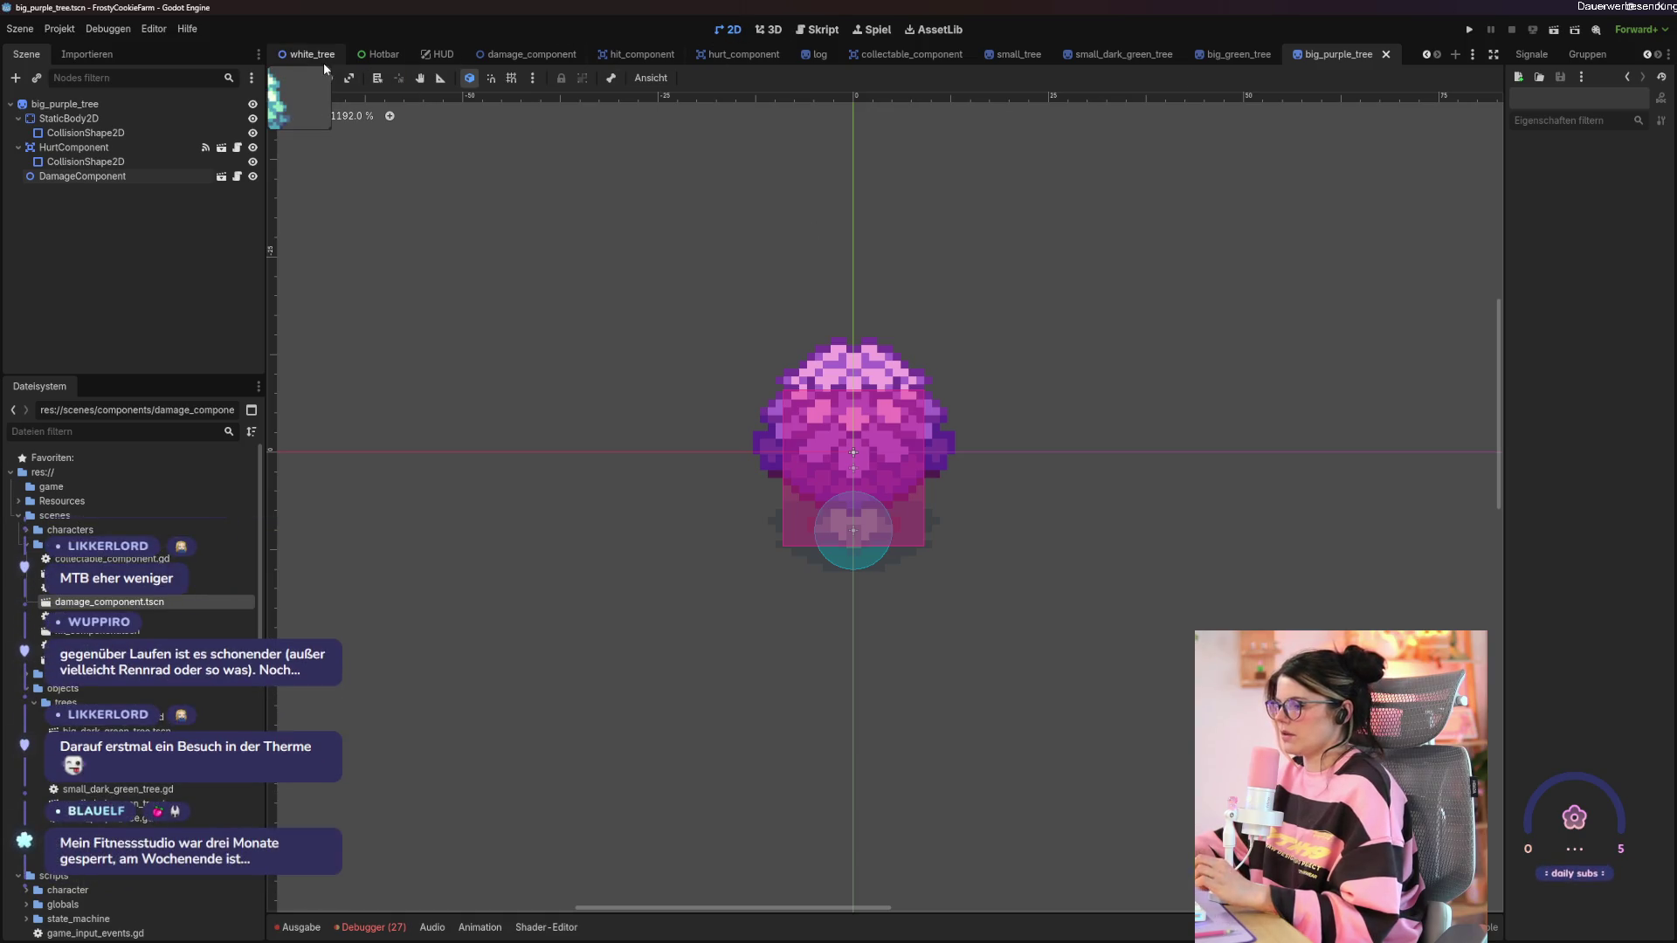
pyautogui.scroll(6, 323, 58)
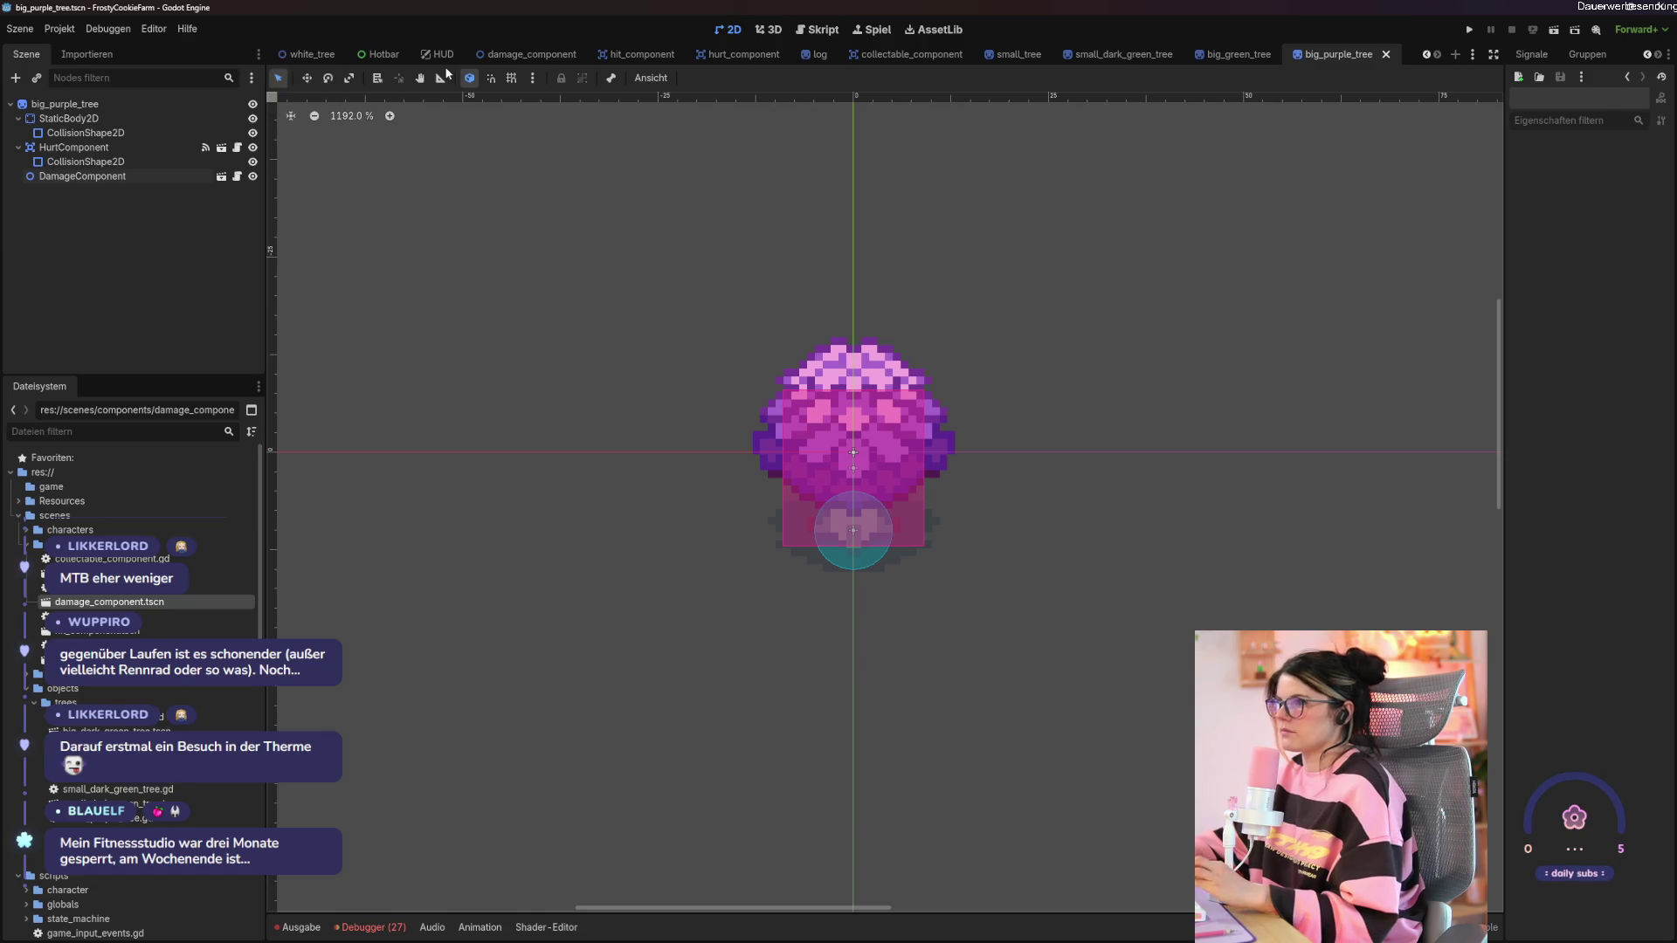
# In frosty_cookie_farm, instance big_purple_tree under Trees and move it onto the island.
pyautogui.click(301, 54)
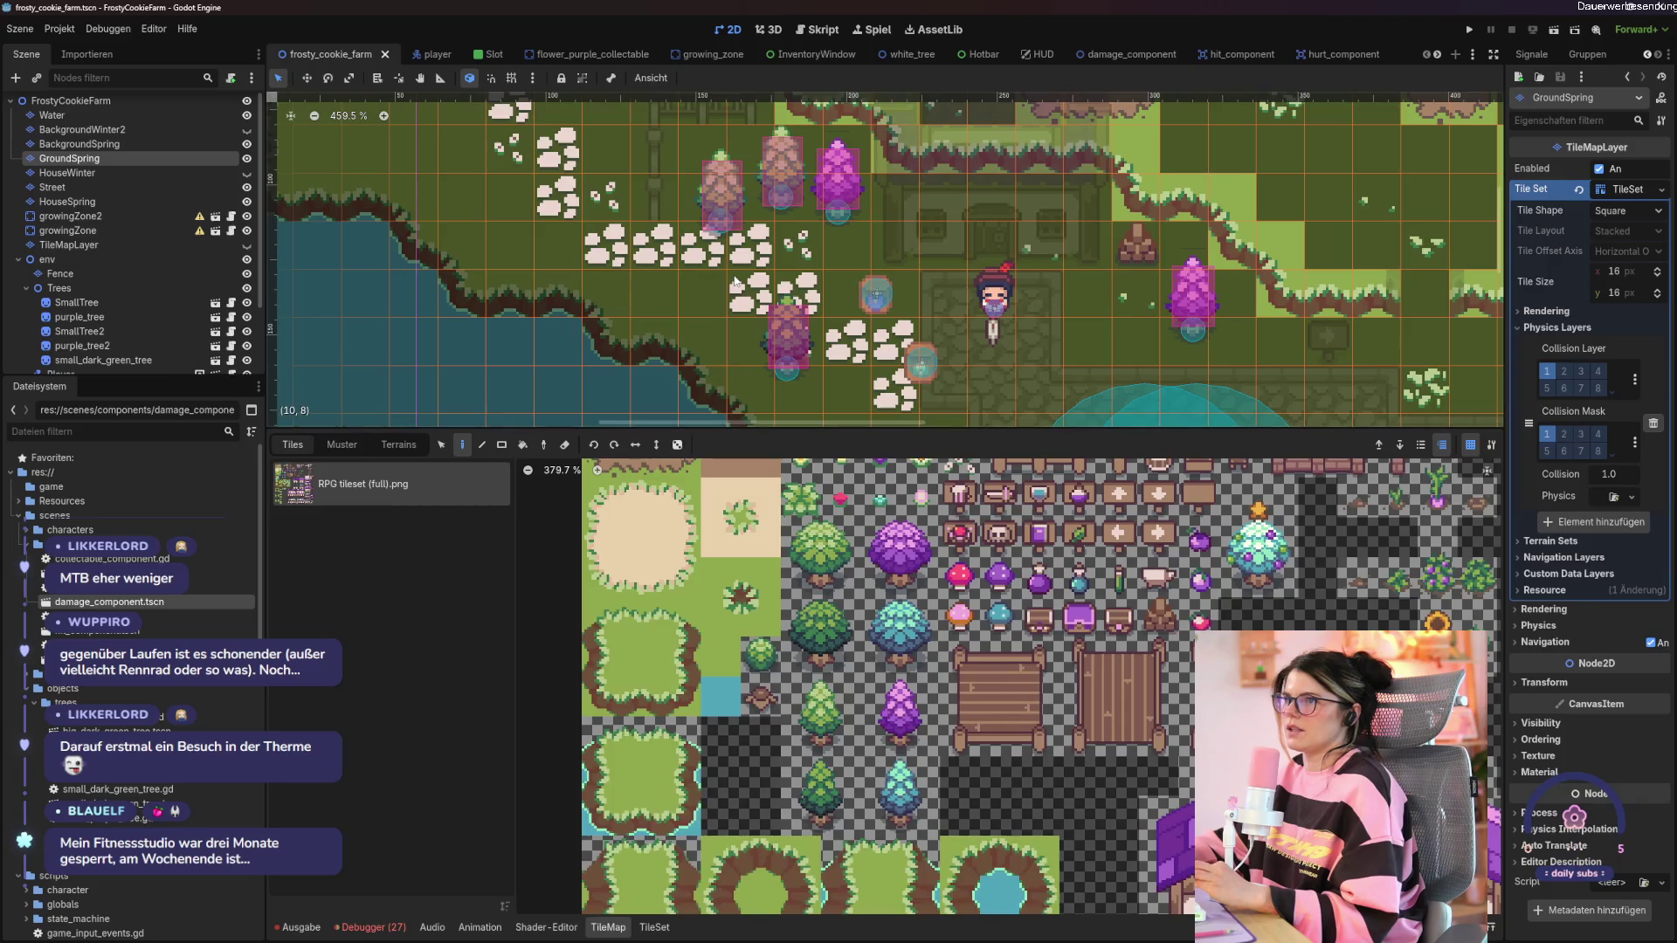
pyautogui.scroll(-4, 735, 281)
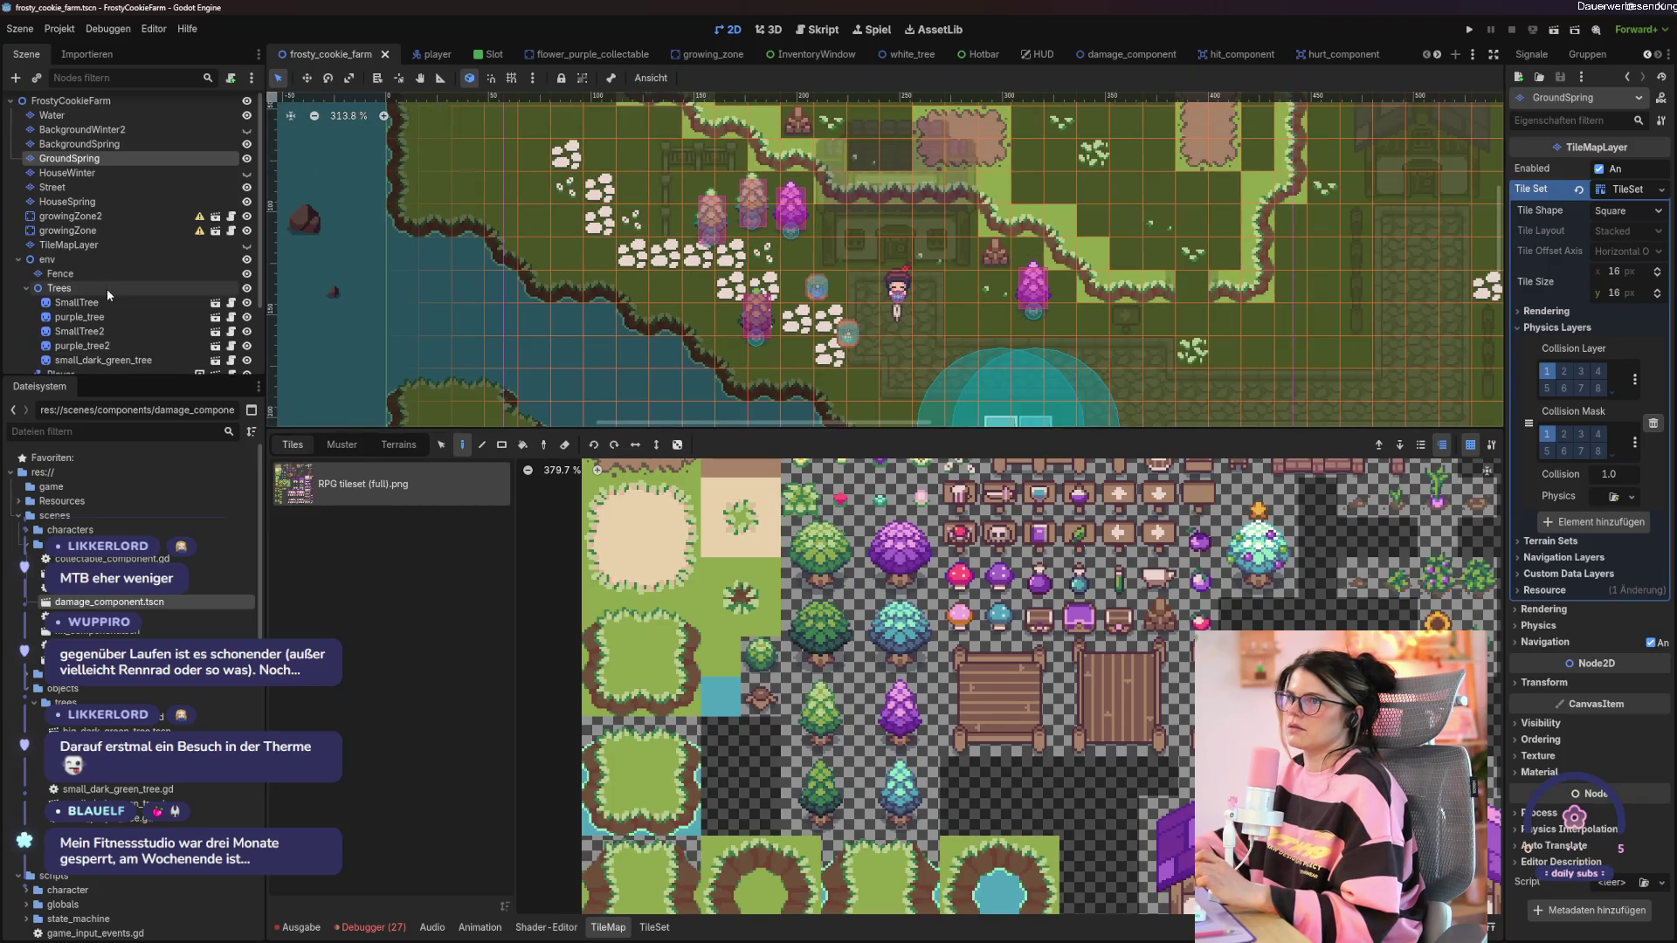
pyautogui.rightClick(107, 288)
pyautogui.click(196, 312)
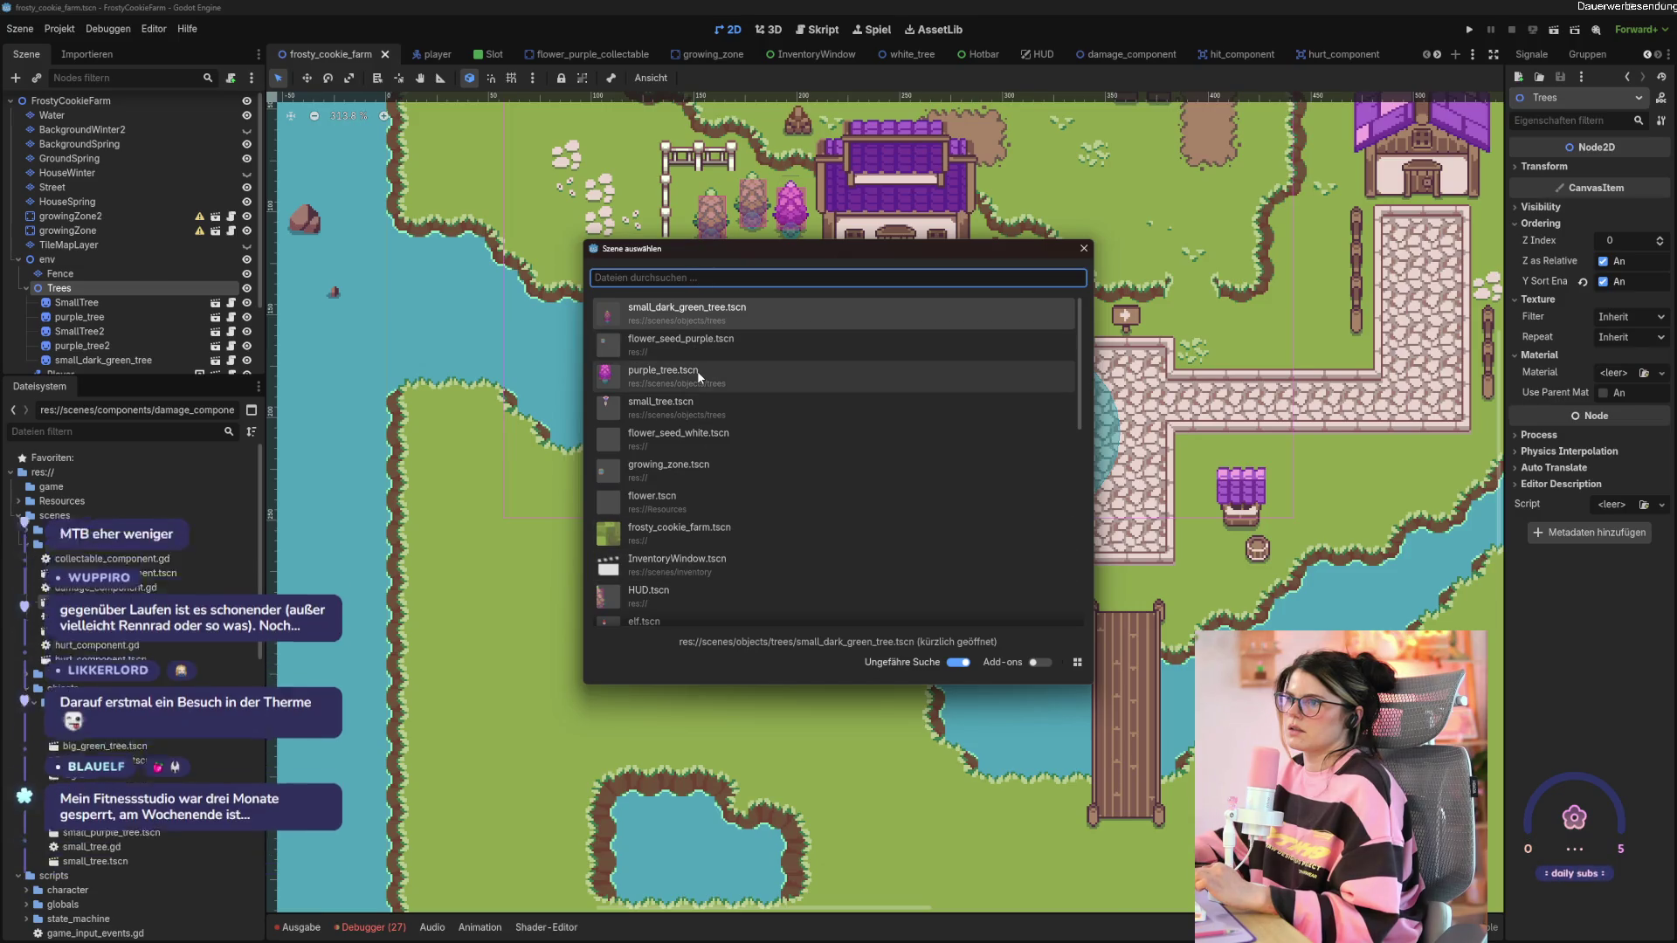
pyautogui.scroll(-10, 693, 367)
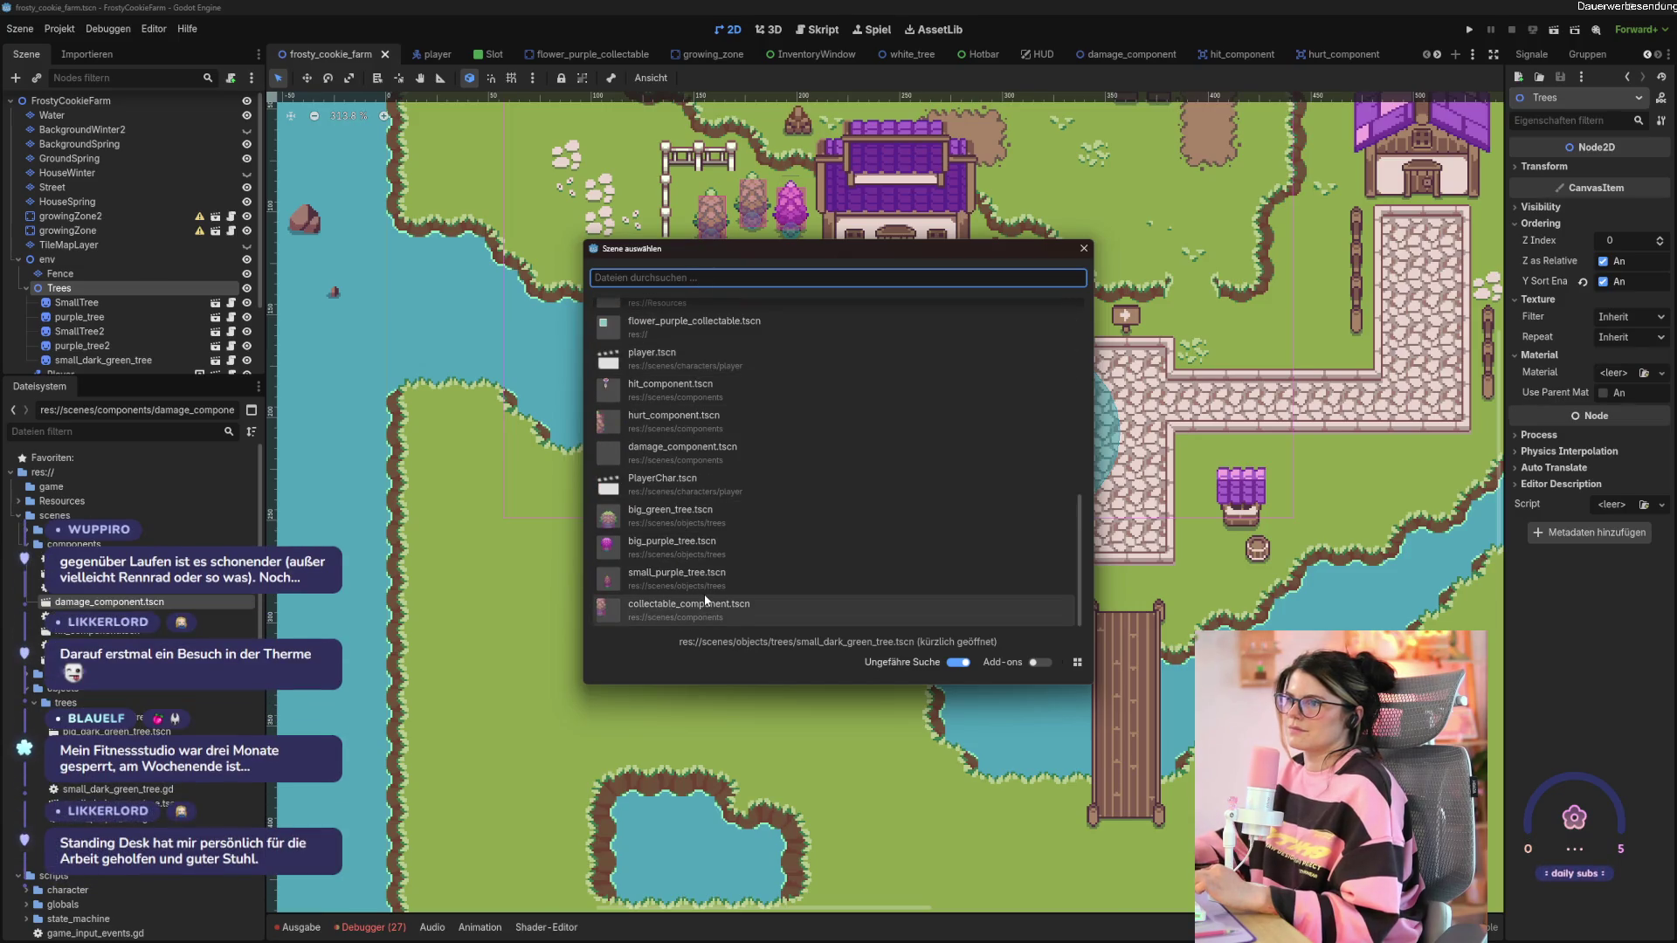
pyautogui.doubleClick(658, 550)
pyautogui.scroll(-3, 745, 306)
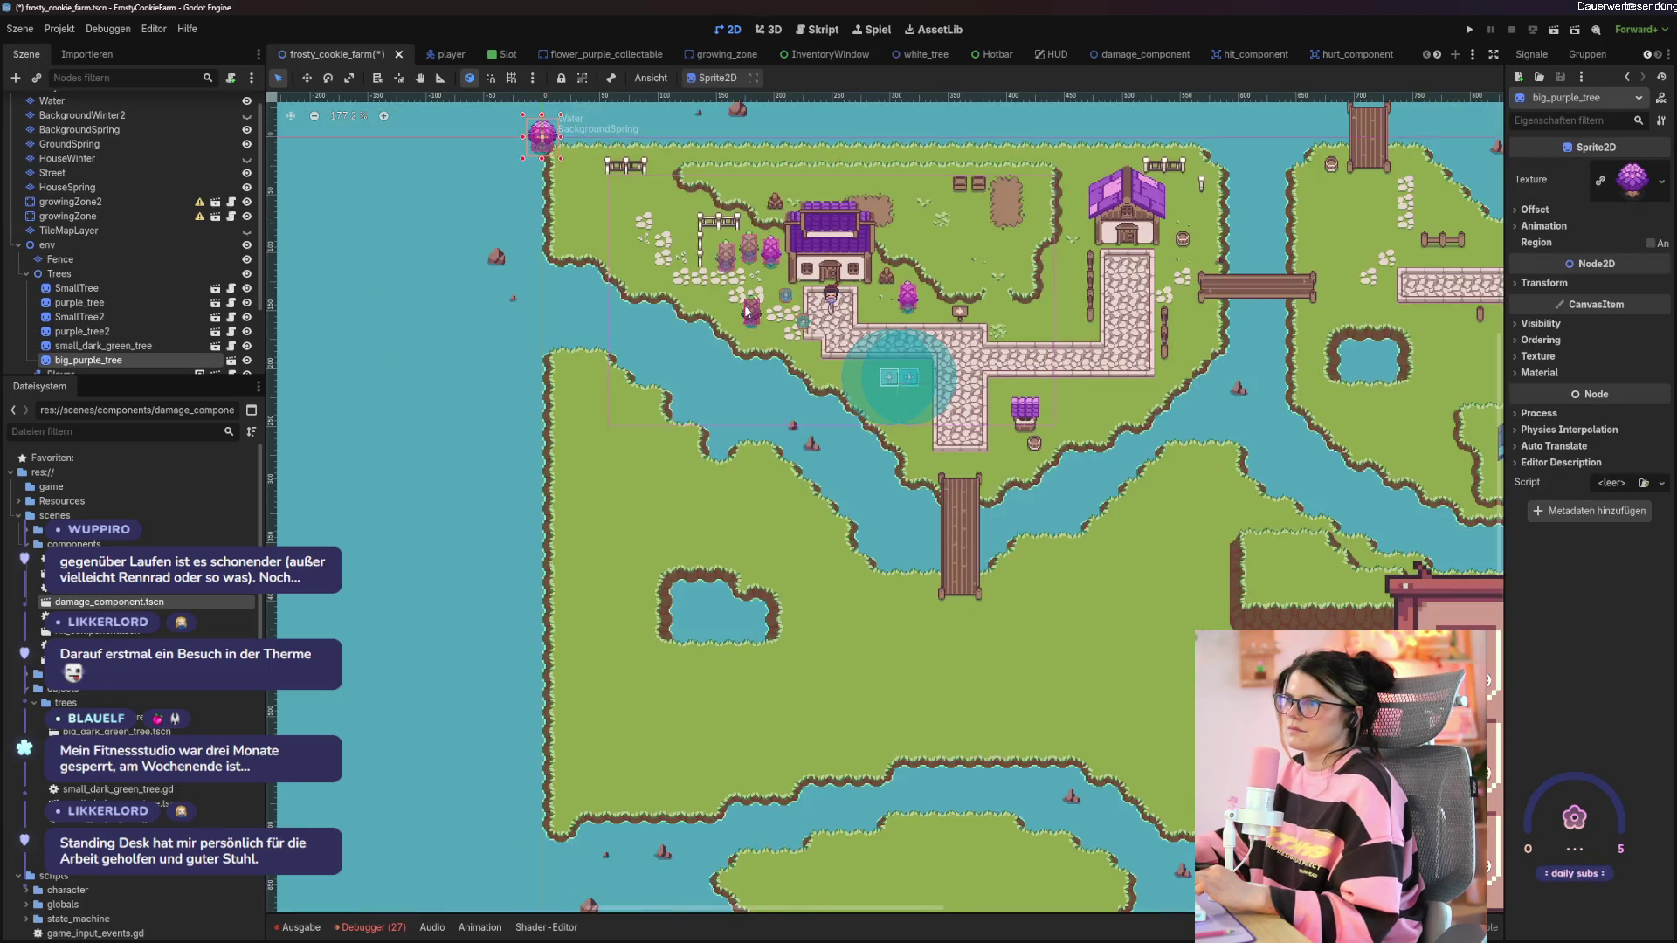
pyautogui.moveTo(543, 139)
pyautogui.mouseDown()
pyautogui.moveTo(557, 180)
pyautogui.moveTo(685, 276)
pyautogui.moveTo(656, 261)
pyautogui.mouseUp()
# Instance the big dark green tree under Trees and place it on the island.
pyautogui.rightClick(76, 274)
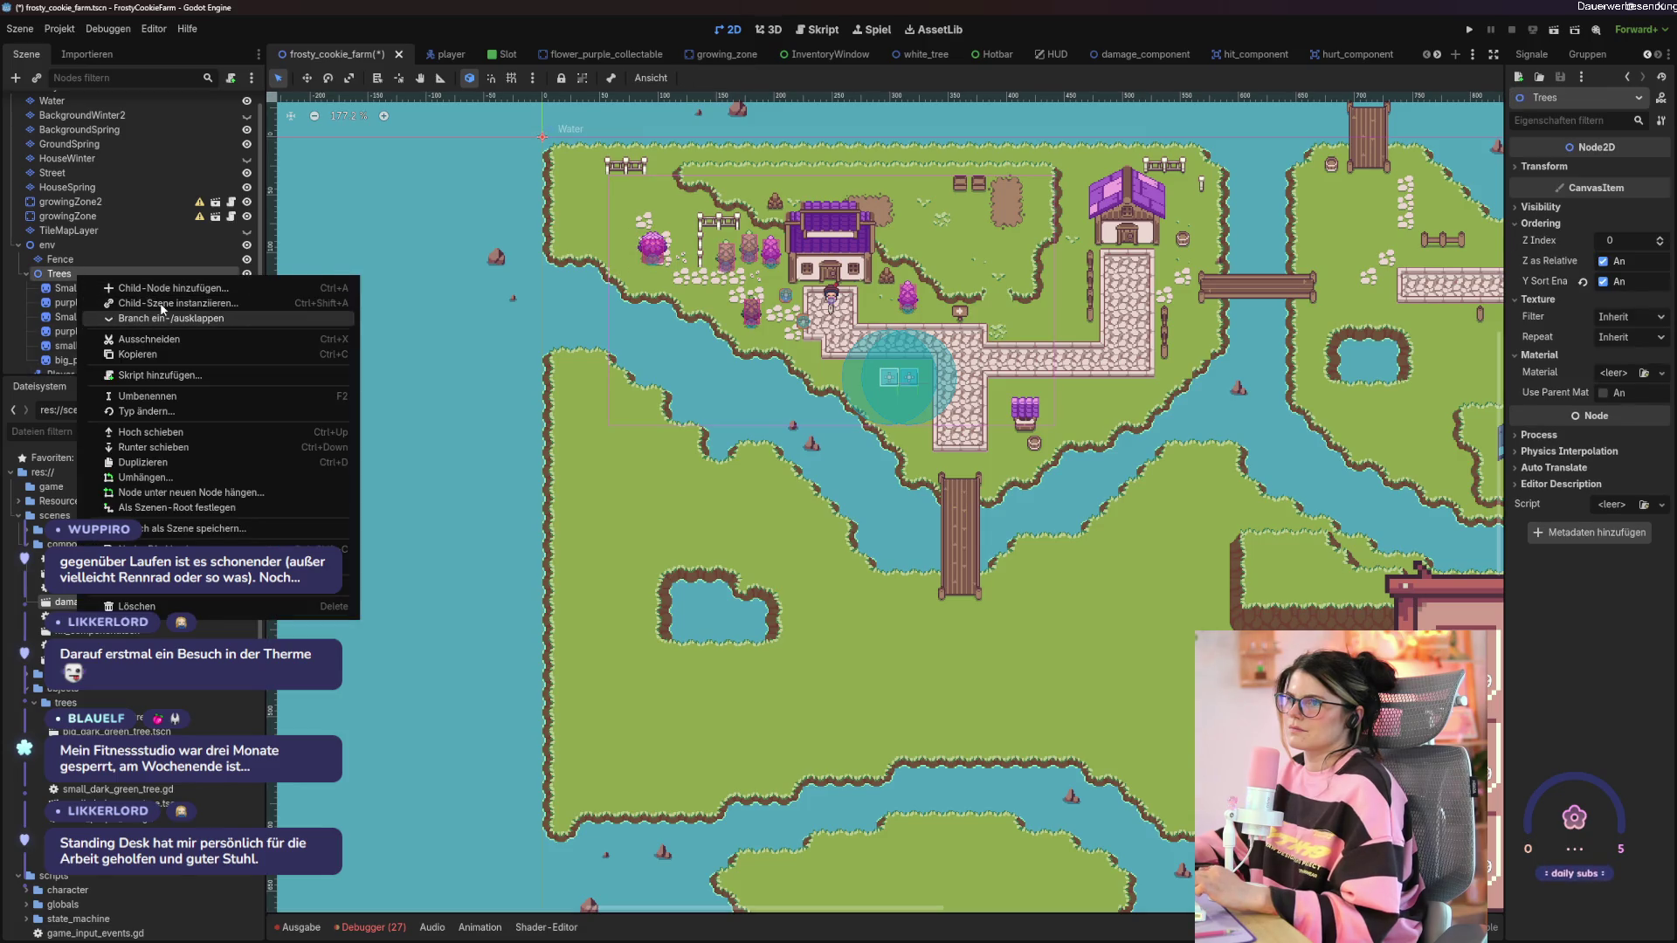
pyautogui.click(161, 302)
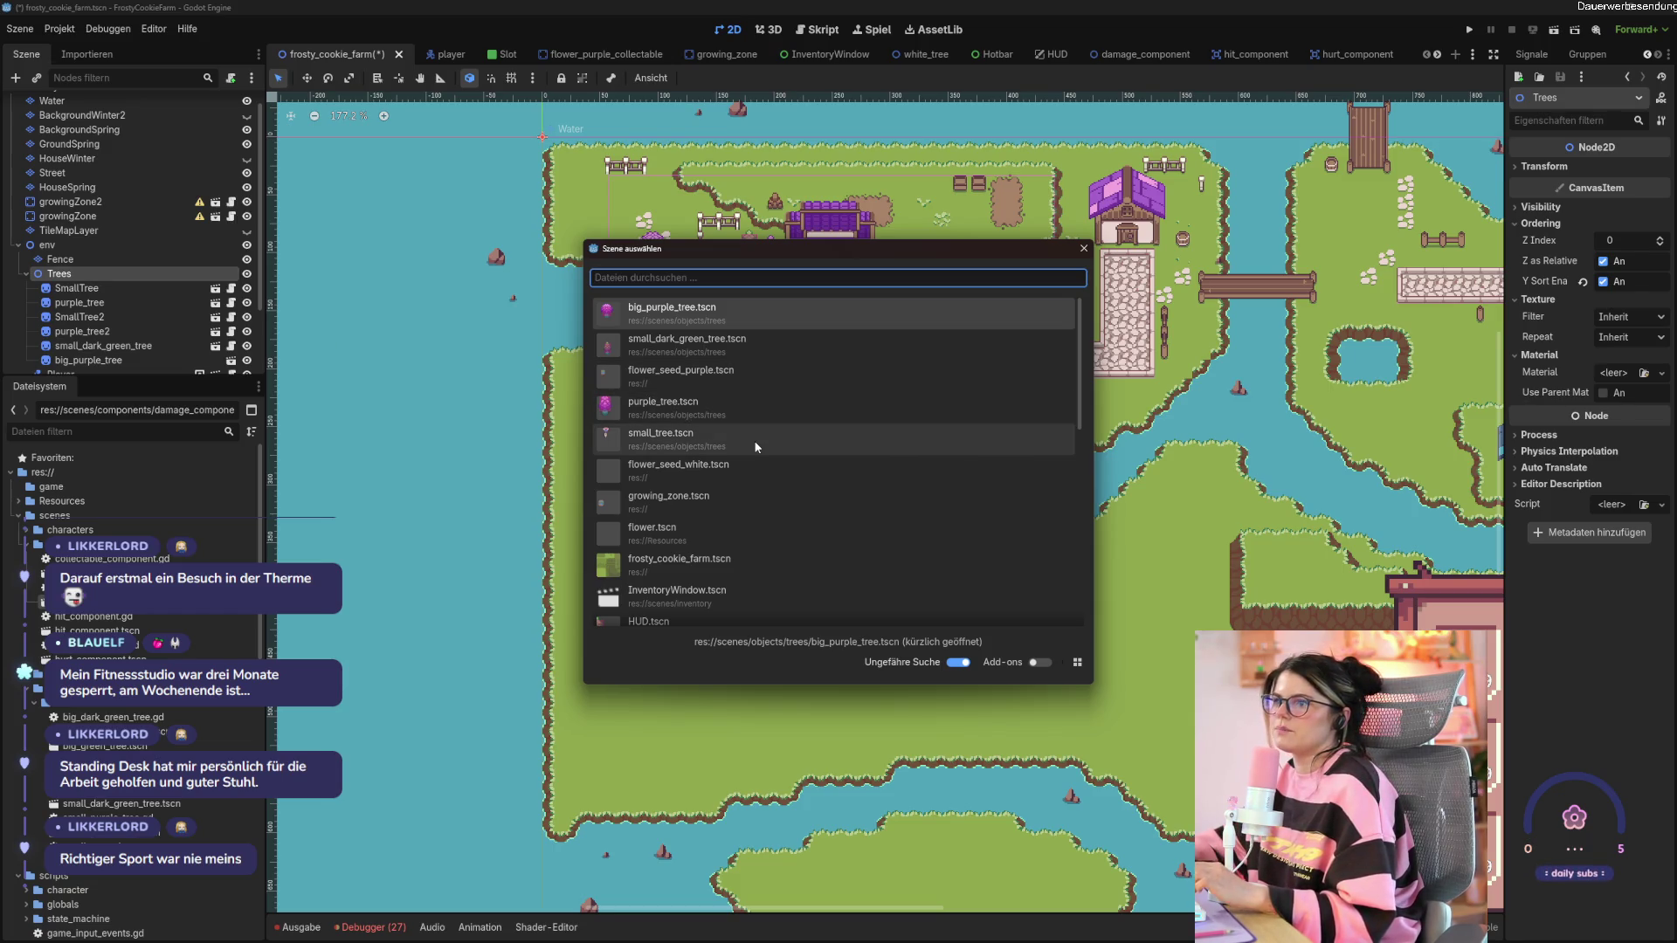
pyautogui.write('big')
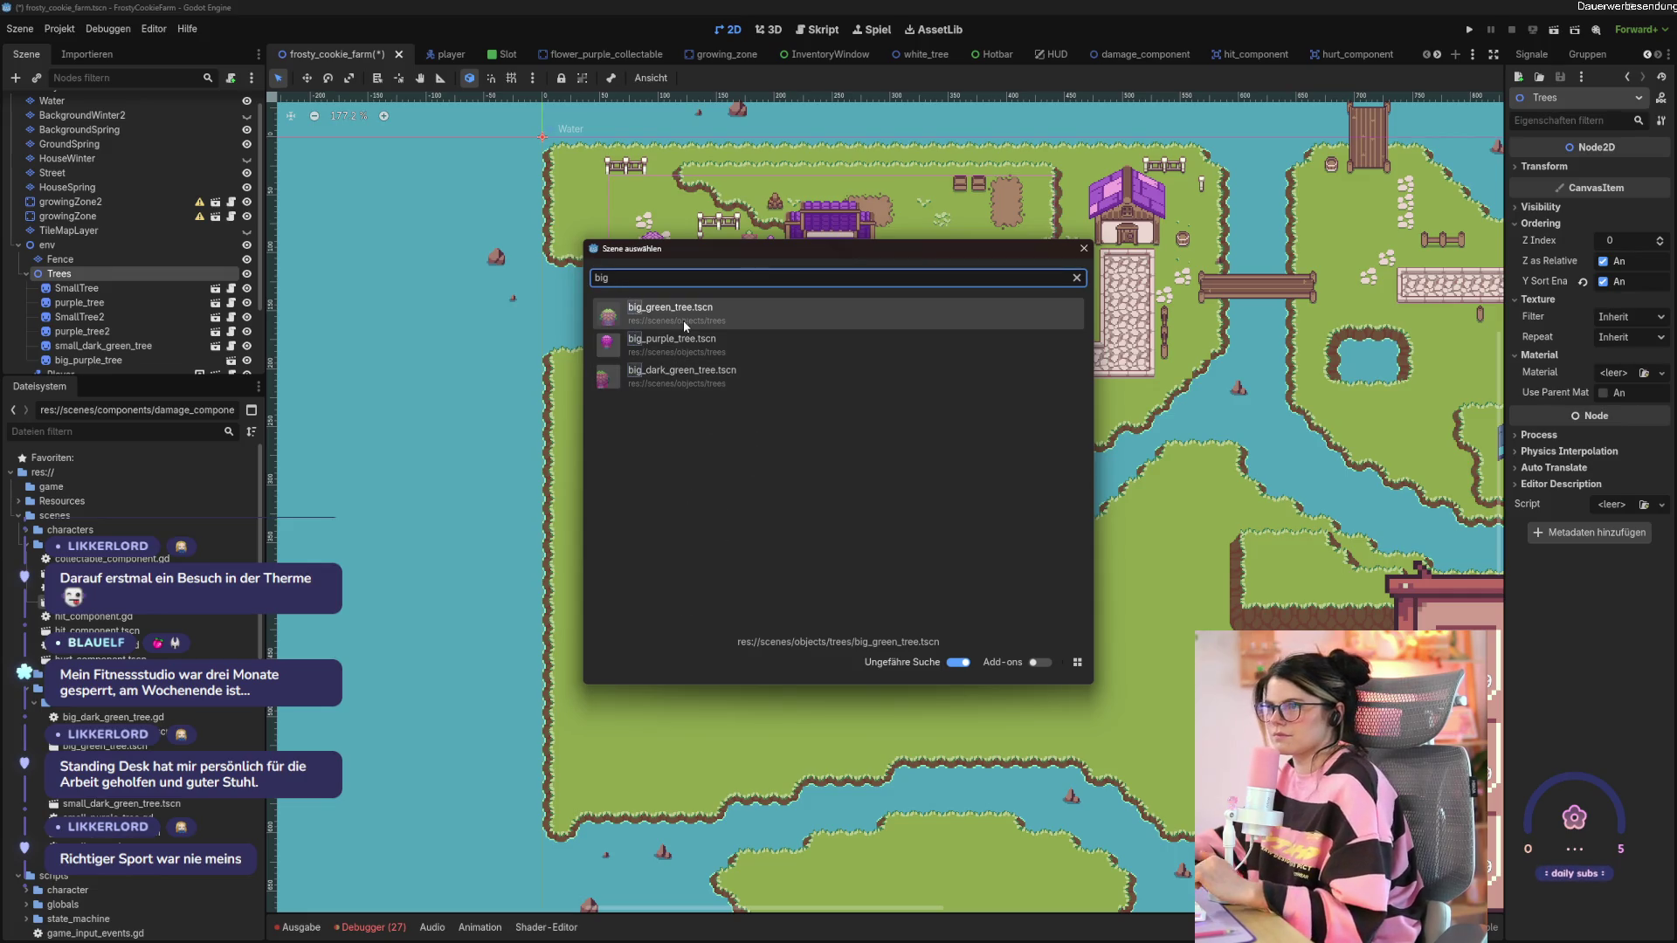
pyautogui.click(712, 377)
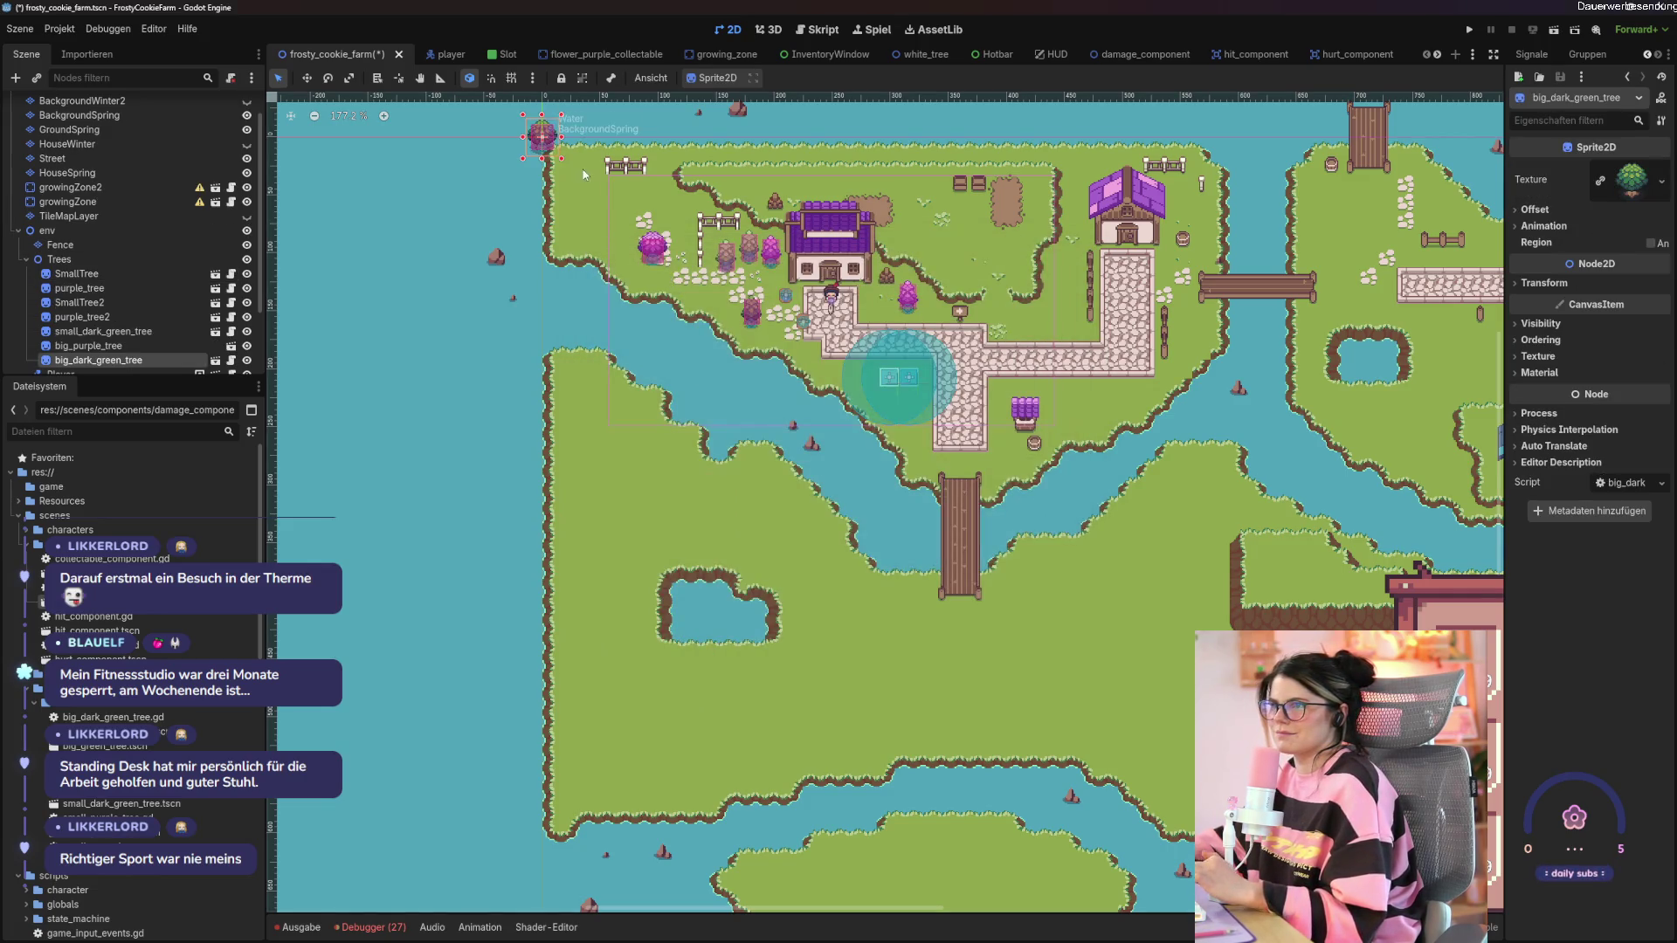
pyautogui.moveTo(545, 150); pyautogui.dragTo(619, 239)
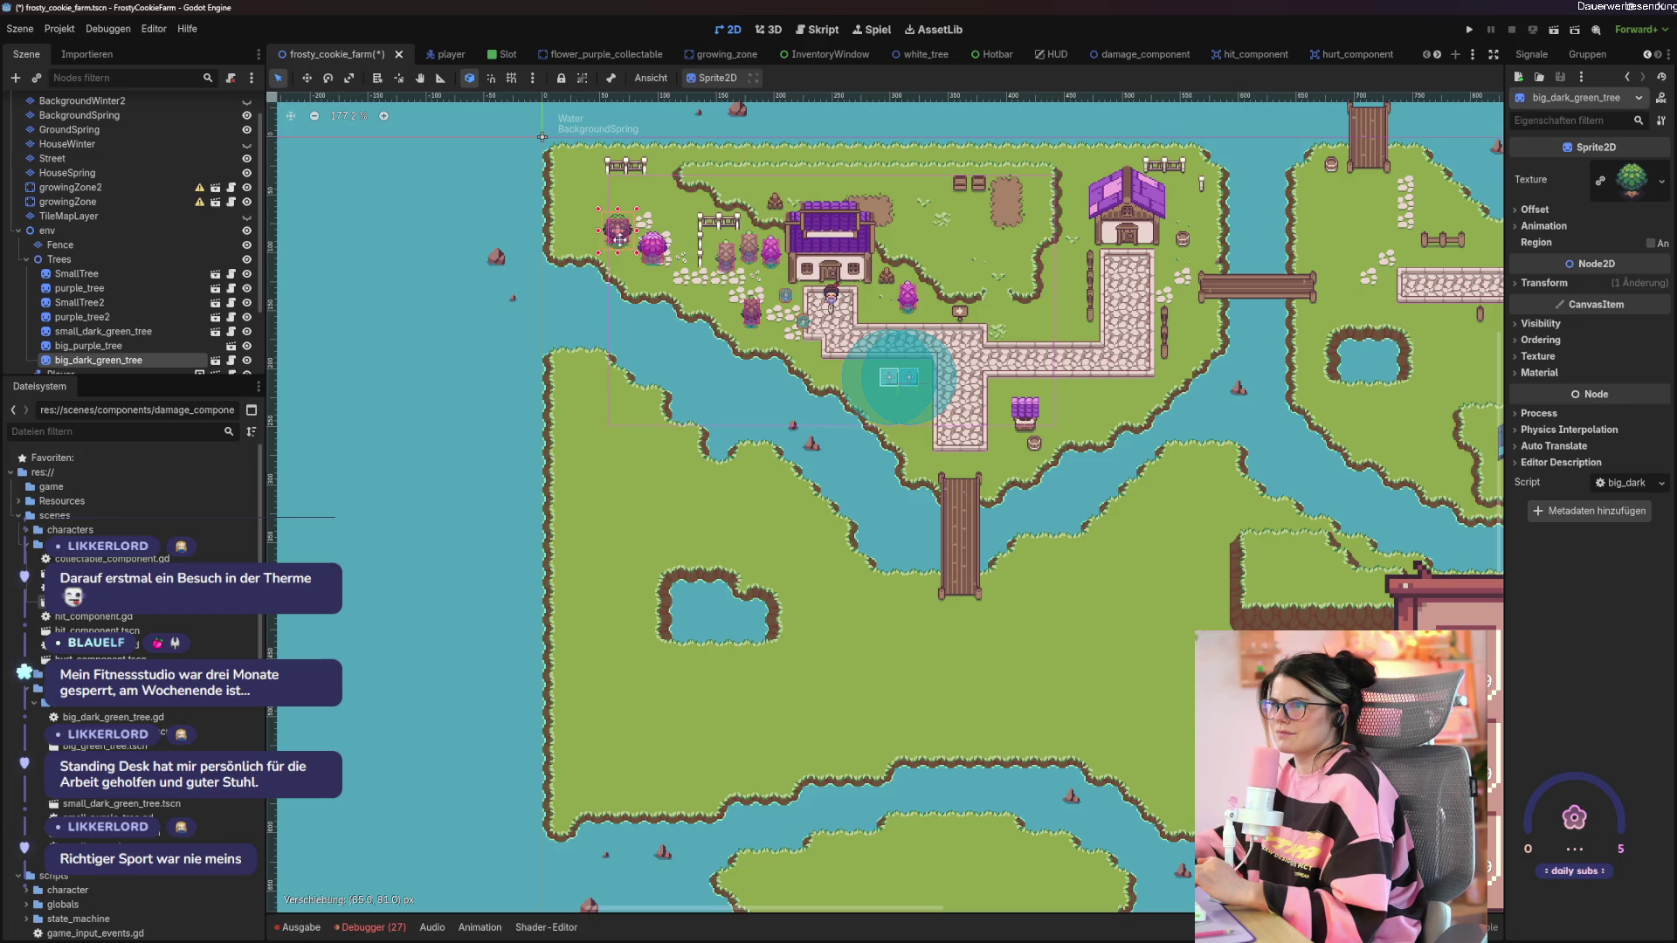
# Instance the big green tree under Trees and place it on the island.
pyautogui.rightClick(103, 261)
pyautogui.click(166, 294)
pyautogui.write('big')
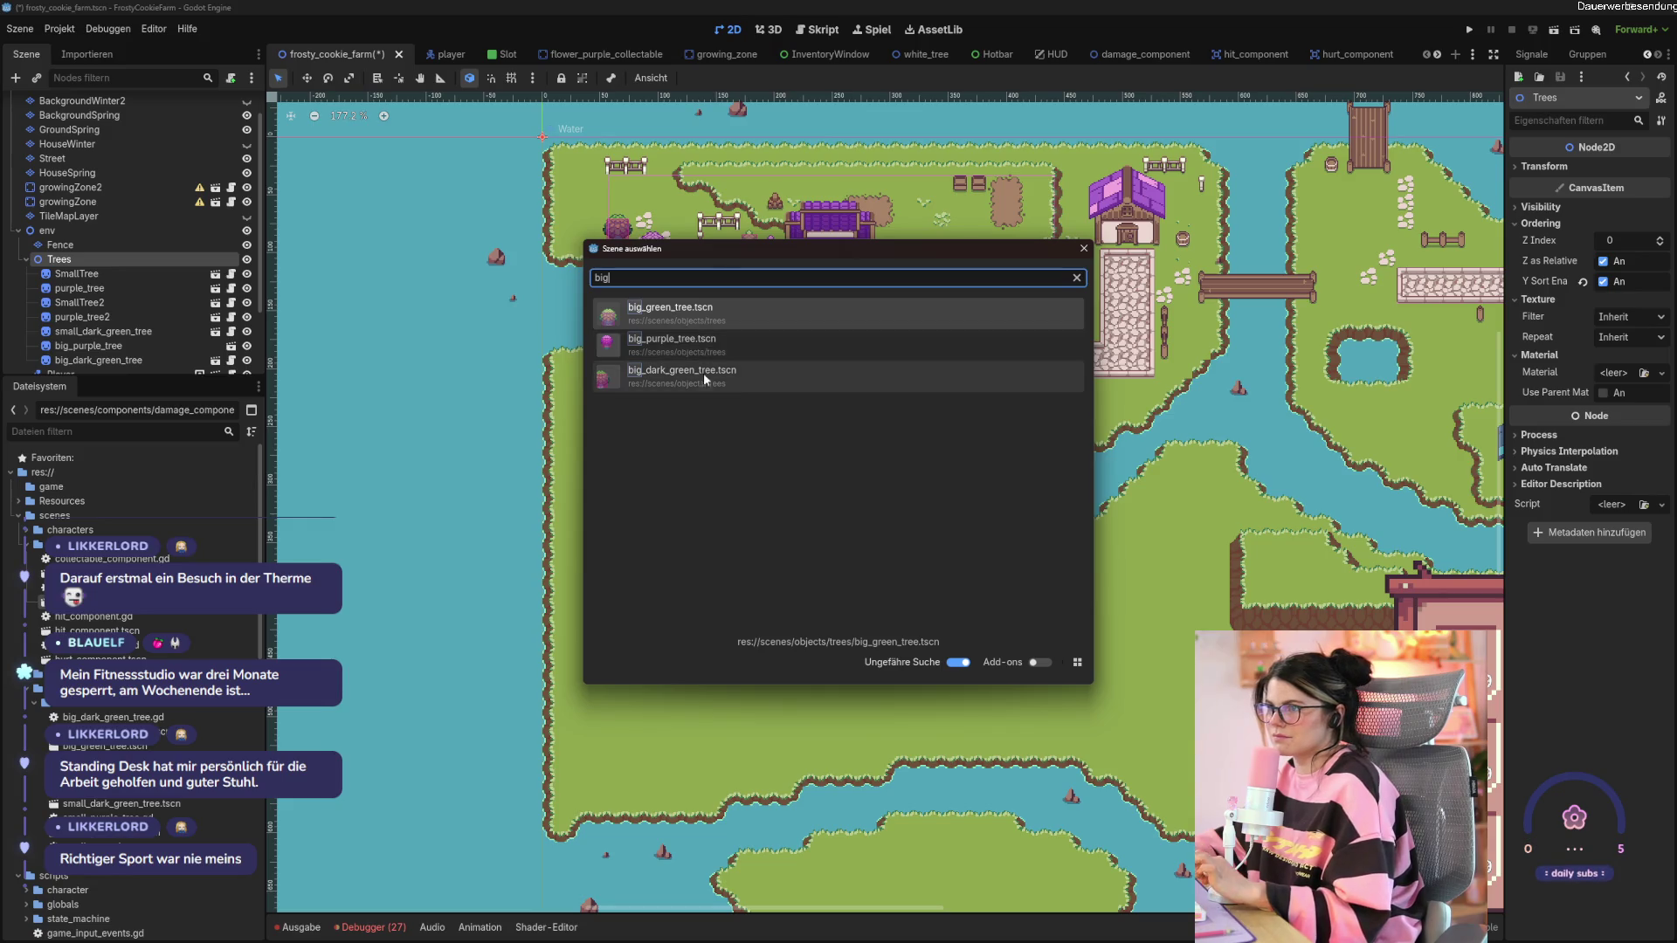
pyautogui.moveTo(729, 250); pyautogui.dragTo(768, 400)
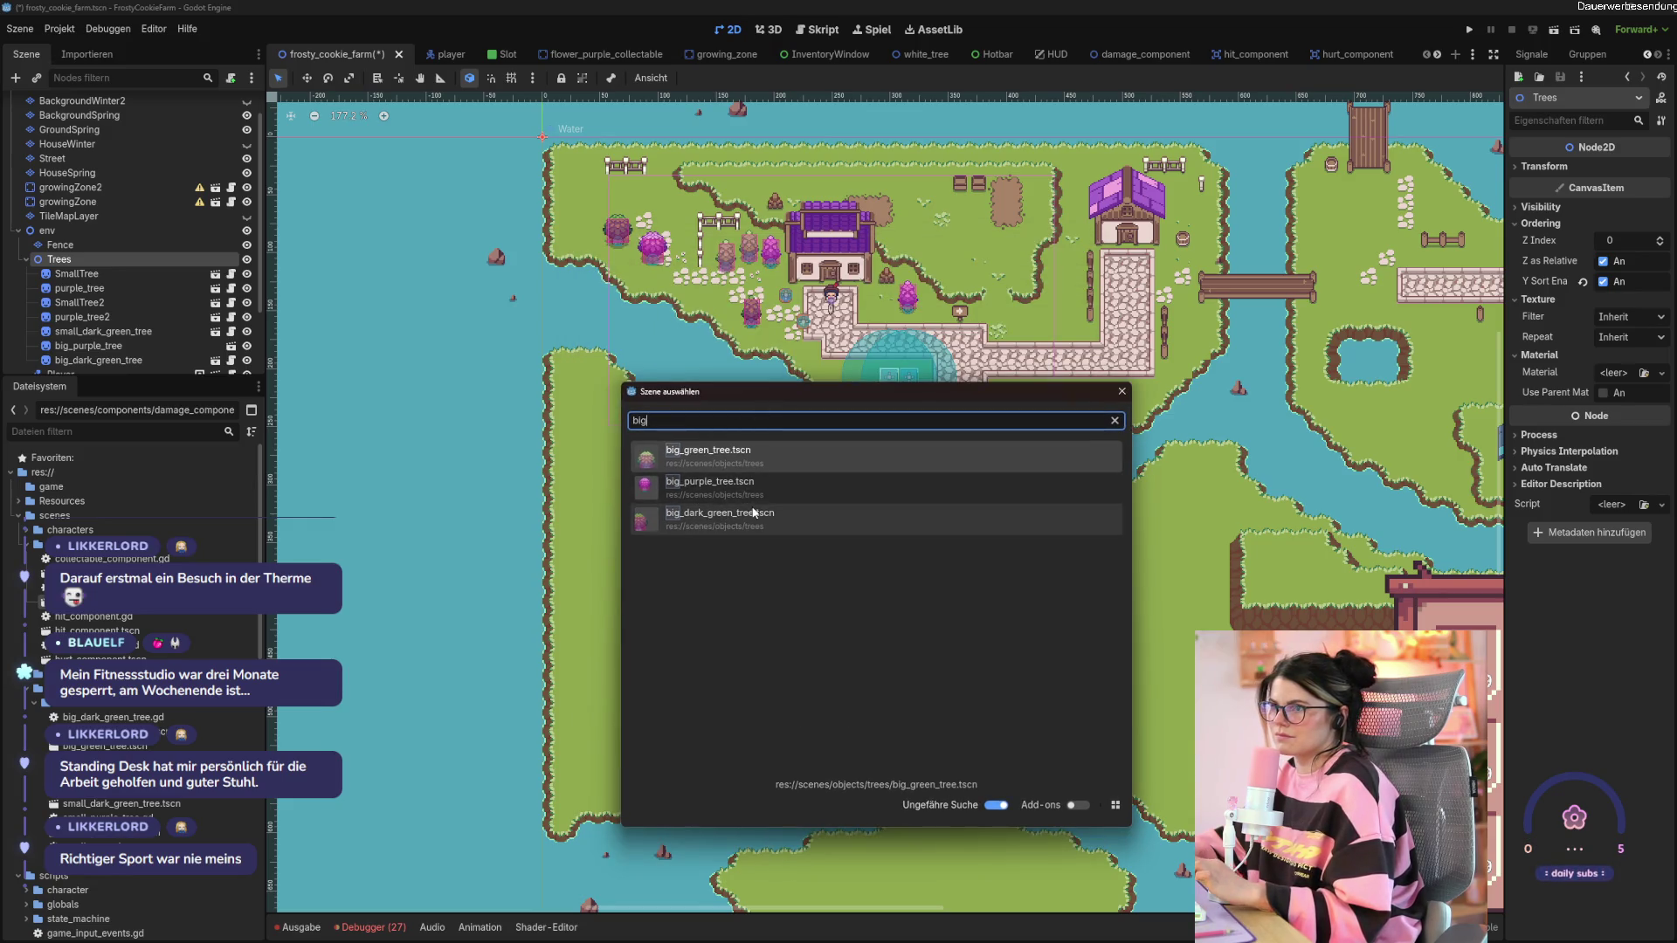
pyautogui.click(753, 458)
pyautogui.moveTo(542, 140)
pyautogui.mouseDown()
pyautogui.moveTo(573, 173)
pyautogui.moveTo(650, 193)
pyautogui.mouseUp()
# Save the farm scene and, in the running game, chop down the first trees near the player.
pyautogui.hotkey('ctrl', 's')
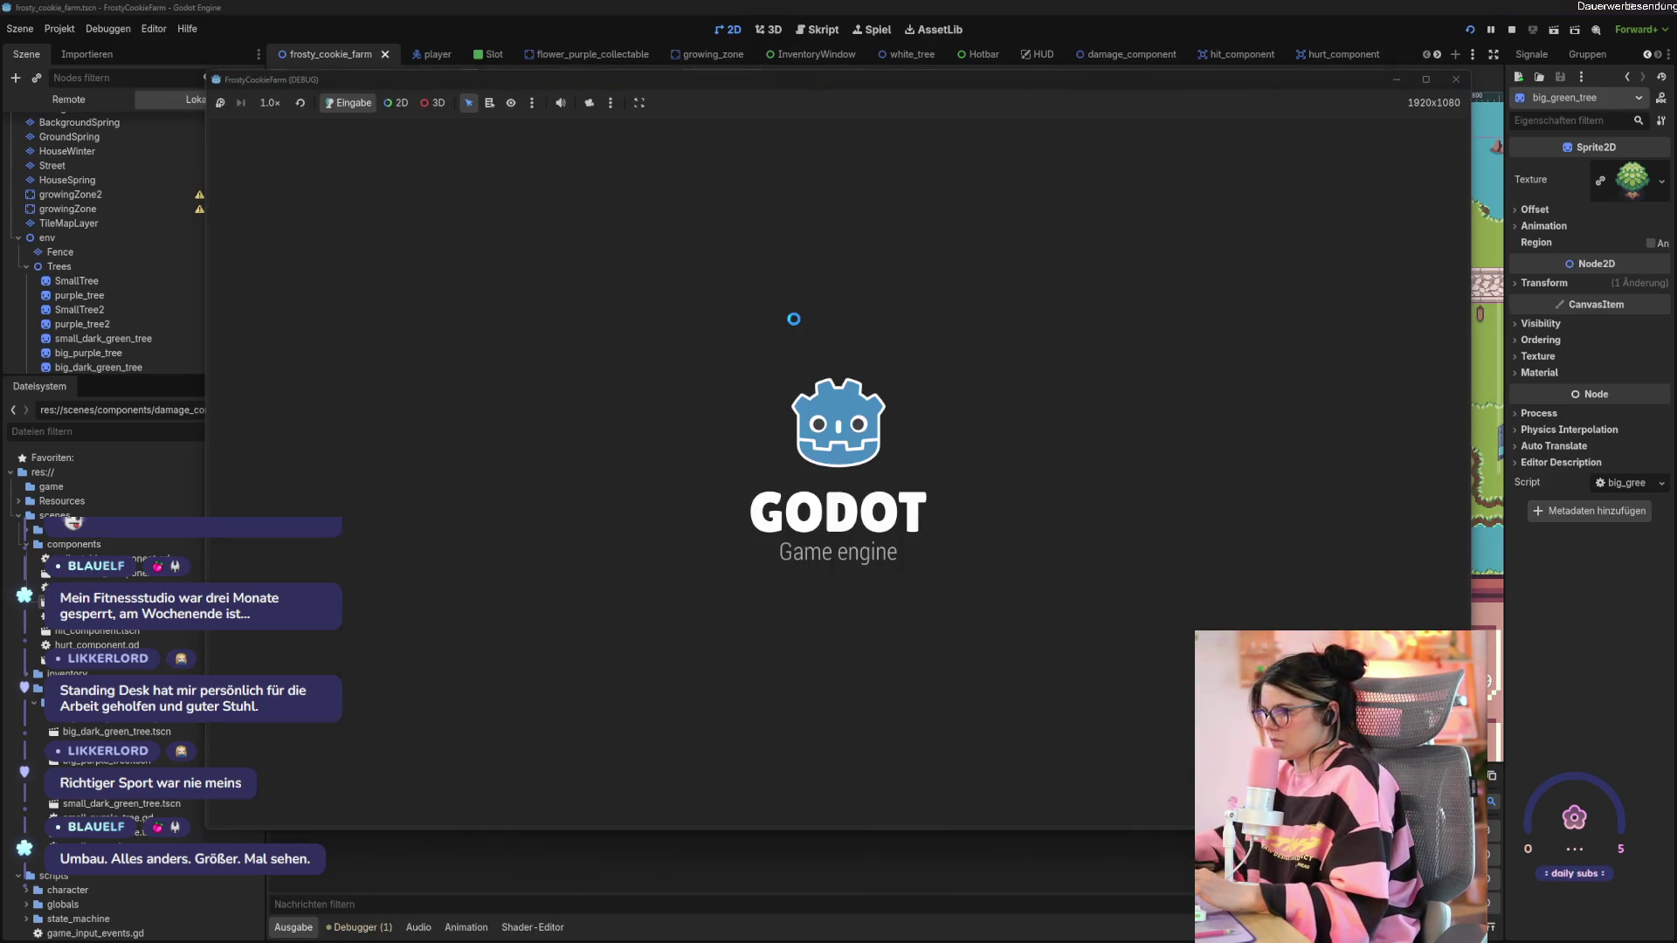
pyautogui.press('a')
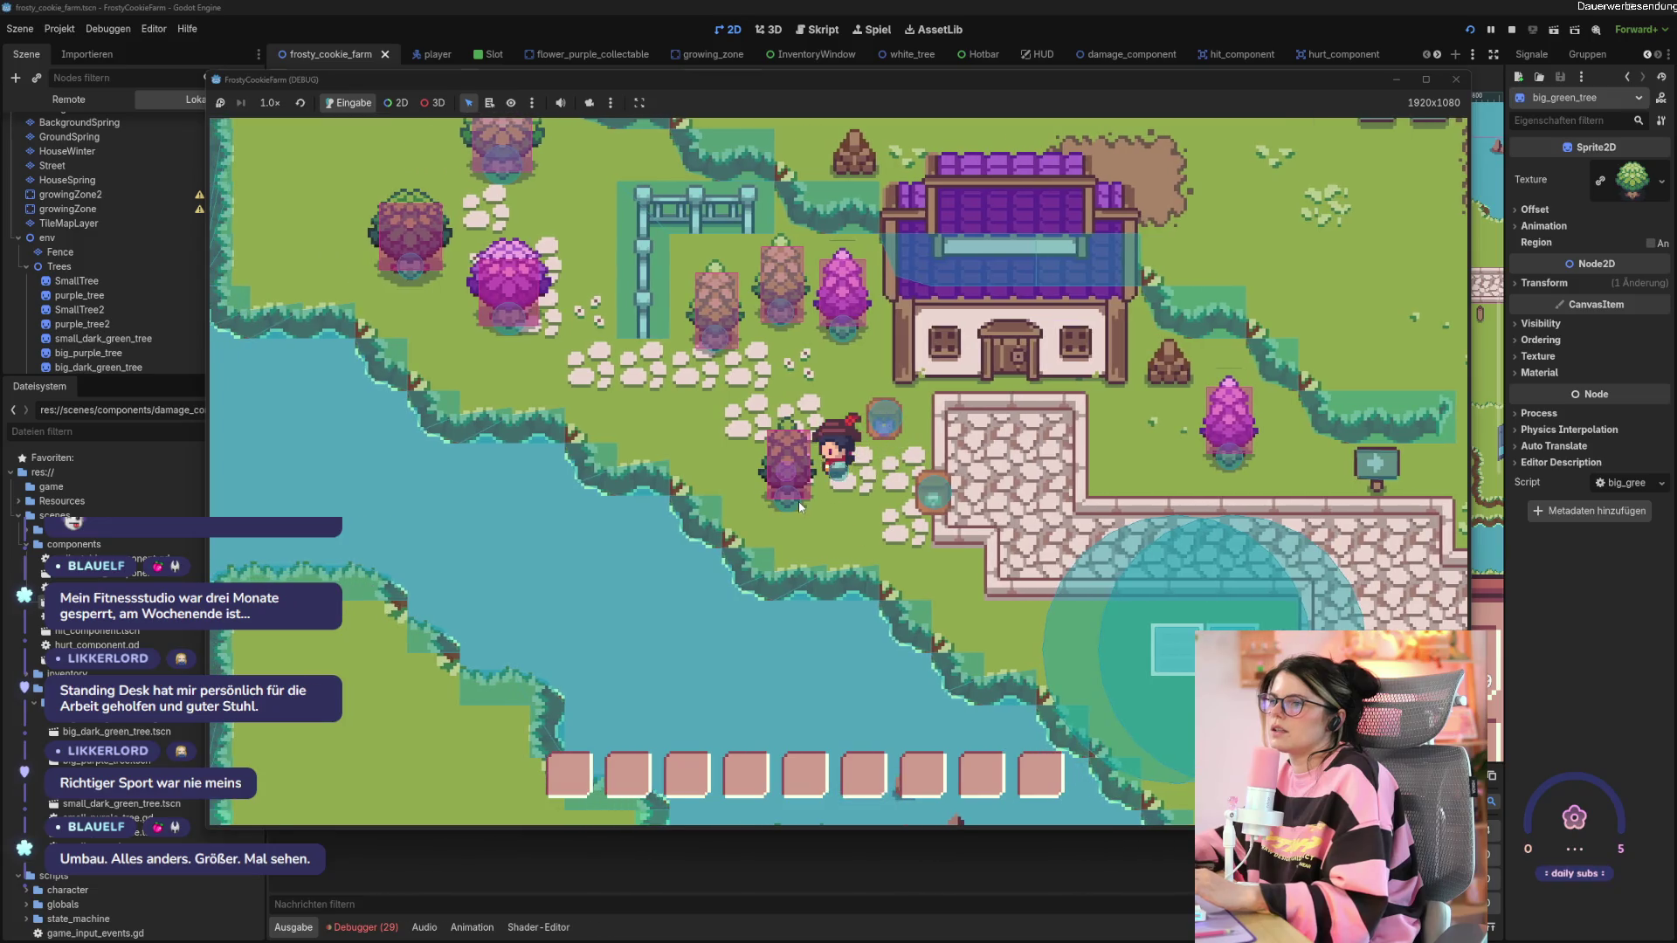
pyautogui.click(798, 501)
pyautogui.click(804, 489)
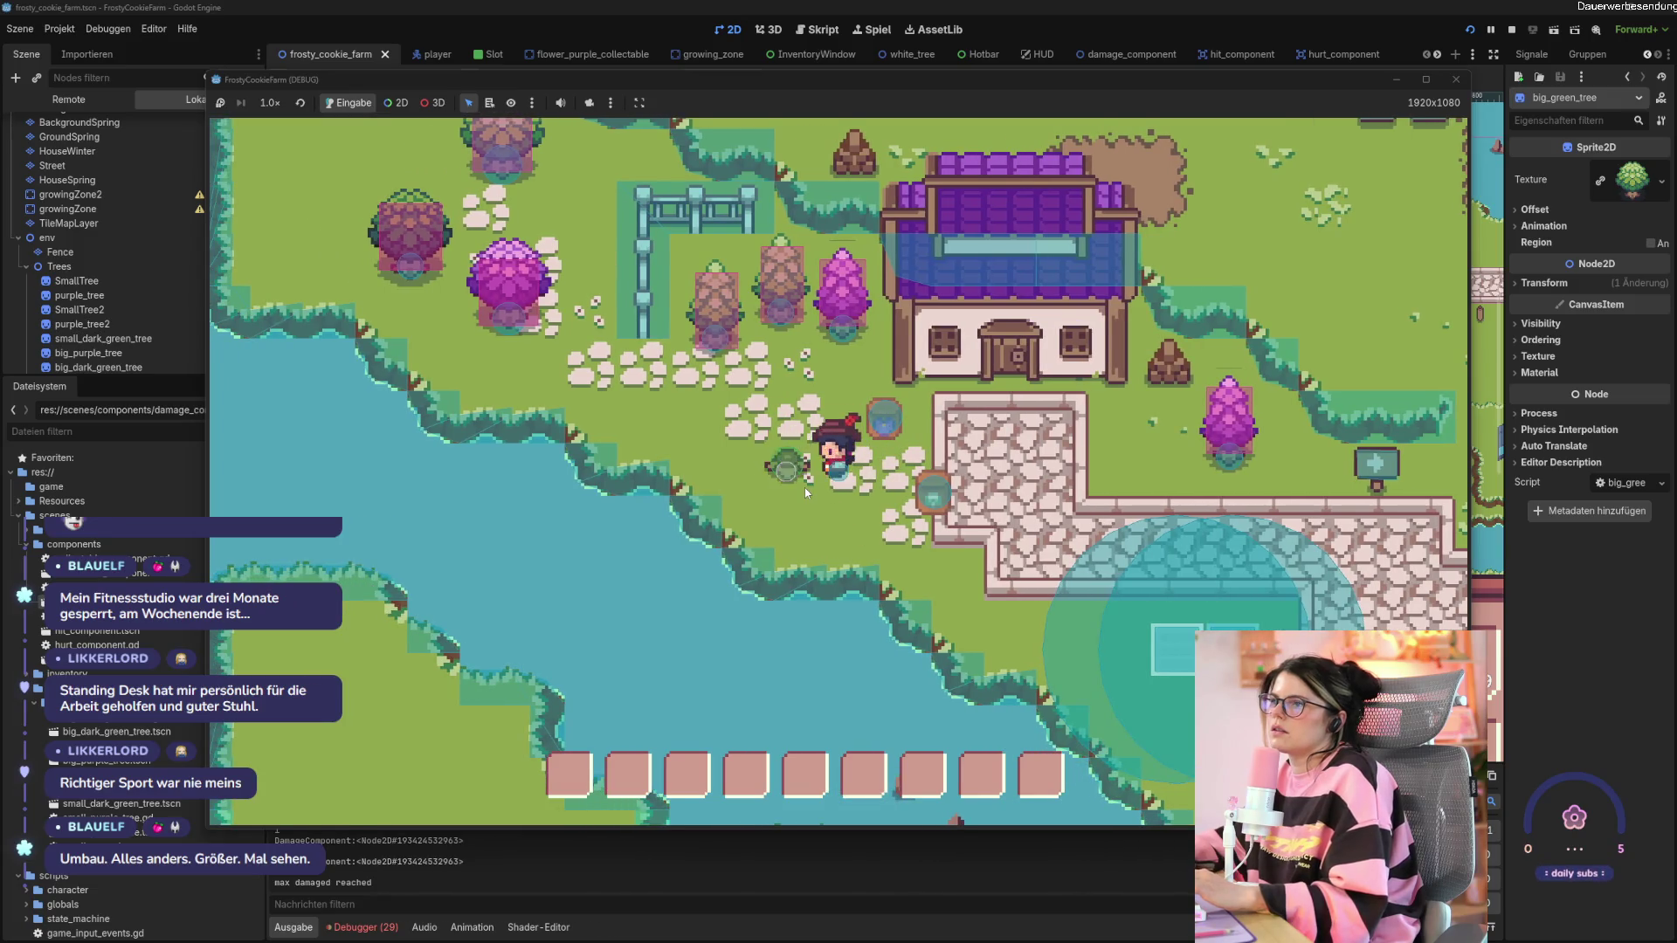
pyautogui.press('w')
pyautogui.click(846, 415)
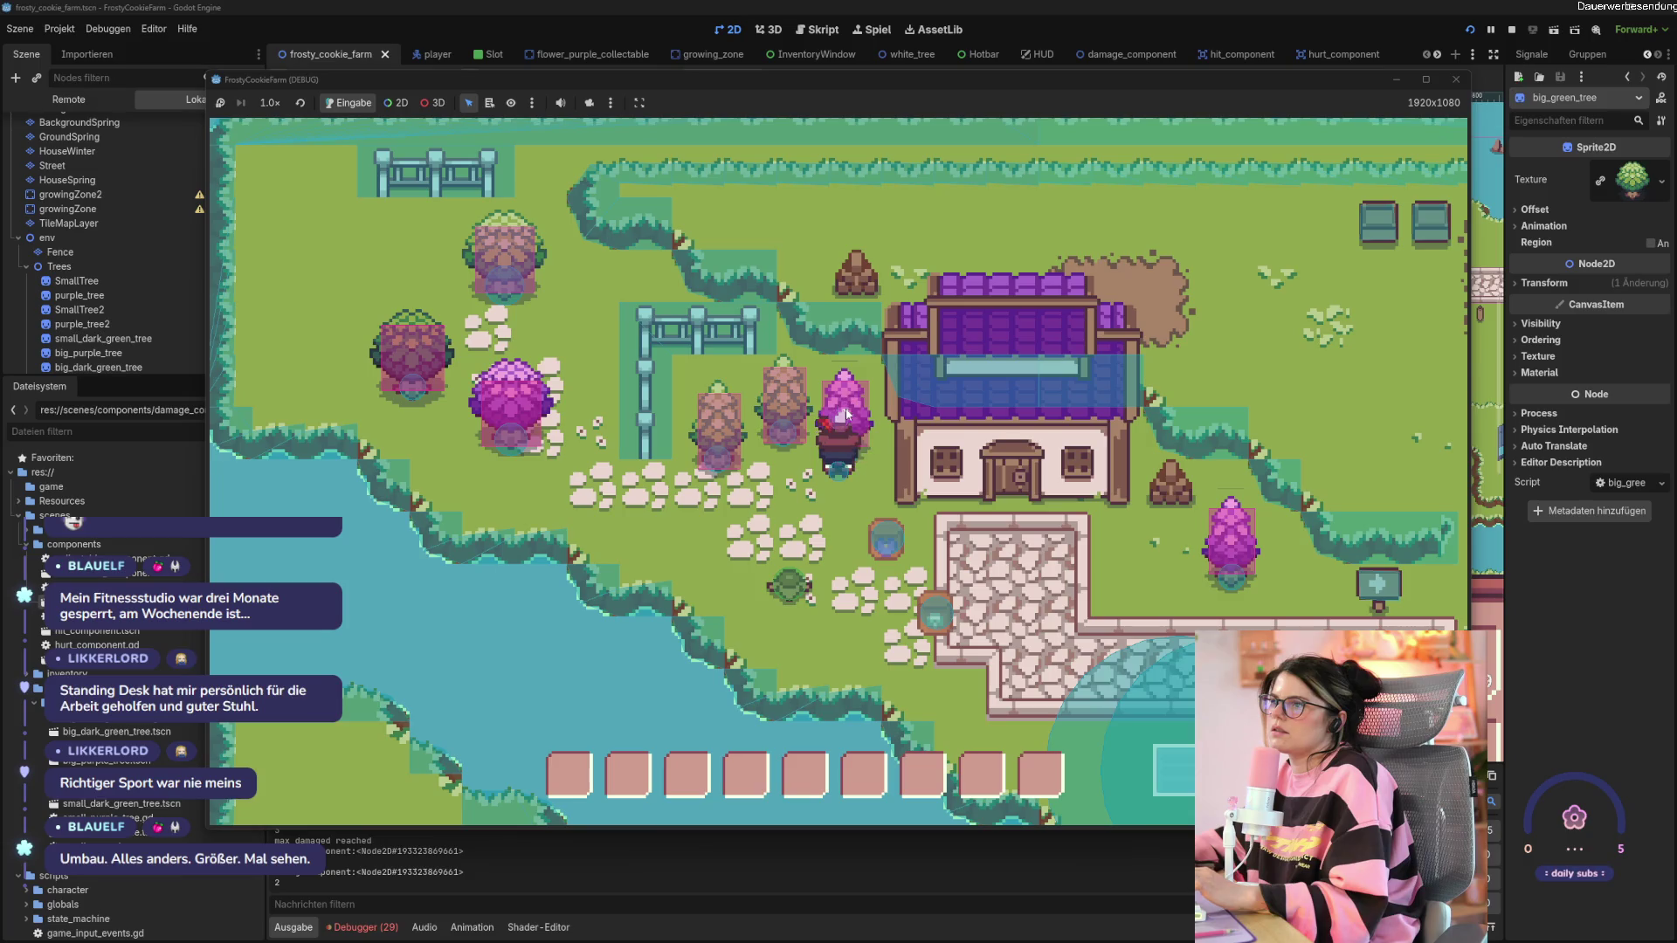
pyautogui.click(812, 419)
pyautogui.press('a')
pyautogui.click(783, 425)
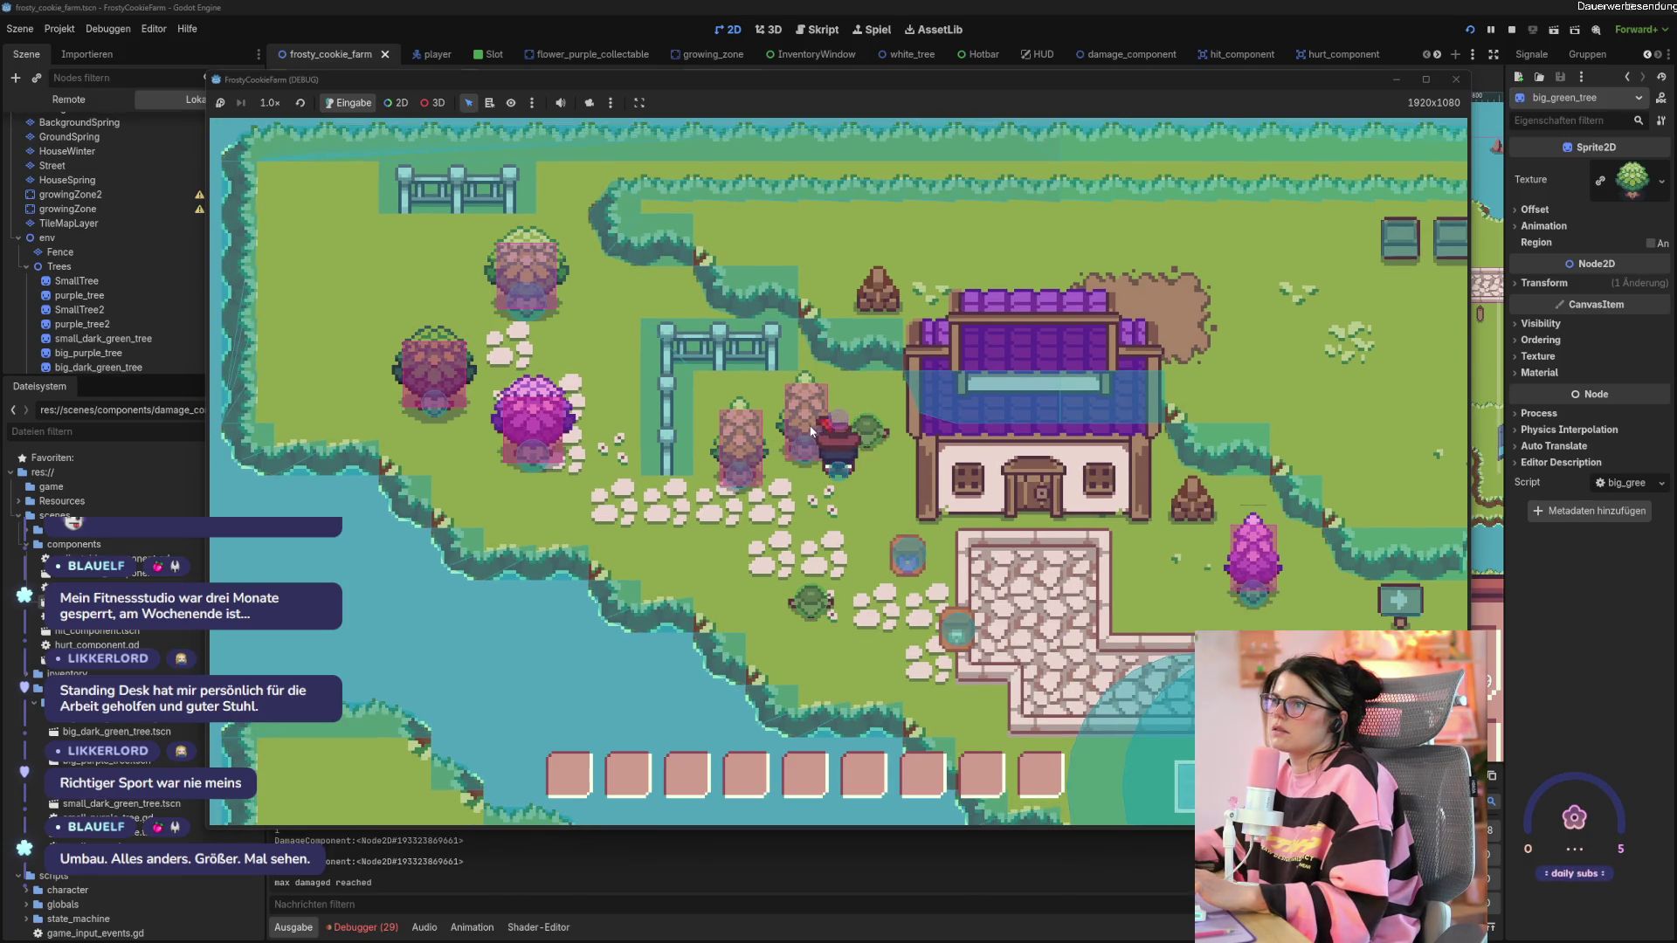
pyautogui.click(839, 435)
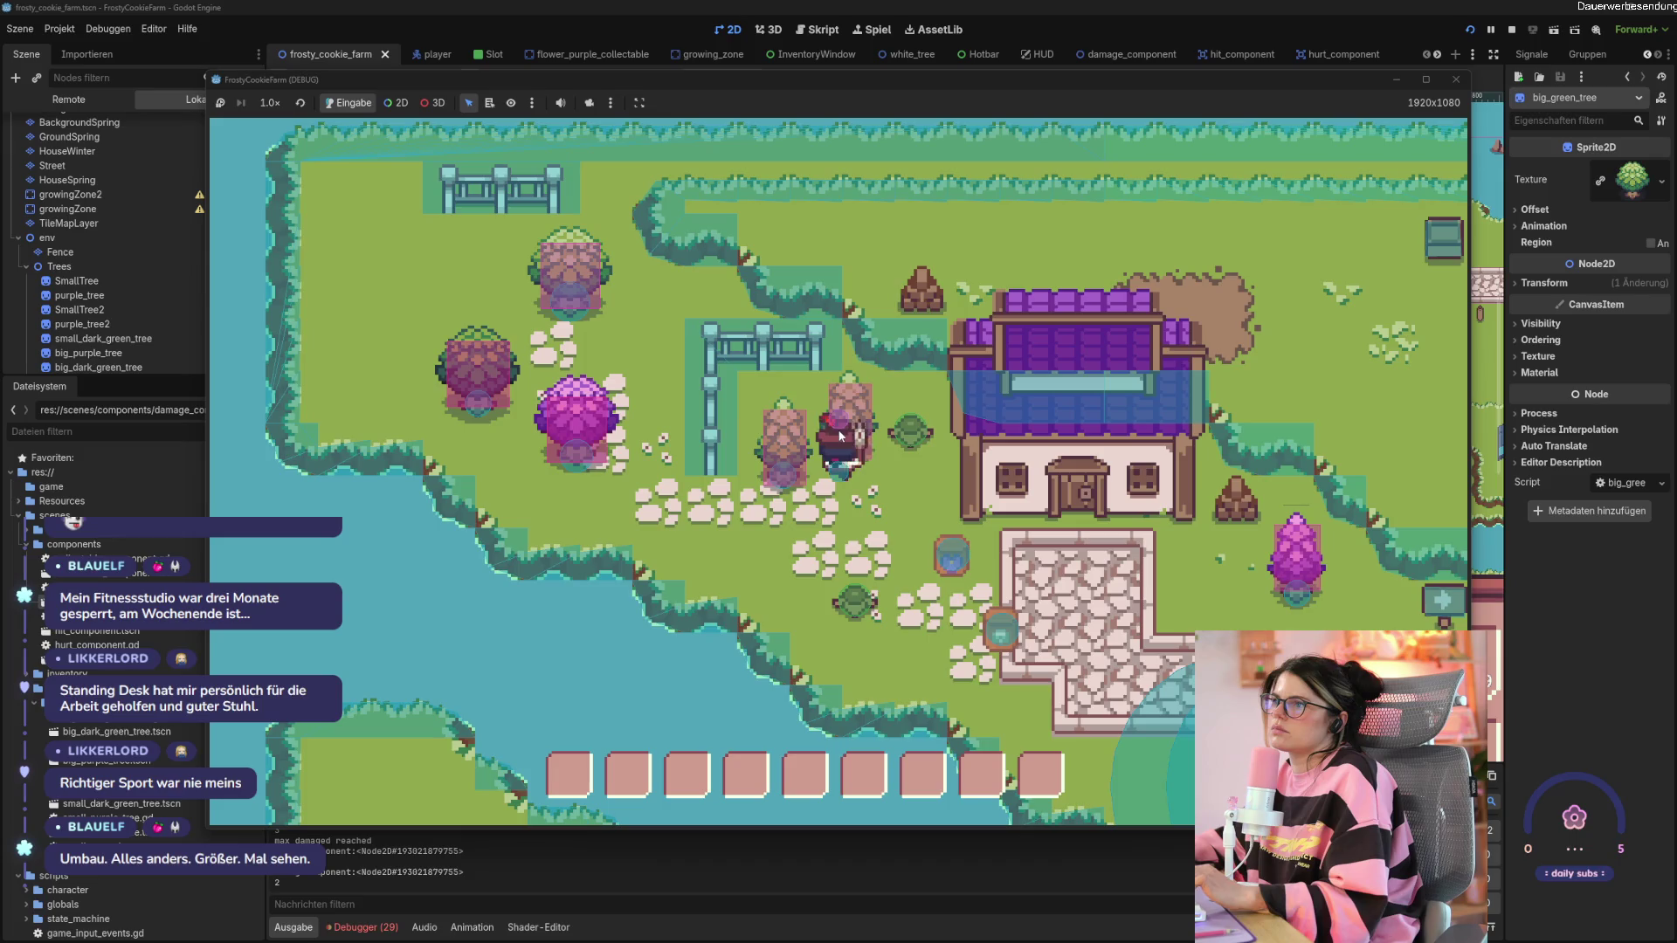
pyautogui.click(840, 434)
# Walk left, chop down the next tree, and keep hitting the pink tree.
pyautogui.press('s')
pyautogui.press('a')
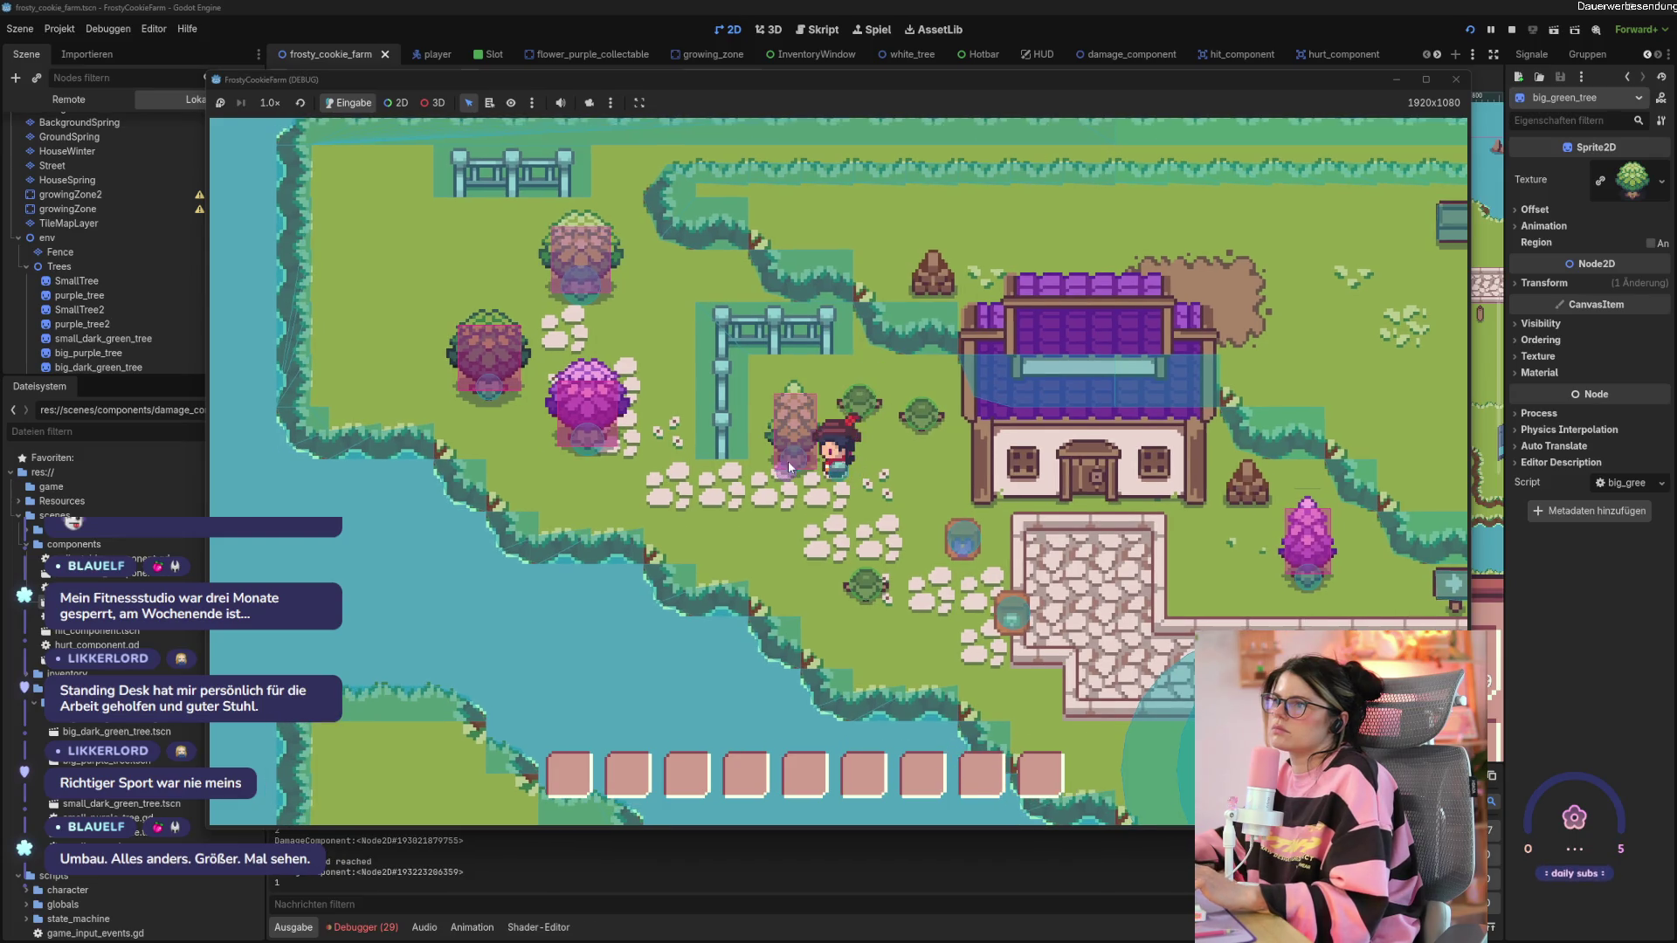
pyautogui.click(790, 455)
pyautogui.click(790, 455)
pyautogui.press('a')
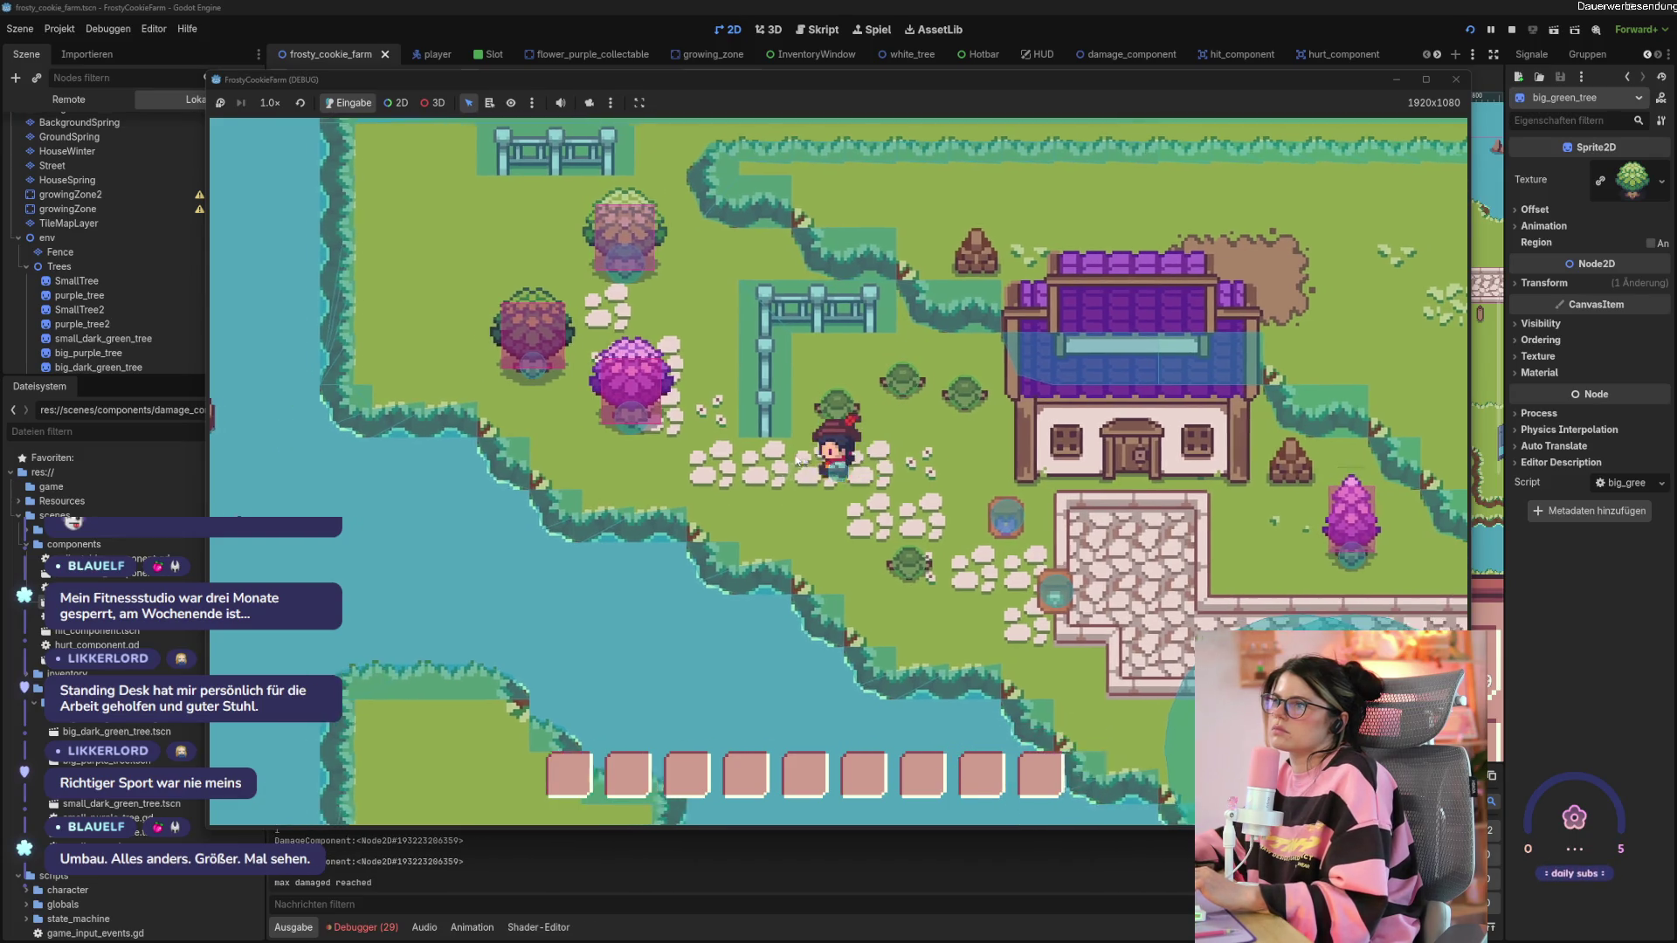
pyautogui.click(852, 417)
pyautogui.click(837, 428)
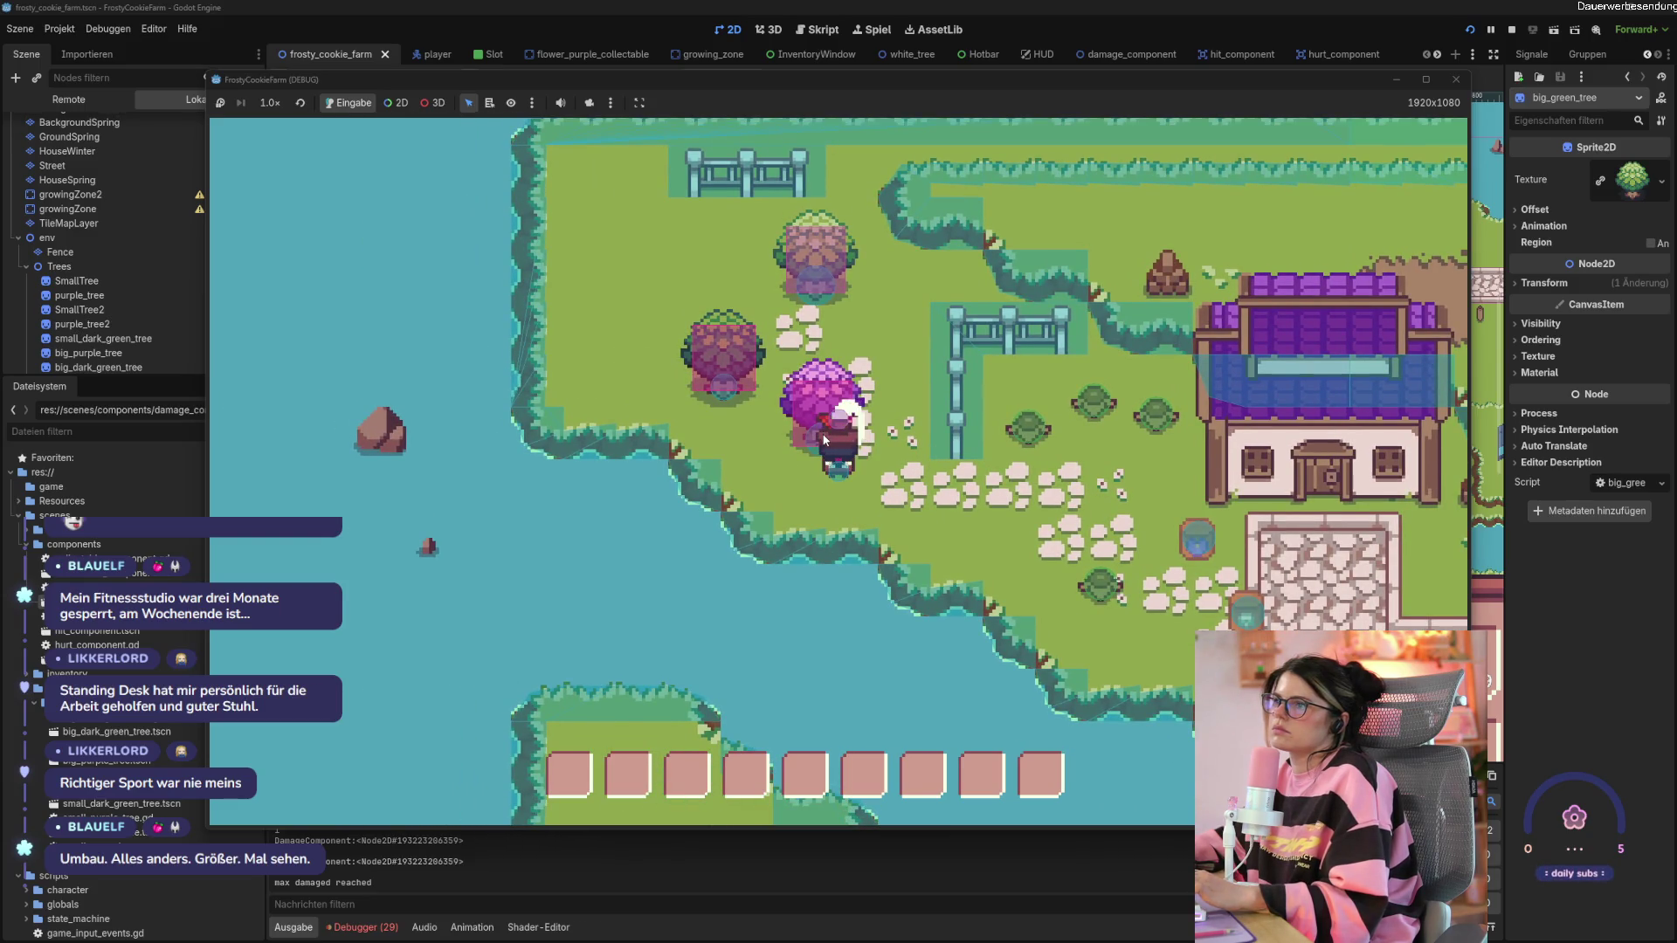
pyautogui.click(824, 439)
pyautogui.click(824, 439)
pyautogui.click(823, 439)
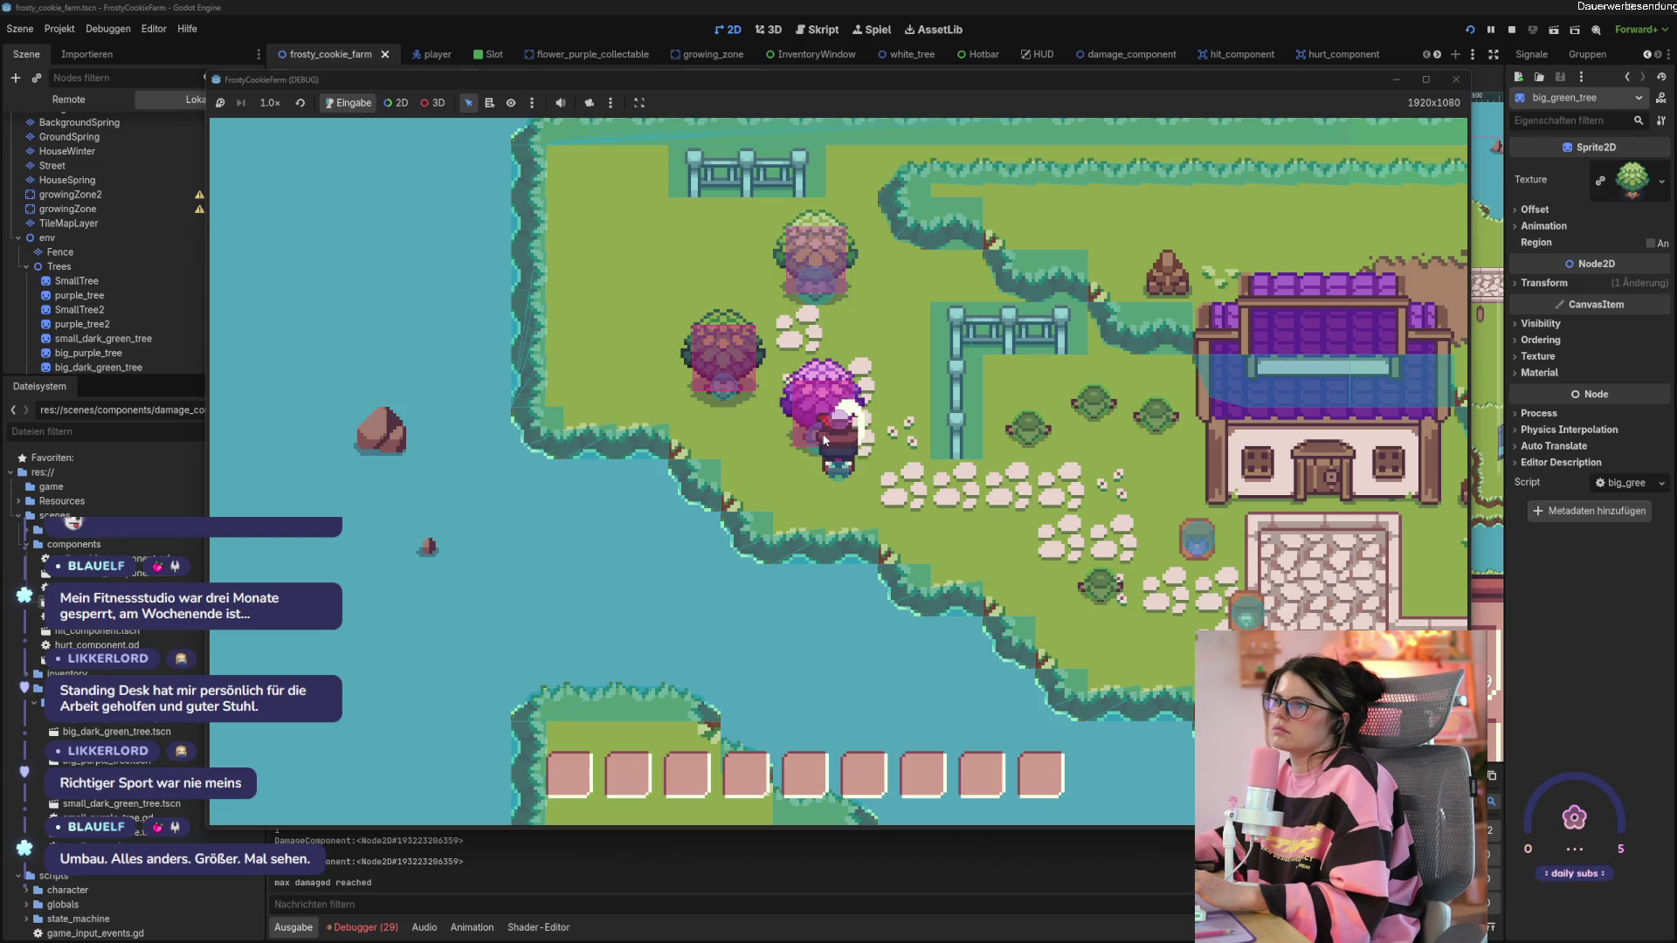
pyautogui.press('a')
pyautogui.click(826, 436)
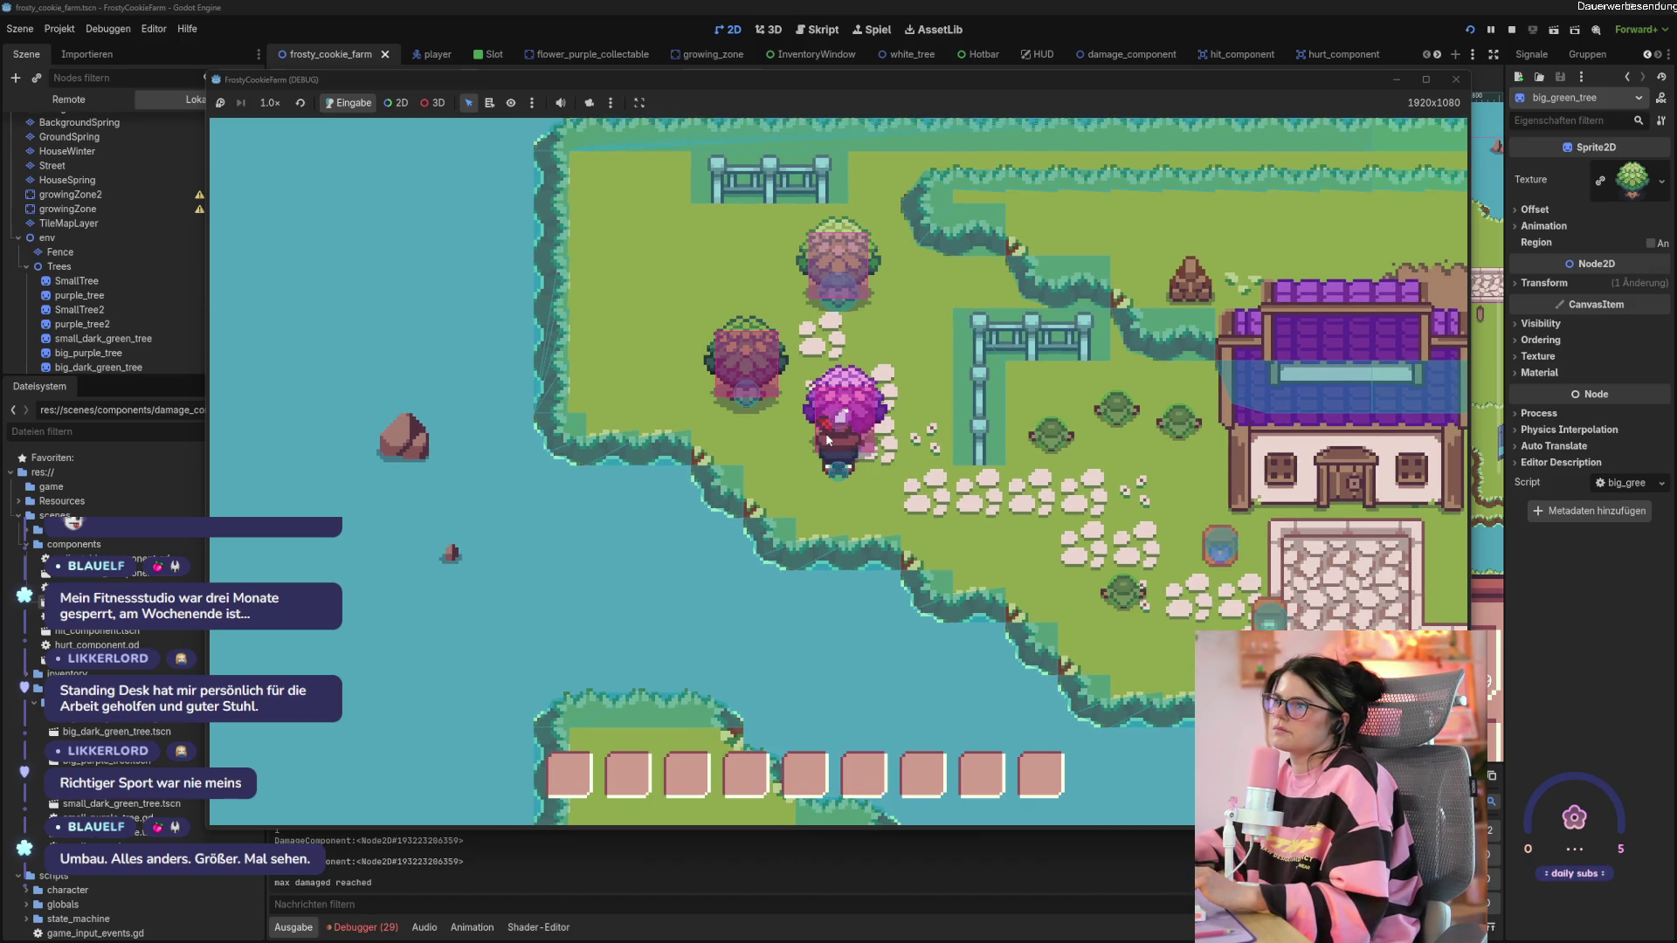
# Chop down the tree above and the damaged tree by the pink one, then stop the game.
pyautogui.press('w')
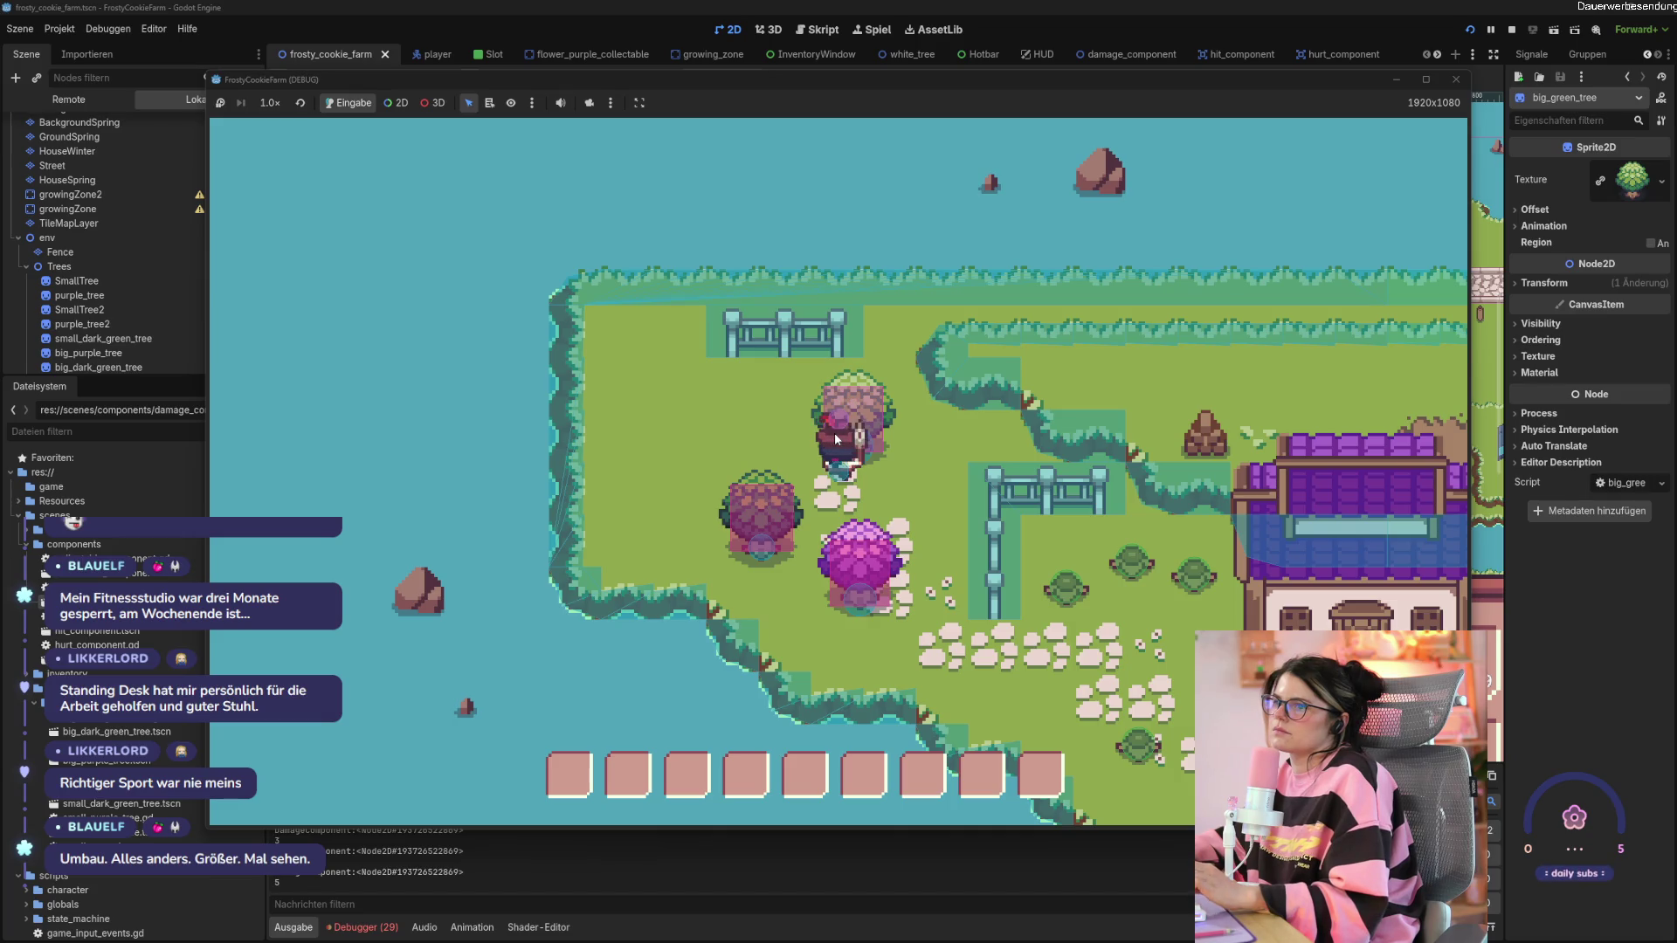
pyautogui.click(836, 438)
pyautogui.press('a')
pyautogui.press('s')
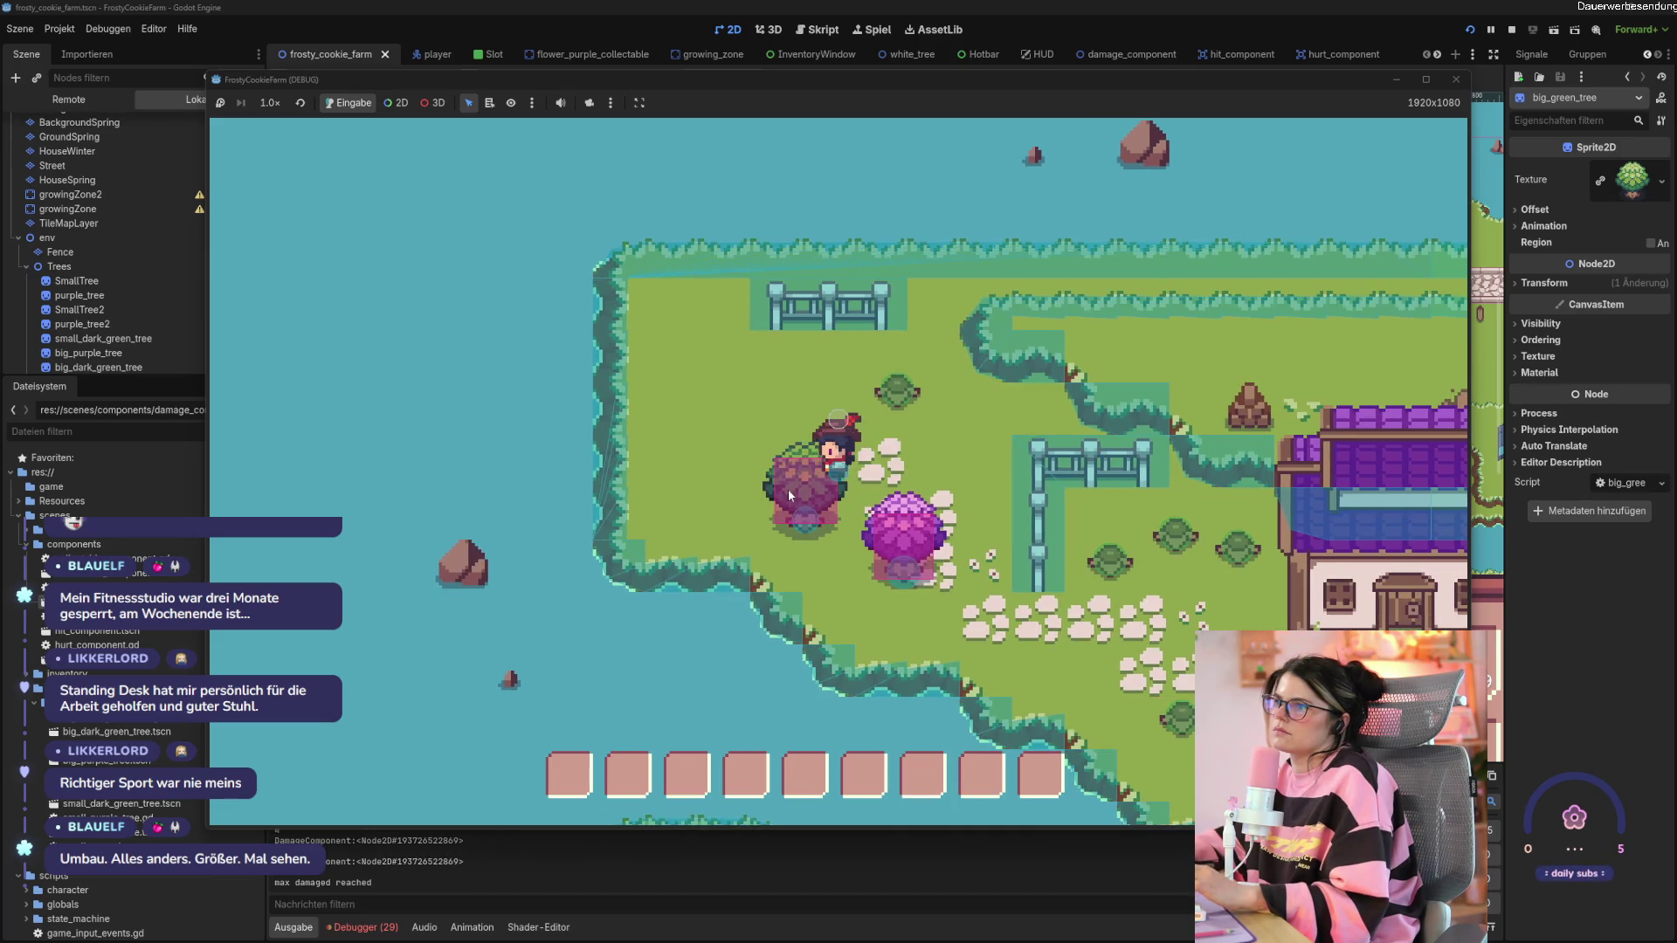
pyautogui.click(811, 497)
pyautogui.click(810, 498)
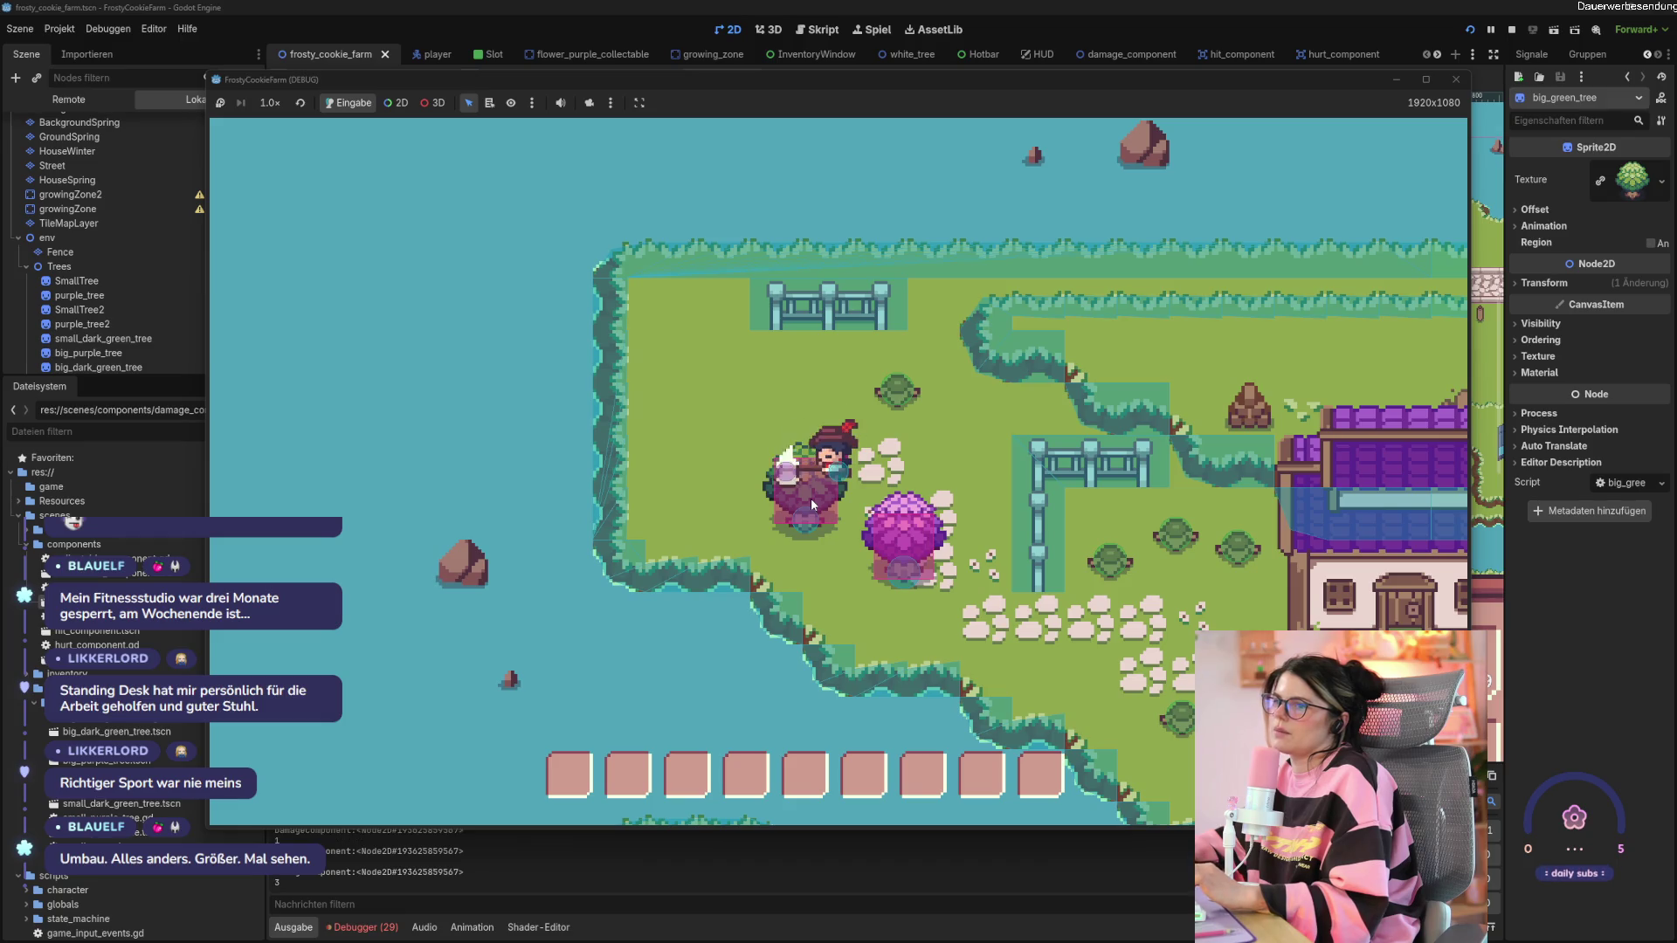
pyautogui.click(810, 498)
pyautogui.click(810, 497)
pyautogui.click(811, 497)
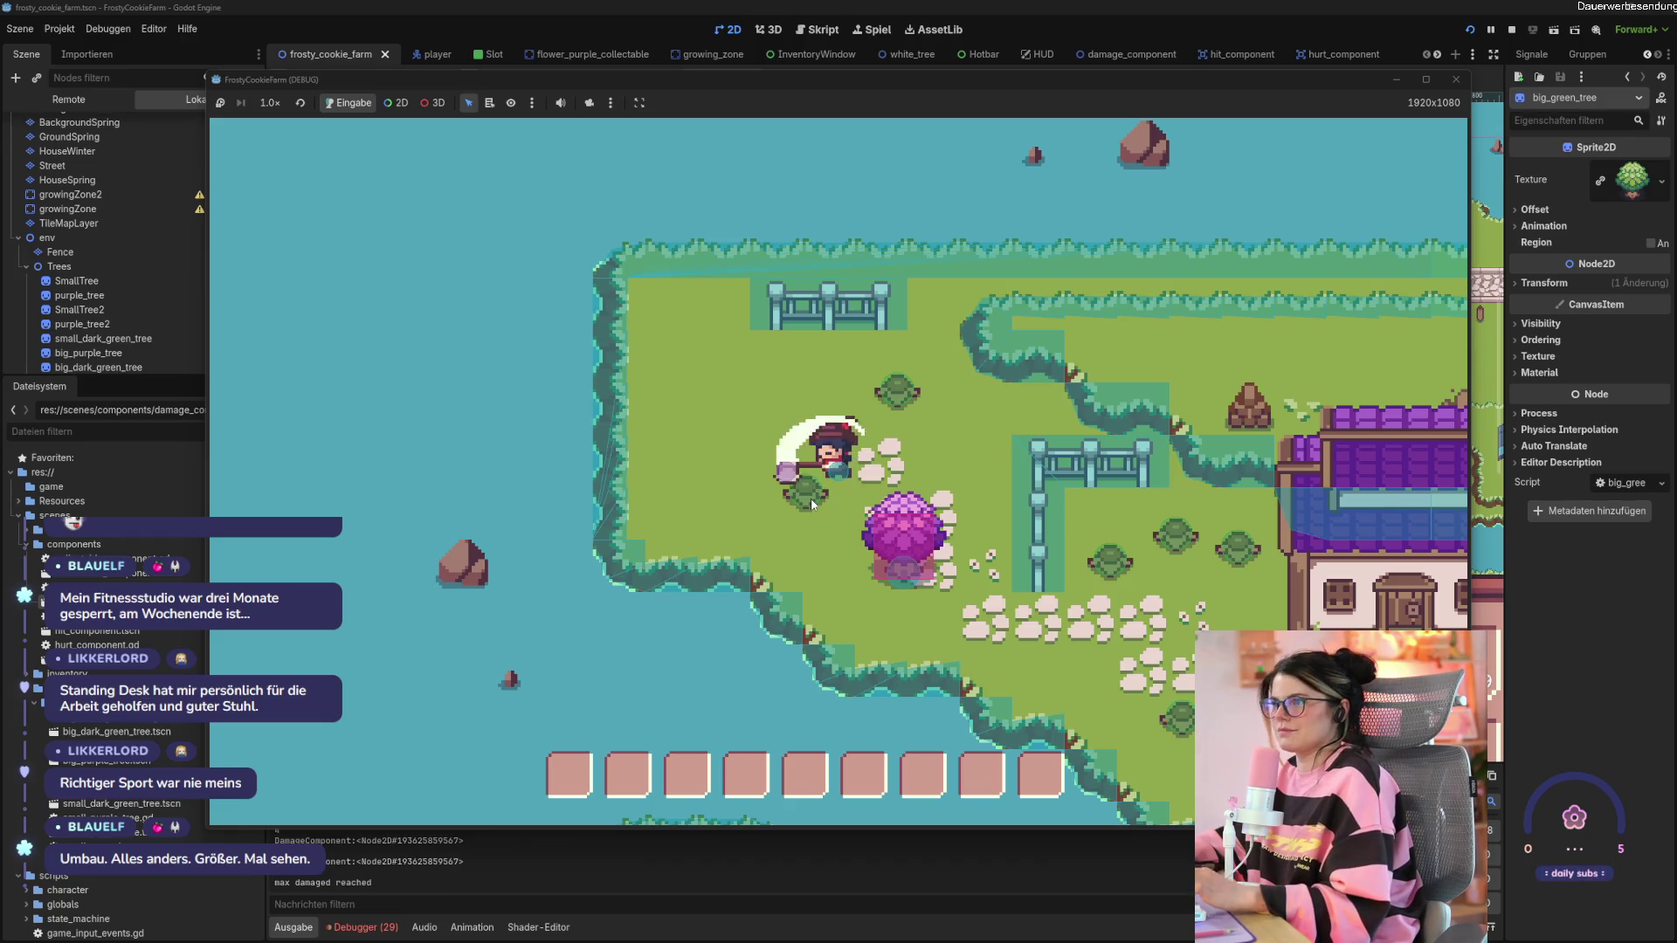
pyautogui.press('d')
pyautogui.press('s')
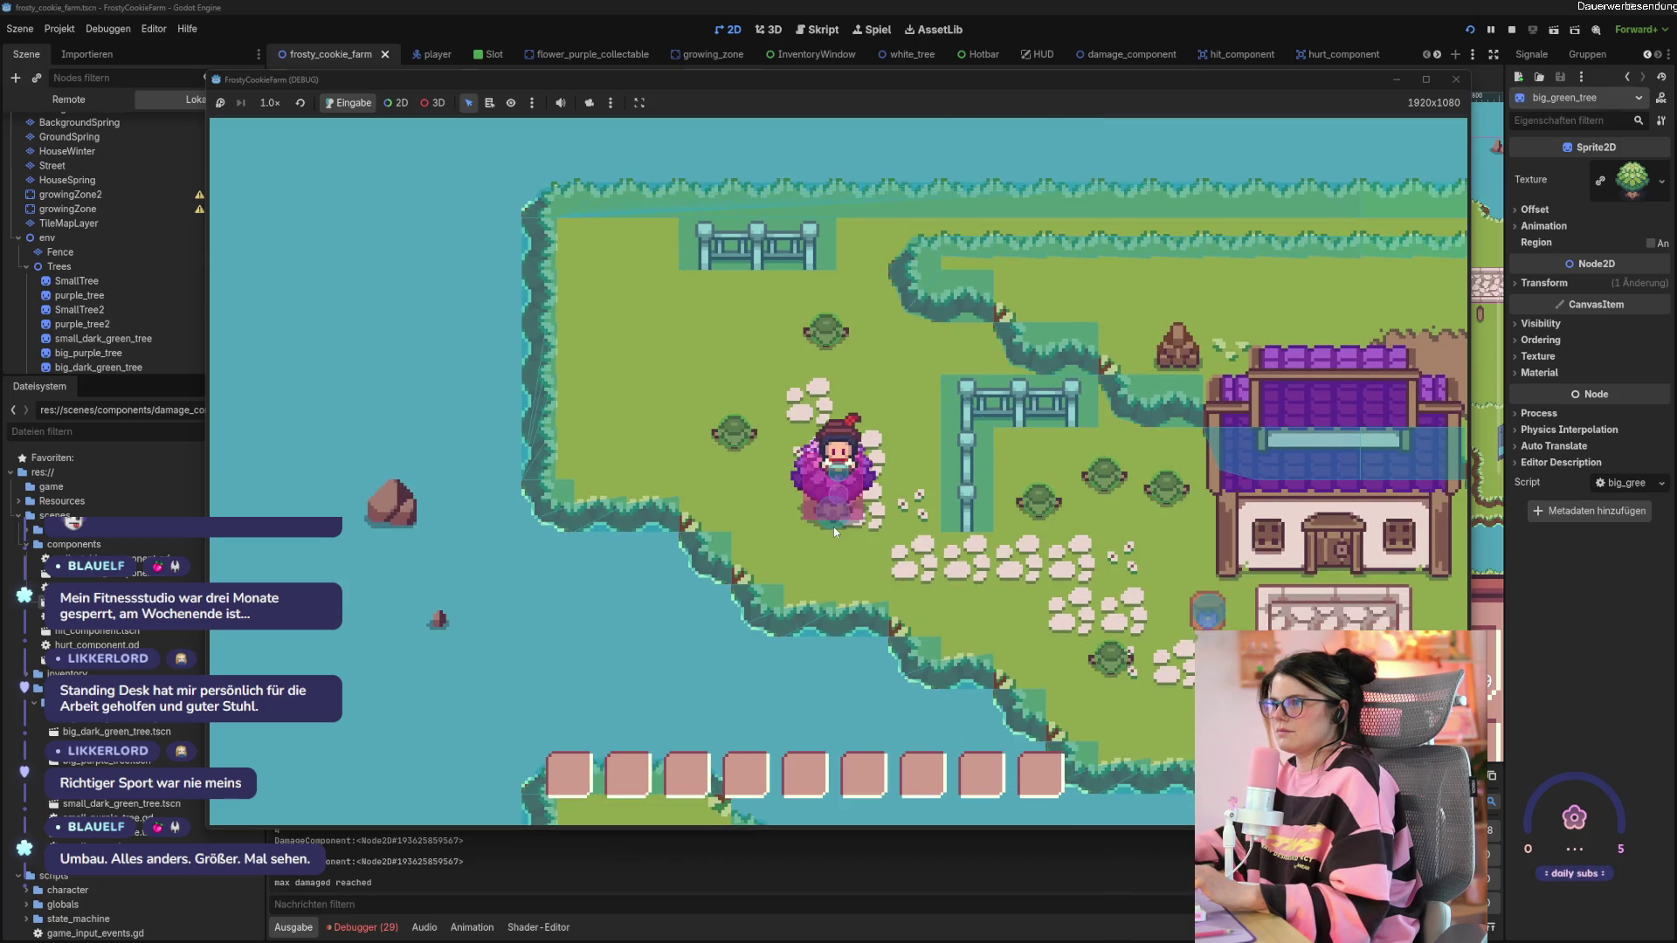
pyautogui.click(1455, 79)
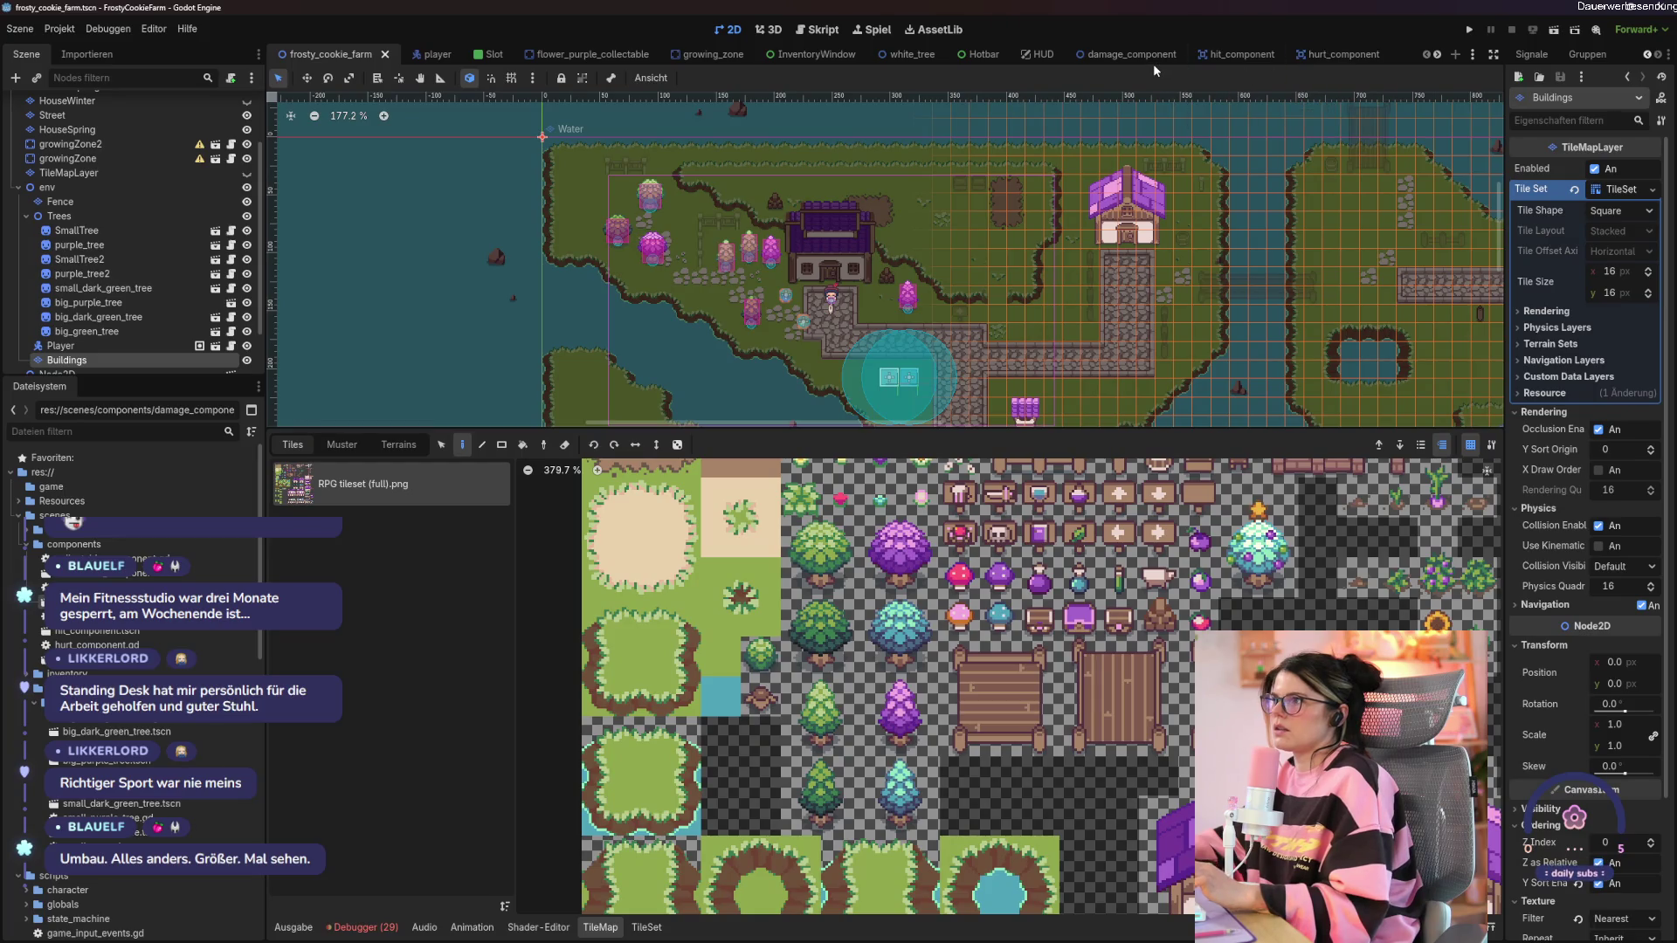
# Switch to the big_purple_tree scene and open its root node's script.
pyautogui.scroll(-5, 1155, 63)
pyautogui.click(1336, 54)
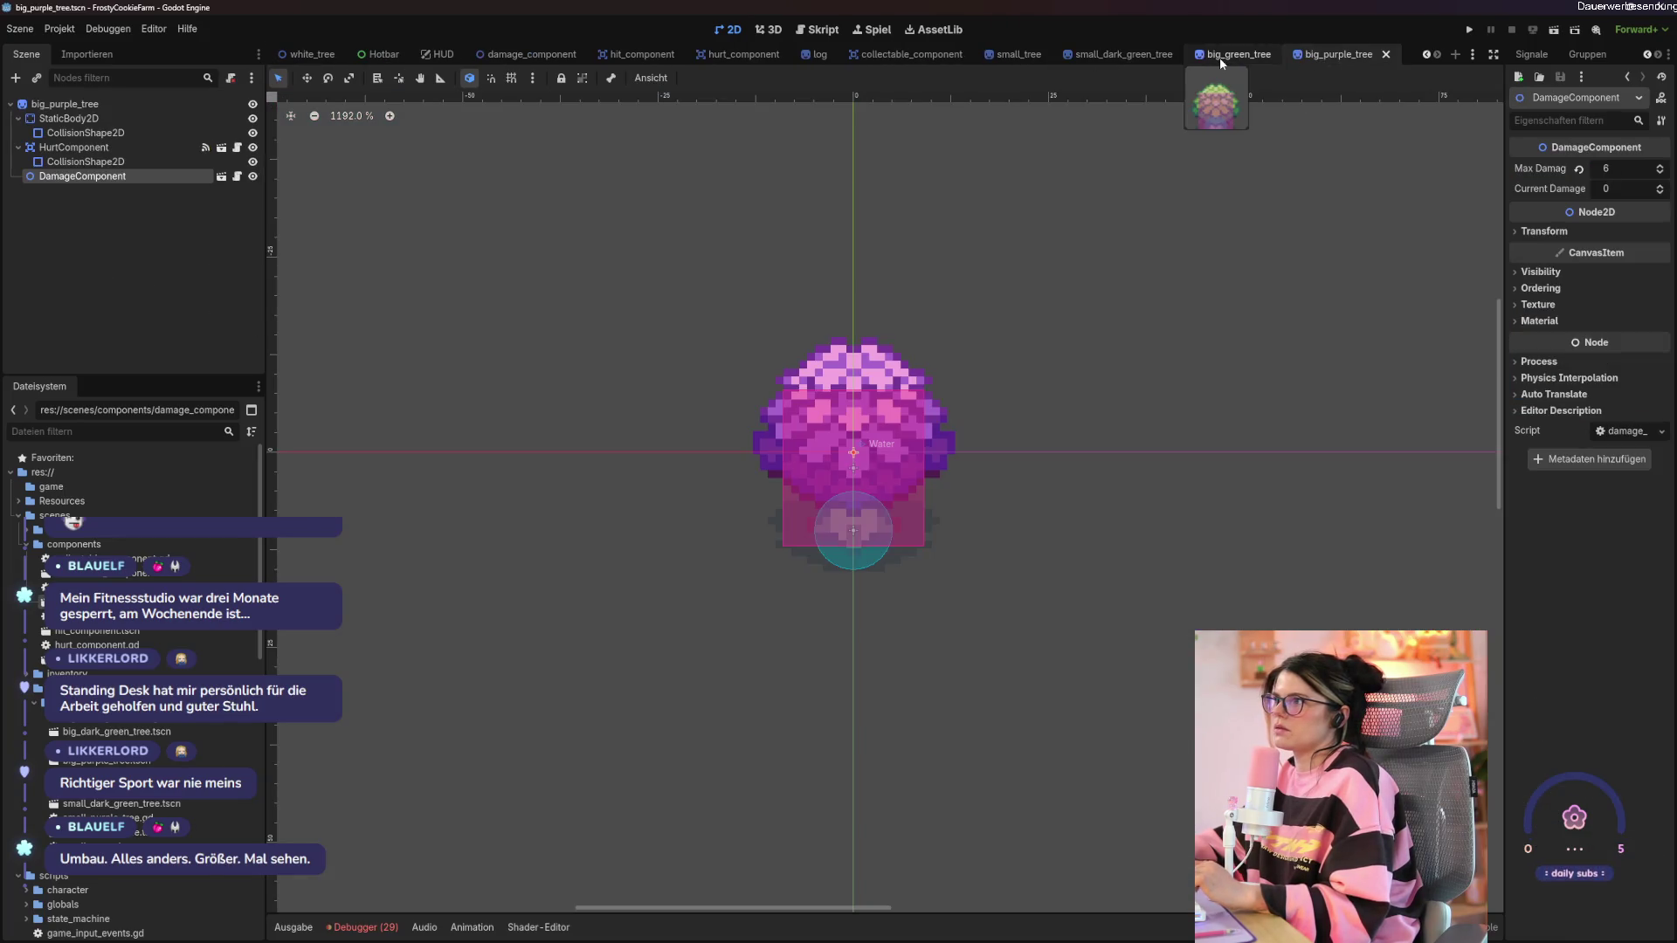
pyautogui.click(178, 227)
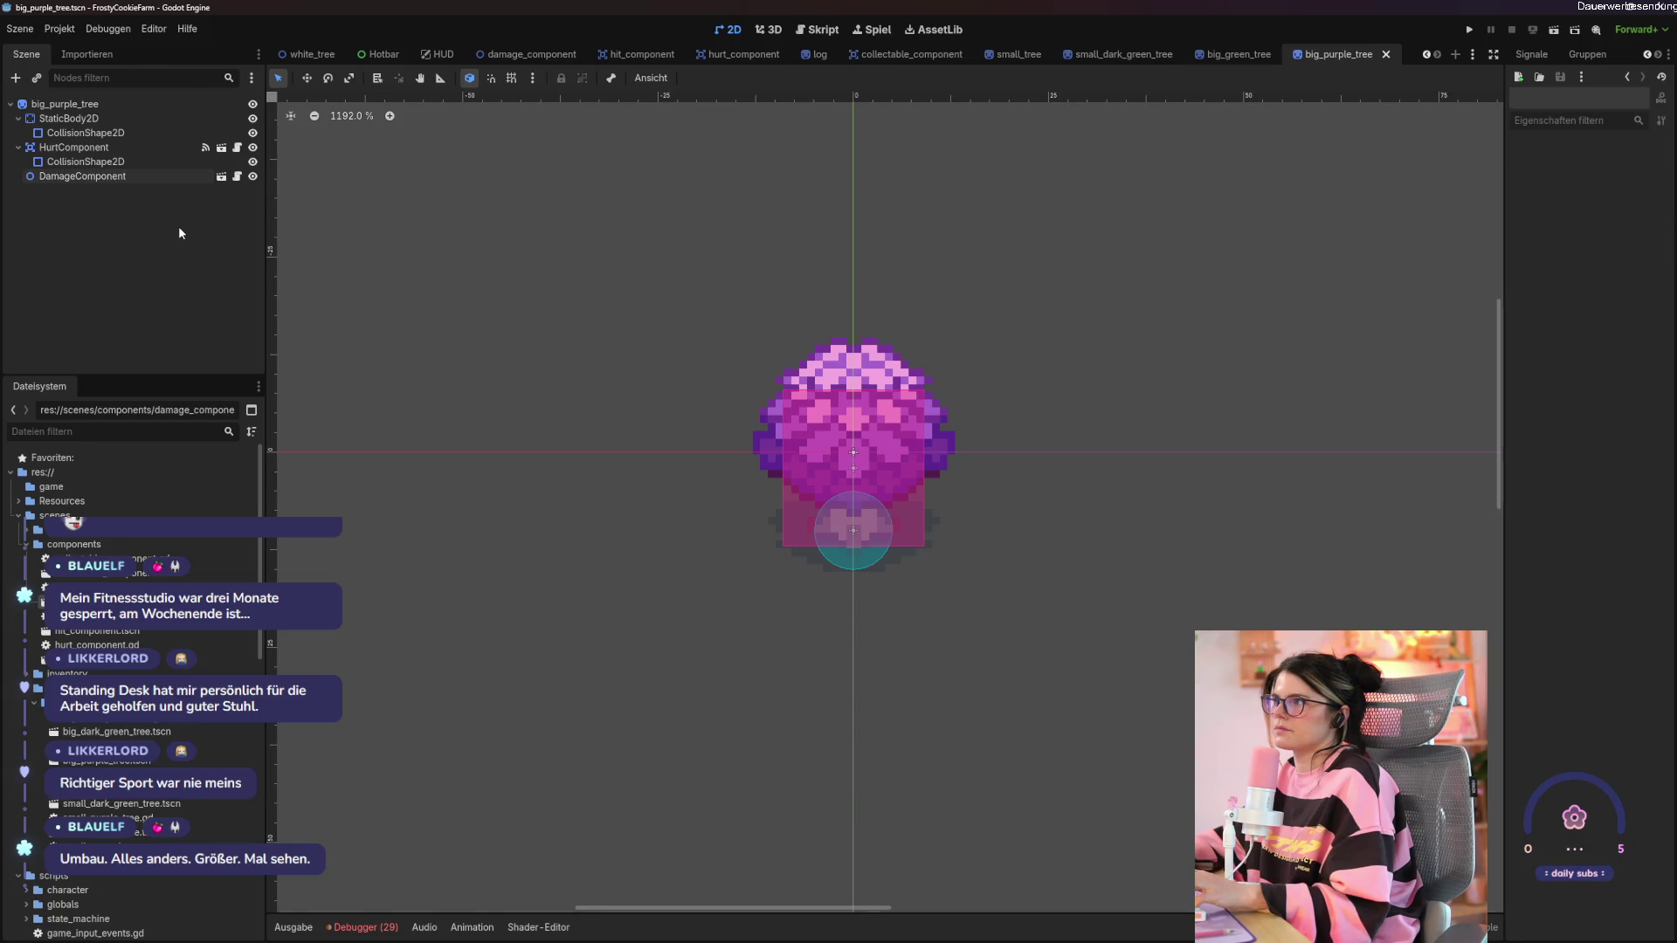
pyautogui.click(64, 104)
pyautogui.click(237, 104)
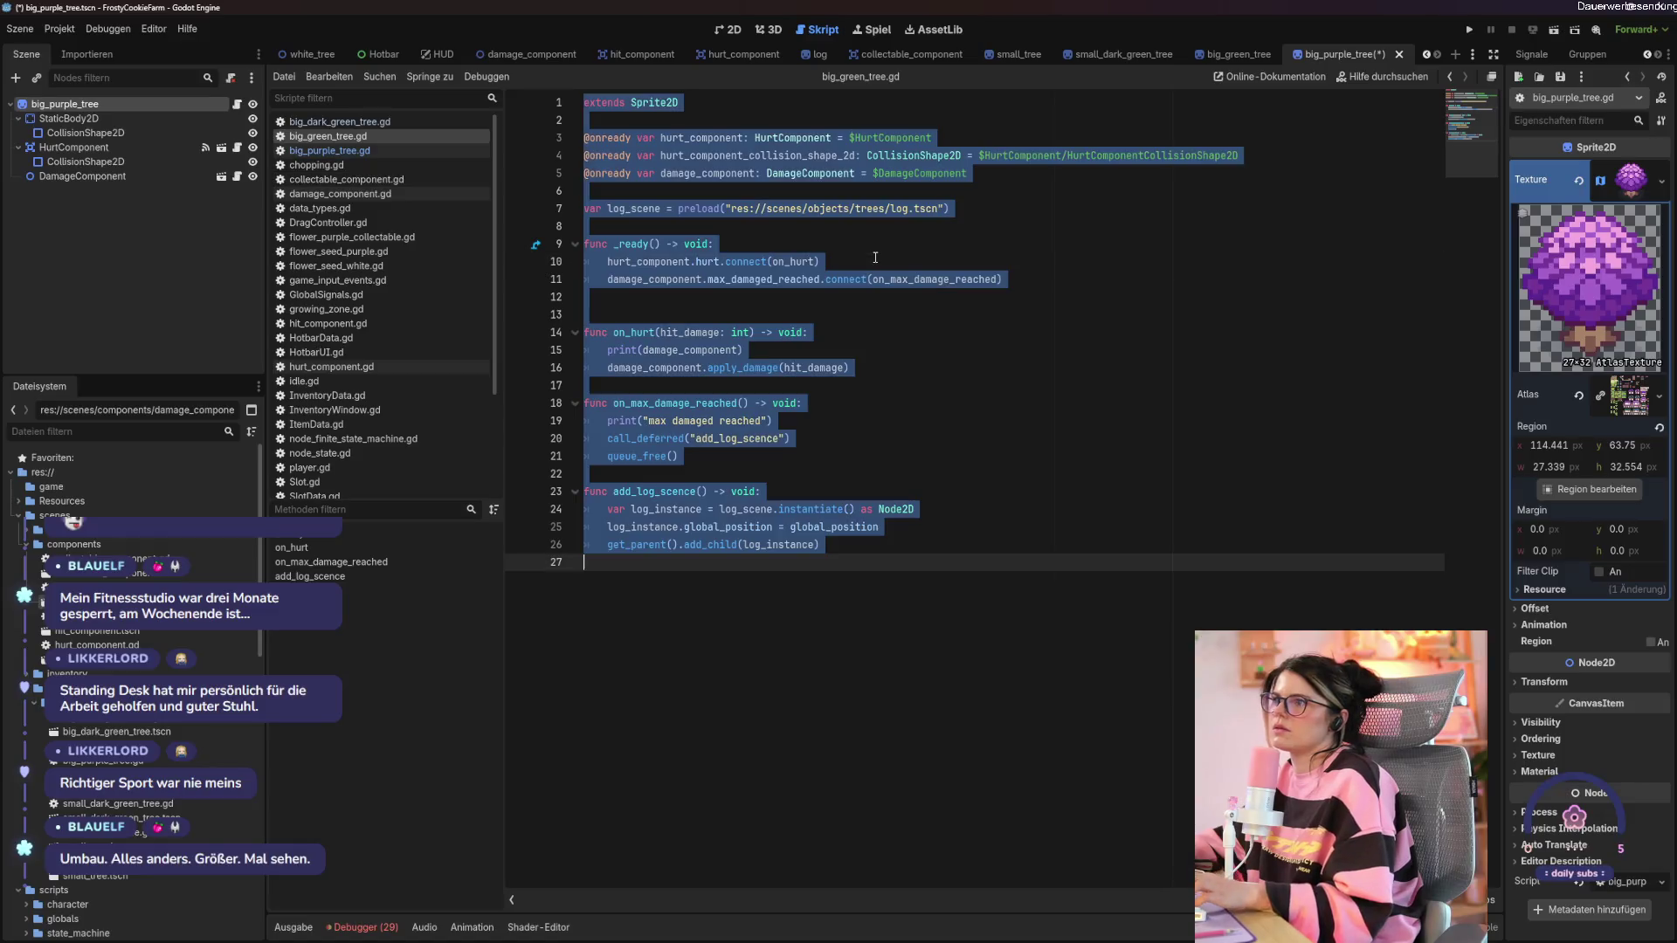
pyautogui.click(300, 150)
# Replace the purple tree script with the green tree's code, save, and close the scene.
pyautogui.hotkey('ctrl', 'a')
pyautogui.hotkey('ctrl', 'f')
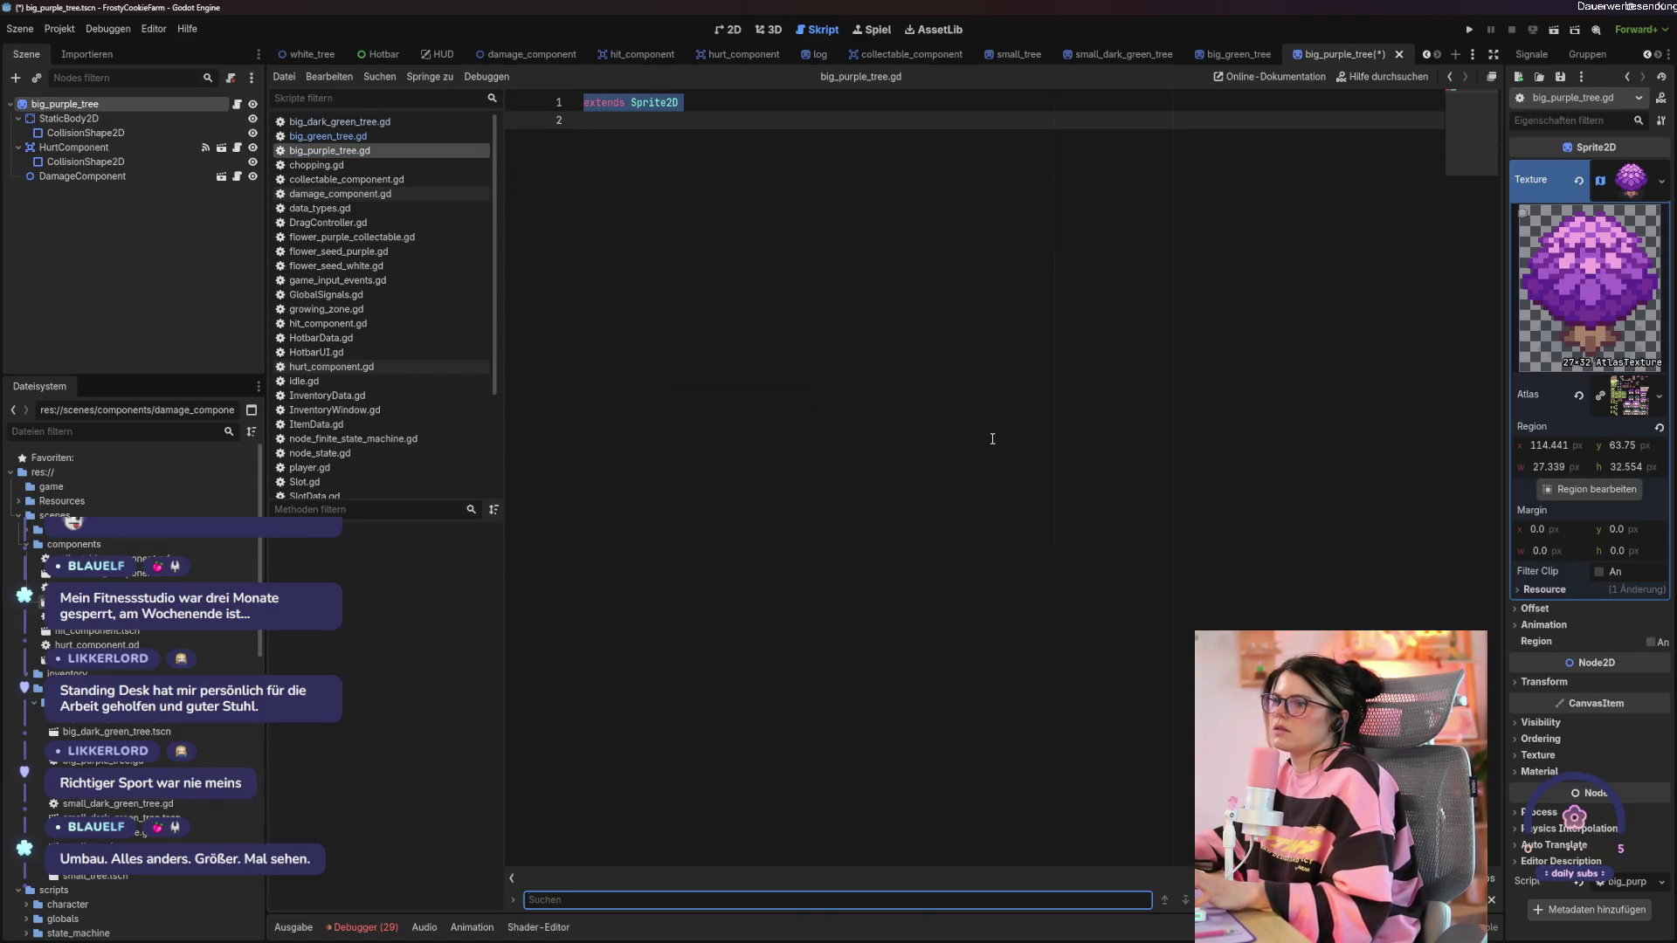
pyautogui.hotkey('ctrl', 'v')
pyautogui.click(991, 439)
pyautogui.hotkey('ctrl', 'z')
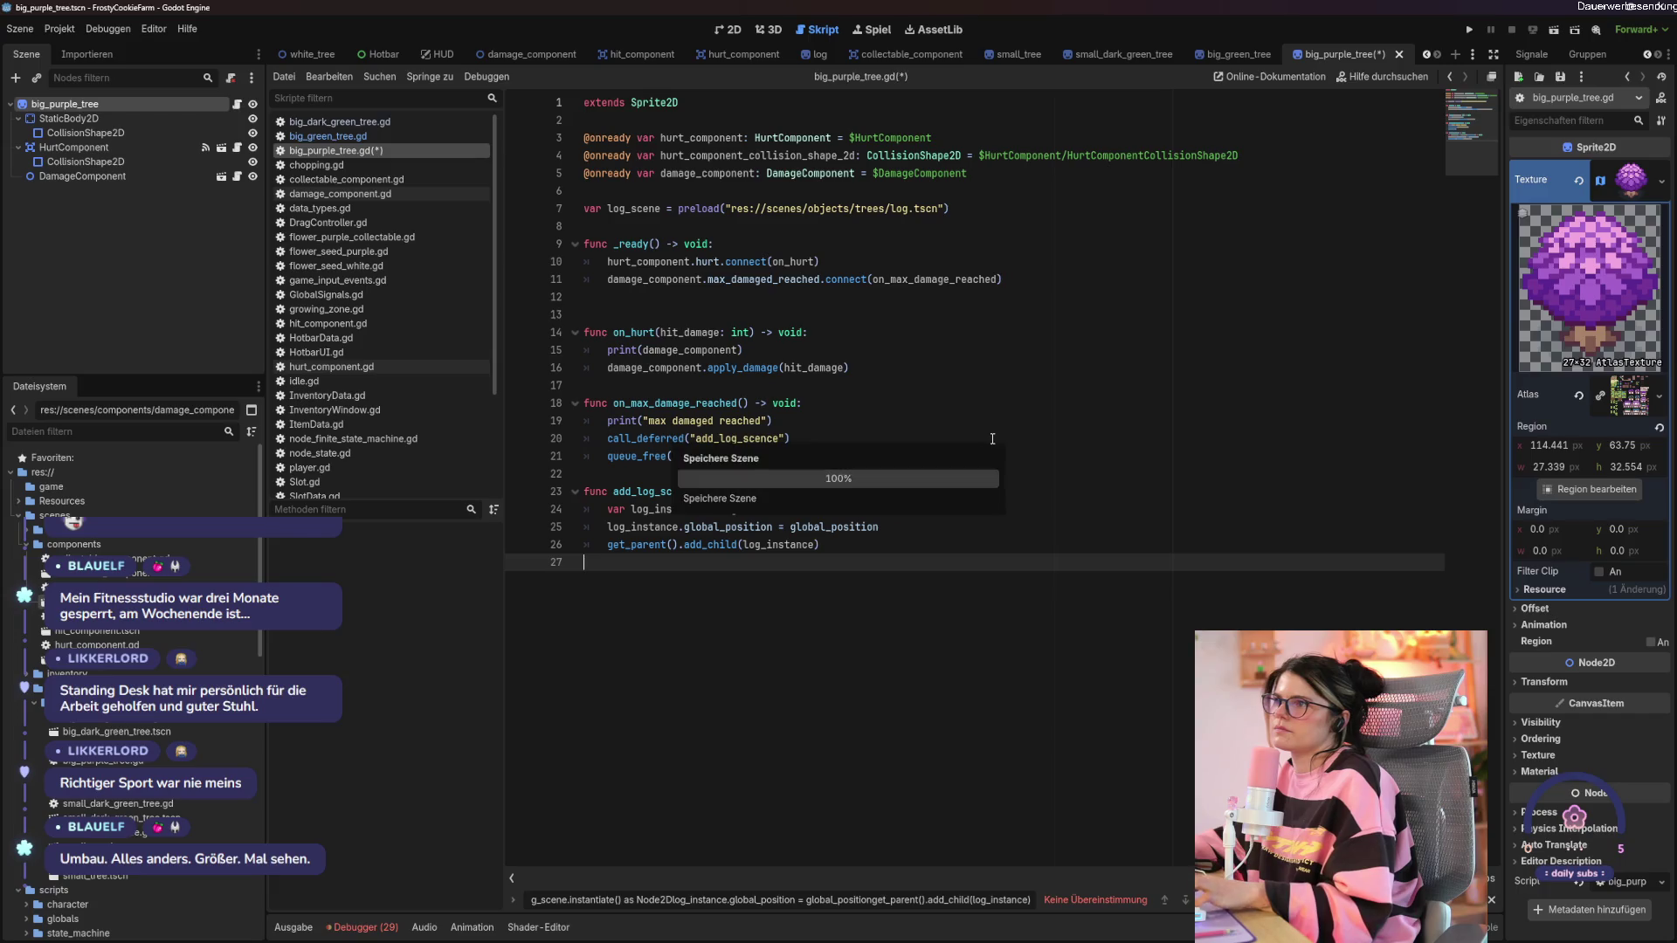
pyautogui.click(1001, 437)
pyautogui.click(1386, 54)
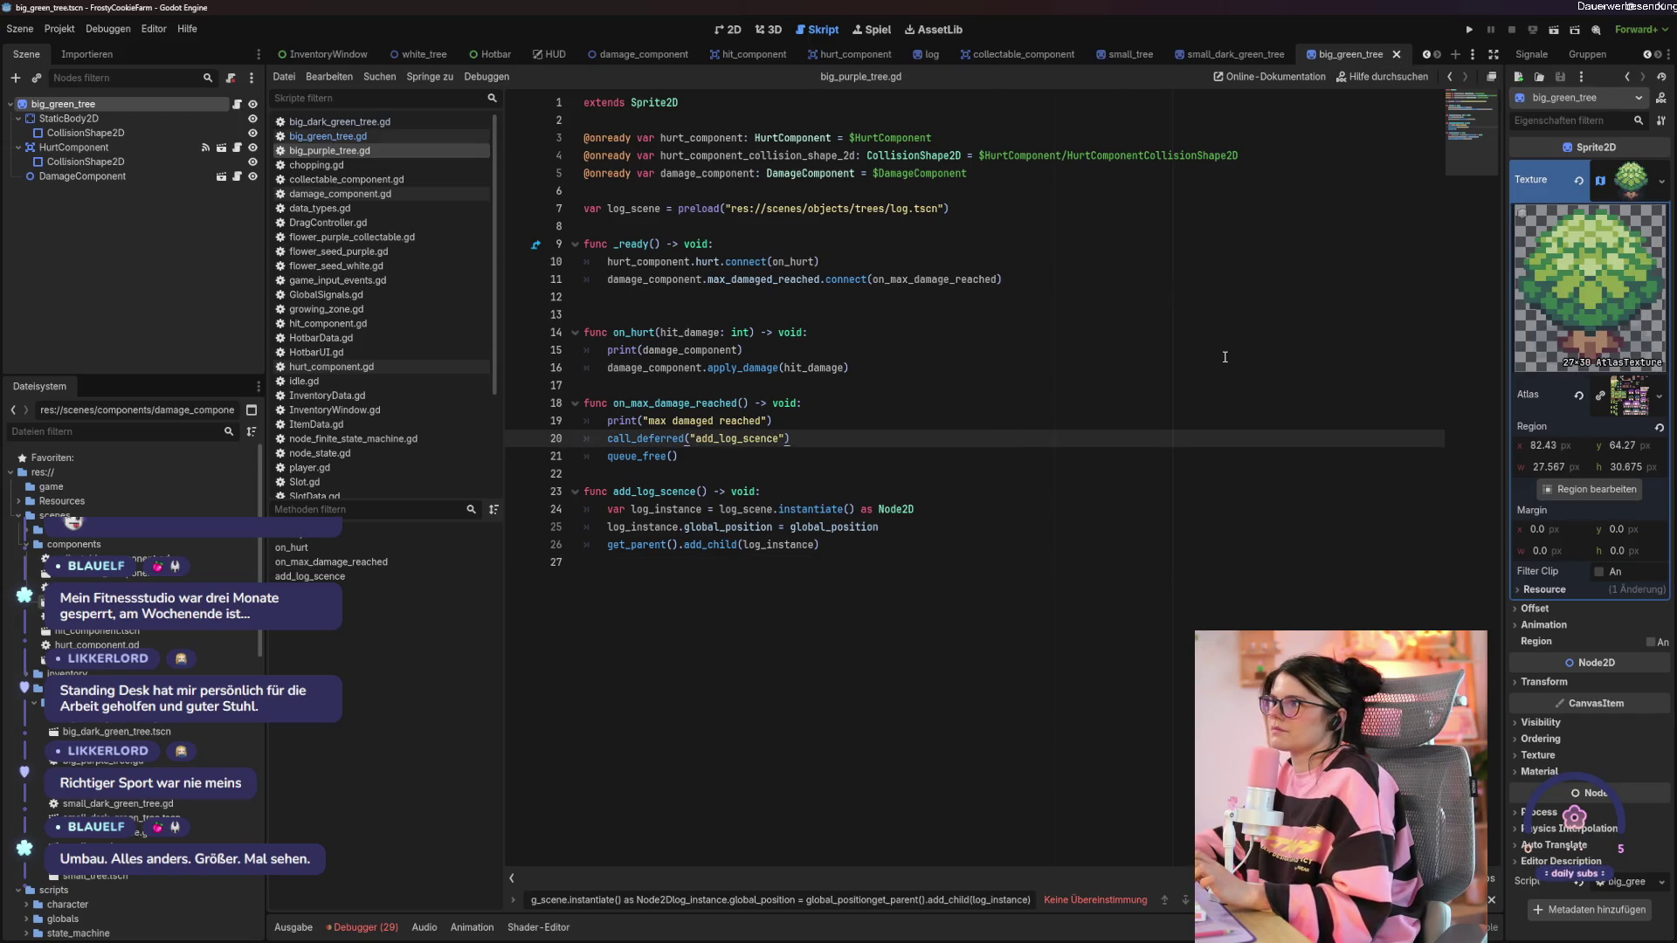
# Inspect the SmallTree root node's properties in the small_tree scene.
pyautogui.click(87, 122)
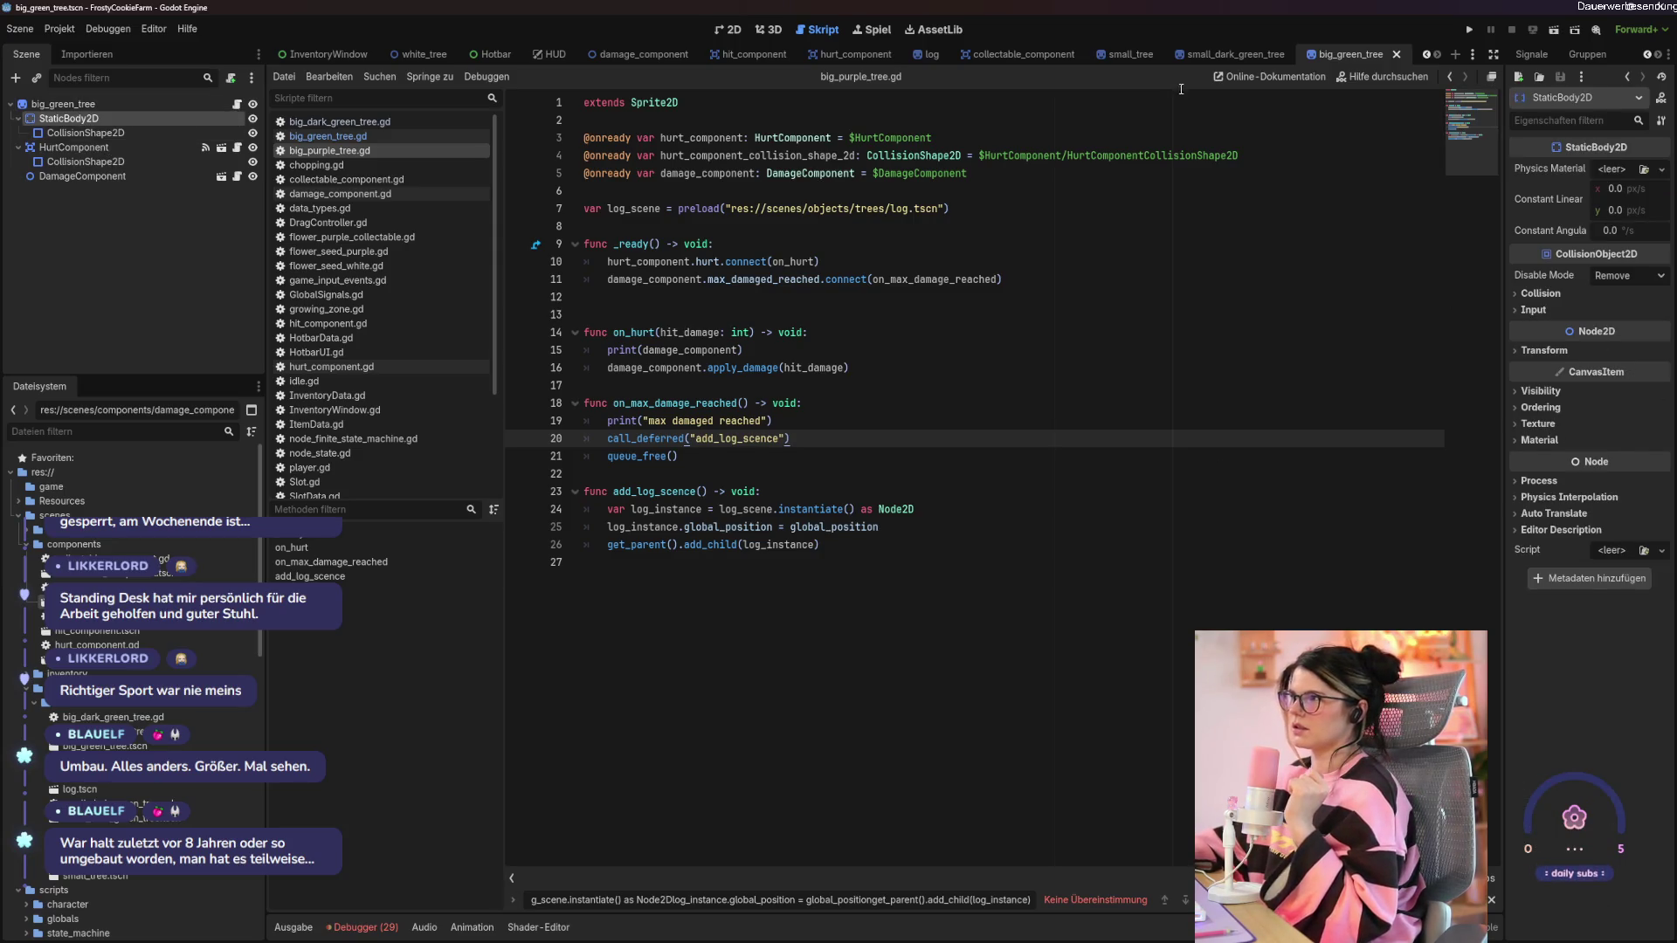
pyautogui.click(1129, 54)
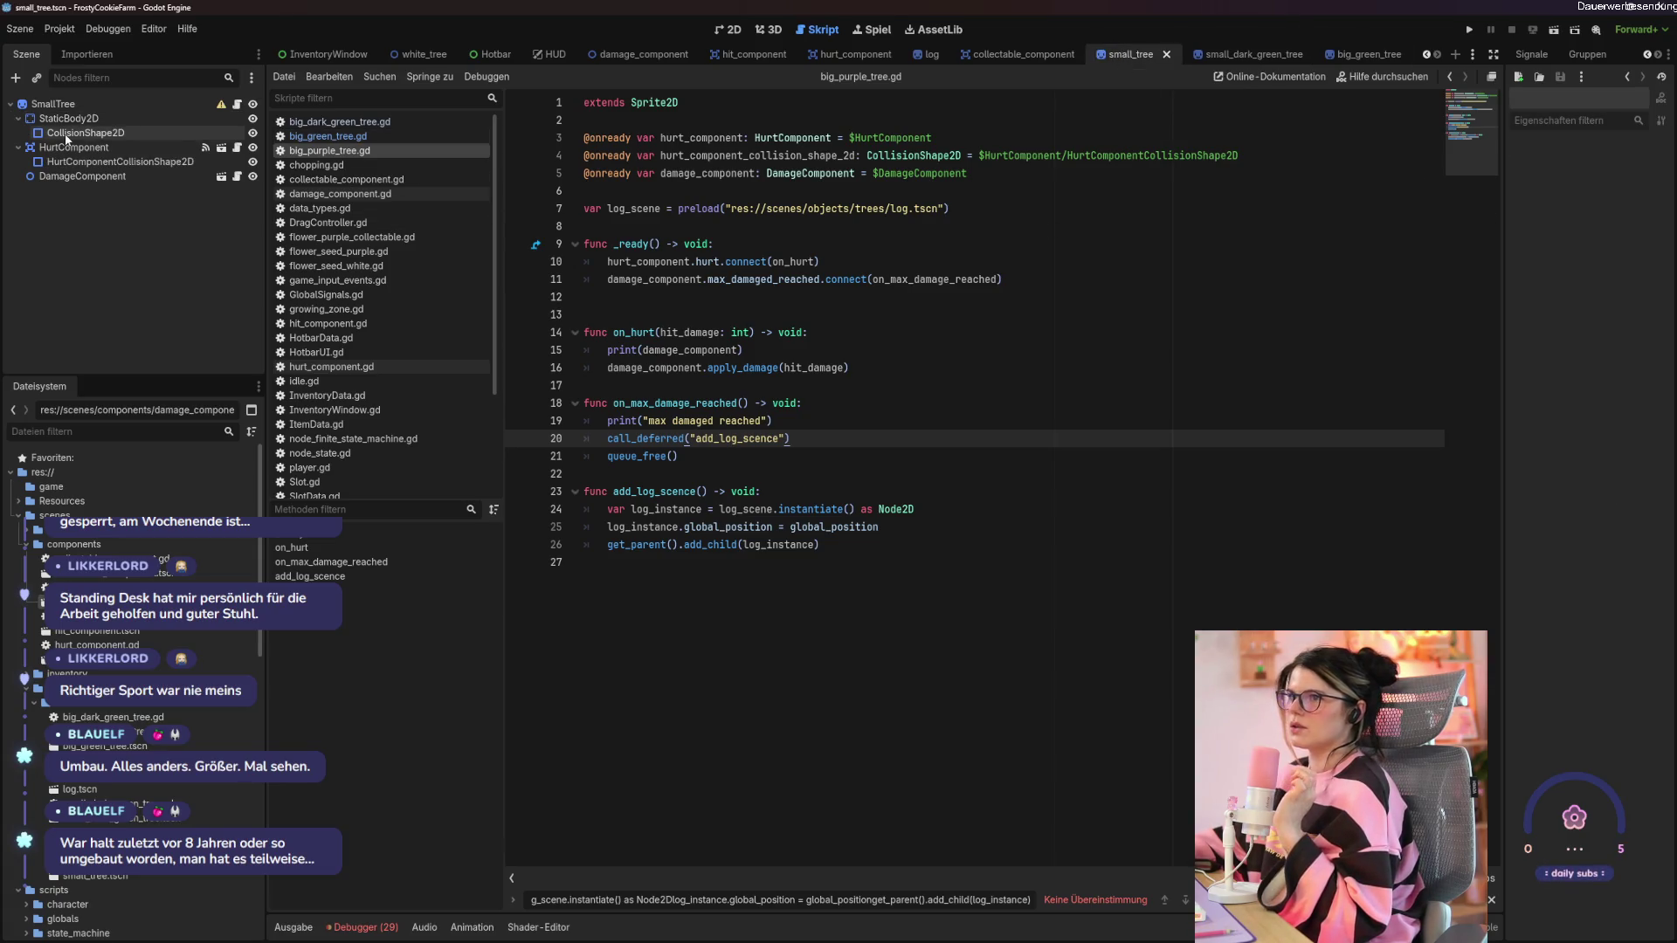
pyautogui.click(53, 104)
pyautogui.scroll(-5, 1589, 581)
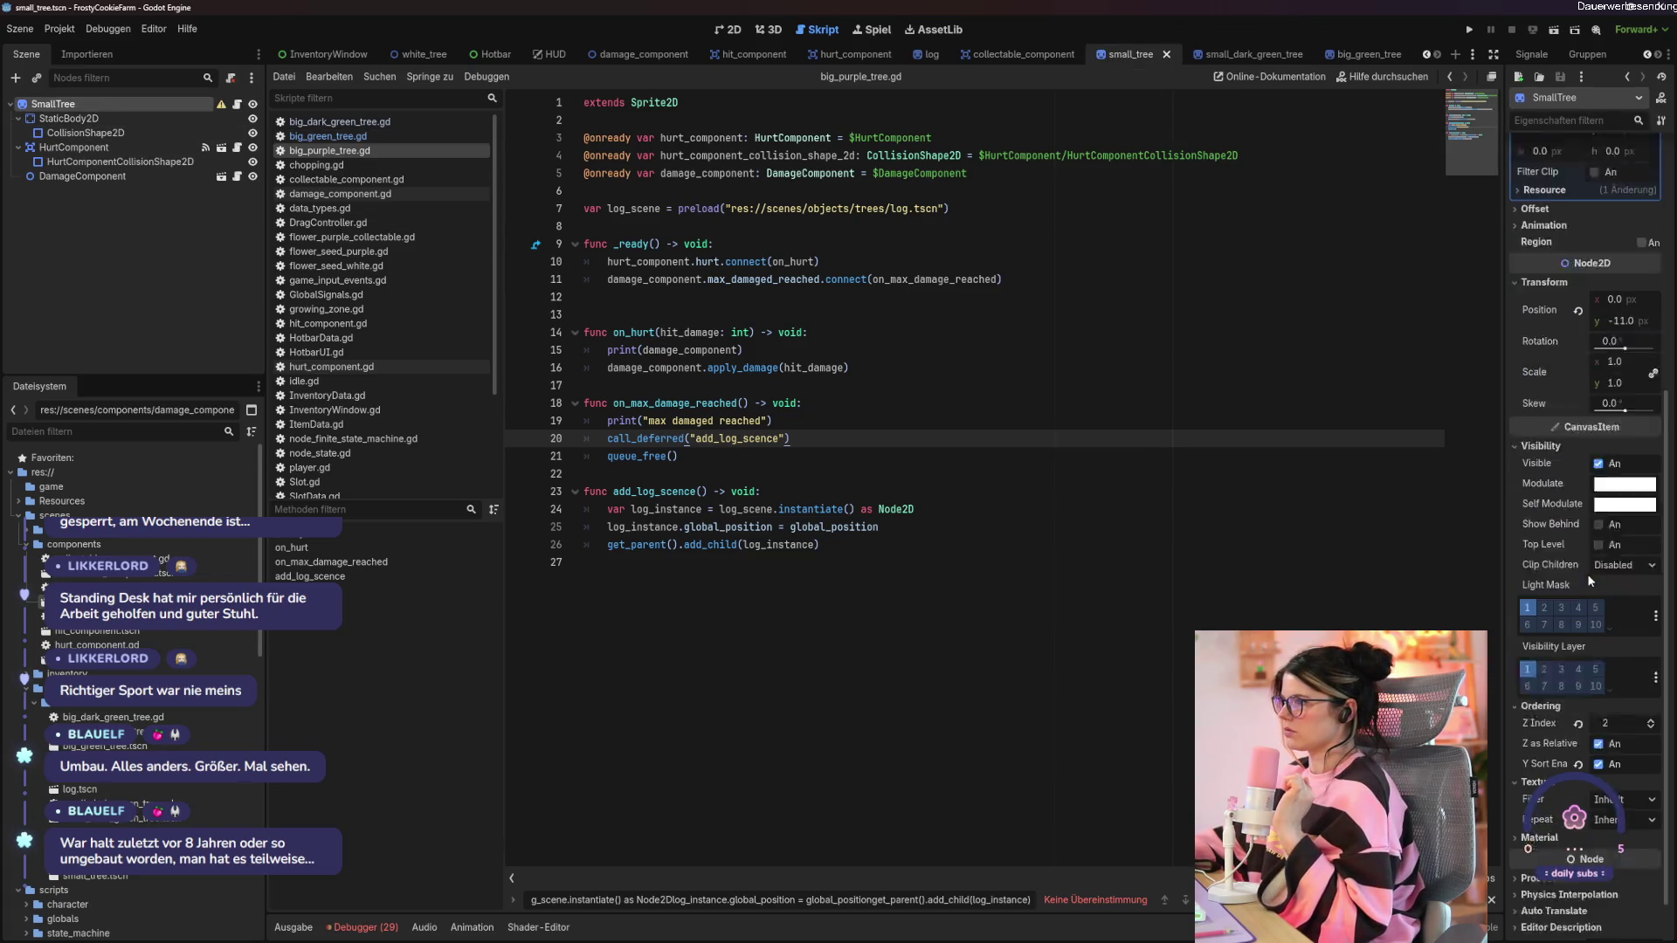
pyautogui.scroll(-1, 1588, 580)
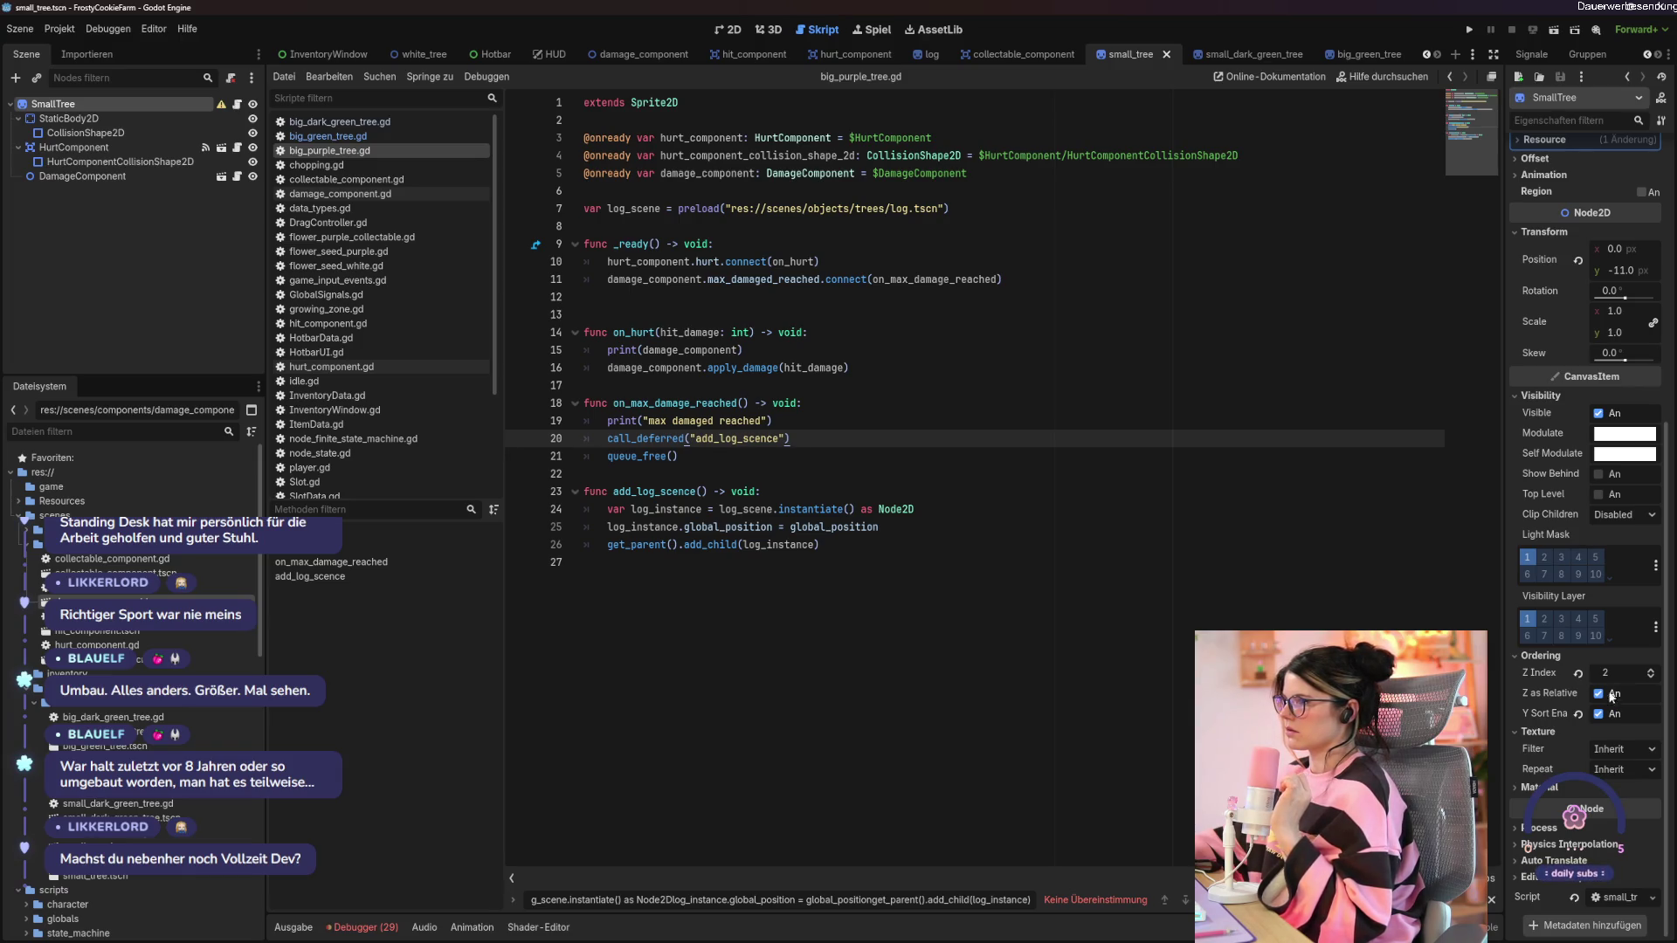
# Set small_dark_green_tree's Z Index to 2, enable Y sorting, and save.
pyautogui.click(1240, 54)
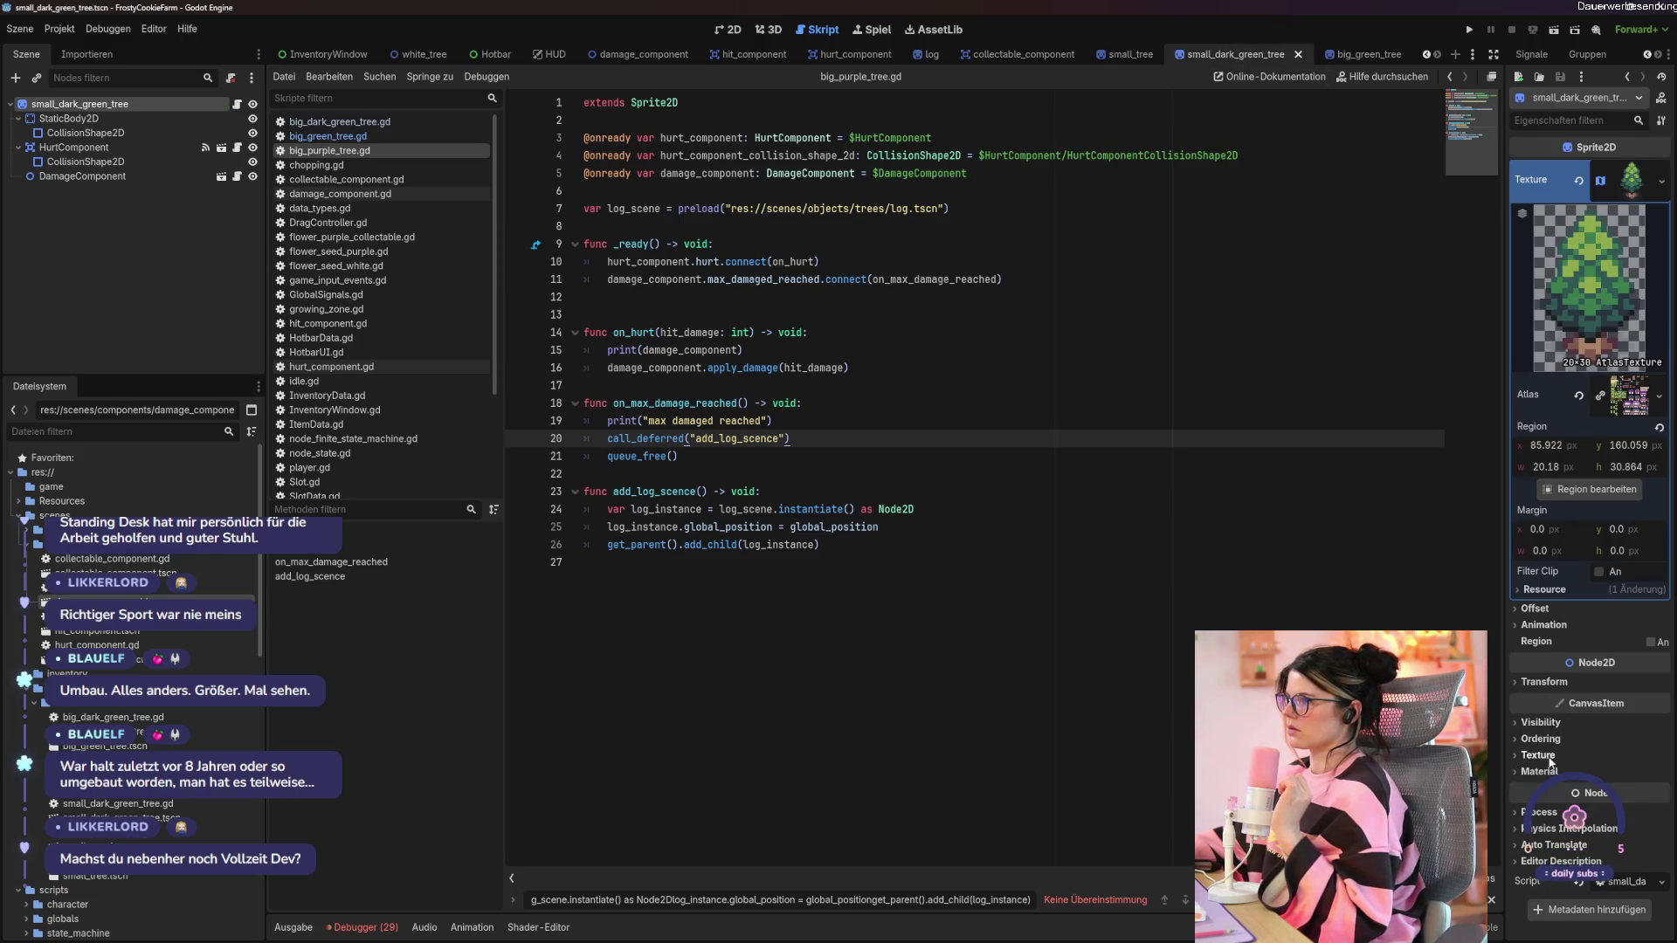
pyautogui.click(1545, 740)
pyautogui.click(1651, 756)
pyautogui.click(1651, 755)
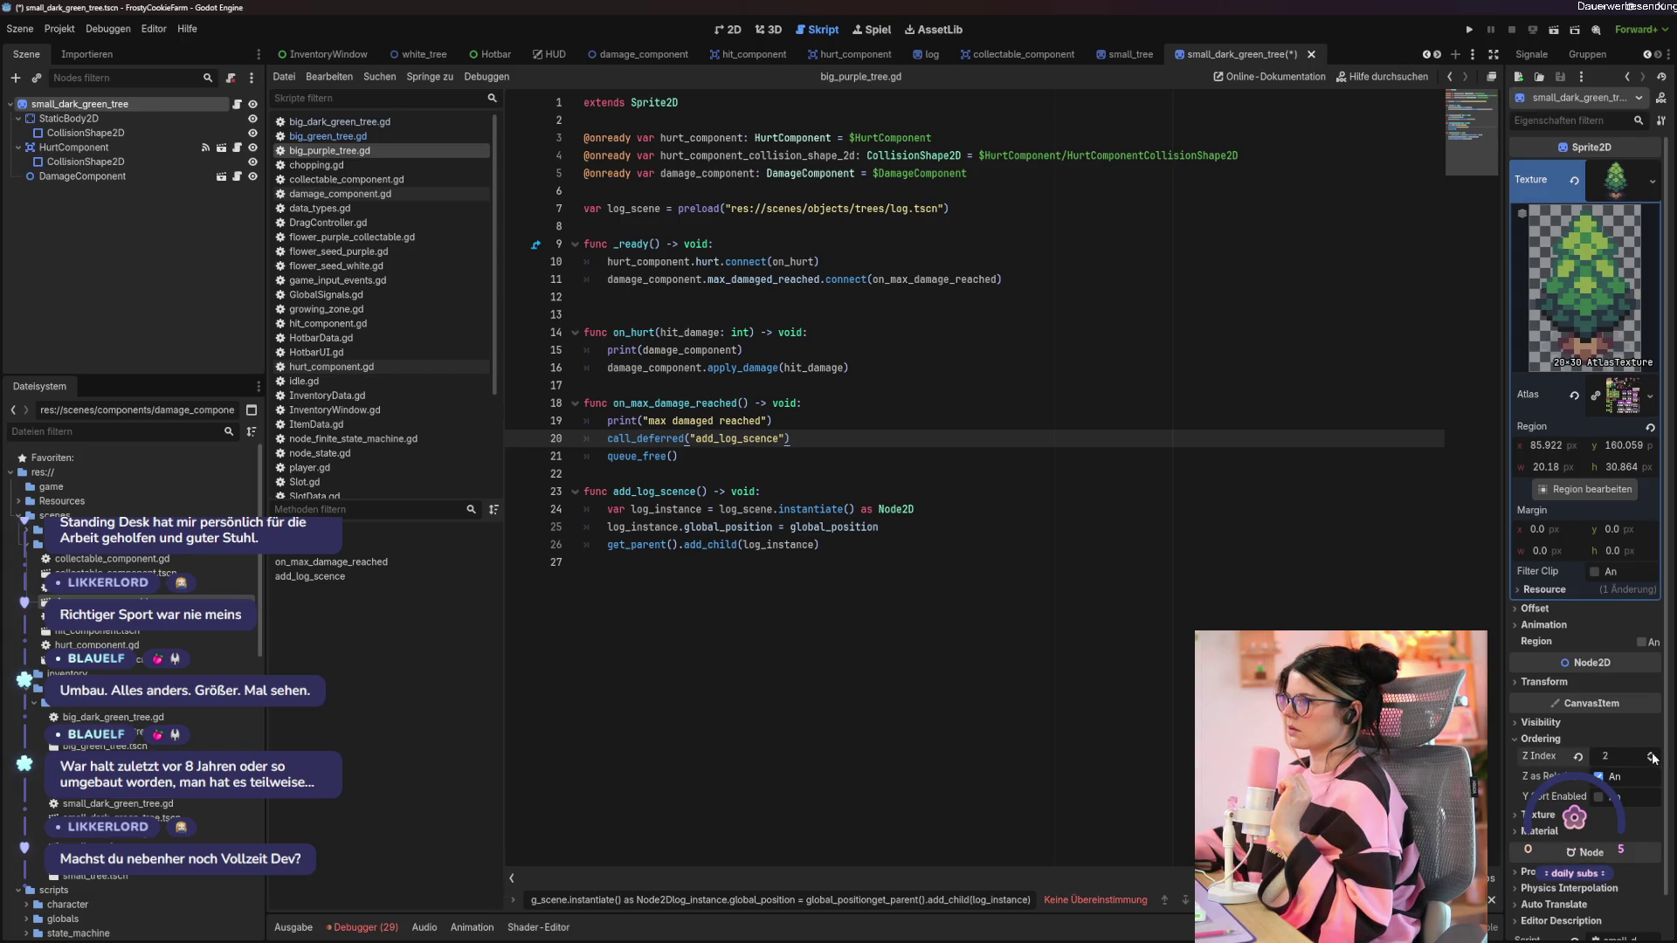
pyautogui.click(1599, 797)
pyautogui.click(1363, 648)
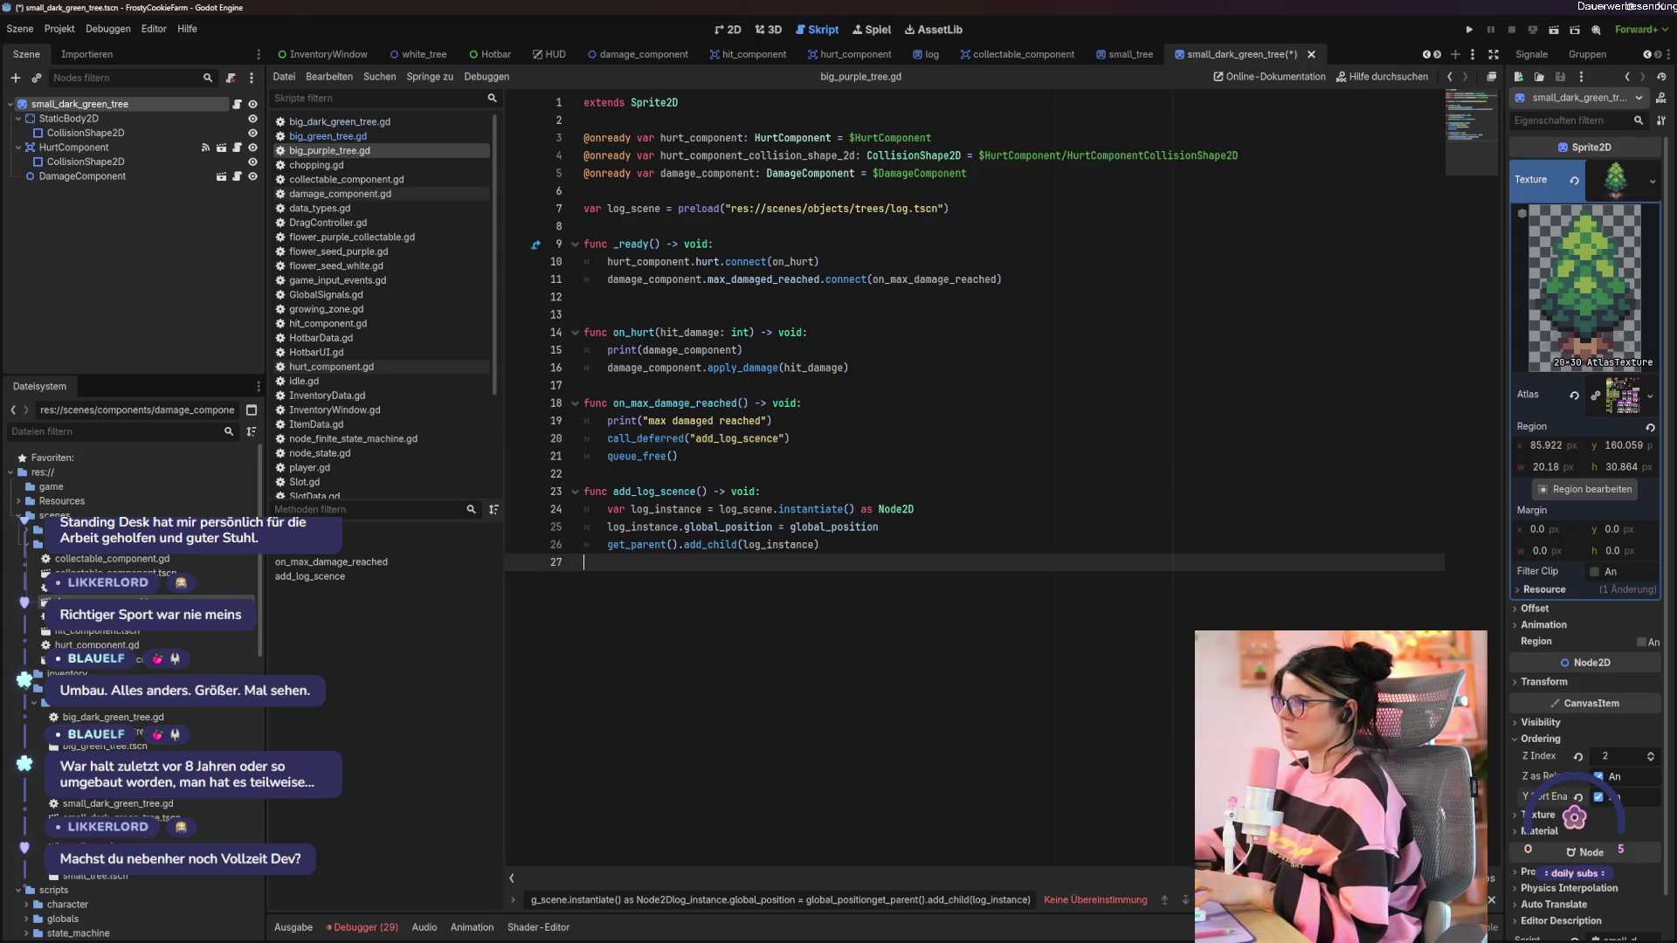
pyautogui.hotkey('ctrl', 's')
# In big_green_tree, raise the StaticBody2D's Z Index, enable Y sorting, and save.
pyautogui.click(1362, 54)
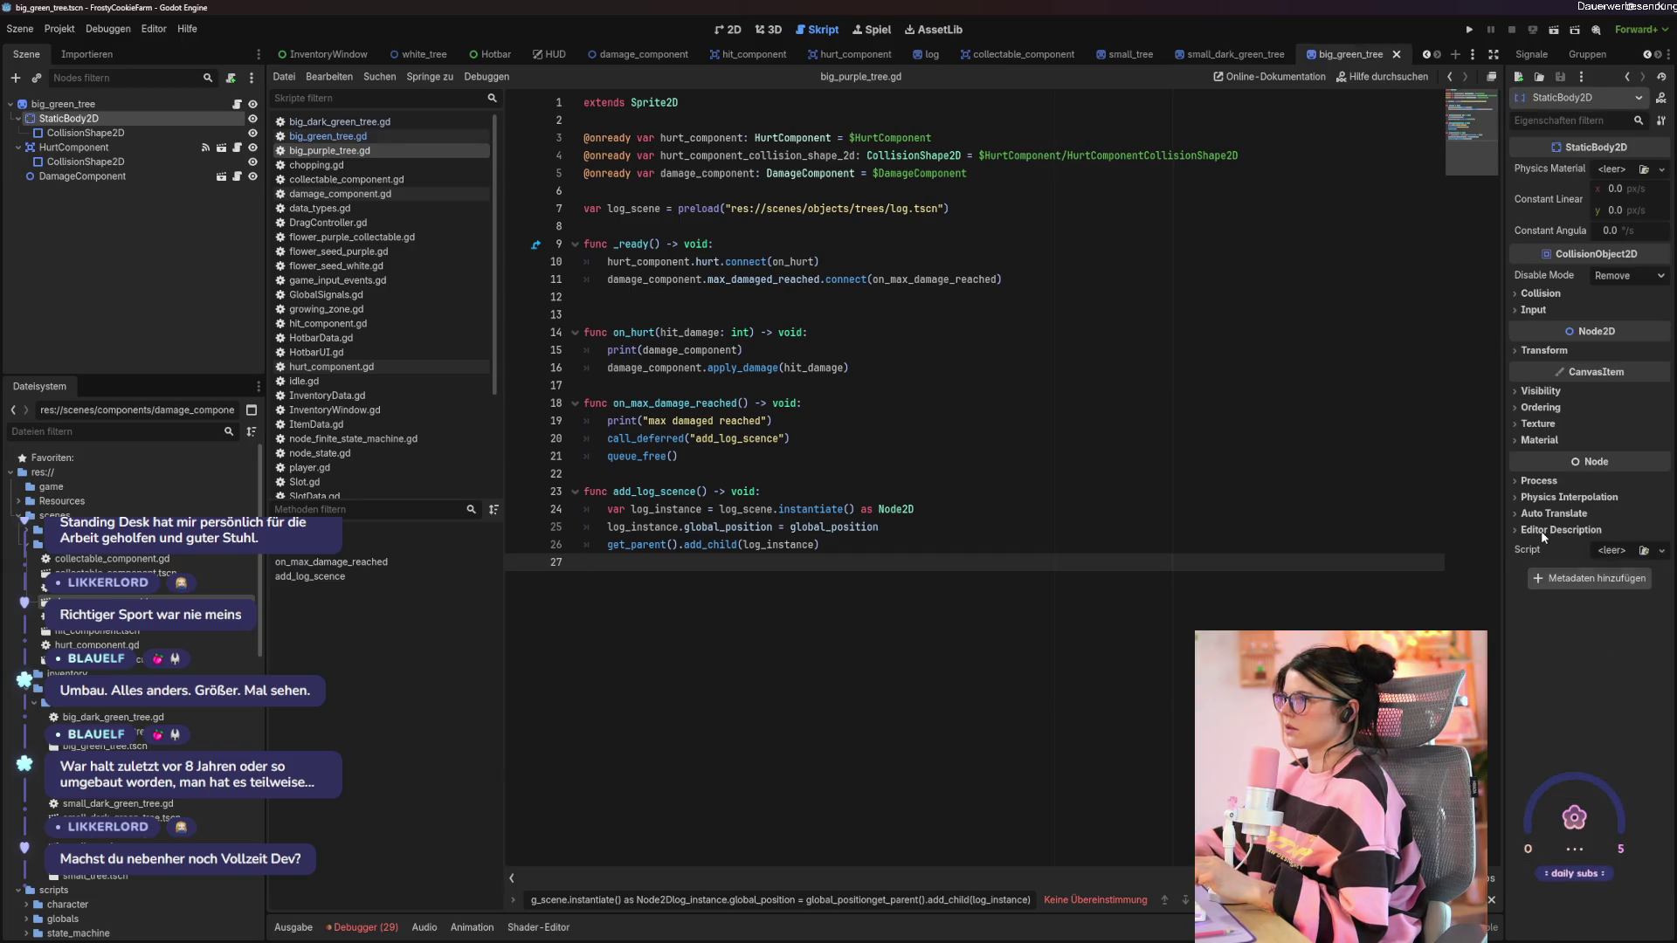
pyautogui.click(1535, 392)
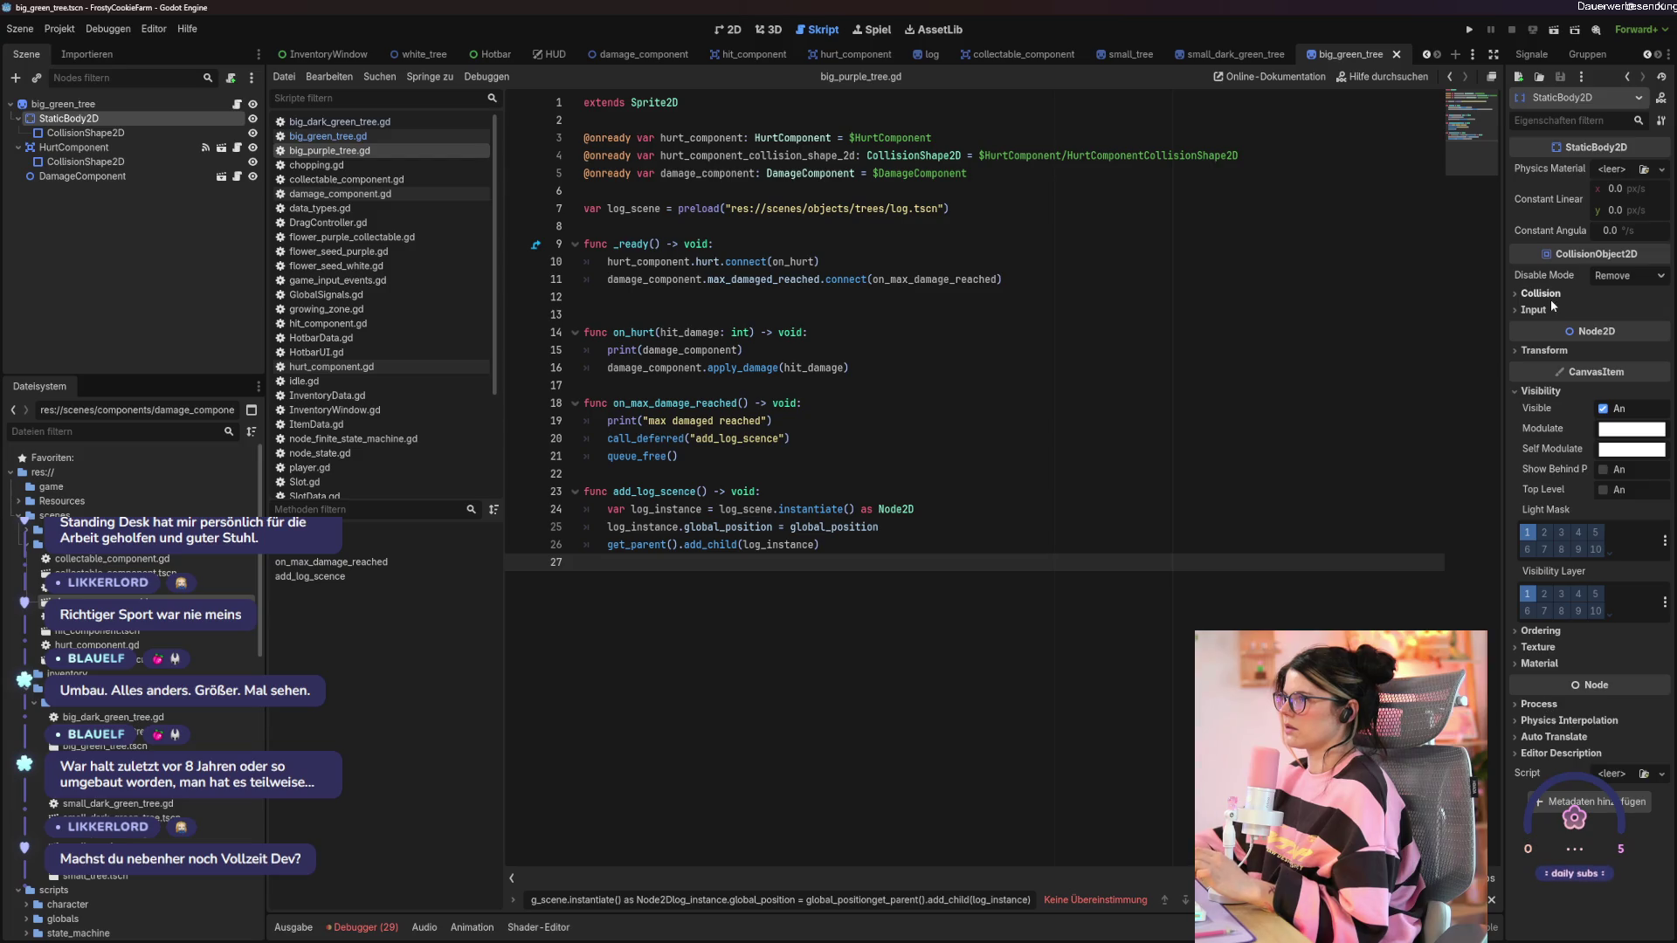
pyautogui.moveTo(1540, 287)
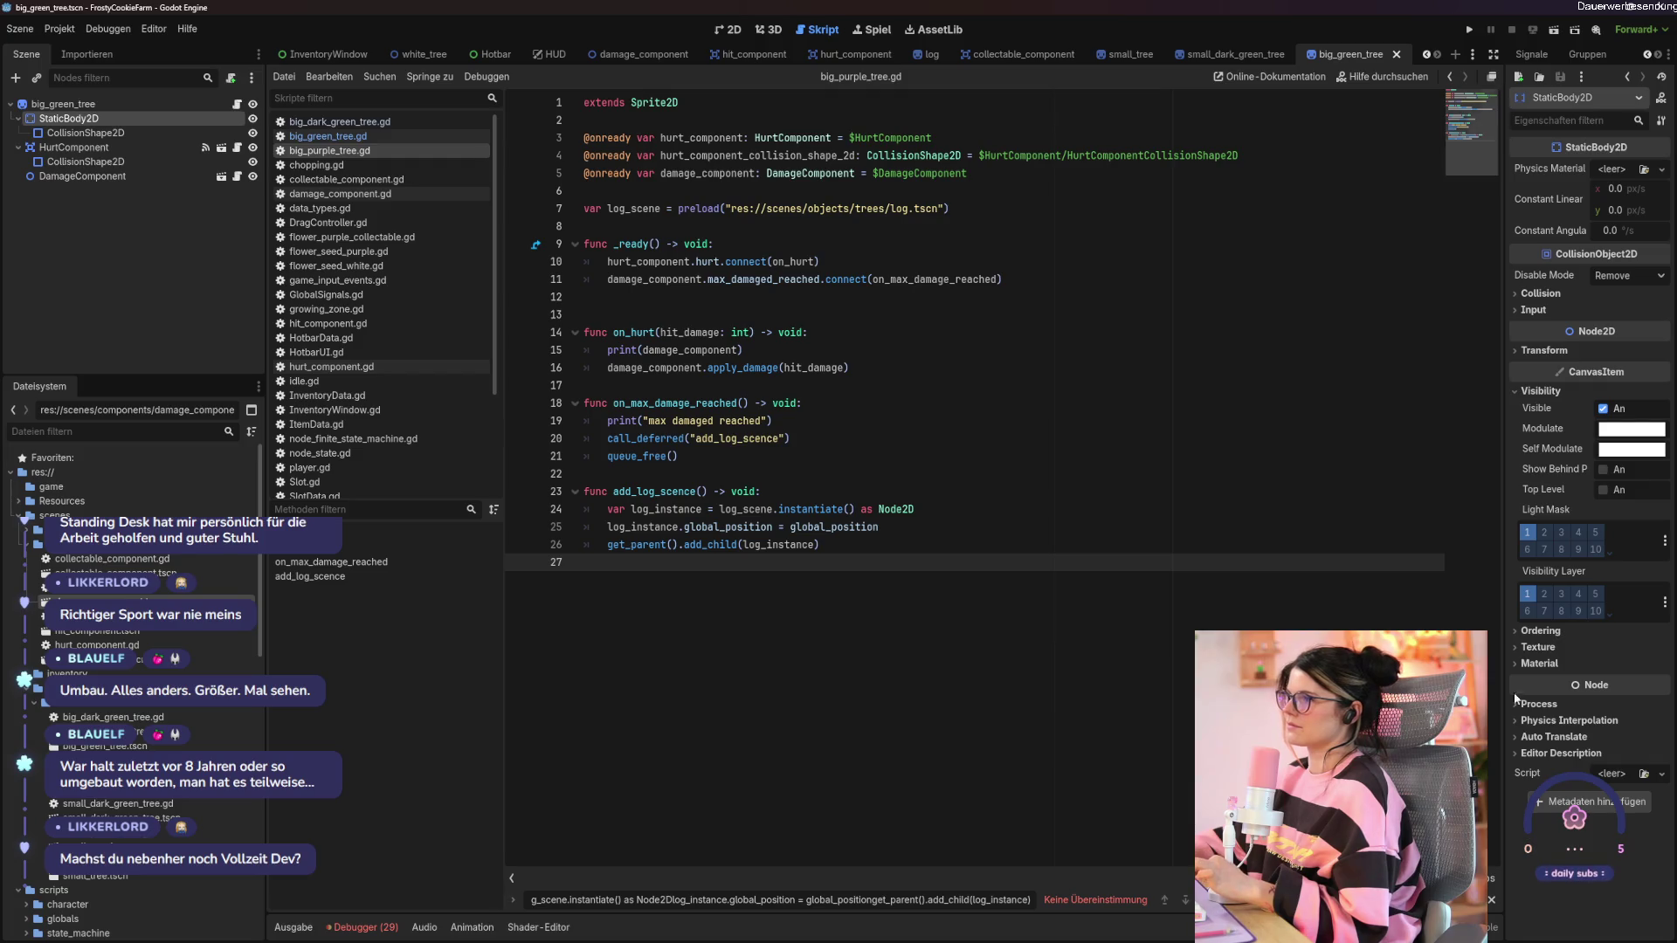
pyautogui.click(1233, 54)
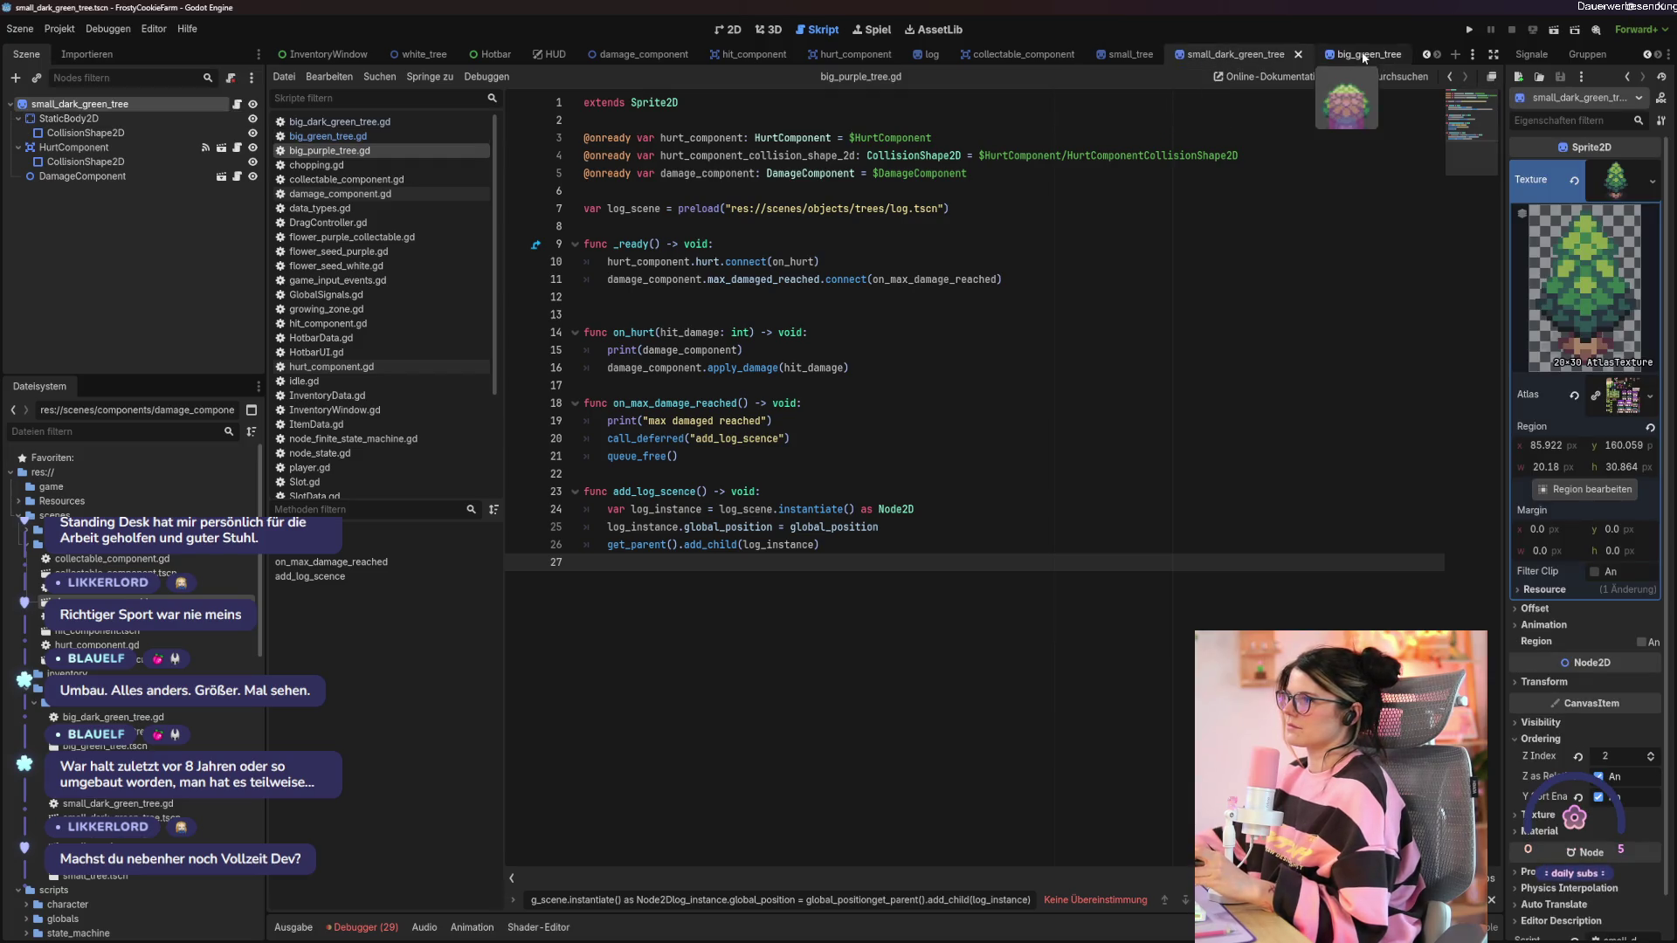
pyautogui.click(1364, 58)
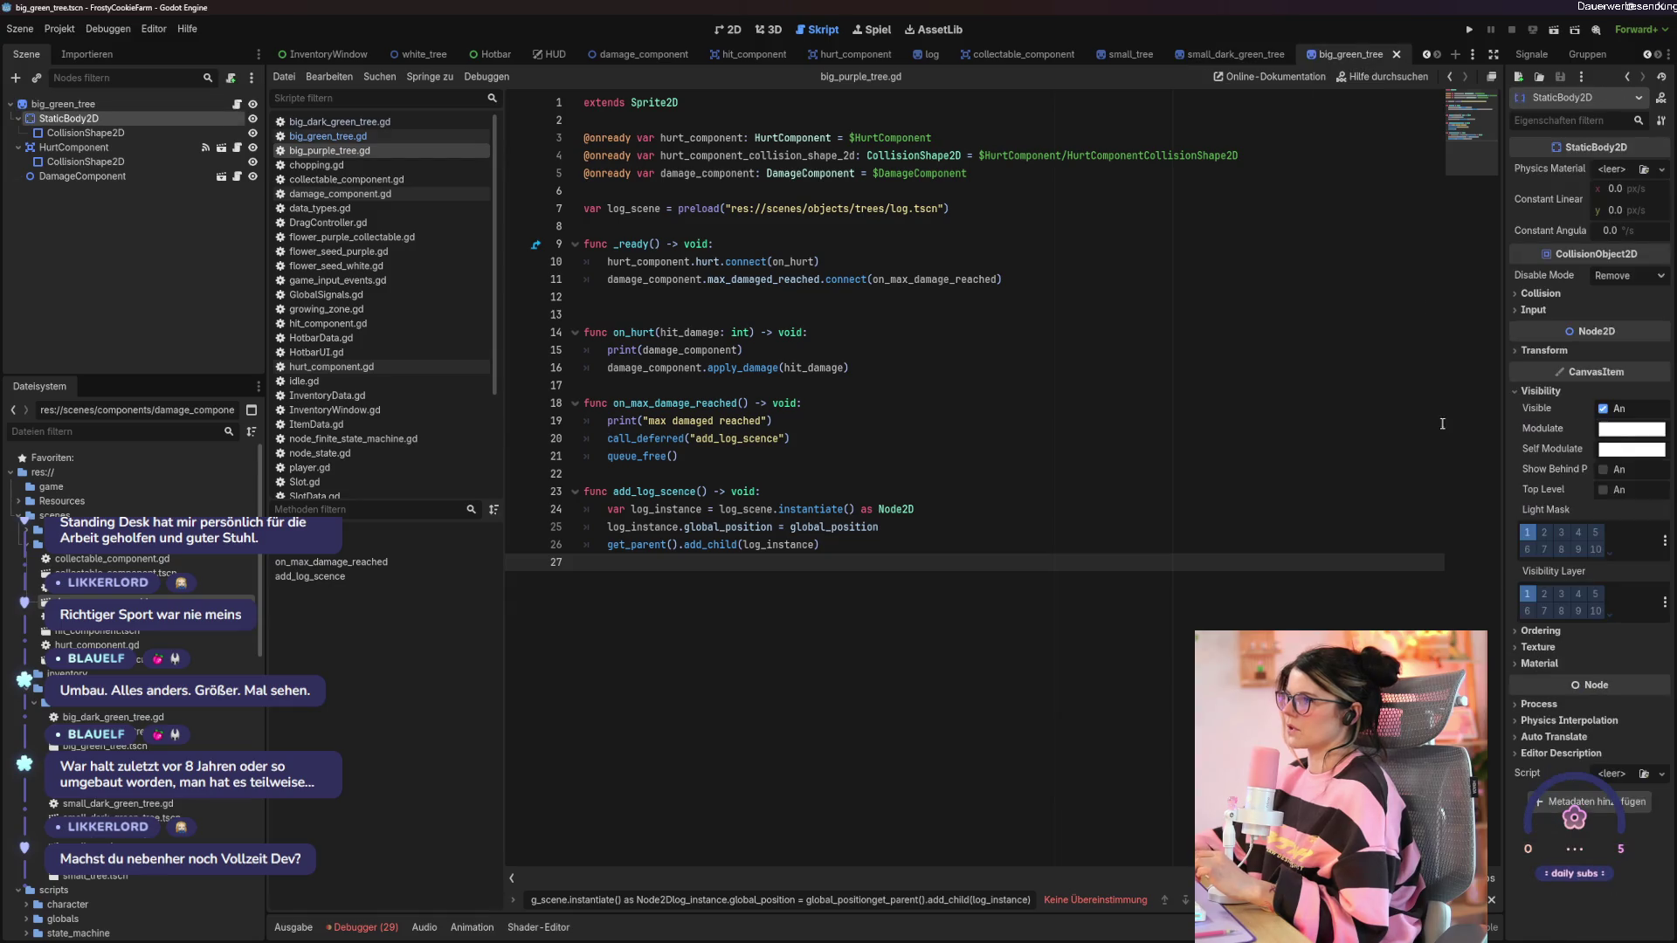
pyautogui.click(1540, 632)
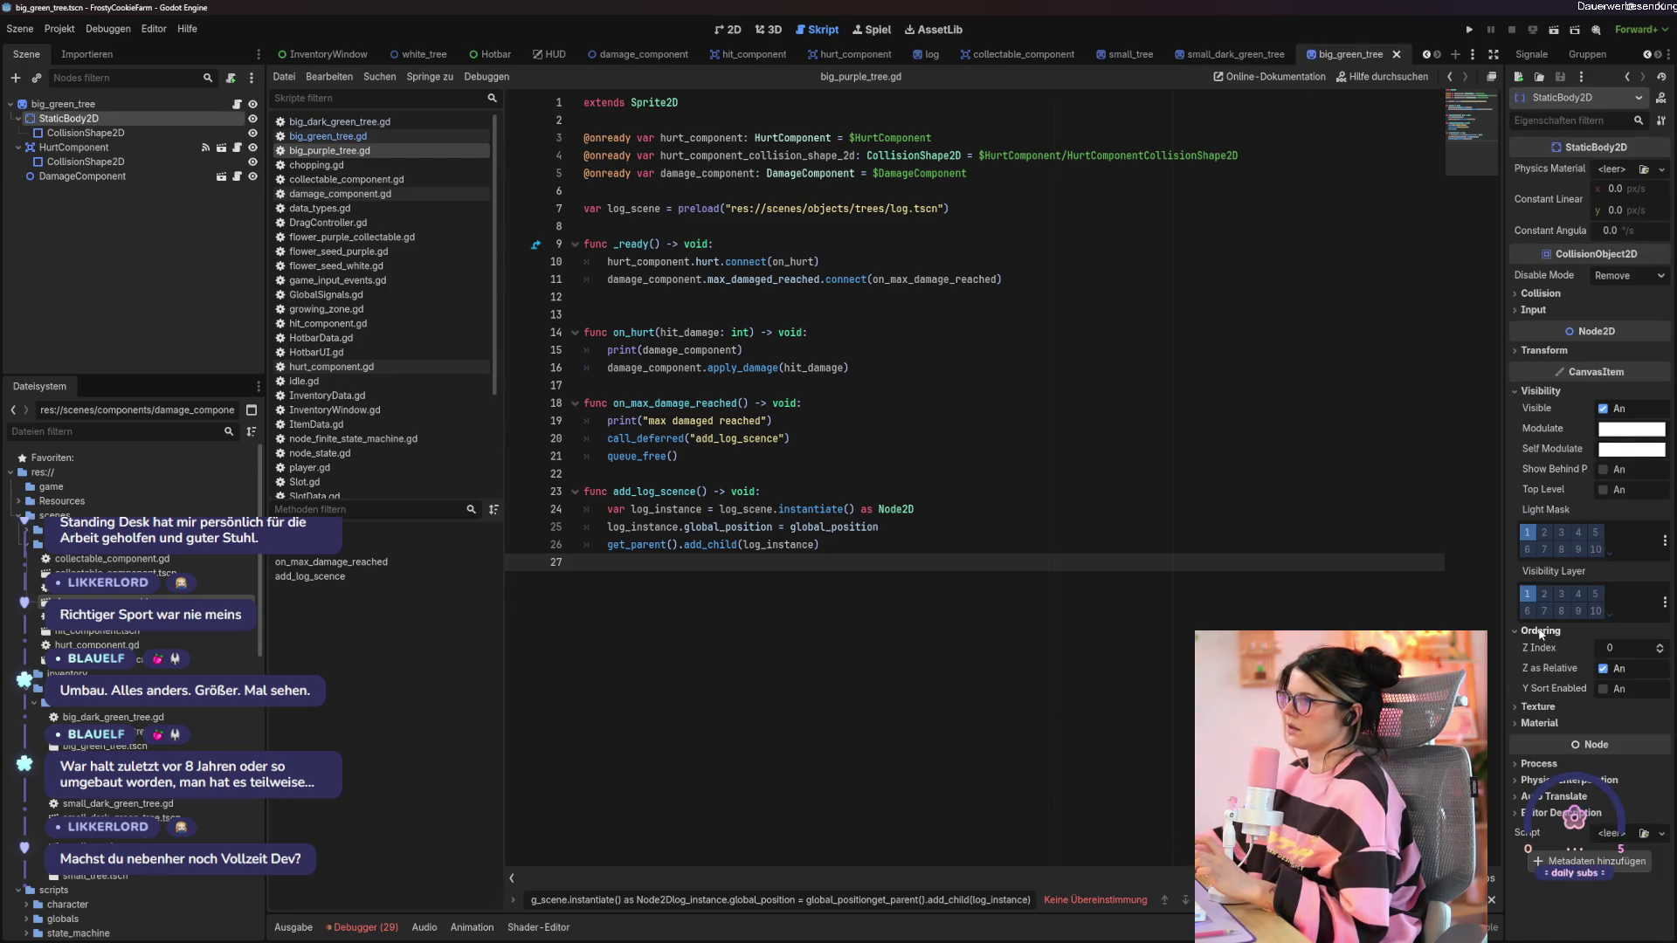
pyautogui.click(1660, 645)
pyautogui.click(1602, 689)
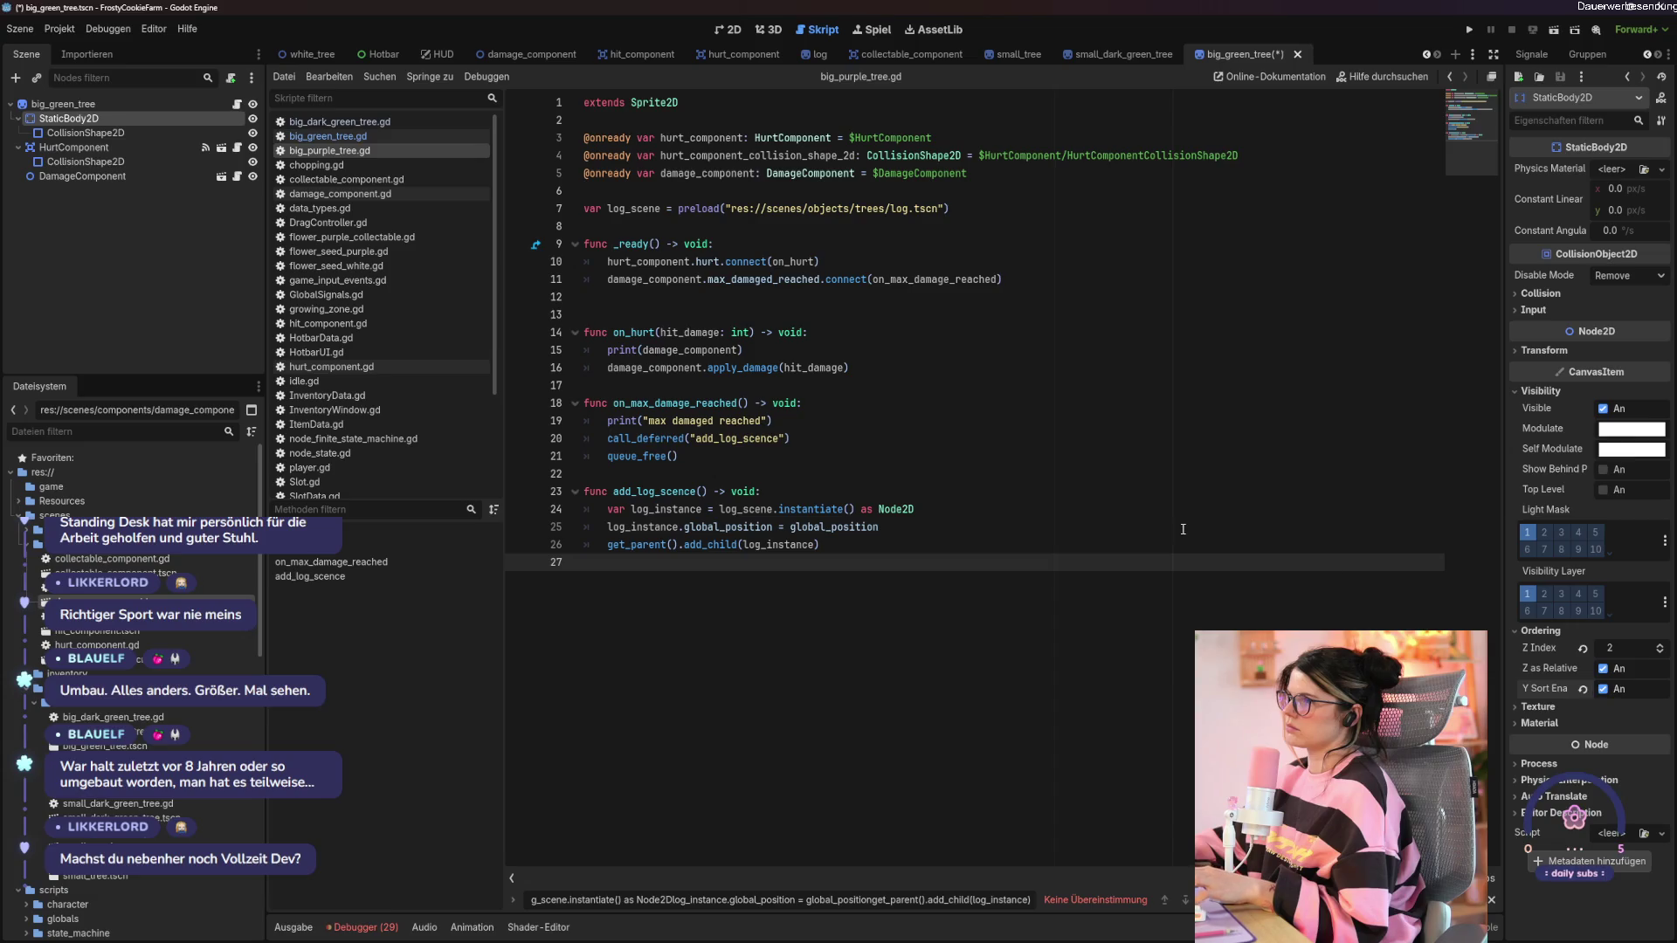
pyautogui.hotkey('ctrl', 's')
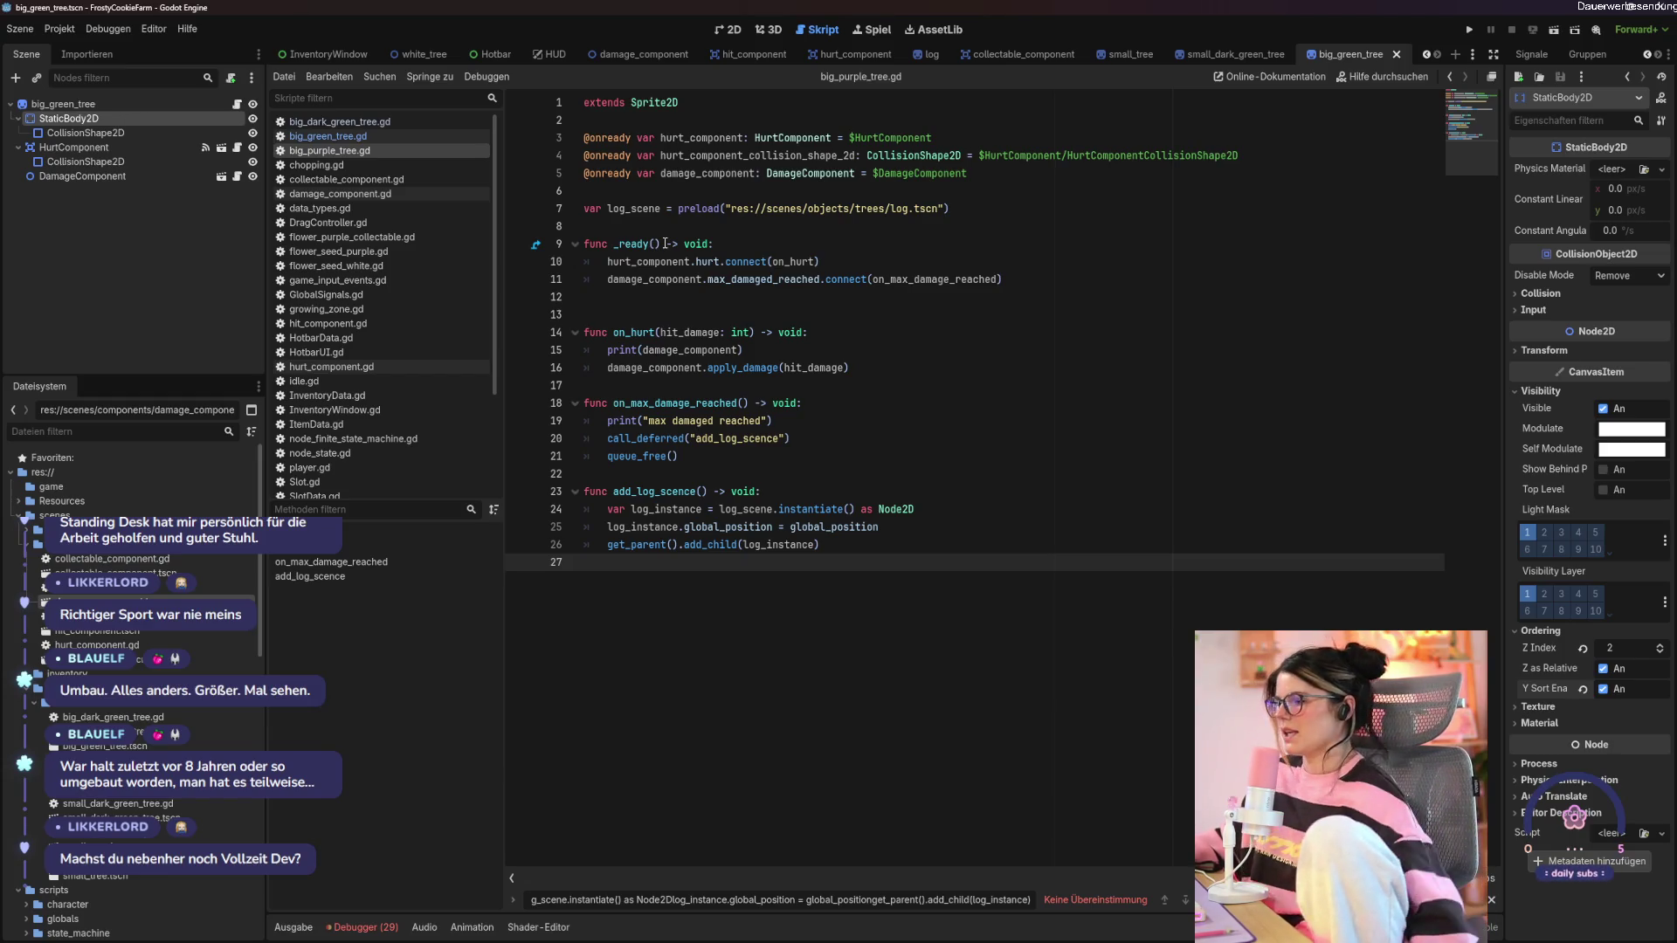
# Set big_green_tree's root sprite Z Index to 2 with Y sorting on, and save.
pyautogui.click(60, 105)
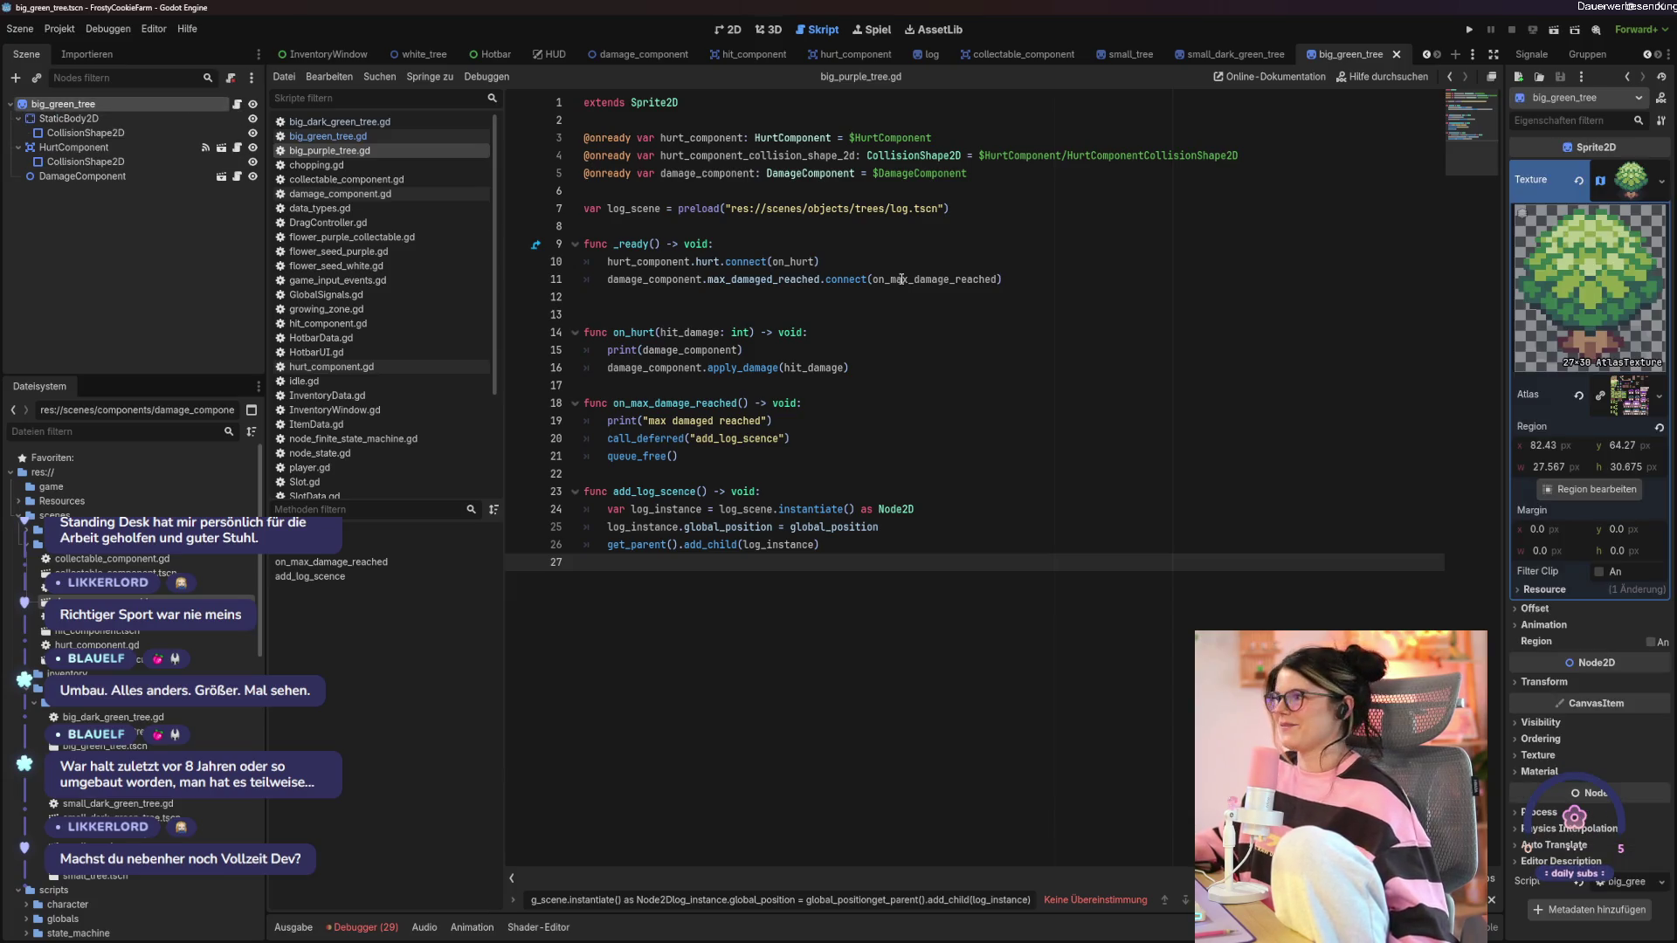
pyautogui.click(1541, 739)
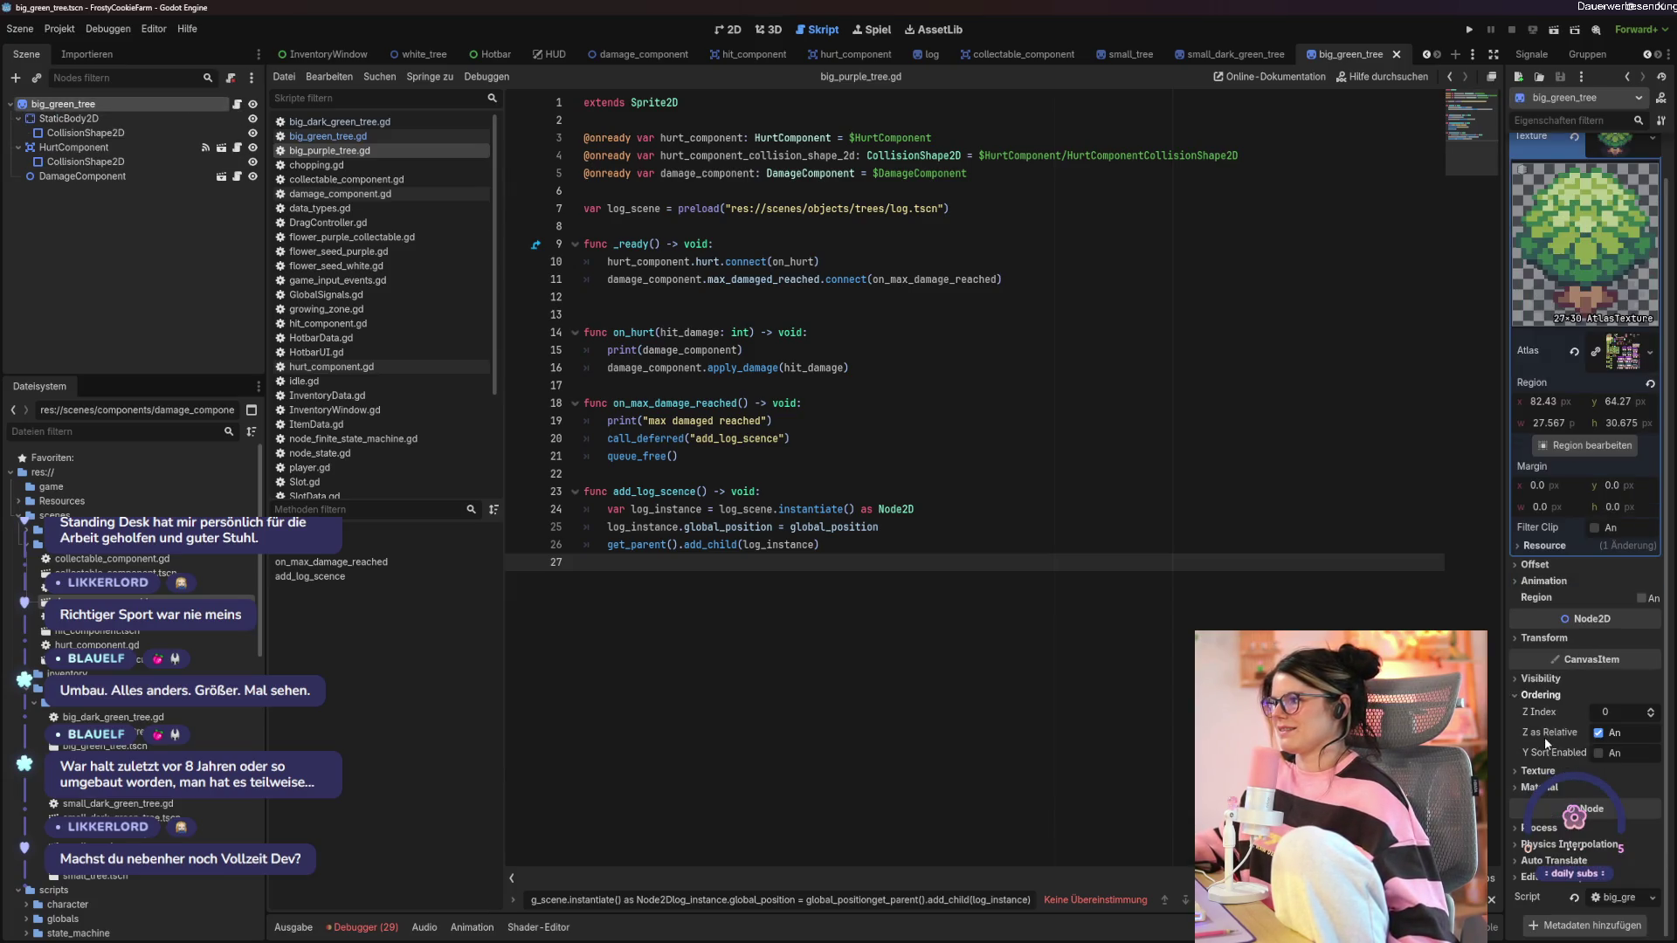
pyautogui.click(1651, 709)
pyautogui.click(1598, 753)
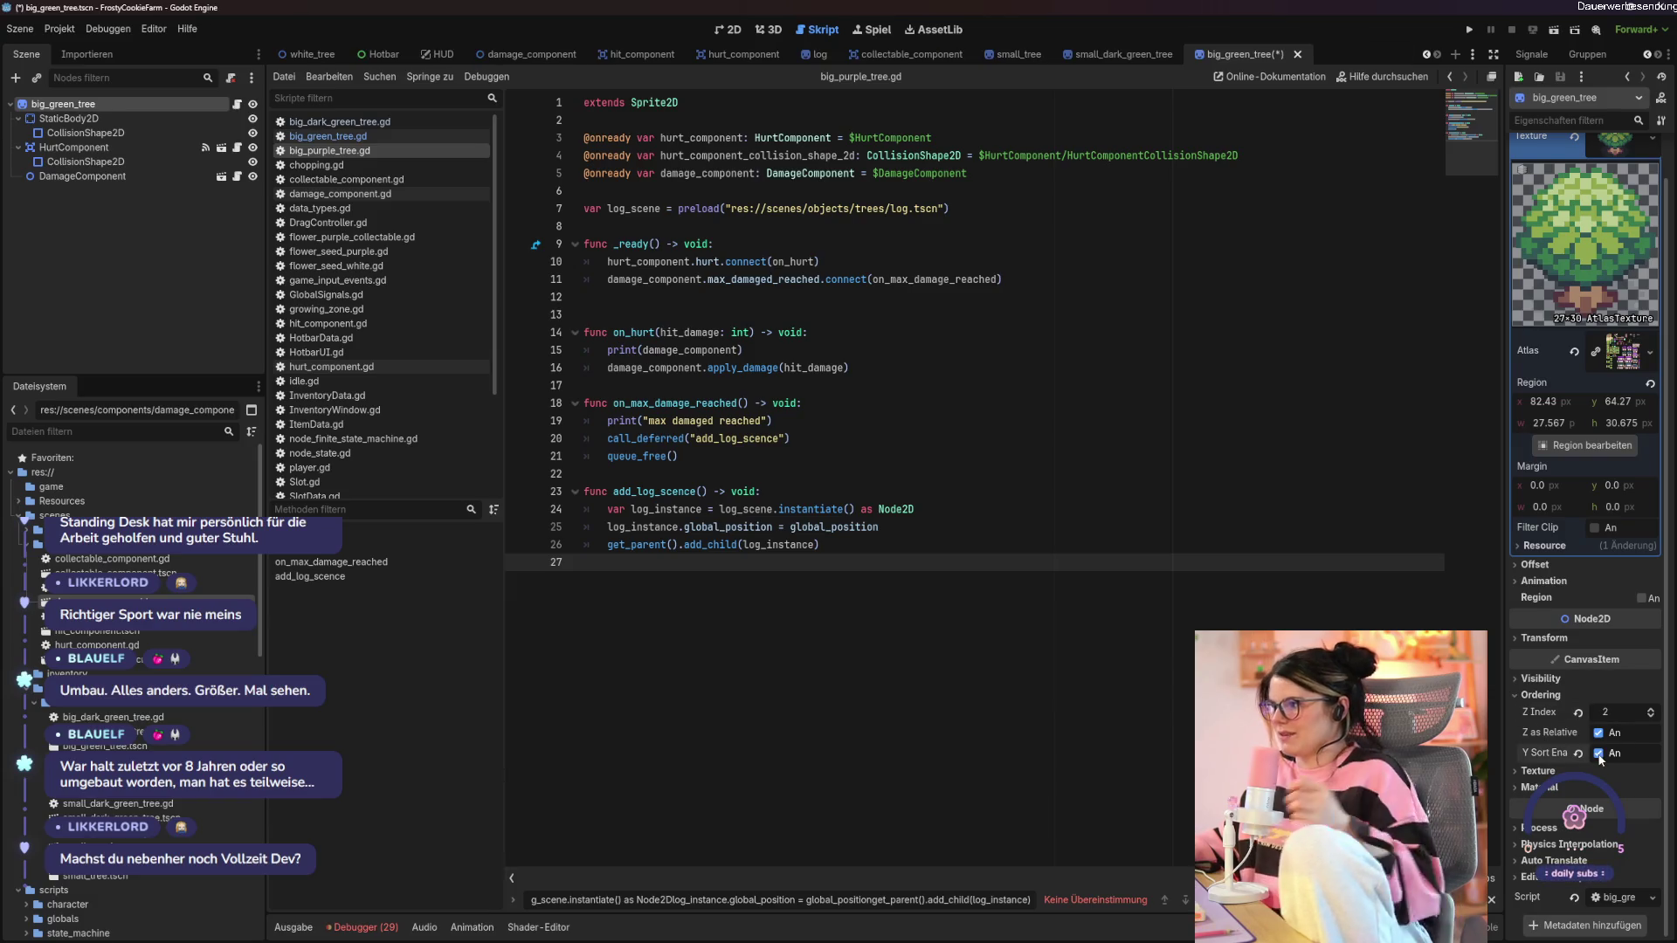
pyautogui.hotkey('ctrl', 's')
# Review the small_tree, small_dark_green_tree and big_green_tree scenes.
pyautogui.click(919, 506)
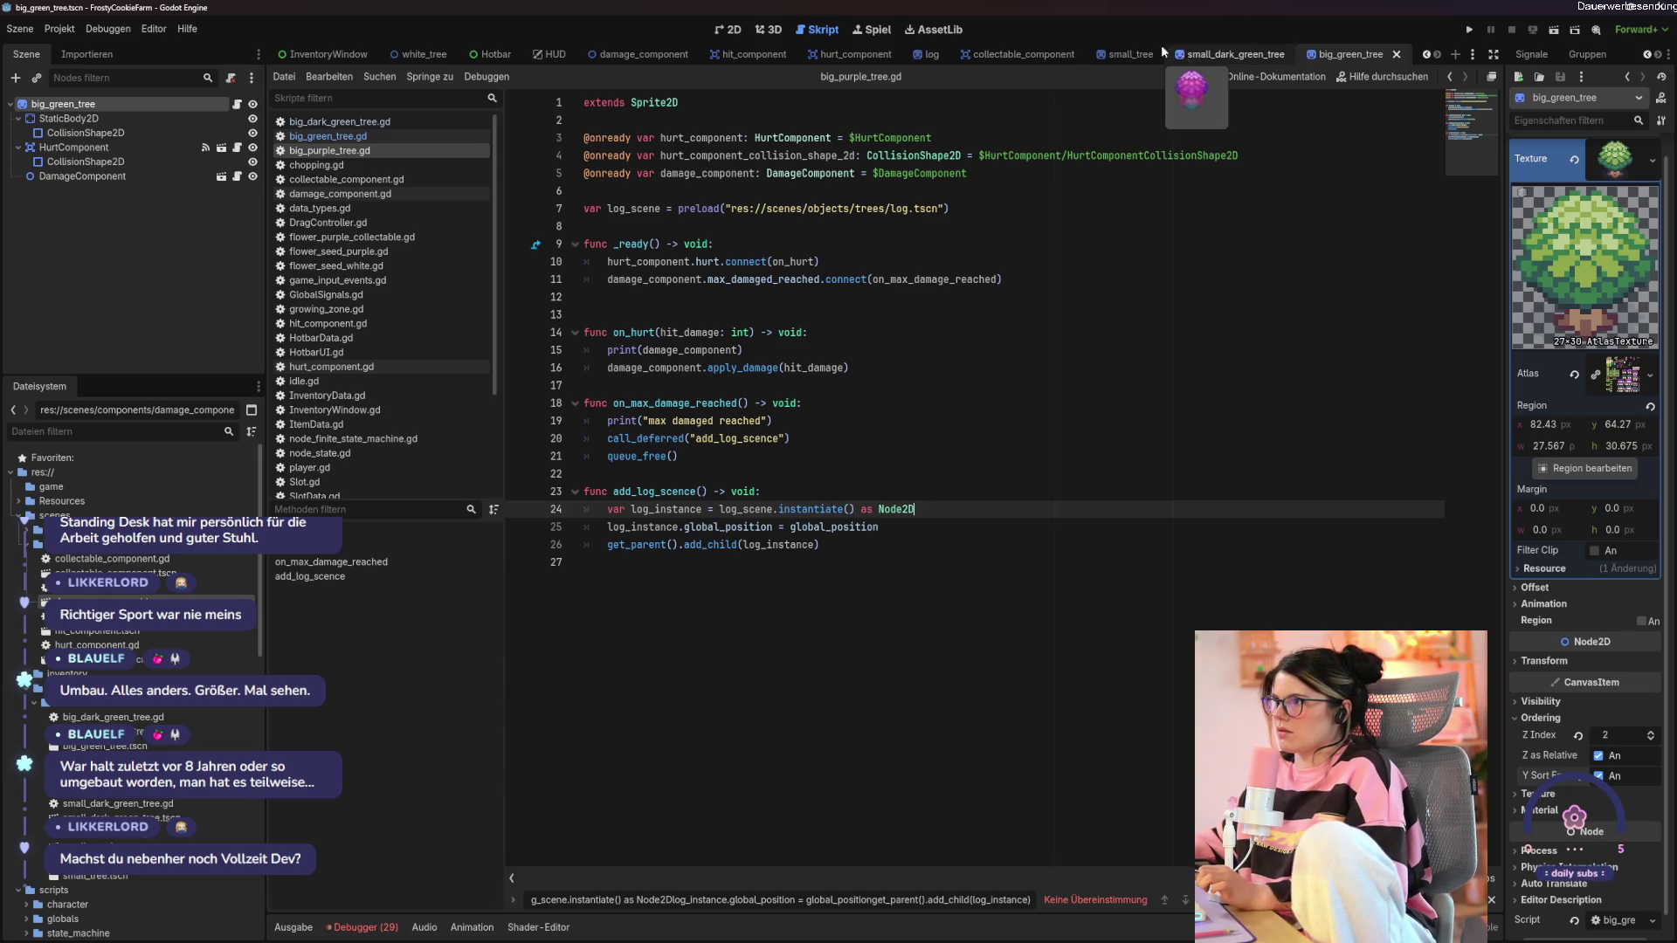
pyautogui.click(1130, 54)
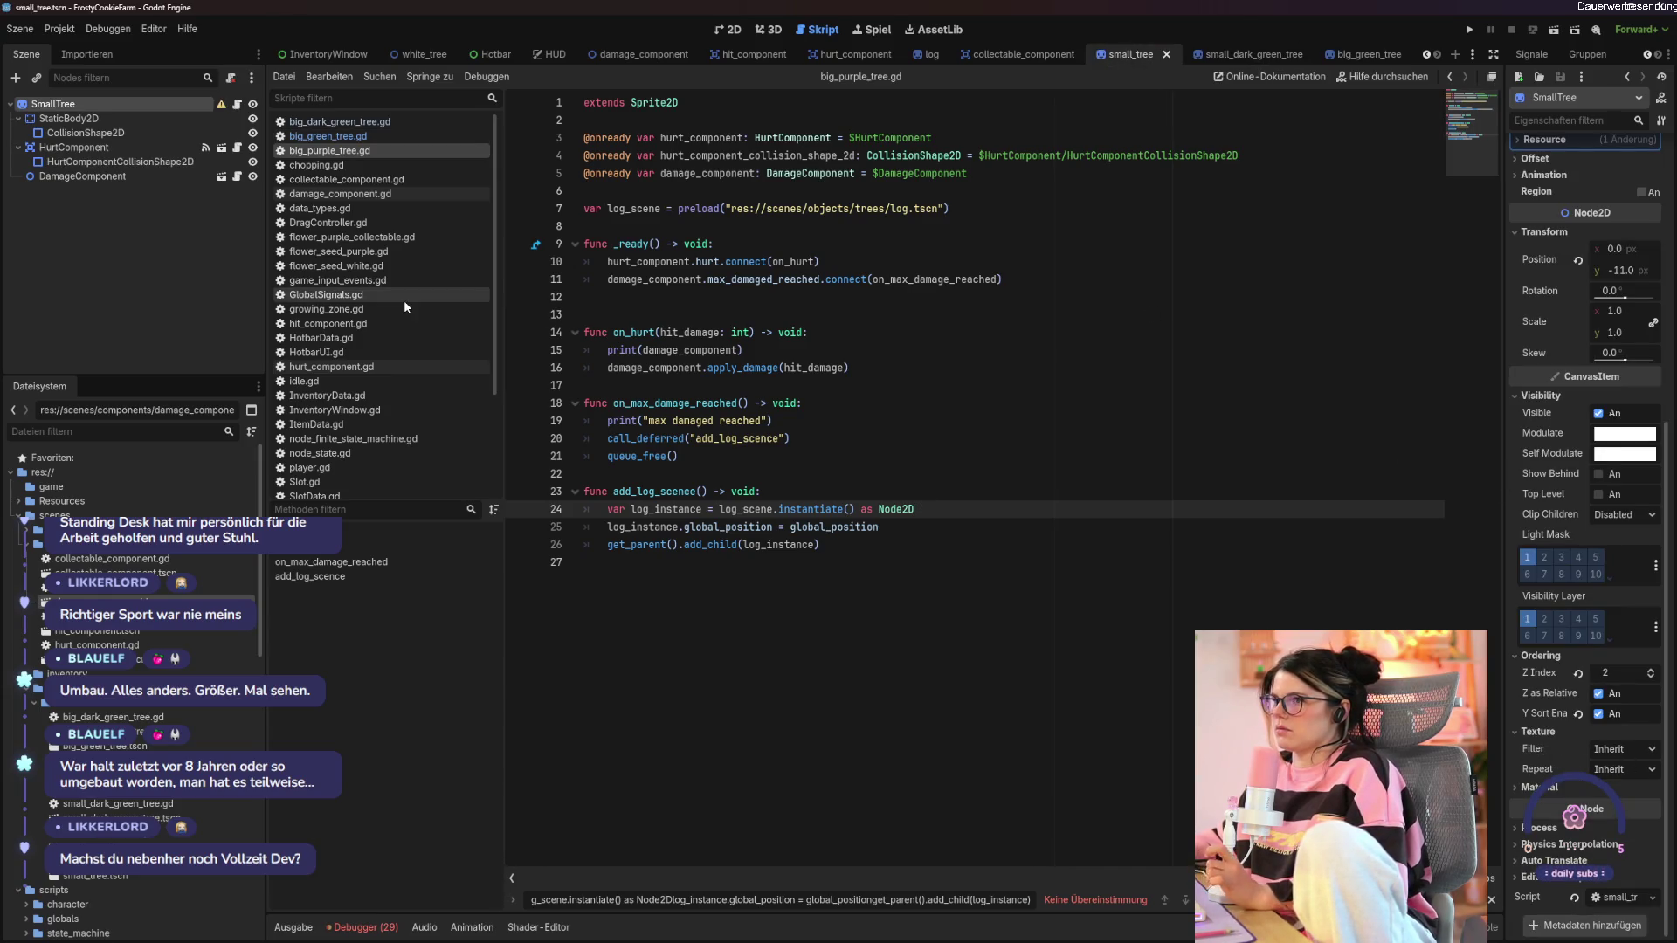
pyautogui.click(1212, 55)
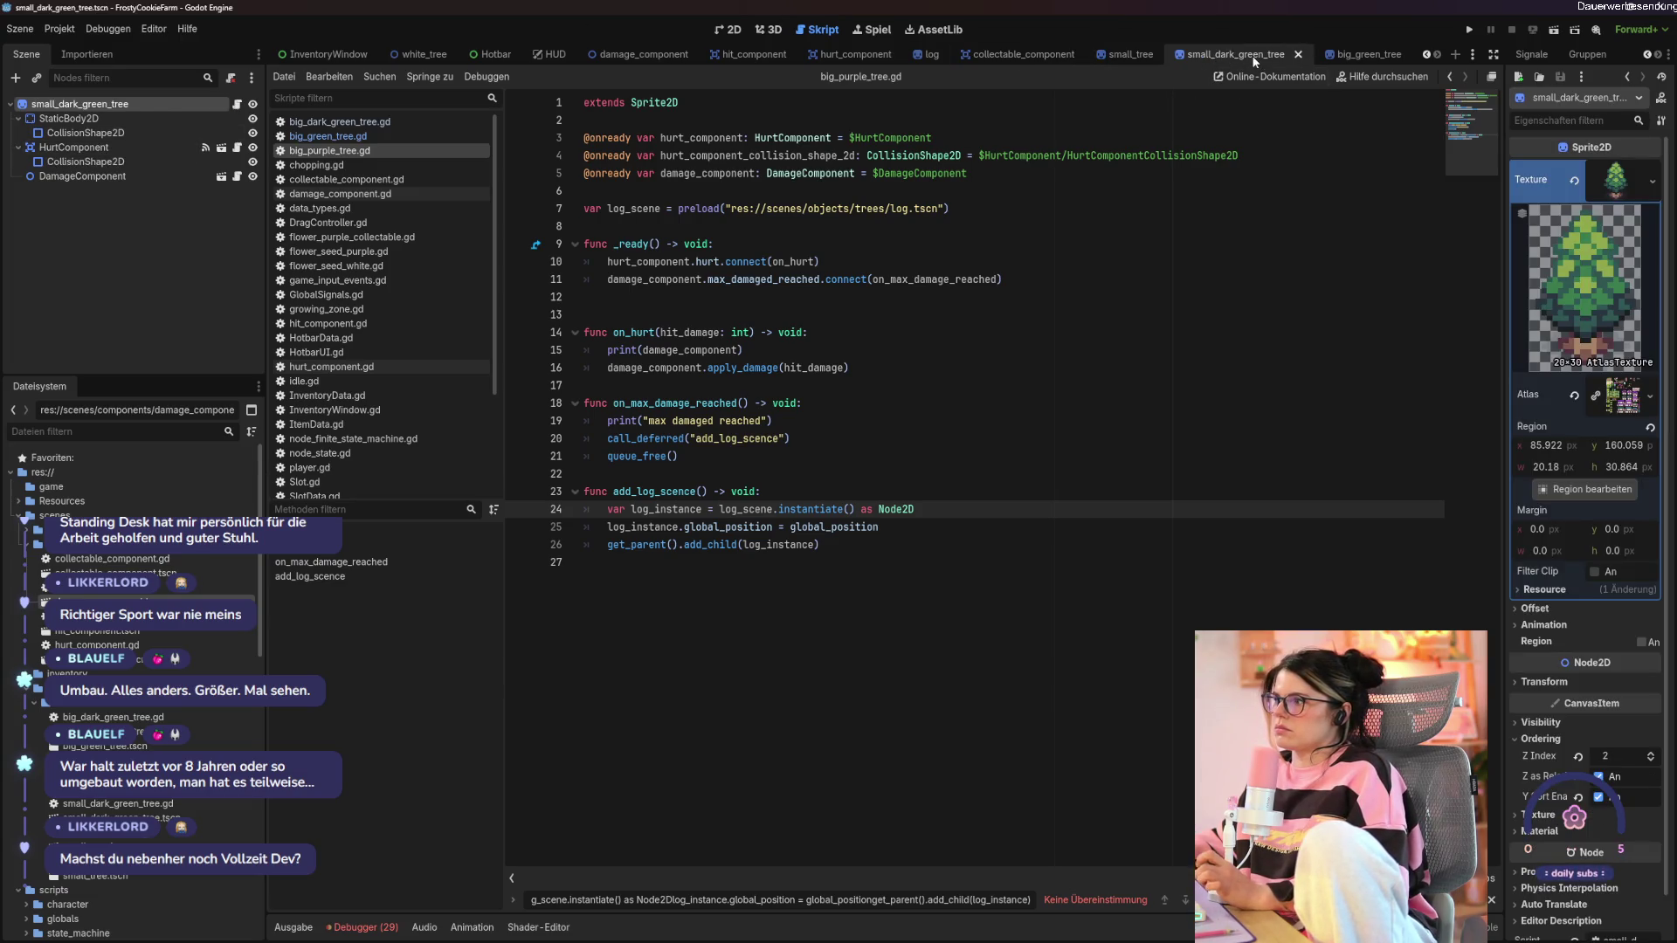
pyautogui.click(1335, 56)
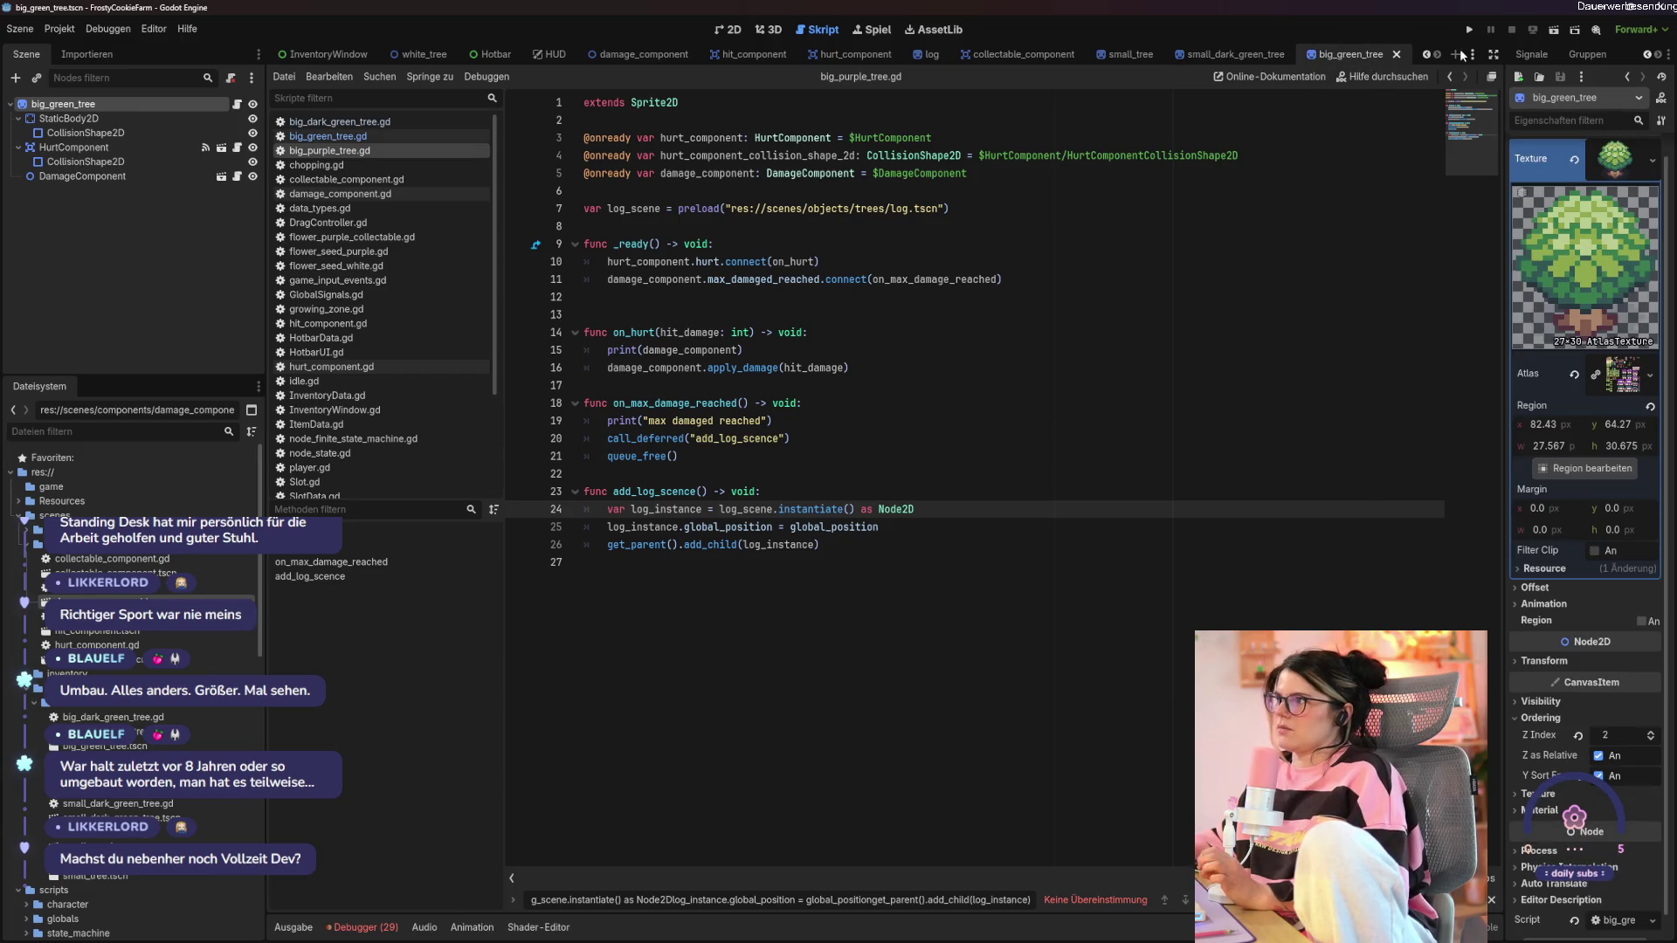
pyautogui.scroll(5, 1310, 54)
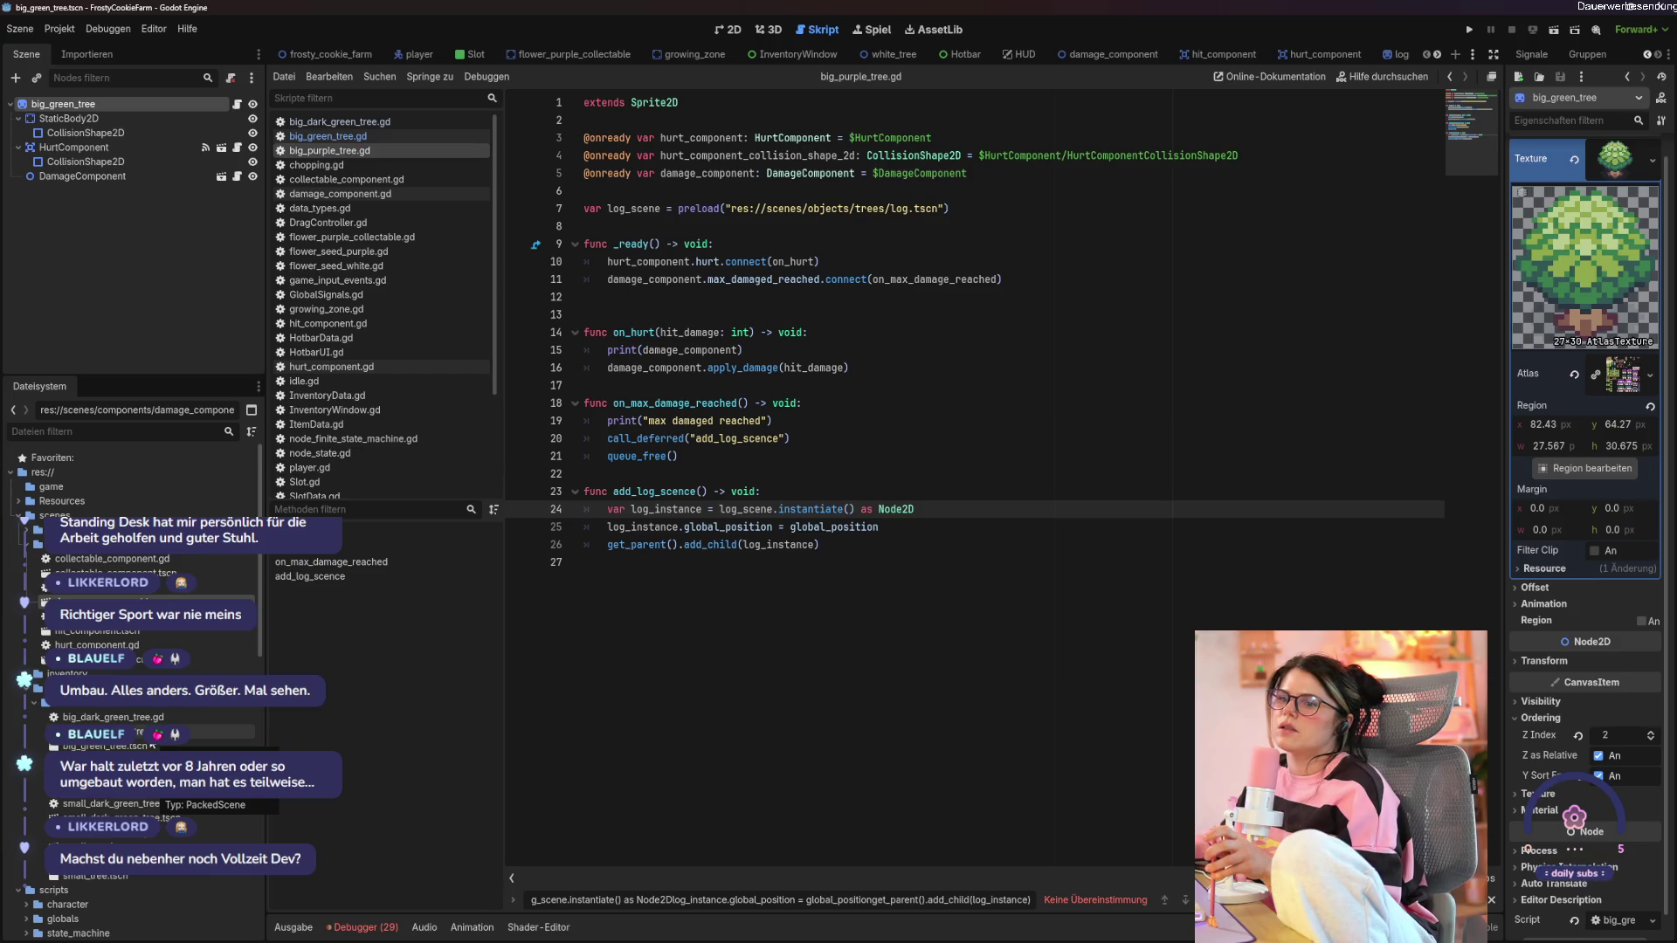
# Open big_dark_green_tree, set its Z Index to 2, enable Y sorting, and save.
pyautogui.doubleClick(131, 731)
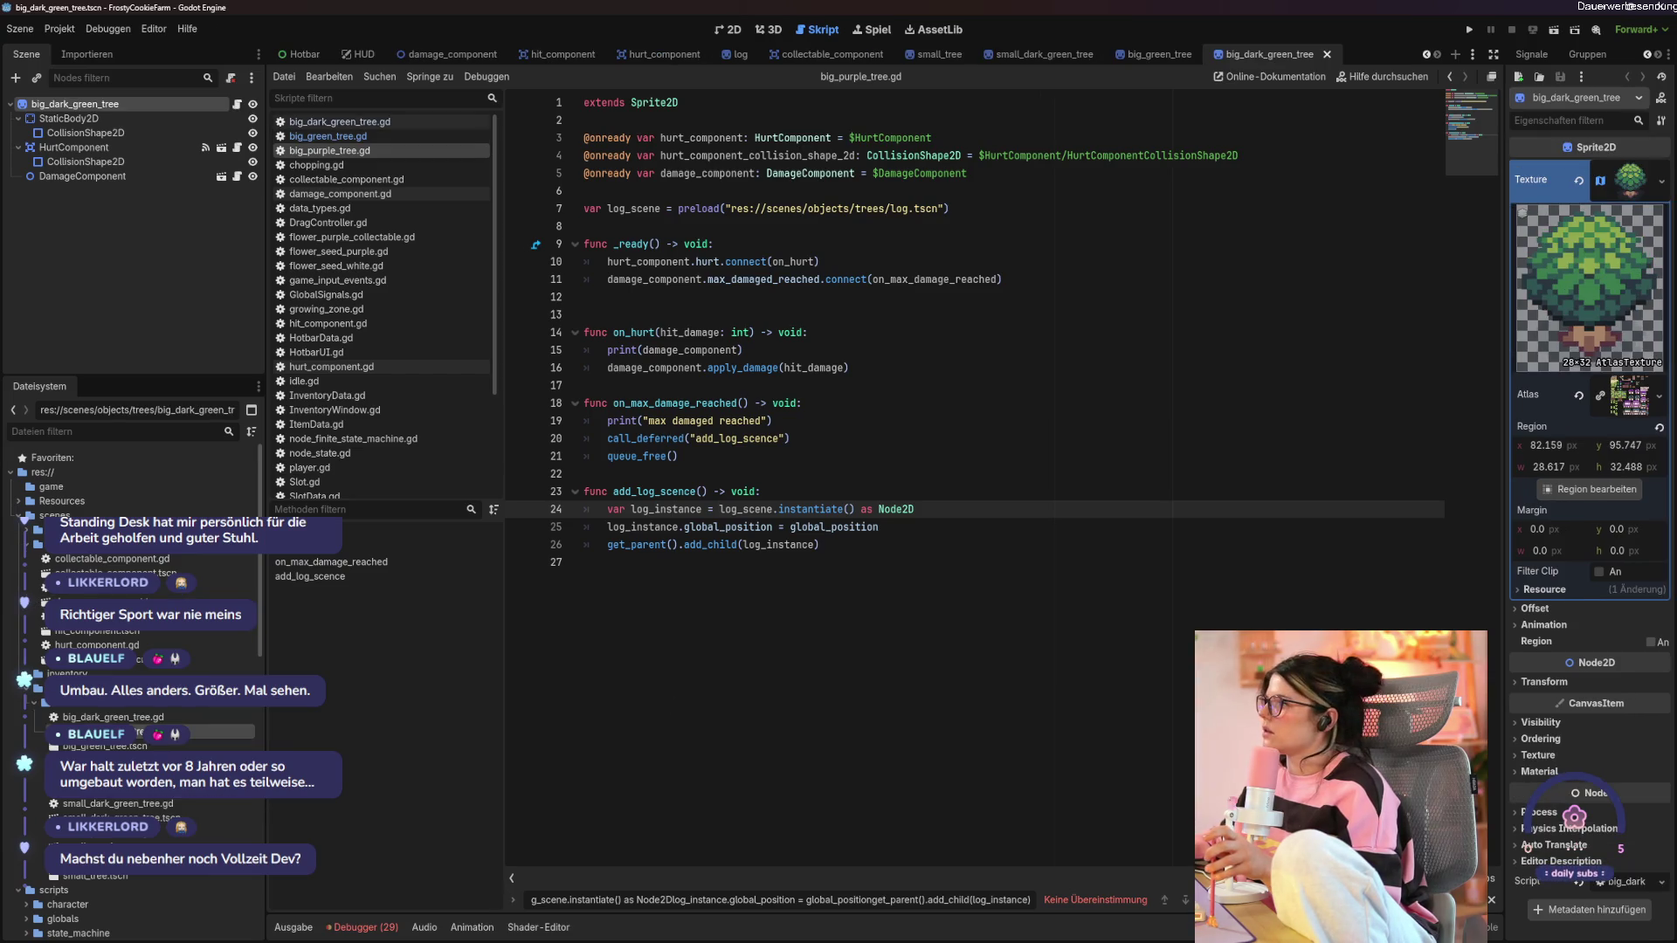
pyautogui.click(1540, 740)
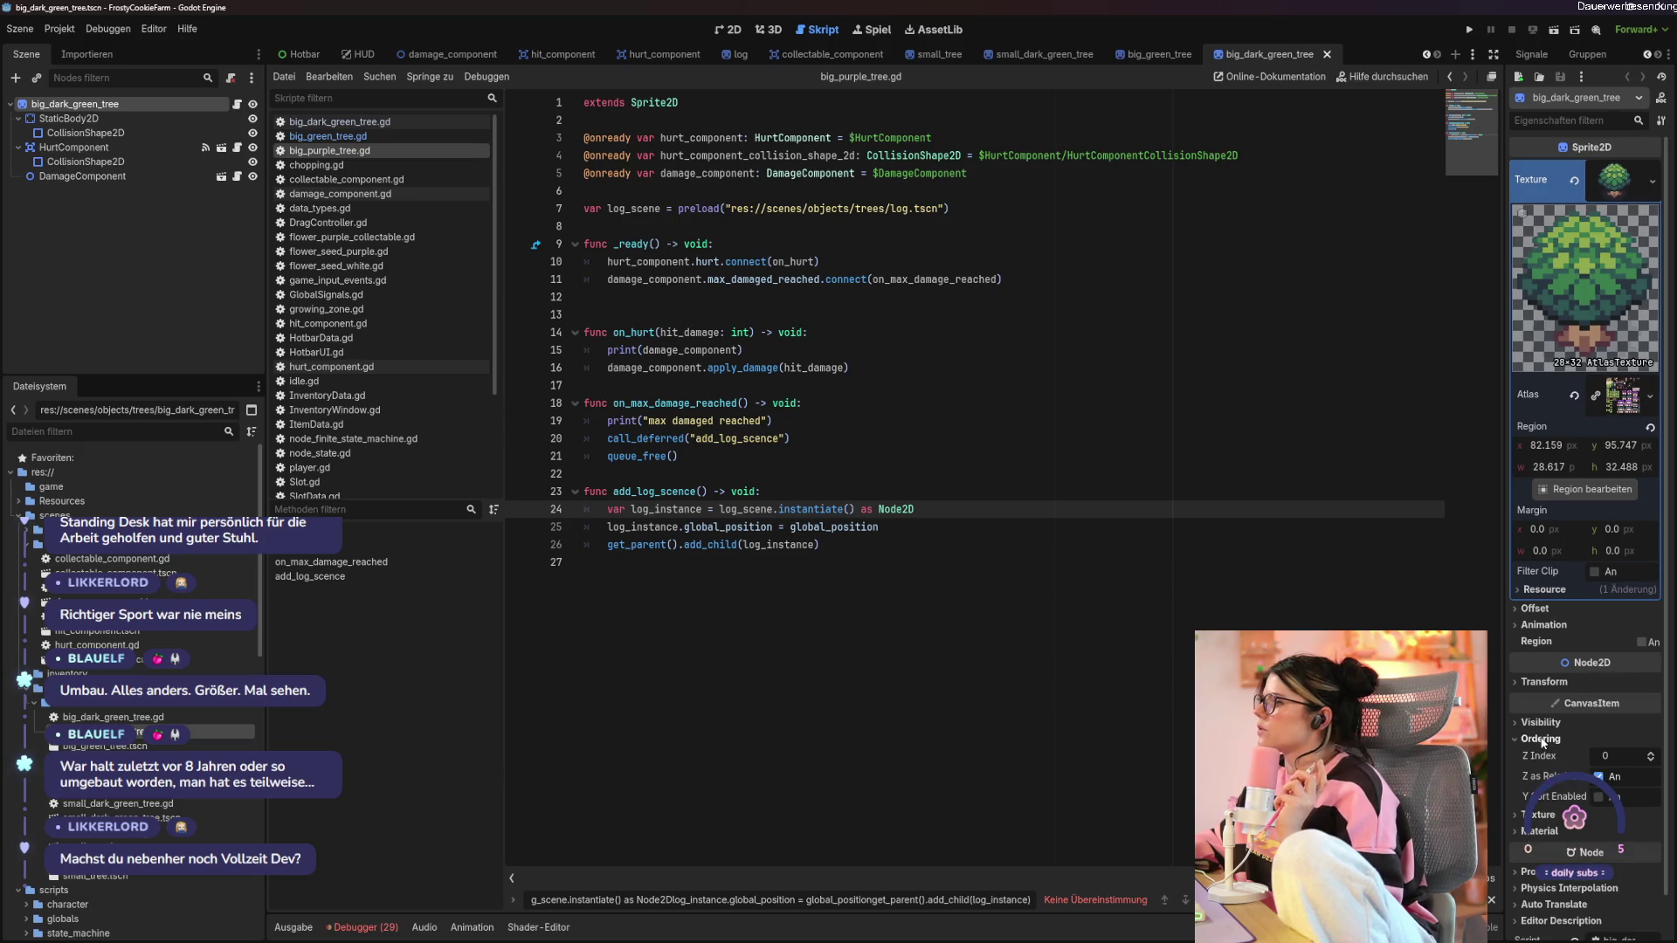
pyautogui.click(1649, 754)
pyautogui.click(1650, 753)
pyautogui.click(1598, 797)
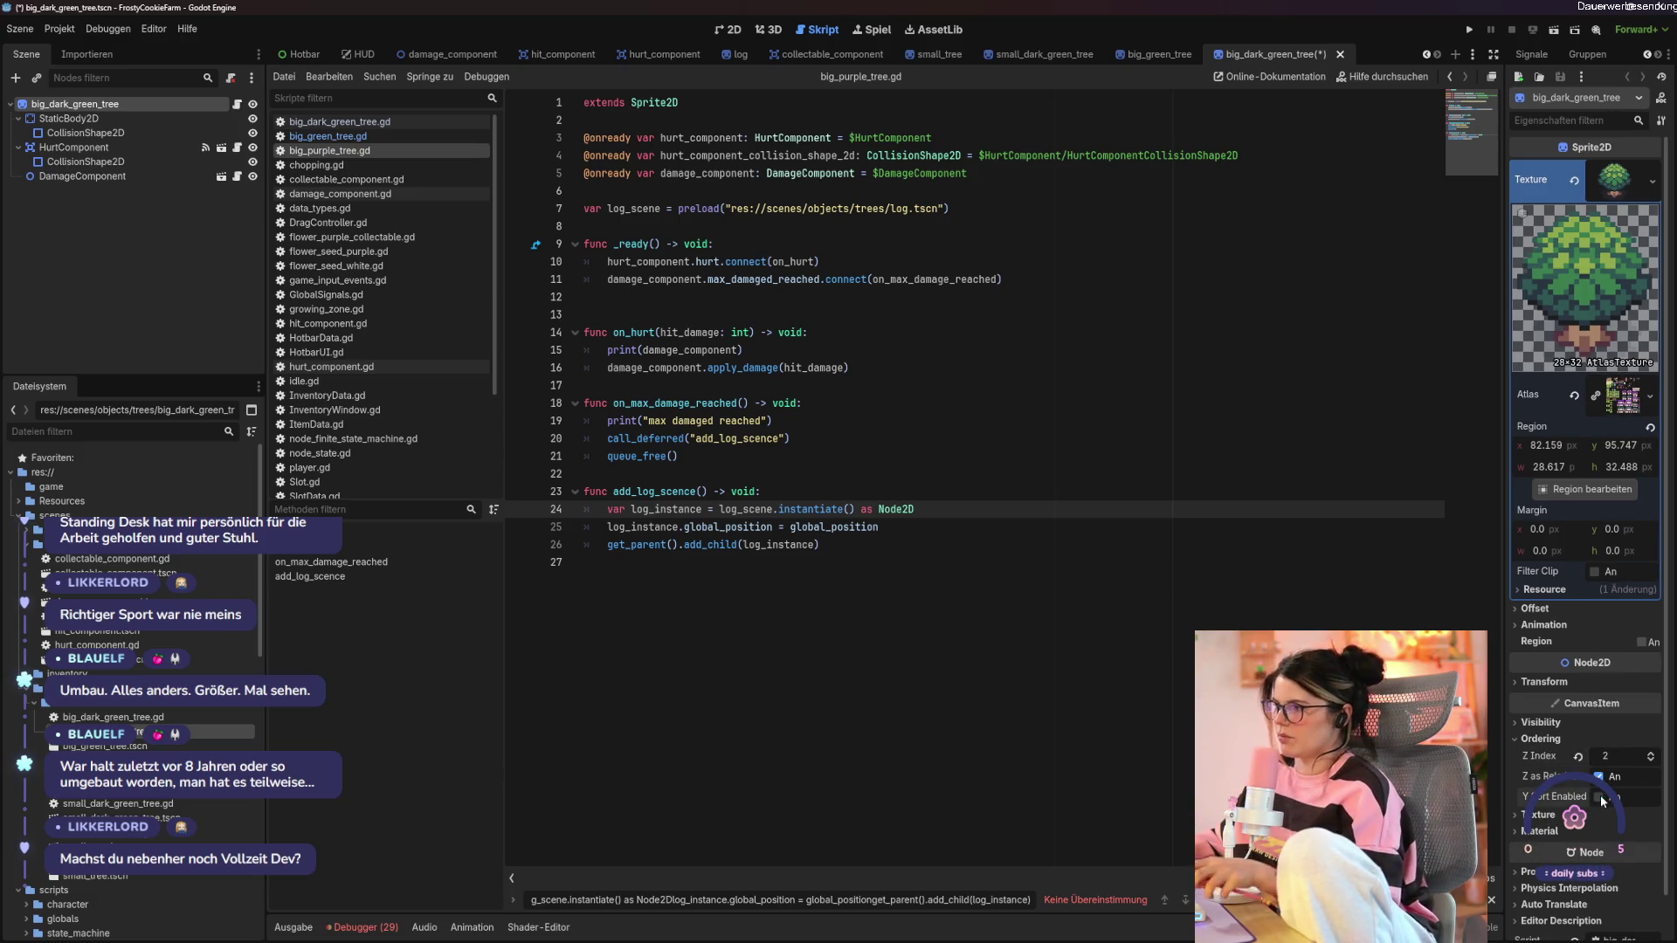
pyautogui.hotkey('ctrl', 's')
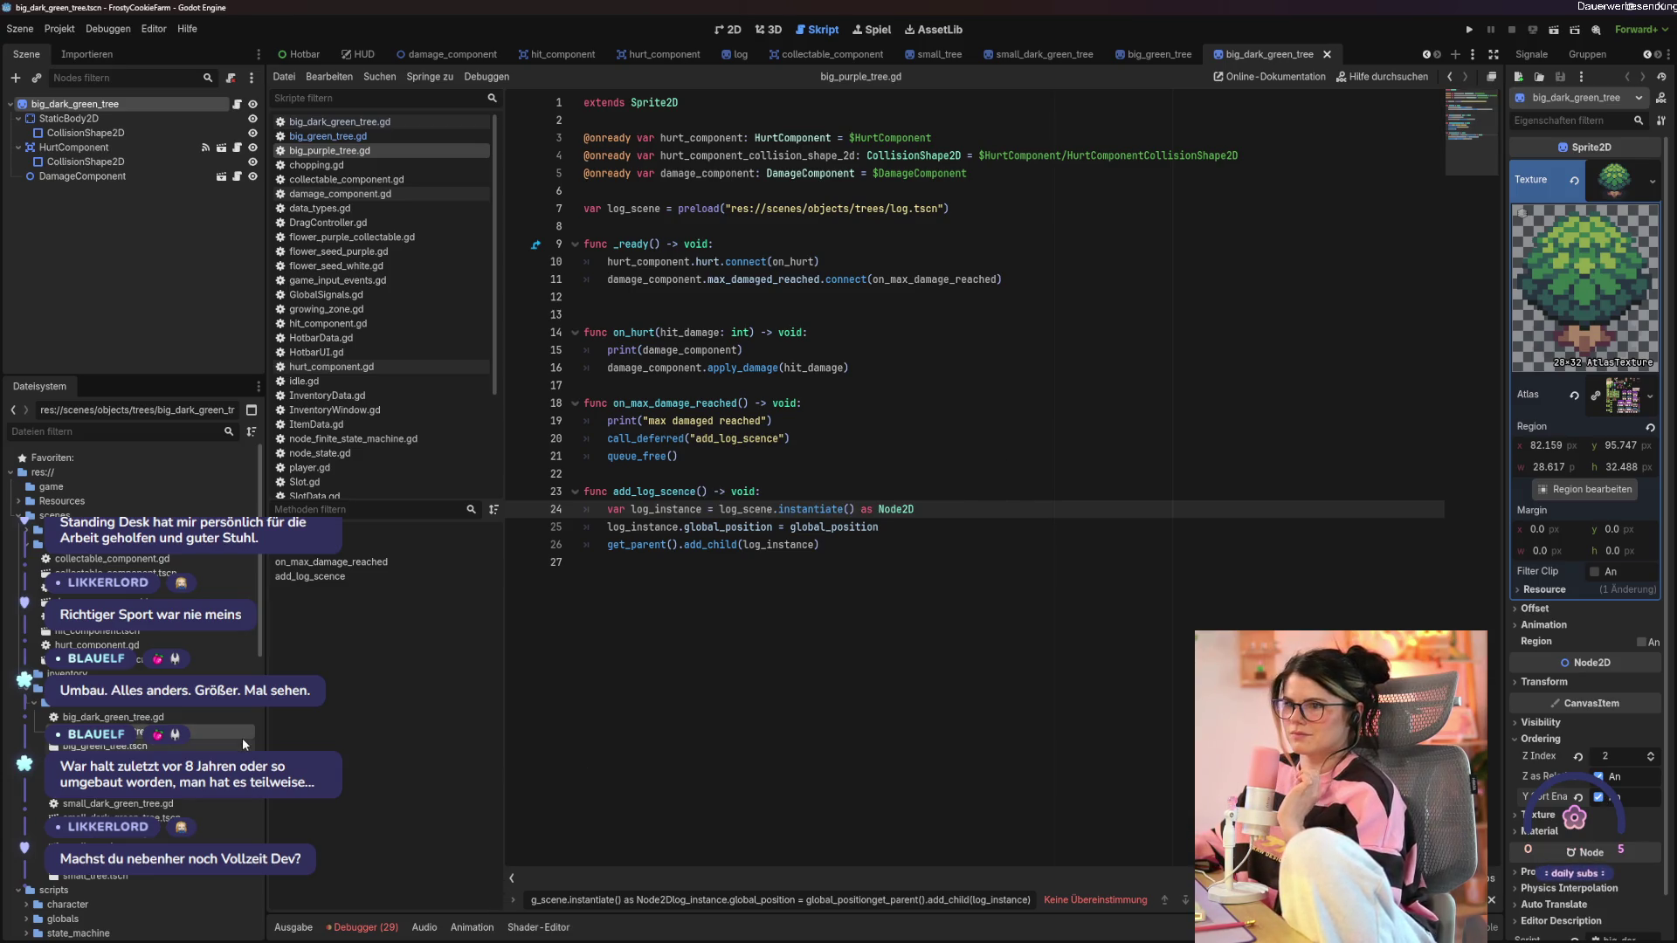
# Open big_purple_tree, set its Z Index to 2, enable Y sorting, and save.
pyautogui.click(166, 747)
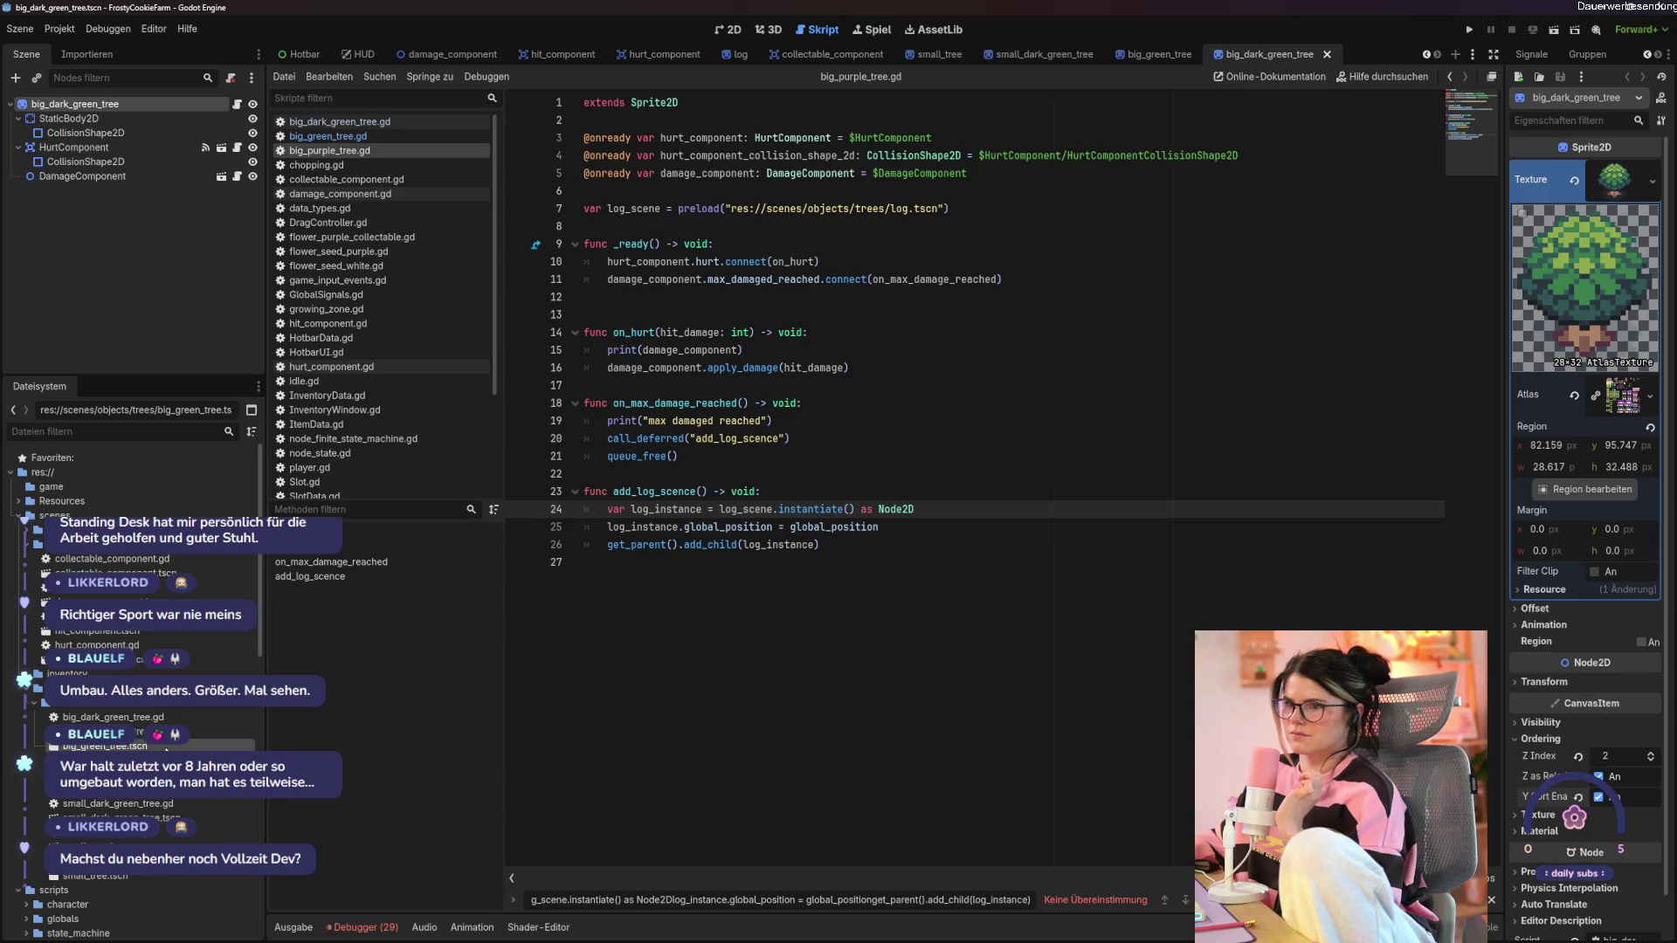
pyautogui.doubleClick(166, 747)
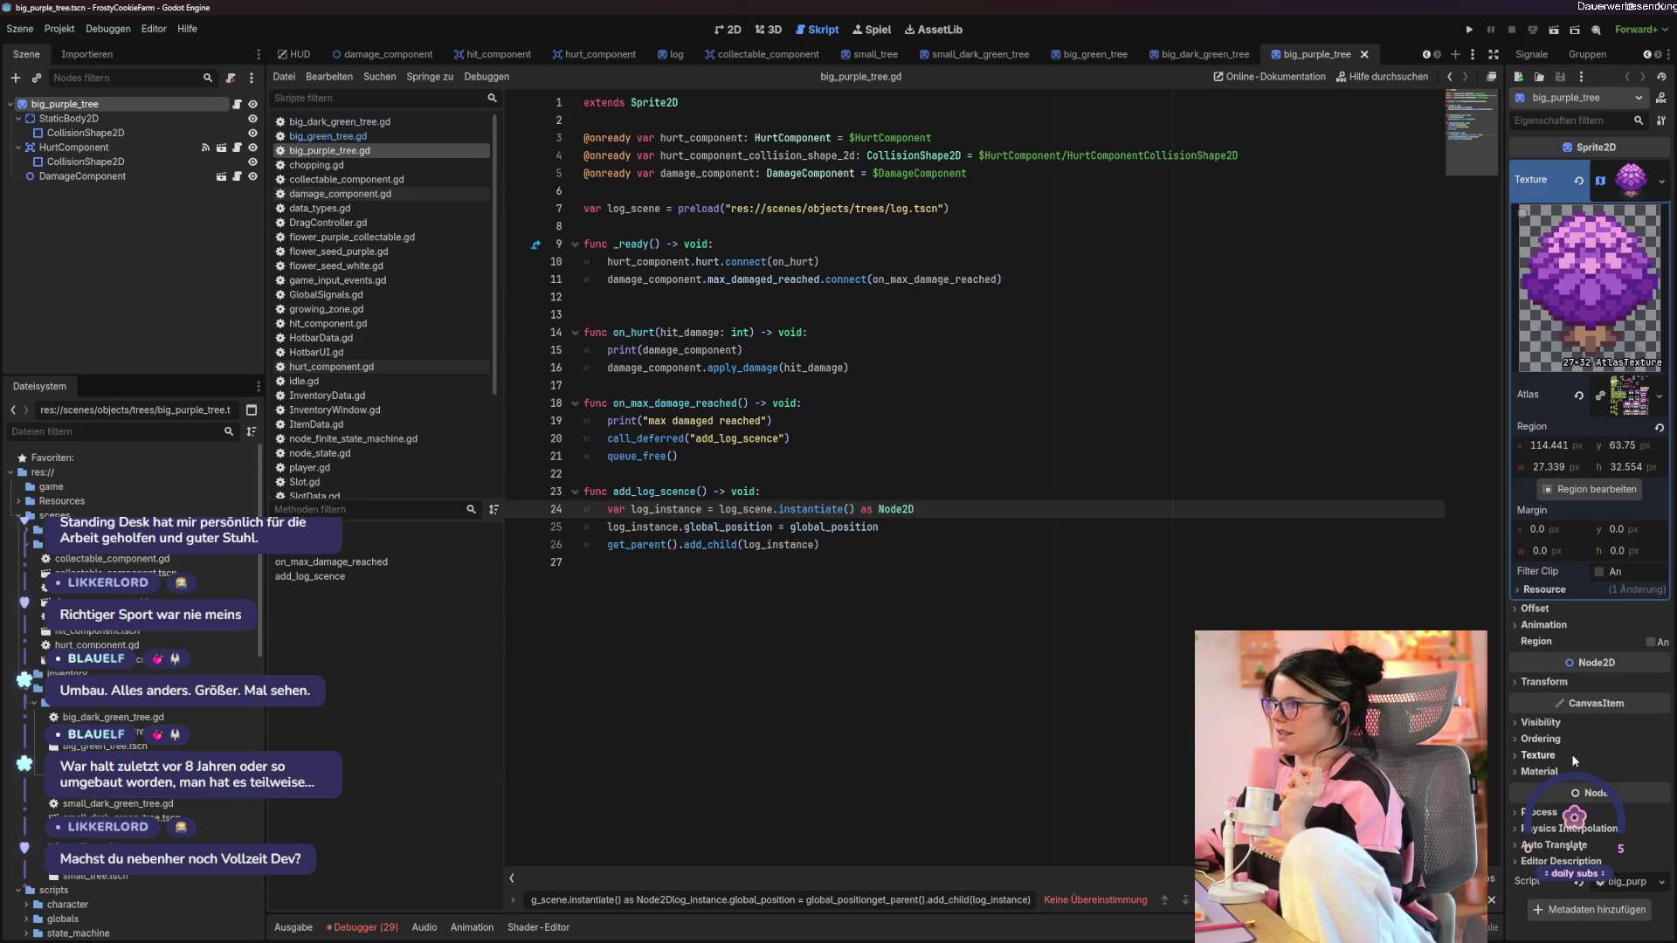
pyautogui.click(1540, 739)
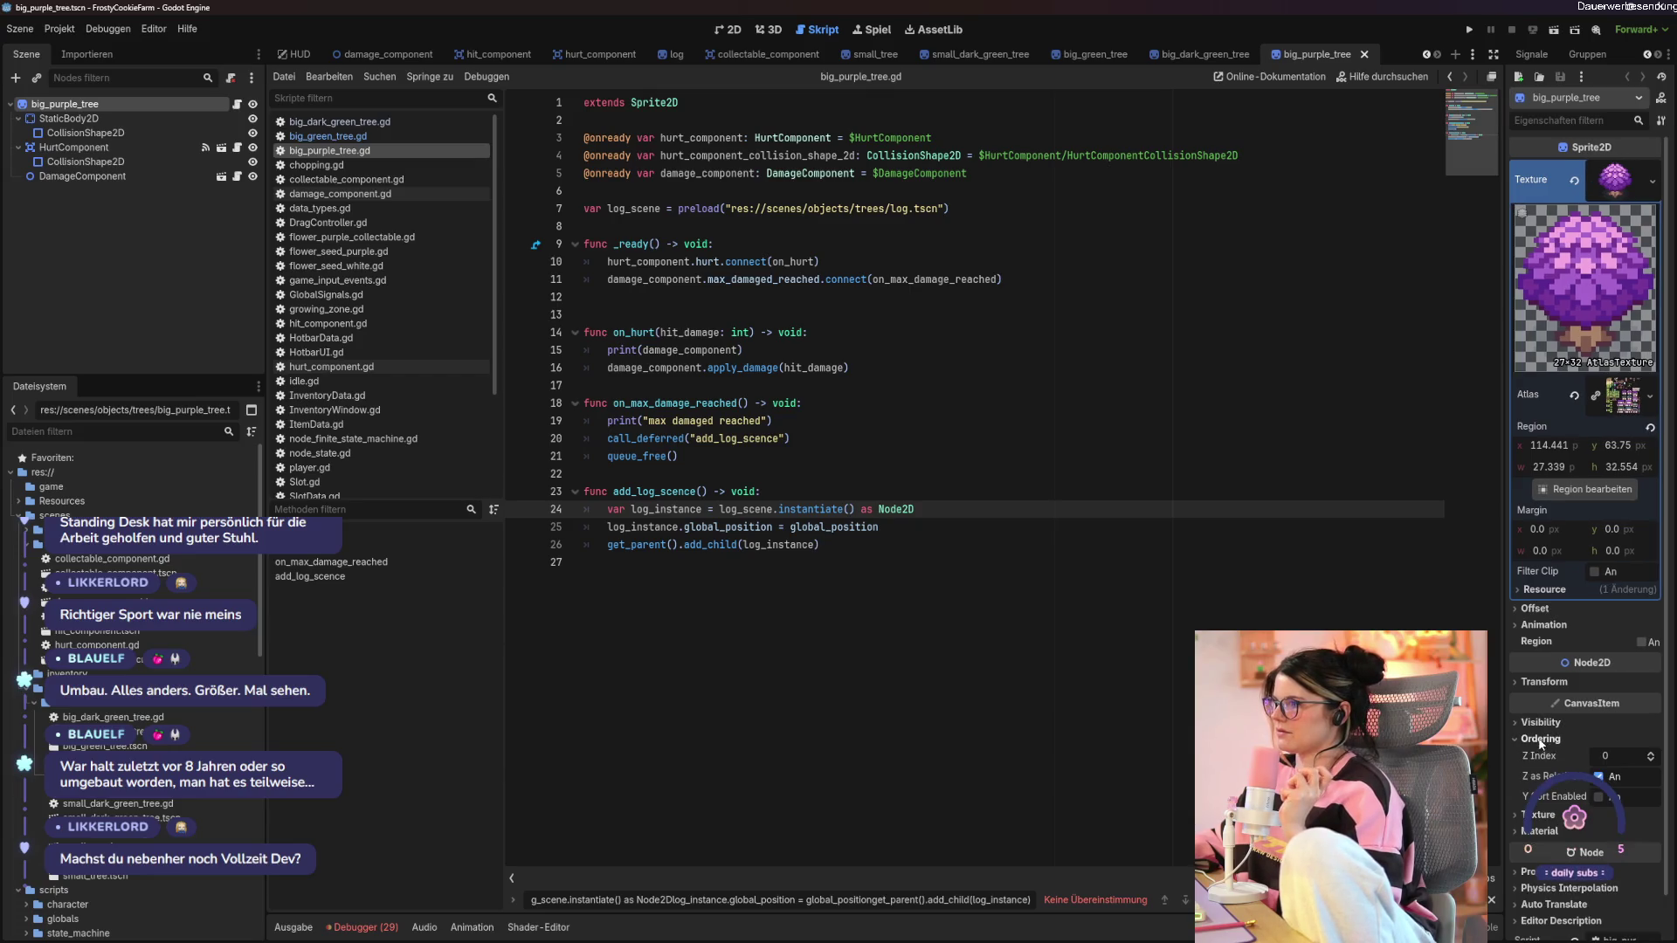
pyautogui.click(1651, 754)
pyautogui.click(1651, 754)
pyautogui.click(1598, 796)
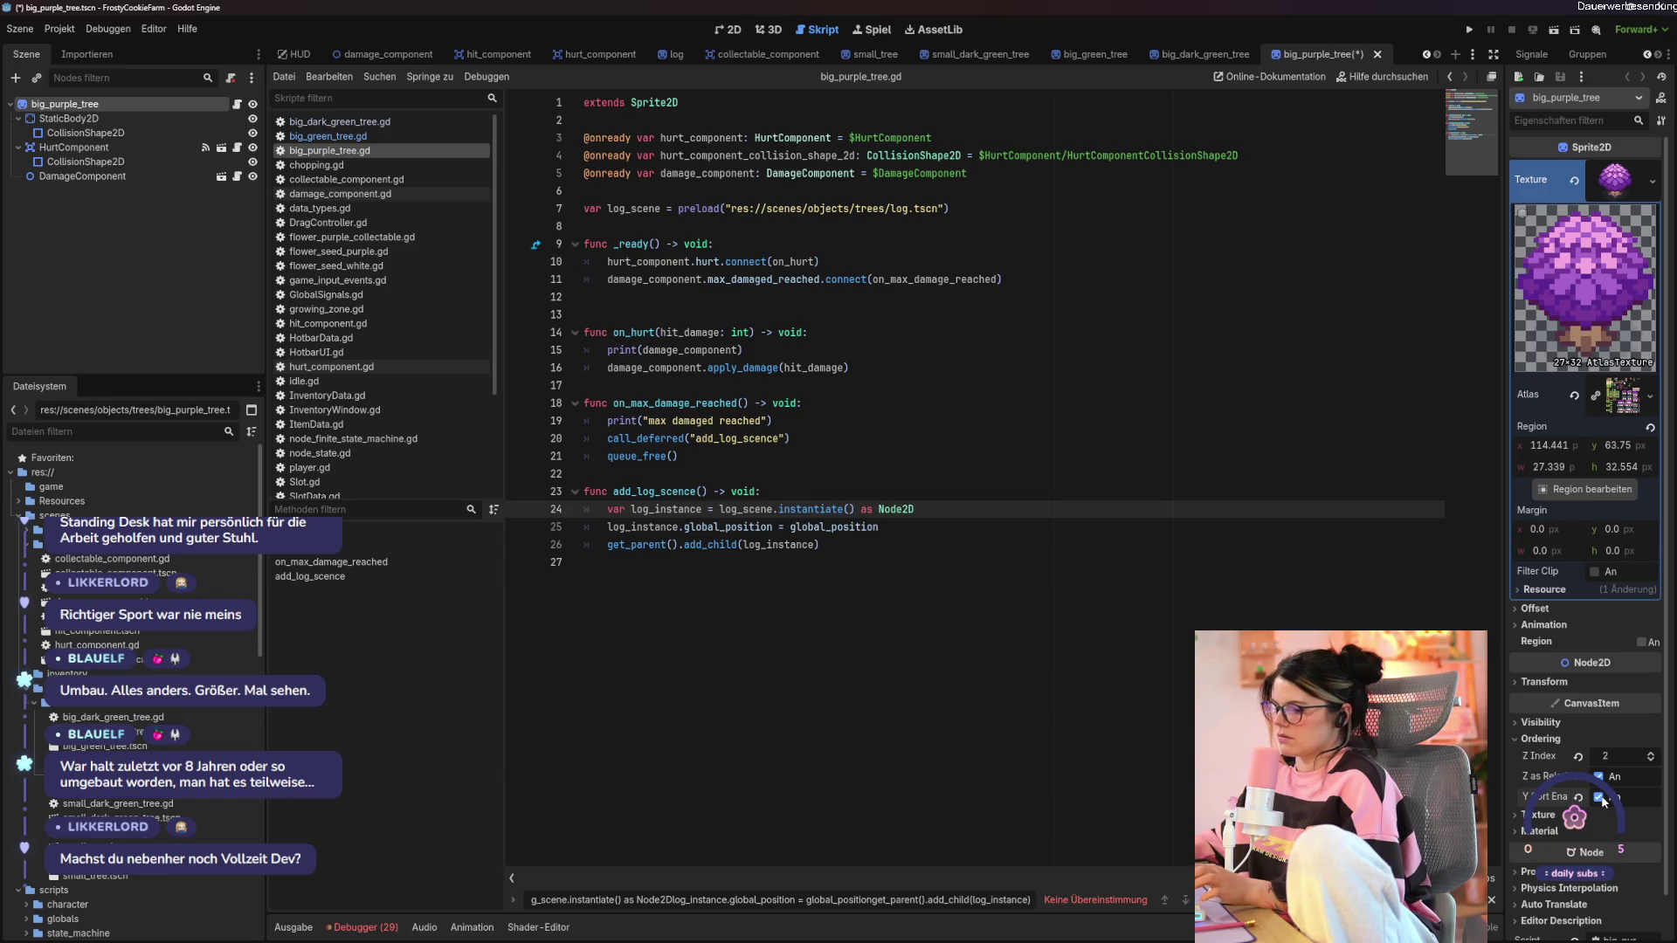
pyautogui.hotkey('ctrl', 's')
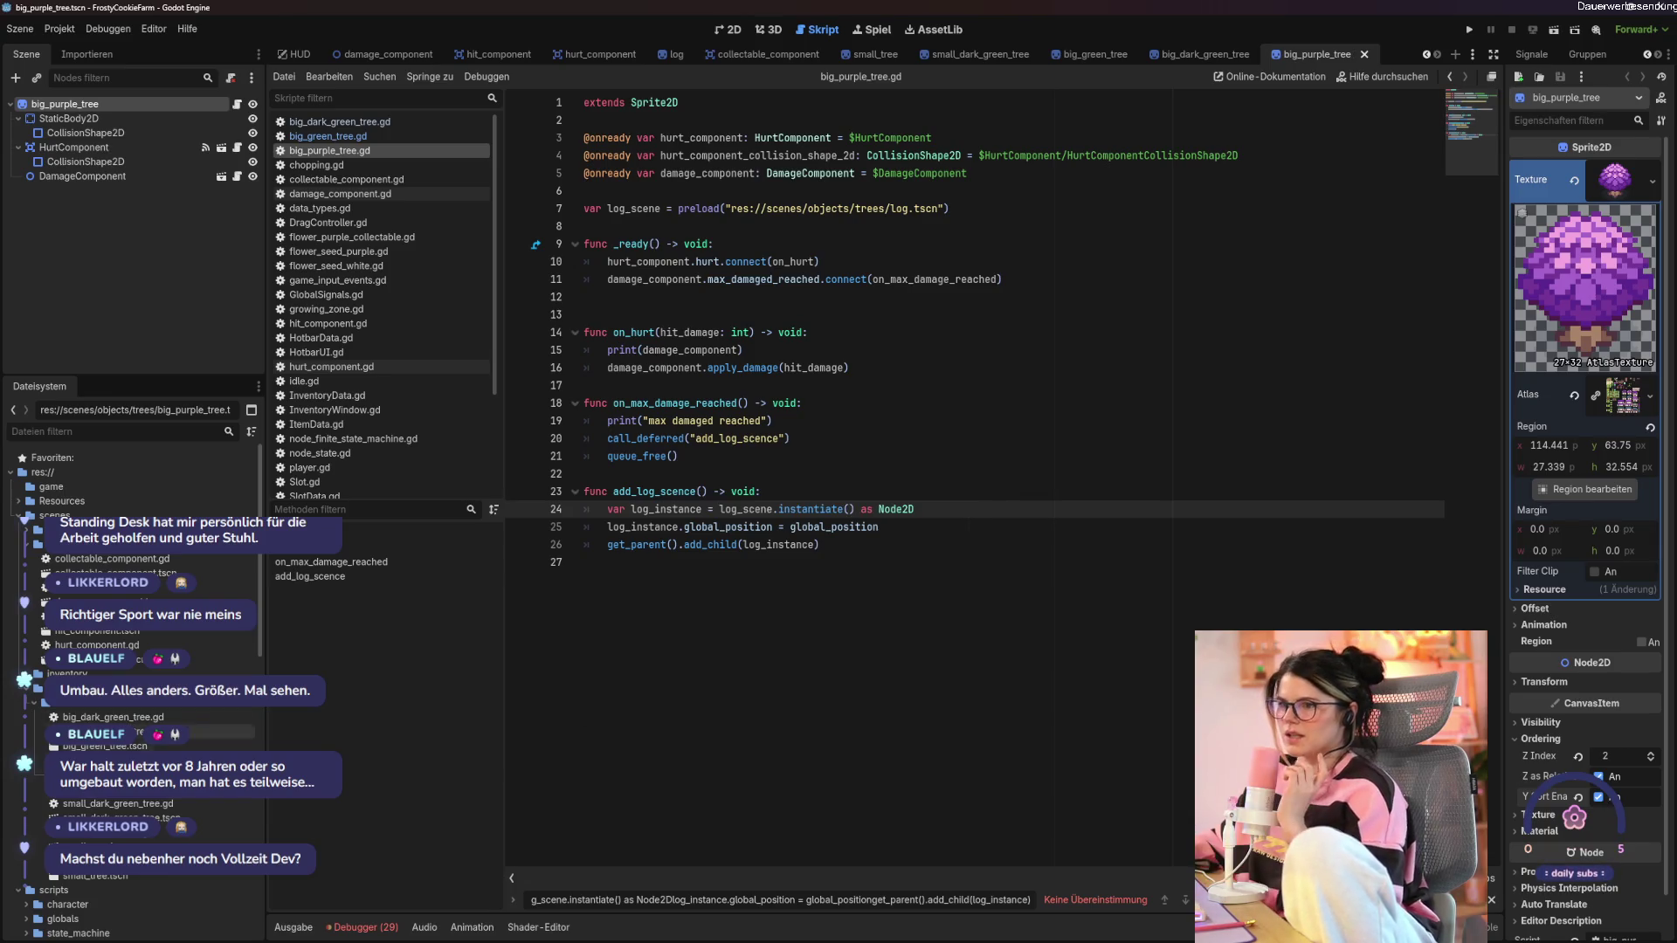
# Open the small purple tree scene and its script, then run the game to test chopping.
pyautogui.doubleClick(186, 818)
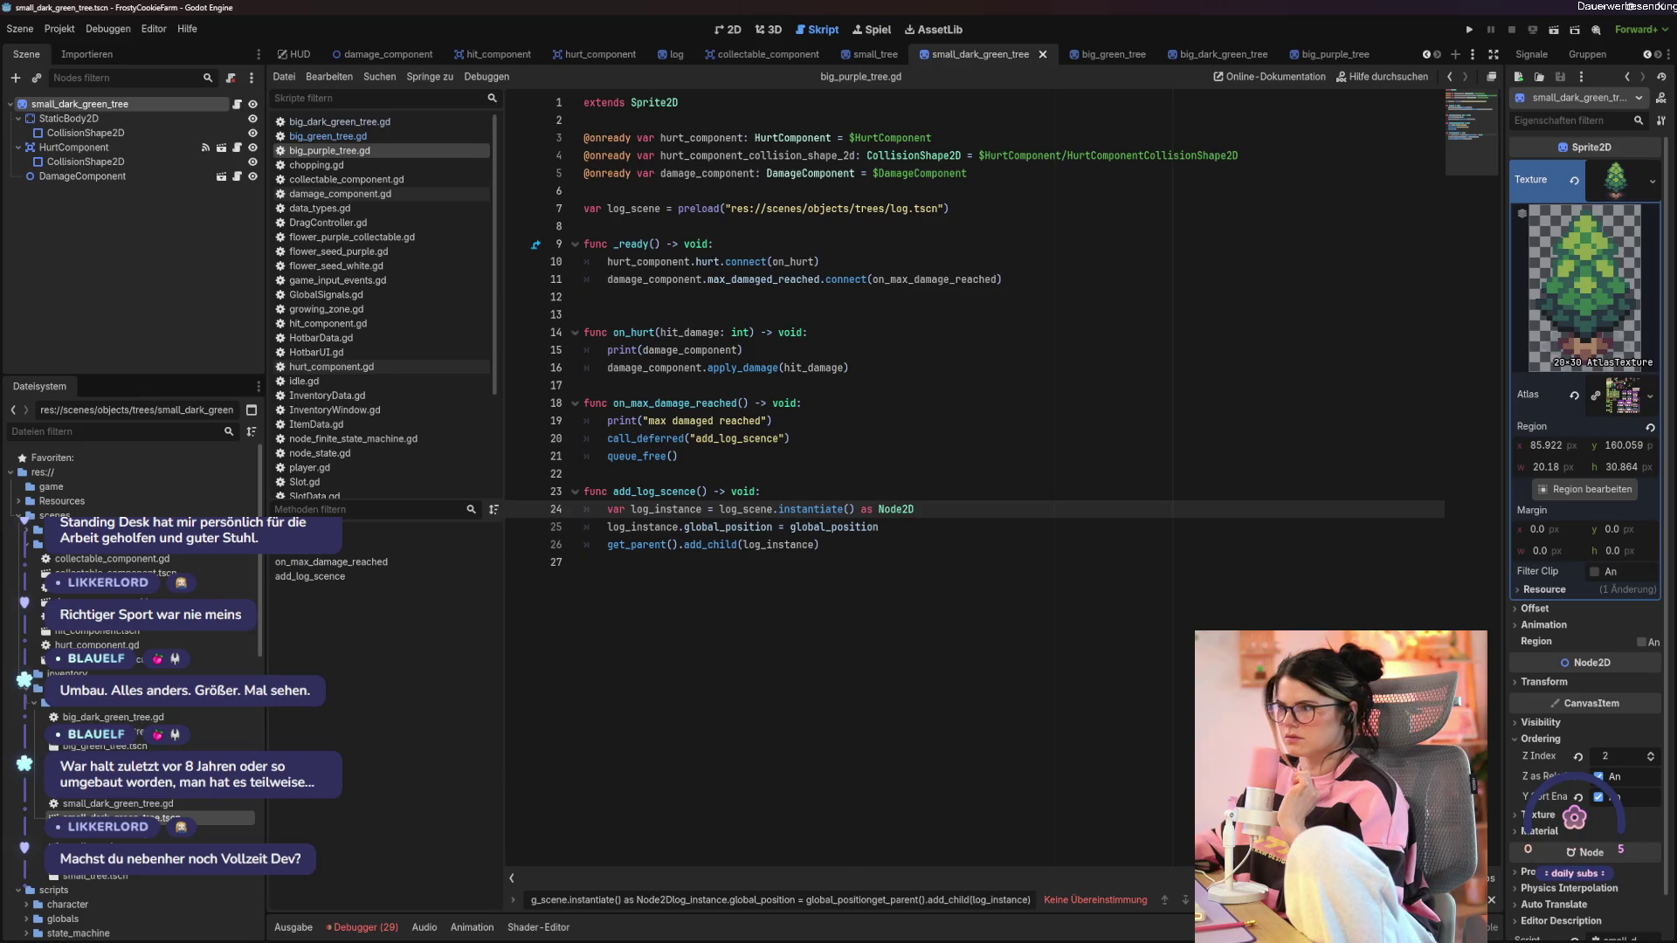
pyautogui.doubleClick(164, 847)
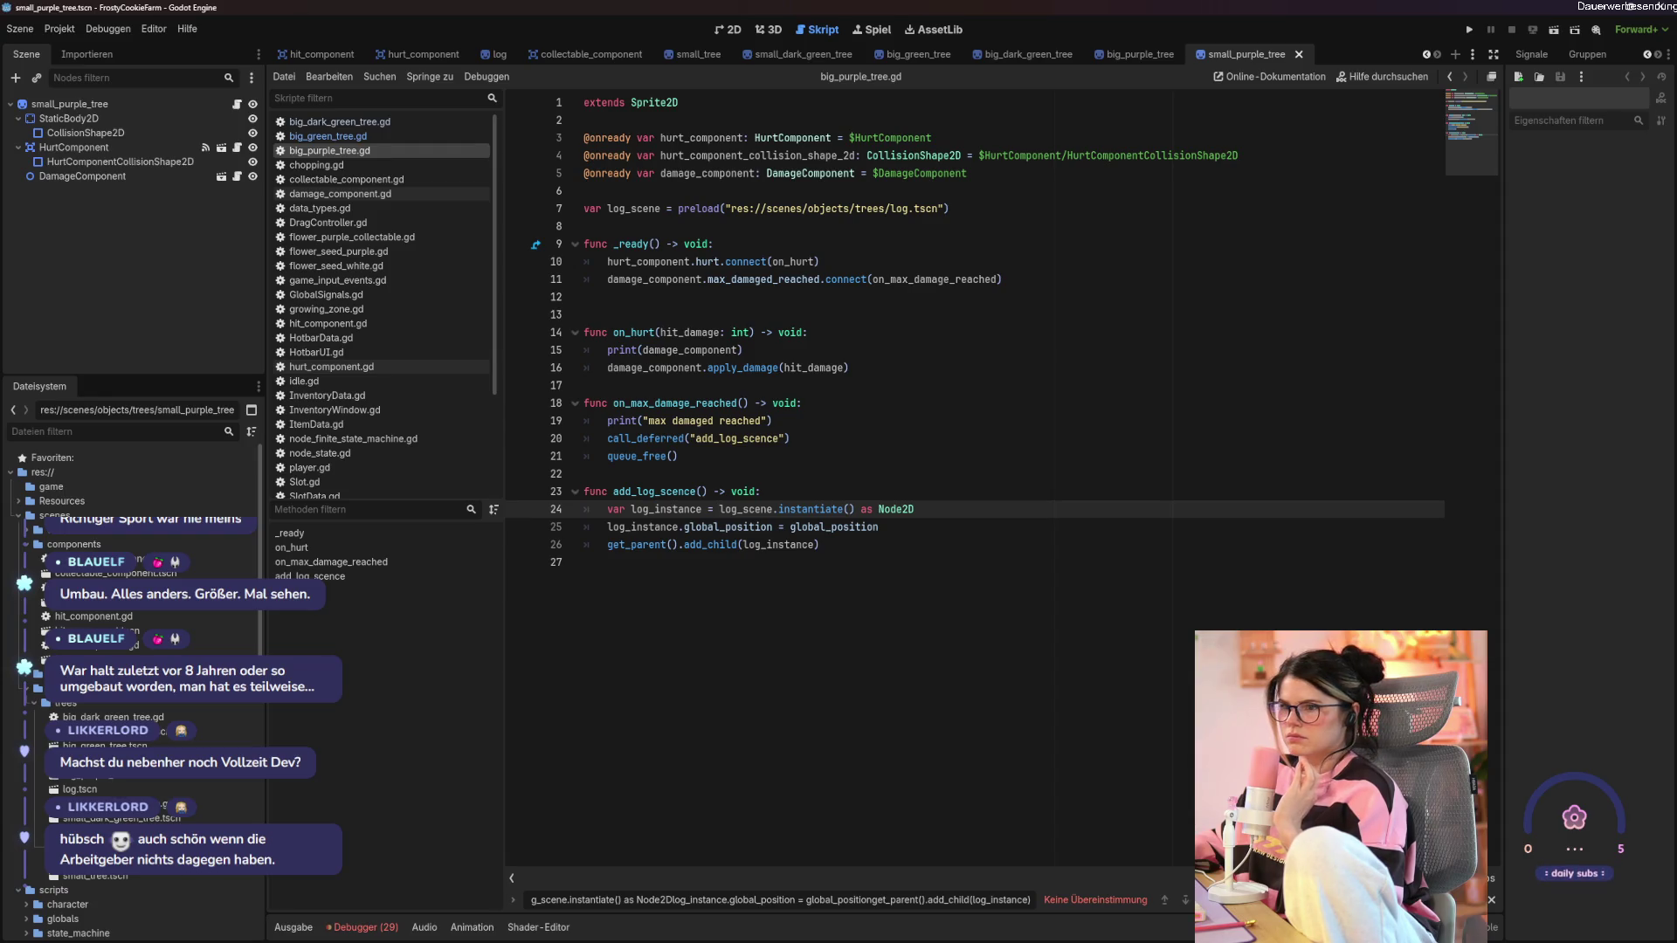
pyautogui.hotkey('ctrl', 'a')
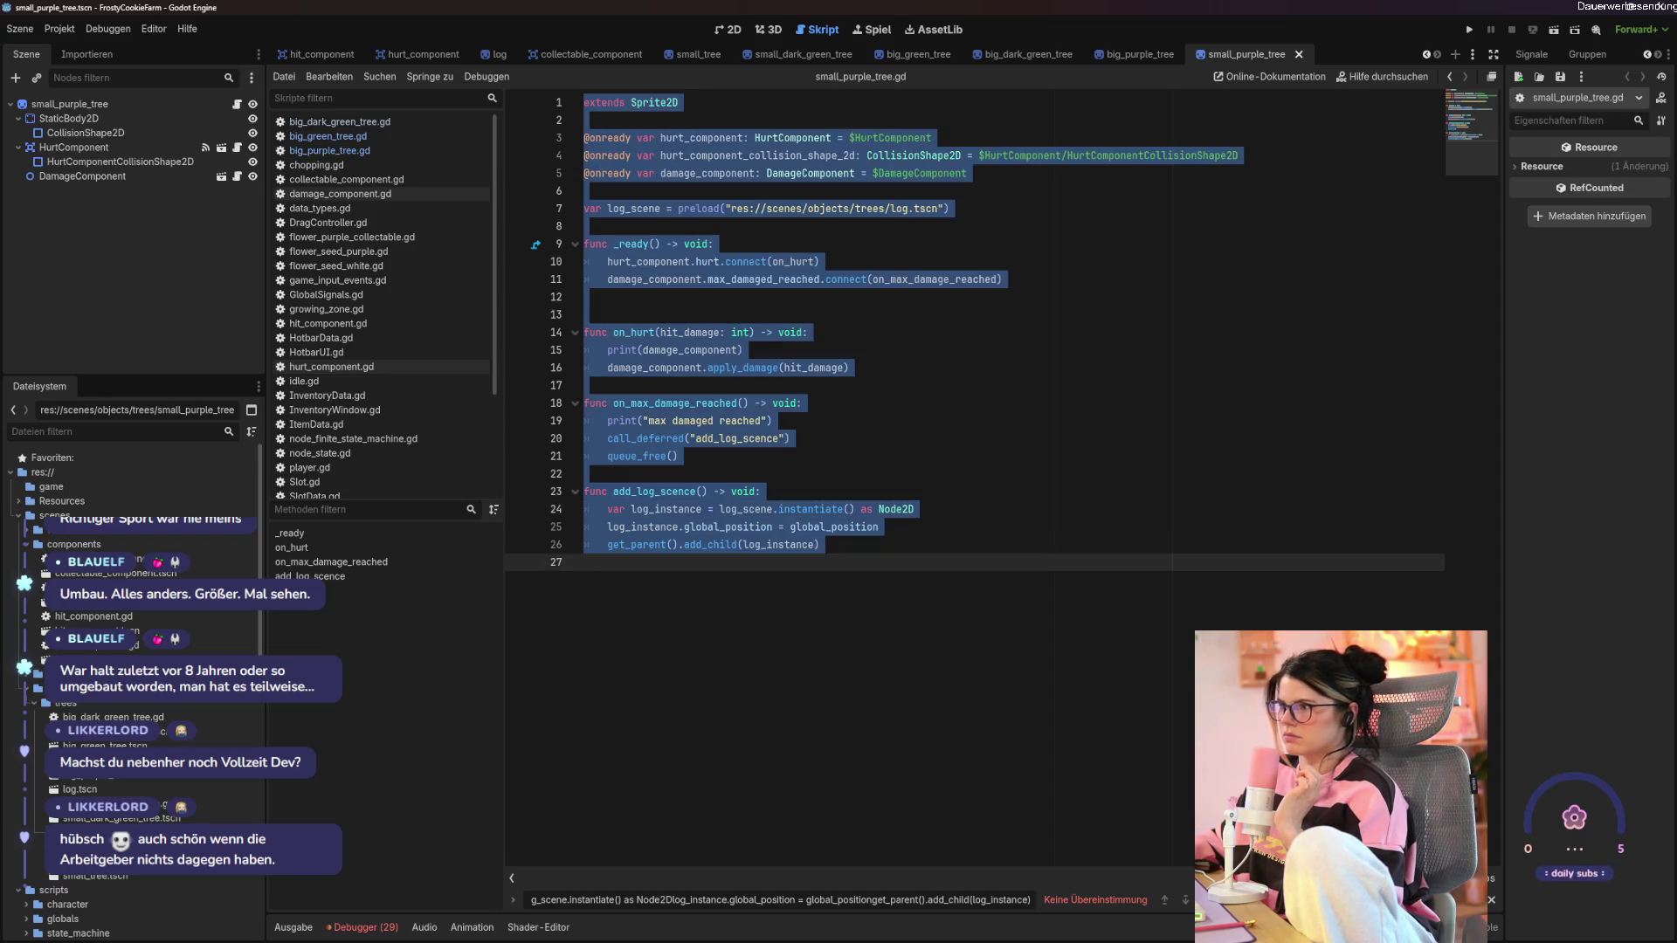
pyautogui.click(697, 54)
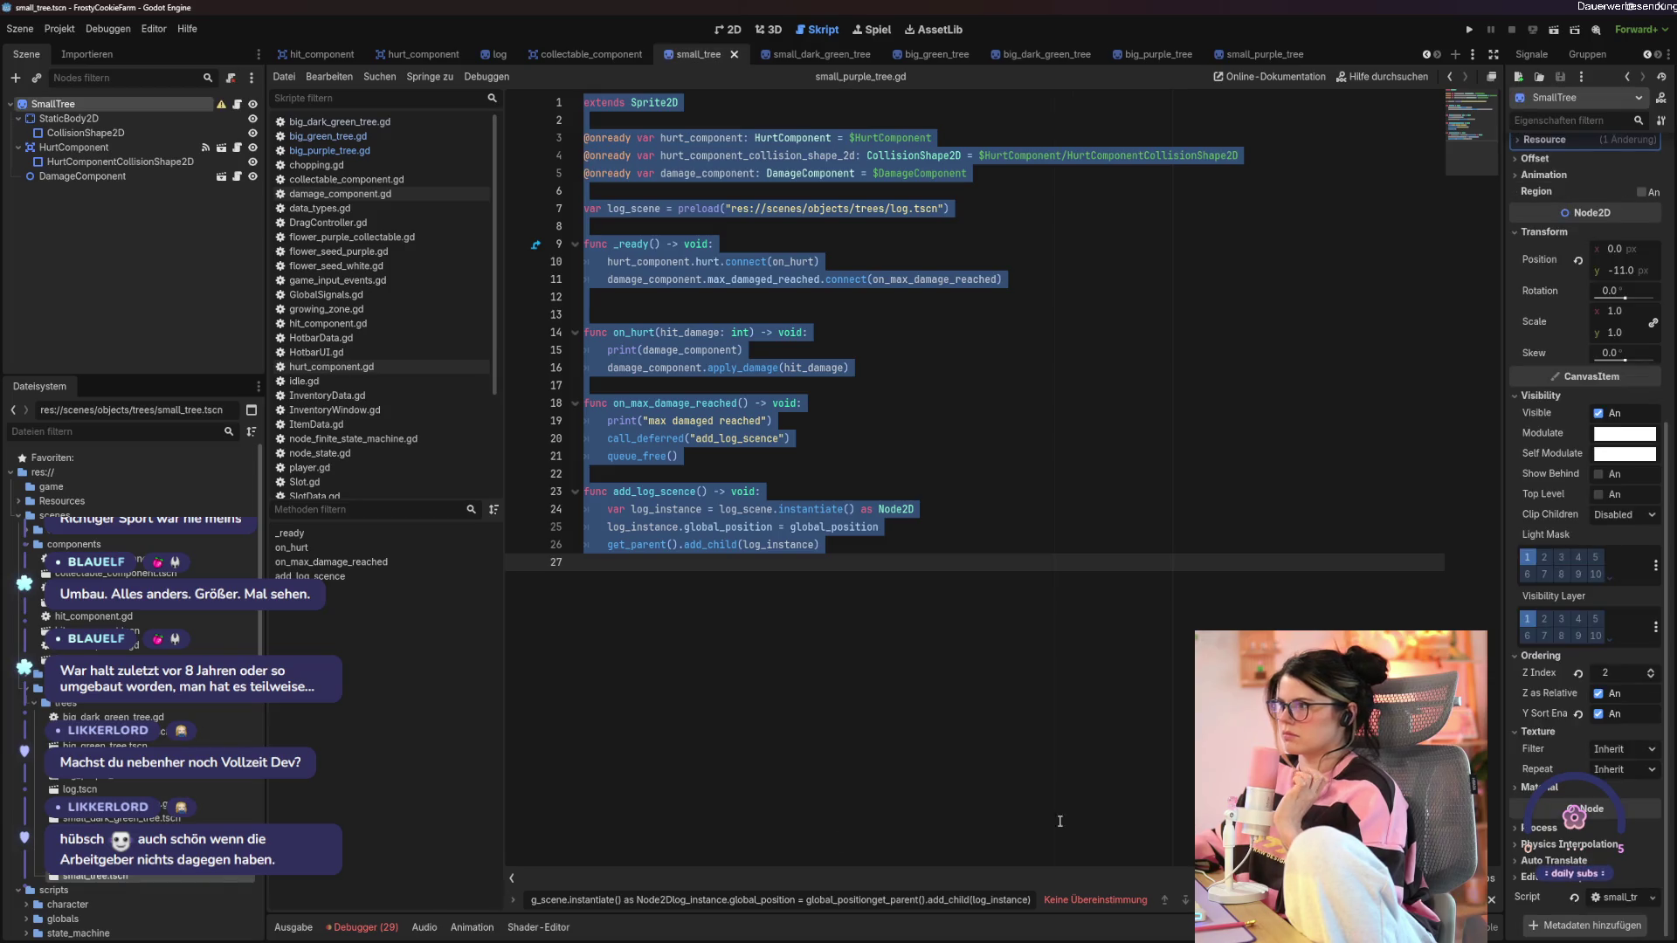
pyautogui.click(1167, 725)
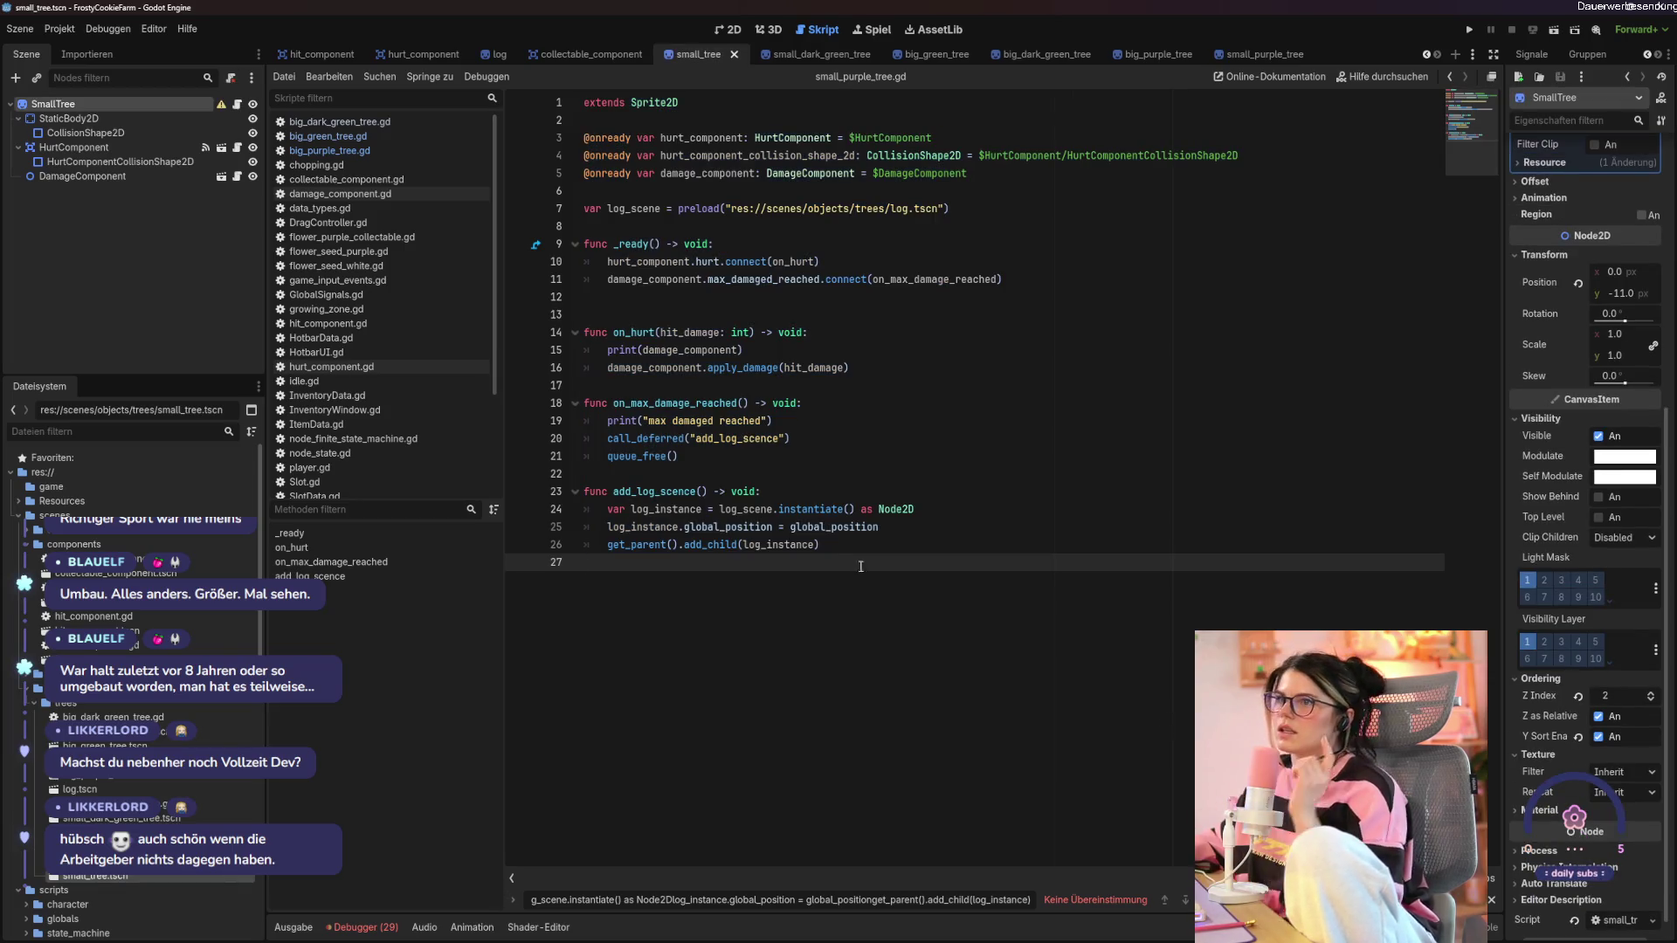
pyautogui.click(98, 33)
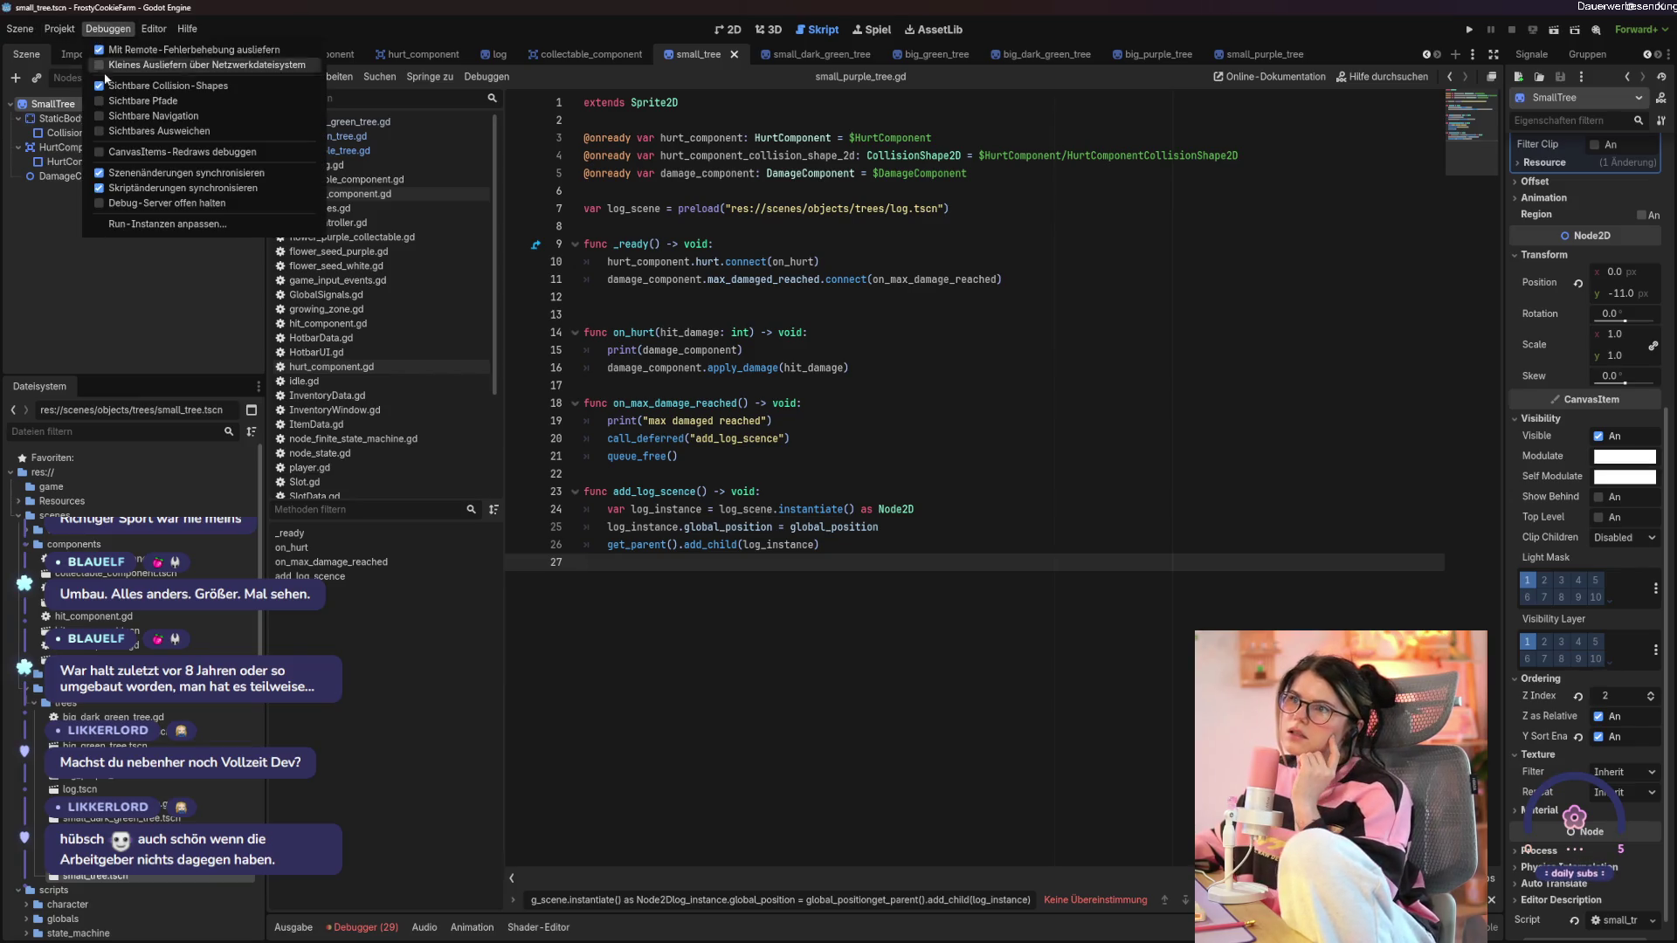
pyautogui.click(845, 568)
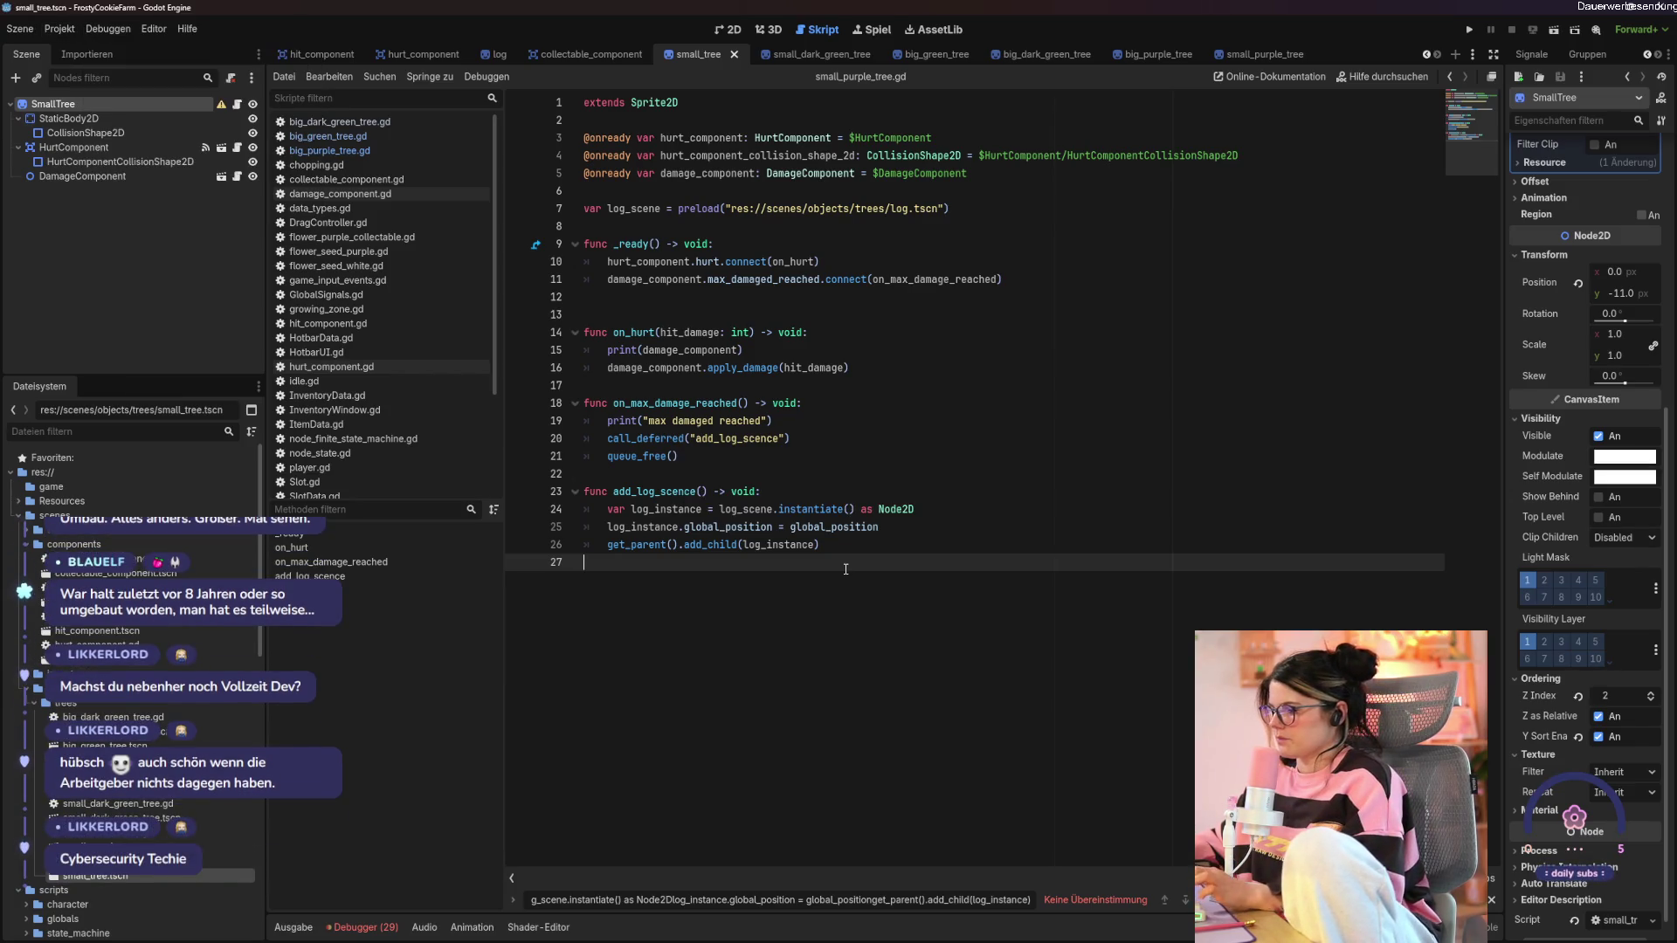
pyautogui.press('F5')
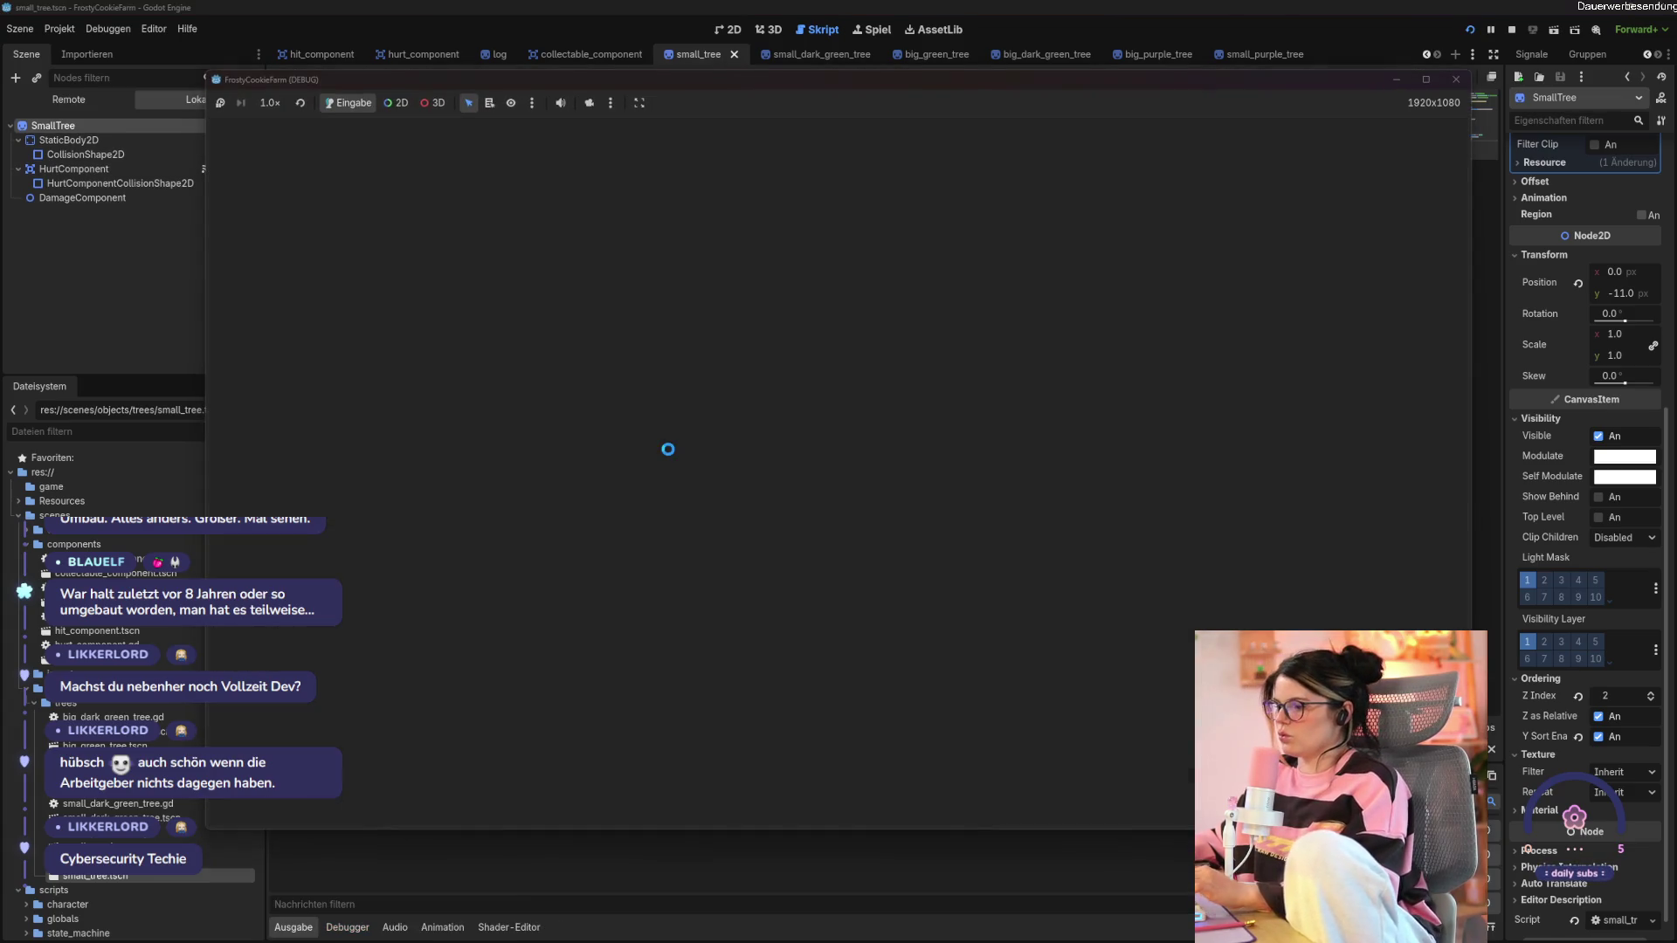
# Walk the character around and behind the trees to check their Y-sorted layering.
pyautogui.press('s')
pyautogui.press('a')
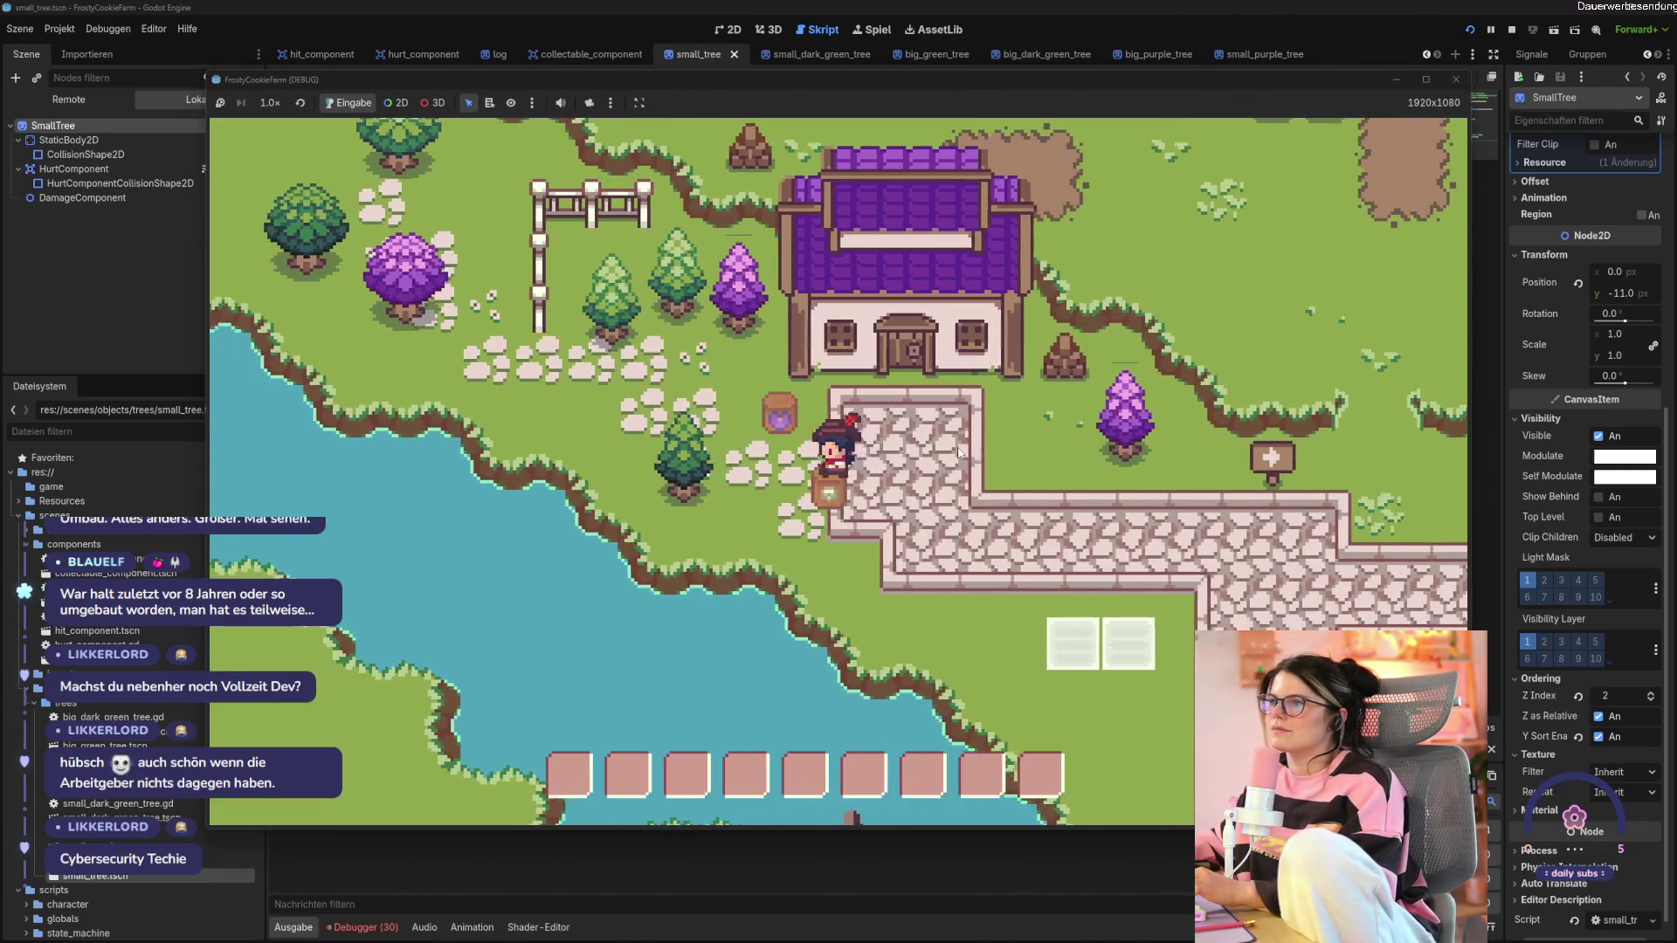
pyautogui.press('a')
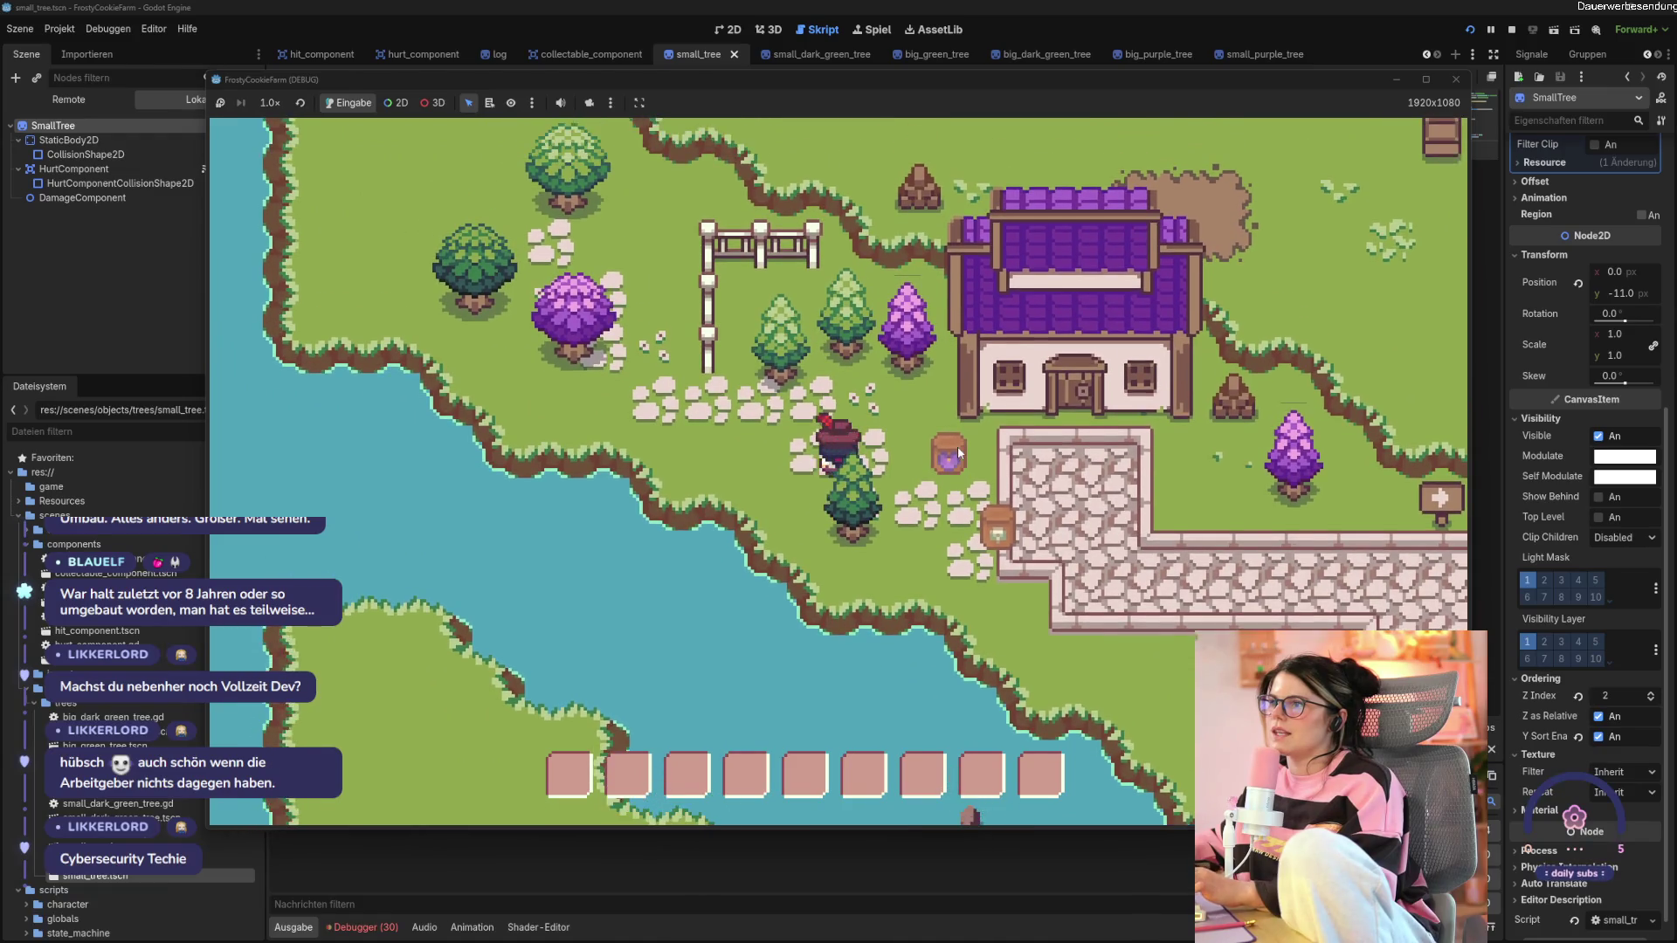
pyautogui.press('s')
pyautogui.press('w')
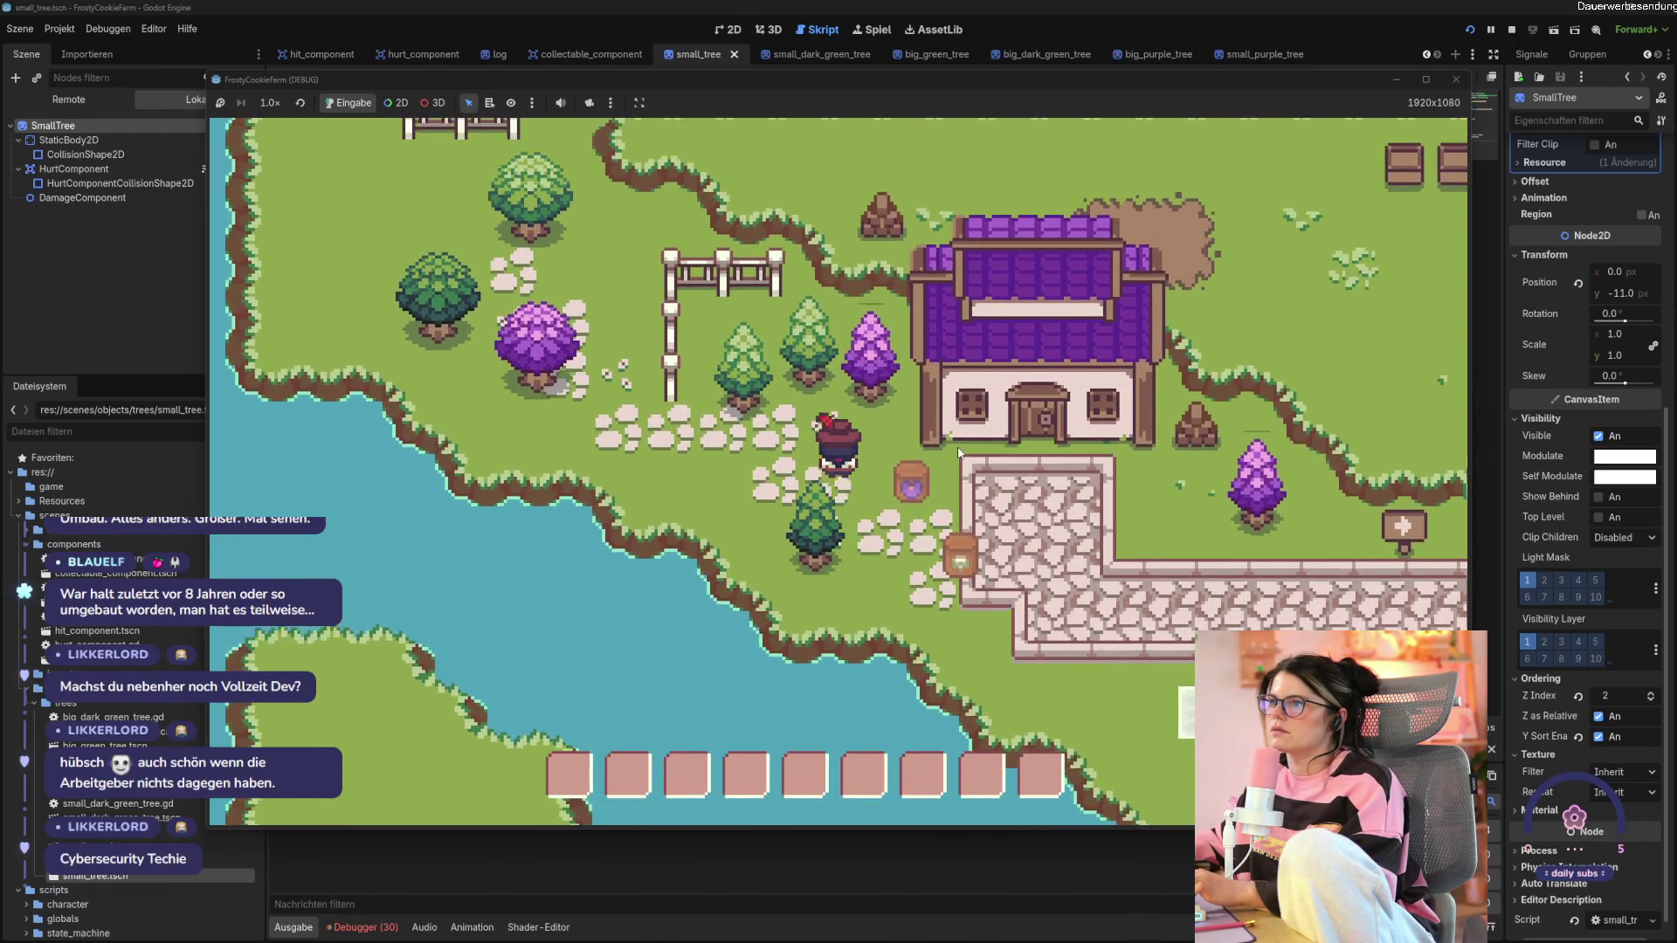
pyautogui.press('w')
pyautogui.press('d')
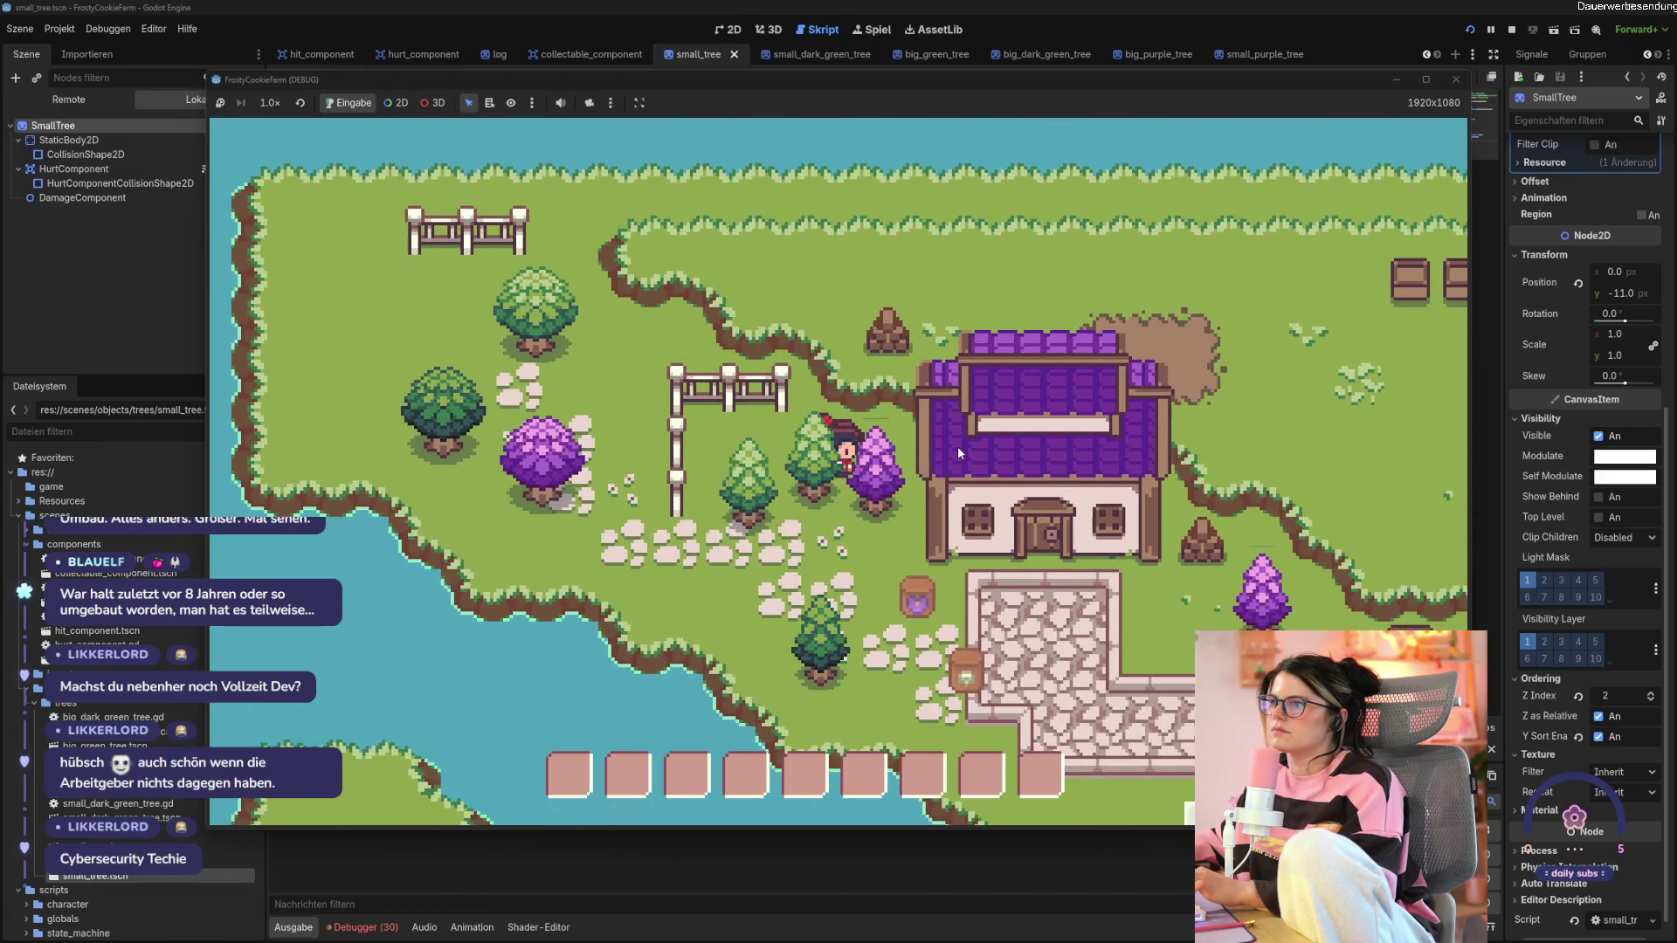
pyautogui.press('w')
pyautogui.press('d')
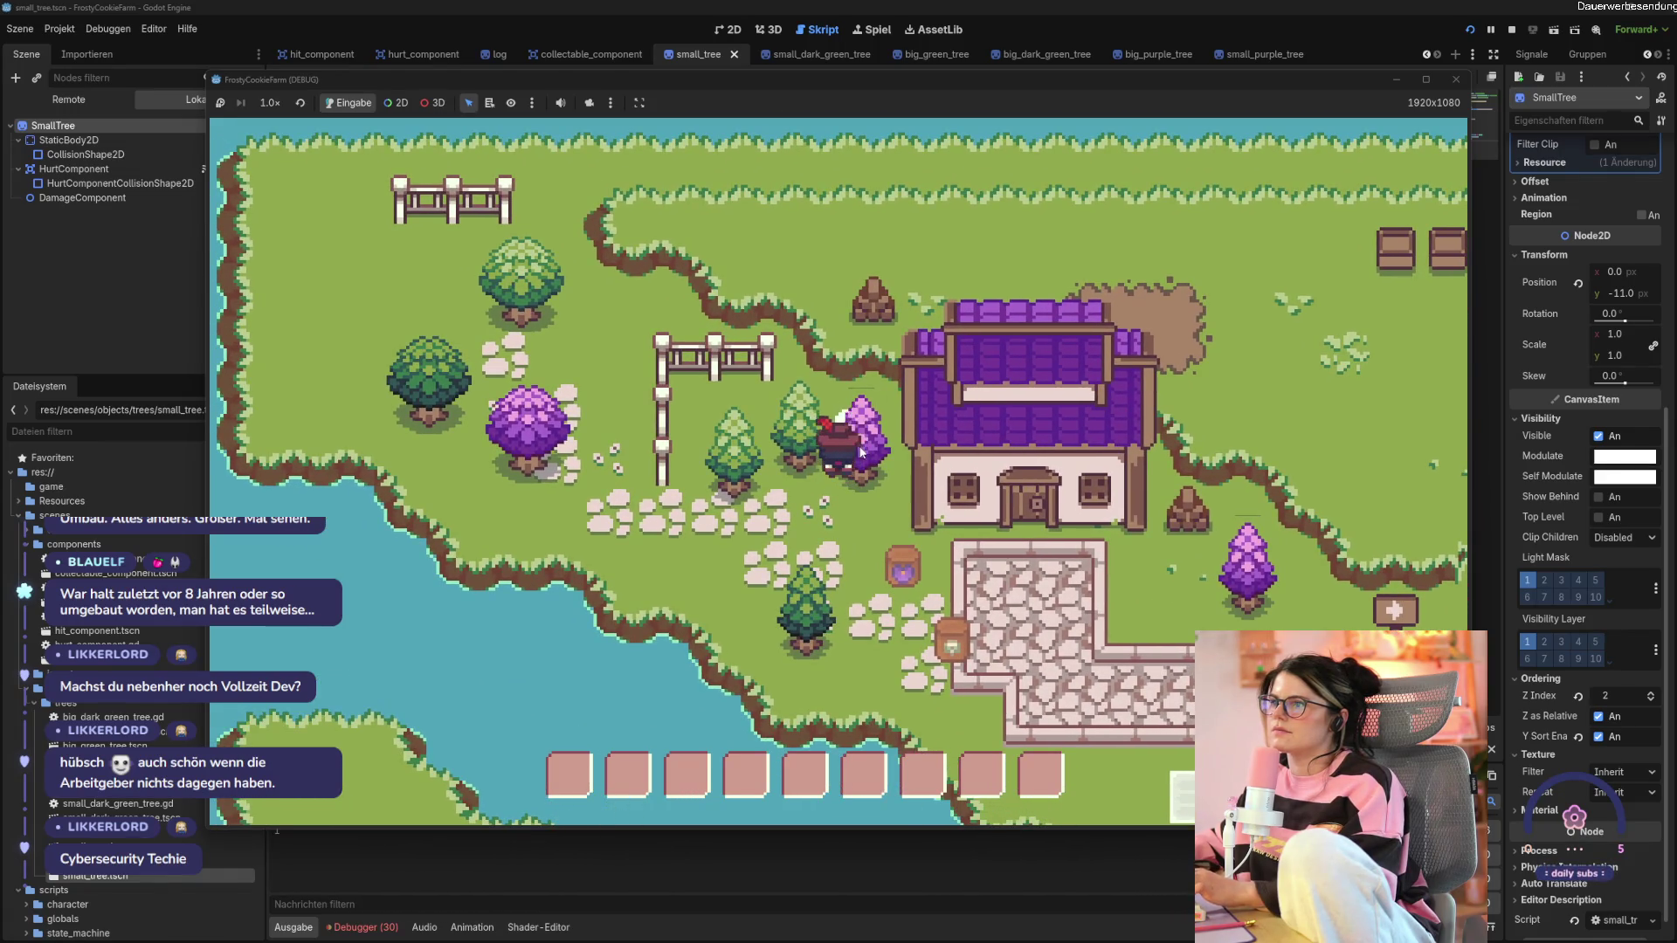
# Chop the purple tree and the nearby small trees with repeated tool swings.
pyautogui.click(860, 452)
pyautogui.click(860, 452)
pyautogui.press('w')
pyautogui.press('a')
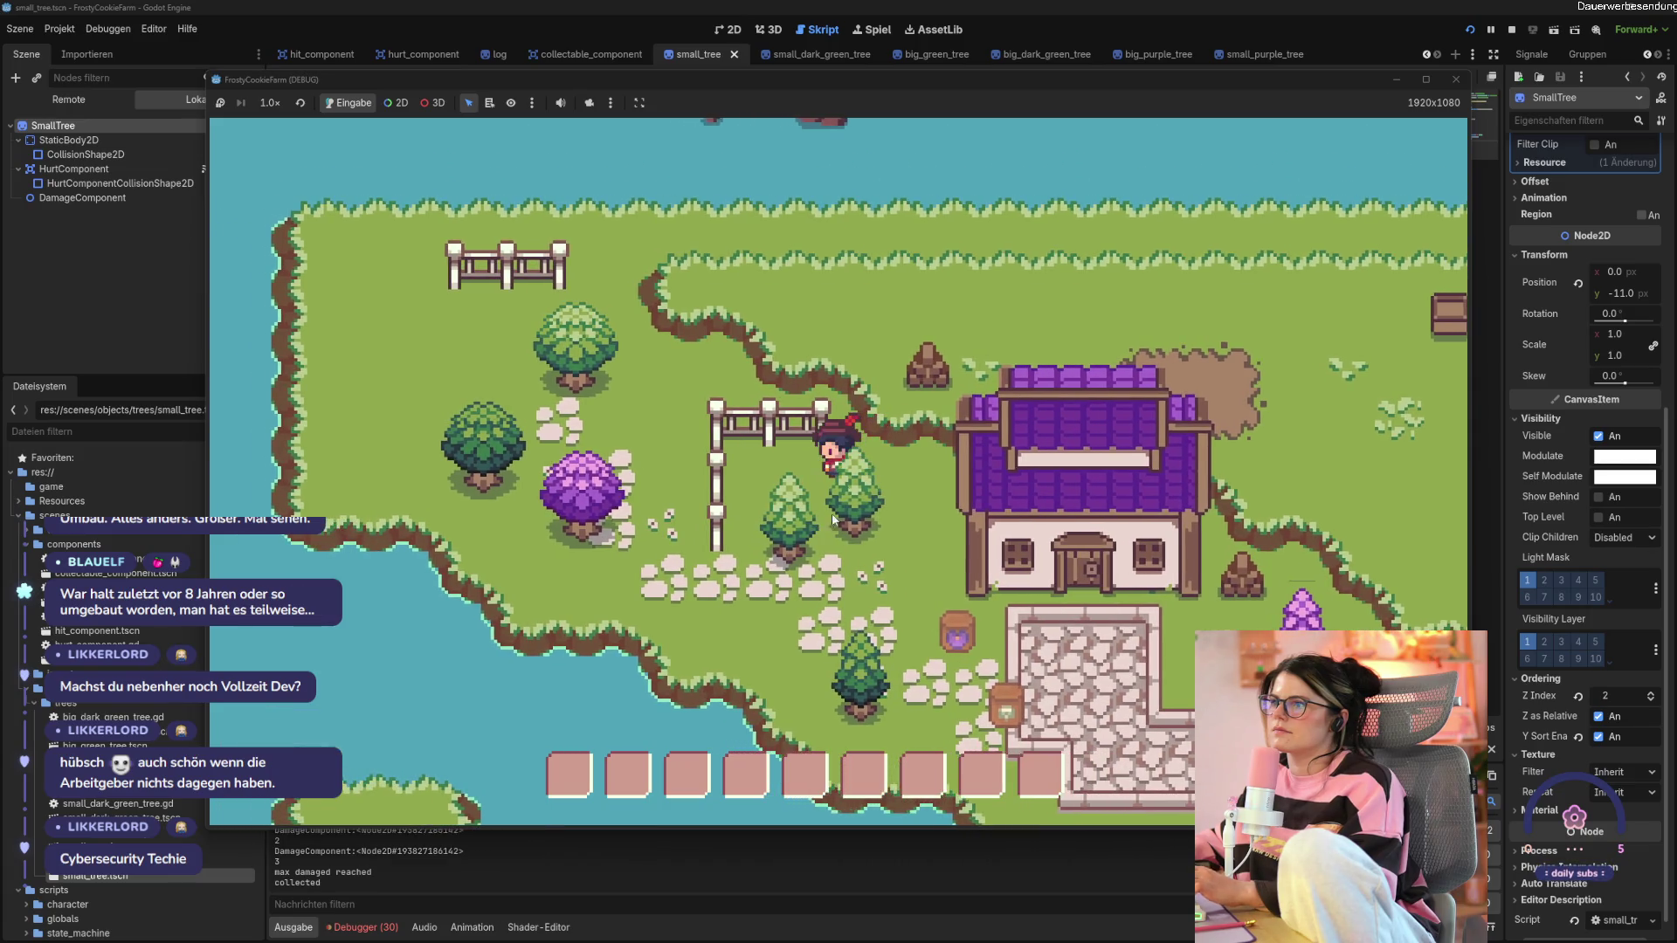
pyautogui.press('s')
pyautogui.click(855, 498)
pyautogui.click(856, 485)
pyautogui.press('d')
pyautogui.press('s')
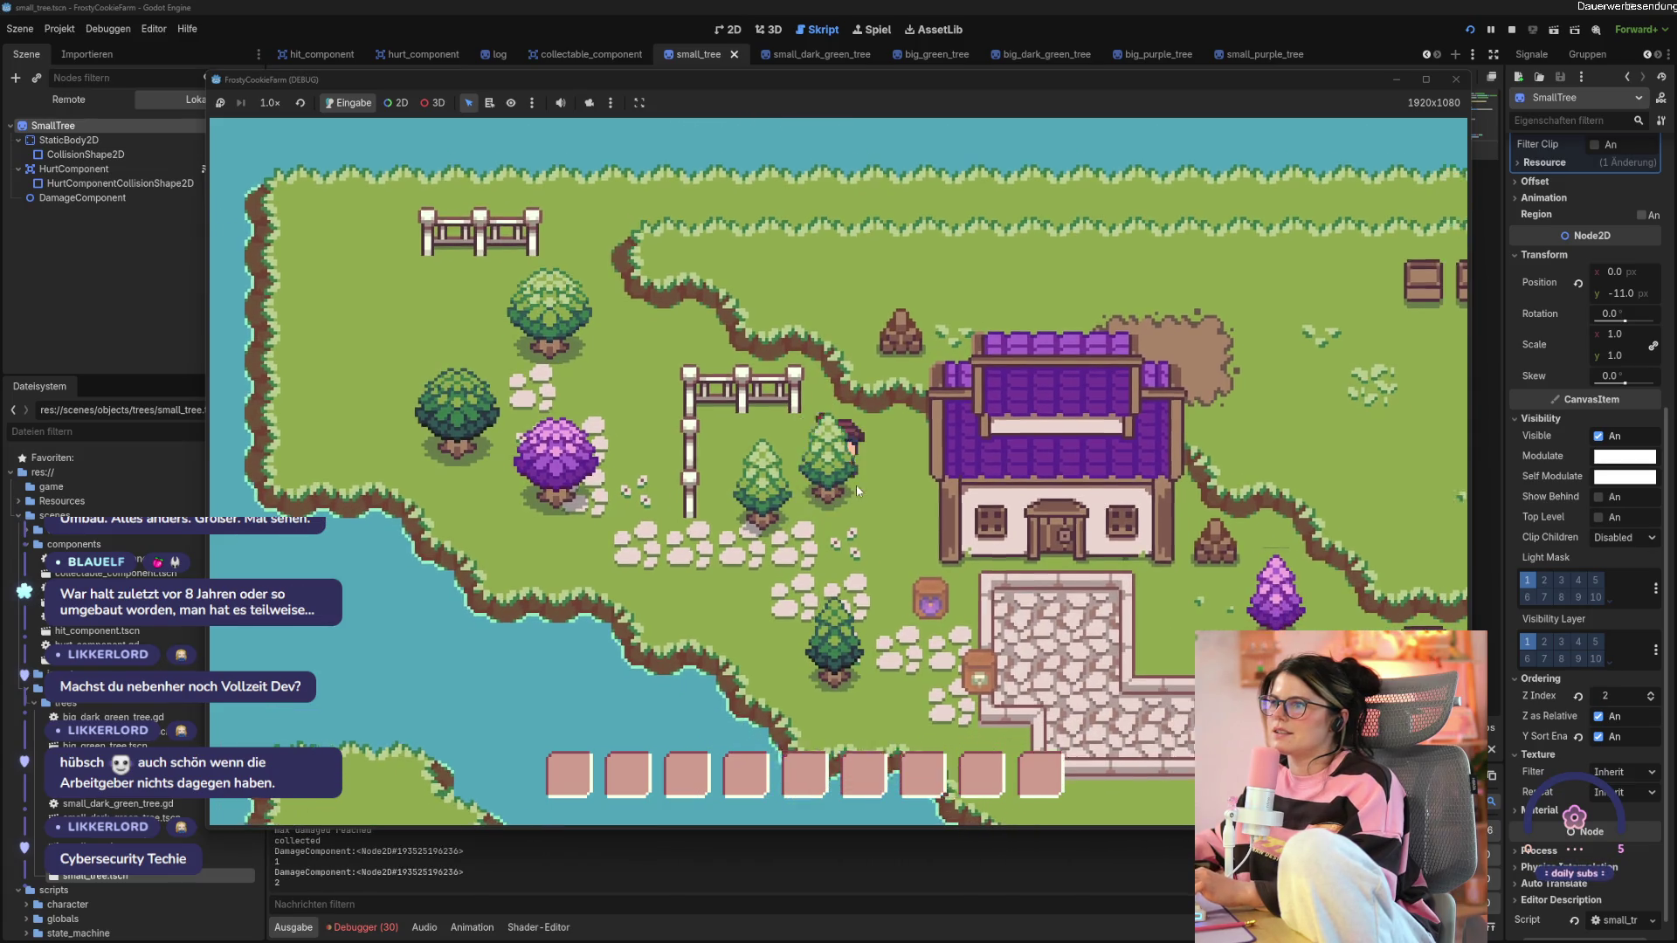
pyautogui.click(795, 447)
pyautogui.press('a')
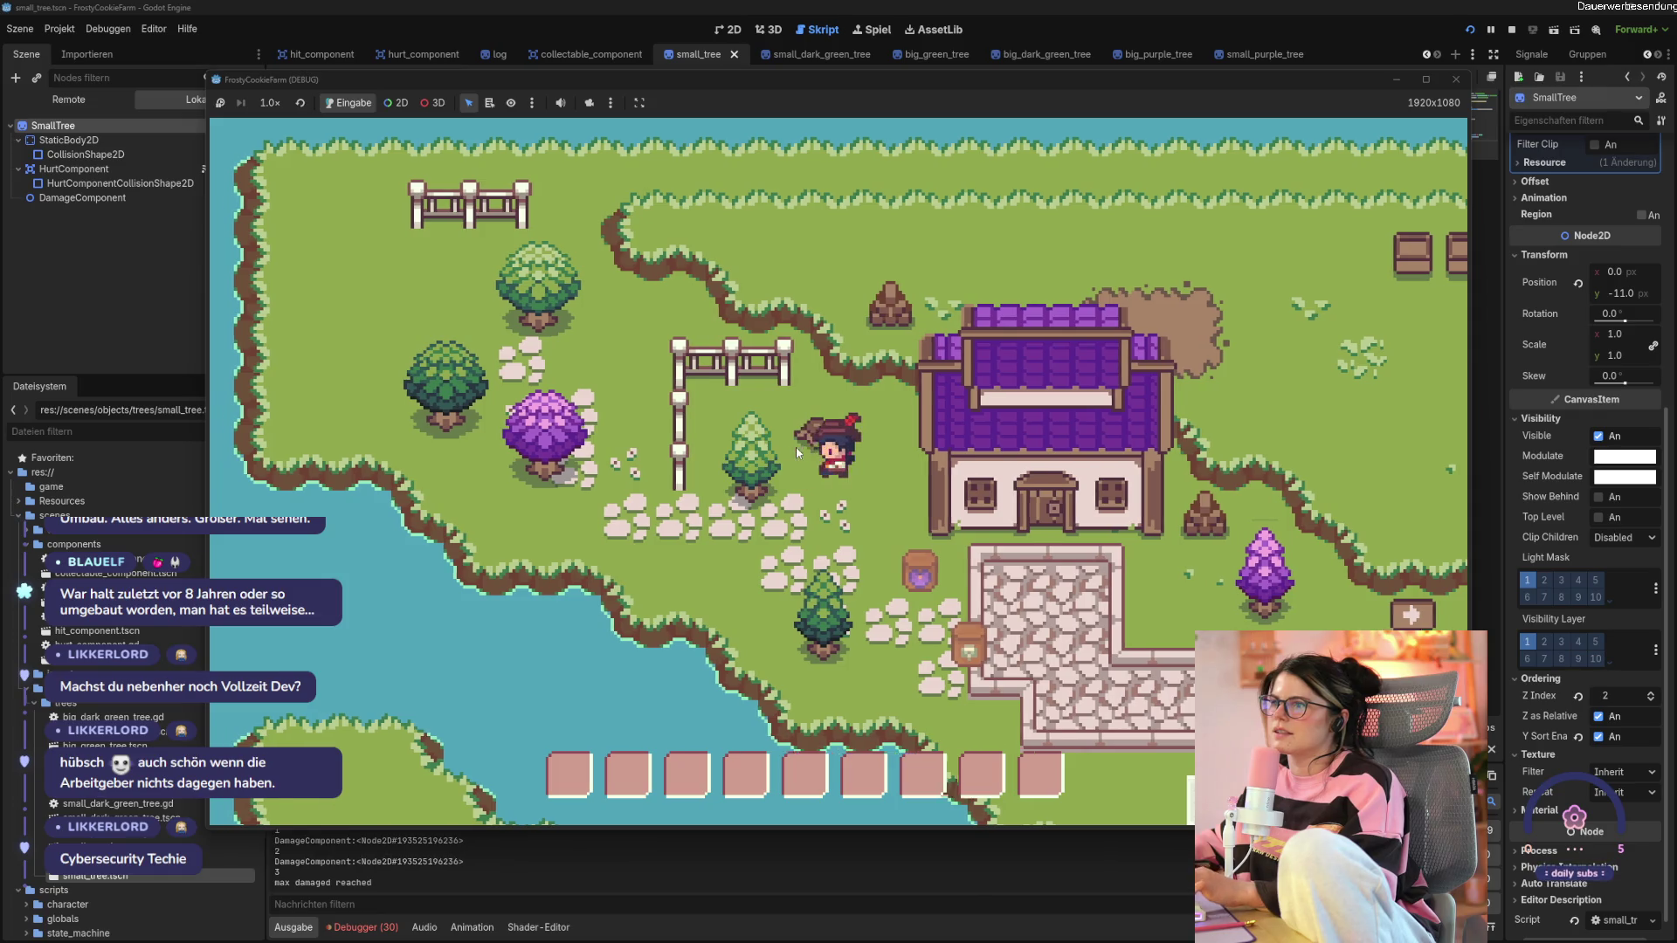
pyautogui.click(794, 447)
pyautogui.click(800, 472)
pyautogui.click(800, 472)
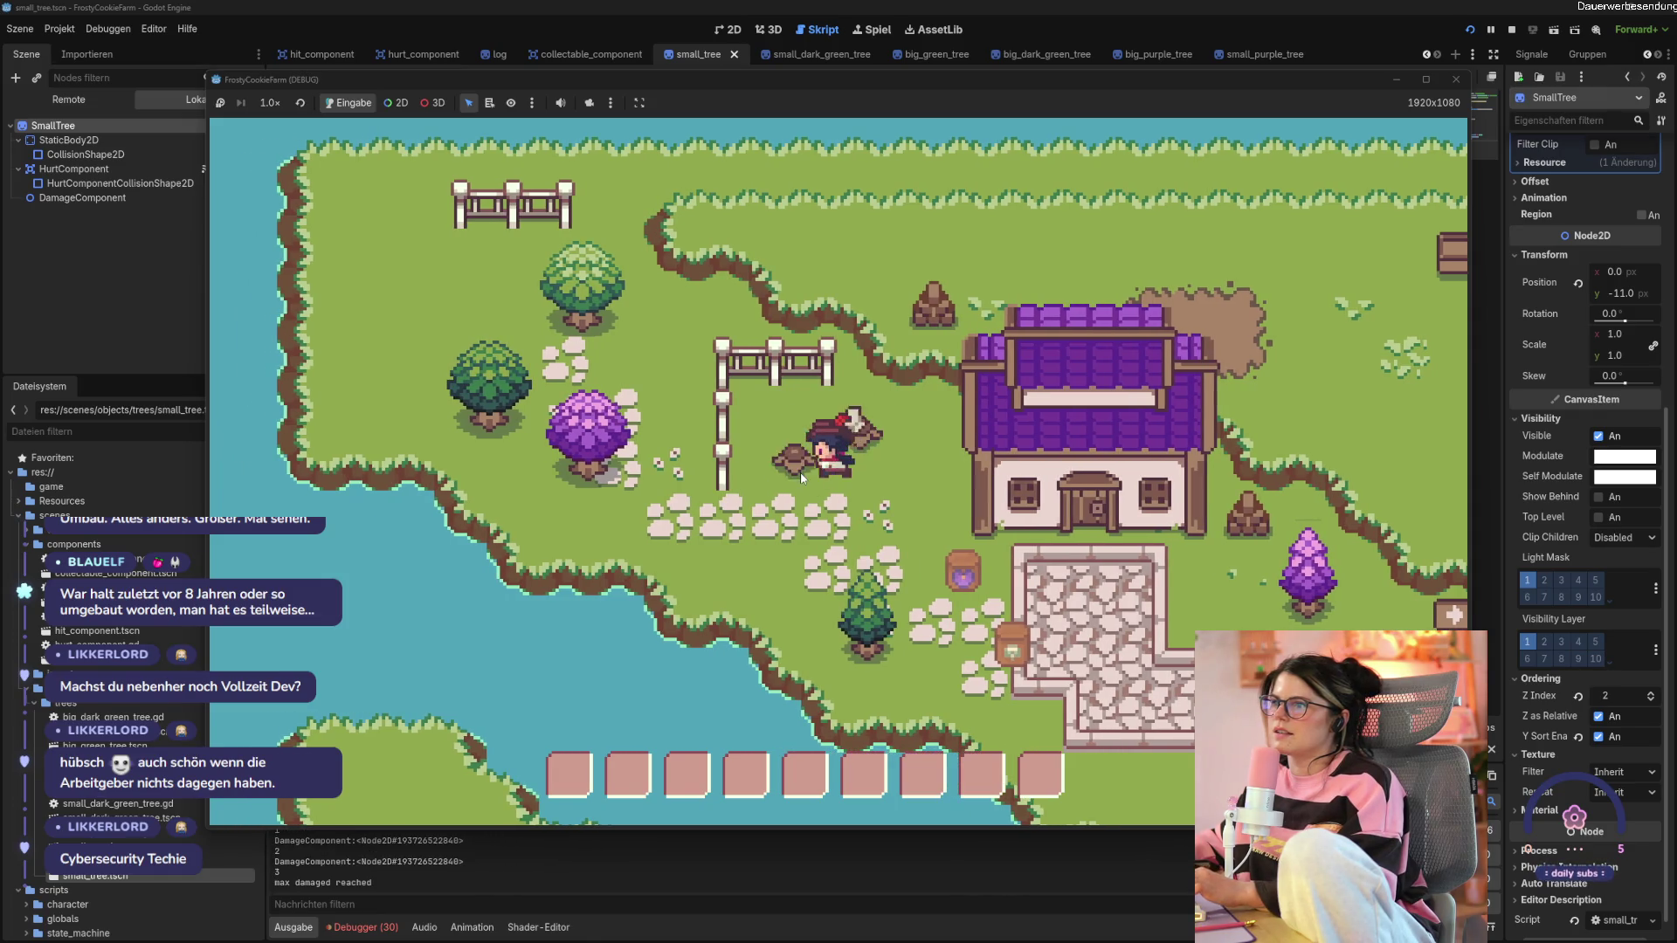
pyautogui.press('a')
pyautogui.press('w')
pyautogui.press('a')
pyautogui.press('w')
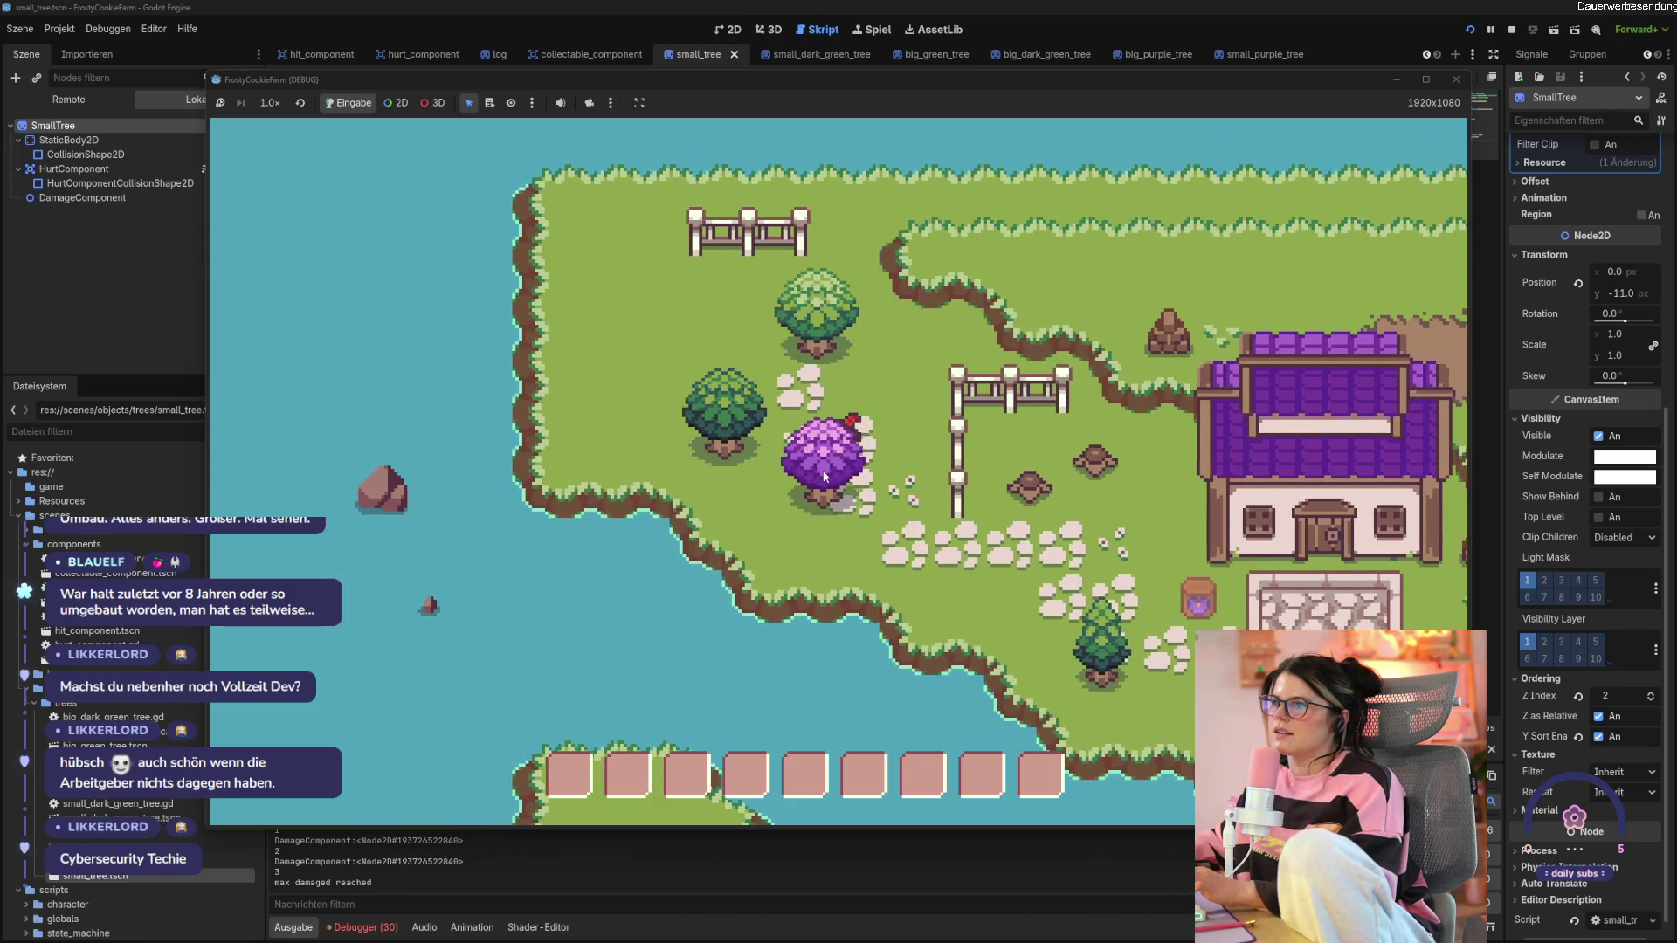
pyautogui.click(854, 494)
pyautogui.click(854, 493)
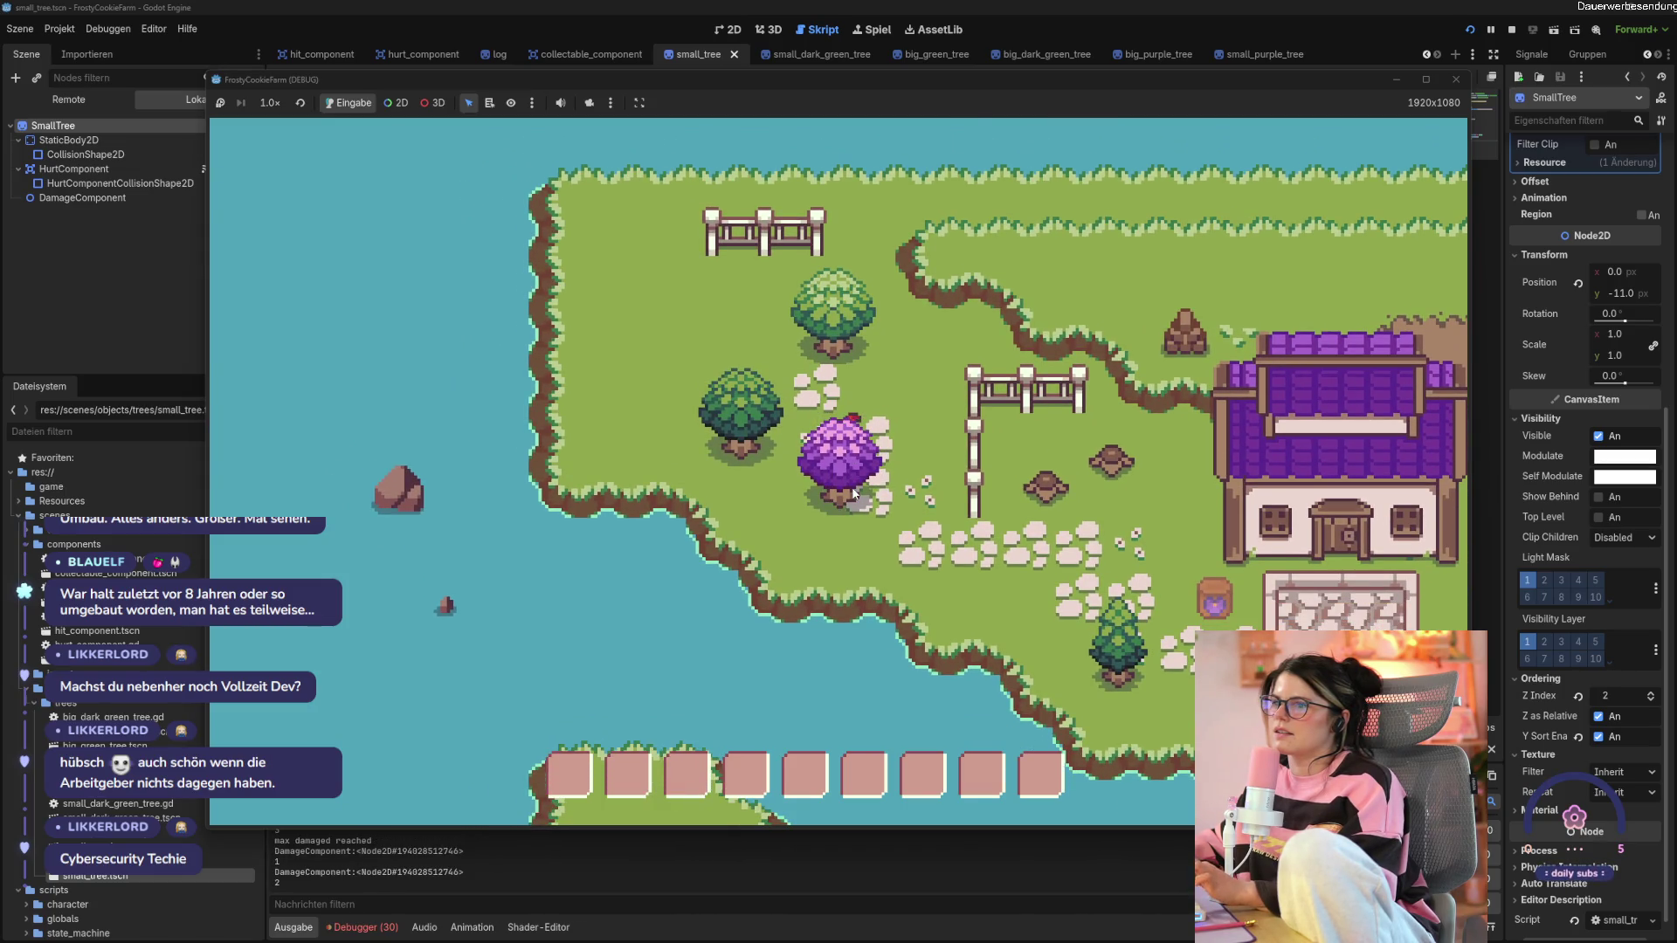
pyautogui.click(854, 493)
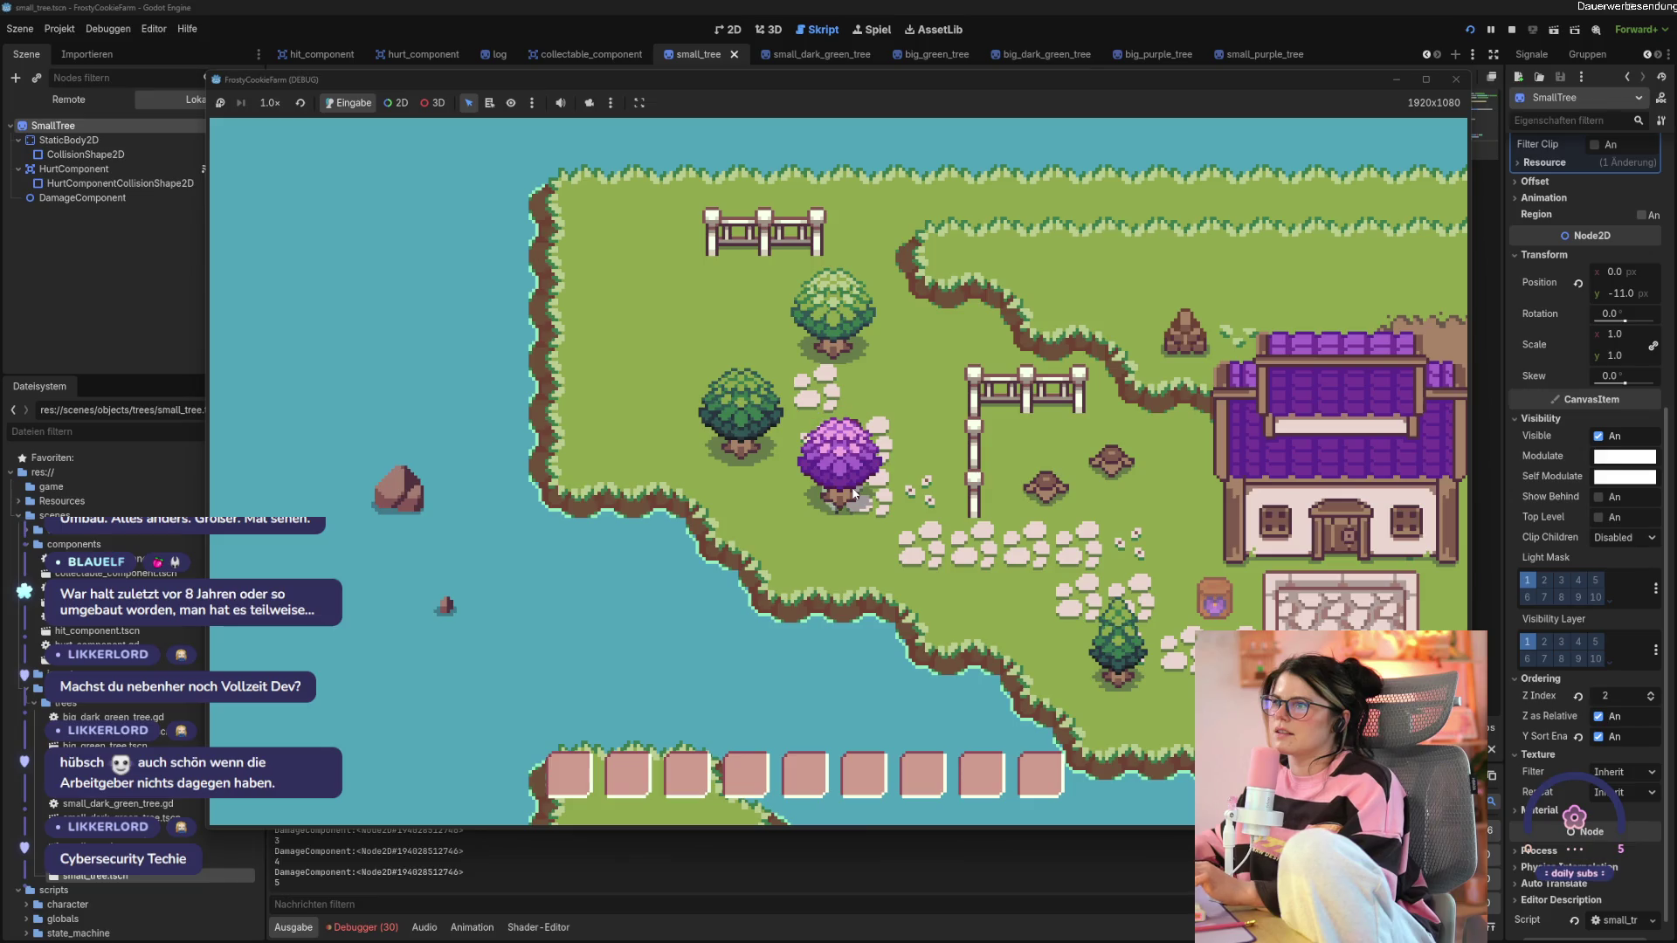
pyautogui.click(854, 493)
# Chop the dark green tree and three more trees, including a purple one, down to stumps.
pyautogui.press('a')
pyautogui.press('w')
pyautogui.click(762, 485)
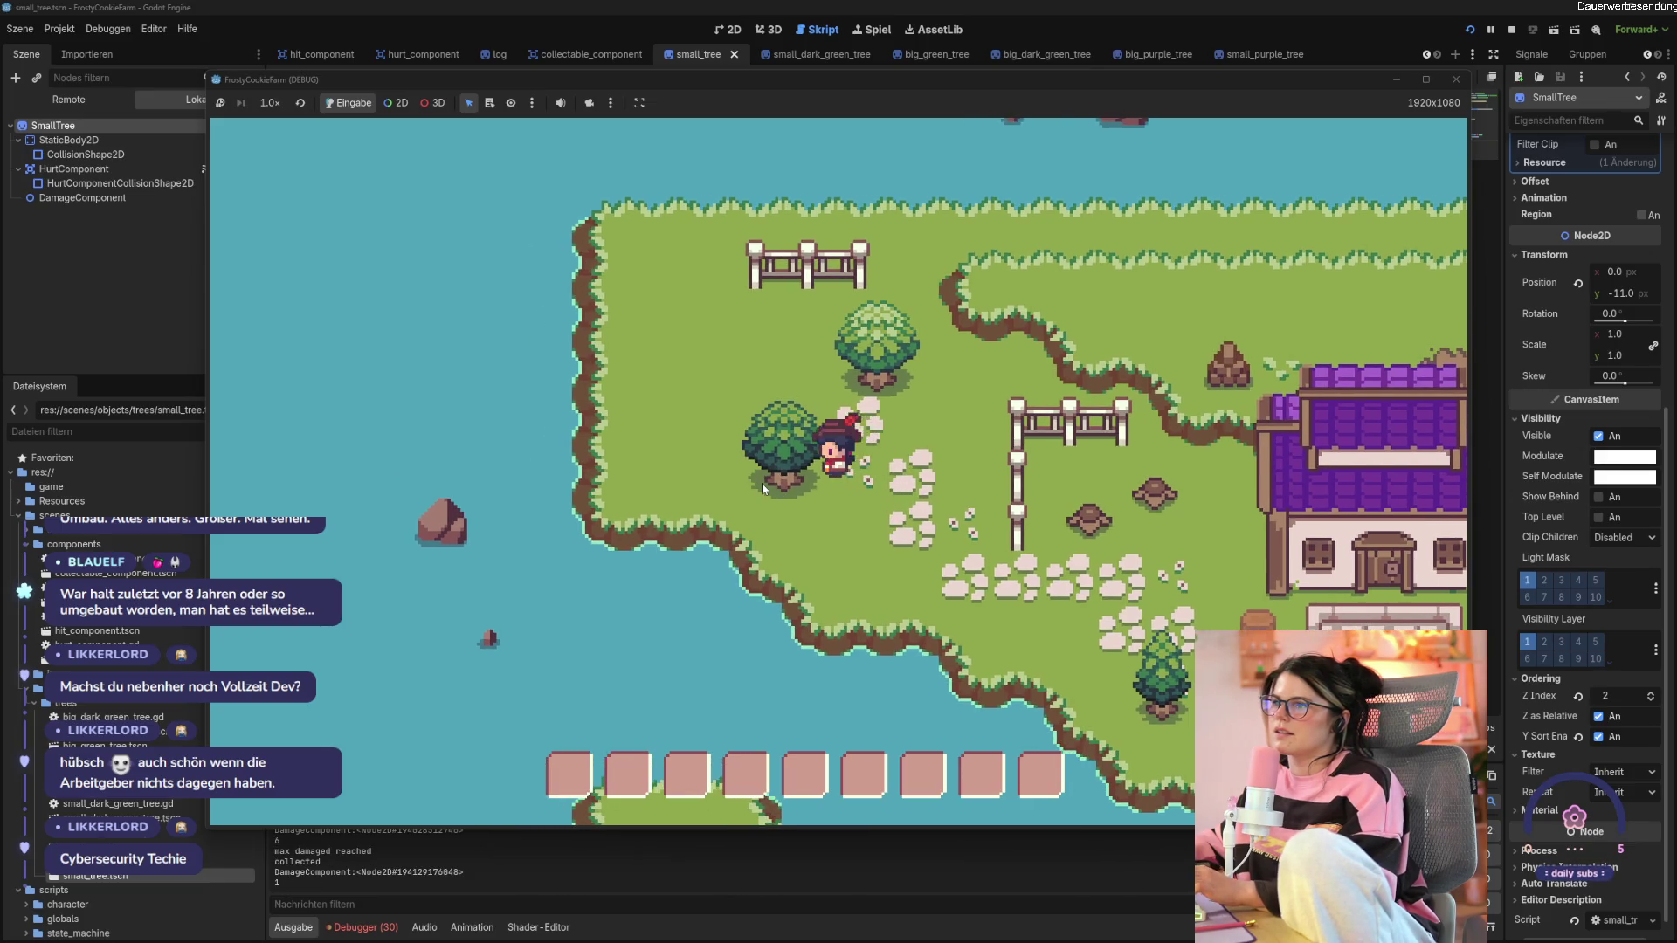
pyautogui.click(762, 484)
pyautogui.click(762, 483)
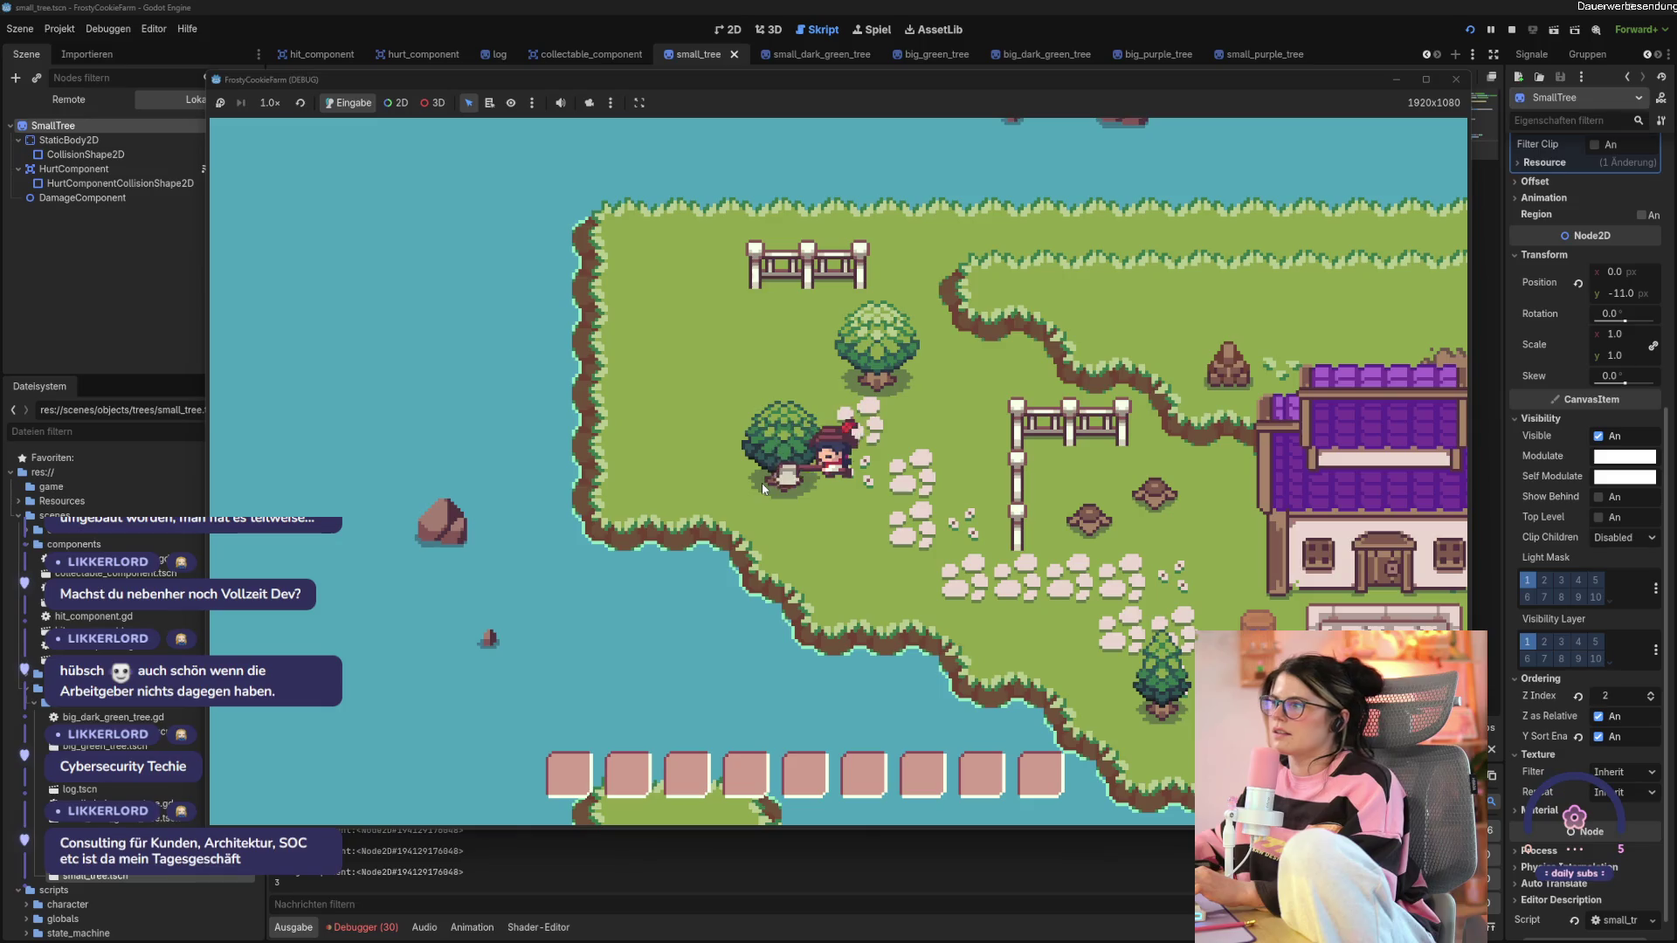
pyautogui.click(762, 484)
pyautogui.click(761, 484)
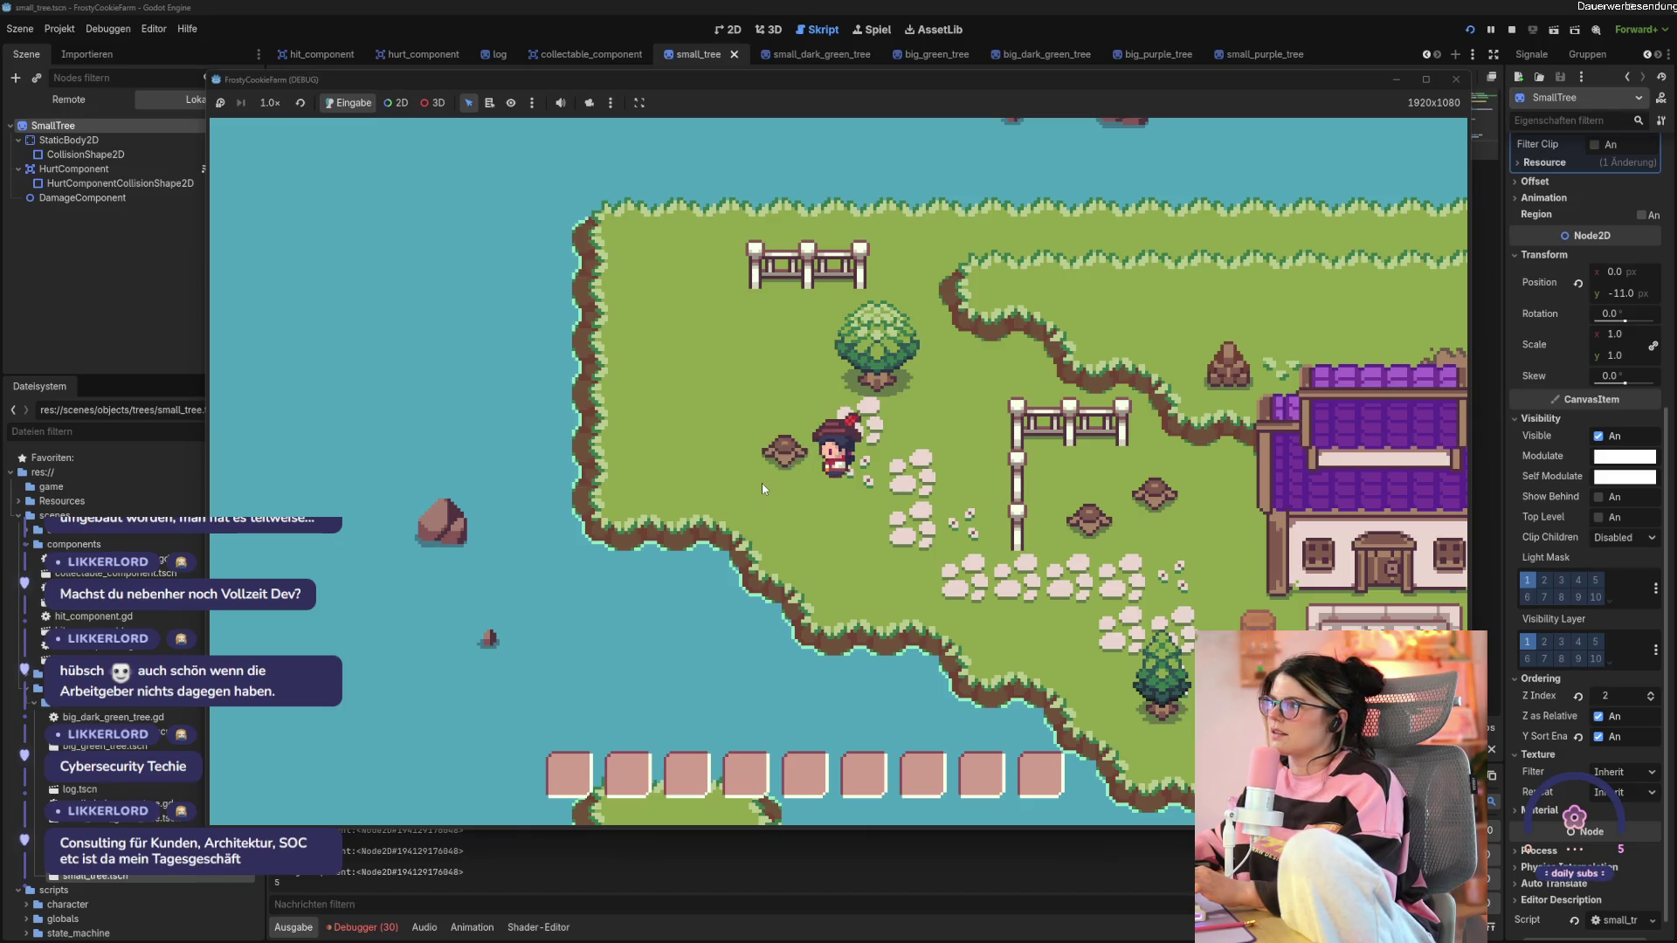
pyautogui.press('w')
pyautogui.press('d')
pyautogui.click(836, 415)
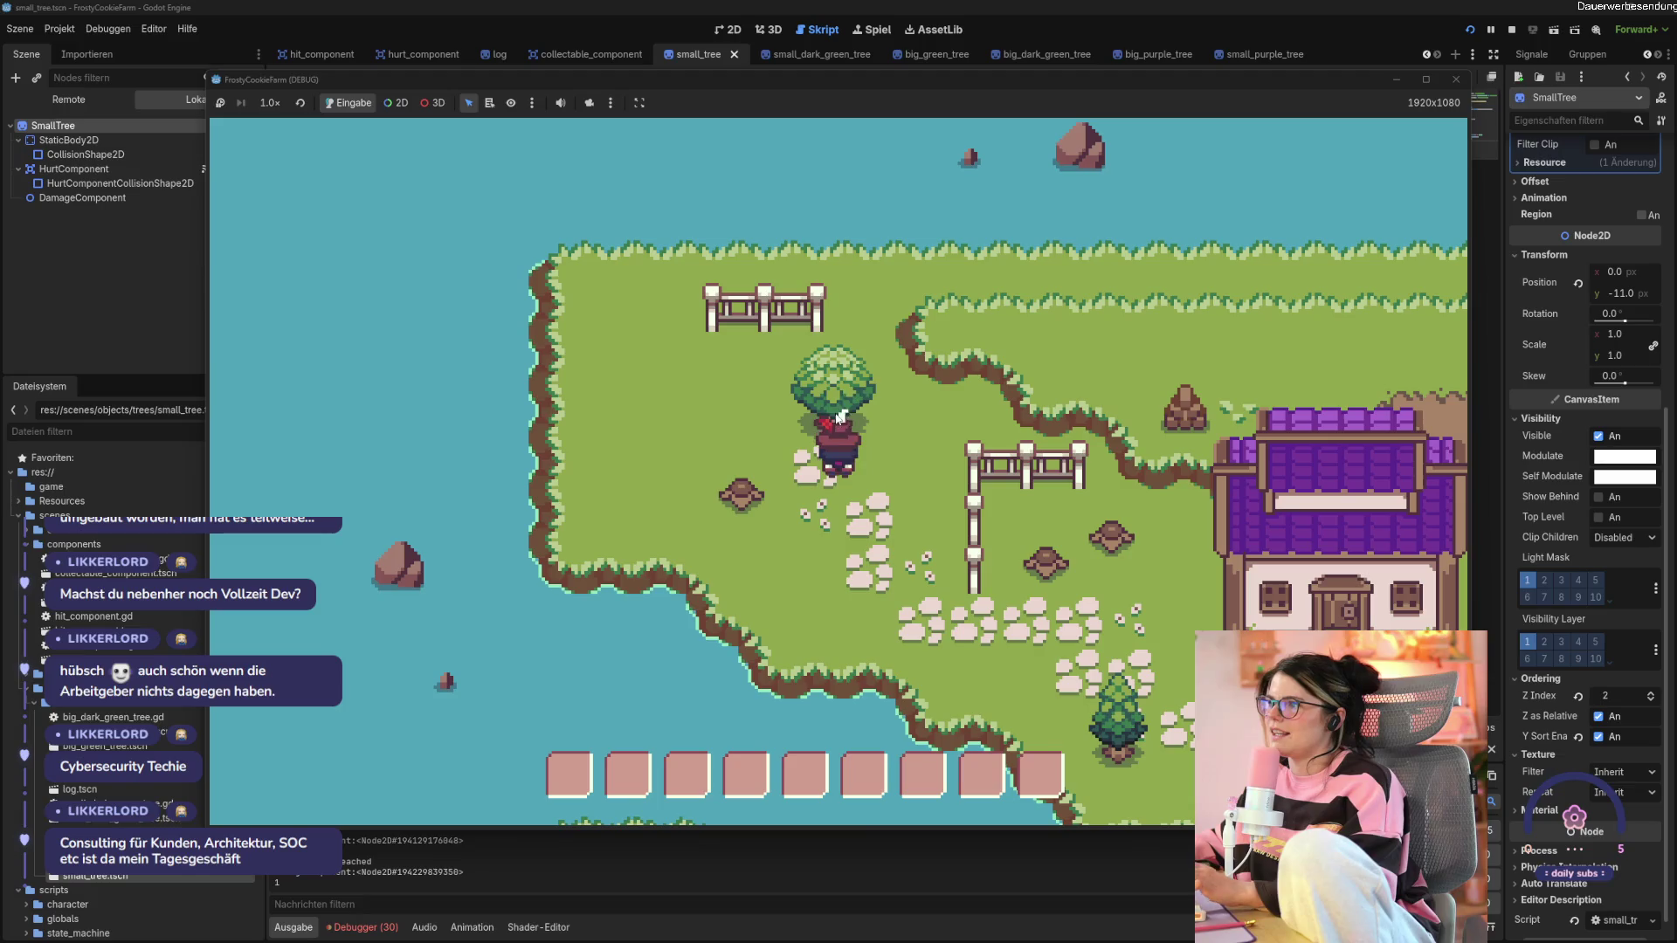
pyautogui.click(836, 415)
pyautogui.click(837, 415)
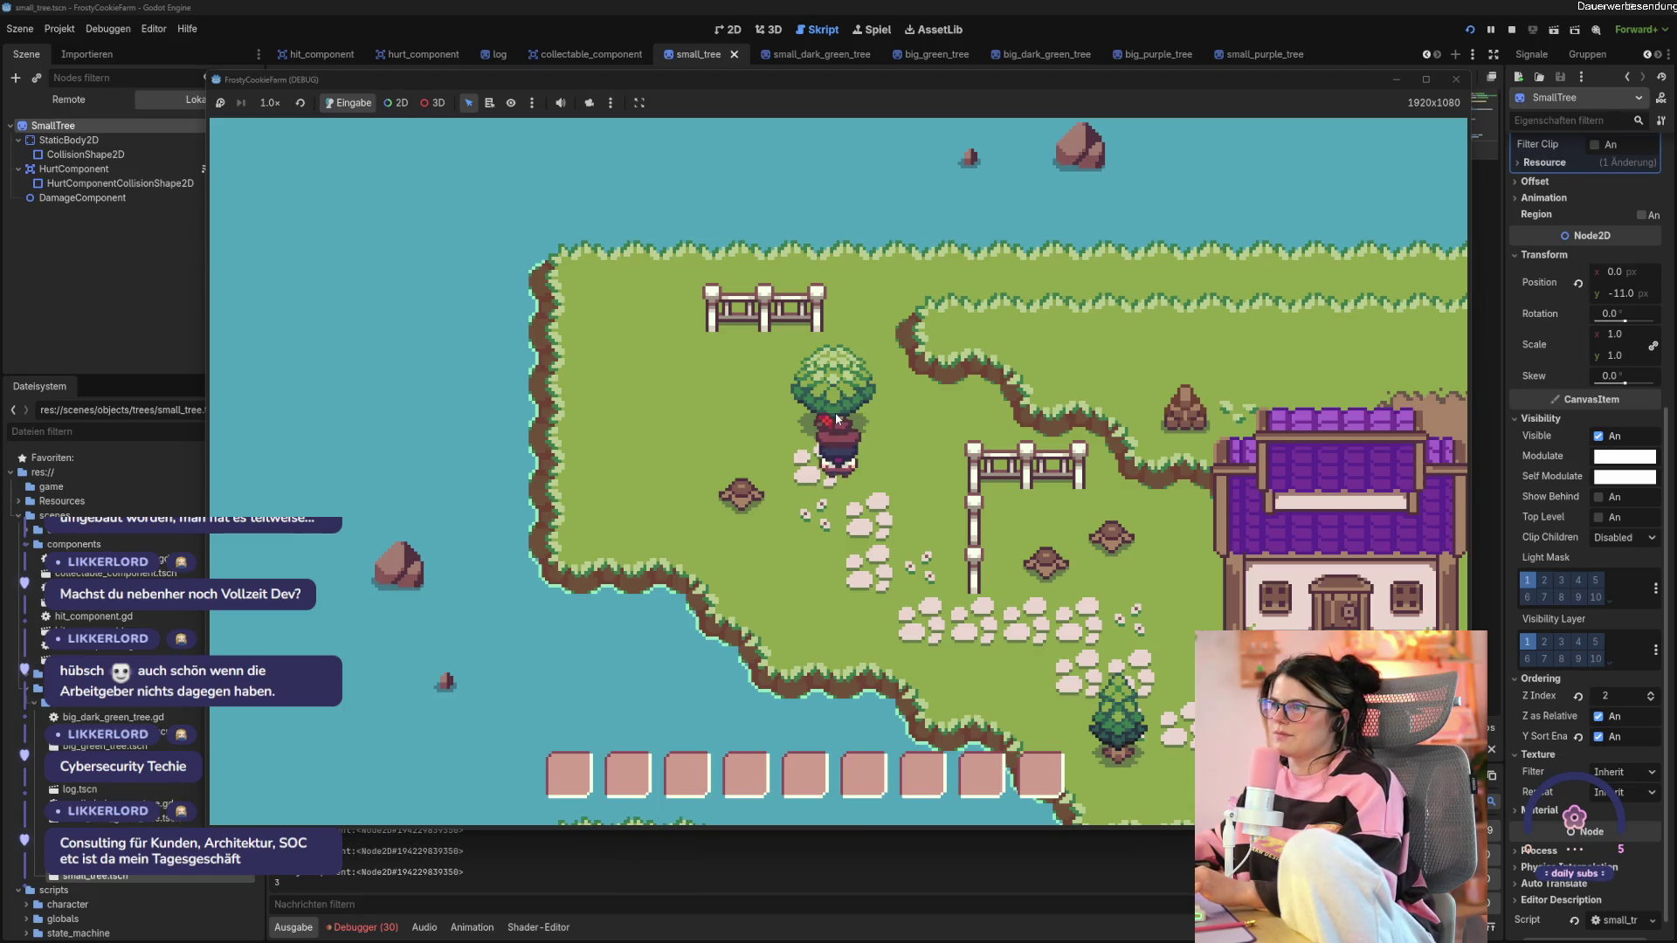
pyautogui.click(836, 418)
pyautogui.click(837, 417)
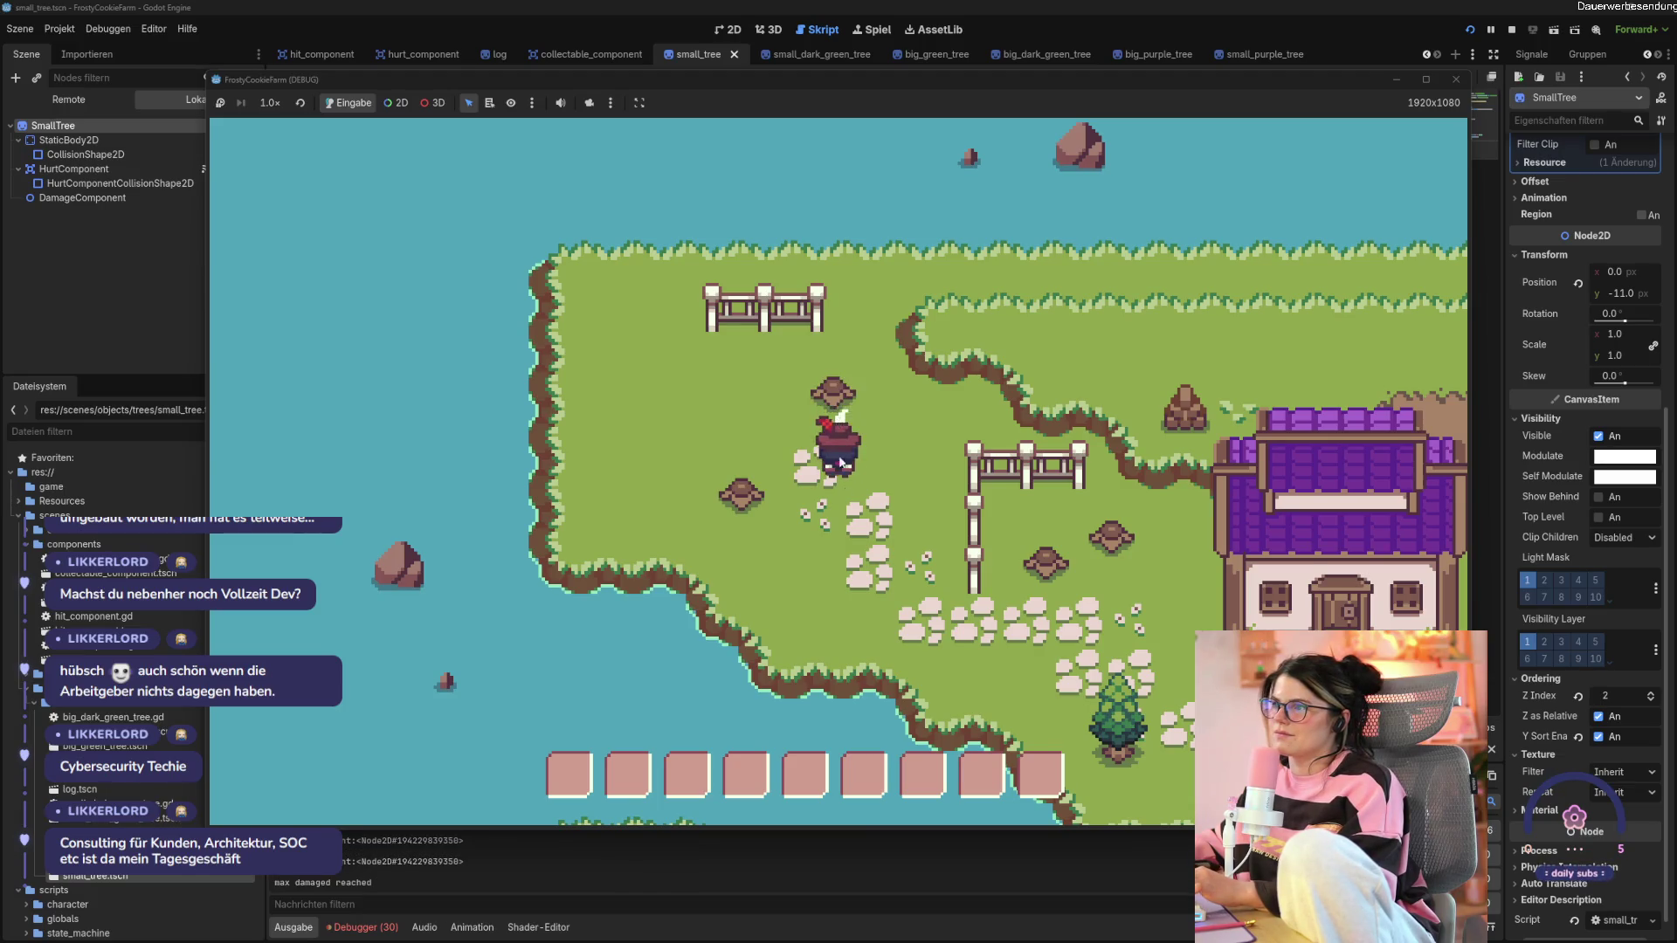
pyautogui.press('s')
pyautogui.press('d')
pyautogui.click(867, 511)
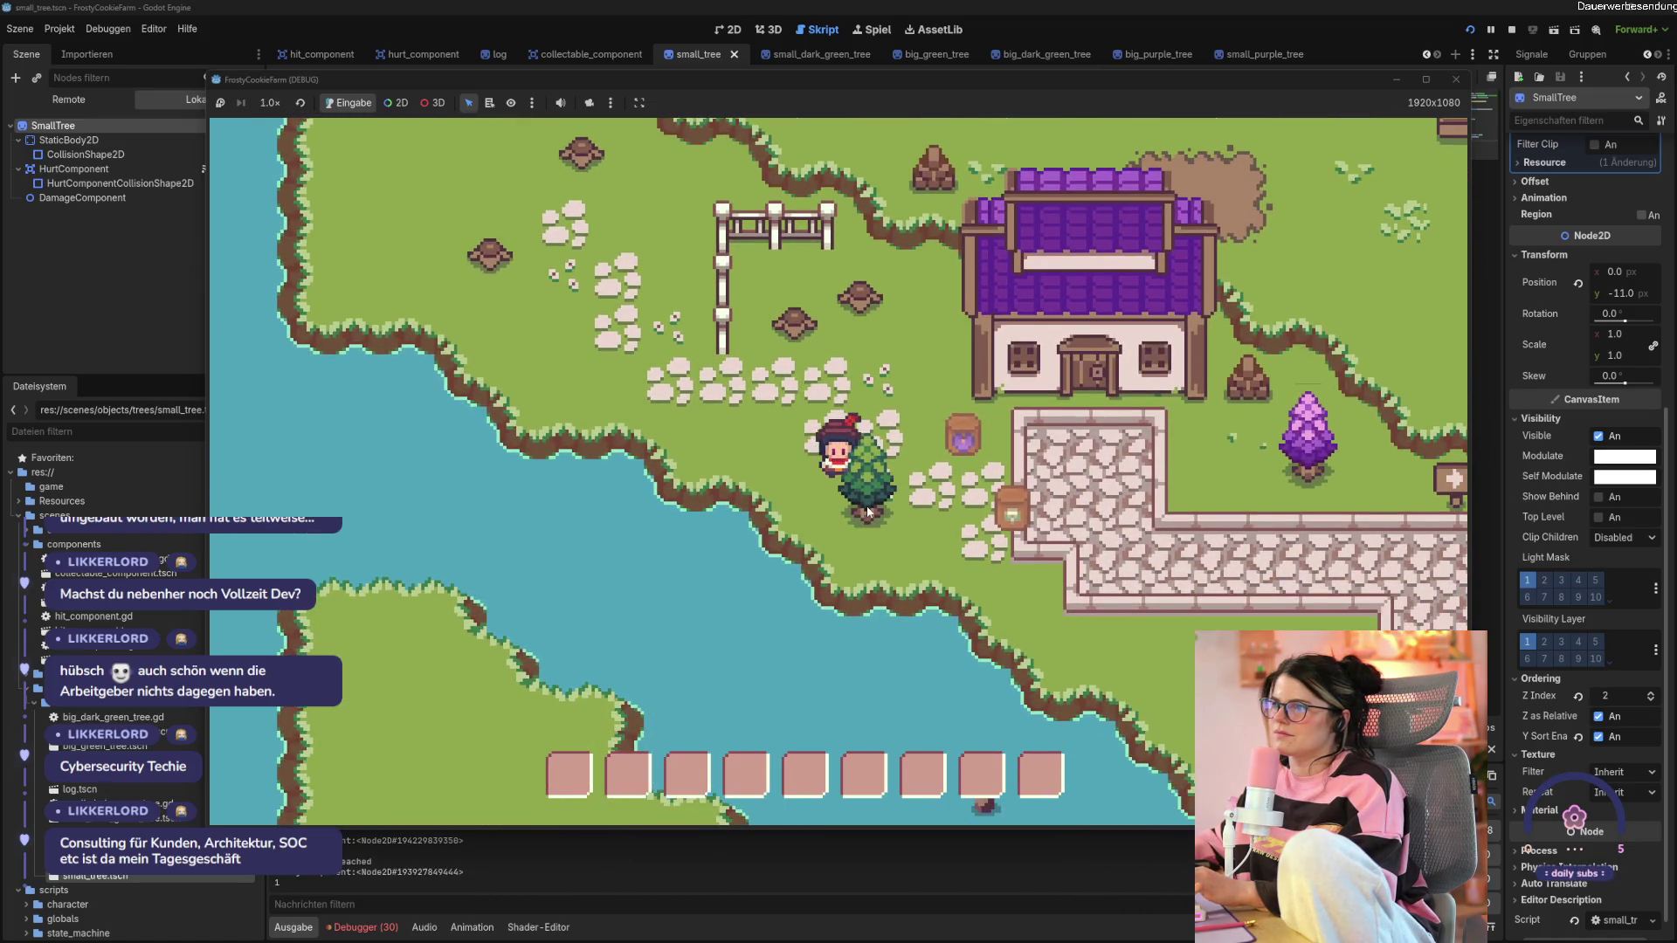
pyautogui.click(868, 510)
pyautogui.click(867, 511)
pyautogui.click(866, 509)
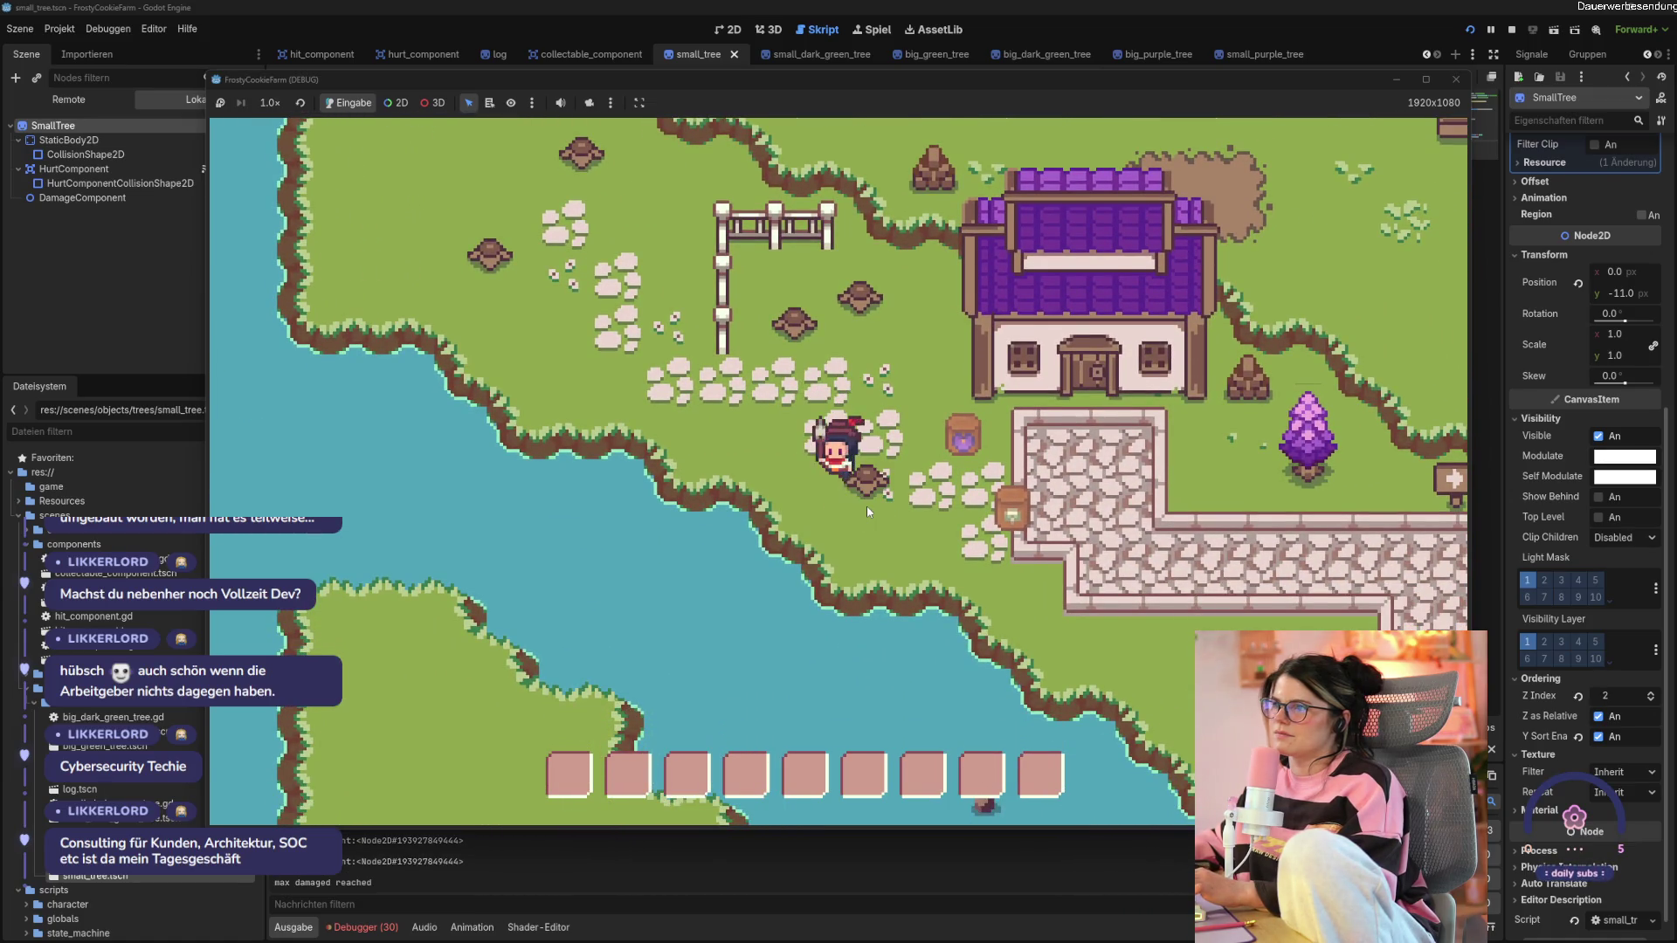
pyautogui.press('s')
pyautogui.press('d')
pyautogui.press('w')
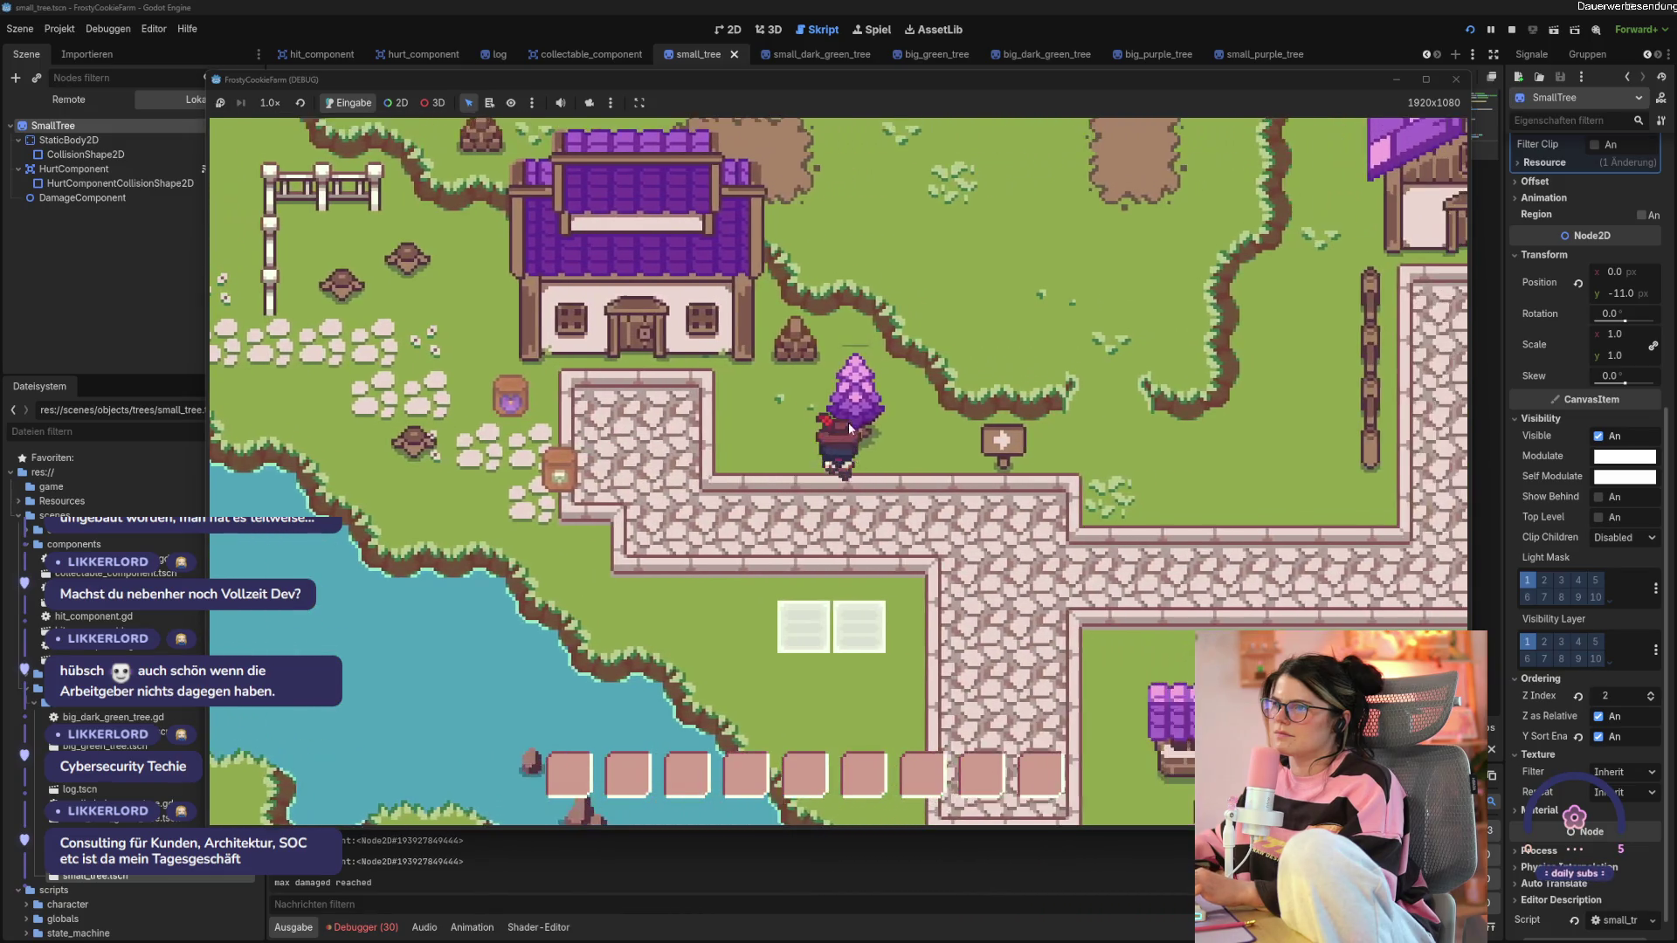
pyautogui.click(847, 422)
pyautogui.click(847, 422)
# Walk along the stone path past the house and flowers, swing the tool, then stop the game.
pyautogui.press('a')
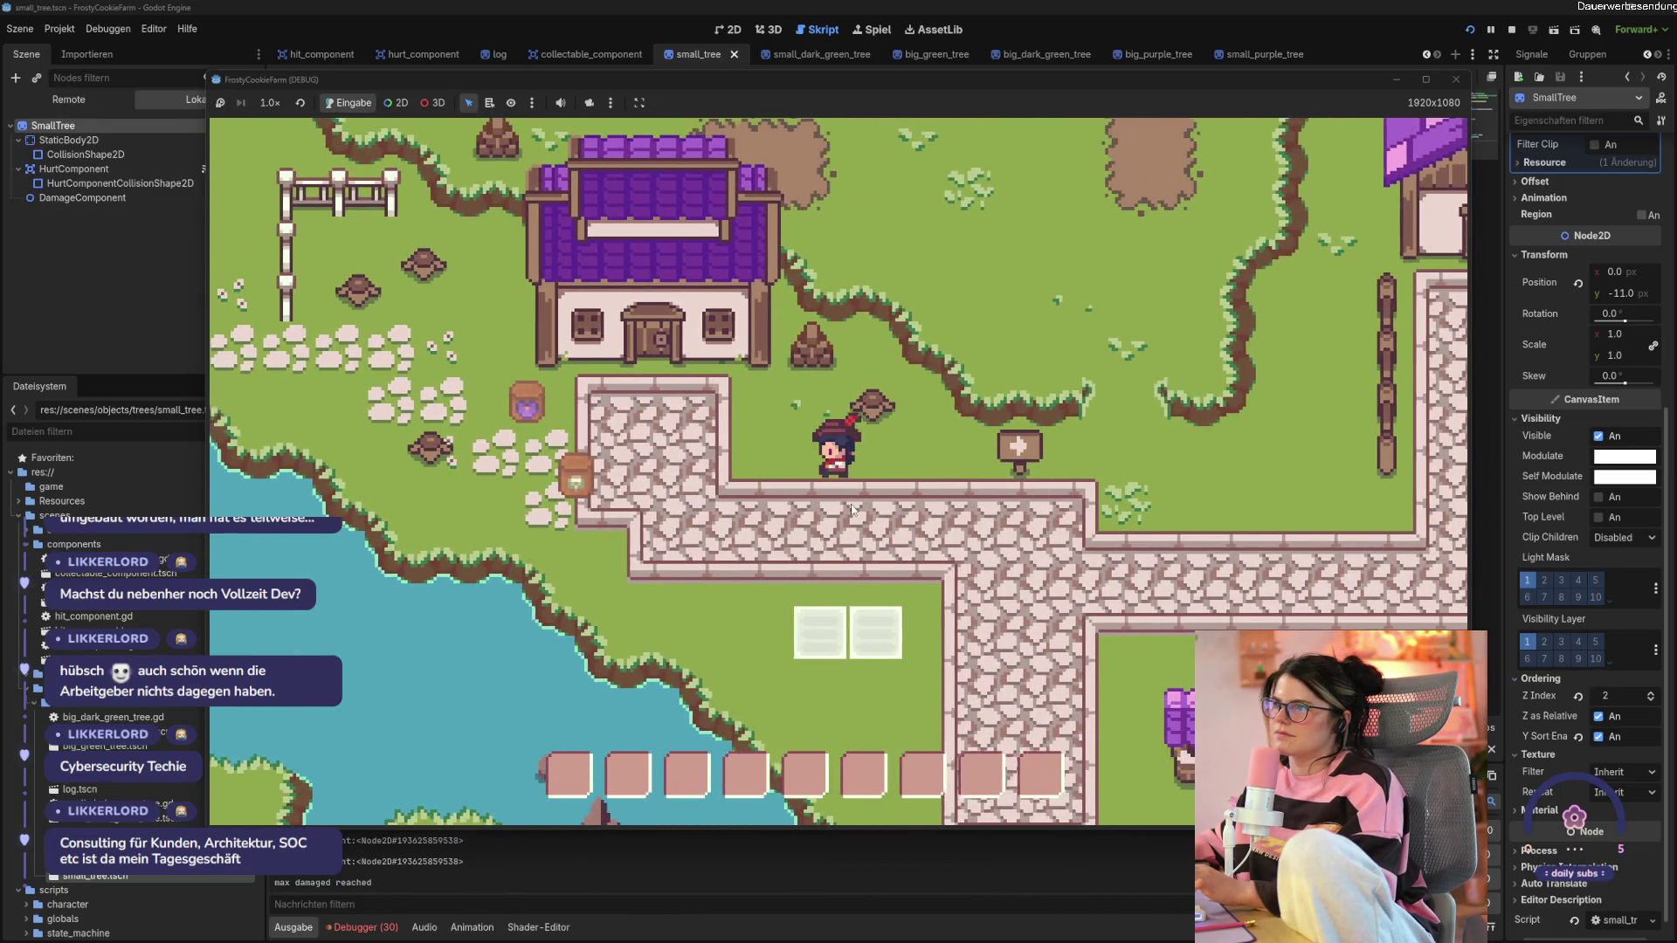
pyautogui.press('a')
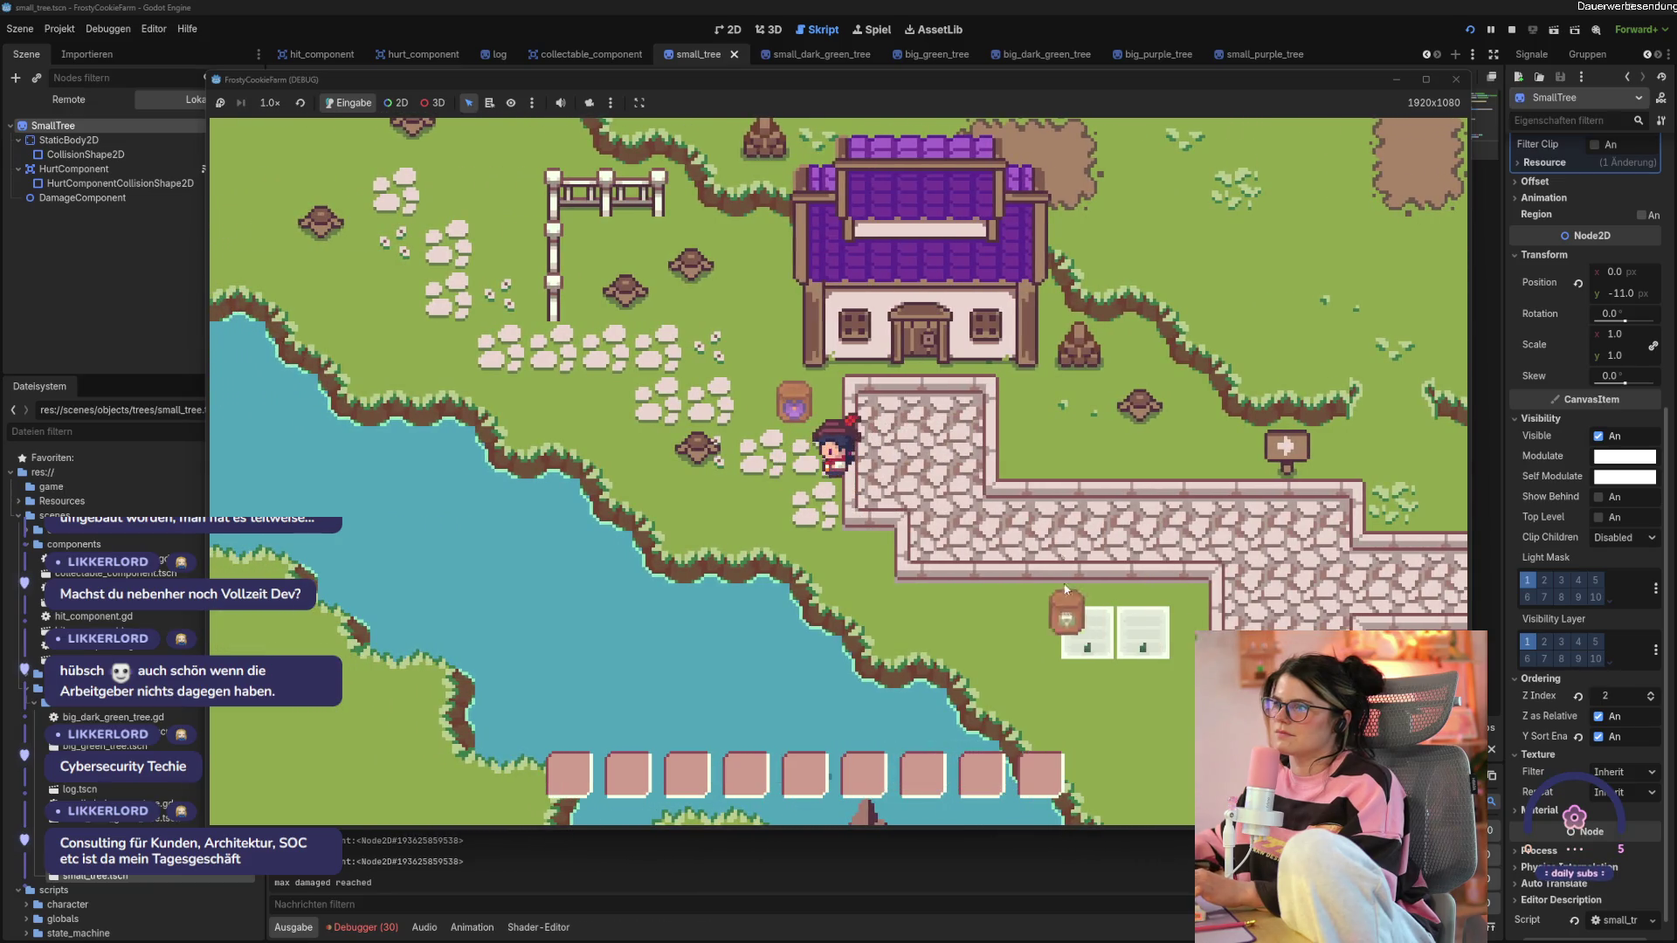
pyautogui.click(1065, 591)
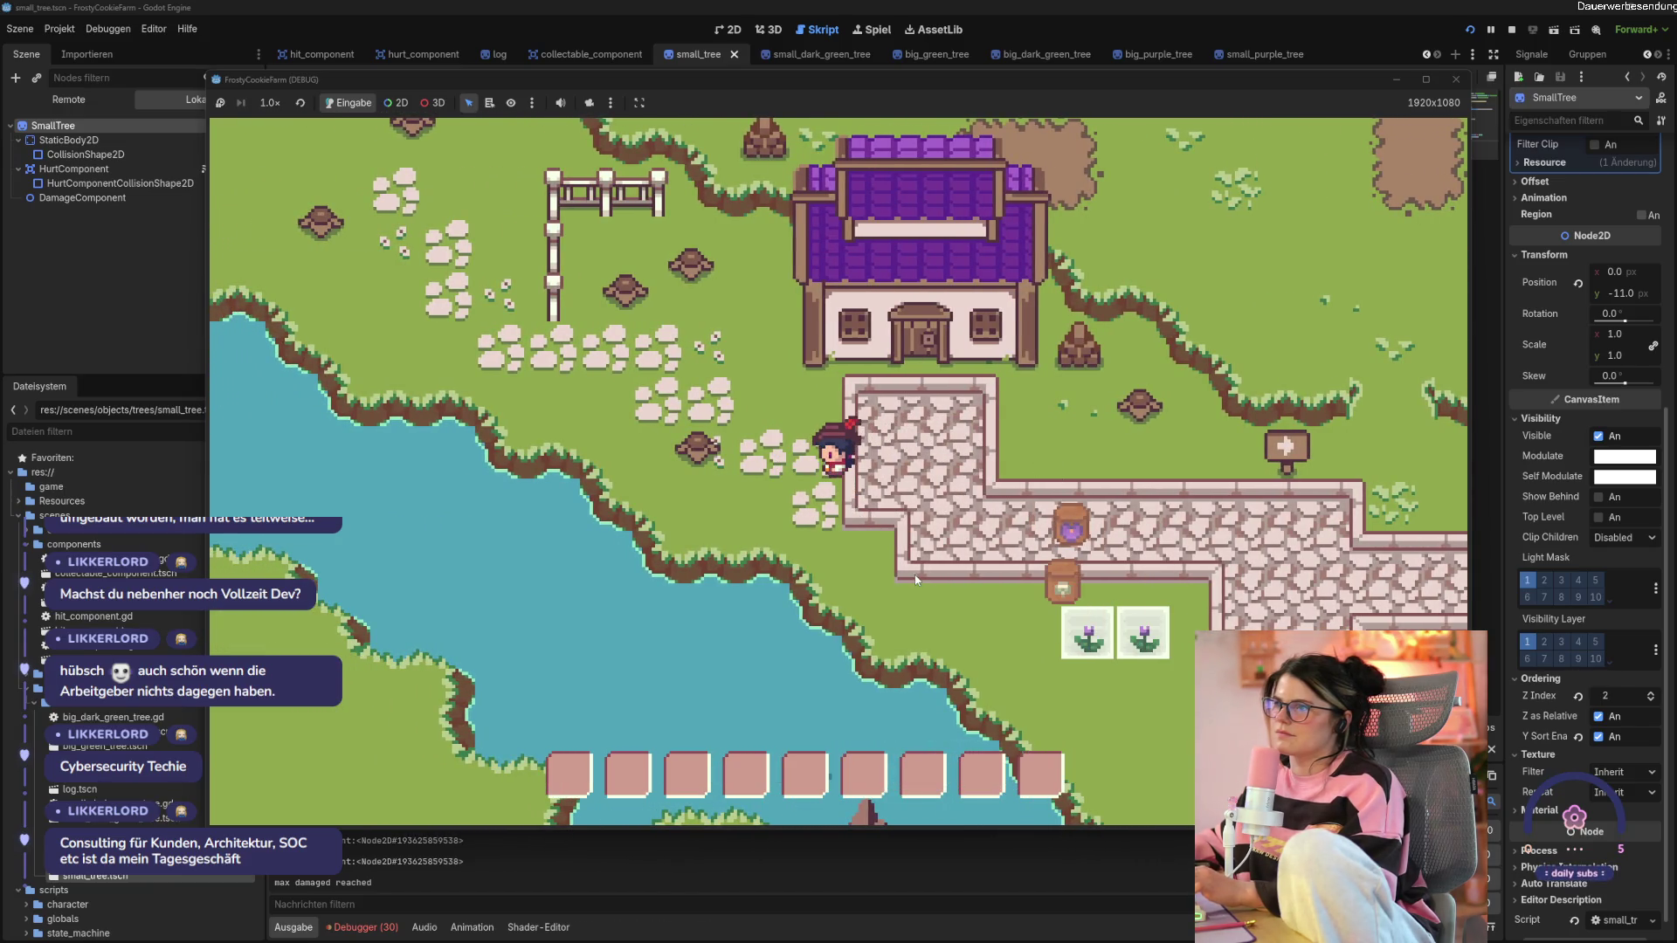
pyautogui.press('a')
pyautogui.press('w')
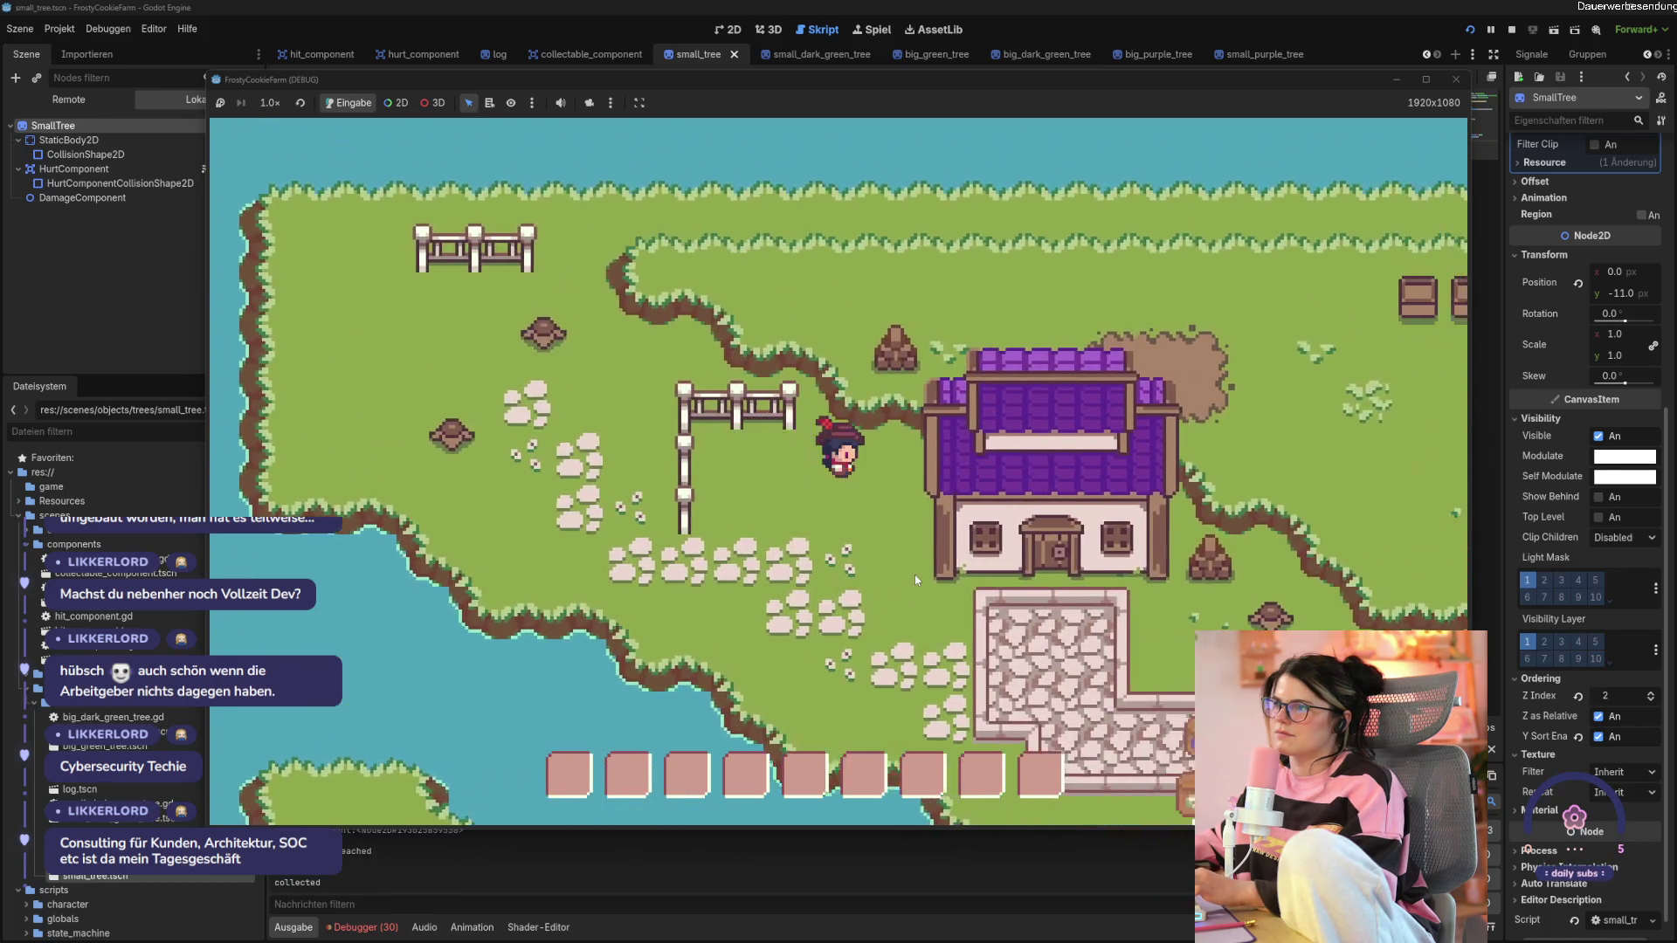
pyautogui.press('s')
pyautogui.press('a')
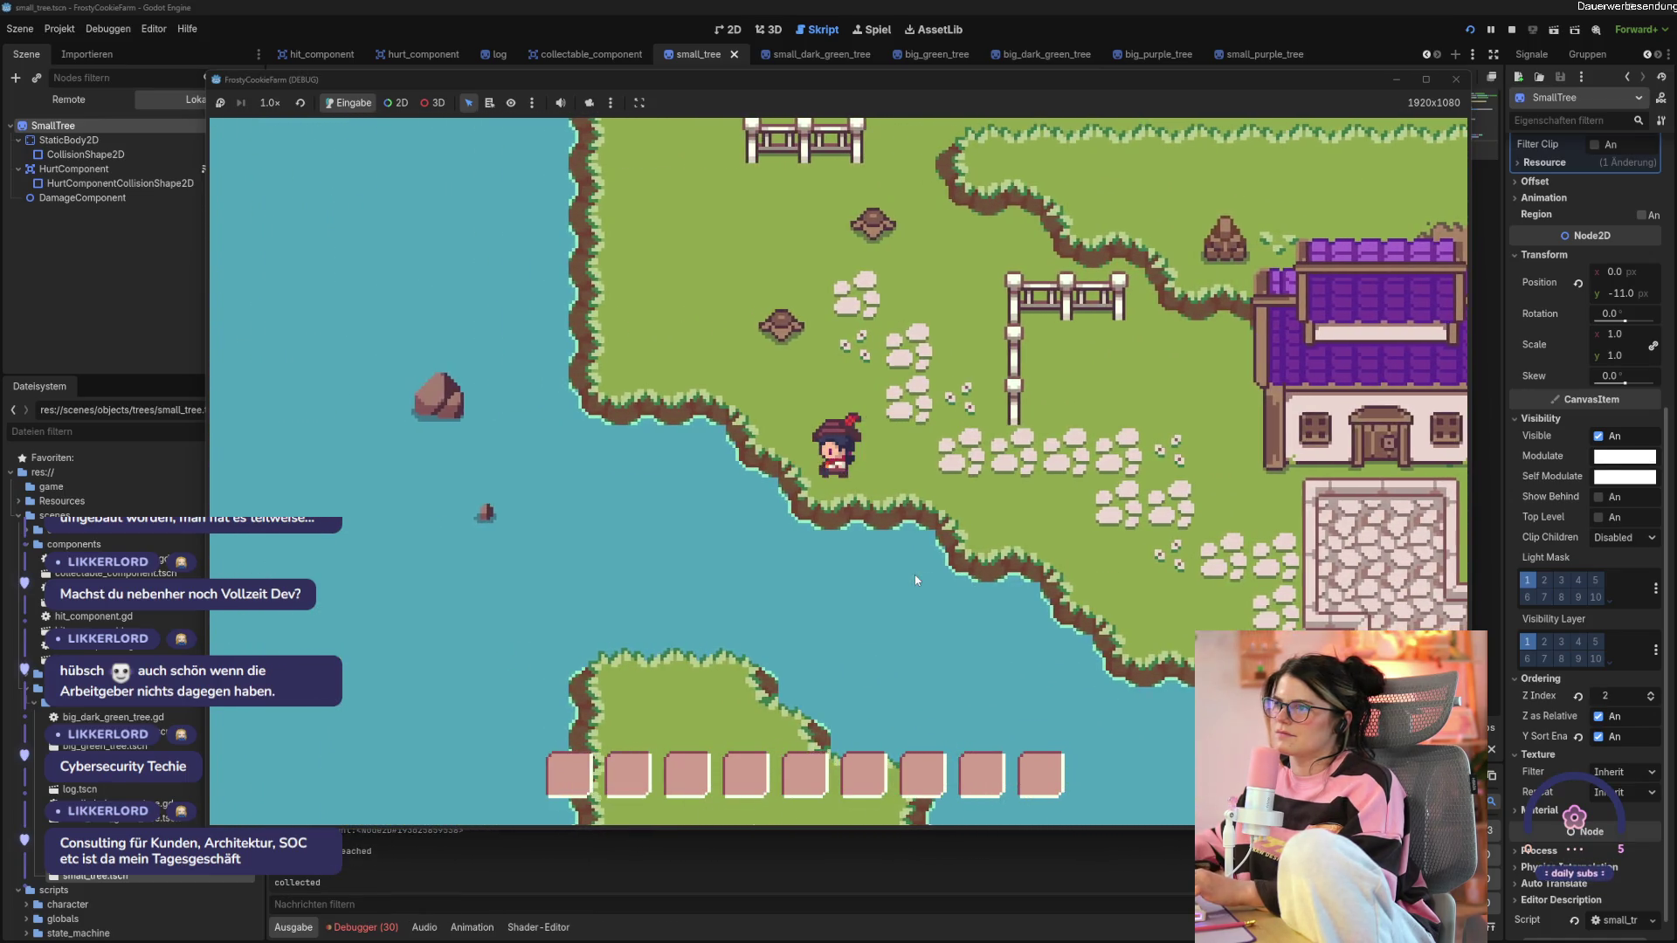
pyautogui.press('w')
pyautogui.press('d')
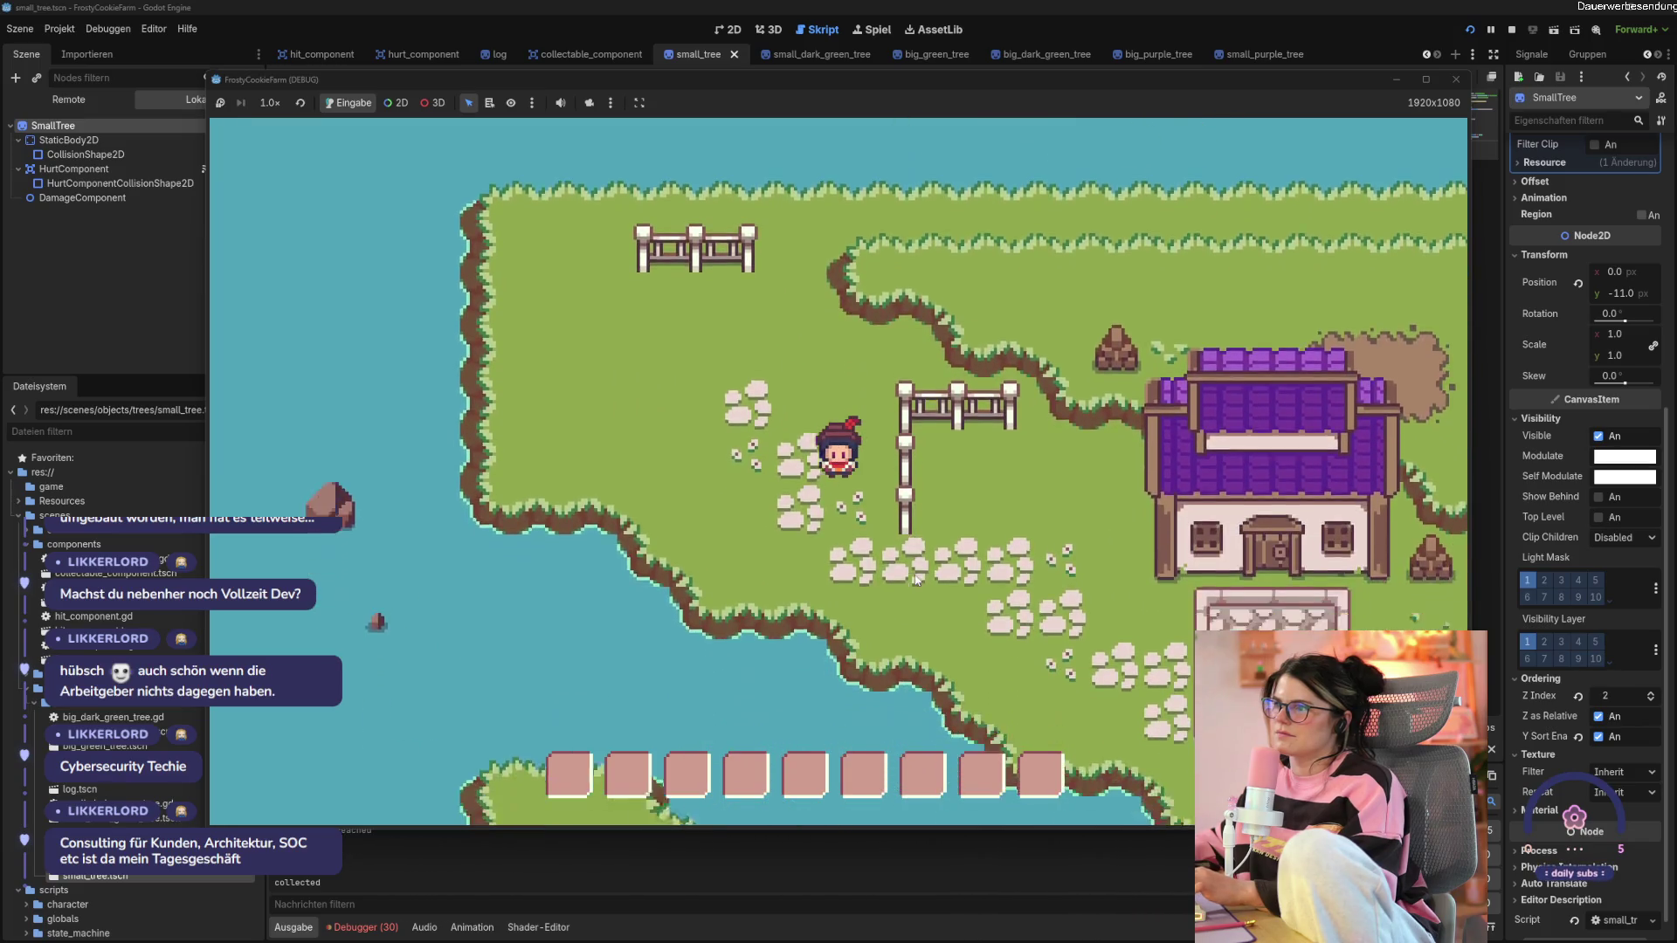
pyautogui.press('s')
pyautogui.press('d')
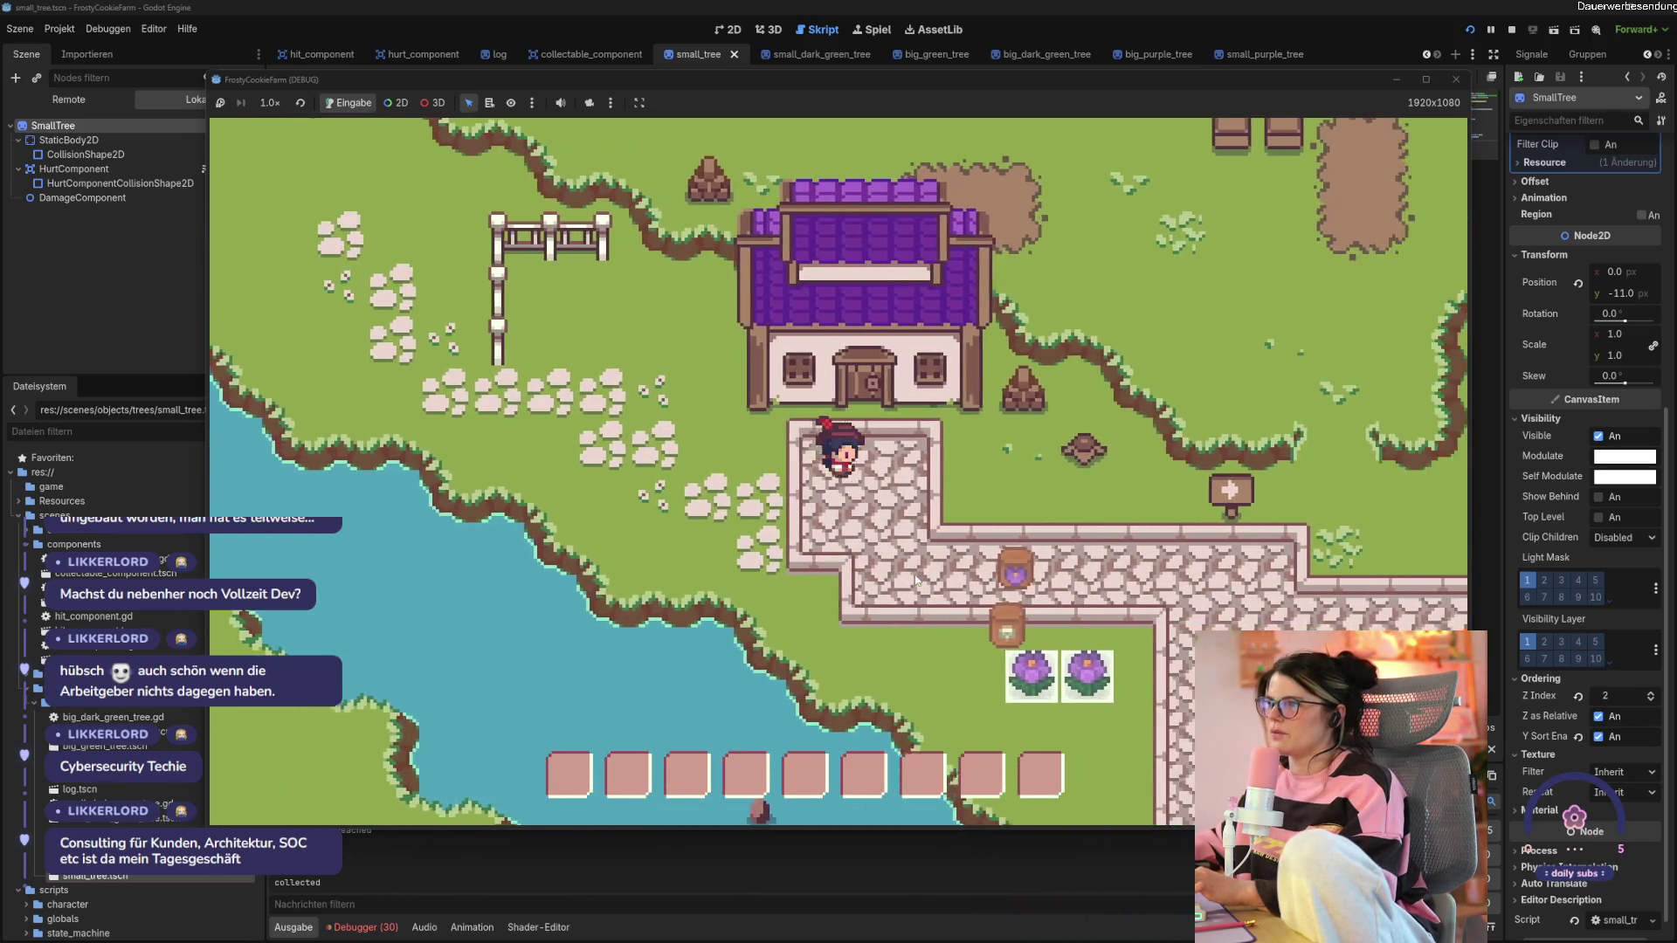
pyautogui.press('d')
pyautogui.press('s')
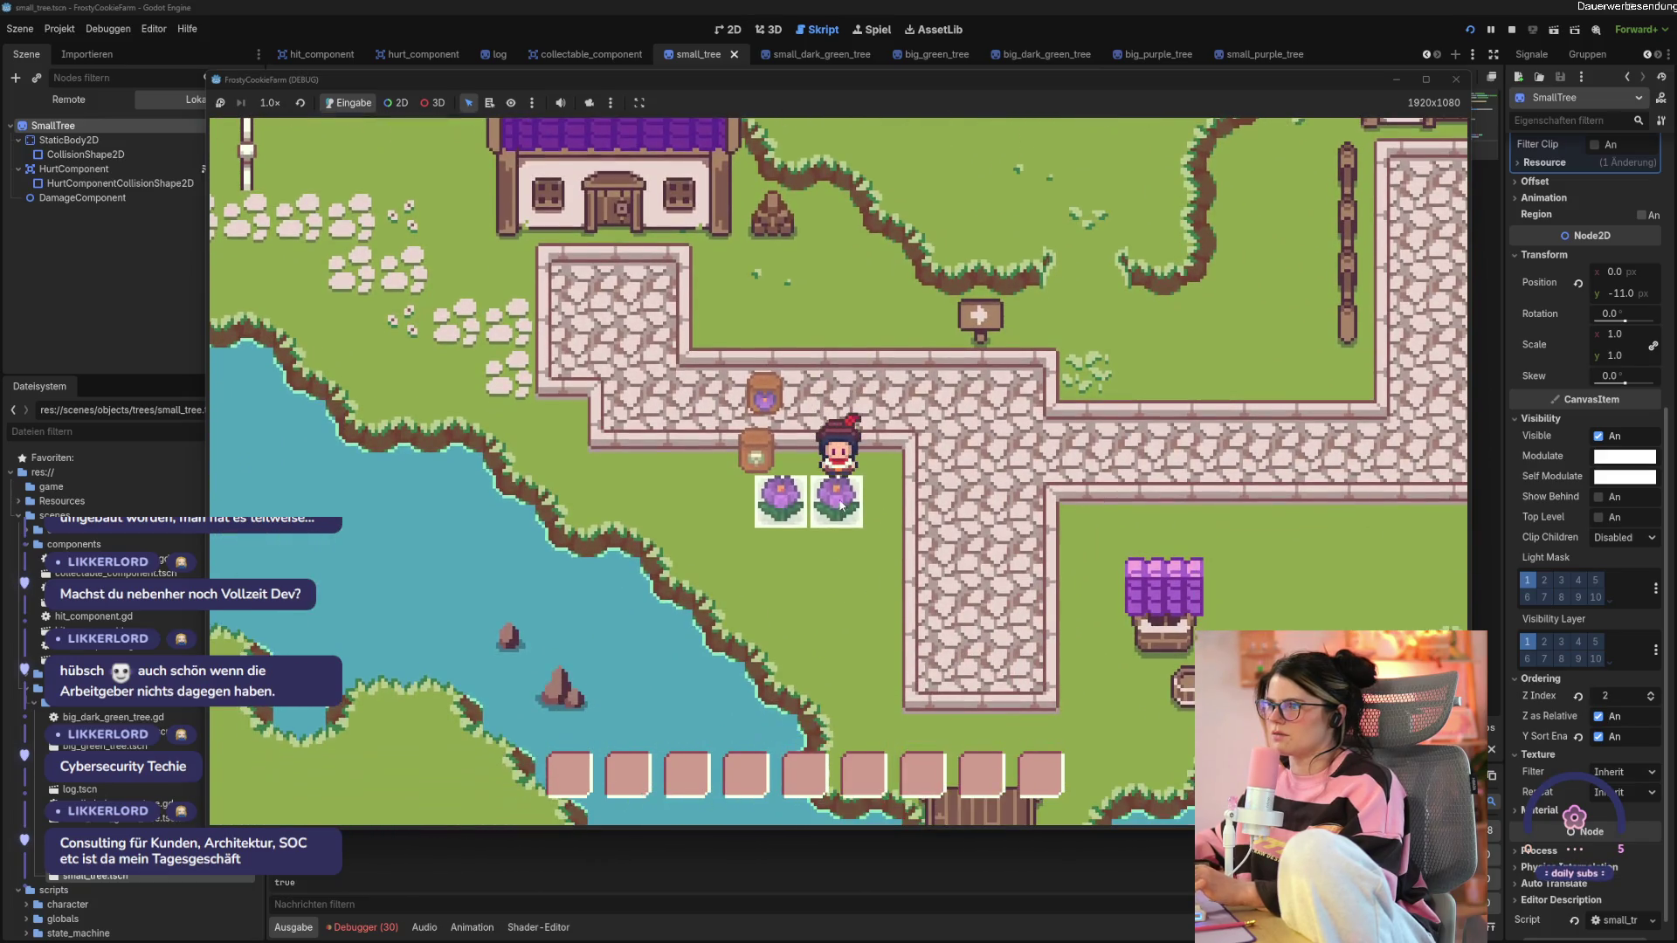
pyautogui.press('s')
pyautogui.press('d')
pyautogui.press('w')
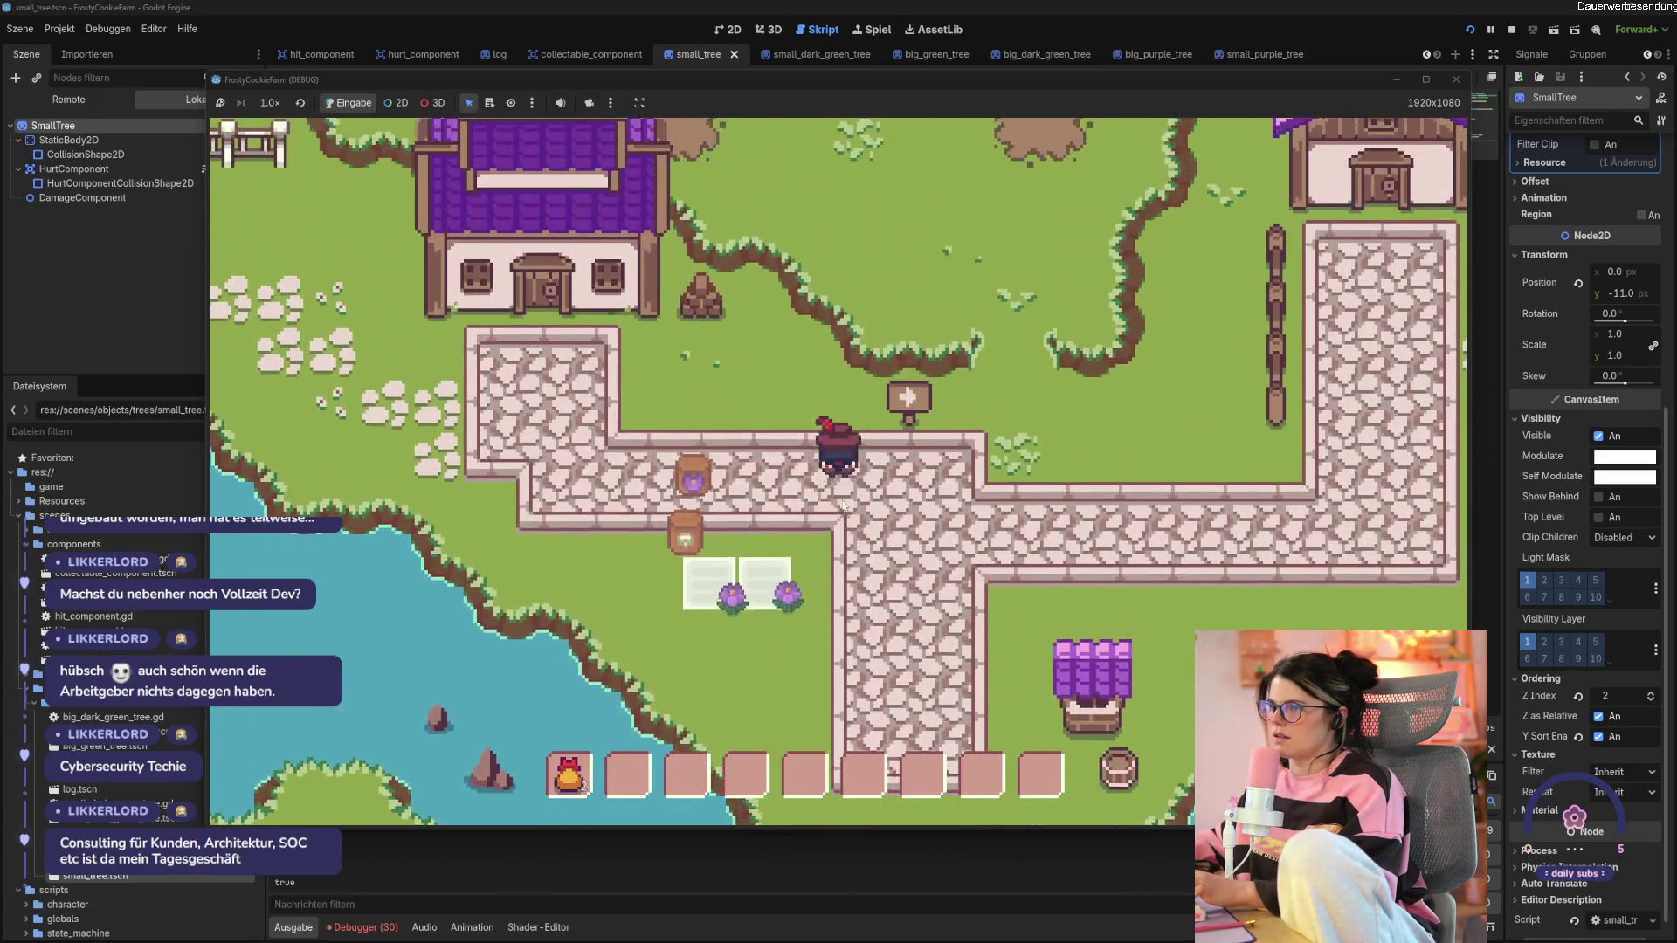
pyautogui.press('a')
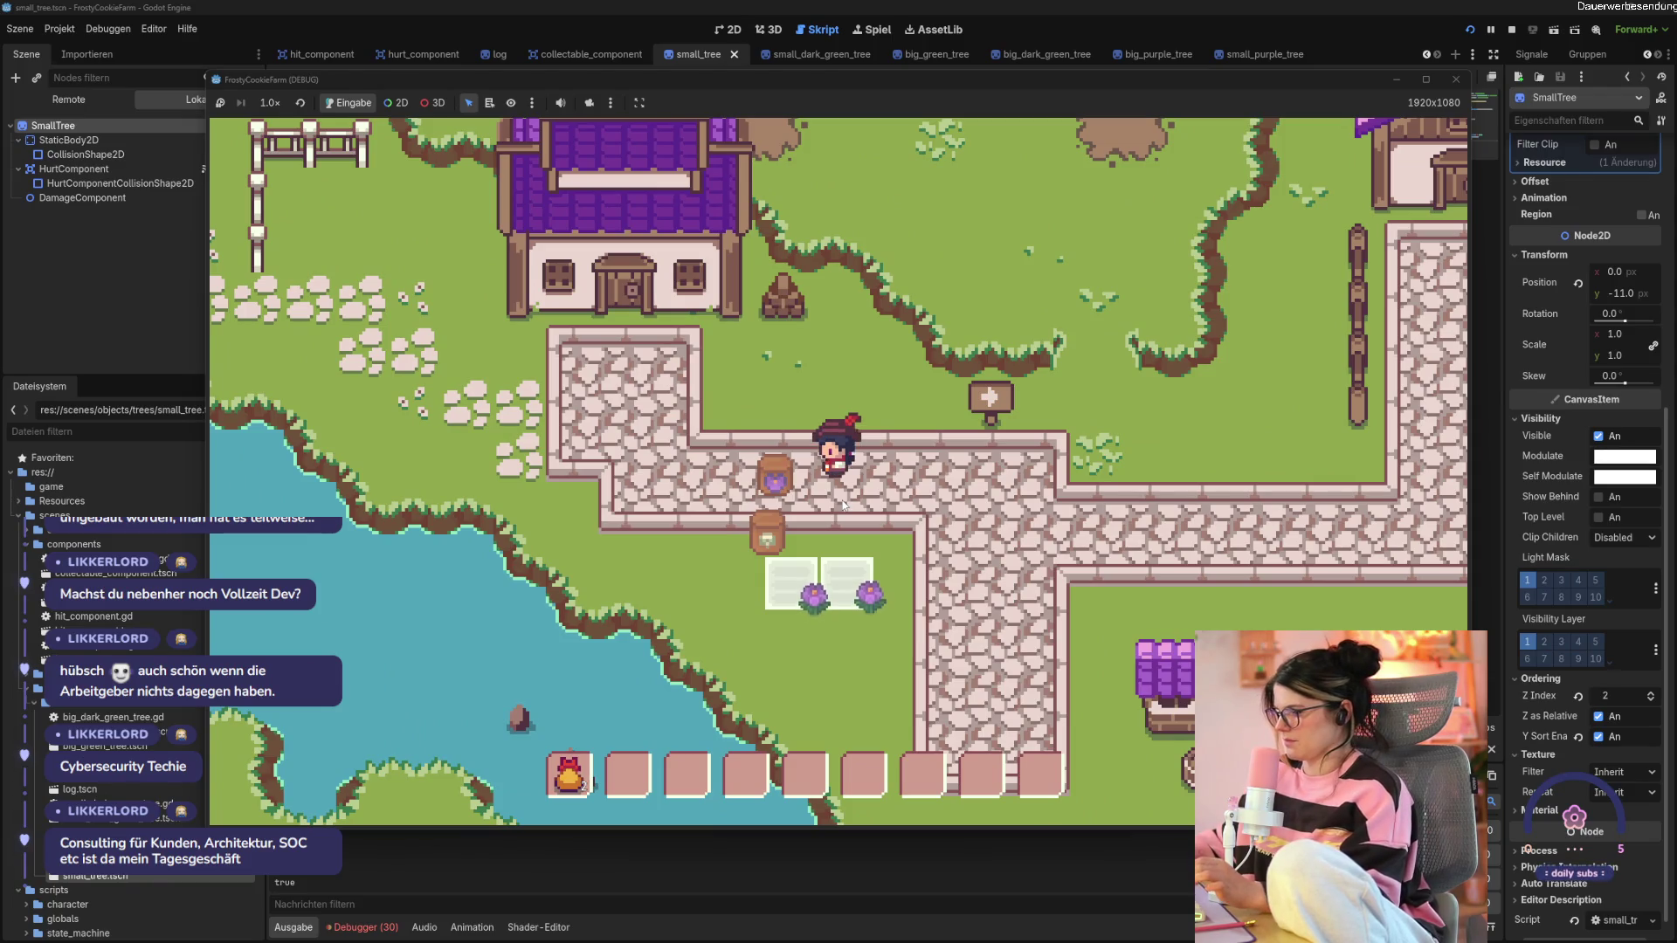
pyautogui.click(1013, 445)
pyautogui.press('F8')
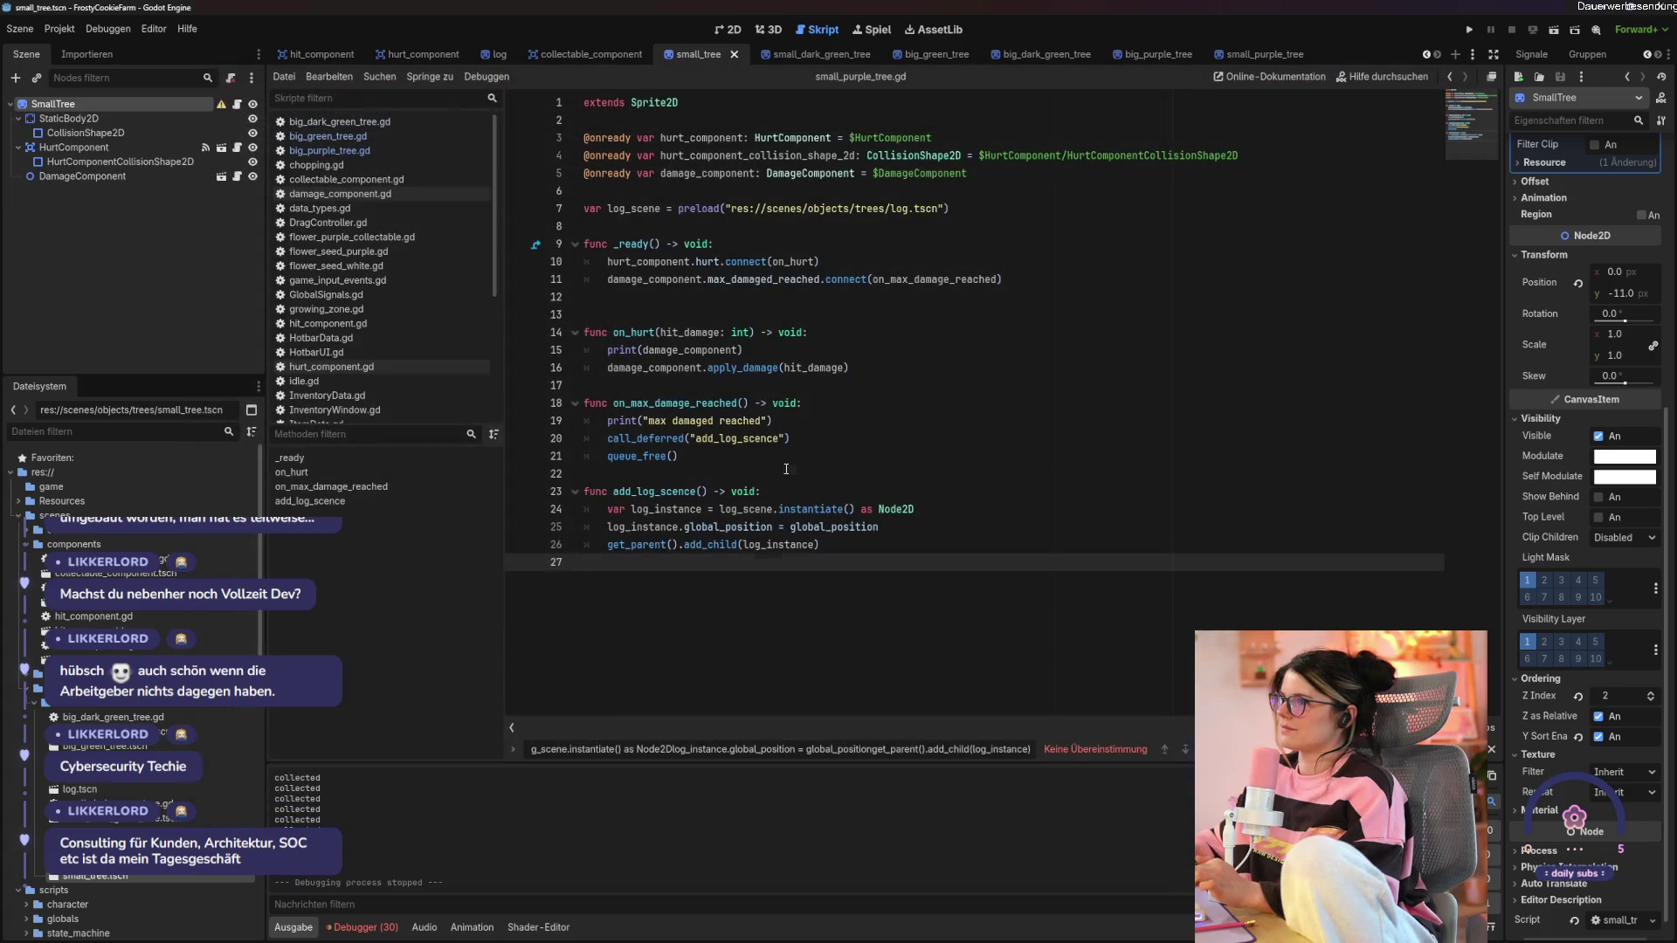
pyautogui.click(785, 469)
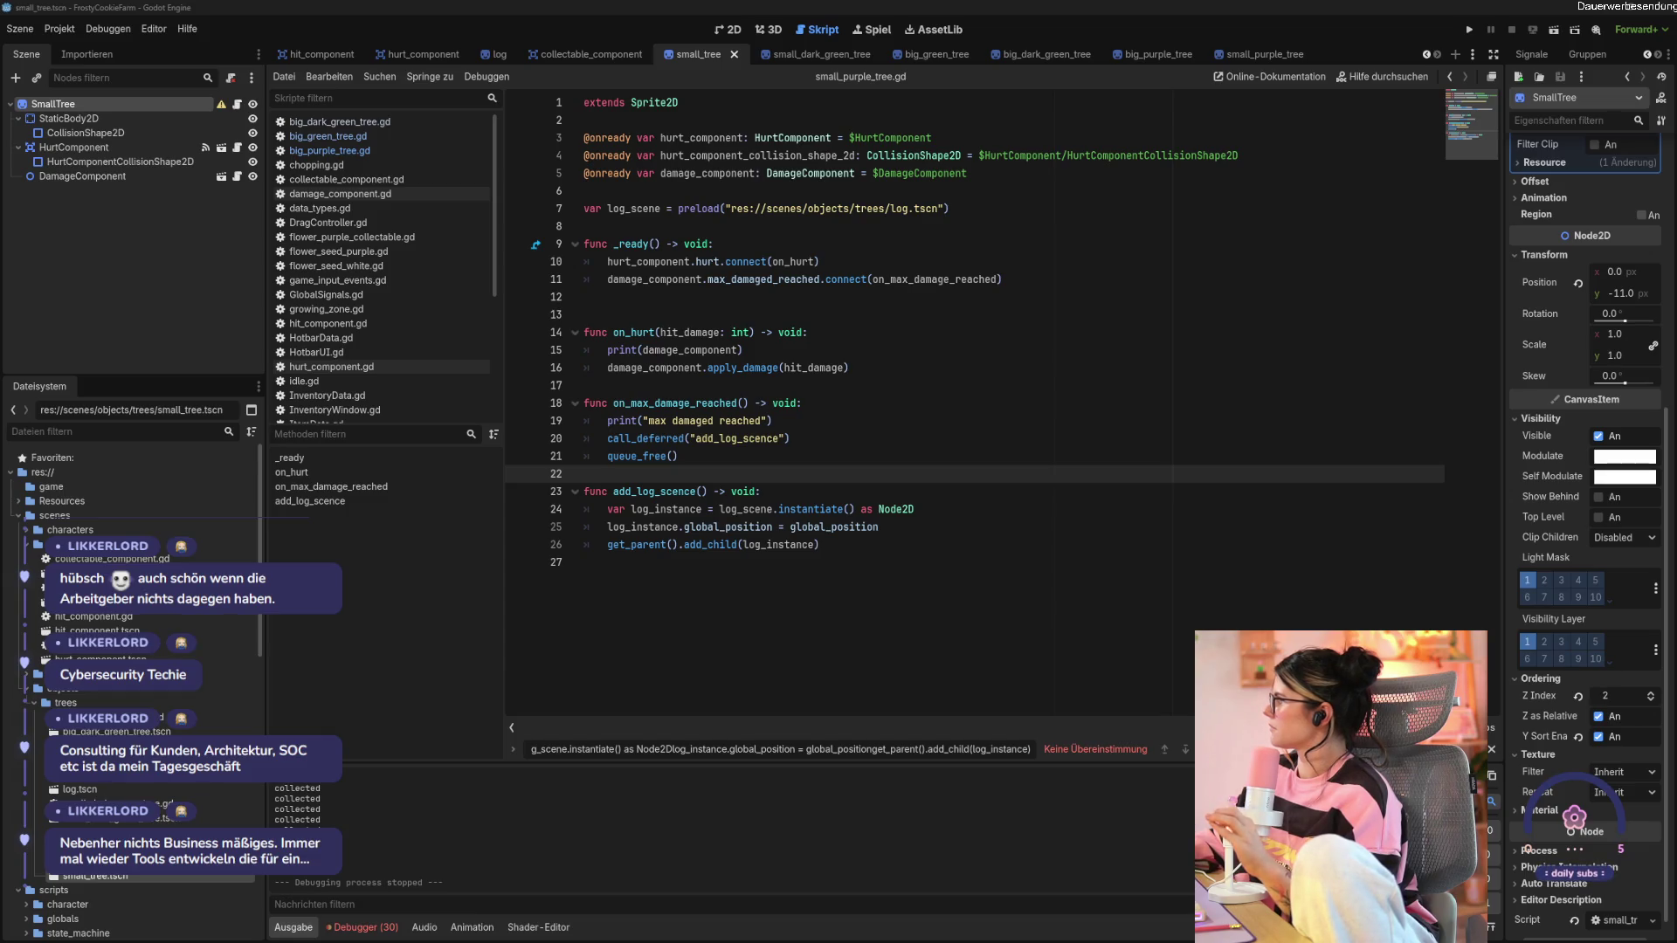
pyautogui.hotkey('alt', 'Tab')
pyautogui.moveTo(1532, 213); pyautogui.dragTo(1490, 164)
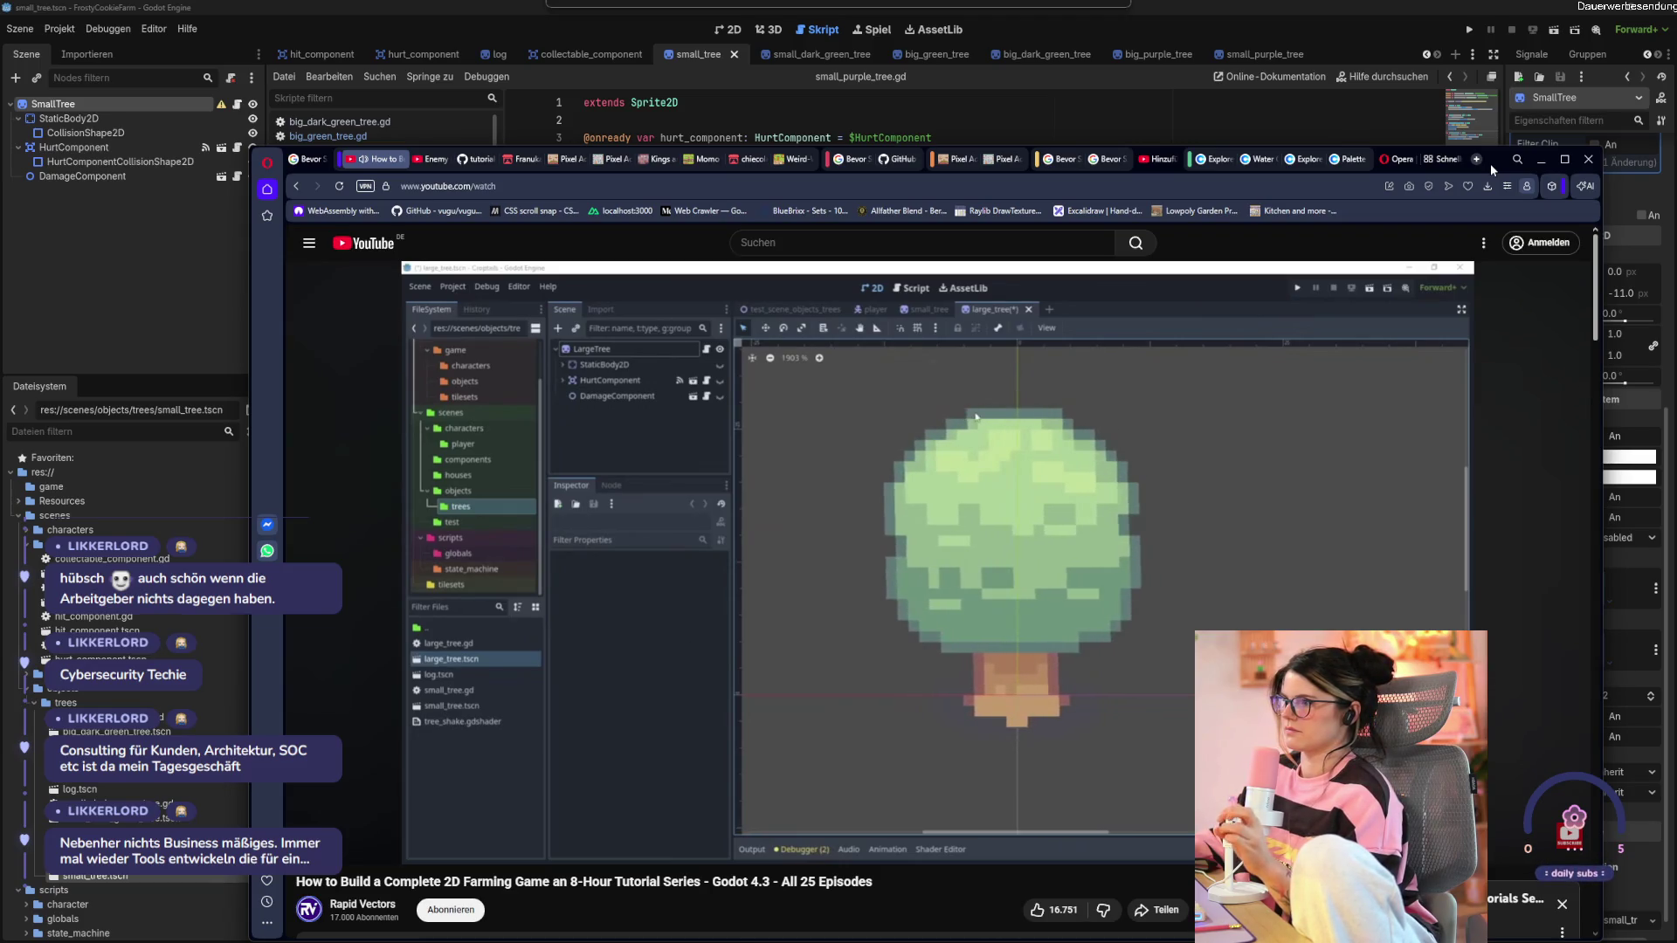
pyautogui.hotkey('alt', 'Tab')
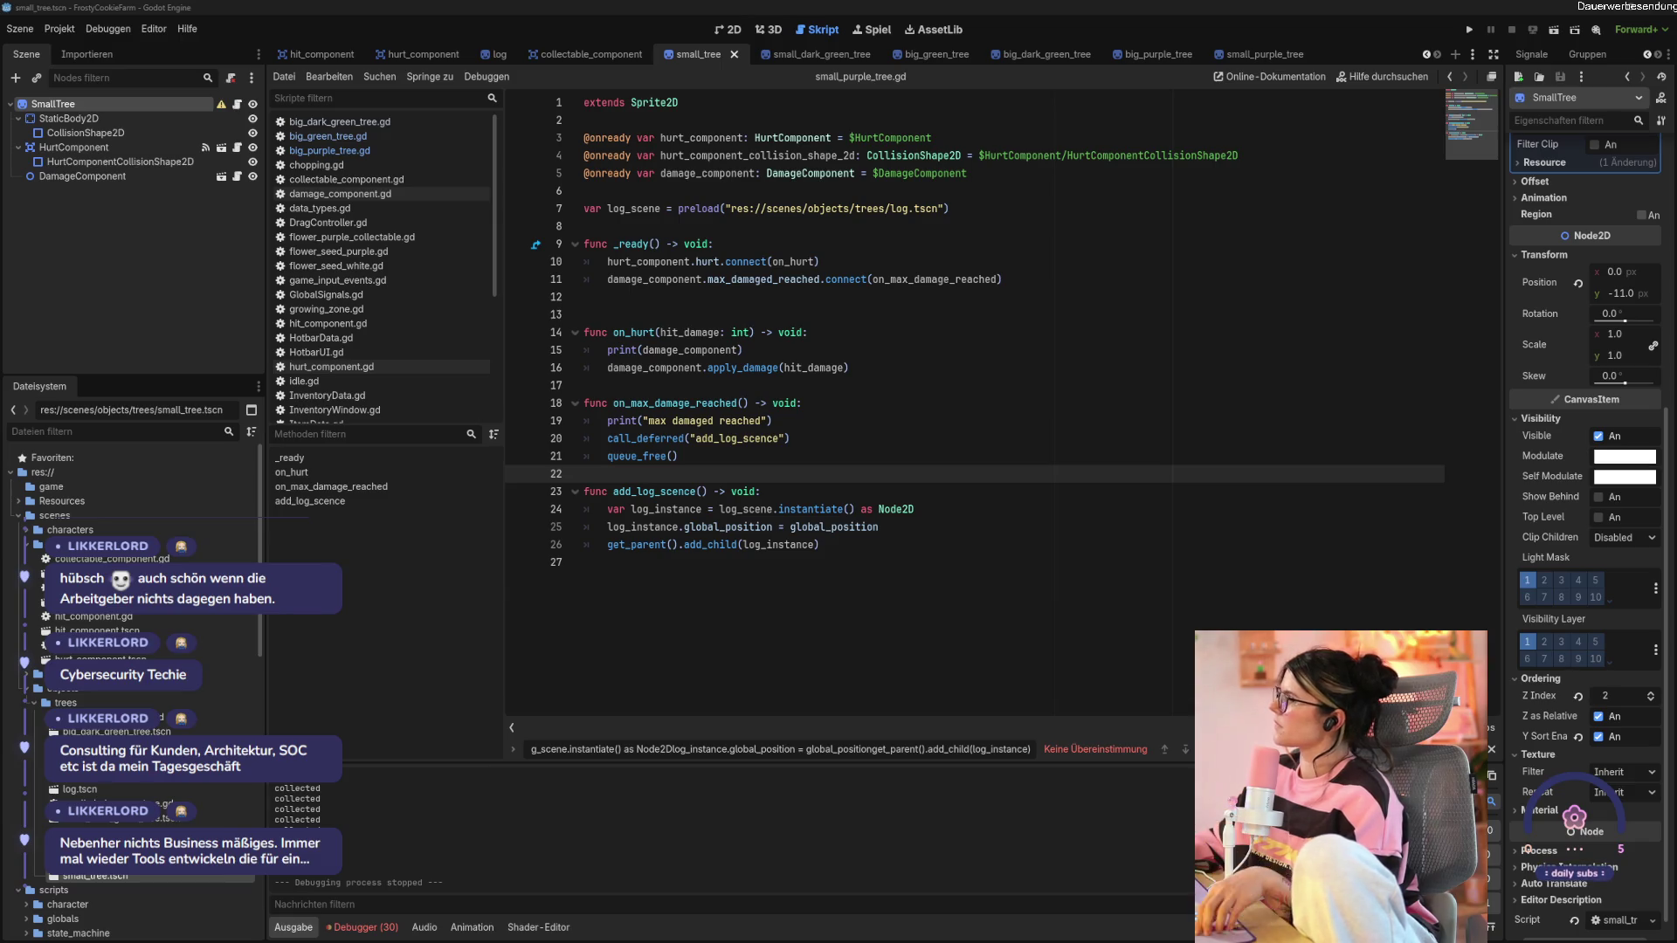
# Open the player scene and view the Player and finite state machine scripts.
pyautogui.click(796, 302)
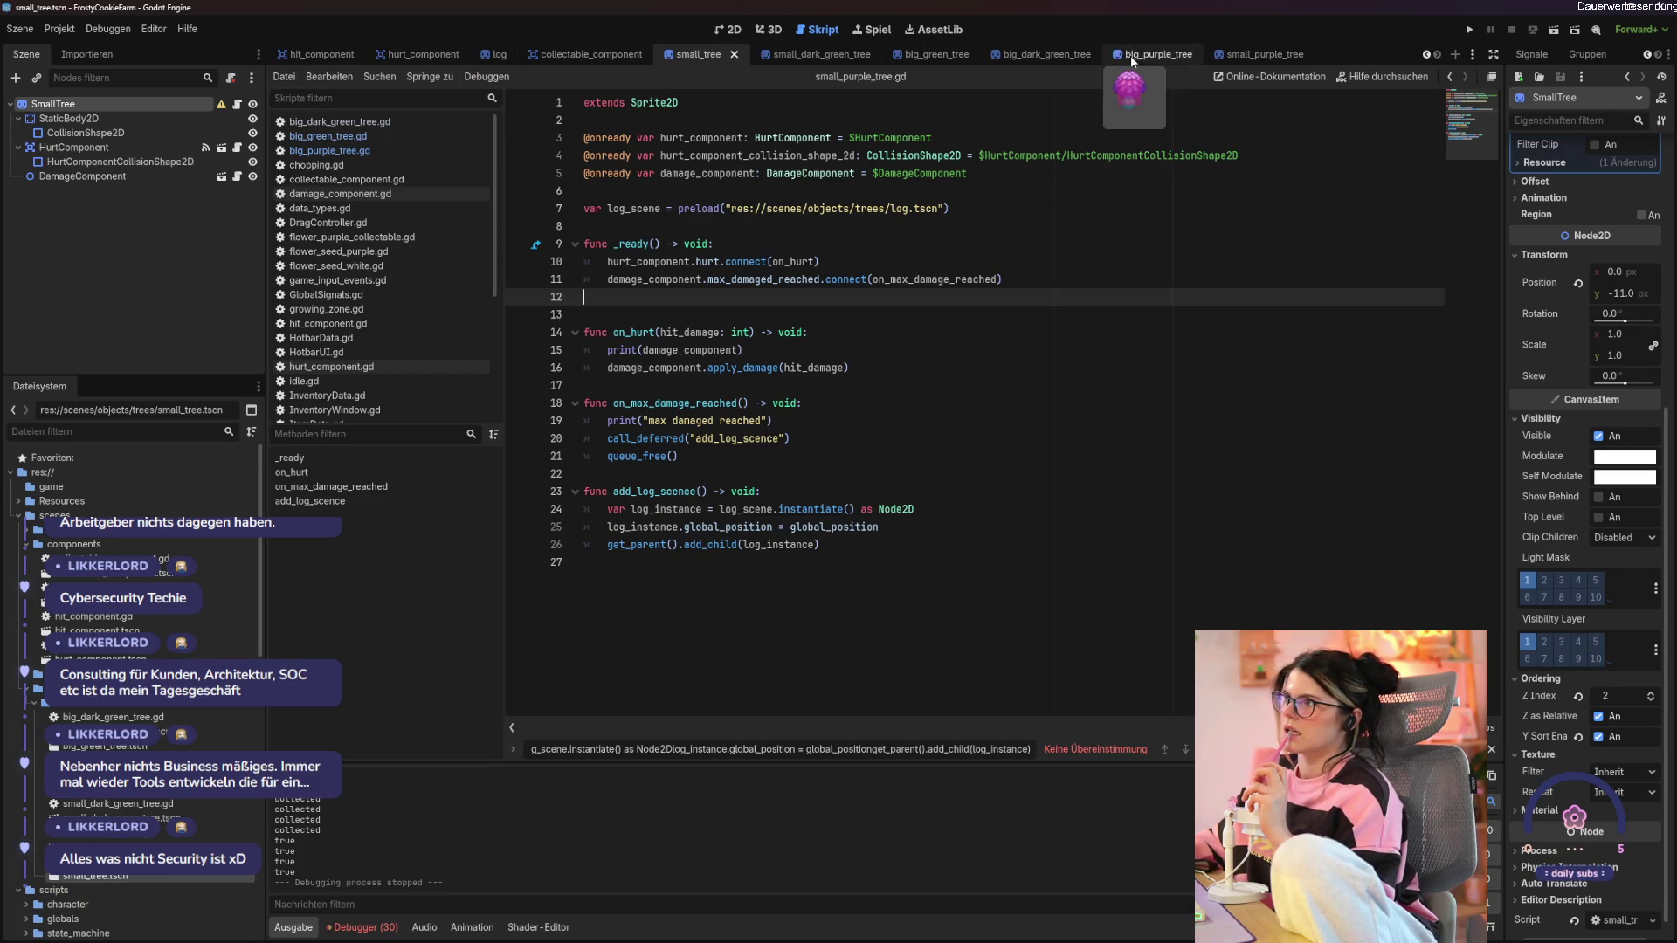
pyautogui.scroll(6, 1111, 54)
pyautogui.scroll(3, 1112, 54)
pyautogui.click(295, 54)
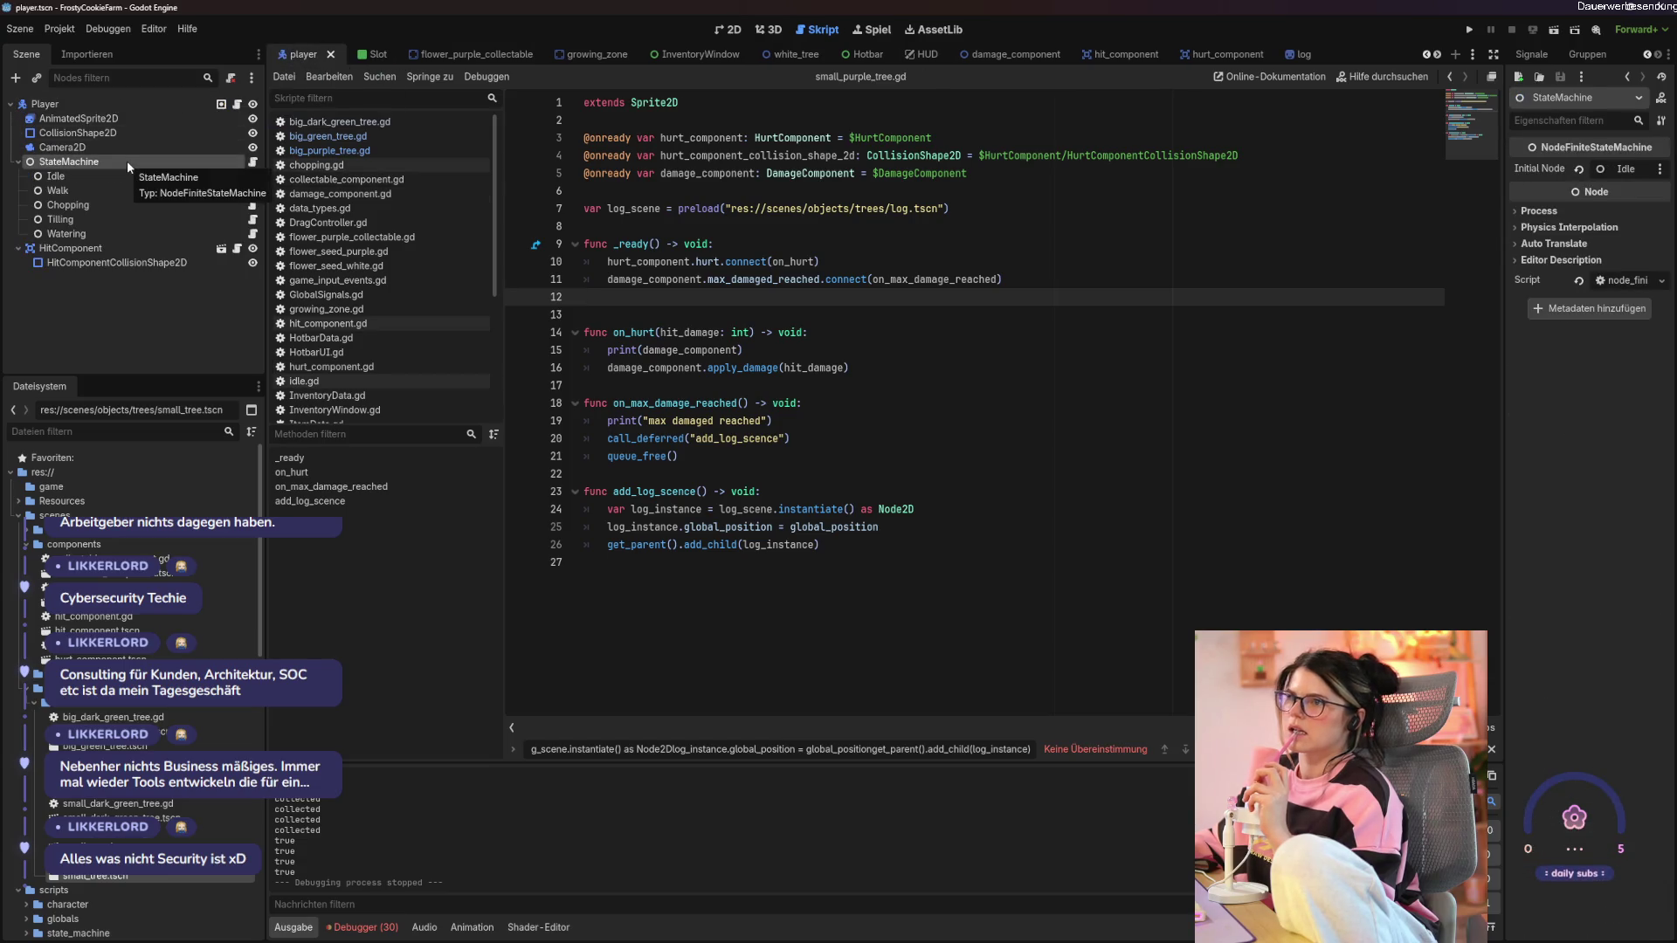
pyautogui.click(238, 104)
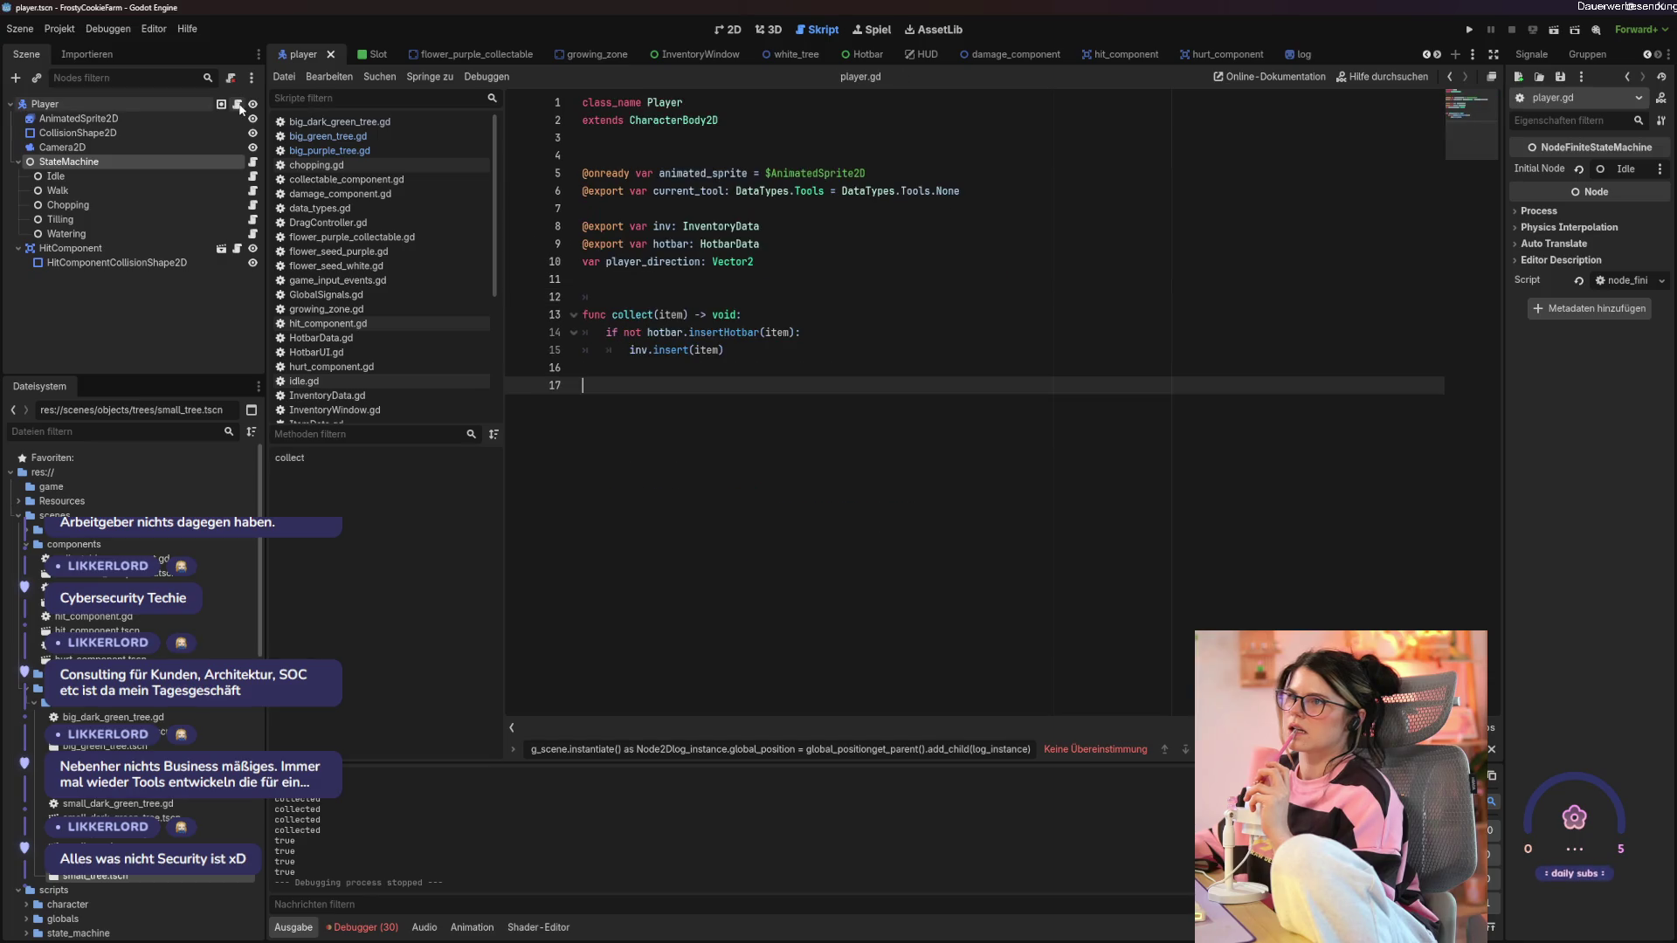
pyautogui.click(164, 205)
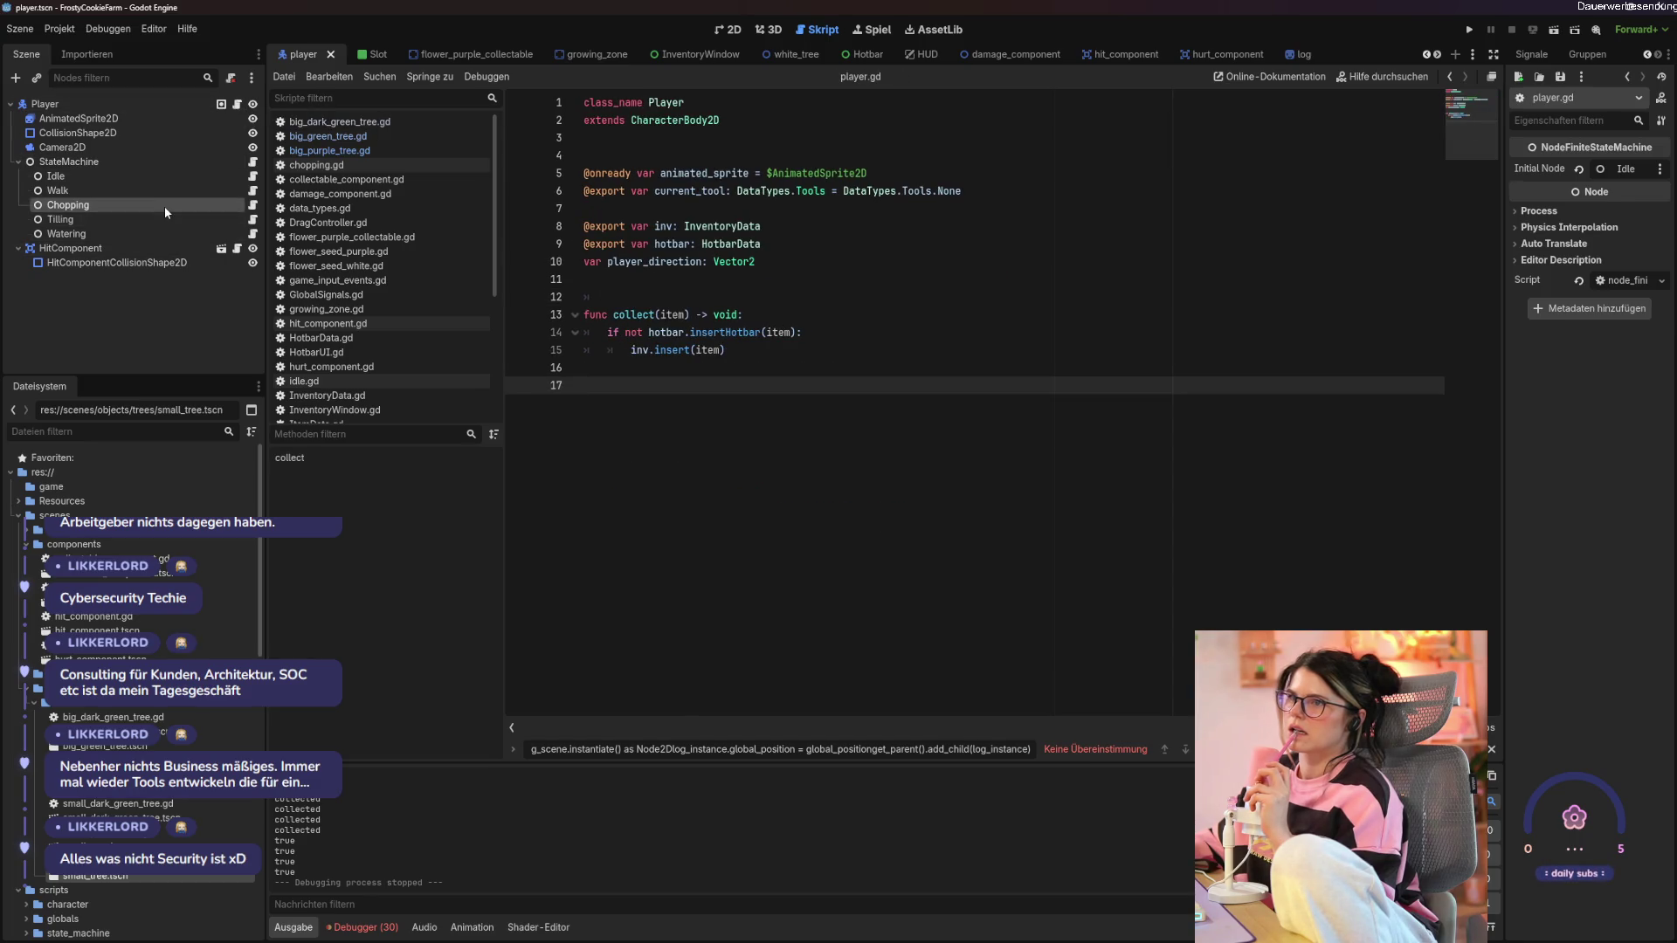
pyautogui.click(253, 162)
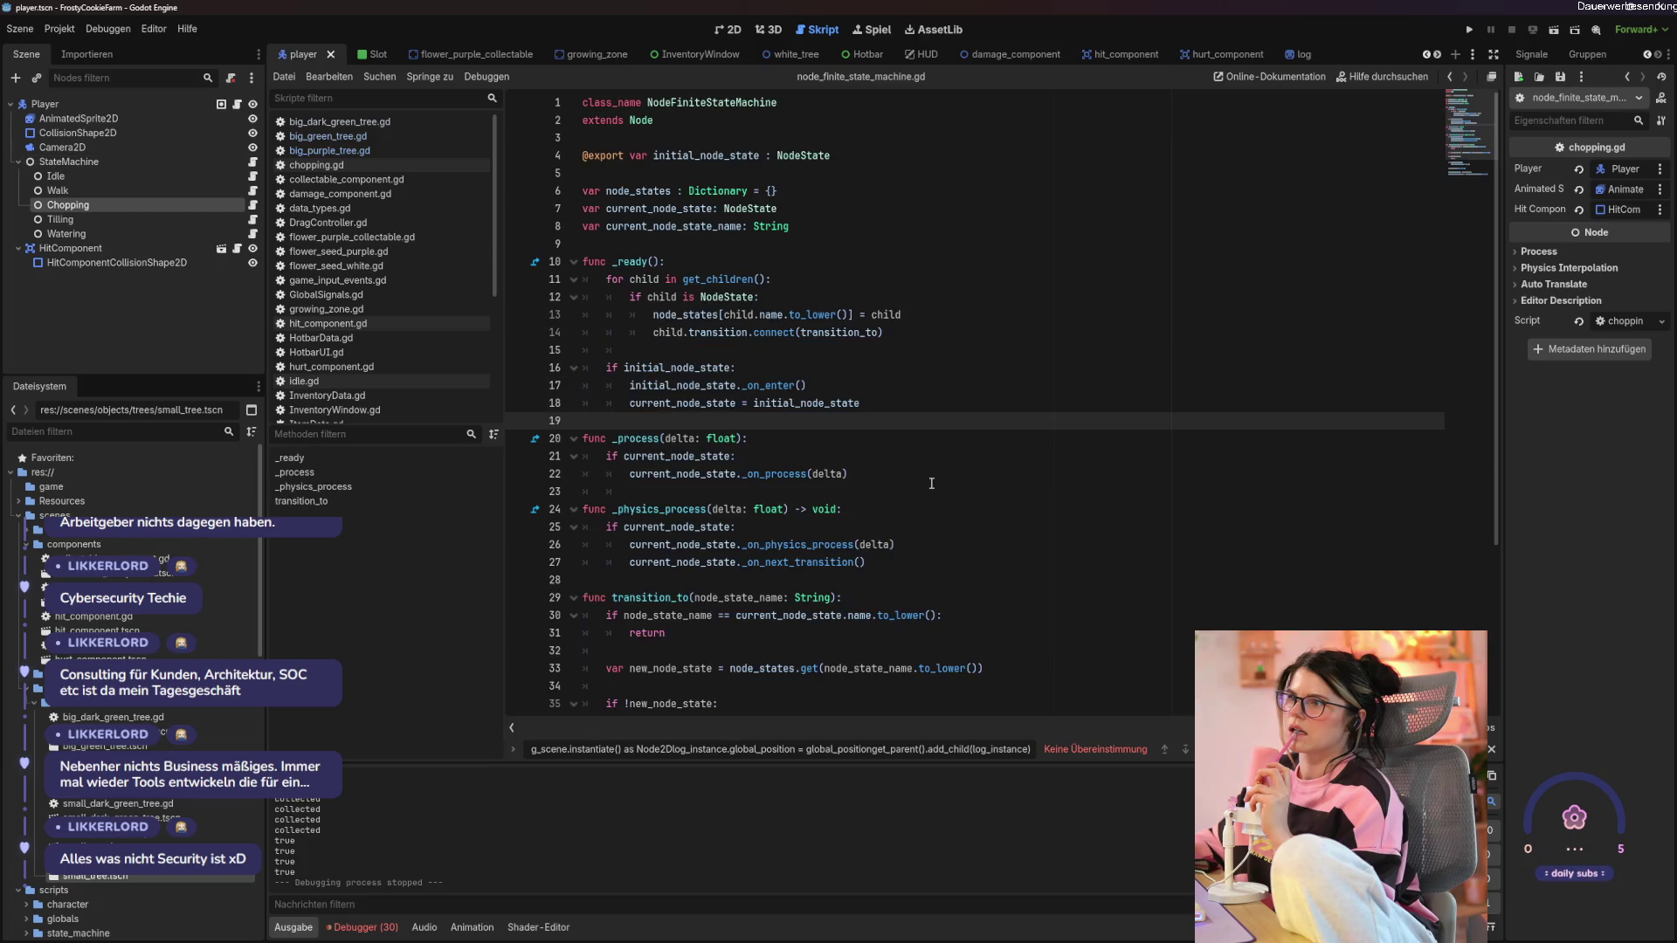
# Review the HitComponent, Idle, Player and StateMachine scripts, ending on the state machine script.
pyautogui.scroll(-5, 930, 483)
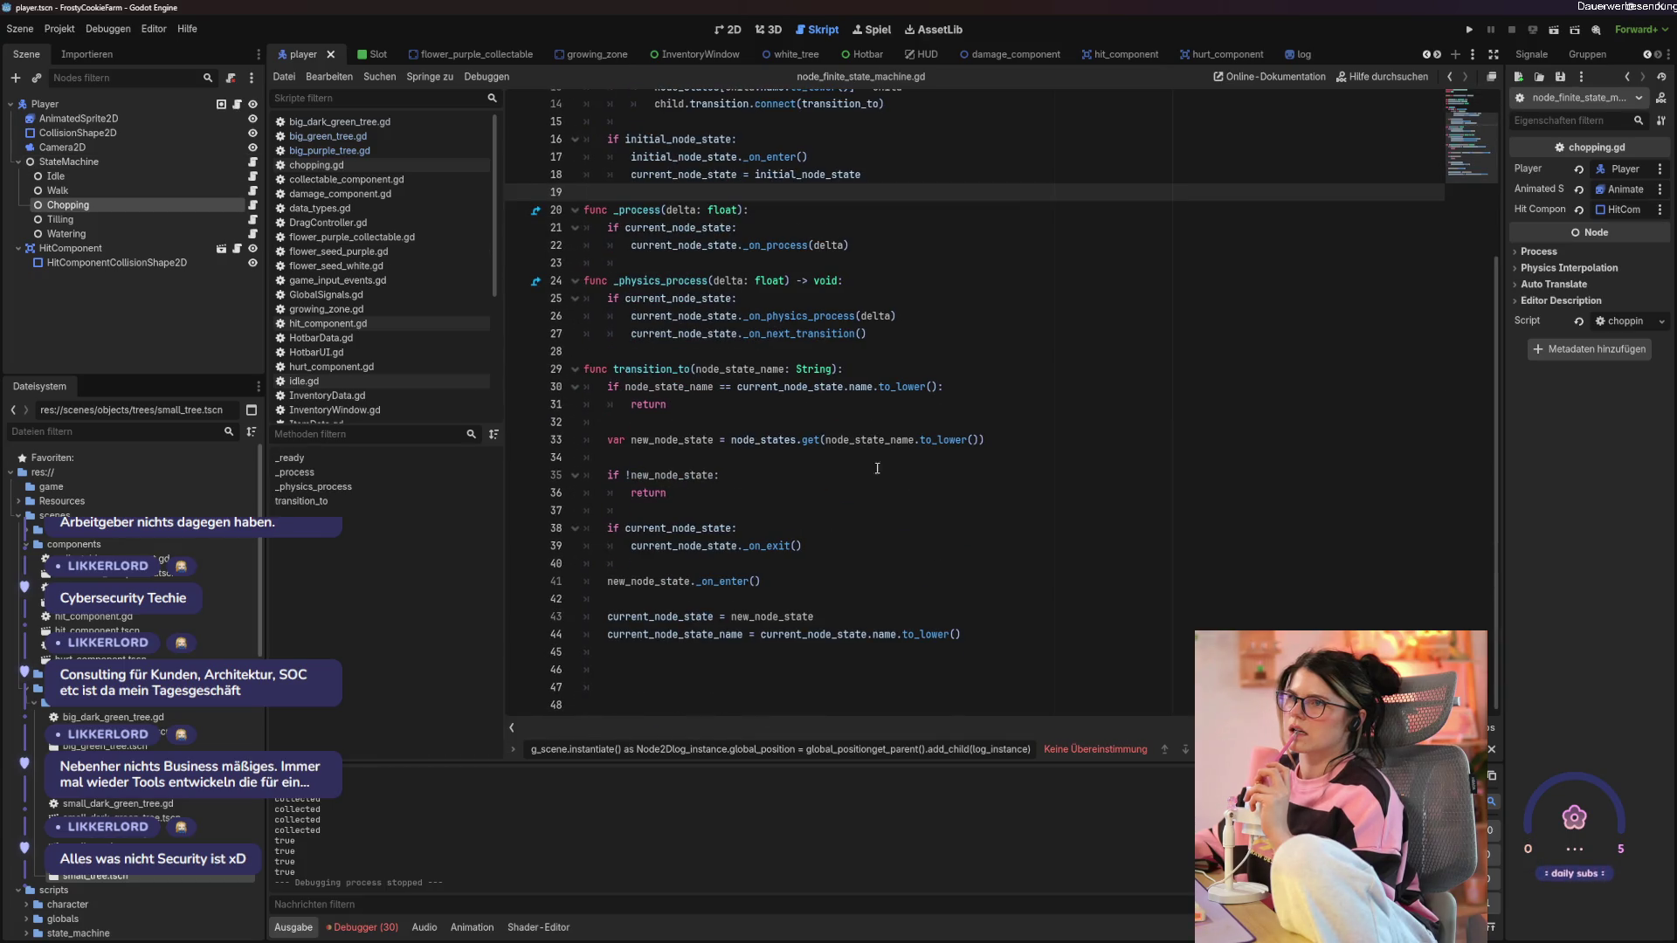
pyautogui.click(237, 249)
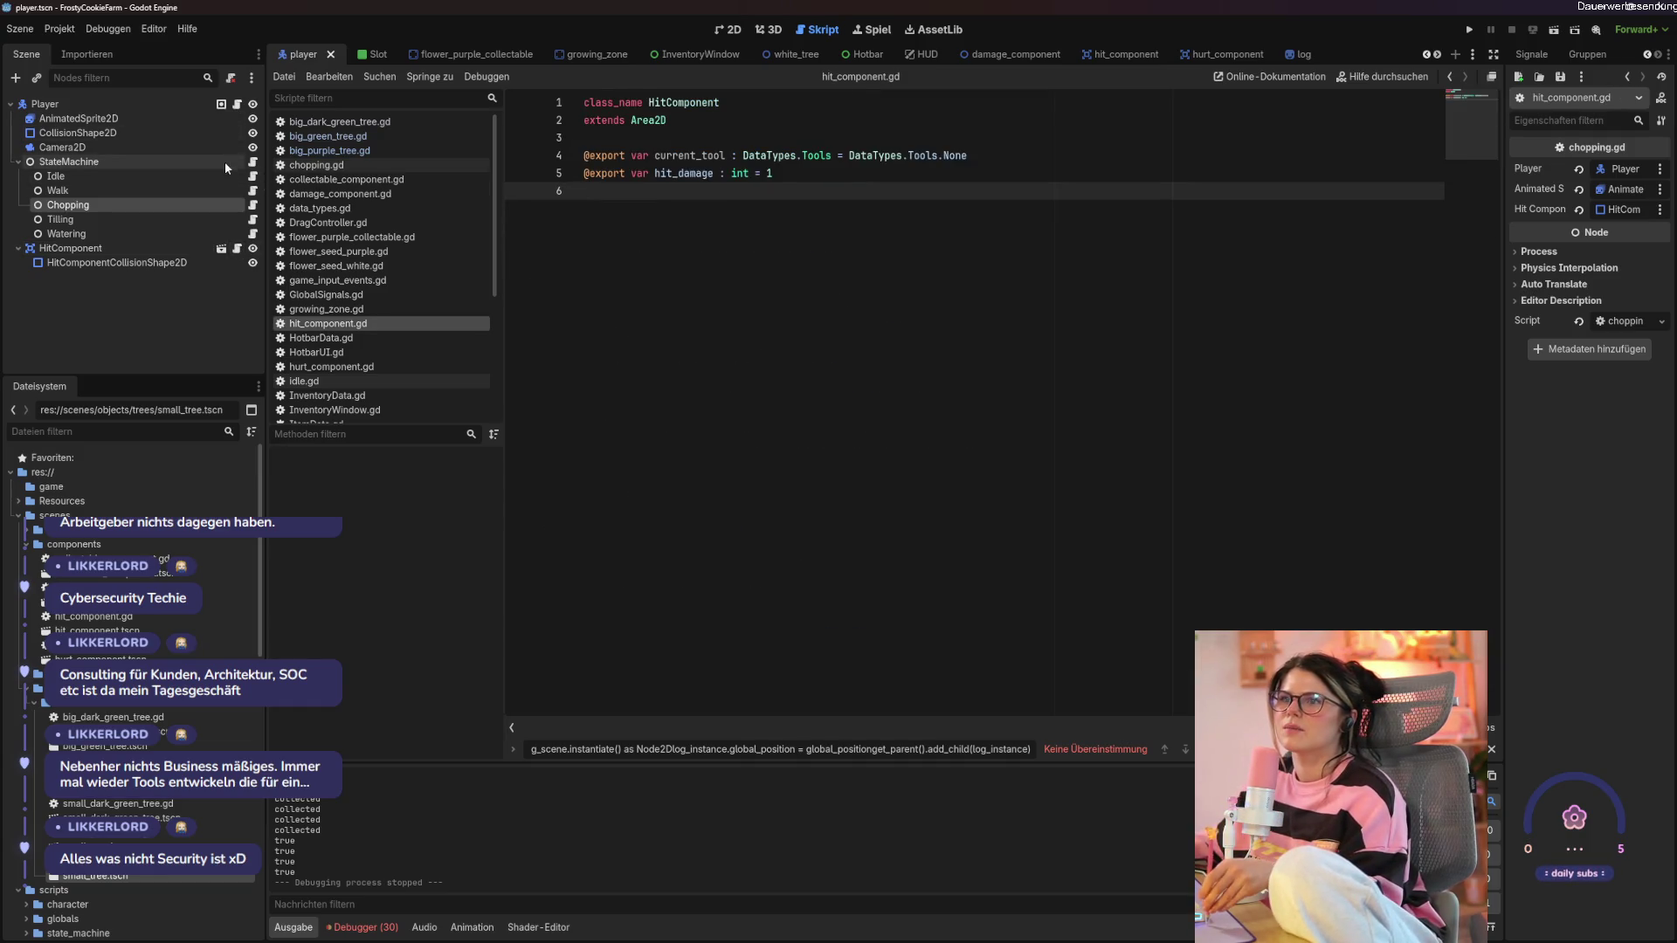
pyautogui.click(253, 162)
pyautogui.click(253, 177)
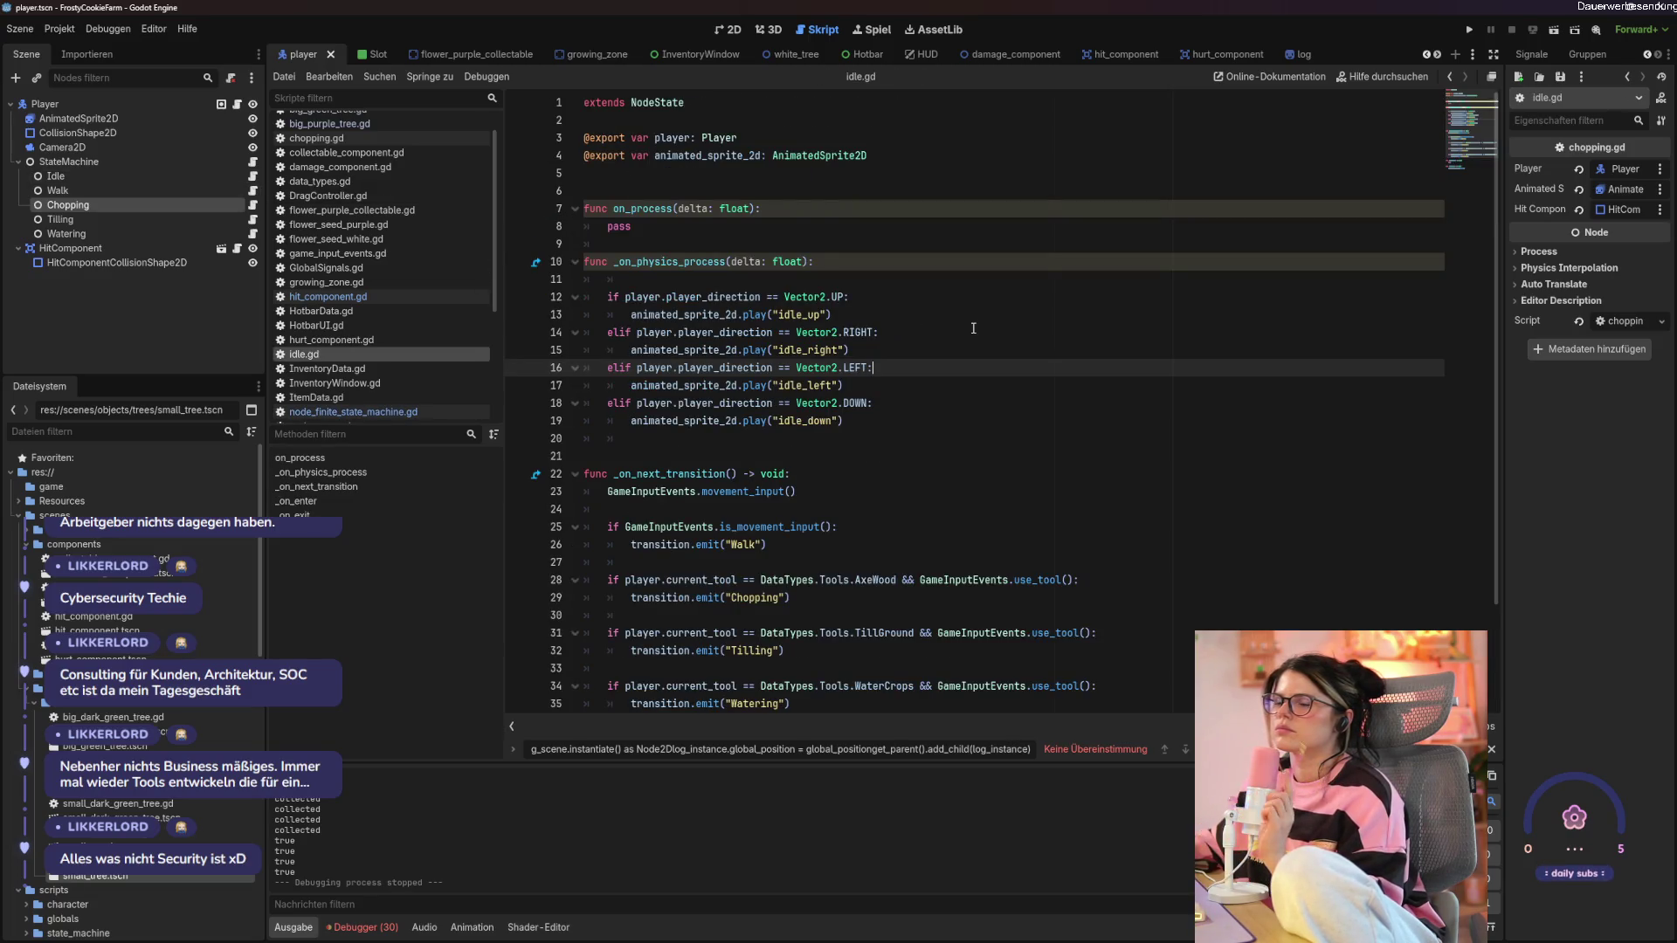
pyautogui.scroll(-2, 972, 327)
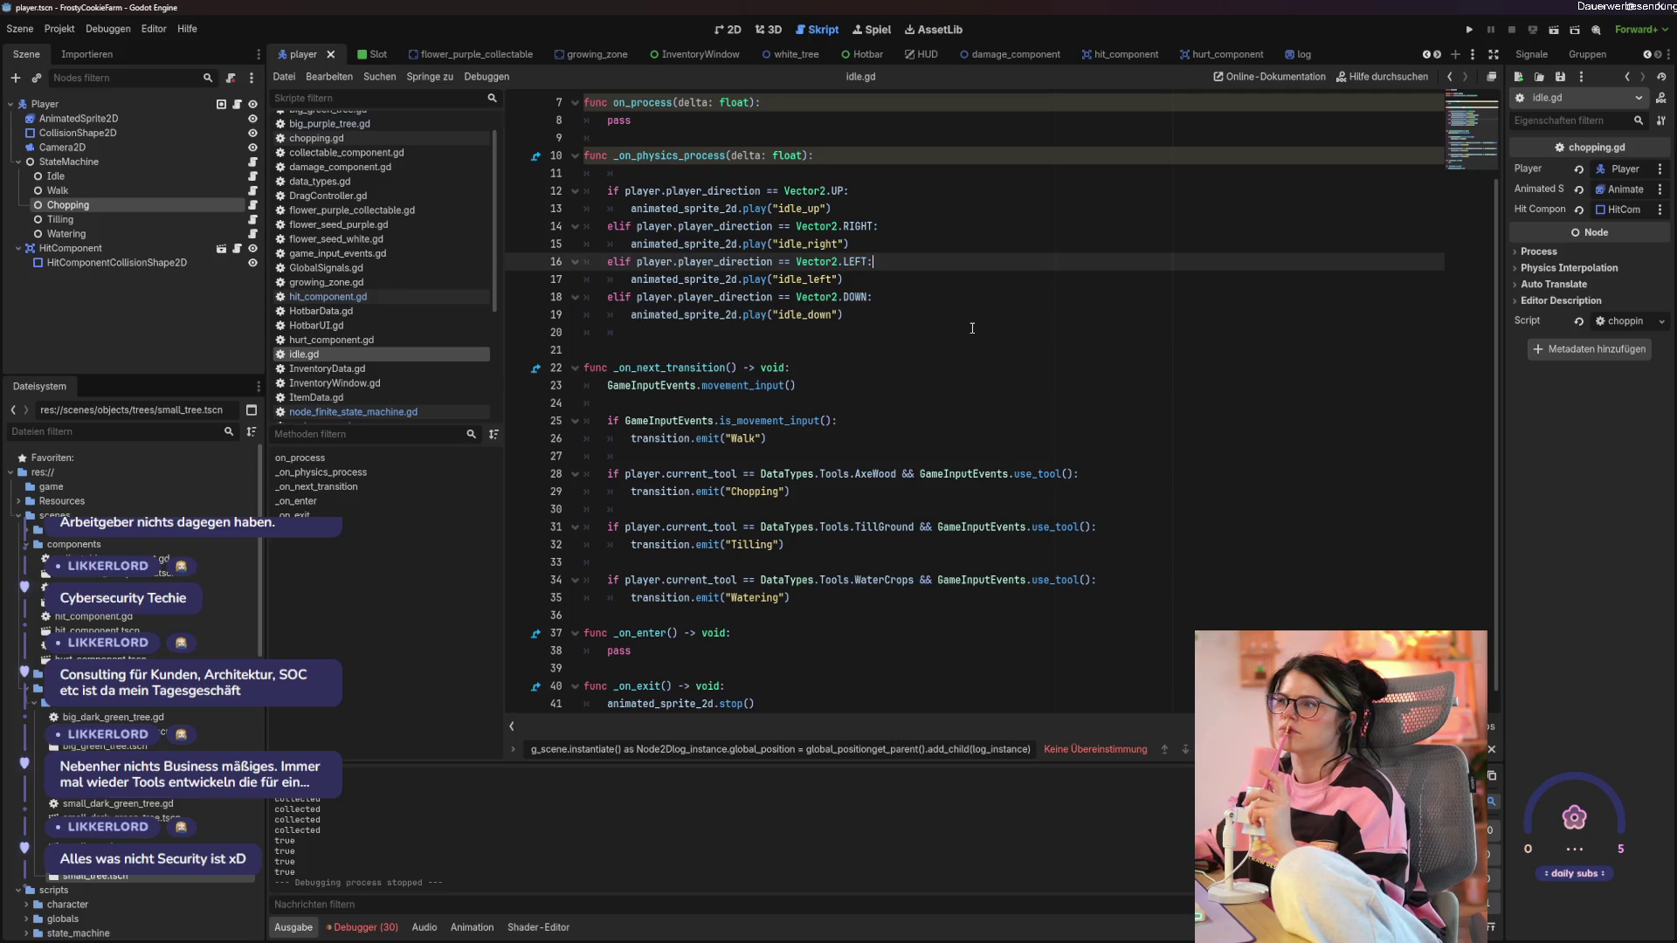
pyautogui.scroll(-1, 1054, 489)
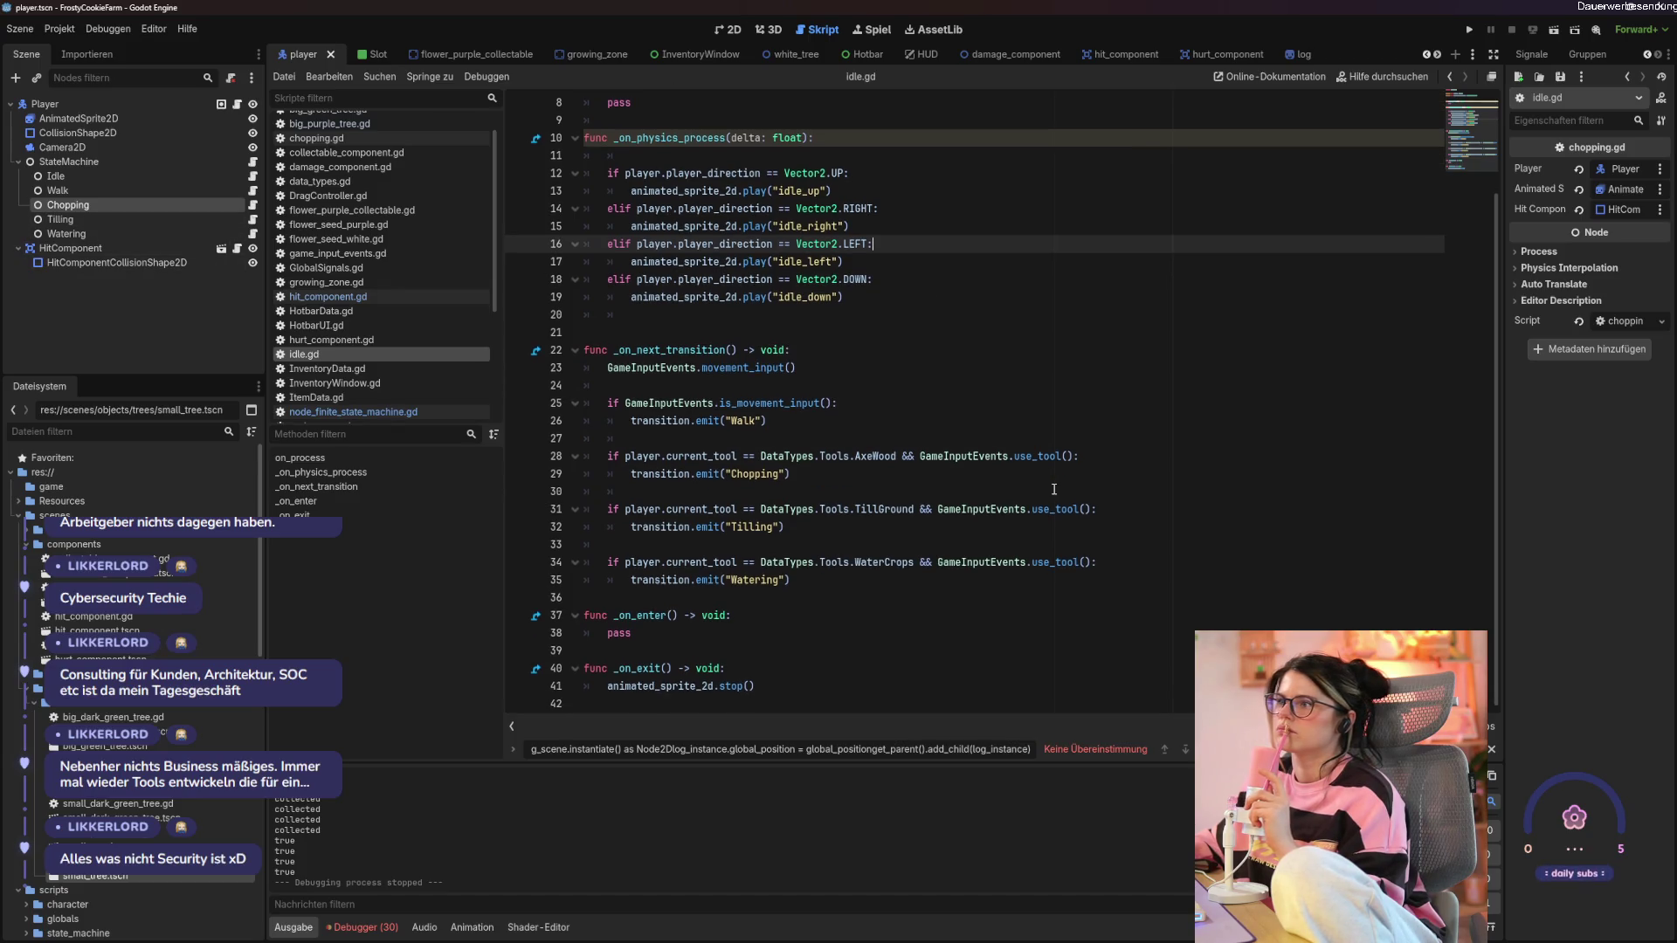
pyautogui.scroll(2, 1054, 489)
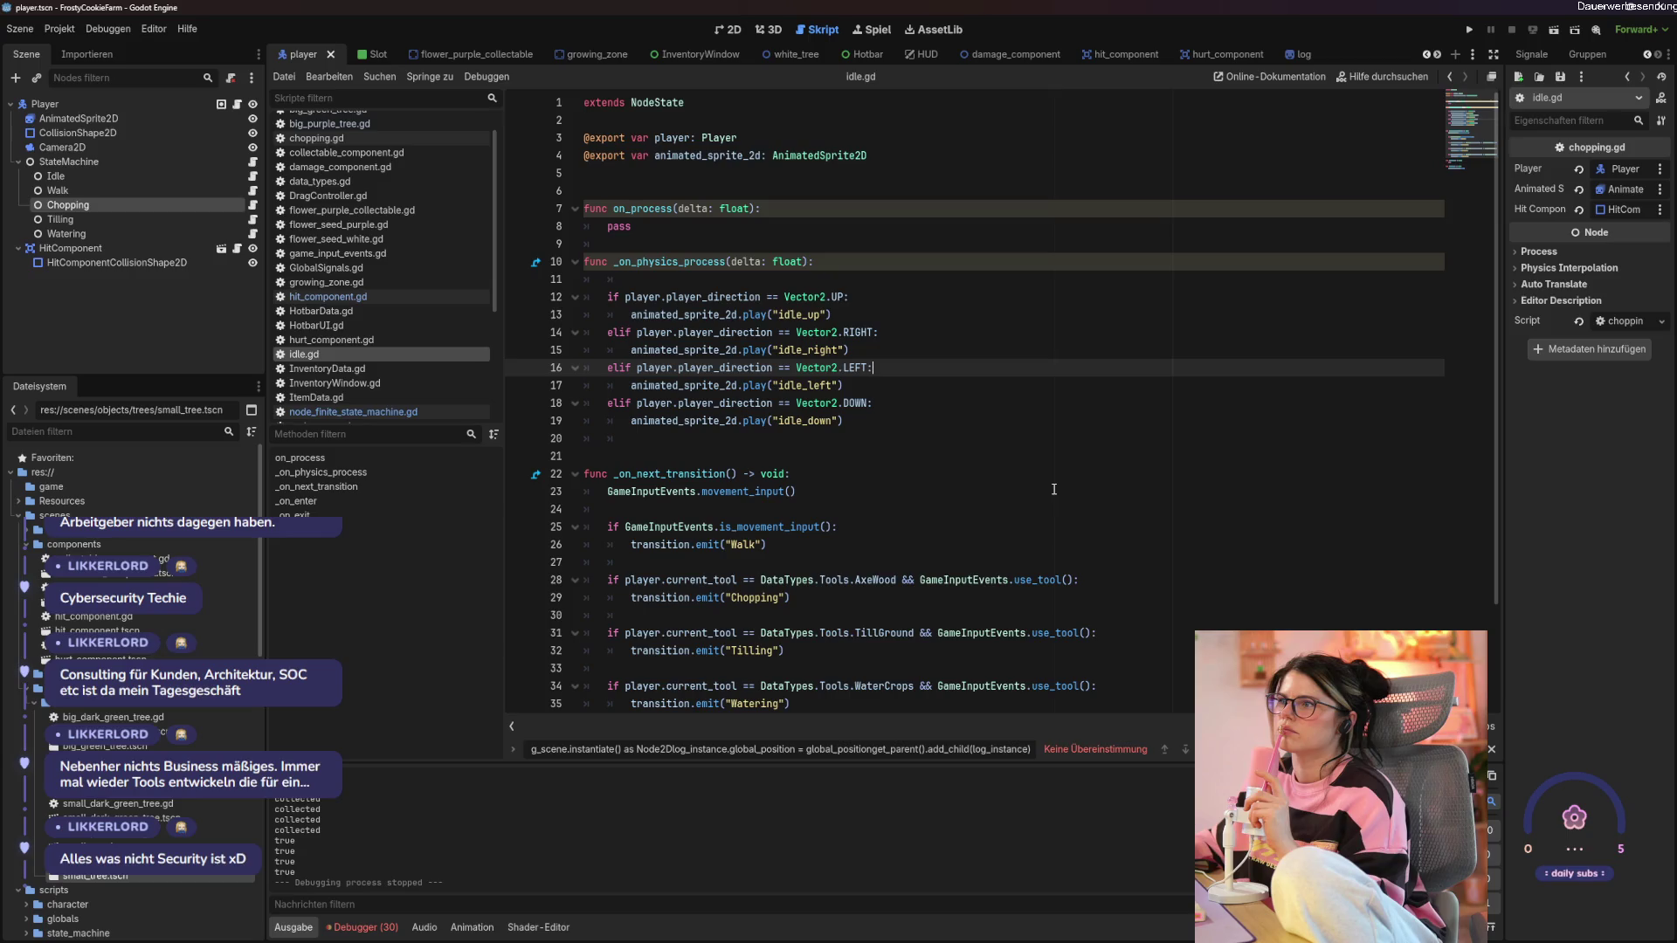
pyautogui.click(69, 162)
pyautogui.click(236, 105)
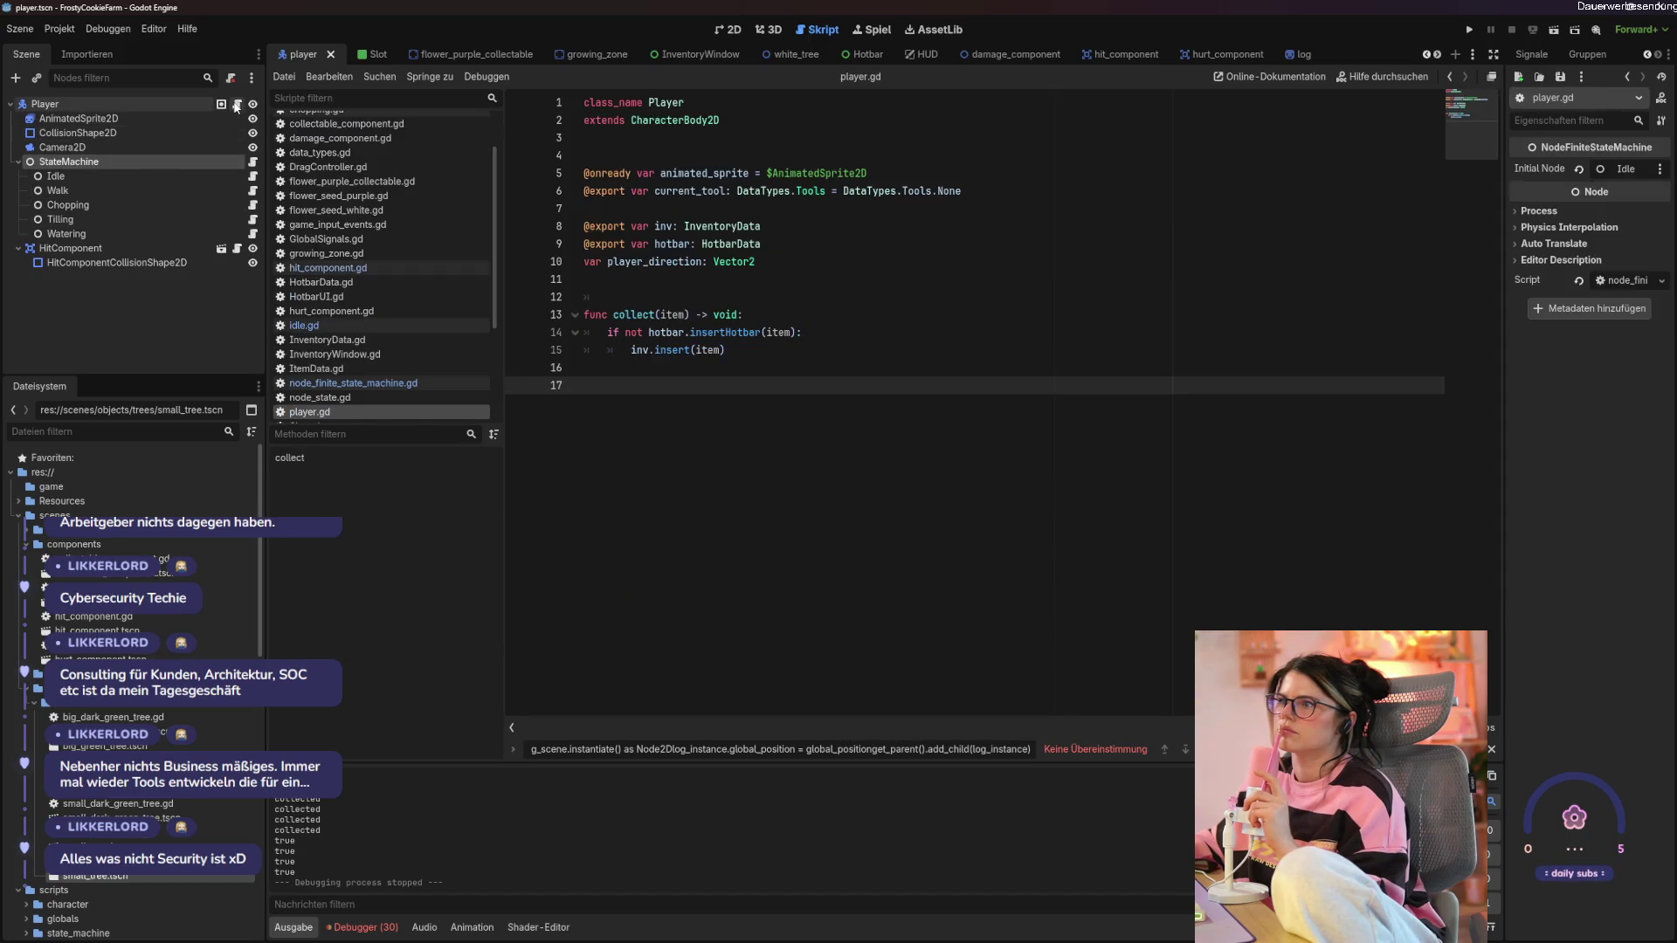
pyautogui.click(253, 162)
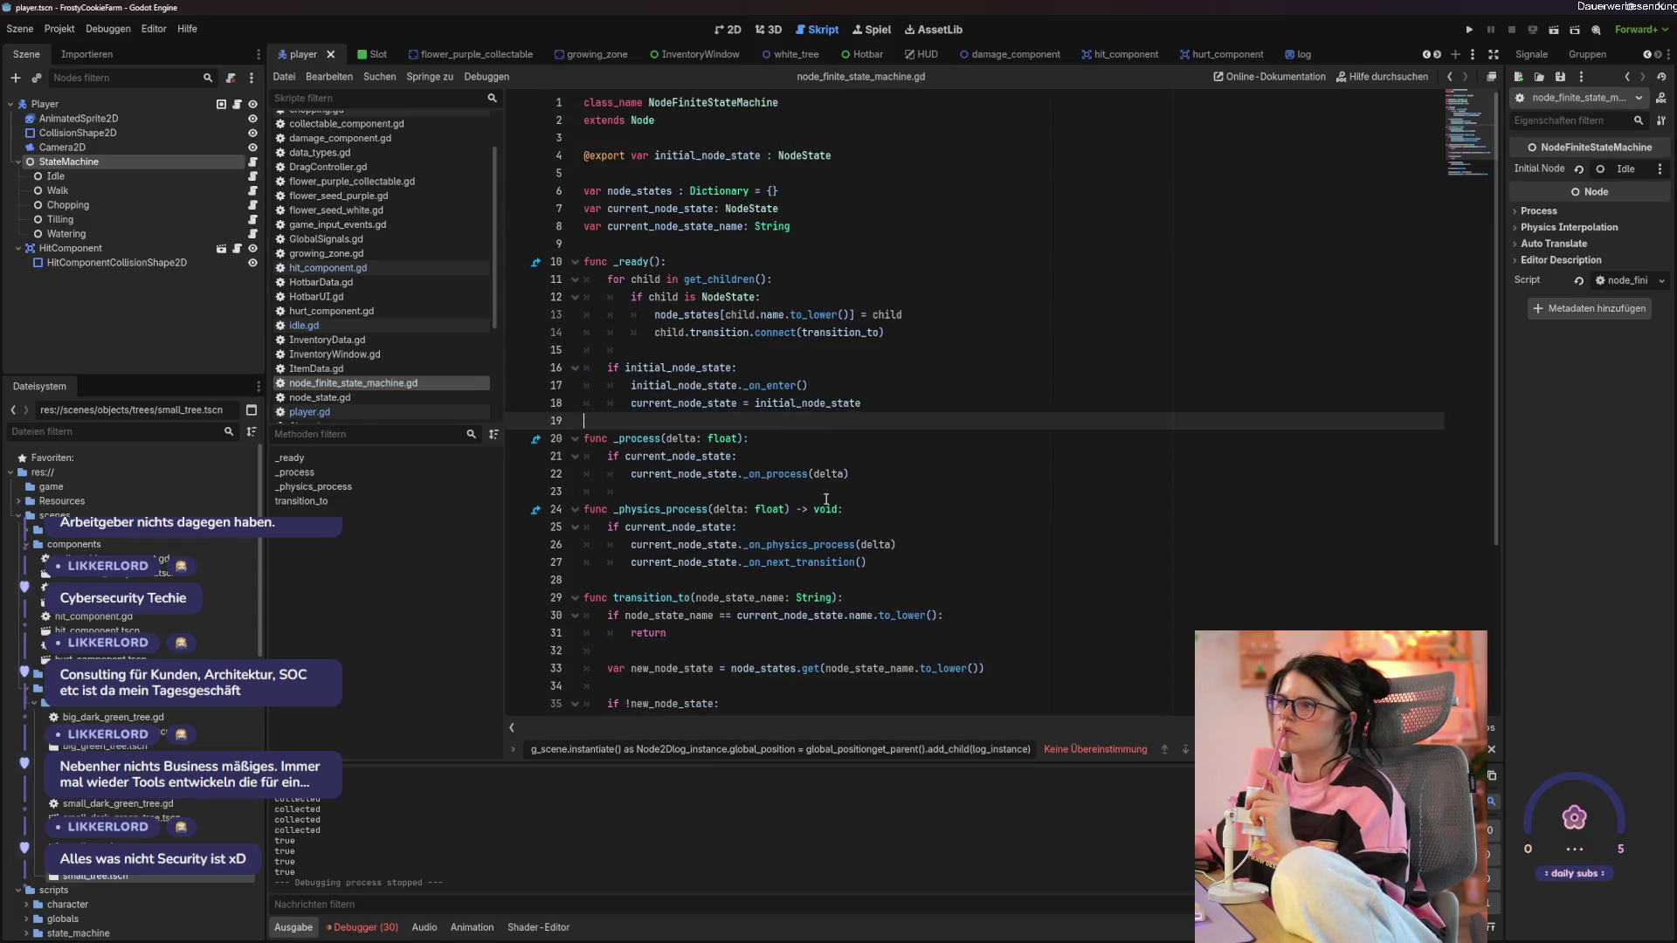
pyautogui.click(92, 233)
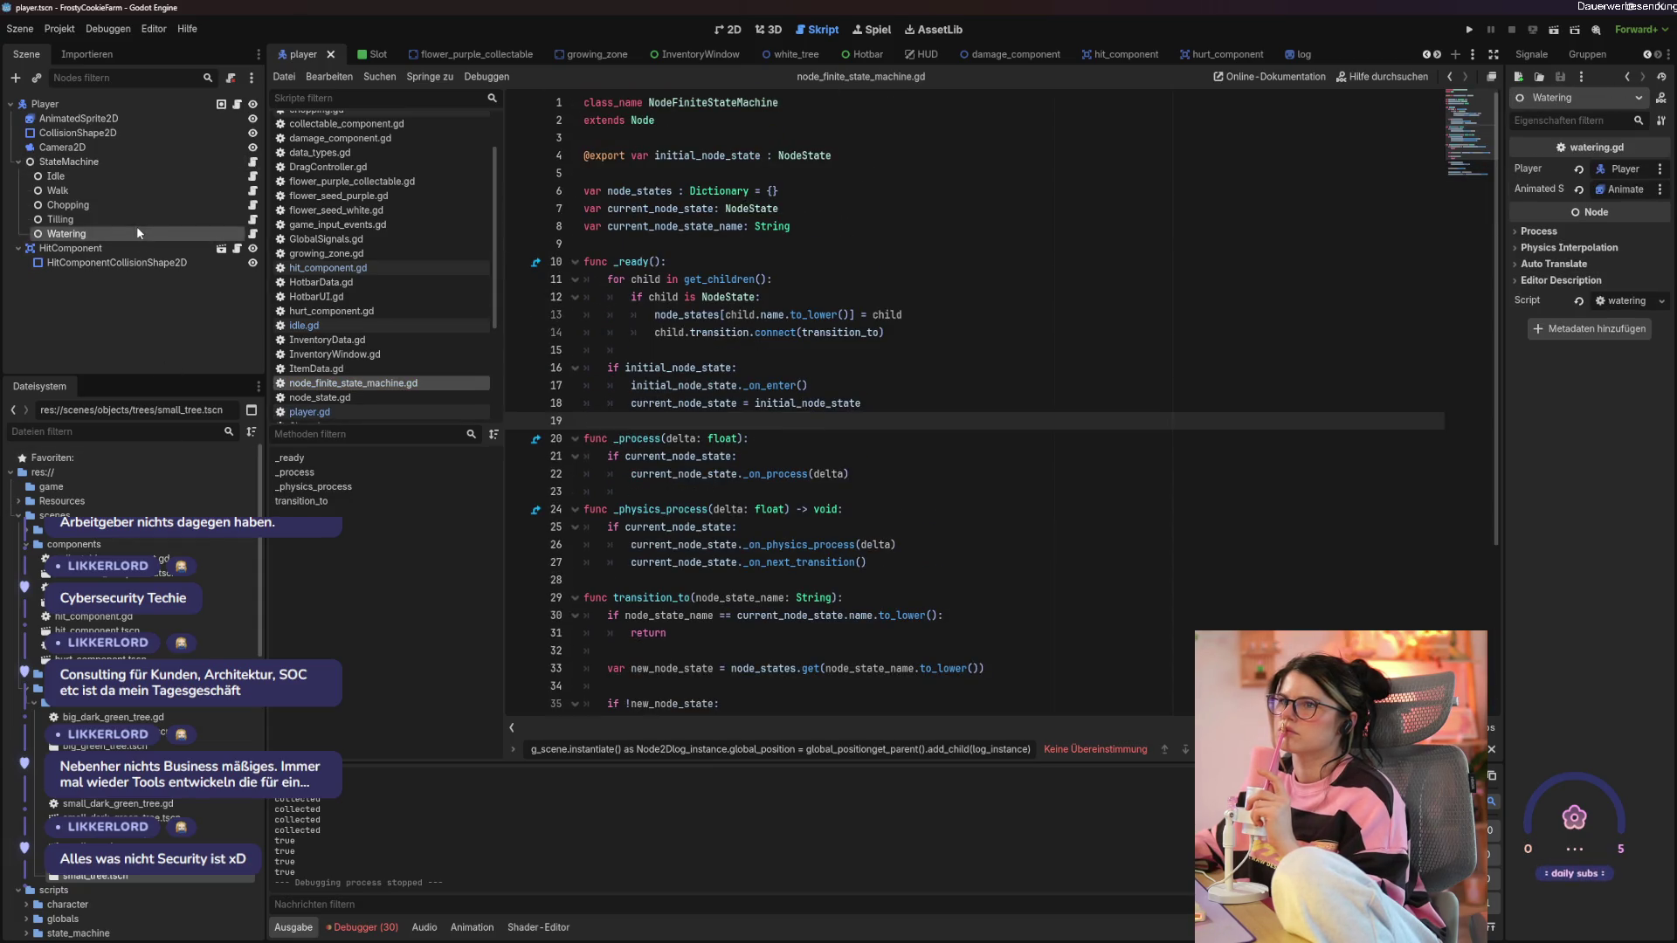
# Review the HitComponent script and the _on_enter function in chopping.gd.
pyautogui.click(237, 249)
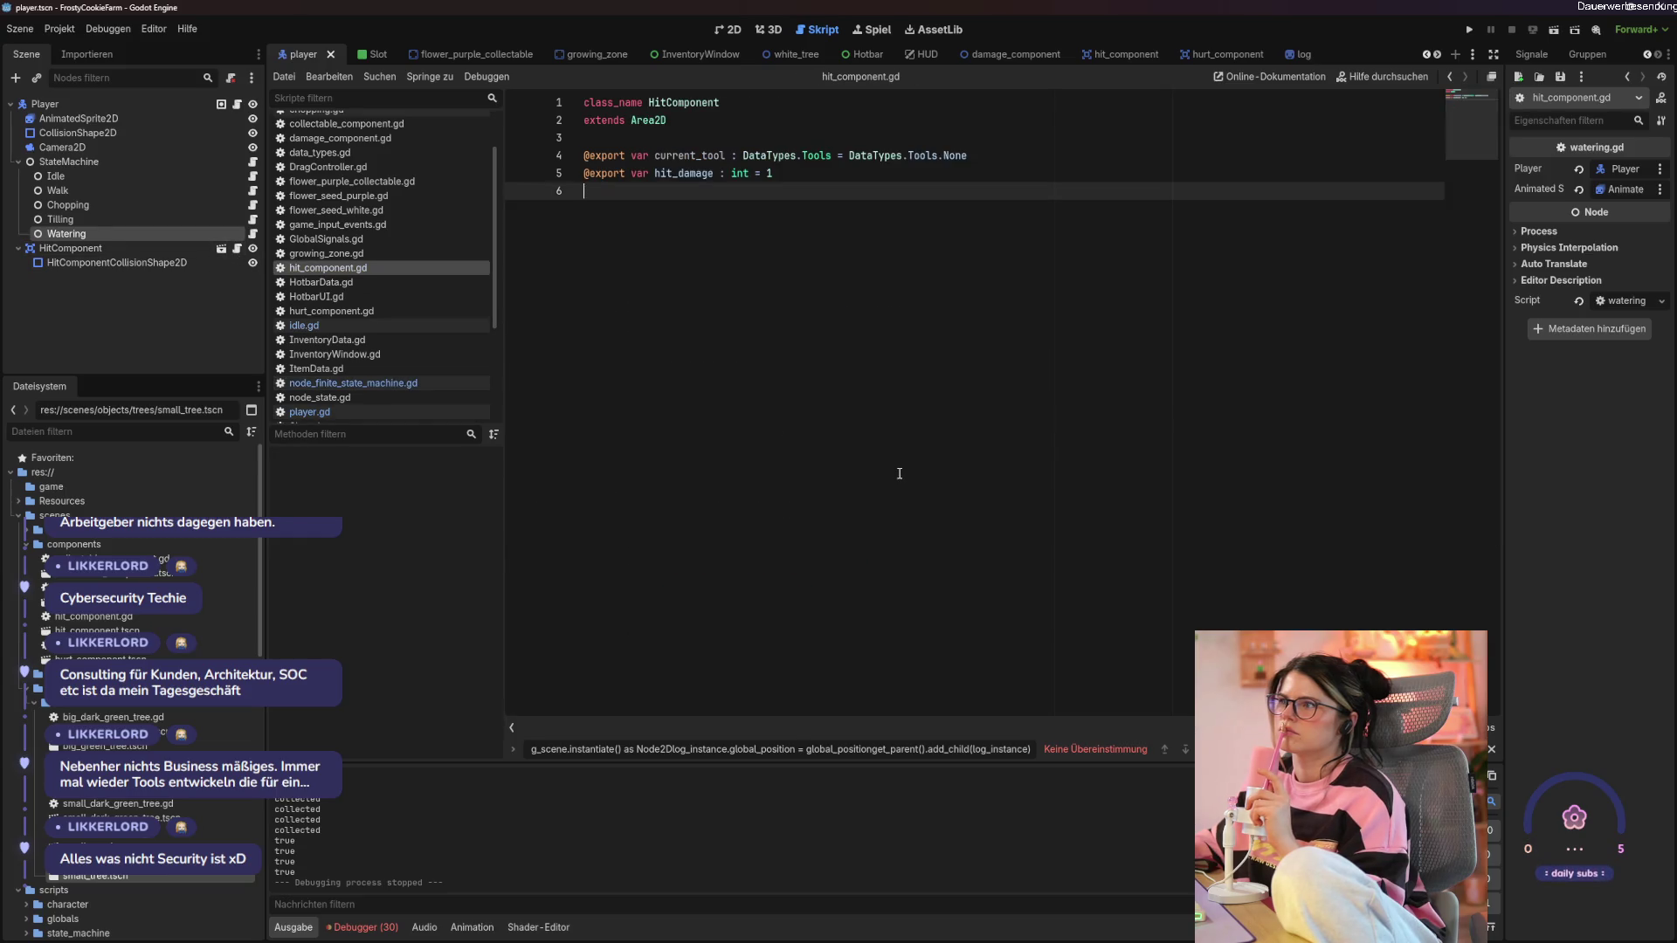
pyautogui.click(252, 205)
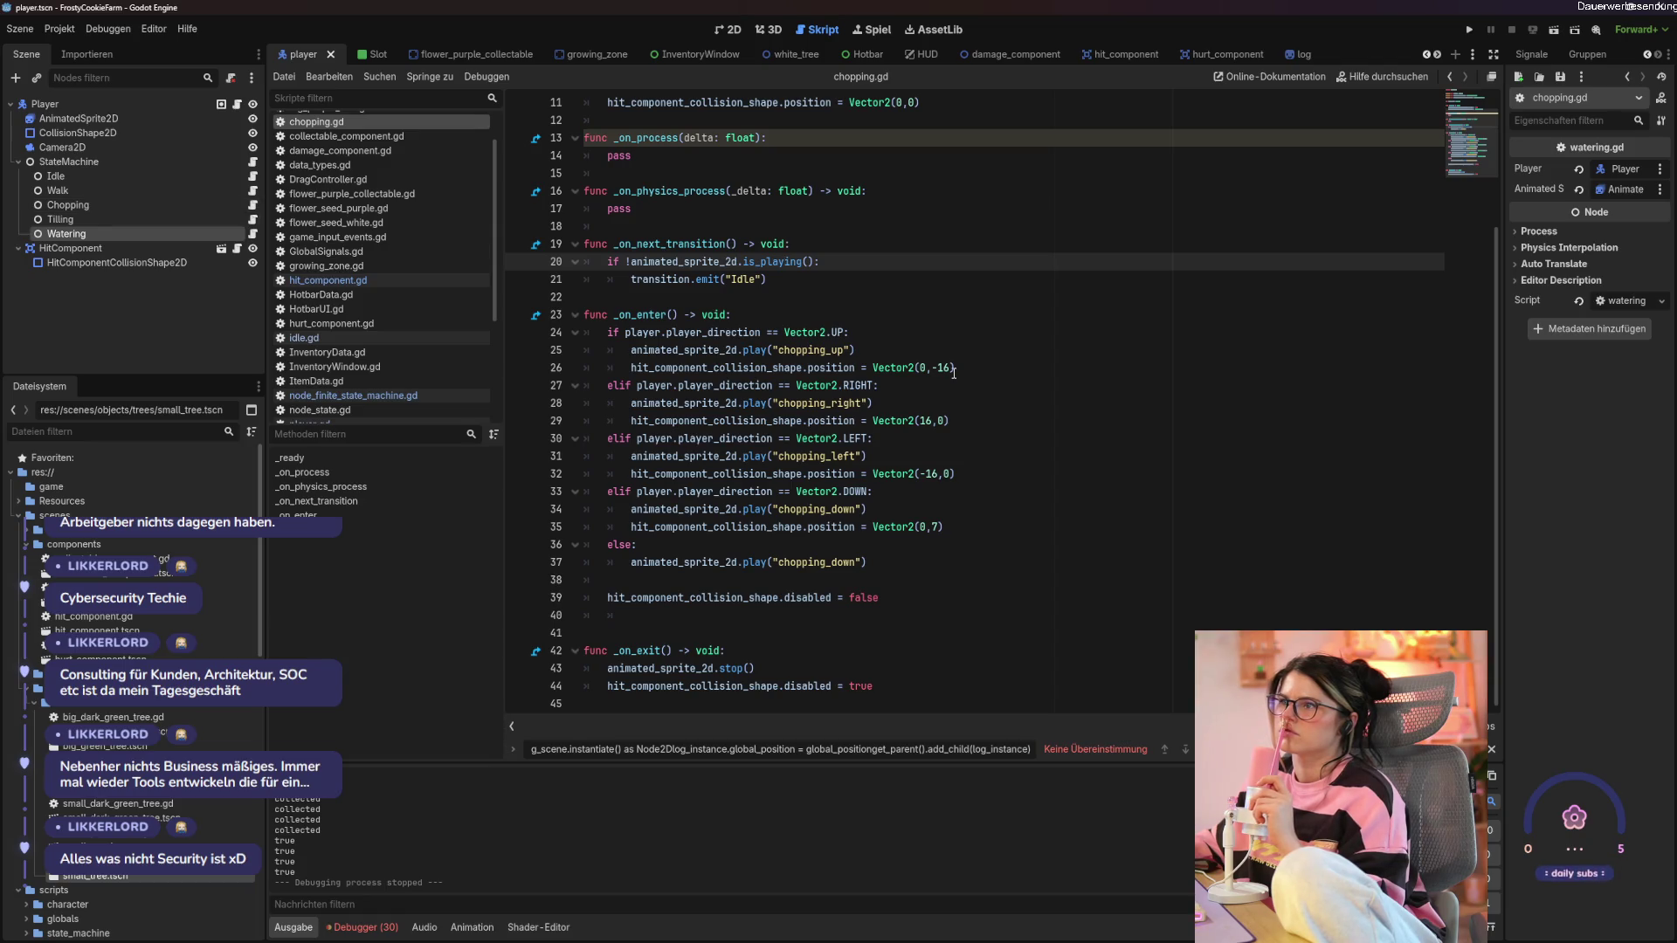
pyautogui.doubleClick(628, 311)
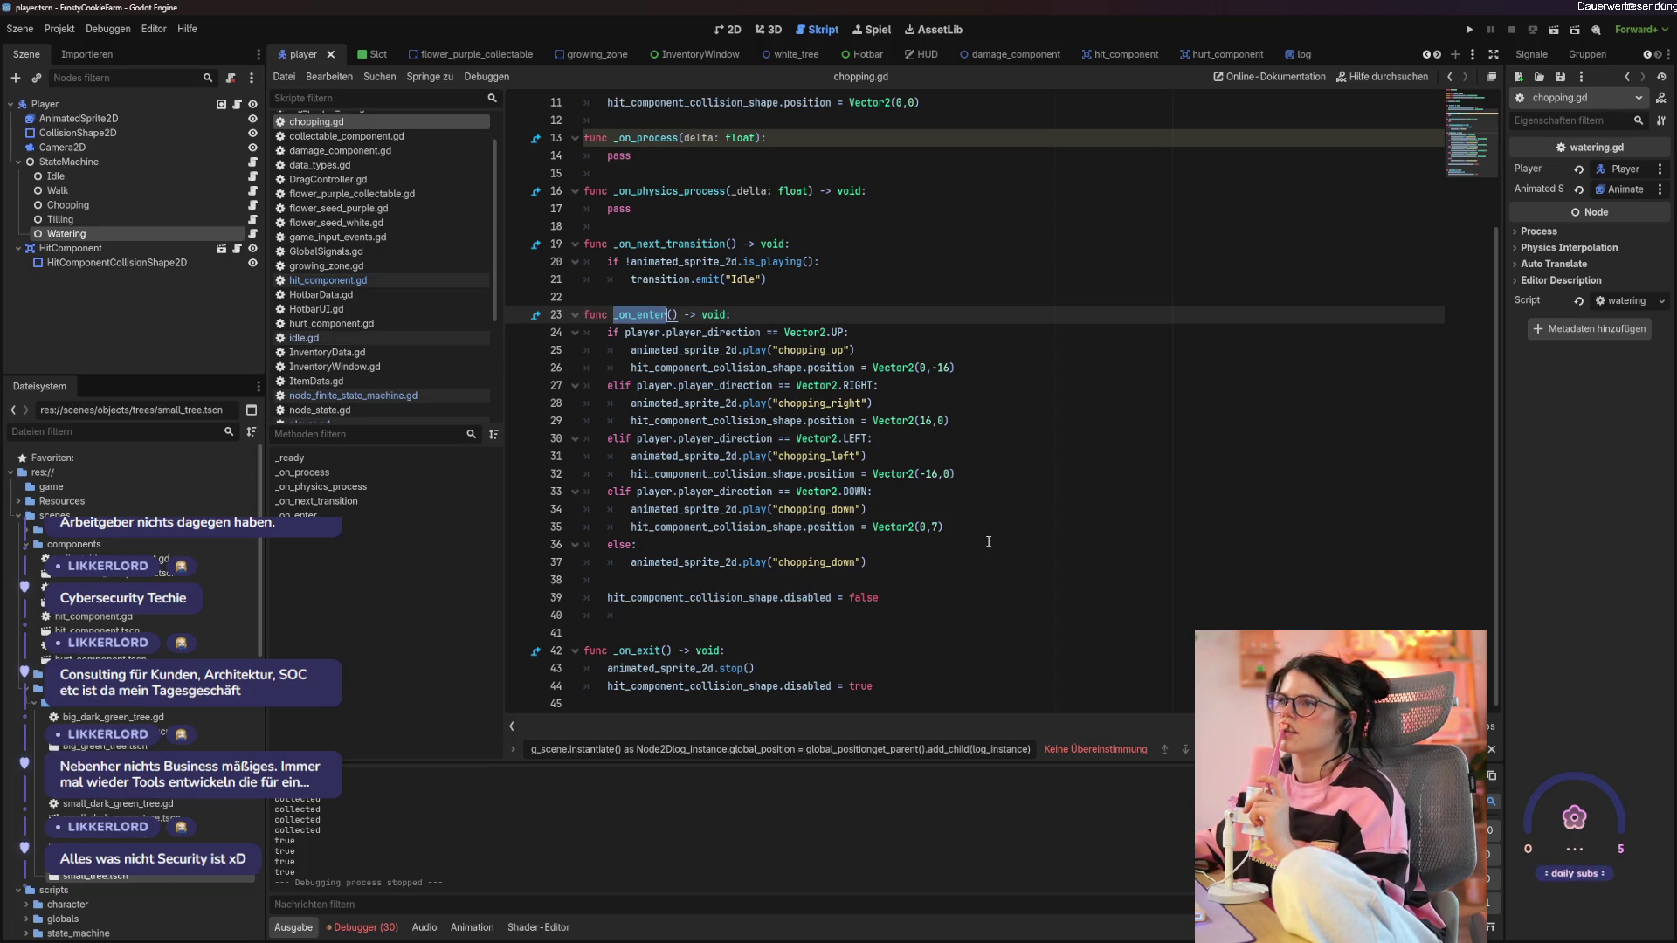
pyautogui.scroll(3, 987, 542)
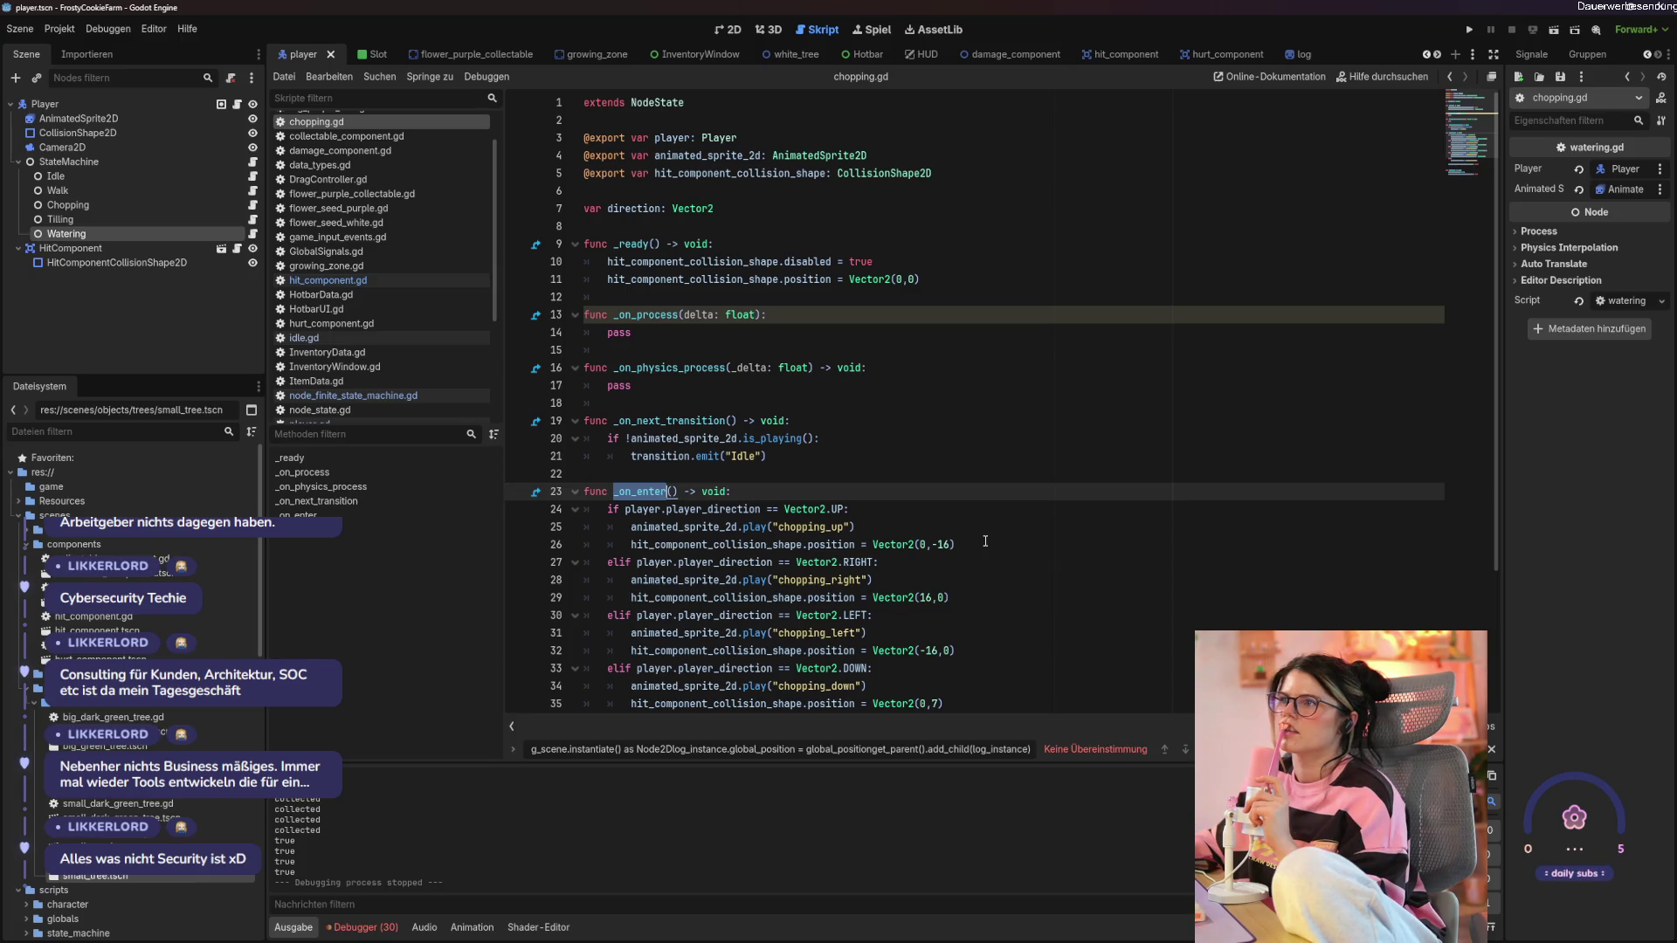
pyautogui.scroll(-3, 985, 542)
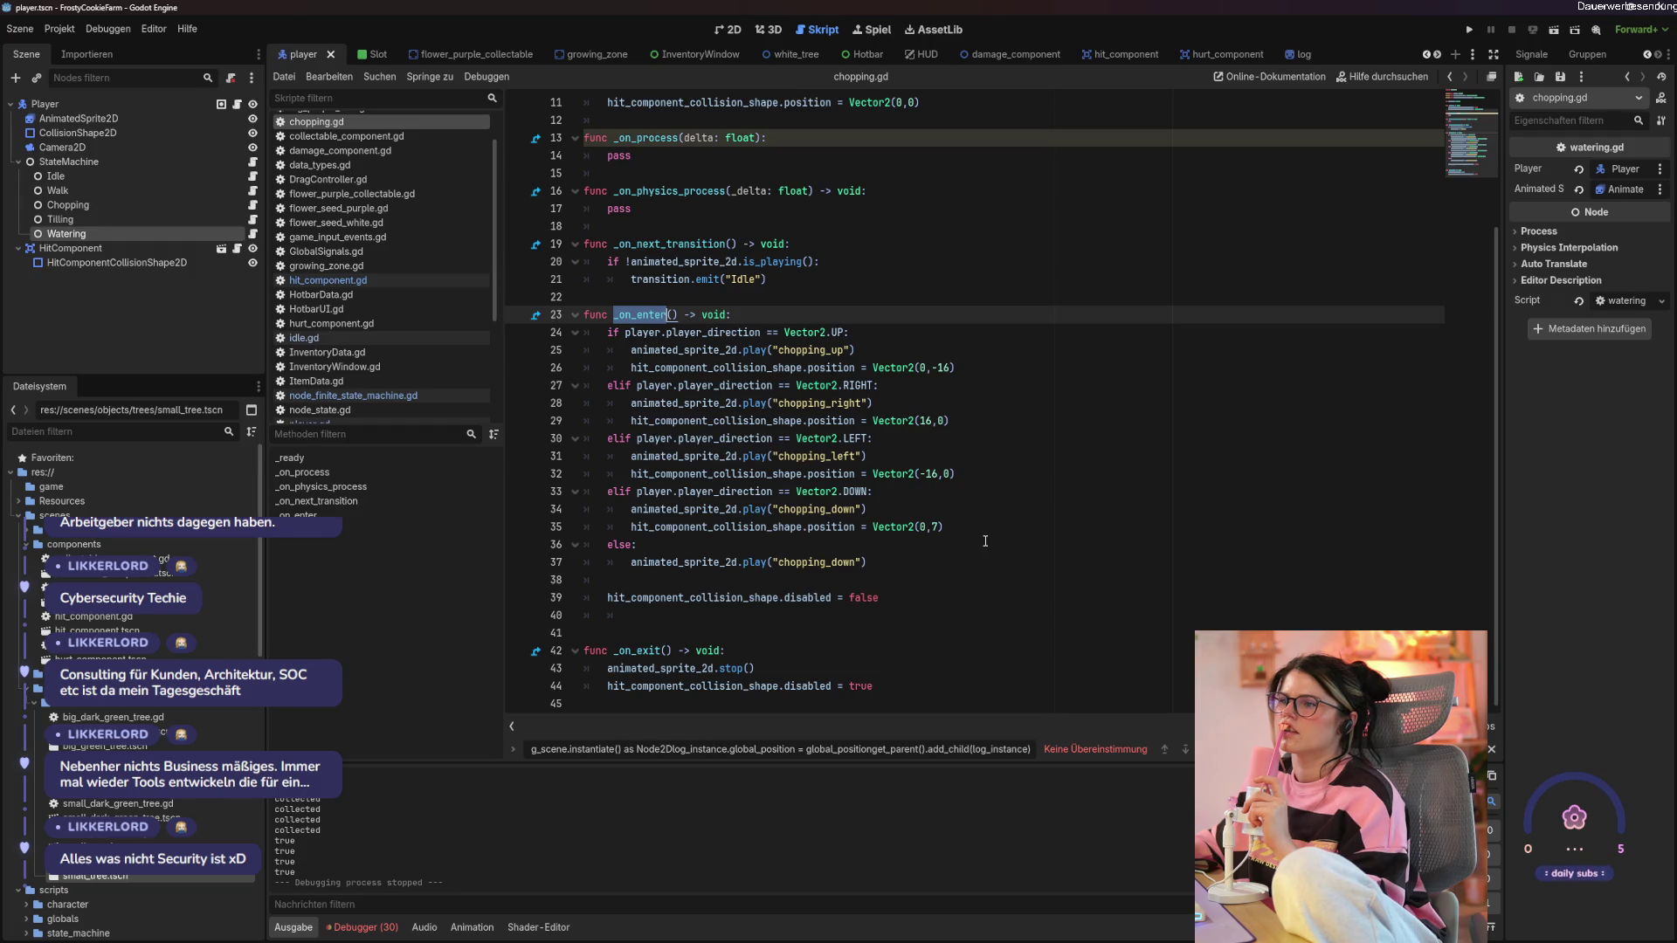
# Step through node_state.gd and data_types.gd to game_input_events.gd, placing the caret on line 18.
pyautogui.click(169, 160)
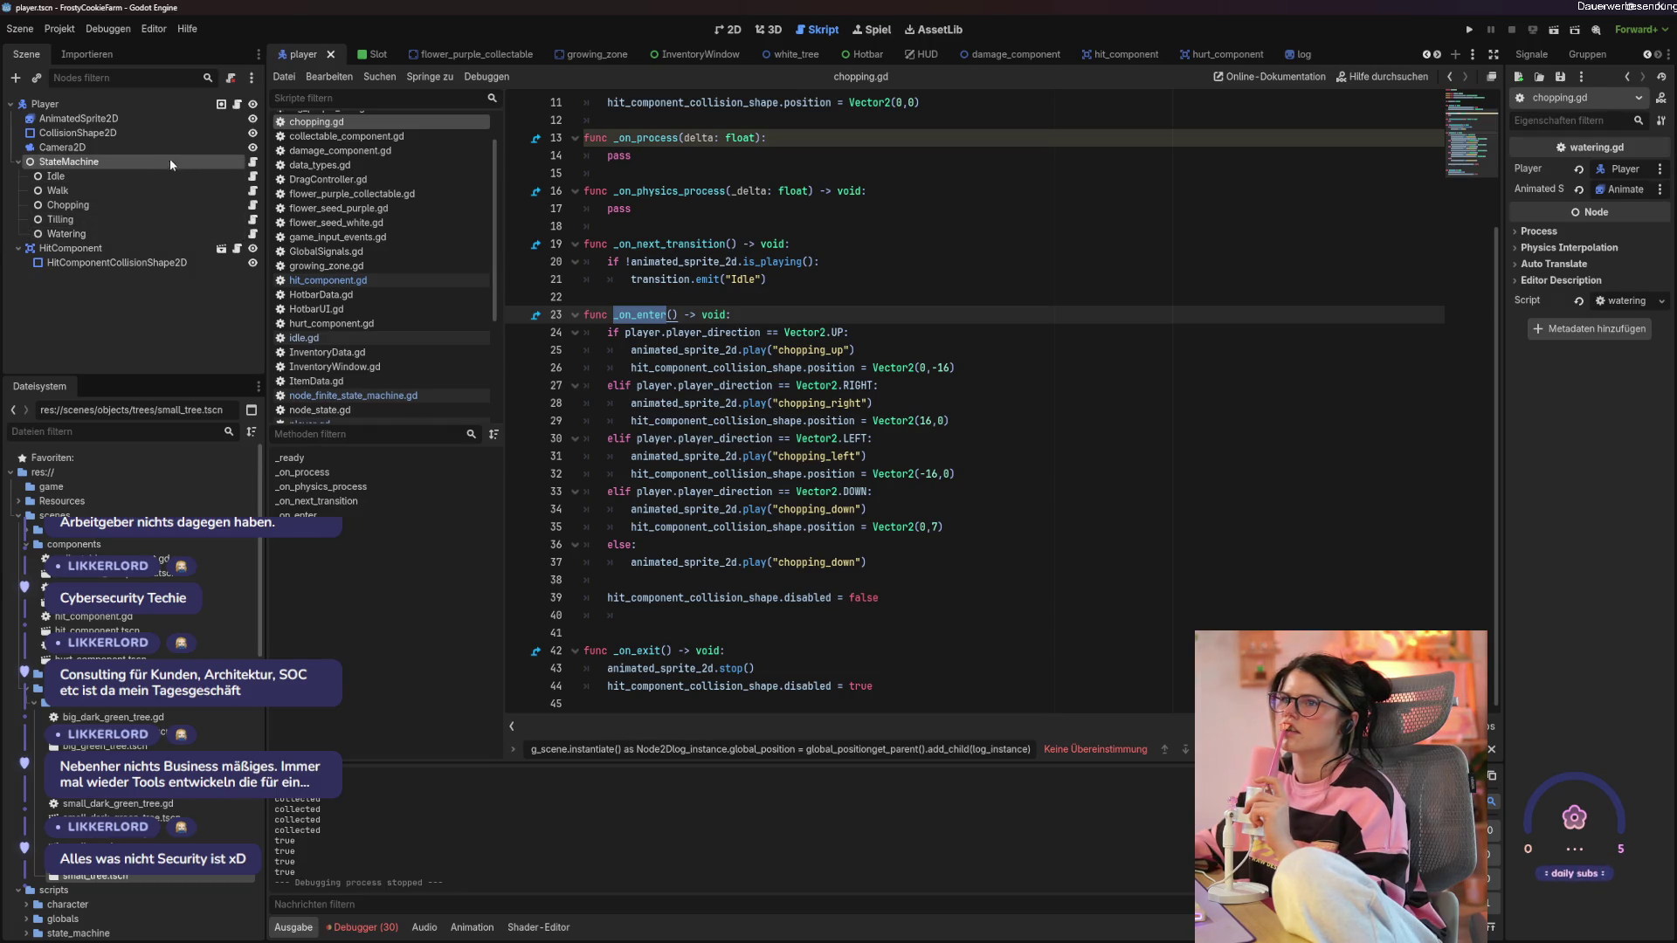
pyautogui.click(253, 161)
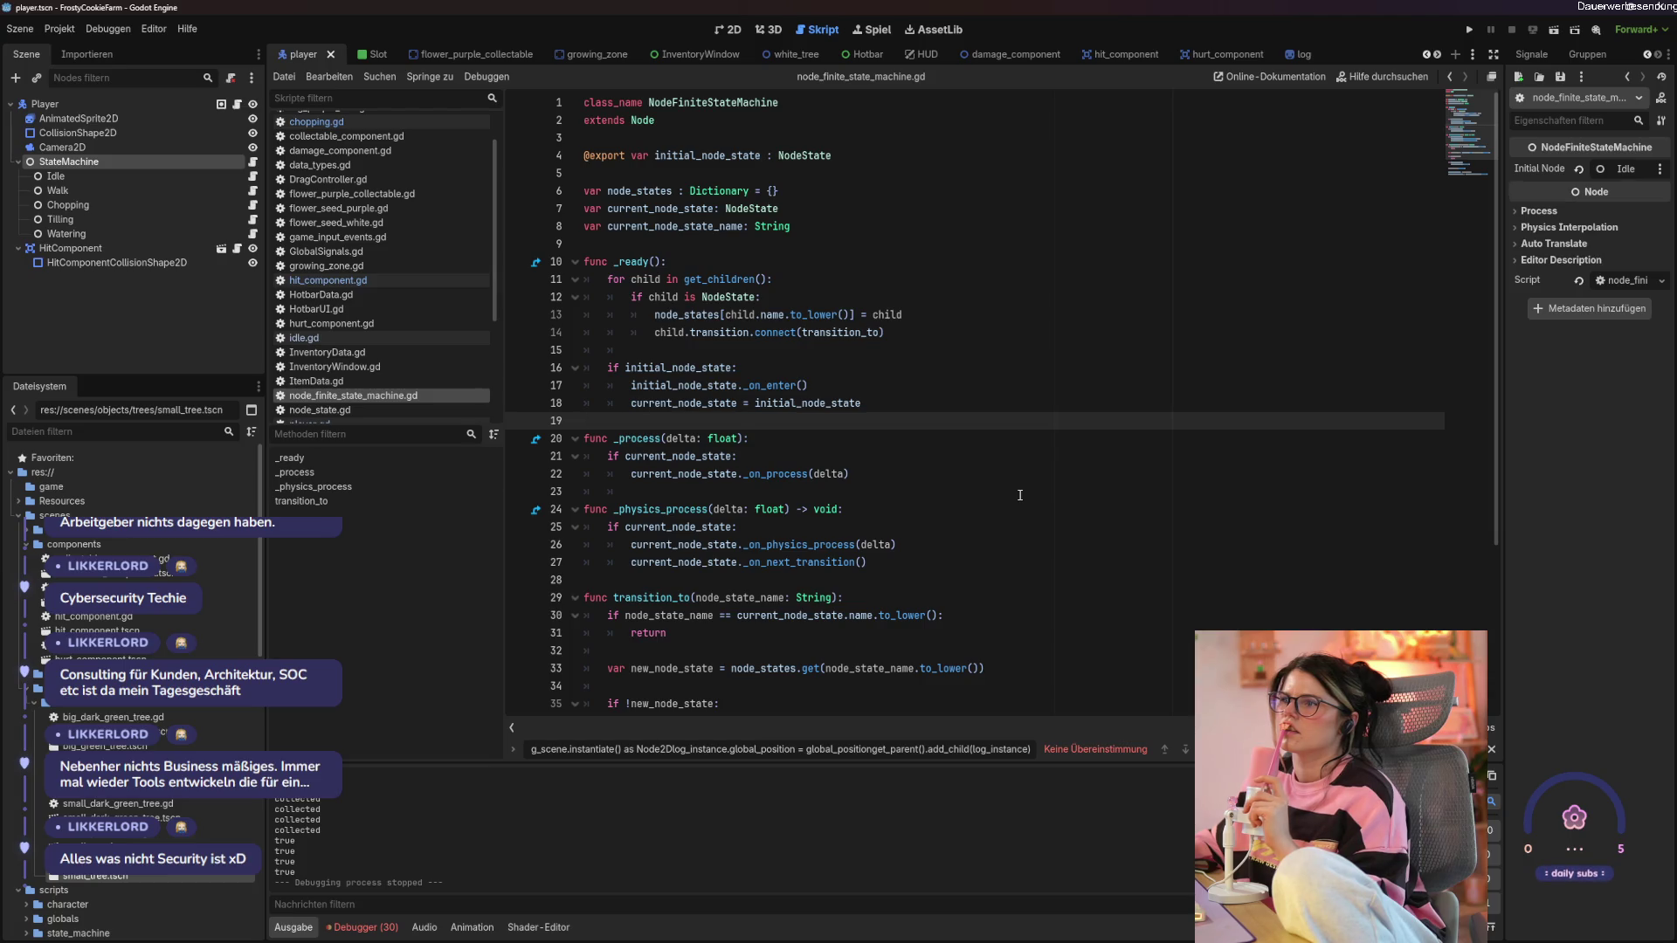
pyautogui.scroll(-3, 1019, 495)
pyautogui.scroll(-2, 1019, 495)
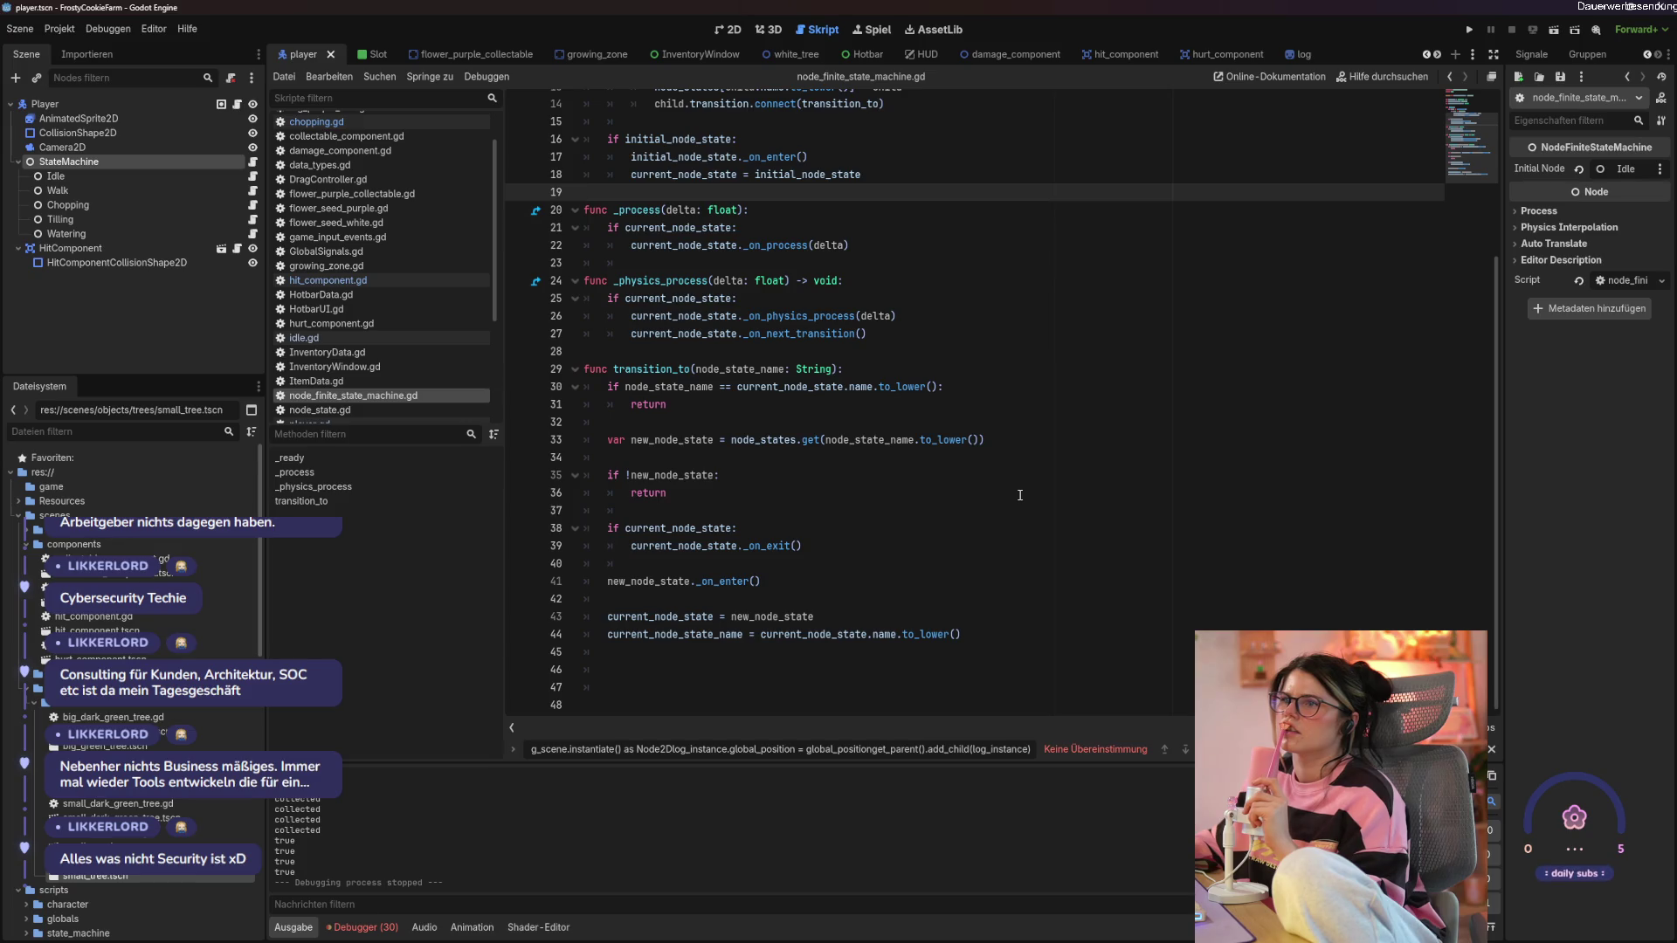
pyautogui.click(398, 409)
pyautogui.click(629, 482)
pyautogui.scroll(-2, 394, 207)
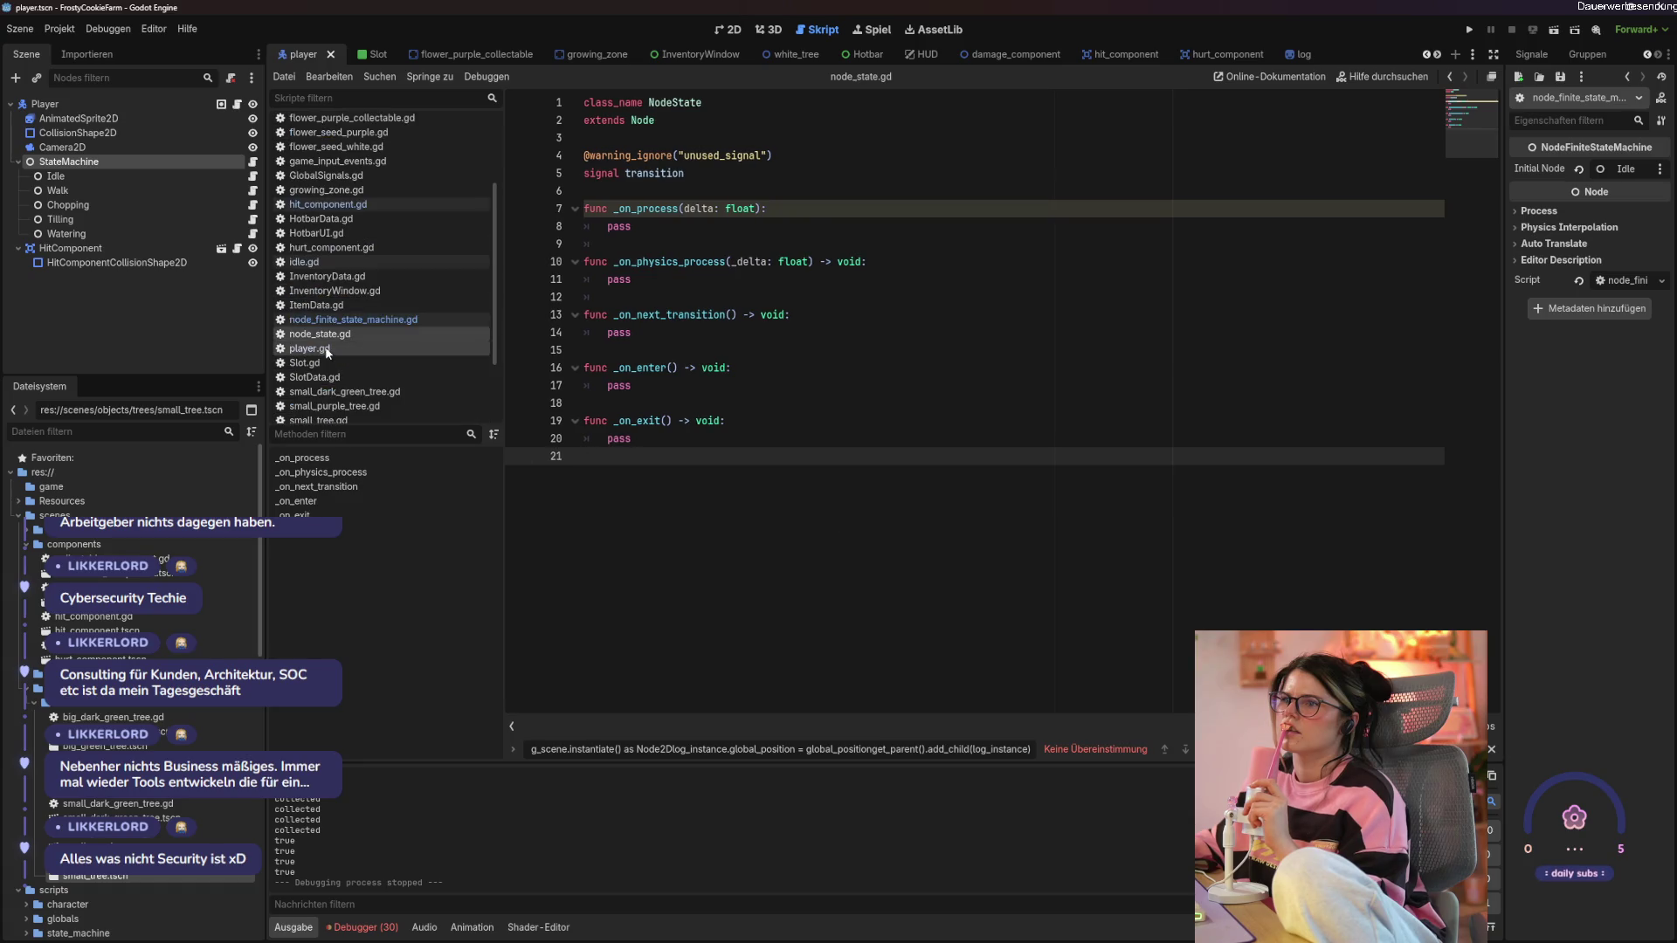
pyautogui.scroll(3, 395, 208)
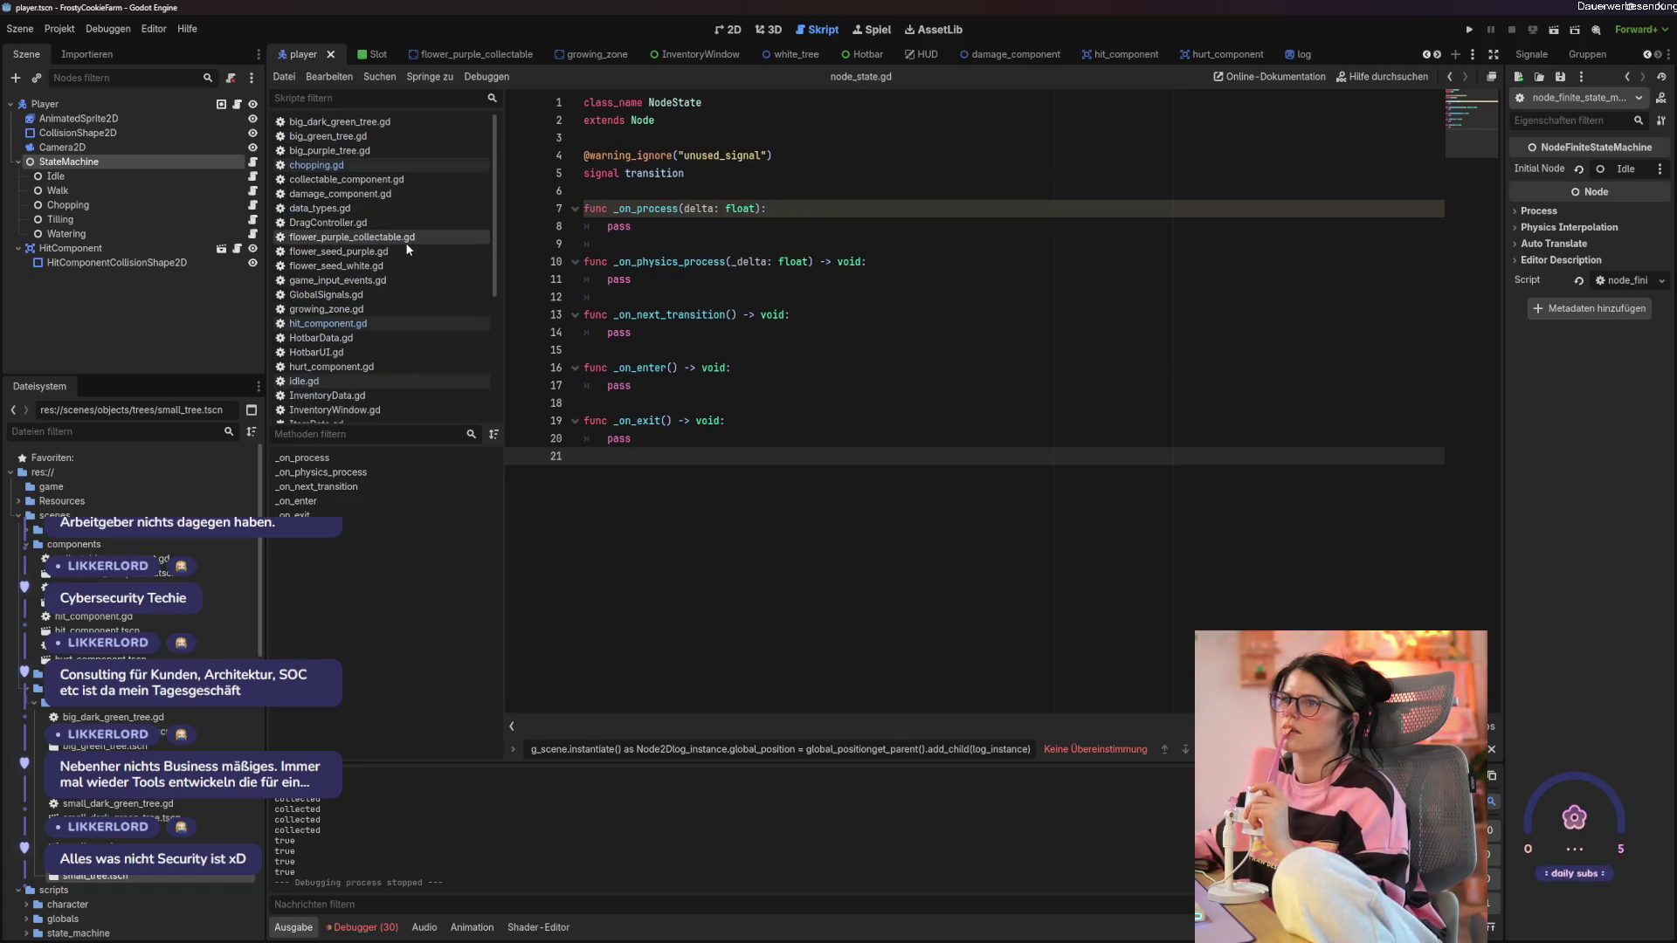
pyautogui.click(400, 211)
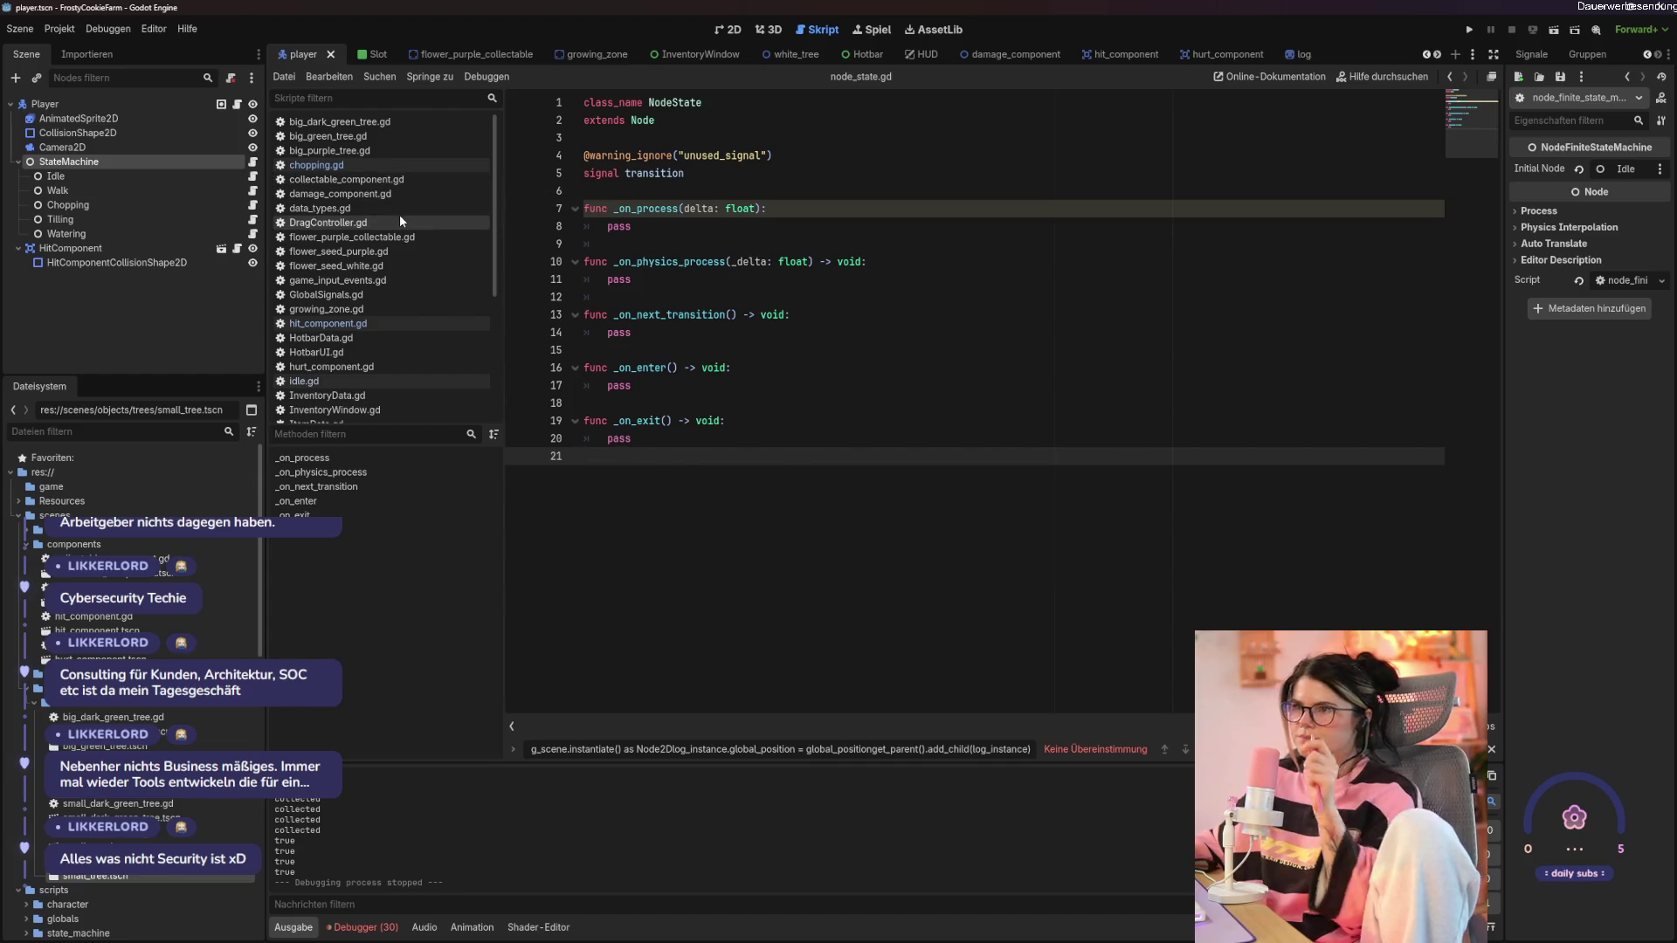
pyautogui.click(374, 281)
pyautogui.click(1015, 409)
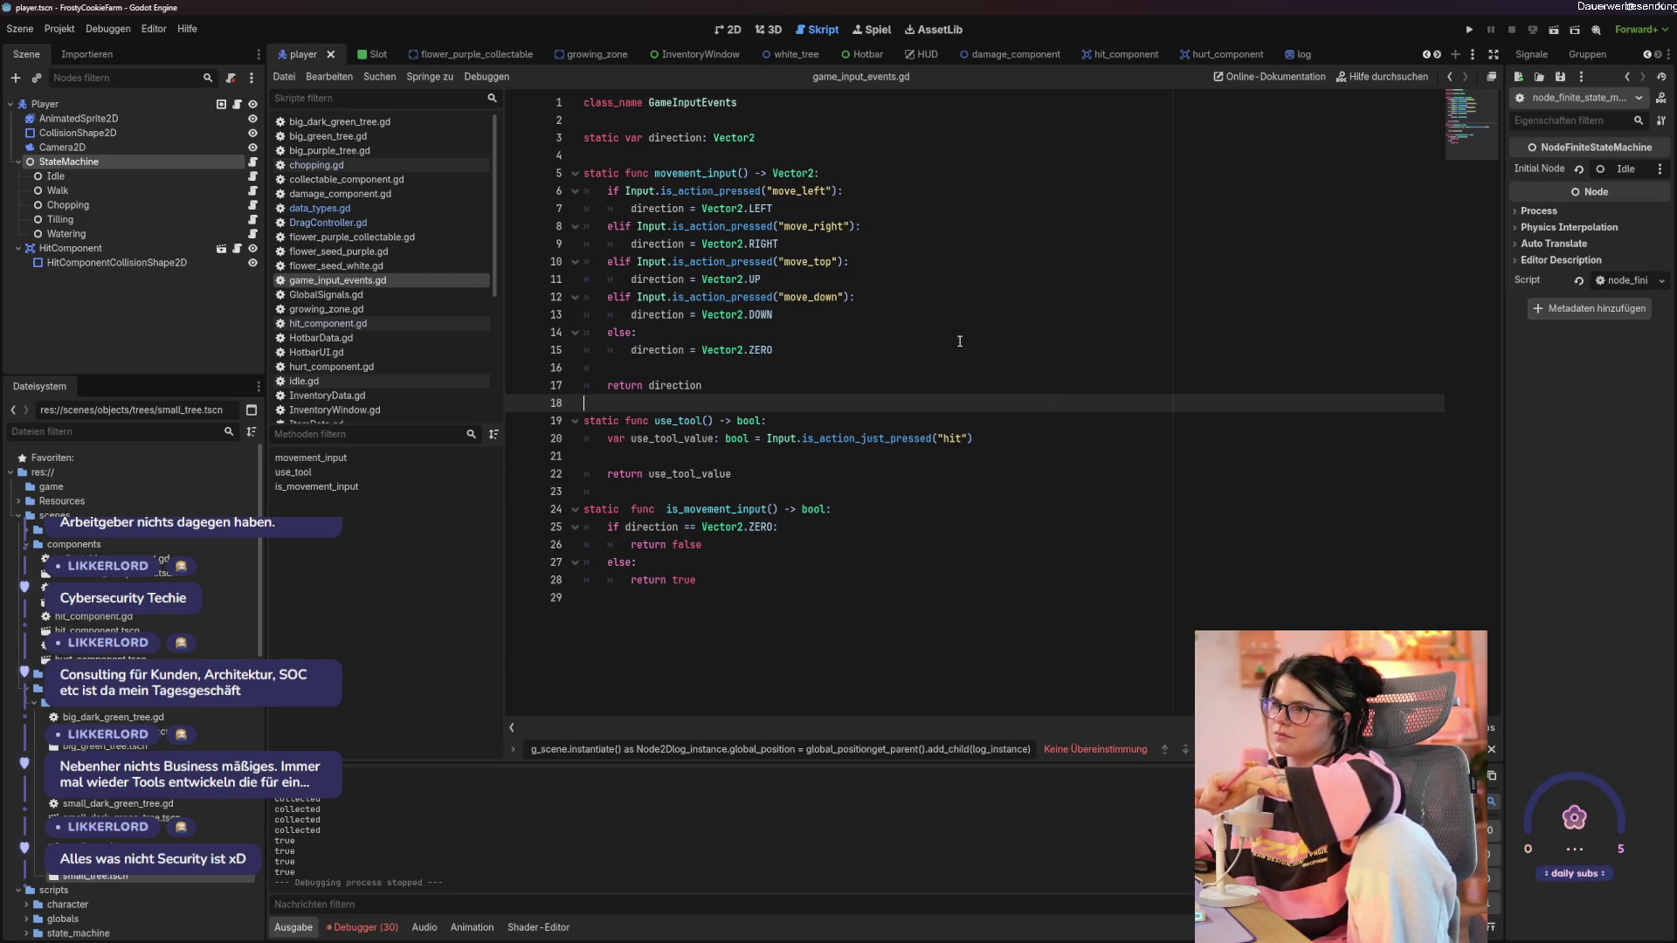
# Re-enter is_action_just_pressed for the "hit" check via autocomplete, then run the project with F5.
pyautogui.doubleClick(881, 440)
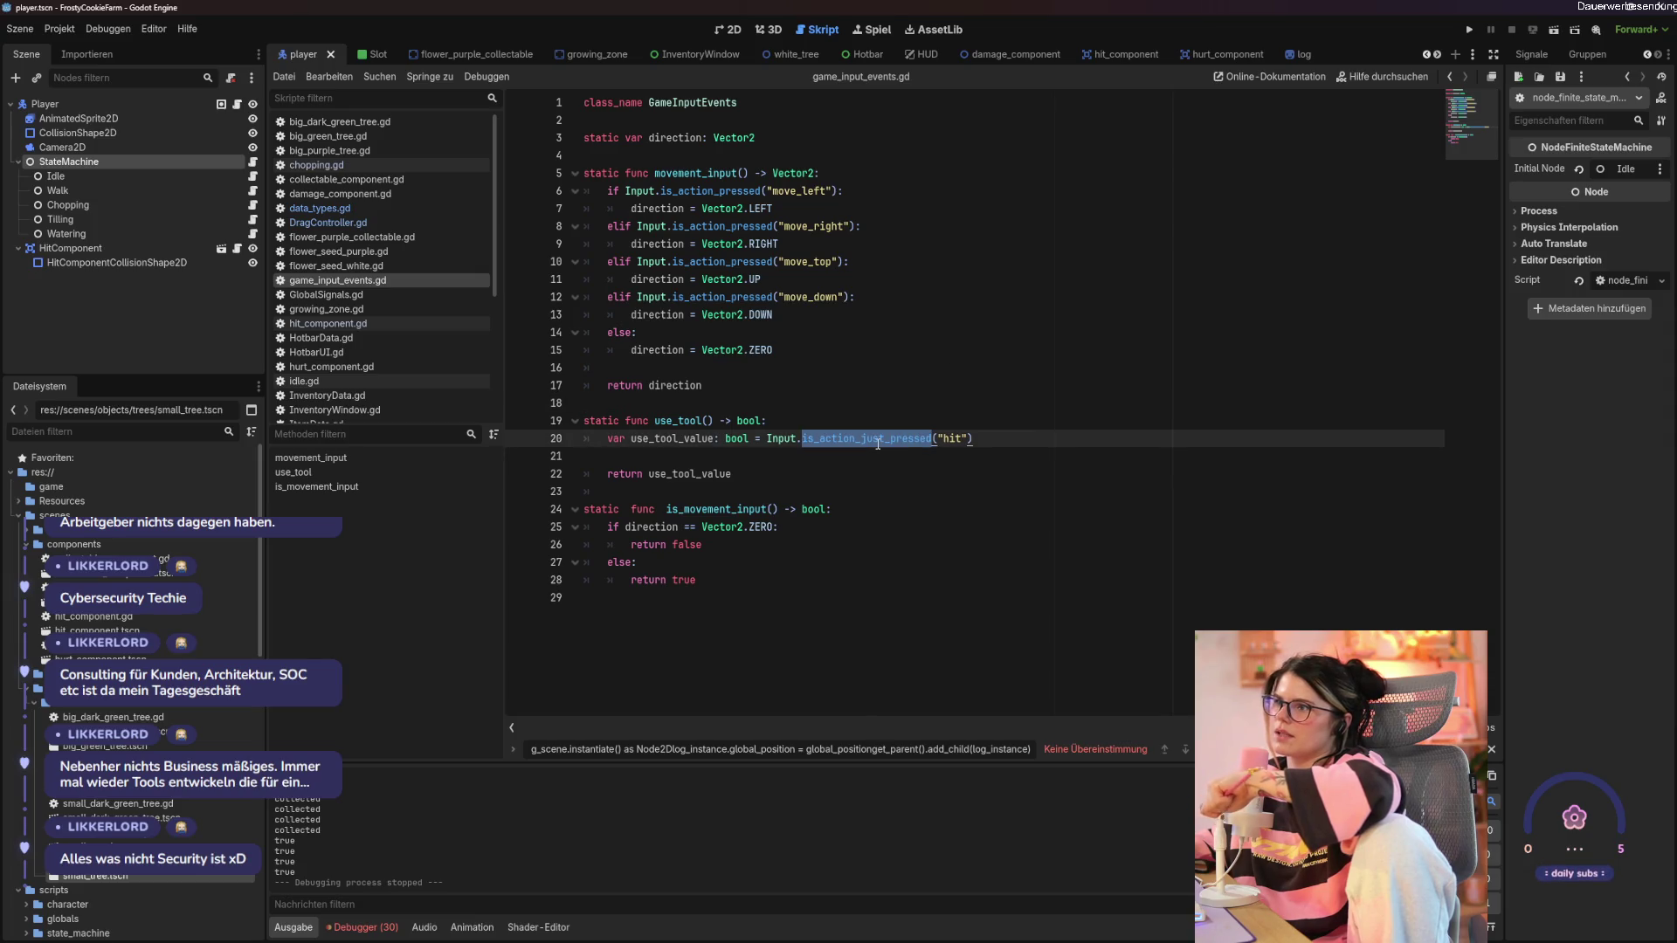
pyautogui.write('i')
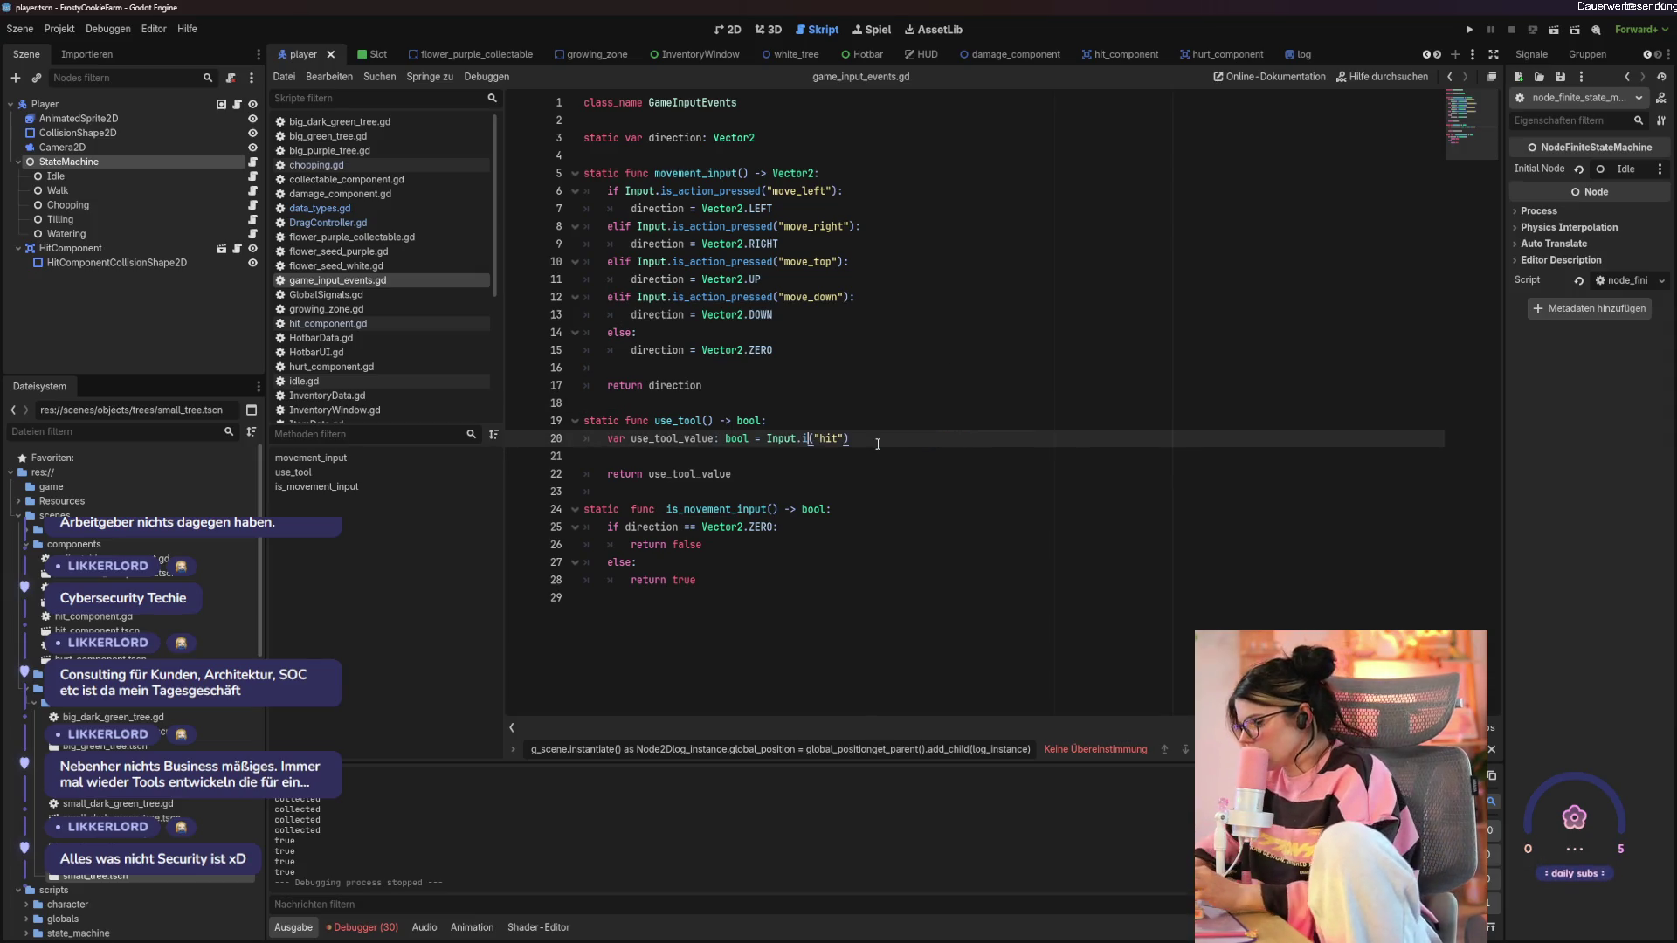
pyautogui.write('s')
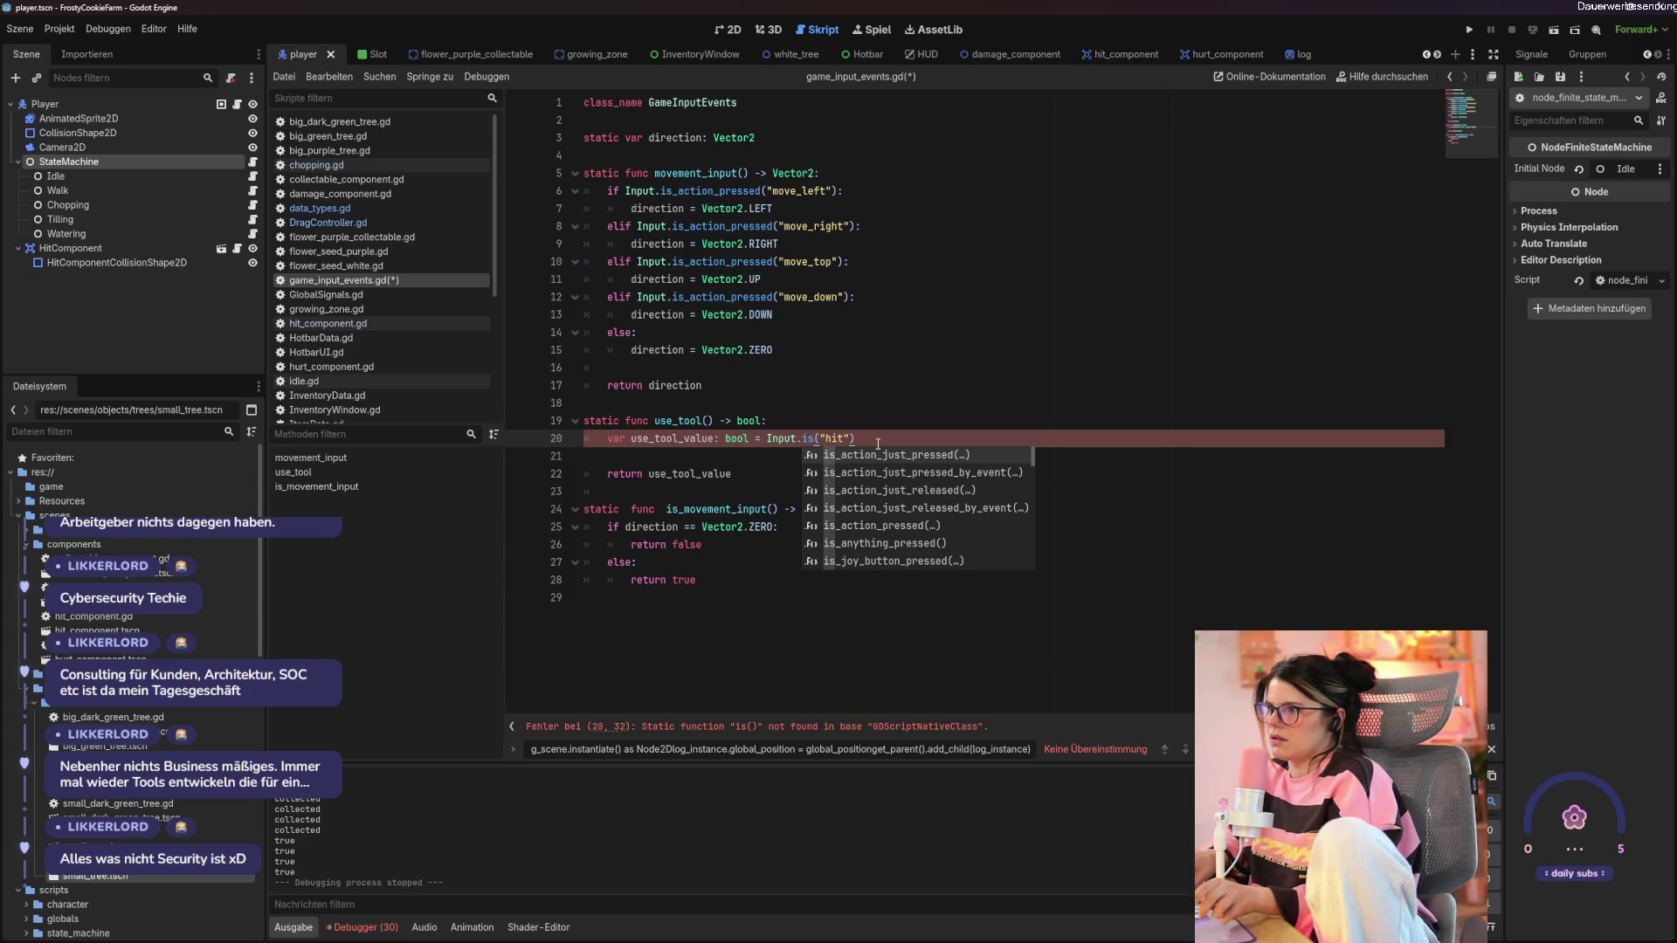
pyautogui.press('Return')
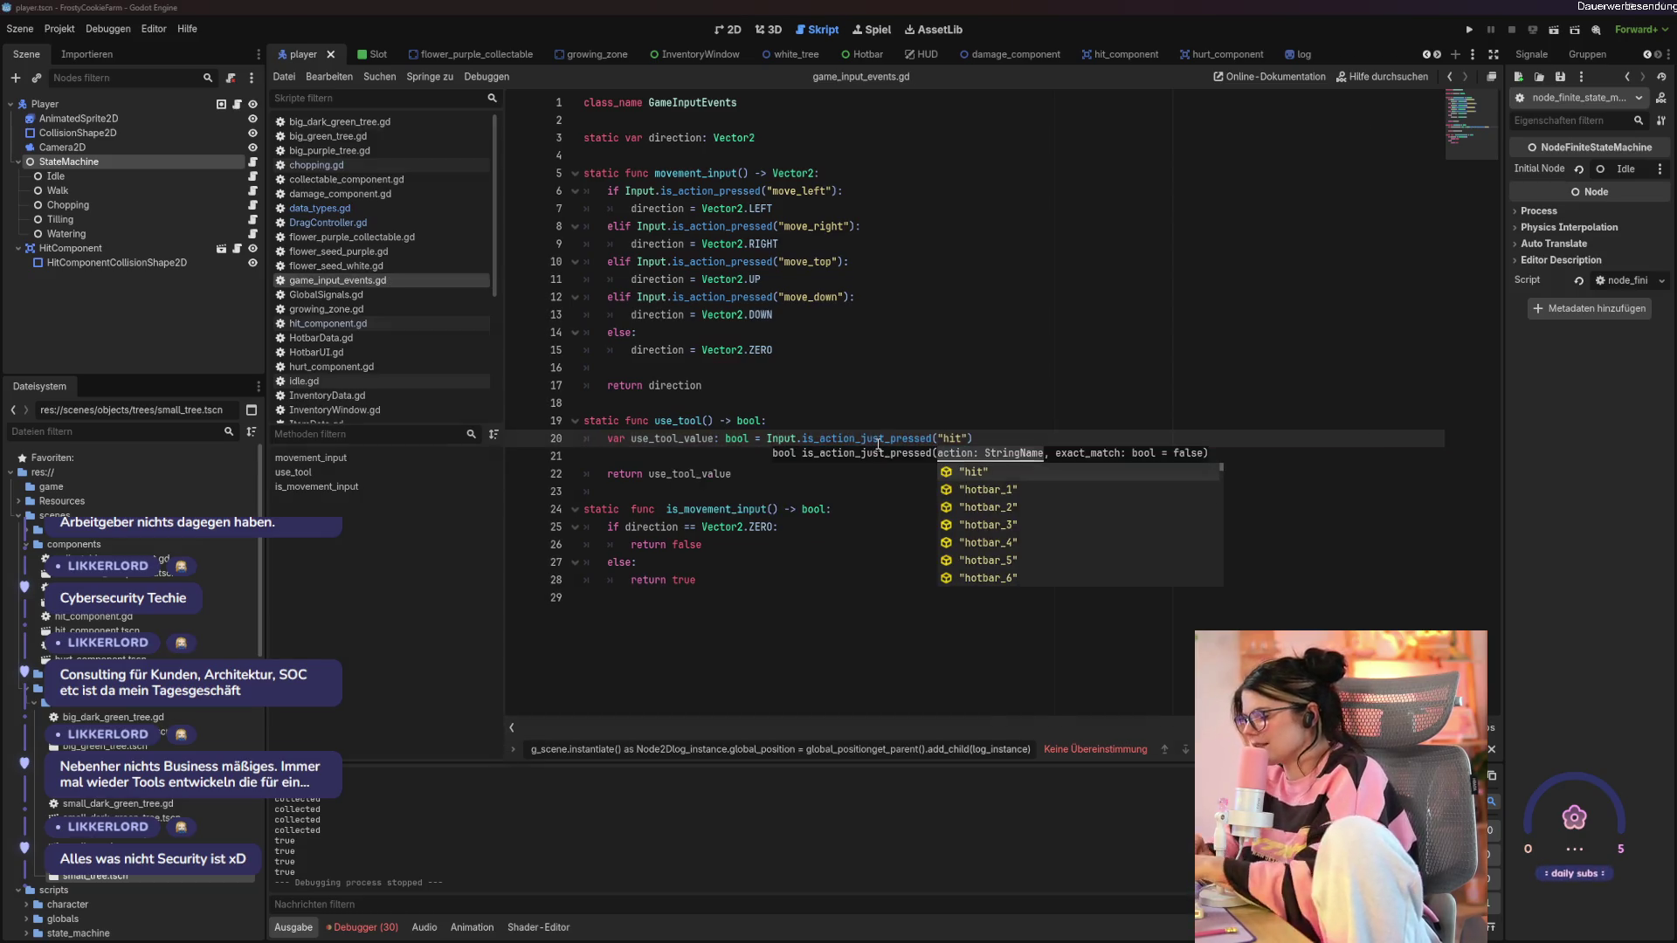
pyautogui.press('F5')
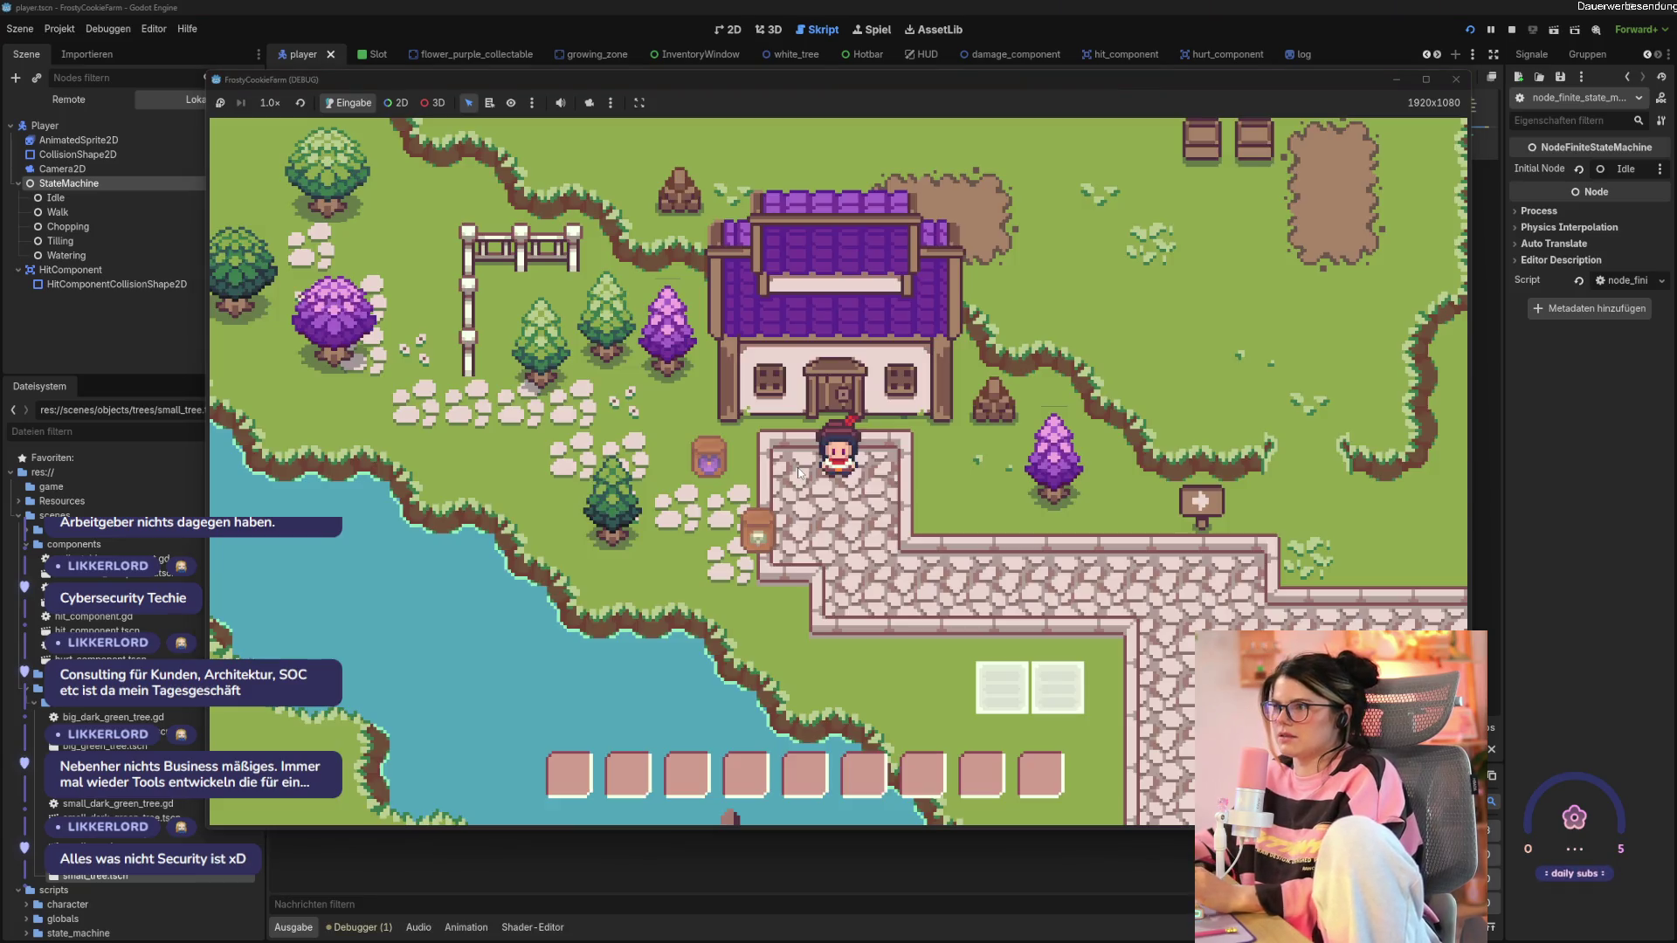
# Walk the player past the trees, house door and cobblestone path, then stop the game.
pyautogui.press('w')
pyautogui.press('a')
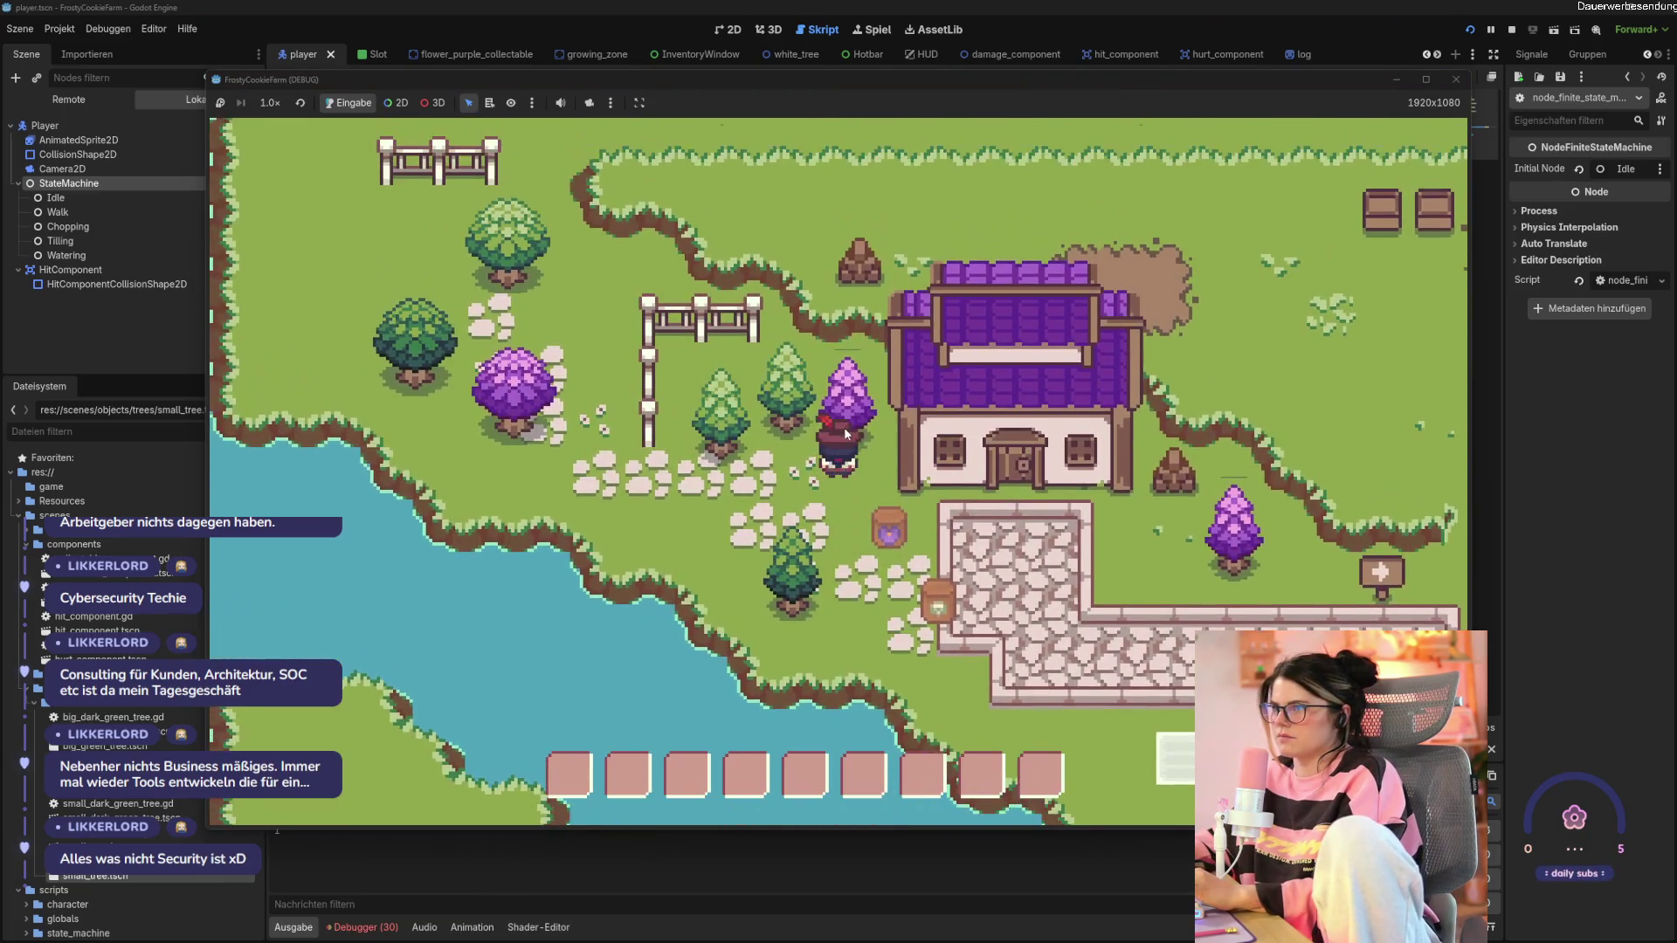
pyautogui.press('s')
pyautogui.press('d')
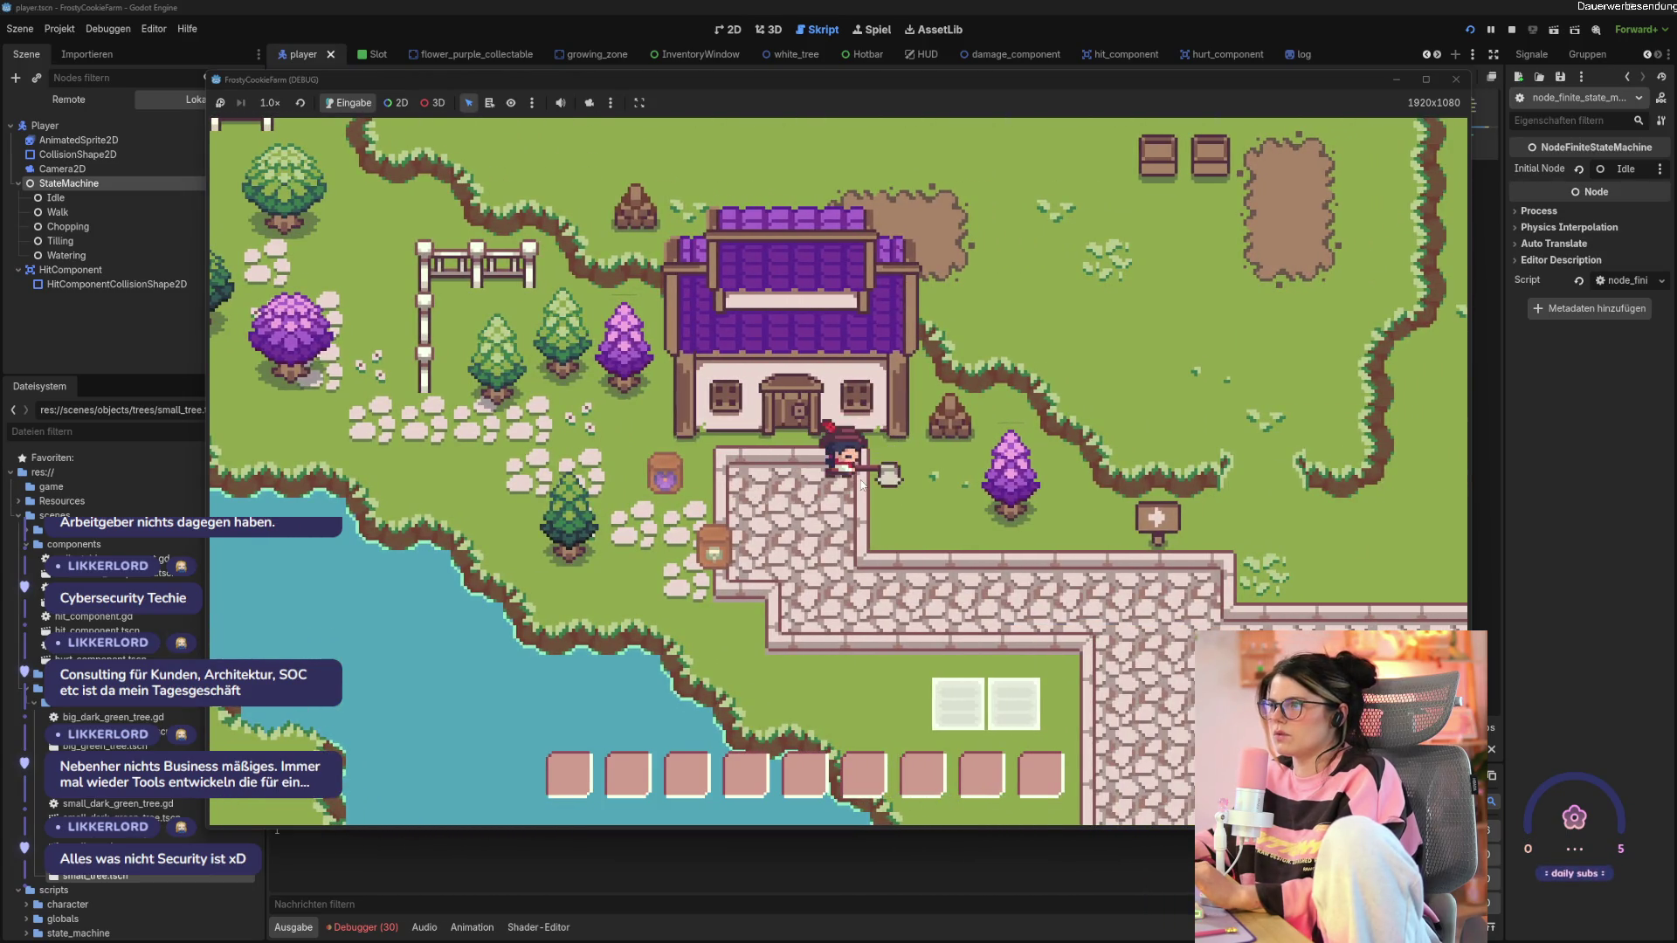
pyautogui.press('s')
pyautogui.press('d')
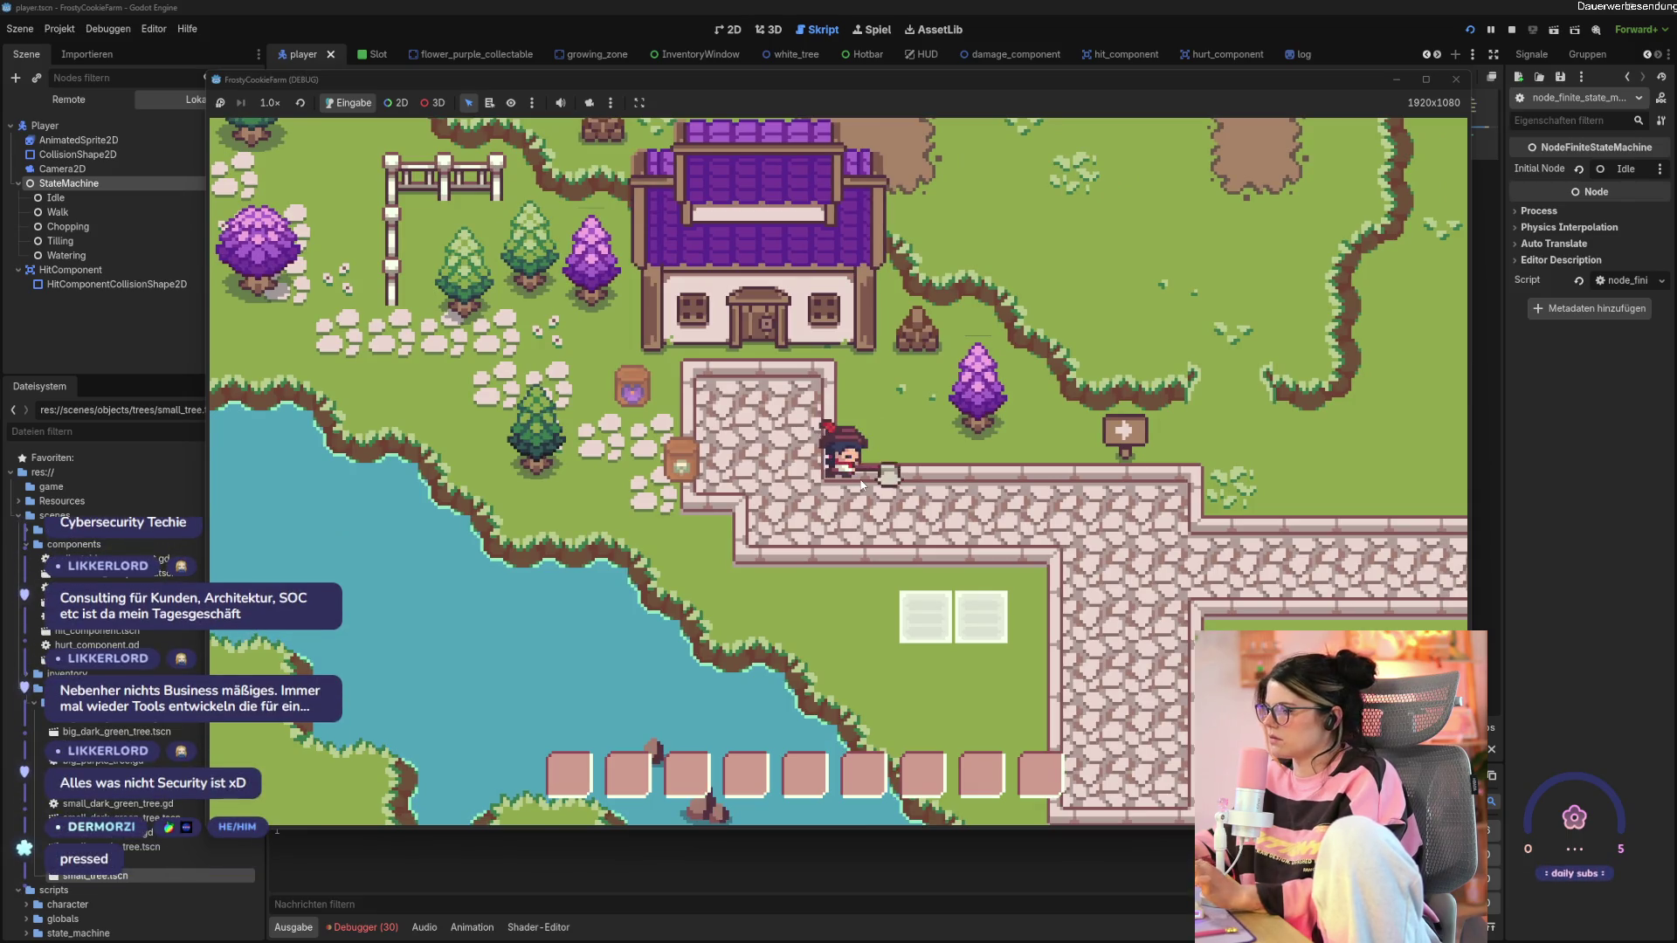
pyautogui.click(1455, 79)
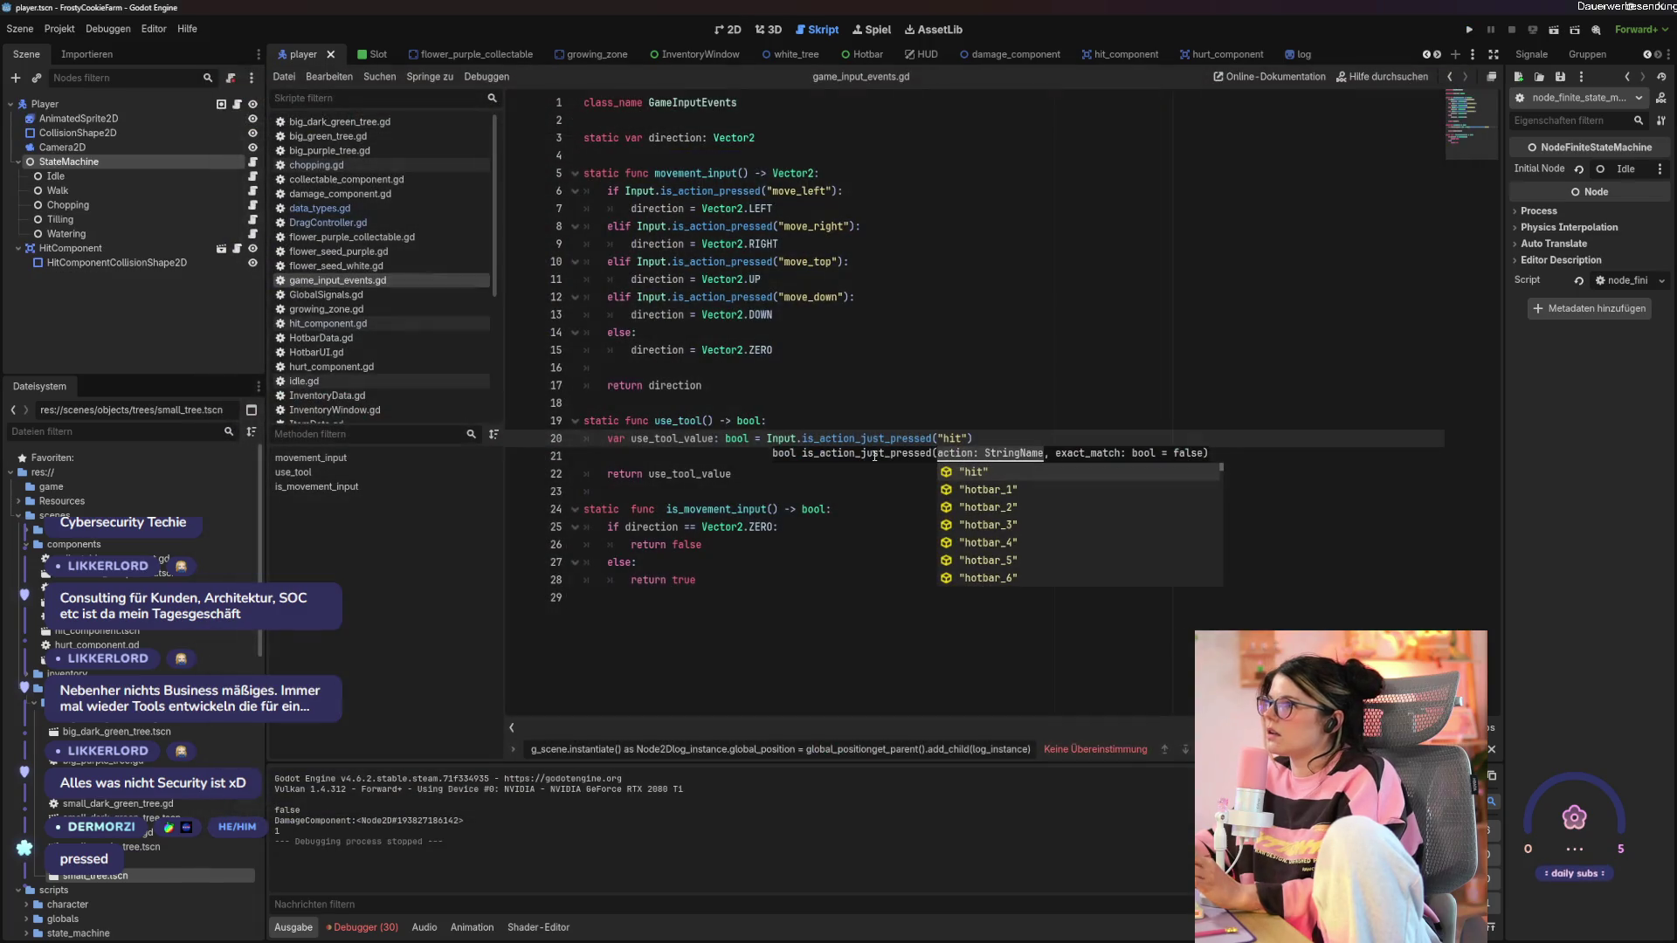
# Change the line 20 hit check from is_action_just_pressed to is_action_pressed and rerun.
pyautogui.click(862, 437)
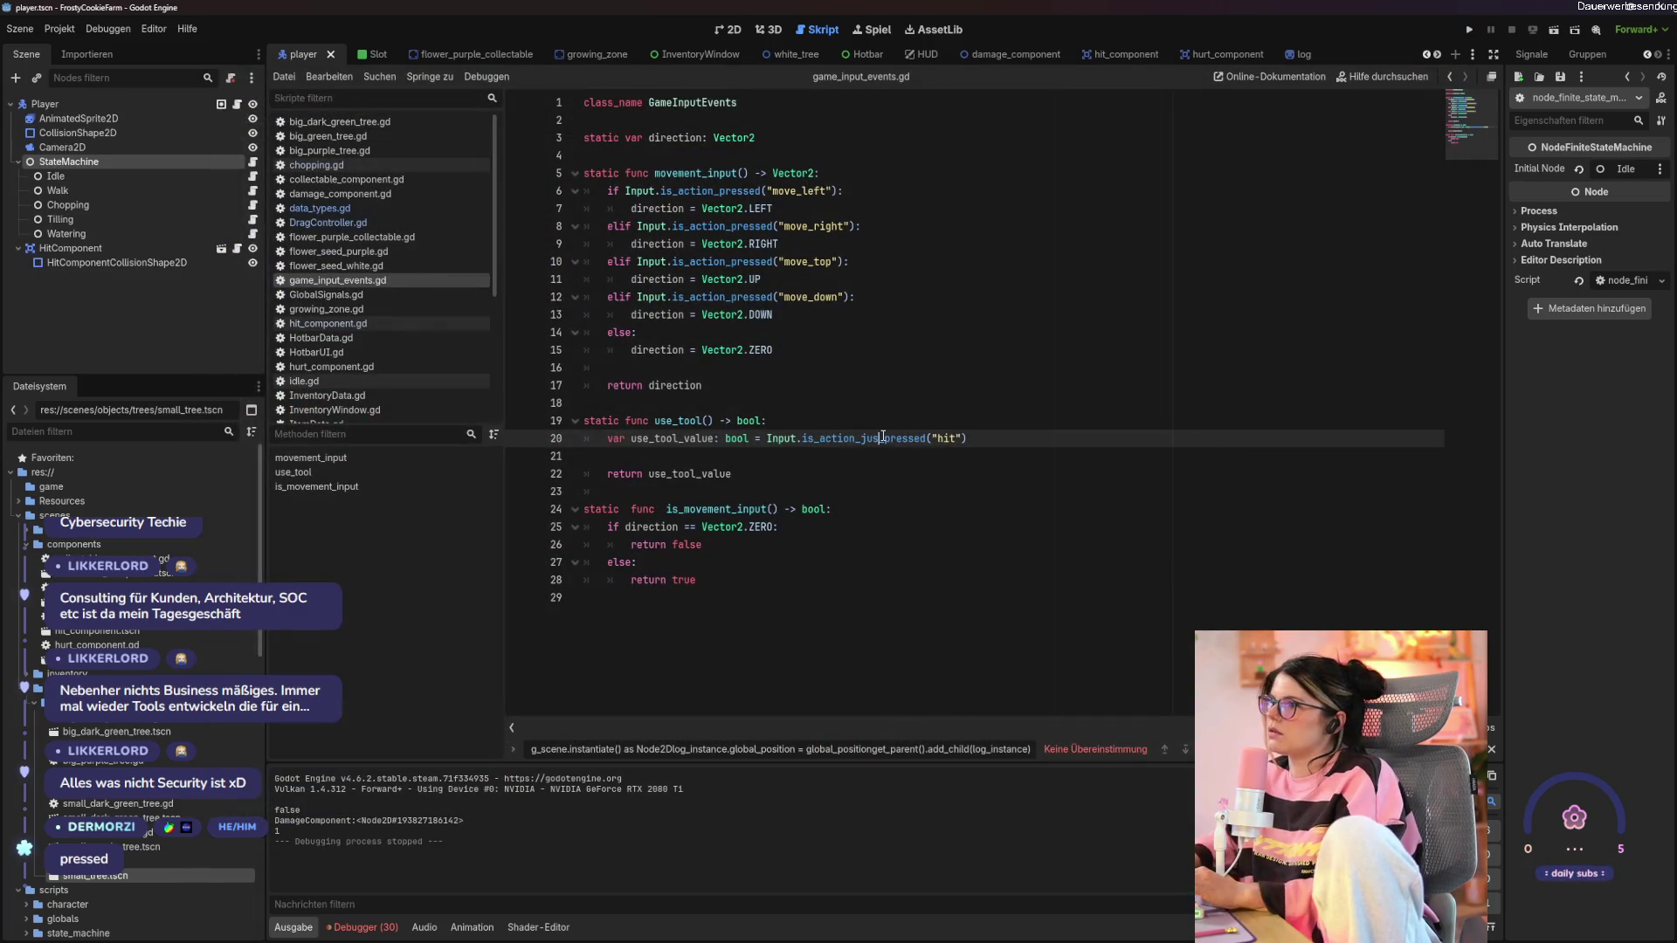
pyautogui.press('BackSpace')
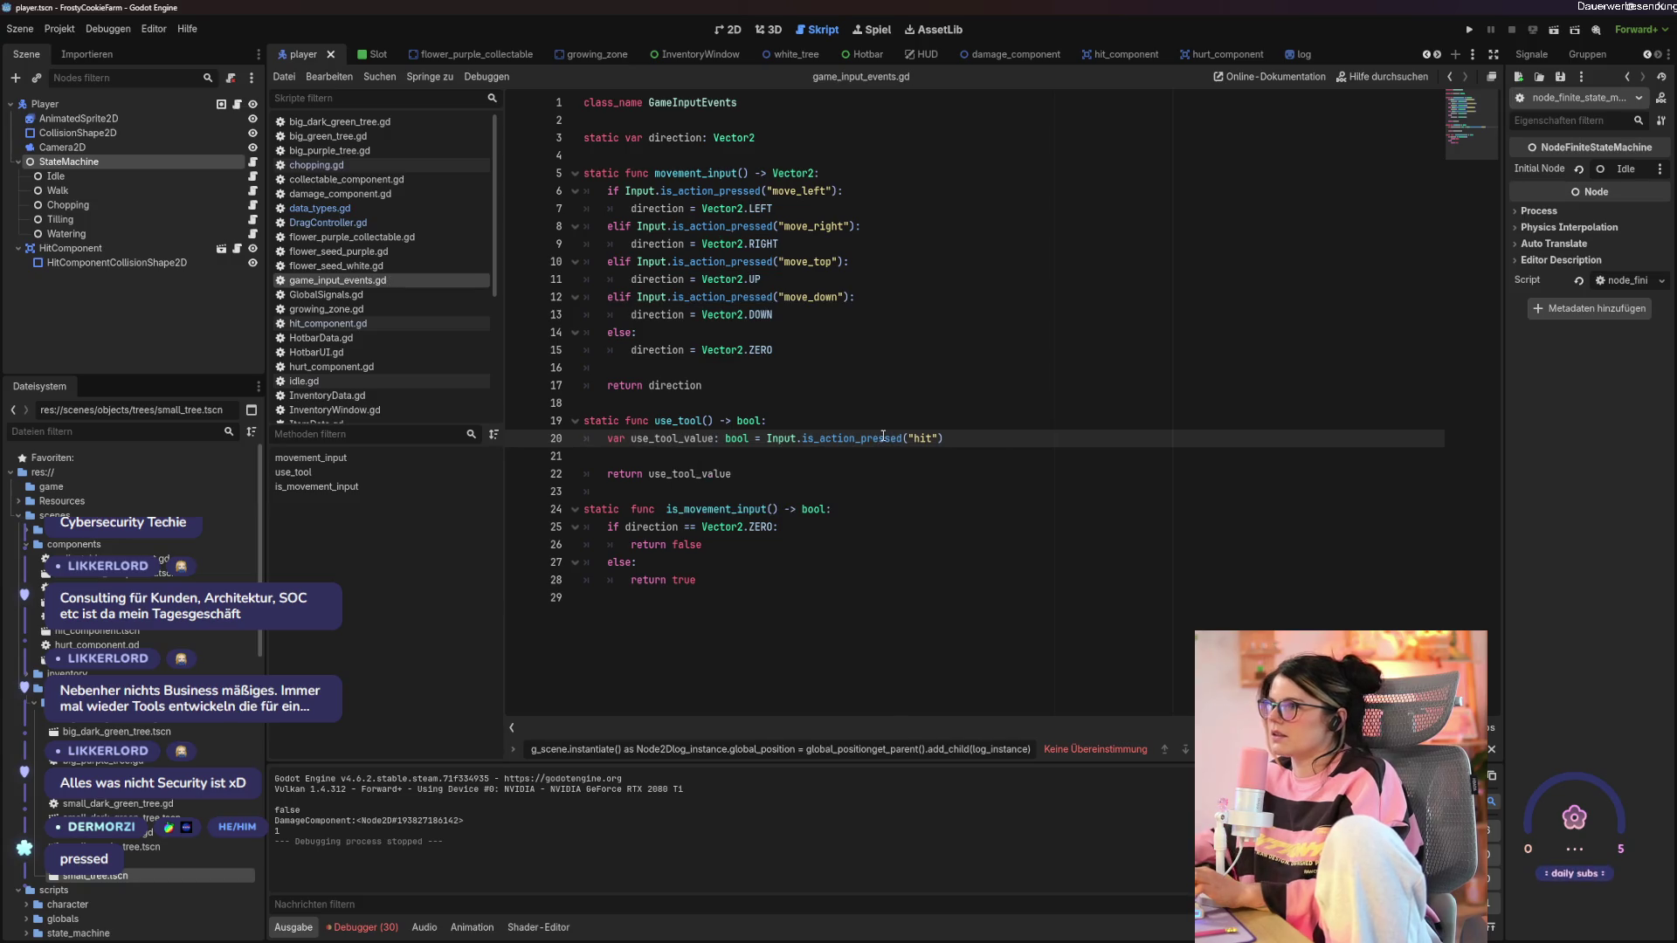
pyautogui.press('F5')
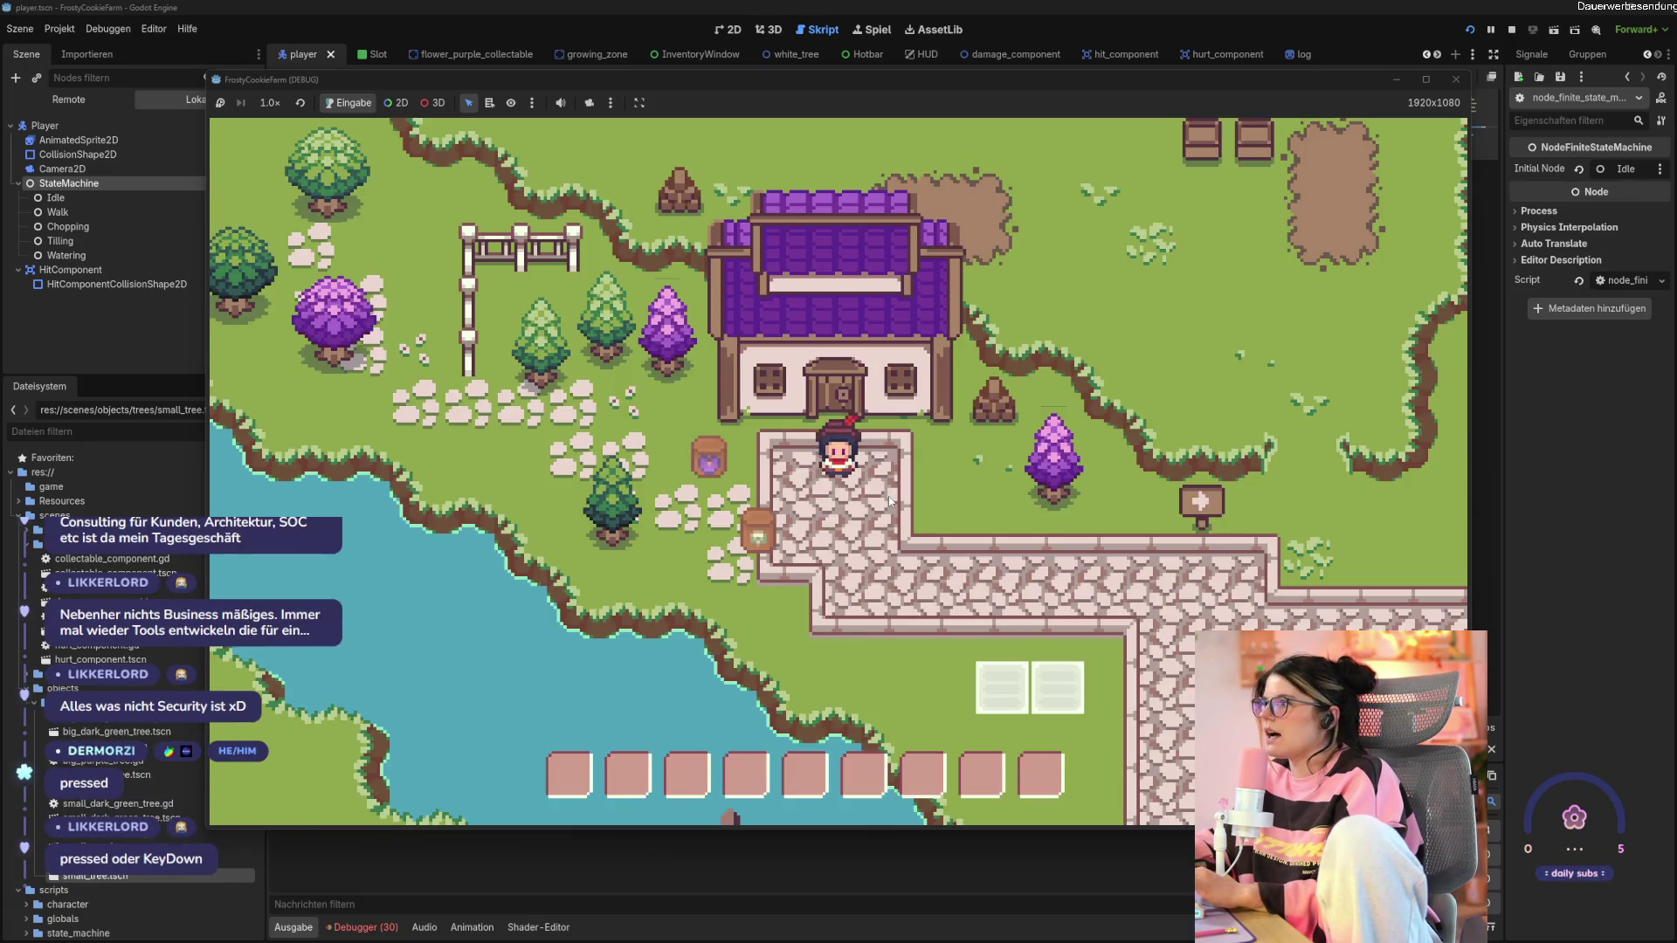
# Walk the player up to the purple tree and chop it down to a stump.
pyautogui.moveTo(1004, 91)
pyautogui.mouseDown()
pyautogui.moveTo(1013, 683)
pyautogui.moveTo(1028, 95)
pyautogui.mouseUp()
pyautogui.press('d')
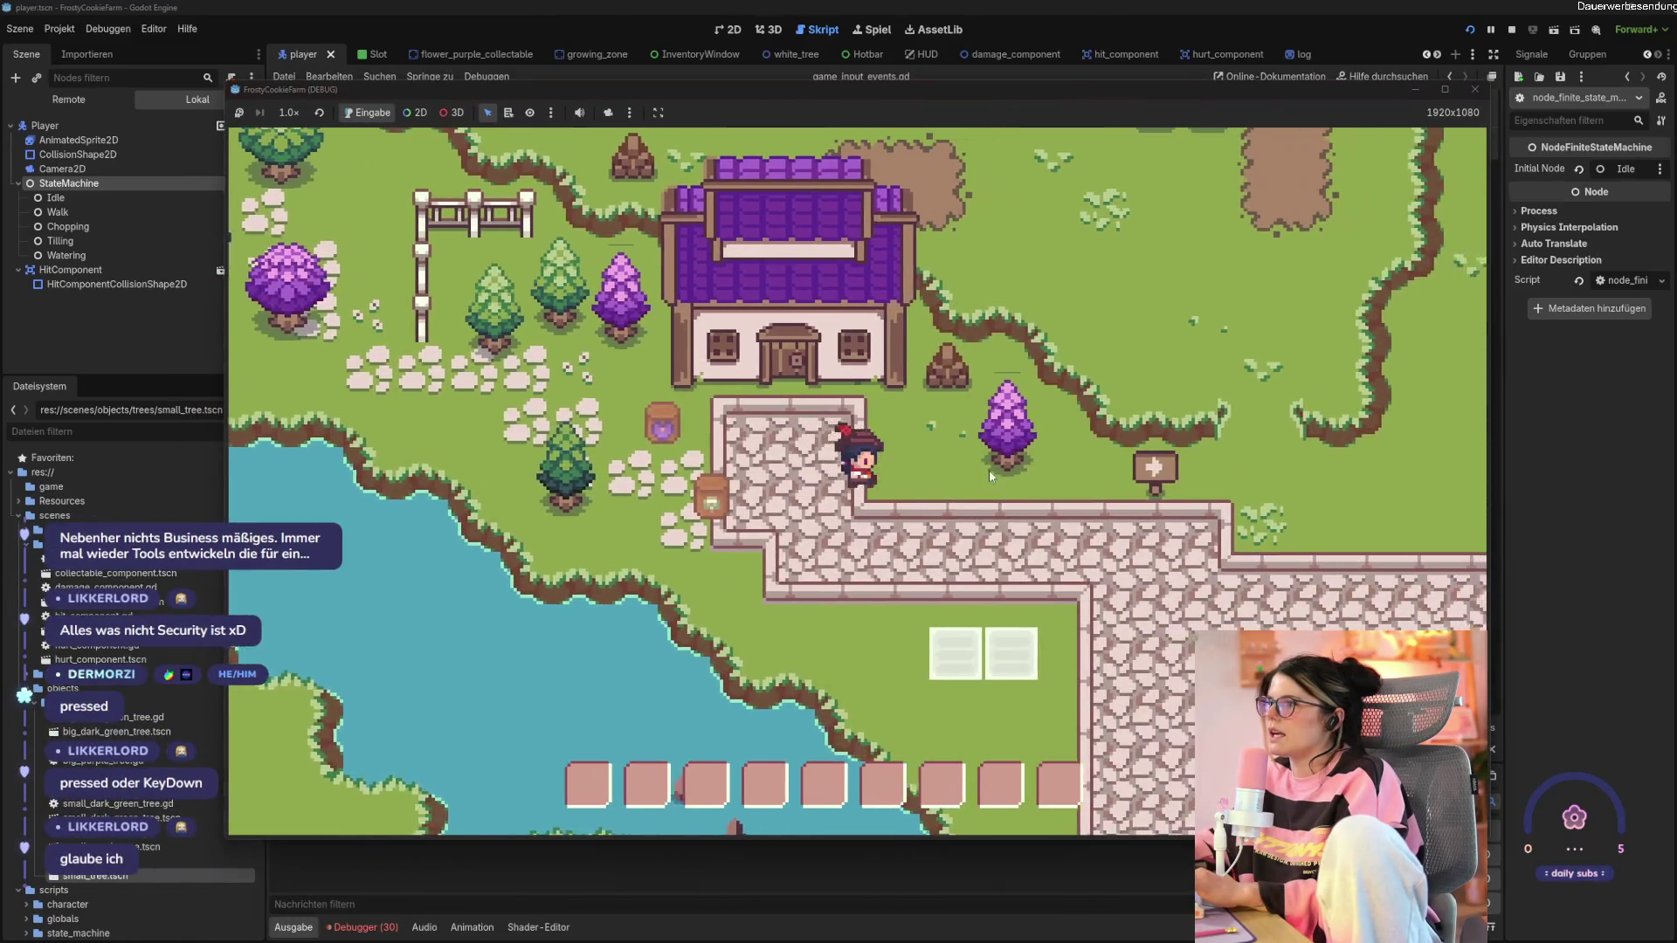
pyautogui.press('w')
pyautogui.press('d')
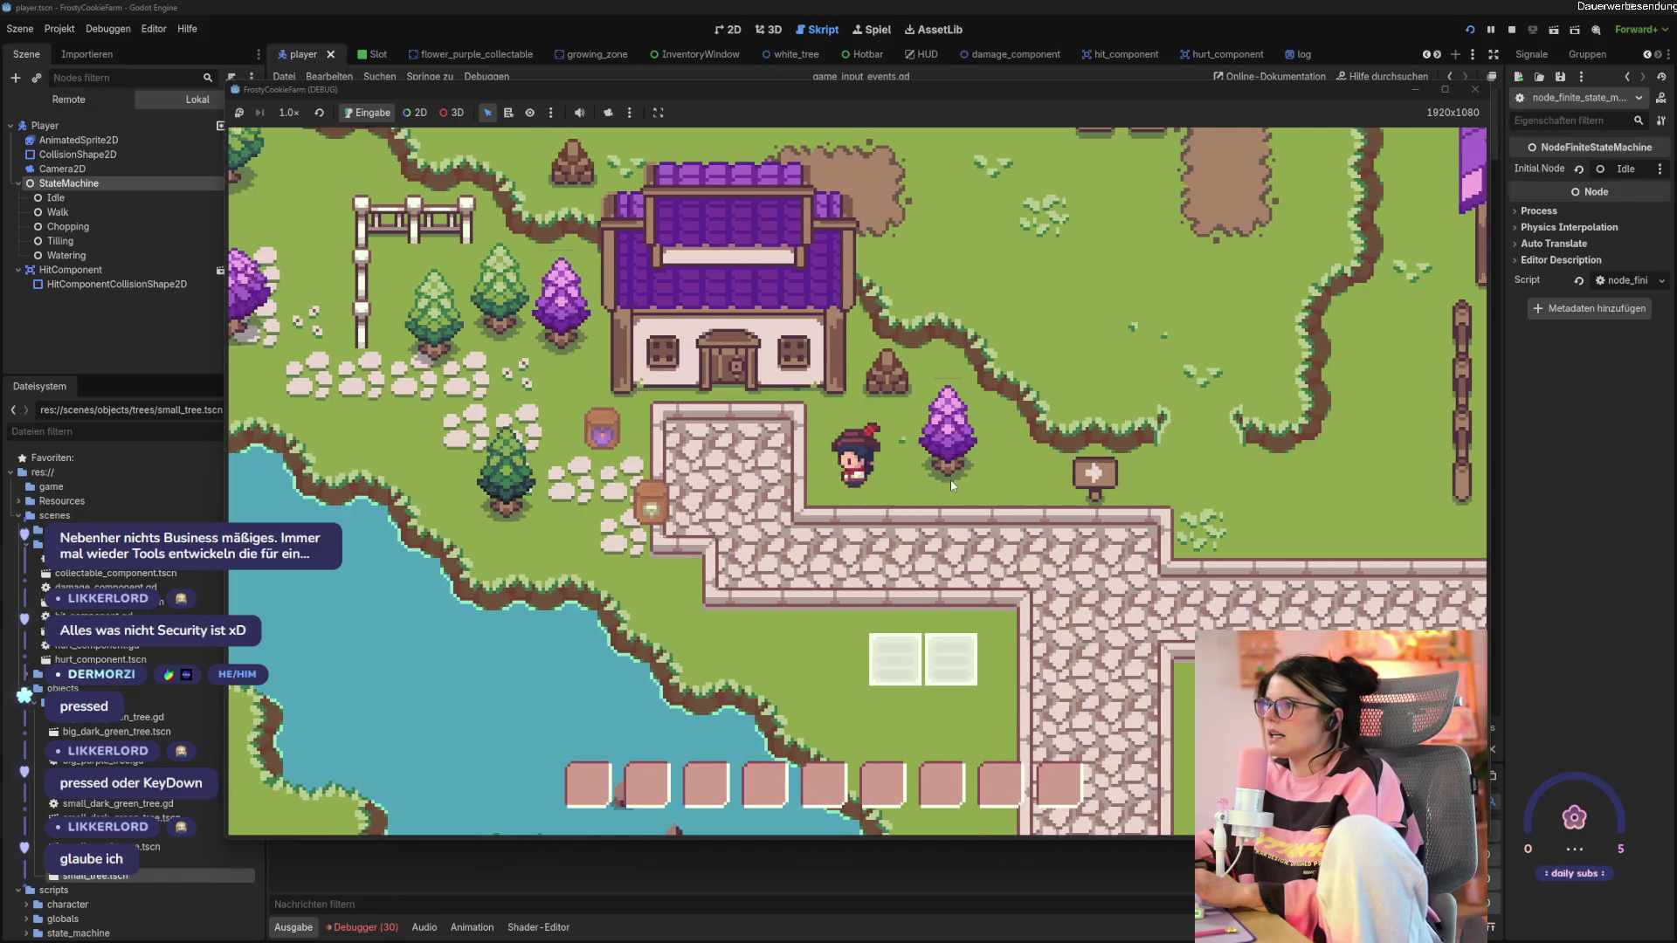
pyautogui.click(950, 479)
pyautogui.click(950, 479)
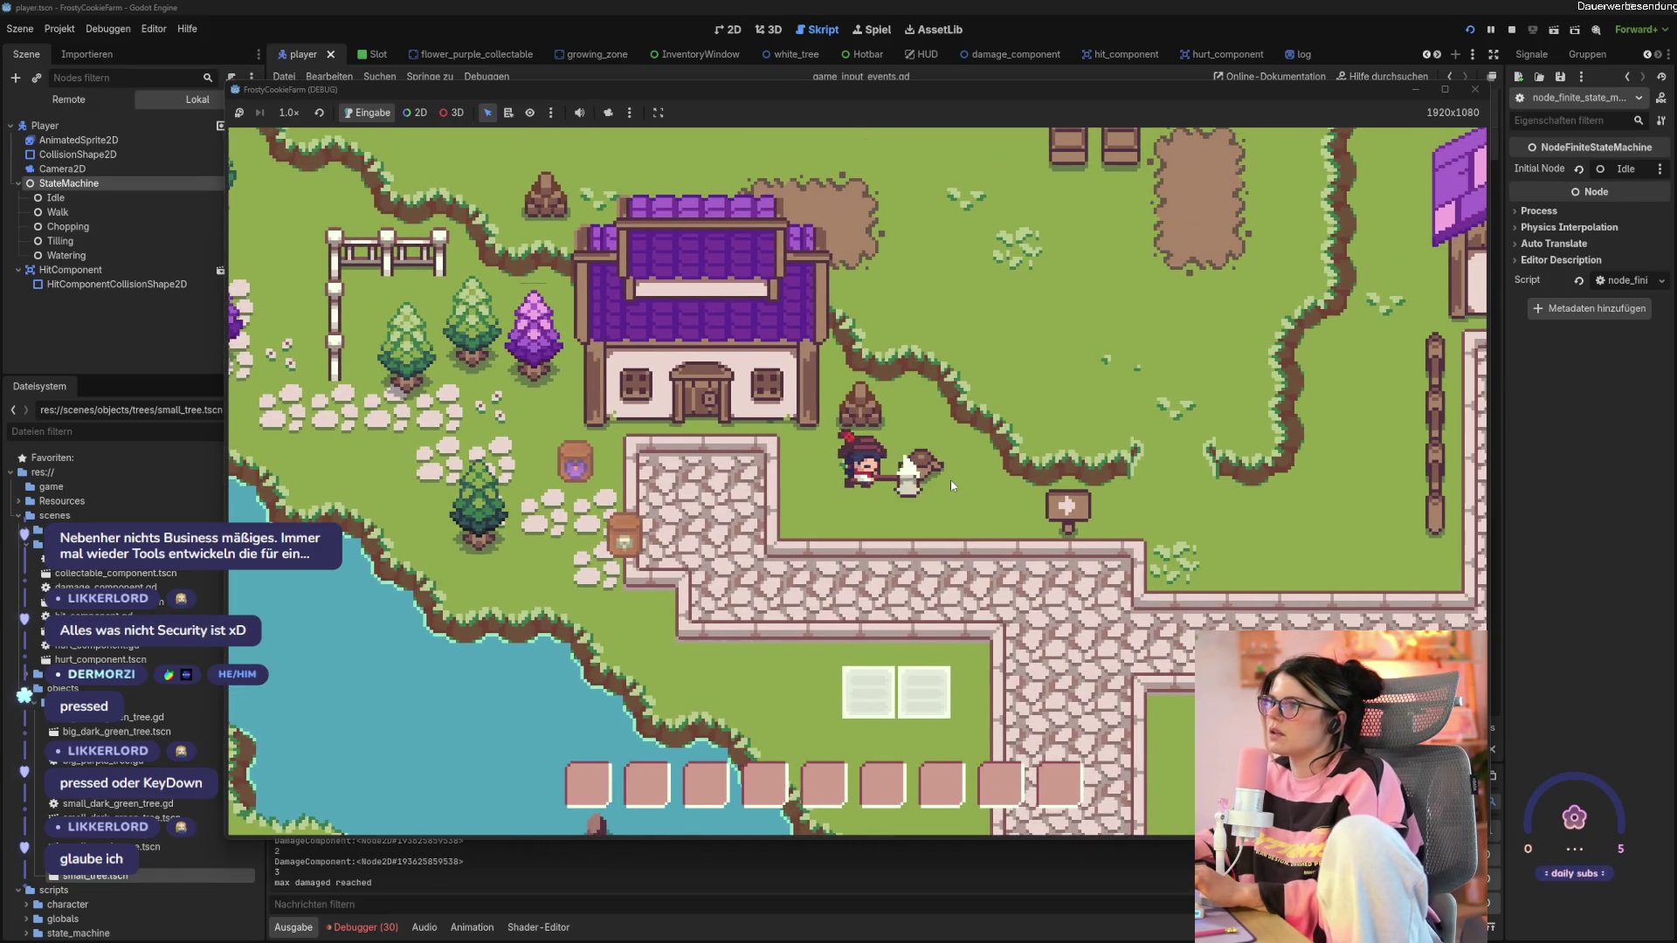
# Chop the nearby small tree and purple tree, turning the small tree into a stump.
pyautogui.press('a')
pyautogui.press('s')
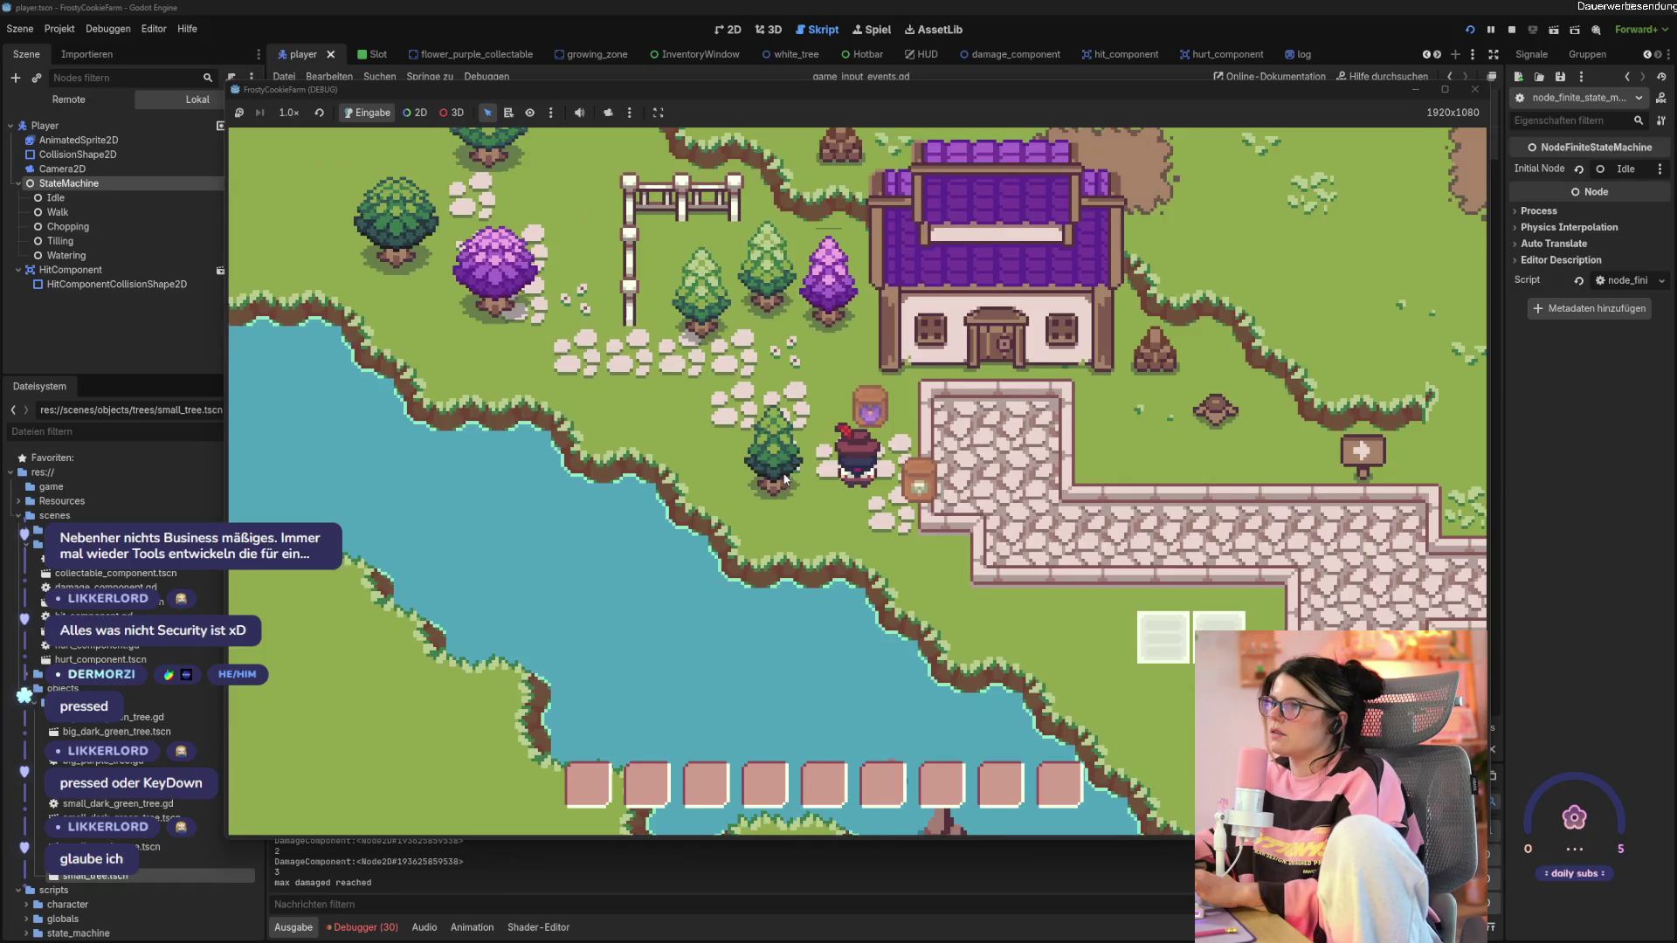
pyautogui.click(804, 491)
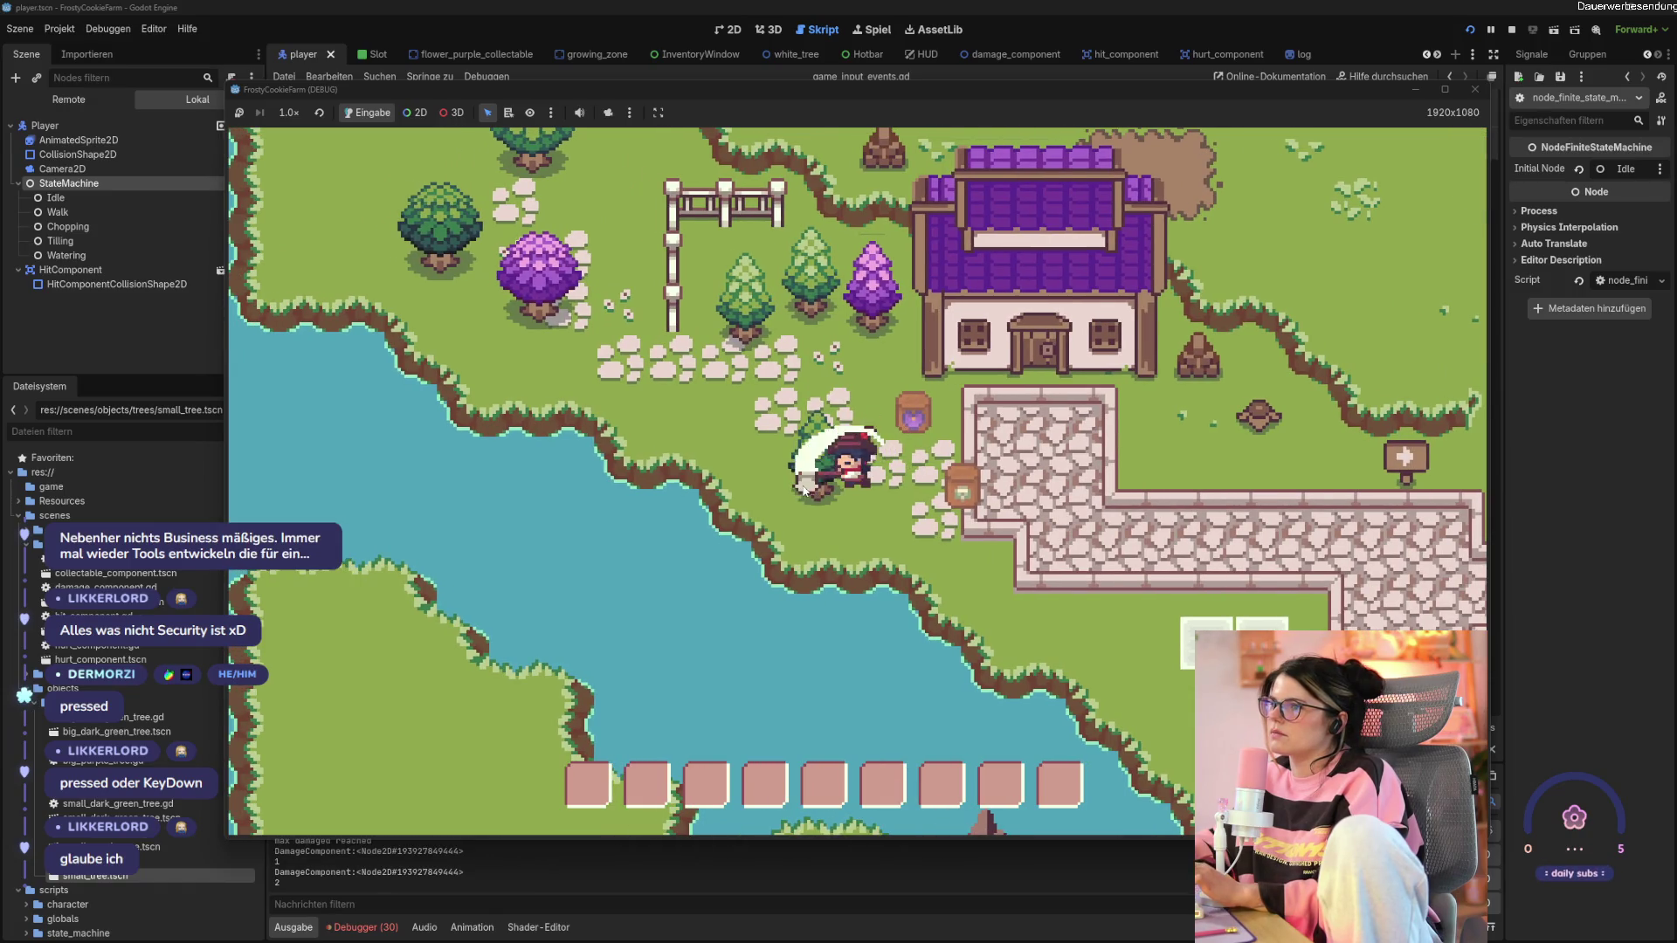
pyautogui.press('w')
pyautogui.click(871, 430)
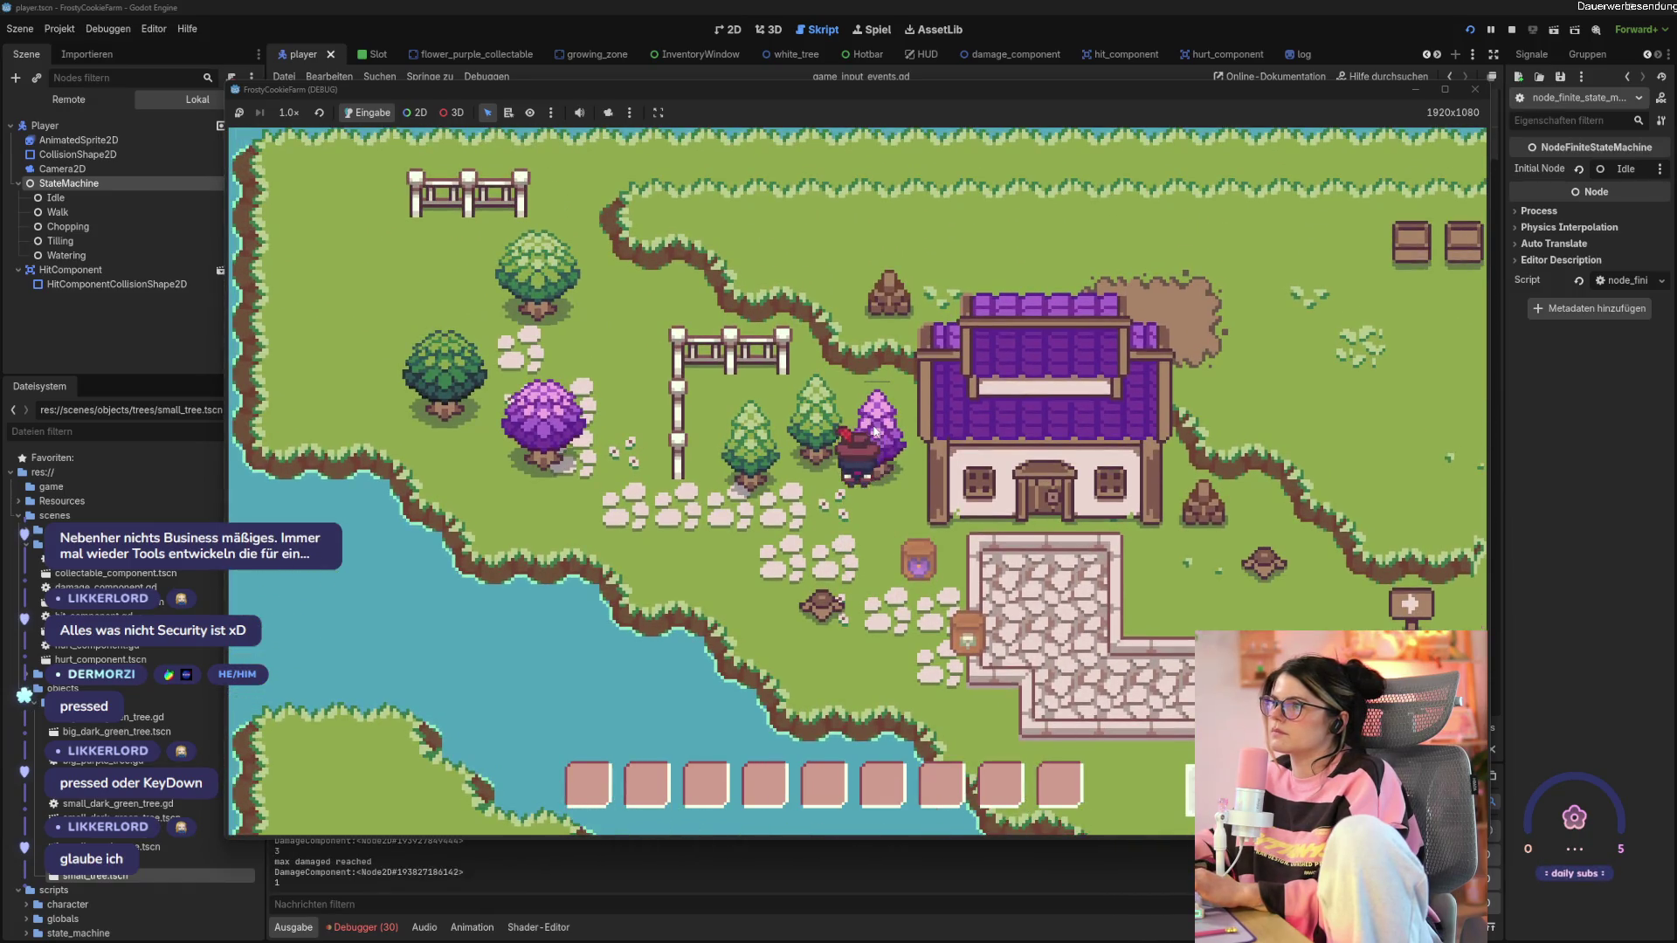
pyautogui.press('a')
pyautogui.click(829, 445)
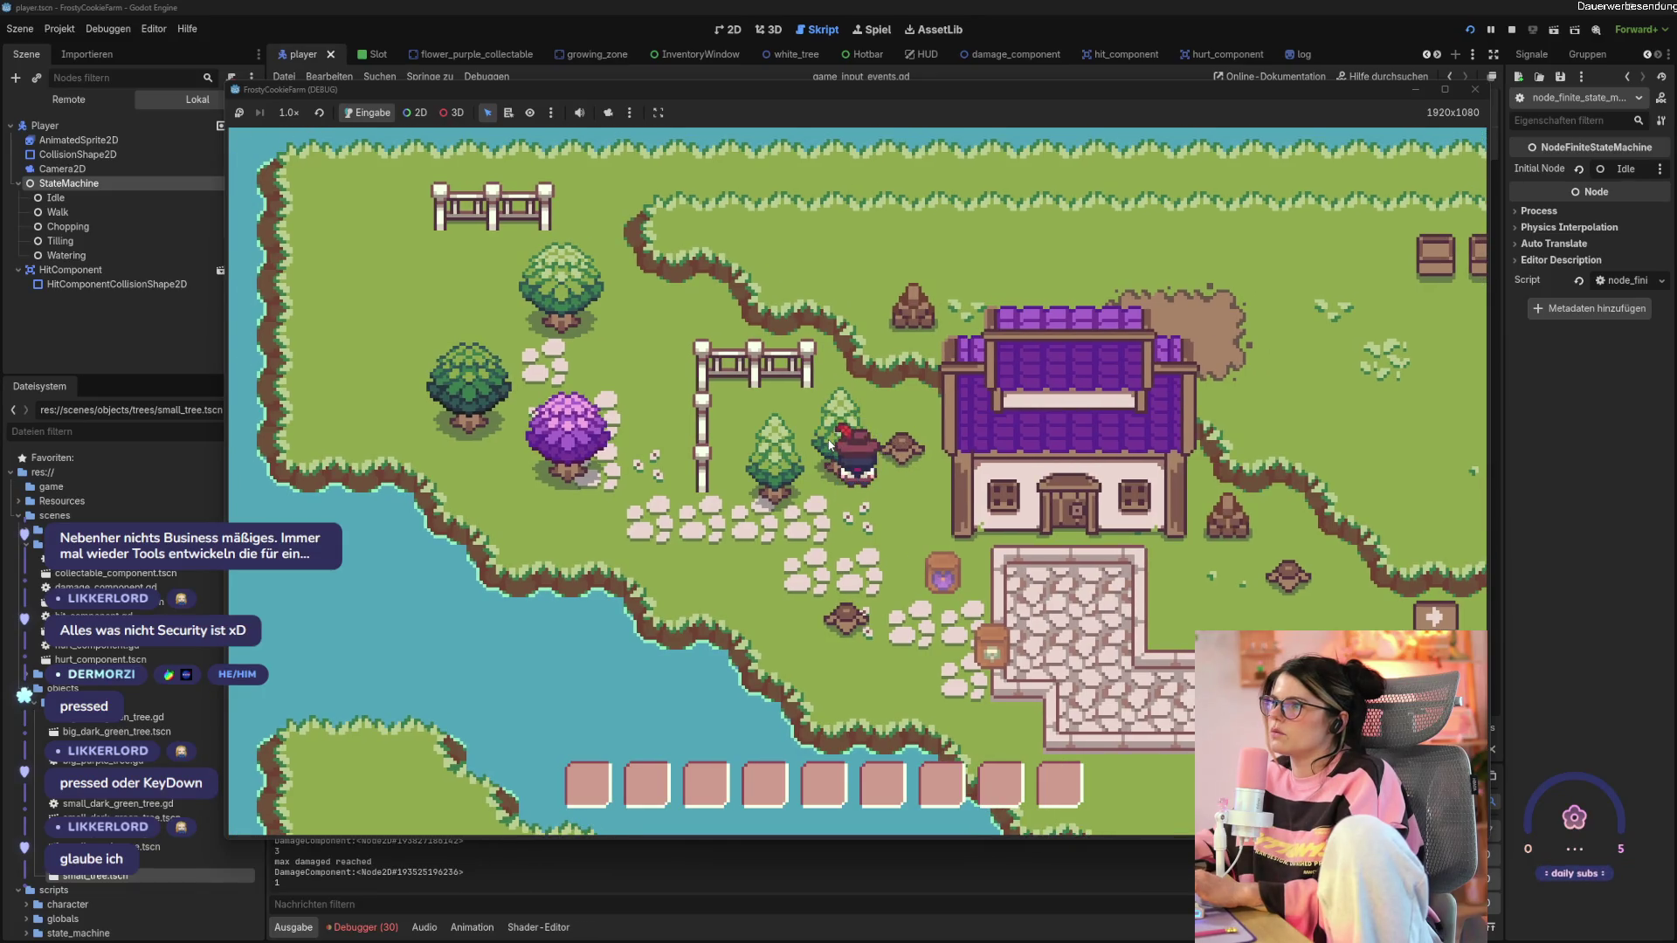
pyautogui.click(829, 446)
pyautogui.click(796, 477)
# Step left and repeatedly hit the next tree and the purple tree with the axe.
pyautogui.press('a')
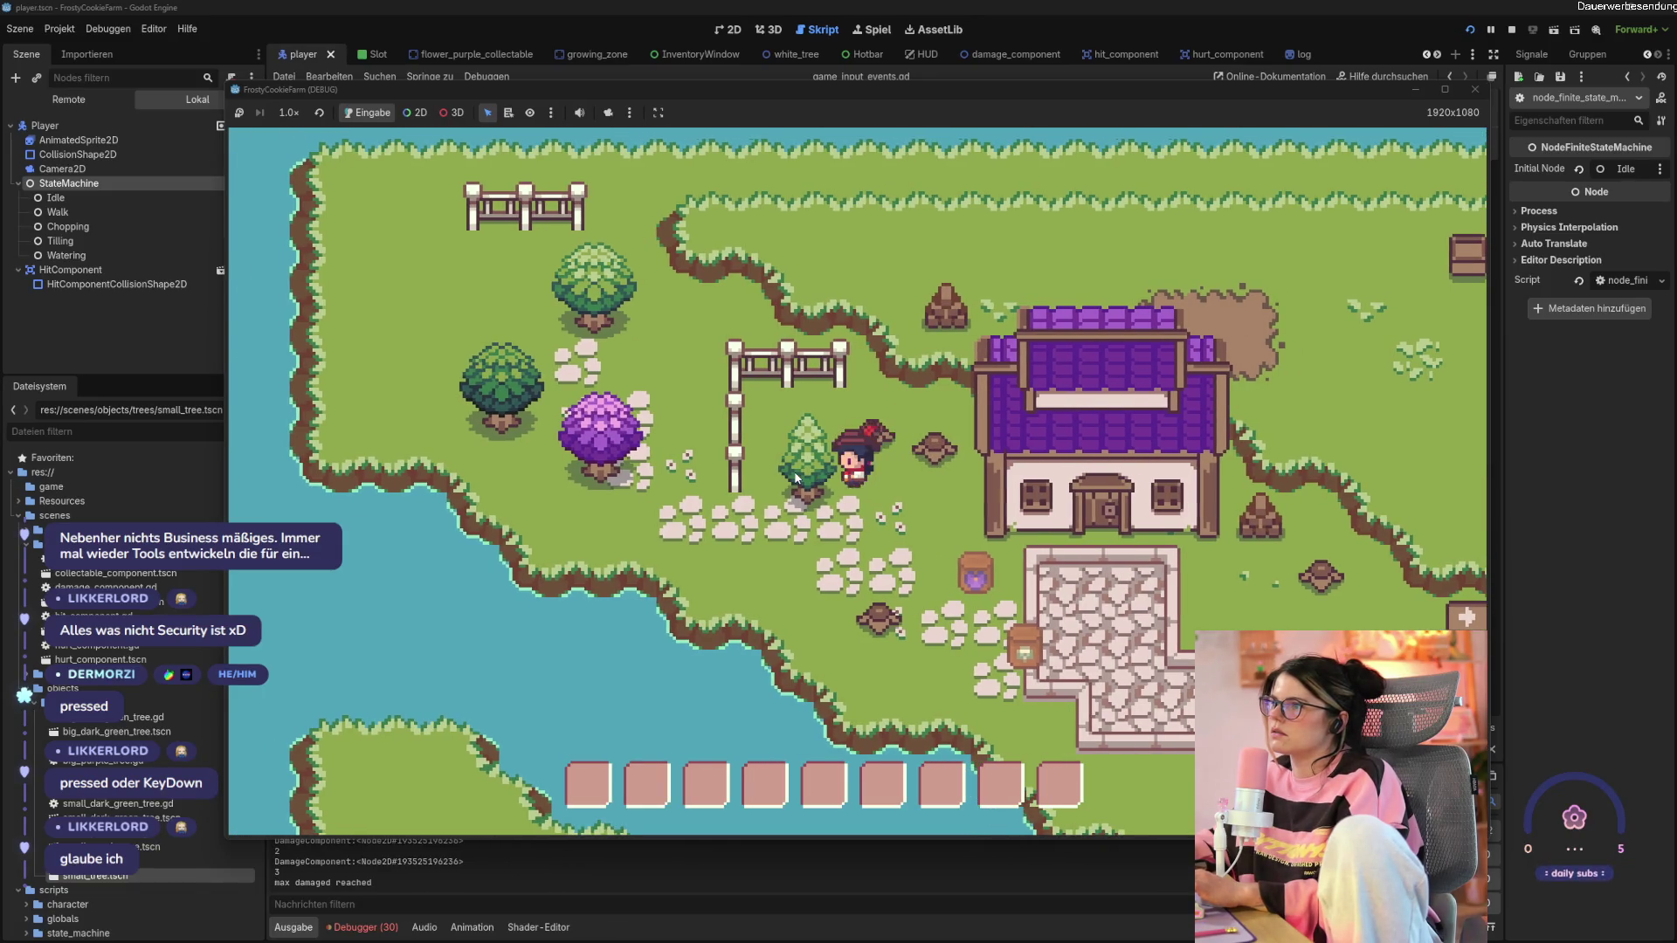
pyautogui.click(796, 477)
pyautogui.click(797, 476)
pyautogui.click(797, 477)
pyautogui.press('a')
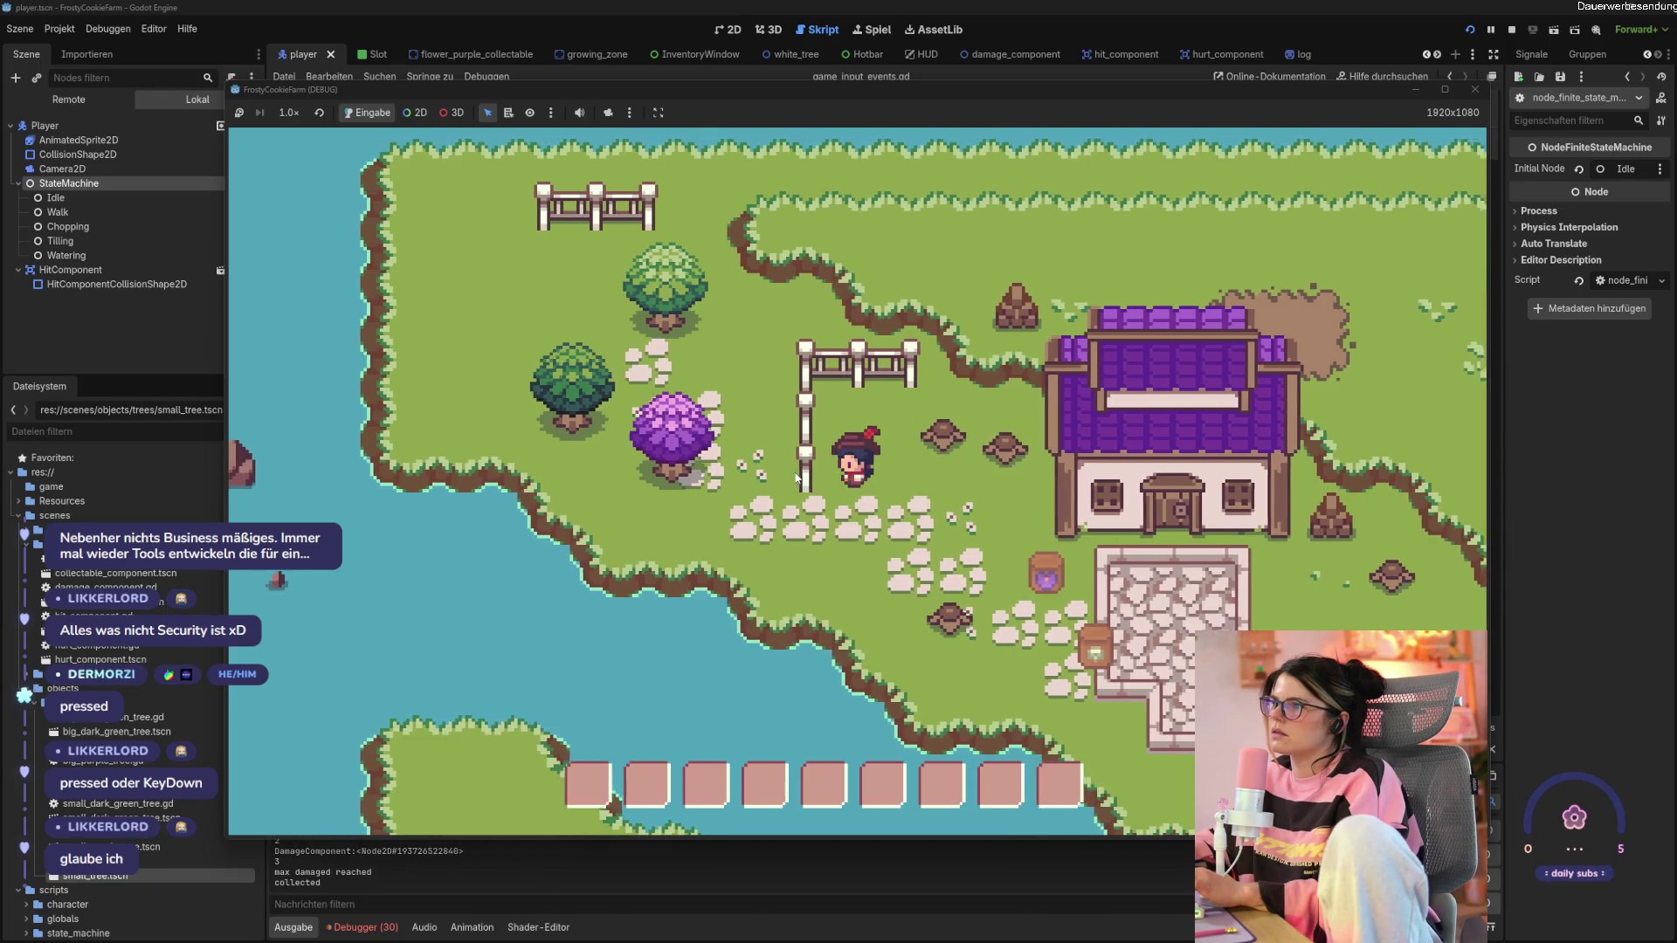
pyautogui.click(799, 486)
pyautogui.click(799, 489)
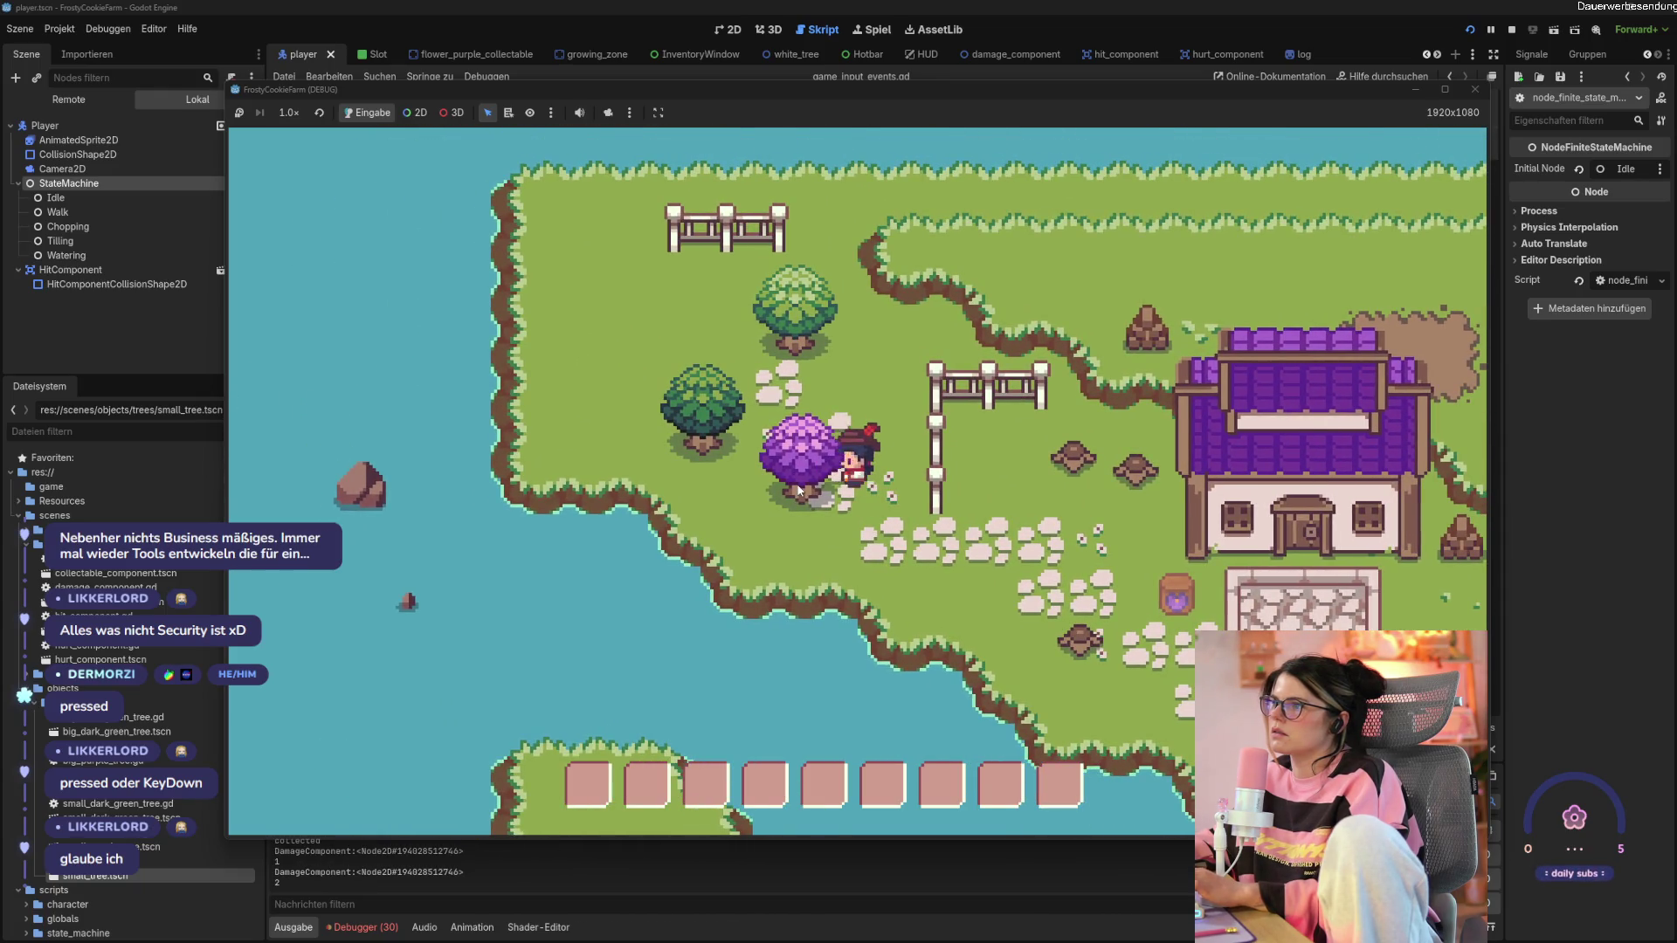
pyautogui.click(798, 489)
pyautogui.press('w')
pyautogui.press('s')
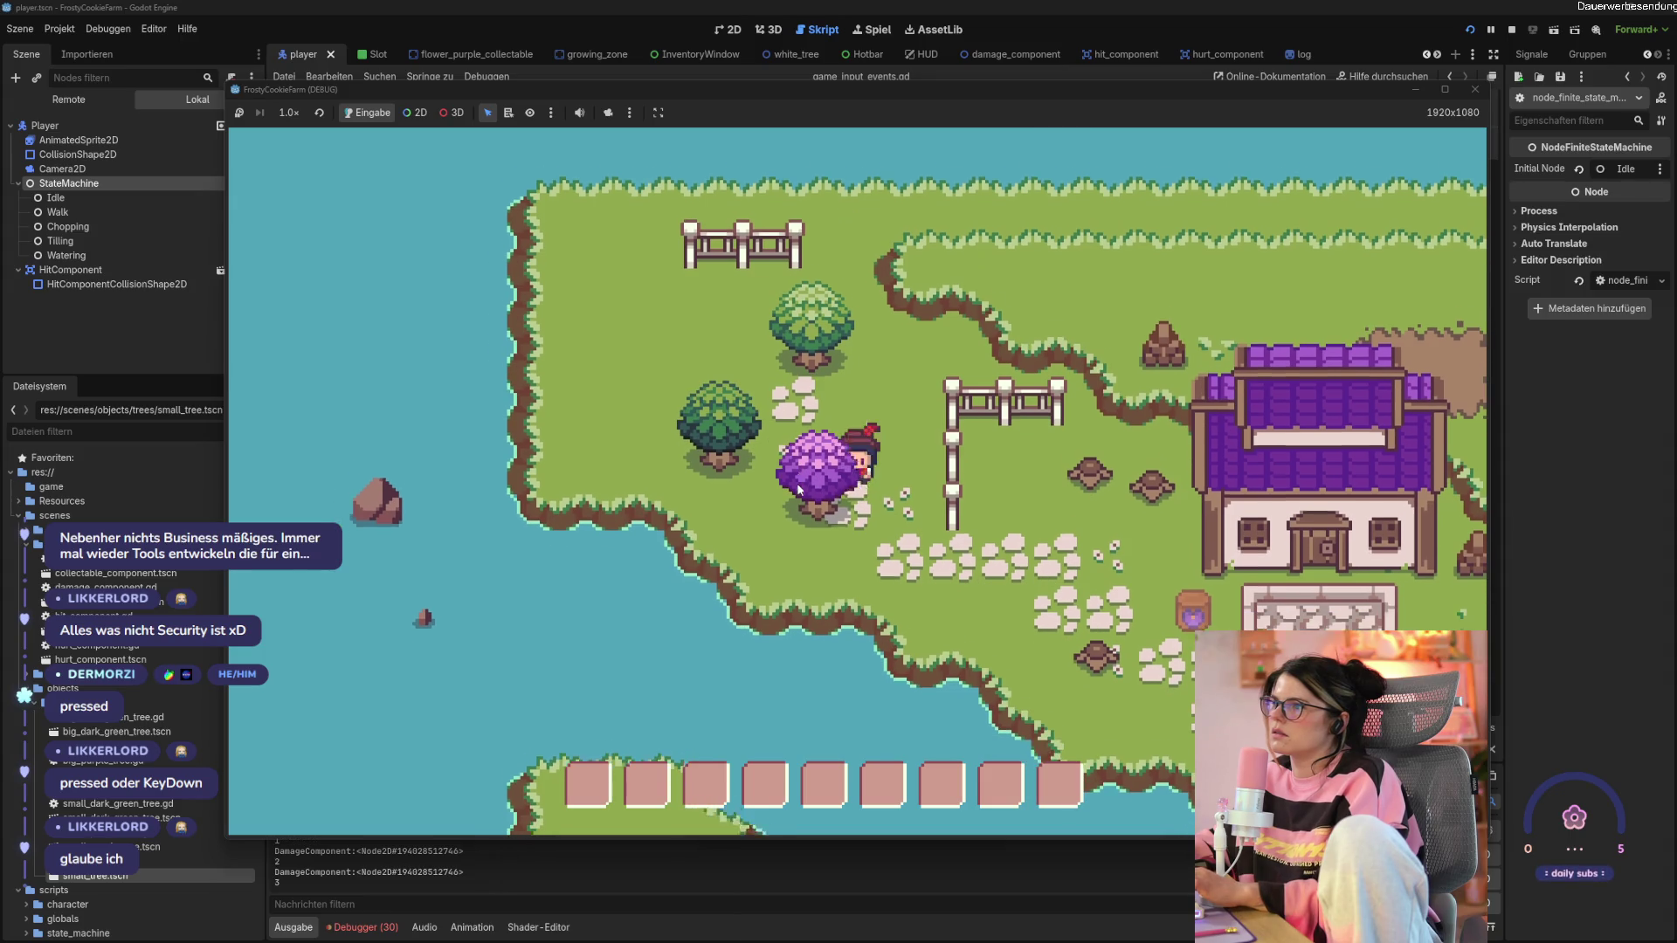
pyautogui.press('d')
pyautogui.click(798, 489)
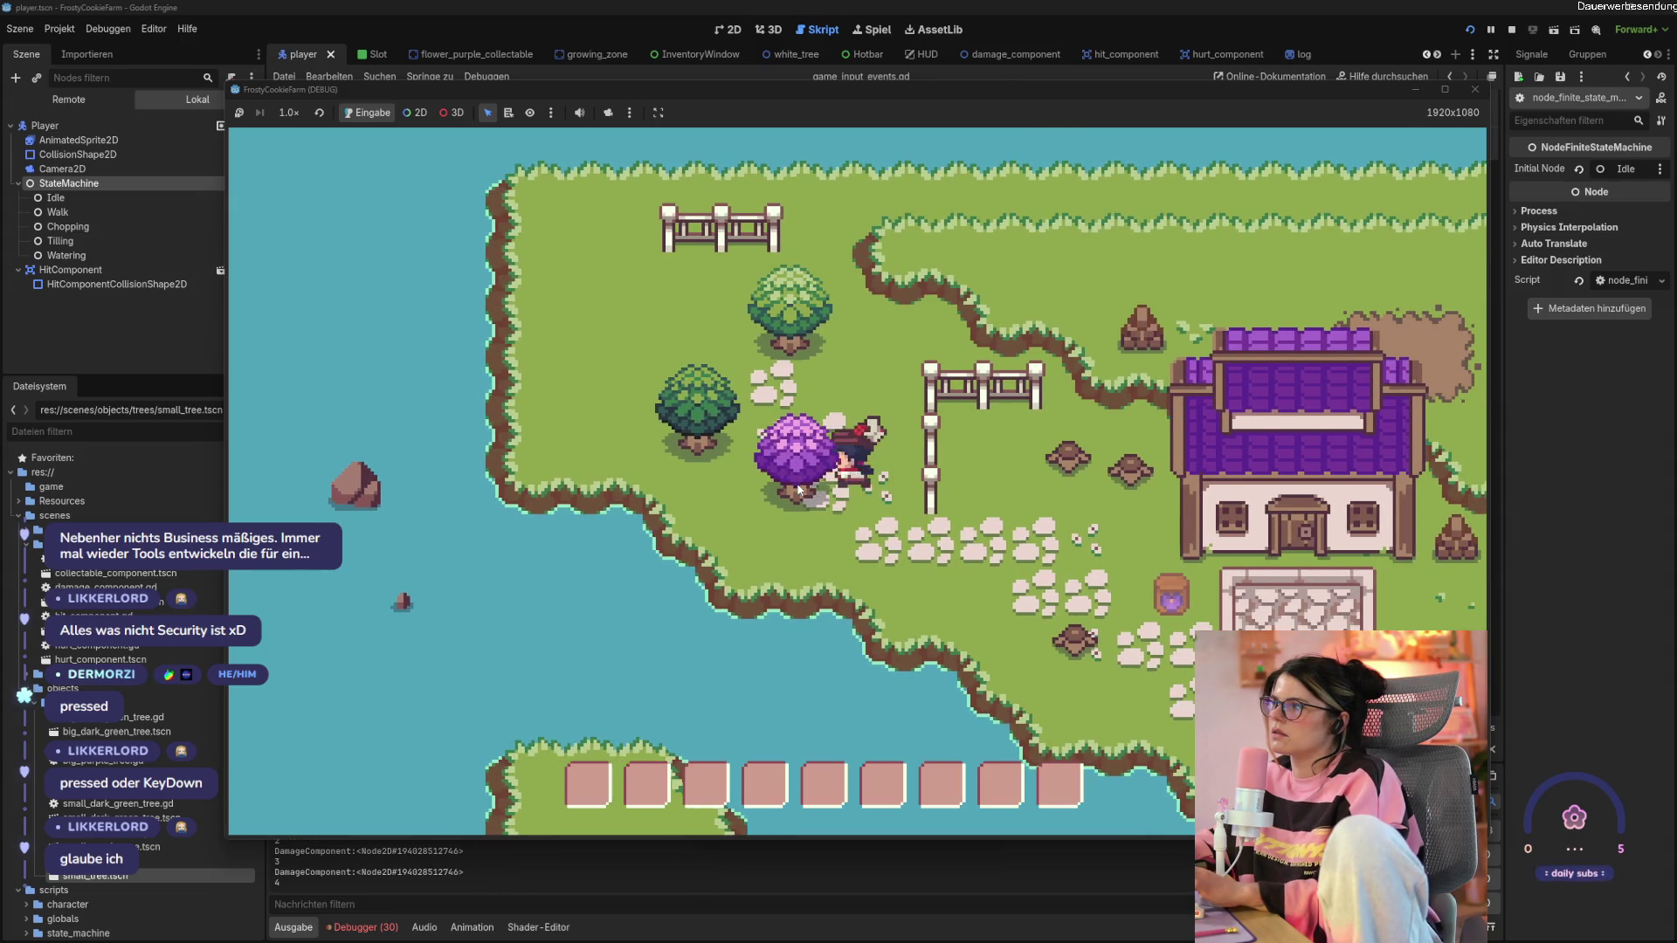
# Walk up to the green tree and chop it down.
pyautogui.press('w')
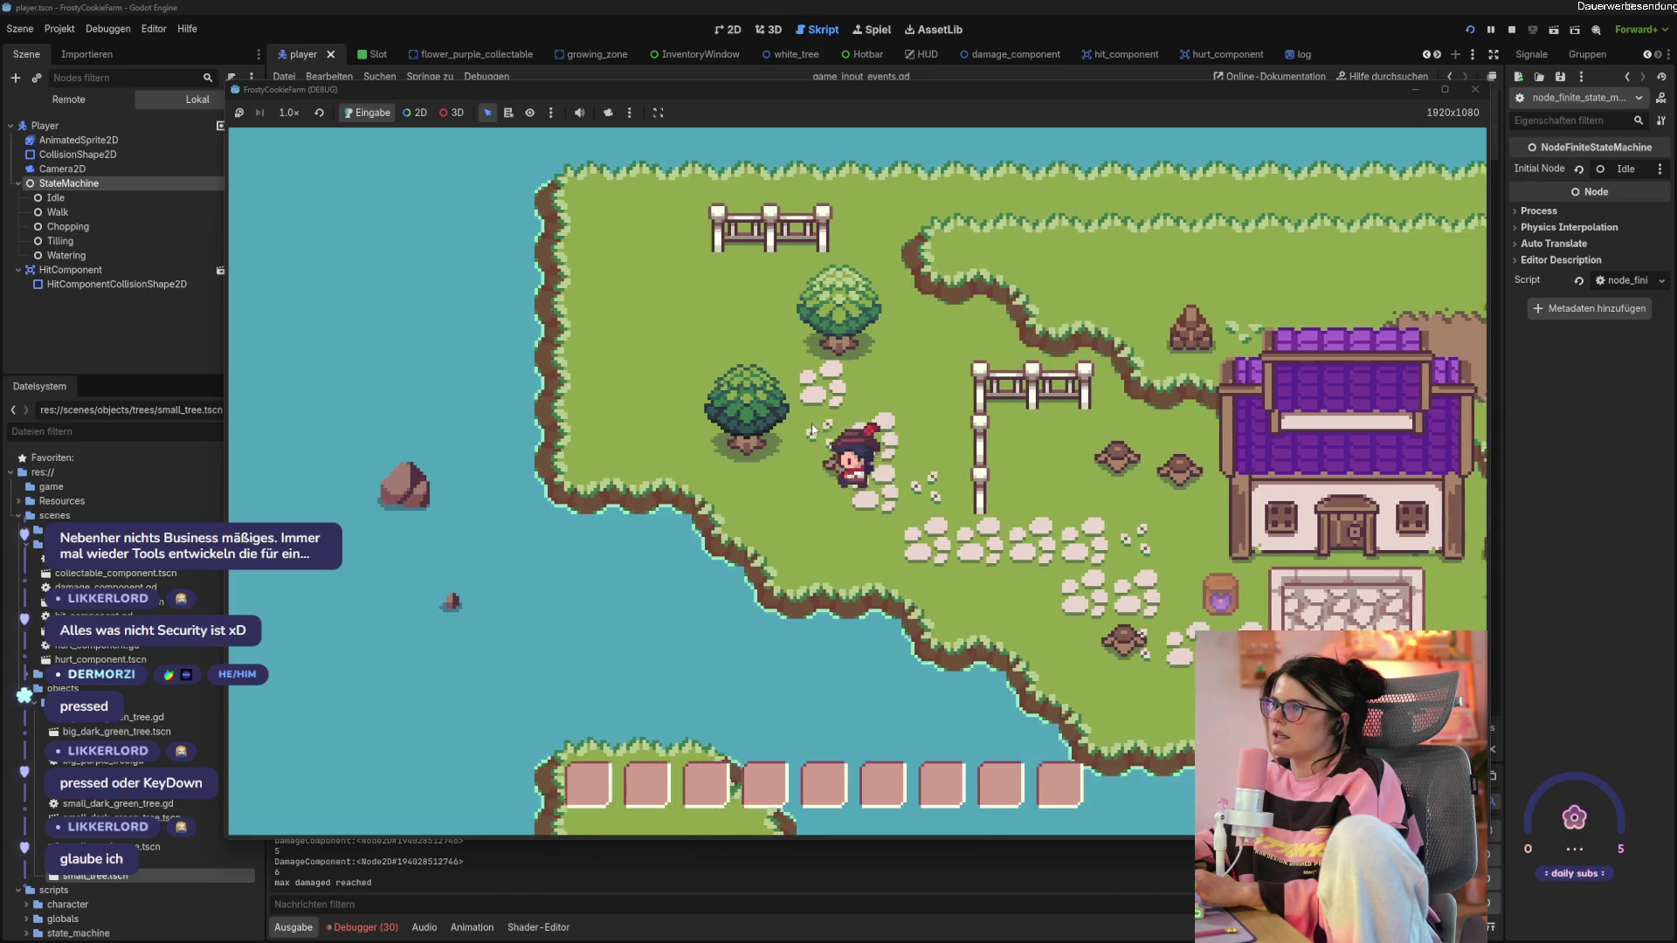
pyautogui.click(827, 431)
pyautogui.click(828, 431)
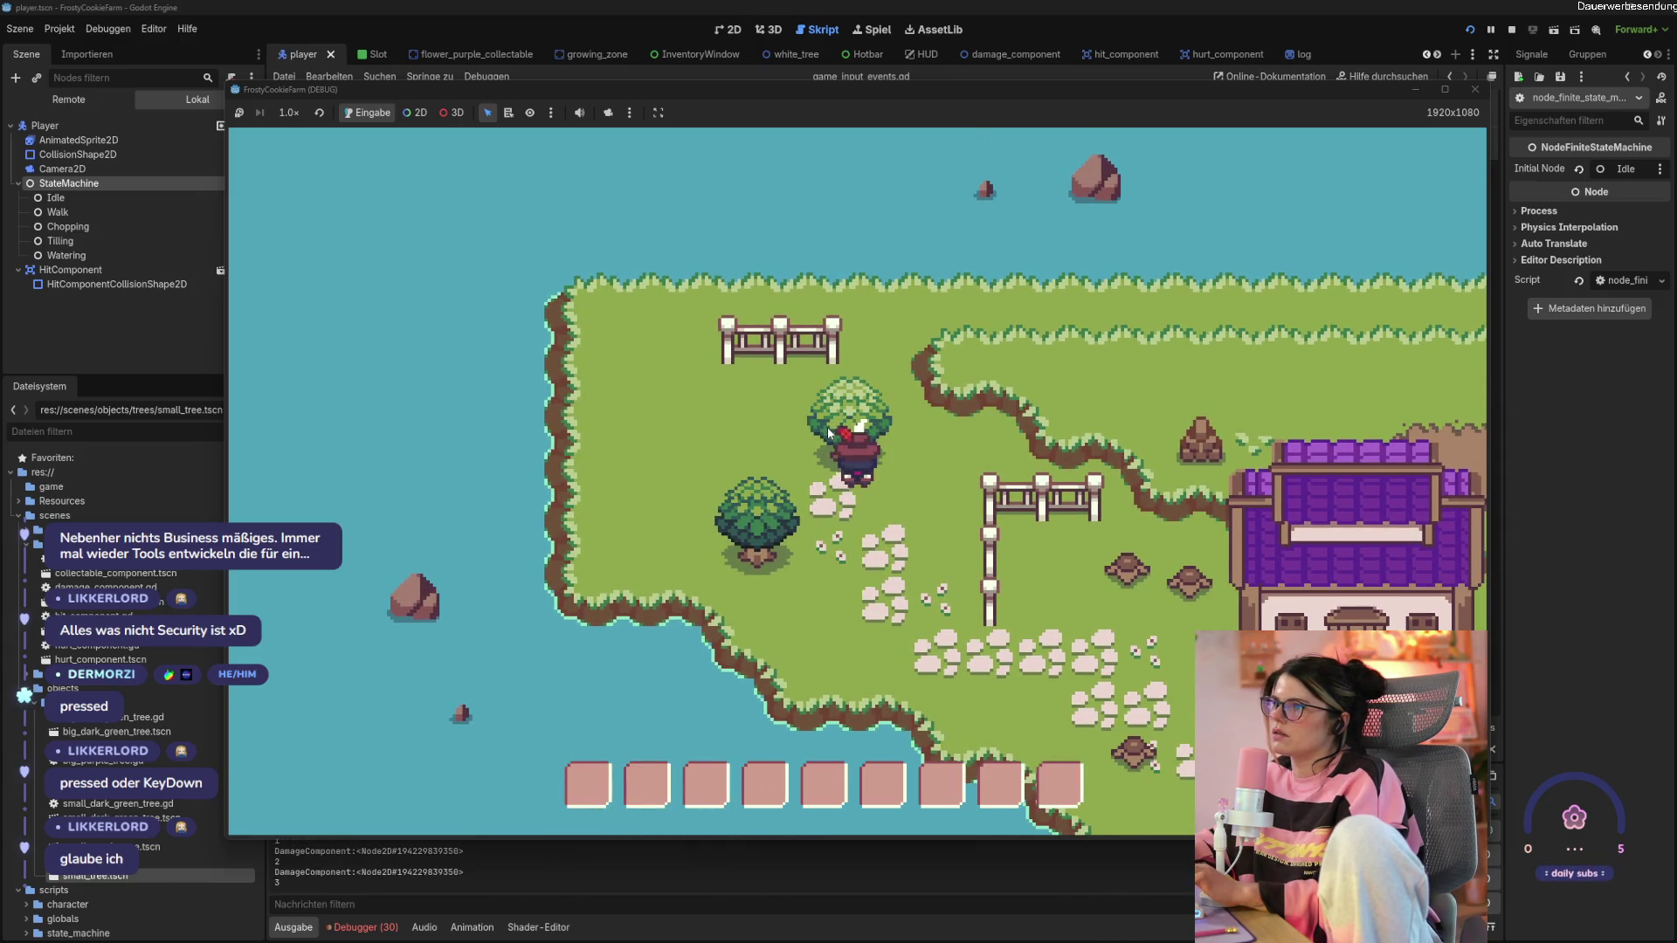
pyautogui.click(827, 430)
pyautogui.click(828, 431)
pyautogui.press('s')
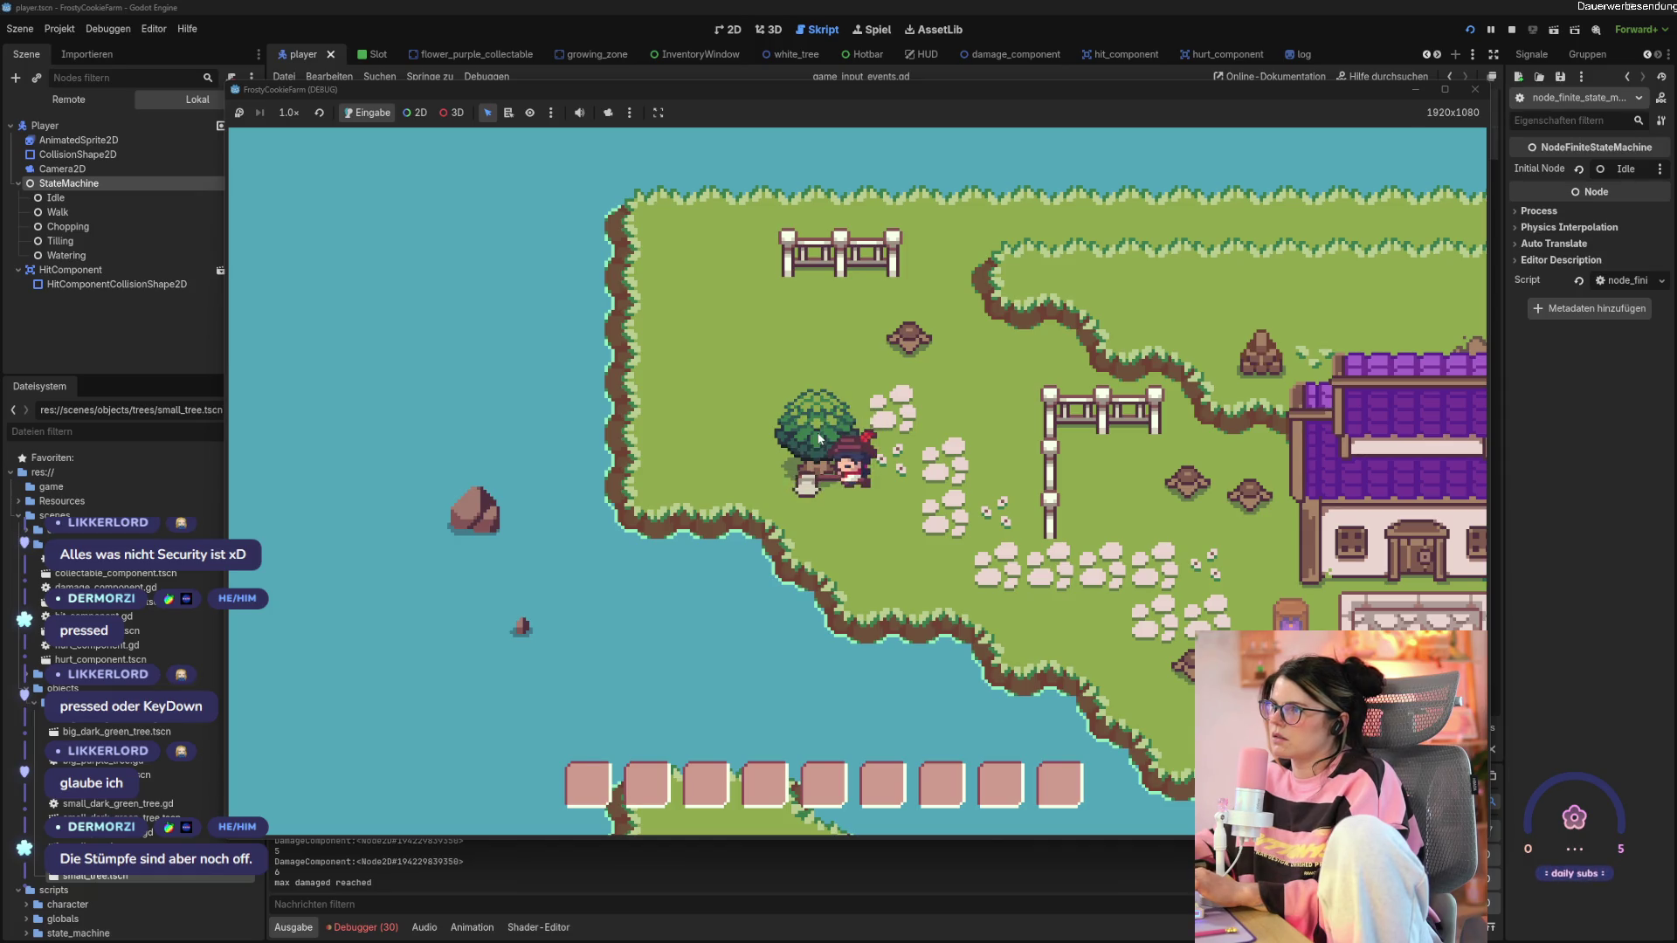
# Walk to the small tree and hit it six times until only a stump remains.
pyautogui.press('d')
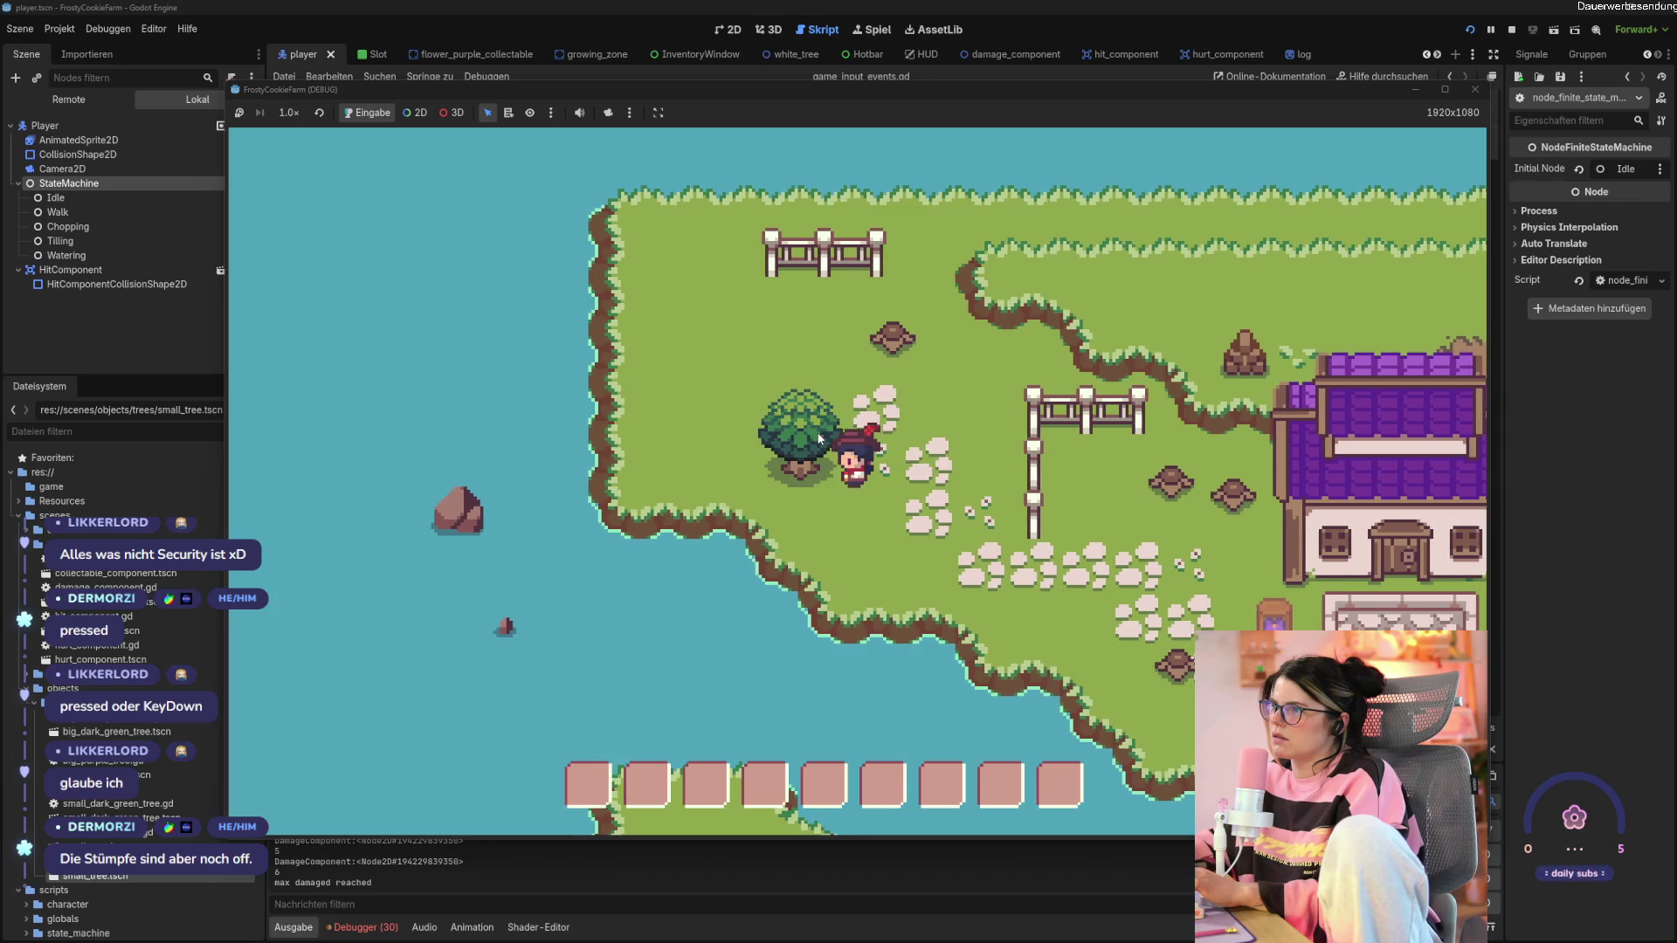
pyautogui.hotkey('w', 'd')
pyautogui.click(779, 481)
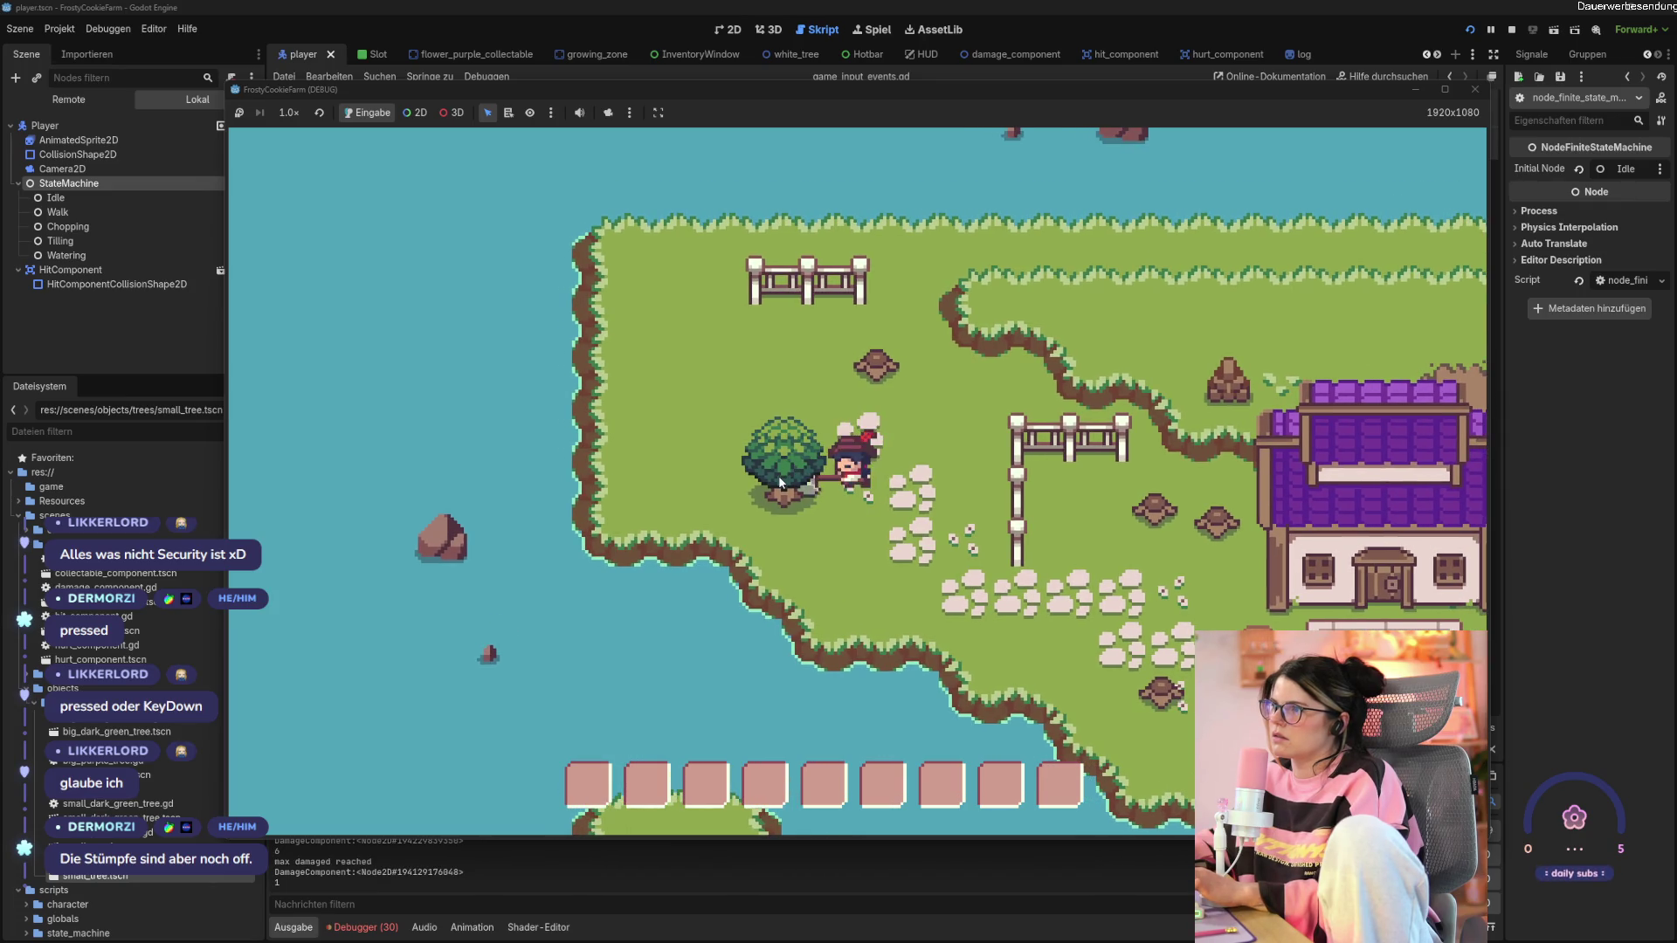
pyautogui.click(780, 481)
pyautogui.click(779, 481)
pyautogui.click(780, 481)
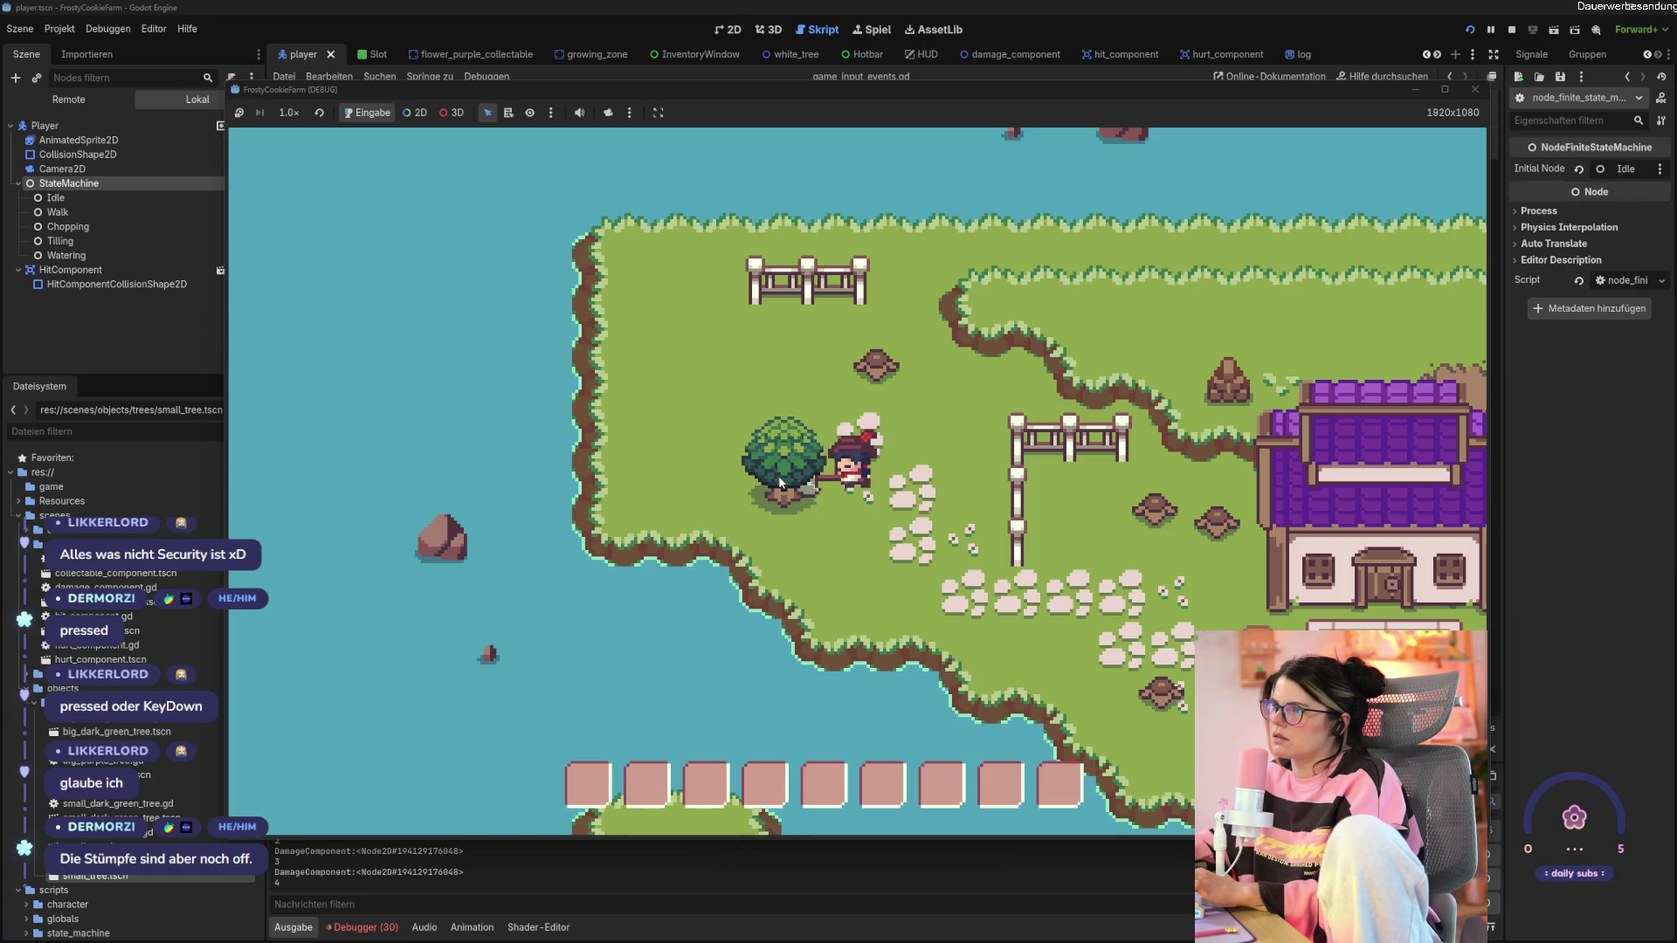
pyautogui.click(780, 482)
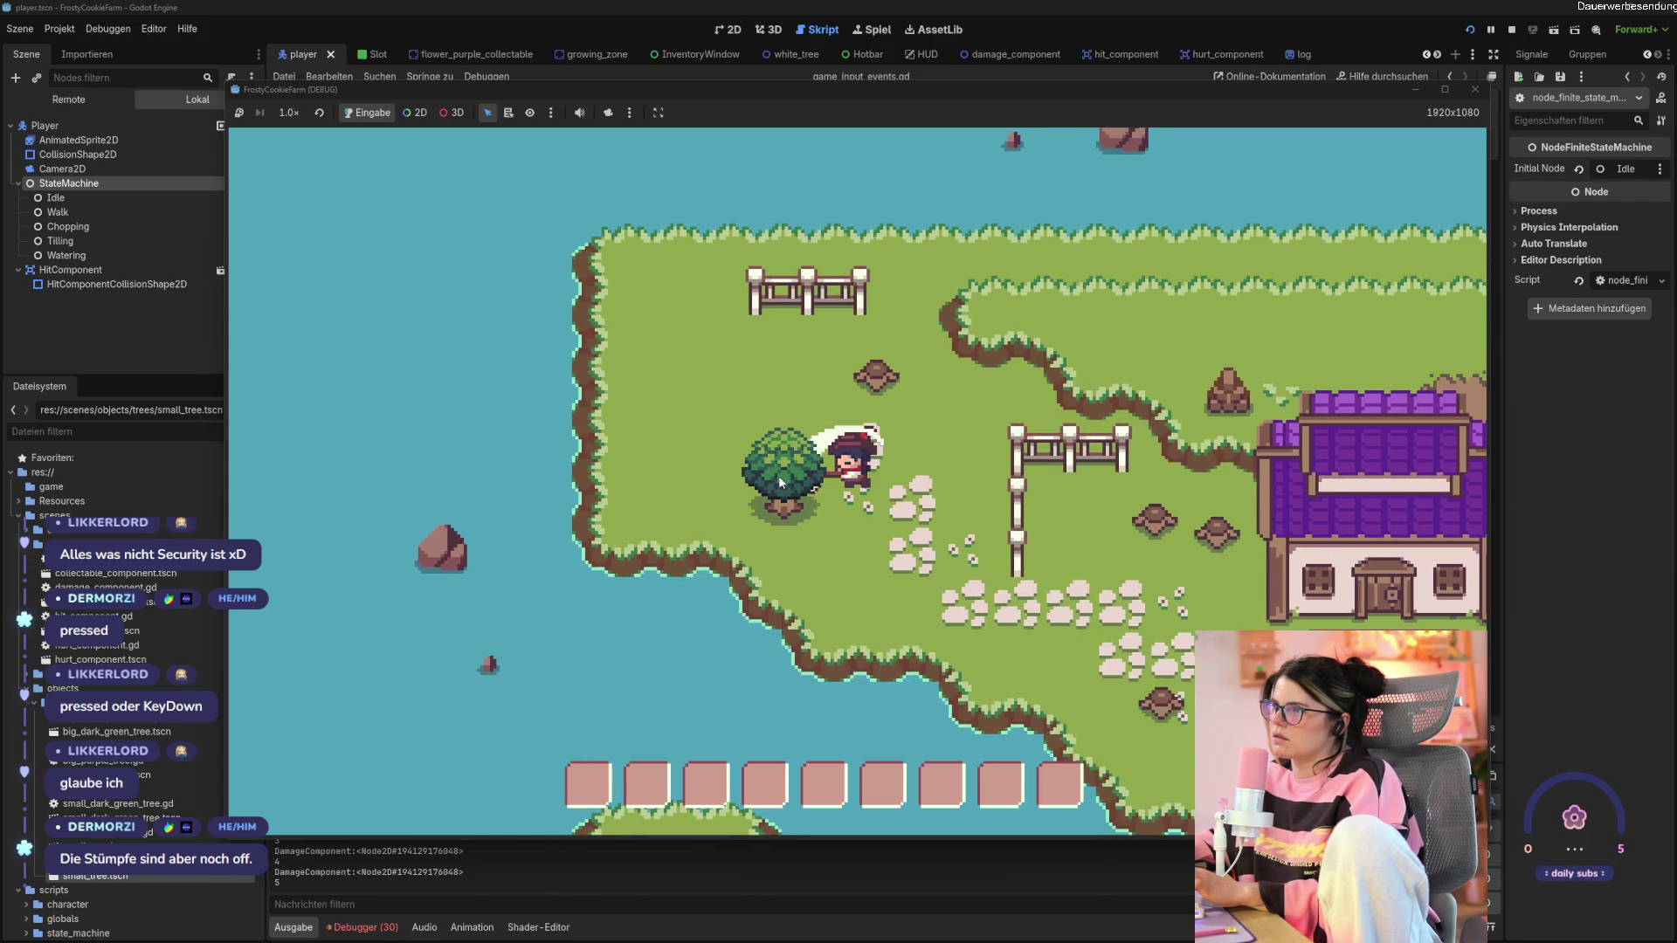
pyautogui.click(780, 481)
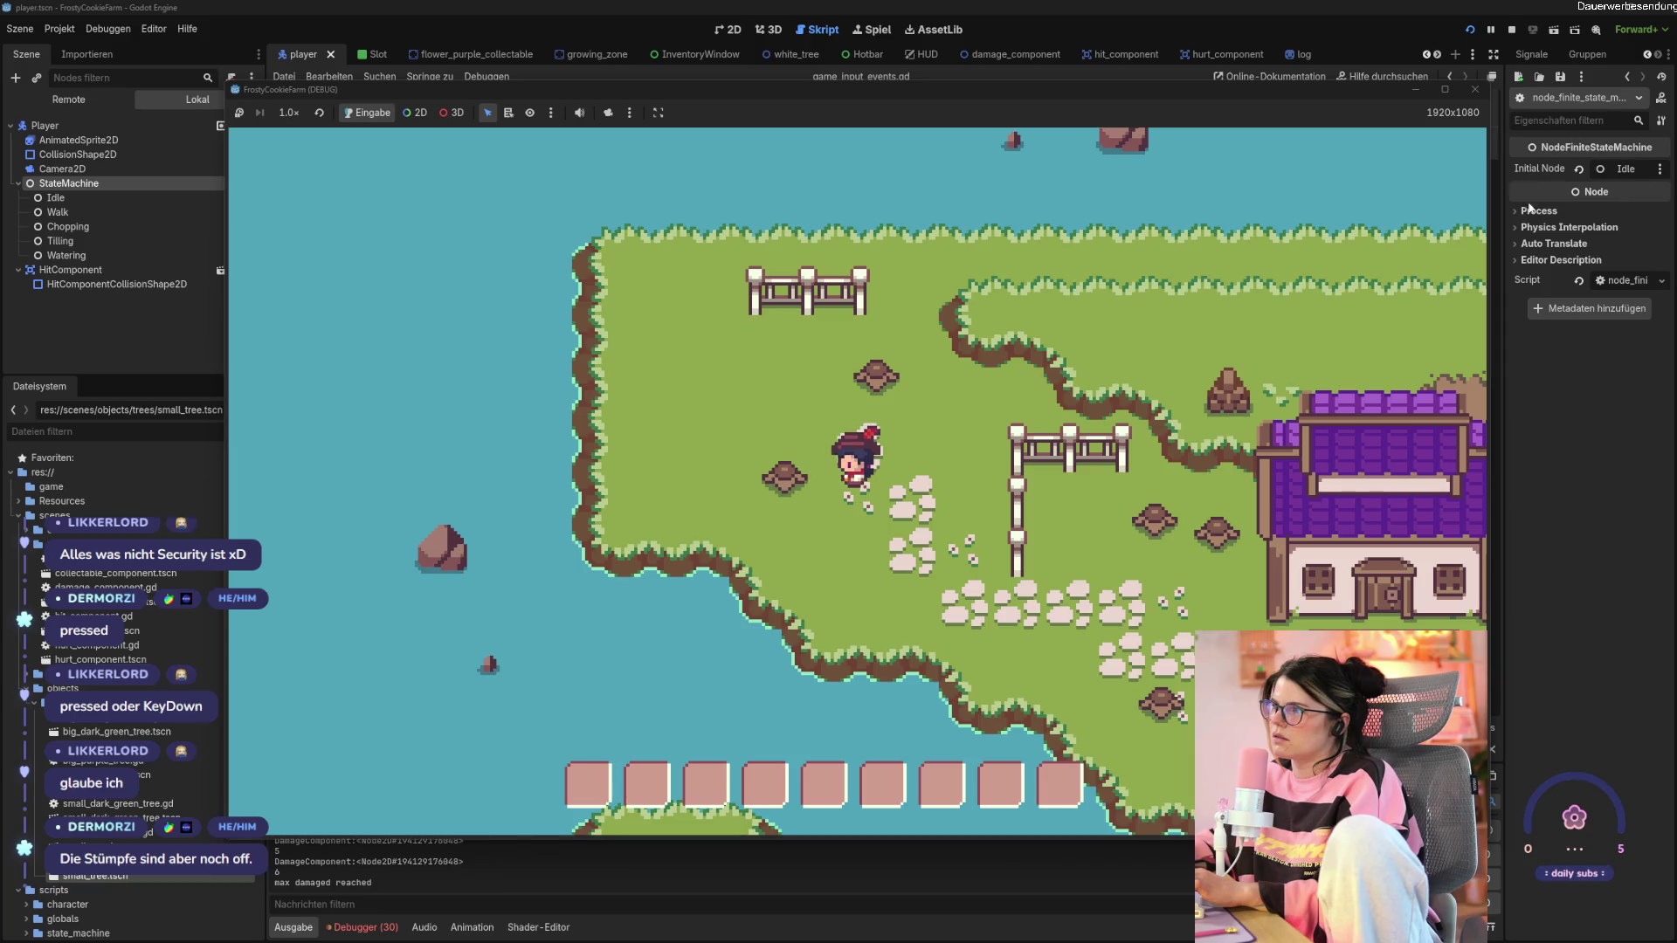
# Close the game and bring up the log scene in the 2D view.
pyautogui.click(1478, 91)
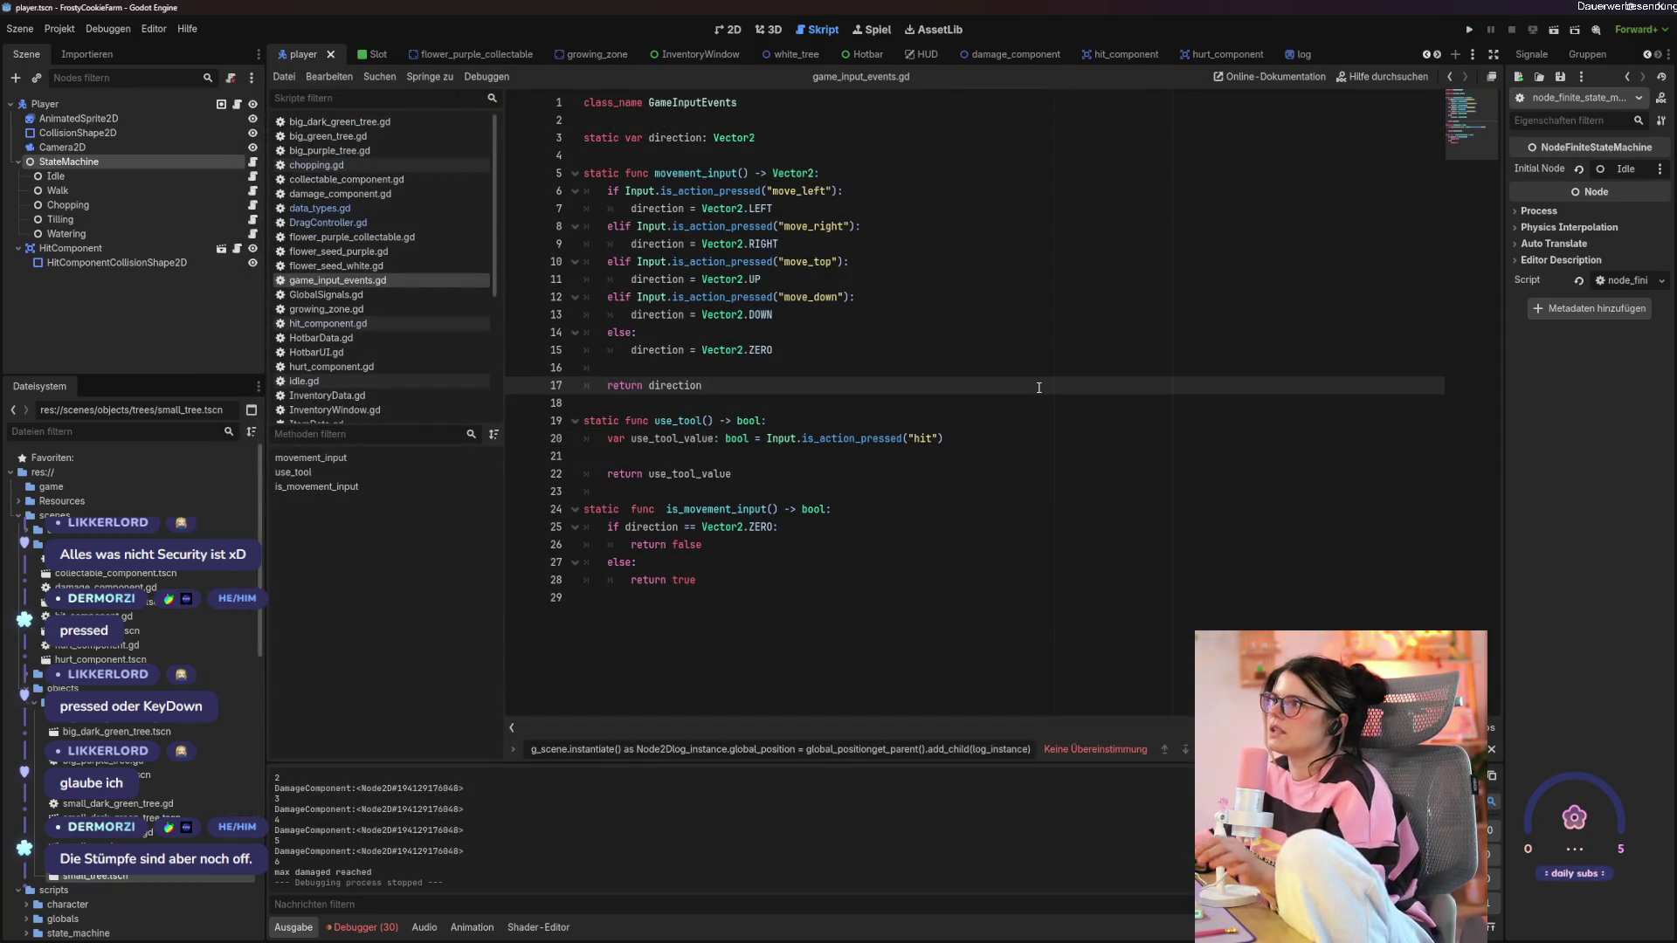
pyautogui.click(724, 30)
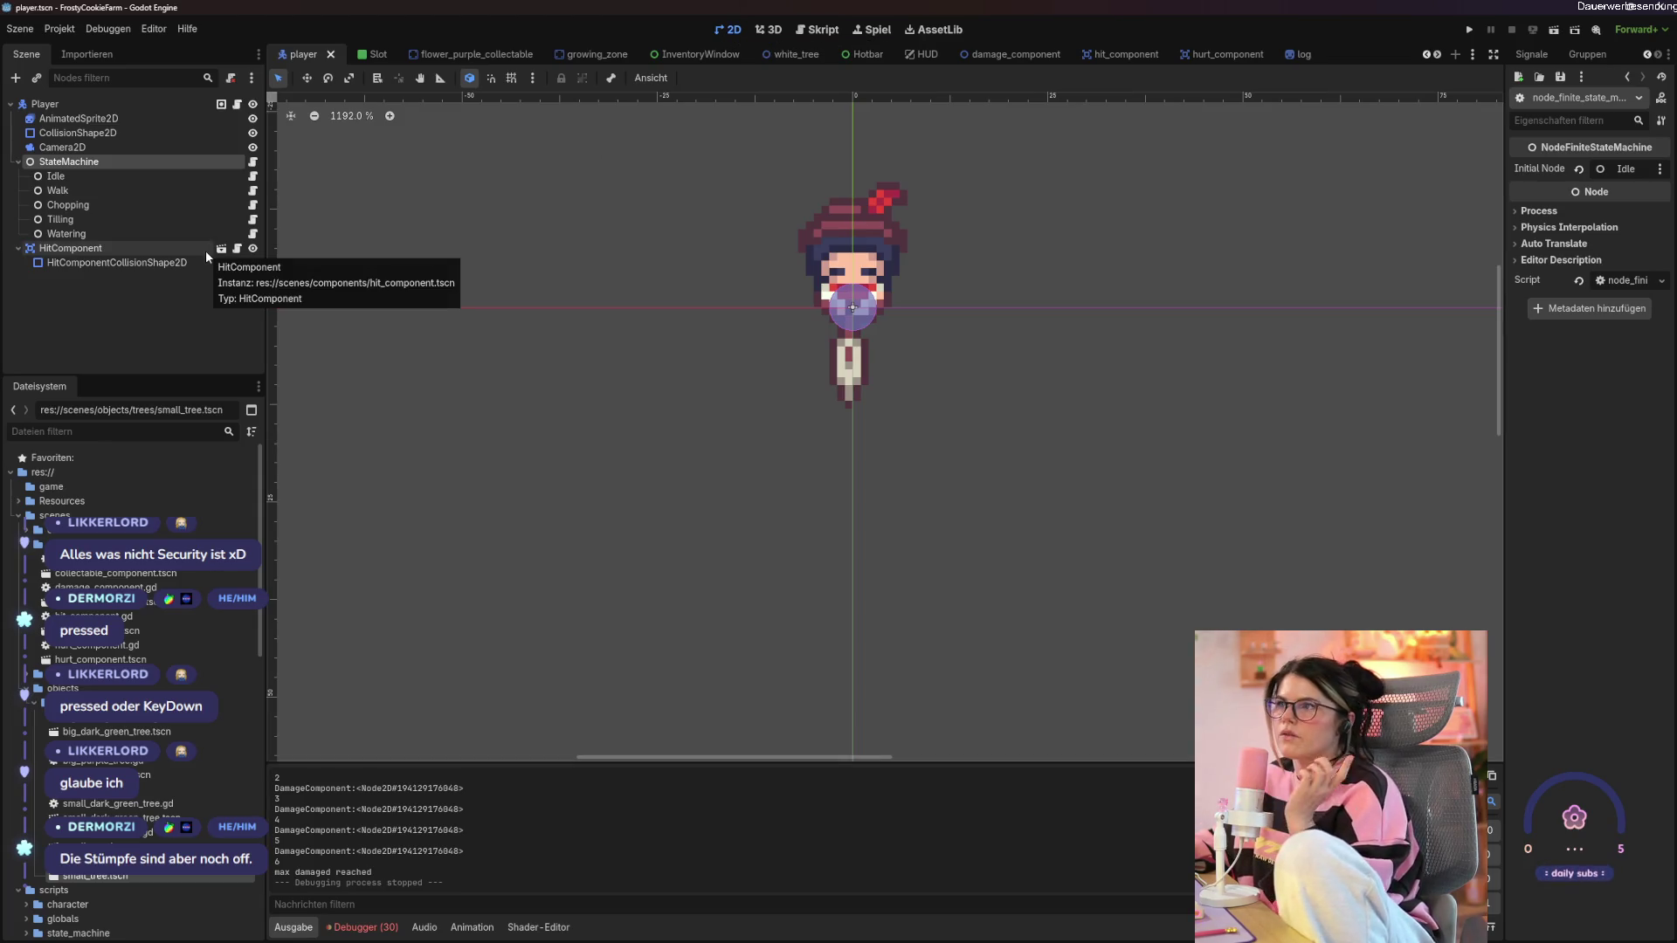
pyautogui.click(1294, 54)
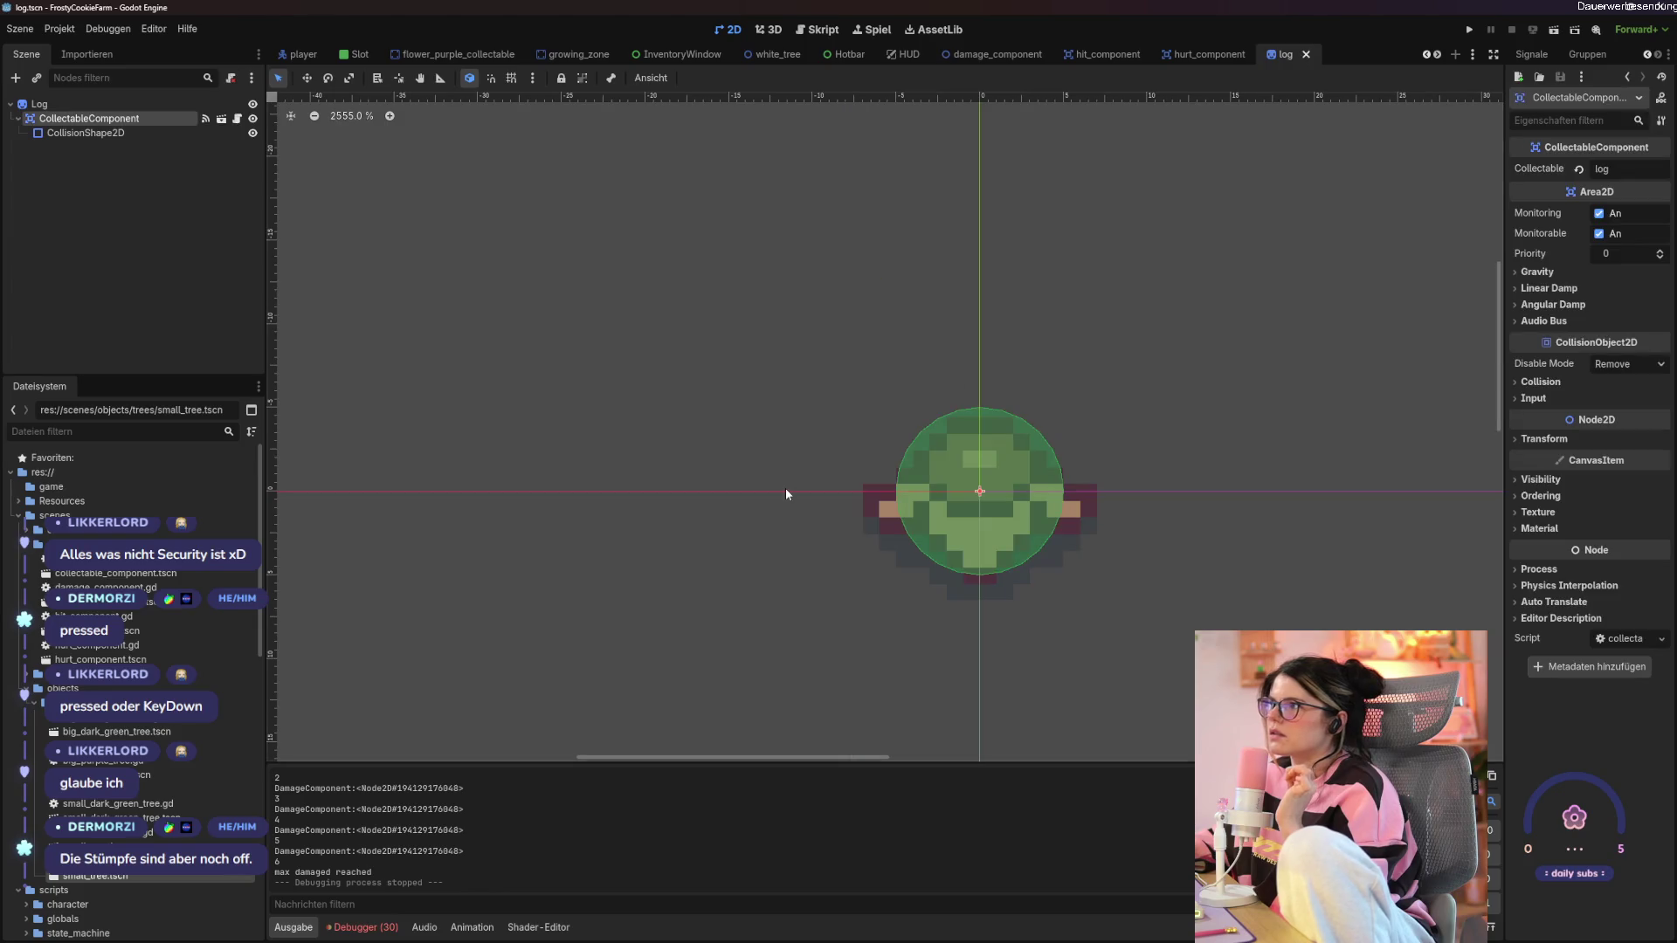
# Drag the log's Sprite2D down to position (0, 3), then save and run with F5.
pyautogui.scroll(-3, 786, 494)
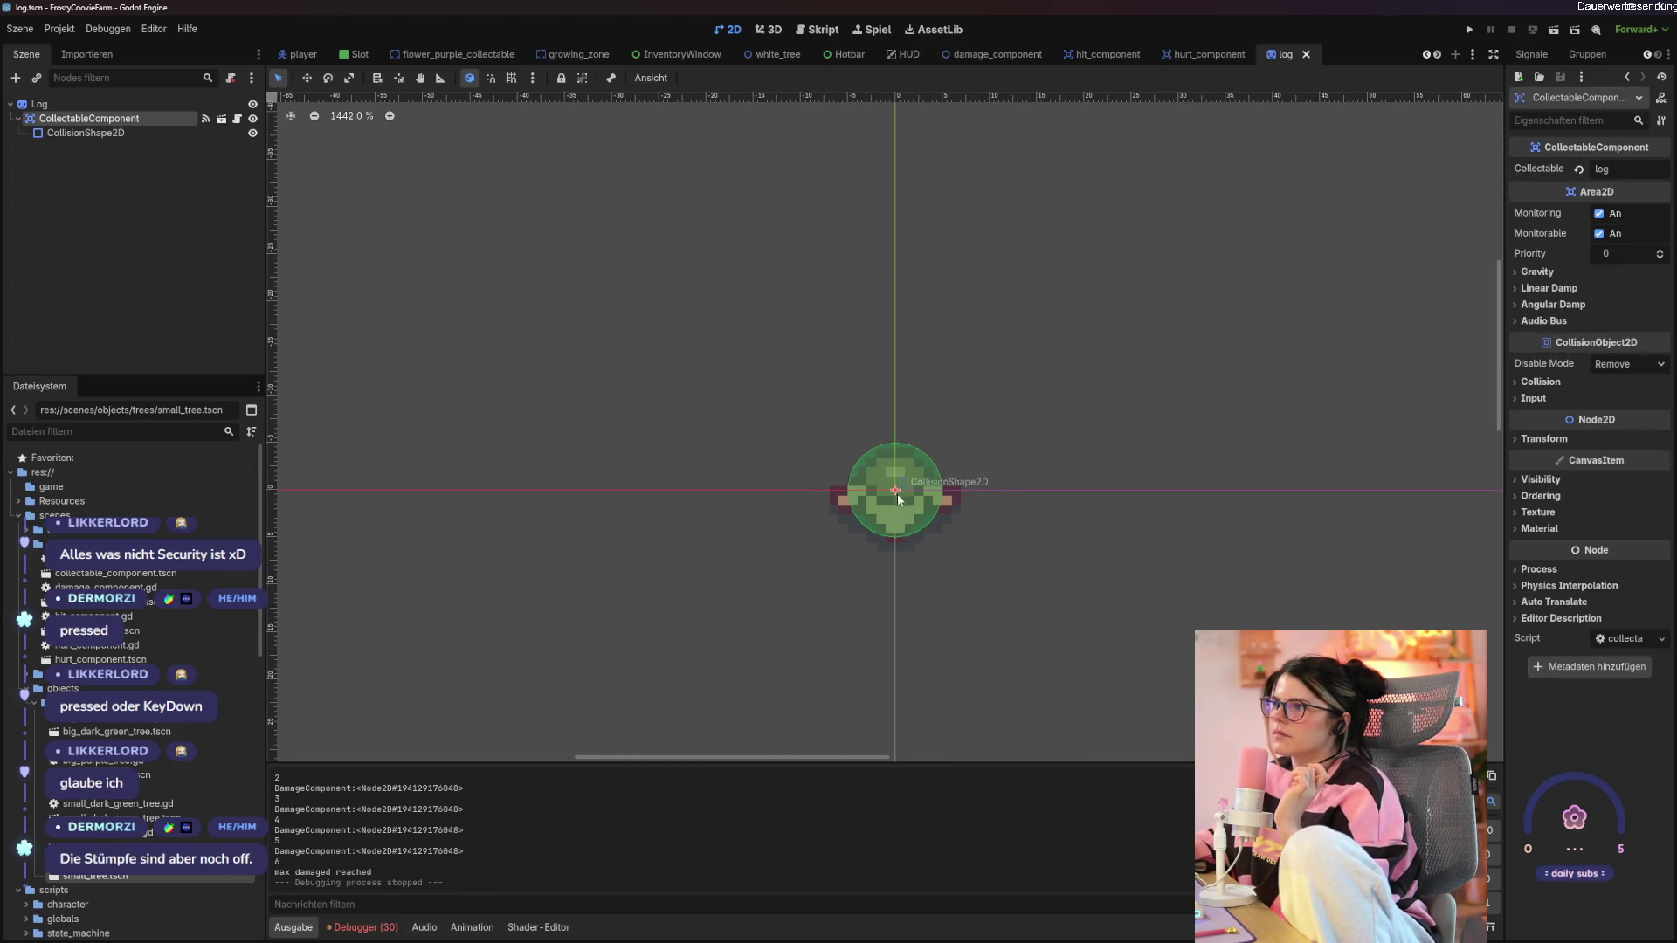
pyautogui.moveTo(894, 489)
pyautogui.mouseDown()
pyautogui.moveTo(893, 513)
pyautogui.moveTo(894, 489)
pyautogui.mouseUp()
pyautogui.click(39, 103)
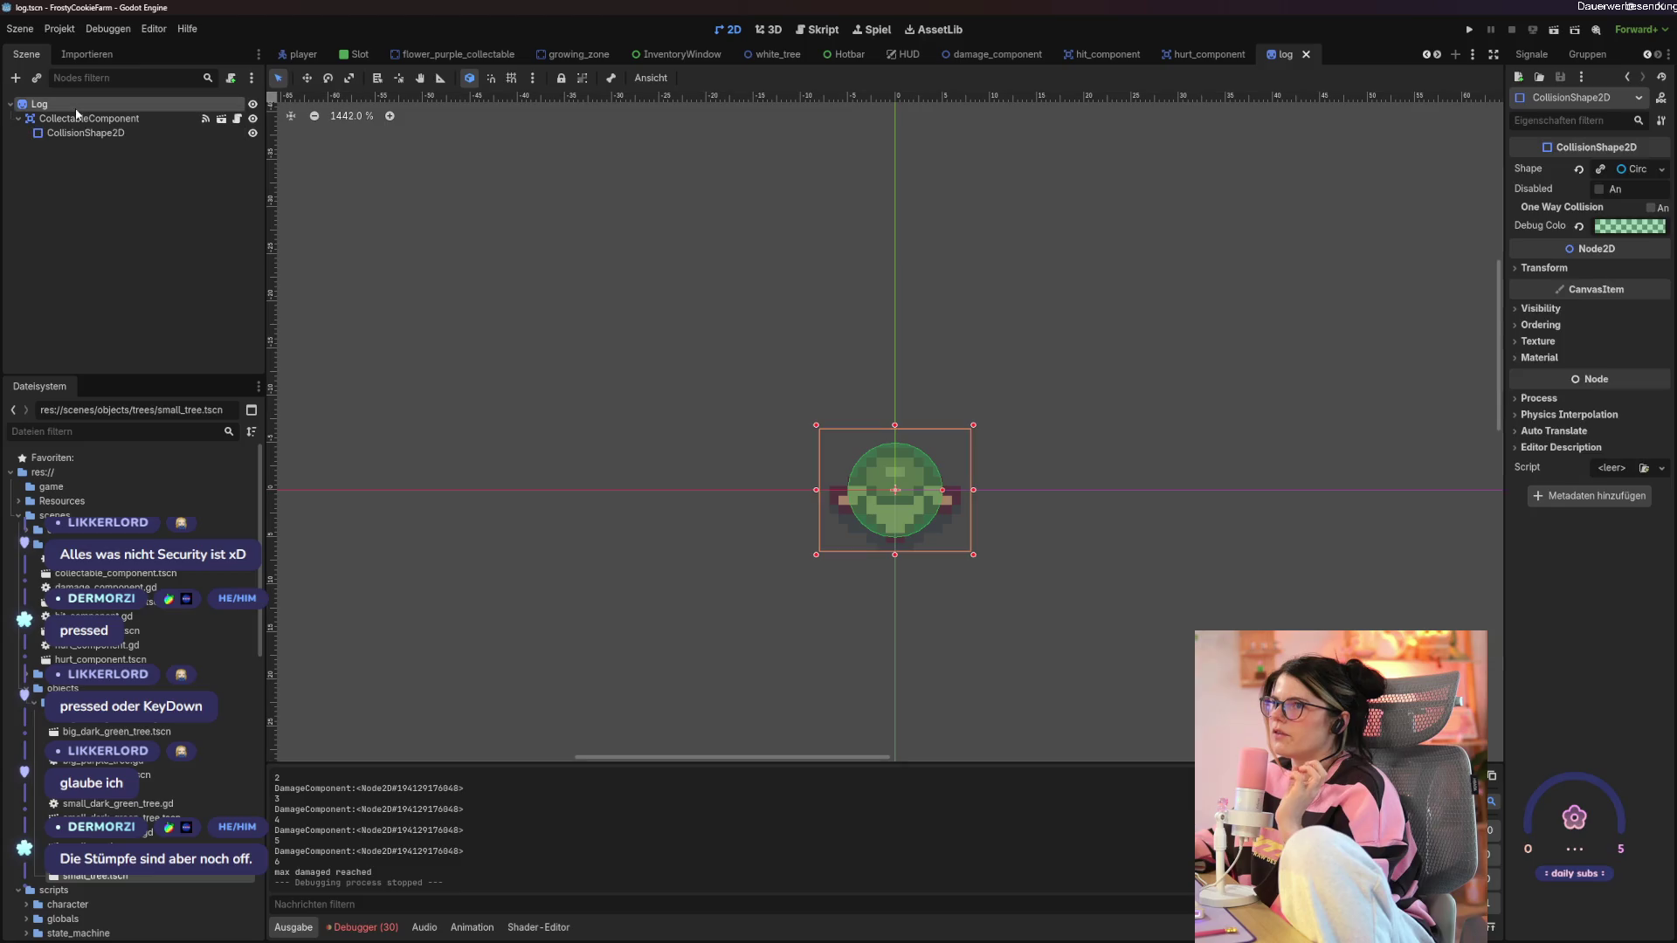
pyautogui.click(828, 496)
pyautogui.click(838, 506)
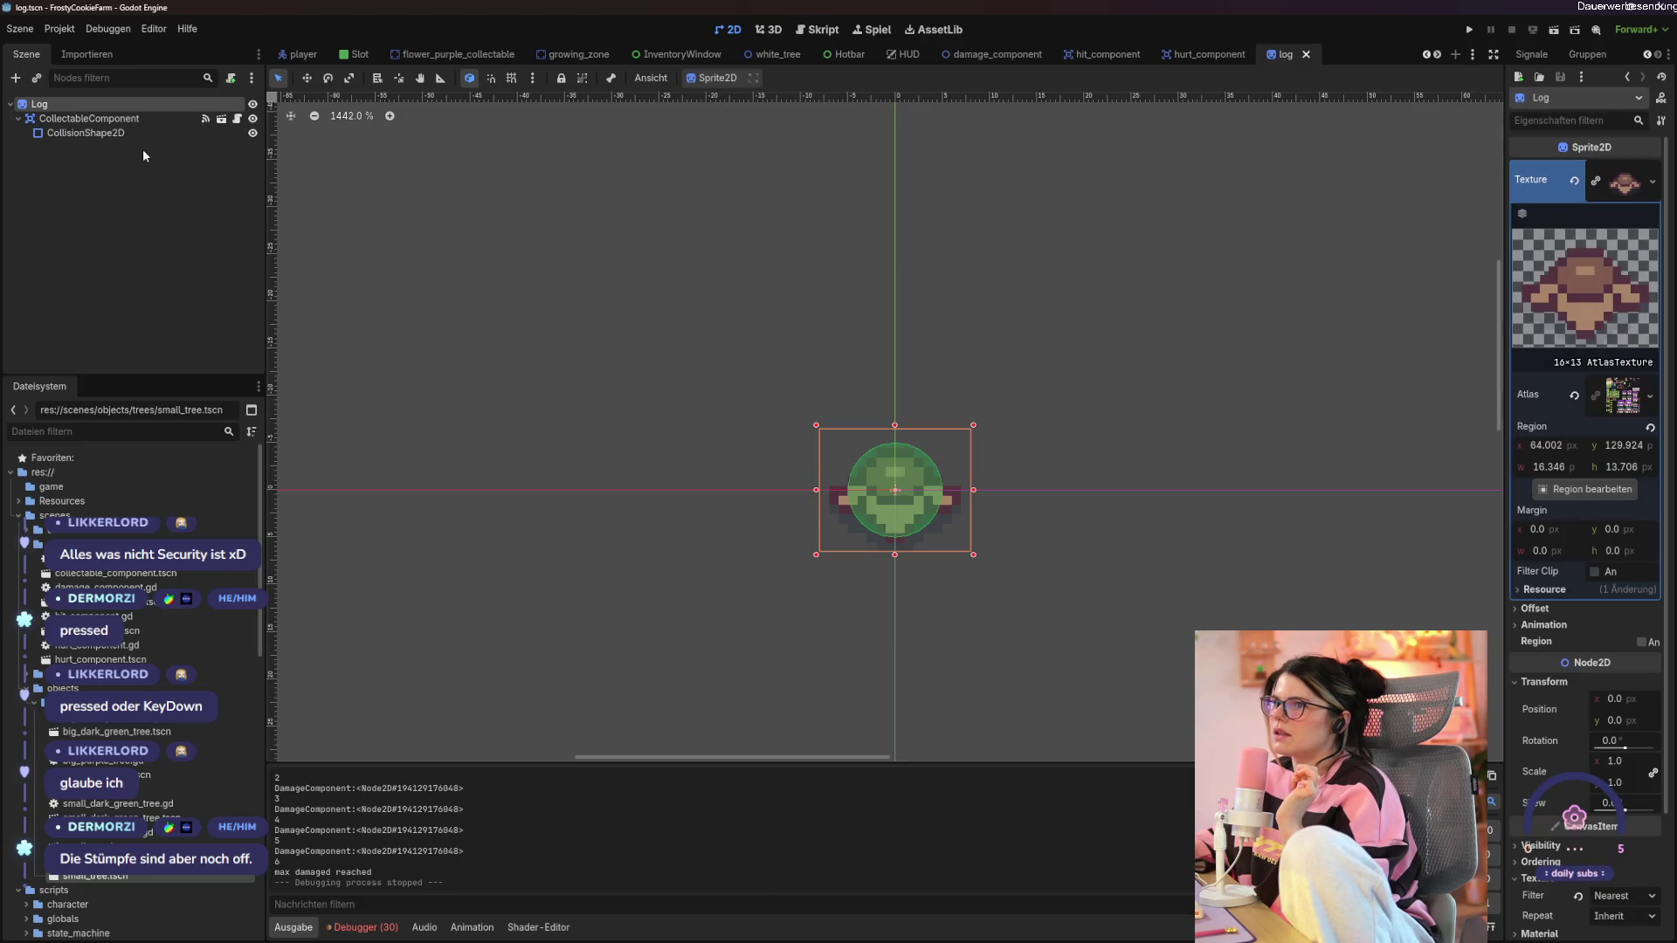
pyautogui.click(966, 470)
pyautogui.moveTo(954, 505); pyautogui.dragTo(956, 547)
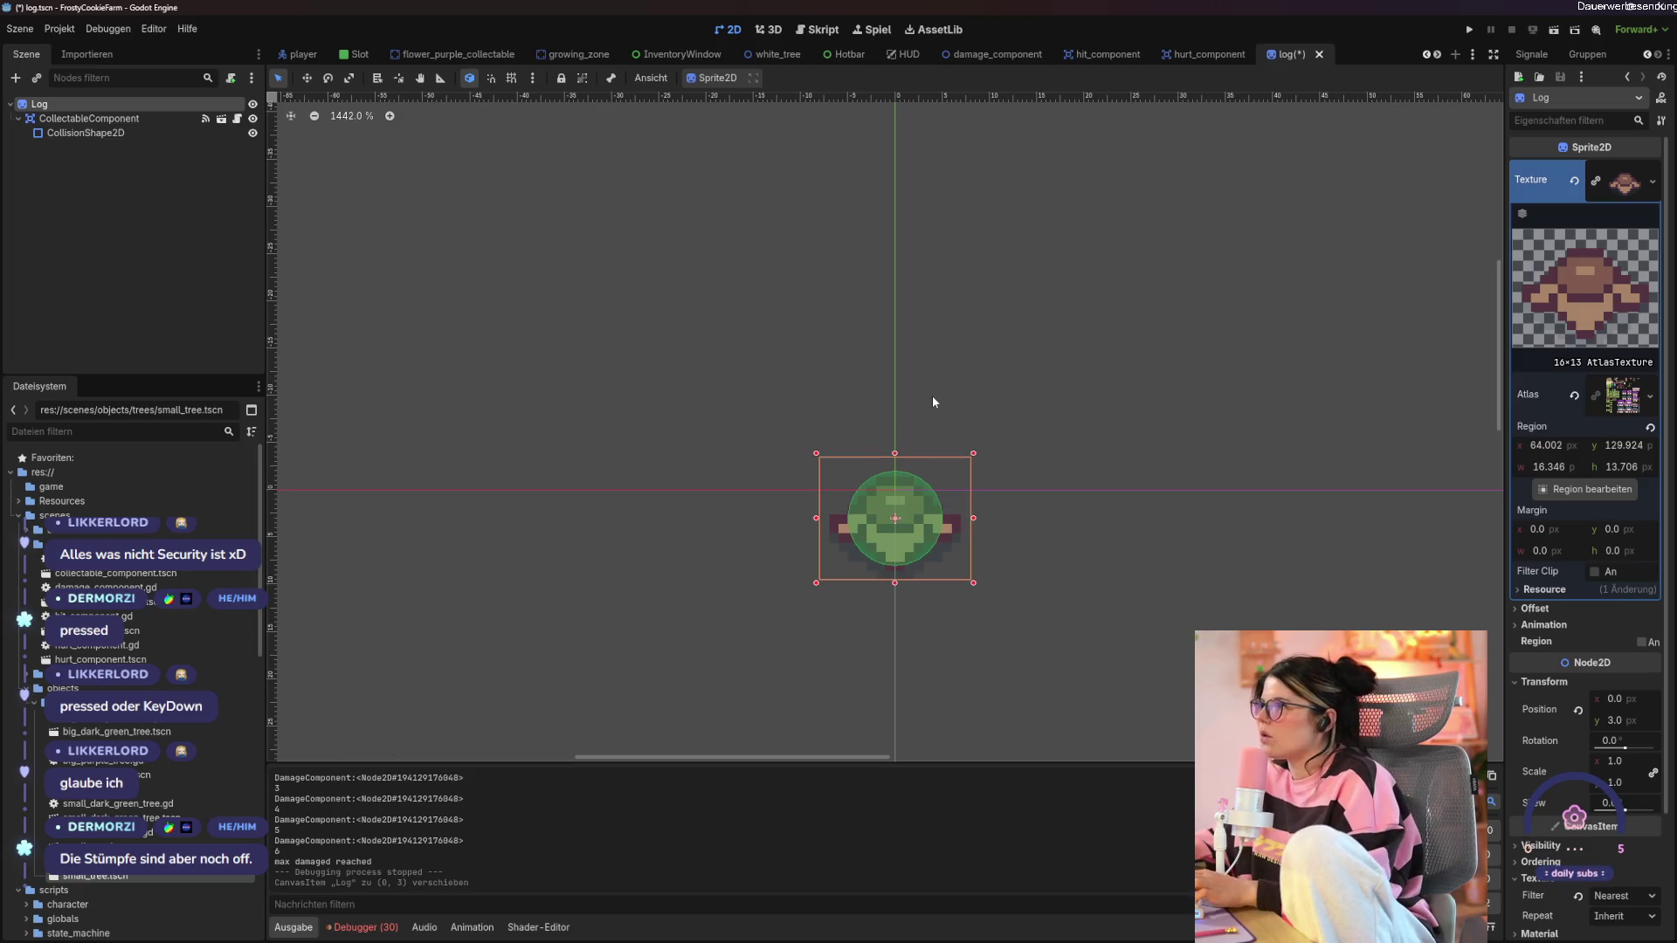
pyautogui.press('F5')
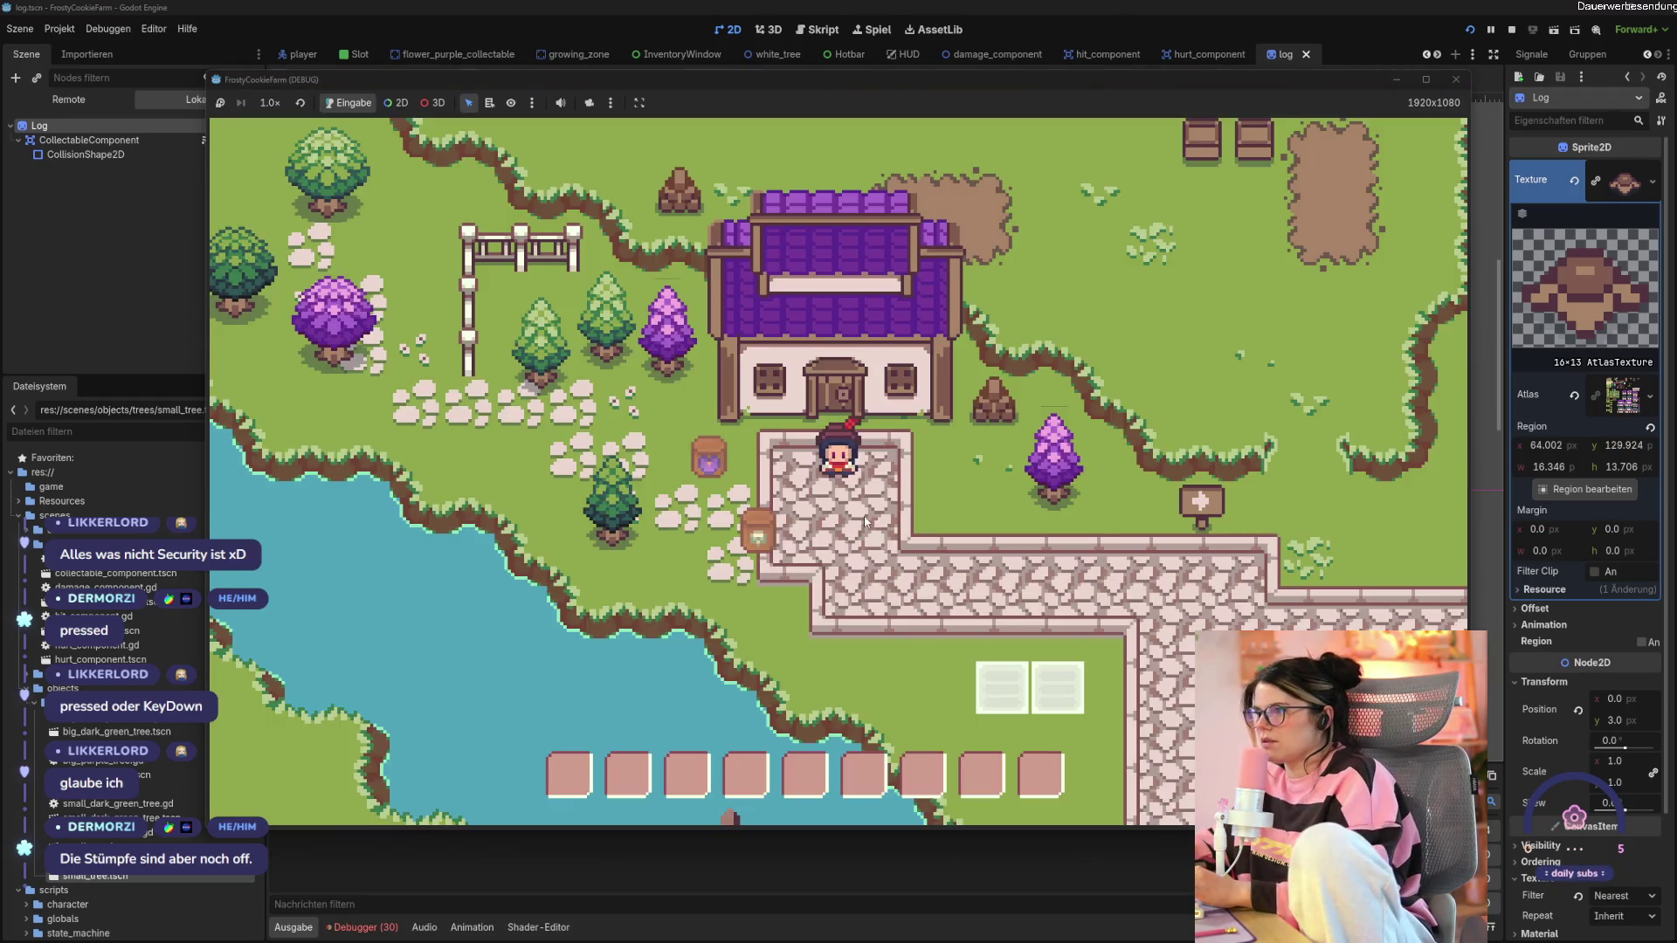
# Chop the purple tree into a log in the running game, then rerun and close it.
pyautogui.press('d')
pyautogui.click(914, 471)
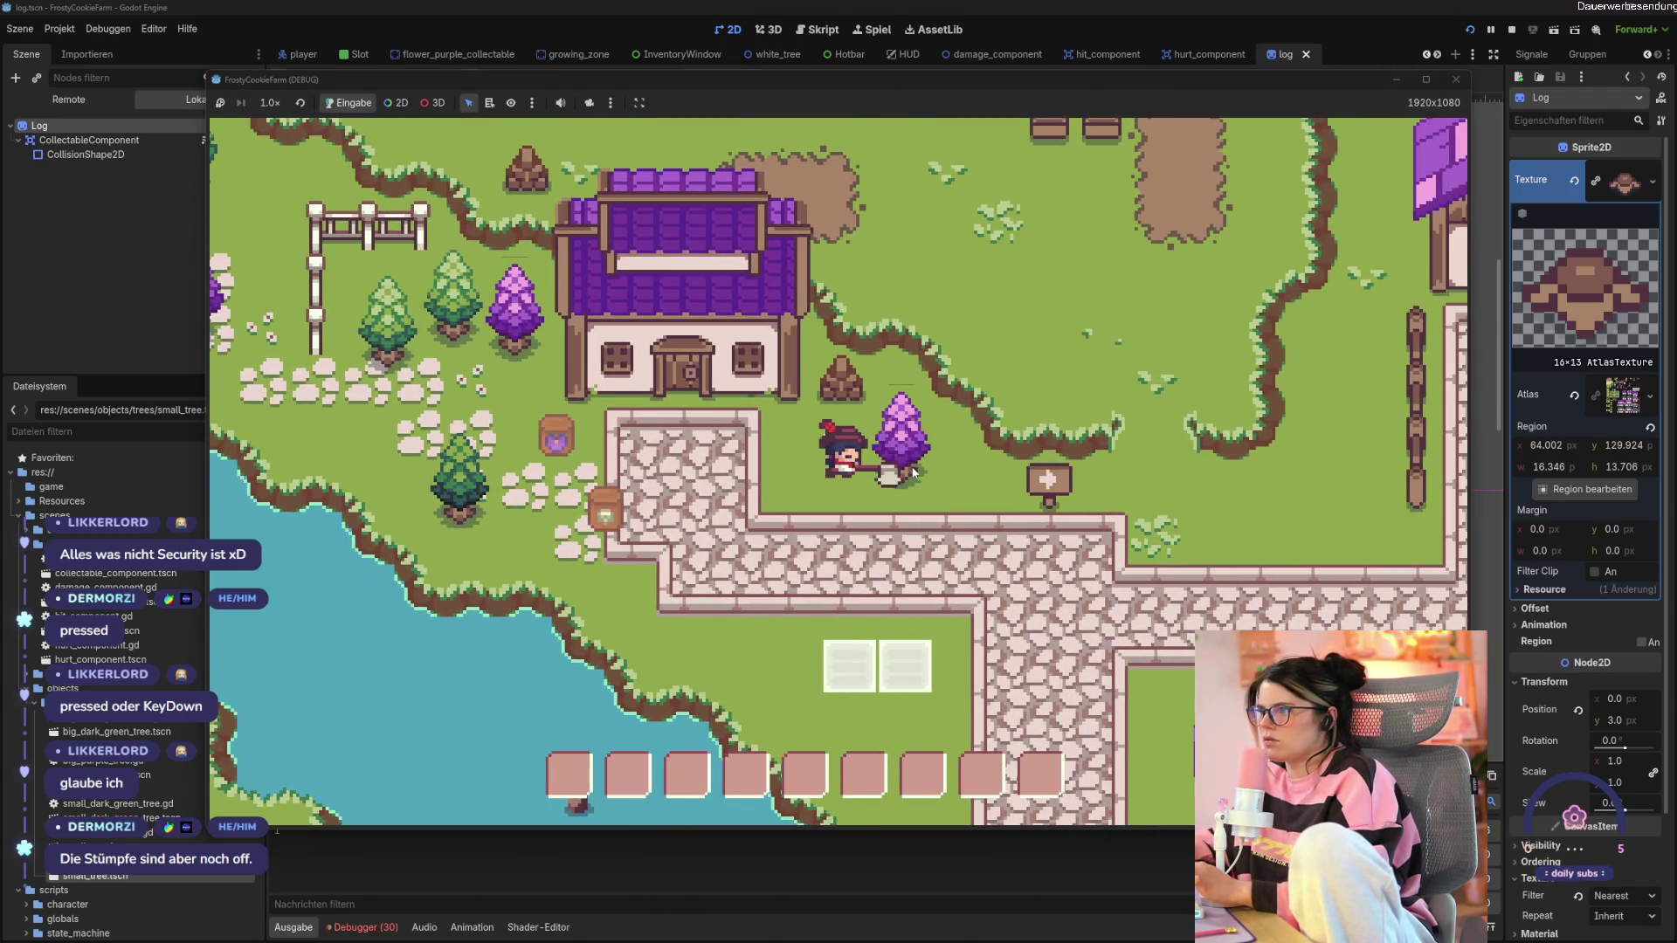
pyautogui.click(912, 468)
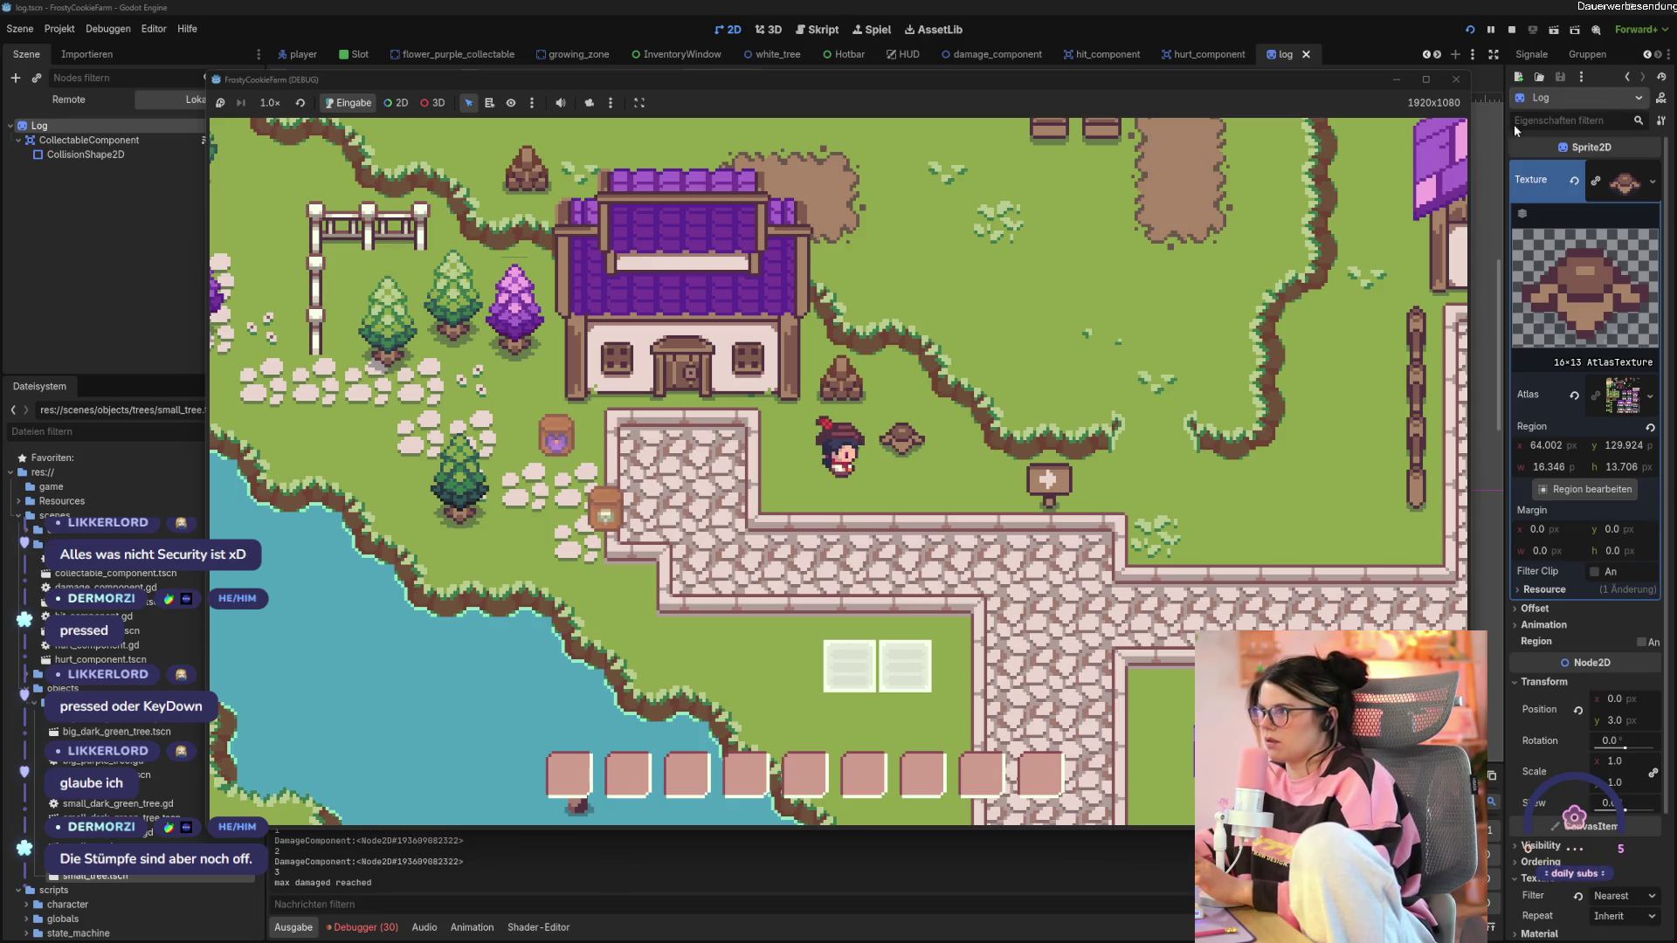
pyautogui.click(1455, 80)
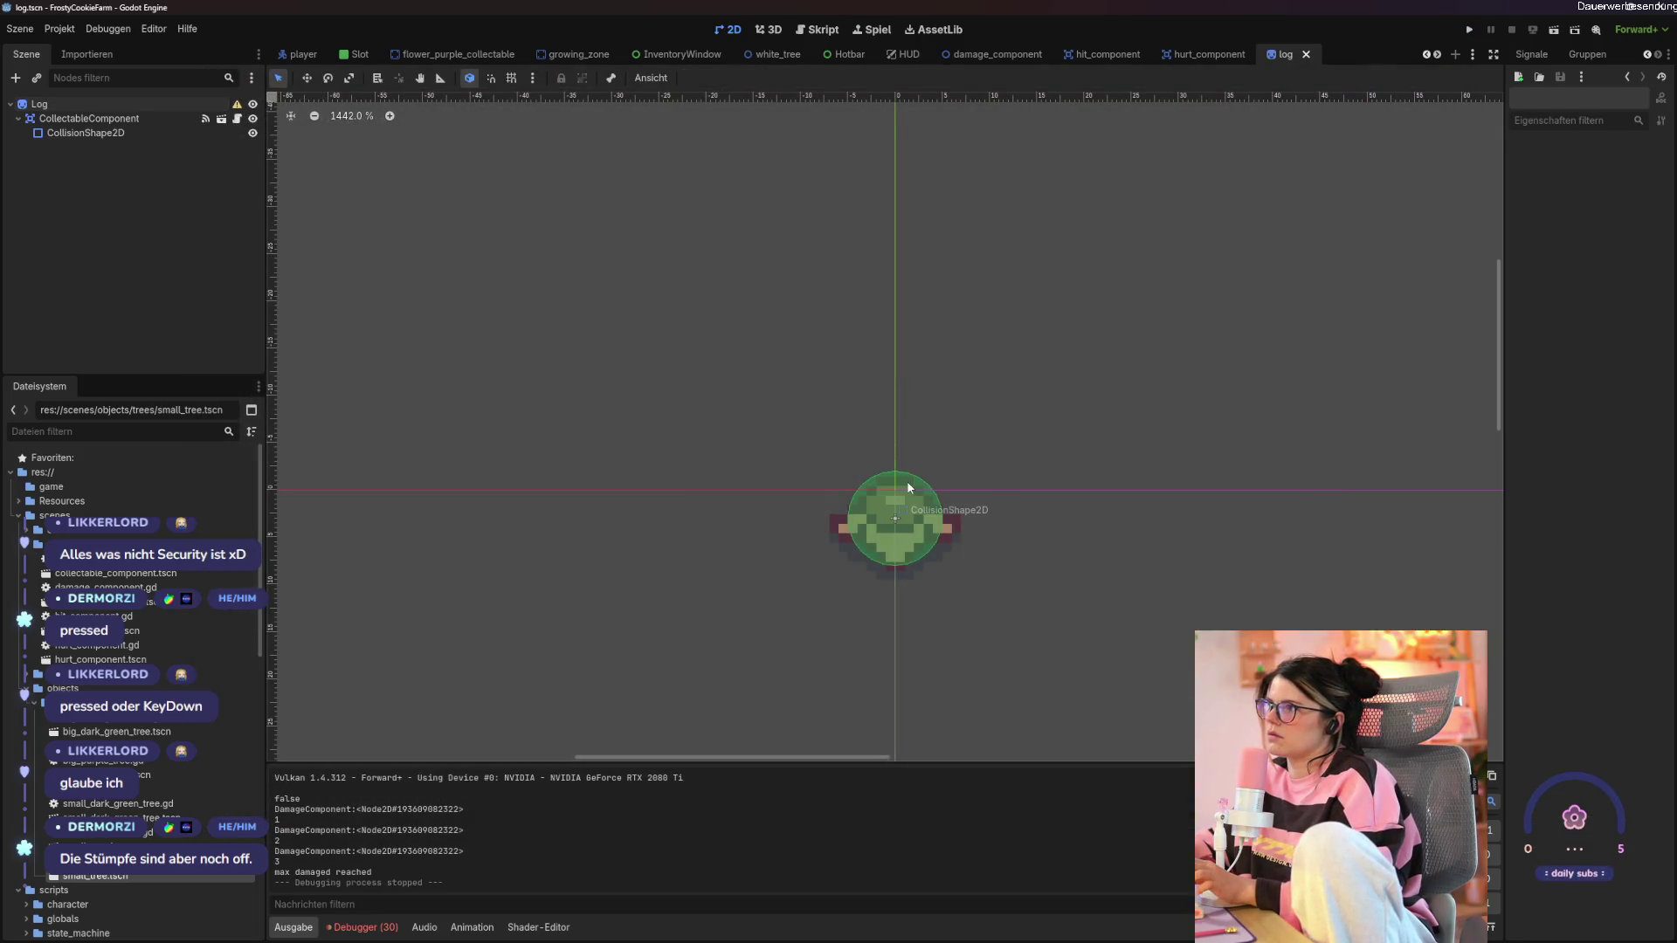
pyautogui.press('F5')
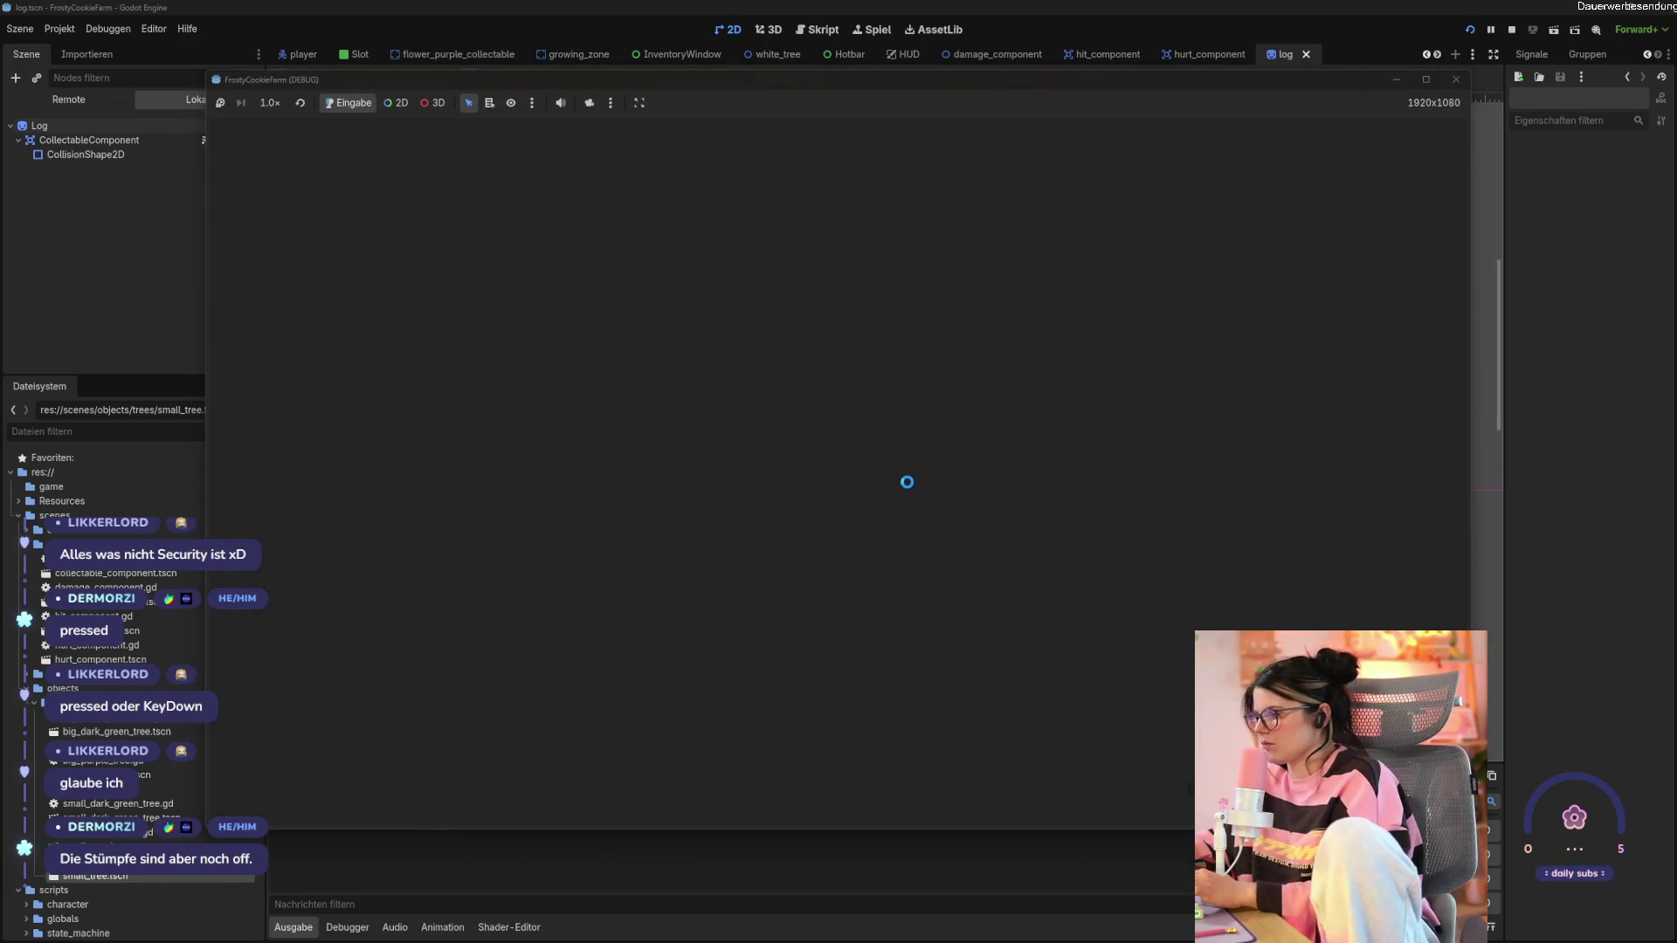
pyautogui.press('d')
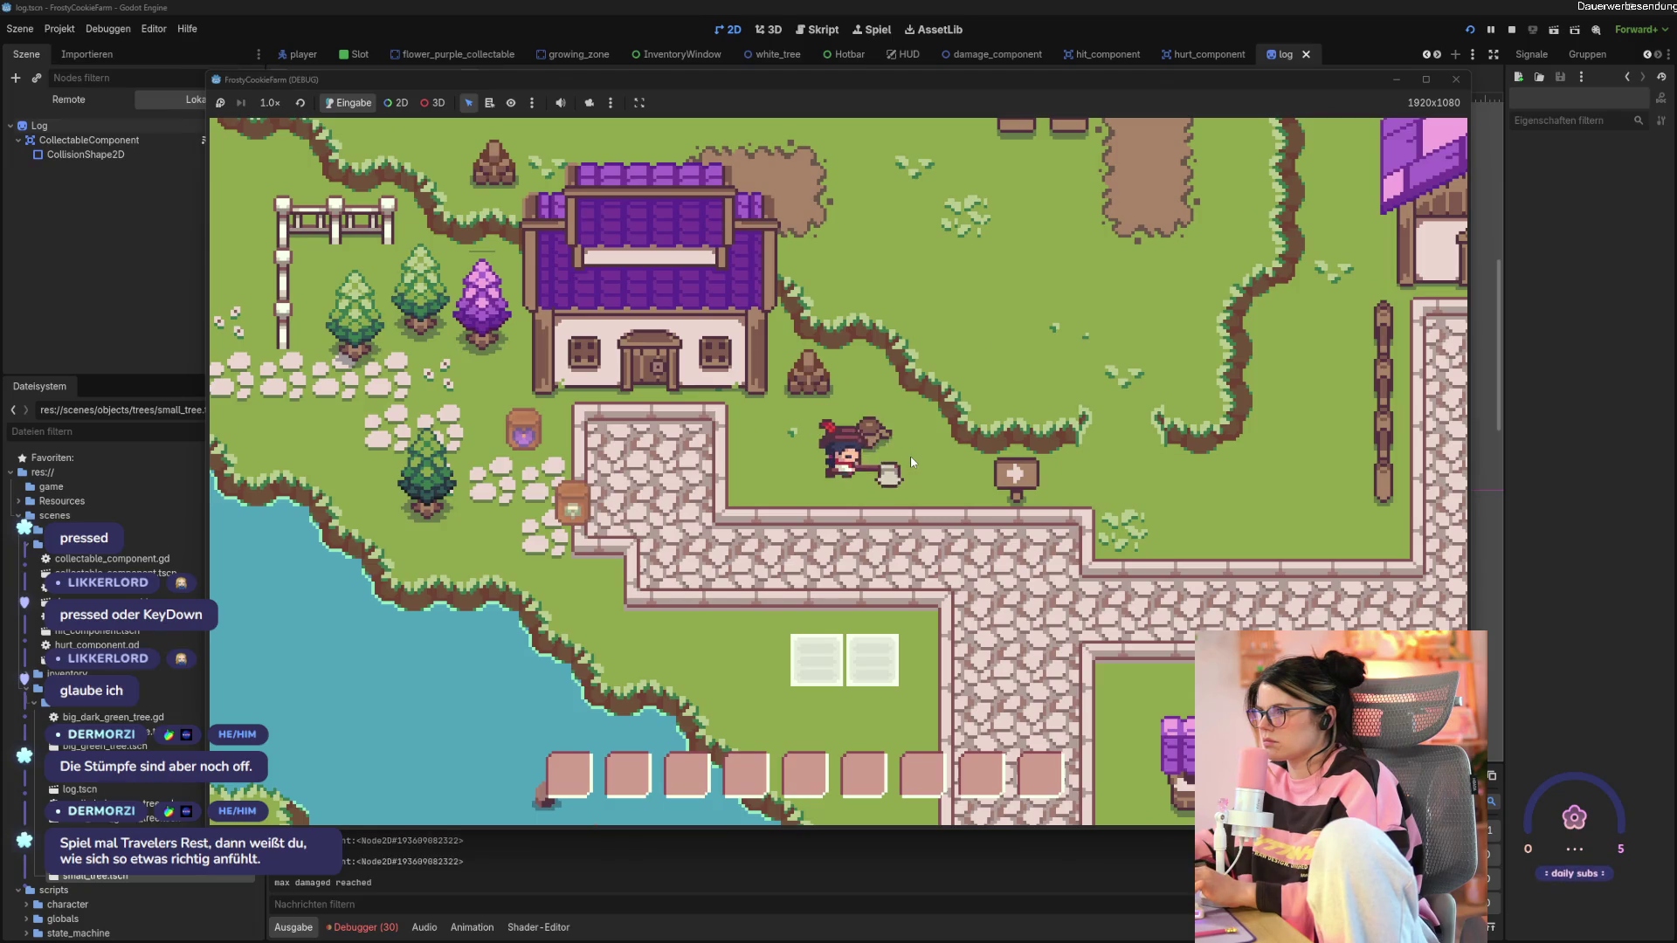
pyautogui.click(1454, 79)
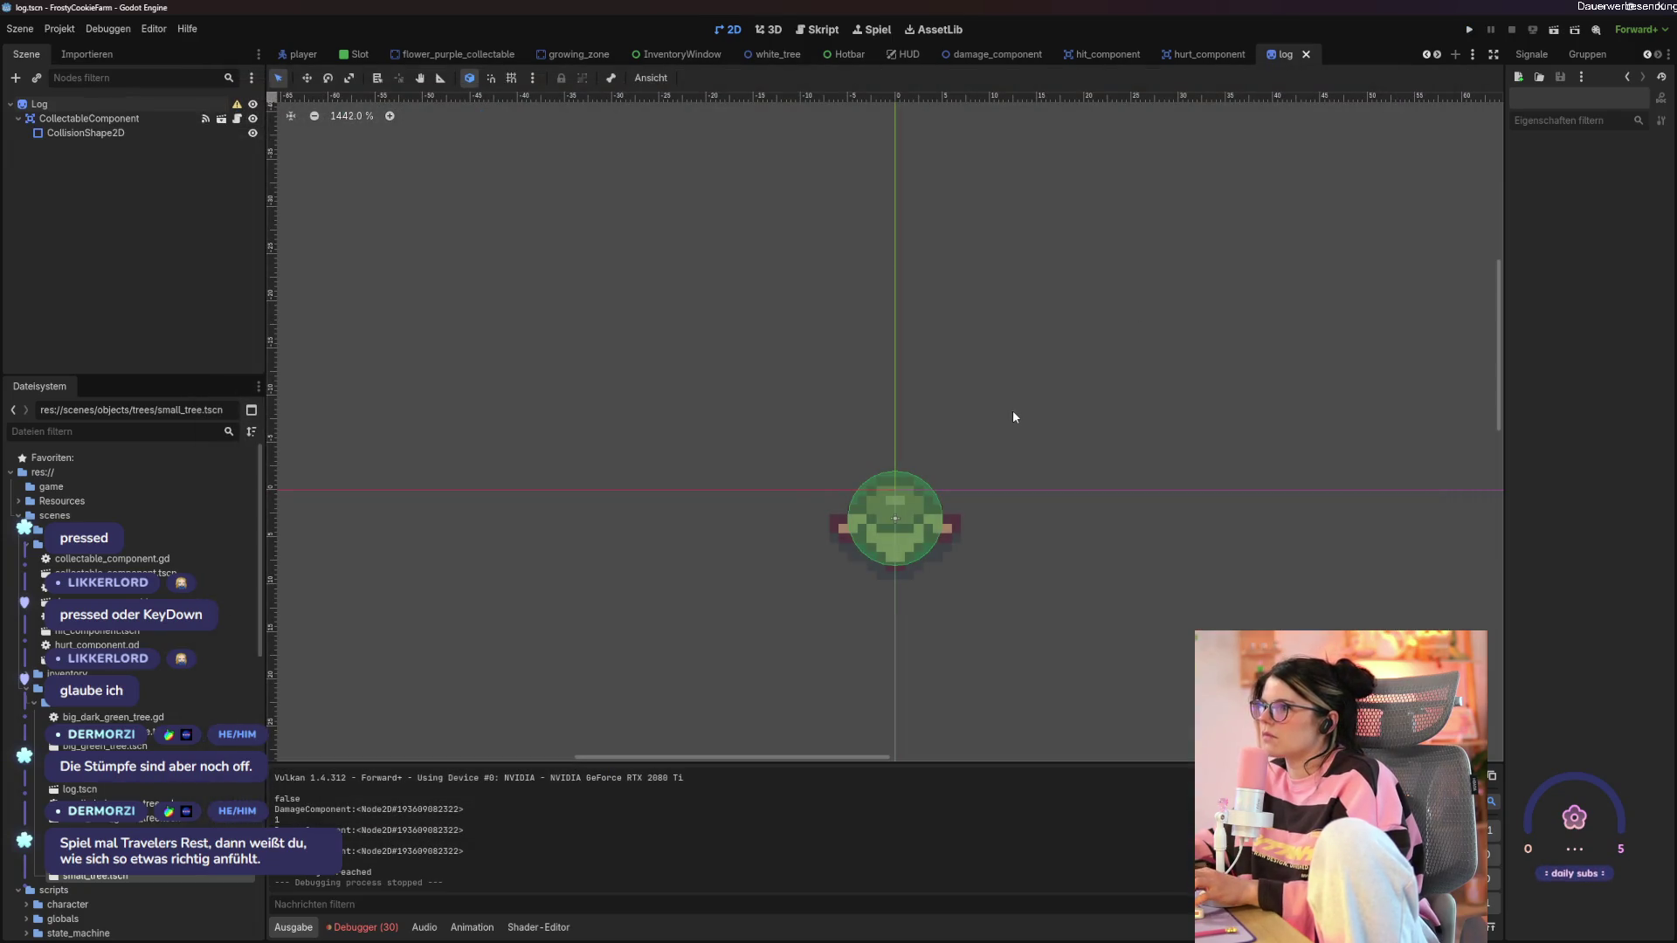
# Undo the log sprite's move, save the log scene, and open hit_component.
pyautogui.hotkey('ctrl', 'z')
pyautogui.hotkey('ctrl', 's')
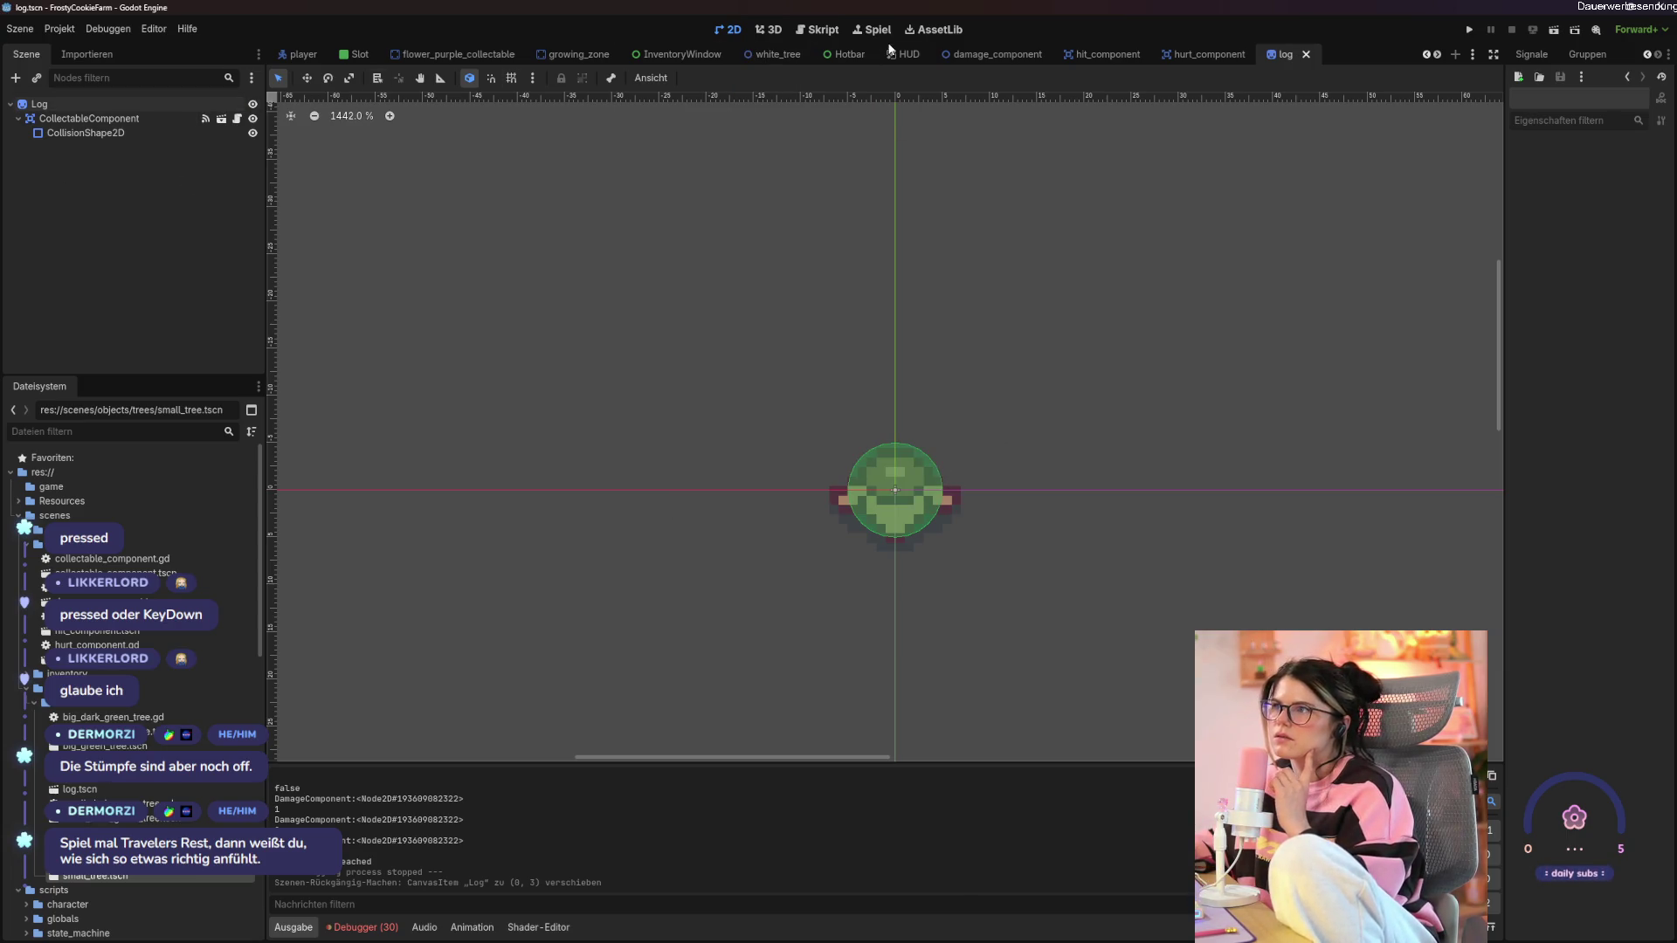
pyautogui.click(1102, 54)
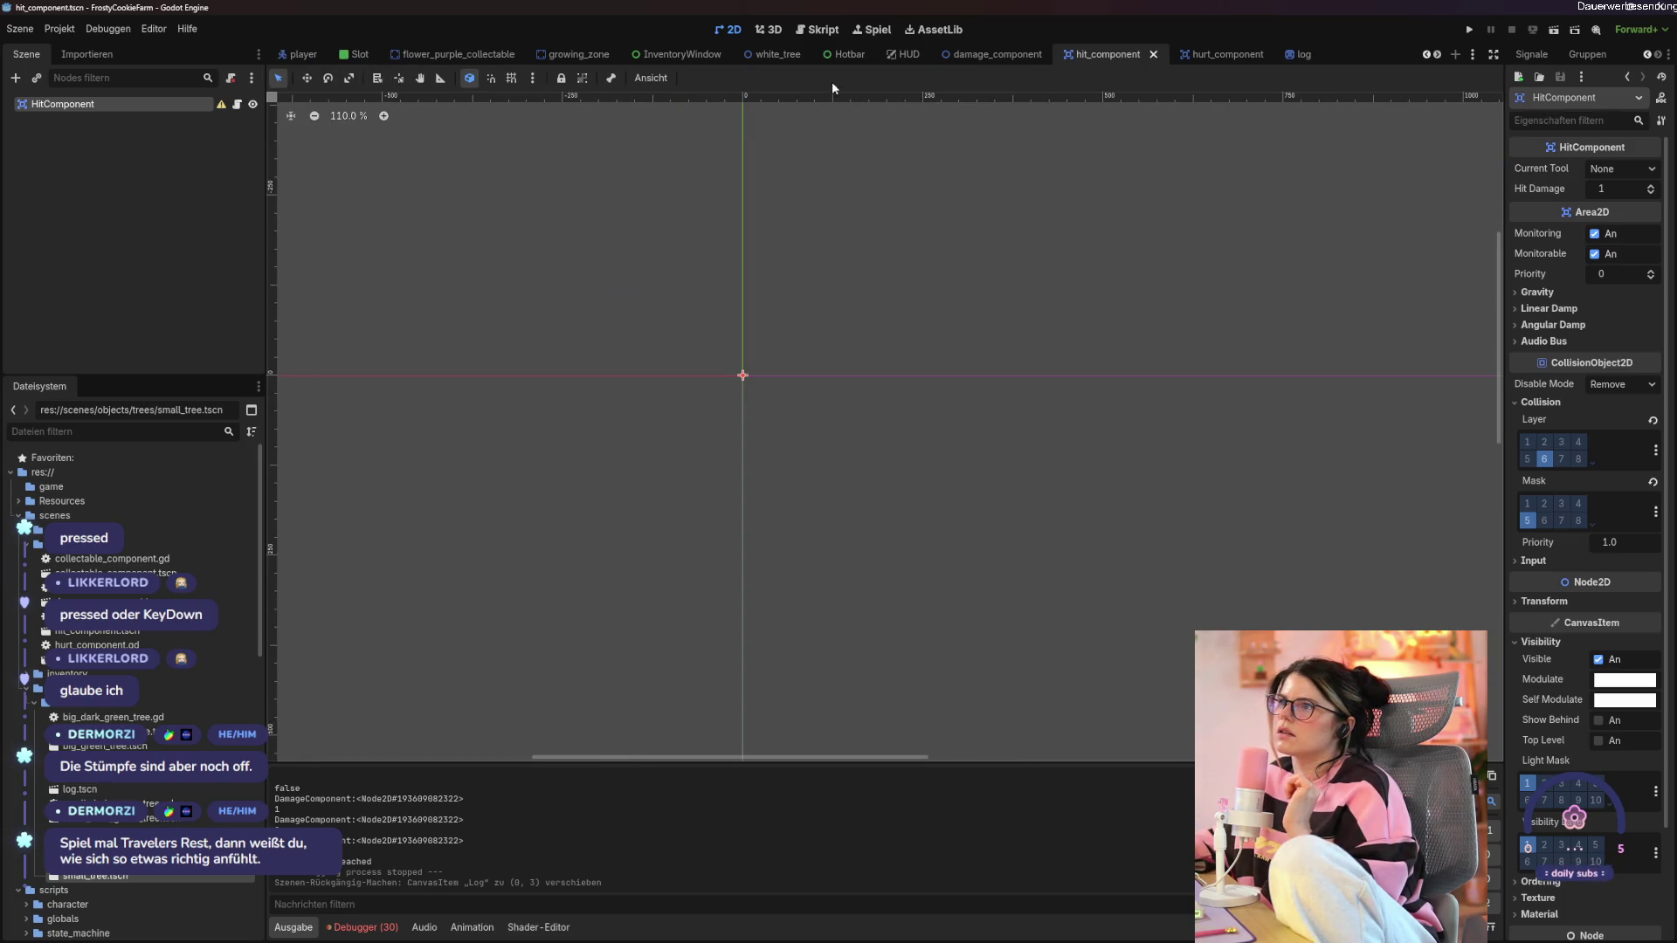
# Review the damage_component scene, then open small_tree.gd in the script editor.
pyautogui.scroll(1, 817, 62)
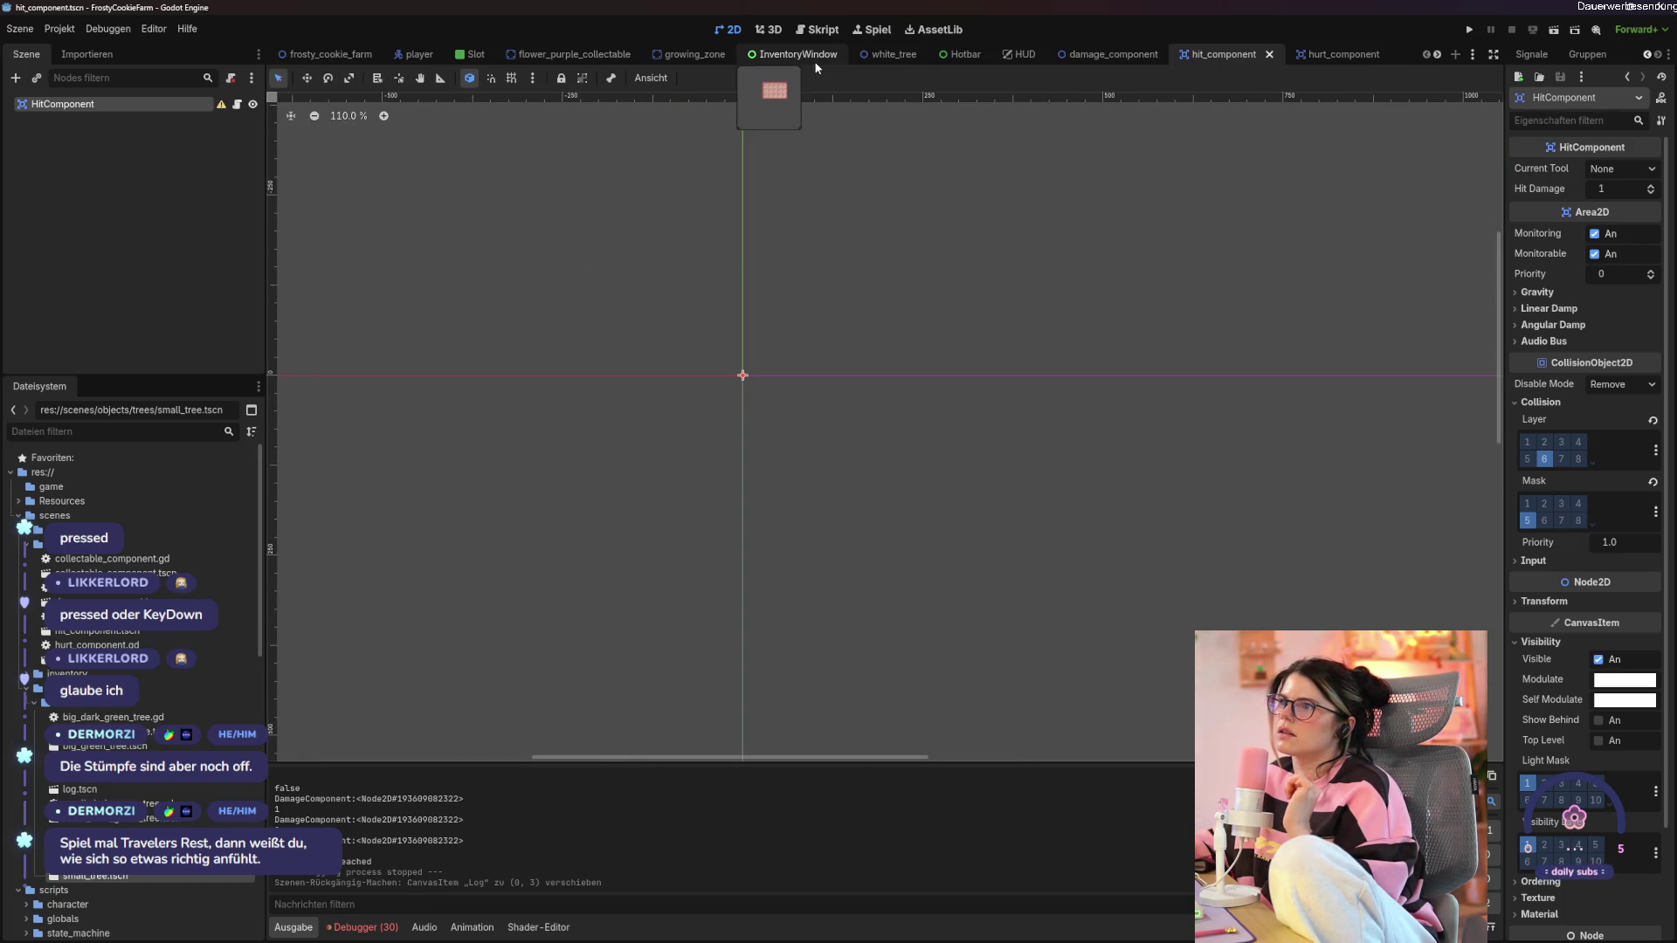
pyautogui.click(1107, 54)
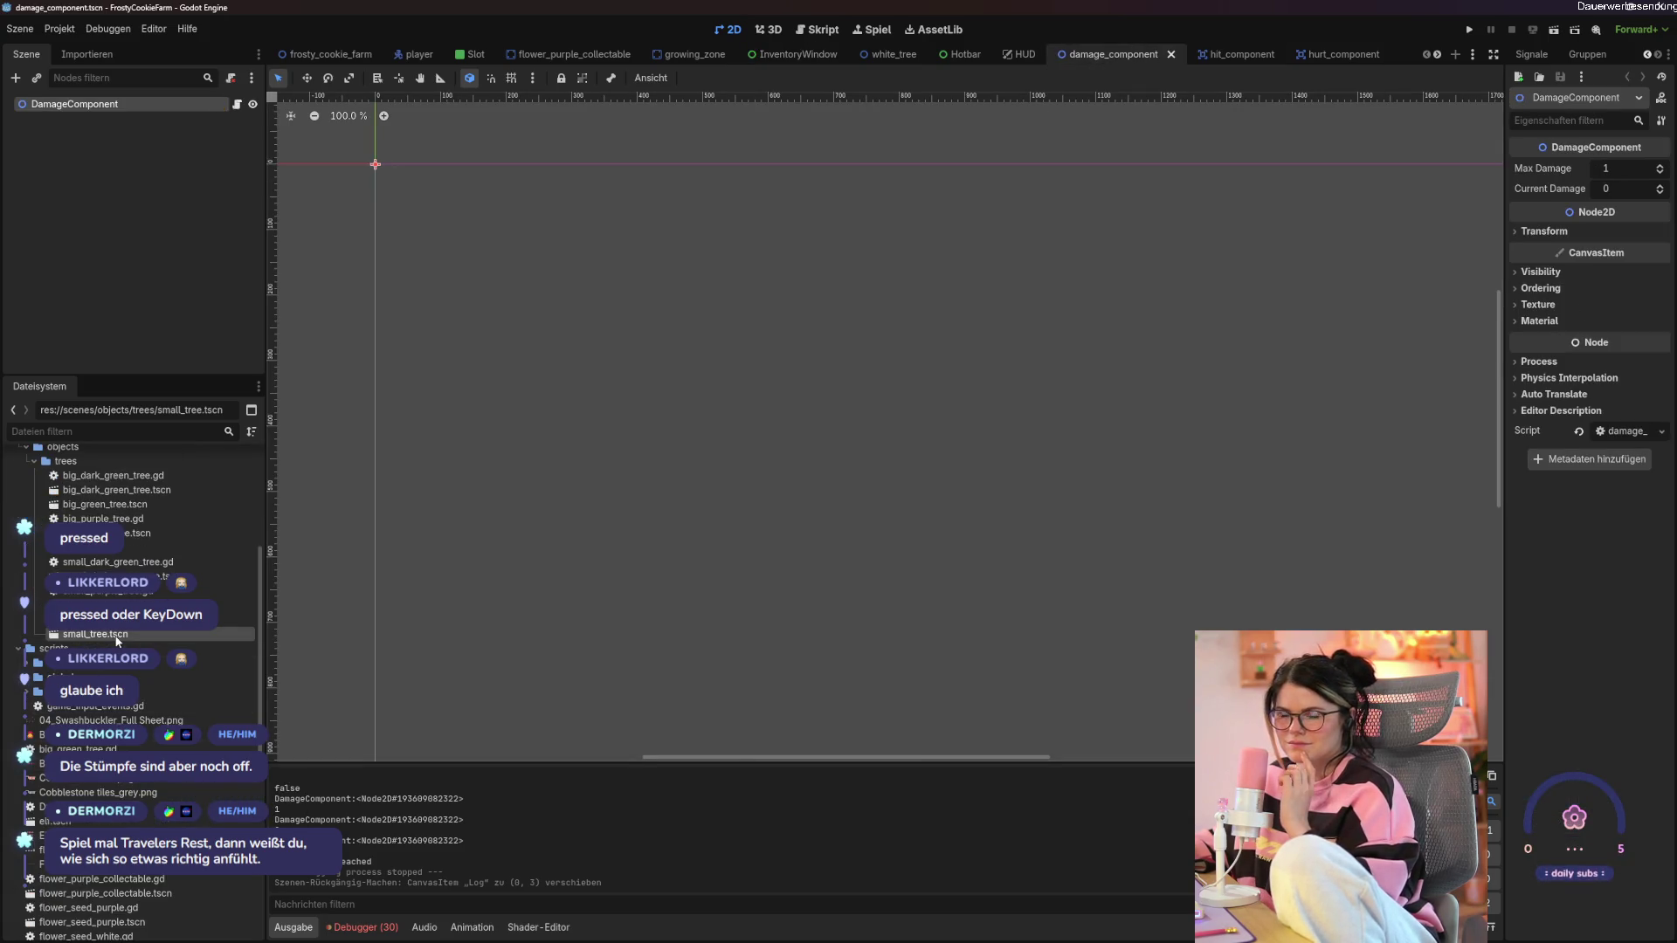
pyautogui.doubleClick(106, 619)
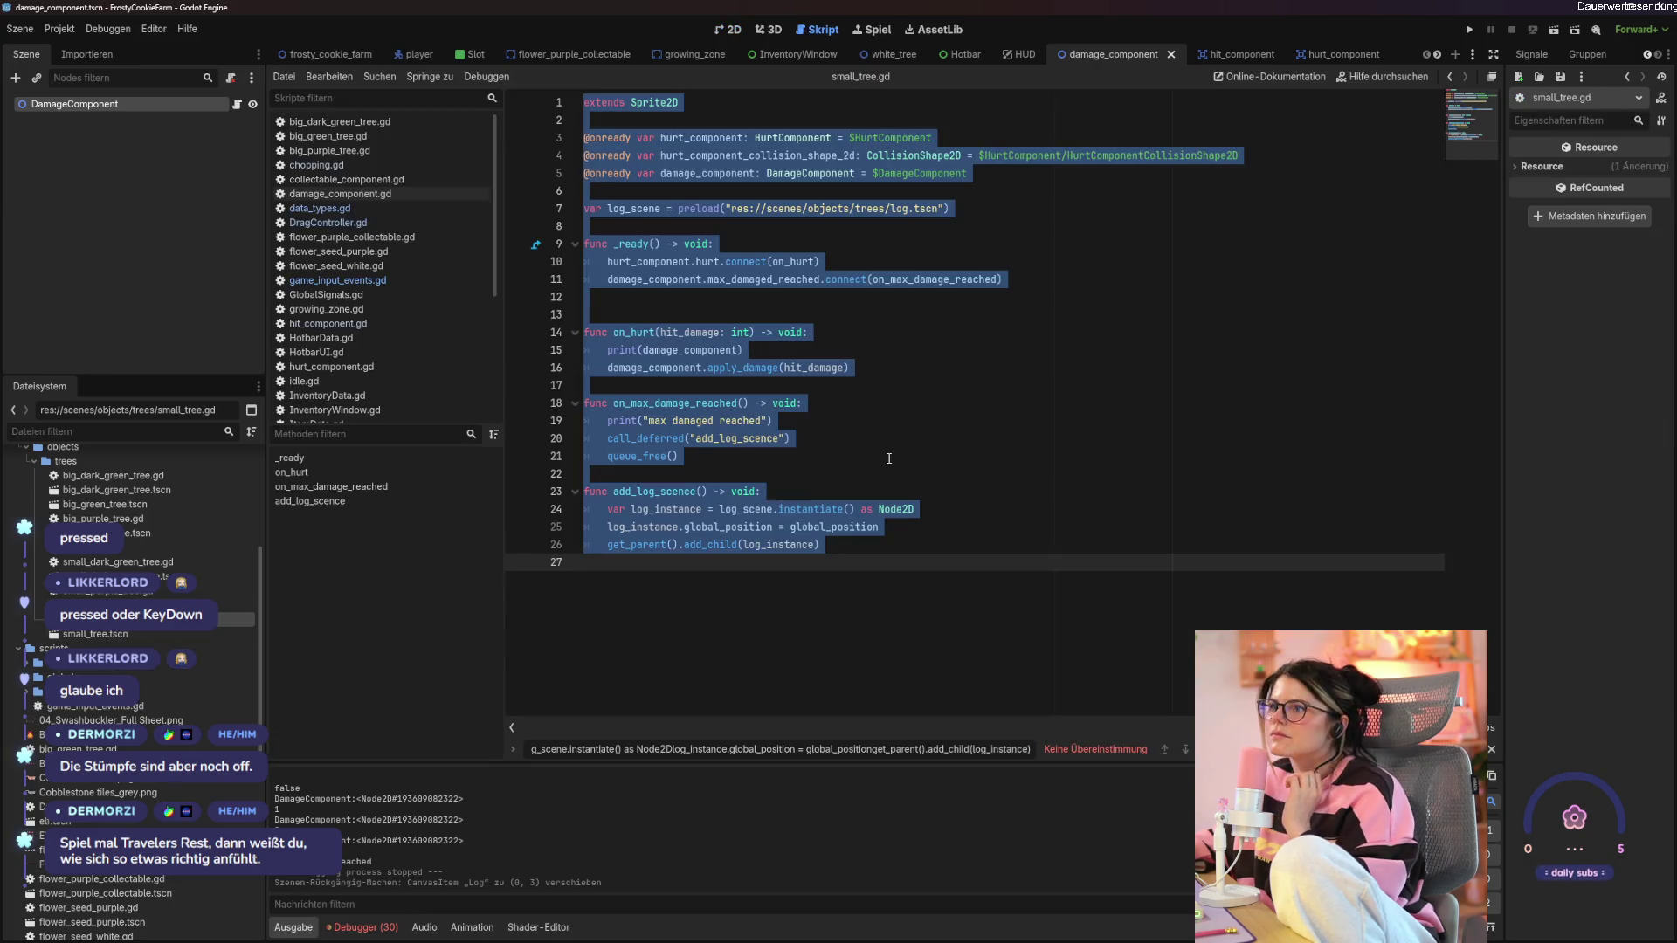
pyautogui.click(887, 454)
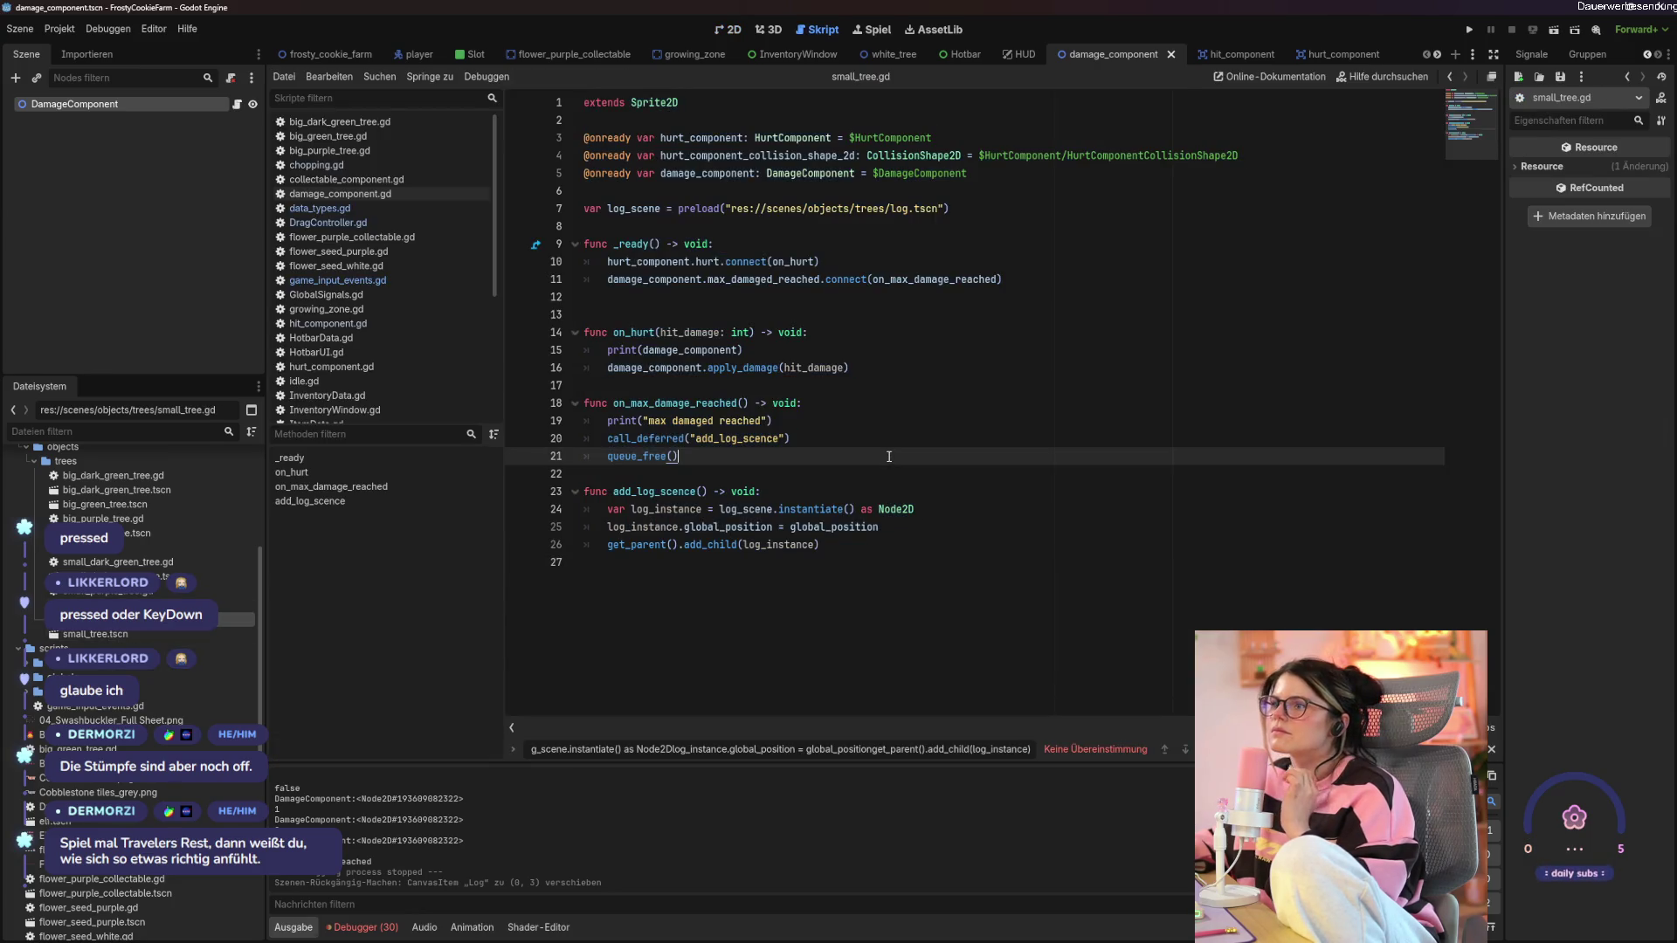
# Toggle a breakpoint on line 20's call_deferred("add_log_scence") in small_tree.gd.
pyautogui.click(881, 555)
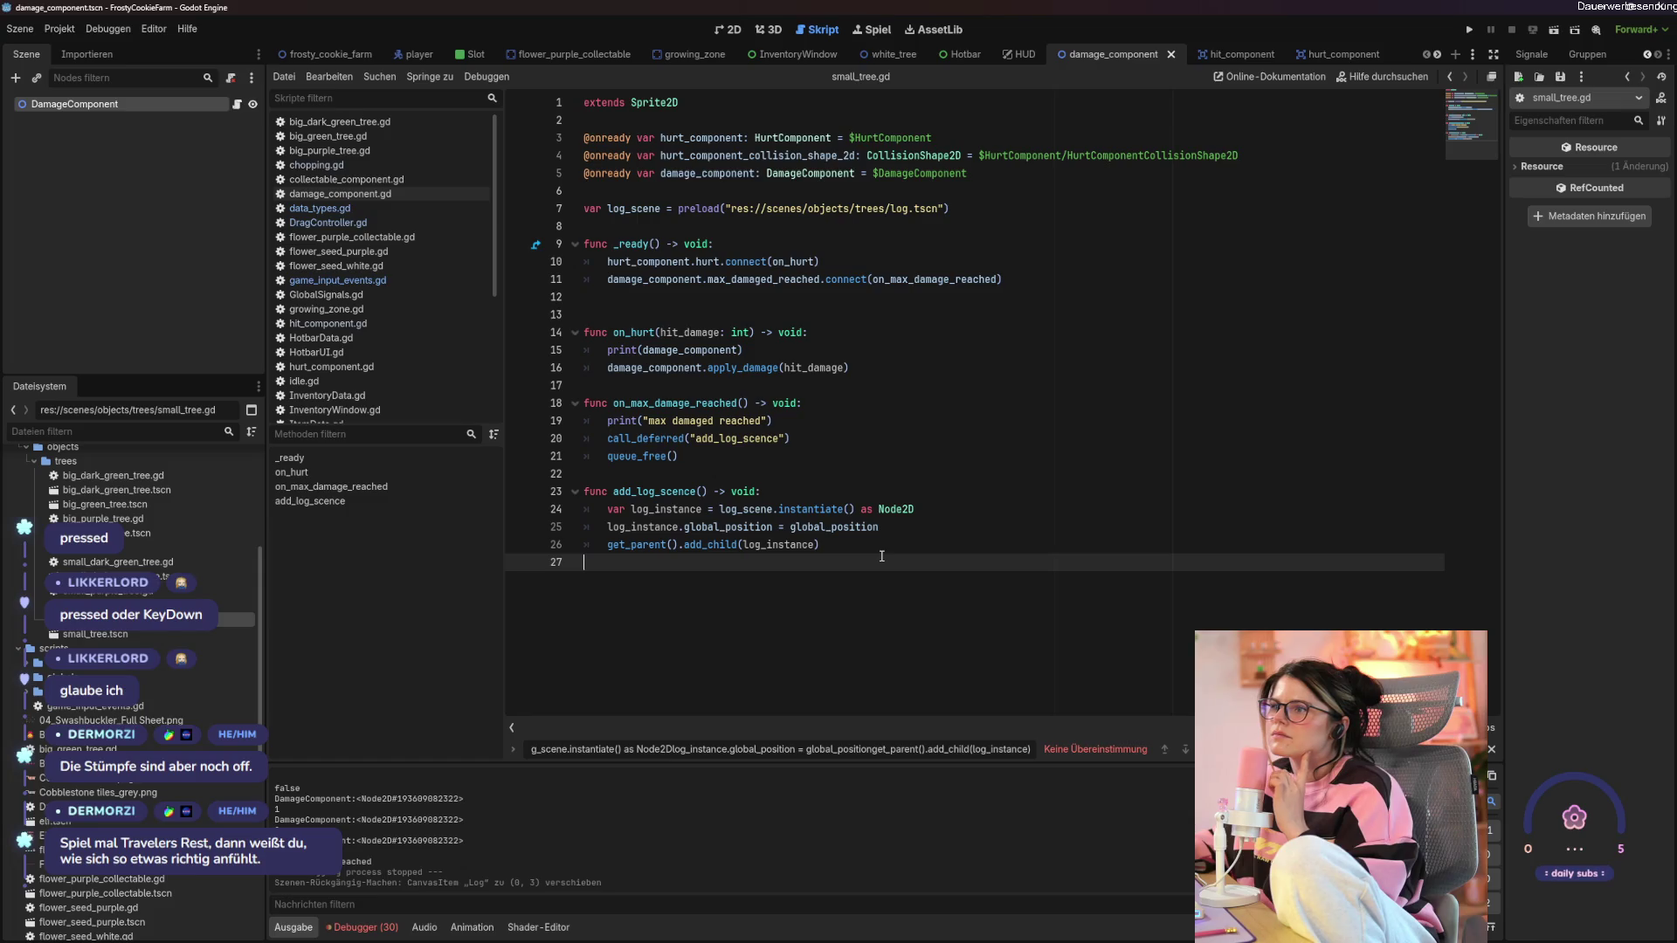
pyautogui.click(518, 437)
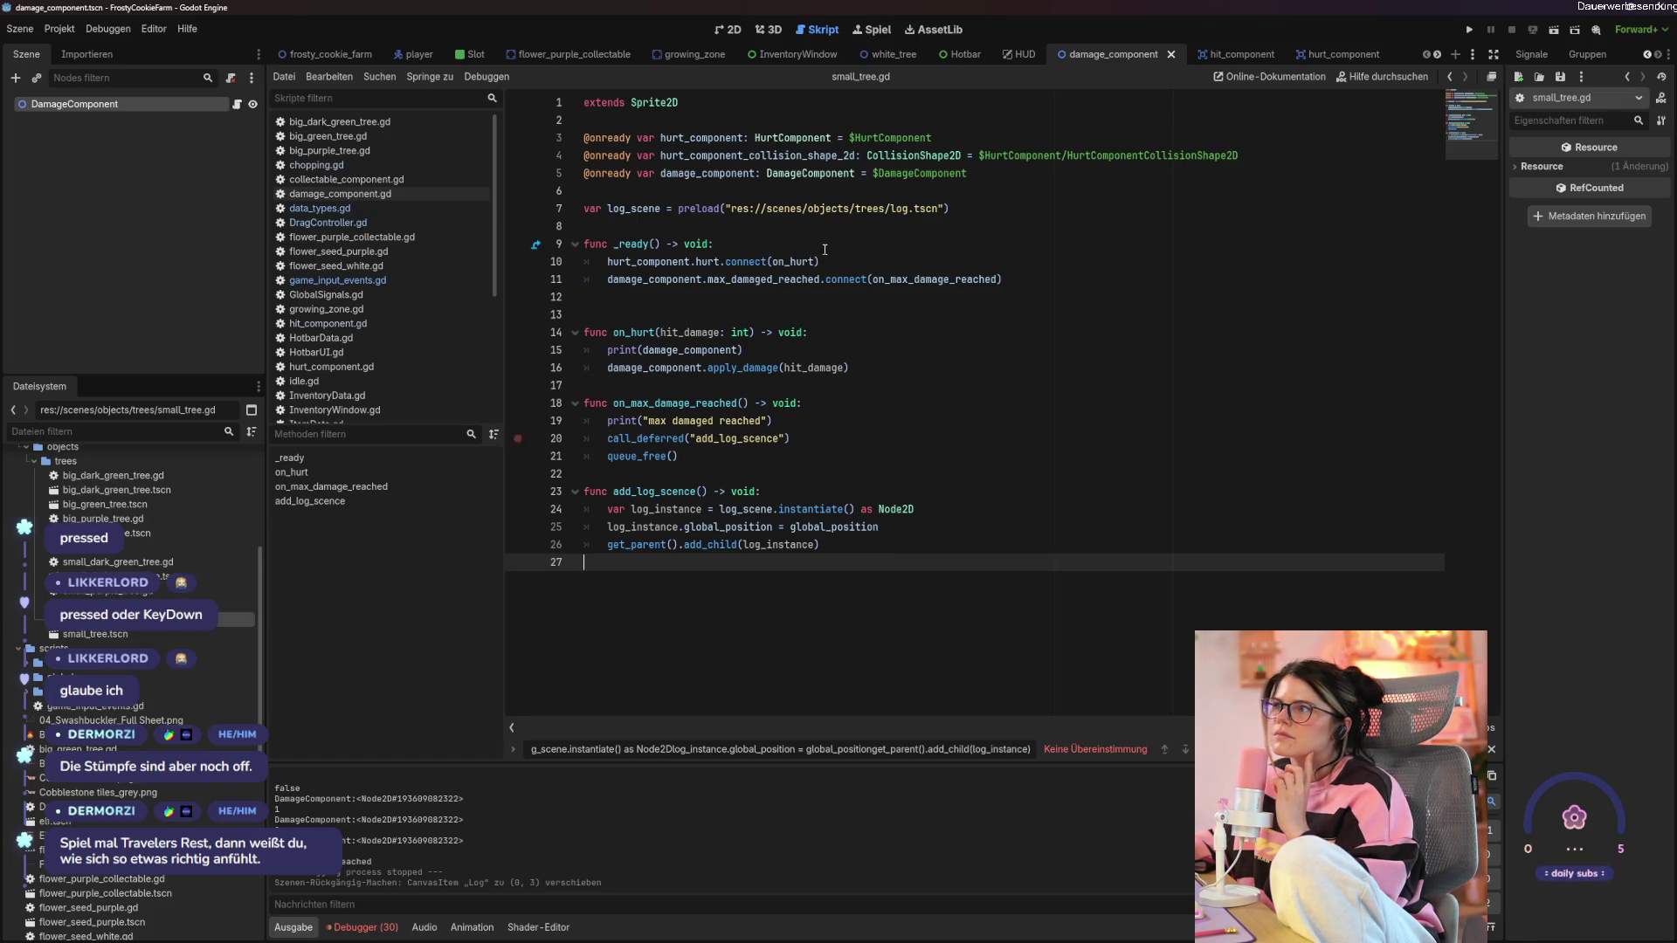
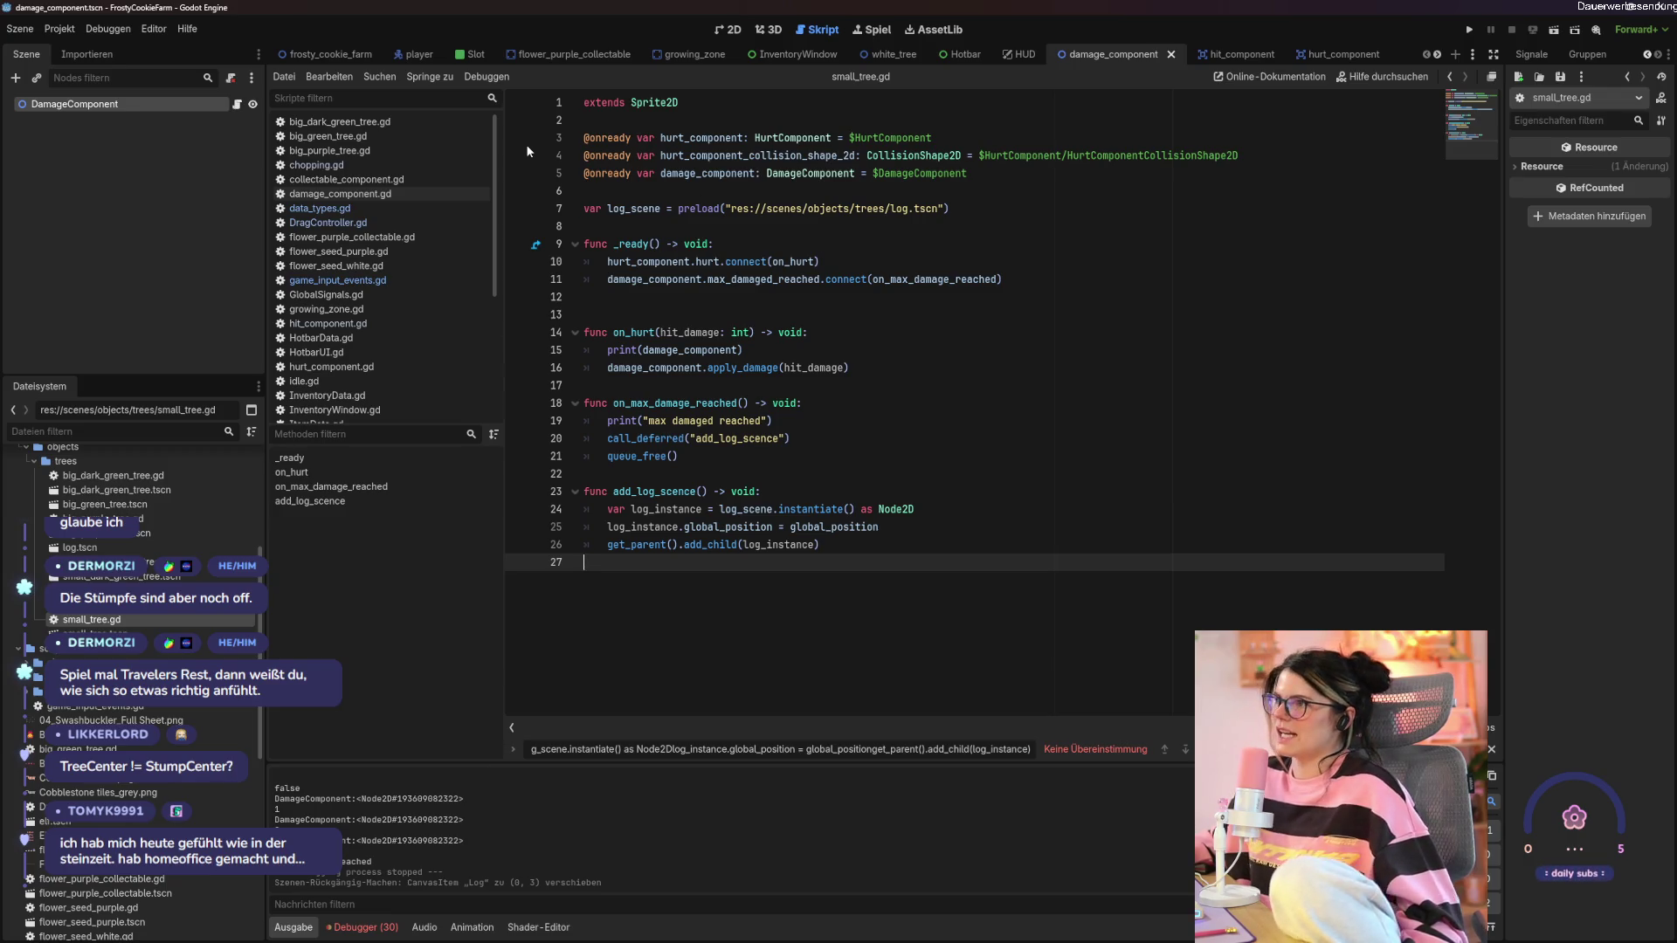
# Review game_input_events.gd and DragController.gd, then move on to the small_purple_tree scene.
pyautogui.click(350, 281)
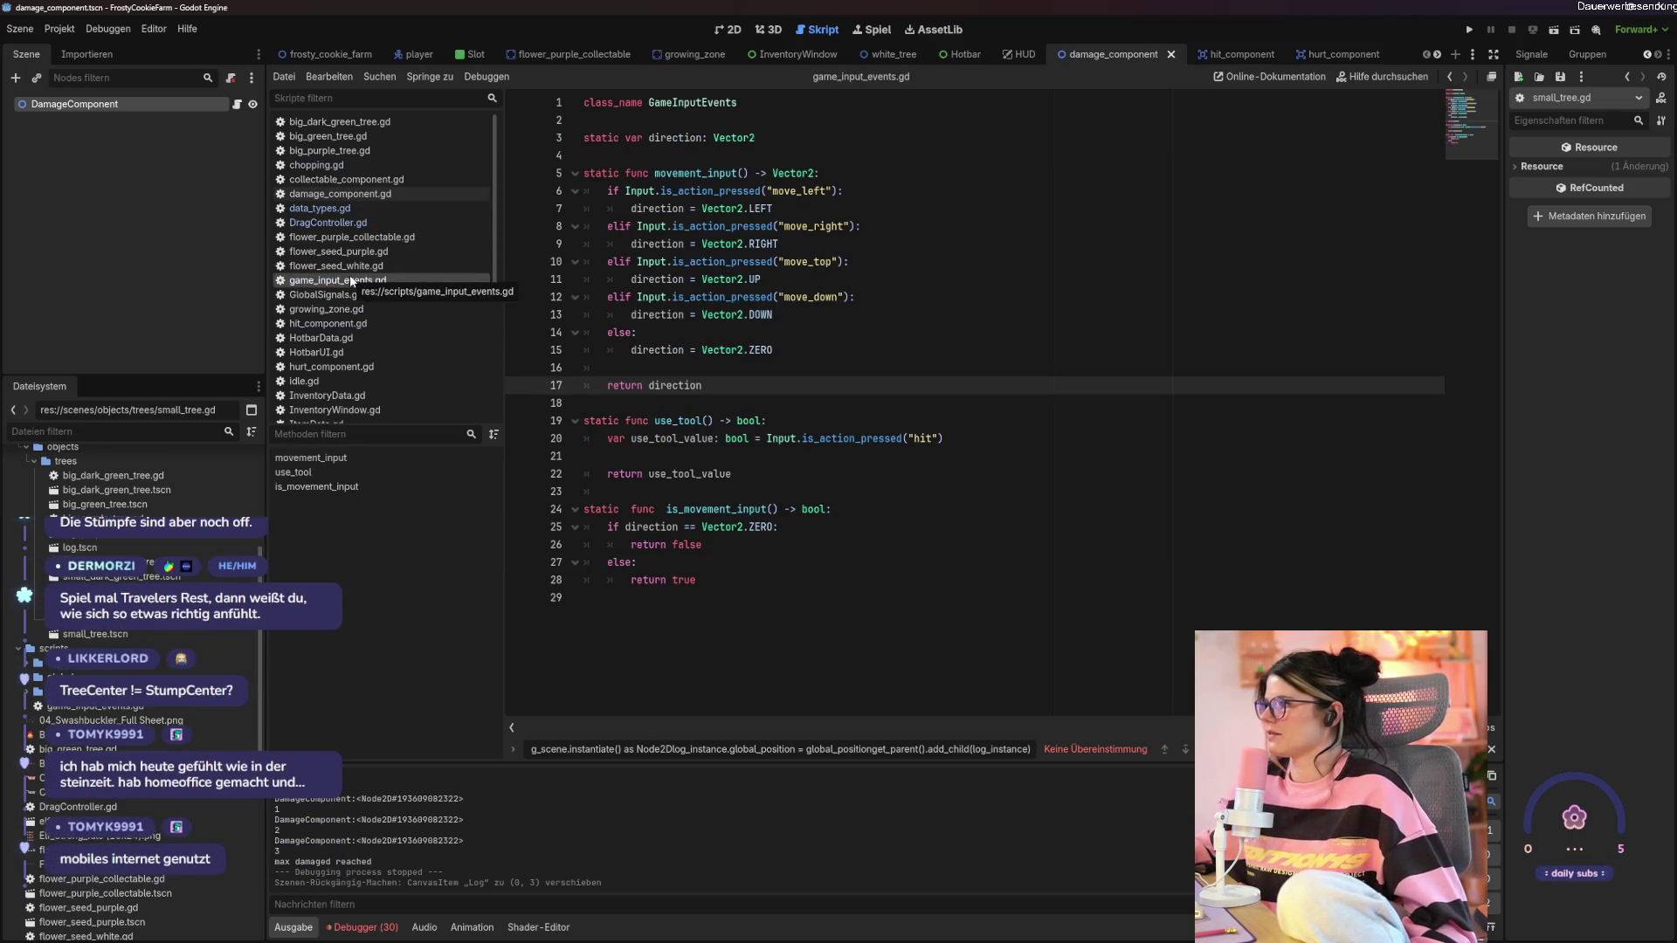
pyautogui.click(379, 225)
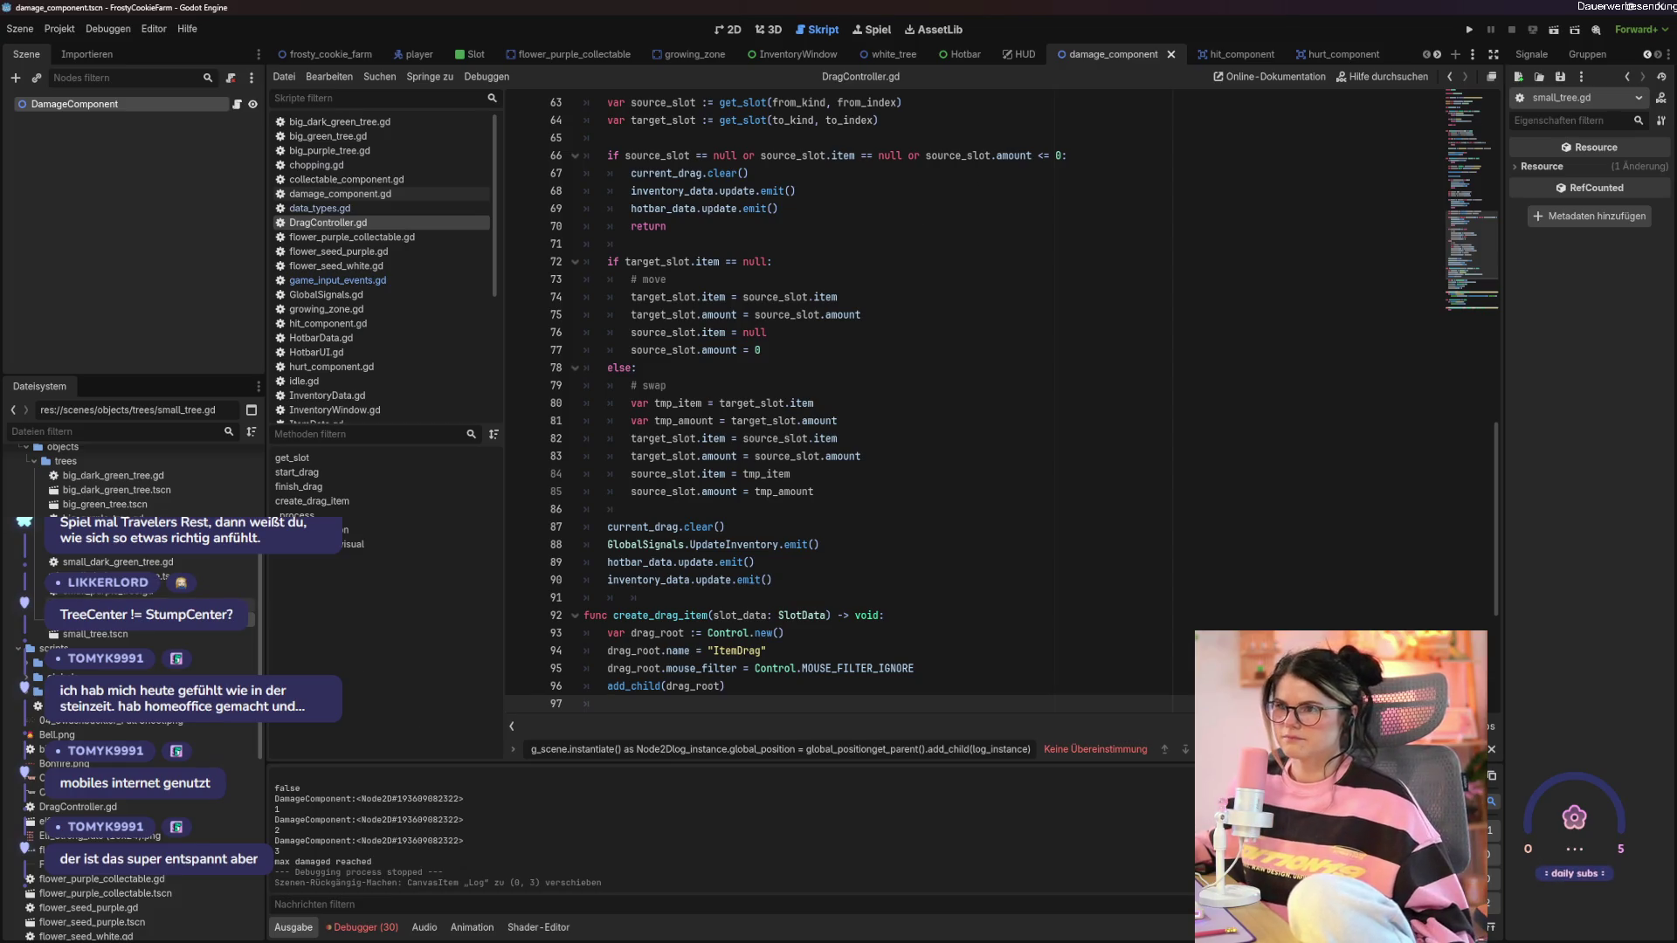
pyautogui.hotkey('ctrl', 'shift', 'w')
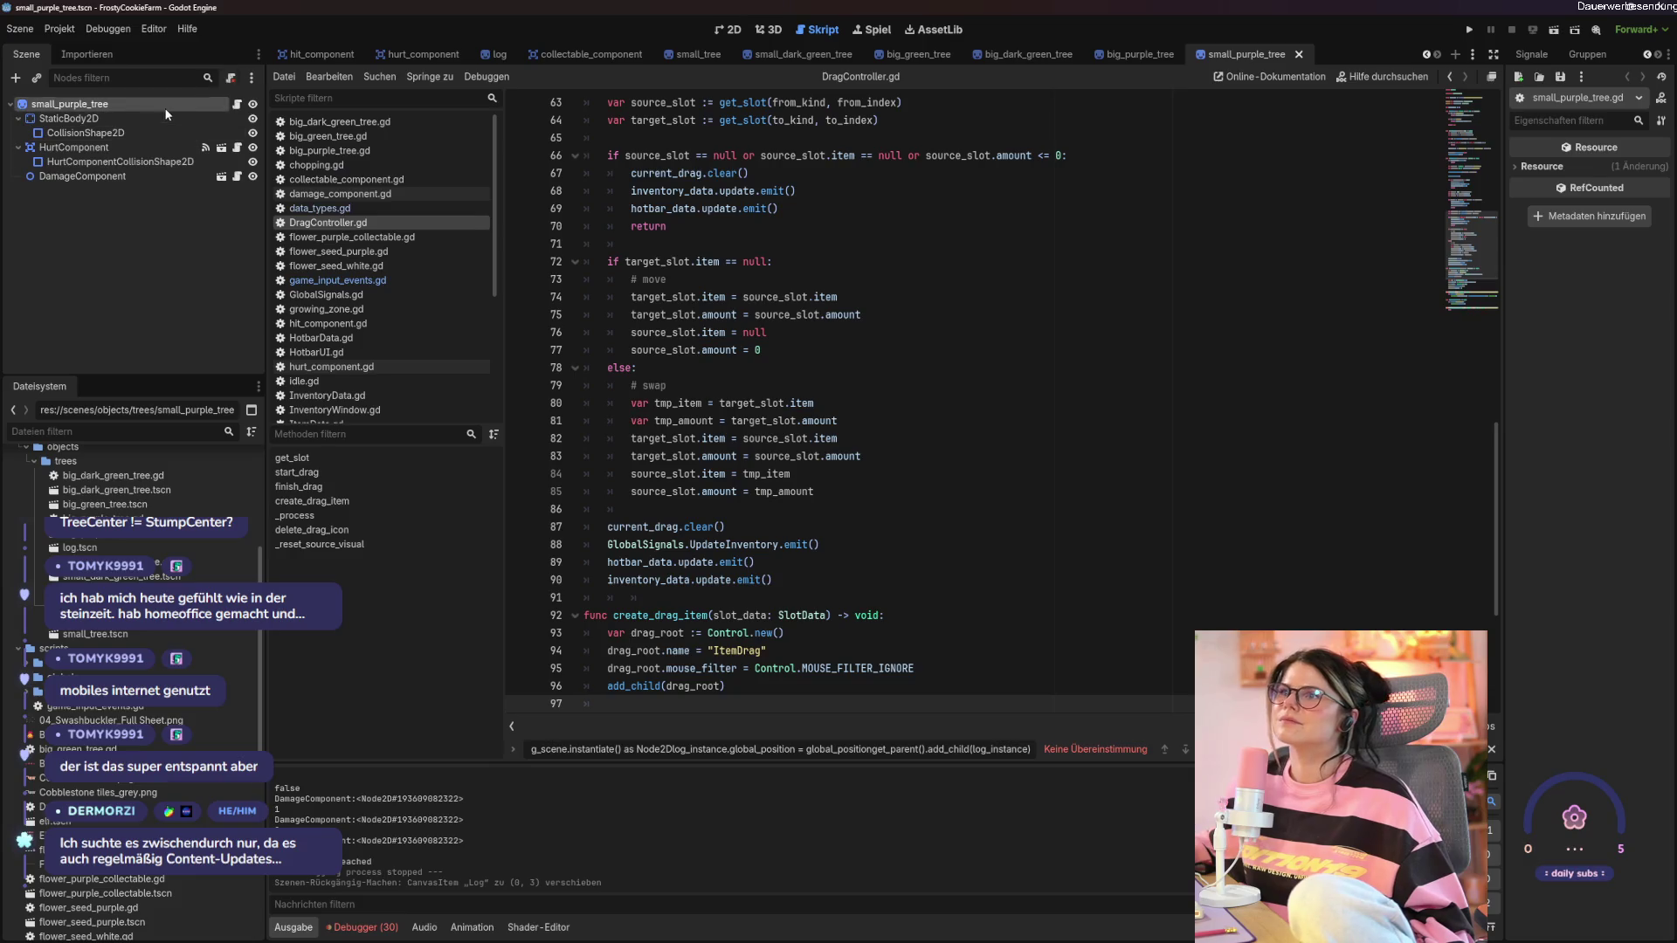
# Inspect the small_purple_tree scene on the 2D canvas.
pyautogui.click(167, 109)
pyautogui.click(728, 30)
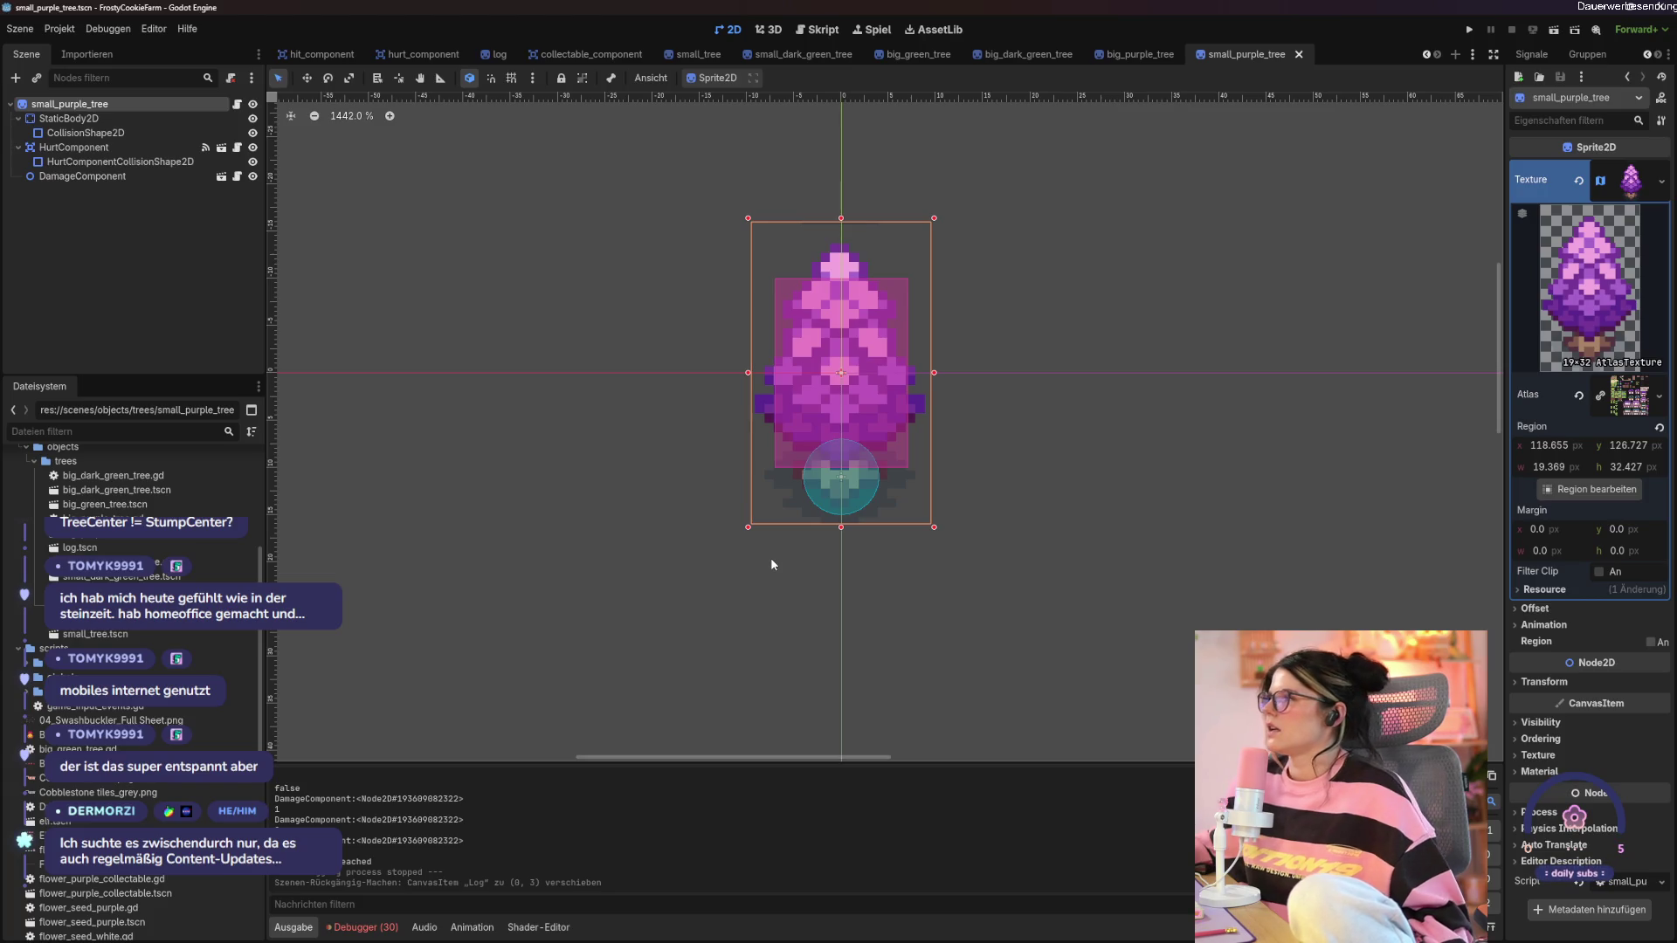
pyautogui.scroll(-2, 431, 381)
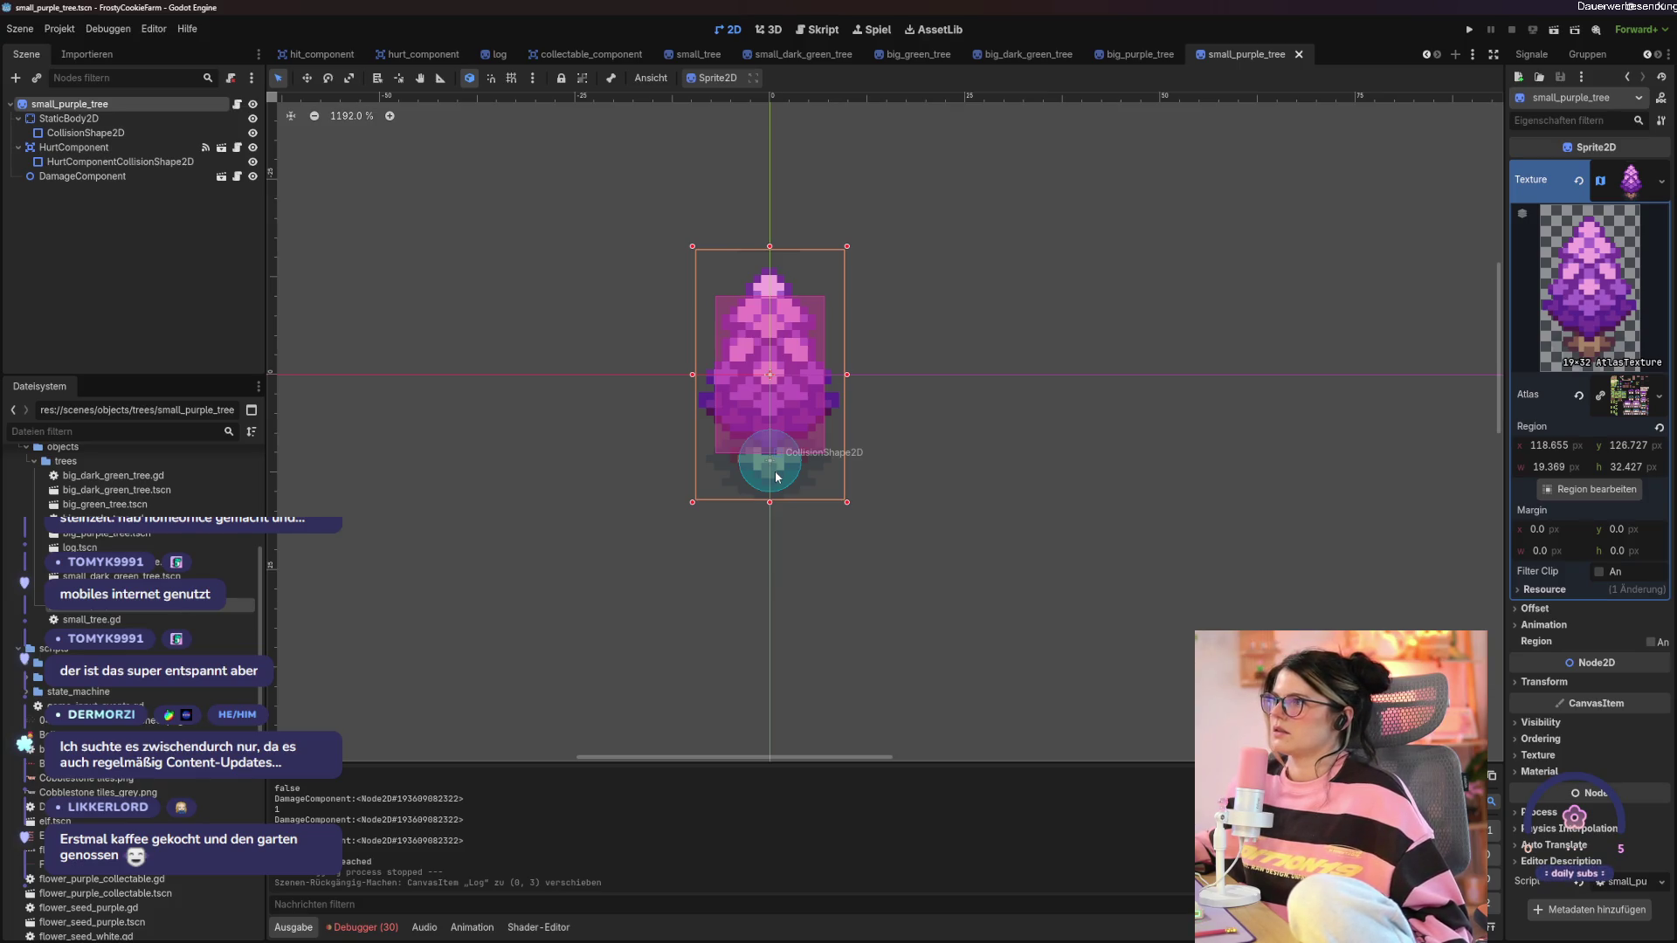
# In the log scene, move the Log sprite down to y 10, save, and run the game.
pyautogui.click(483, 56)
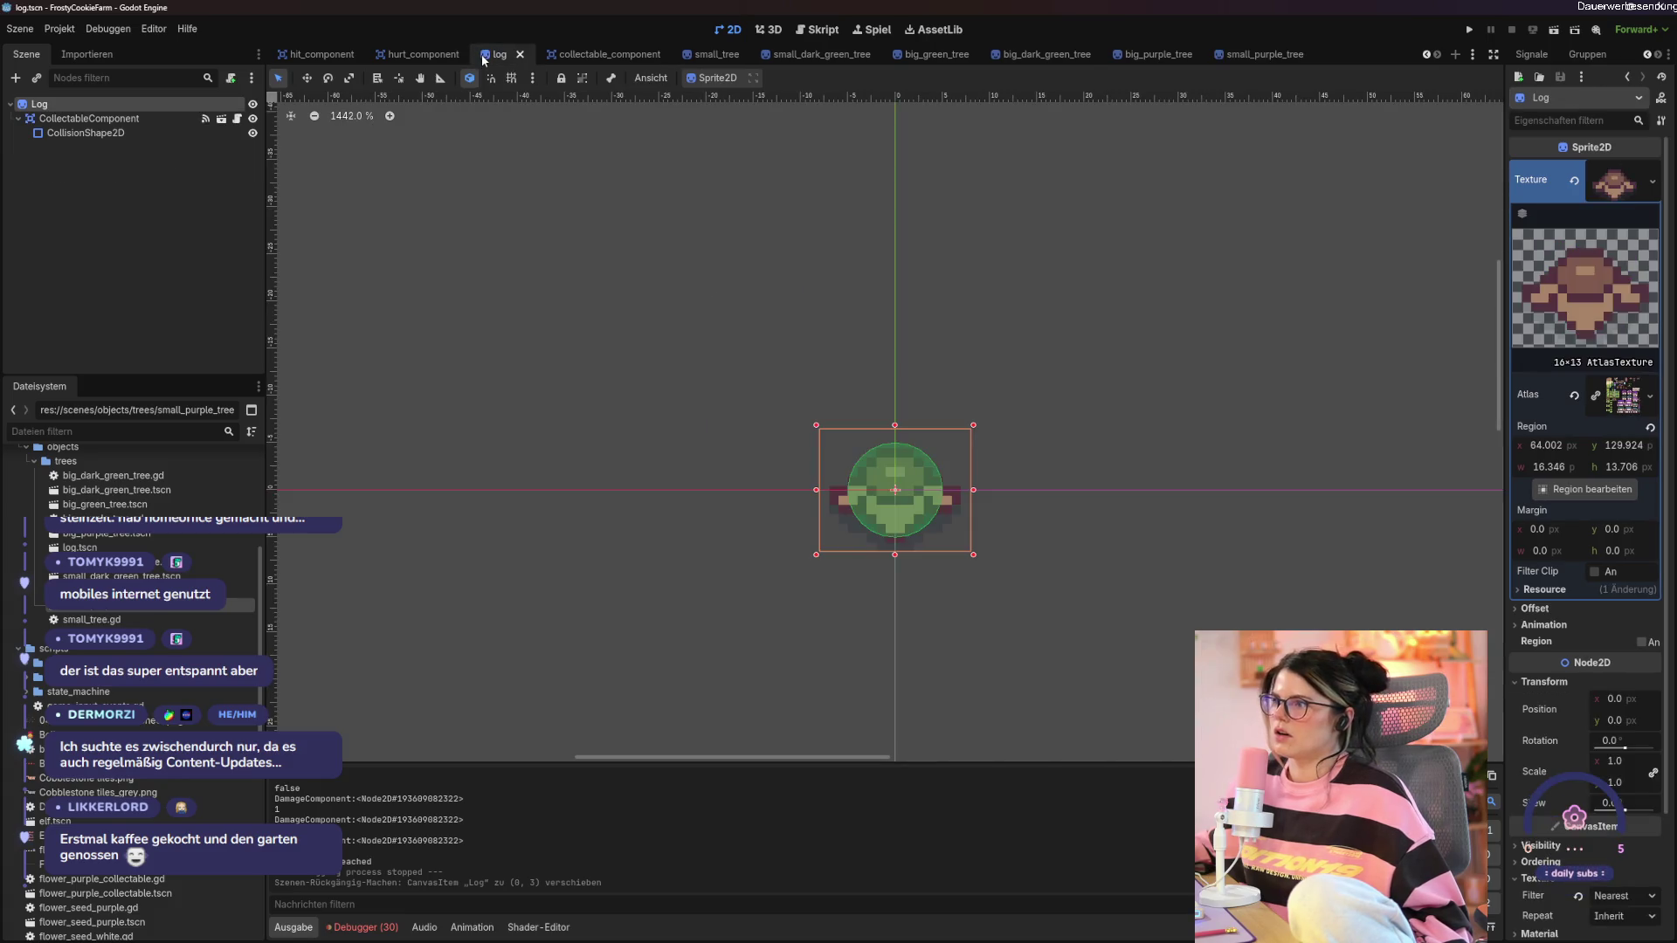
pyautogui.click(897, 492)
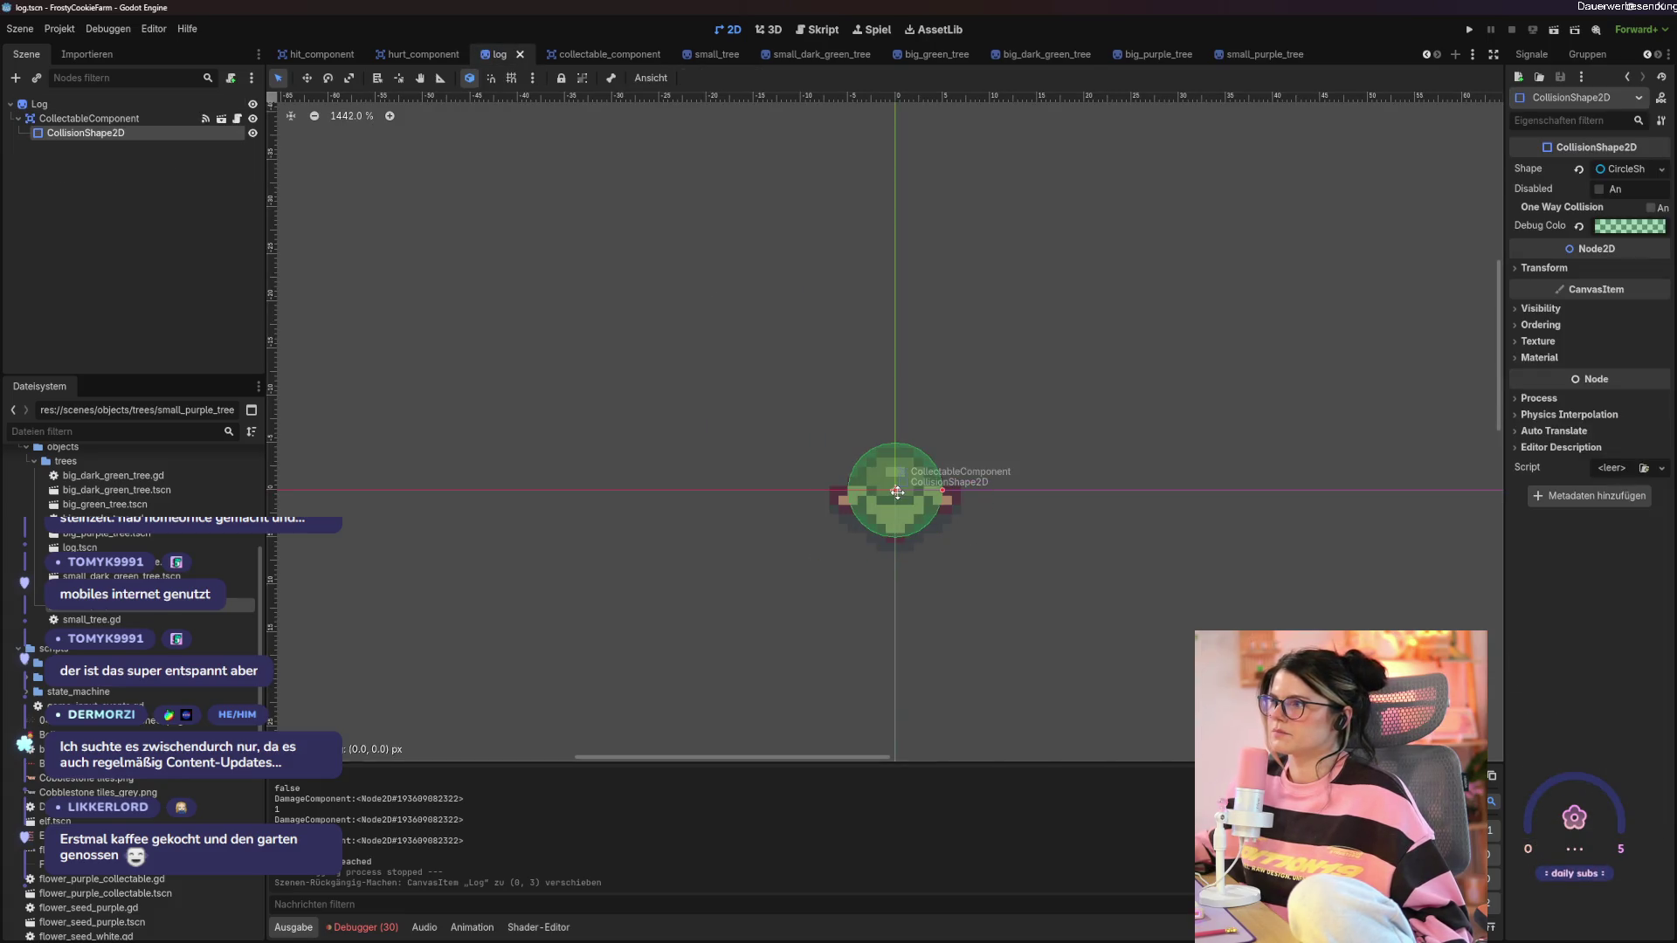
pyautogui.moveTo(860, 509)
pyautogui.mouseDown()
pyautogui.moveTo(860, 528)
pyautogui.moveTo(860, 509)
pyautogui.moveTo(955, 520)
pyautogui.moveTo(960, 587)
pyautogui.mouseUp()
pyautogui.click(931, 441)
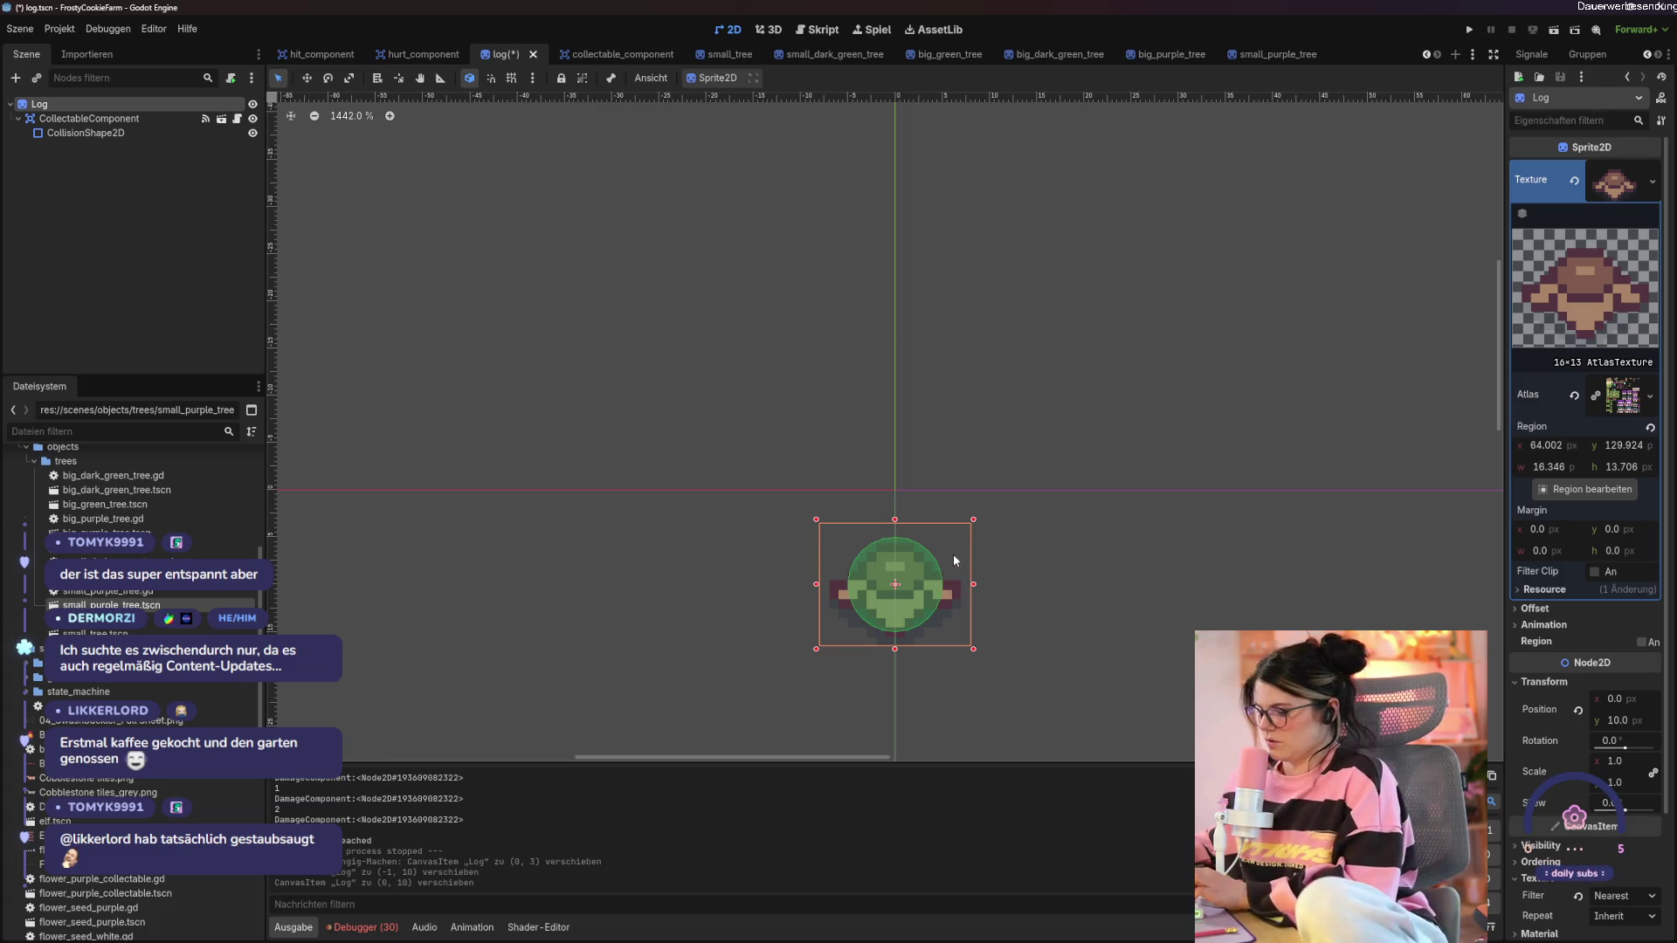
pyautogui.hotkey('ctrl', 's')
pyautogui.press('F5')
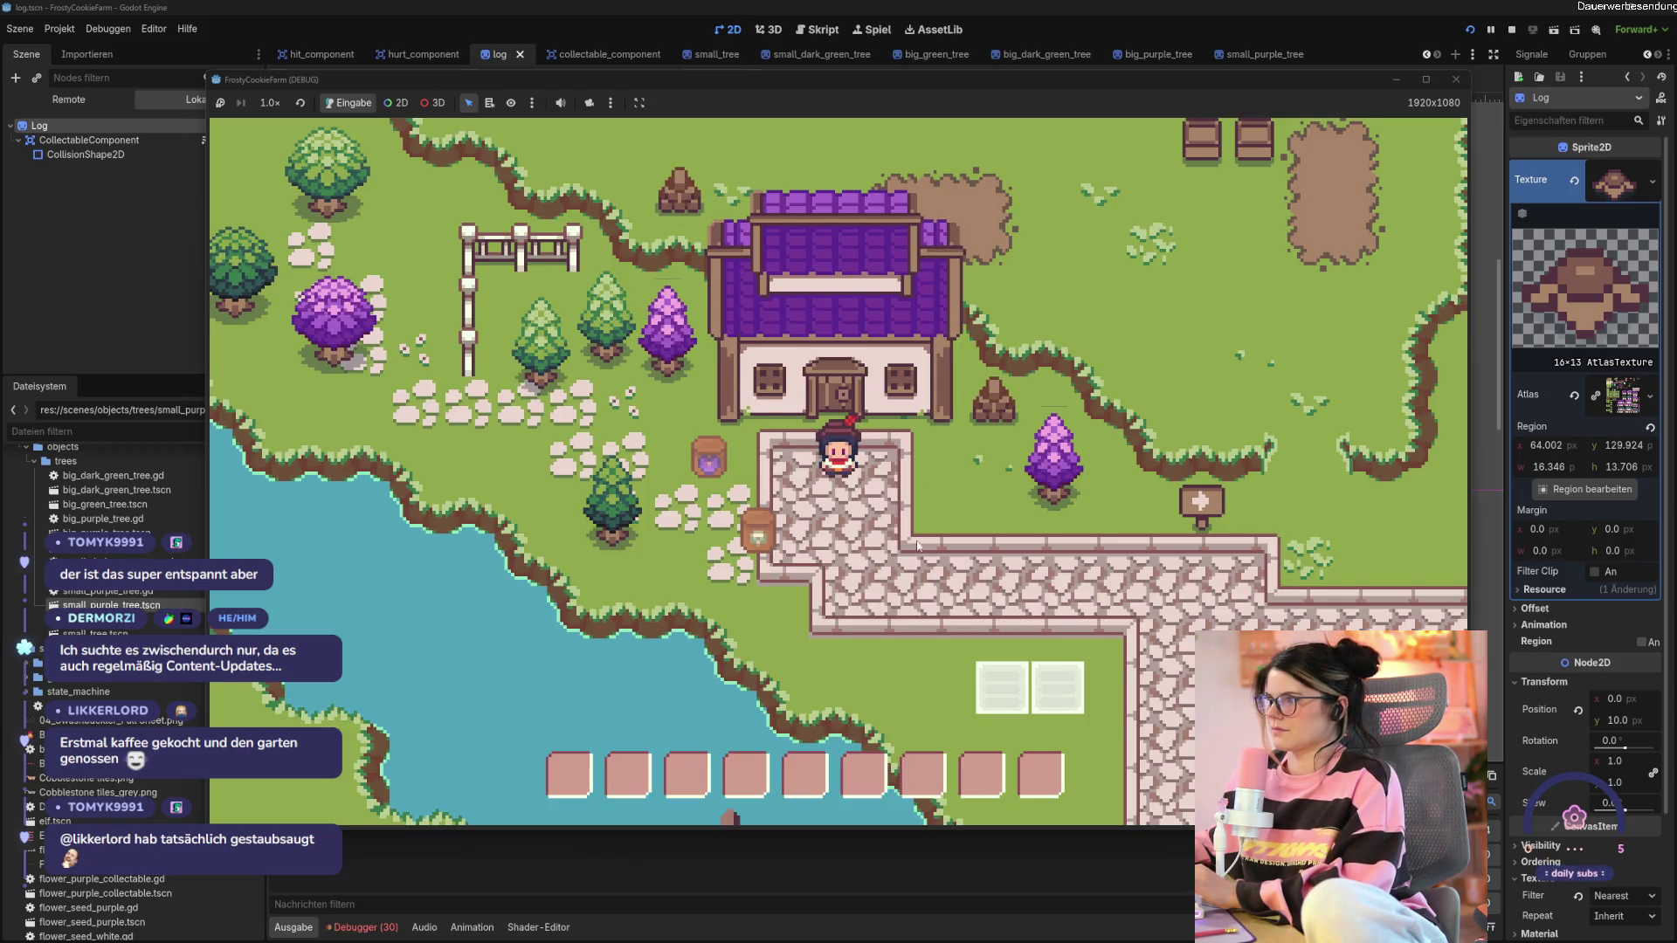
# Walk to the purple tree and chop it down to a stump.
pyautogui.press('Down')
pyautogui.press('Up')
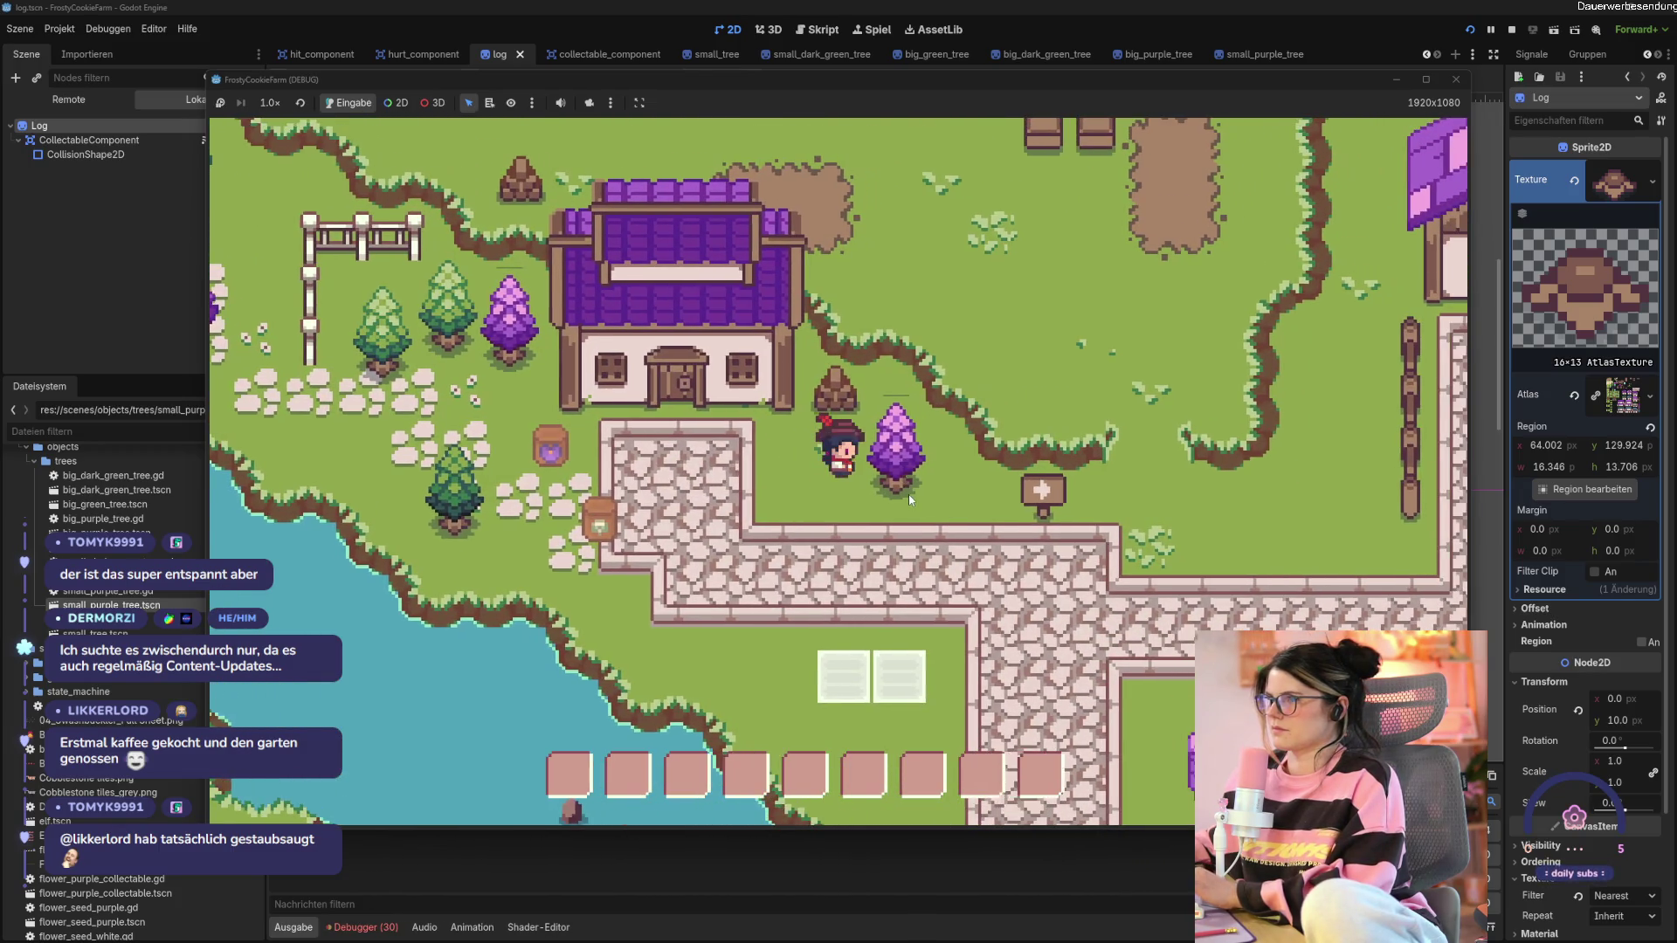
pyautogui.click(908, 492)
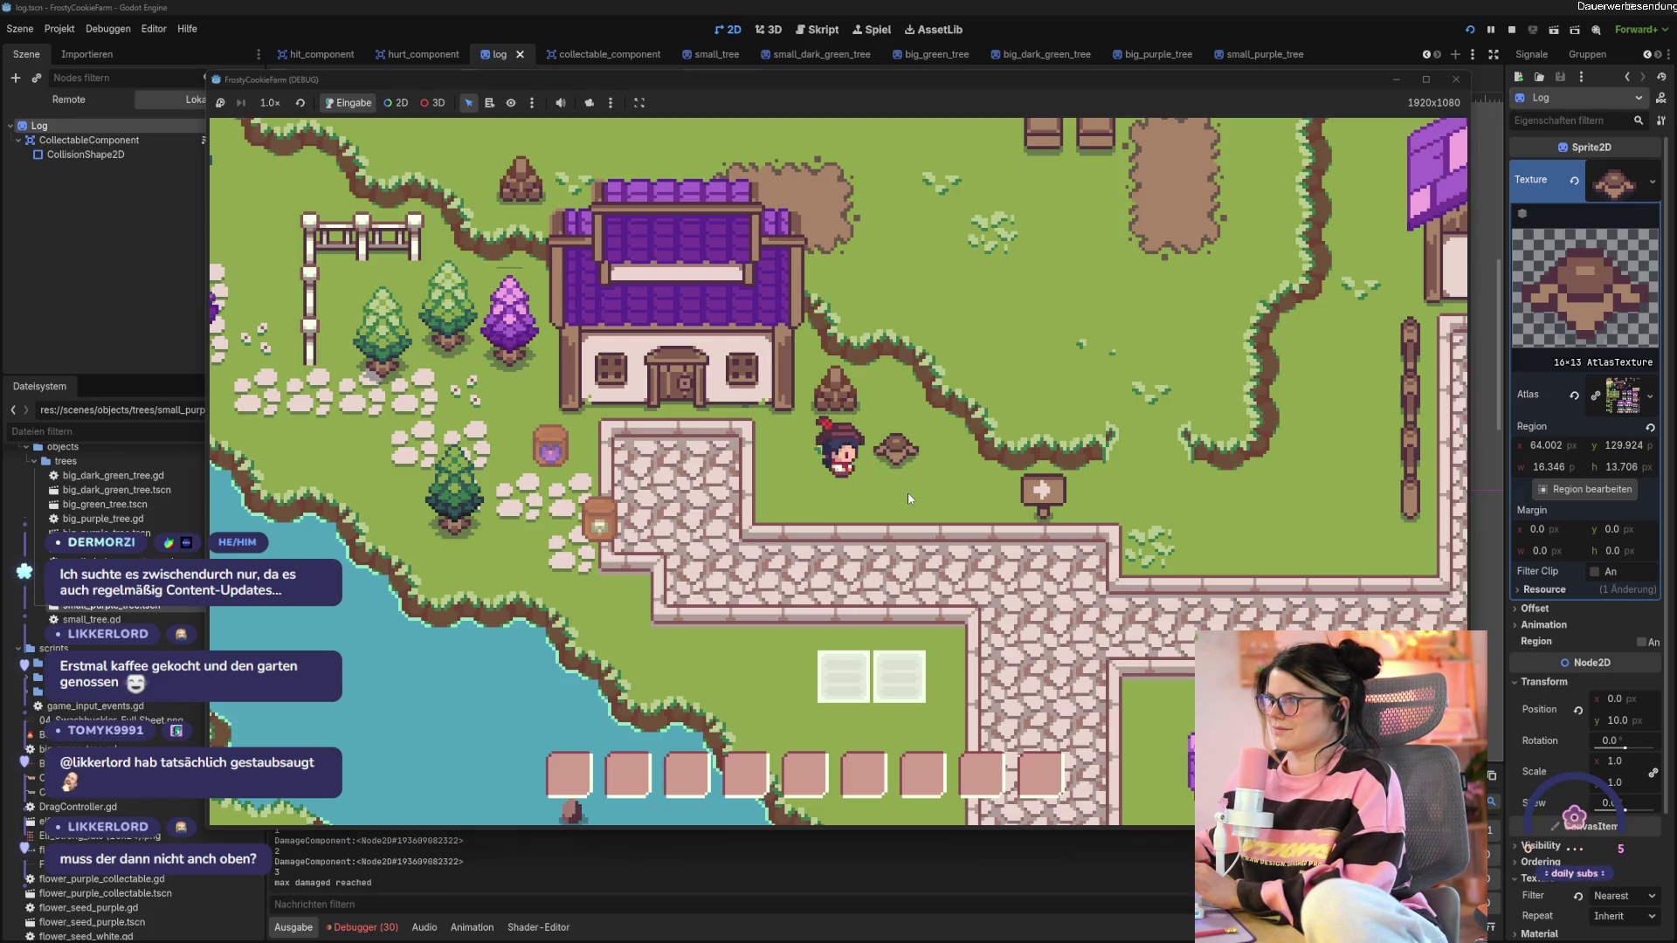
# Walk to the green tree, hit it until it becomes a stump, and close the game.
pyautogui.press('Left')
pyautogui.press('Left')
pyautogui.press('Down')
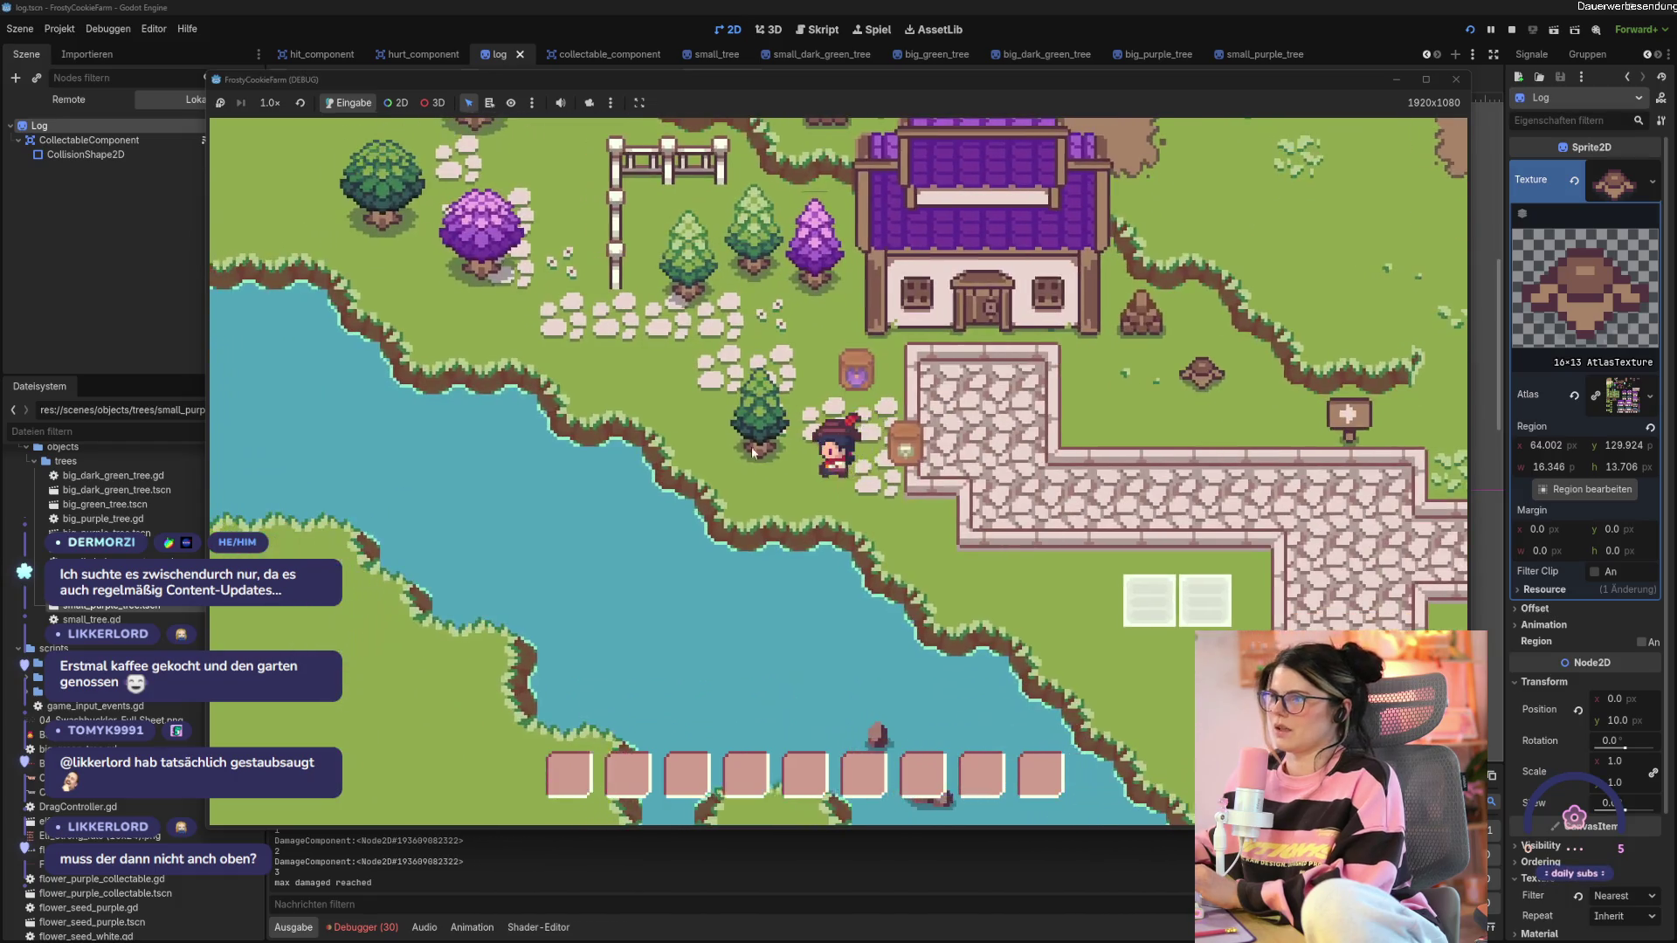
pyautogui.press('Left')
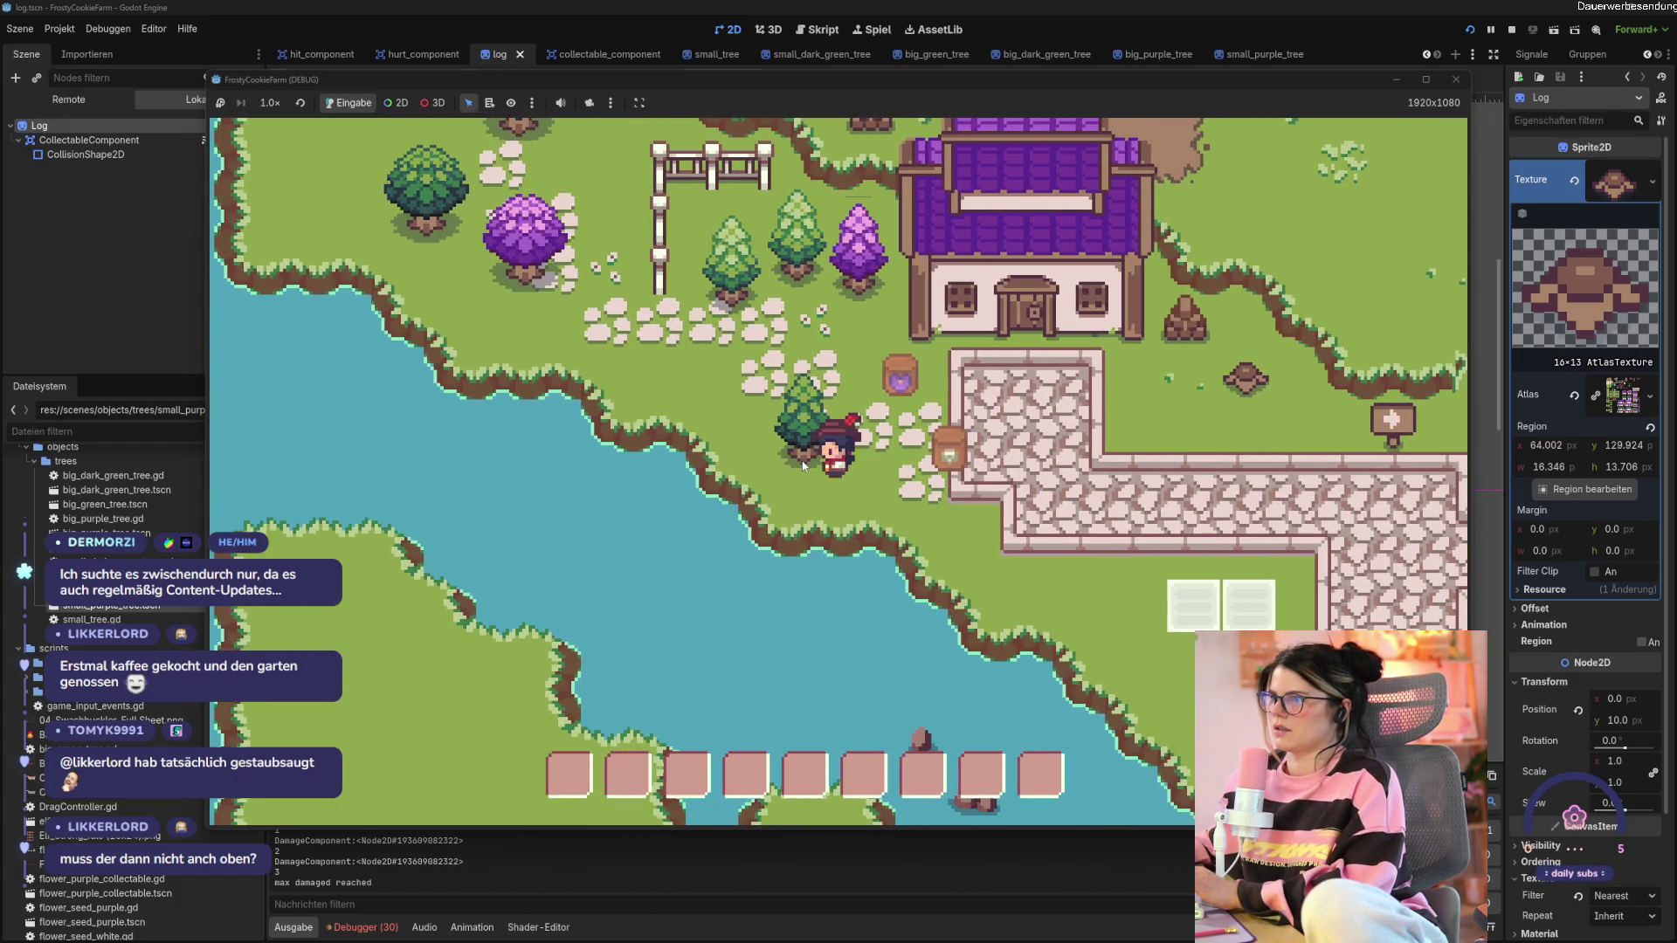
pyautogui.press('Up')
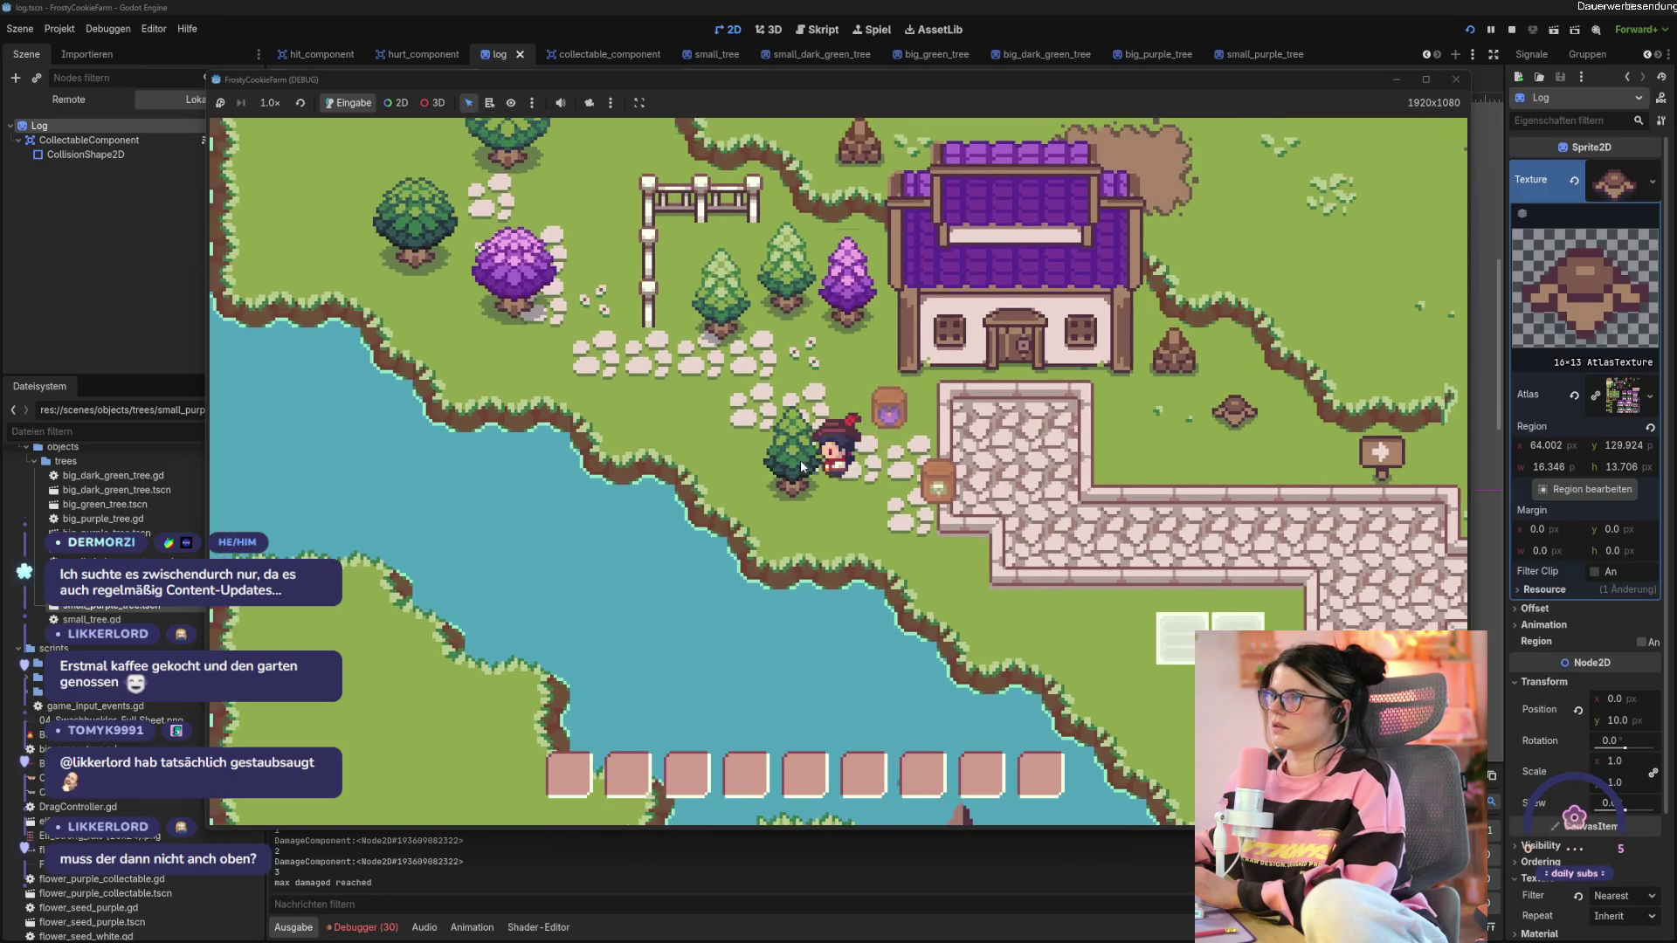
pyautogui.click(800, 461)
pyautogui.click(800, 461)
pyautogui.click(800, 460)
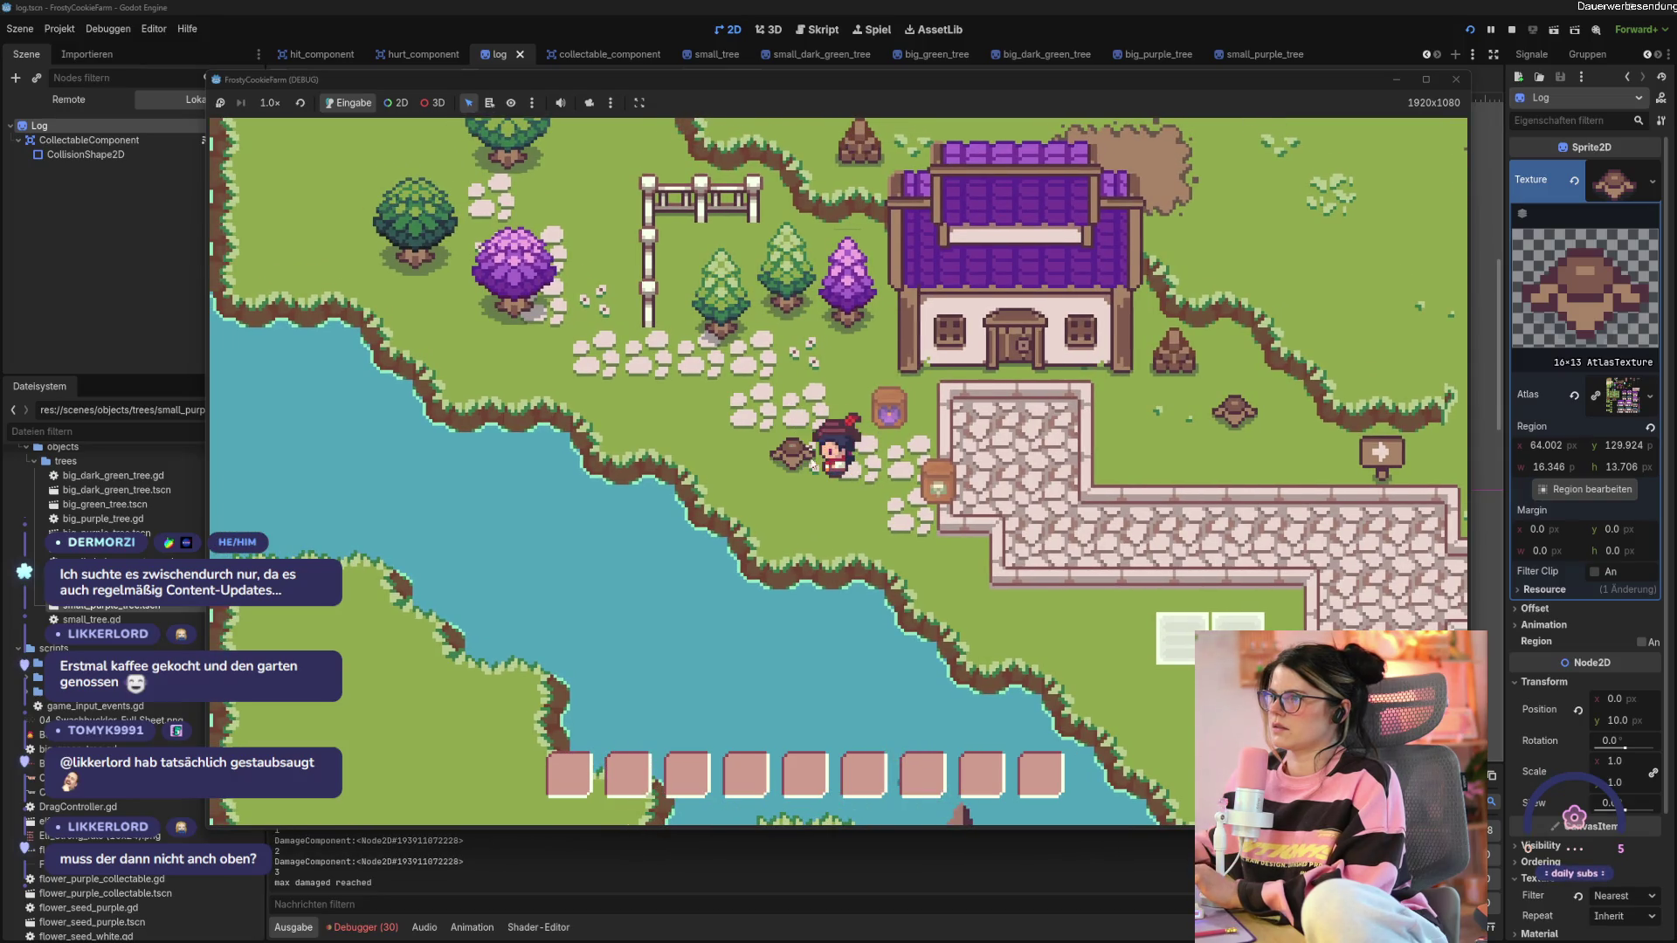
pyautogui.click(1456, 79)
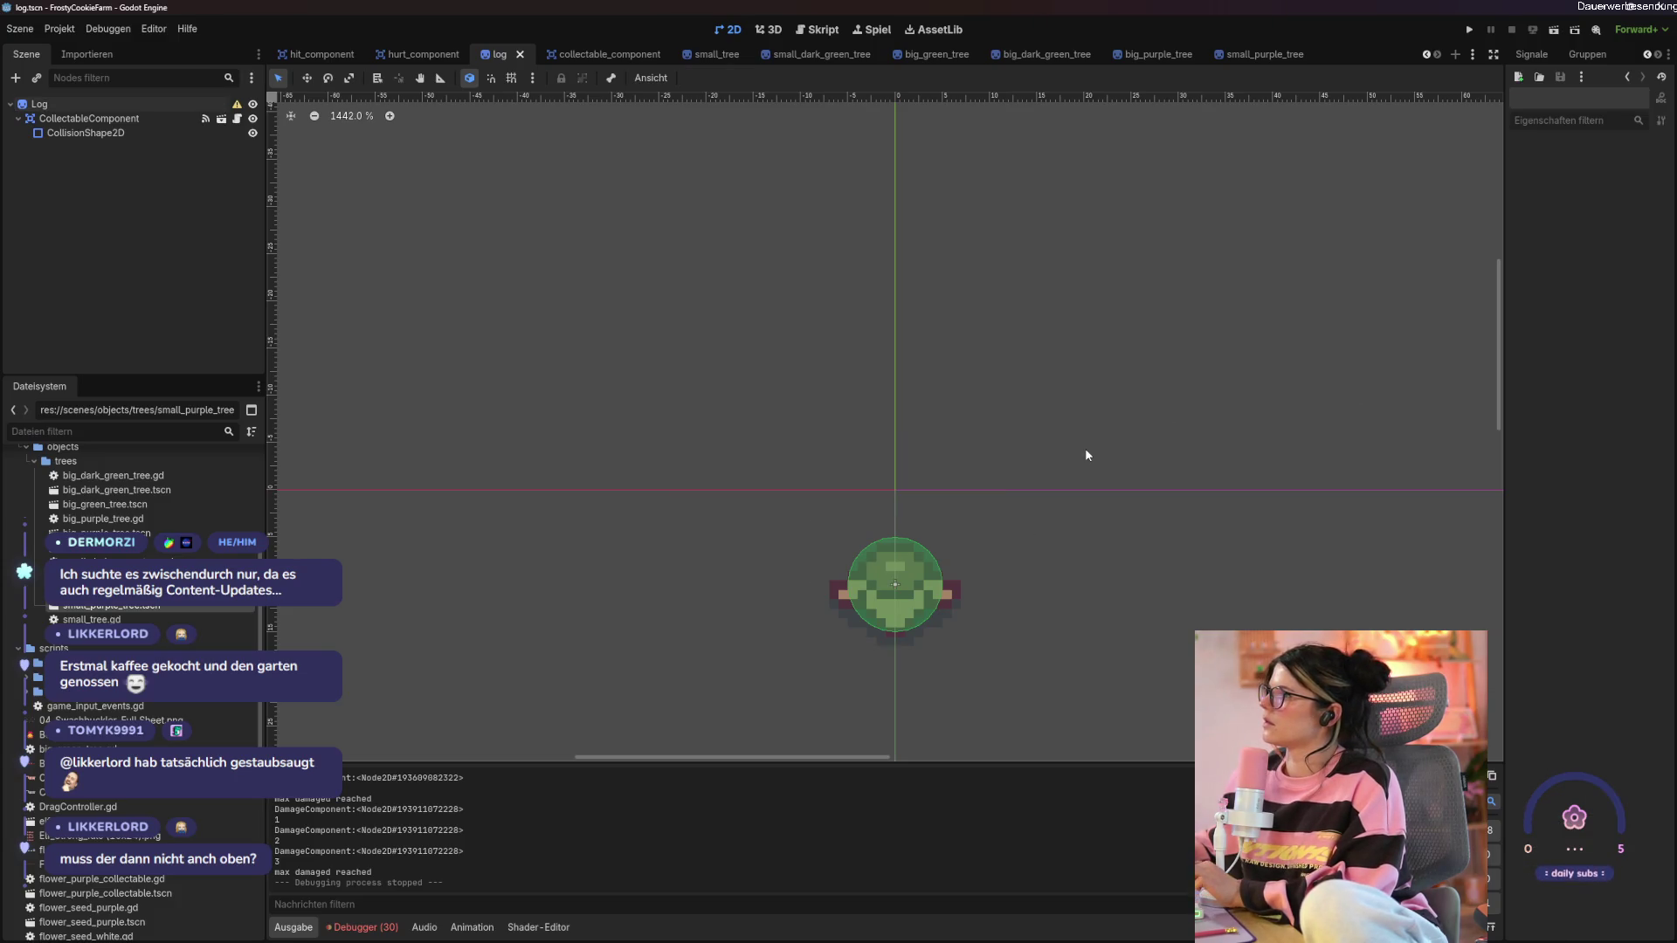
# Select the Log sprite and move it down 8 px to y 18.
pyautogui.click(924, 623)
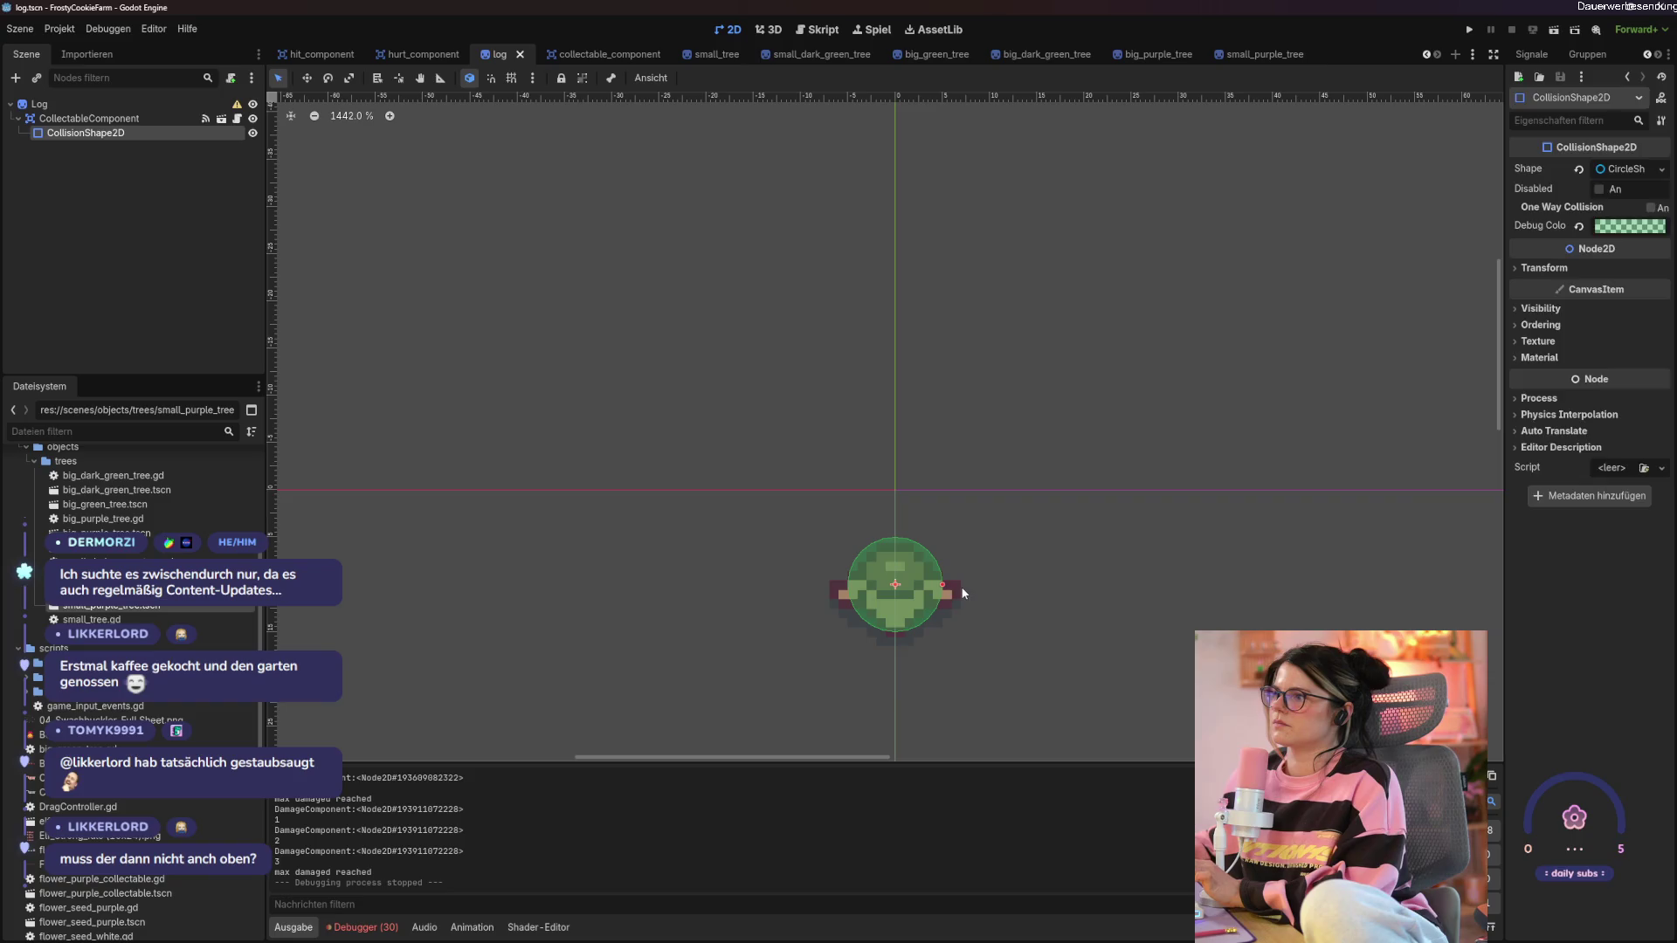
pyautogui.click(93, 103)
pyautogui.moveTo(836, 591); pyautogui.dragTo(836, 667)
# Run the game, chop the purple tree to a stump to check the log, then close it.
pyautogui.press('F5')
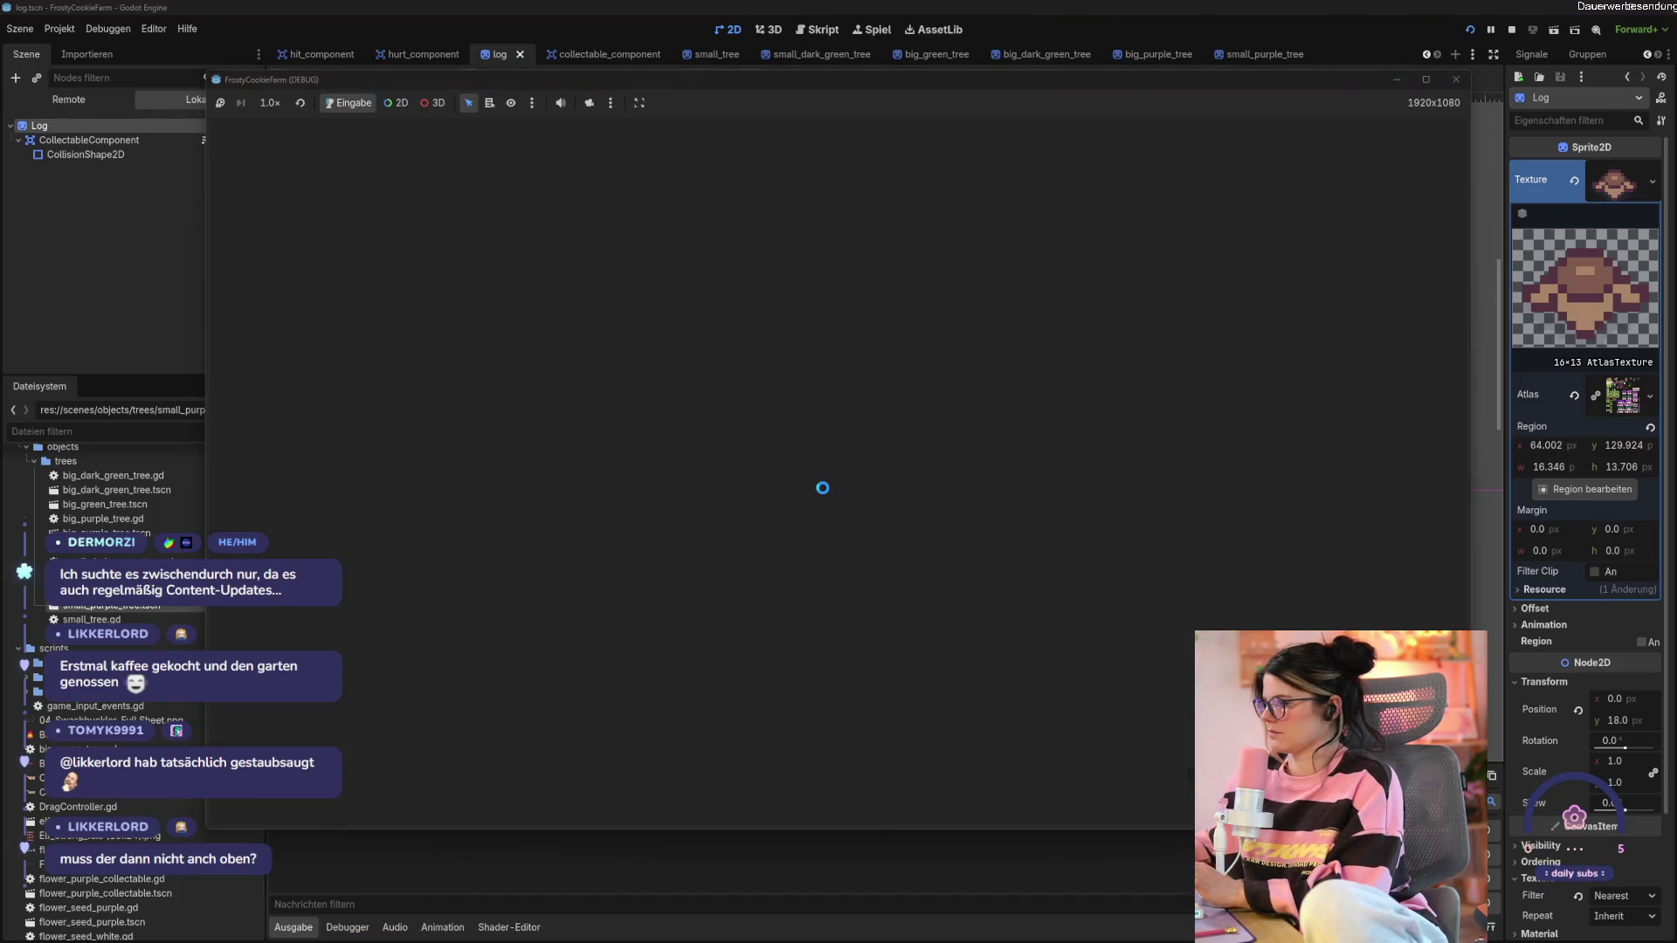
pyautogui.press('d')
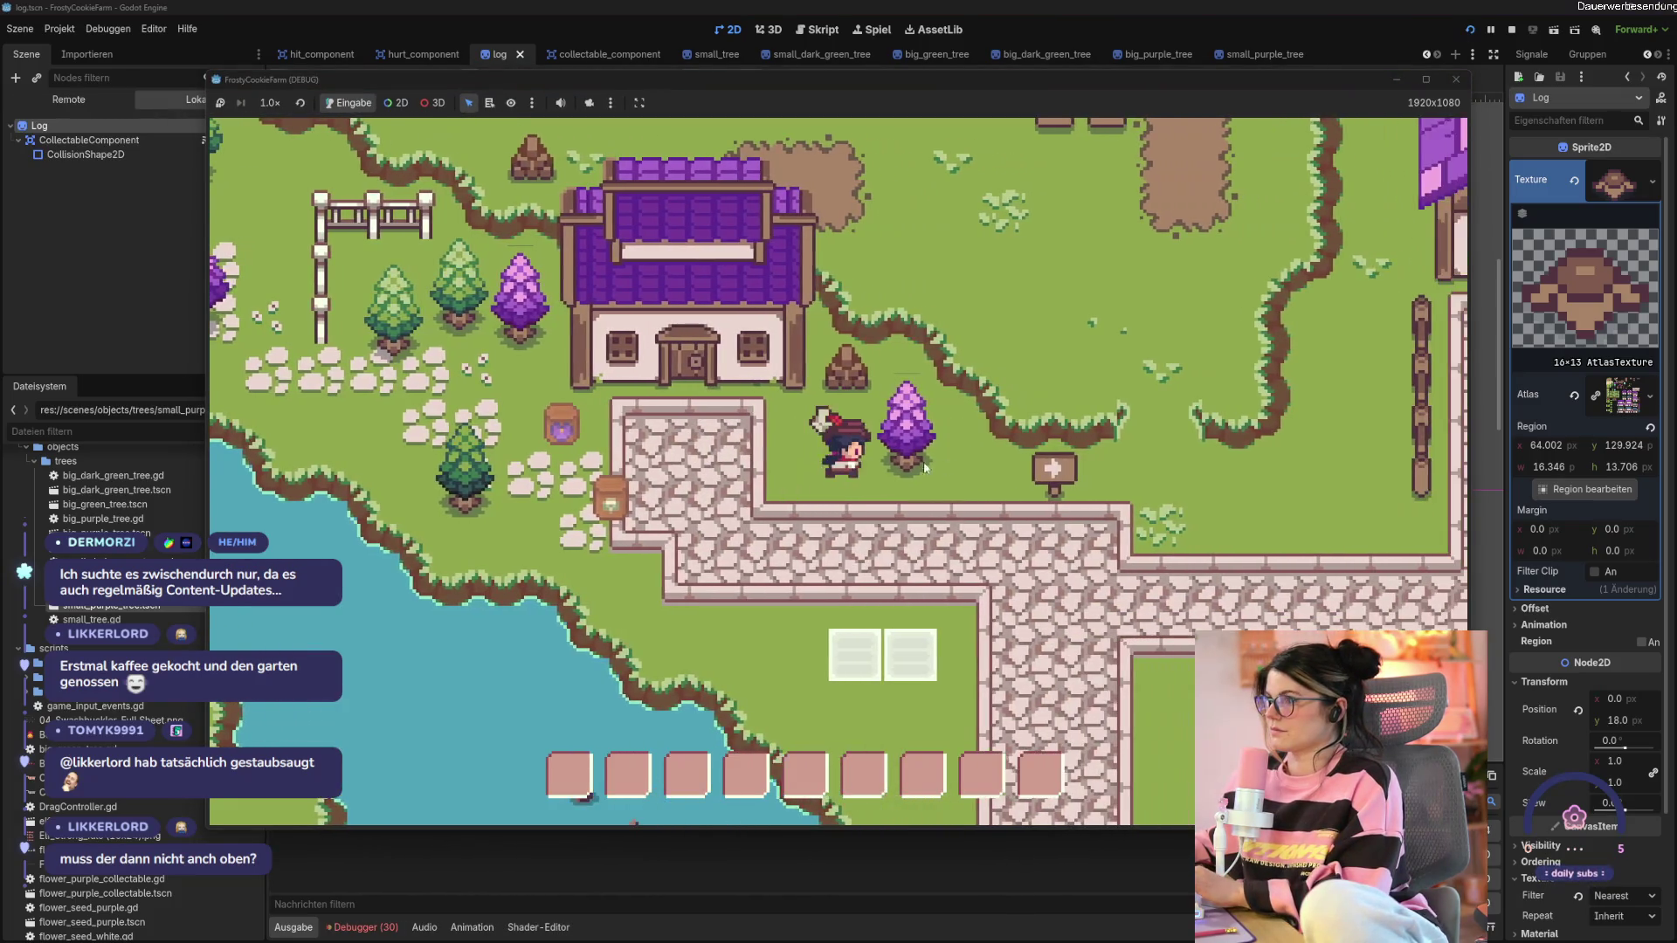
pyautogui.click(884, 461)
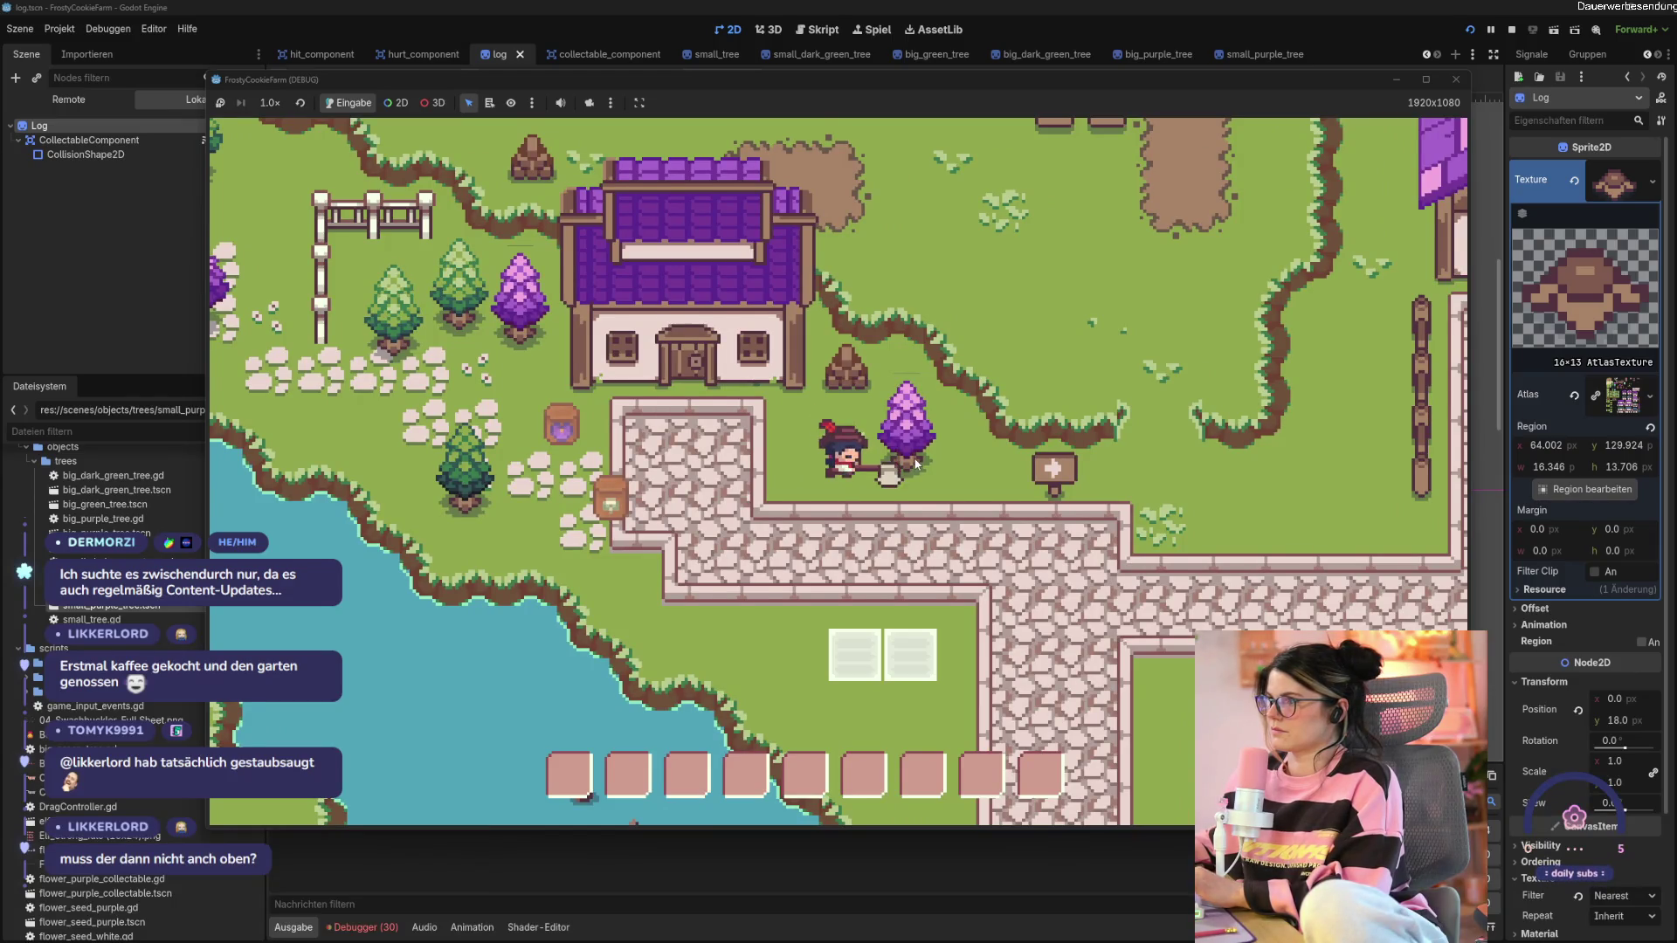
pyautogui.hotkey('w', 'd')
pyautogui.click(915, 463)
pyautogui.click(915, 463)
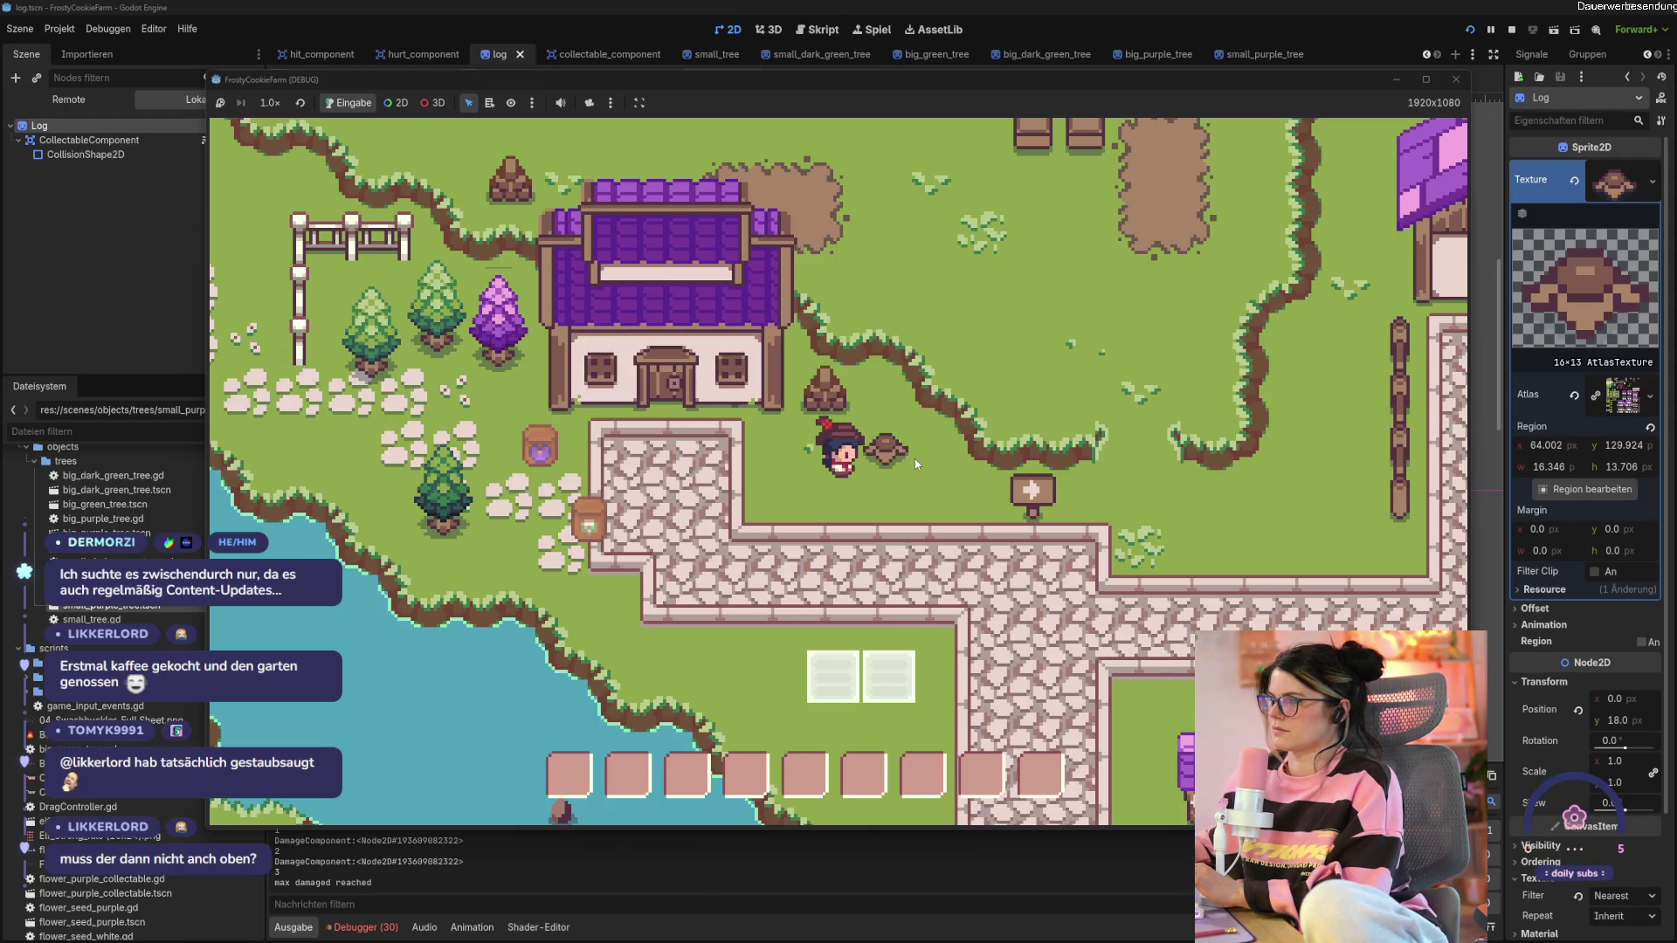
pyautogui.click(1453, 86)
pyautogui.click(1146, 506)
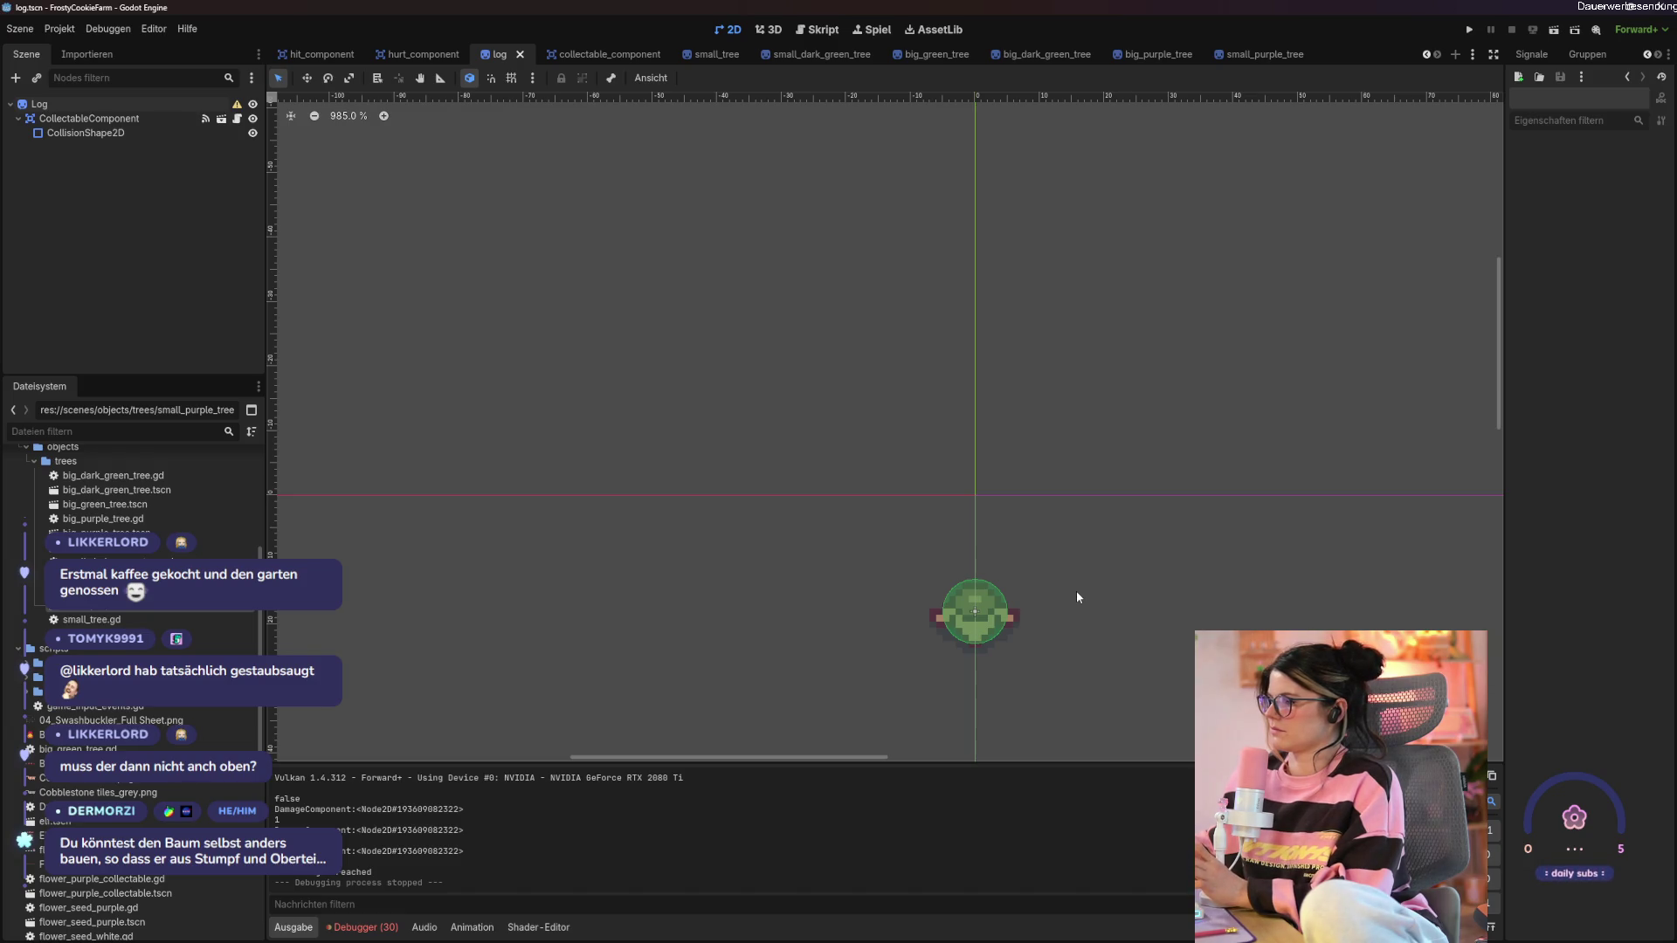
# Undo the log's recent position changes and save the log scene.
pyautogui.click(978, 640)
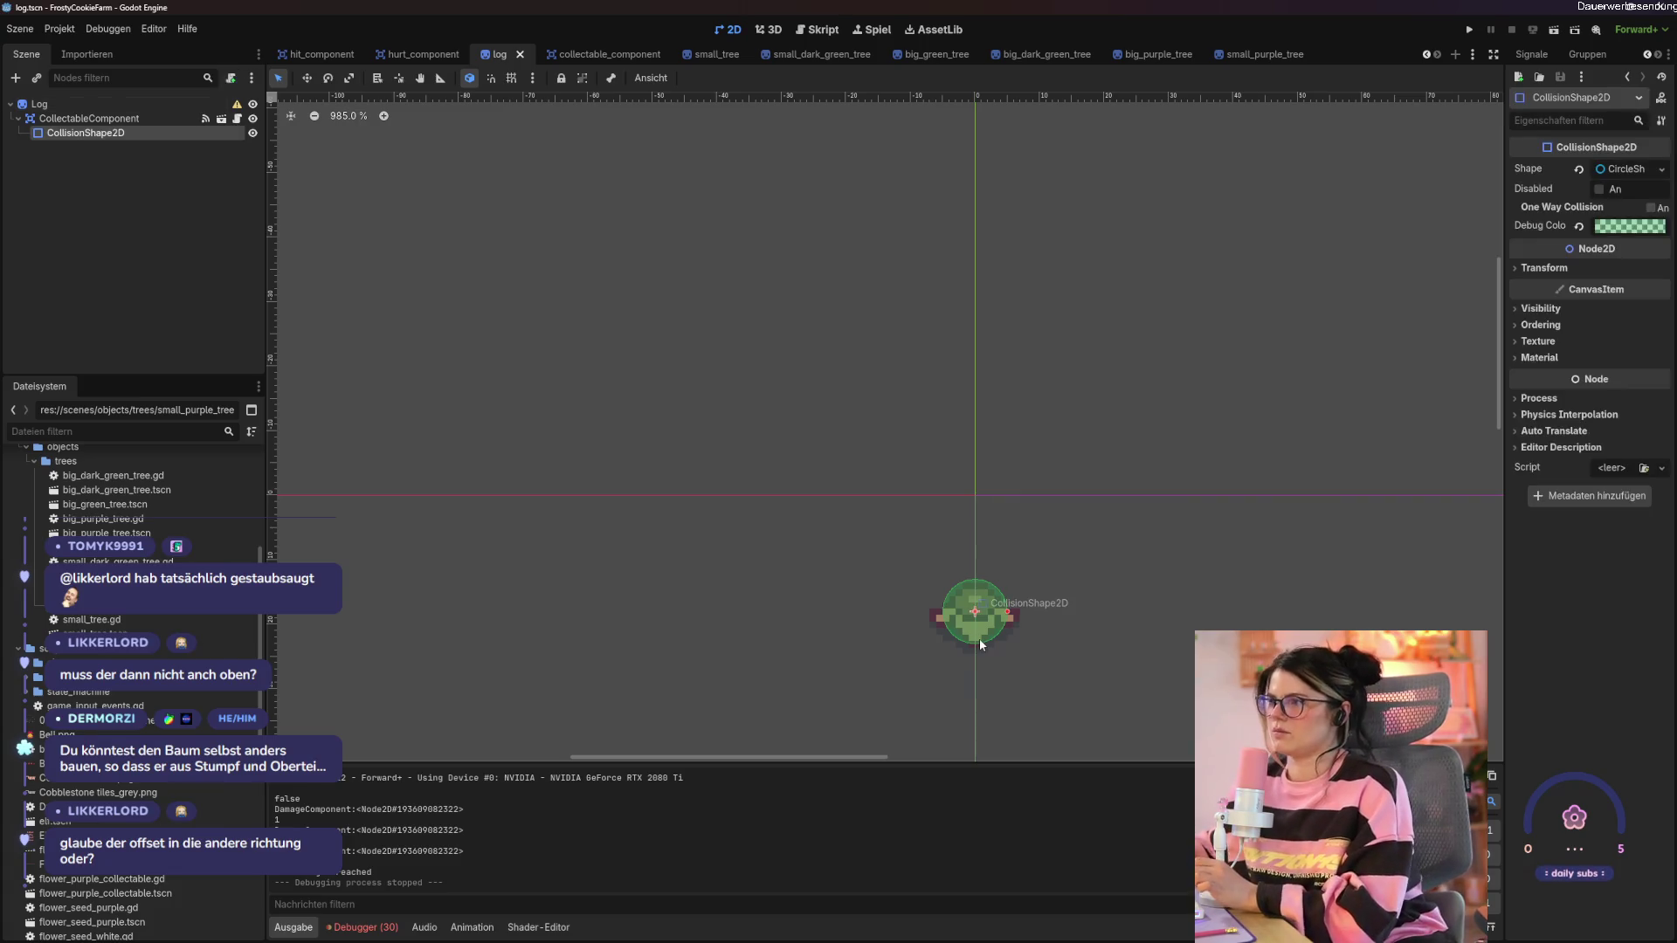
pyautogui.hotkey('ctrl', 'z')
pyautogui.hotkey('ctrl', 'z')
pyautogui.hotkey('ctrl', 'z')
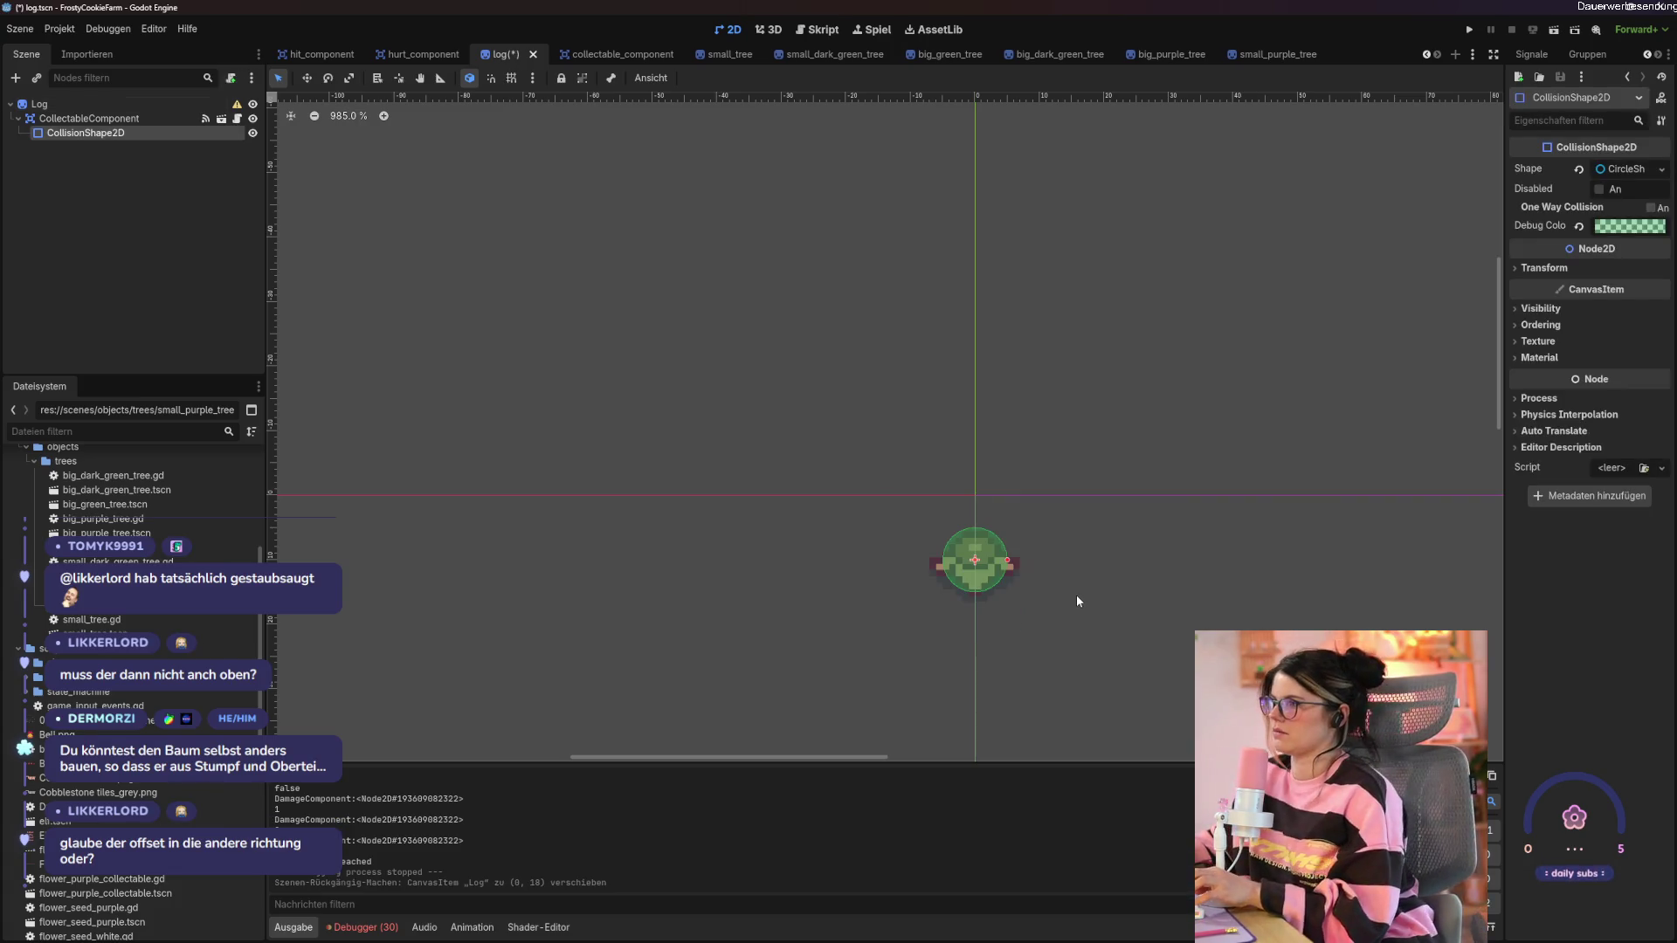
pyautogui.click(848, 490)
pyautogui.hotkey('ctrl', 's')
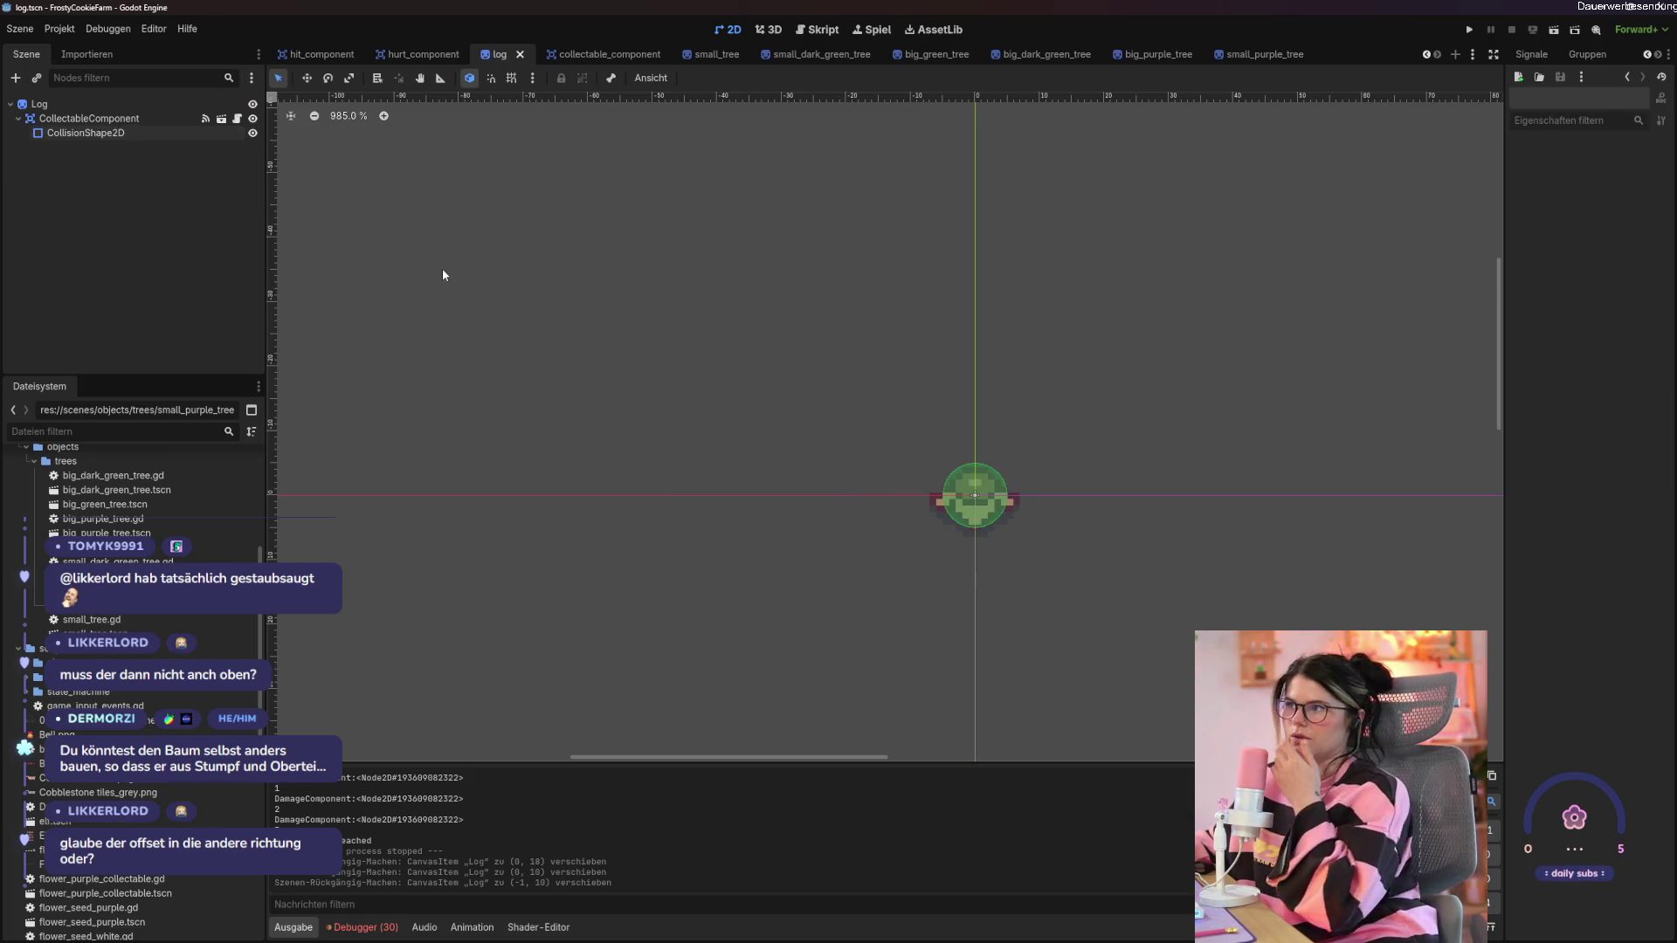
# Compare the big_green_tree, small_purple_tree and log scenes.
pyautogui.click(961, 55)
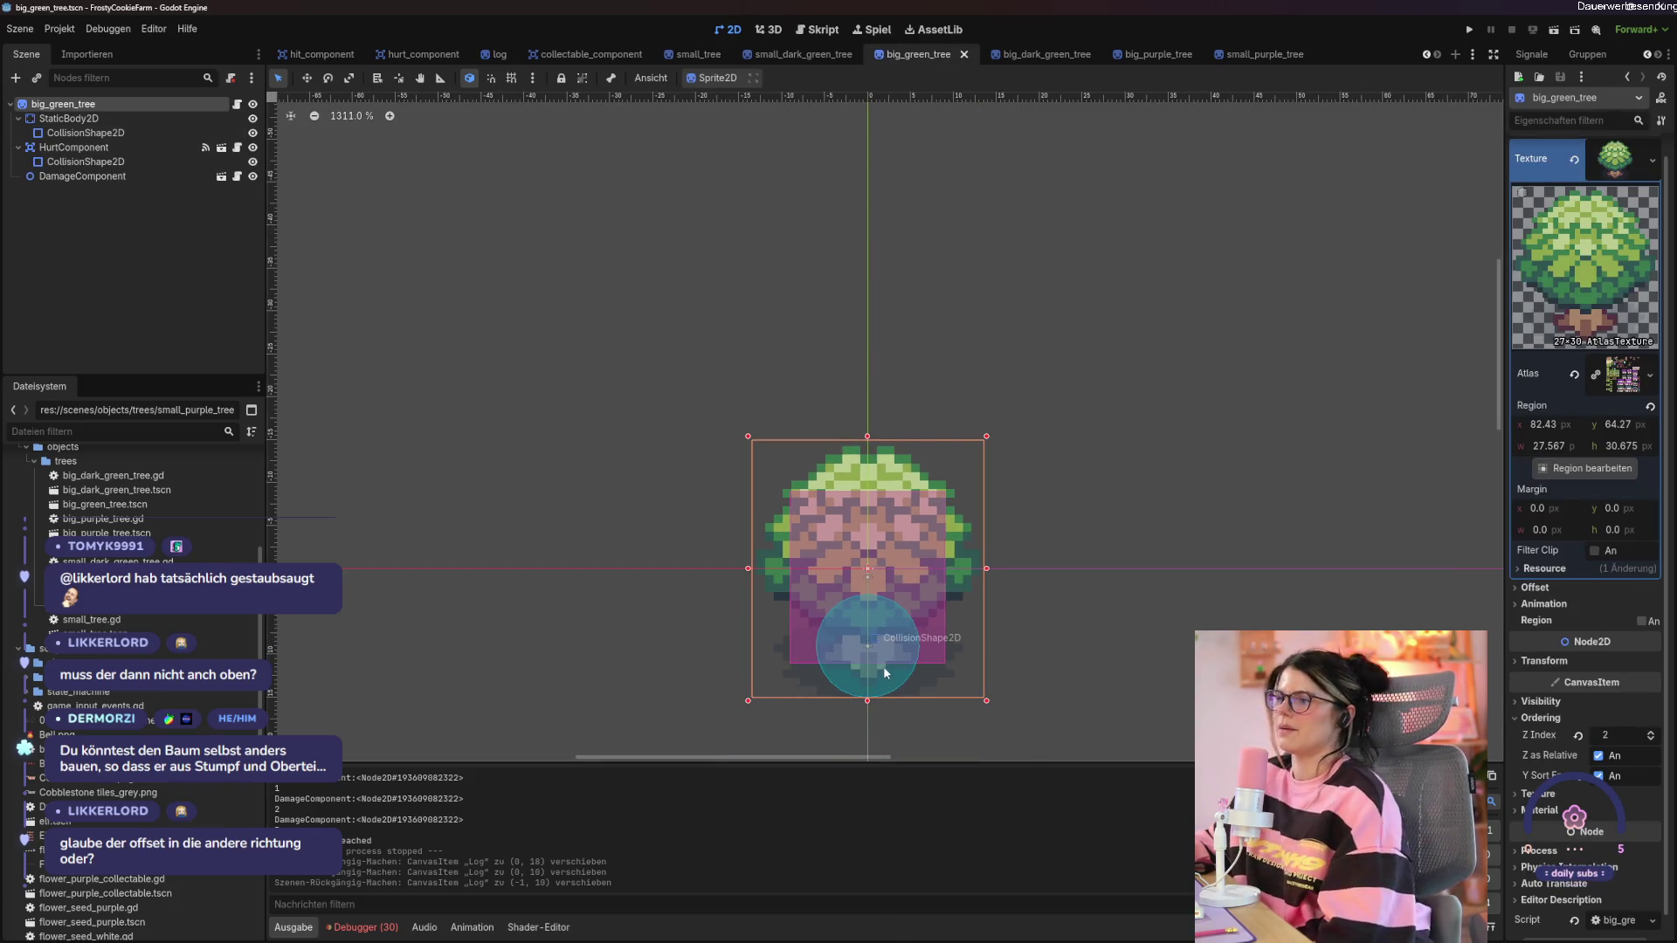
pyautogui.scroll(-3, 875, 570)
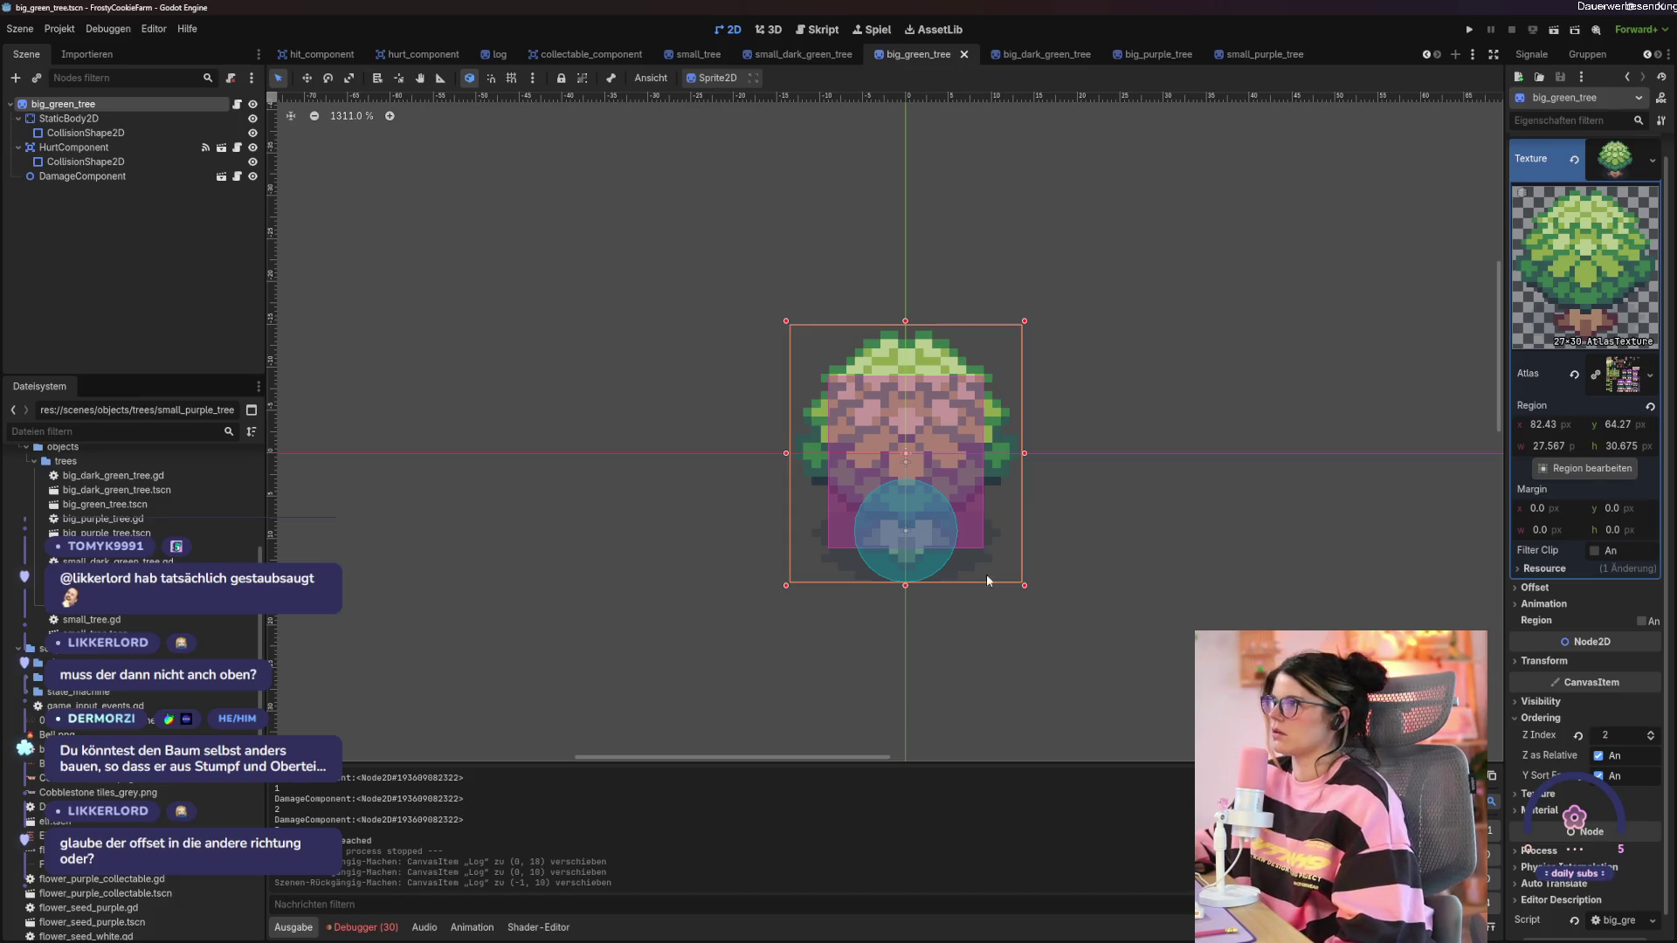
pyautogui.click(1272, 47)
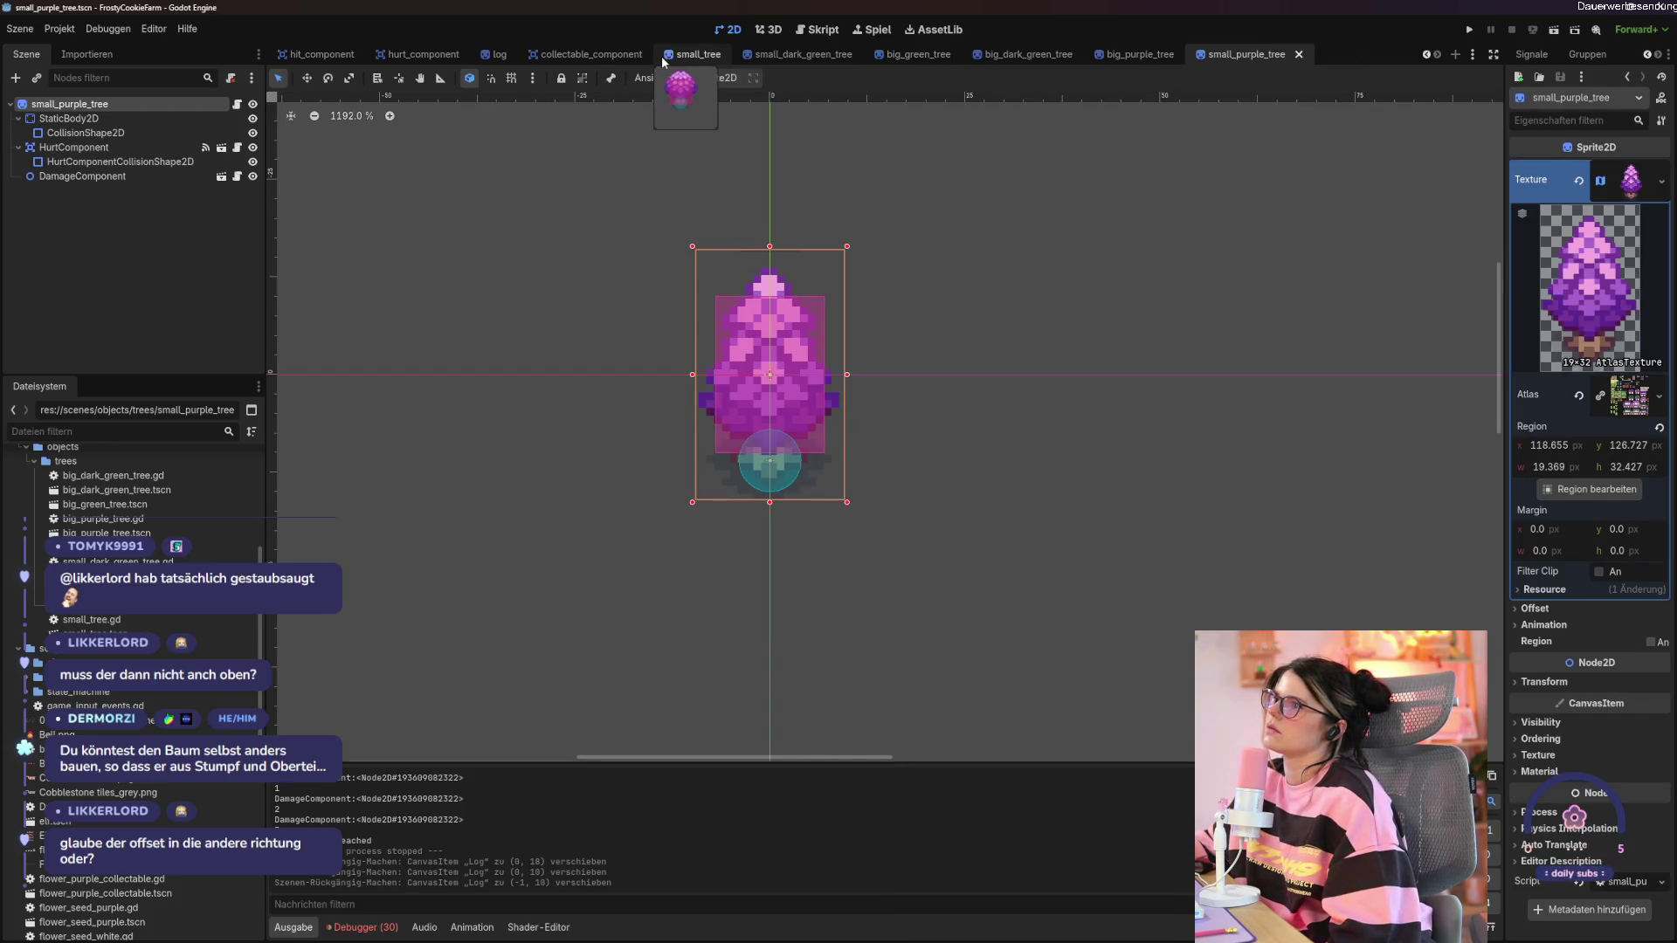
pyautogui.click(486, 56)
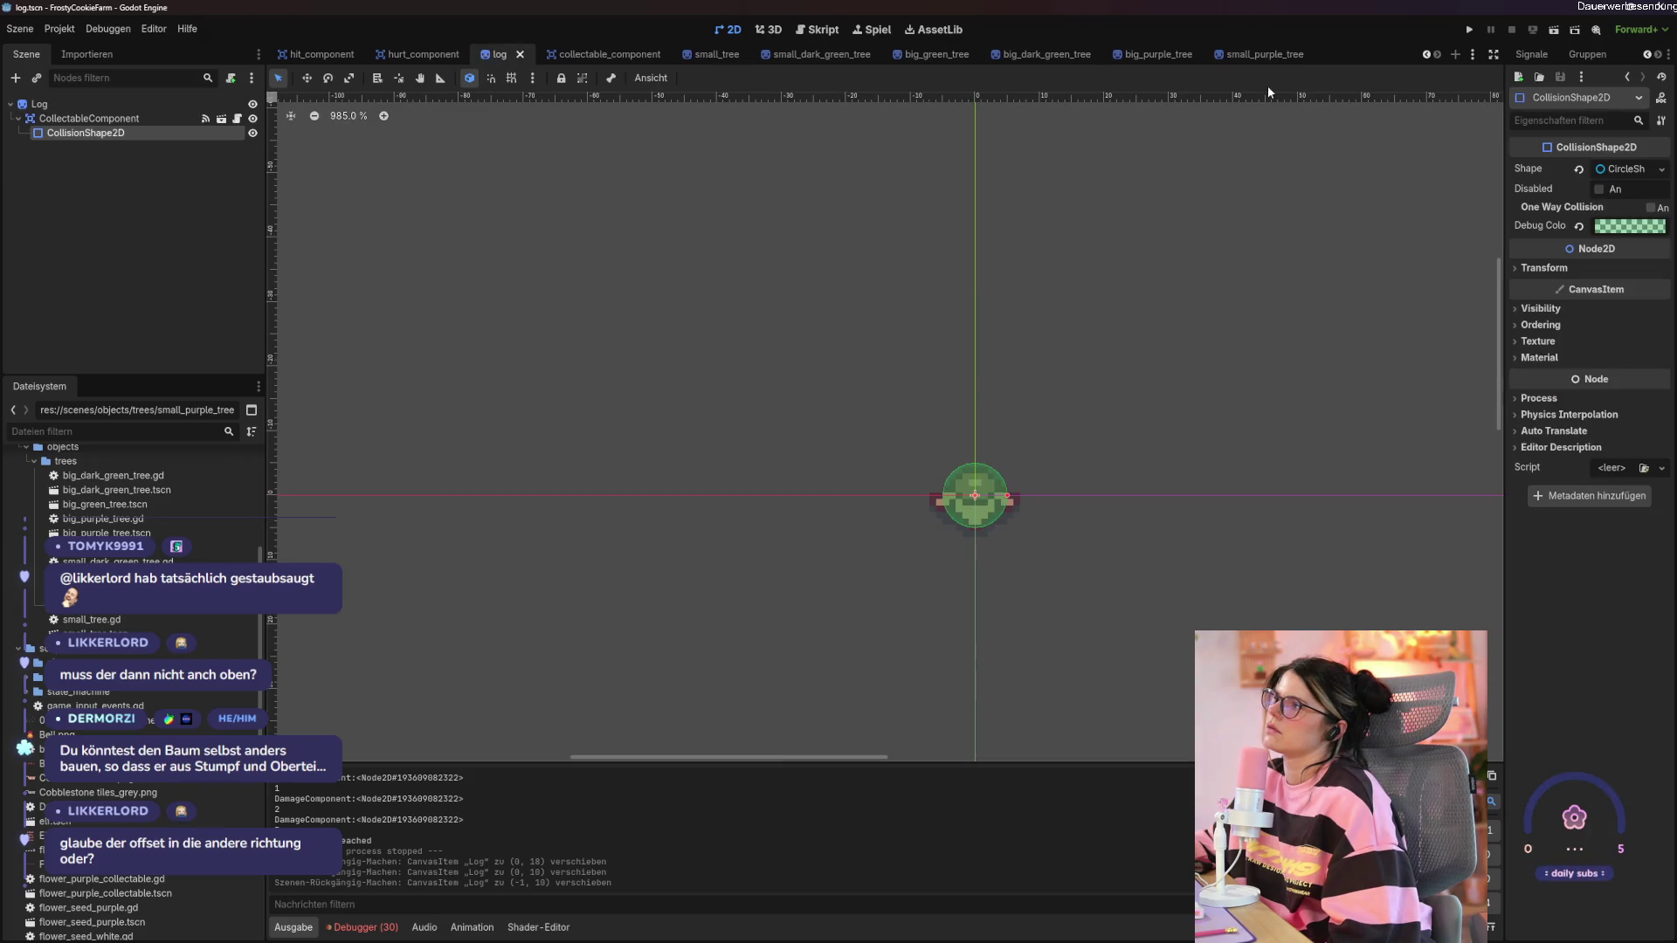
pyautogui.click(1269, 56)
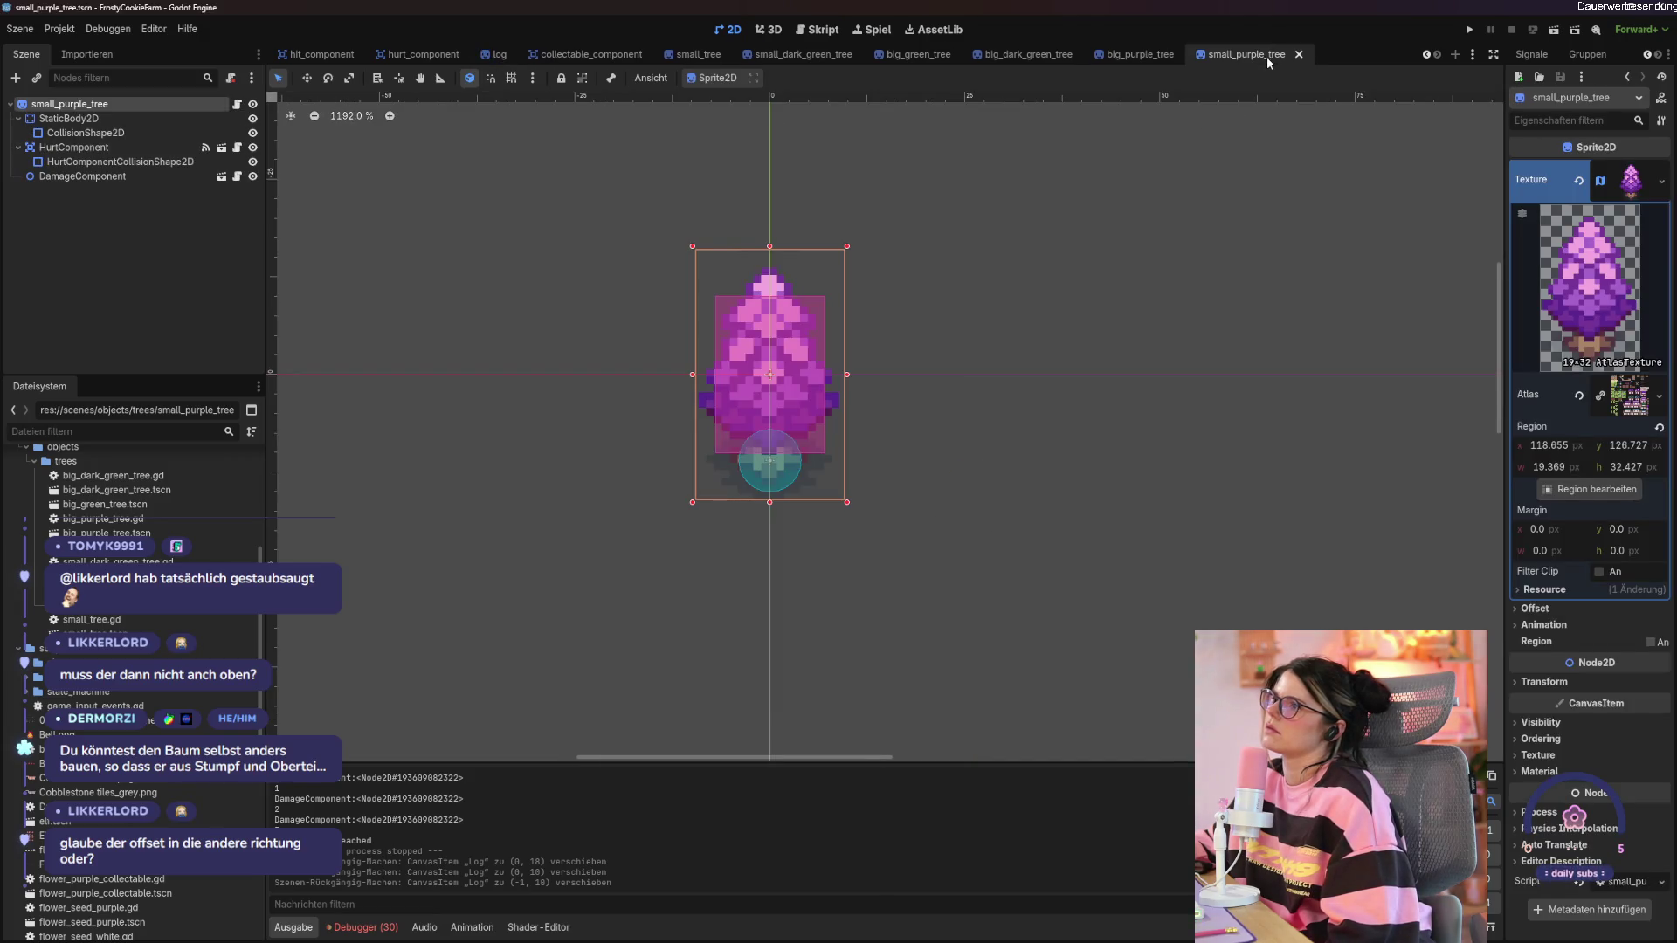
# Raise the Log sprite 12 px to y -12, then save and run the game.
pyautogui.click(494, 54)
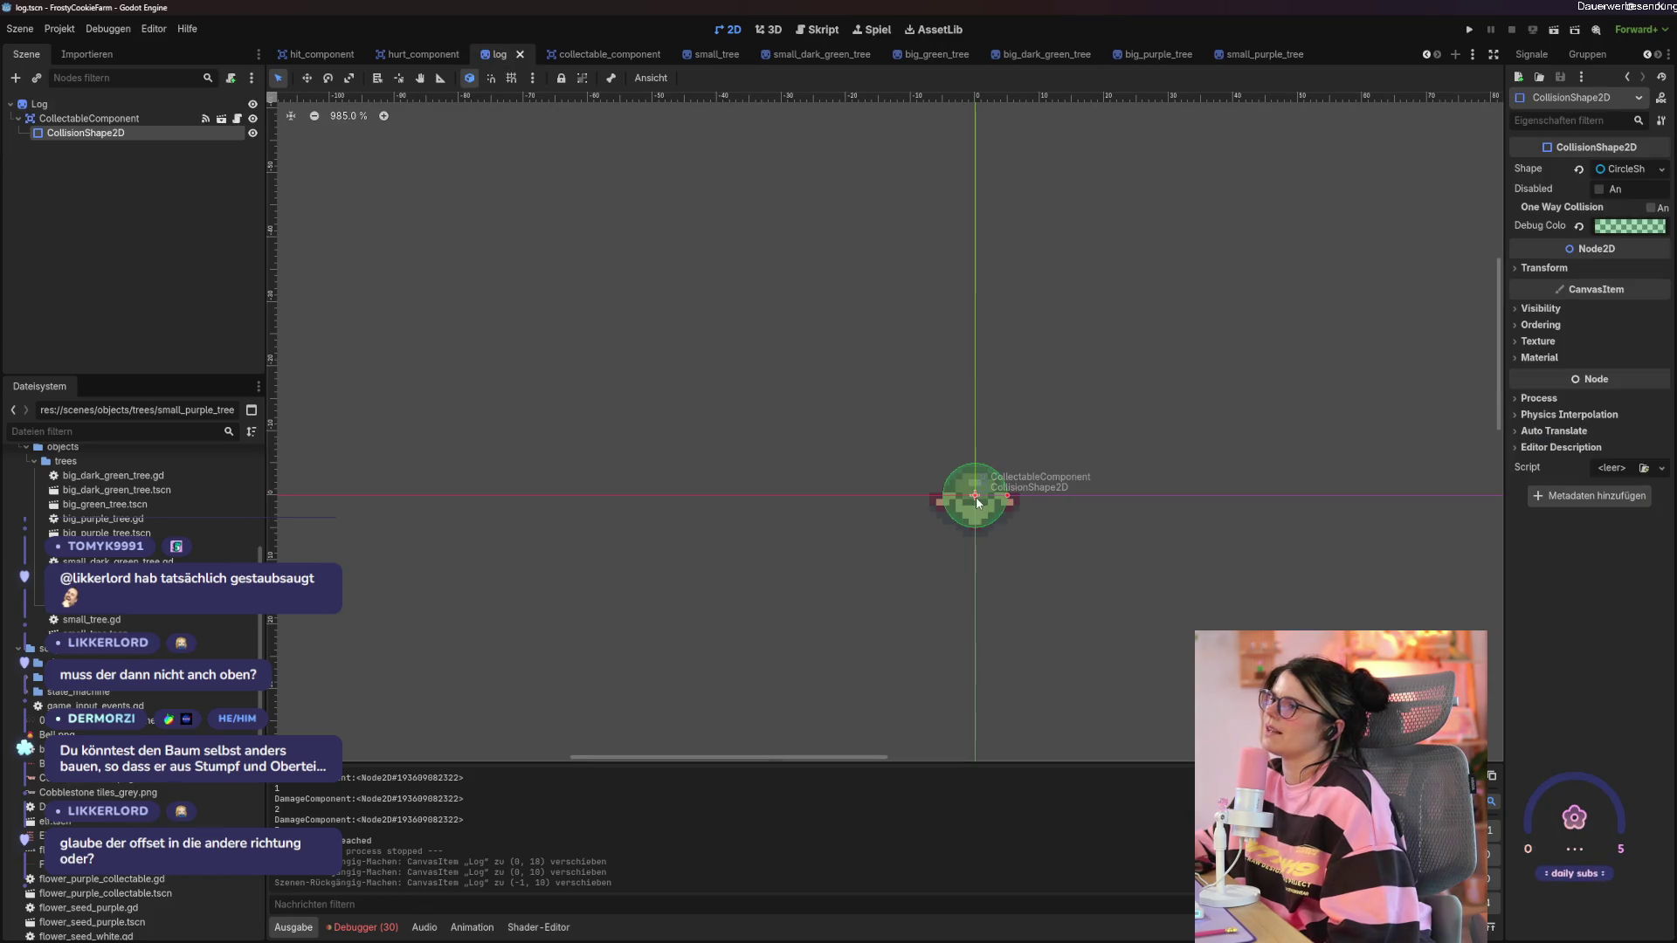
pyautogui.click(129, 105)
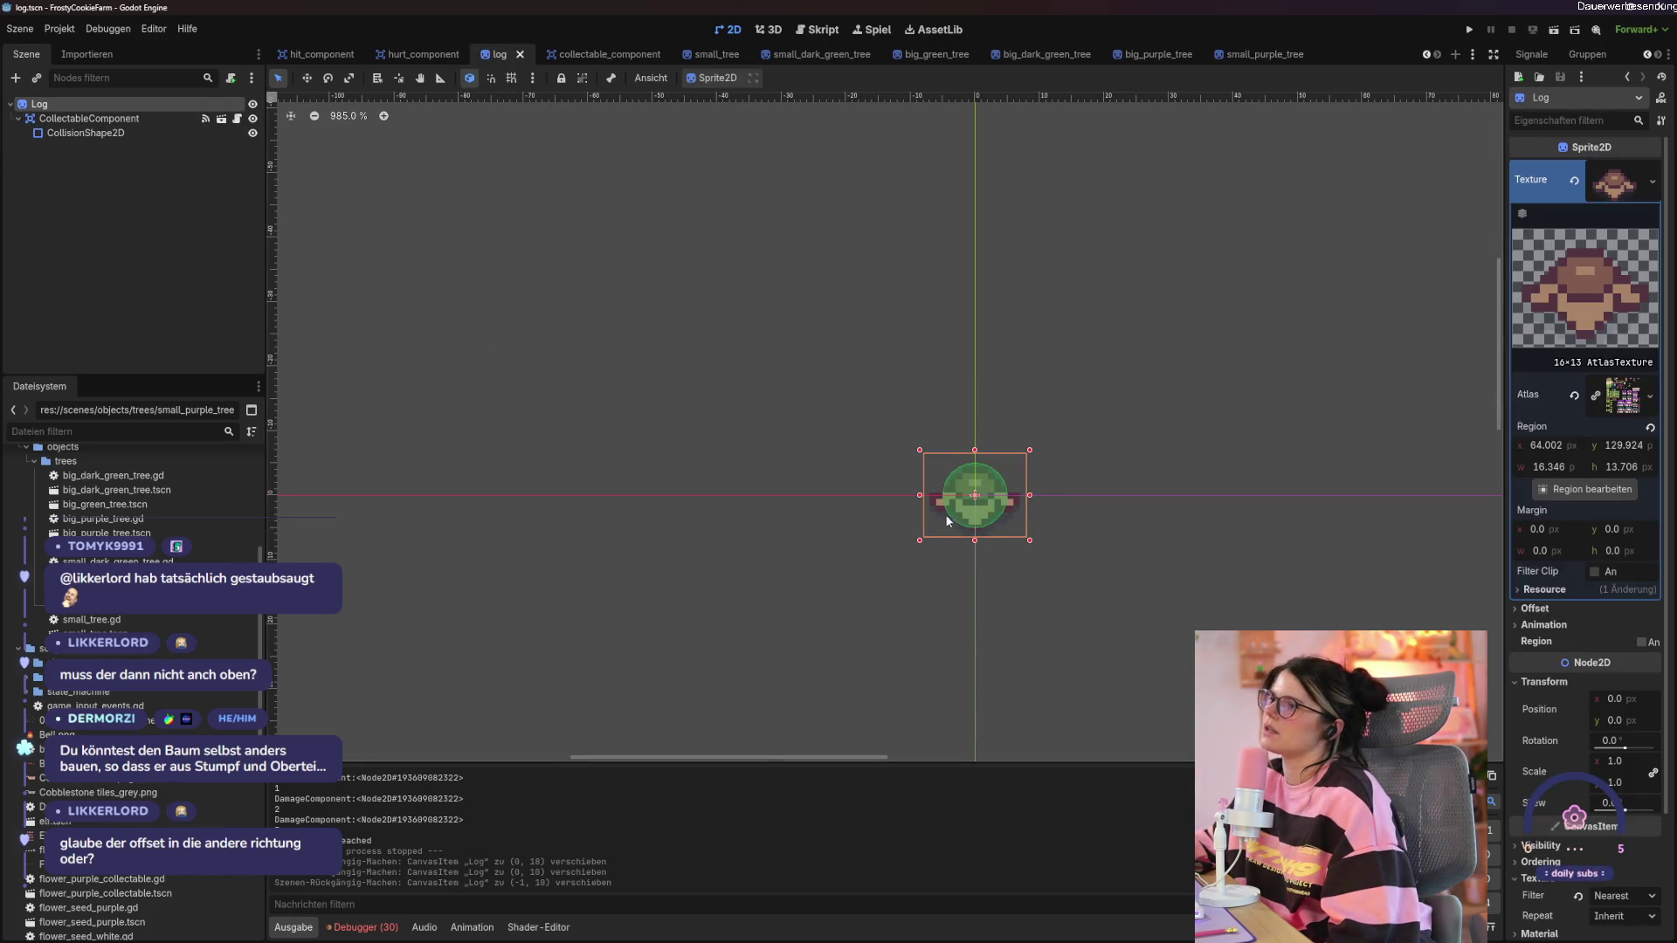
pyautogui.moveTo(946, 521); pyautogui.dragTo(950, 449)
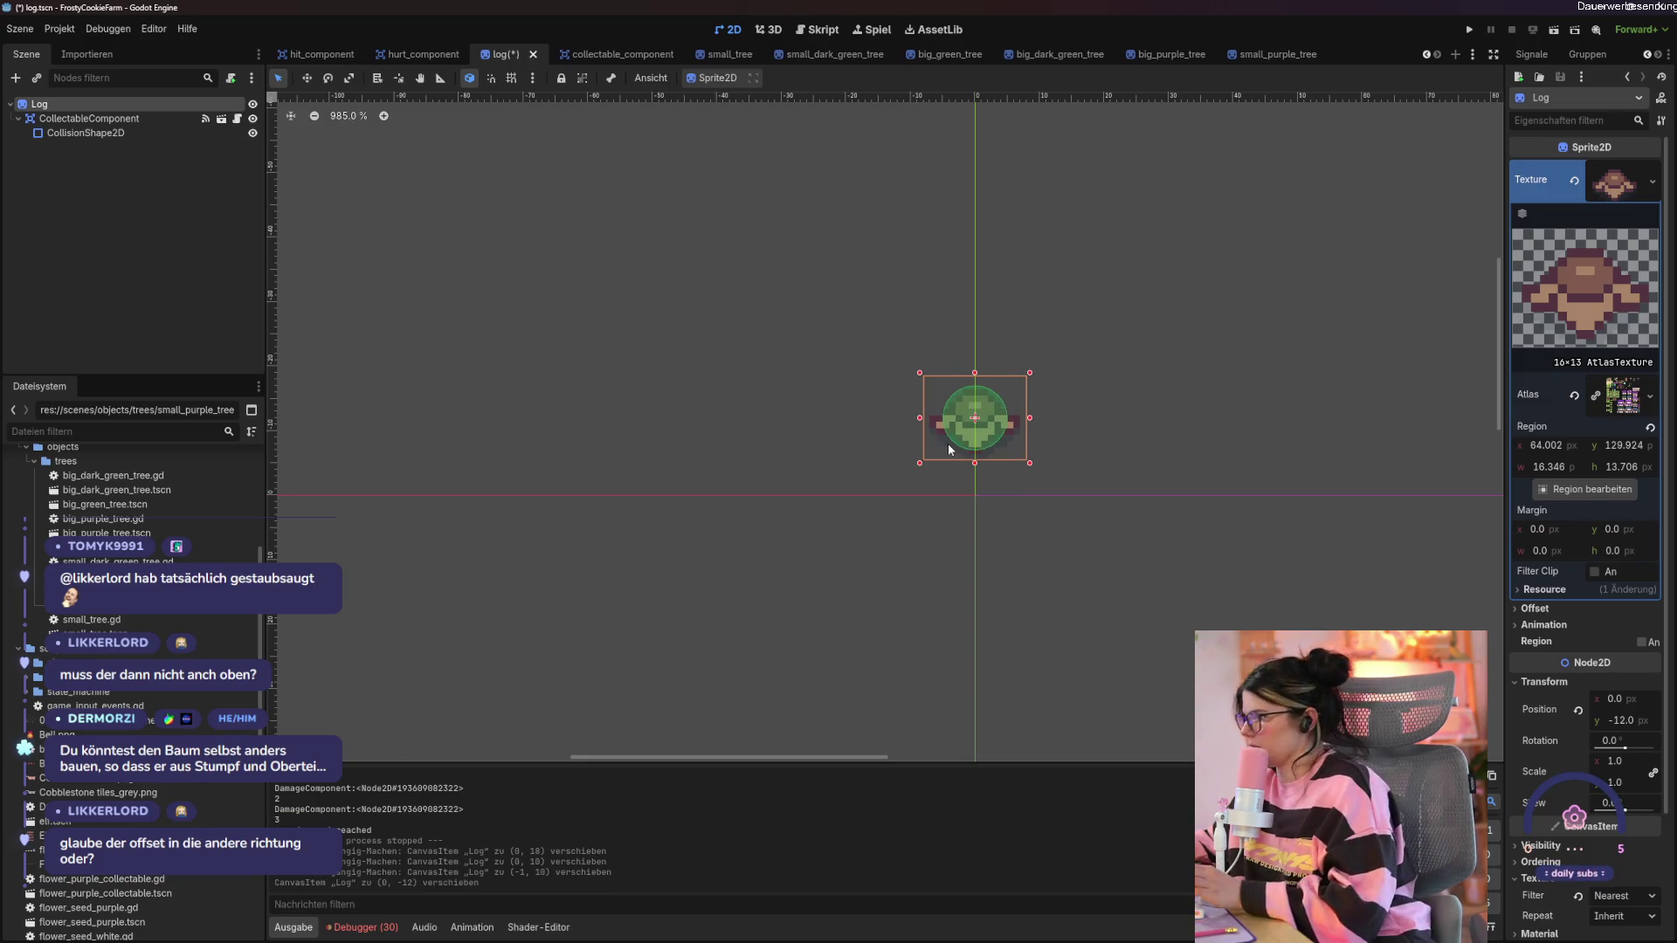
pyautogui.press('F5')
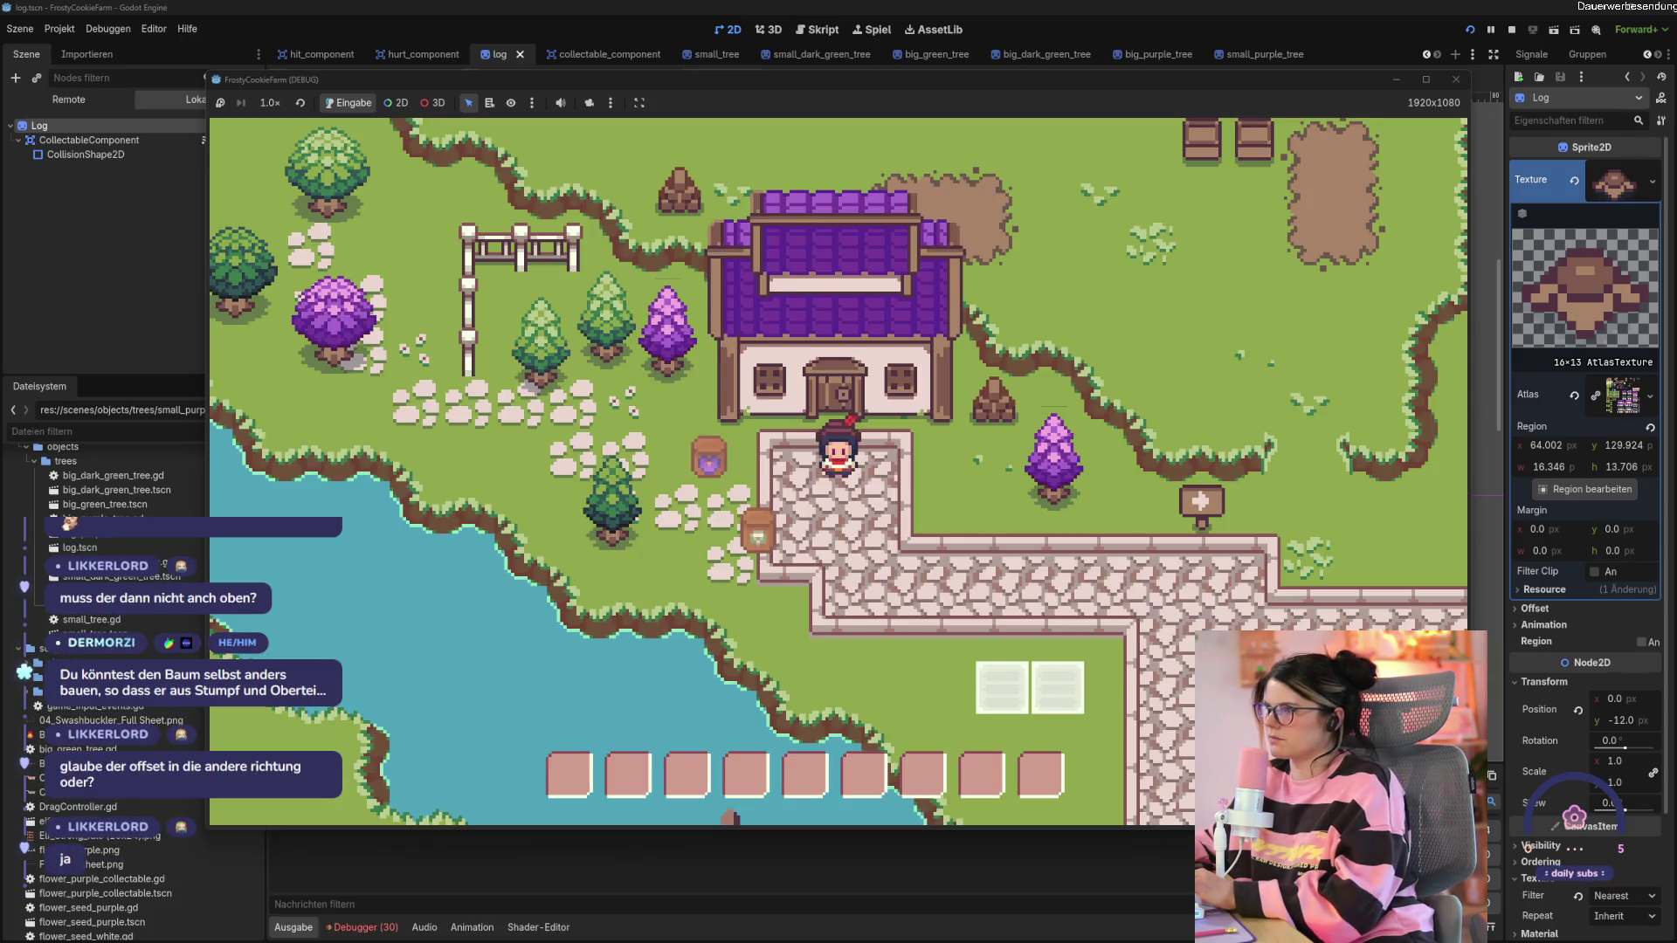
# Walk to the purple tree, hit it twice, and move the character left and right.
pyautogui.press('d')
pyautogui.click(882, 487)
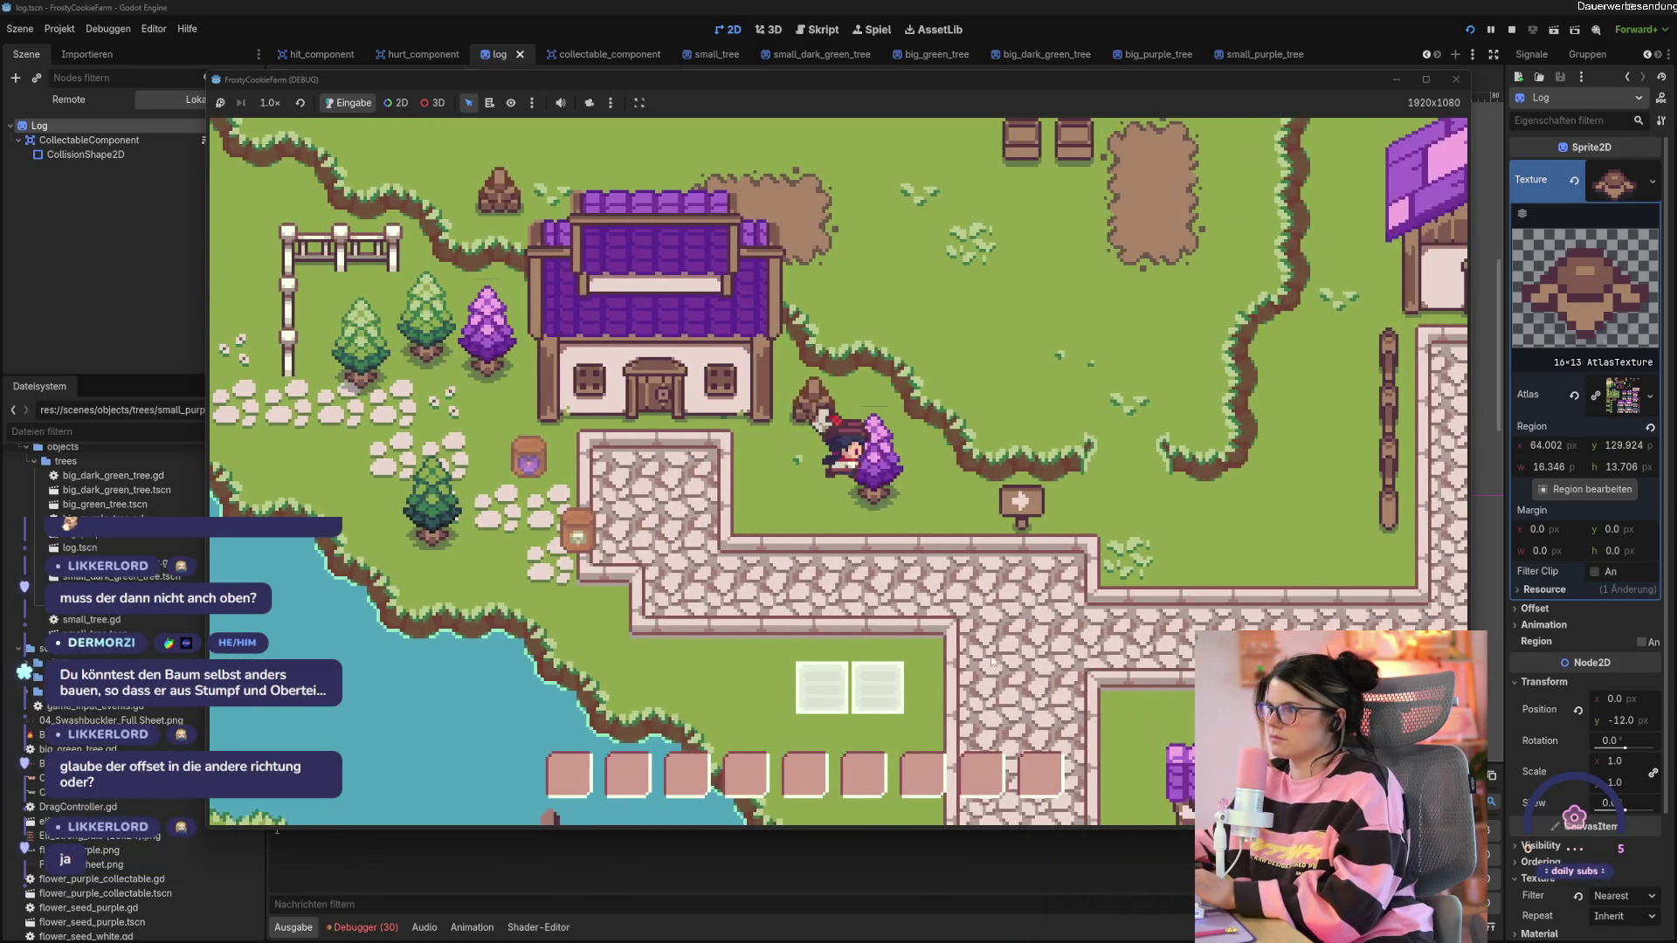
pyautogui.click(881, 484)
pyautogui.press('a')
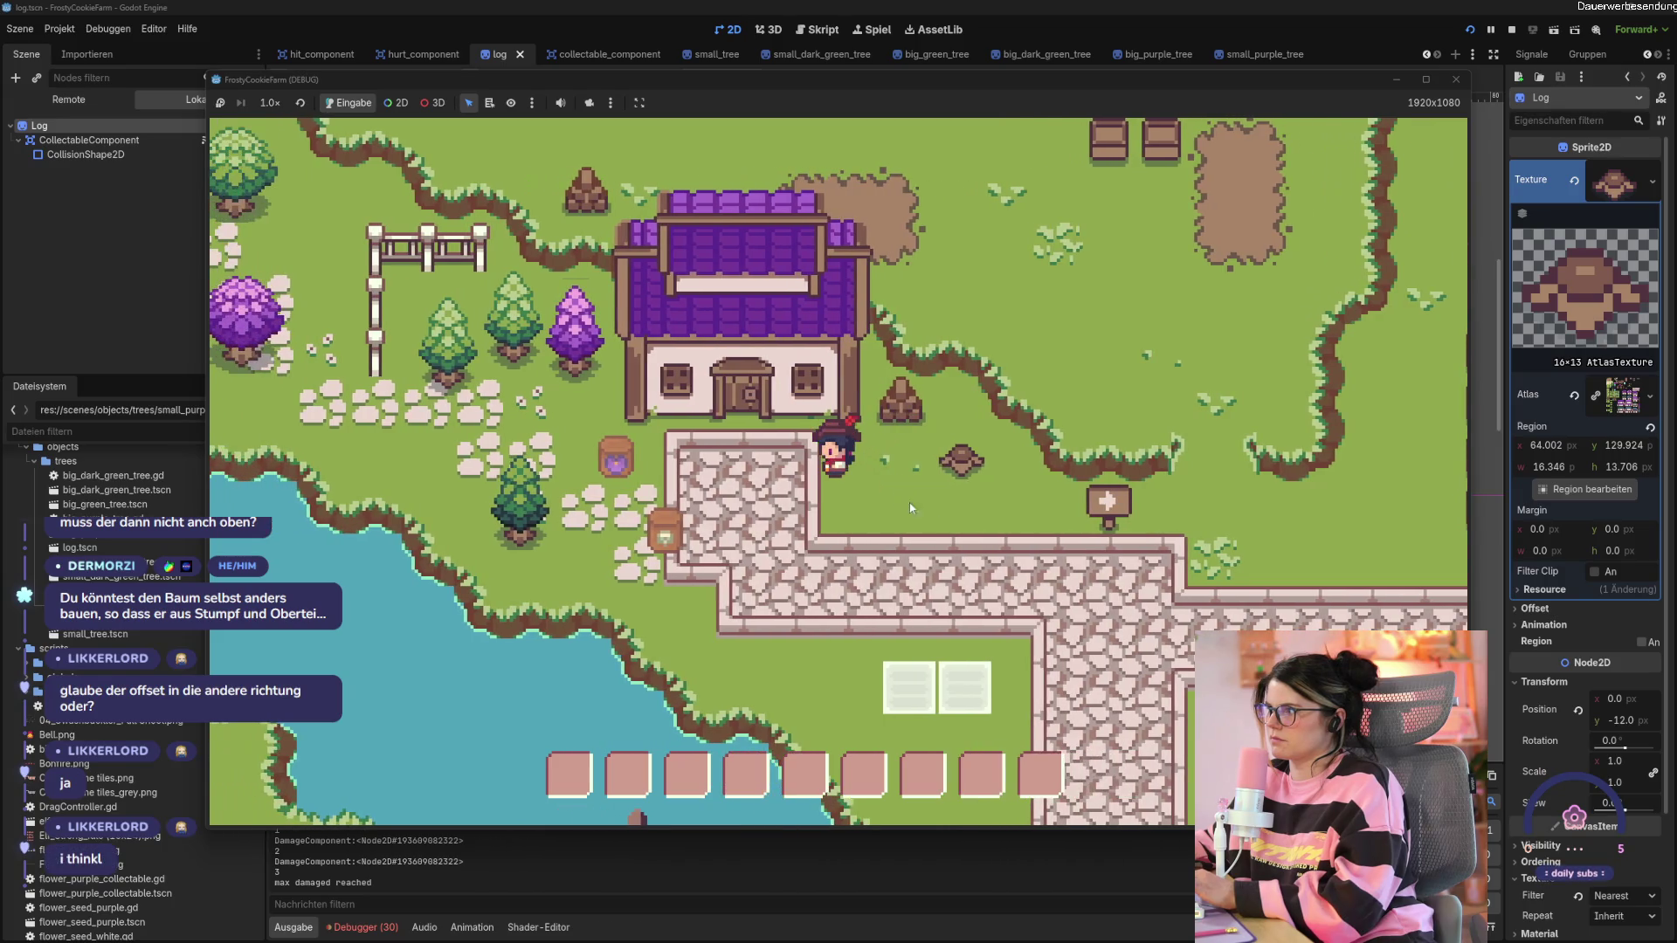
pyautogui.press('d')
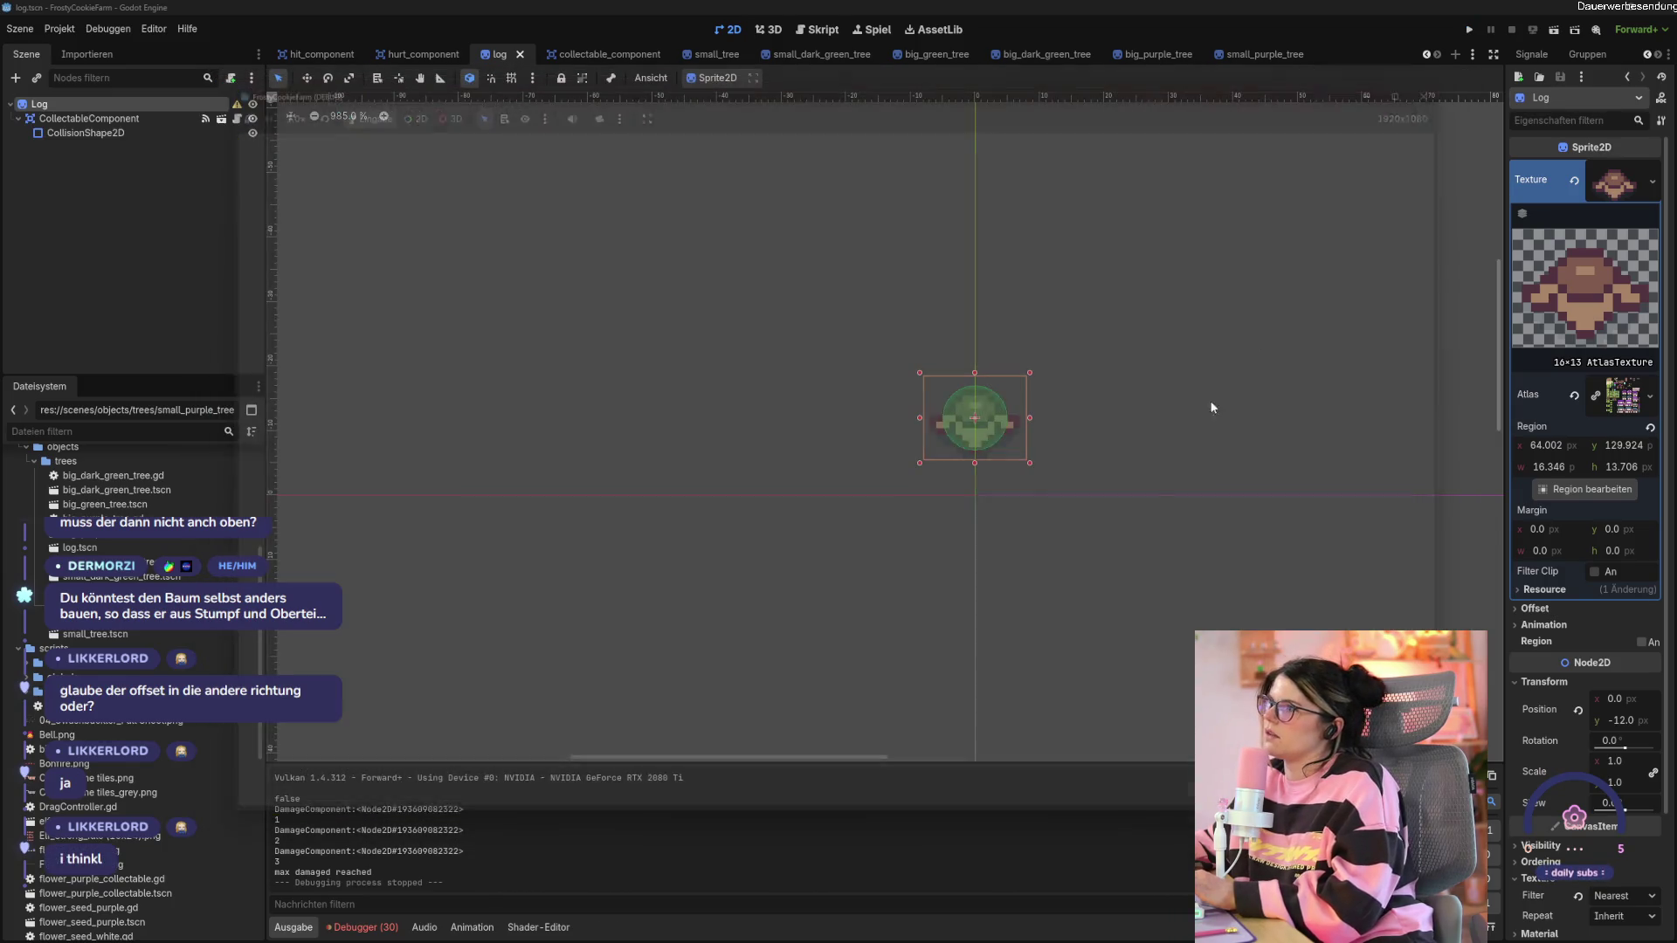
# Restart the game, chop the purple tree to a stump, and close the game.
pyautogui.press('F5')
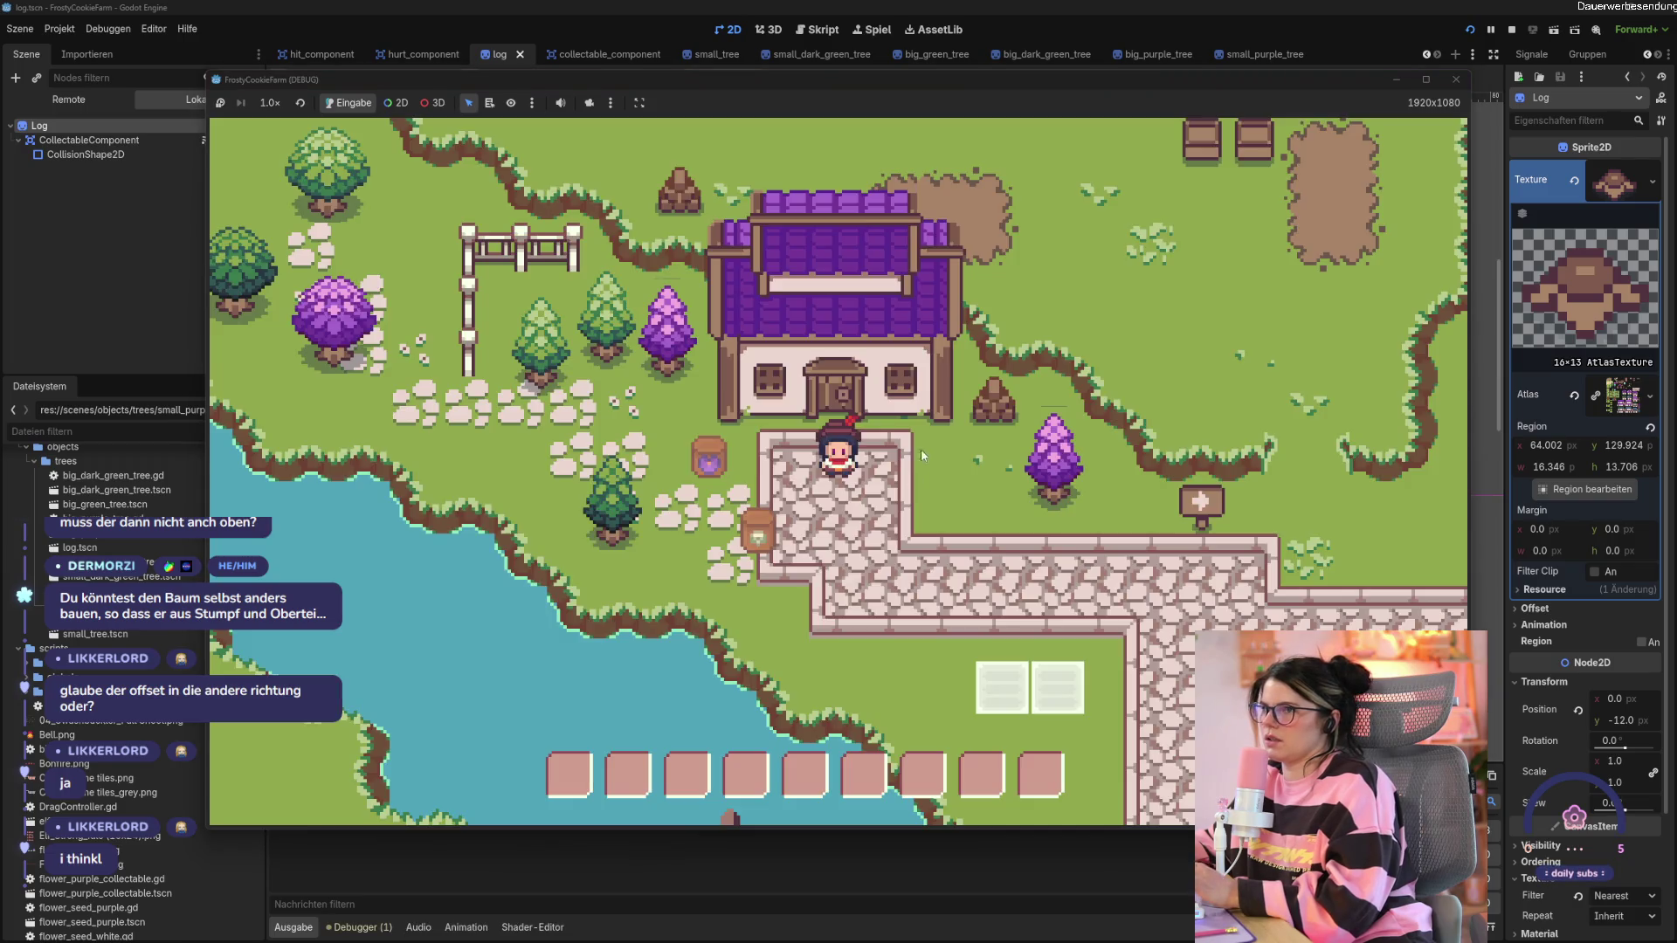
pyautogui.click(872, 515)
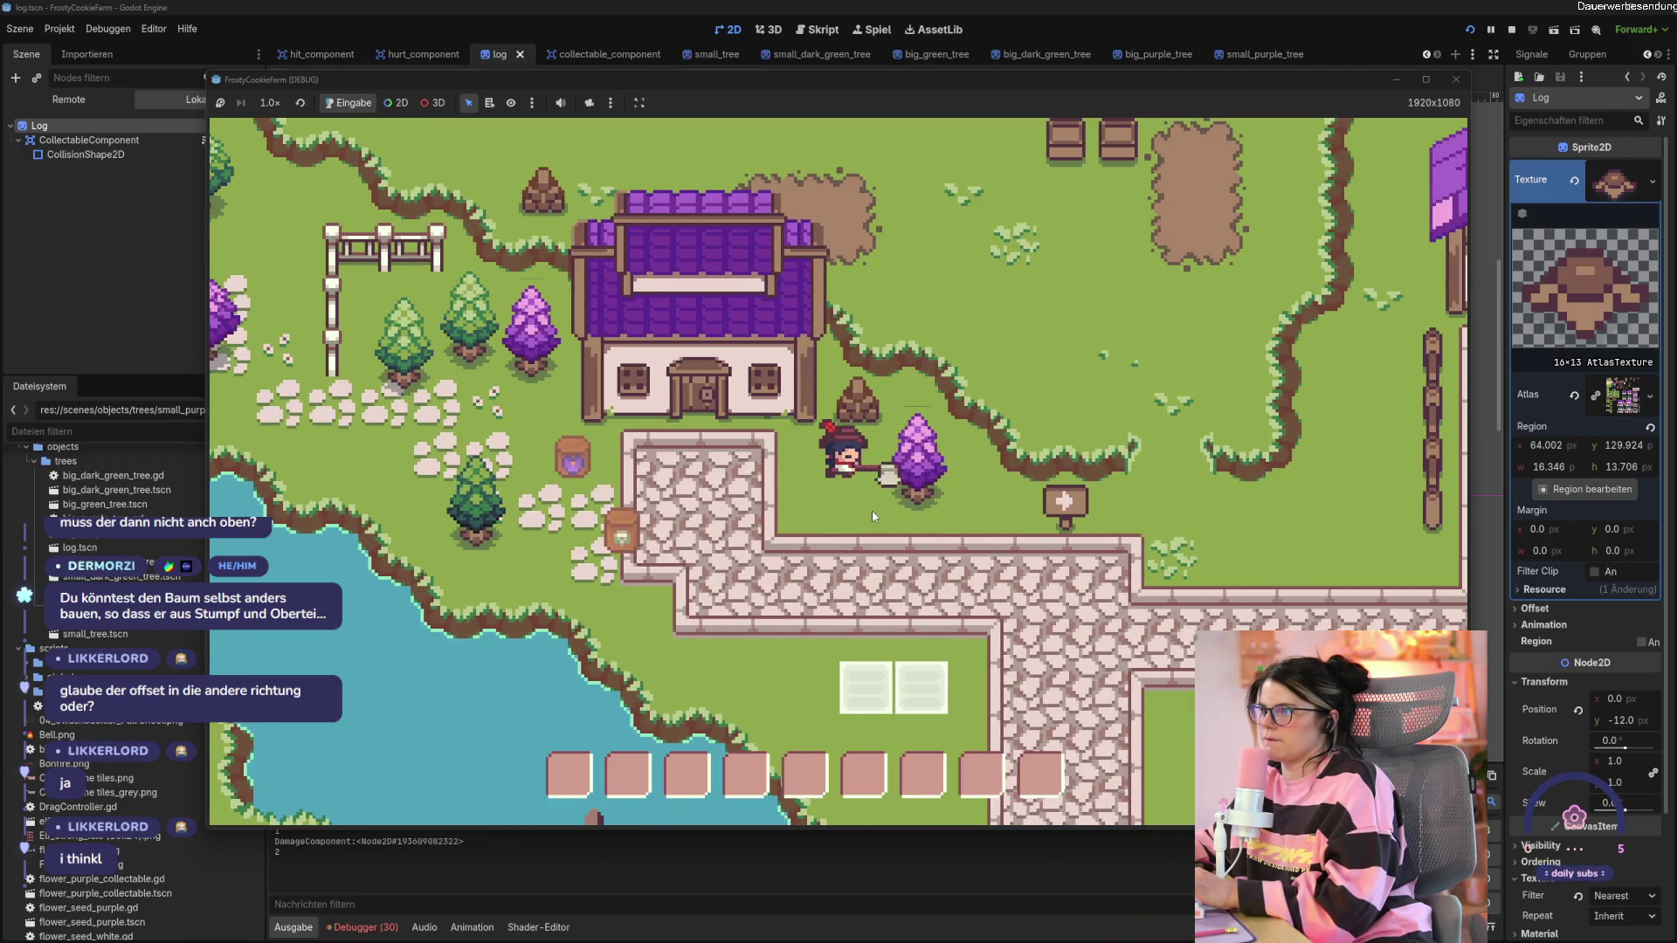
pyautogui.click(871, 515)
pyautogui.click(1454, 78)
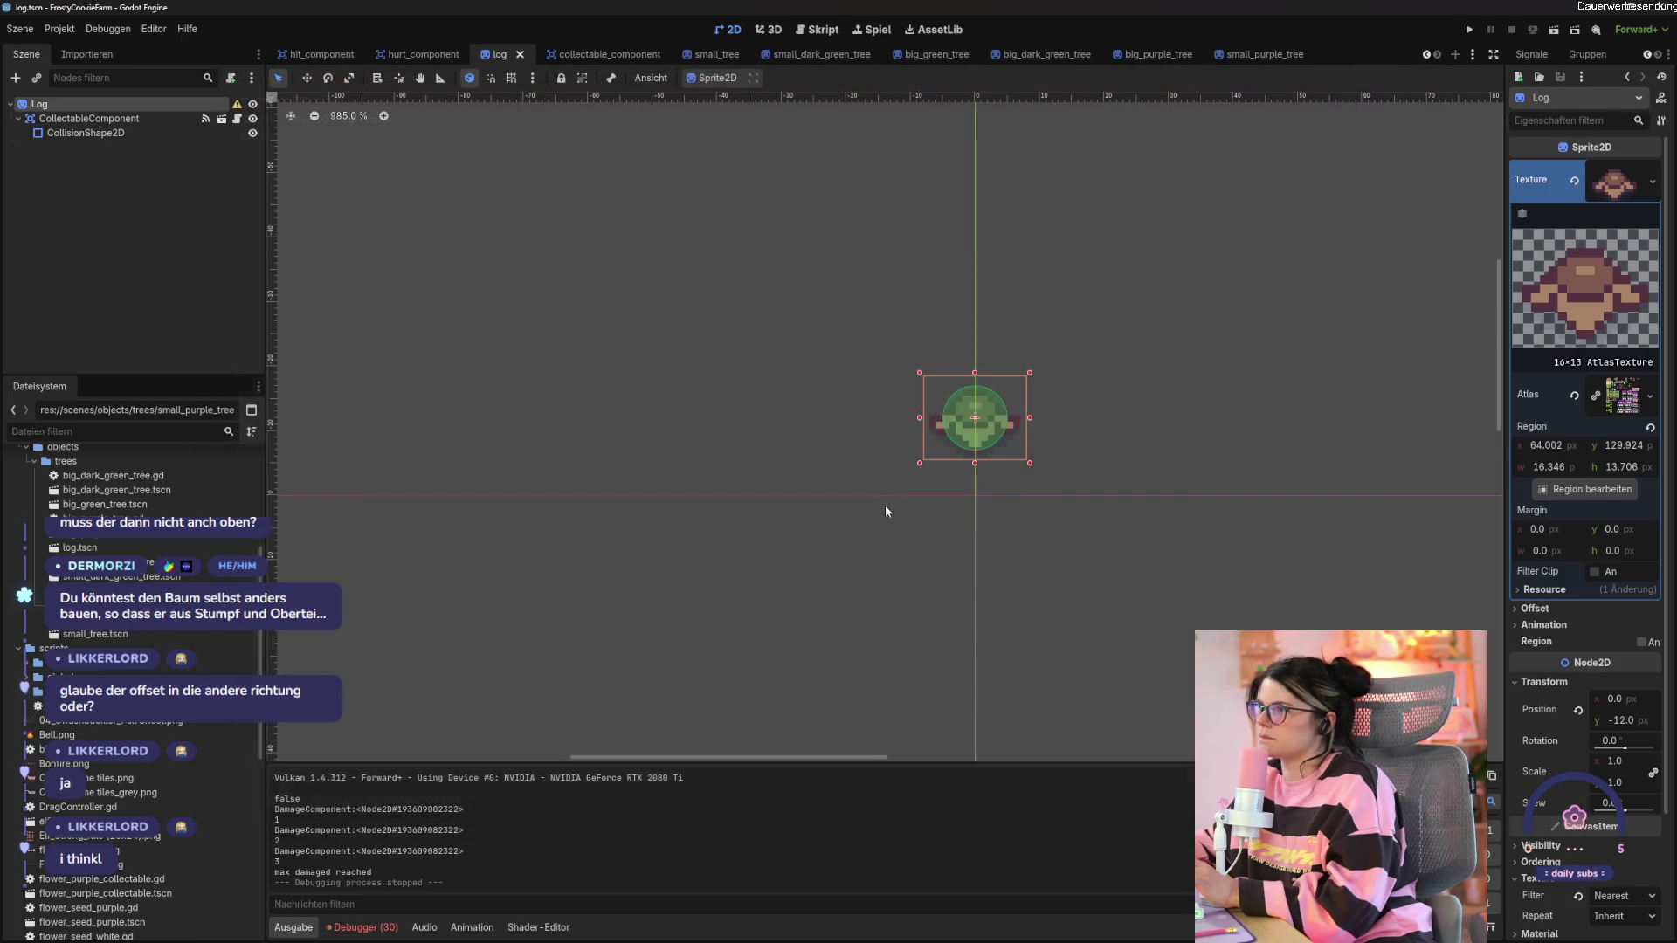
# Select the Log node and move the sprite right to (27, -16).
pyautogui.click(1008, 390)
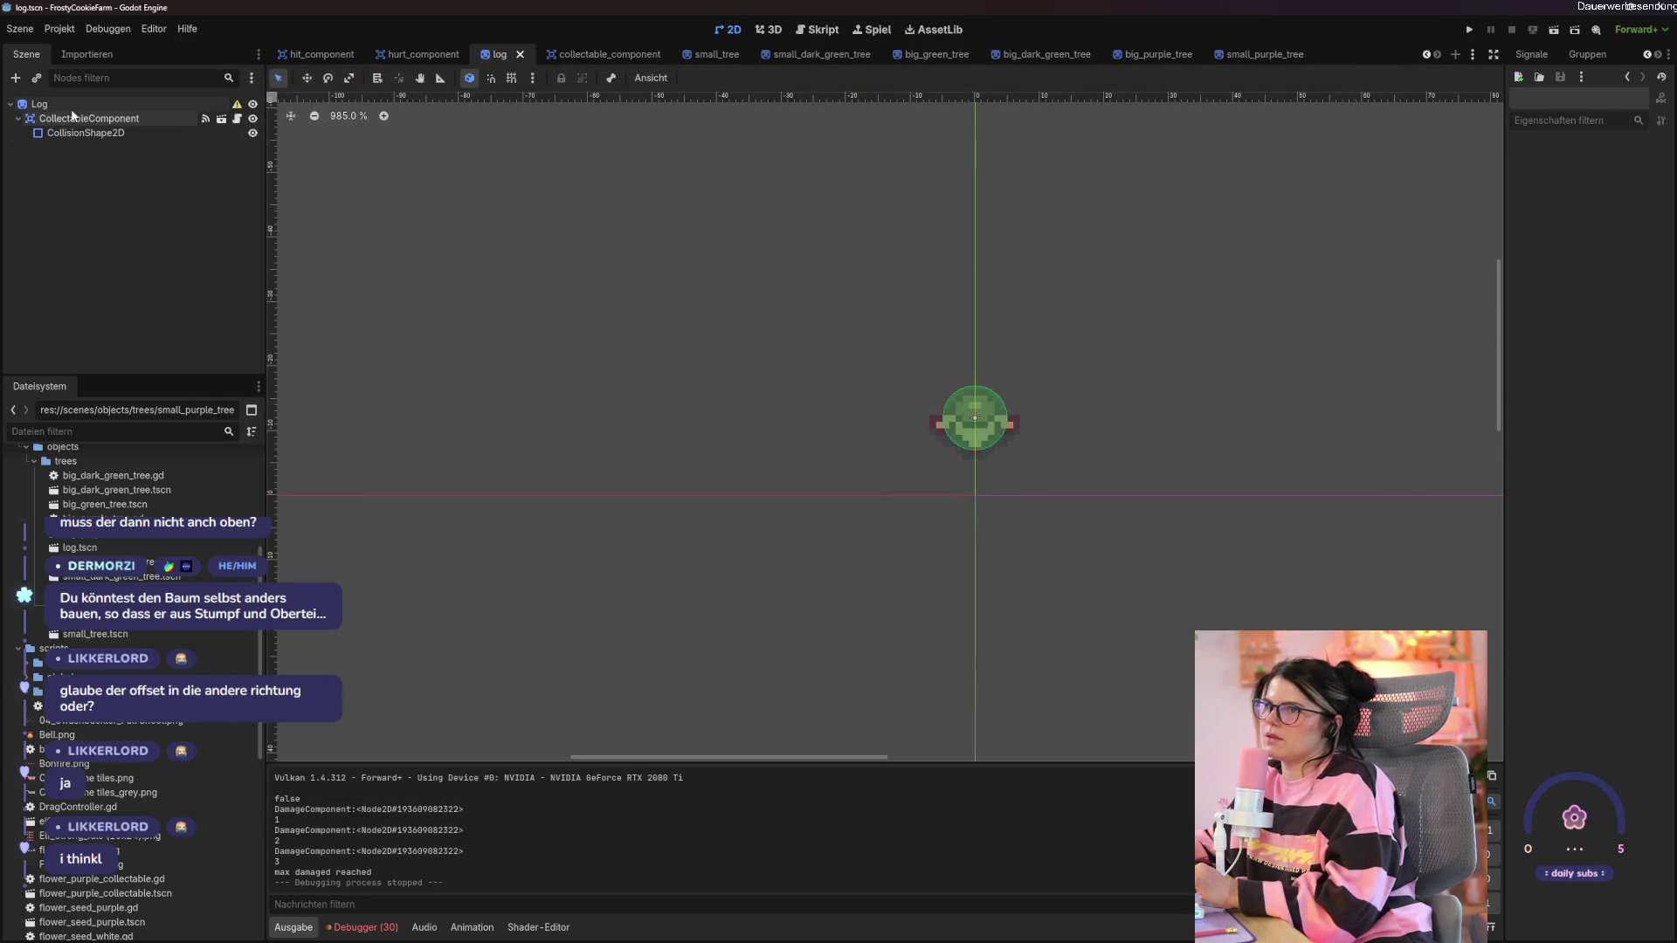
pyautogui.moveTo(958, 375)
pyautogui.mouseDown()
pyautogui.moveTo(1067, 350)
pyautogui.moveTo(958, 375)
pyautogui.mouseUp()
pyautogui.click(80, 103)
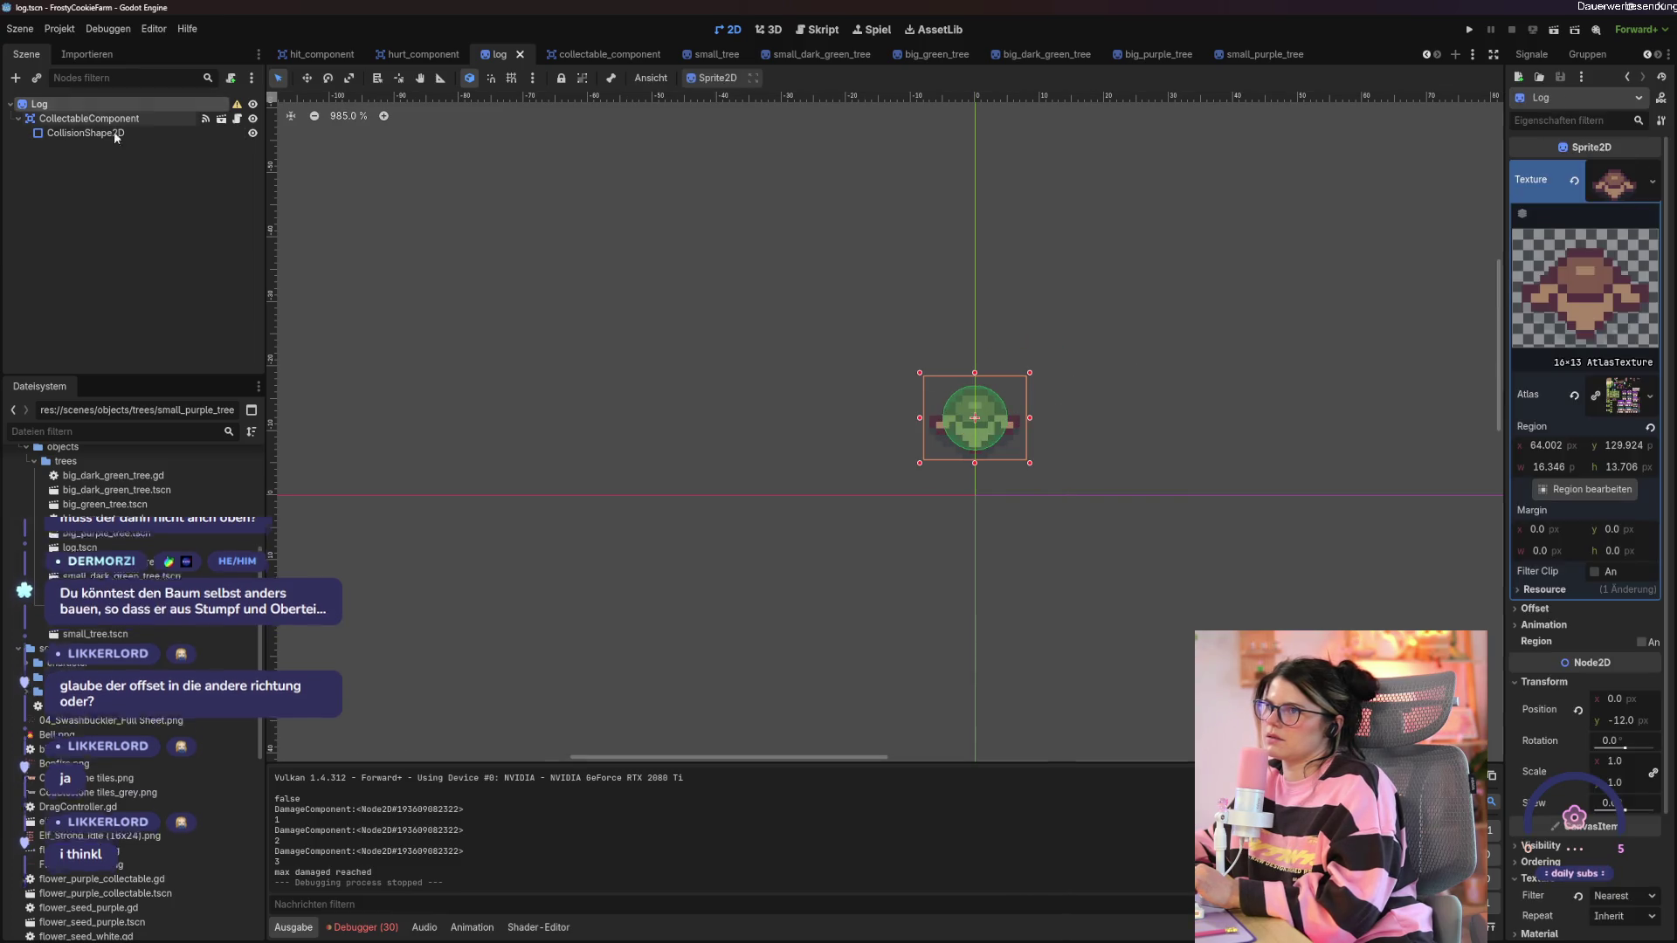
pyautogui.moveTo(1006, 440); pyautogui.dragTo(1179, 428)
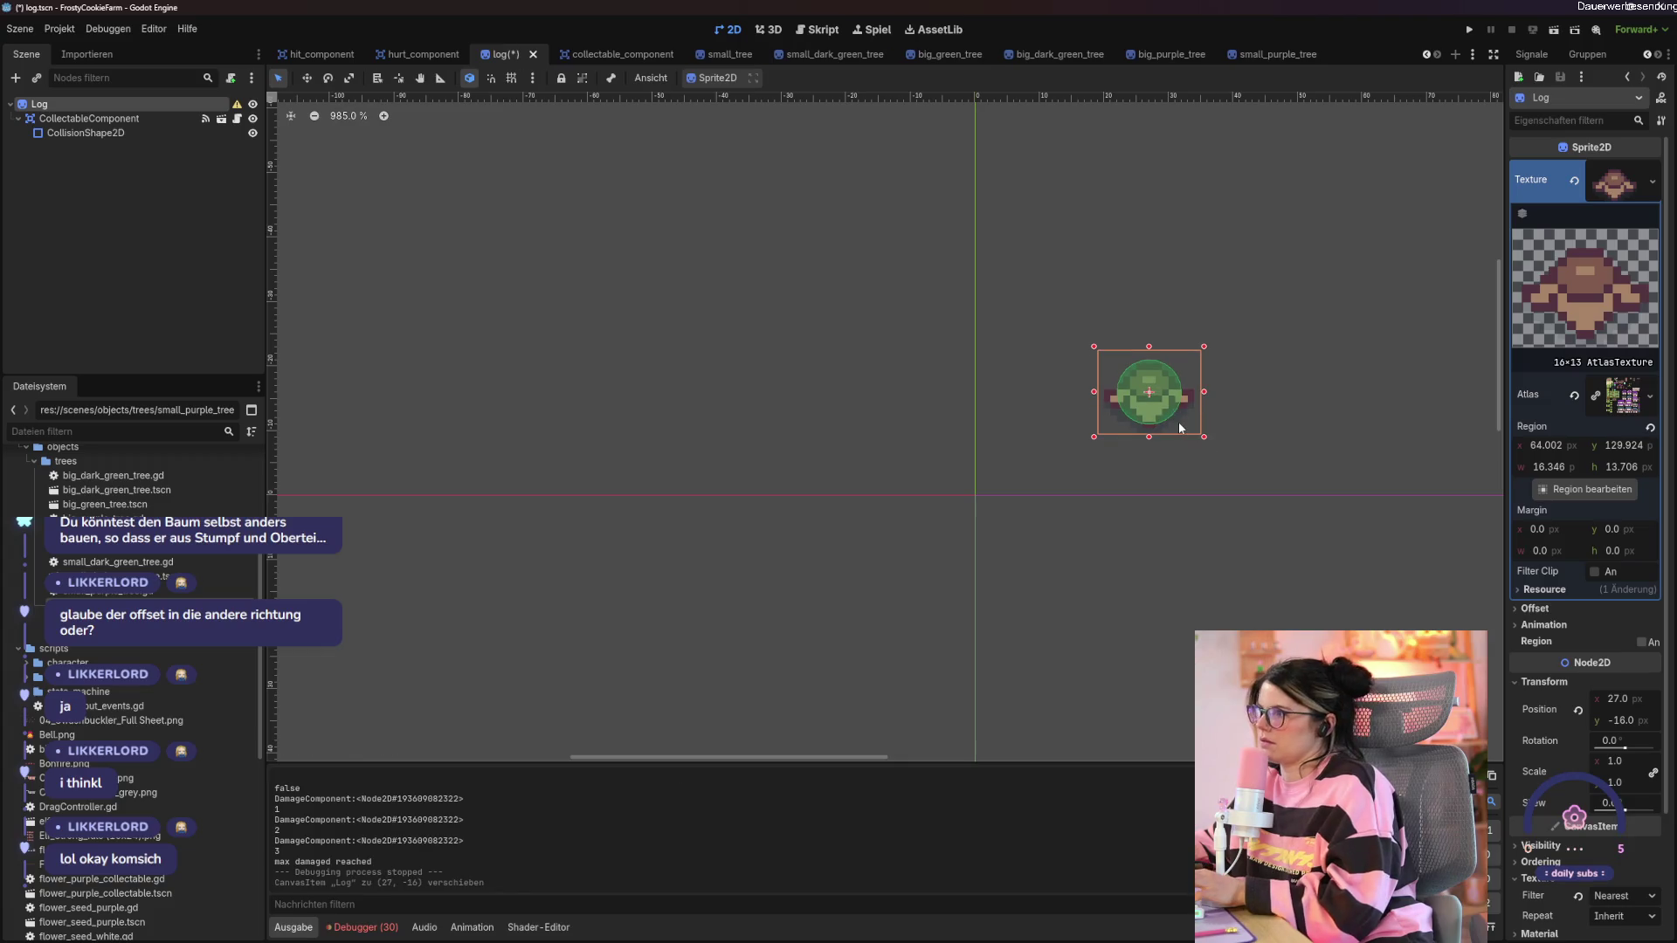
# Test chopping the purple and dark green trees, close the game, and undo the move.
pyautogui.press('F5')
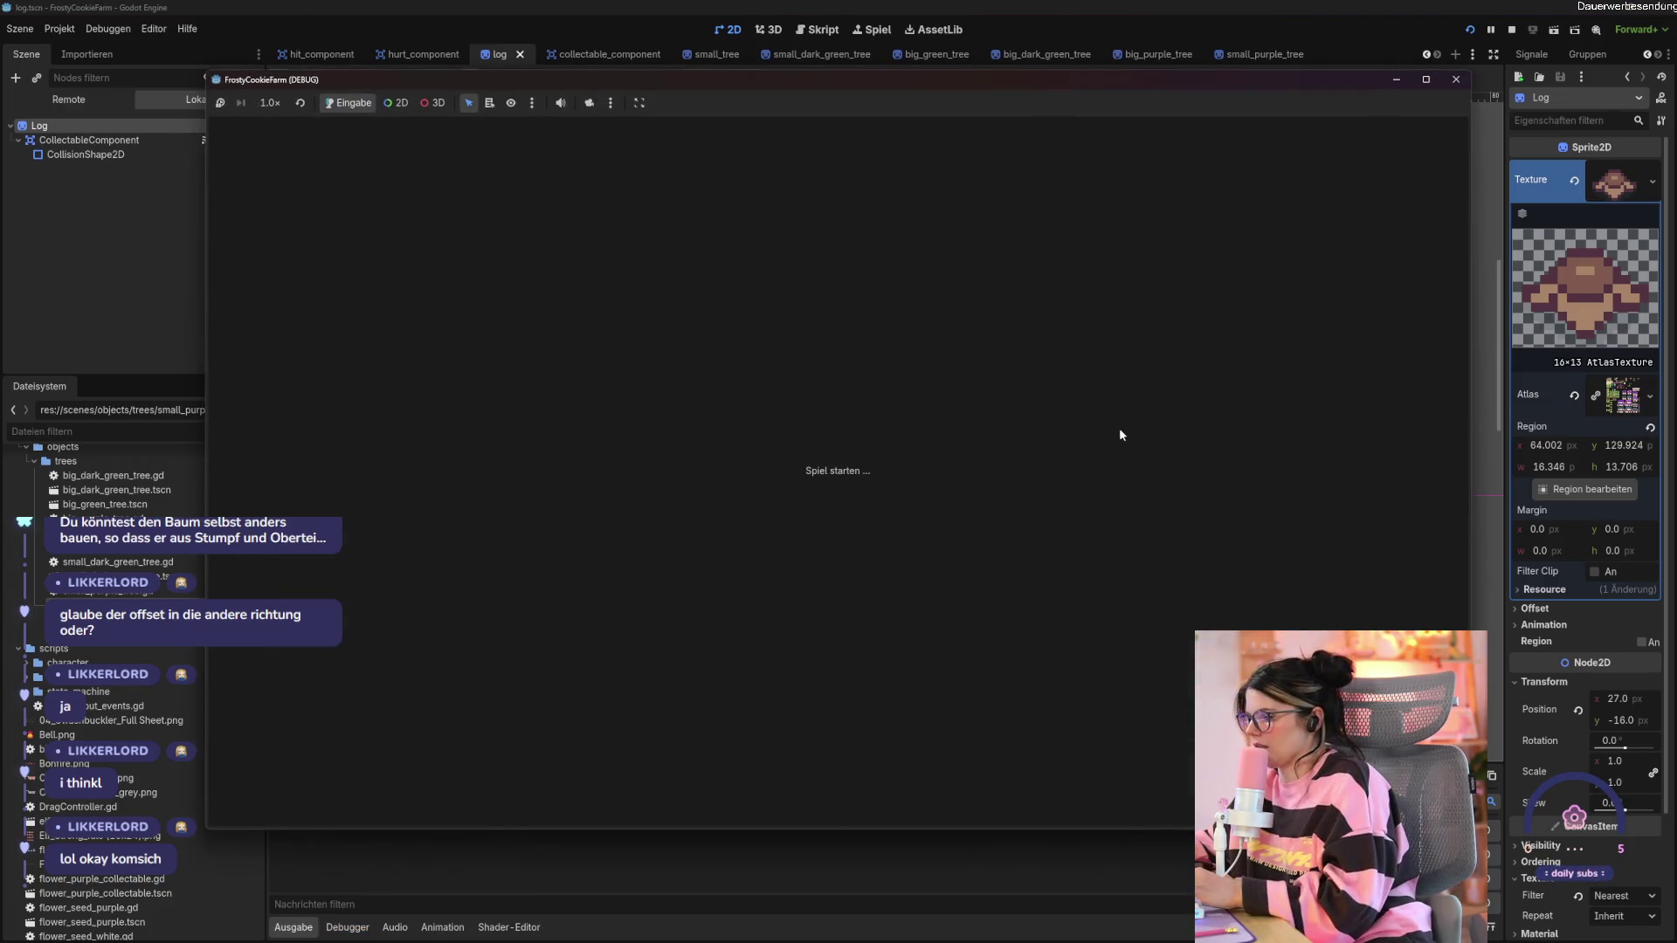
pyautogui.press('d')
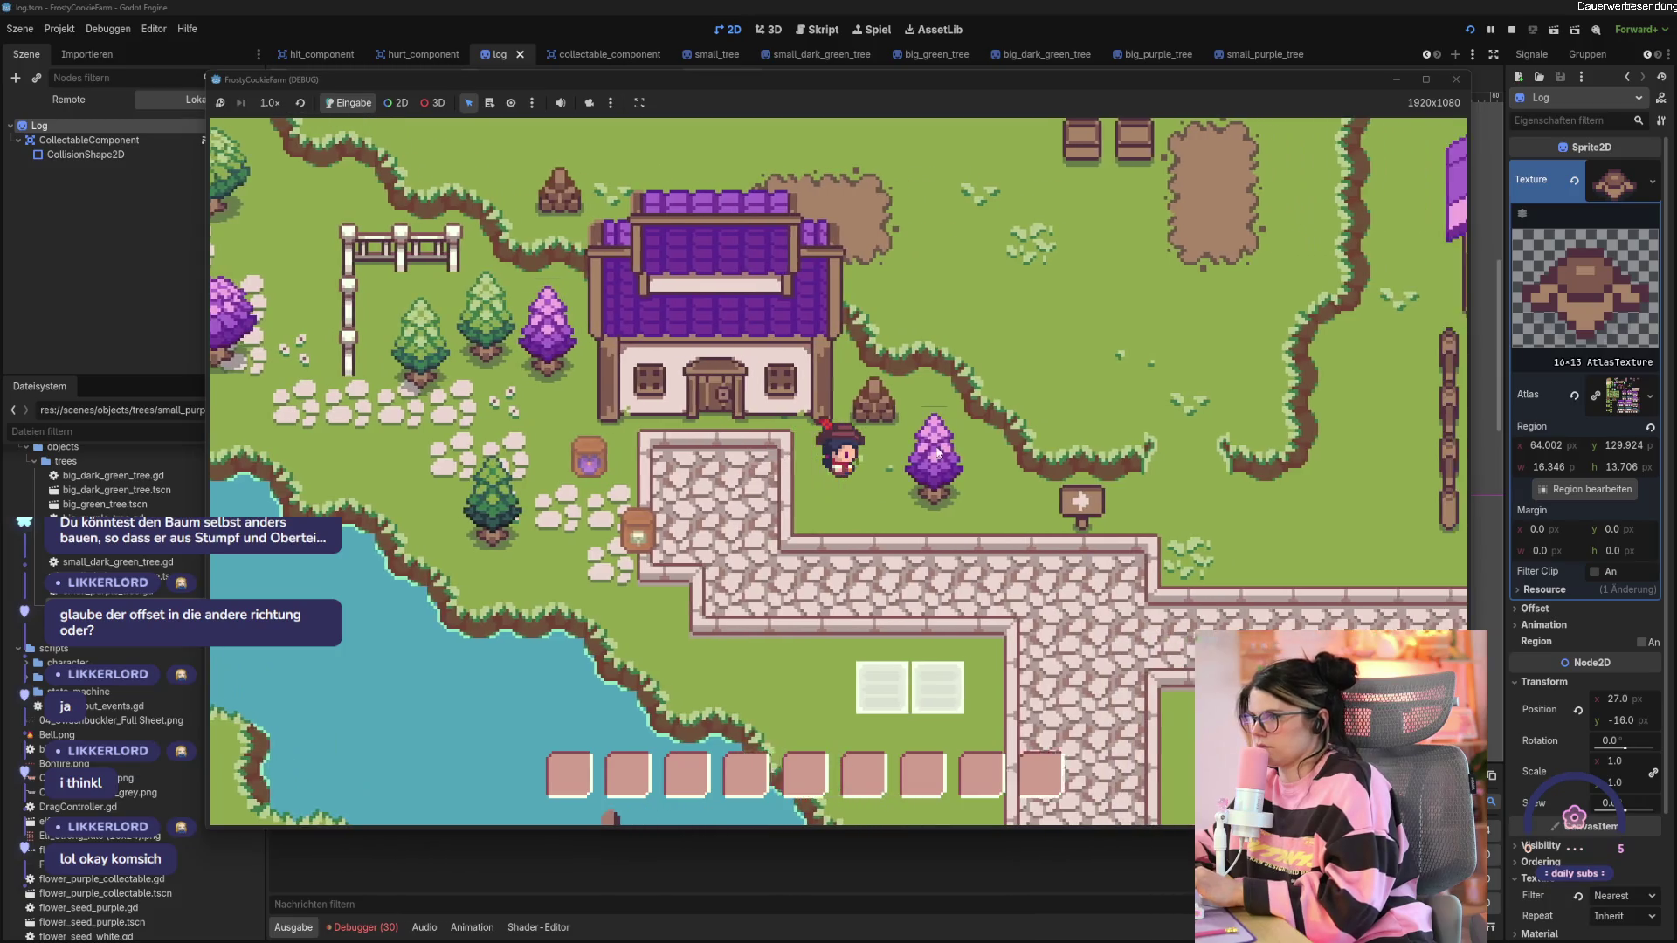
pyautogui.press('w')
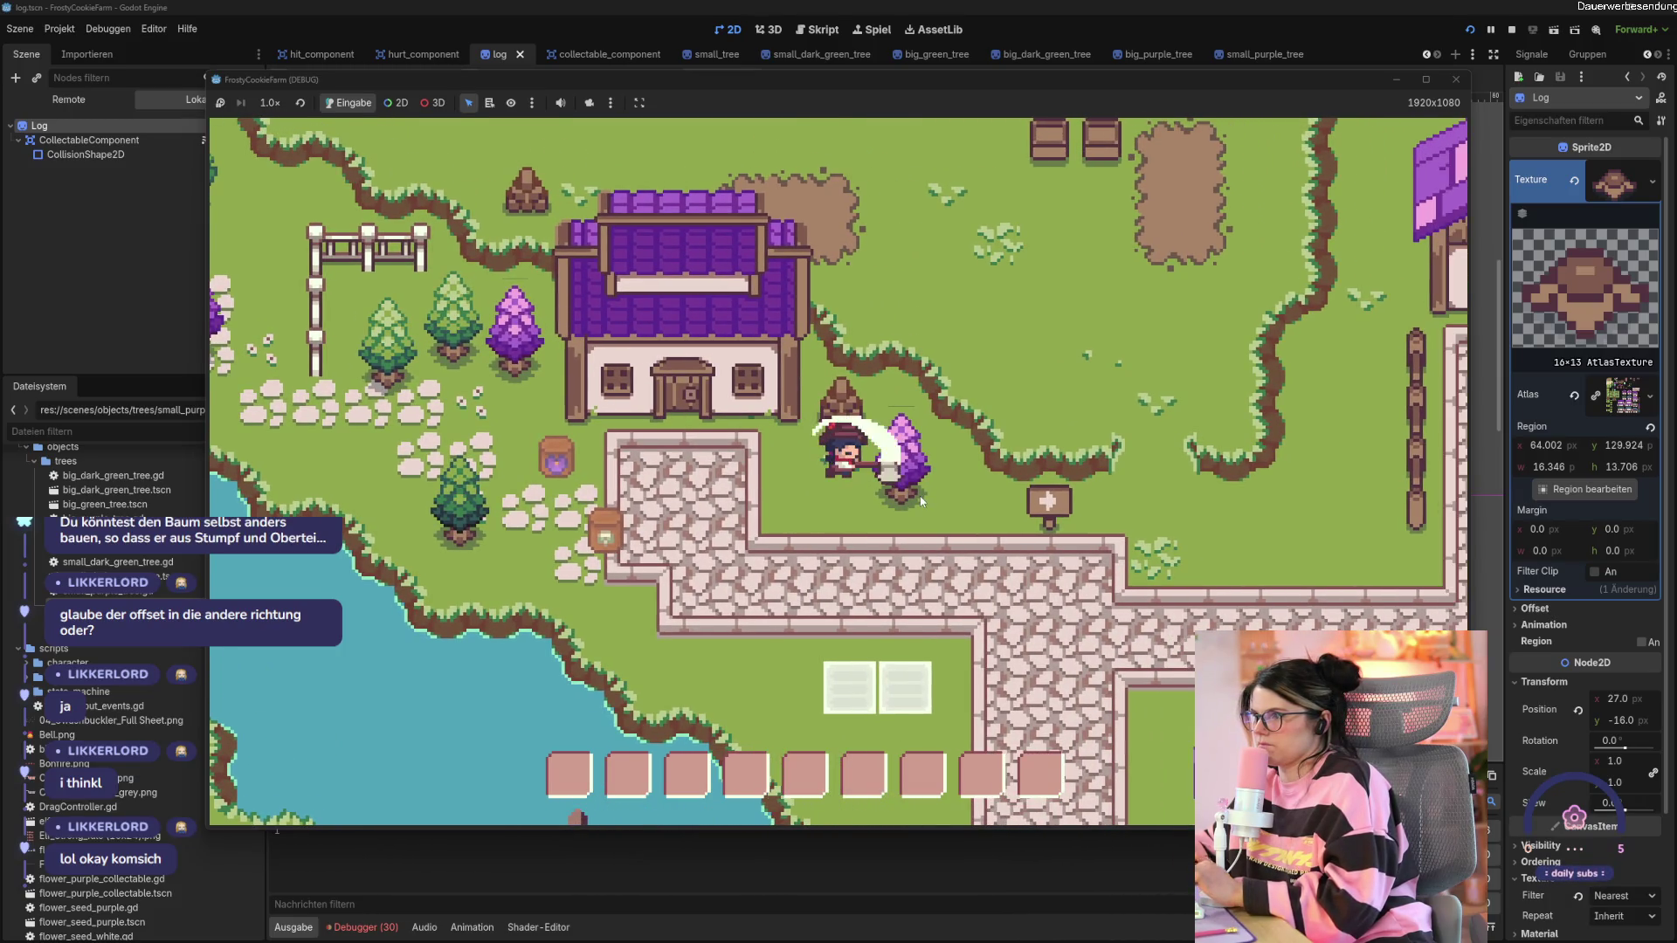
pyautogui.press('space')
pyautogui.press('space')
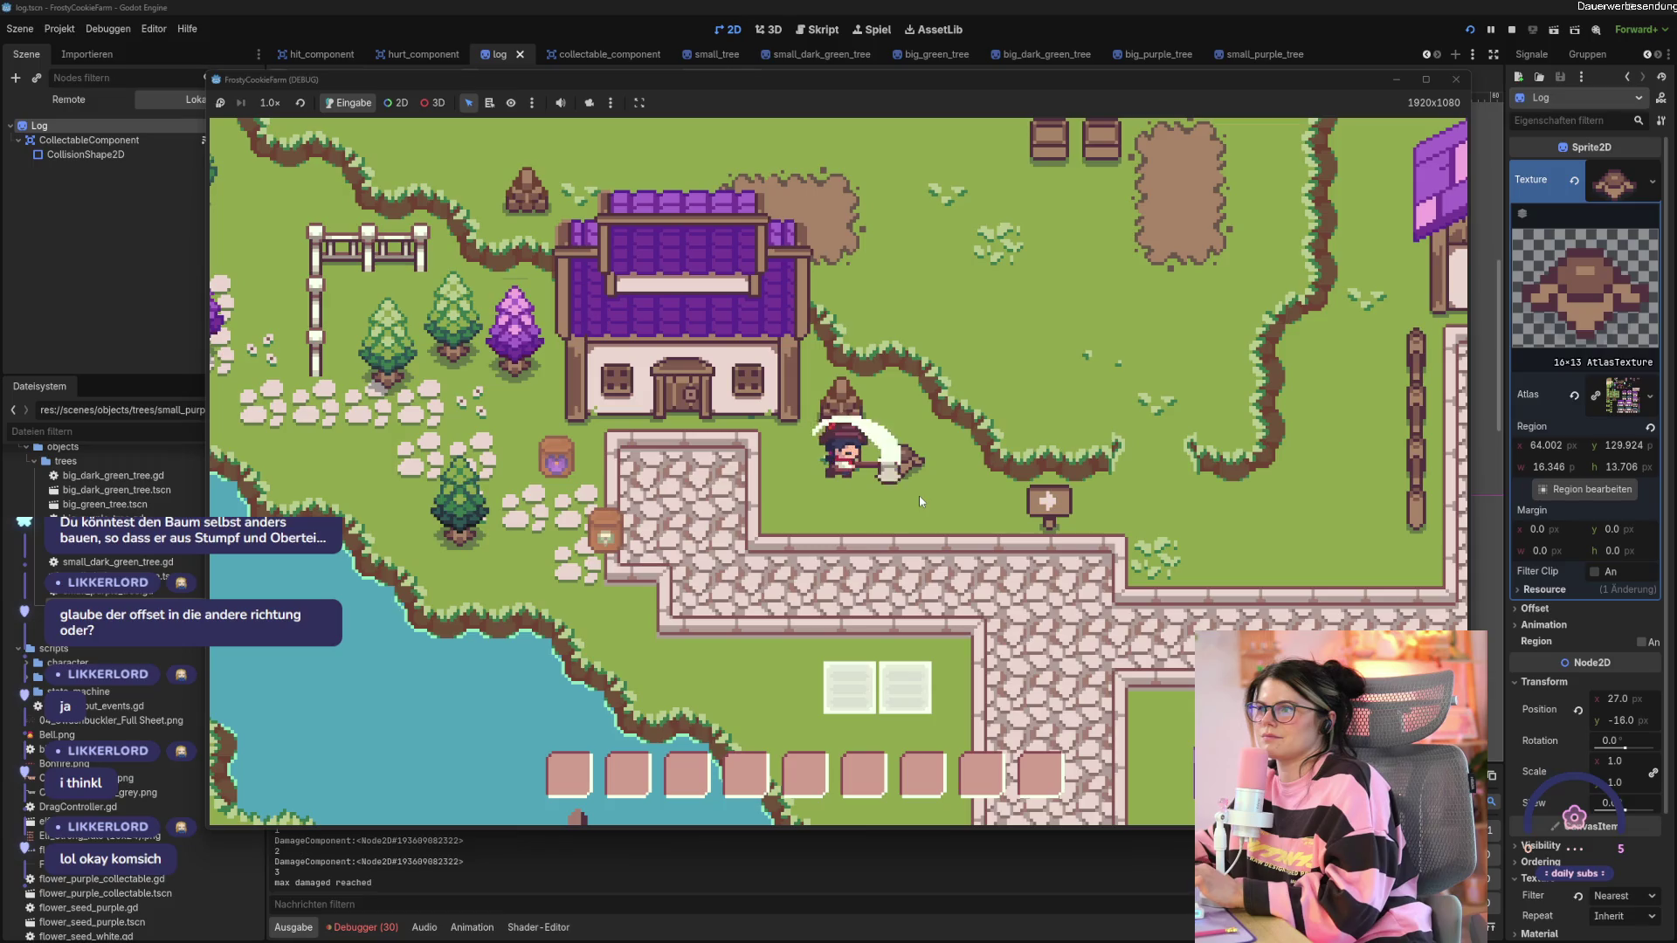
pyautogui.press('a')
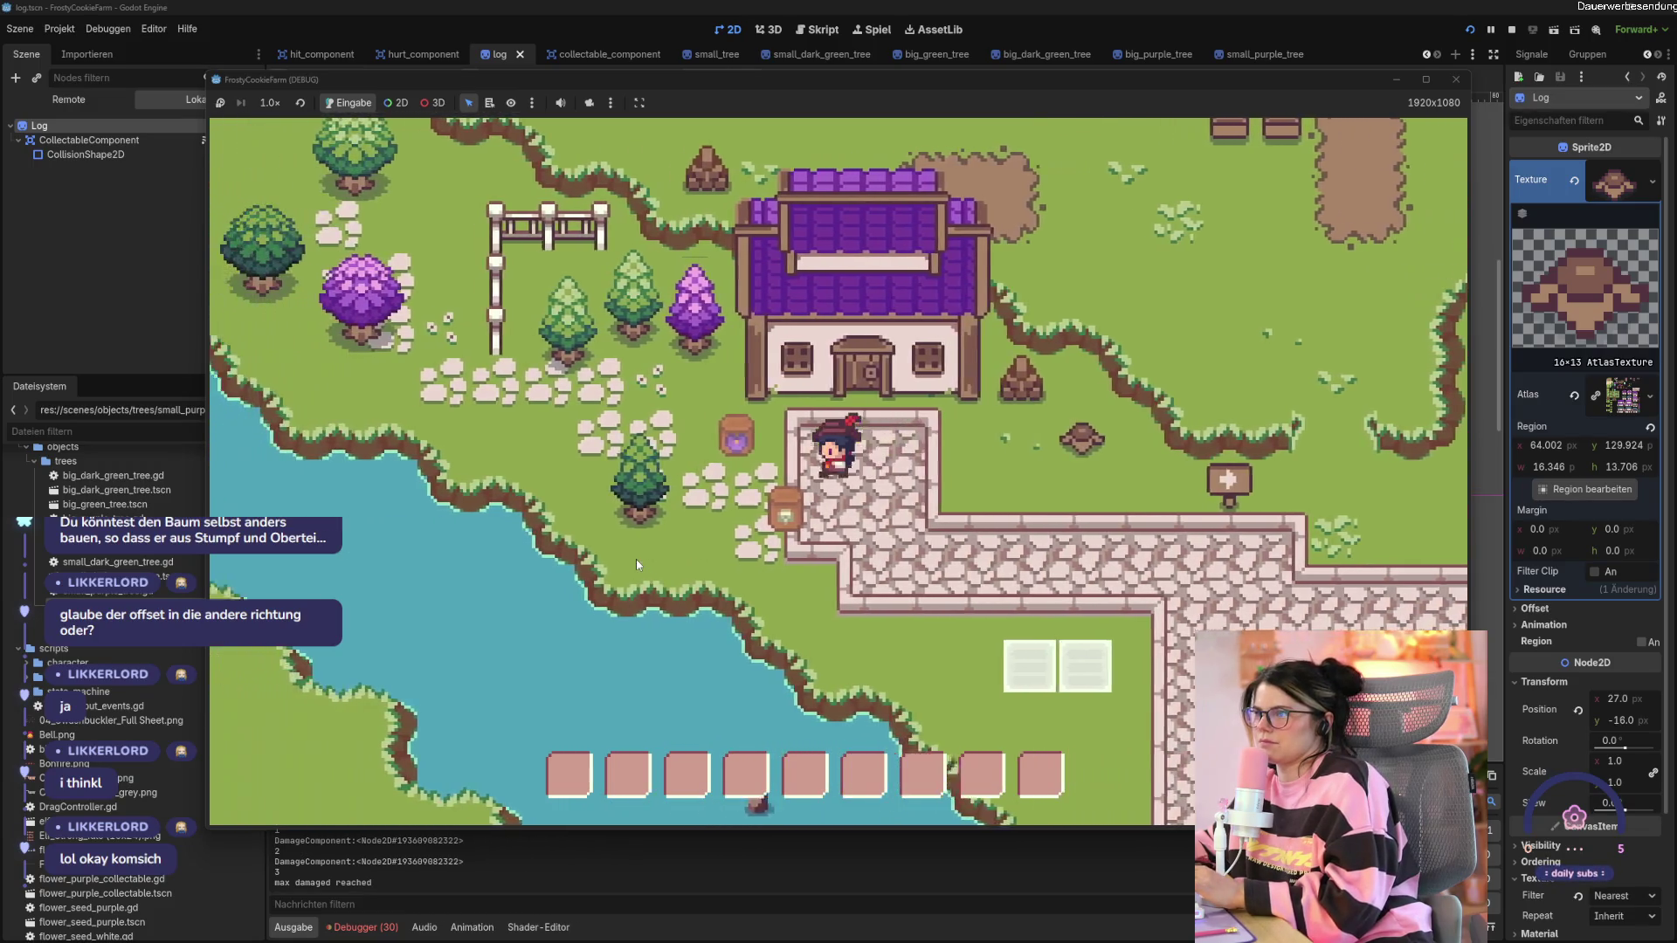
pyautogui.press('a')
pyautogui.press('space')
pyautogui.press('space')
pyautogui.press('space')
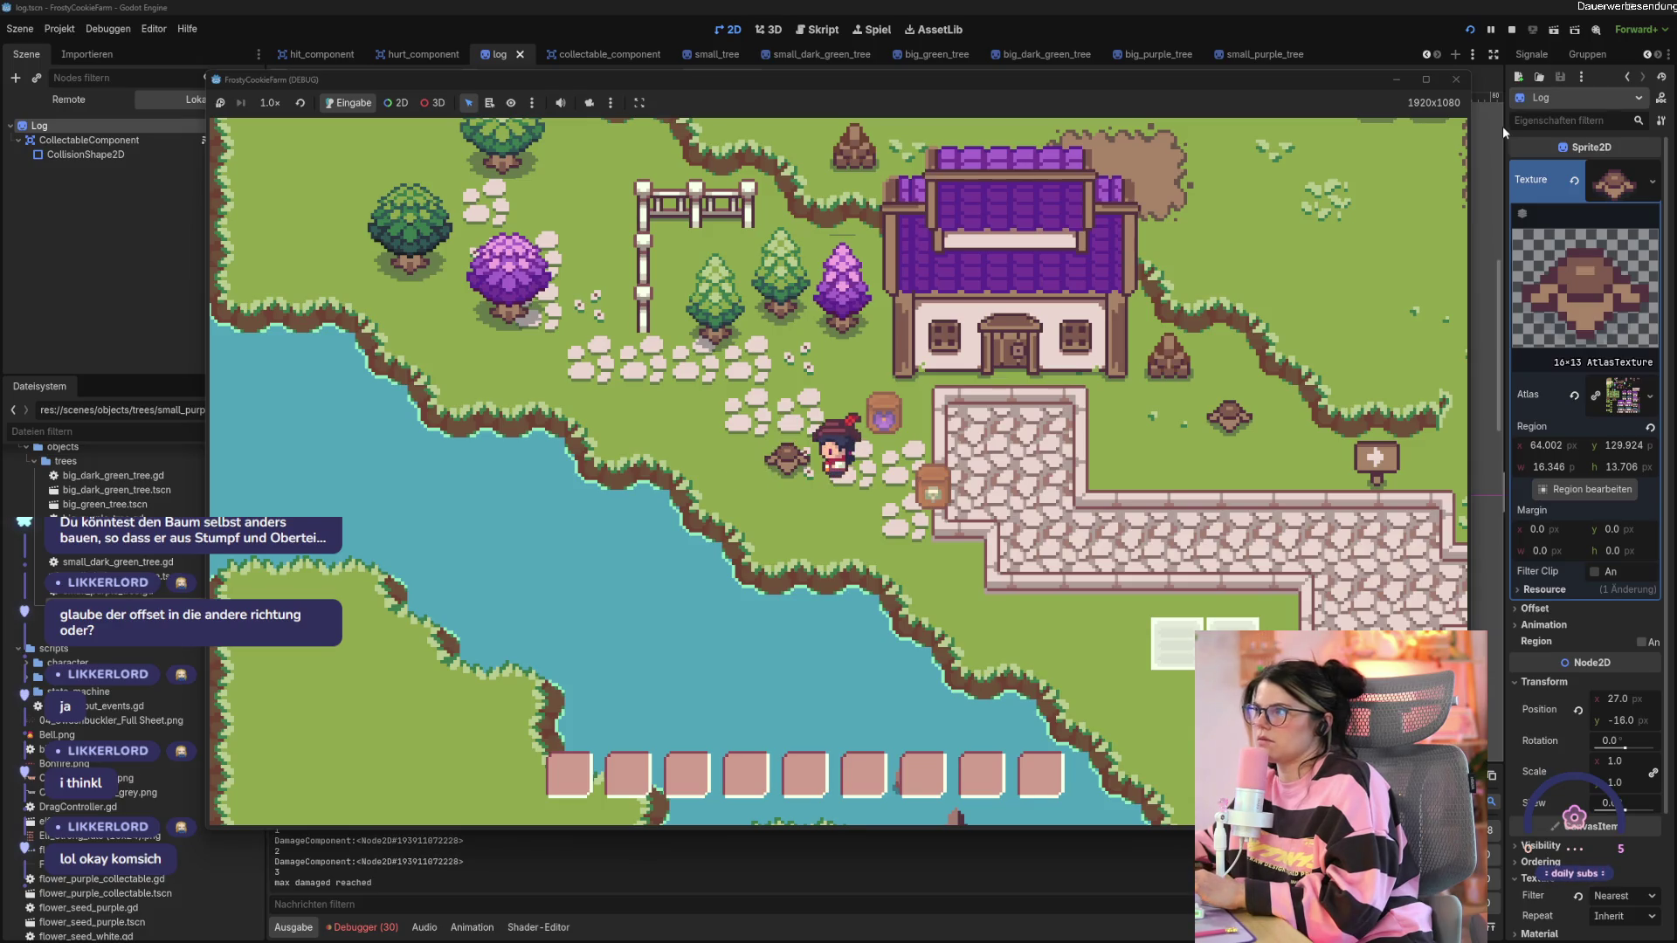
pyautogui.click(1455, 78)
pyautogui.hotkey('ctrl', 'z')
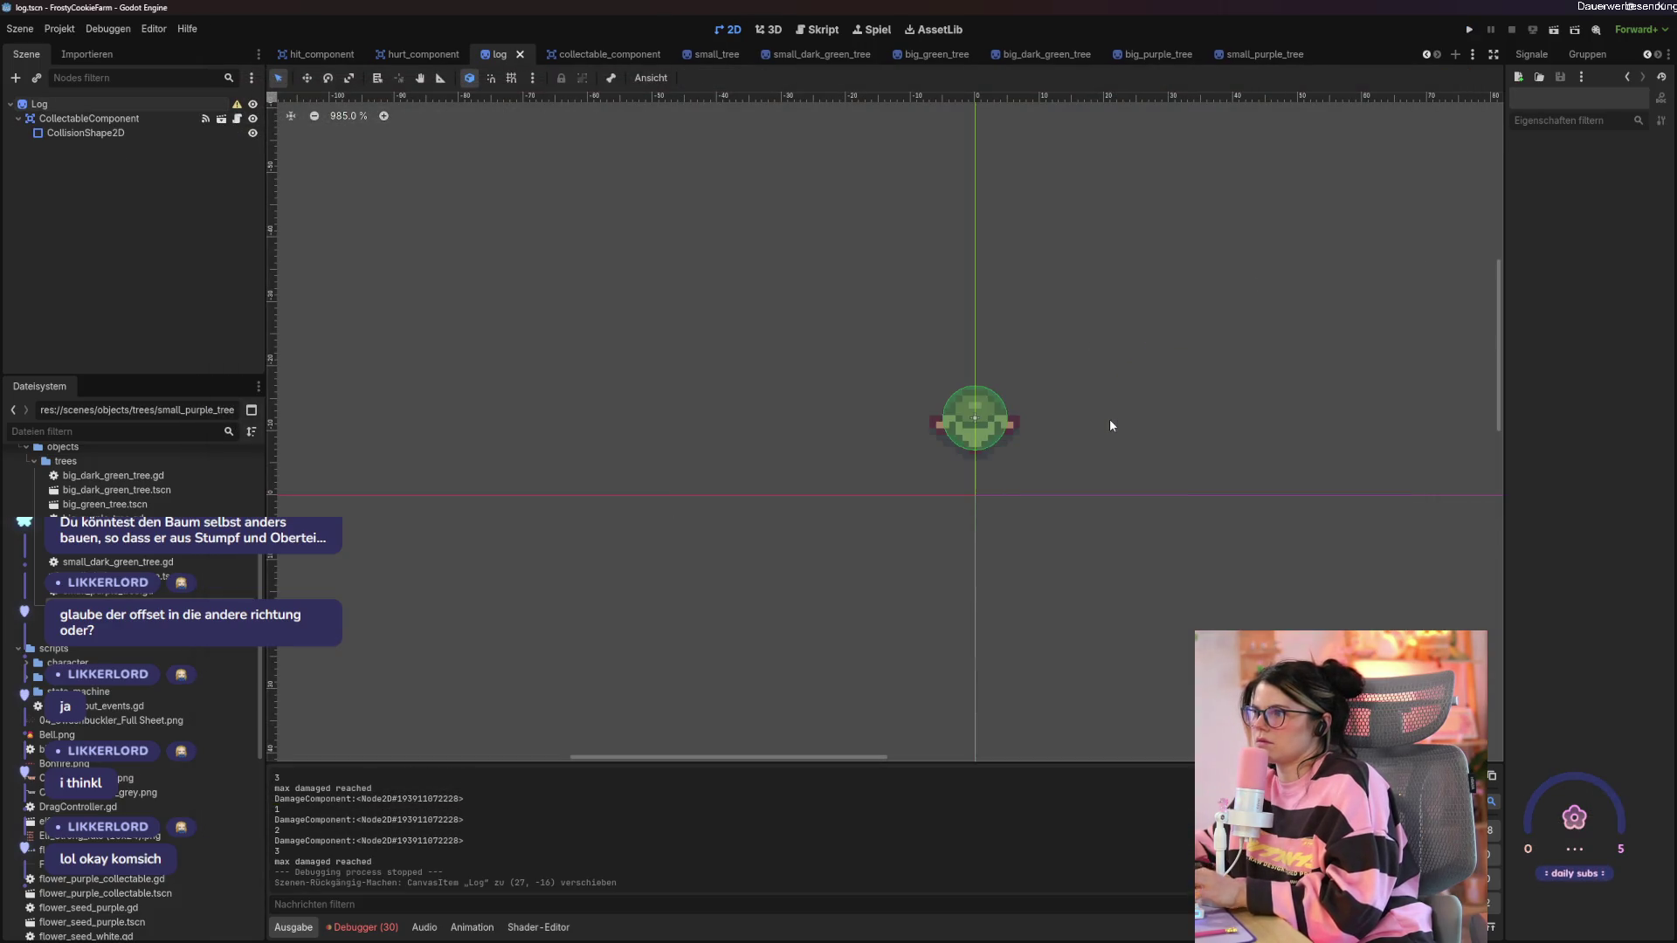
# Restore the log to the origin and save the log scene.
pyautogui.hotkey('ctrl', 'z')
pyautogui.hotkey('ctrl', 's')
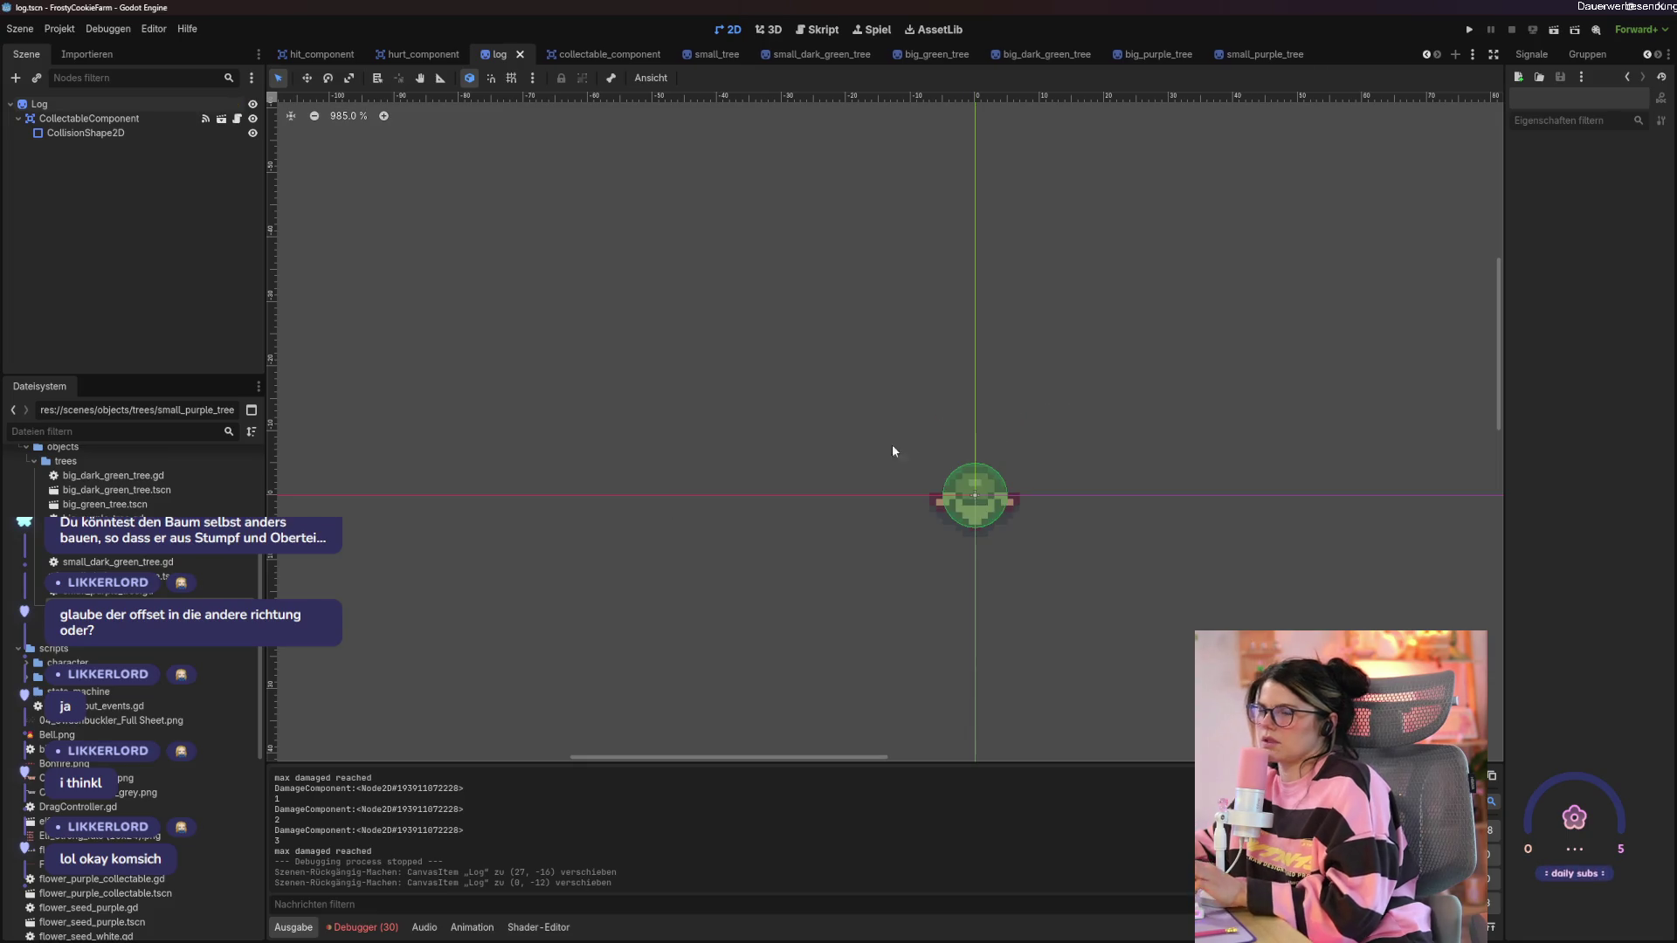
pyautogui.click(1255, 58)
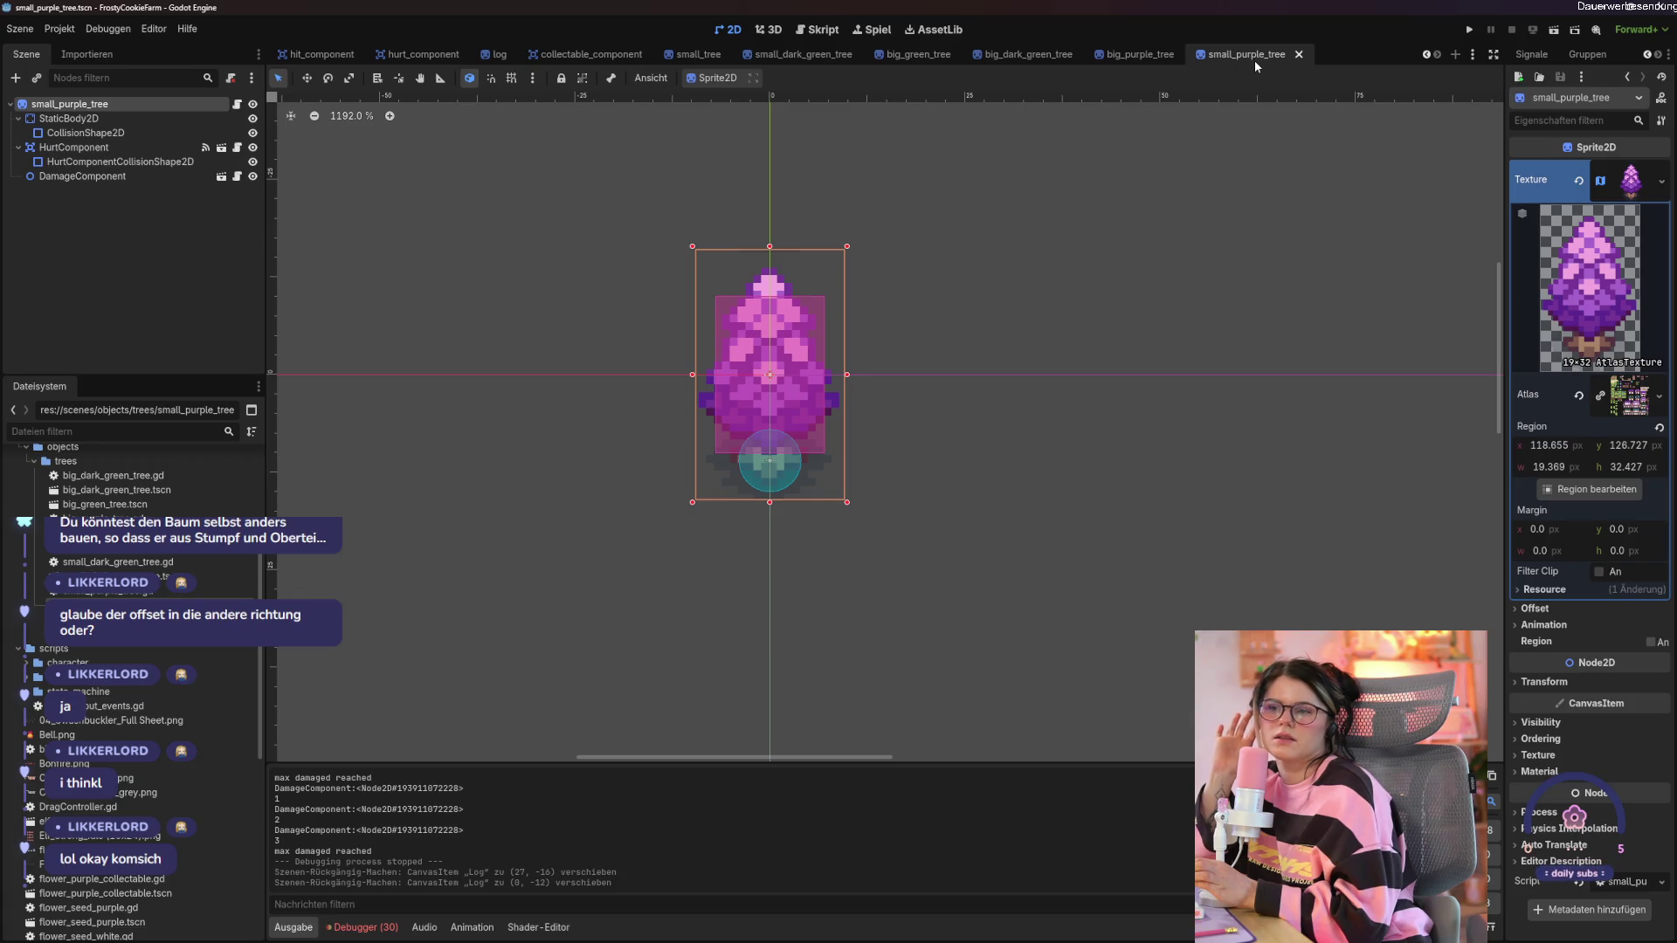
# Append '- 10' to global_position on line 25 of small_purple_tree.gd, save, and run.
pyautogui.click(236, 105)
pyautogui.click(890, 509)
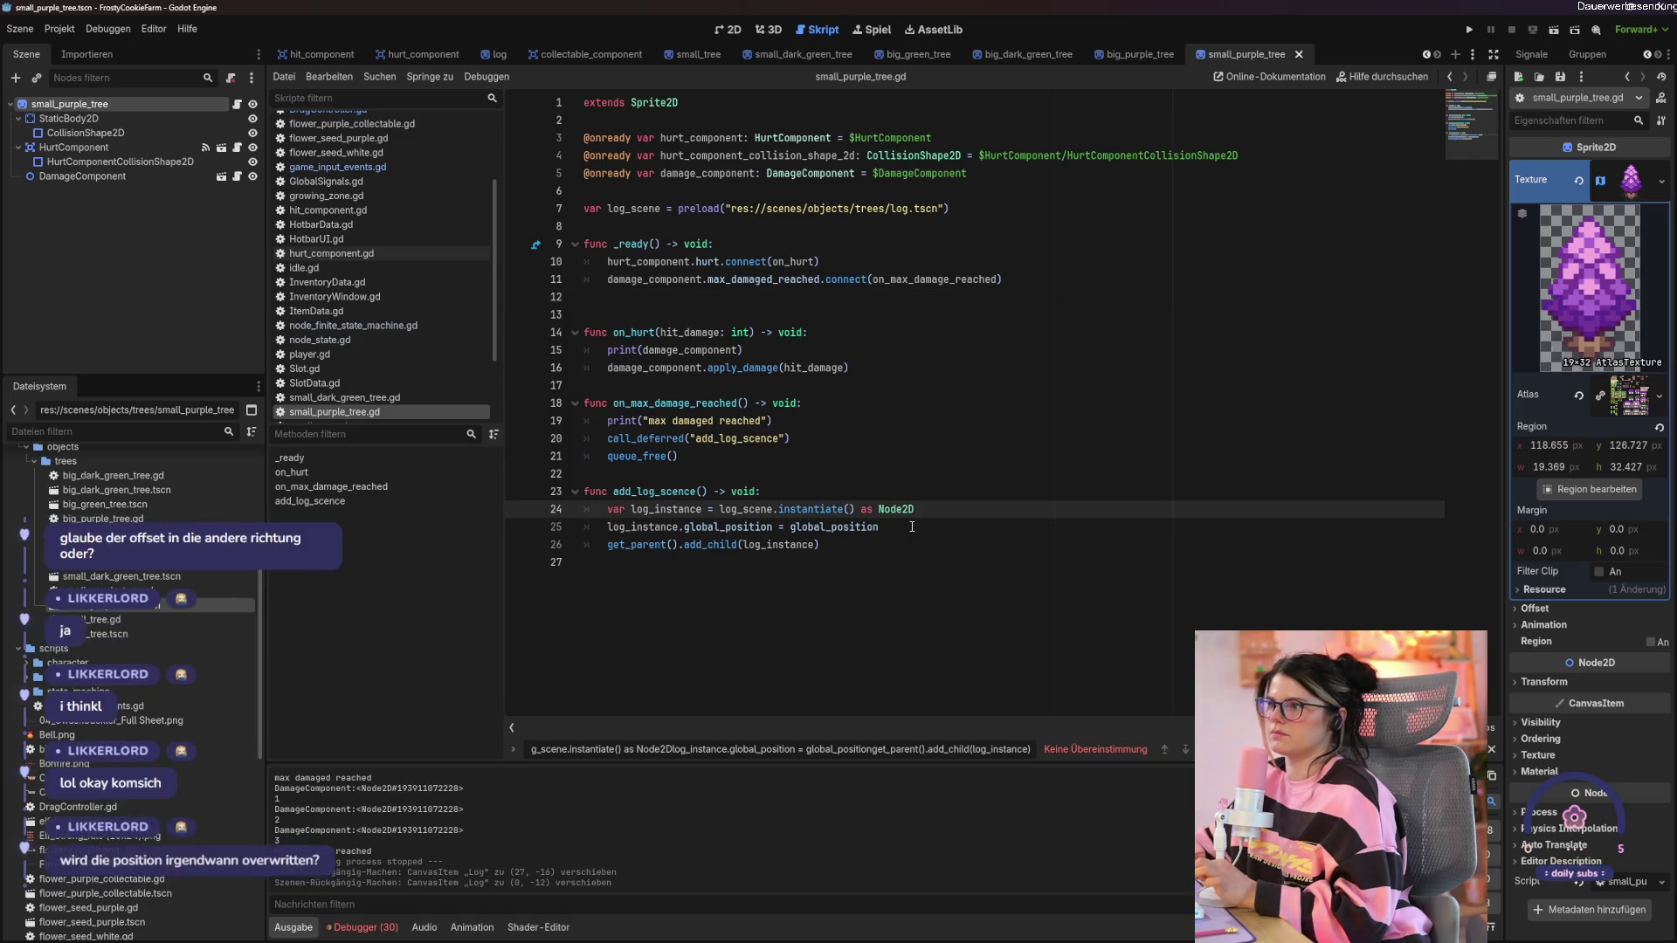
pyautogui.click(911, 527)
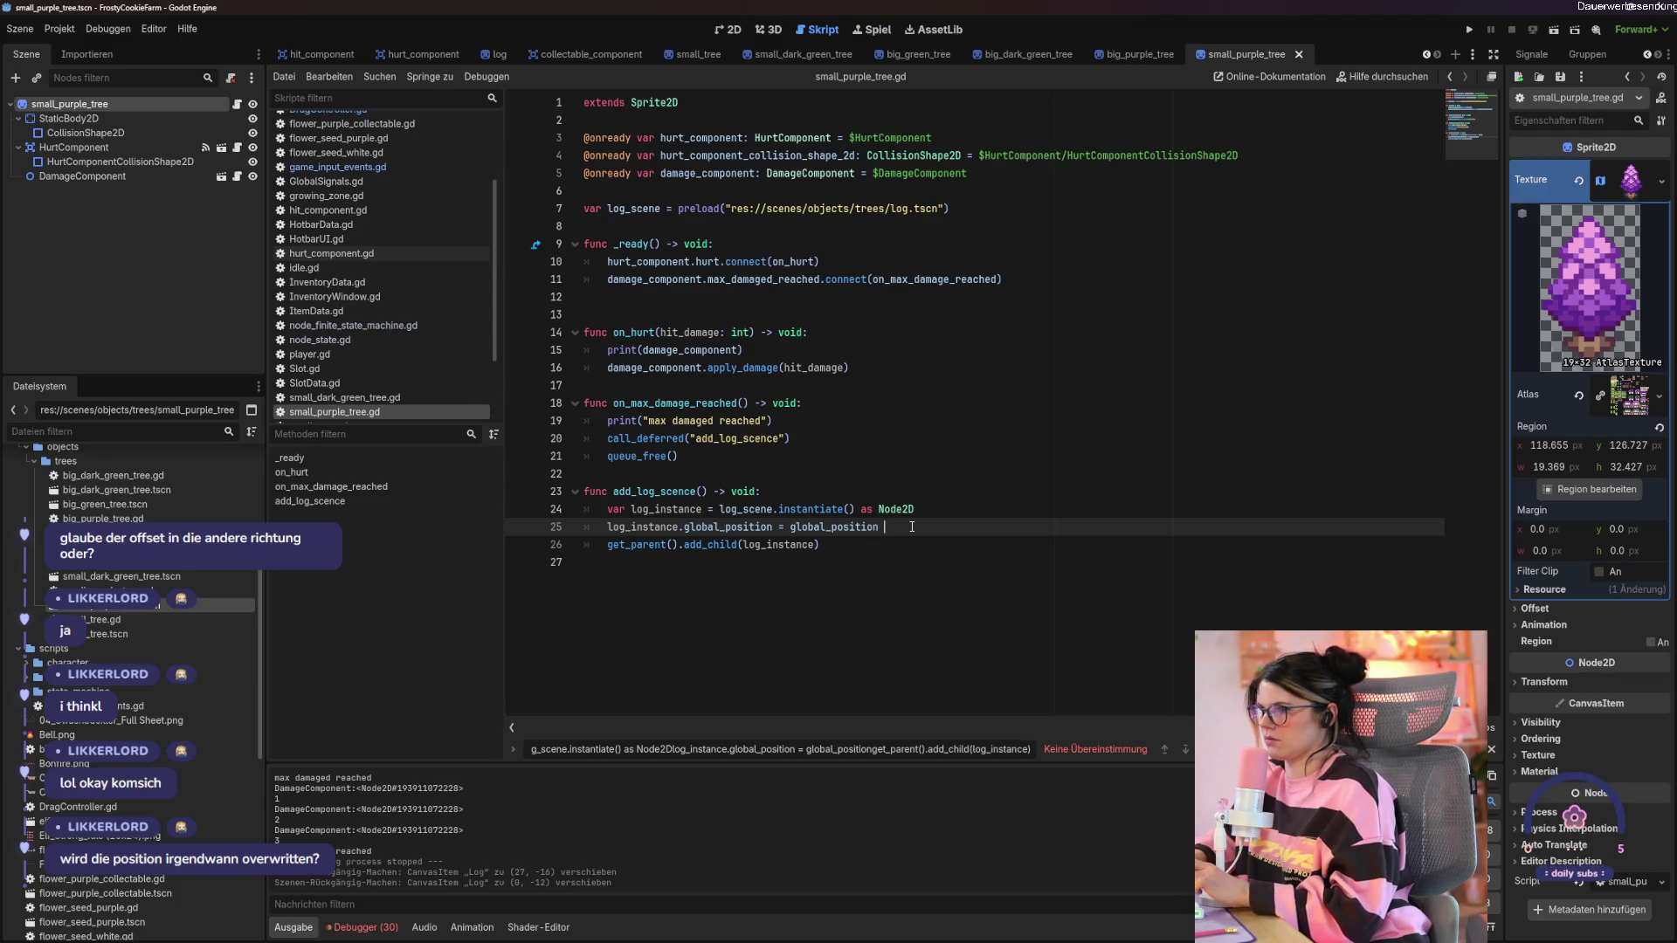
pyautogui.press('Return')
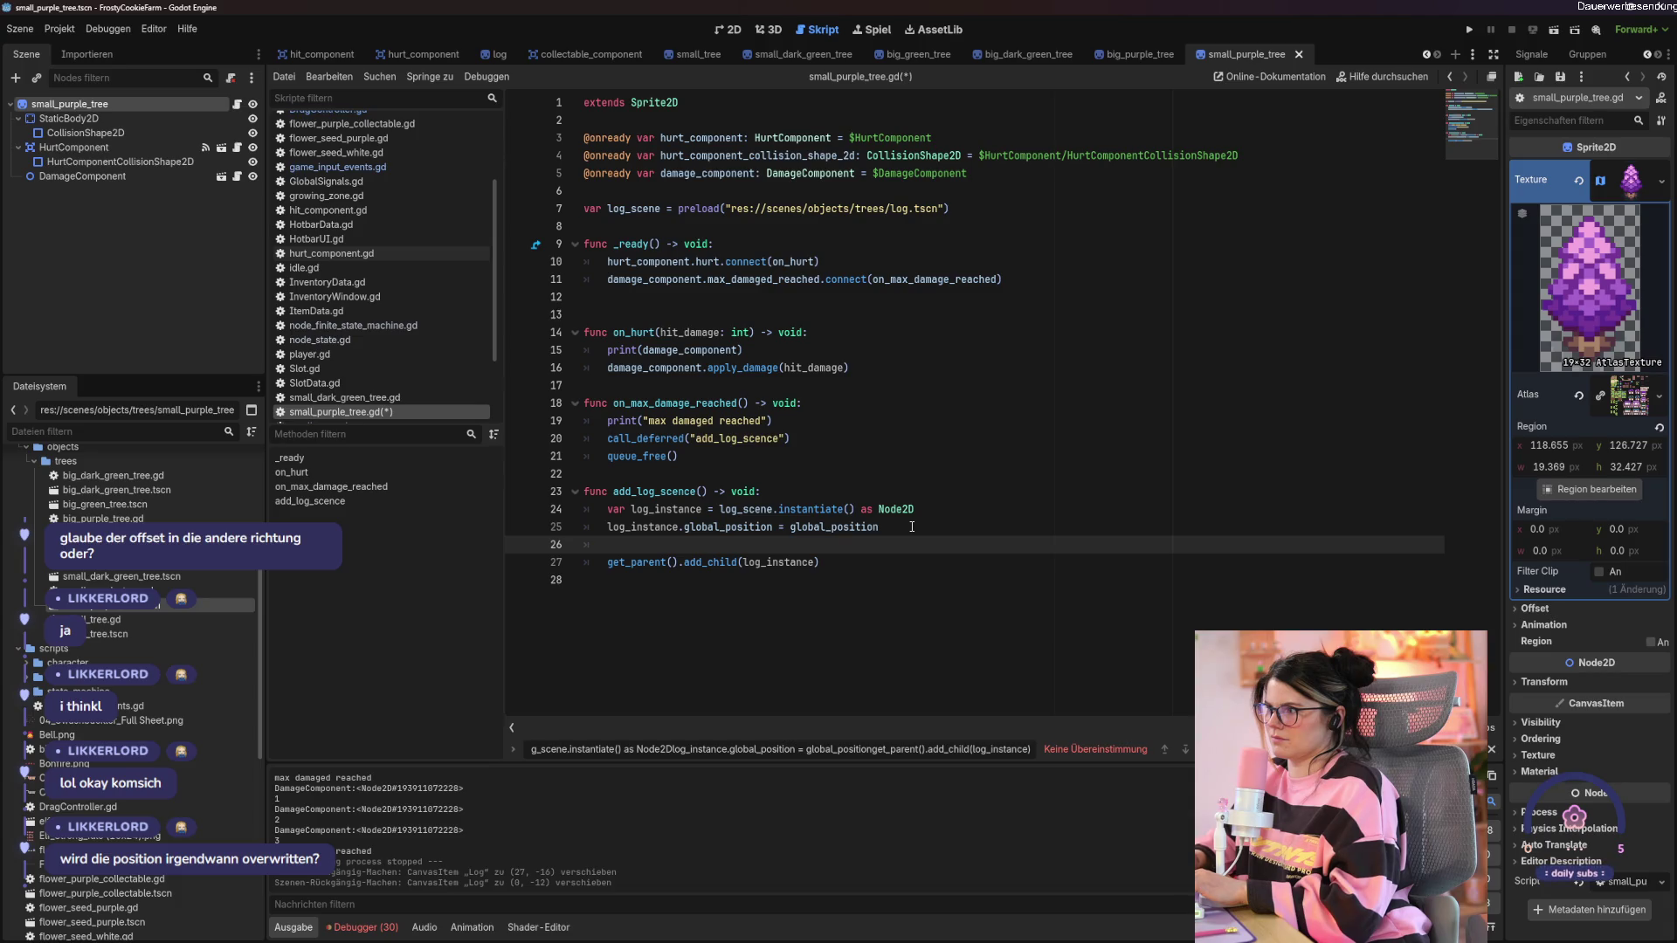
pyautogui.click(912, 527)
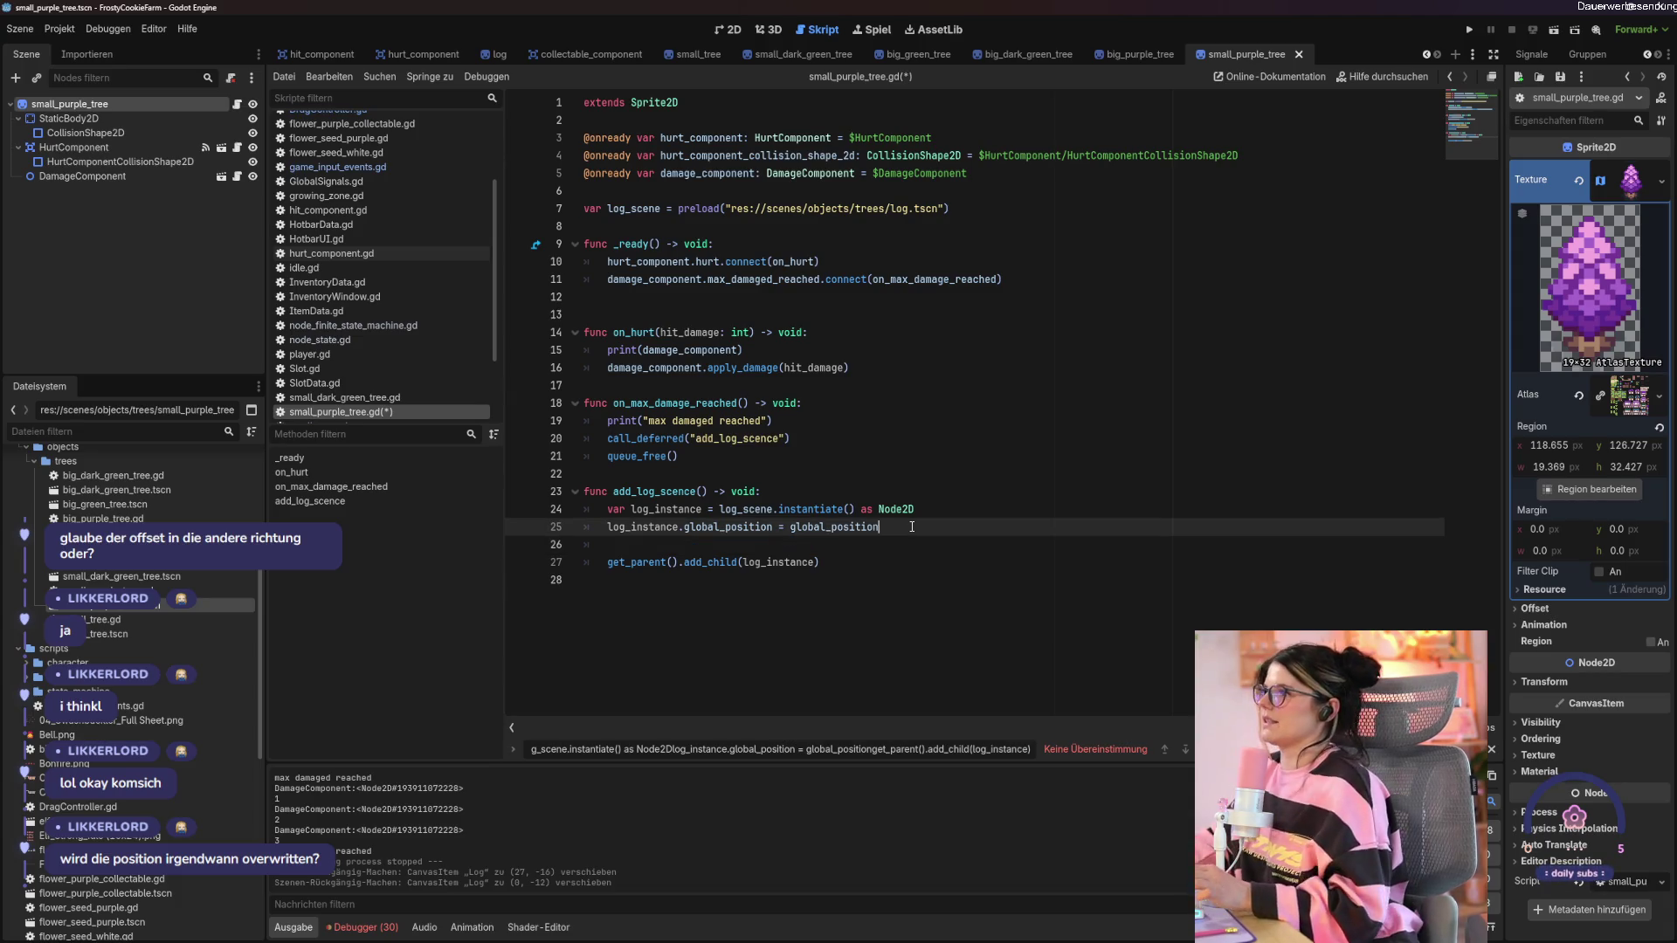
pyautogui.write('.x')
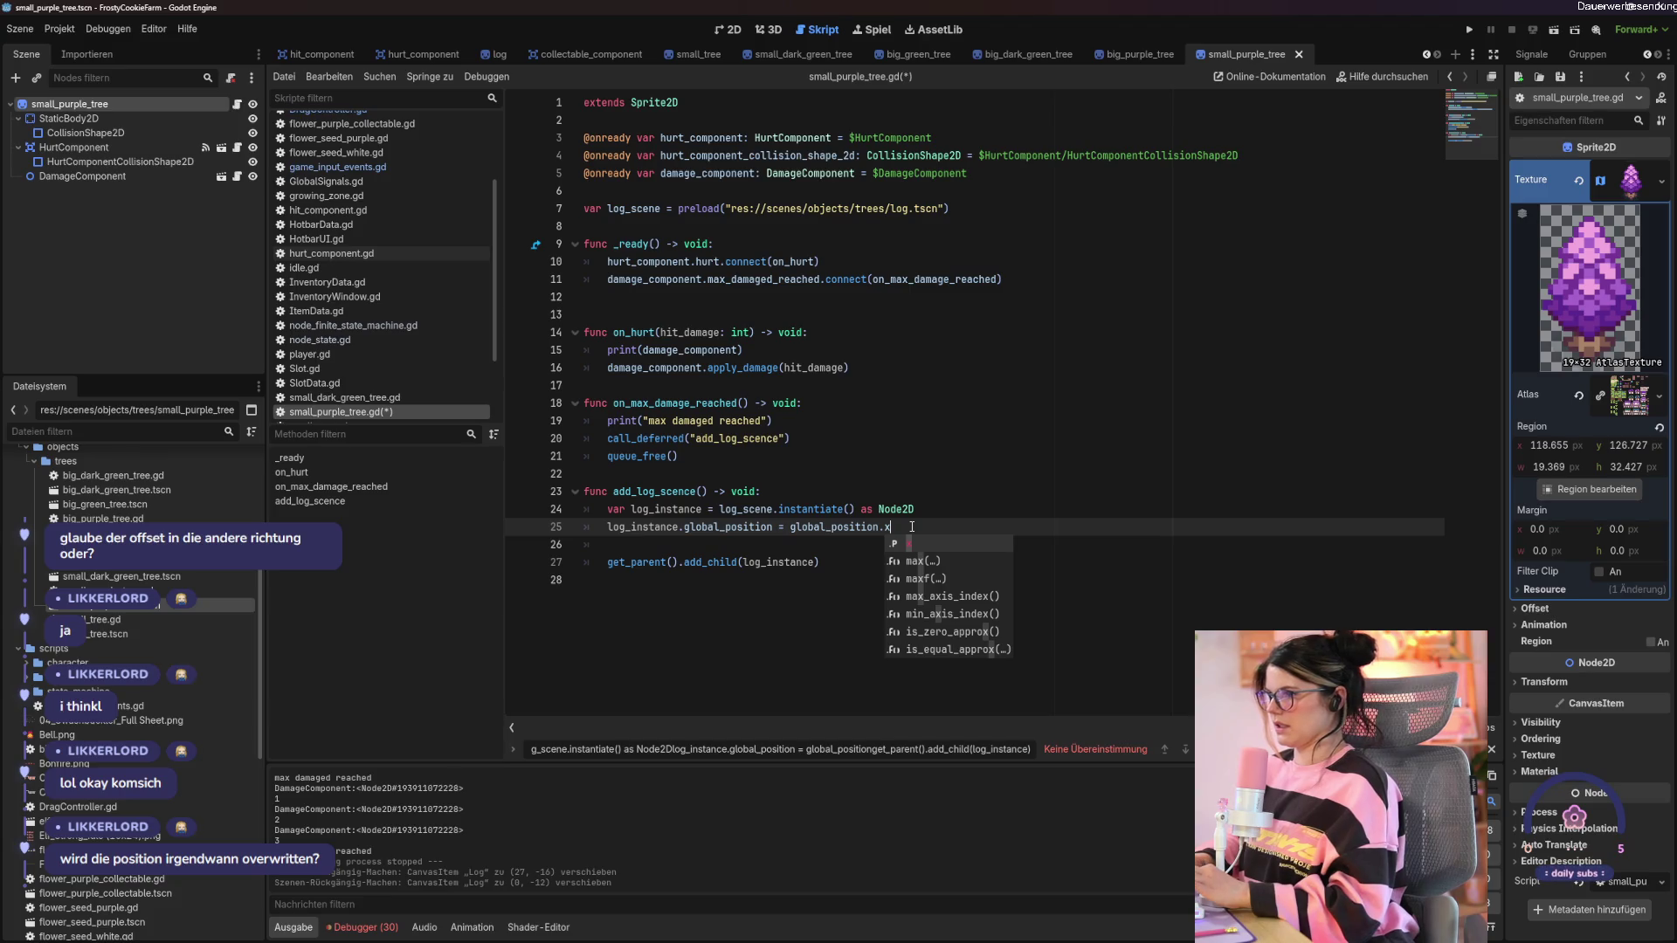
pyautogui.press('BackSpace')
pyautogui.press('BackSpace')
pyautogui.press('BackSpace')
pyautogui.write('- ')
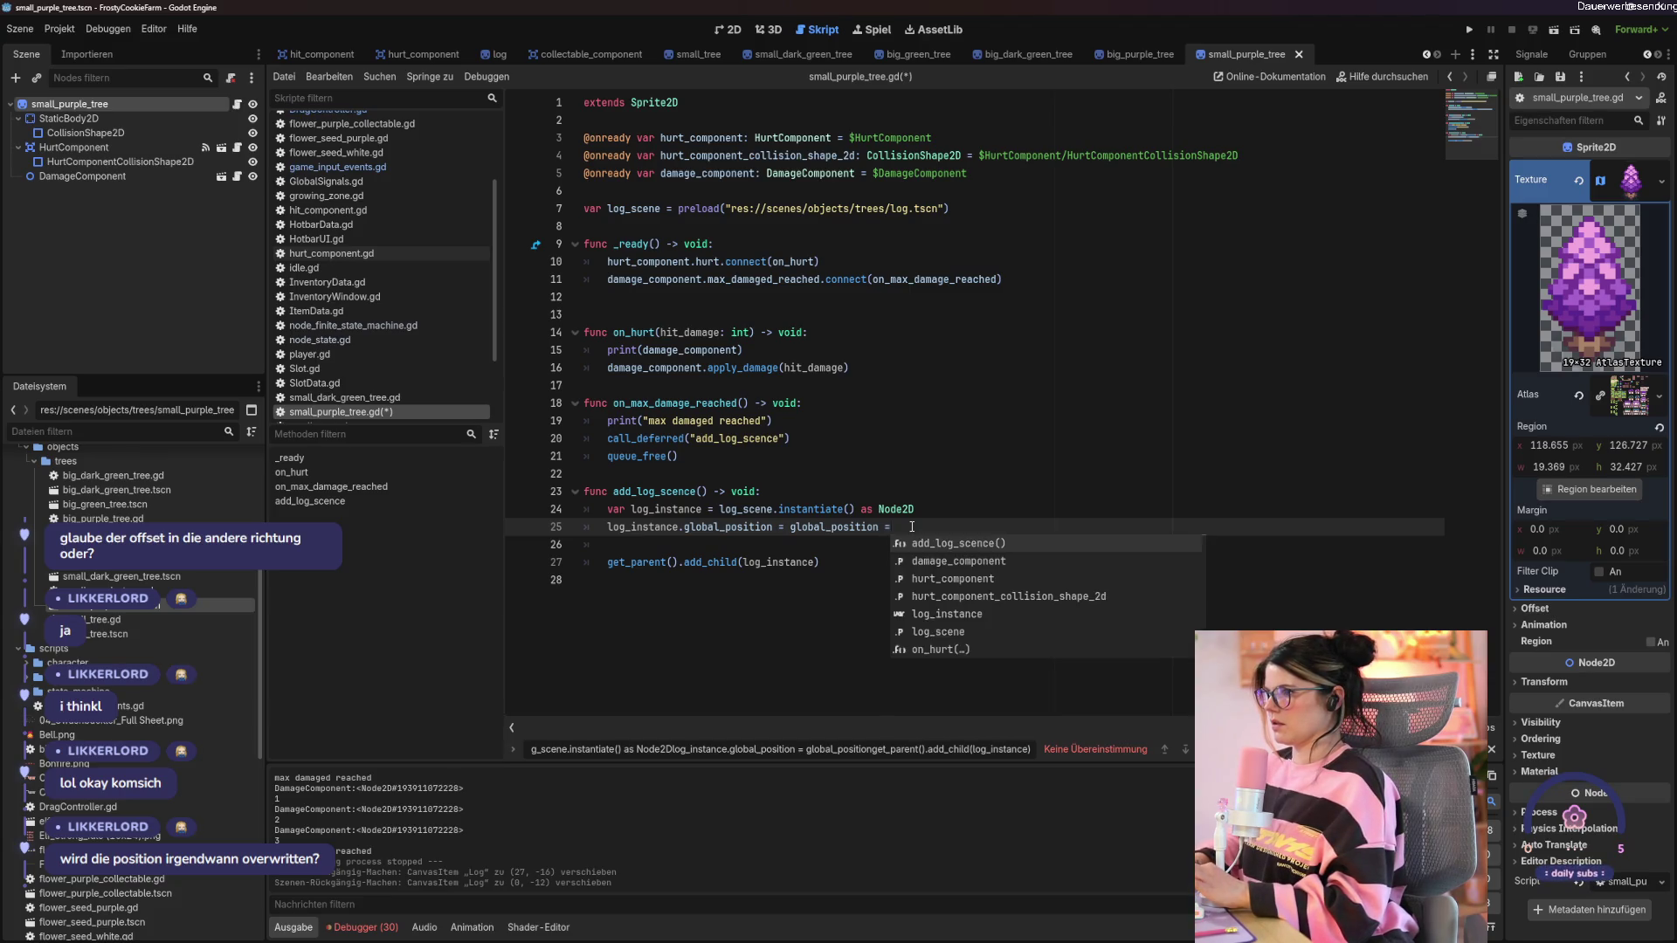
pyautogui.write('glo')
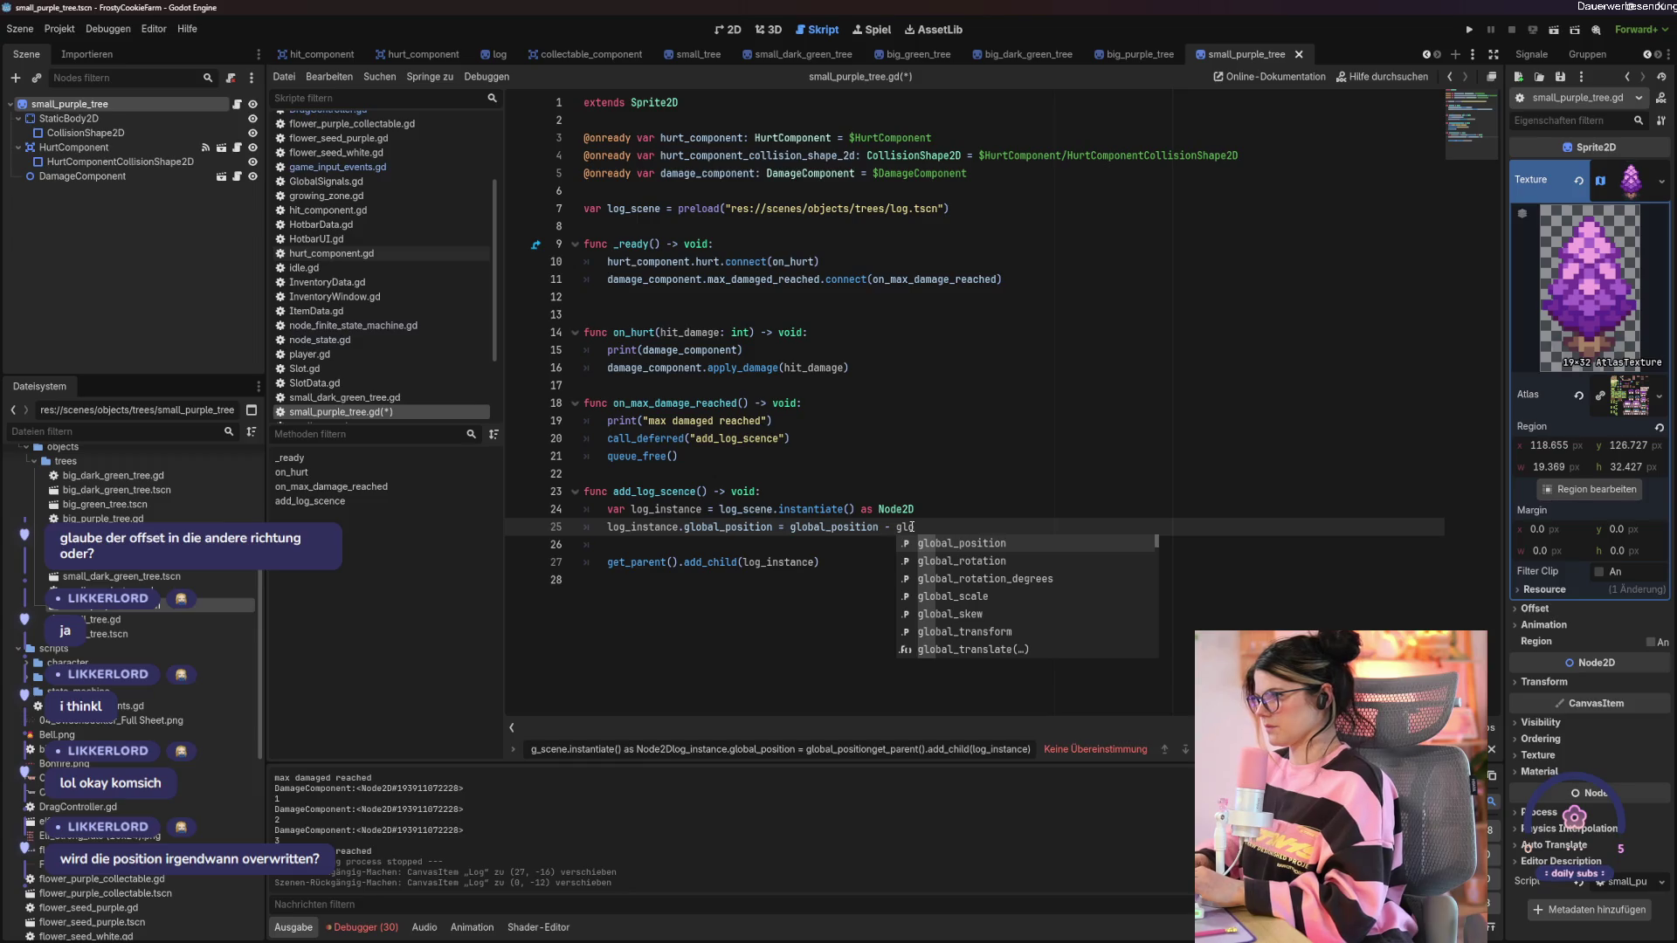
pyautogui.press('BackSpace')
pyautogui.press('BackSpace')
pyautogui.press('BackSpace')
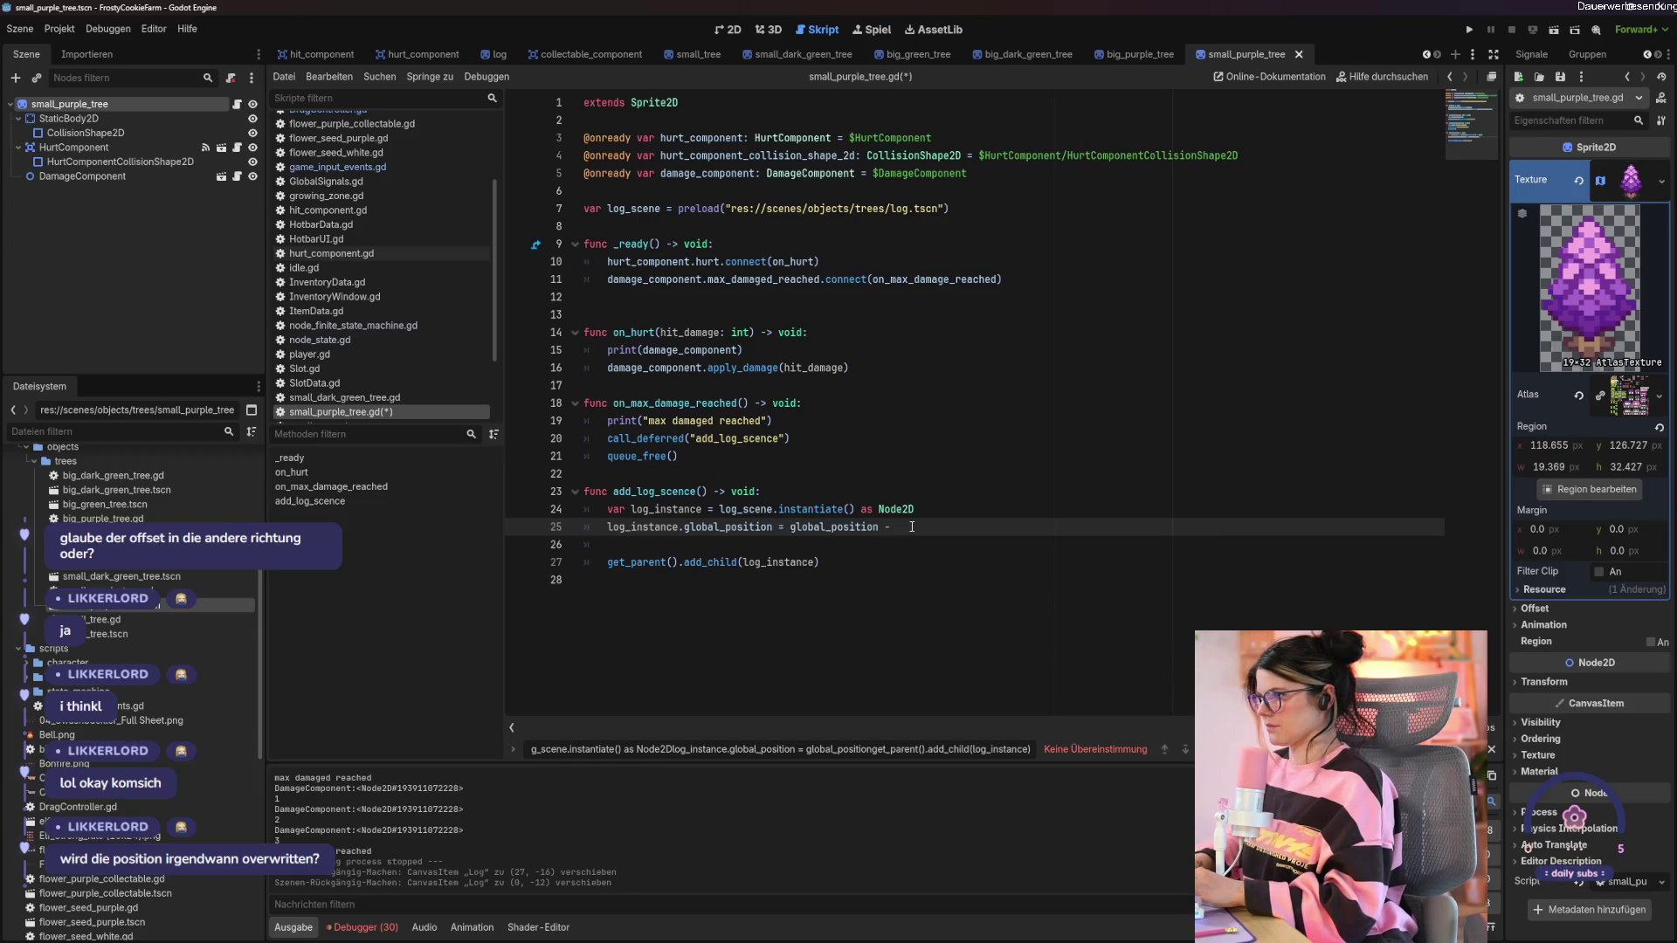
pyautogui.write('10')
pyautogui.hotkey('ctrl', 's')
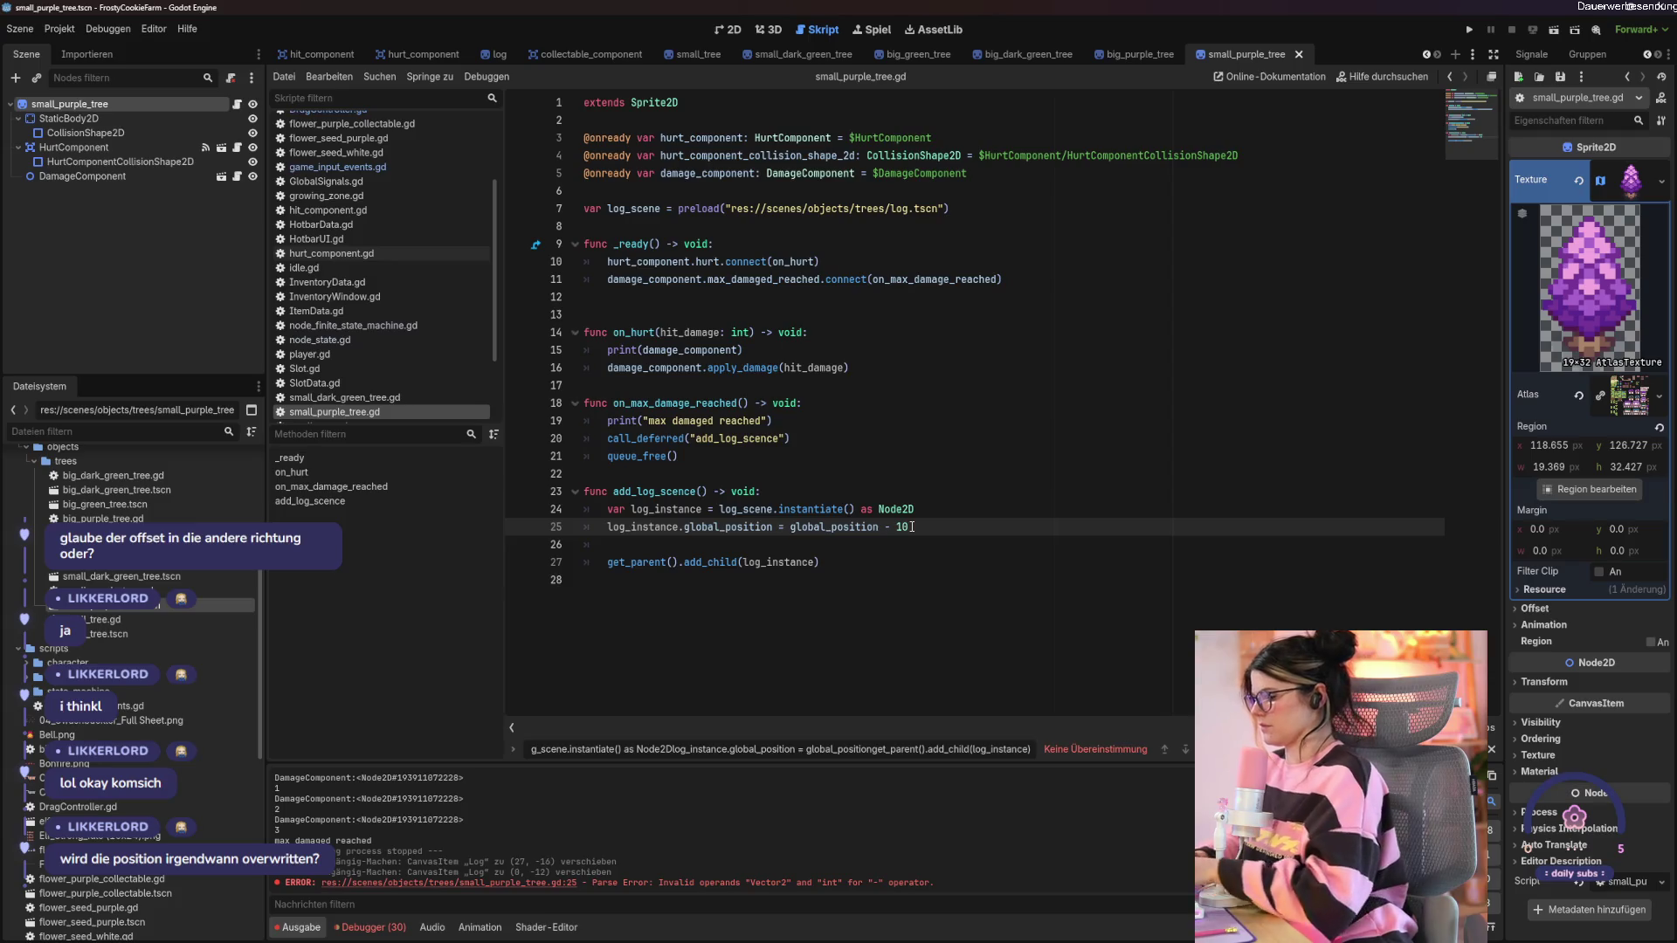
pyautogui.press('F5')
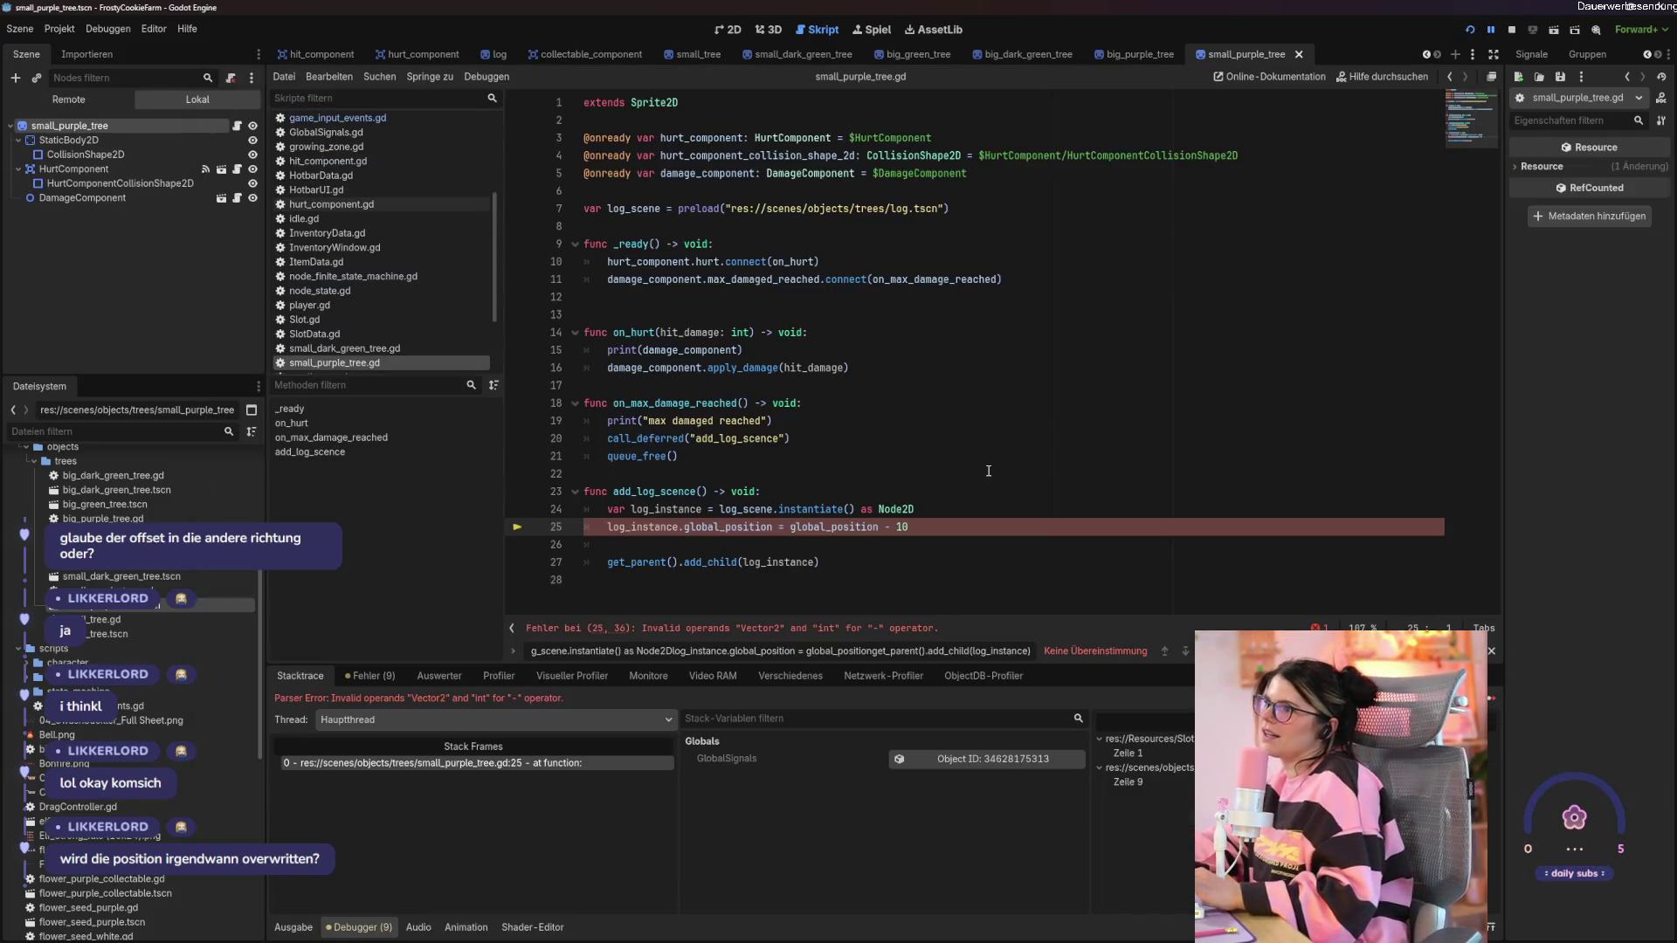
pyautogui.click(955, 525)
# Drop the offset and make line 25 set the log's Y to global_position.y.
pyautogui.press('BackSpace')
pyautogui.press('BackSpace')
pyautogui.press('BackSpace')
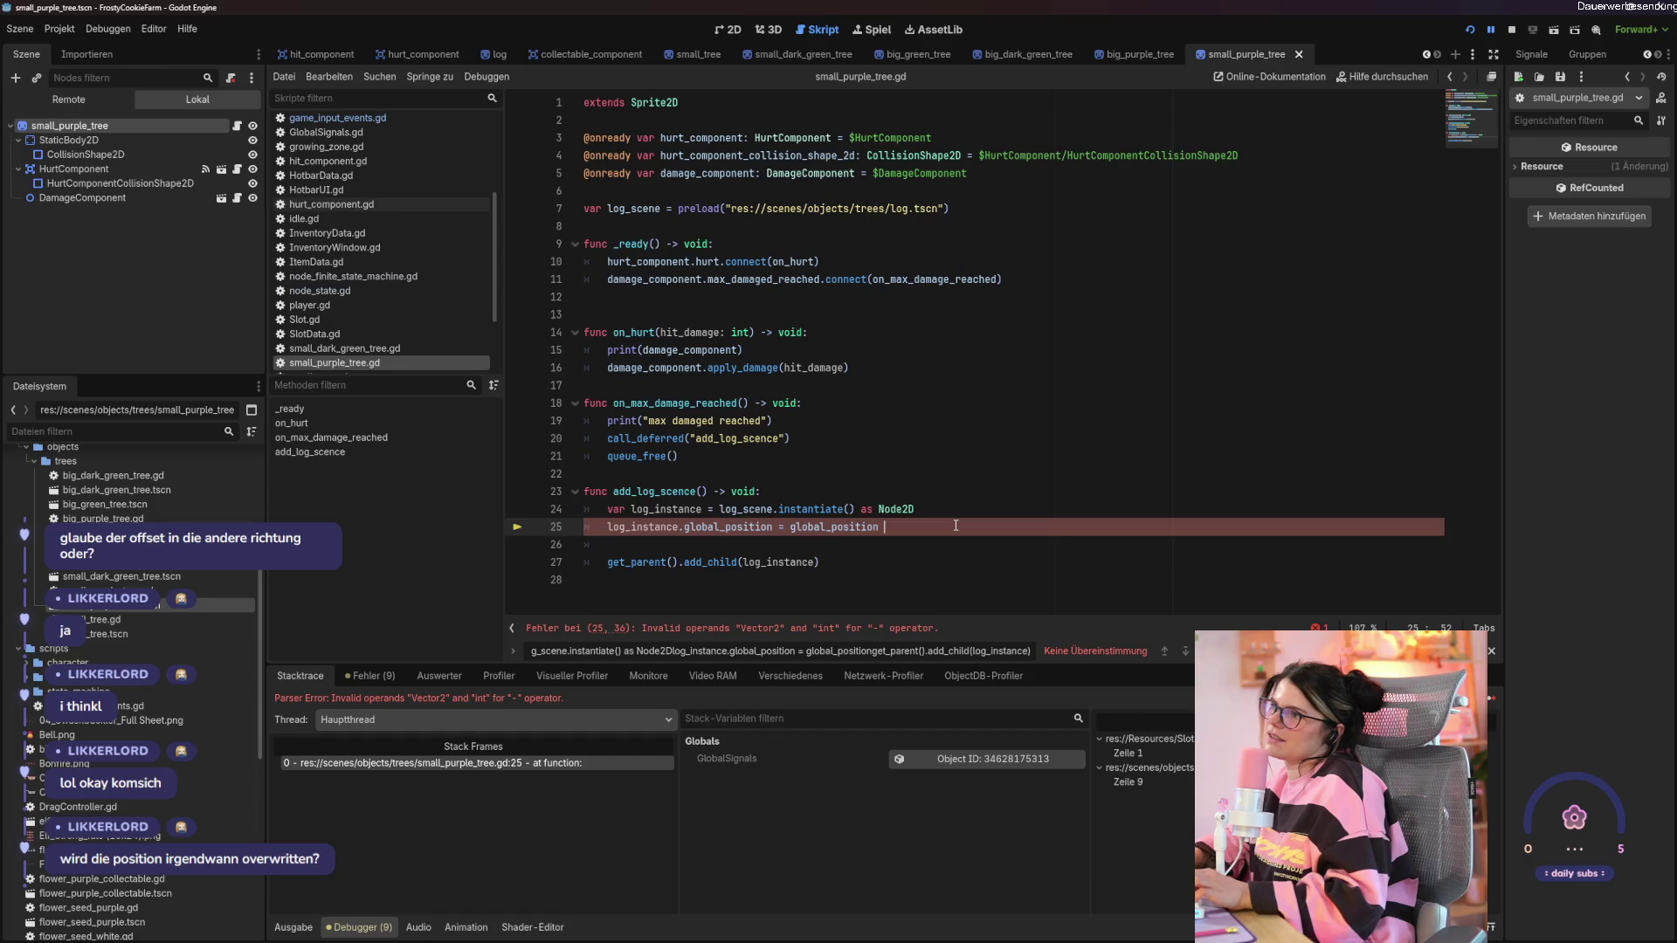
pyautogui.hotkey('ctrl', 's')
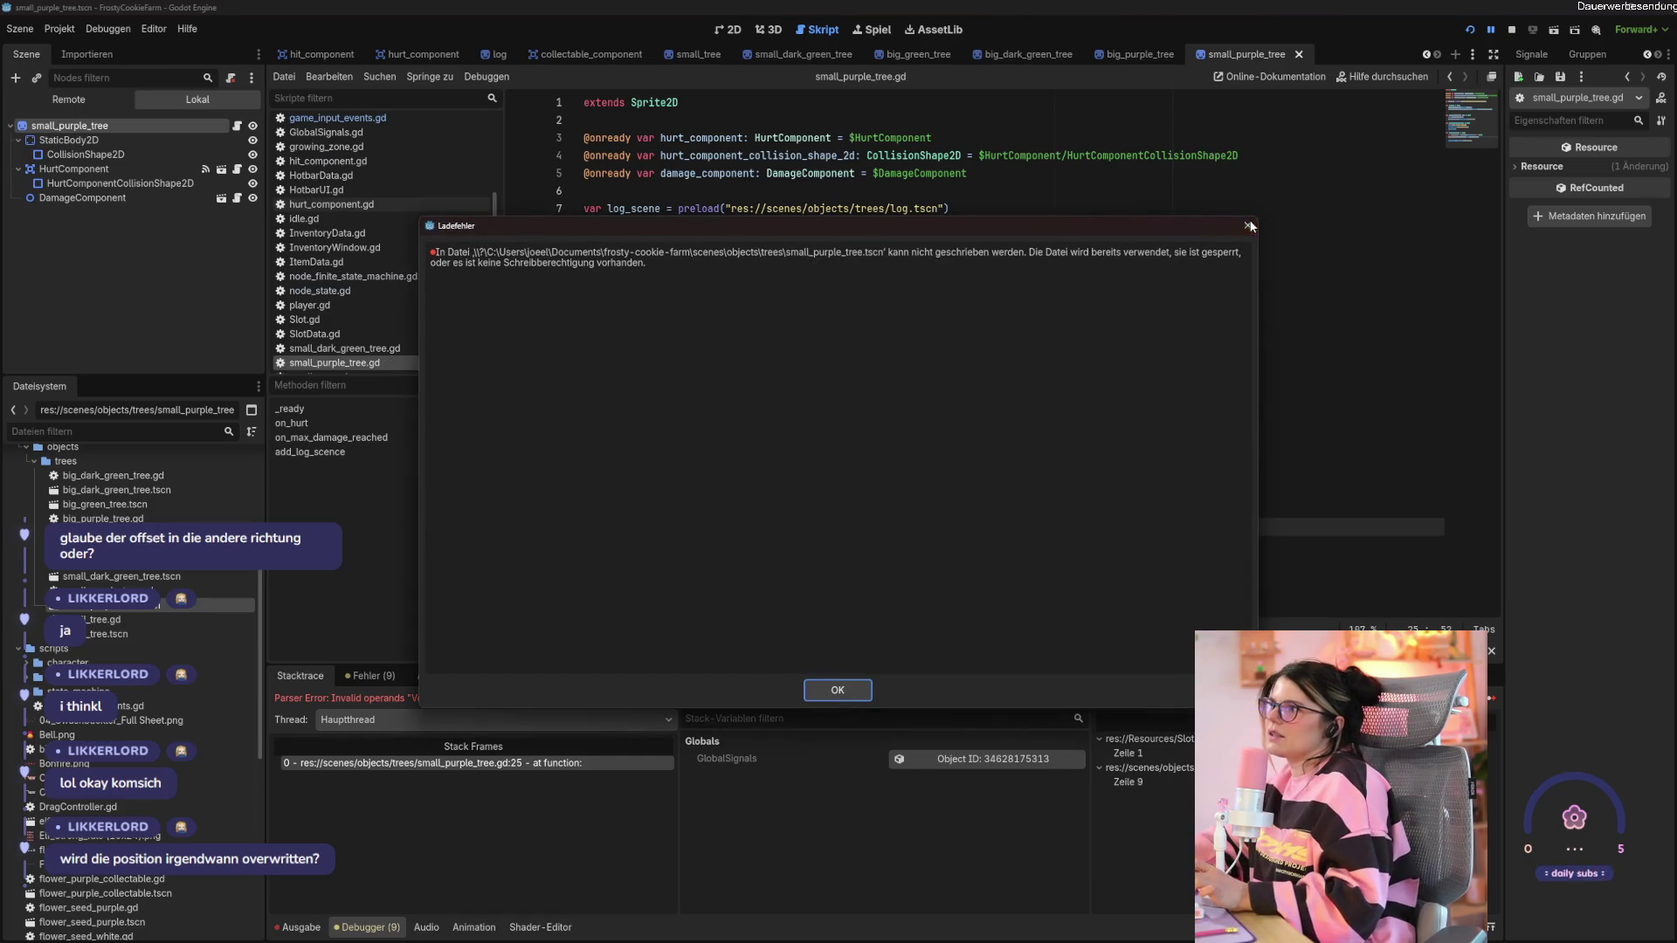
pyautogui.click(1248, 226)
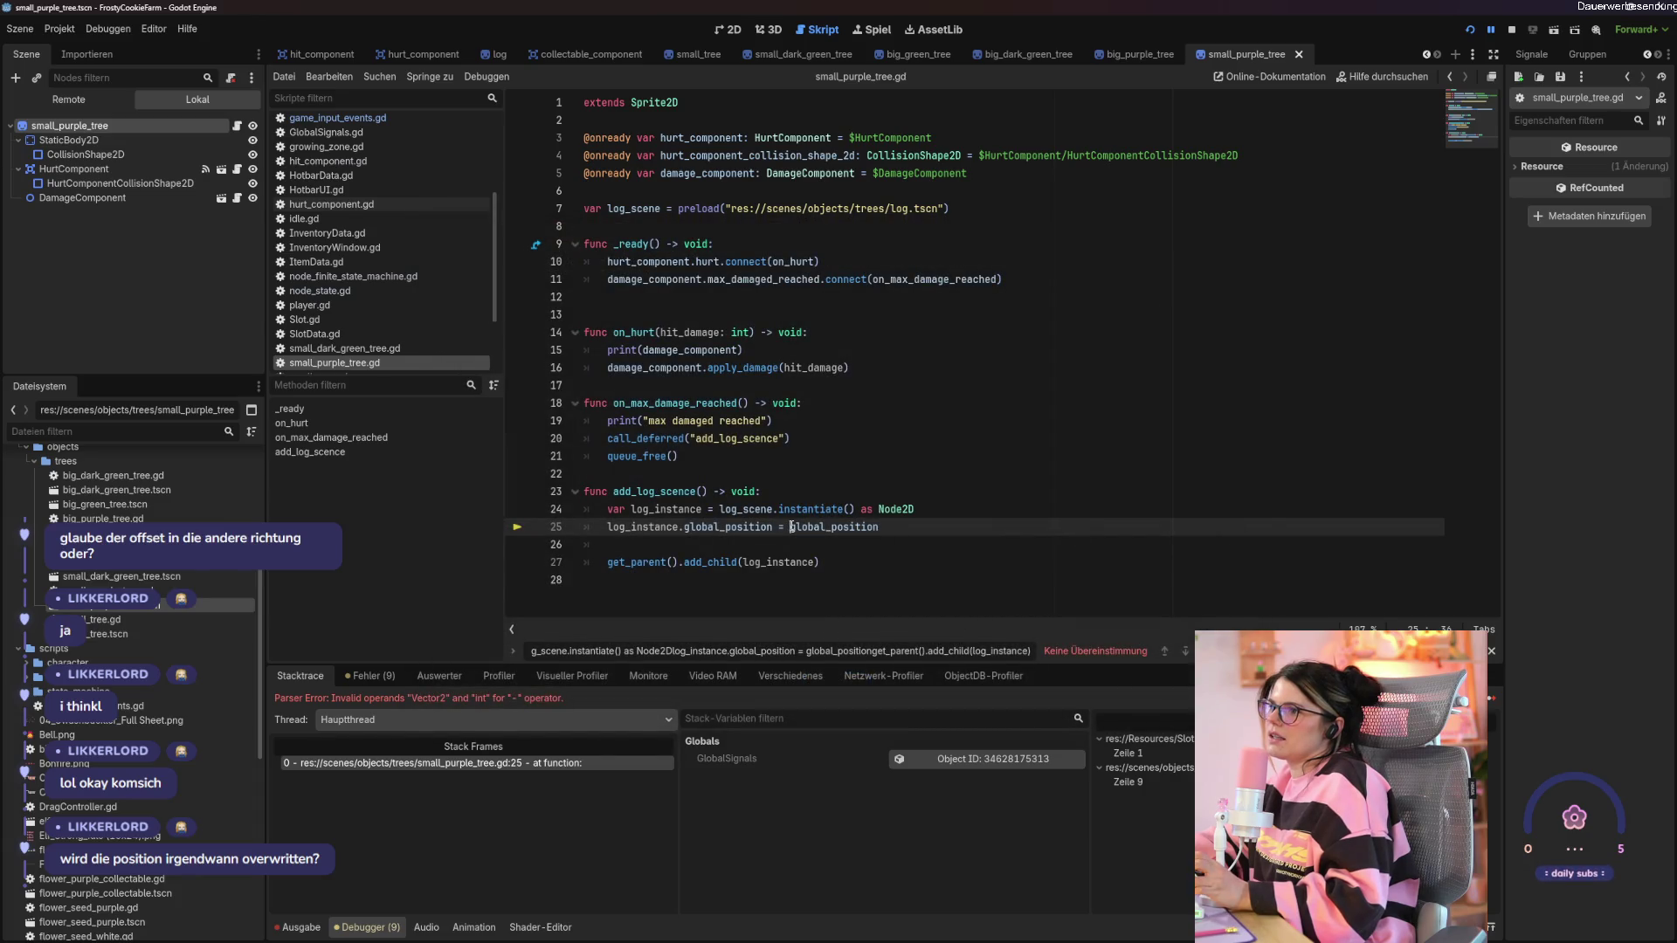
pyautogui.write('.')
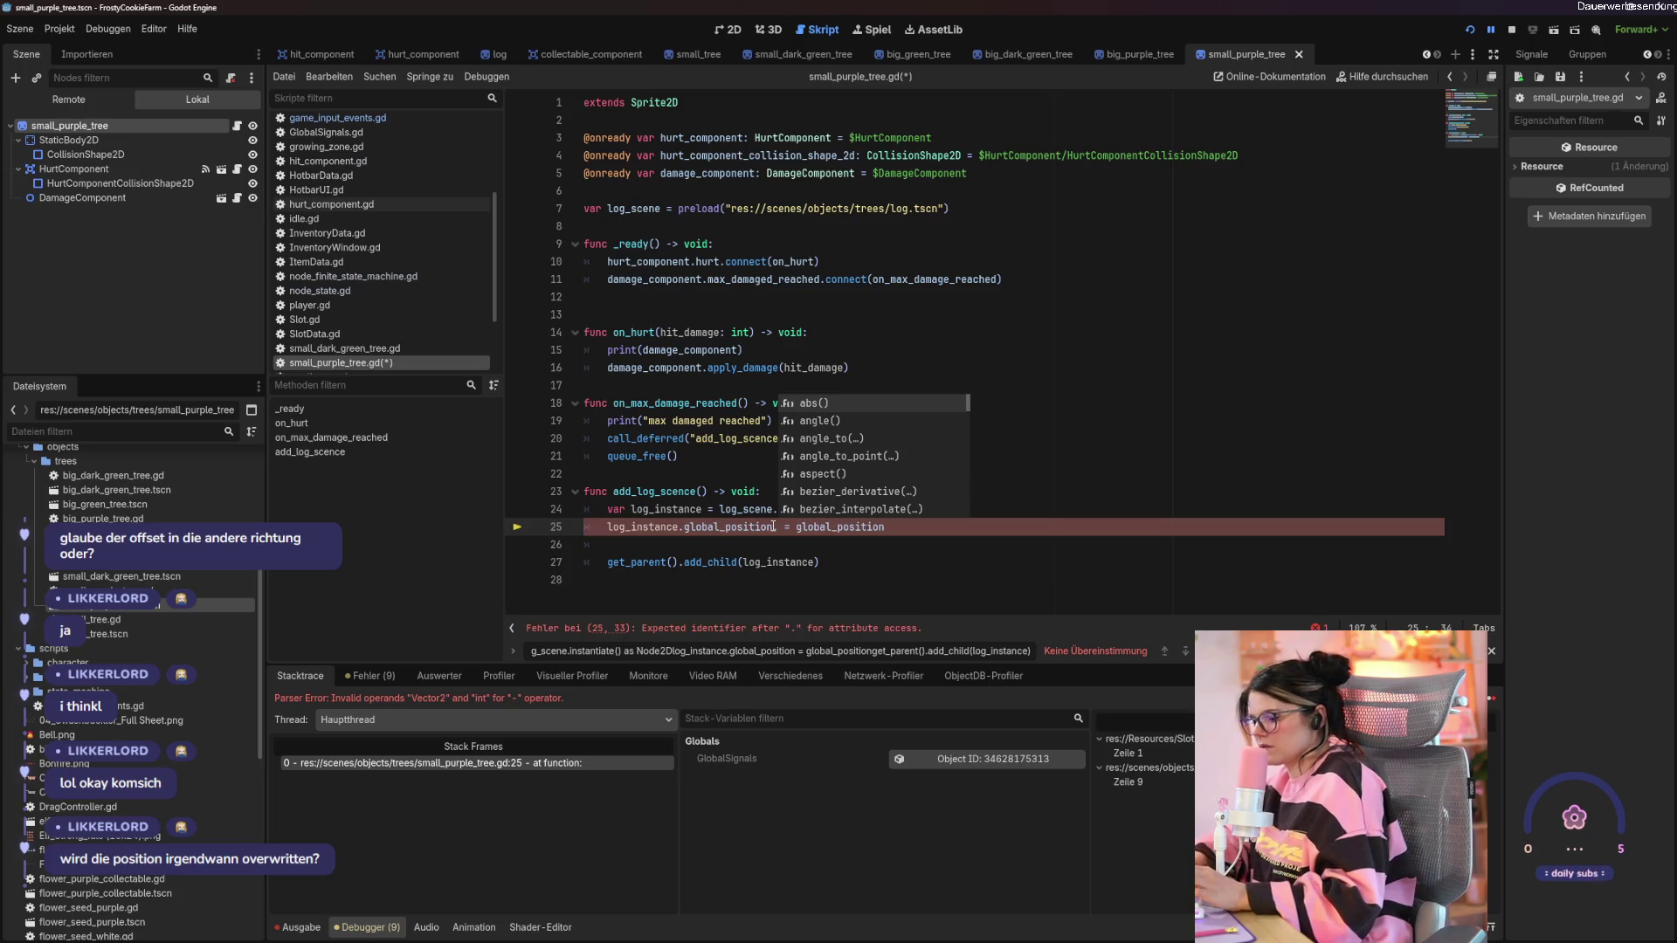
pyautogui.write('Y')
pyautogui.click(906, 526)
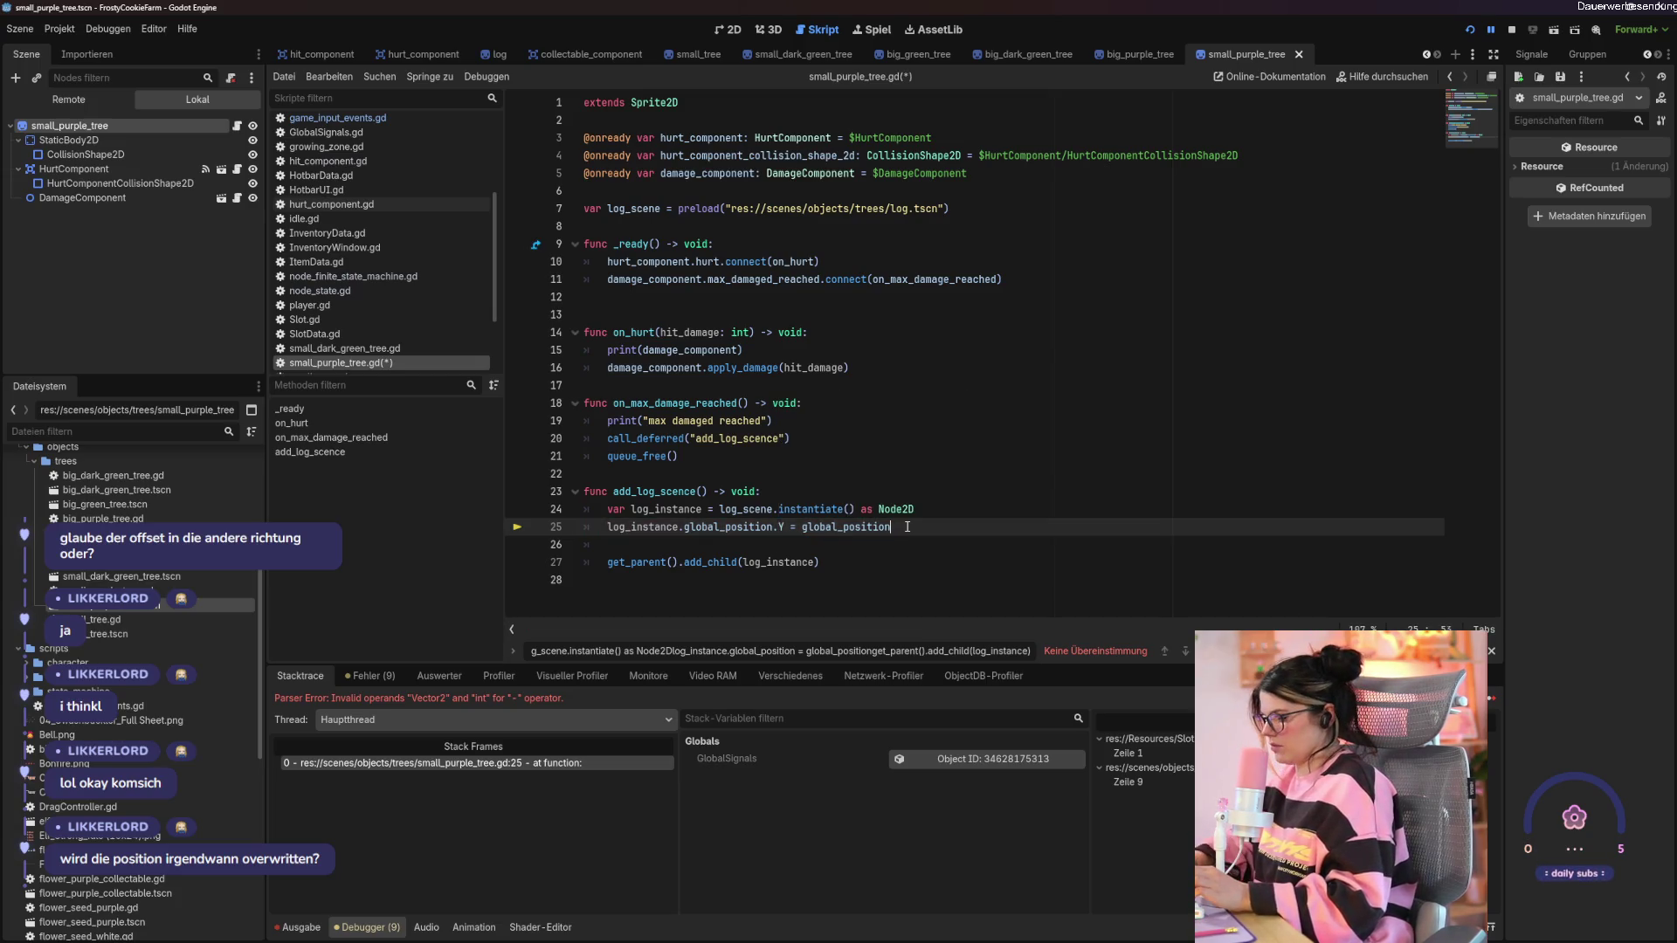
pyautogui.write('.y')
# Add line 26 setting log_instance.global_position.X = global_position.X - 10, save, and stop the game.
pyautogui.press('Return')
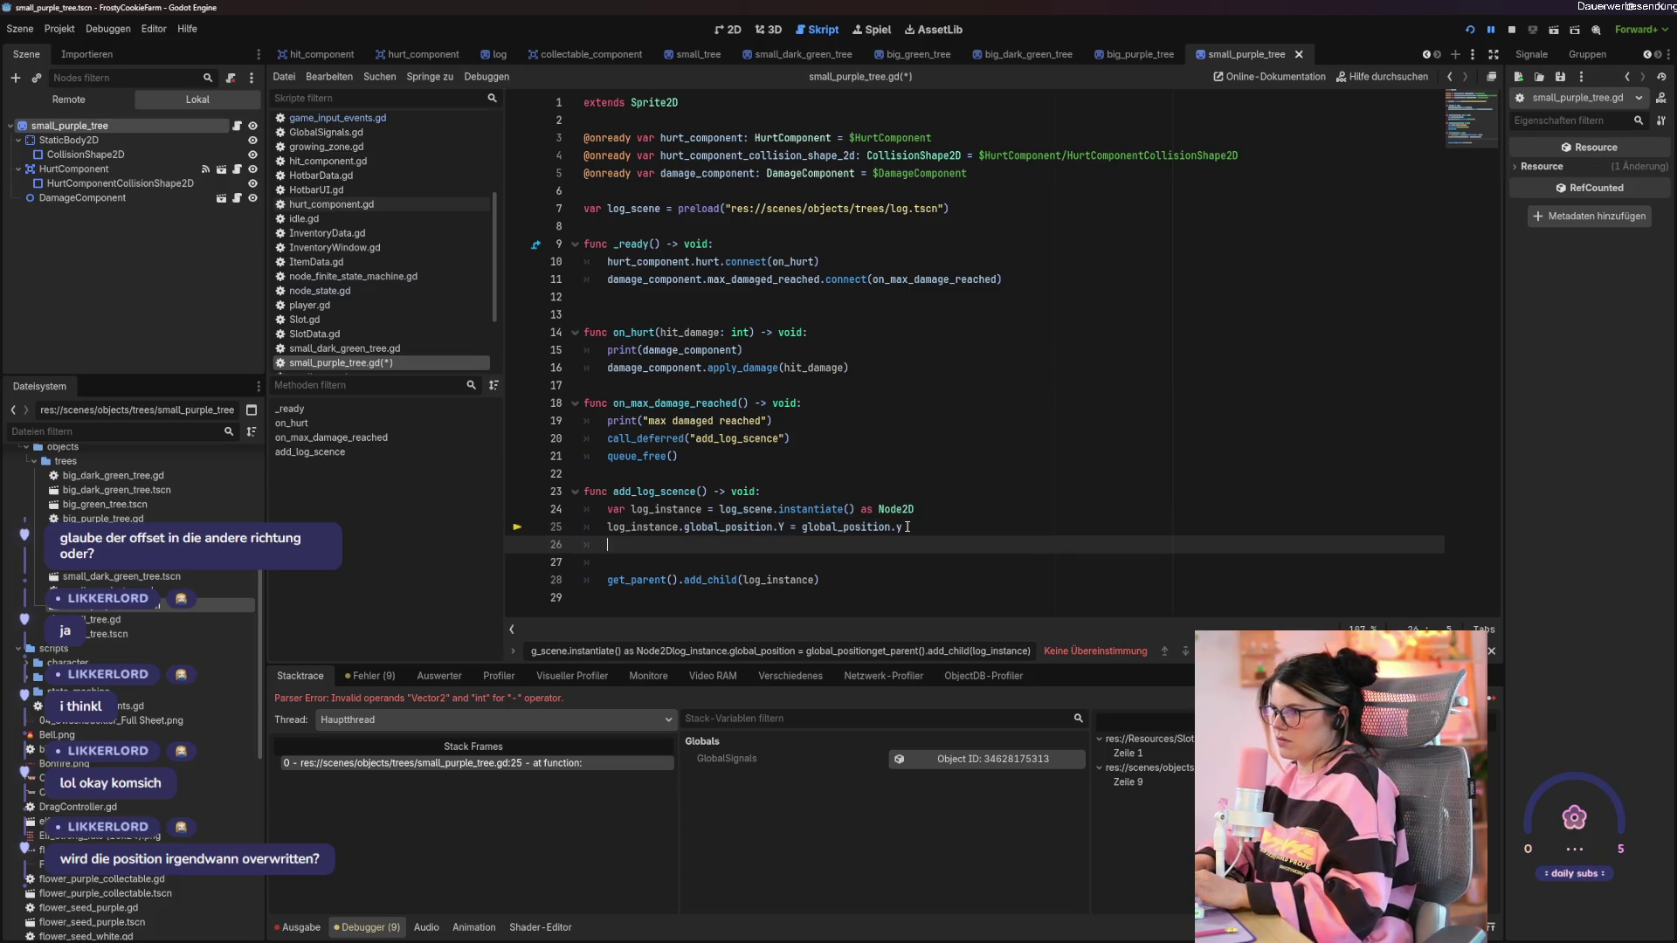
pyautogui.write('log')
pyautogui.press('Return')
pyautogui.write('.')
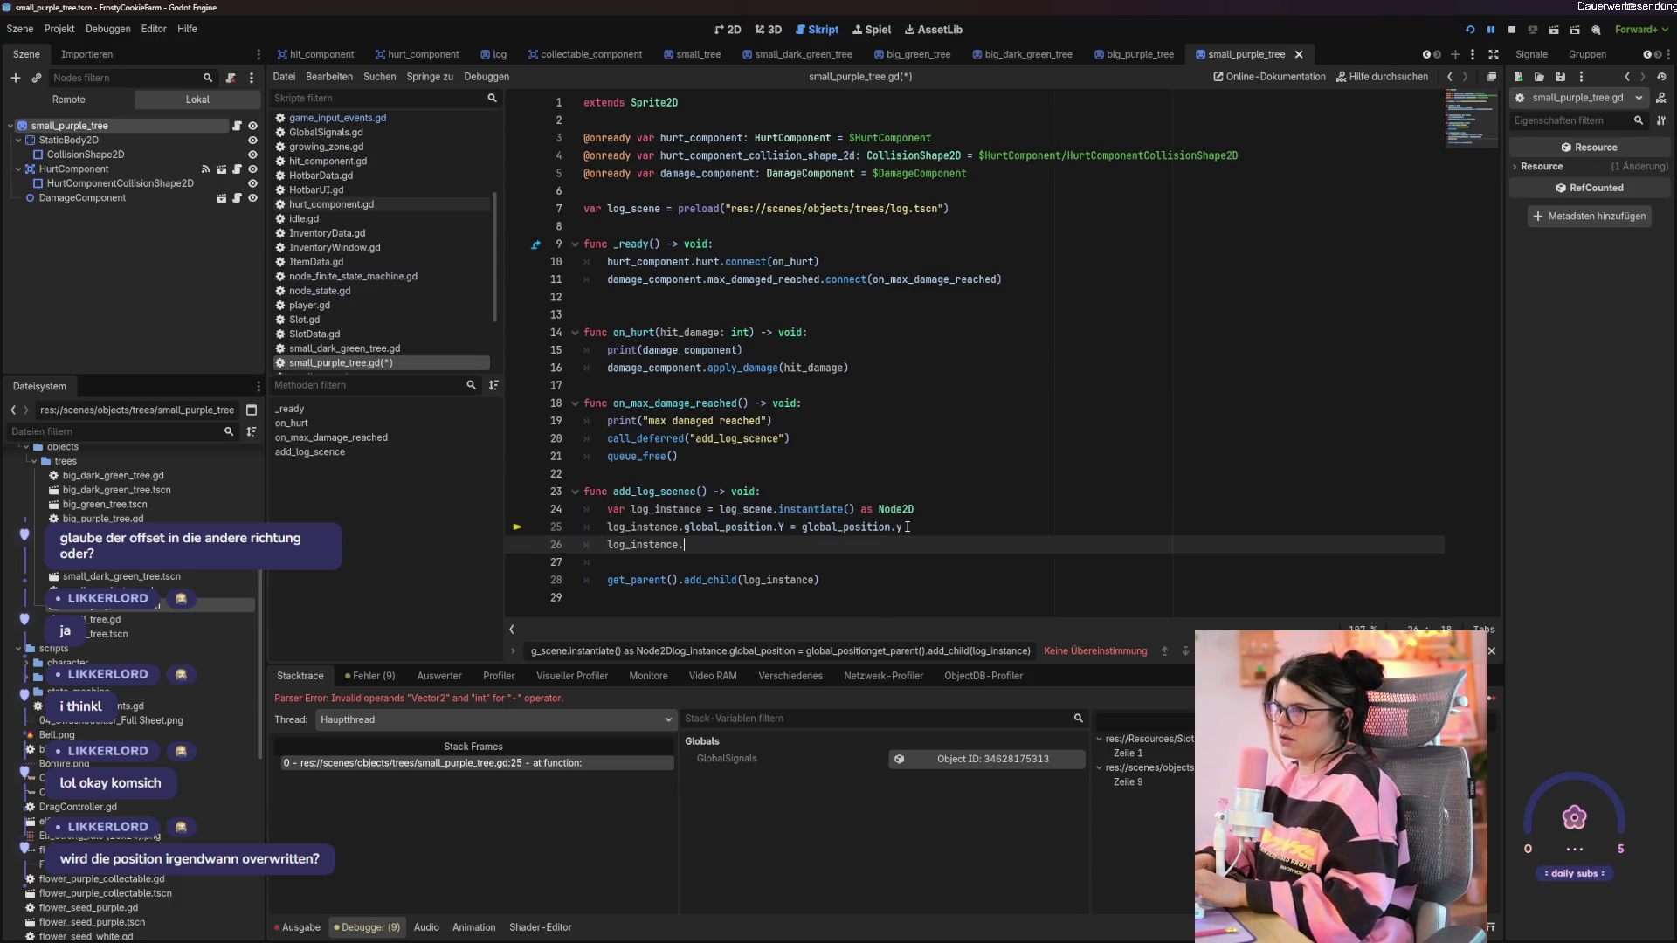
pyautogui.write('glo')
pyautogui.press('Return')
pyautogui.write('.X = glo')
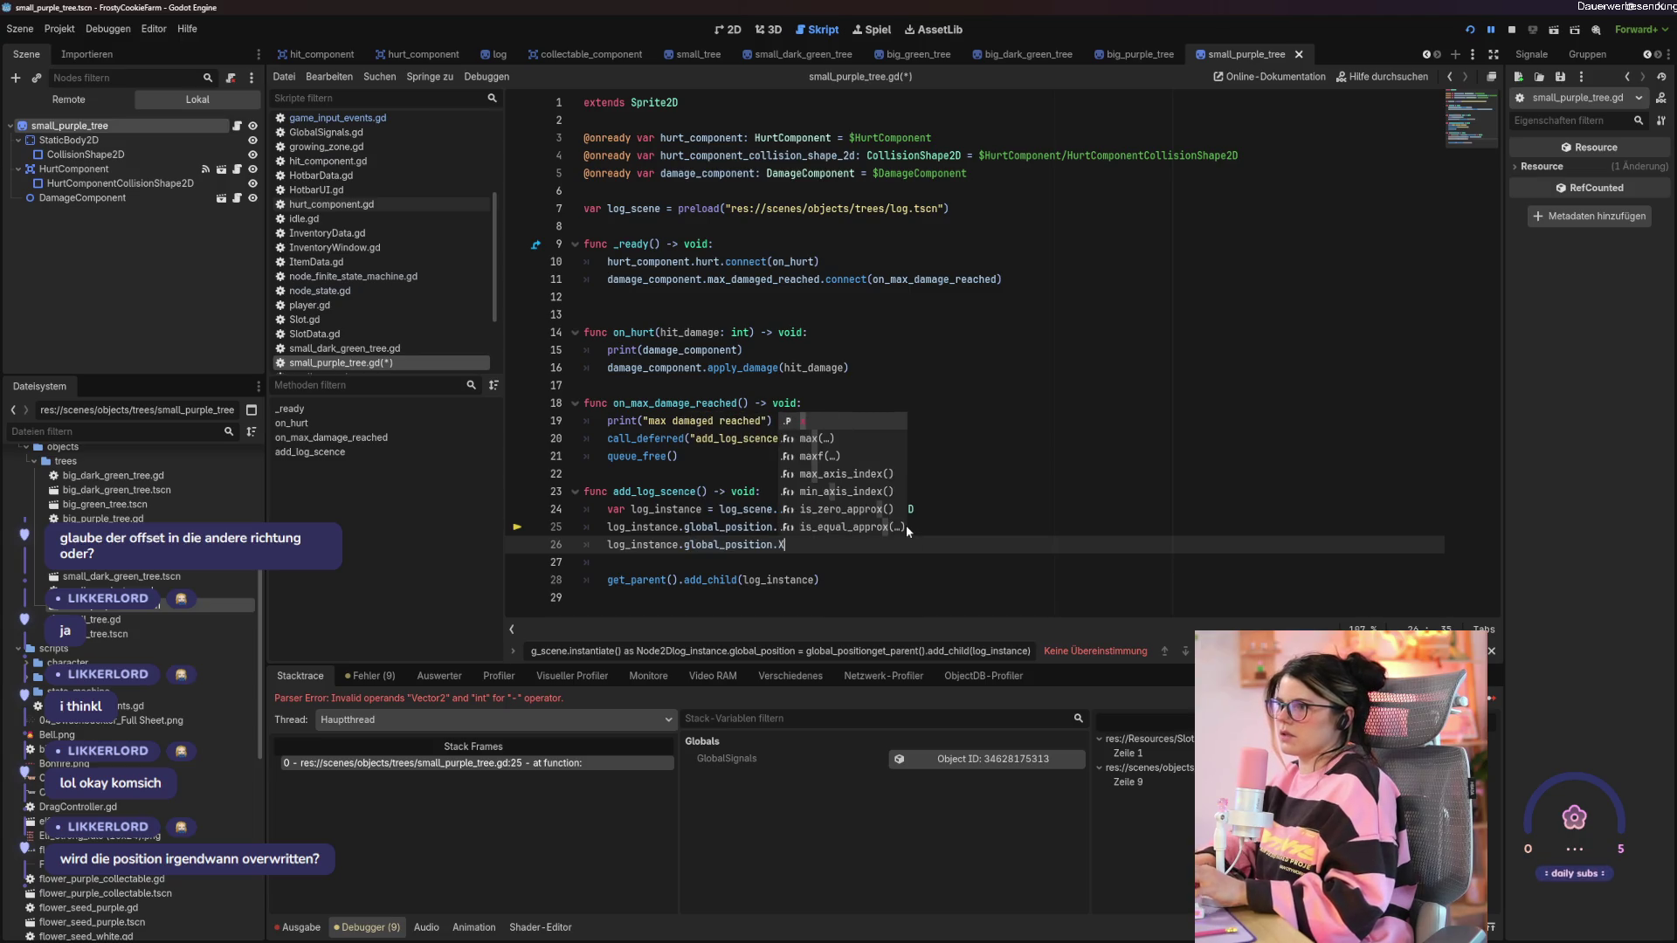
pyautogui.press('Return')
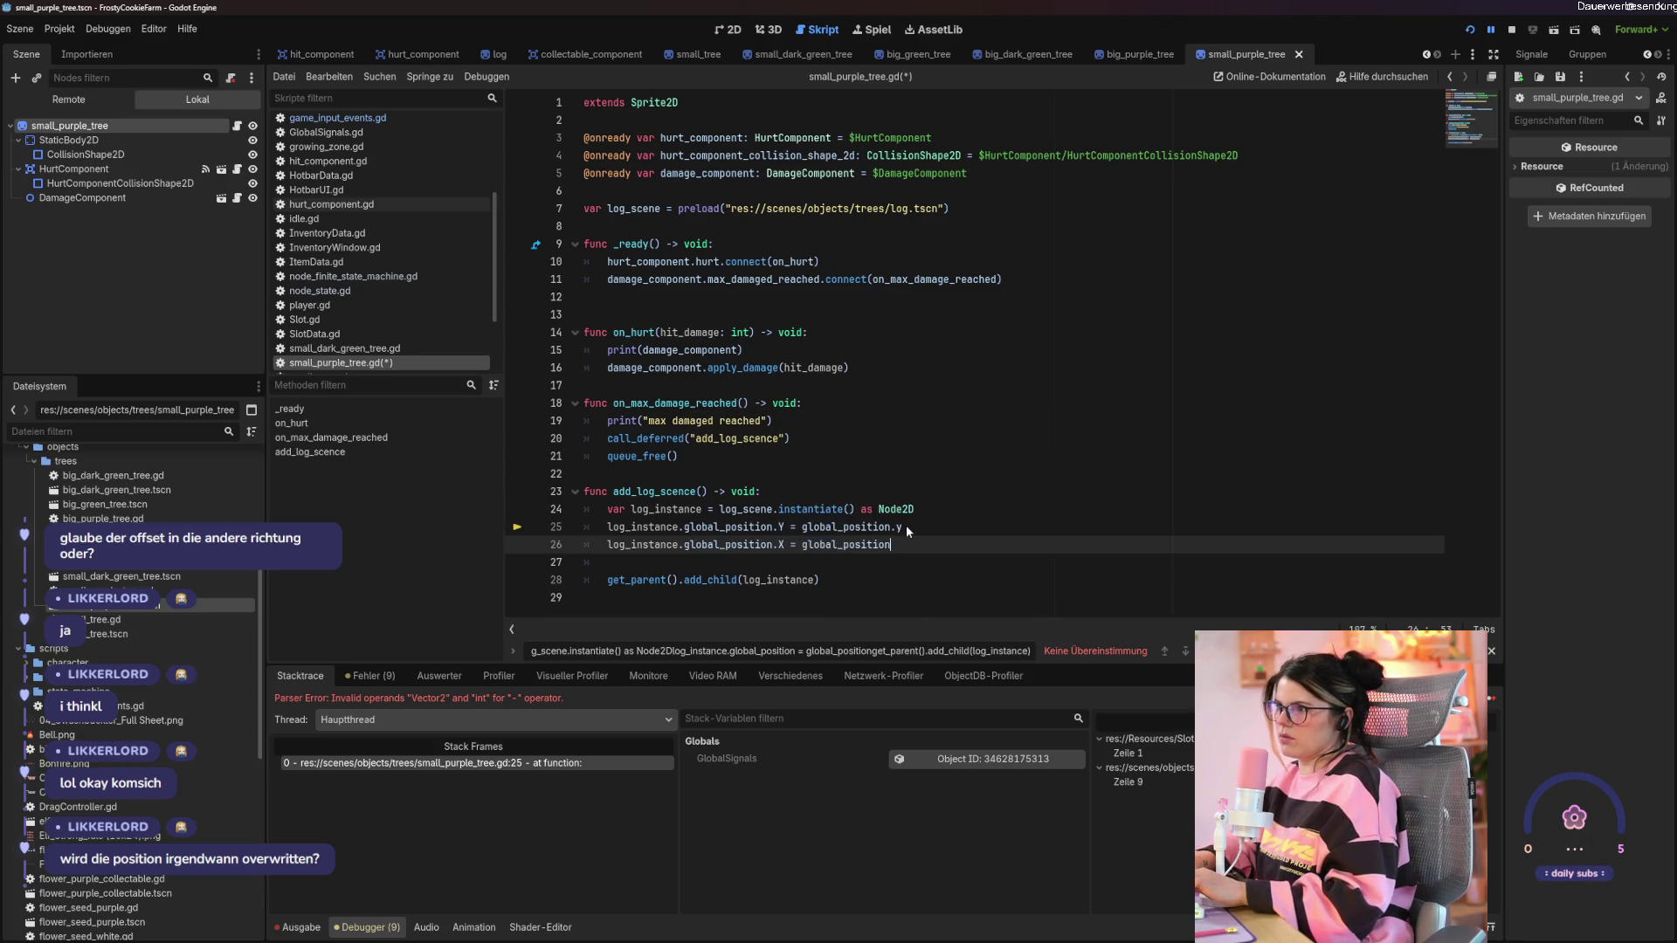
pyautogui.write('.X')
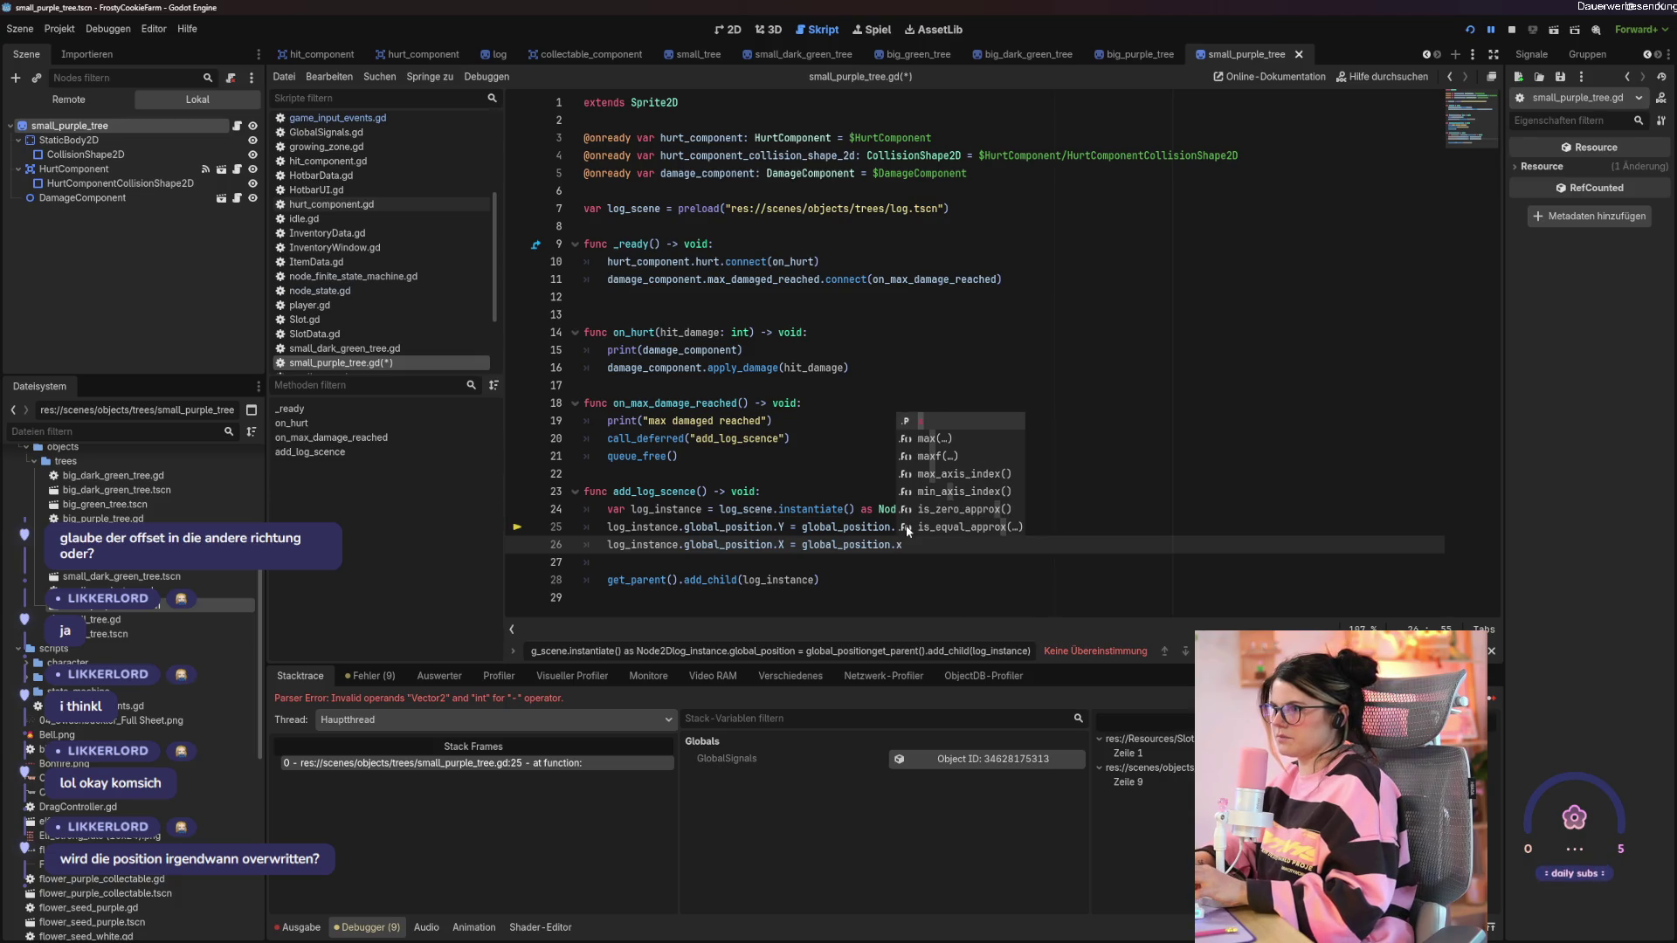
pyautogui.write(' - 100')
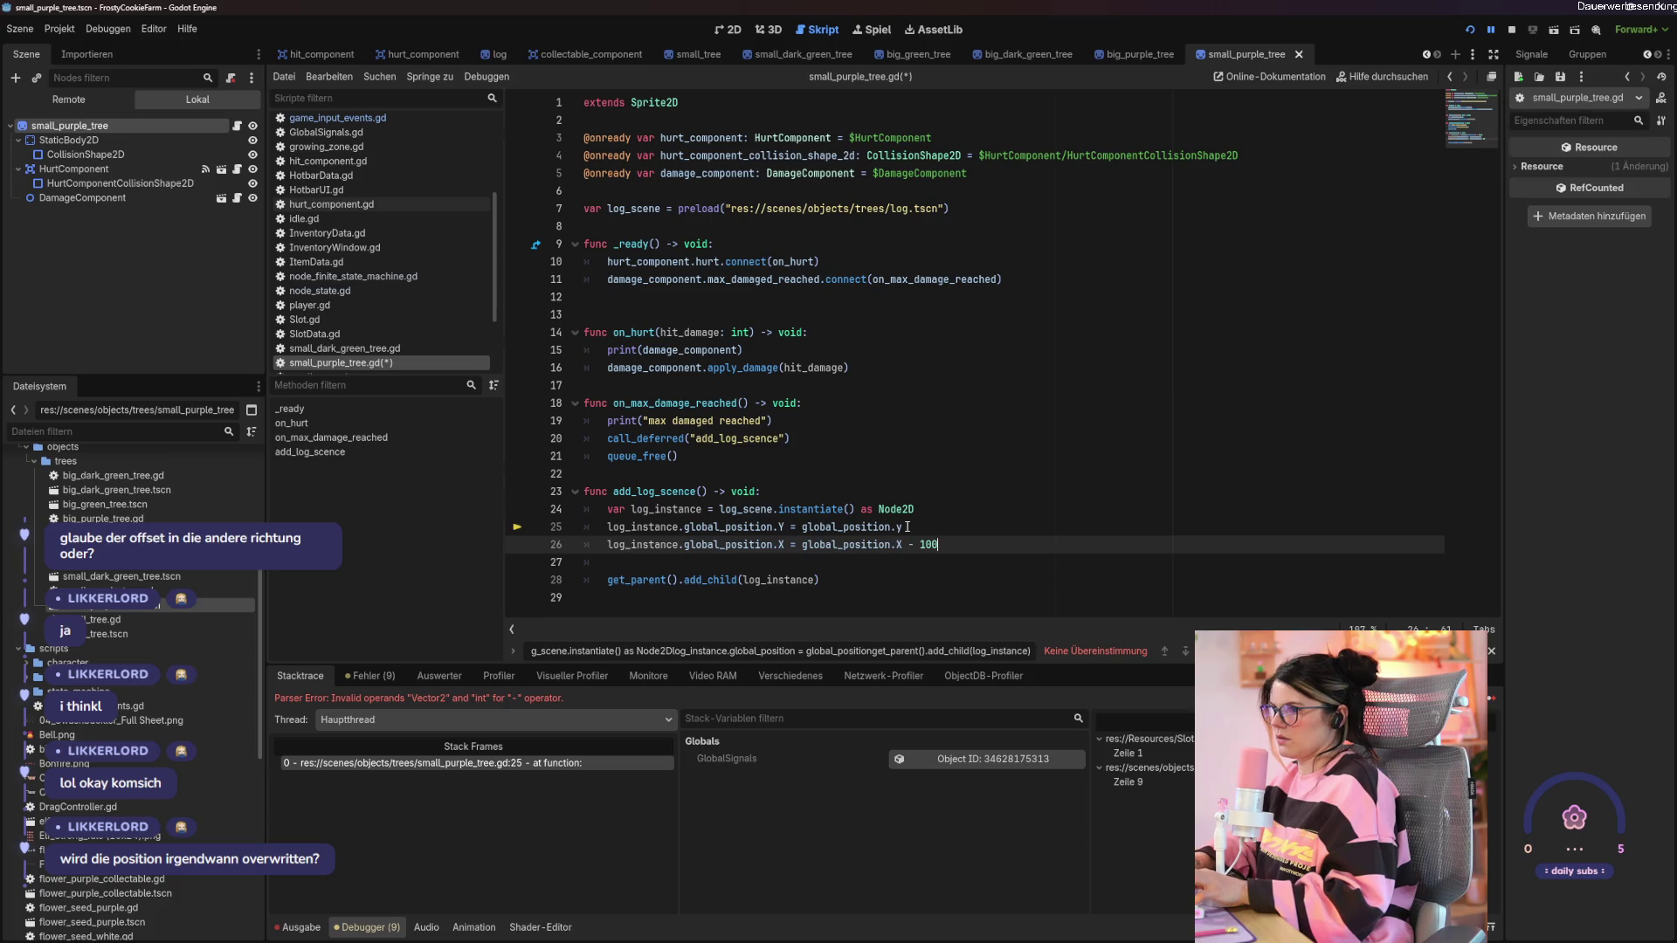
pyautogui.press('BackSpace')
pyautogui.hotkey('ctrl', 's')
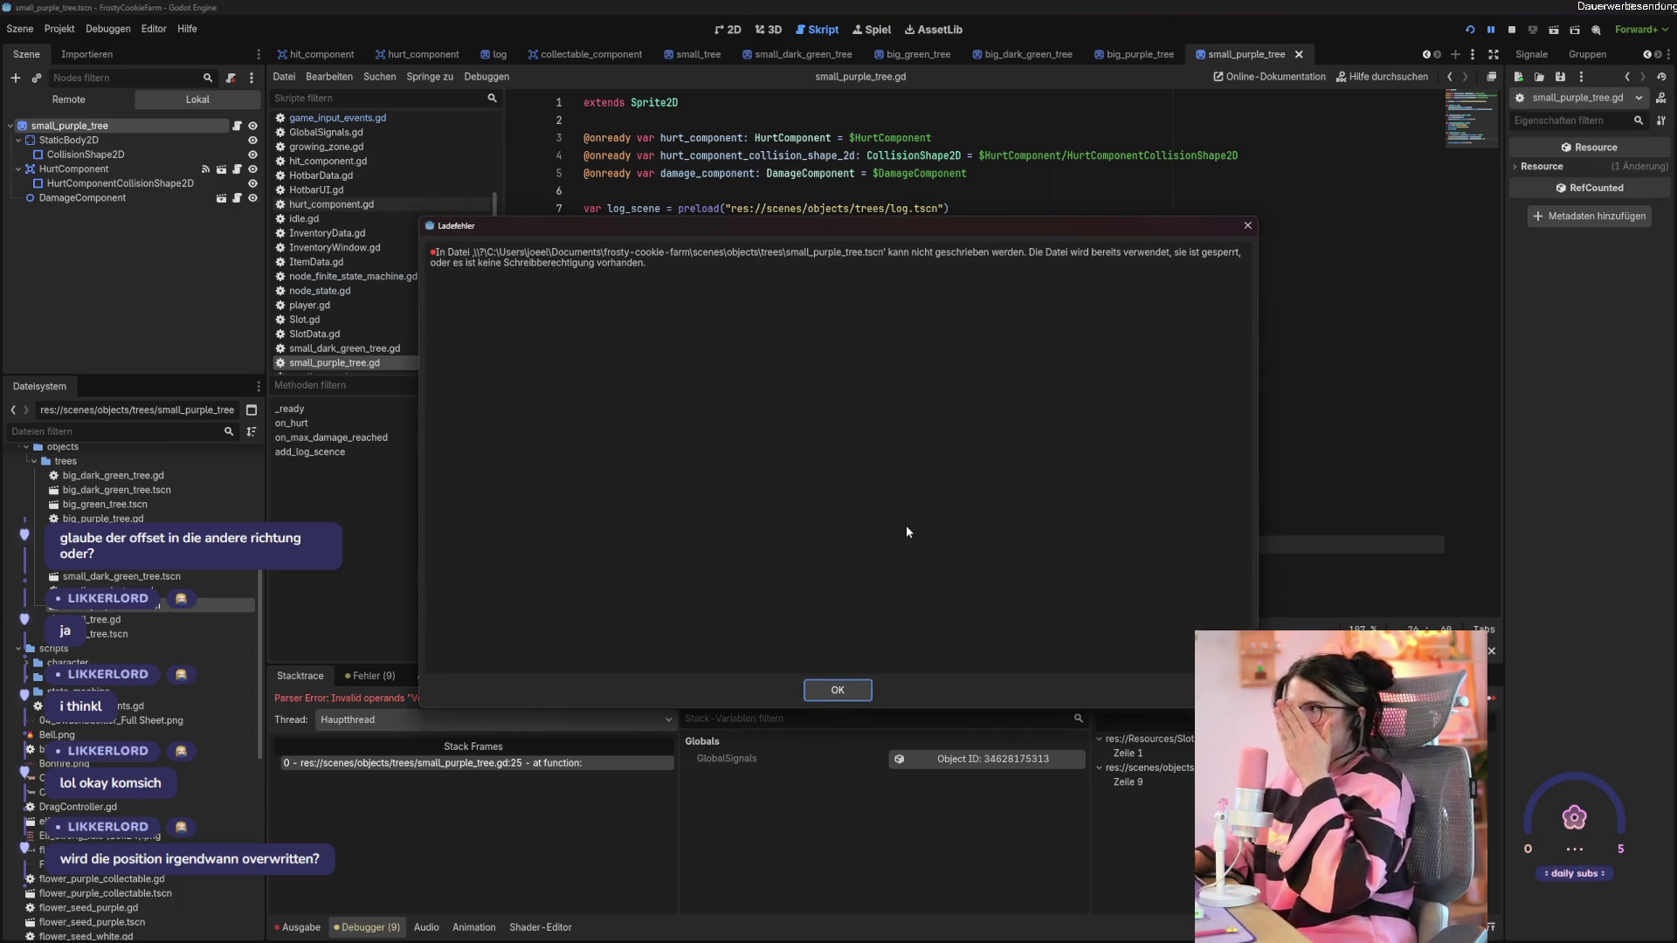
pyautogui.click(846, 688)
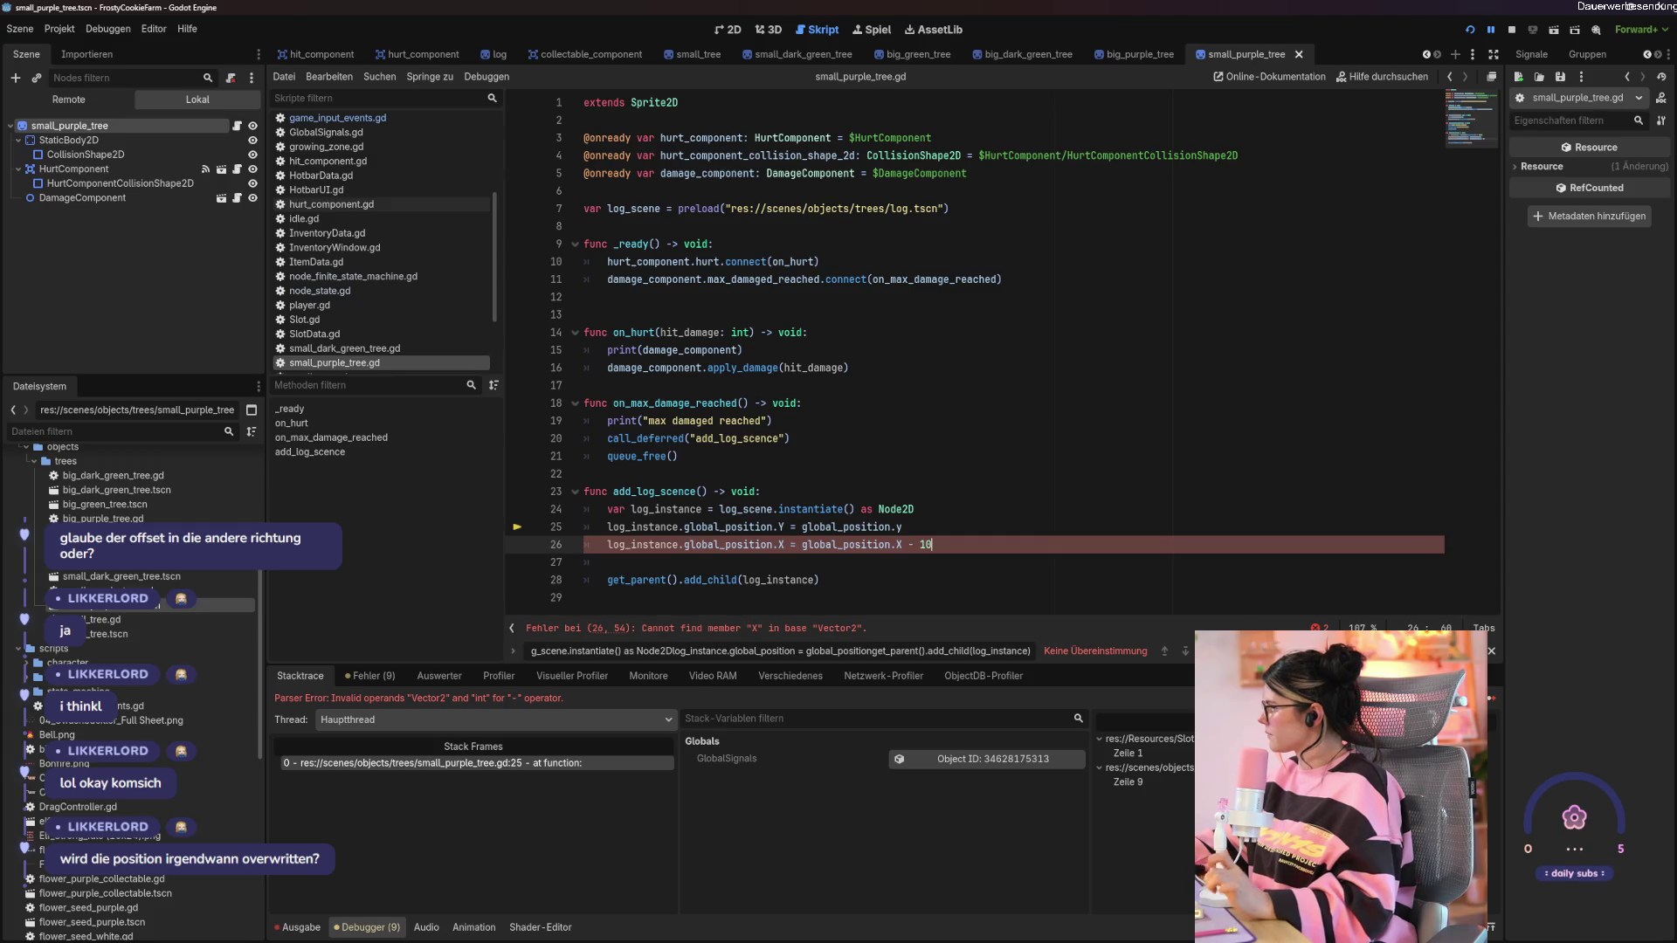
pyautogui.click(995, 403)
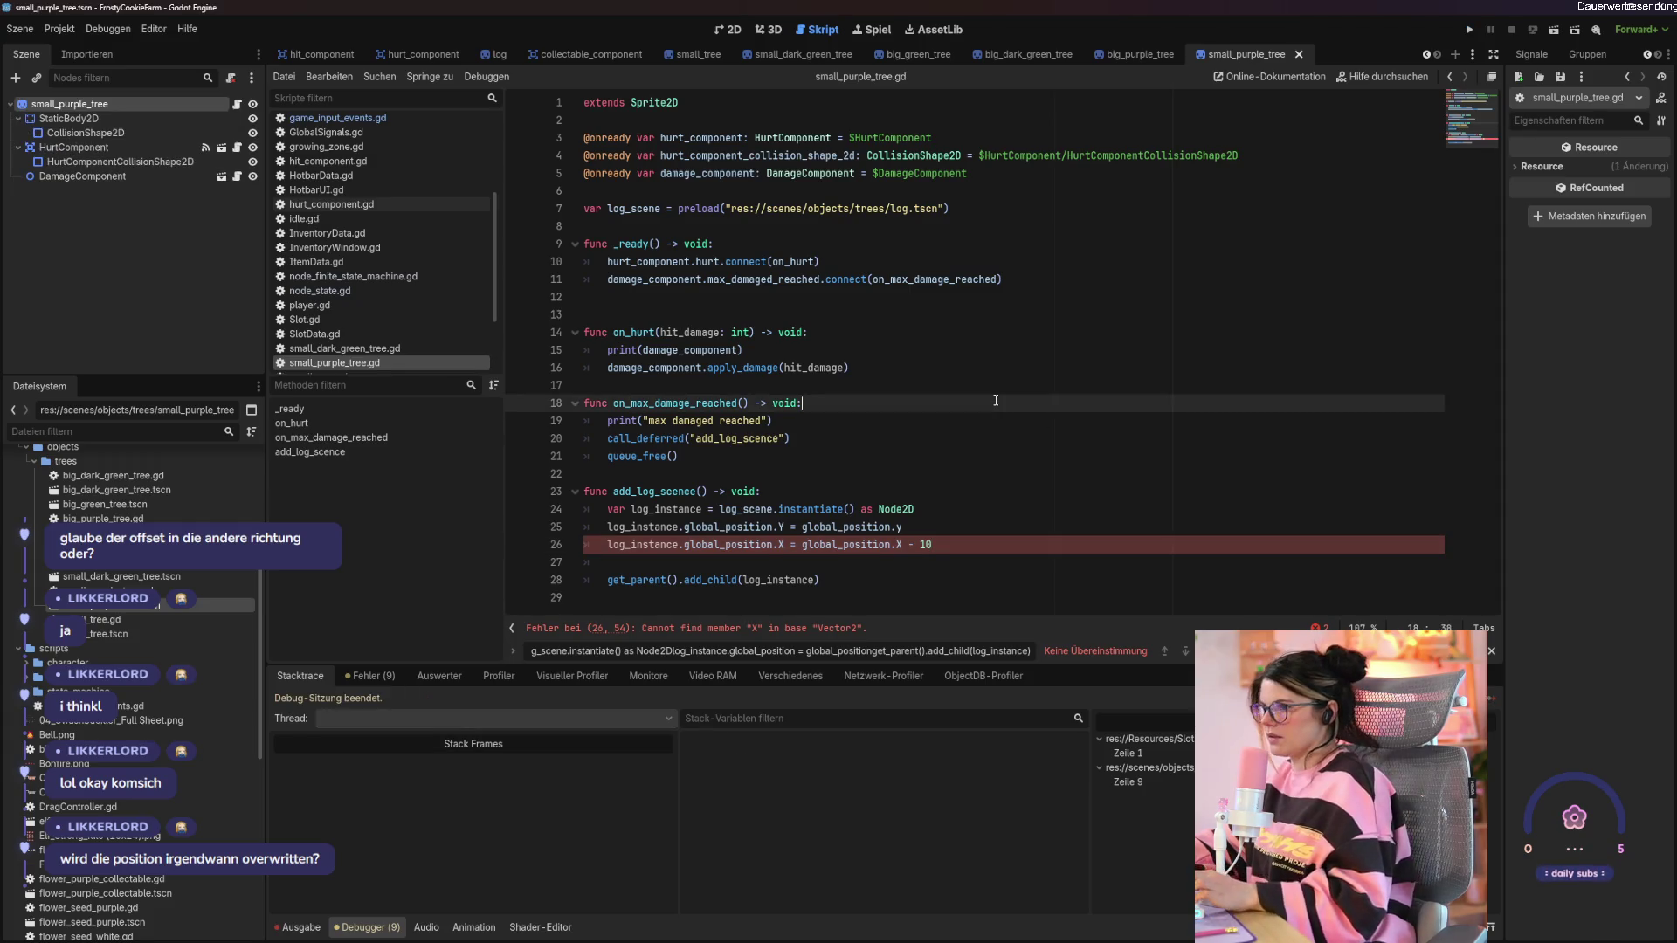
# Change the uppercase X to lowercase x on line 26 and save the script.
pyautogui.click(932, 544)
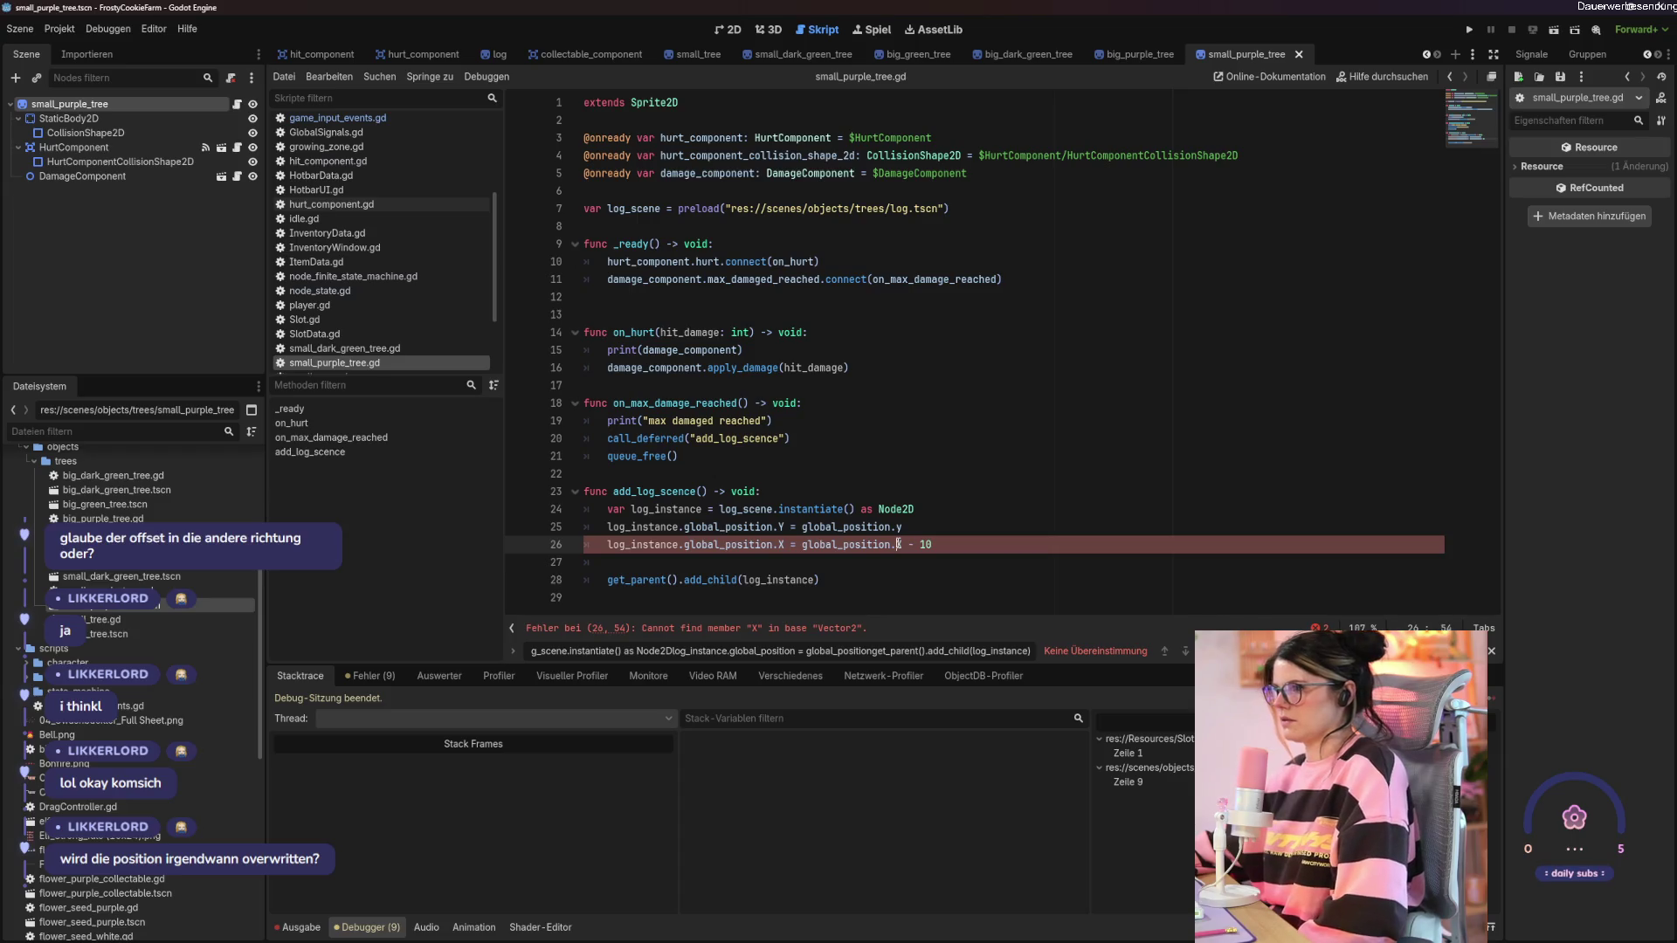
pyautogui.moveTo(910, 544); pyautogui.dragTo(973, 545)
pyautogui.press('BackSpace')
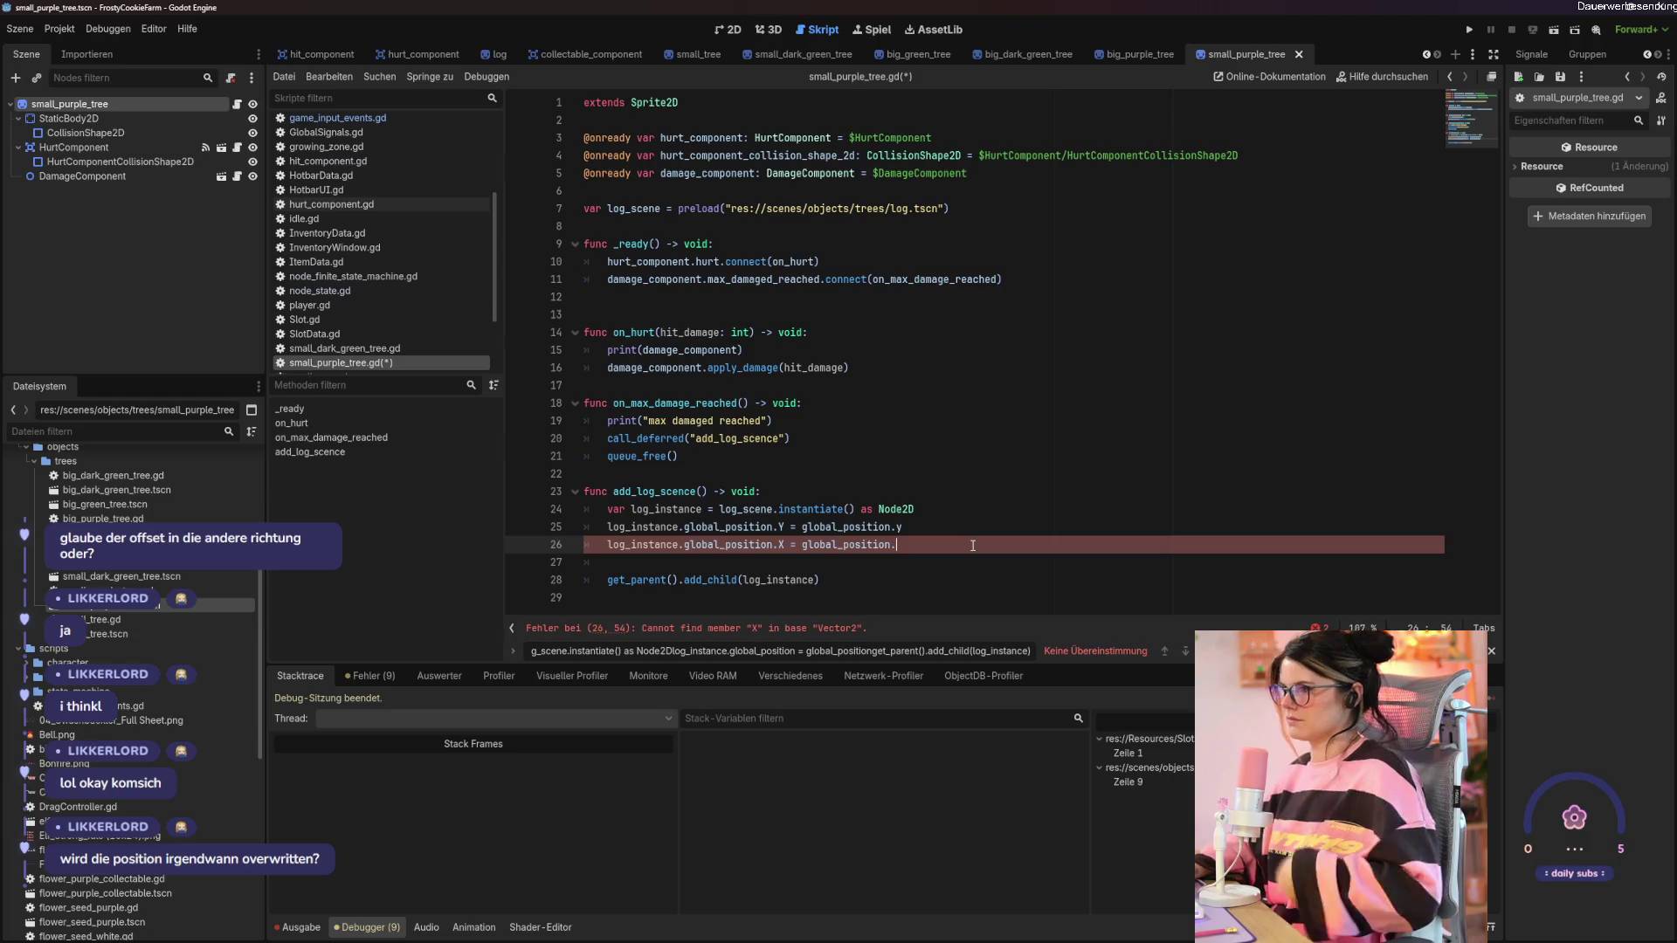
pyautogui.write('x')
pyautogui.click(780, 544)
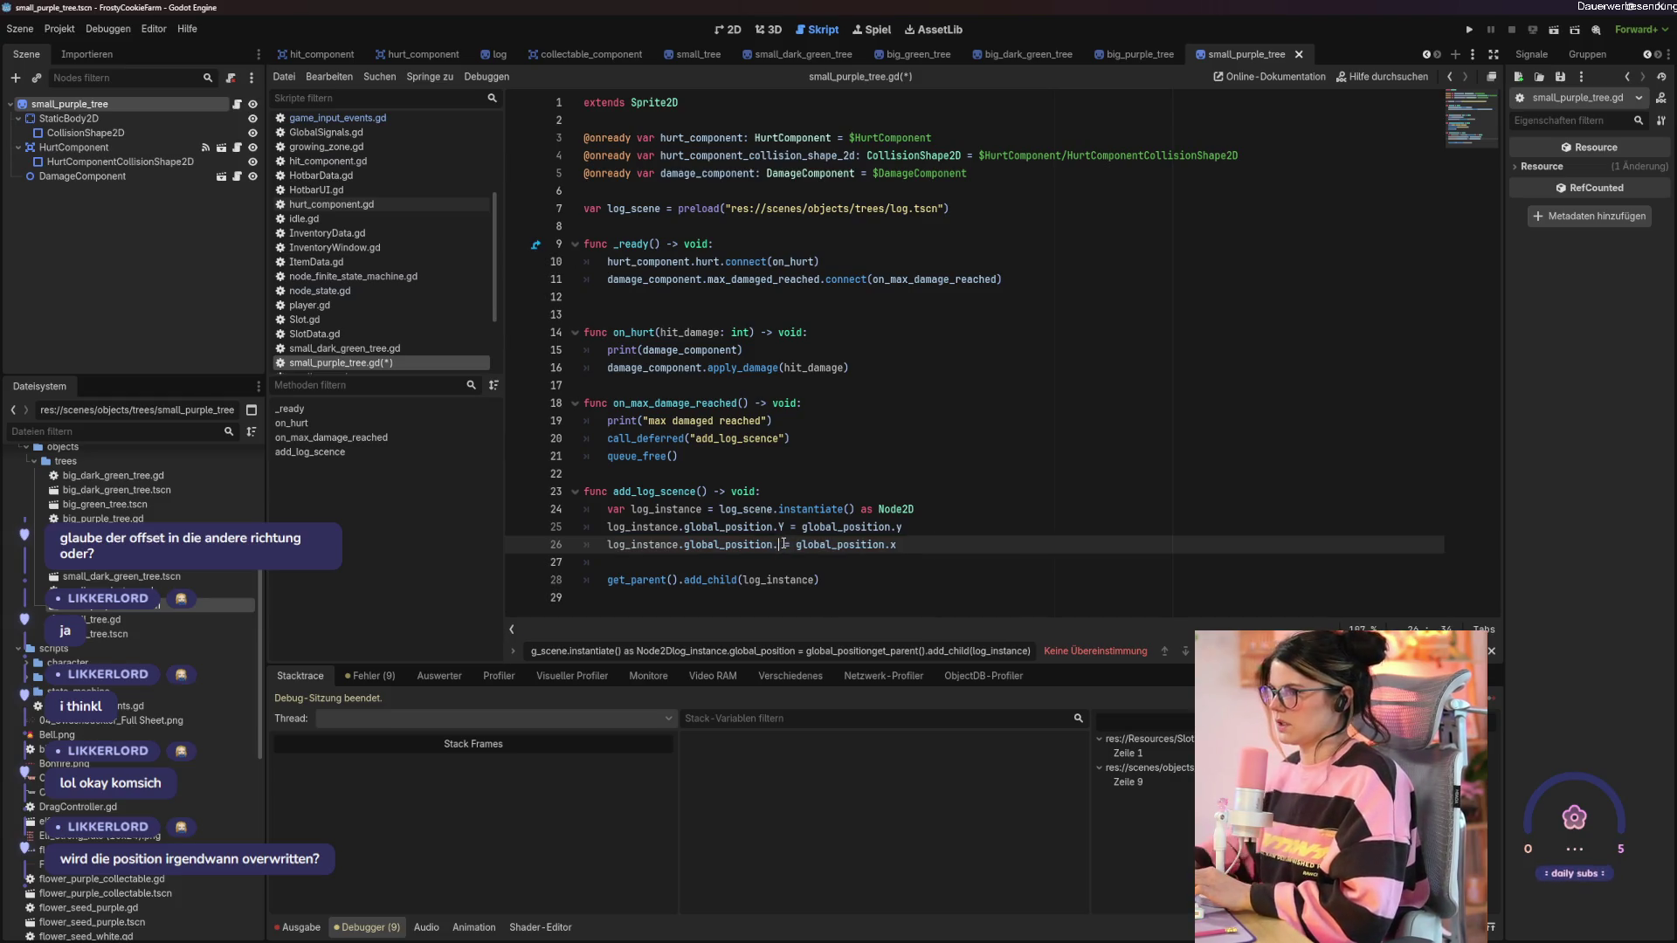
pyautogui.write('x')
pyautogui.click(988, 547)
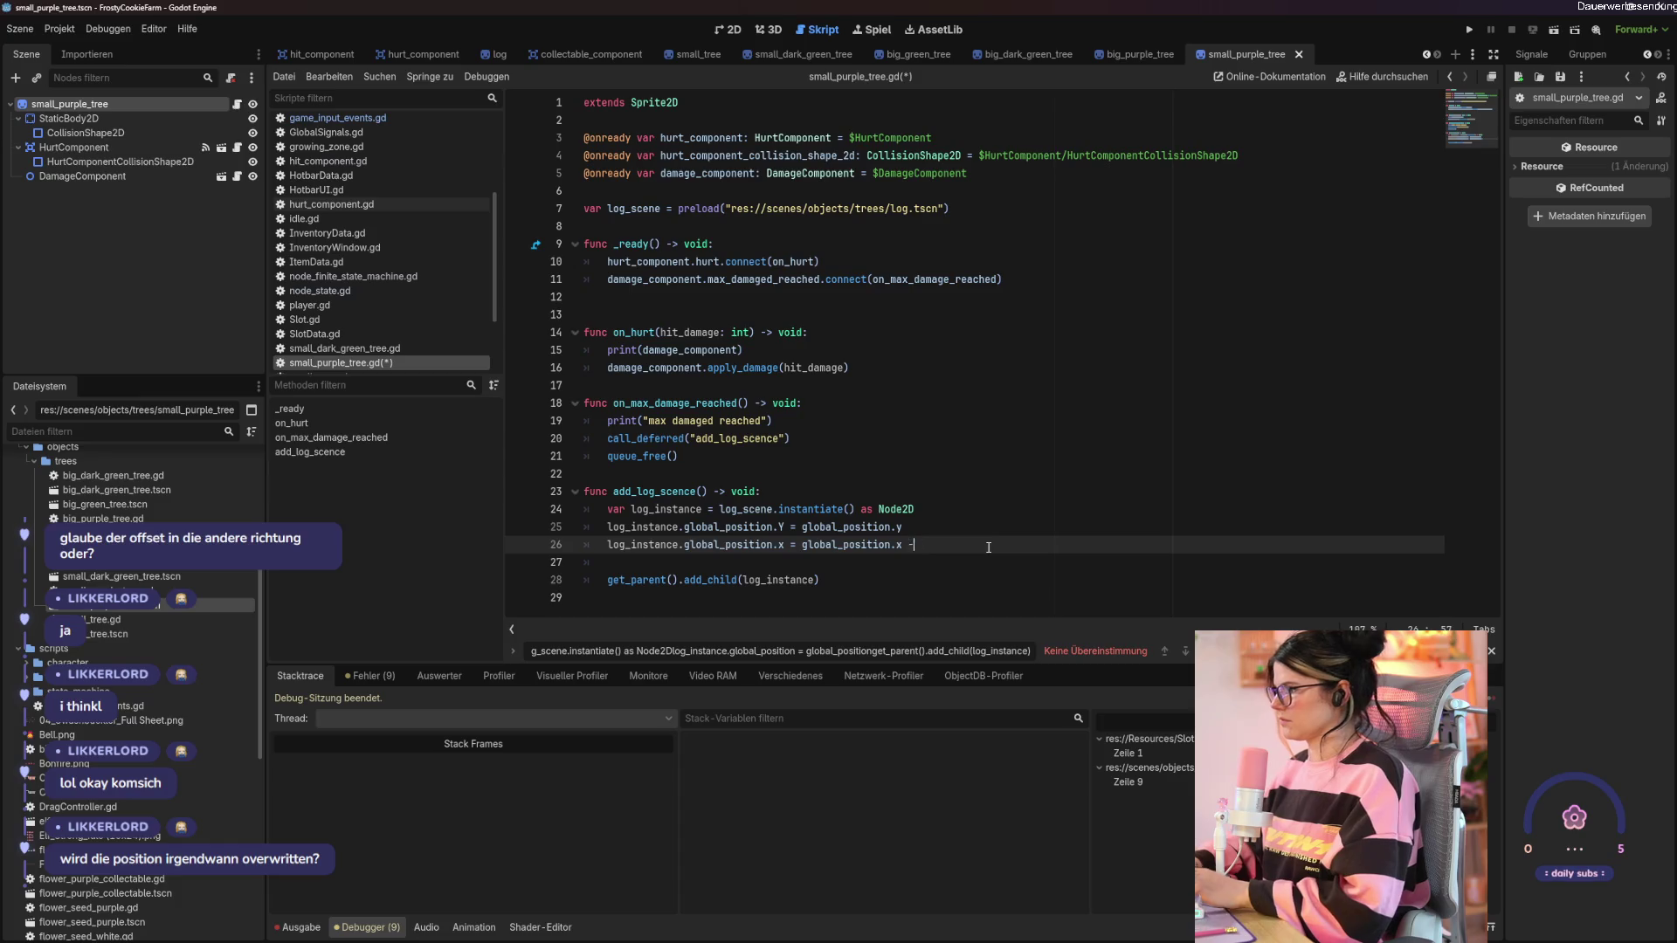
pyautogui.hotkey('ctrl', 's')
# Run the game and chop the purple tree, hitting the invalid 'Y' error, then switch to lowercase y.
pyautogui.press('F5')
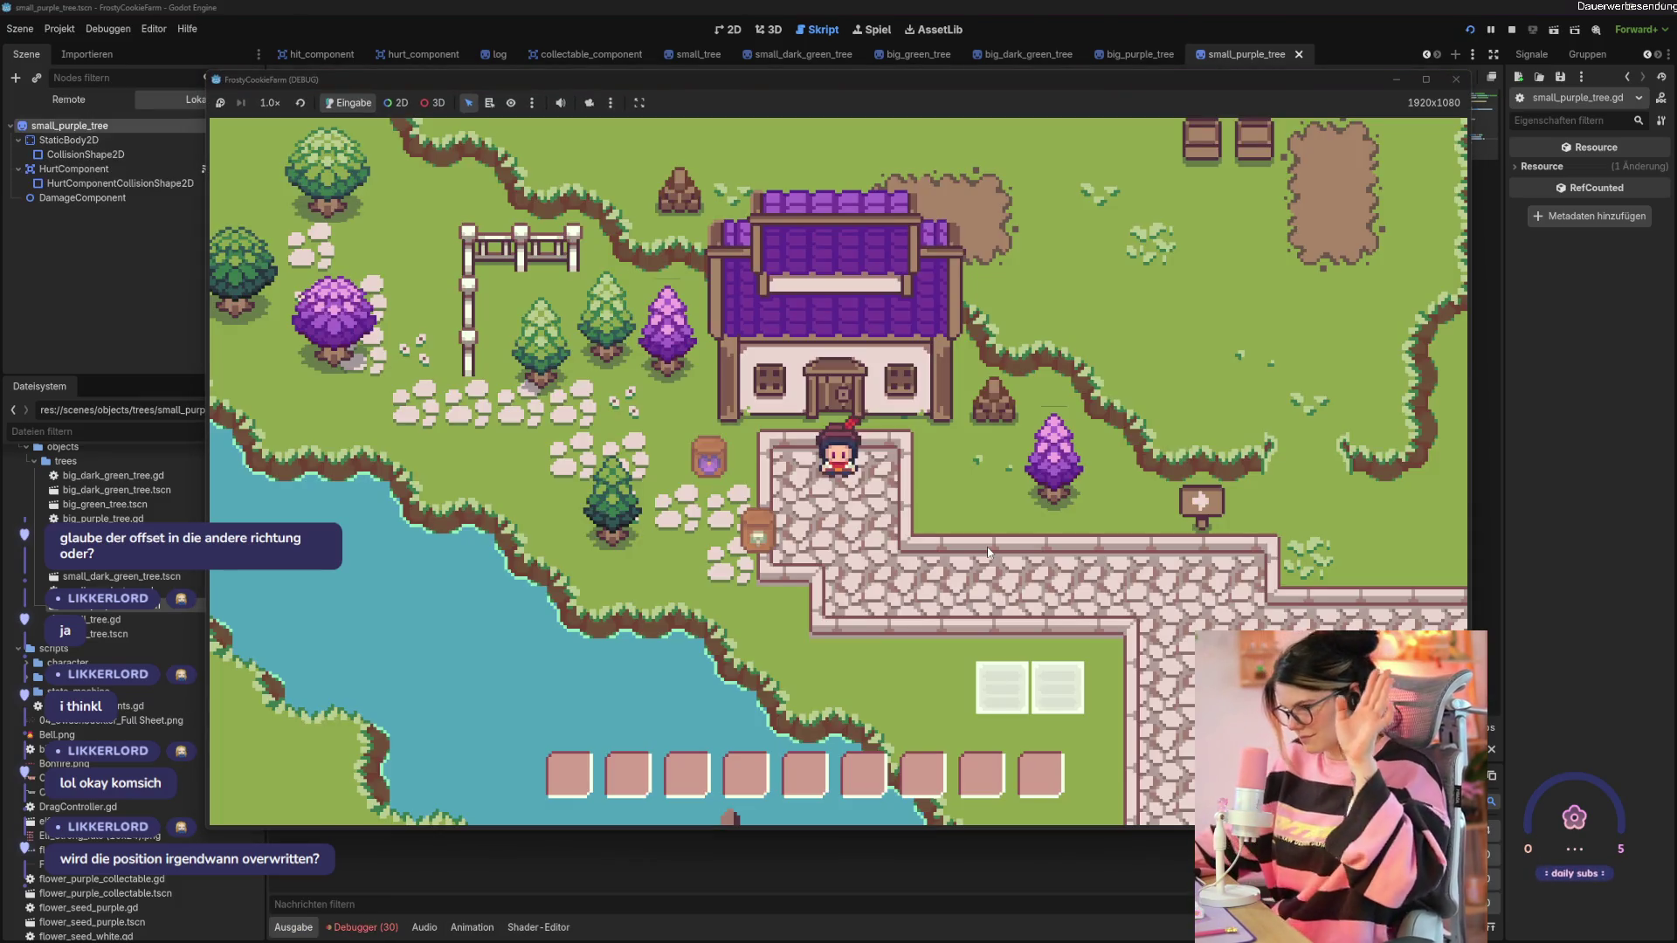
pyautogui.press('d')
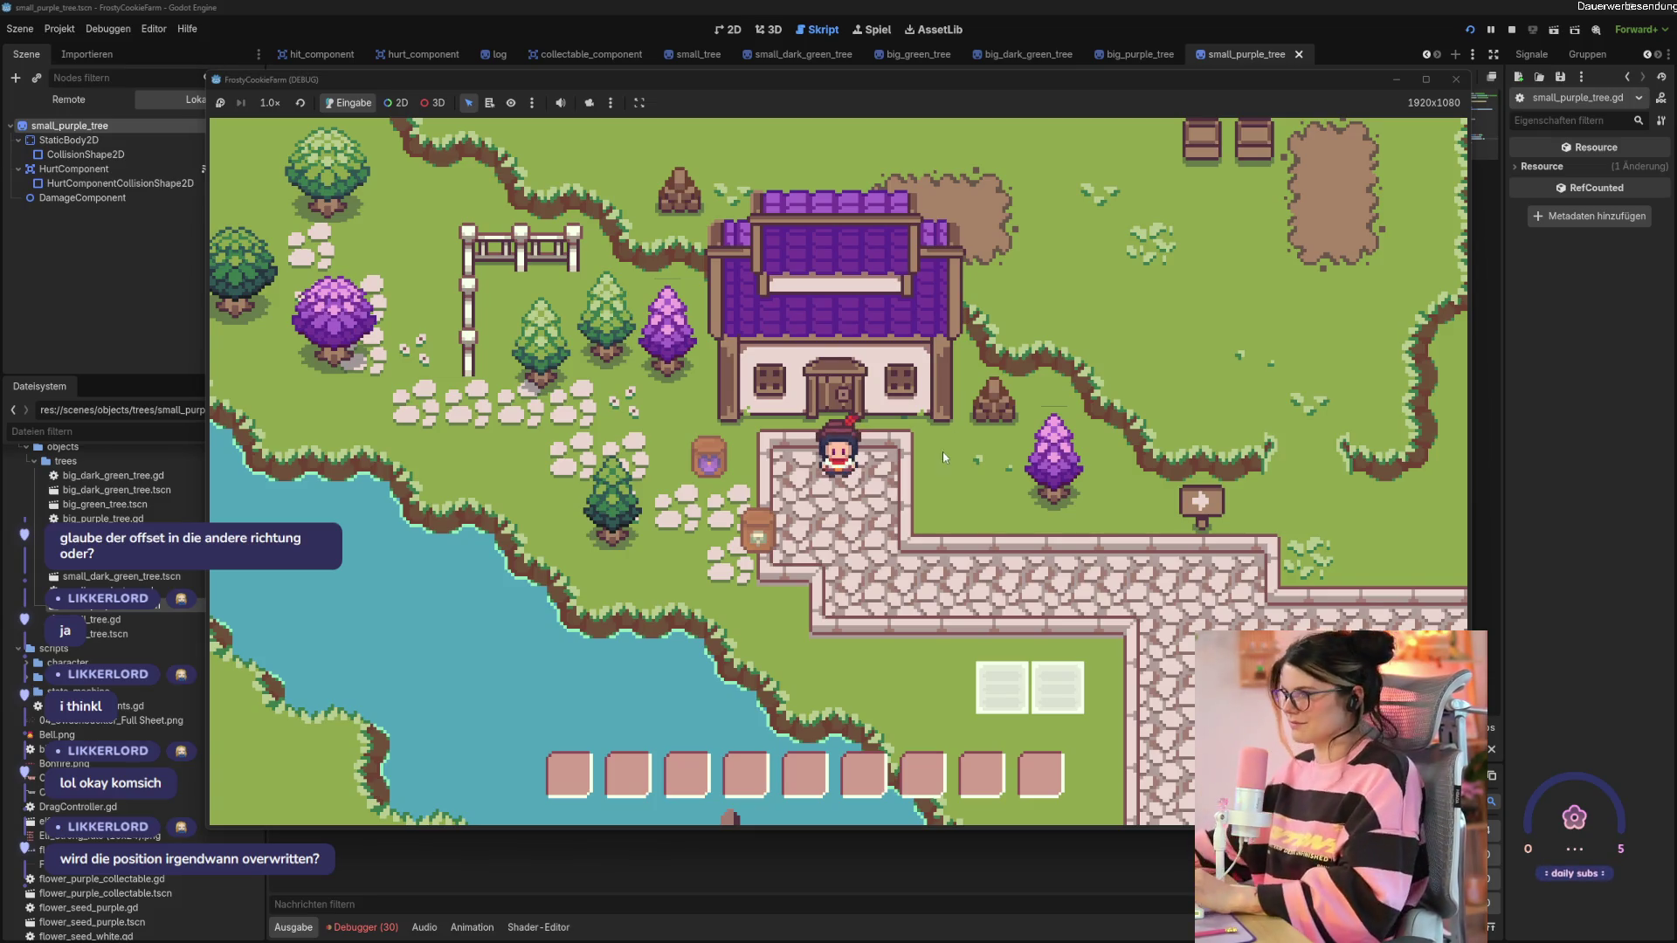
pyautogui.click(907, 481)
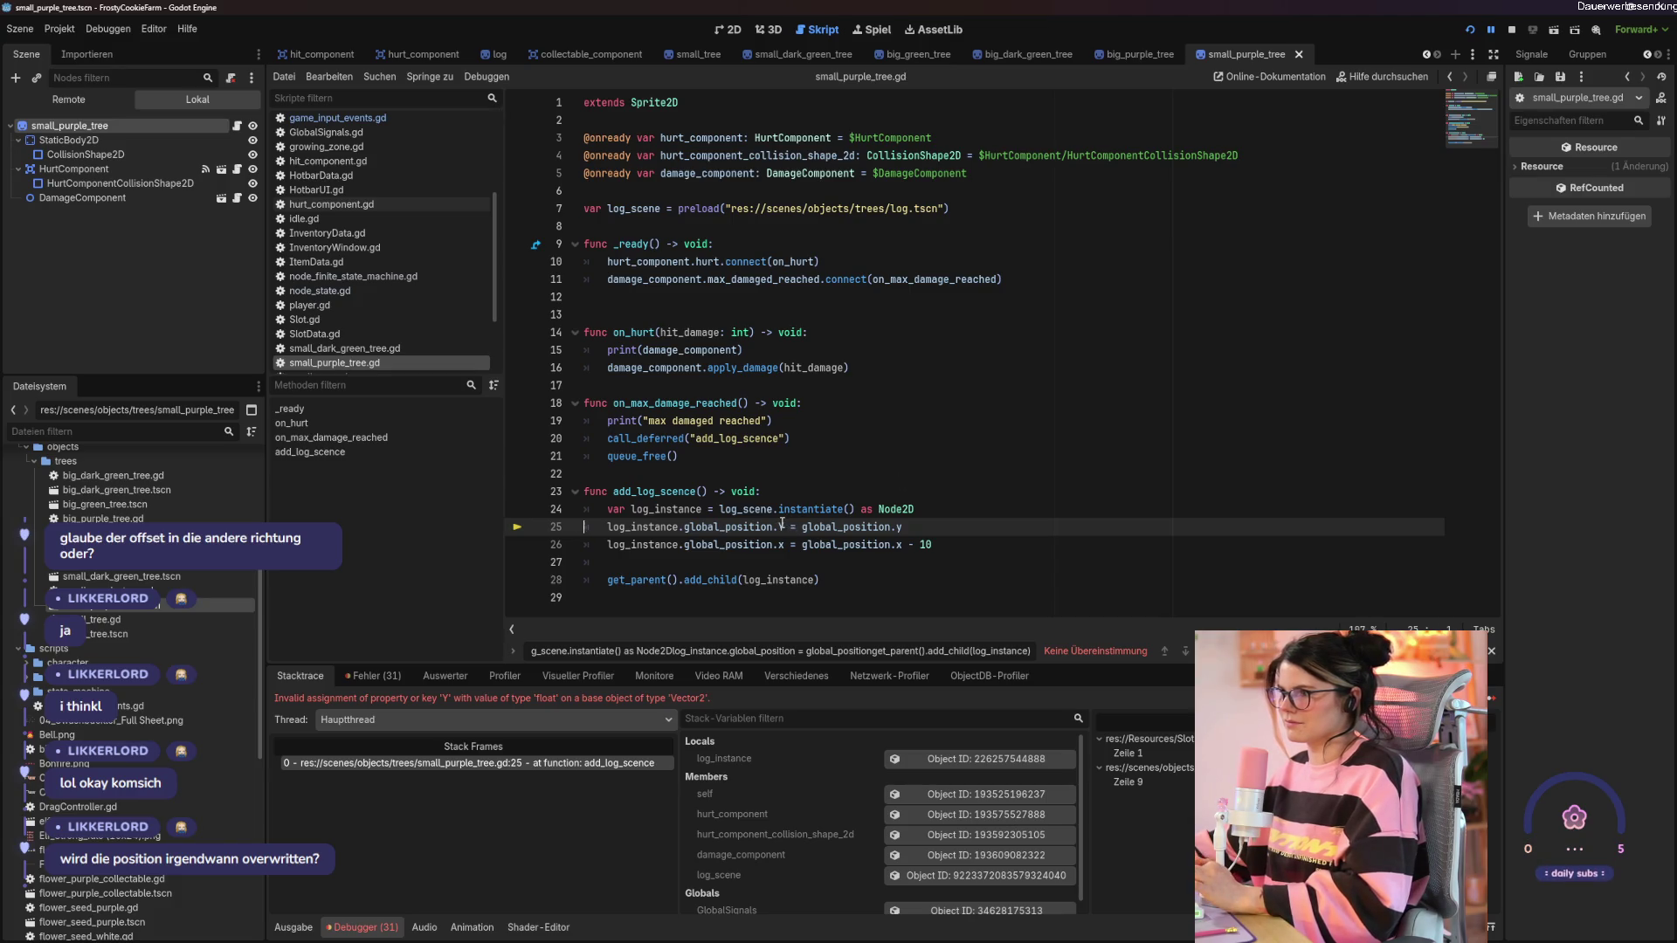
pyautogui.write('y')
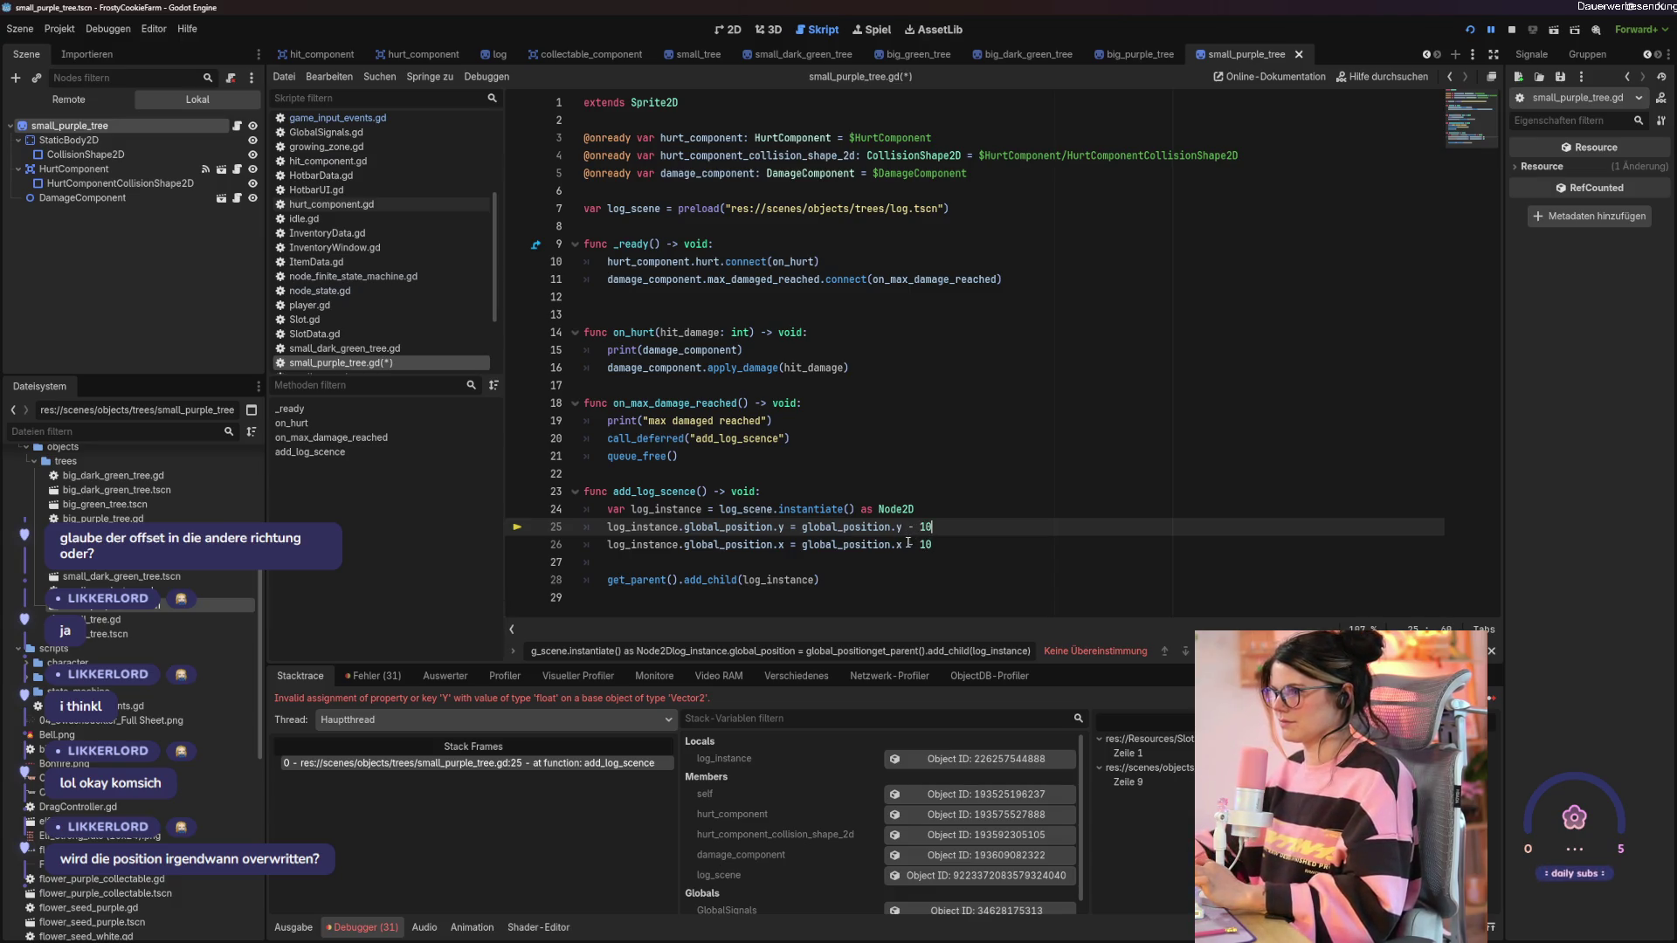
# Change the log offset on line 26 to global_position.y + 10, save, and playtest chopping the purple tree.
pyautogui.click(996, 545)
pyautogui.press('BackSpace')
pyautogui.press('BackSpace')
pyautogui.press('BackSpace')
pyautogui.hotkey('ctrl', 's')
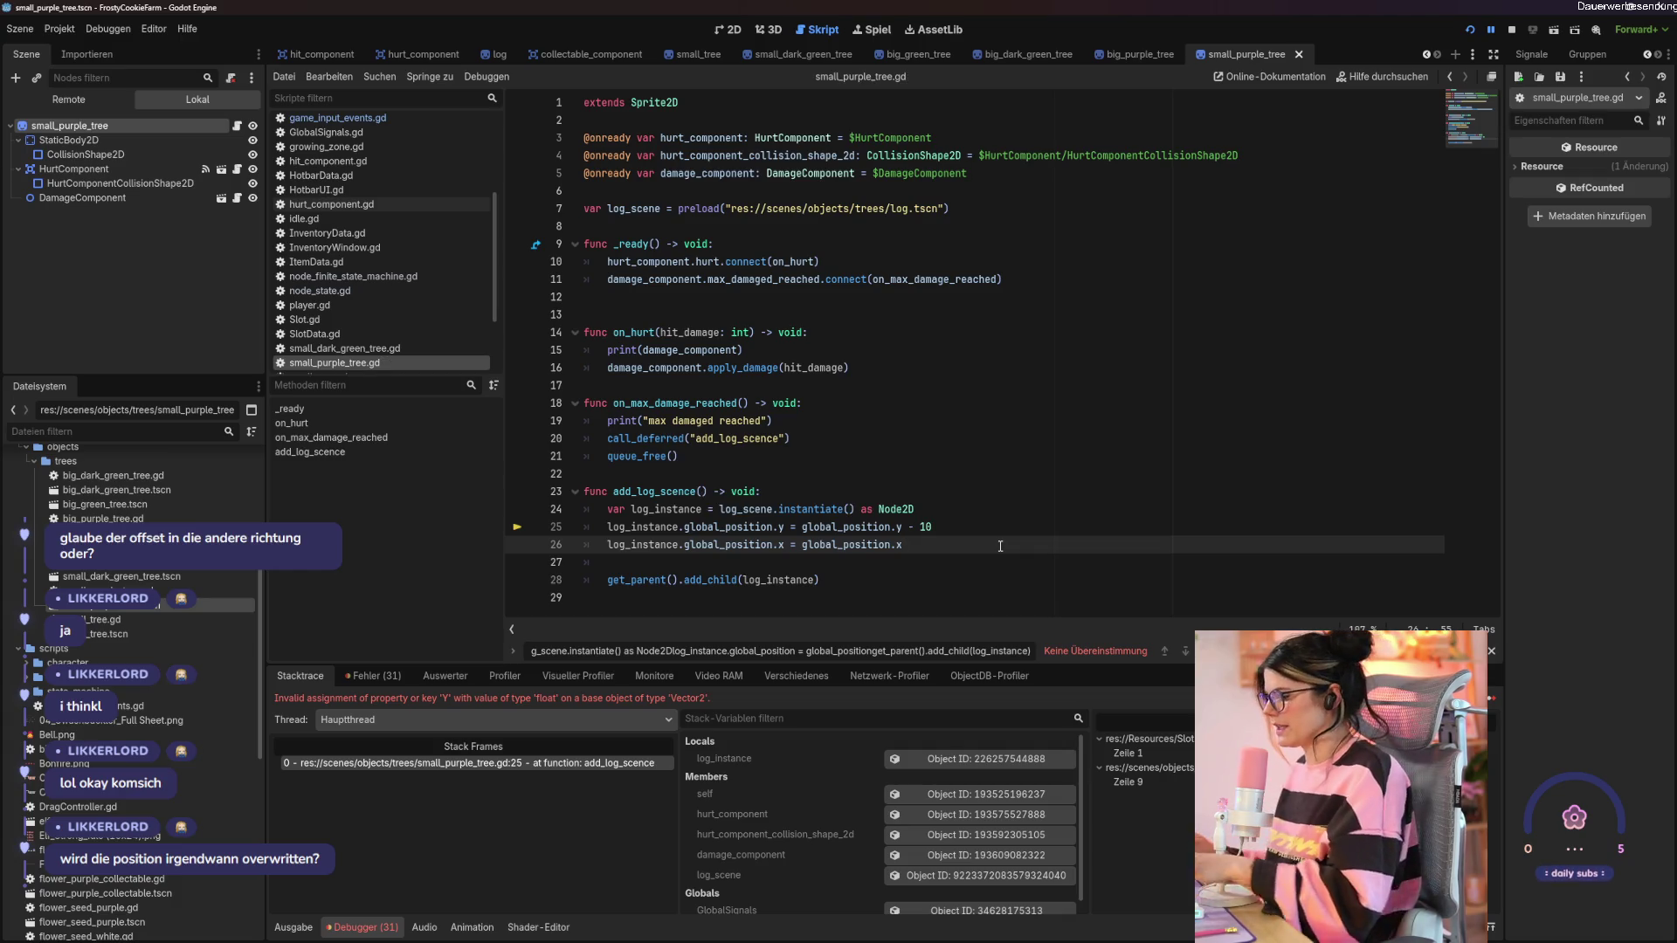
pyautogui.press('F5')
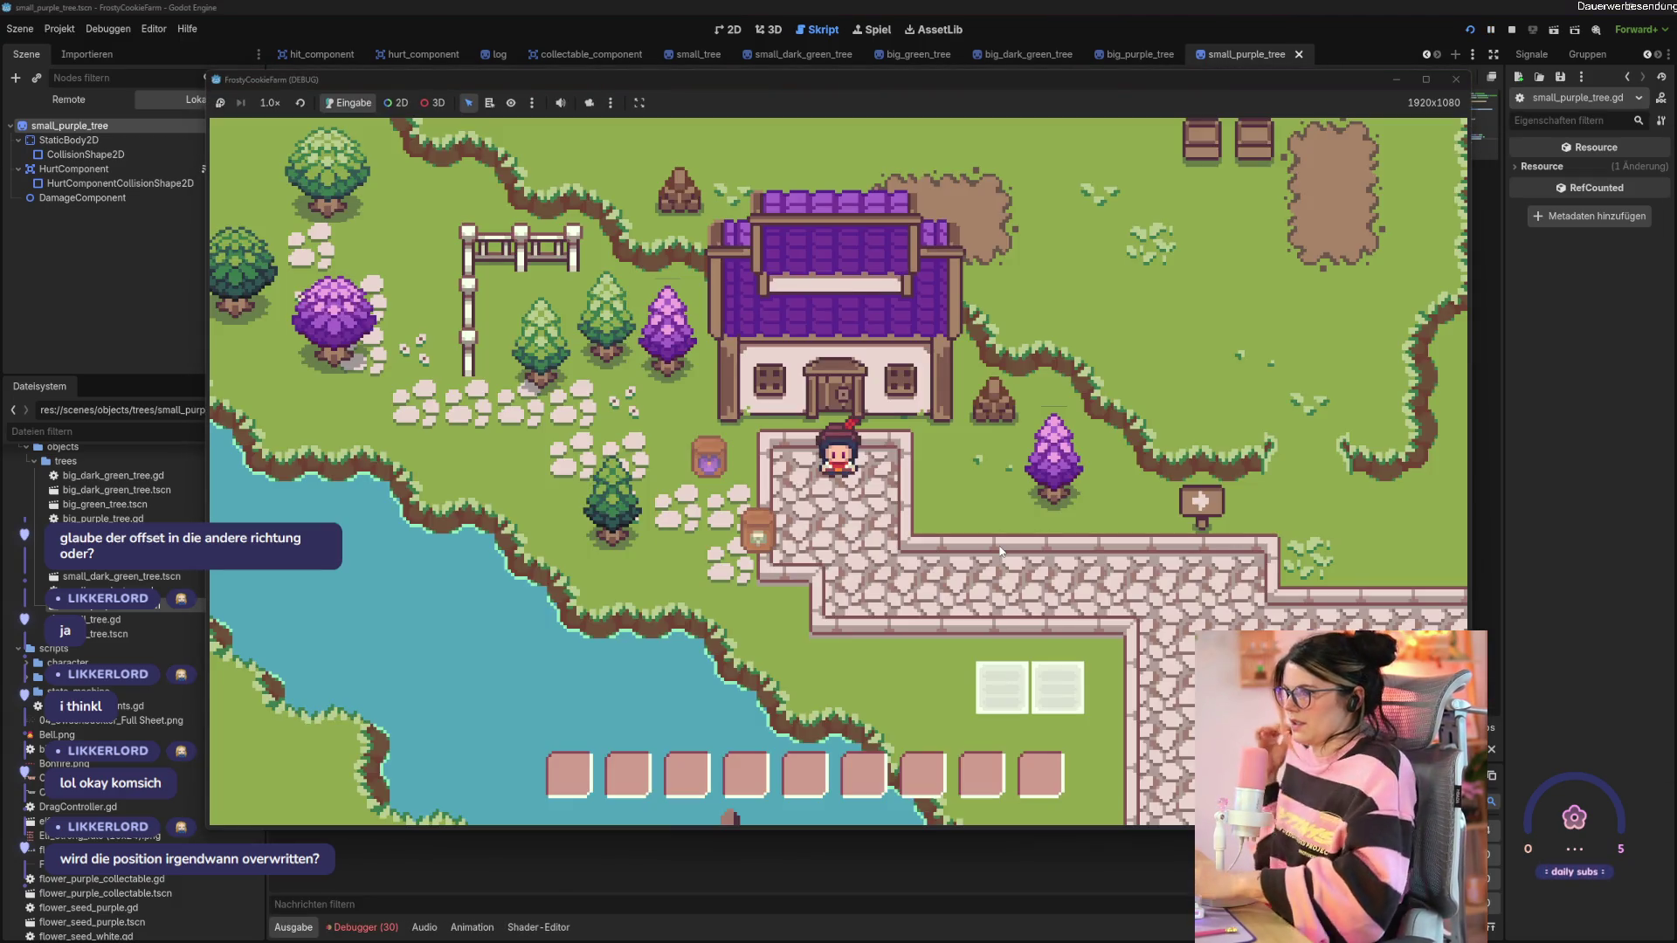
pyautogui.press('d')
pyautogui.click(891, 456)
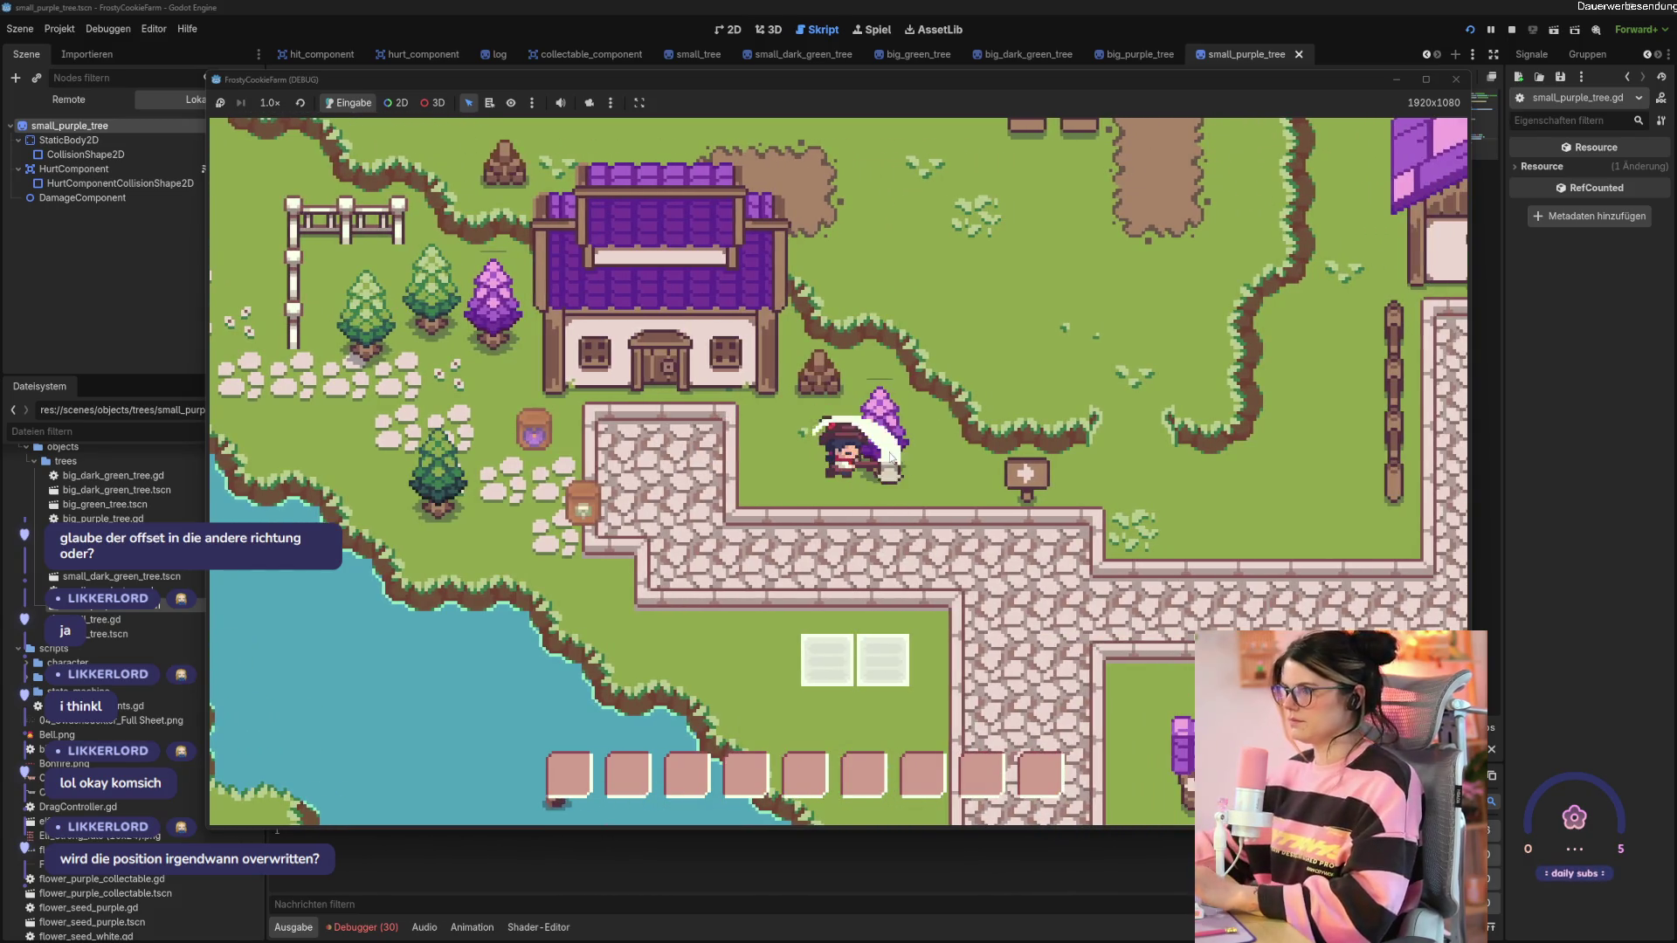
pyautogui.click(890, 457)
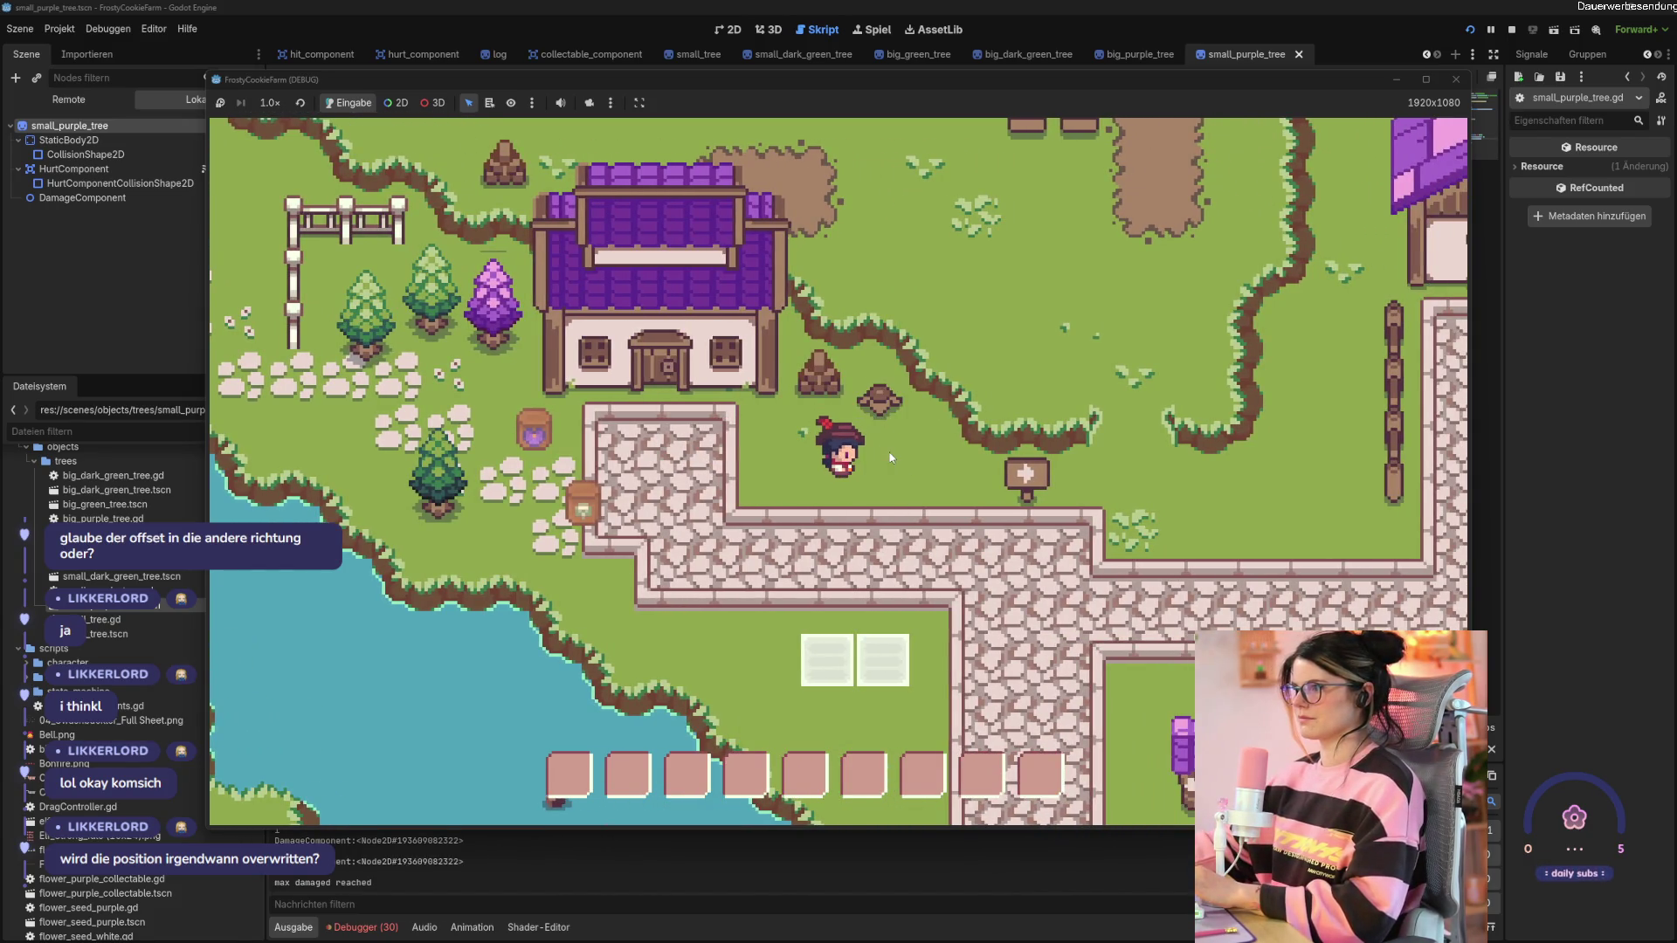
pyautogui.press('F8')
# Run the game again and chop the purple tree down to a stump.
pyautogui.click(915, 527)
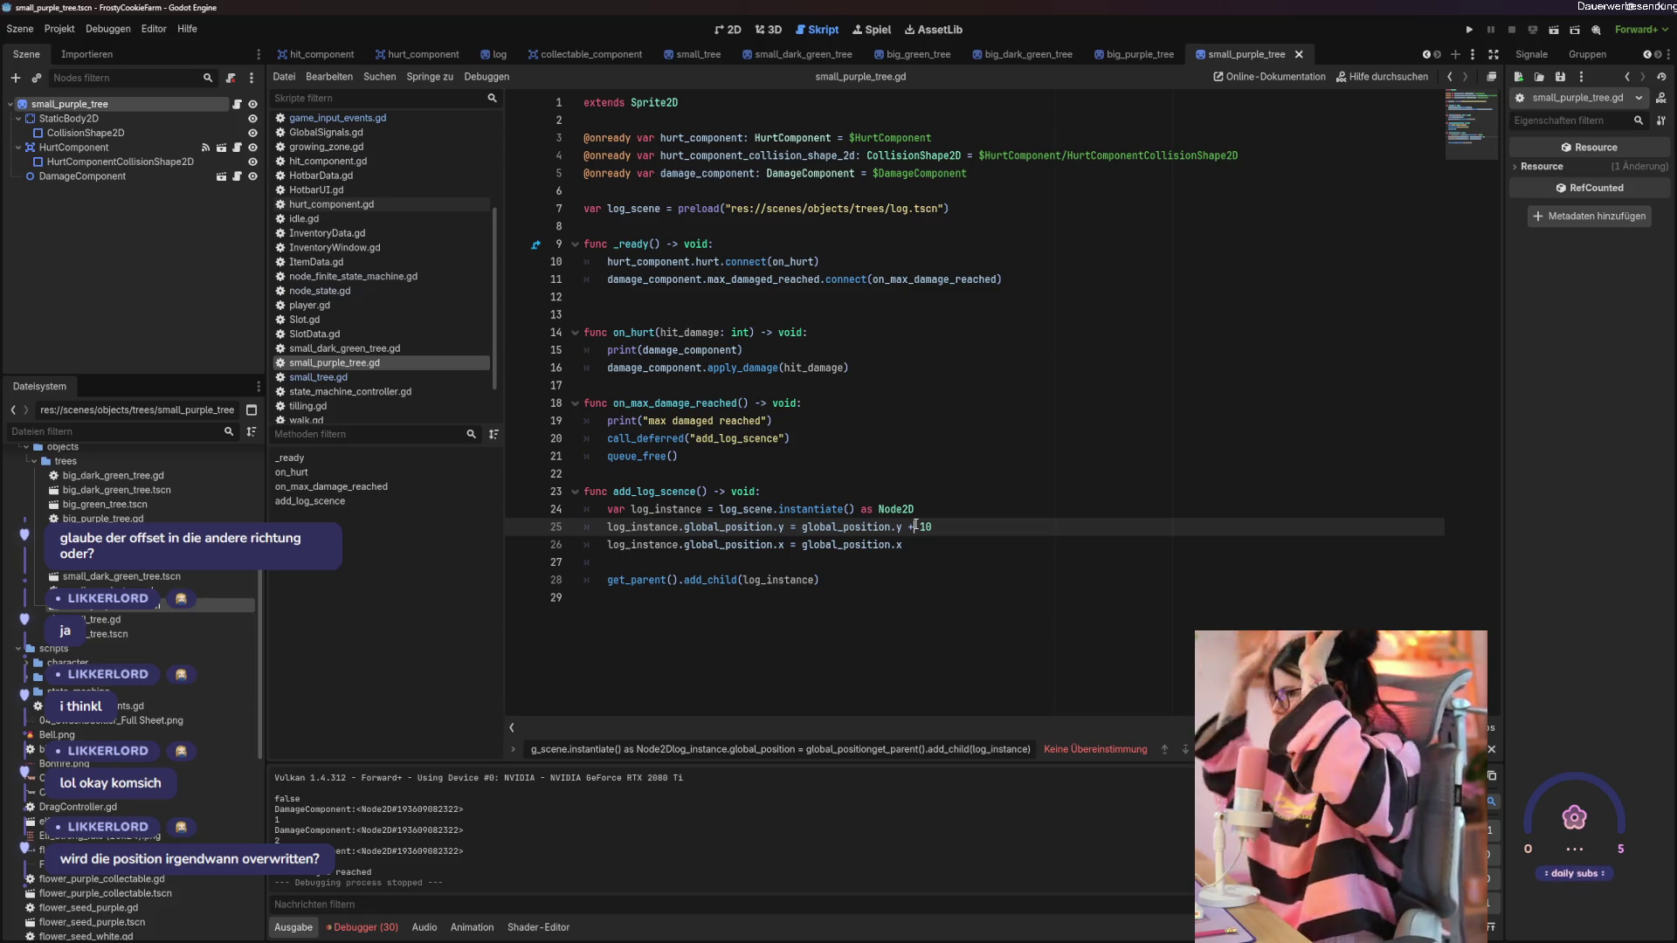
pyautogui.press('F5')
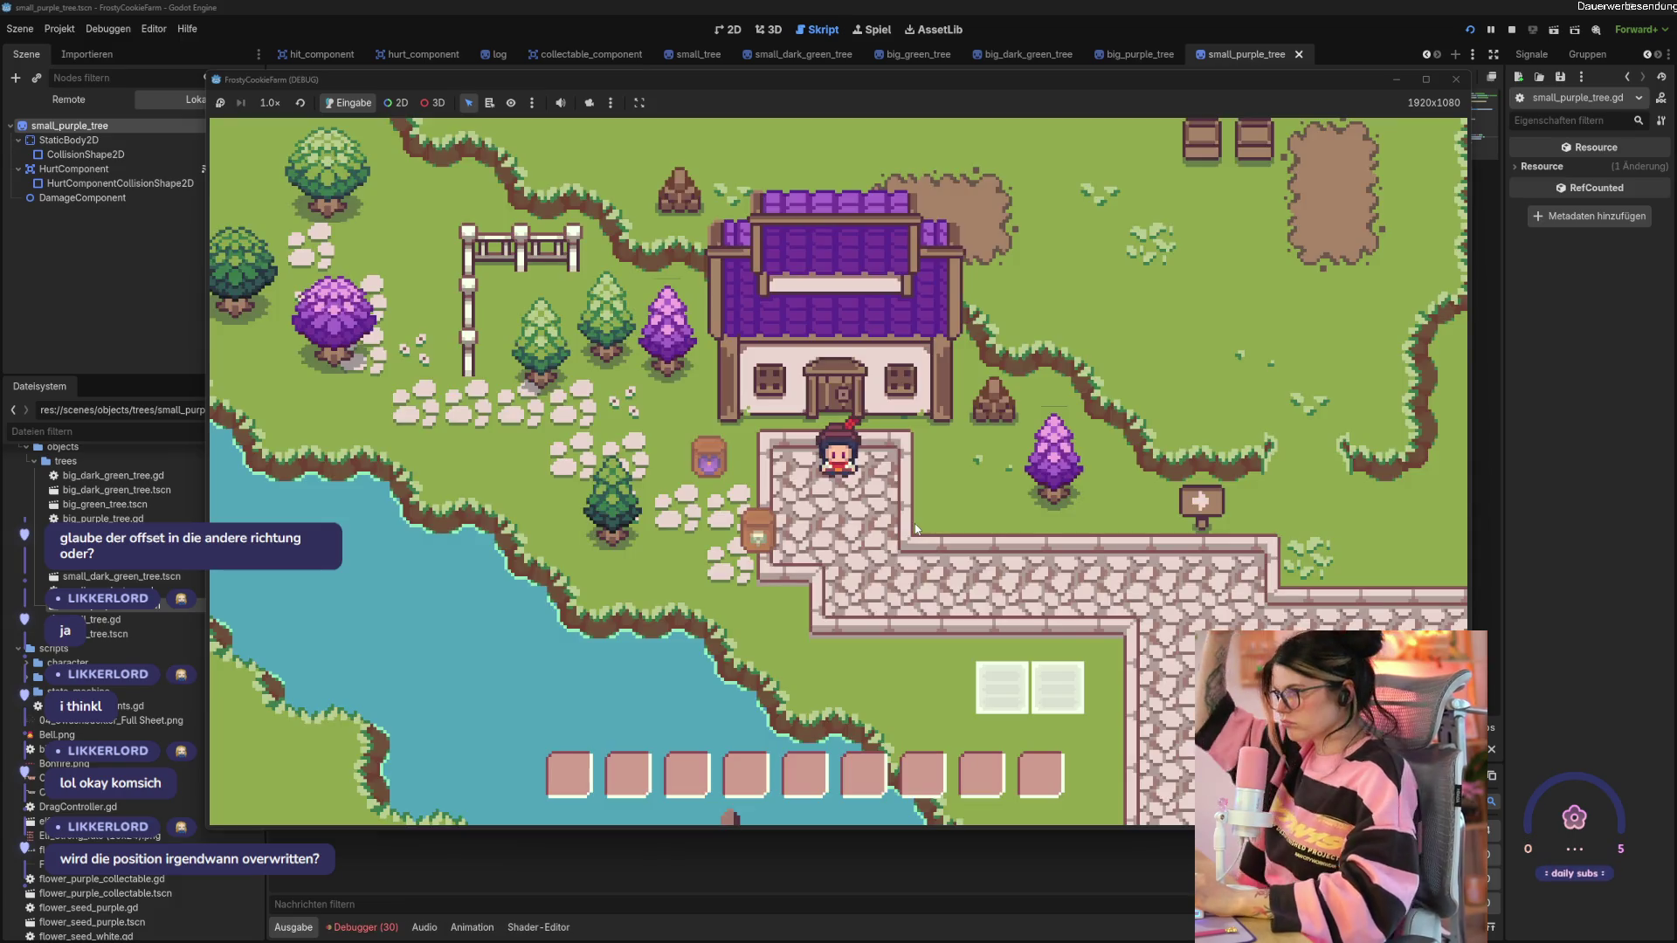
pyautogui.press('s')
pyautogui.press('w')
pyautogui.press('d')
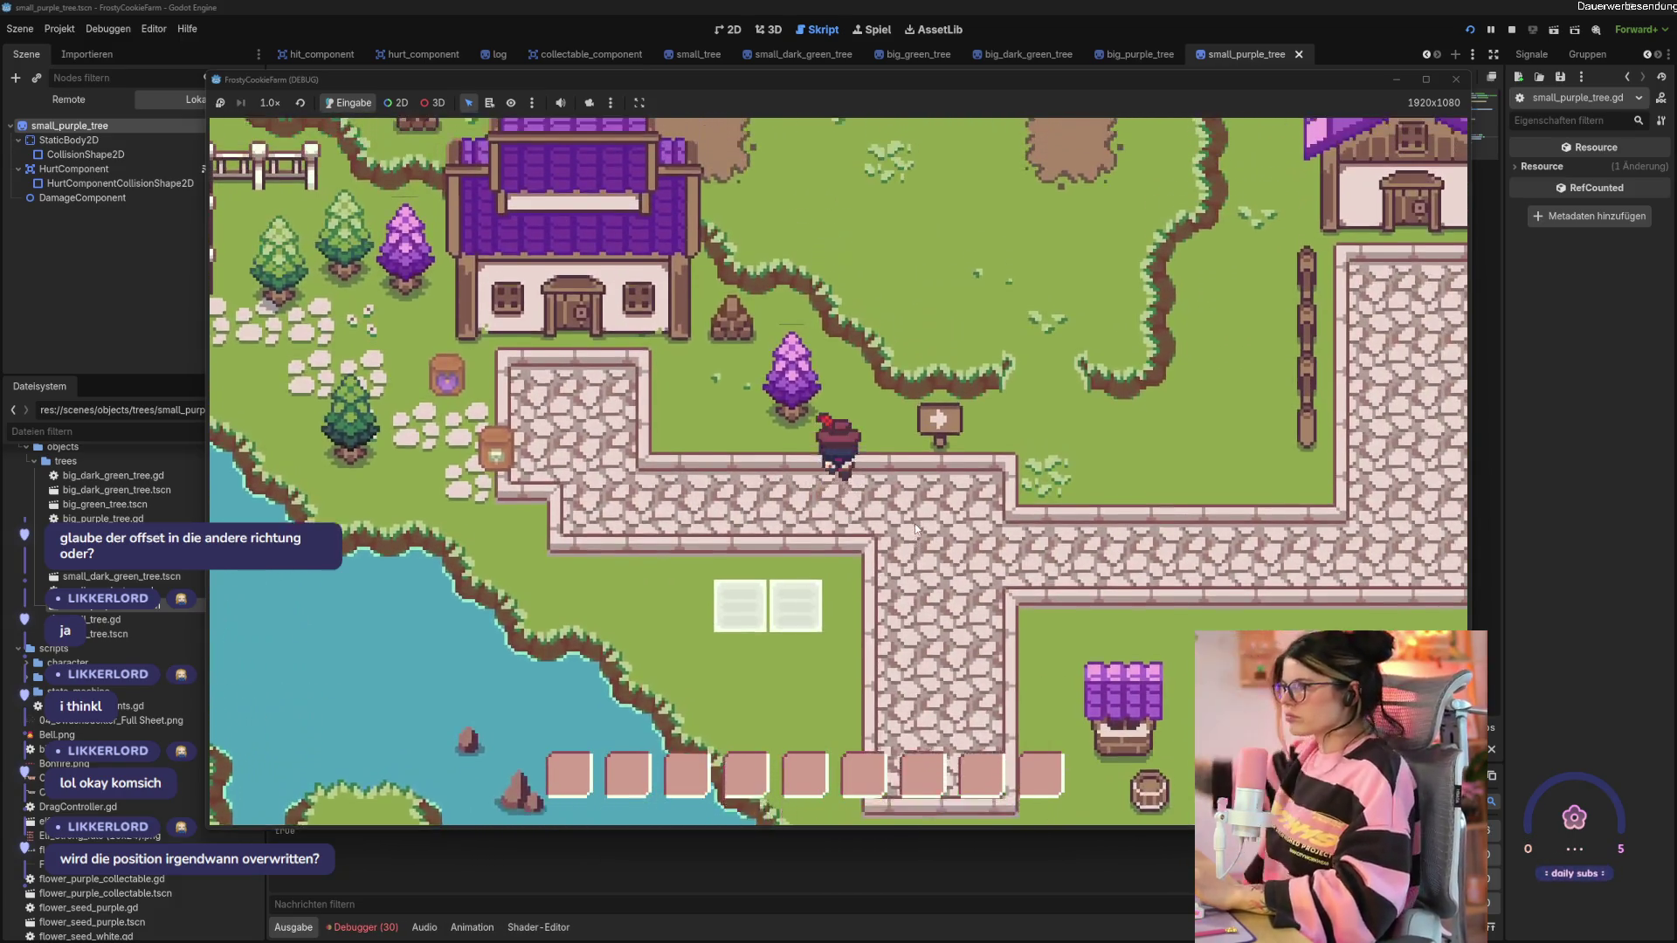
pyautogui.press('w')
pyautogui.press('a')
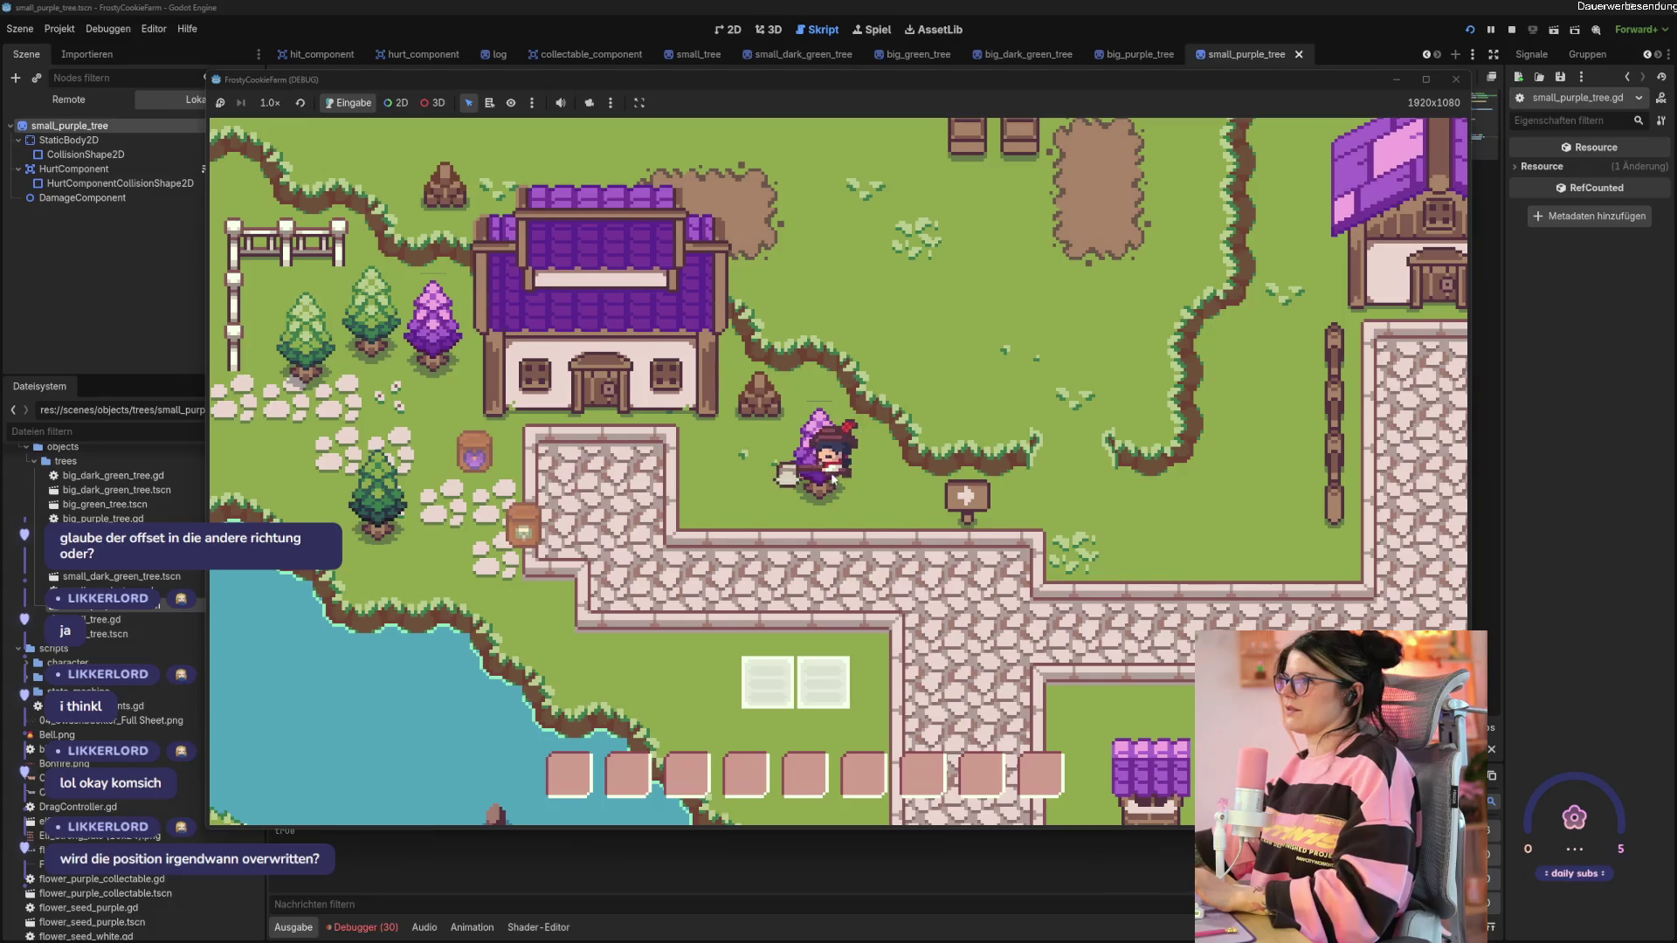
pyautogui.press('s')
pyautogui.press('a')
pyautogui.press('w')
pyautogui.click(916, 472)
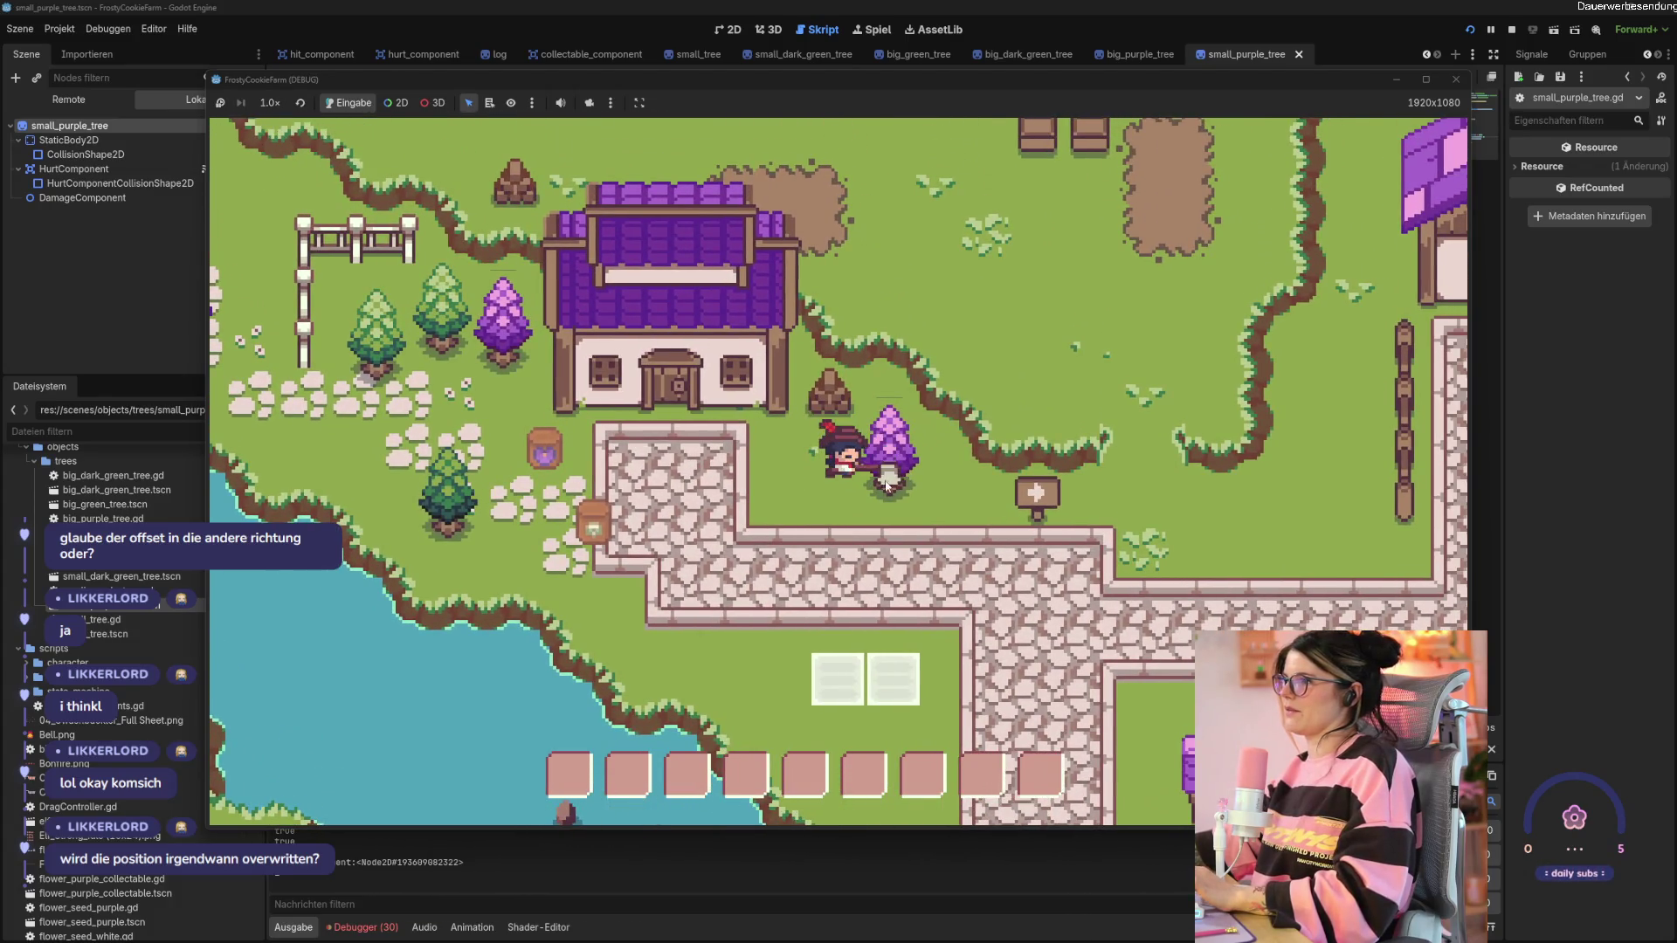
pyautogui.click(908, 475)
pyautogui.click(895, 485)
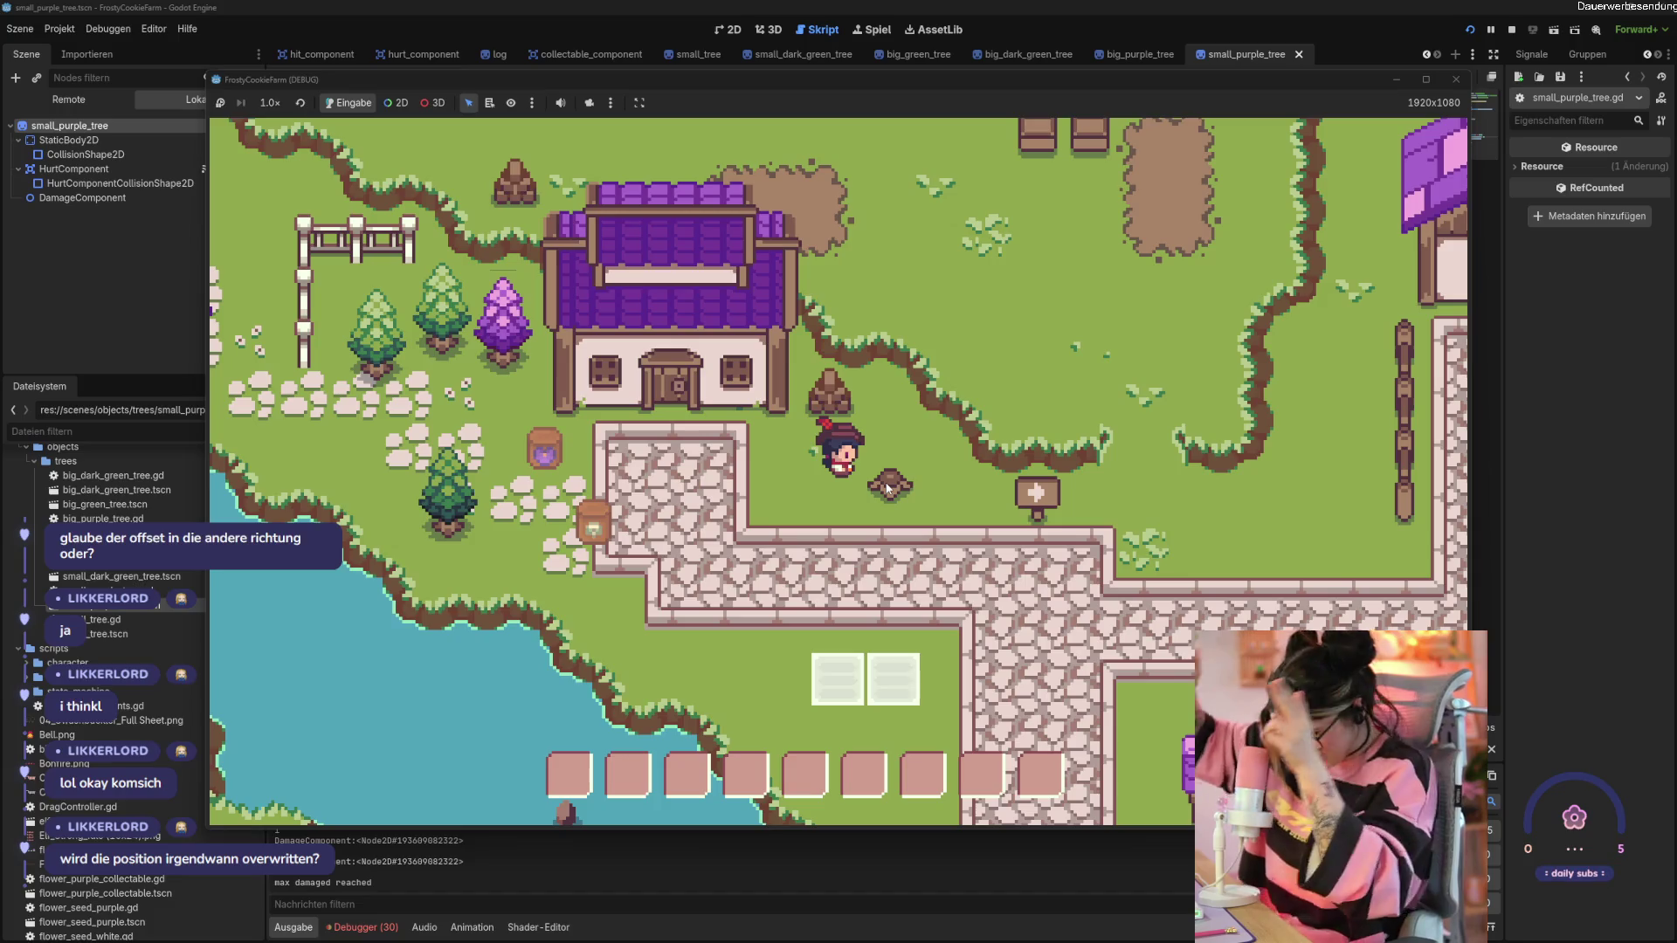
# Walk left, chop a small tree down to a stump, then stop the game.
pyautogui.press('Left')
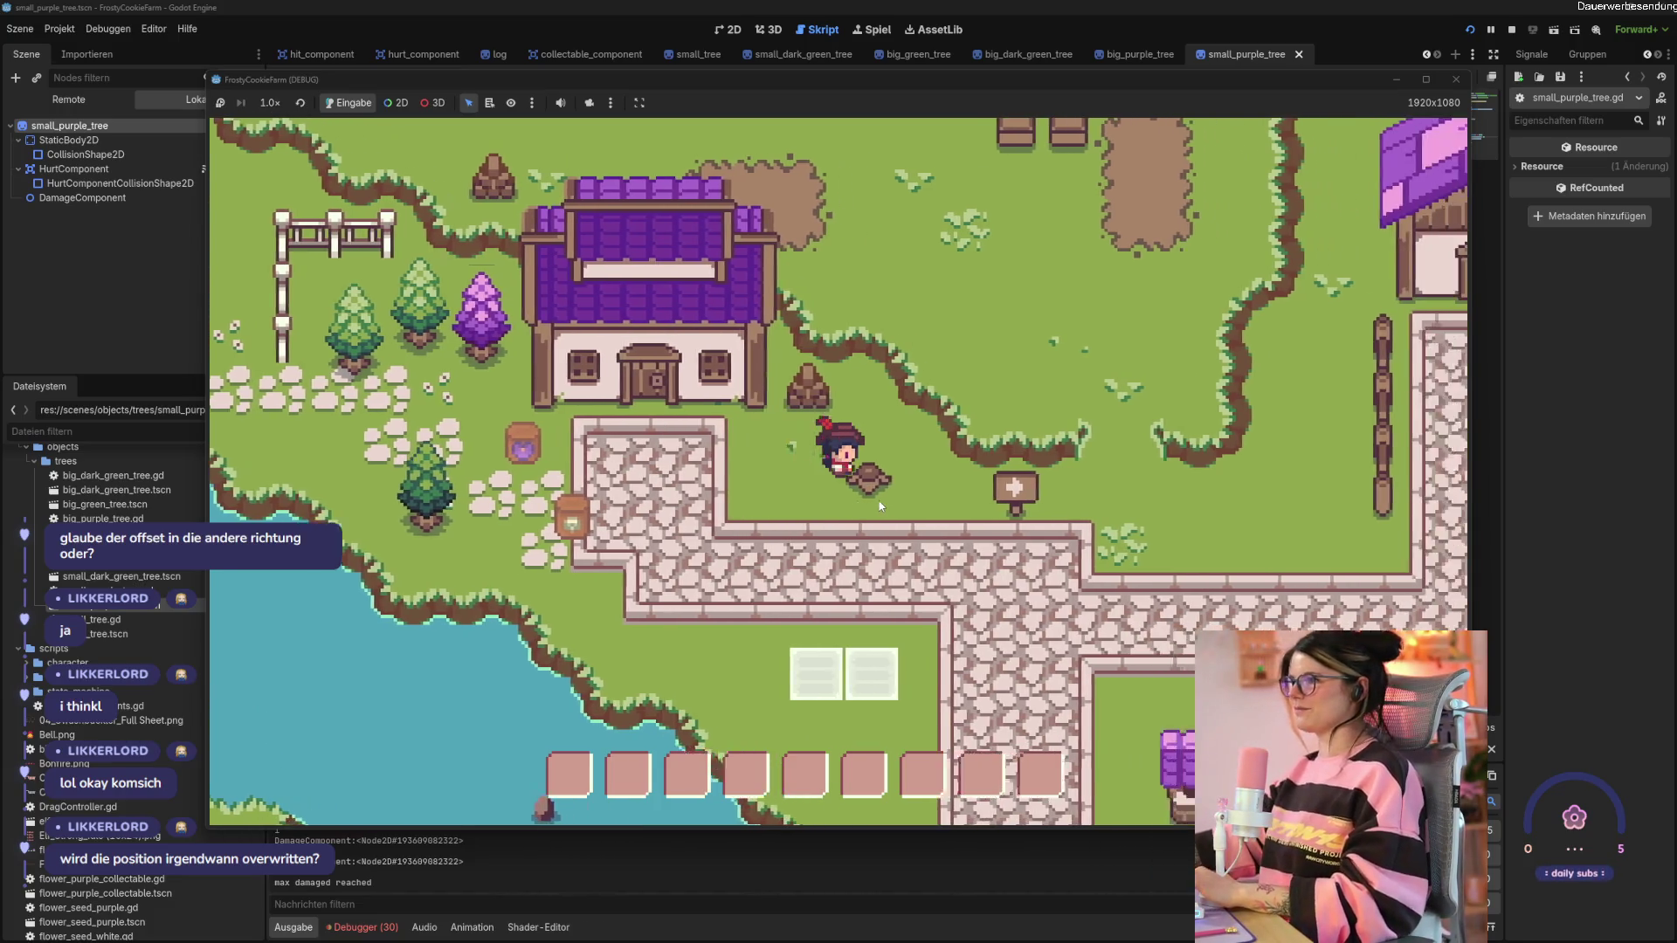
pyautogui.press('Left')
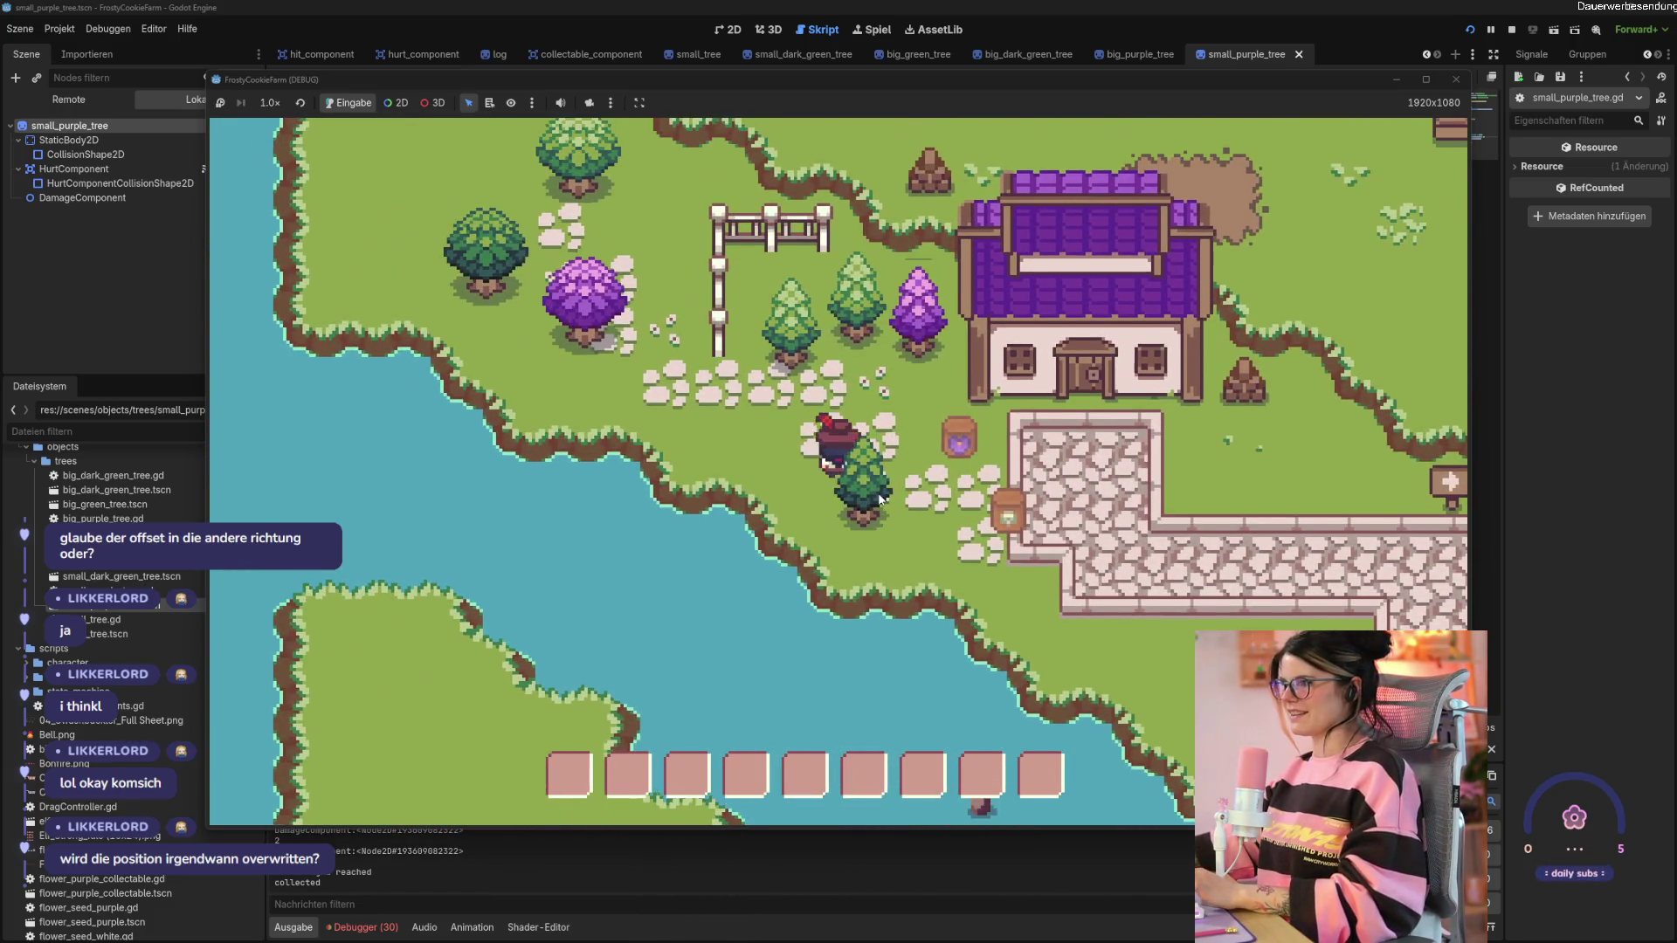
pyautogui.click(880, 505)
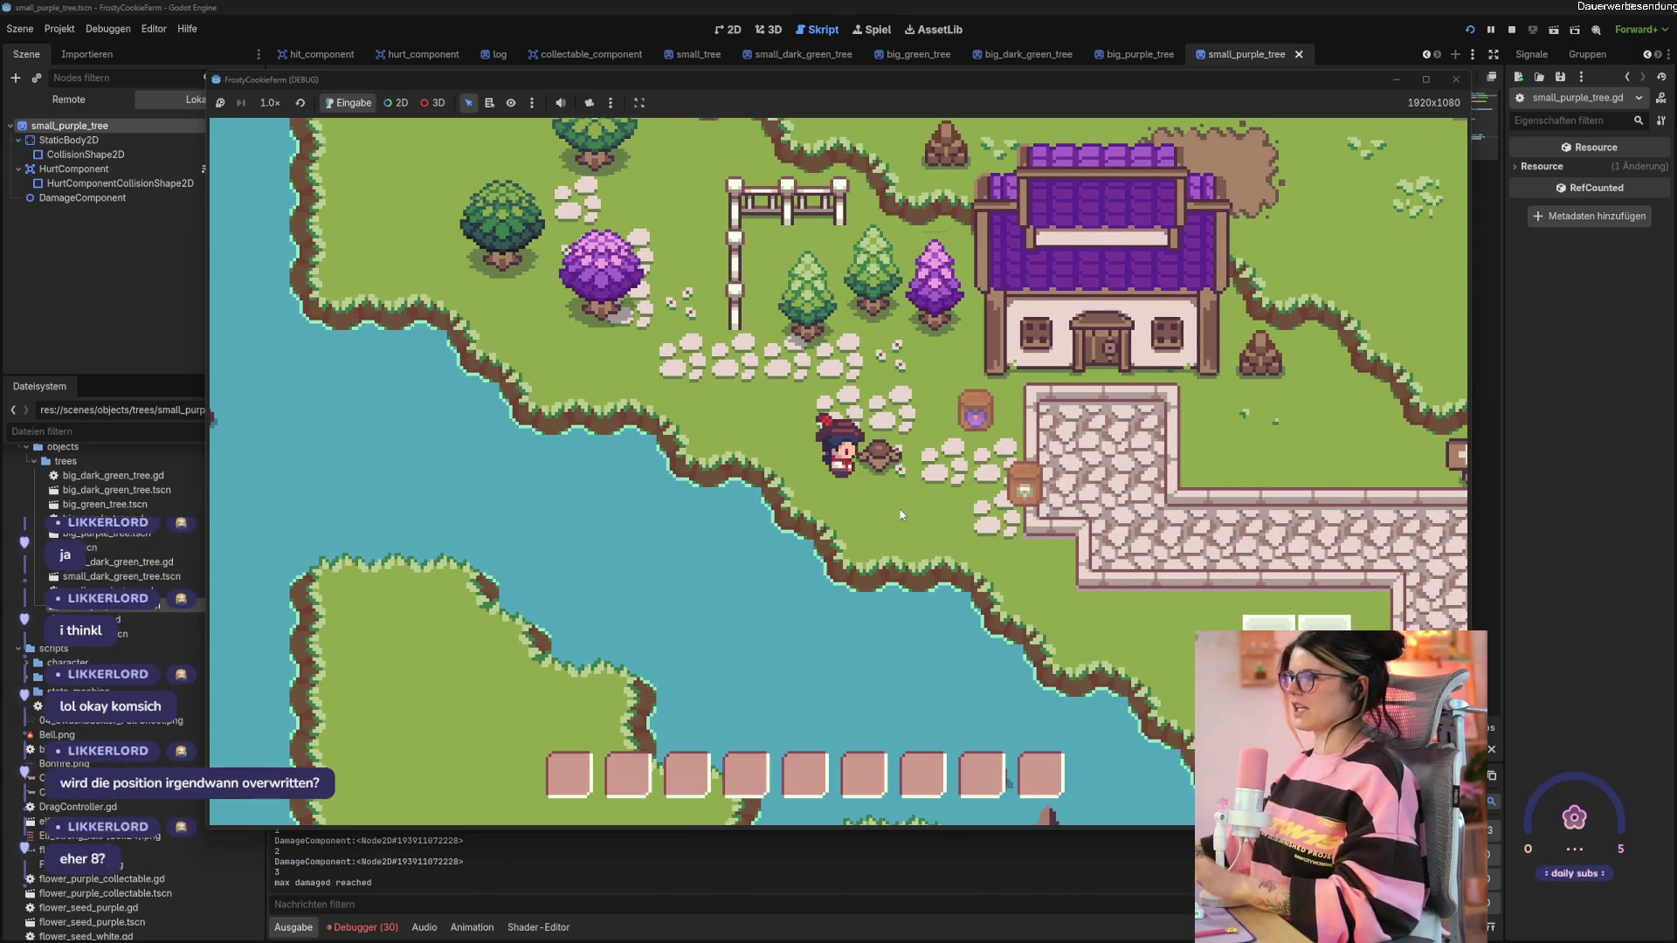
pyautogui.press('Up')
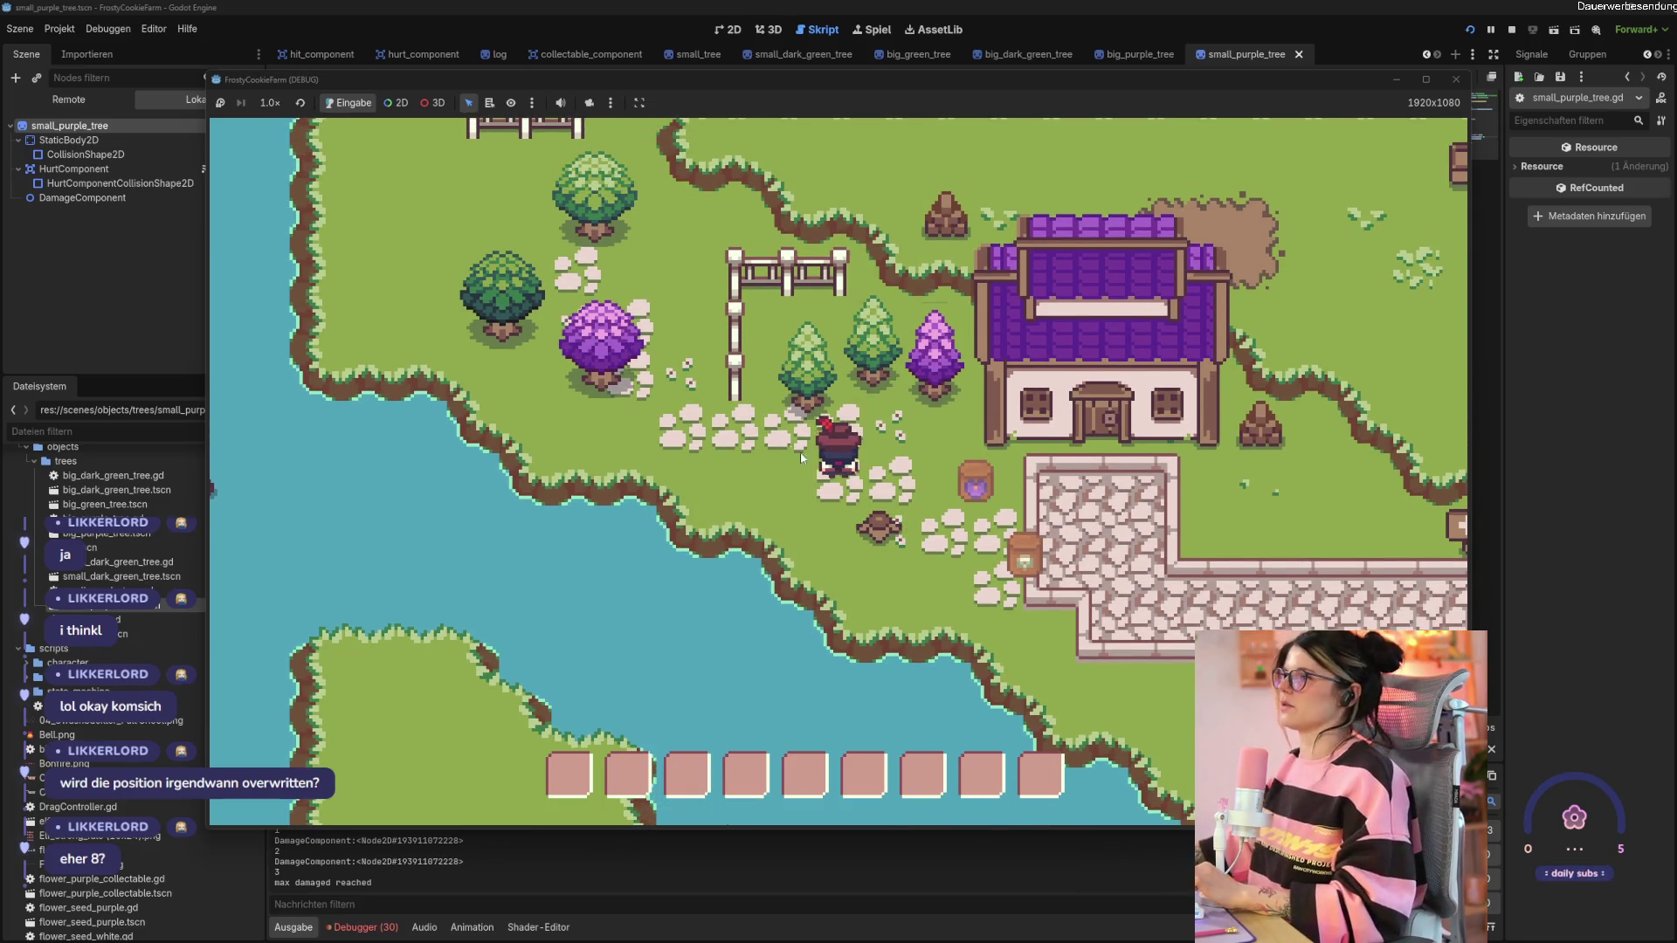
pyautogui.press('Left')
pyautogui.press('Up')
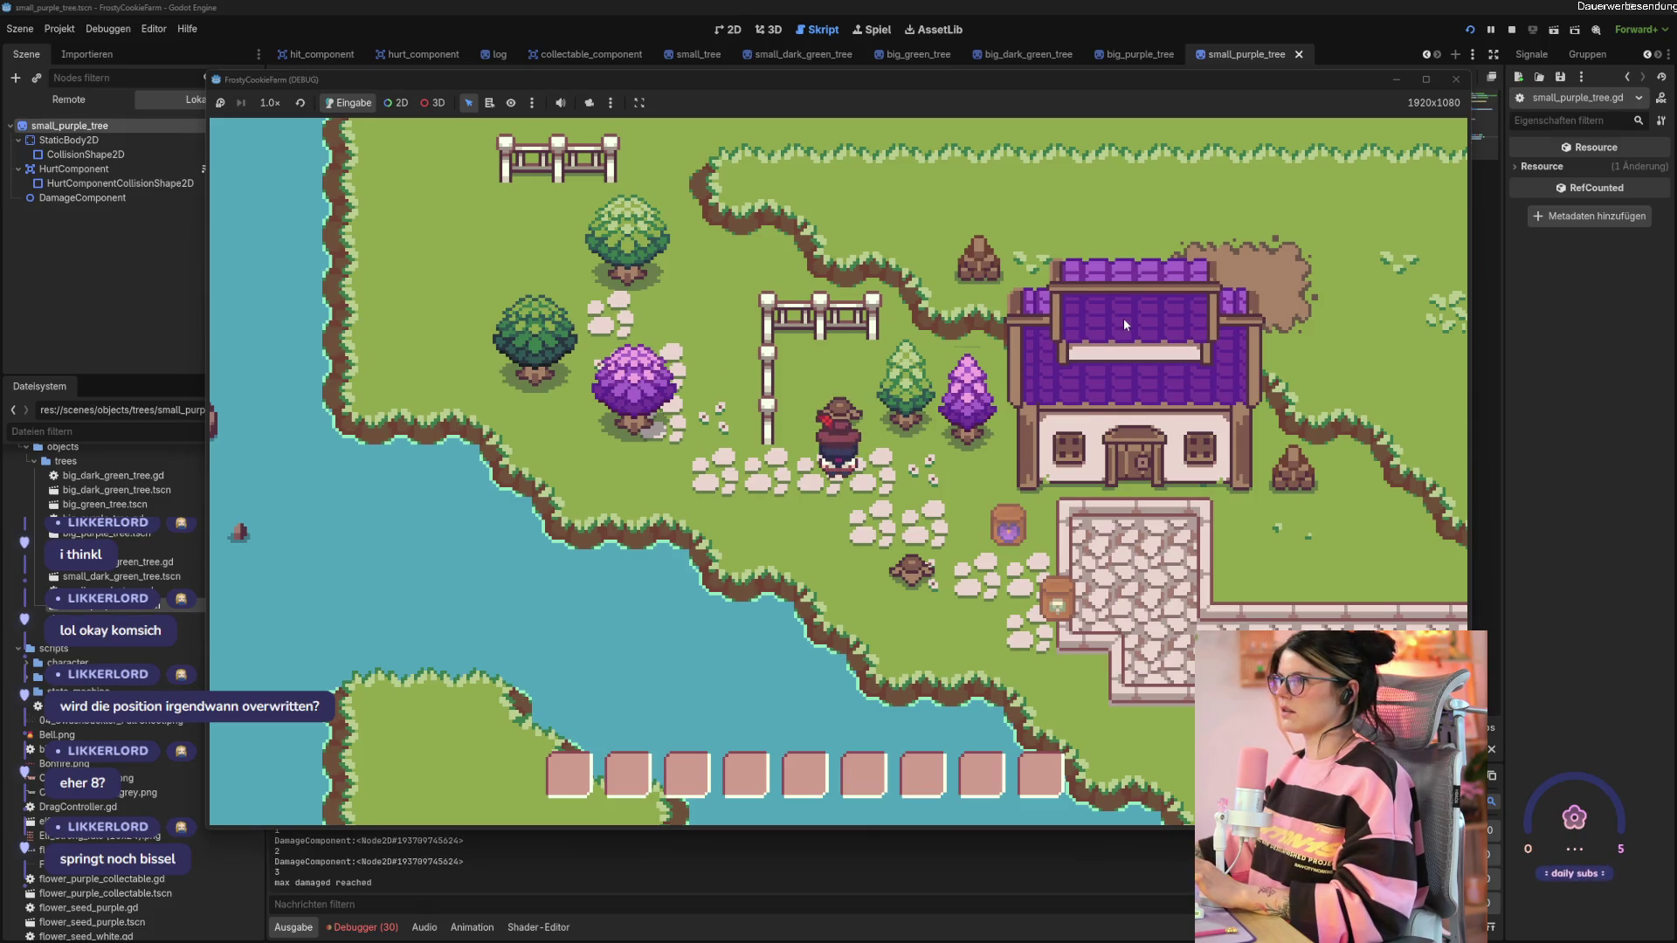
pyautogui.press('F8')
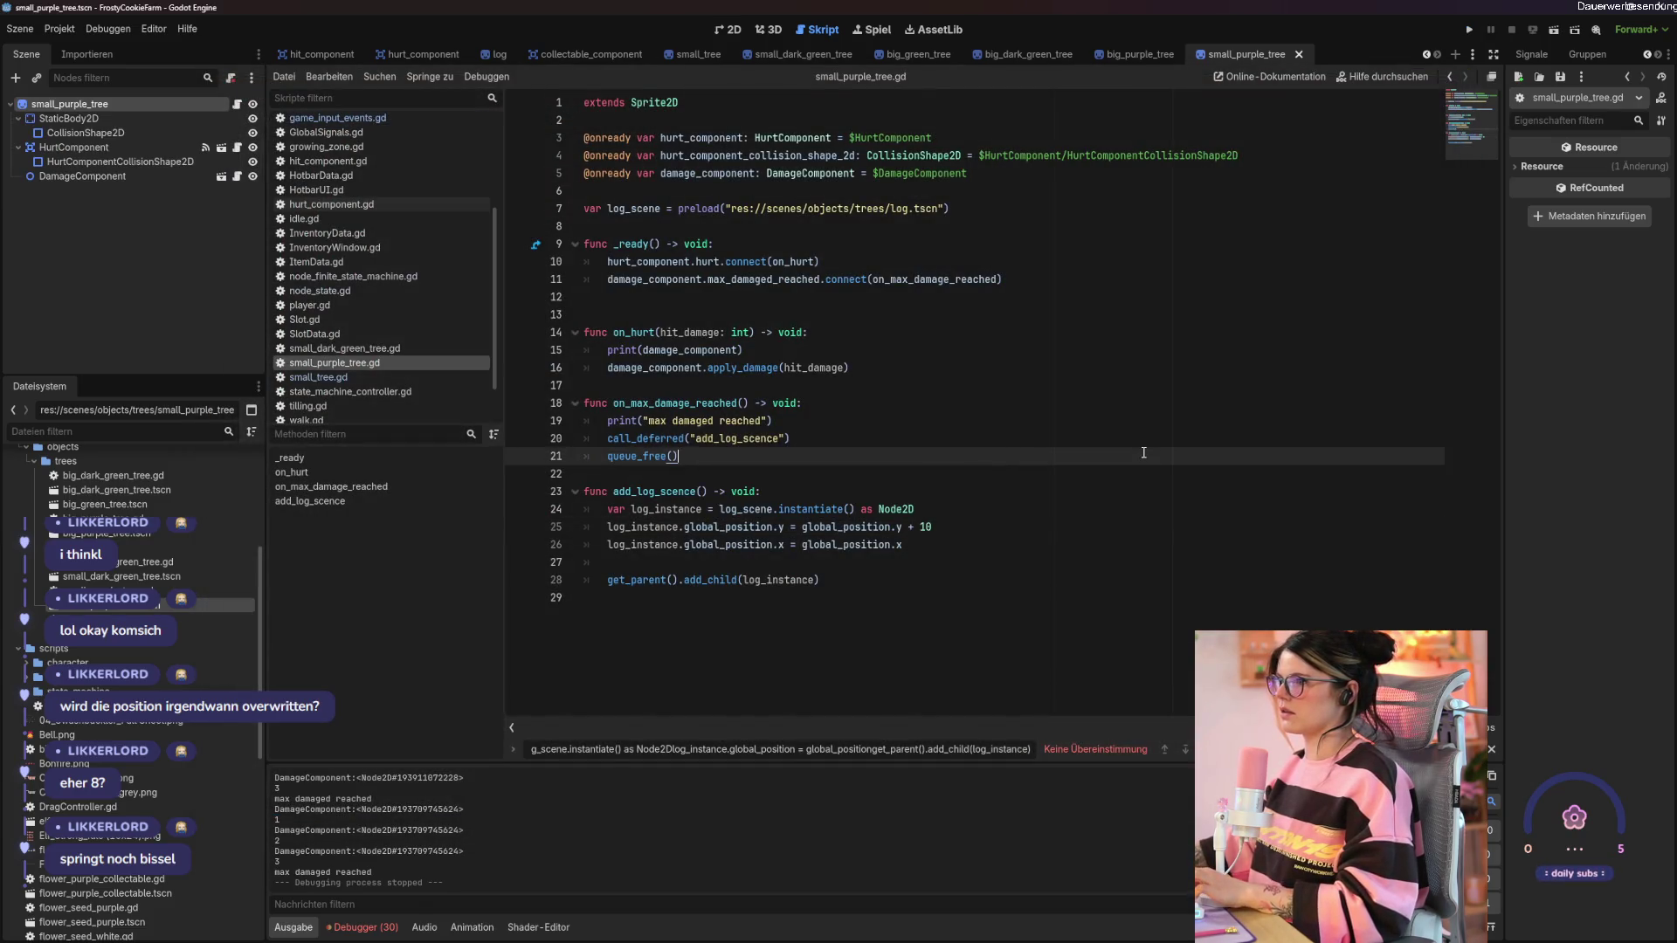
# Set line 25's log offset to global_position.y + 8, run, chop the purple tree, and close the game.
pyautogui.click(982, 526)
pyautogui.press('F5')
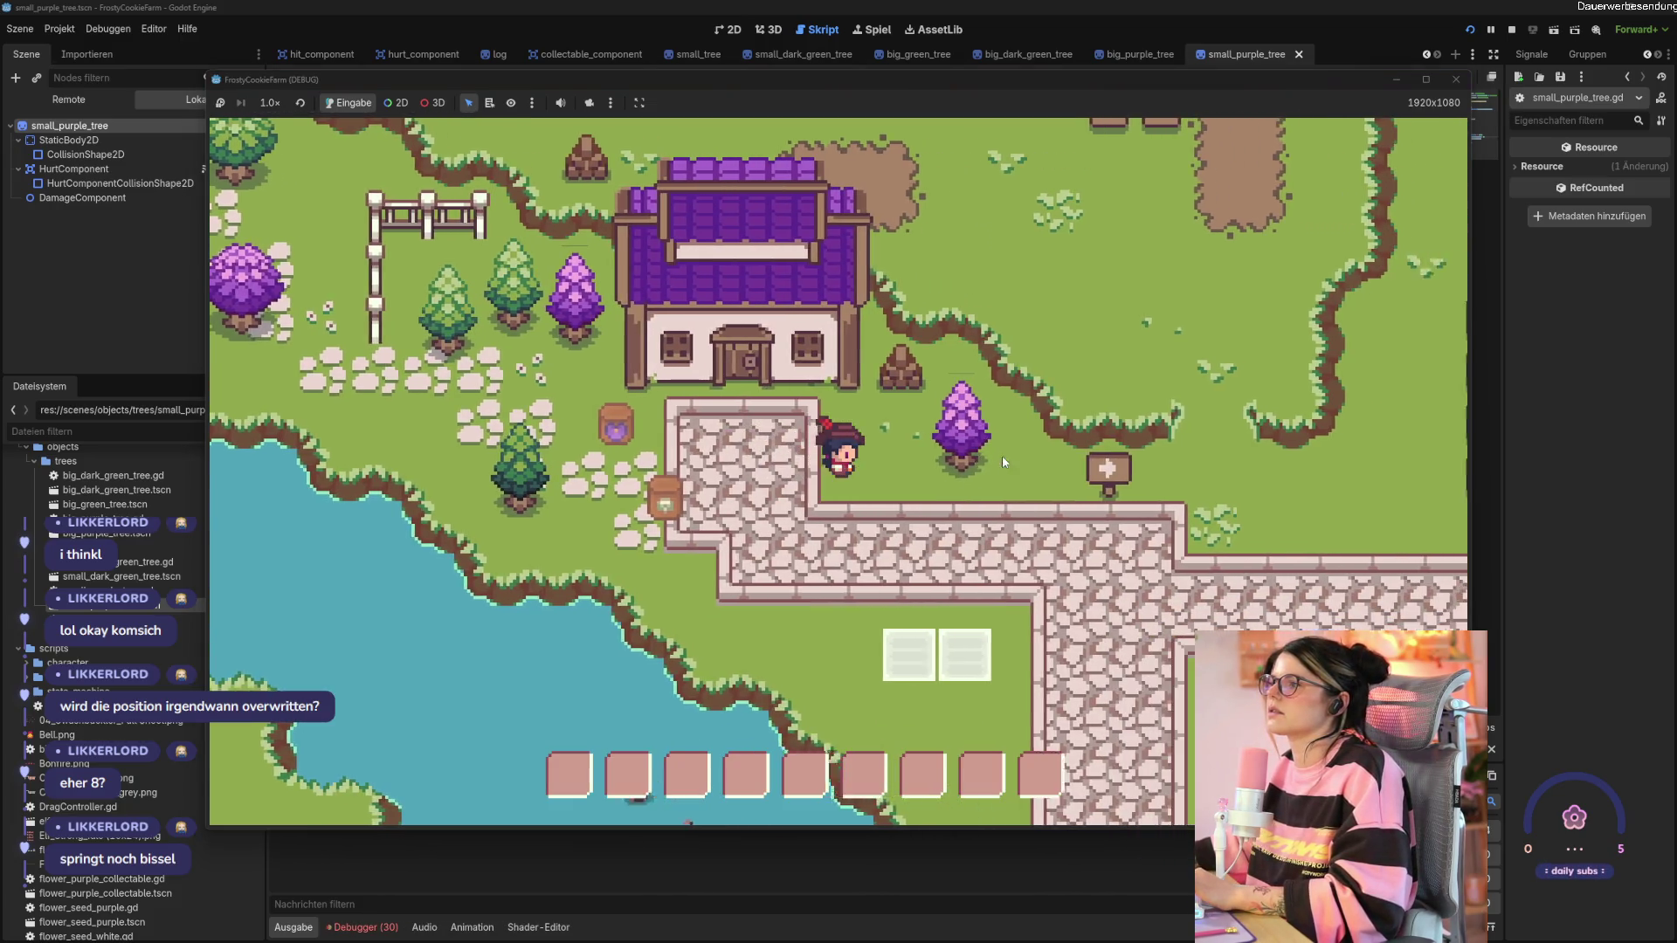
pyautogui.click(955, 478)
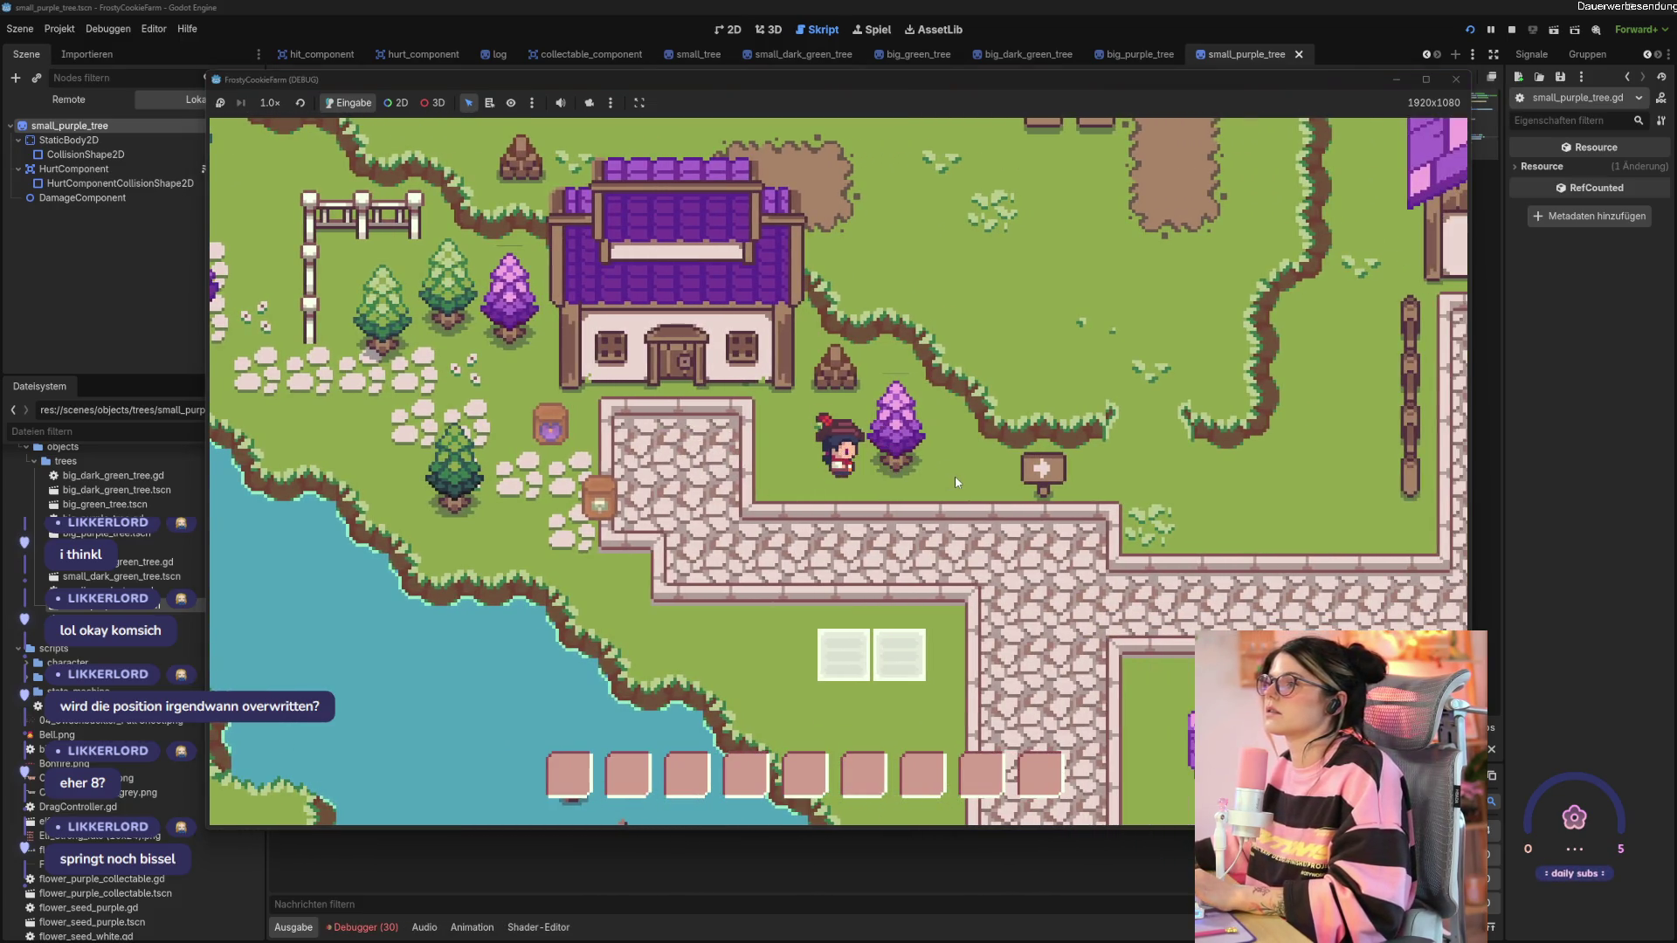
pyautogui.click(955, 475)
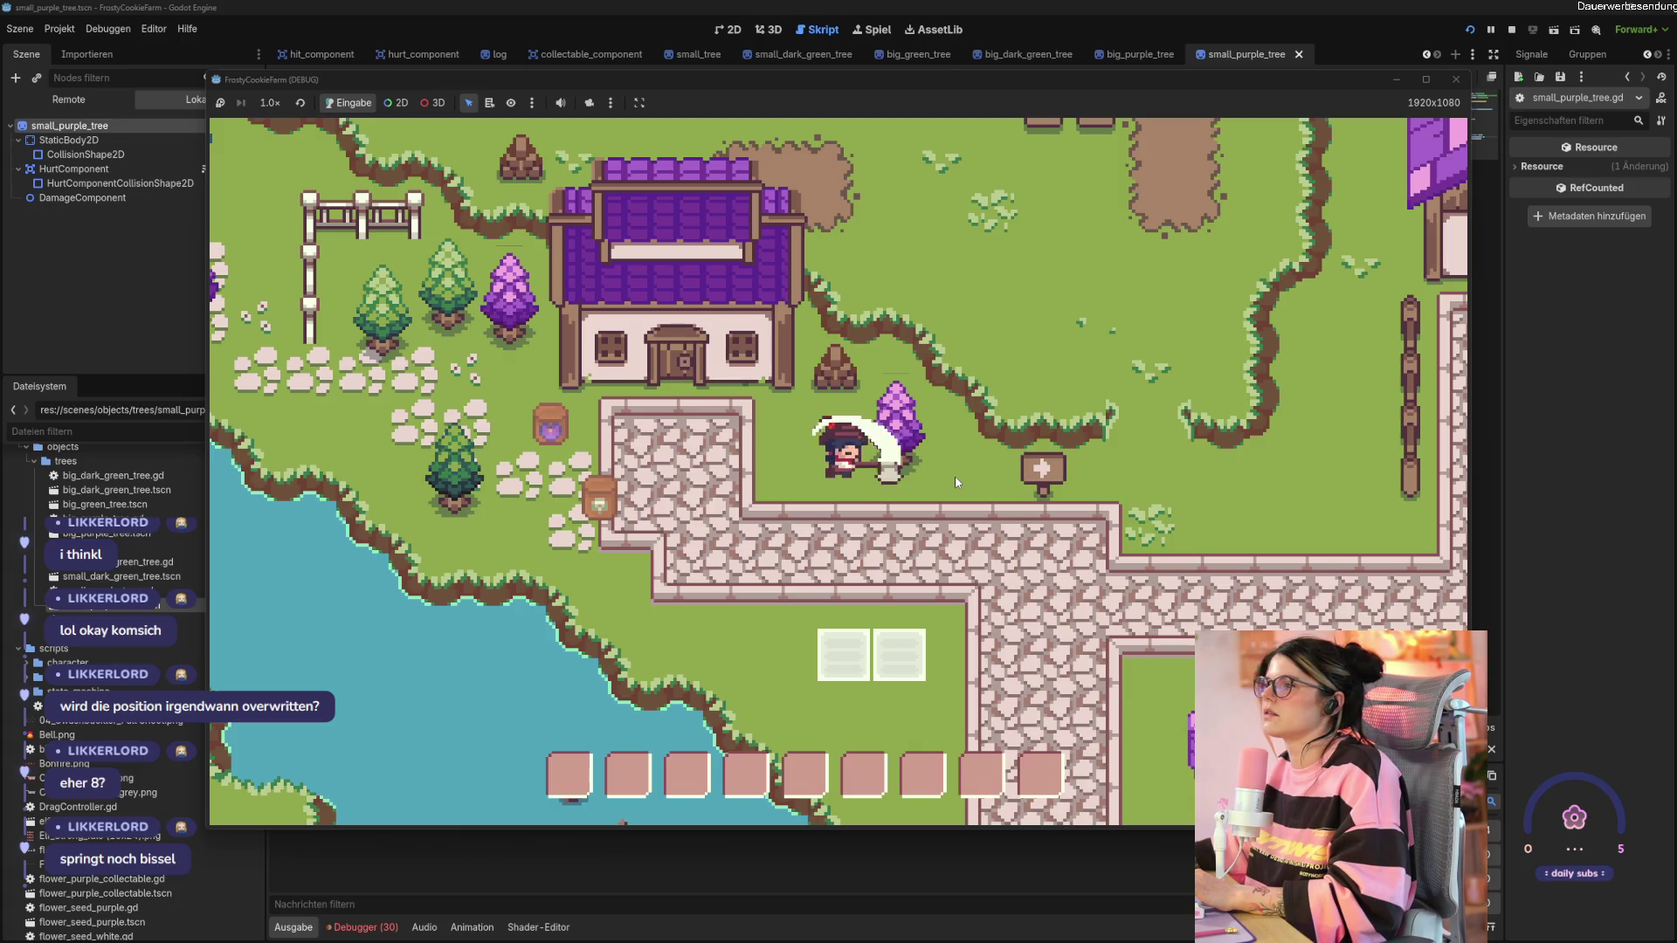
pyautogui.click(955, 475)
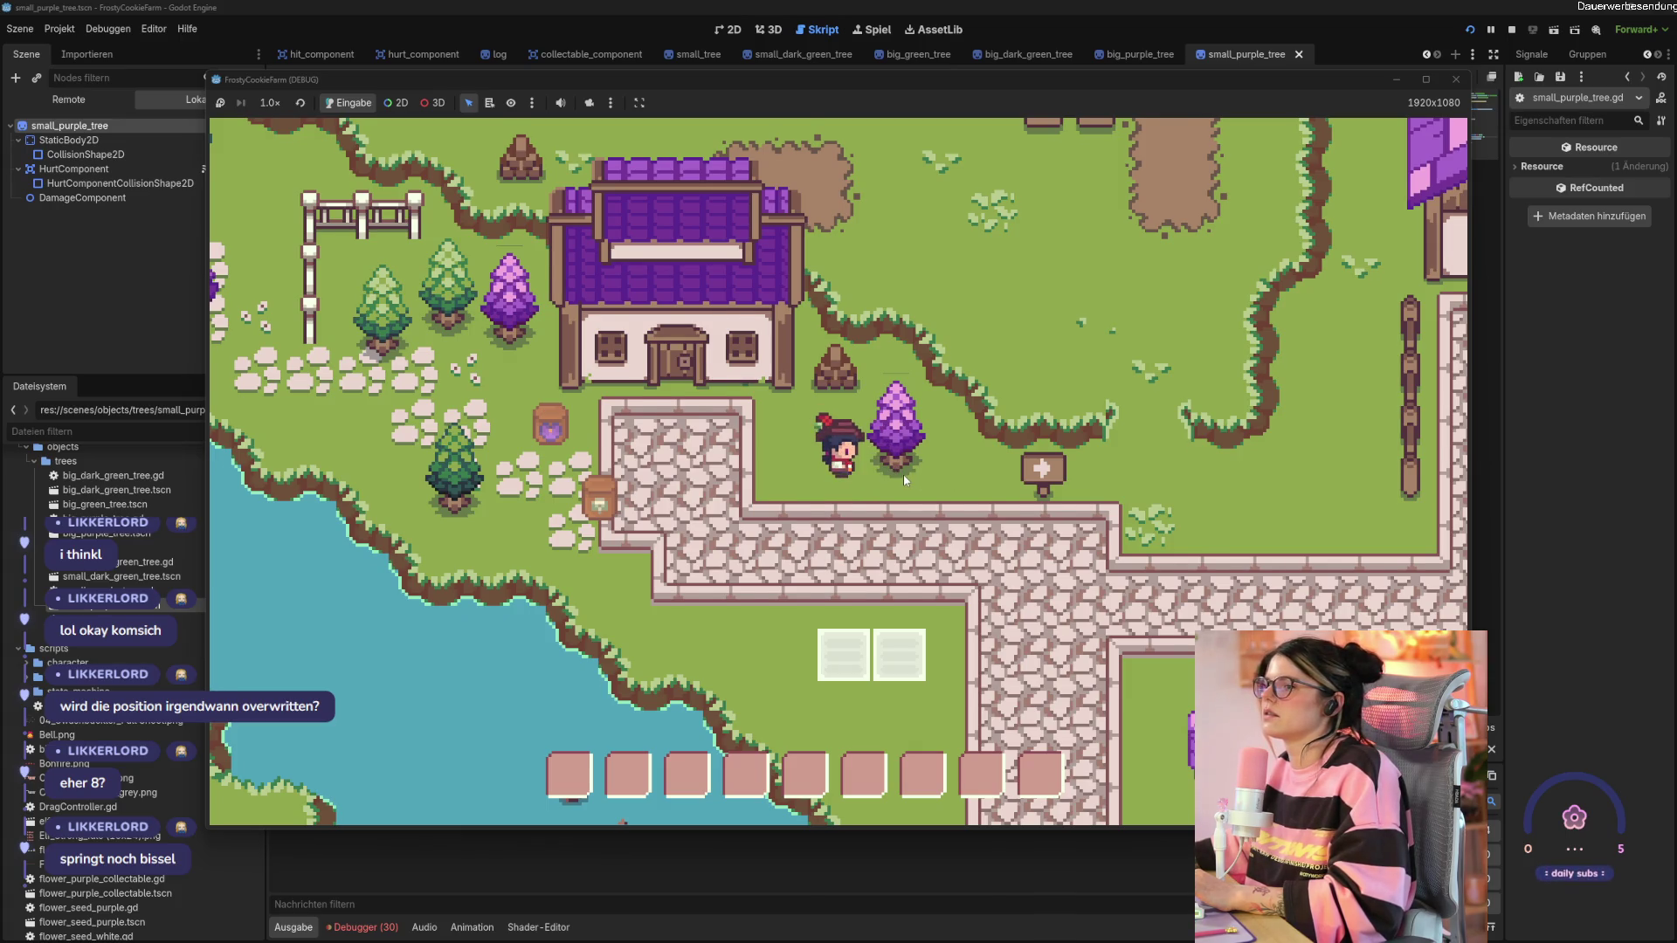
pyautogui.click(904, 479)
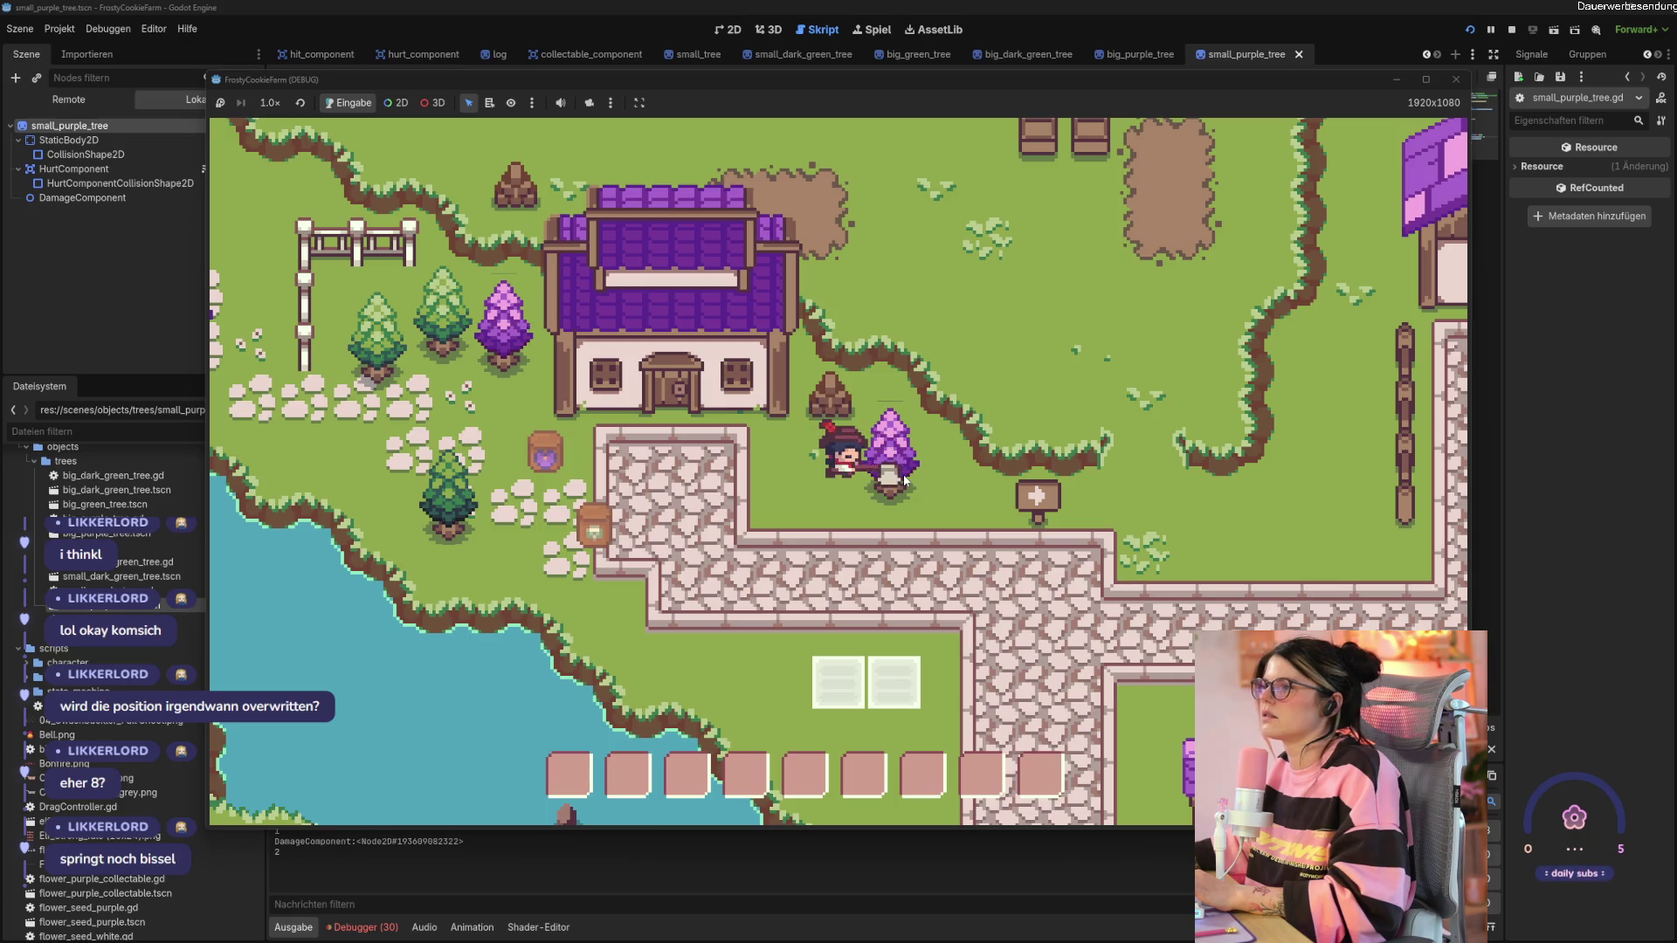
pyautogui.click(904, 479)
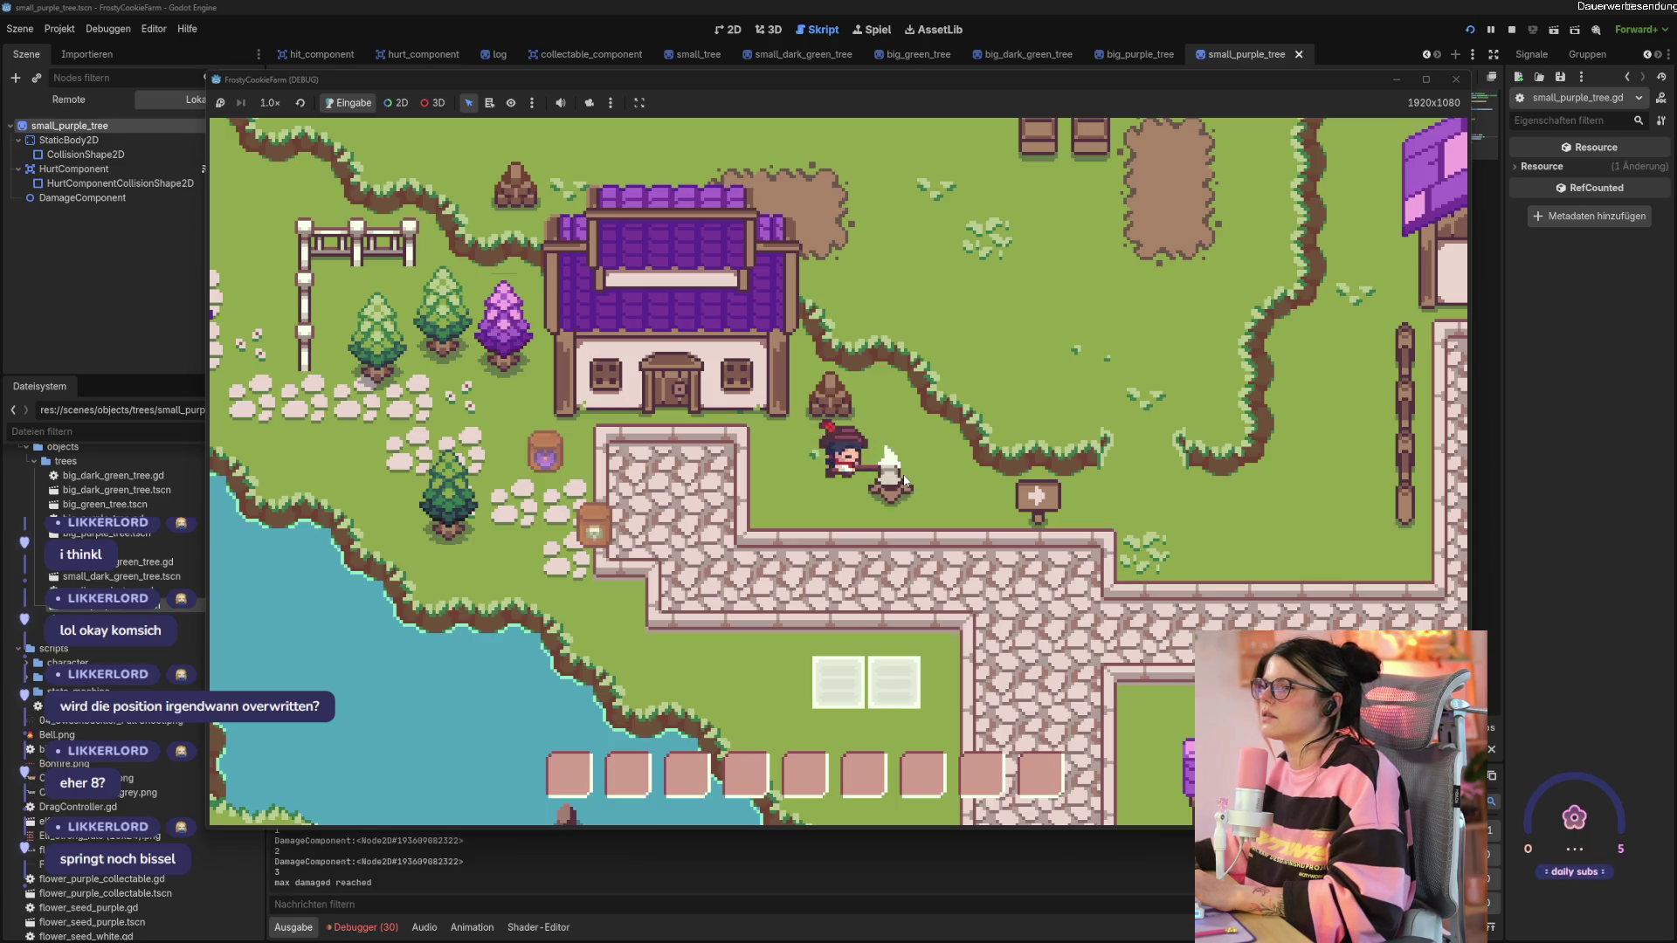
pyautogui.click(1455, 79)
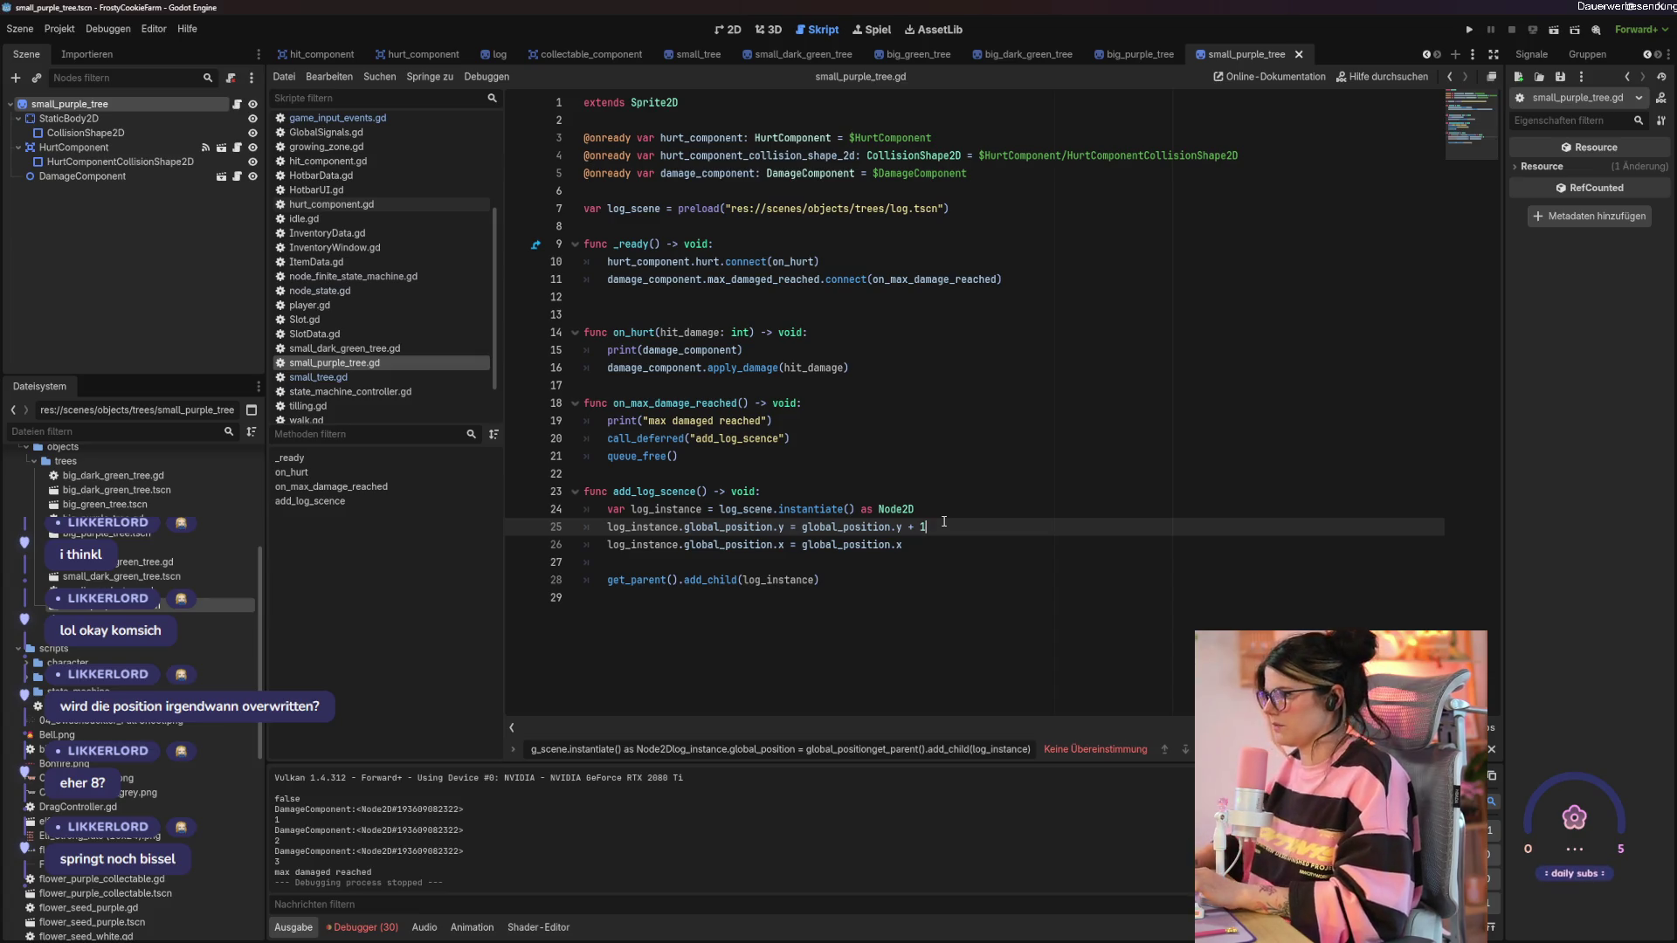
# Rerun the game to chop the purple tree again, then stop and return to line 22.
pyautogui.press('F5')
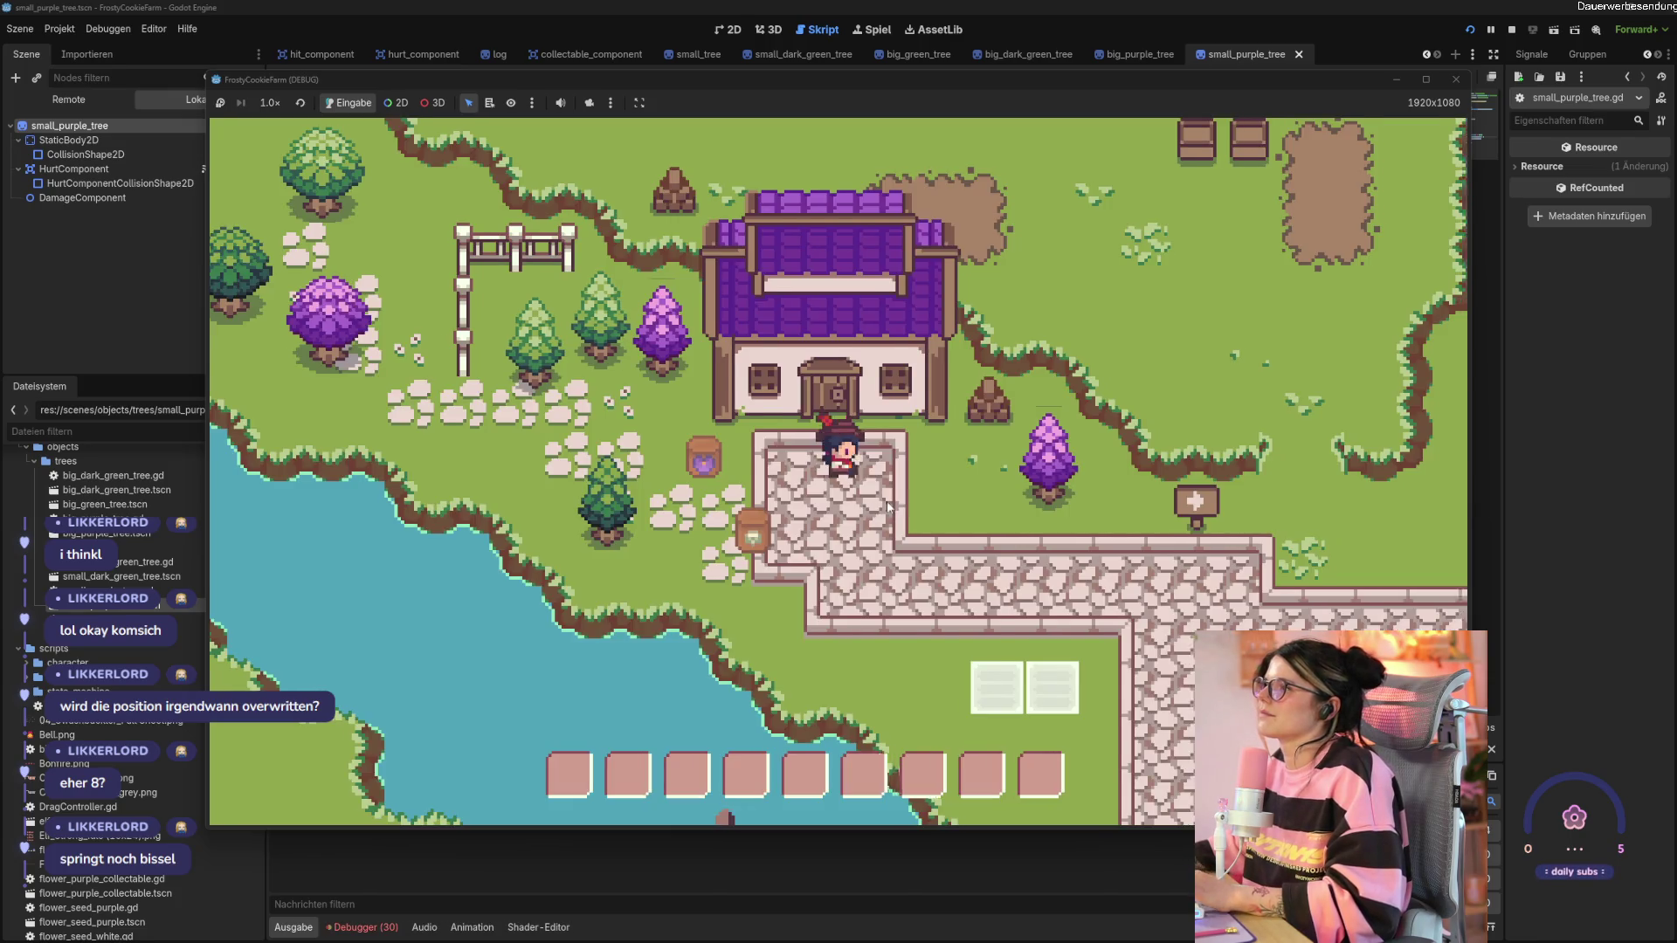
pyautogui.press('d')
pyautogui.click(978, 491)
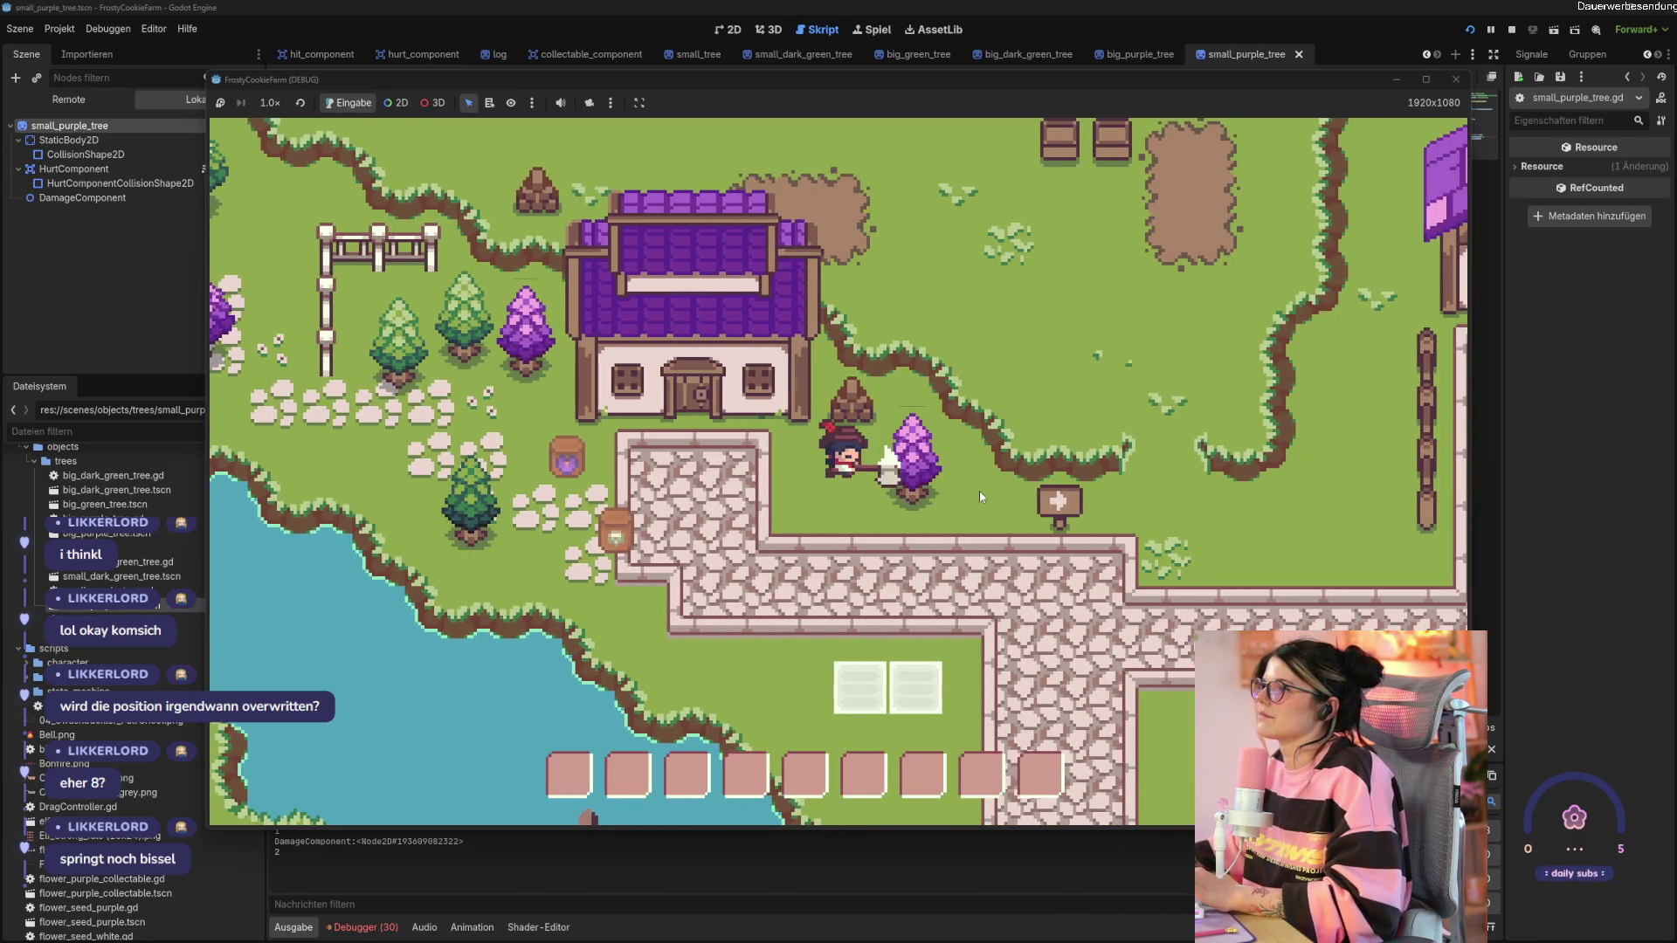
pyautogui.click(978, 491)
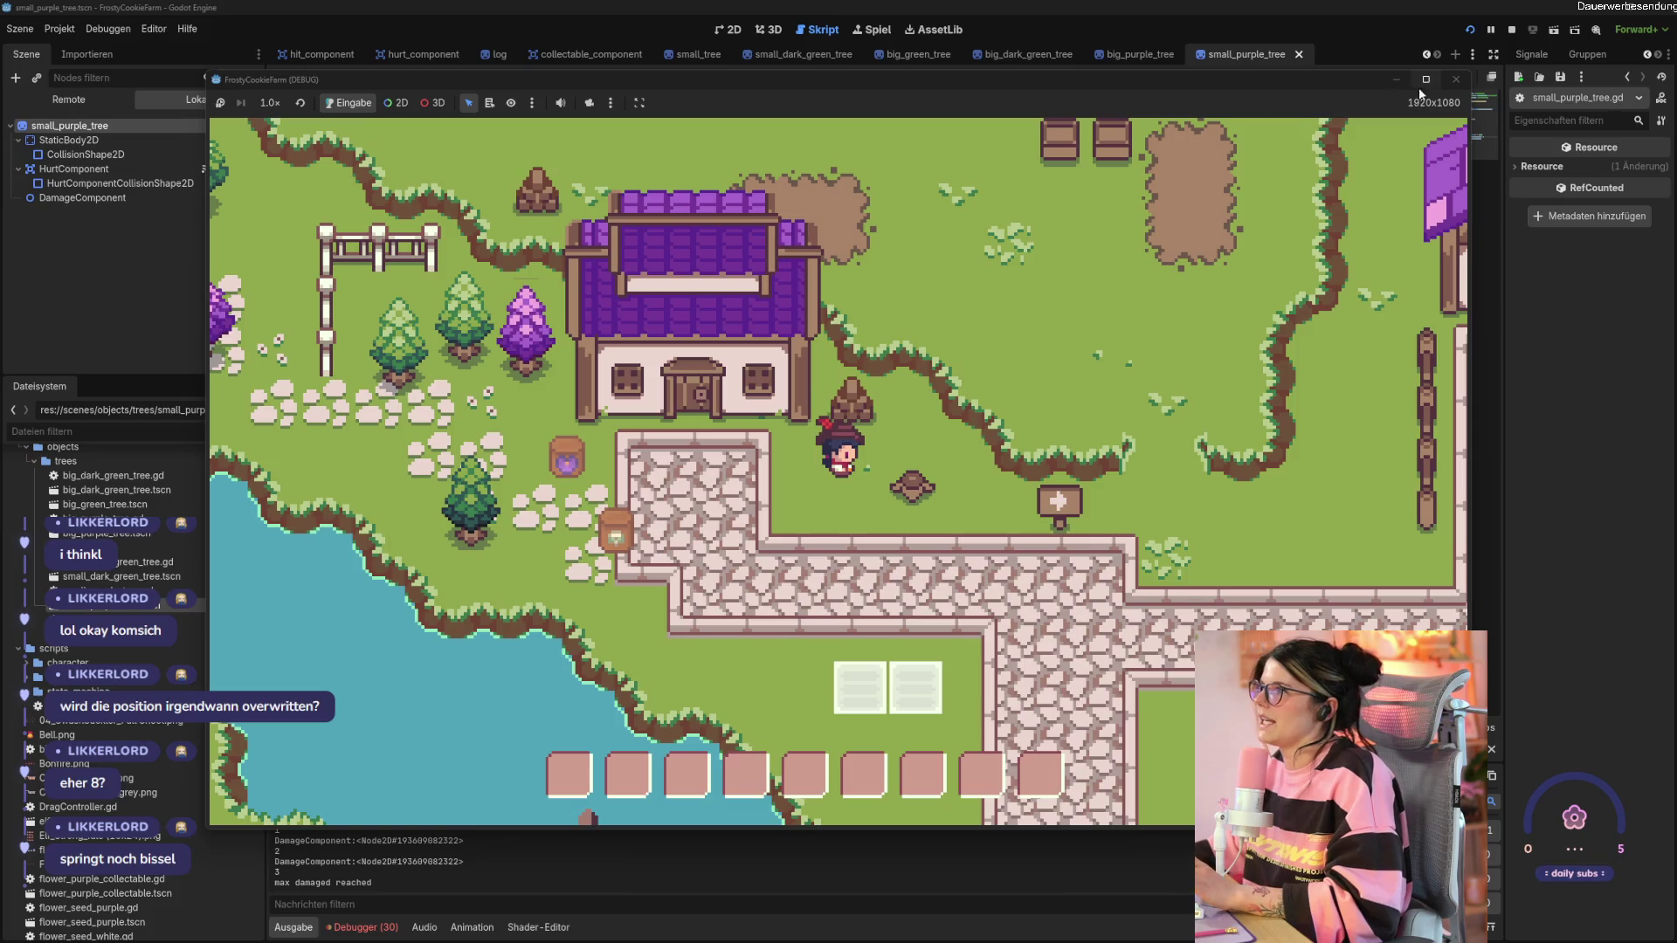
pyautogui.press('F8')
pyautogui.click(1018, 474)
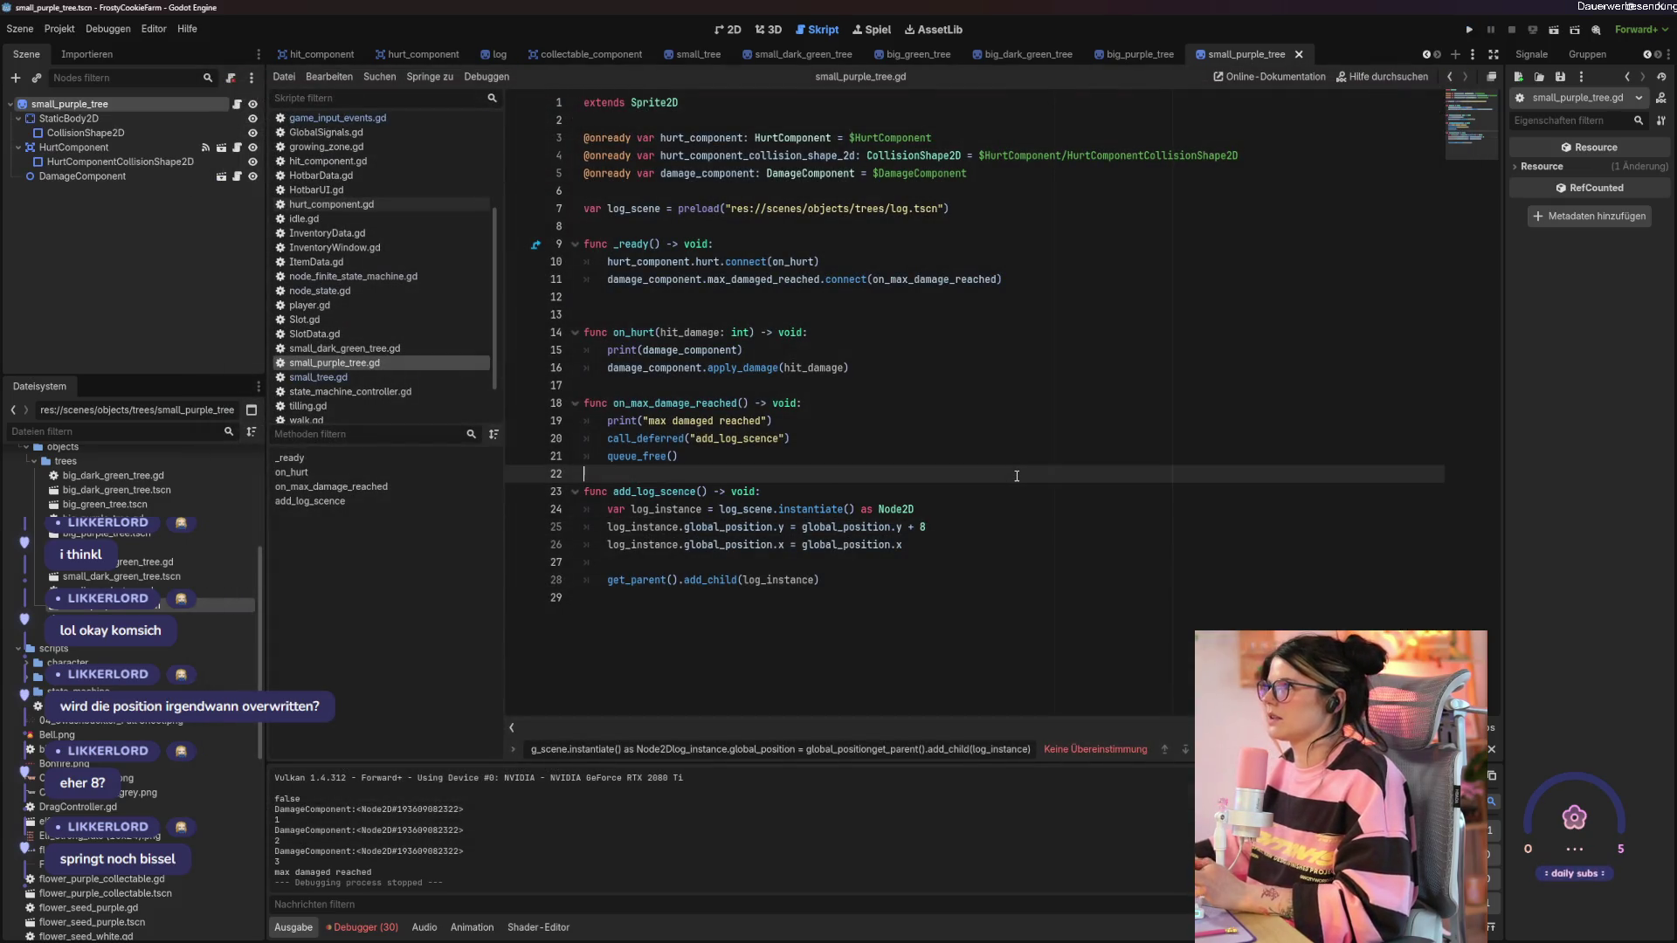
# Paste the updated add_log_scence code into small_dark_green_tree.gd and small_tree.gd.
pyautogui.moveTo(911, 580); pyautogui.dragTo(513, 496)
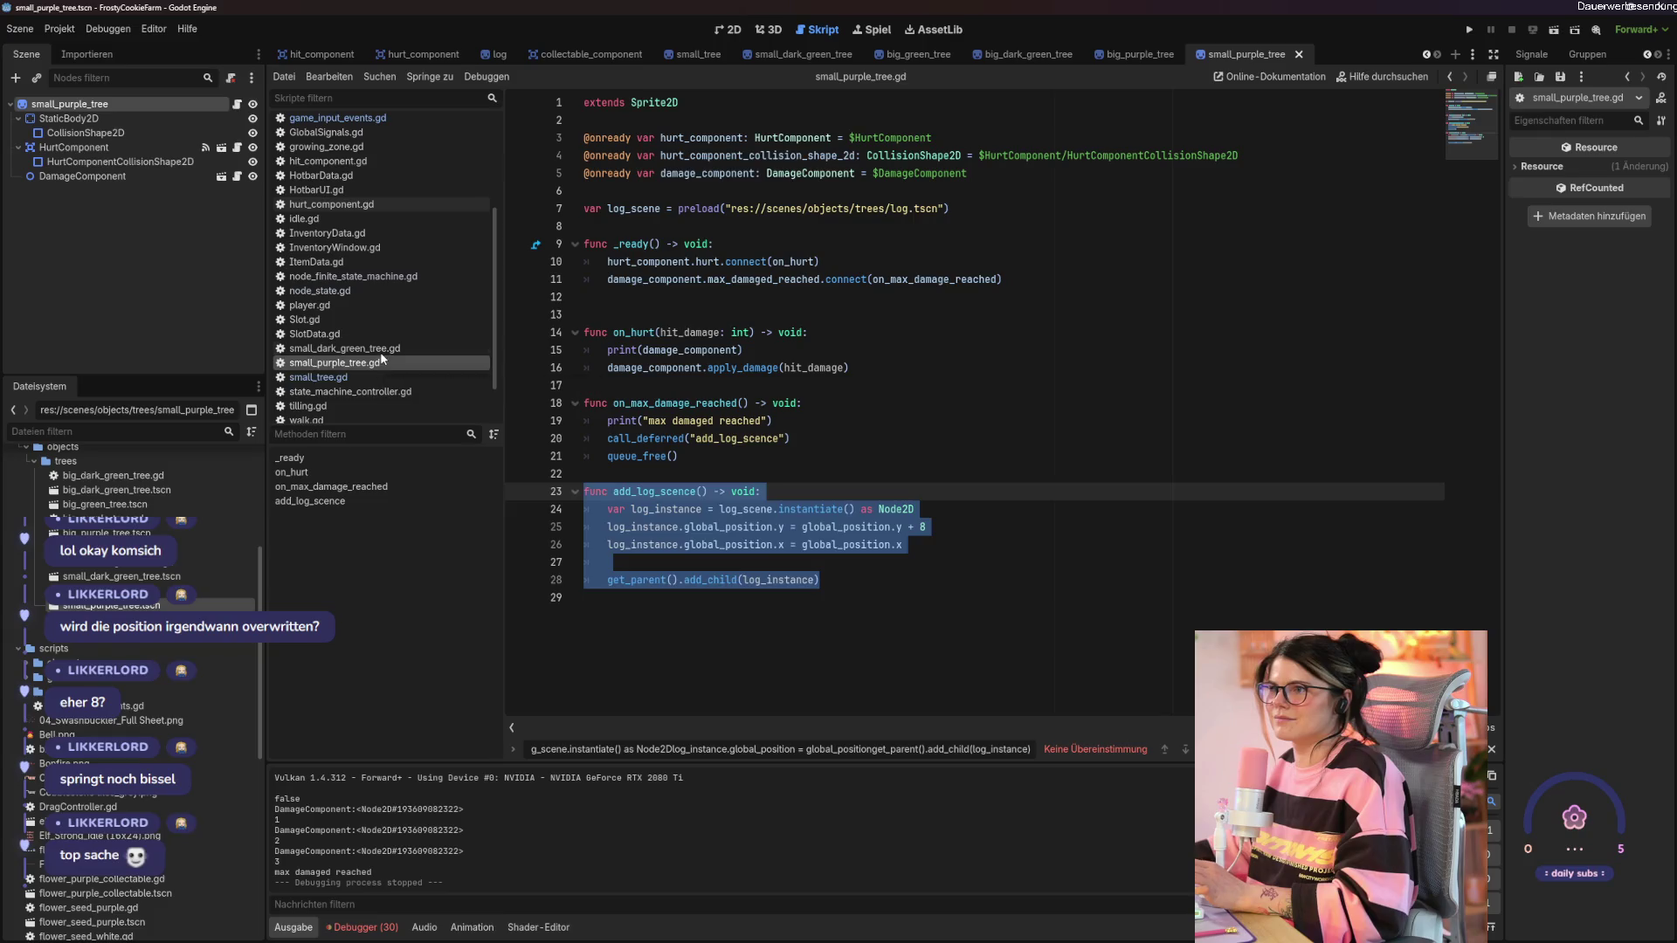
pyautogui.click(345, 349)
pyautogui.hotkey('shift', 'Up')
pyautogui.hotkey('shift', 'Up')
pyautogui.hotkey('shift', 'Up')
pyautogui.write('func add_log_scence() -> void: \tvar log_instance = log_scene.instantiate() as Node2D \tlog_instance.global_position.y = global_position.y + 8 \tlog_instance.global_position.x = global_position.x \t \tget_parent().add_child(log_instance)')
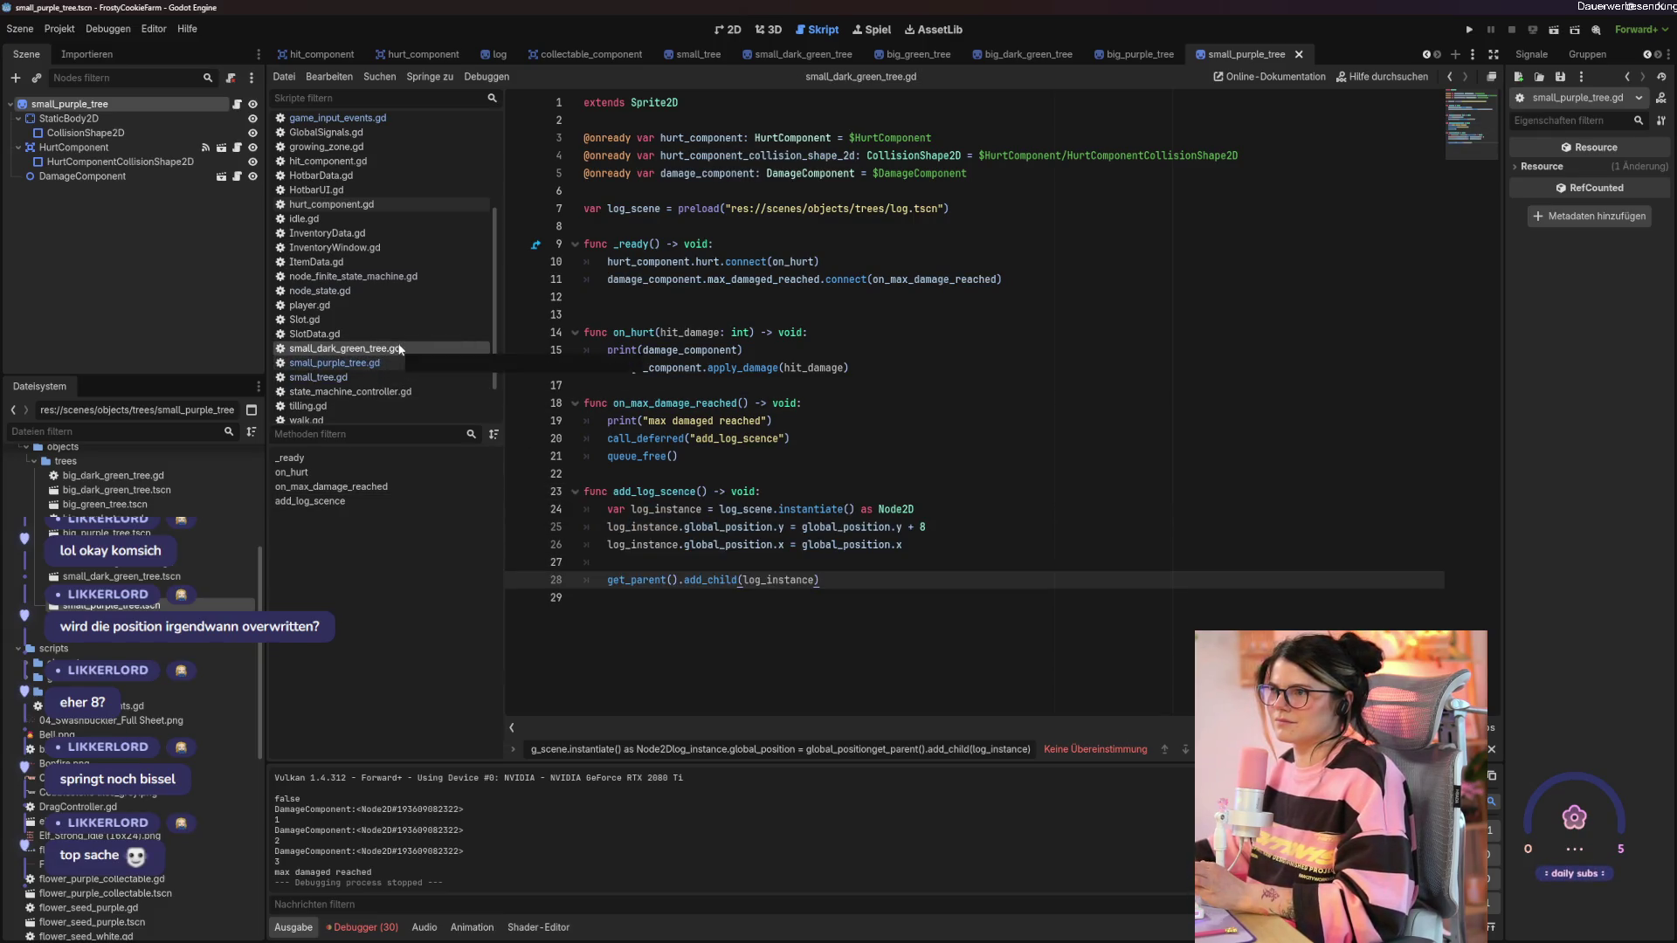
pyautogui.click(381, 384)
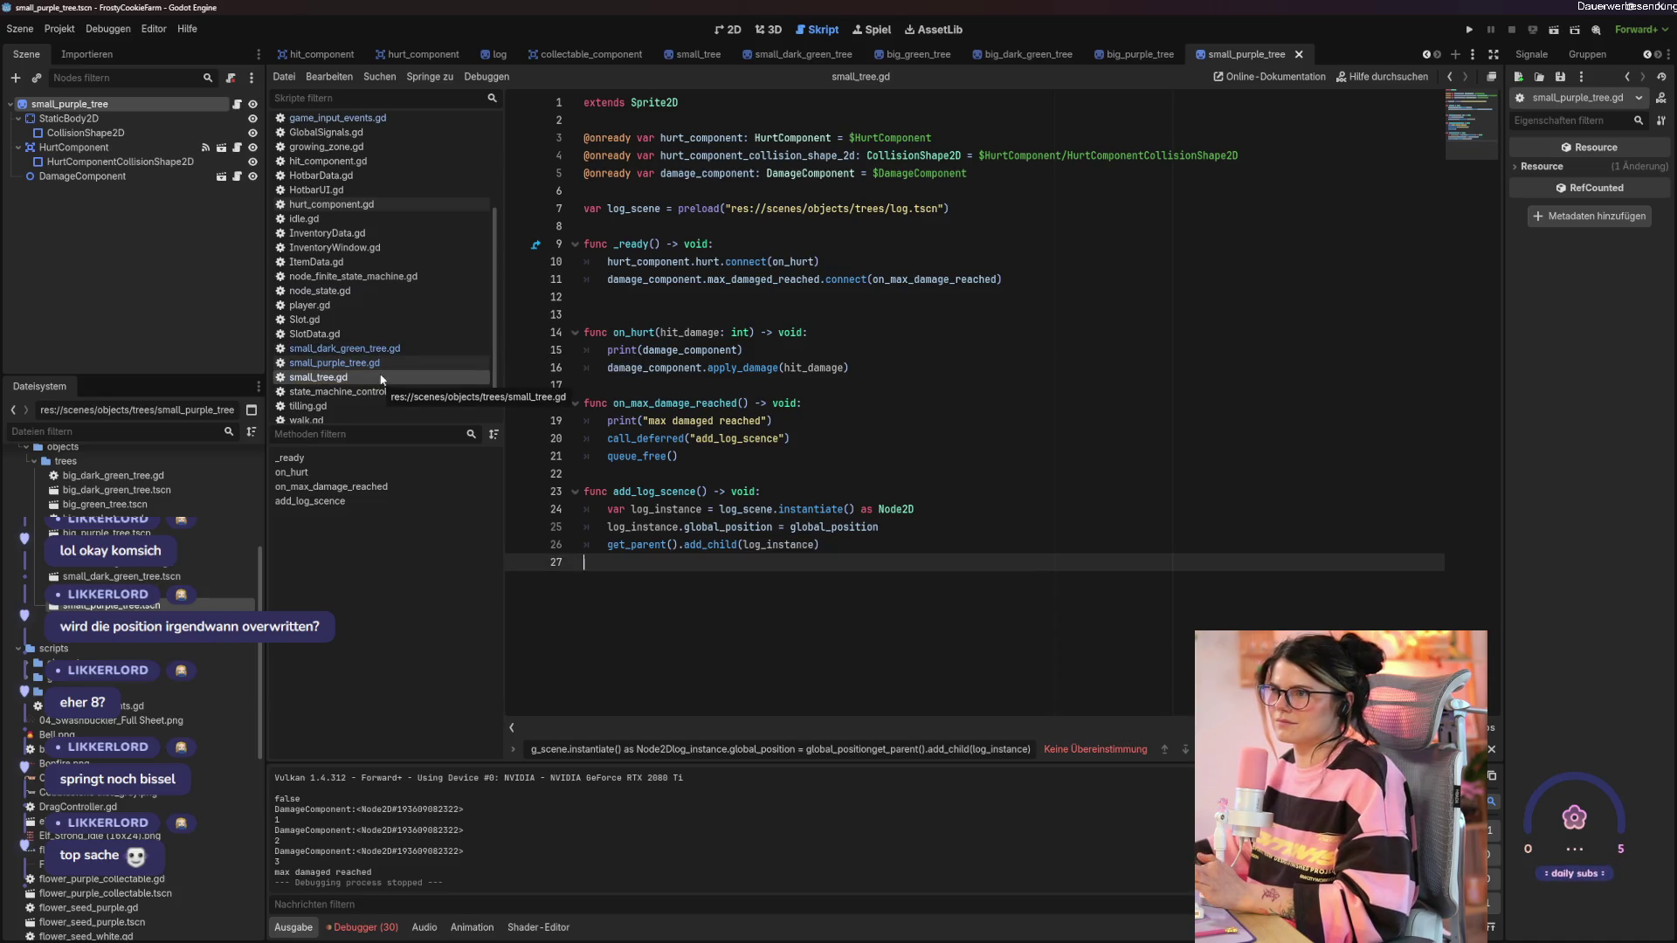
pyautogui.hotkey('shift', 'Up')
pyautogui.hotkey('shift', 'Up')
pyautogui.hotkey('shift', 'Up')
pyautogui.hotkey('ctrl', 'v')
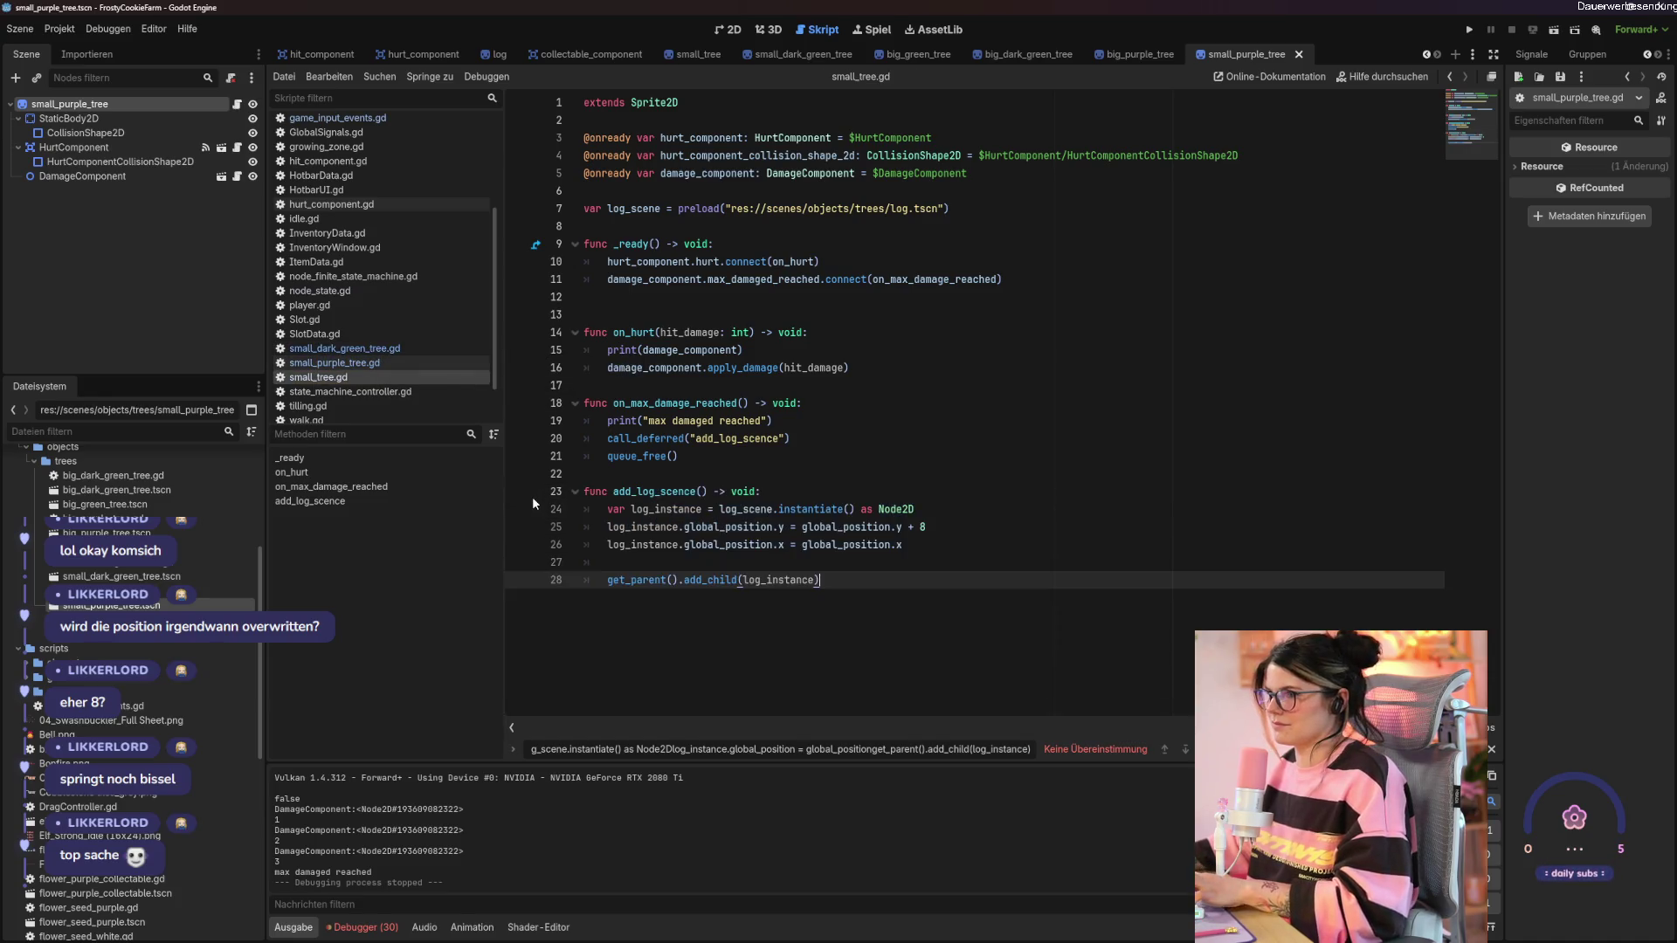
# Open big_dark_green_tree.gd and big_green_tree.gd and paste over big_green_tree's add_log_scence lines.
pyautogui.scroll(5, 379, 348)
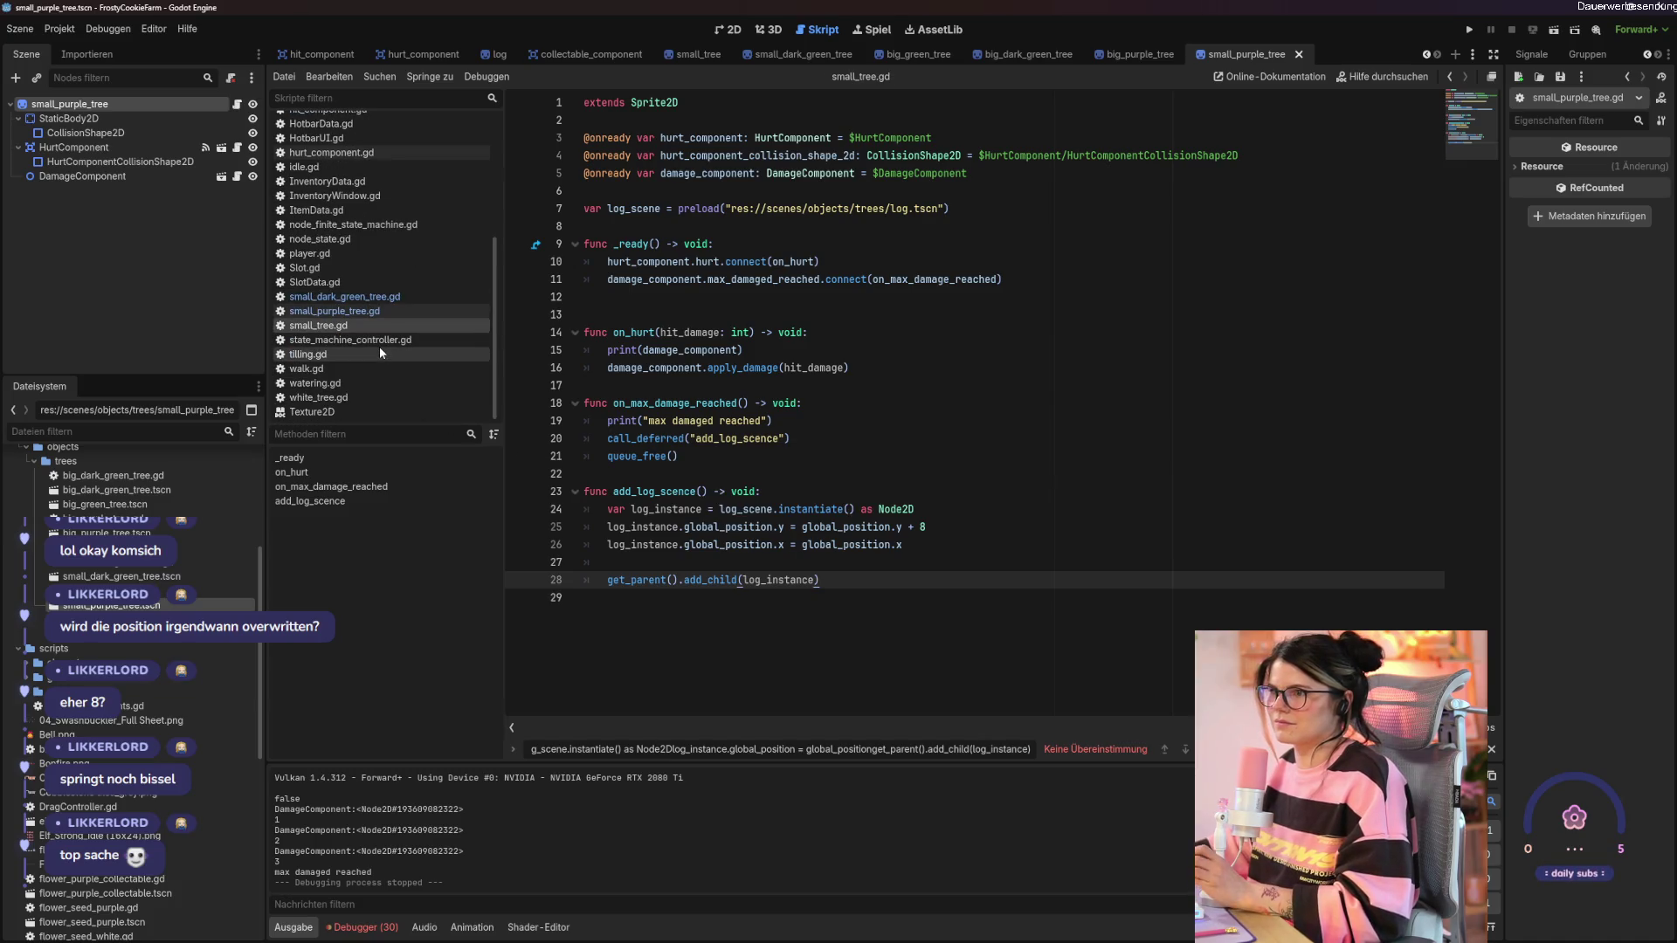
pyautogui.click(340, 122)
pyautogui.hotkey('ctrl', 'a')
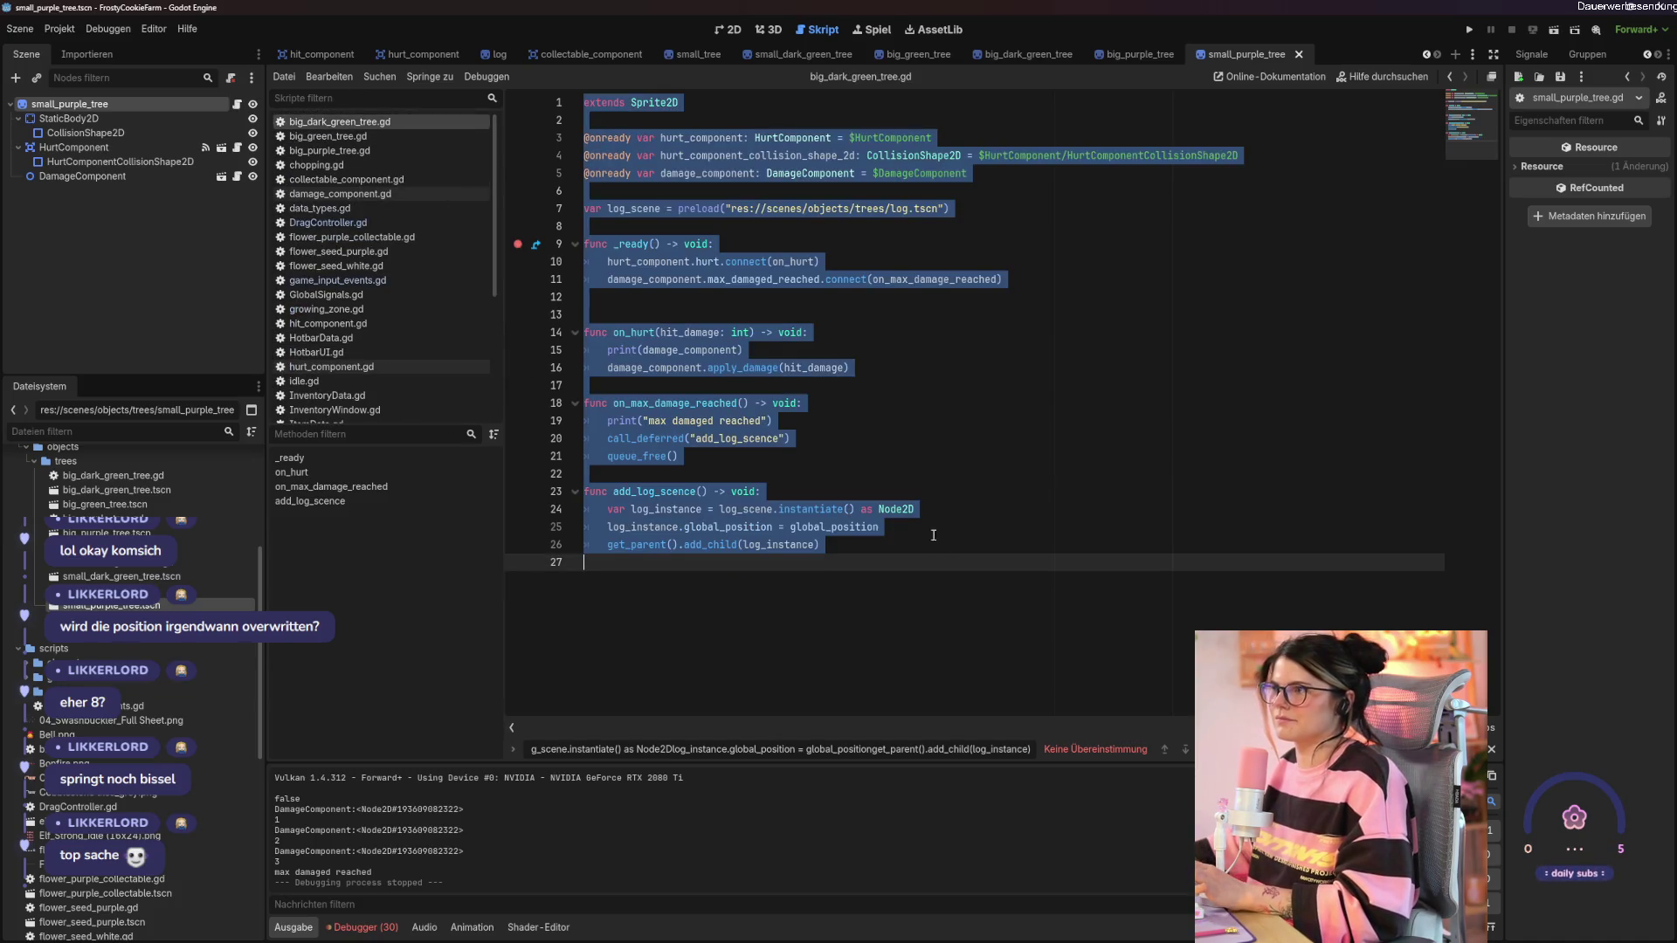
pyautogui.moveTo(825, 545); pyautogui.dragTo(546, 494)
pyautogui.hotkey('ctrl', 'c')
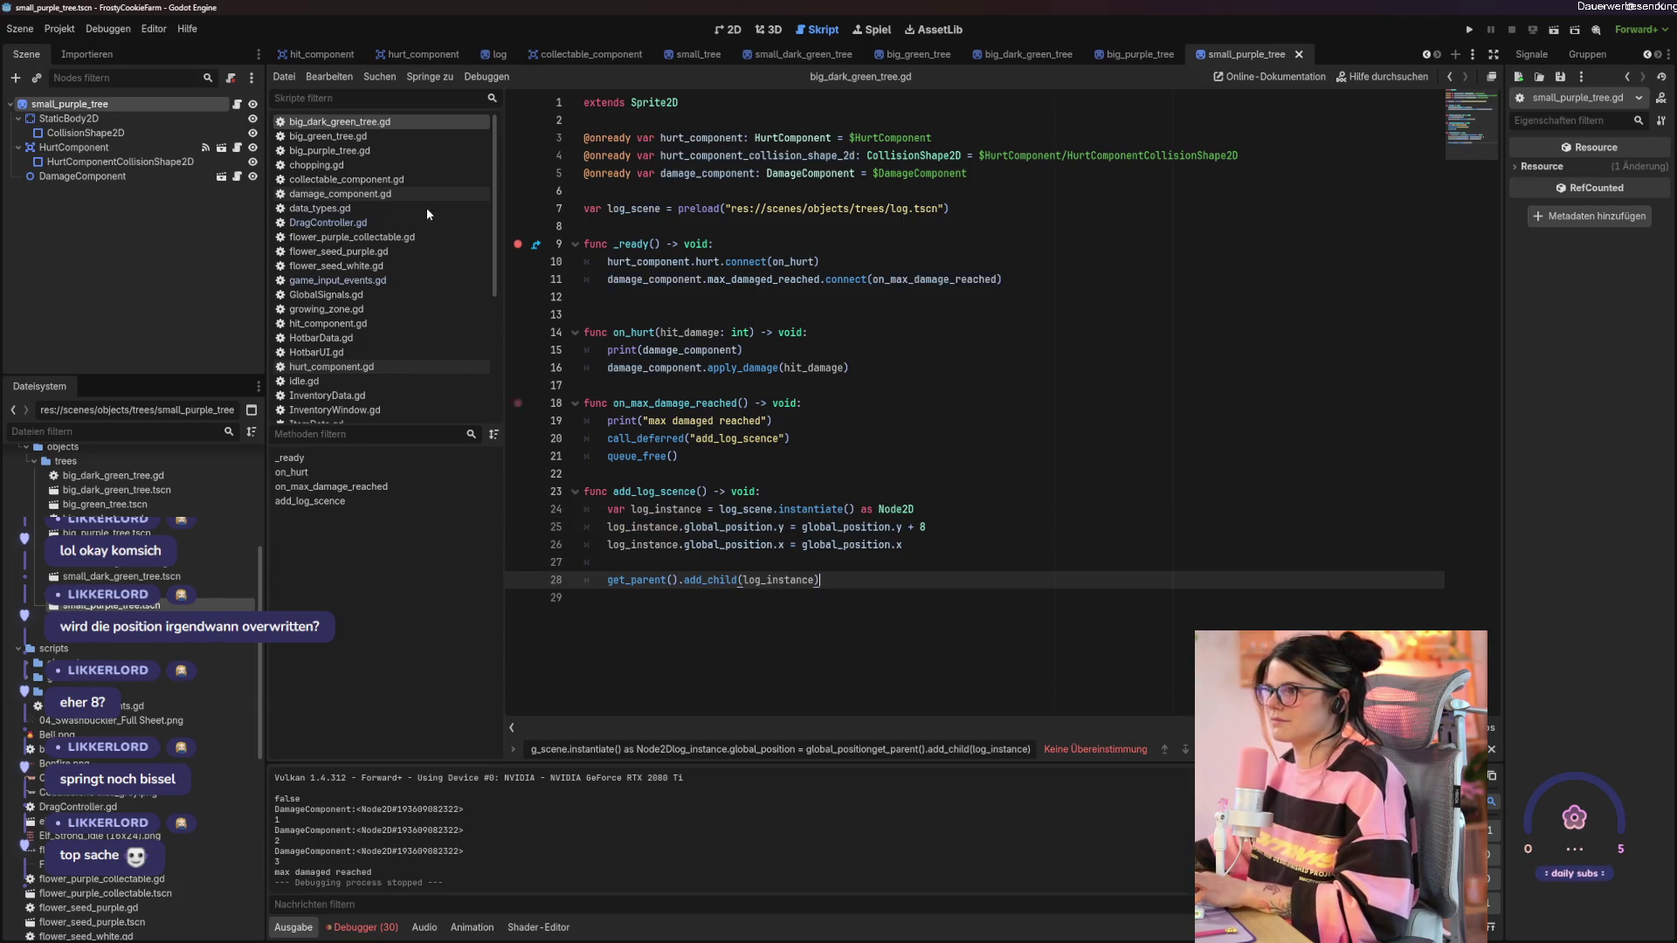
pyautogui.click(328, 136)
pyautogui.hotkey('ctrl', 'a')
pyautogui.moveTo(823, 544); pyautogui.dragTo(494, 483)
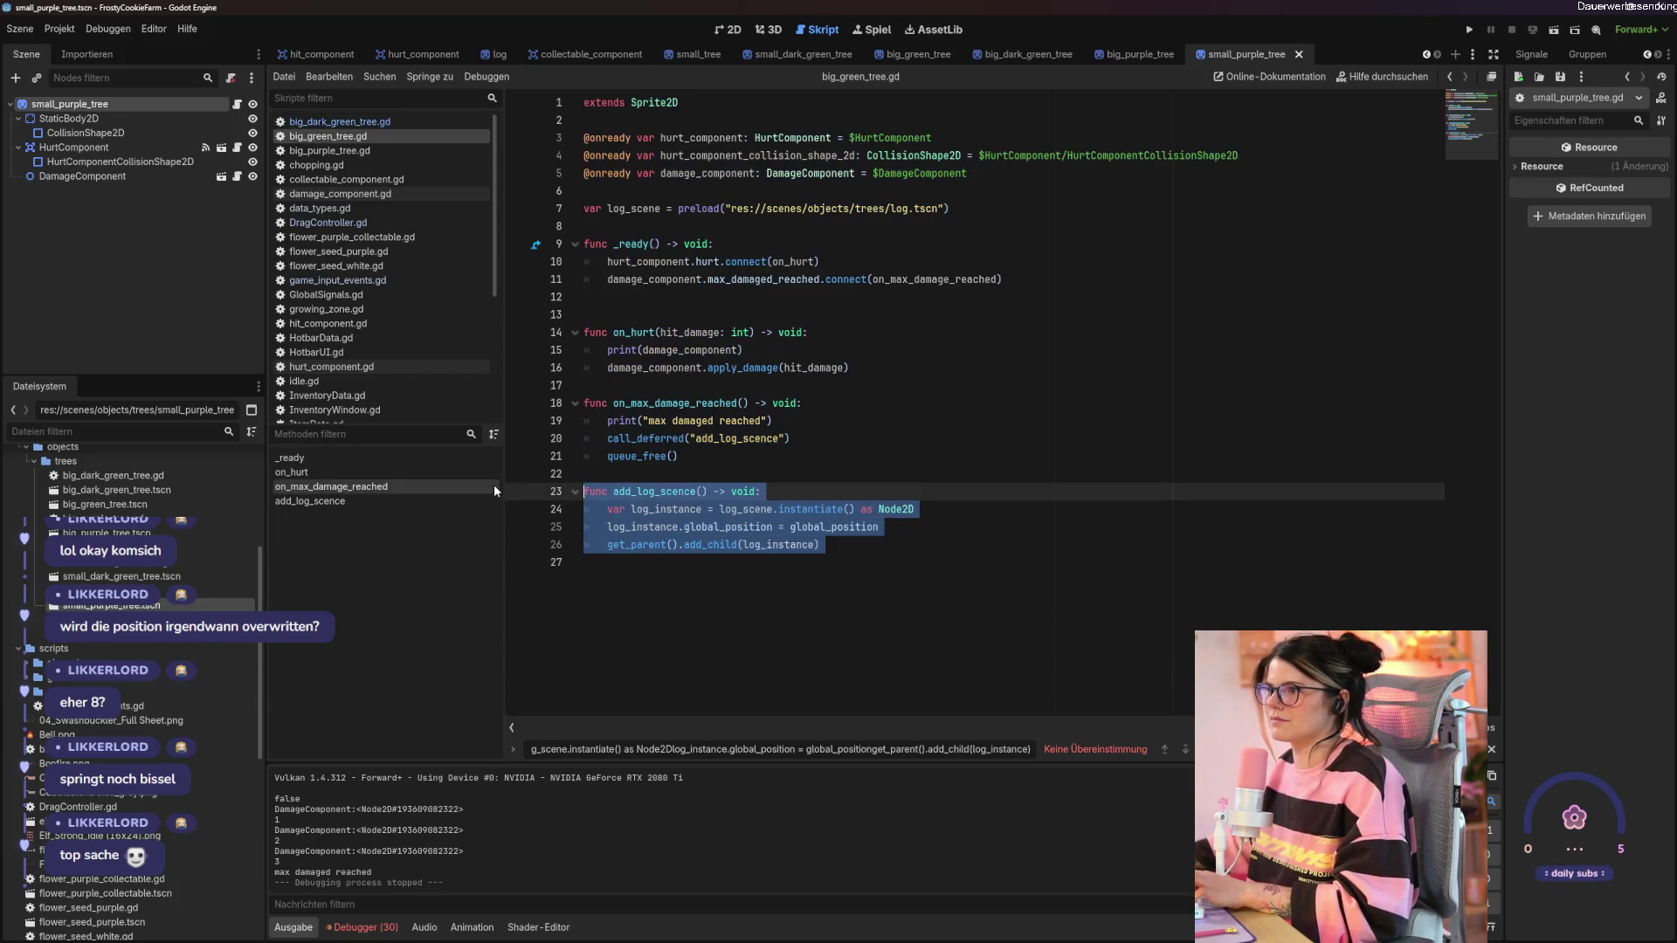
pyautogui.hotkey('ctrl', 'v')
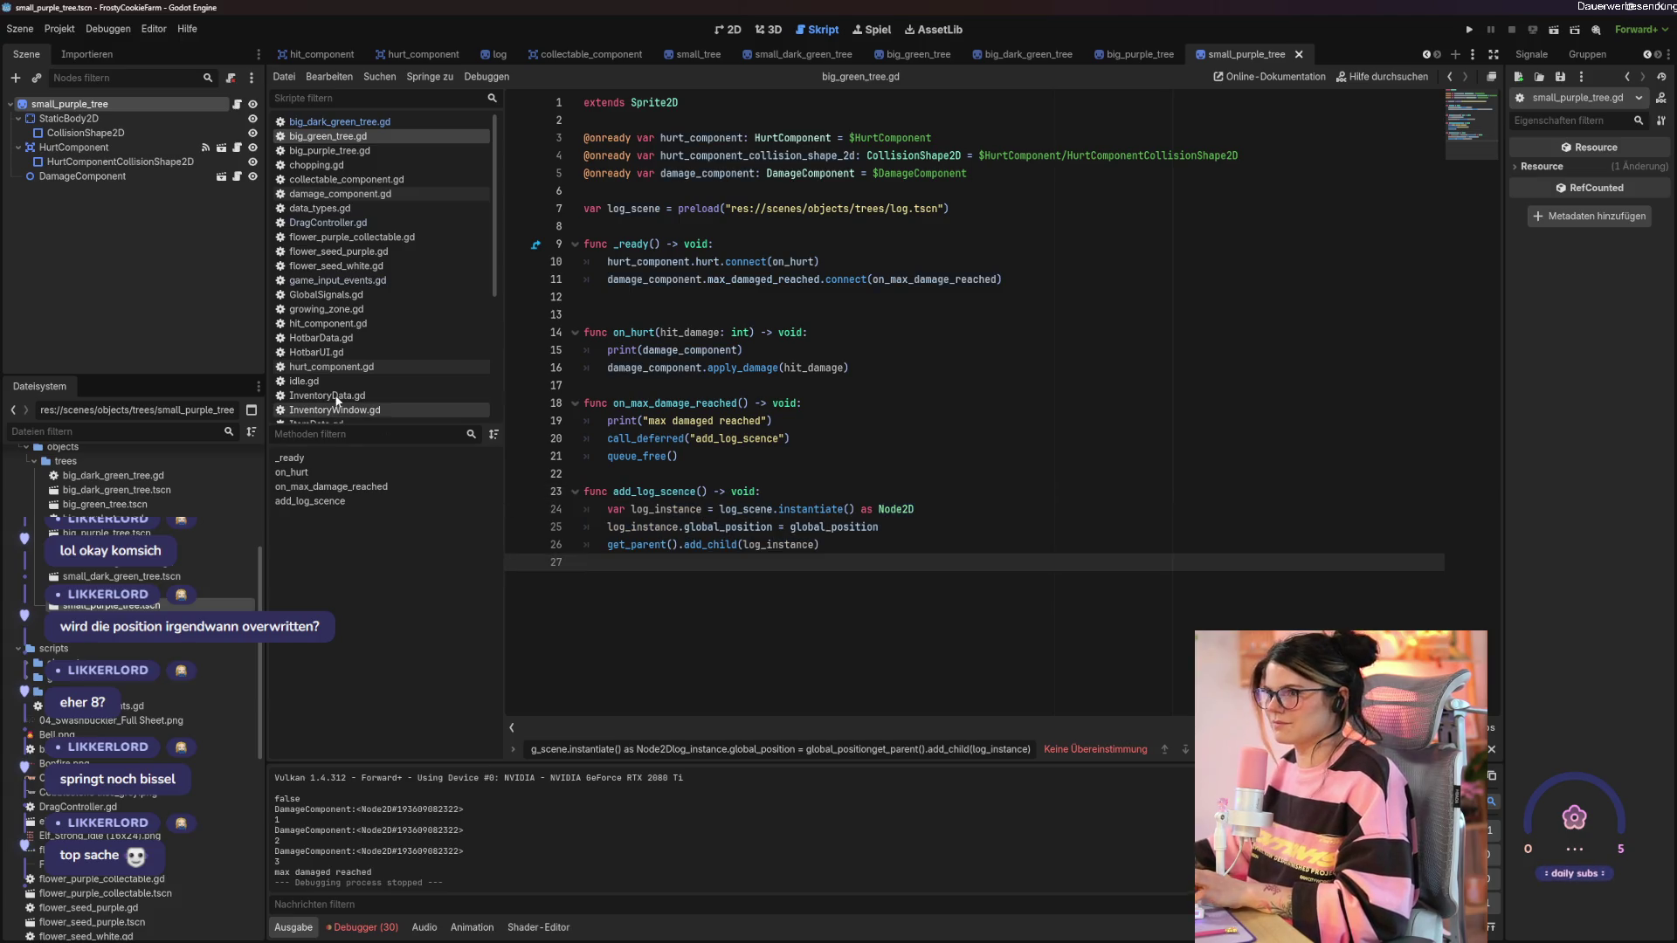
pyautogui.scroll(-3, 350, 411)
pyautogui.scroll(3, 348, 411)
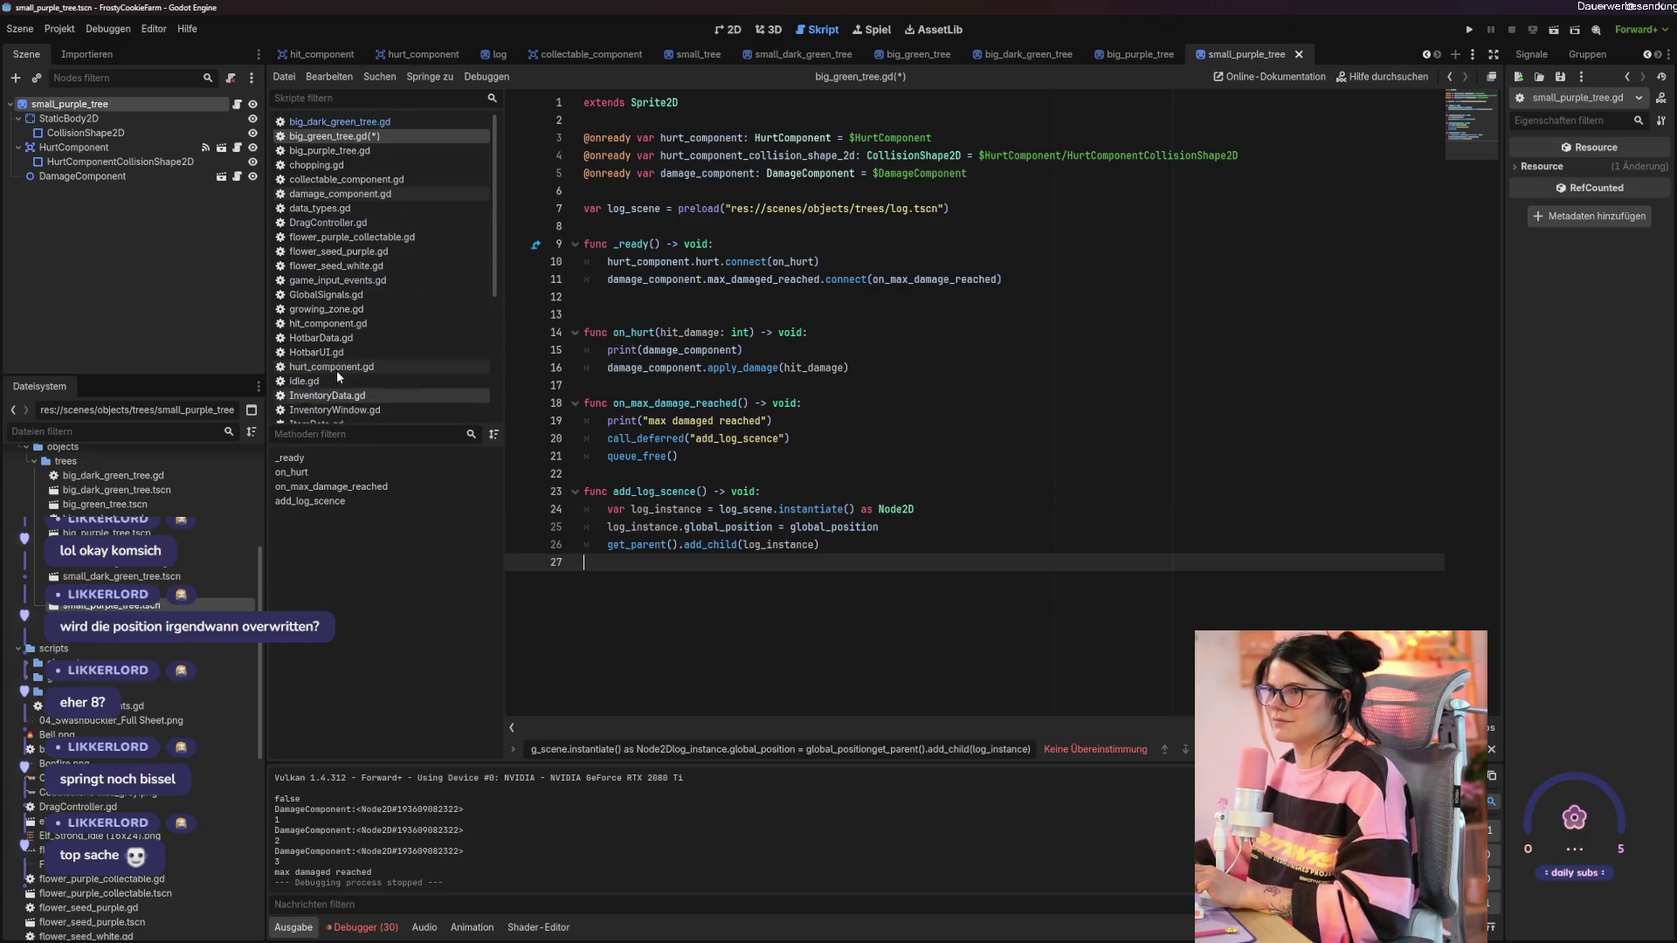
# Copy the updated log code from big_dark_green_tree.gd into big_green_tree.gd and save it.
pyautogui.click(339, 122)
pyautogui.moveTo(531, 523); pyautogui.dragTo(512, 490)
pyautogui.hotkey('ctrl', 'c')
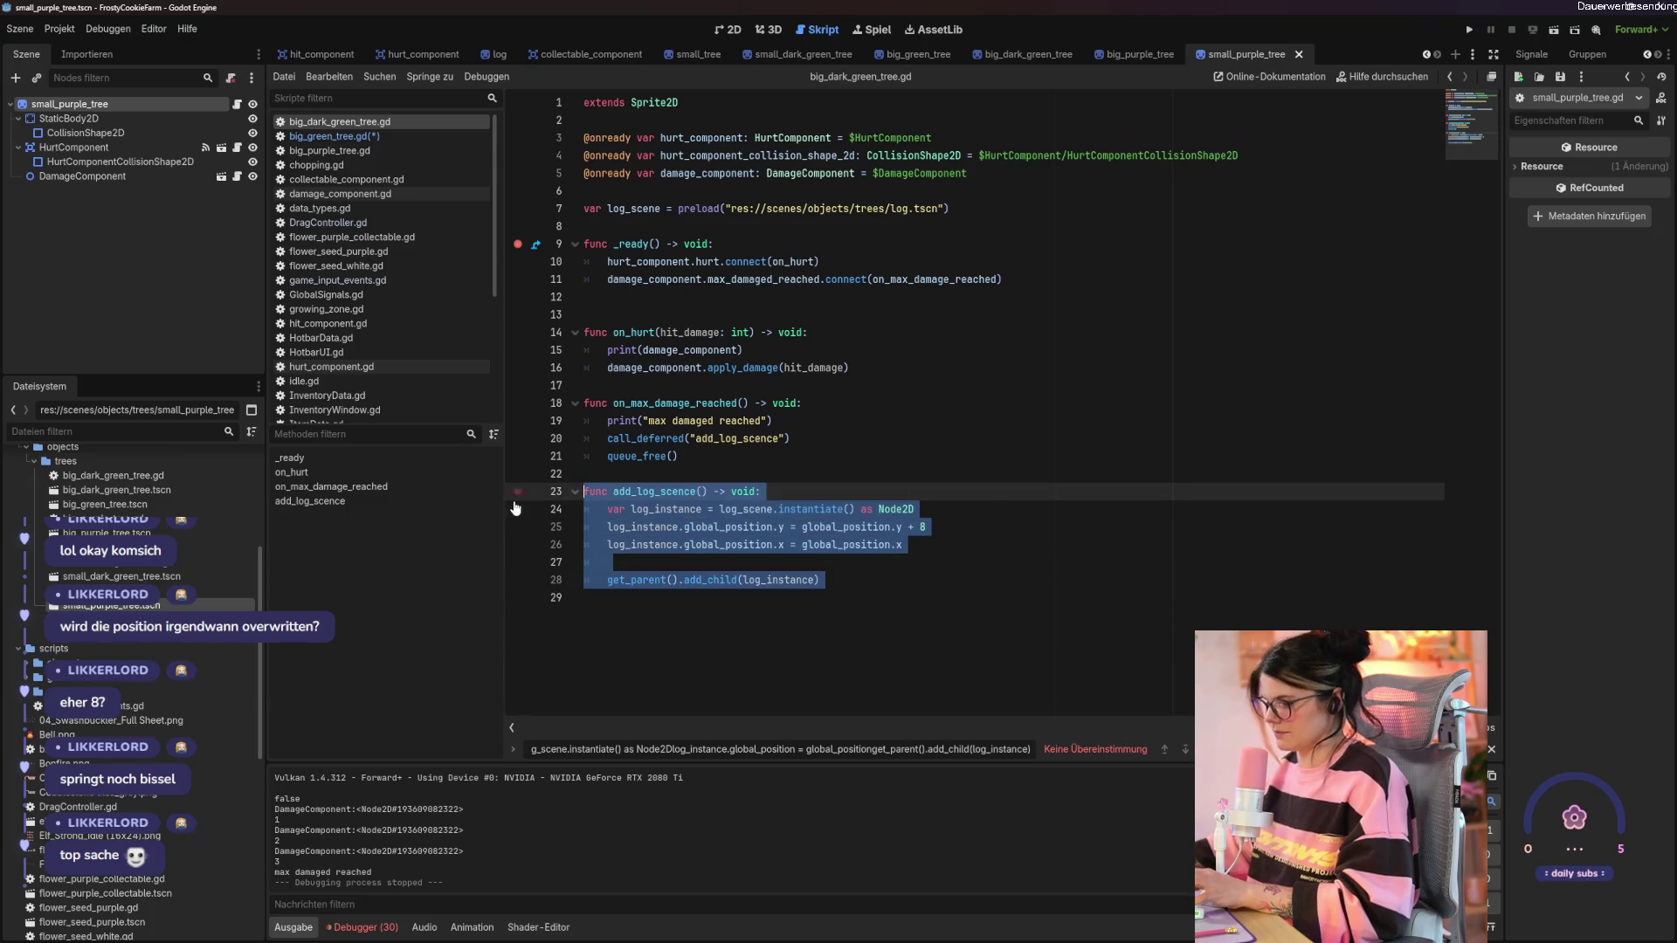
pyautogui.click(311, 137)
pyautogui.moveTo(524, 562); pyautogui.dragTo(512, 491)
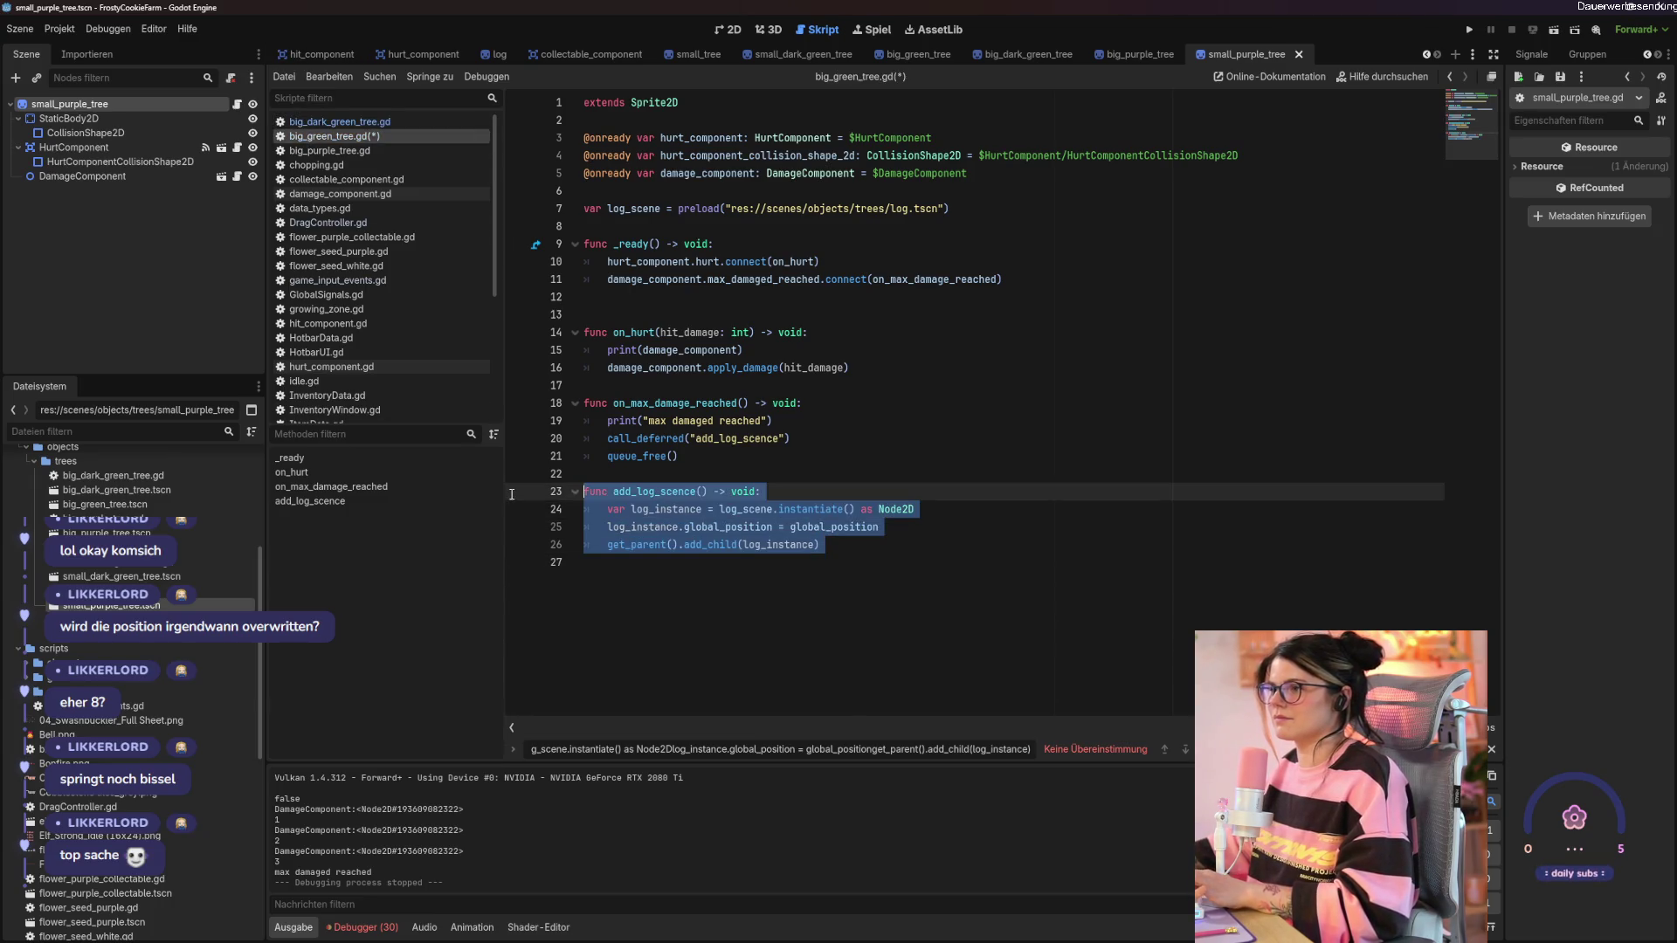
pyautogui.hotkey('ctrl', 'v')
pyautogui.hotkey('ctrl', 's')
# Paste the global_position.y + 8 log code into big_purple_tree.gd, save, and run the game.
pyautogui.click(395, 149)
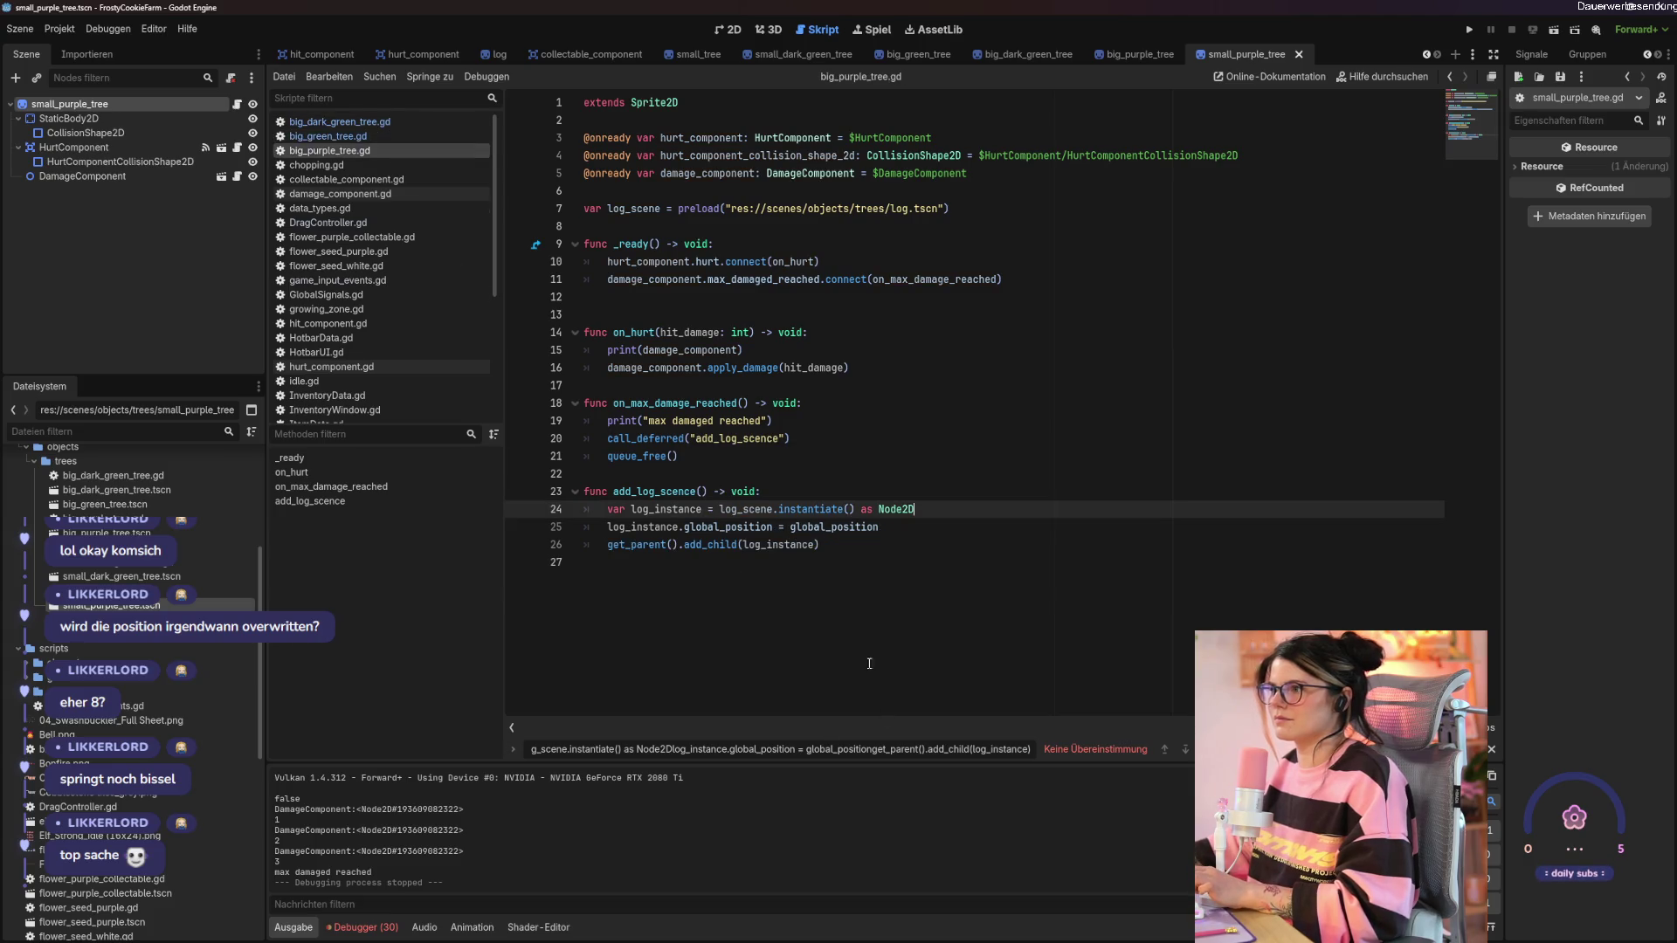
pyautogui.moveTo(559, 563); pyautogui.dragTo(568, 493)
pyautogui.hotkey('ctrl', 'v')
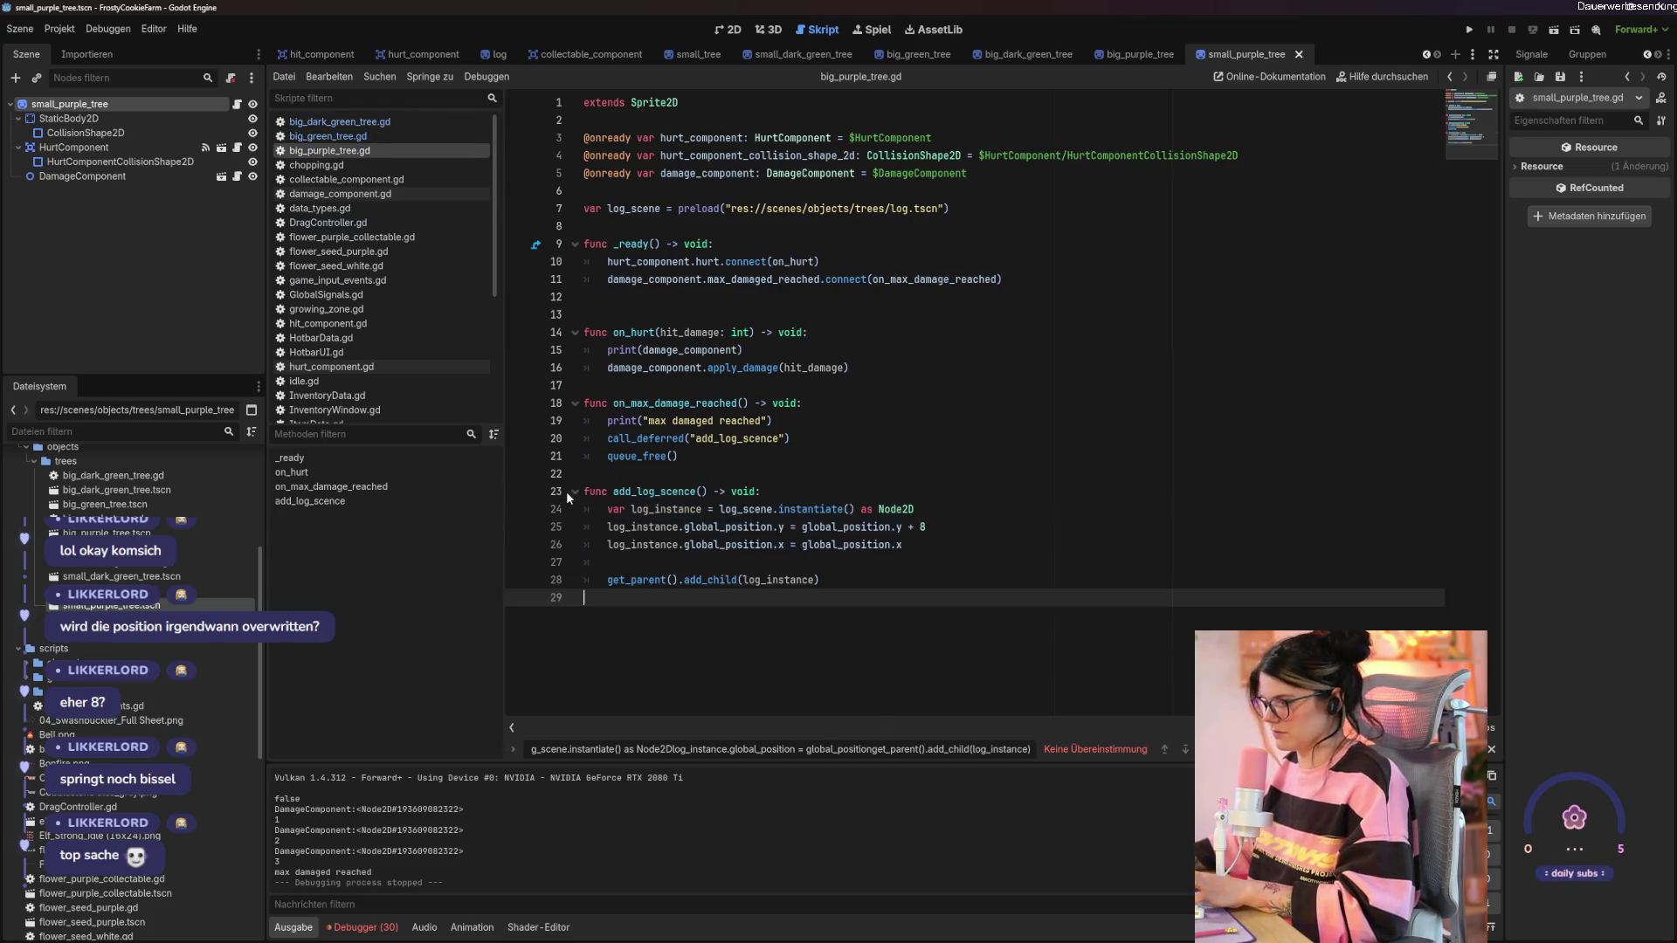
pyautogui.hotkey('ctrl', 's')
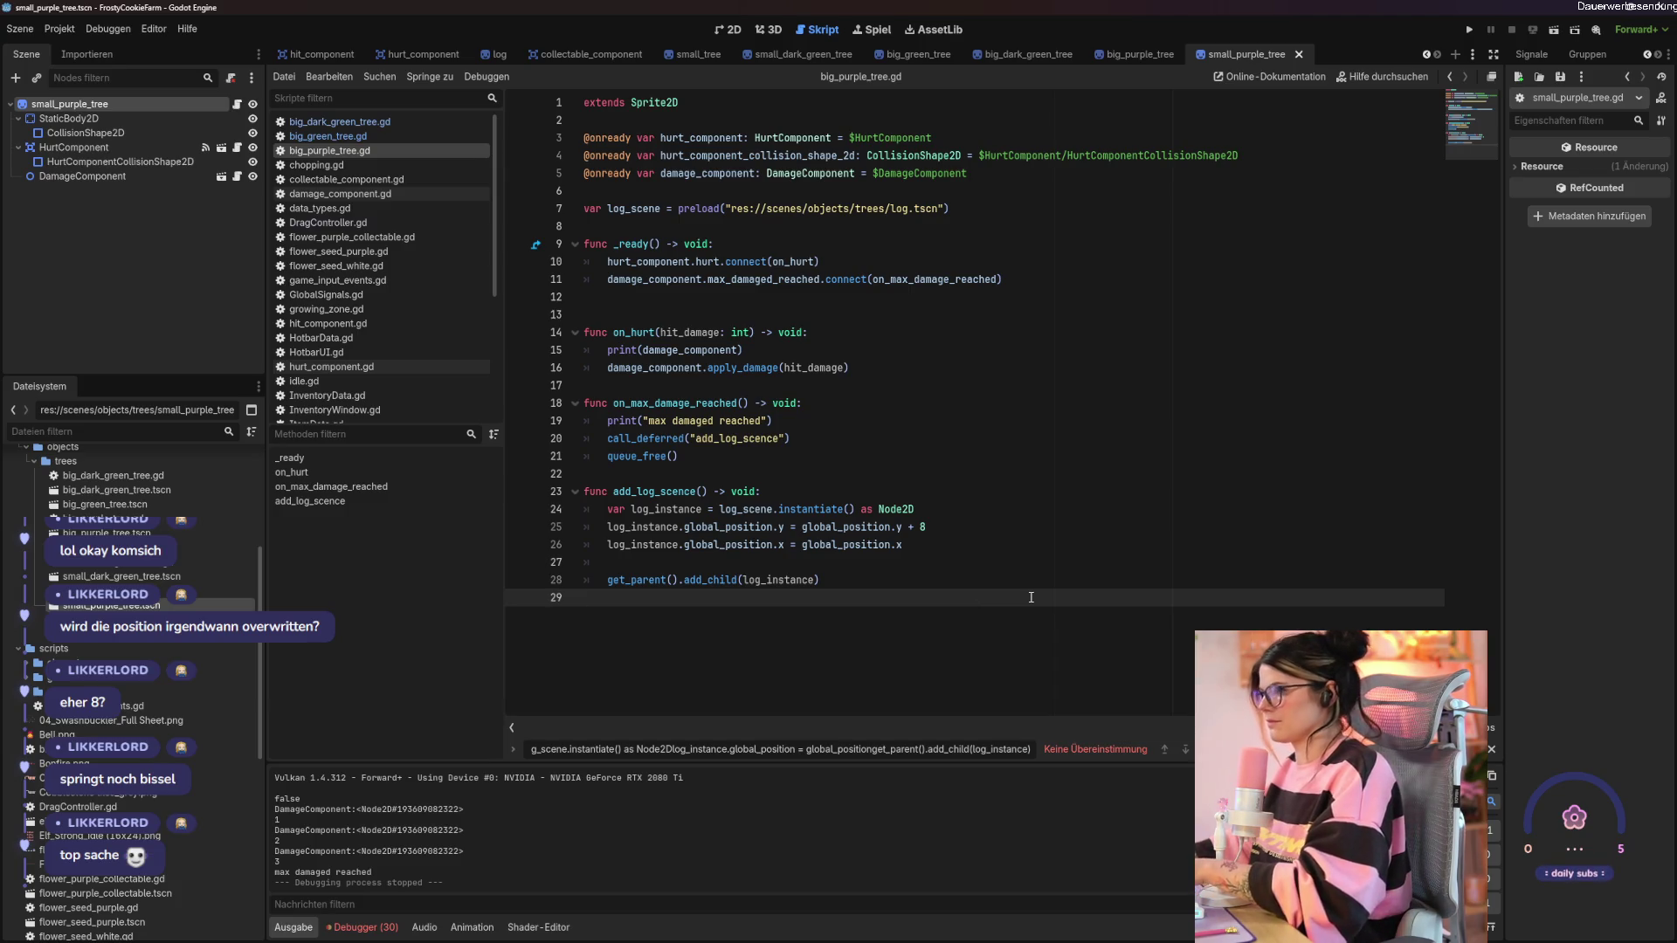
pyautogui.press('F5')
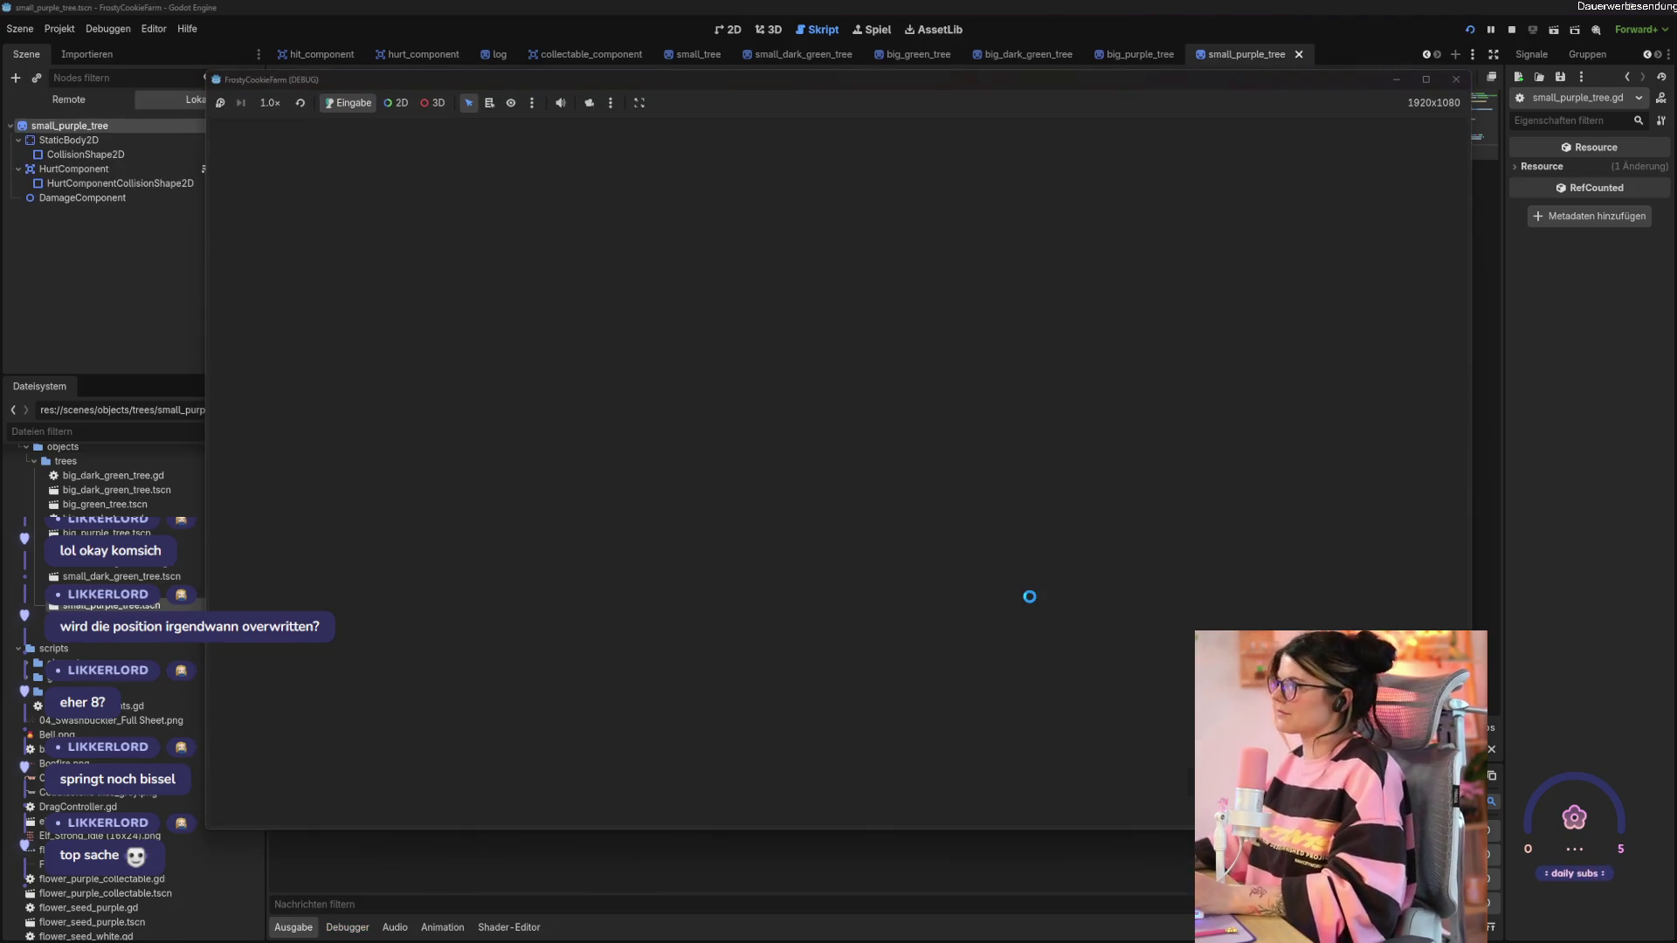
# Walk toward the trees and hit the green tree and a nearby tree.
pyautogui.press('a')
pyautogui.press('s')
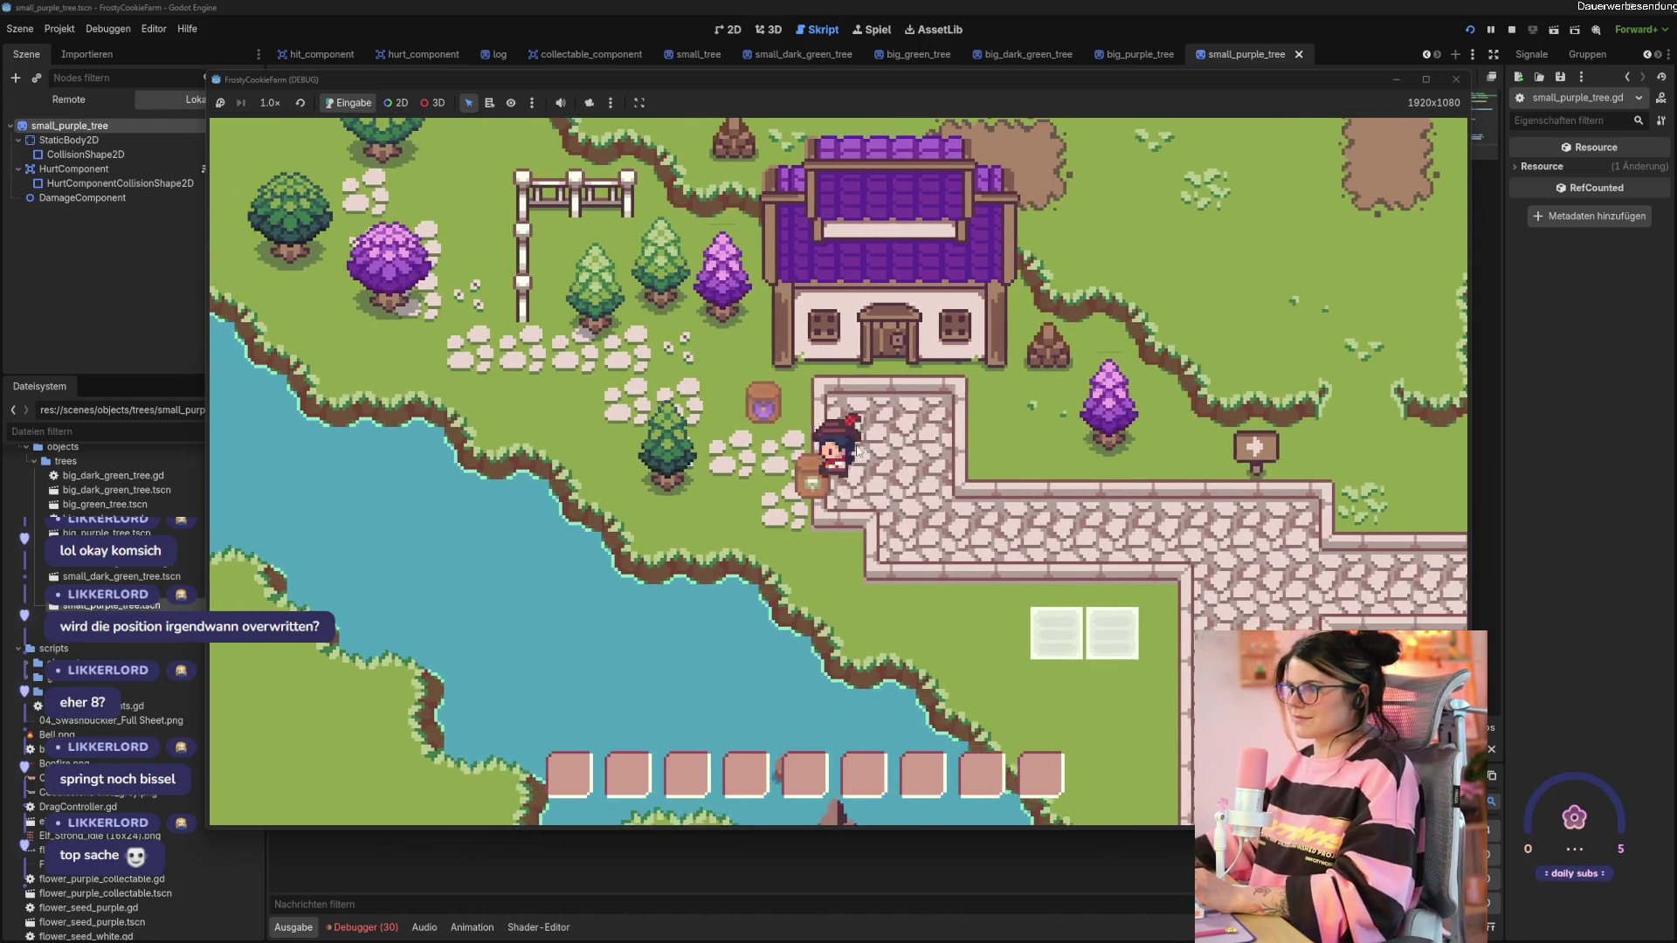
pyautogui.click(789, 459)
pyautogui.click(789, 458)
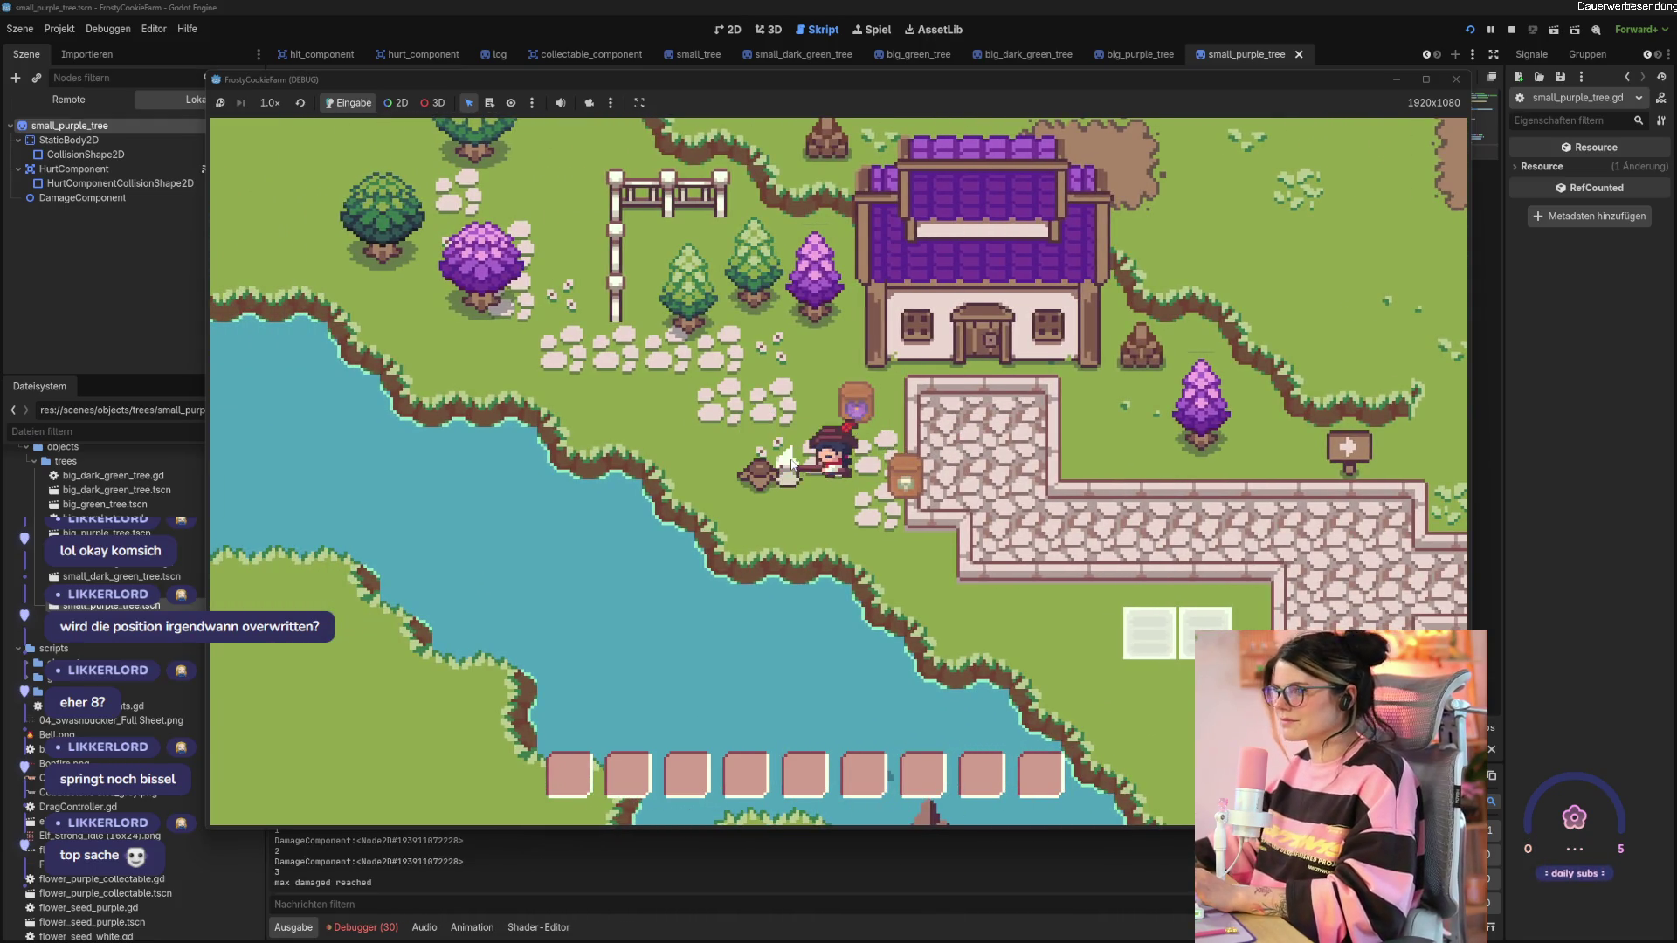
pyautogui.press('w')
pyautogui.click(826, 427)
pyautogui.press('a')
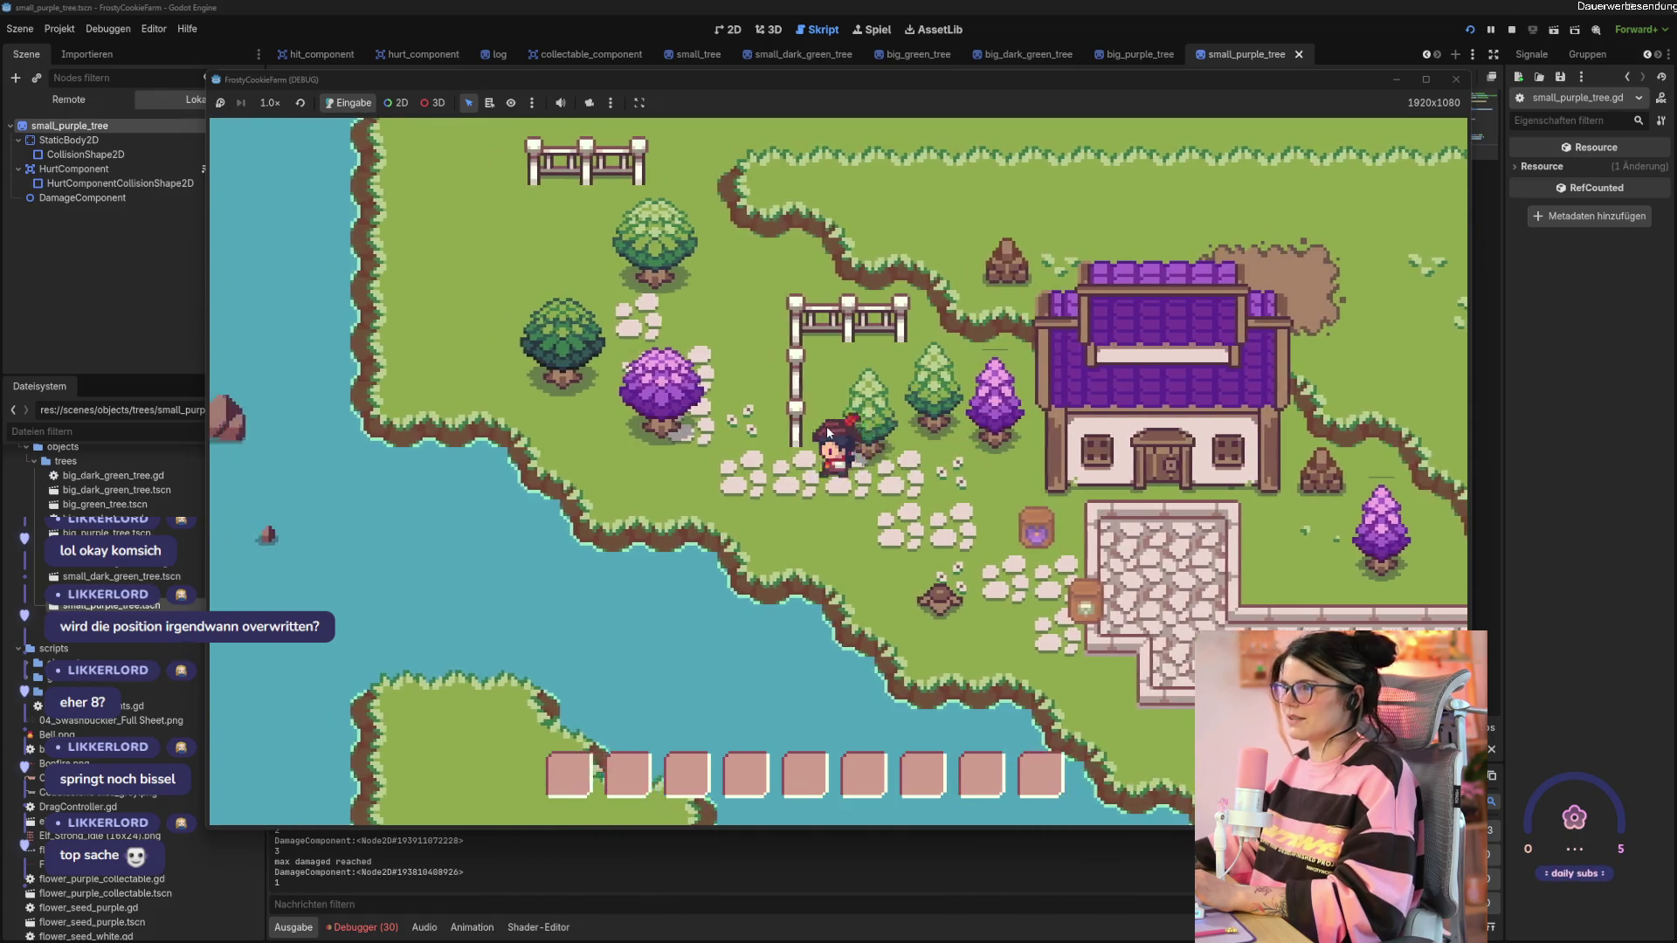
pyautogui.press('a')
# Chop the purple tree down to a stump.
pyautogui.click(805, 507)
pyautogui.click(805, 506)
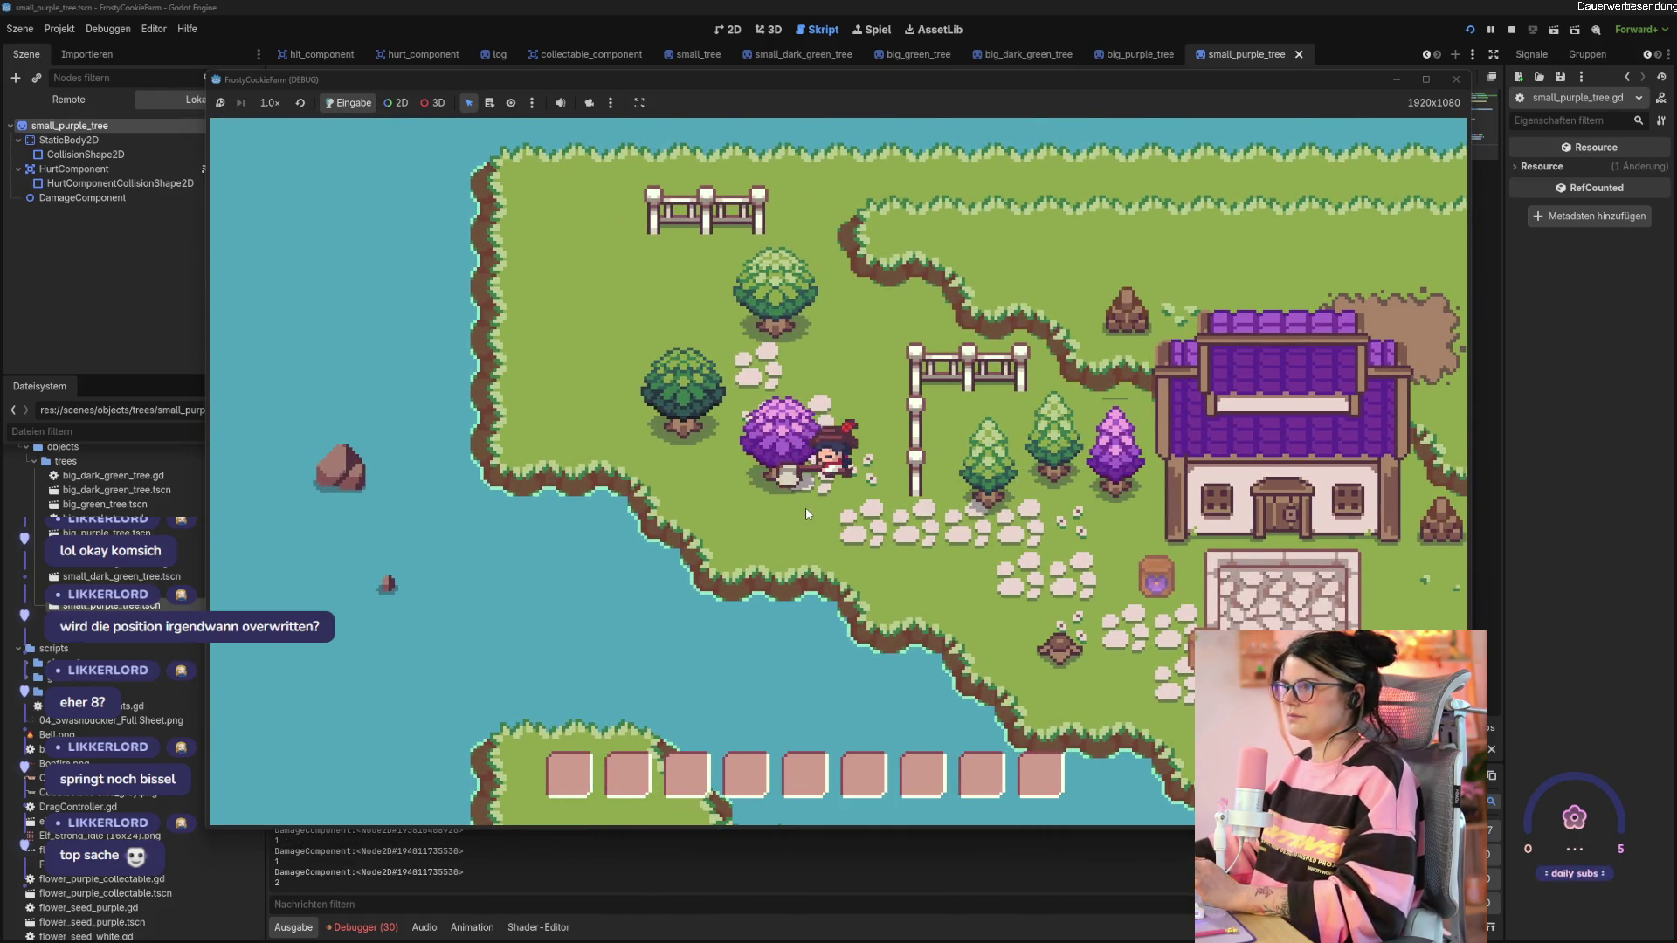
pyautogui.click(805, 507)
pyautogui.click(805, 507)
pyautogui.click(805, 507)
pyautogui.click(805, 506)
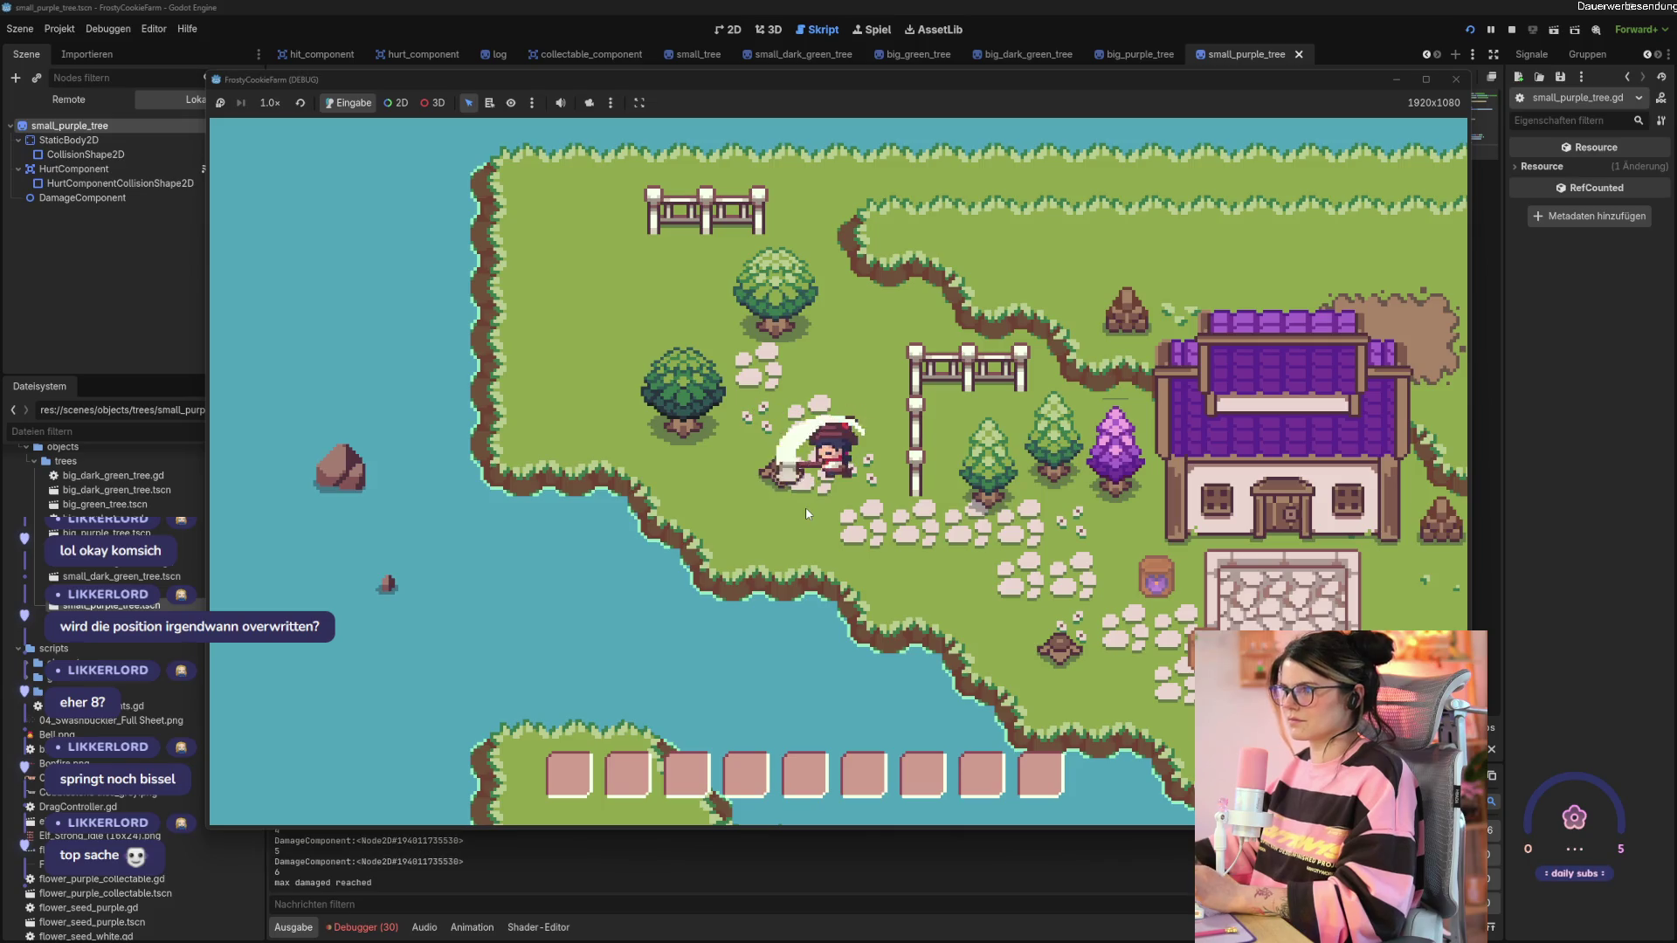
# Chop the dark green tree down to a stump.
pyautogui.press('a')
pyautogui.press('w')
pyautogui.click(786, 476)
pyautogui.click(779, 457)
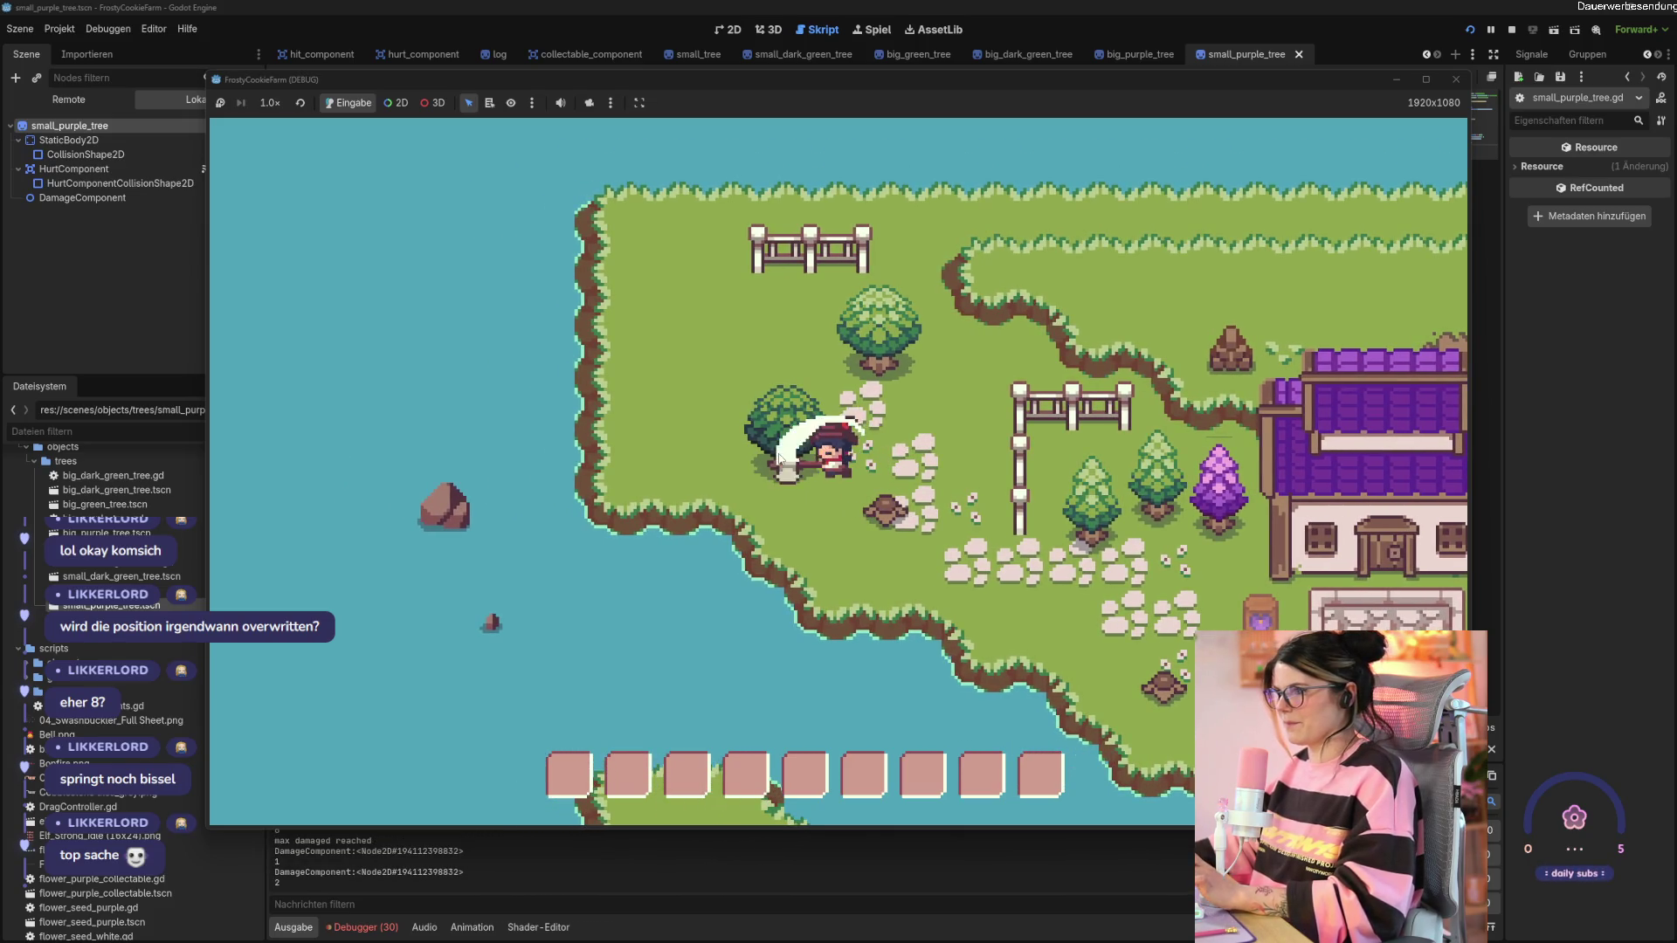
pyautogui.click(779, 458)
pyautogui.click(778, 458)
pyautogui.click(778, 458)
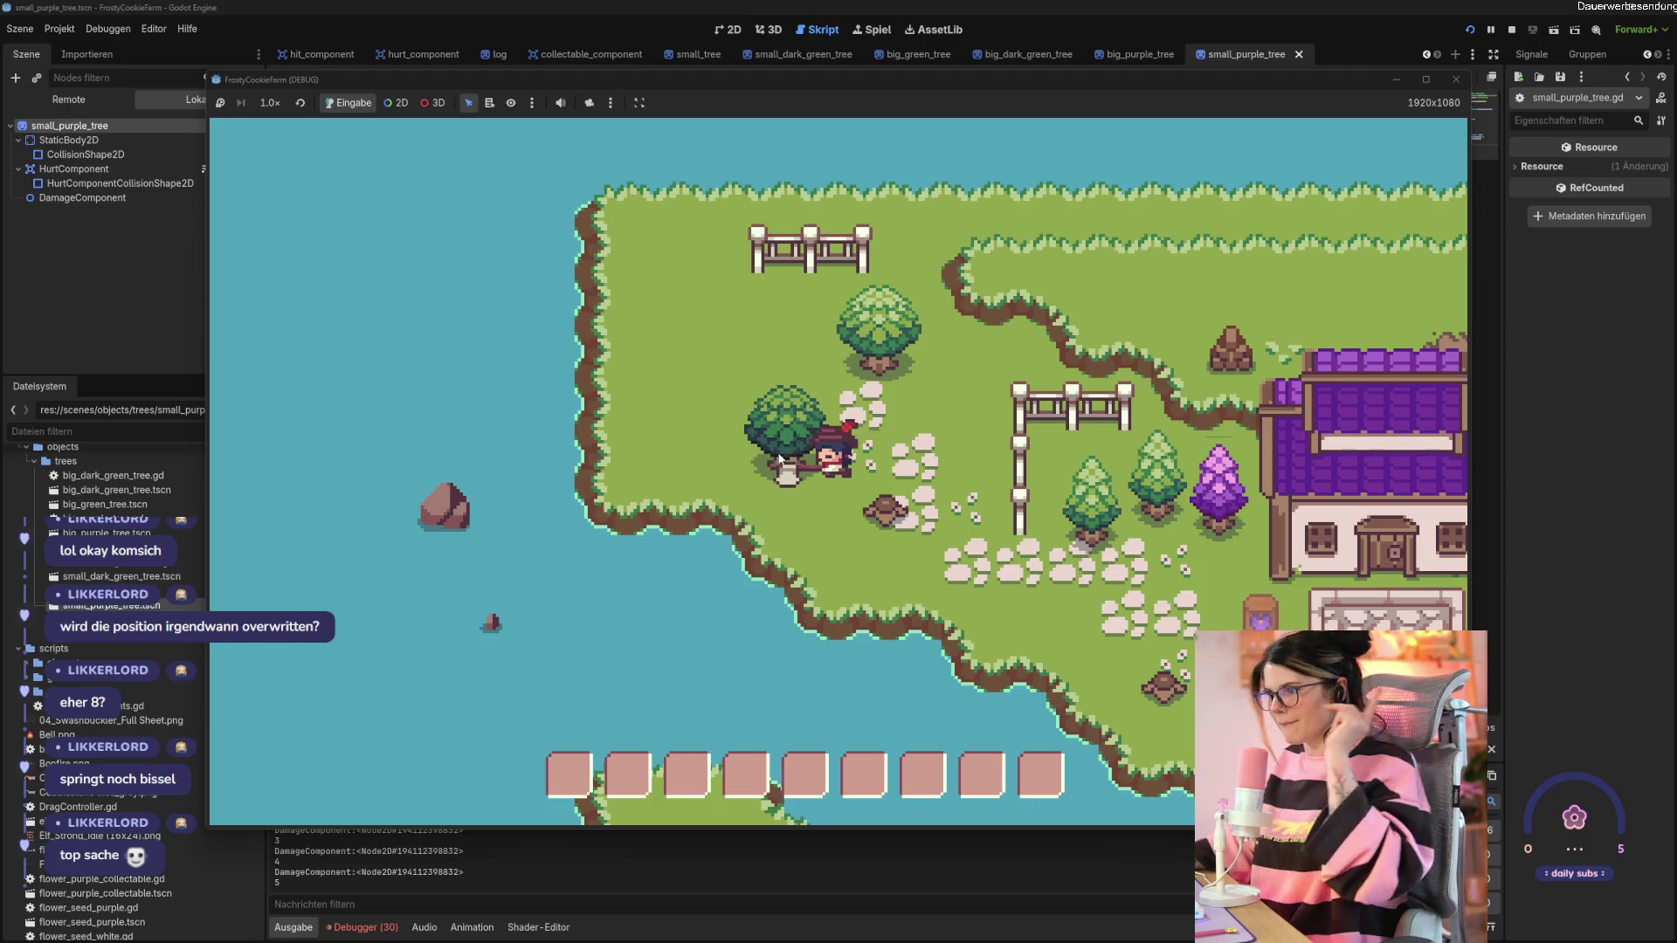
pyautogui.click(782, 457)
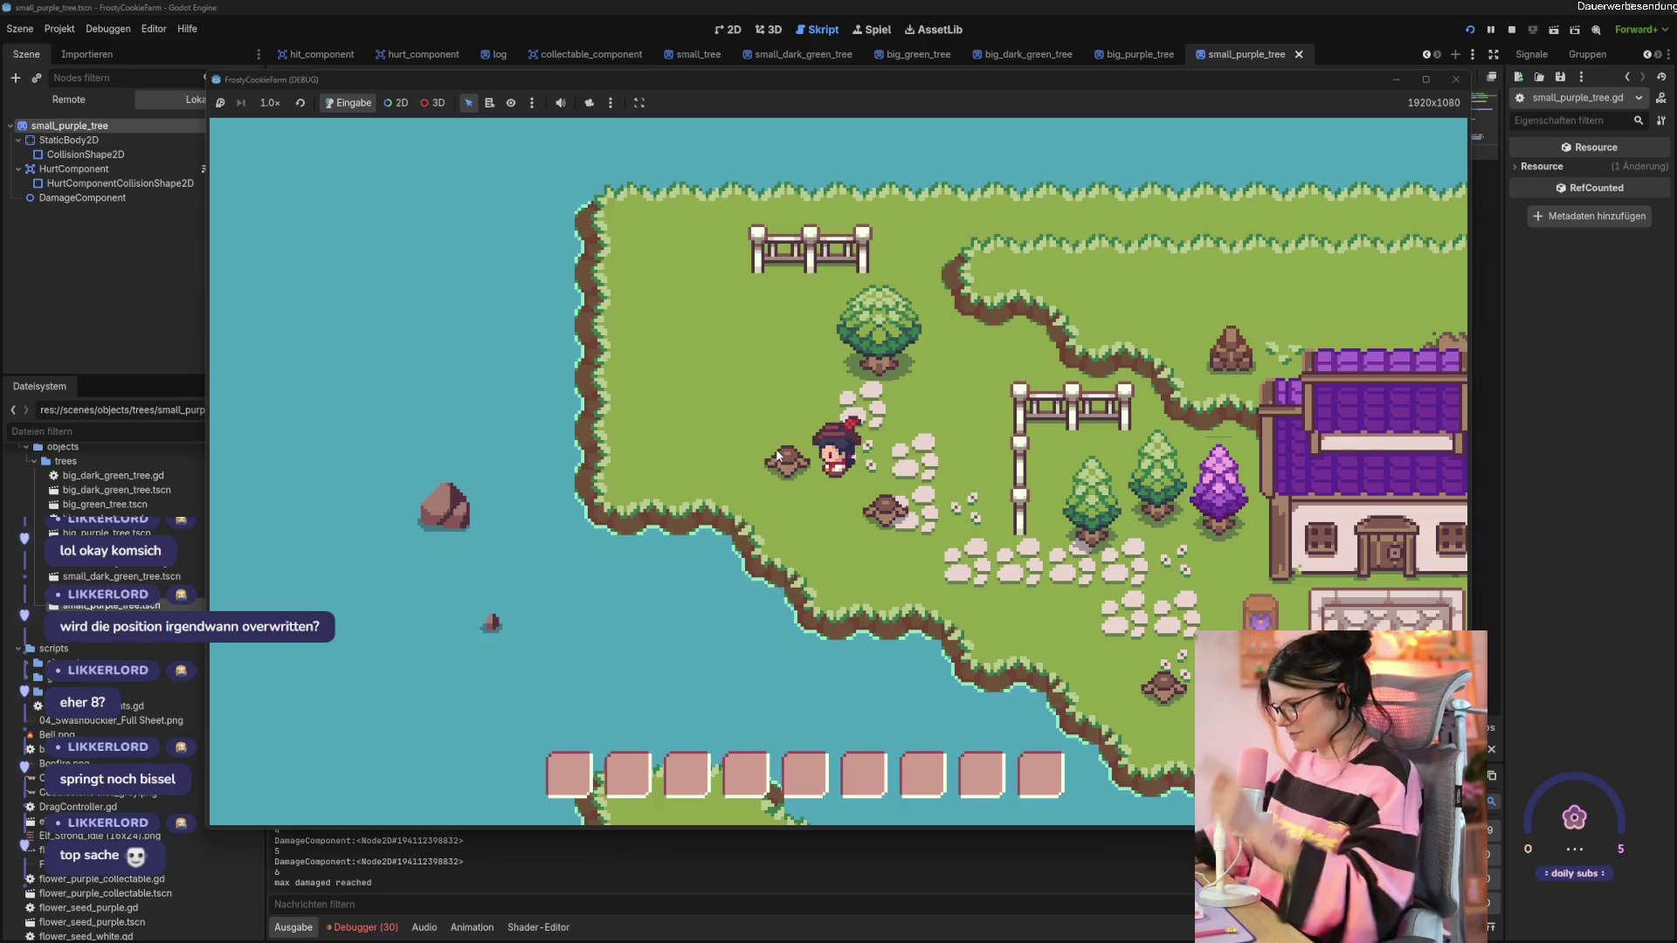
# Walk up-right and chop the green tree down to a stump.
pyautogui.press('d')
pyautogui.press('w')
pyautogui.click(786, 470)
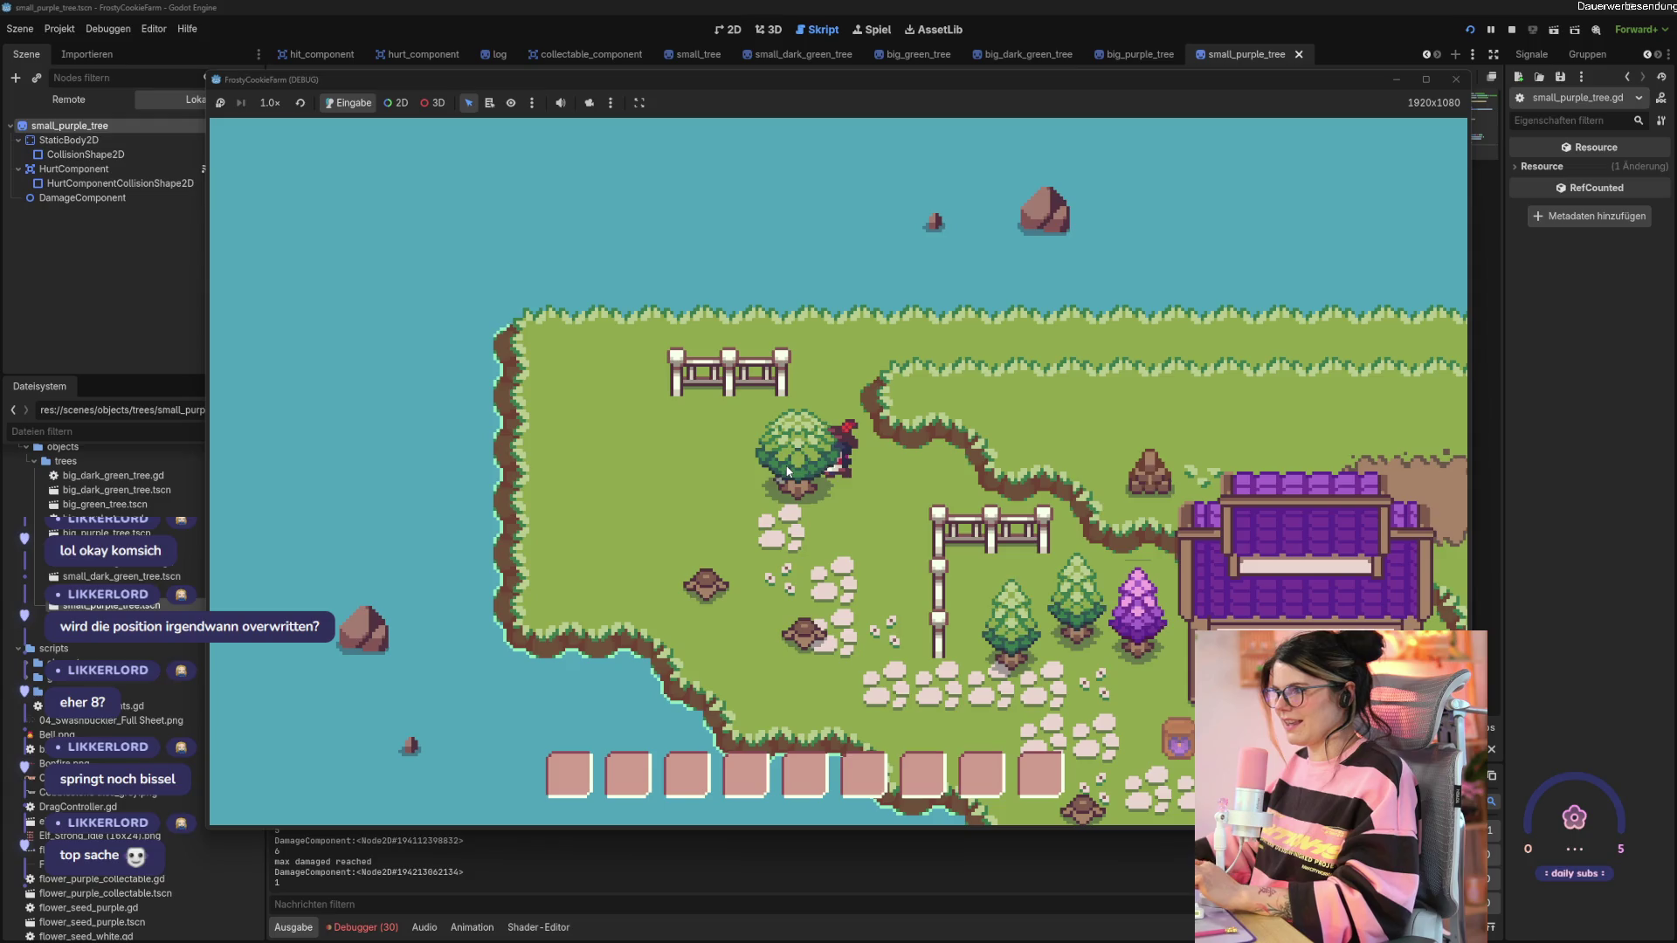
pyautogui.click(786, 472)
pyautogui.click(787, 471)
pyautogui.click(787, 472)
pyautogui.click(787, 471)
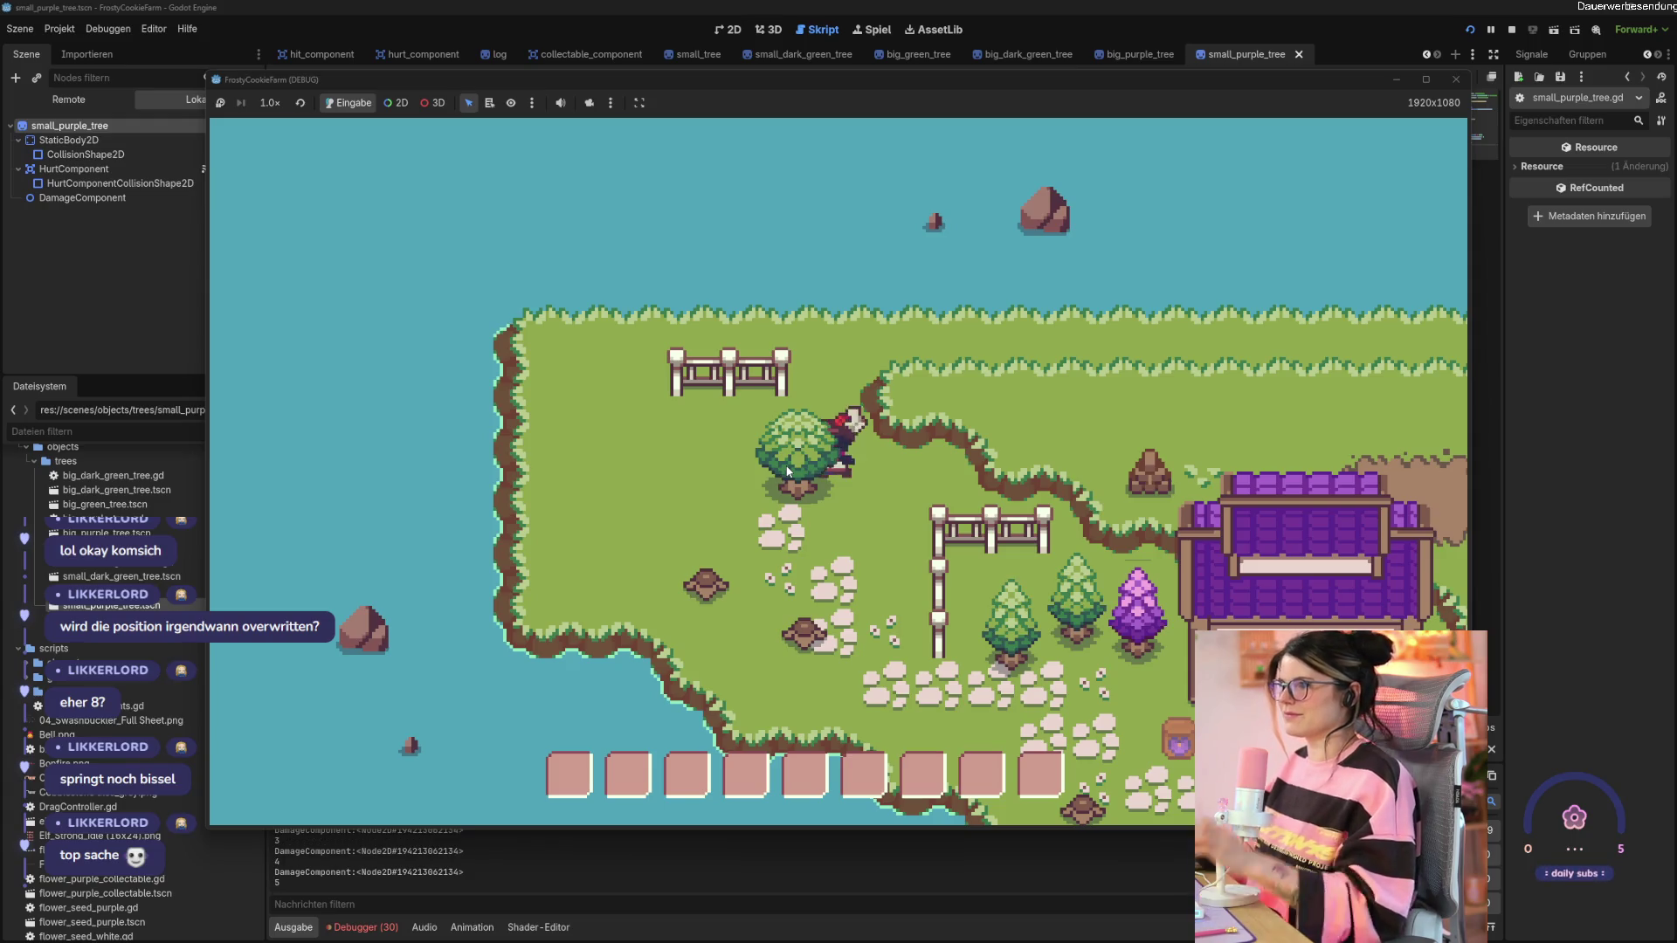
pyautogui.click(786, 472)
# Collect the dropped logs, walk onto the cobblestone path, and stop the game.
pyautogui.press('s')
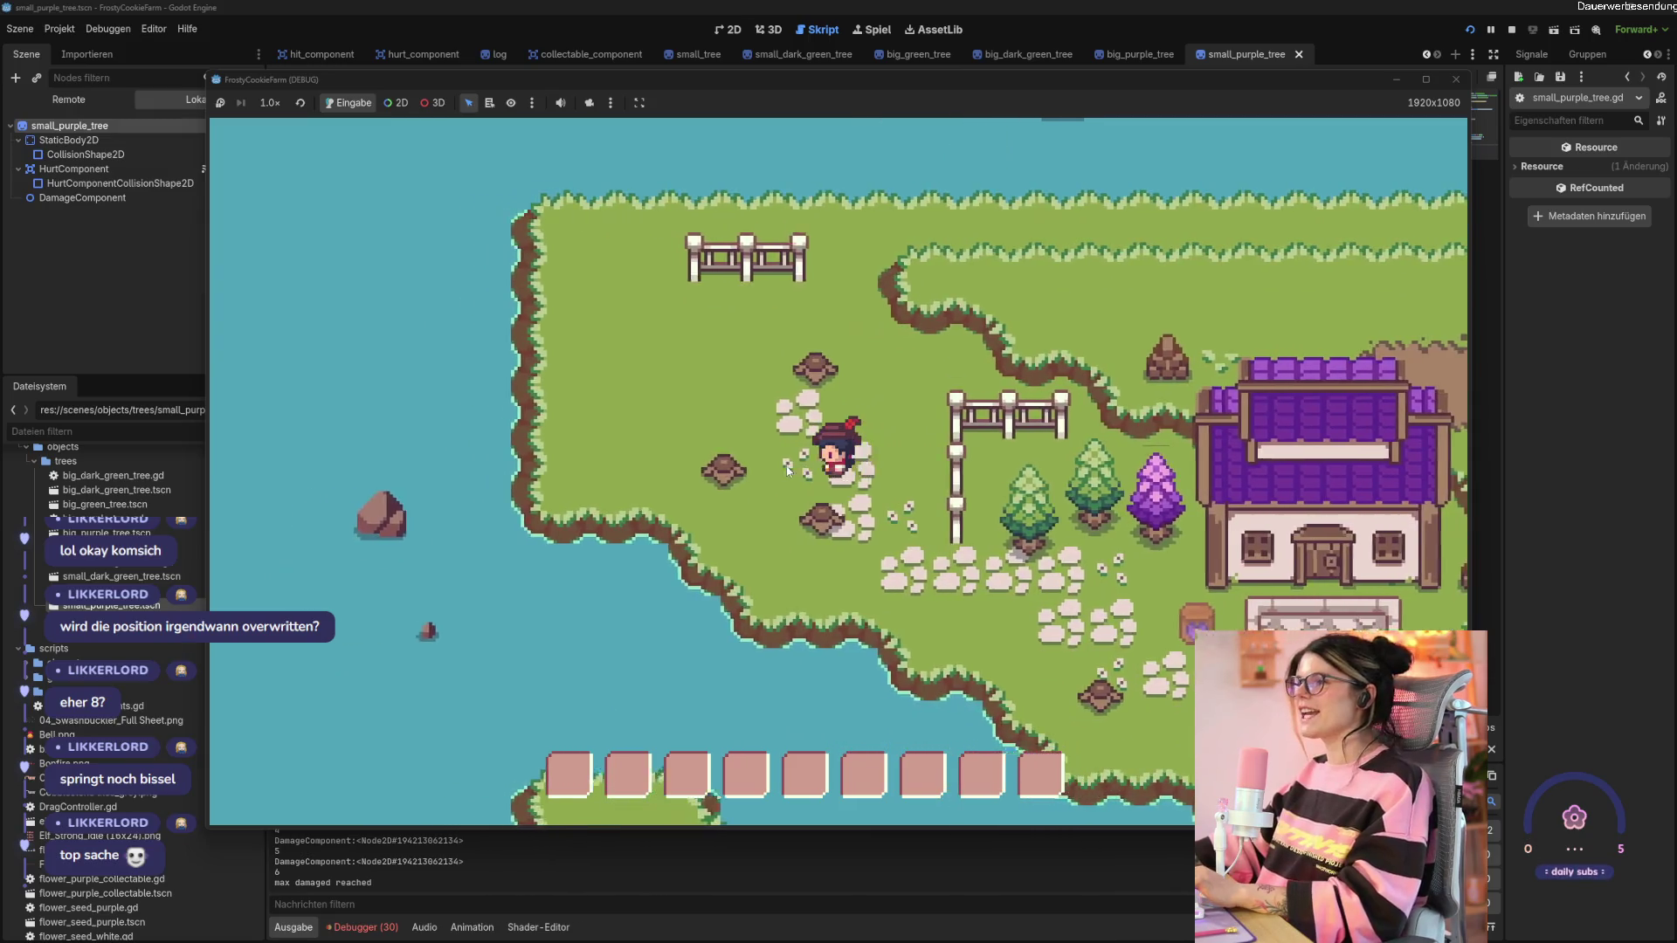
pyautogui.press('a')
pyautogui.press('w')
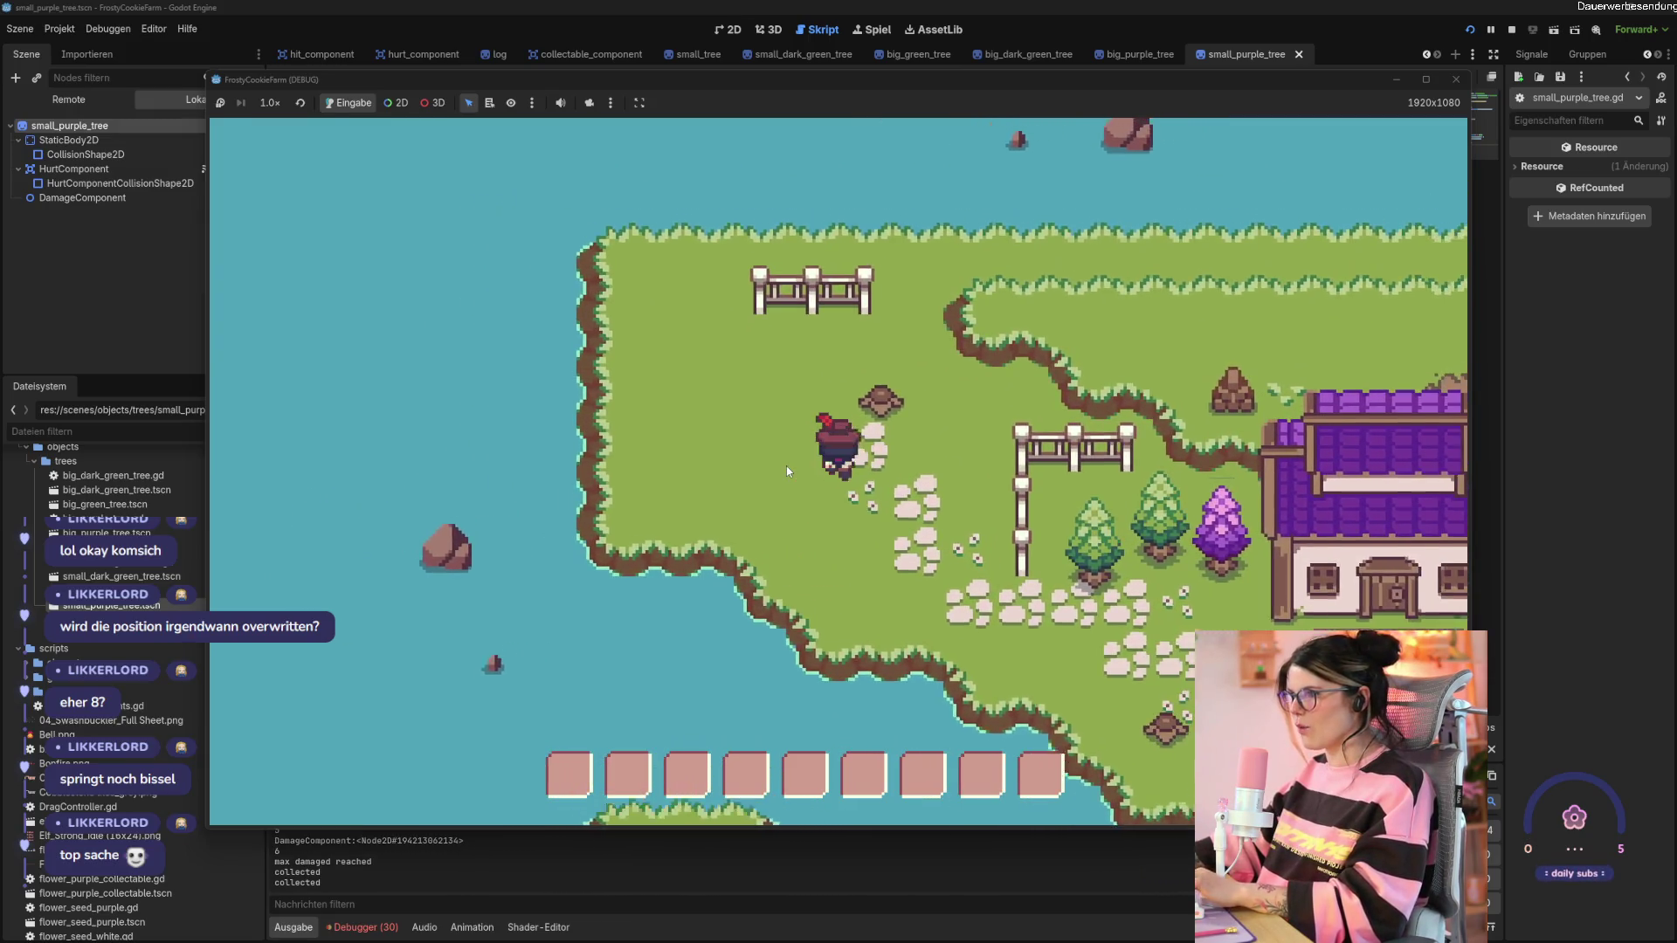
pyautogui.press('d')
pyautogui.press('s')
pyautogui.press('d')
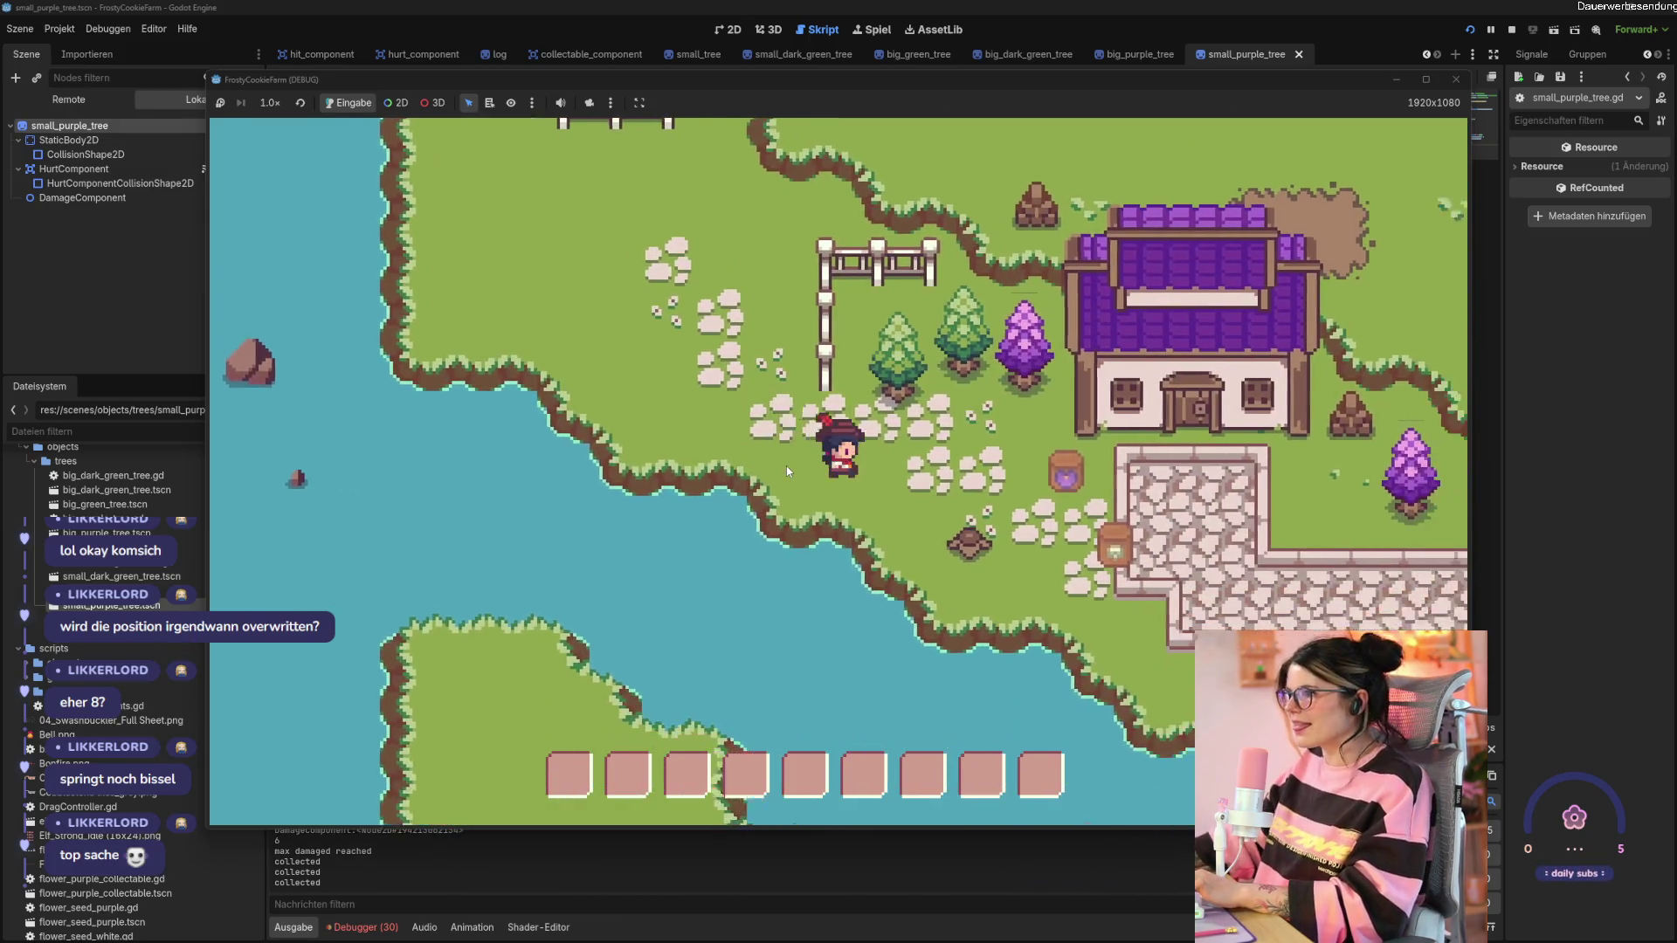
pyautogui.press('d')
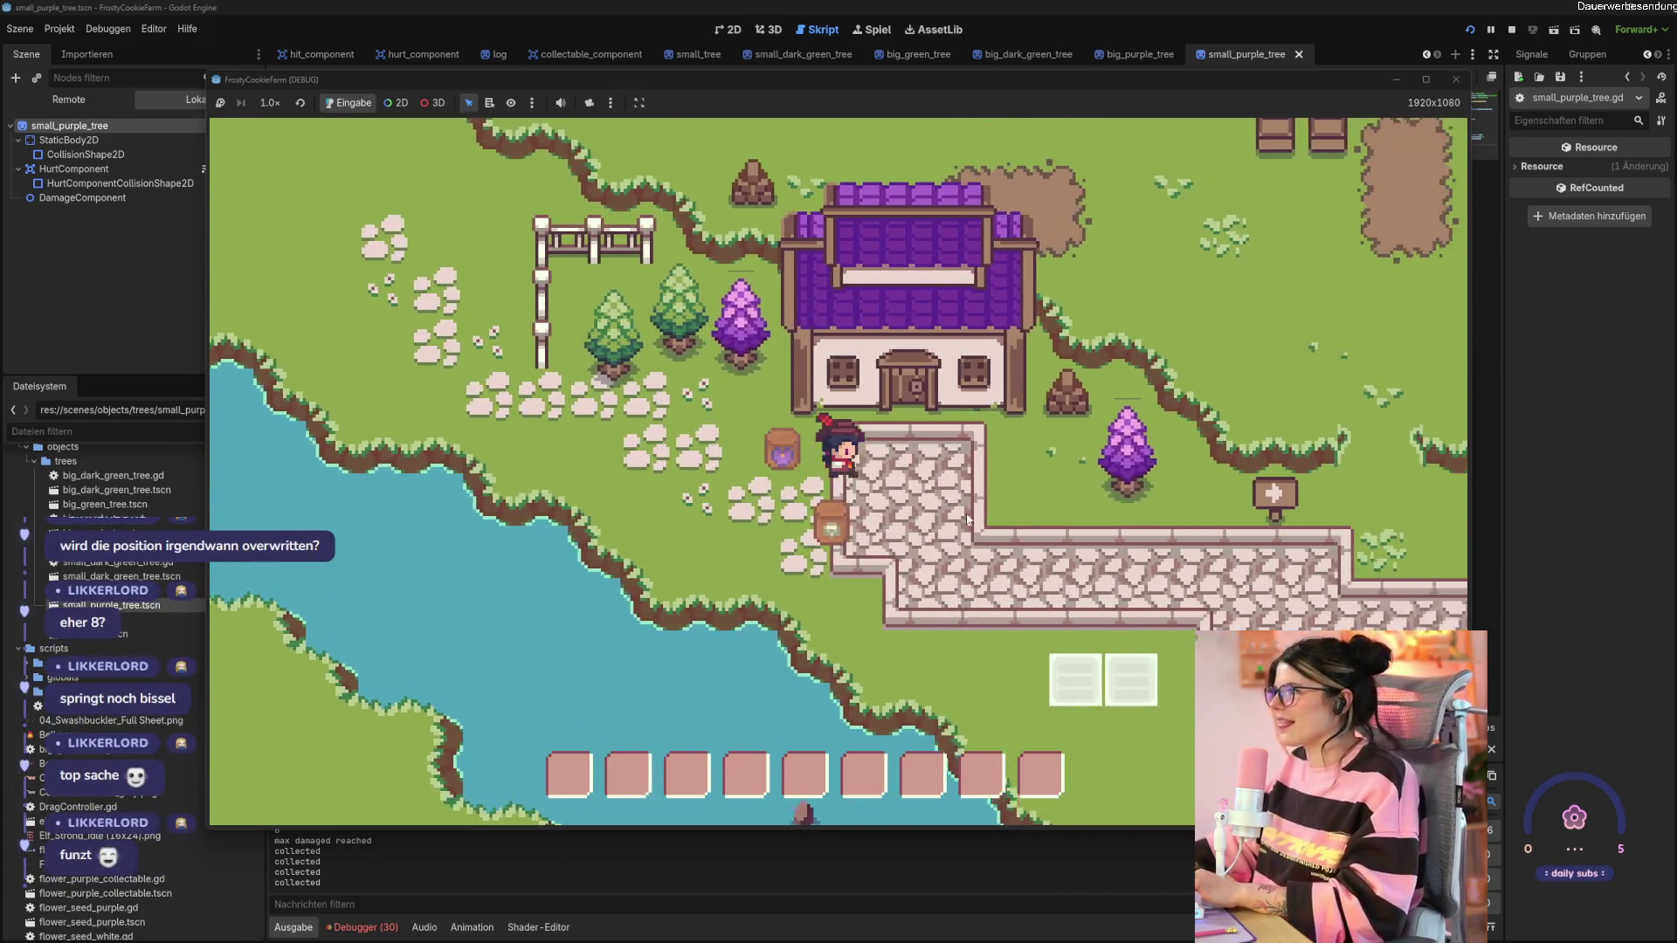
pyautogui.press('F8')
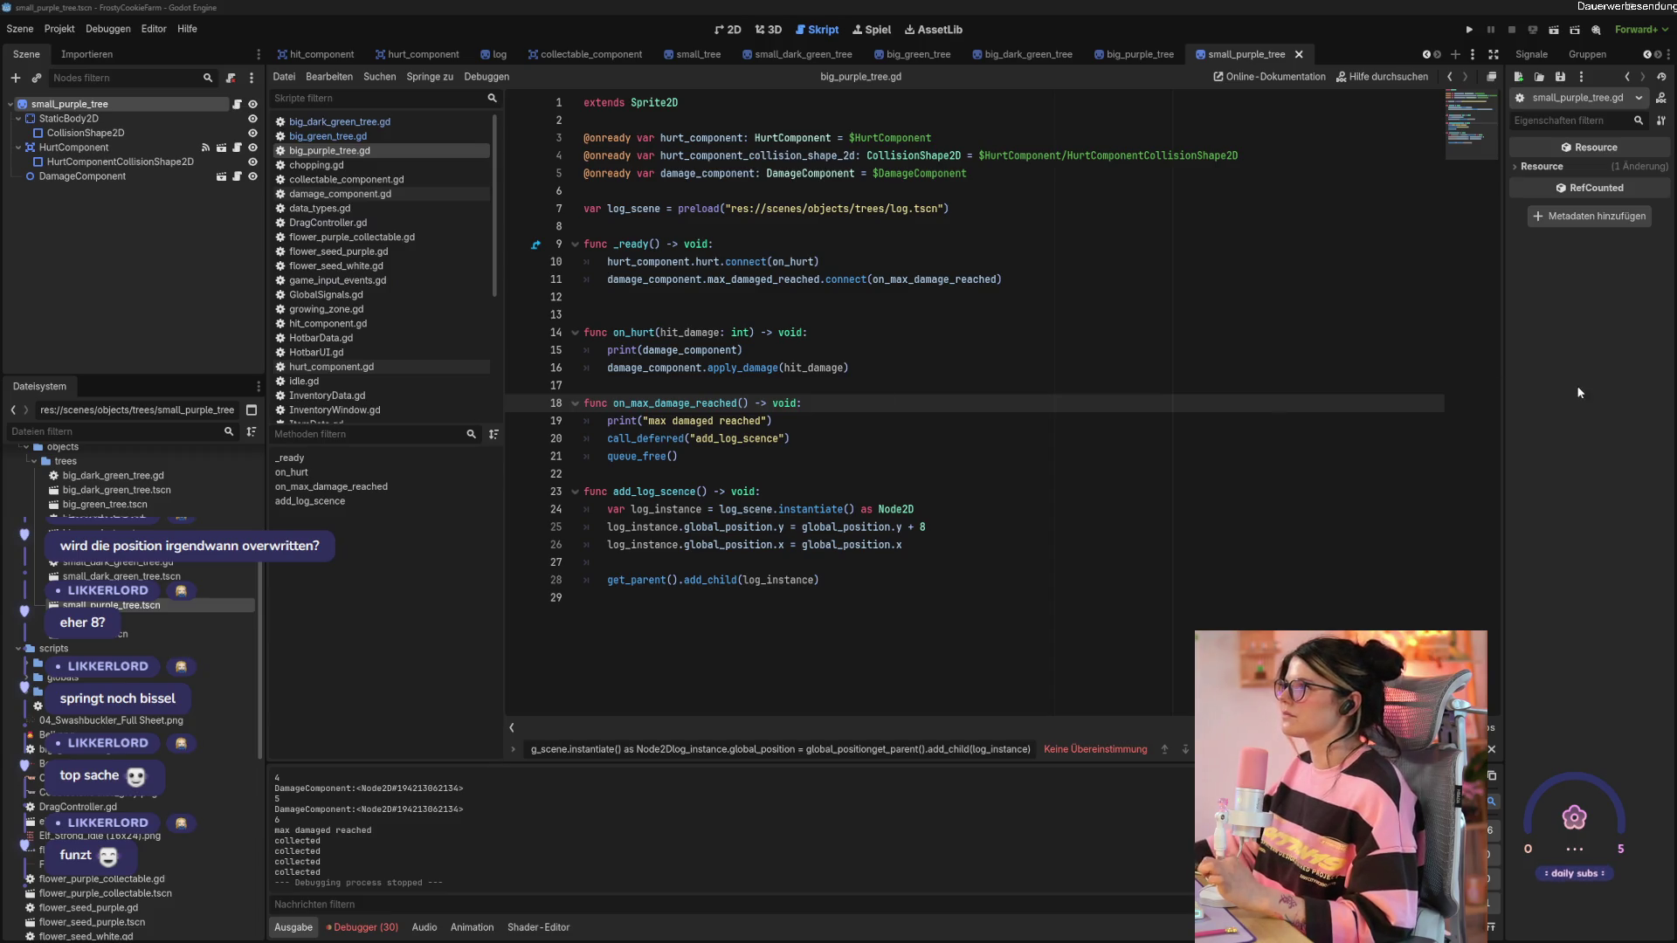
# Assign a new ShaderMaterial to the small_purple_tree sprite's CanvasItem Material.
pyautogui.click(72, 132)
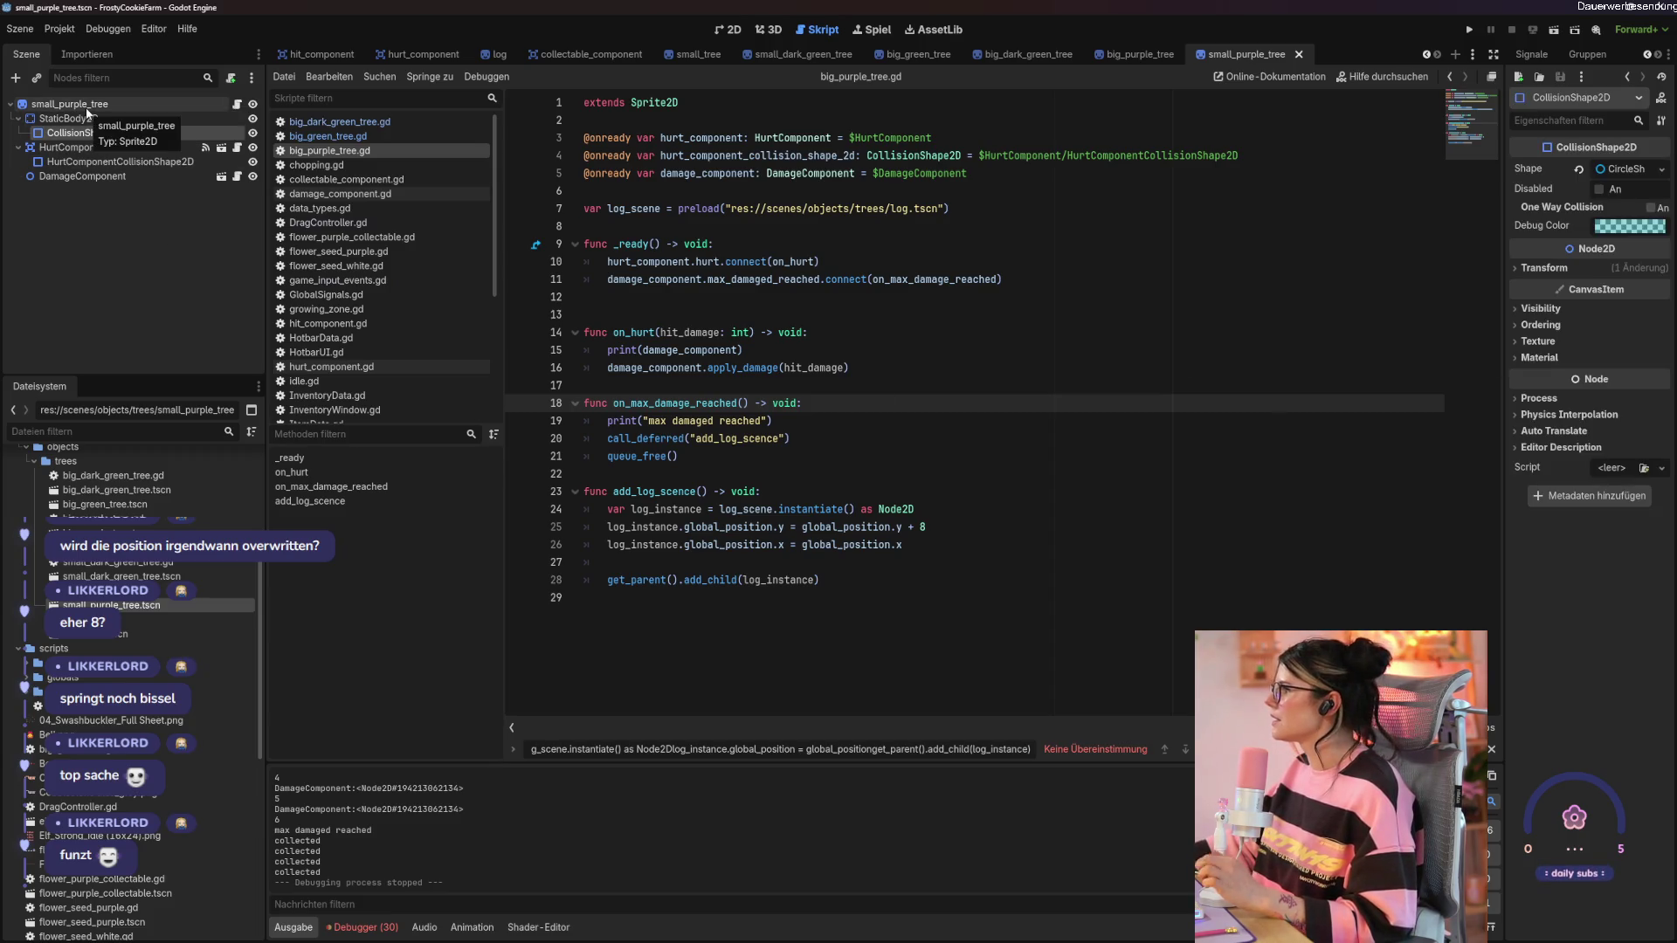
pyautogui.click(85, 106)
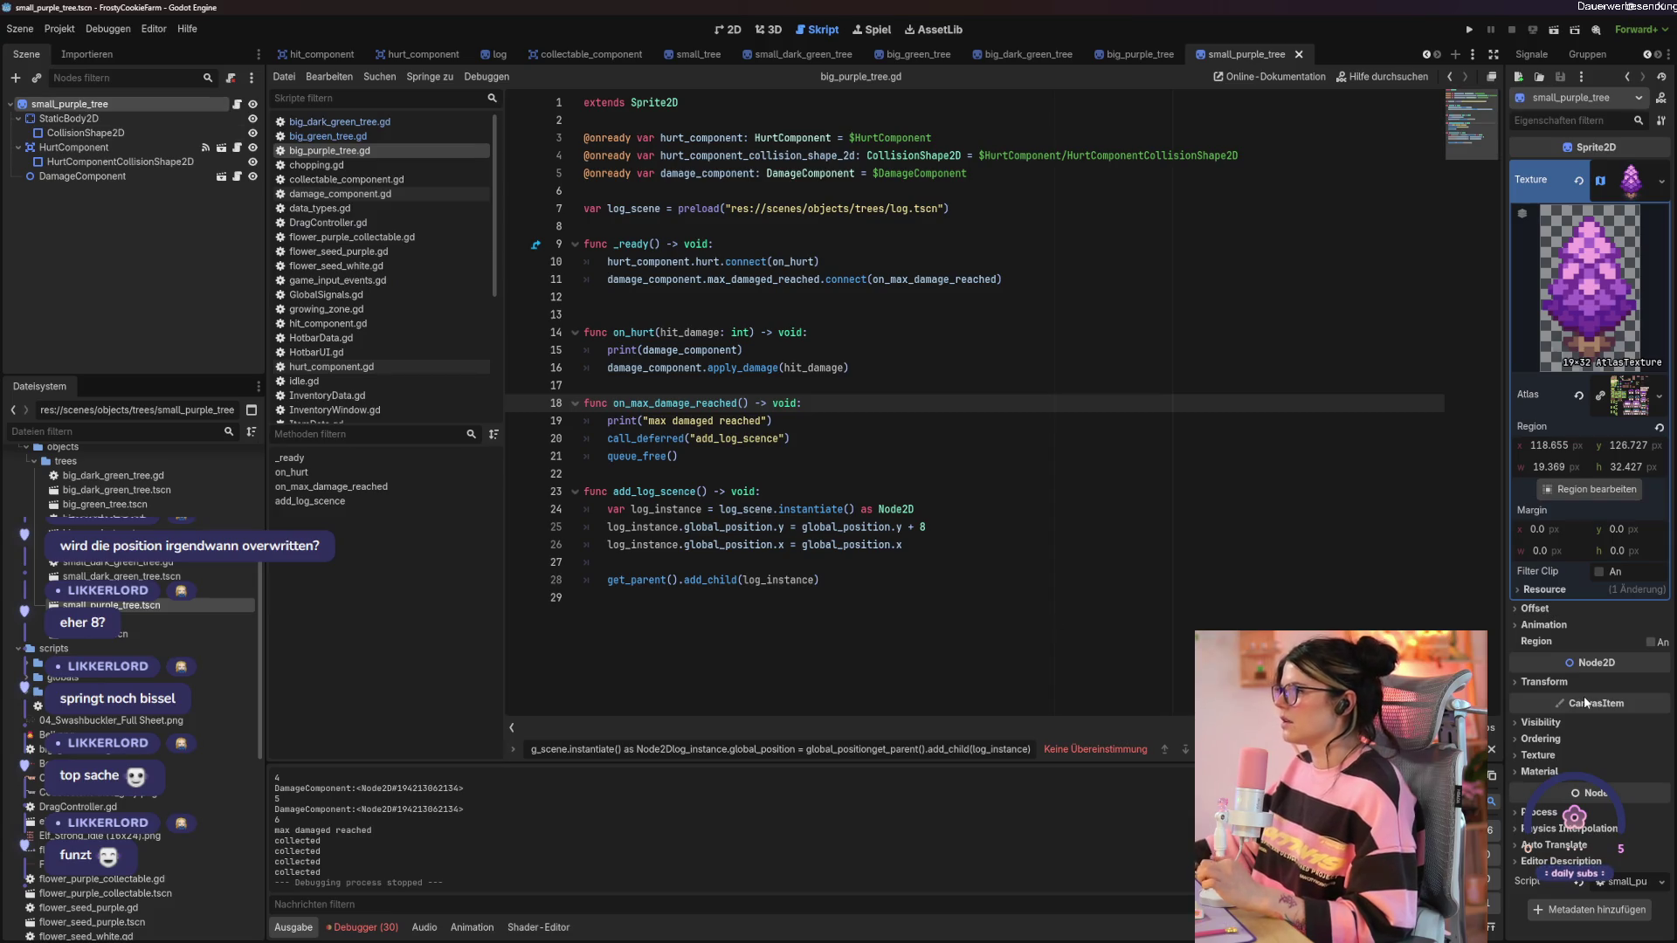
pyautogui.click(1543, 772)
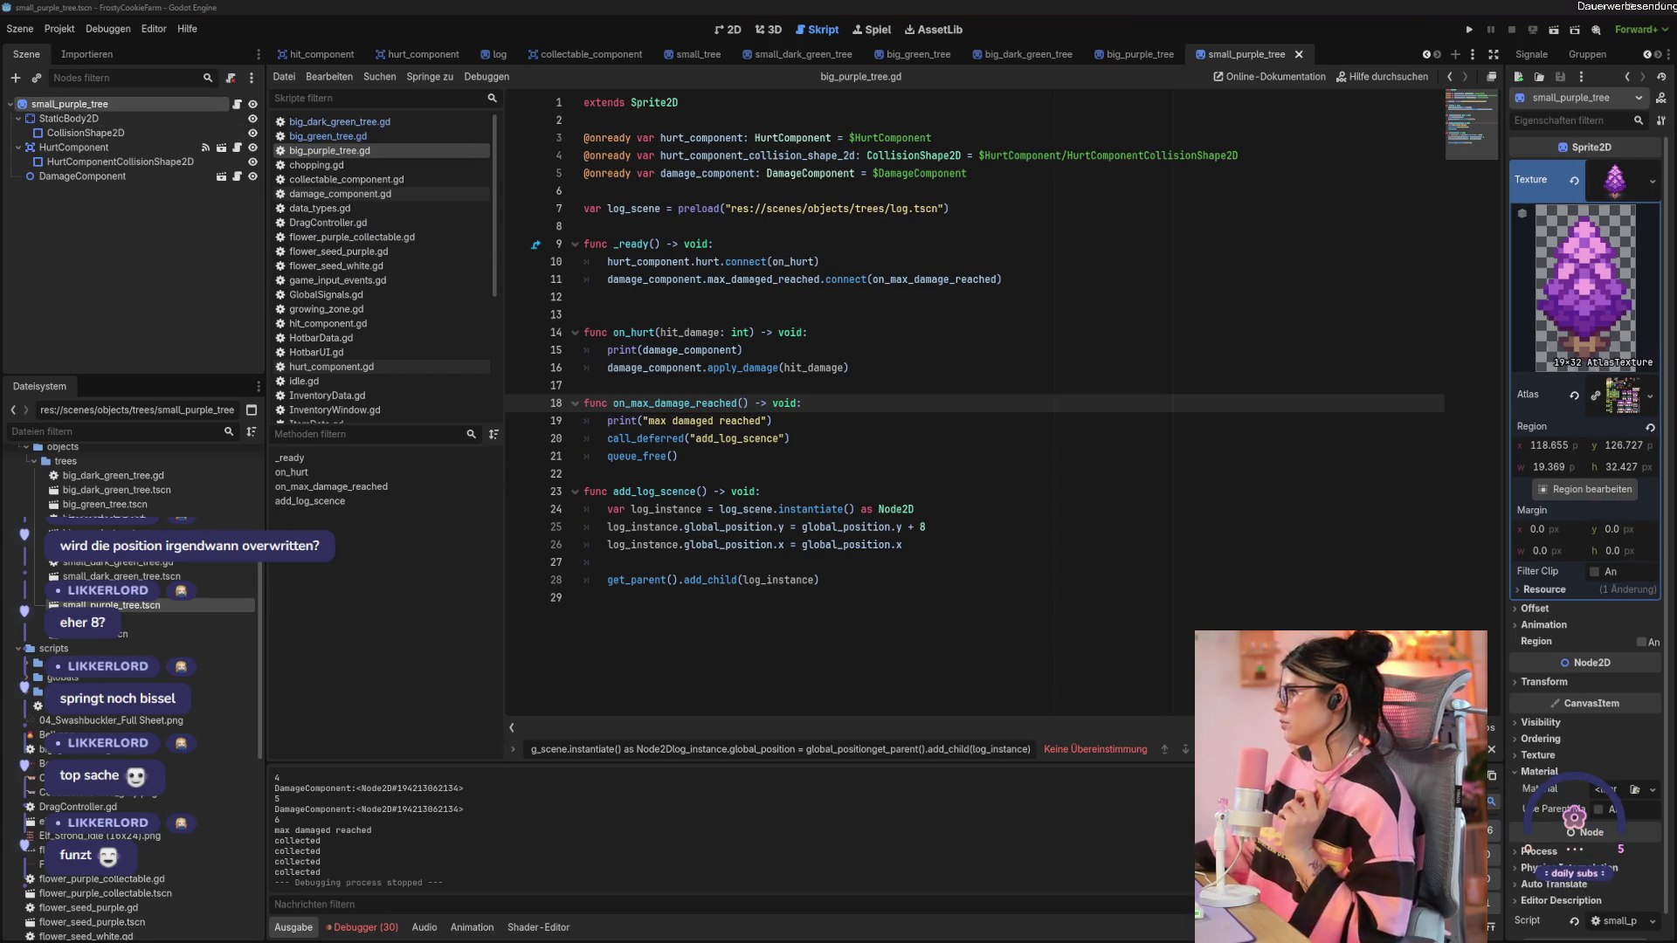
pyautogui.click(1652, 789)
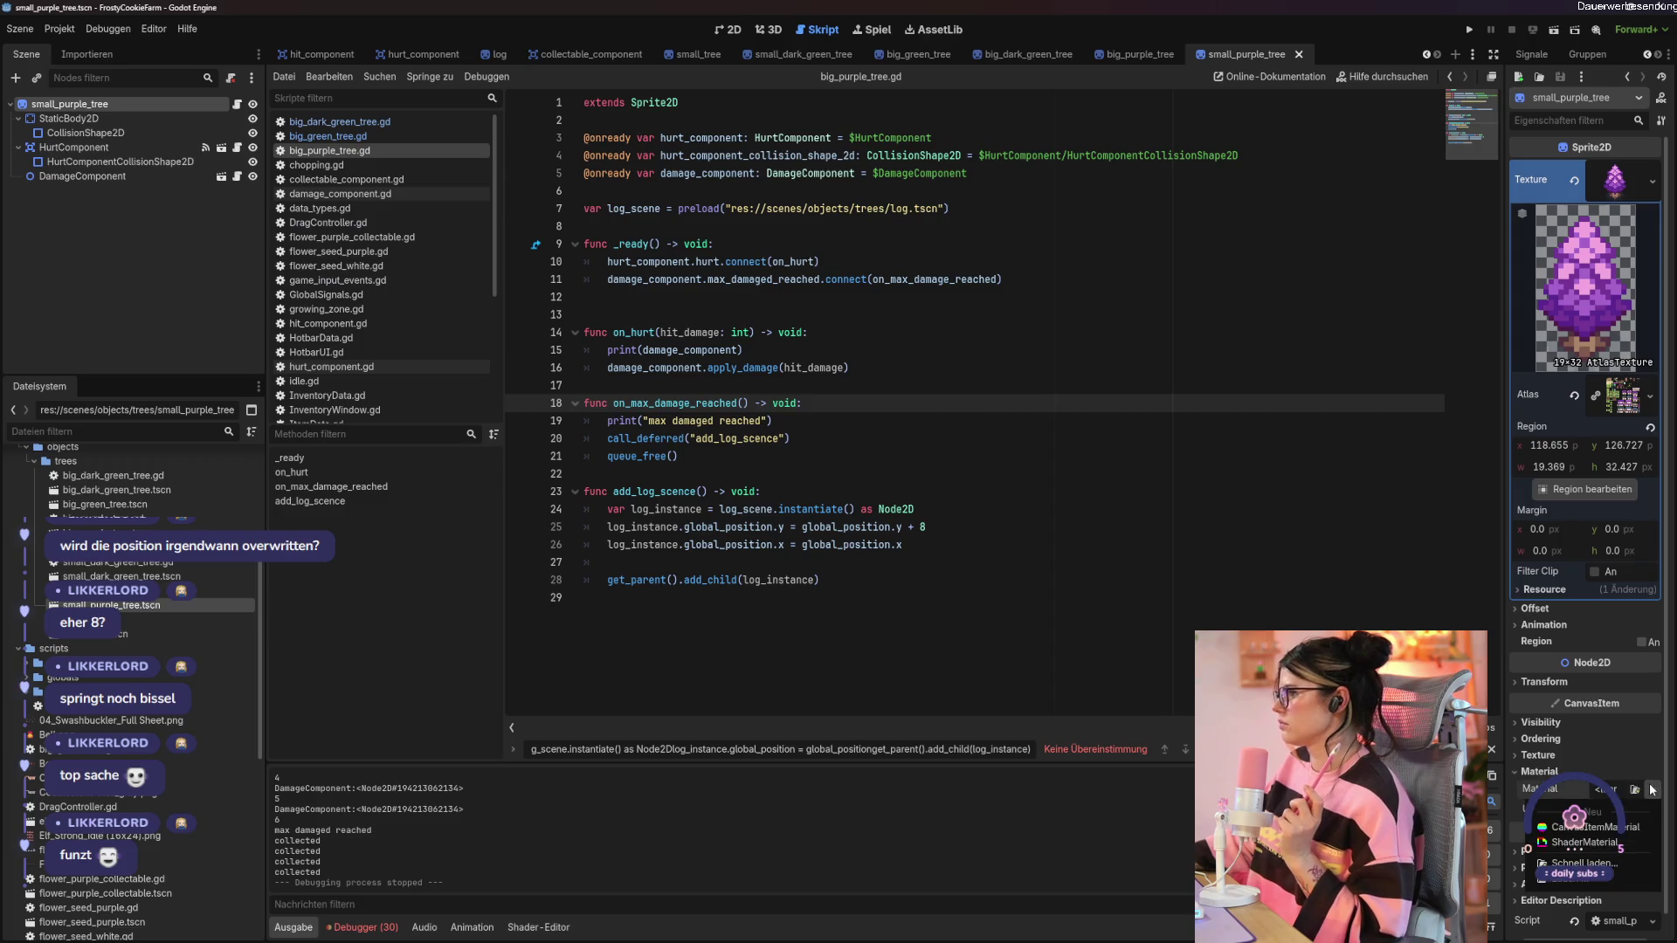
pyautogui.click(1583, 843)
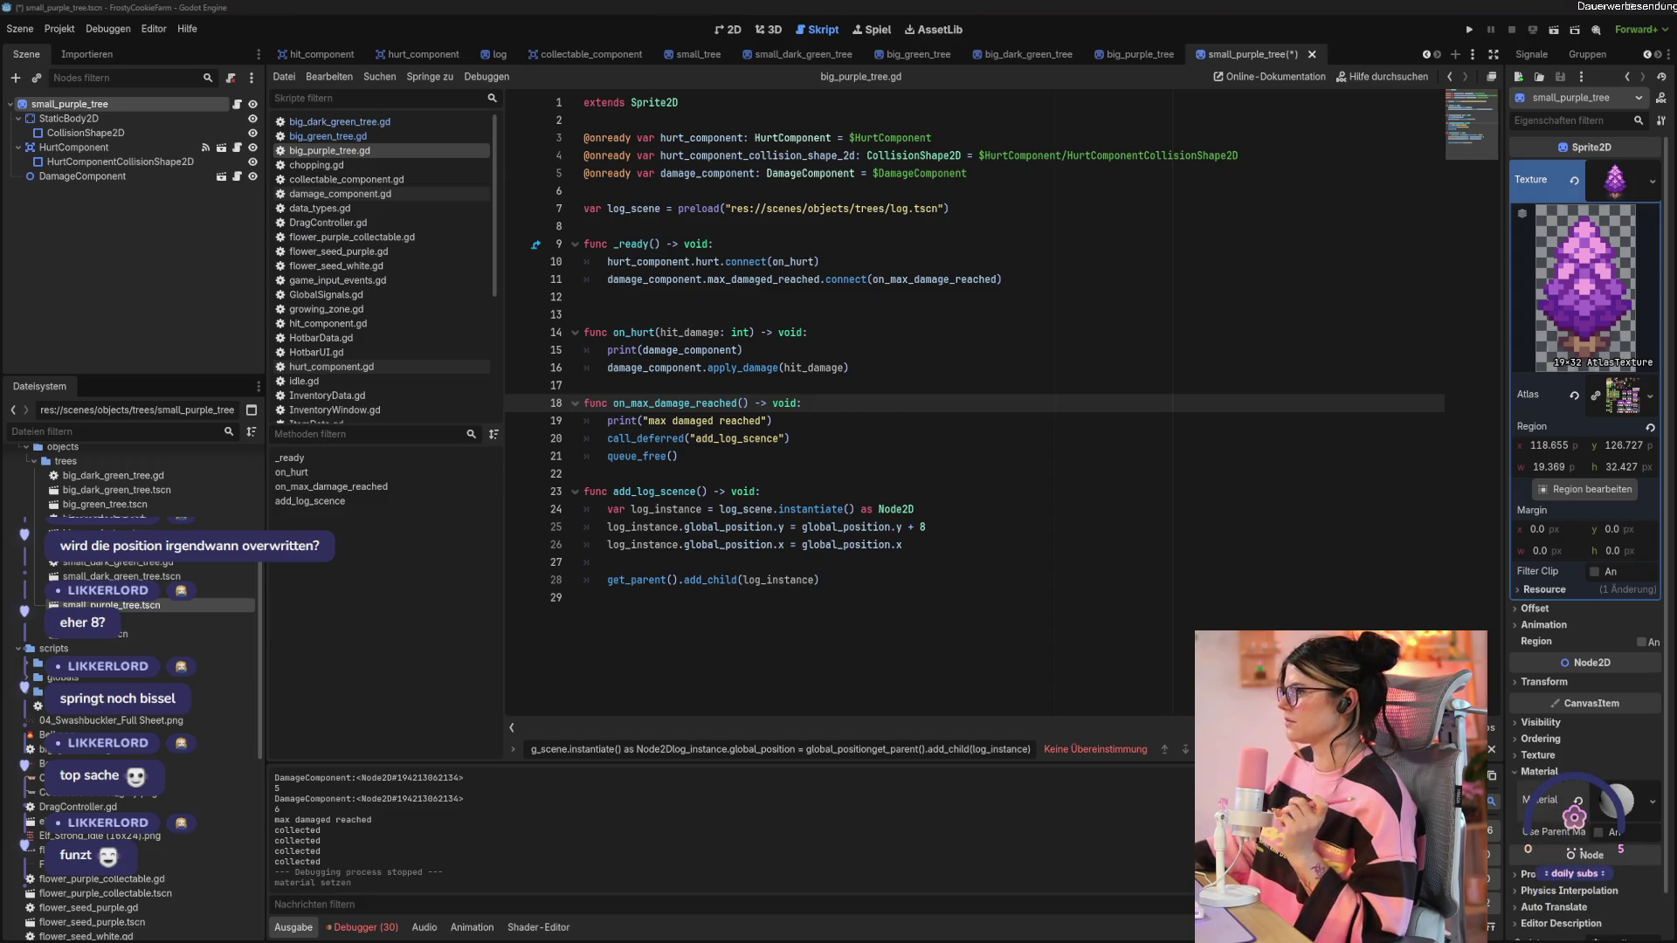
# Show the tree in the 2D view and start creating a new shader for the material.
pyautogui.click(727, 29)
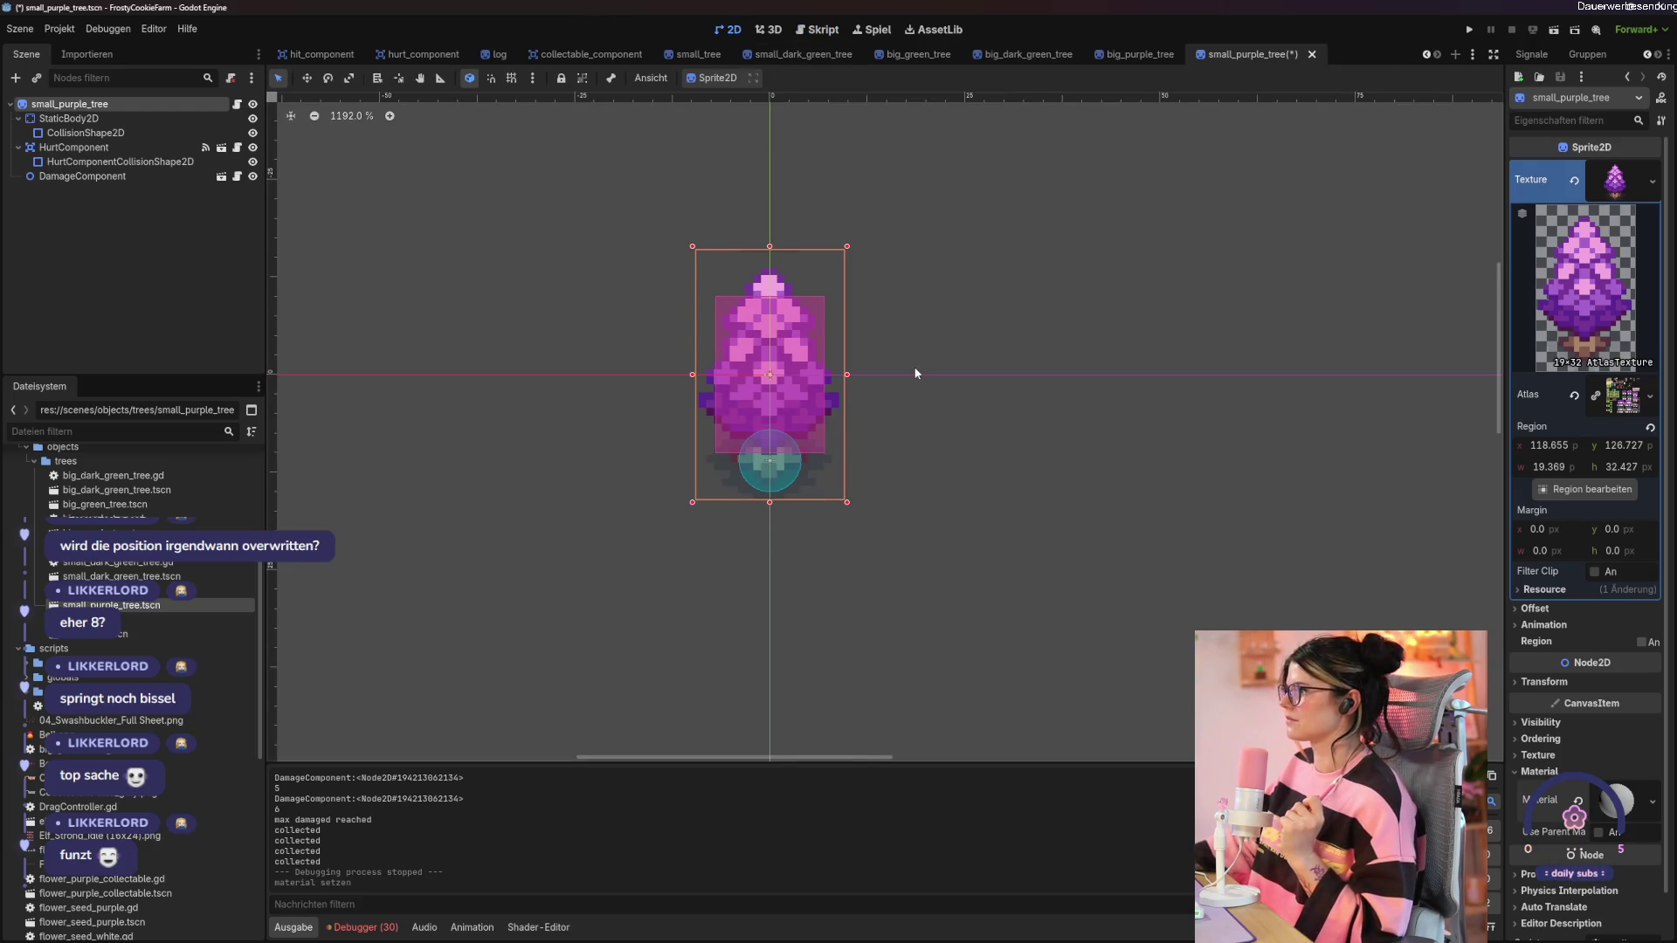
pyautogui.click(1616, 799)
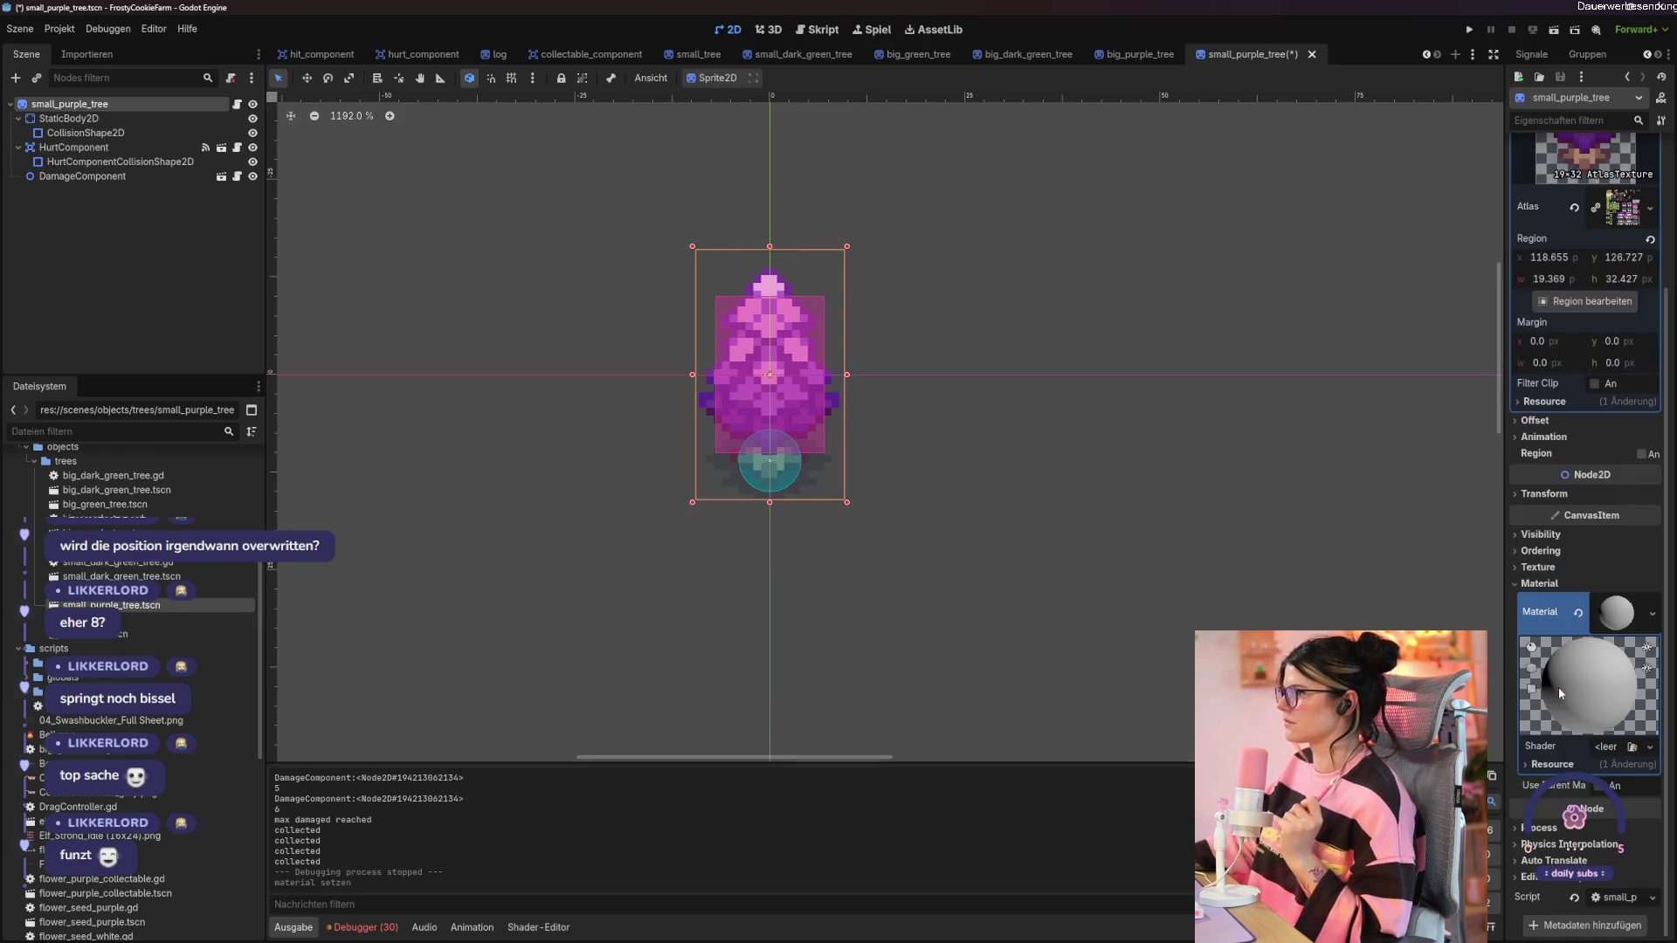
pyautogui.click(1616, 751)
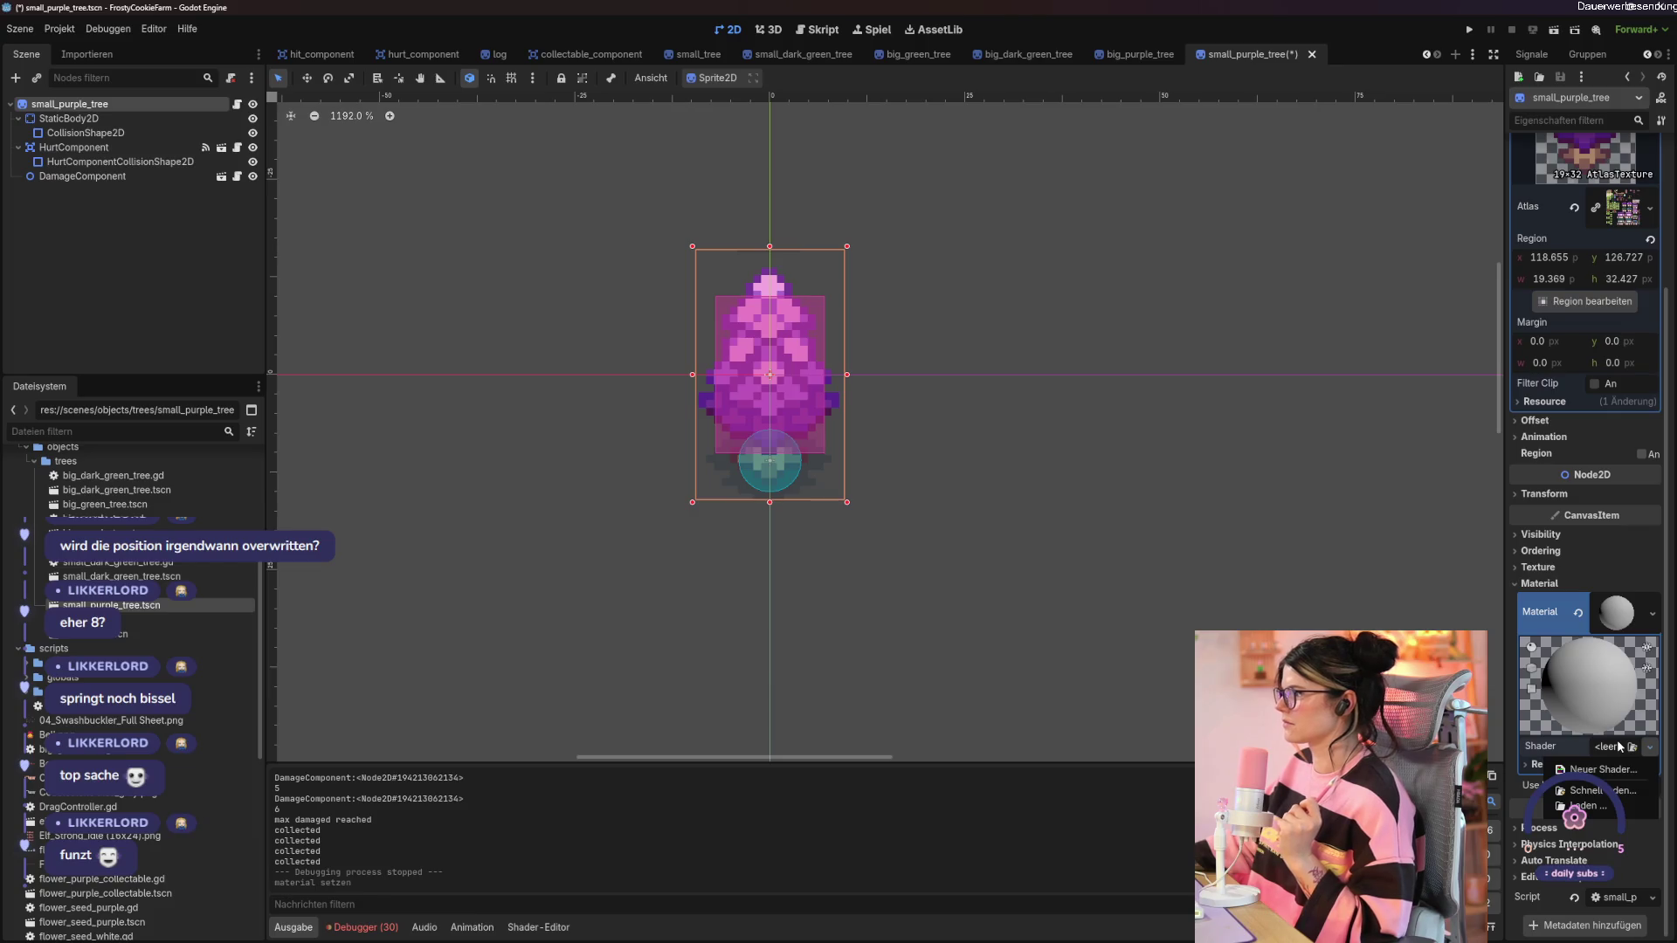
pyautogui.click(1603, 769)
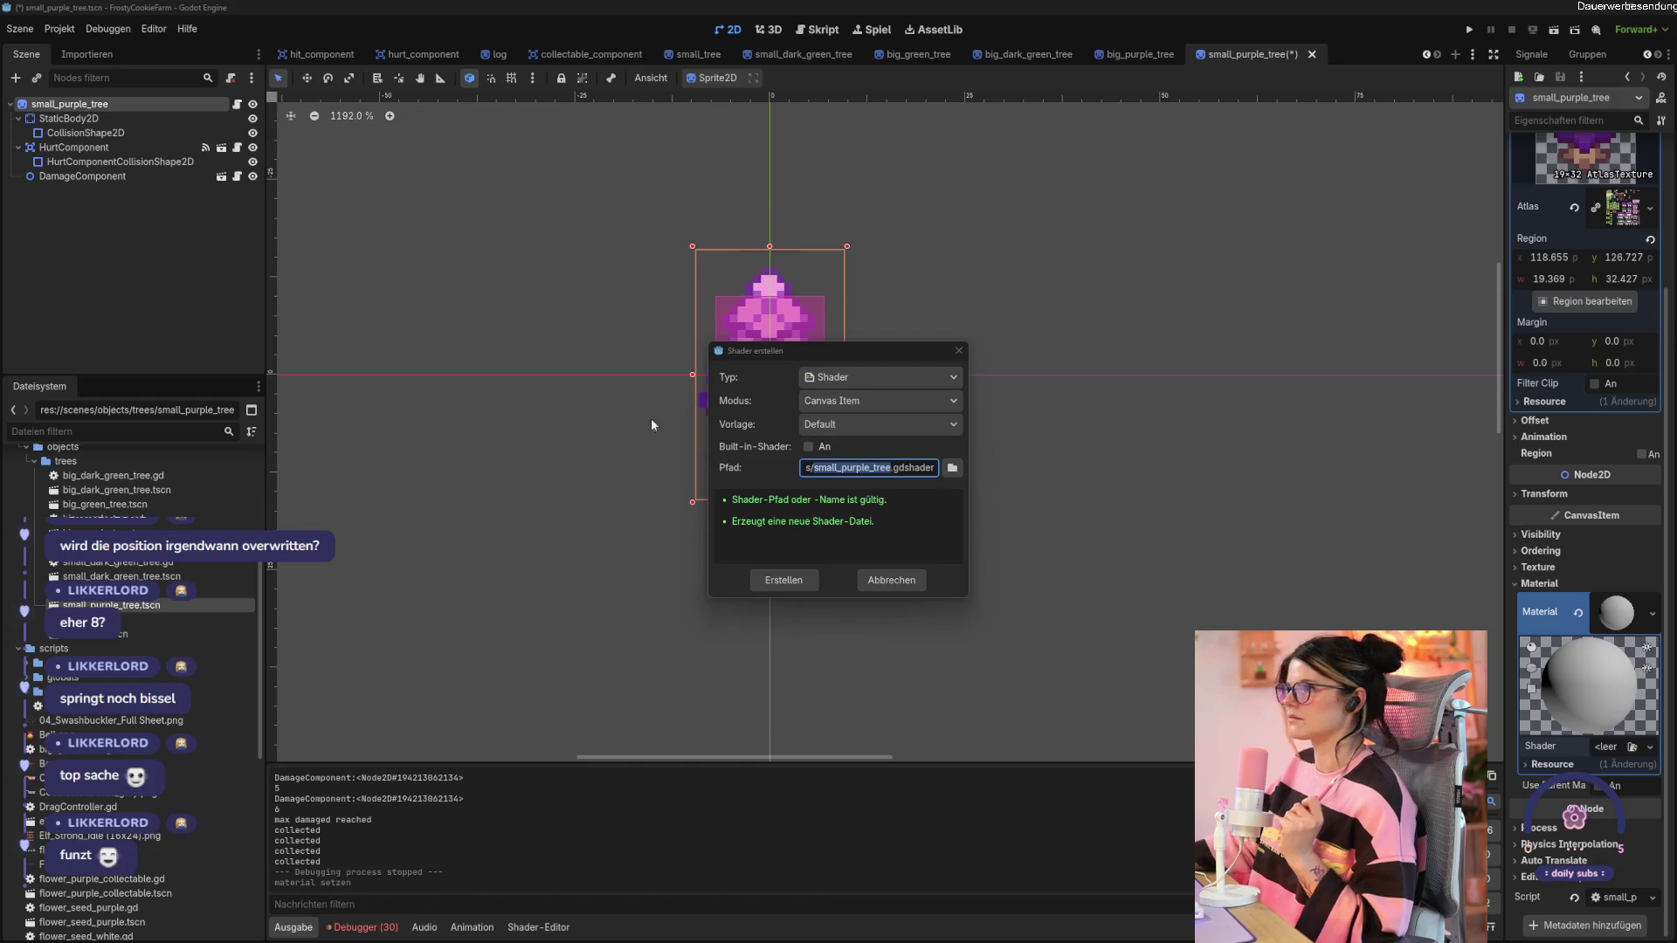
# Create a Canvas Item shader named tree_shader.gdshader and attach it to the material.
pyautogui.click(852, 378)
pyautogui.click(851, 377)
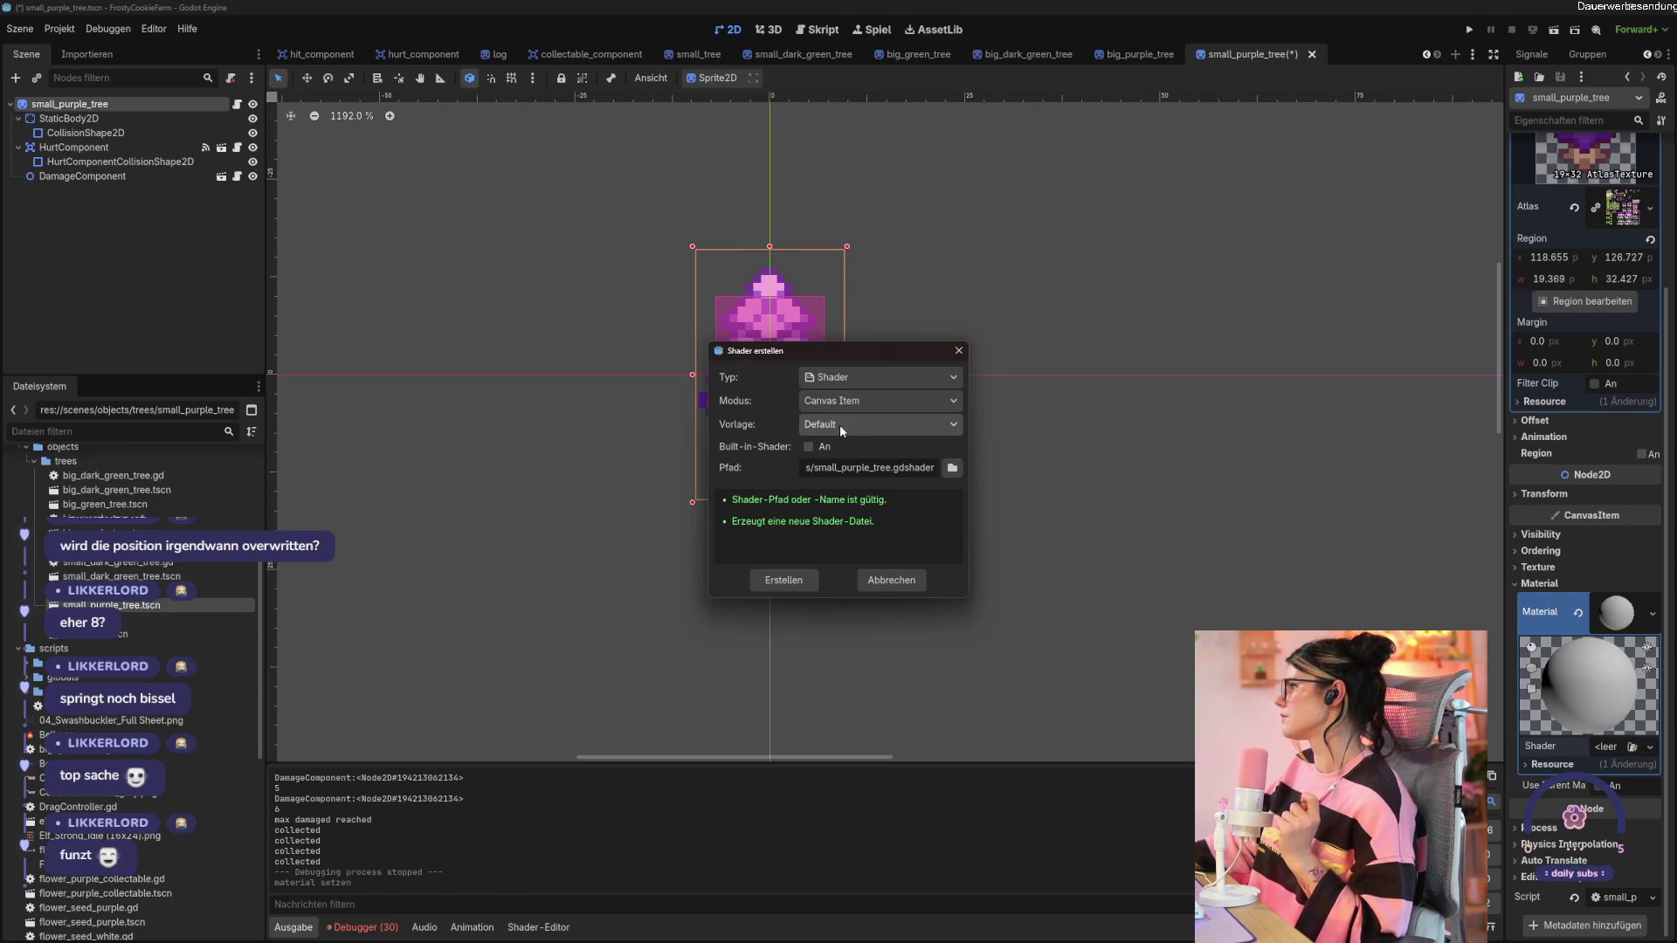
pyautogui.doubleClick(856, 468)
pyautogui.write('tree_sh')
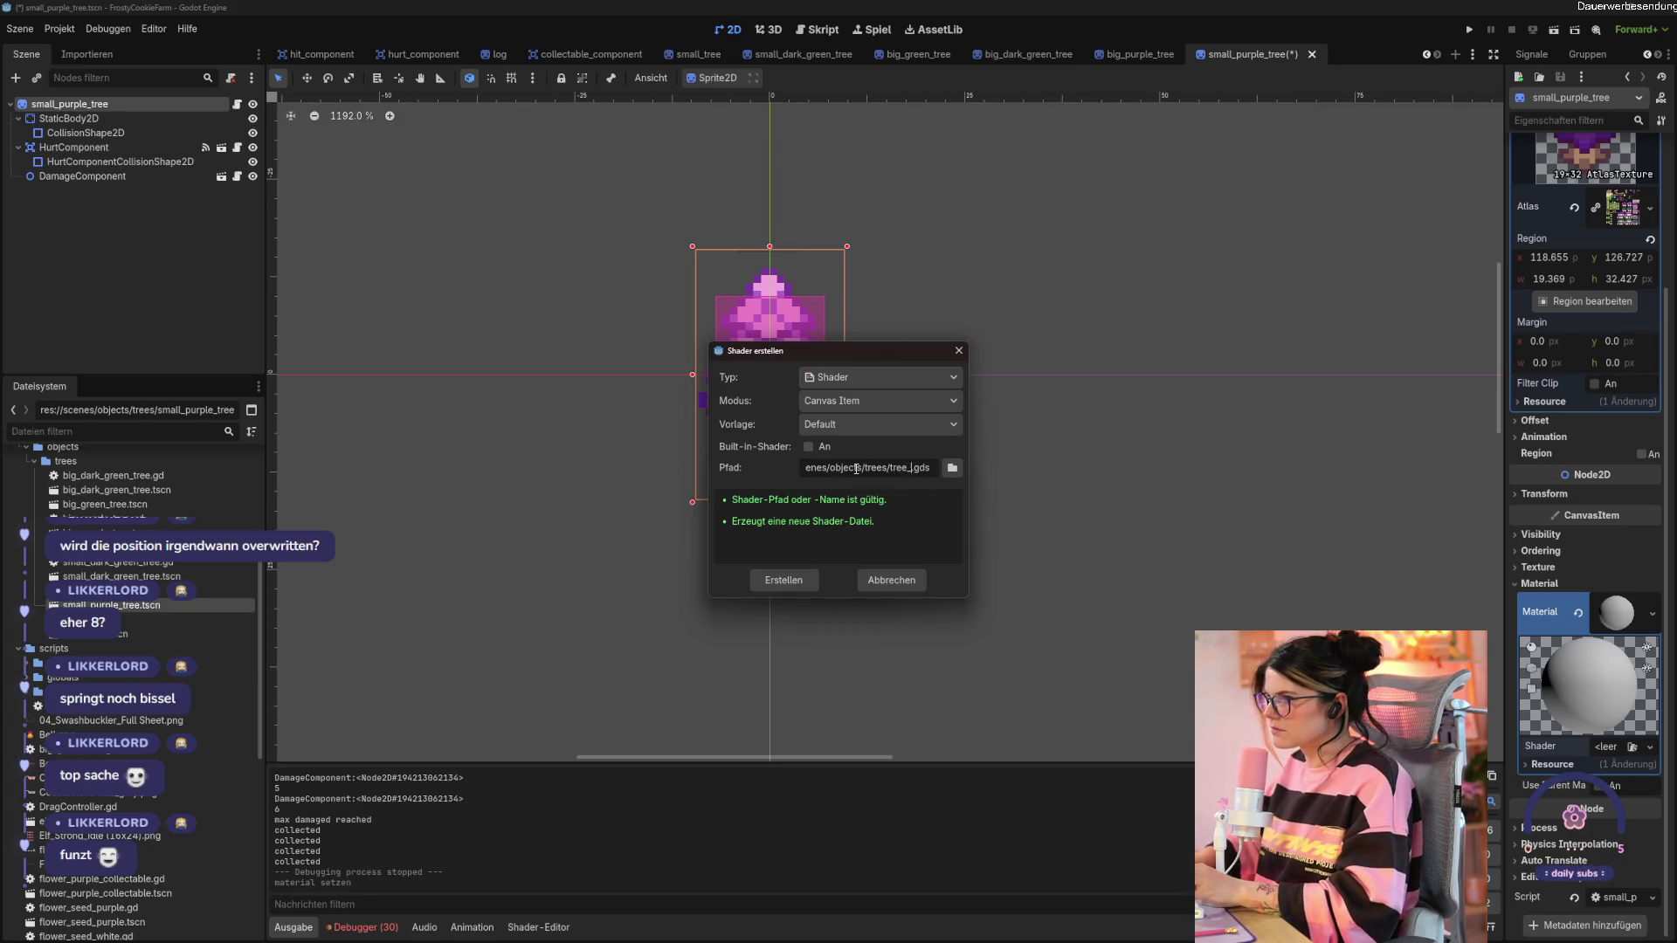
pyautogui.write('ader')
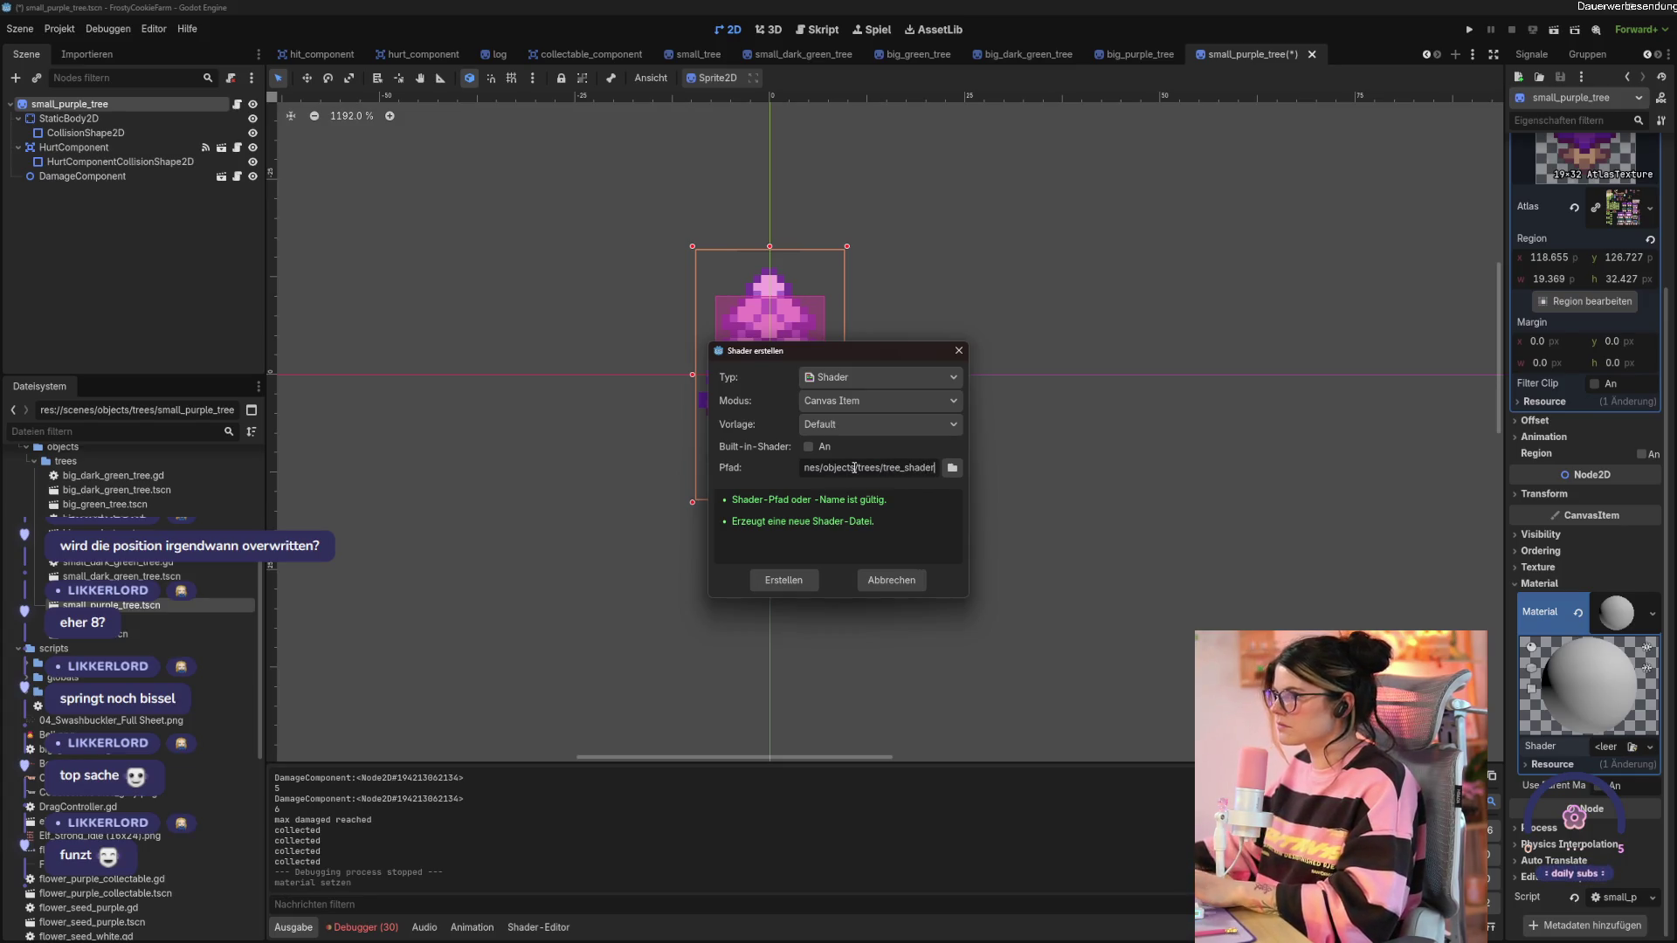
pyautogui.click(786, 580)
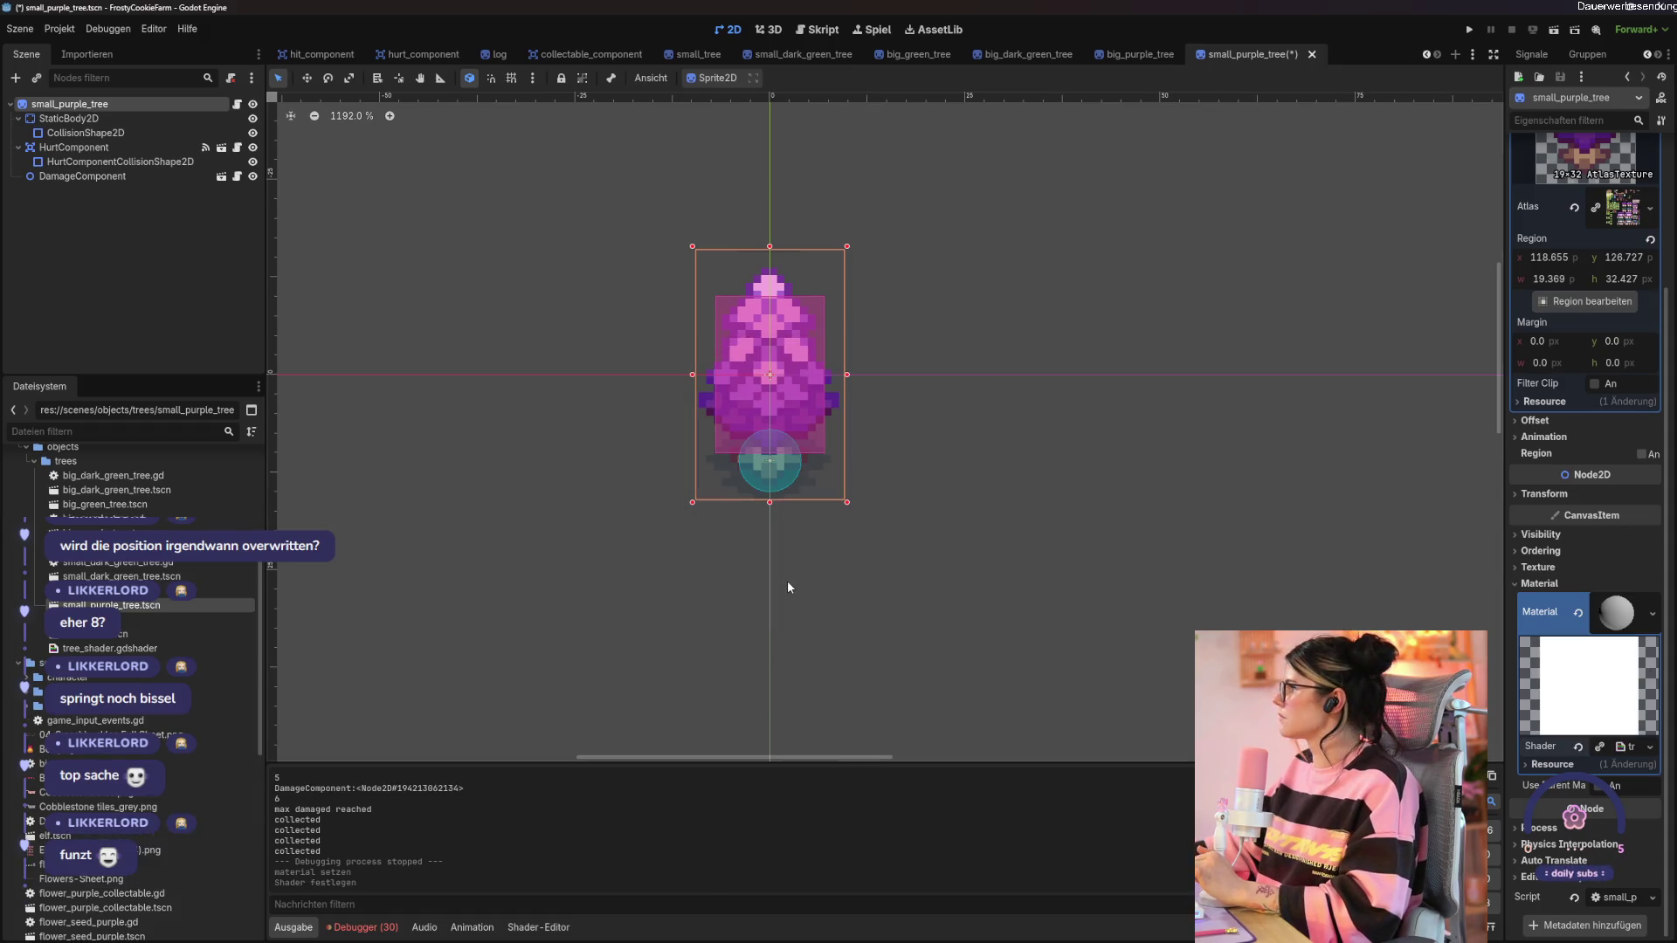
# Open tree_shader.gdshader in an enlarged Shader Editor.
pyautogui.click(157, 648)
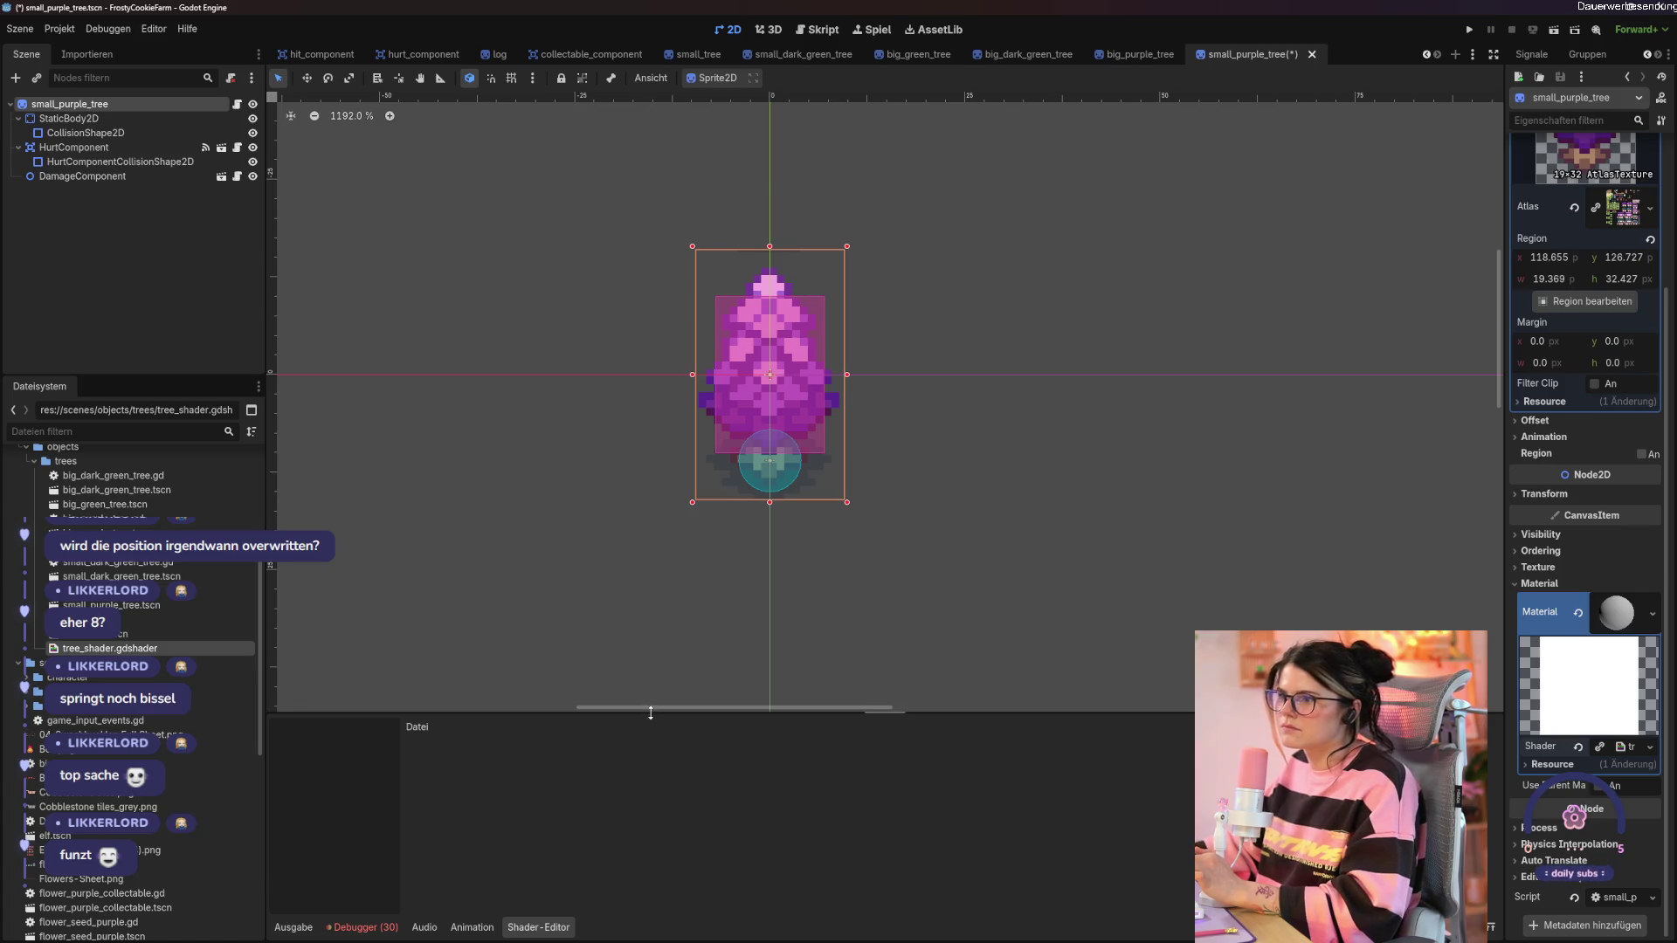
pyautogui.moveTo(688, 712); pyautogui.dragTo(691, 363)
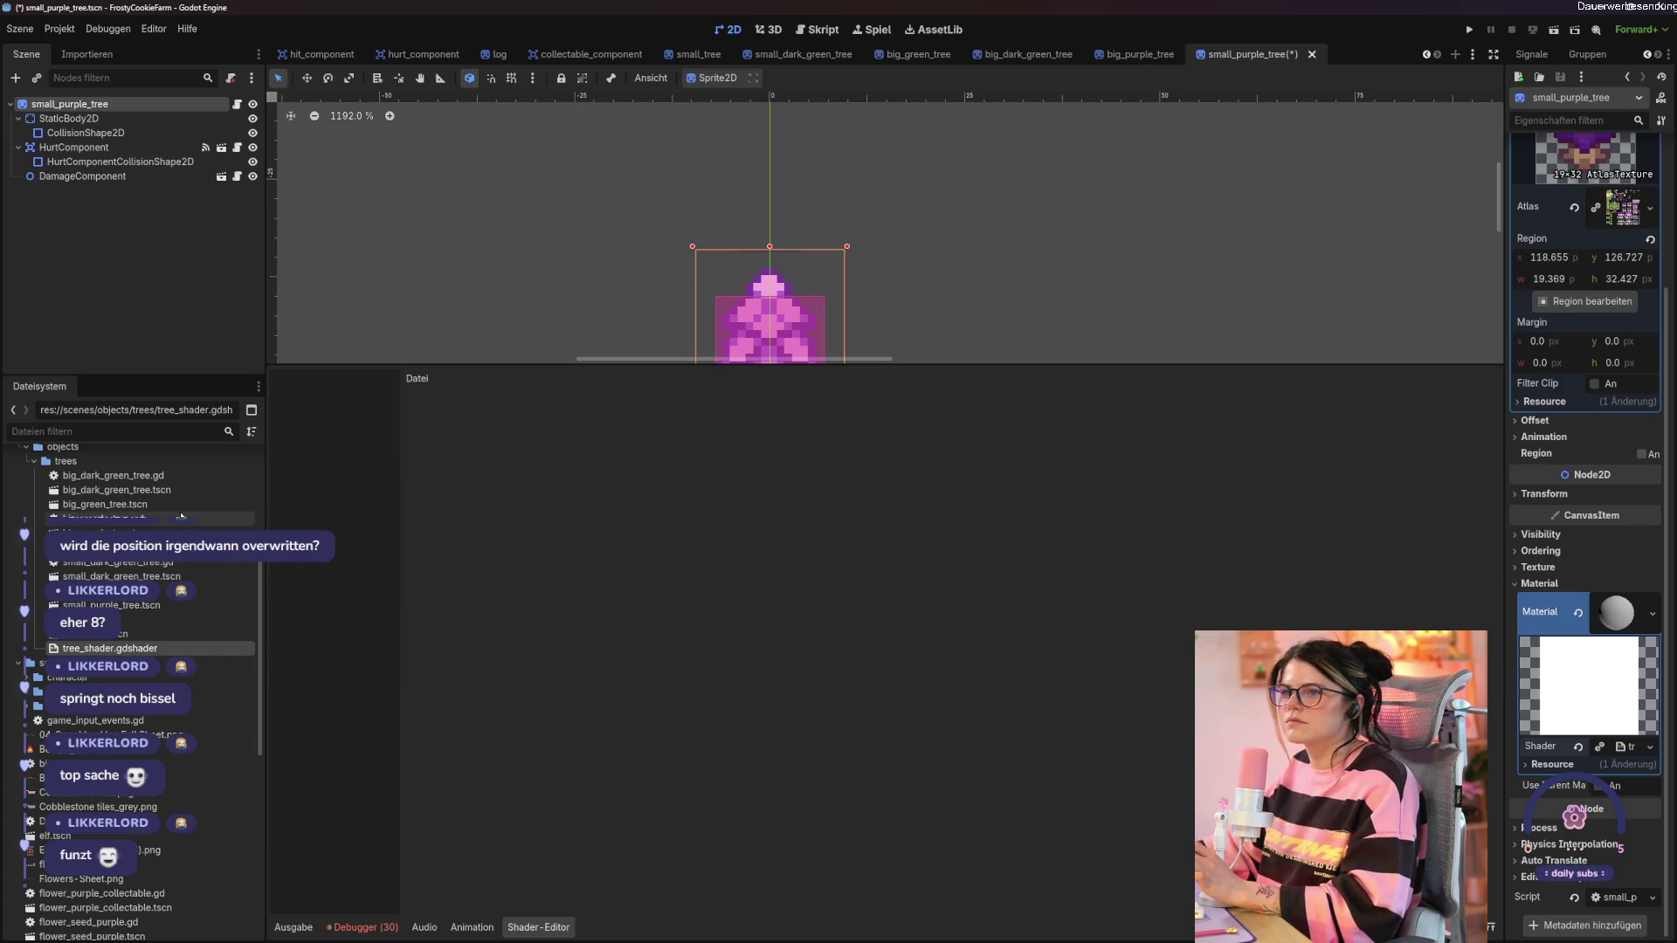
pyautogui.moveTo(157, 647); pyautogui.dragTo(371, 447)
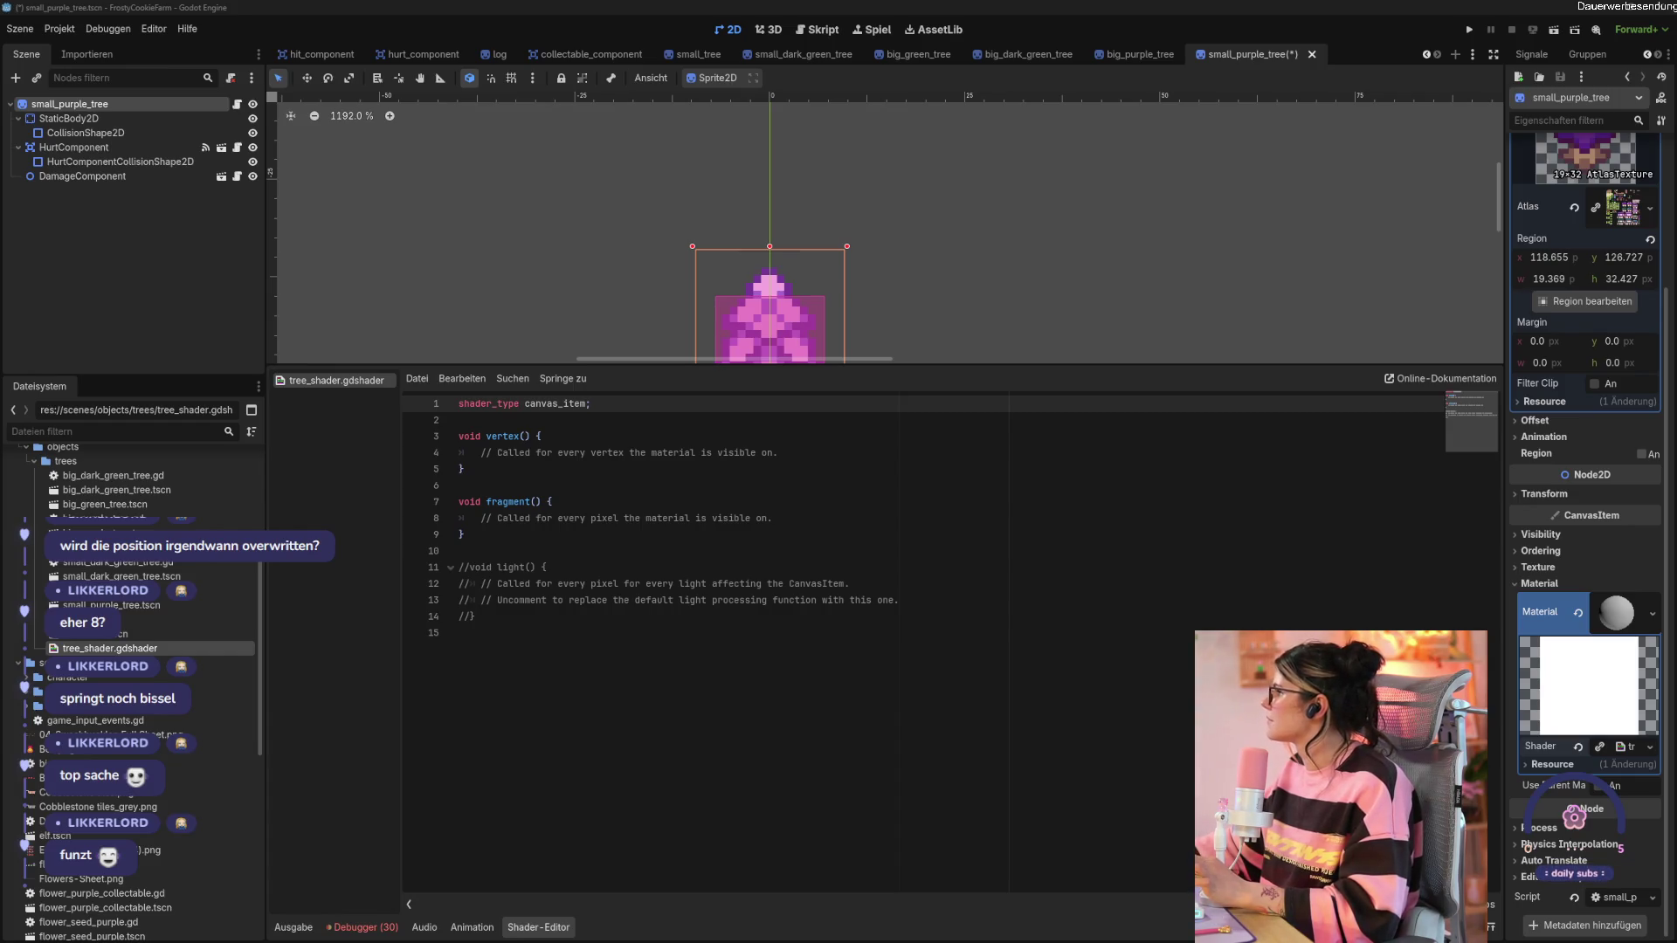
# Delete the fragment() and light() functions, leaving only vertex(), and save.
pyautogui.moveTo(412, 632); pyautogui.dragTo(412, 491)
pyautogui.press('BackSpace')
pyautogui.press('BackSpace')
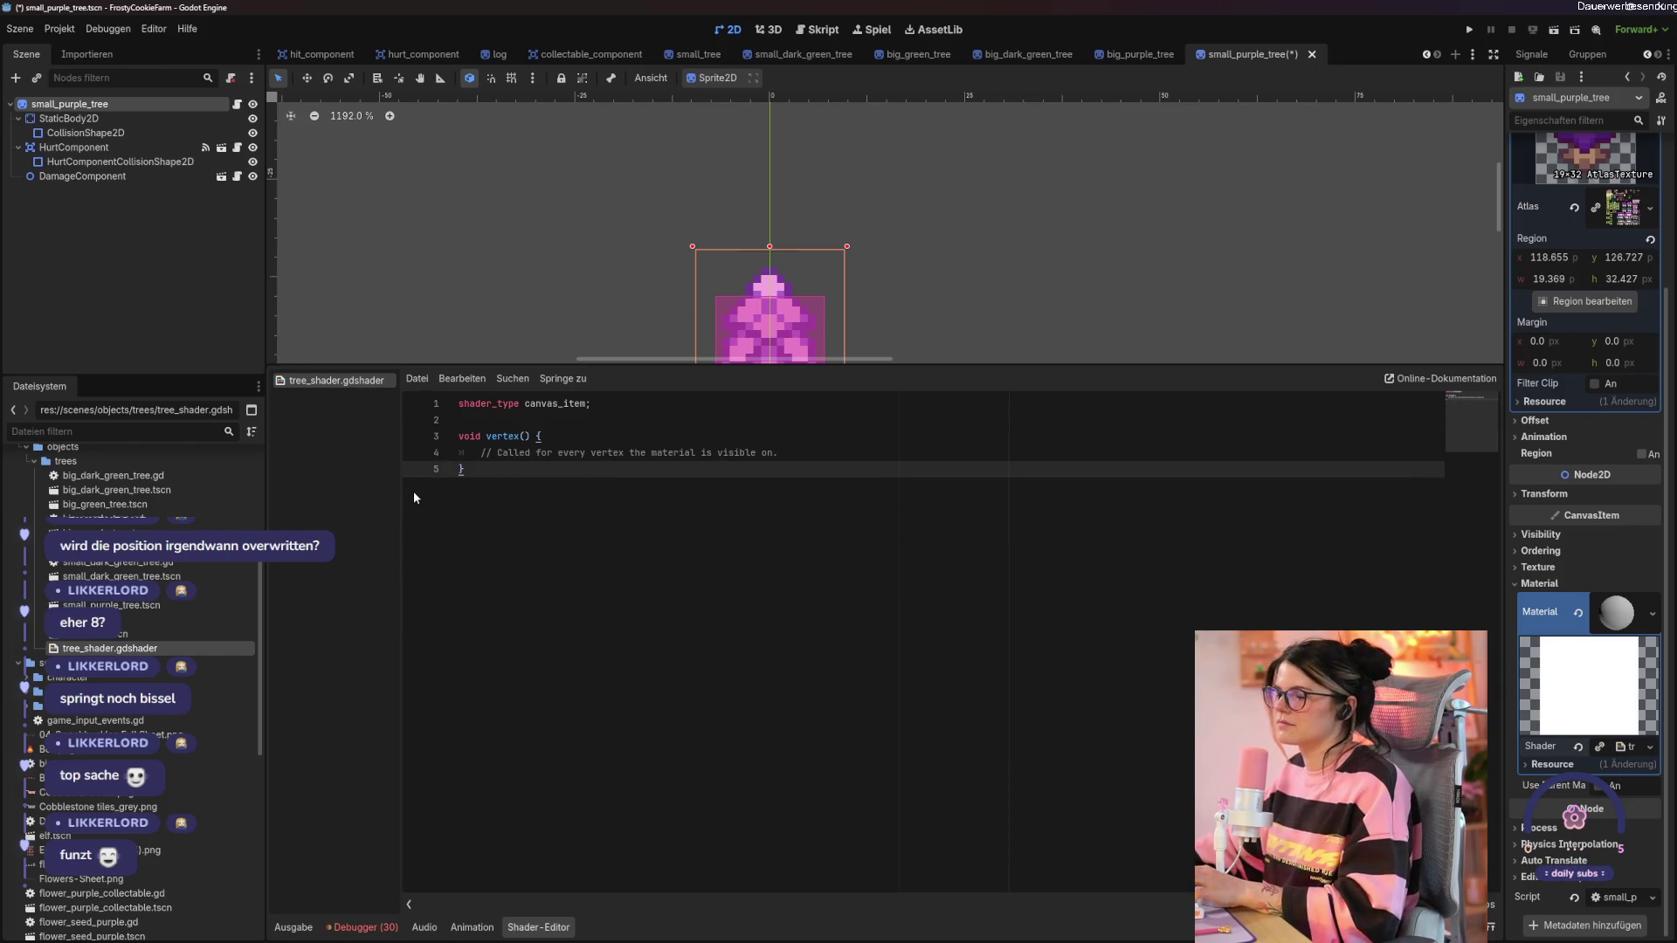
pyautogui.hotkey('ctrl', 's')
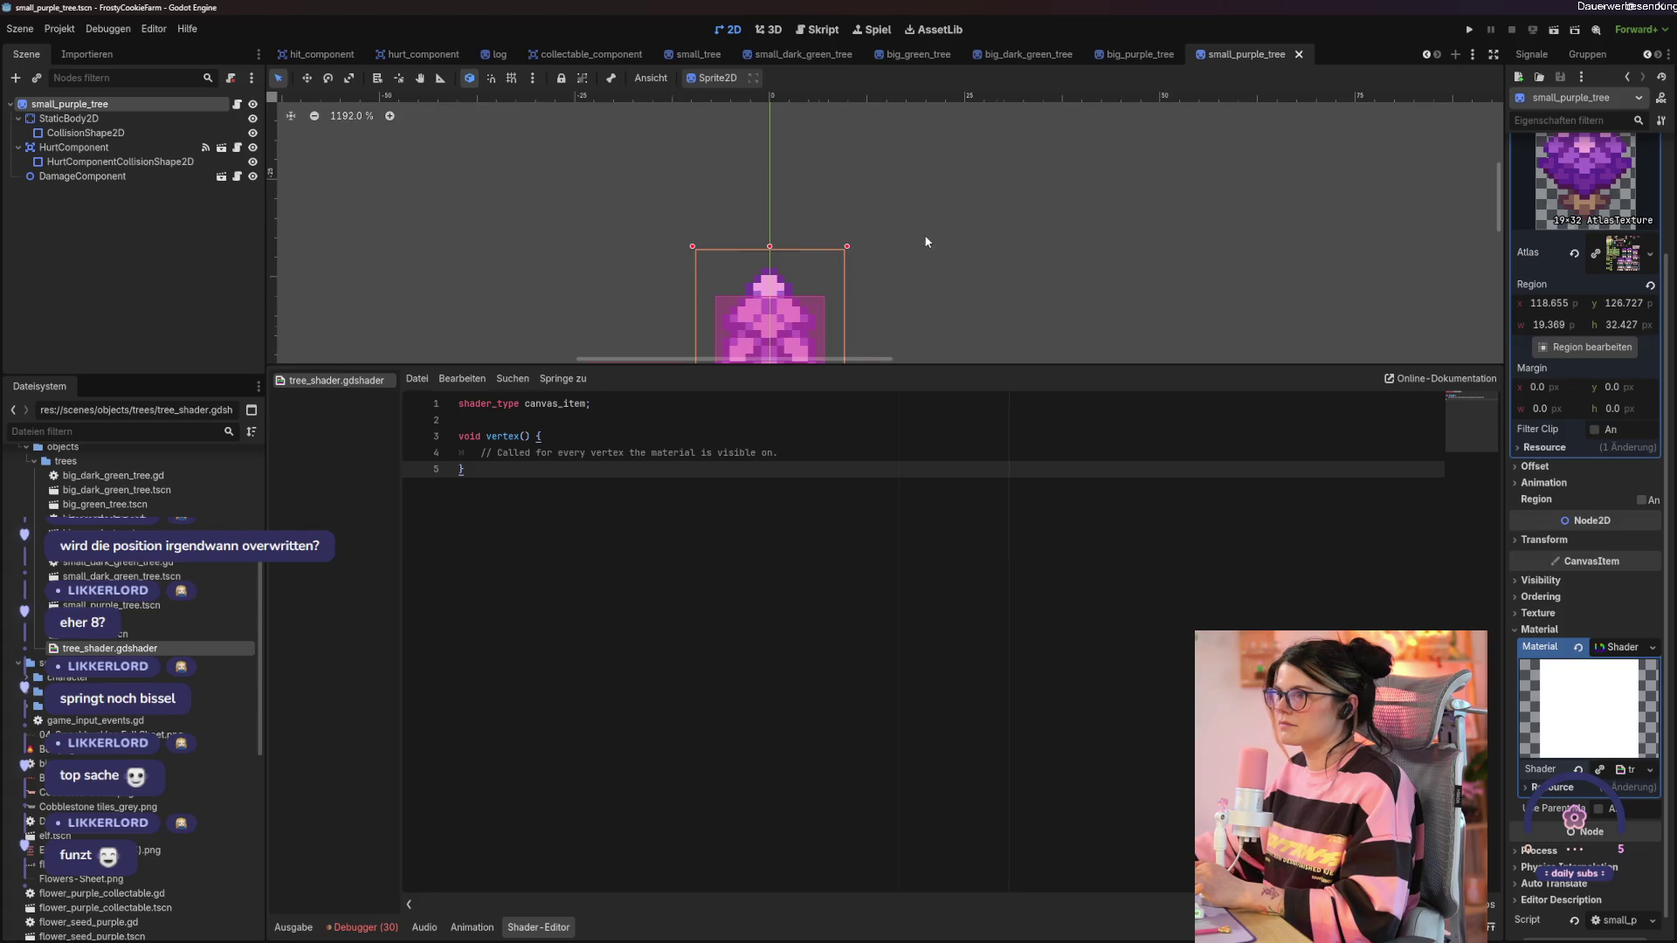
pyautogui.scroll(-2, 925, 241)
pyautogui.moveTo(946, 273); pyautogui.dragTo(968, 206)
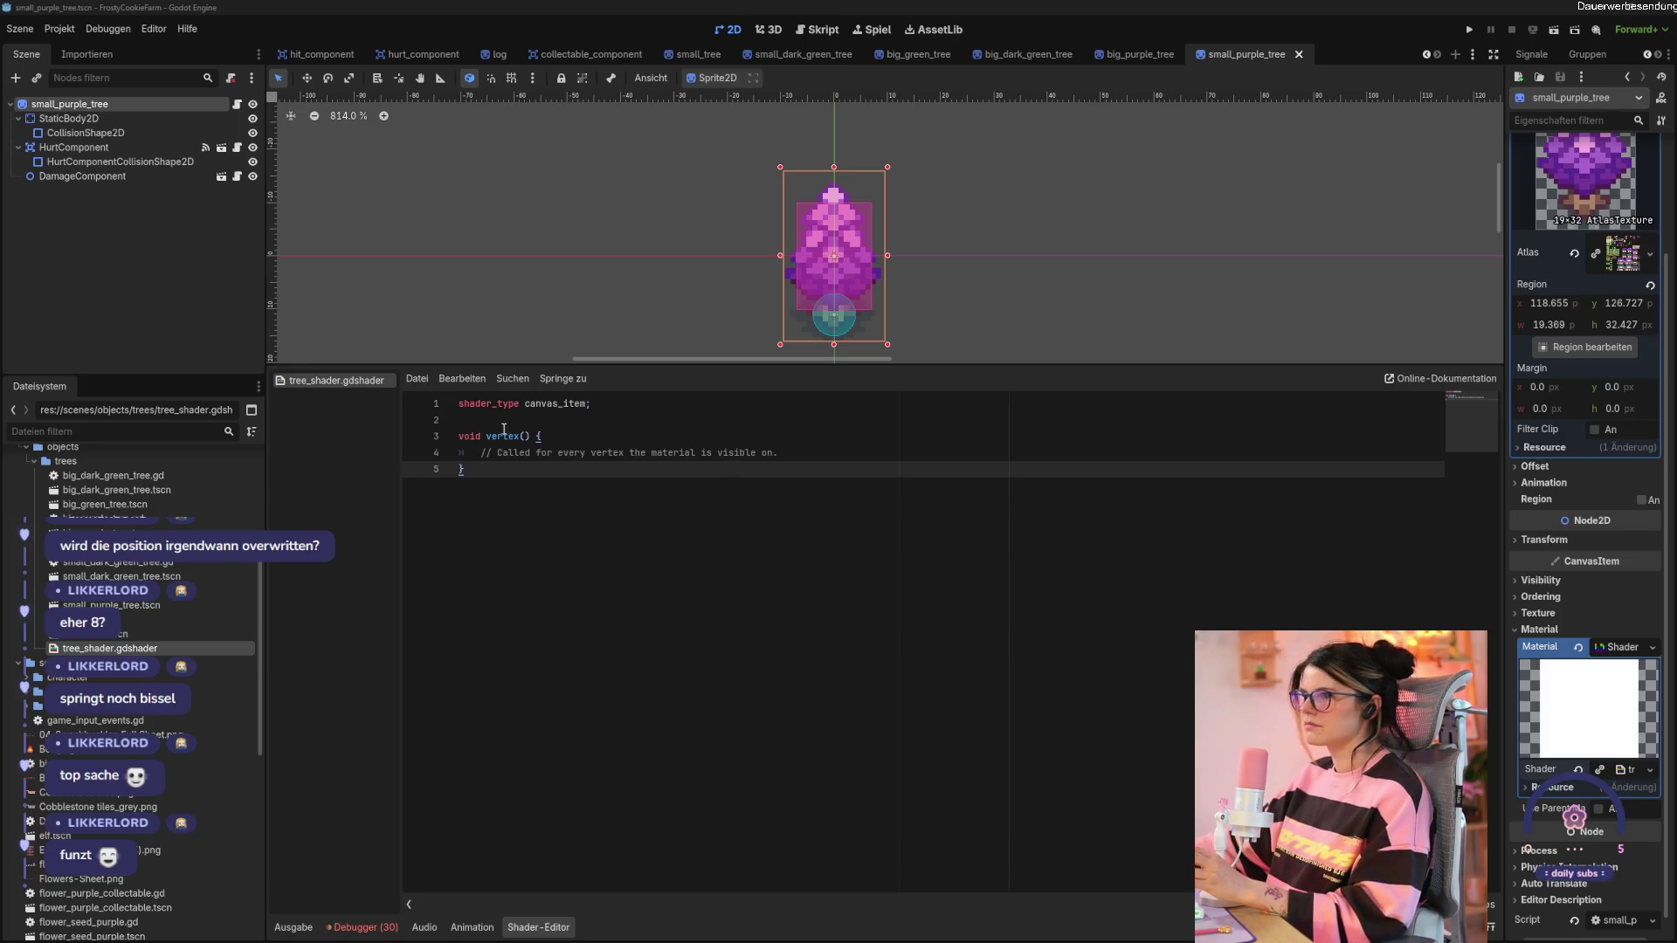
# Below shader_type, add uniform float shake_intensity = 1.0 and uniform float shake_speed = 20.0;.
pyautogui.click(589, 416)
pyautogui.press('Return')
pyautogui.write('unifo')
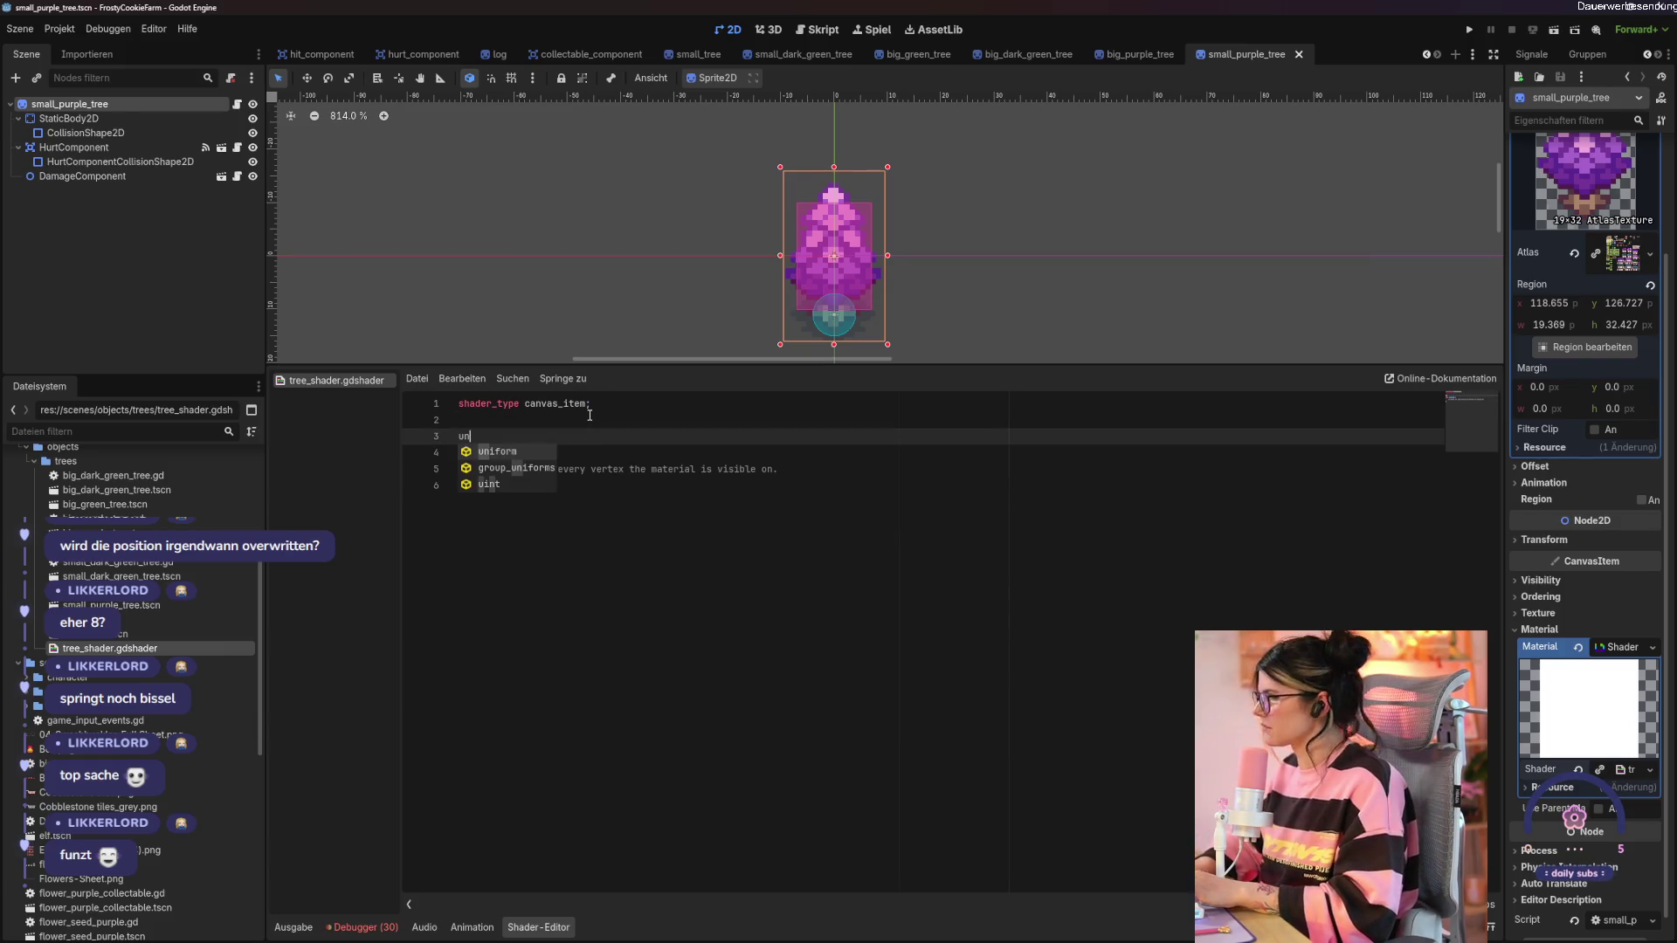
pyautogui.press('Return')
pyautogui.write('floa')
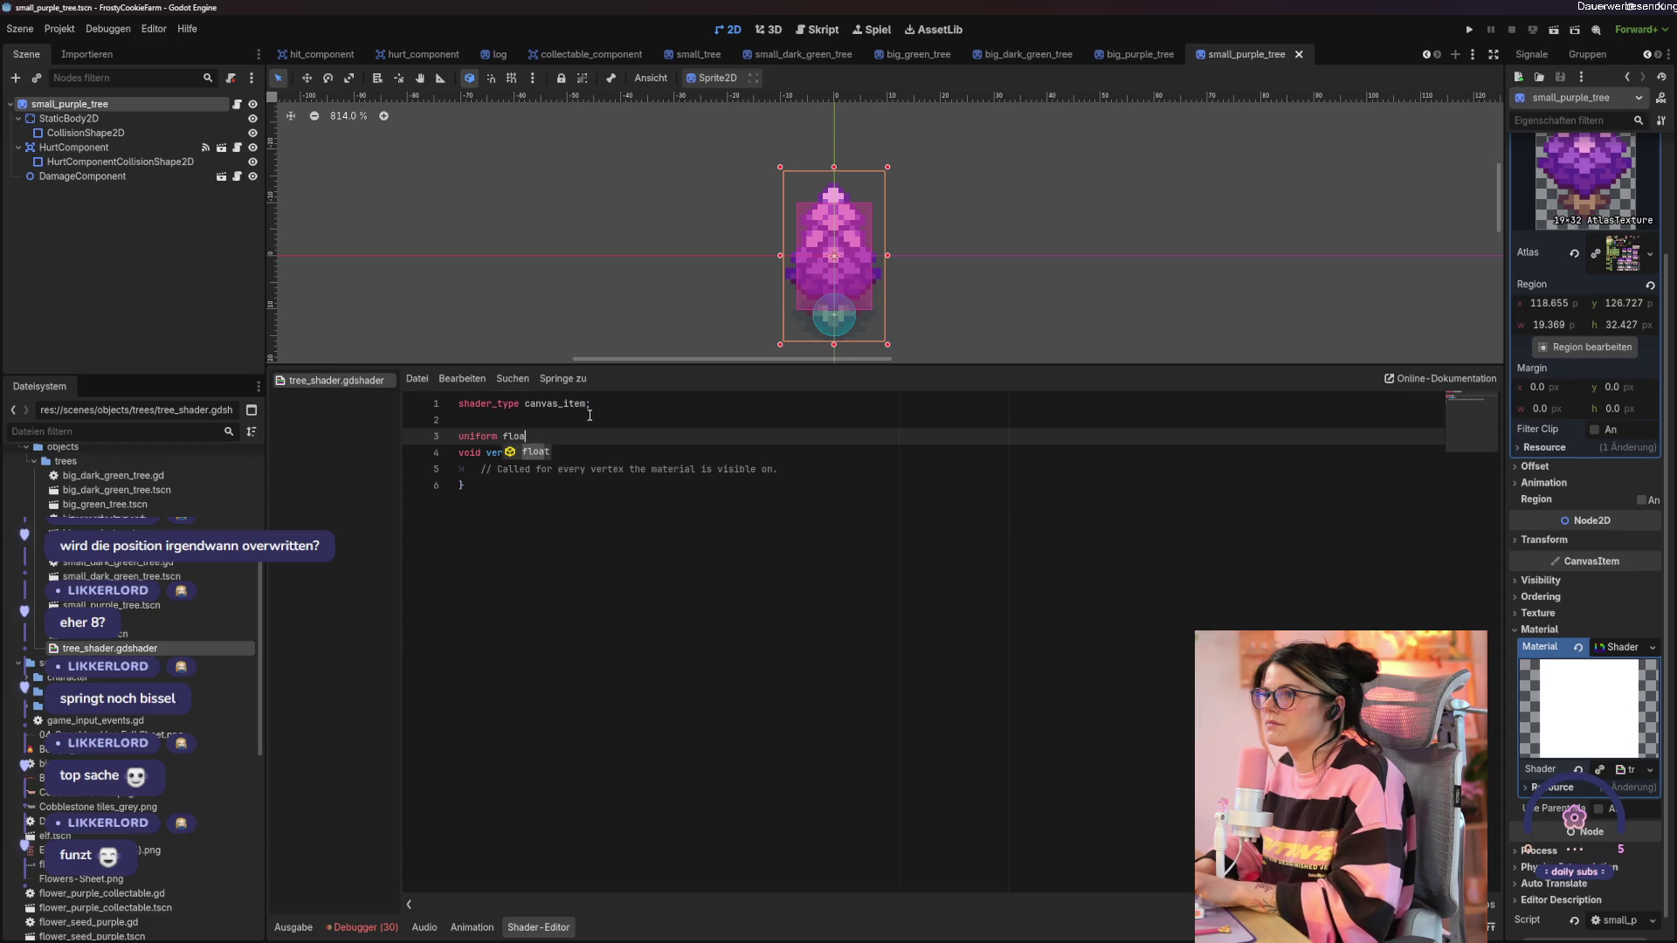
pyautogui.press('Return')
pyautogui.write('shake_')
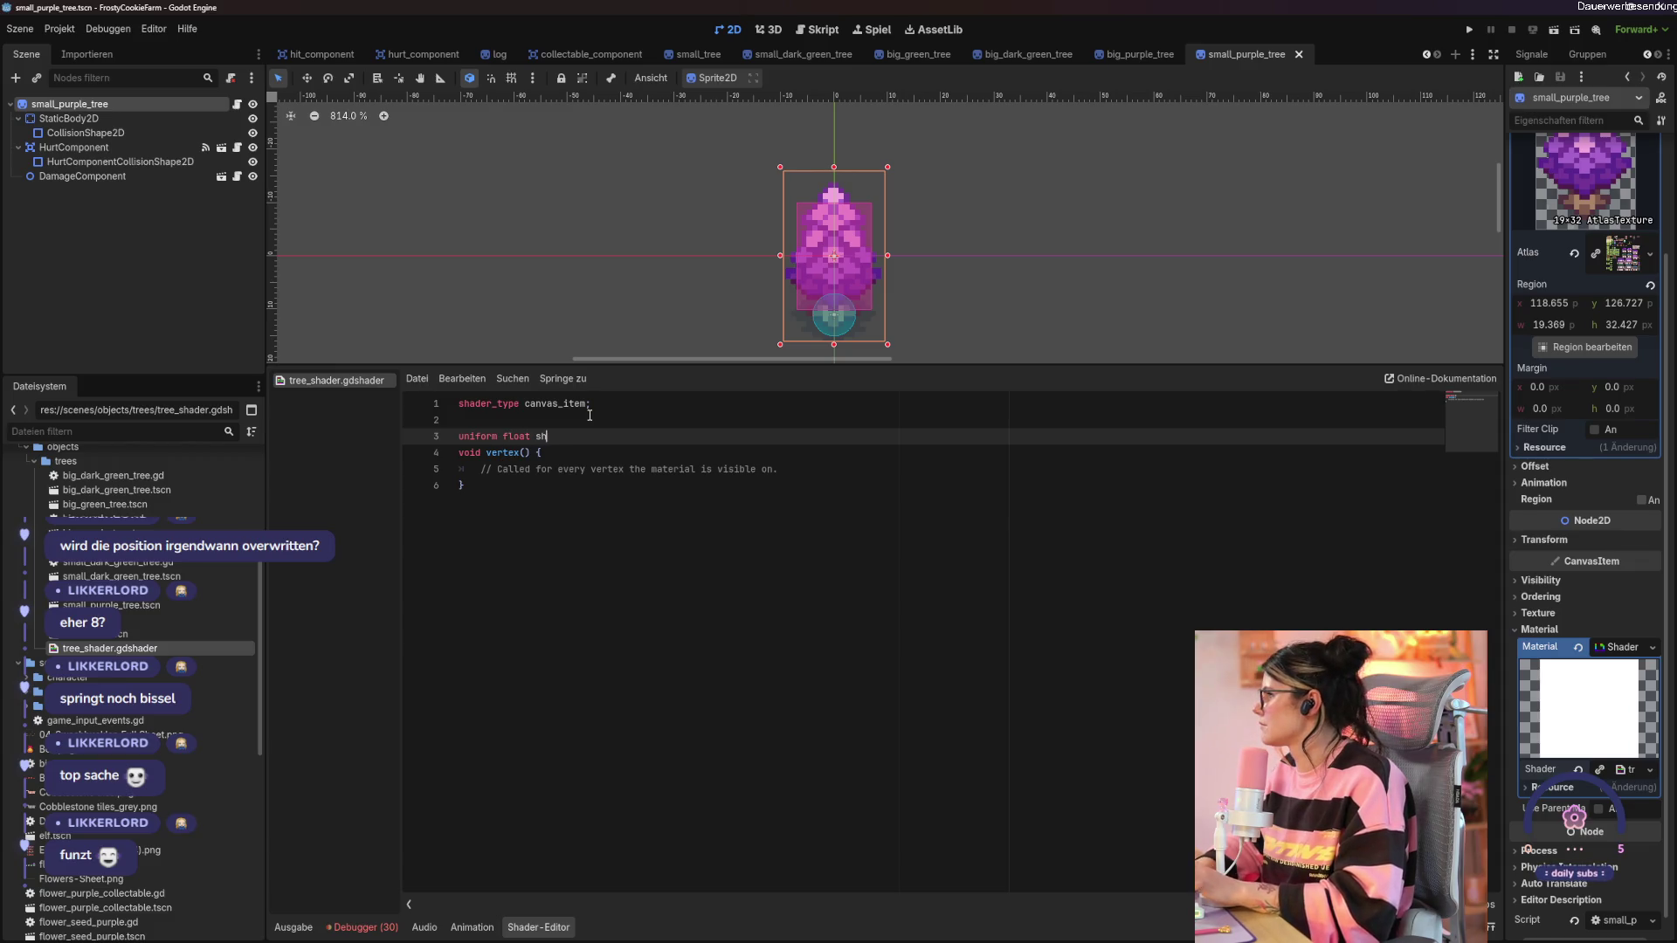
pyautogui.write('intensity = ')
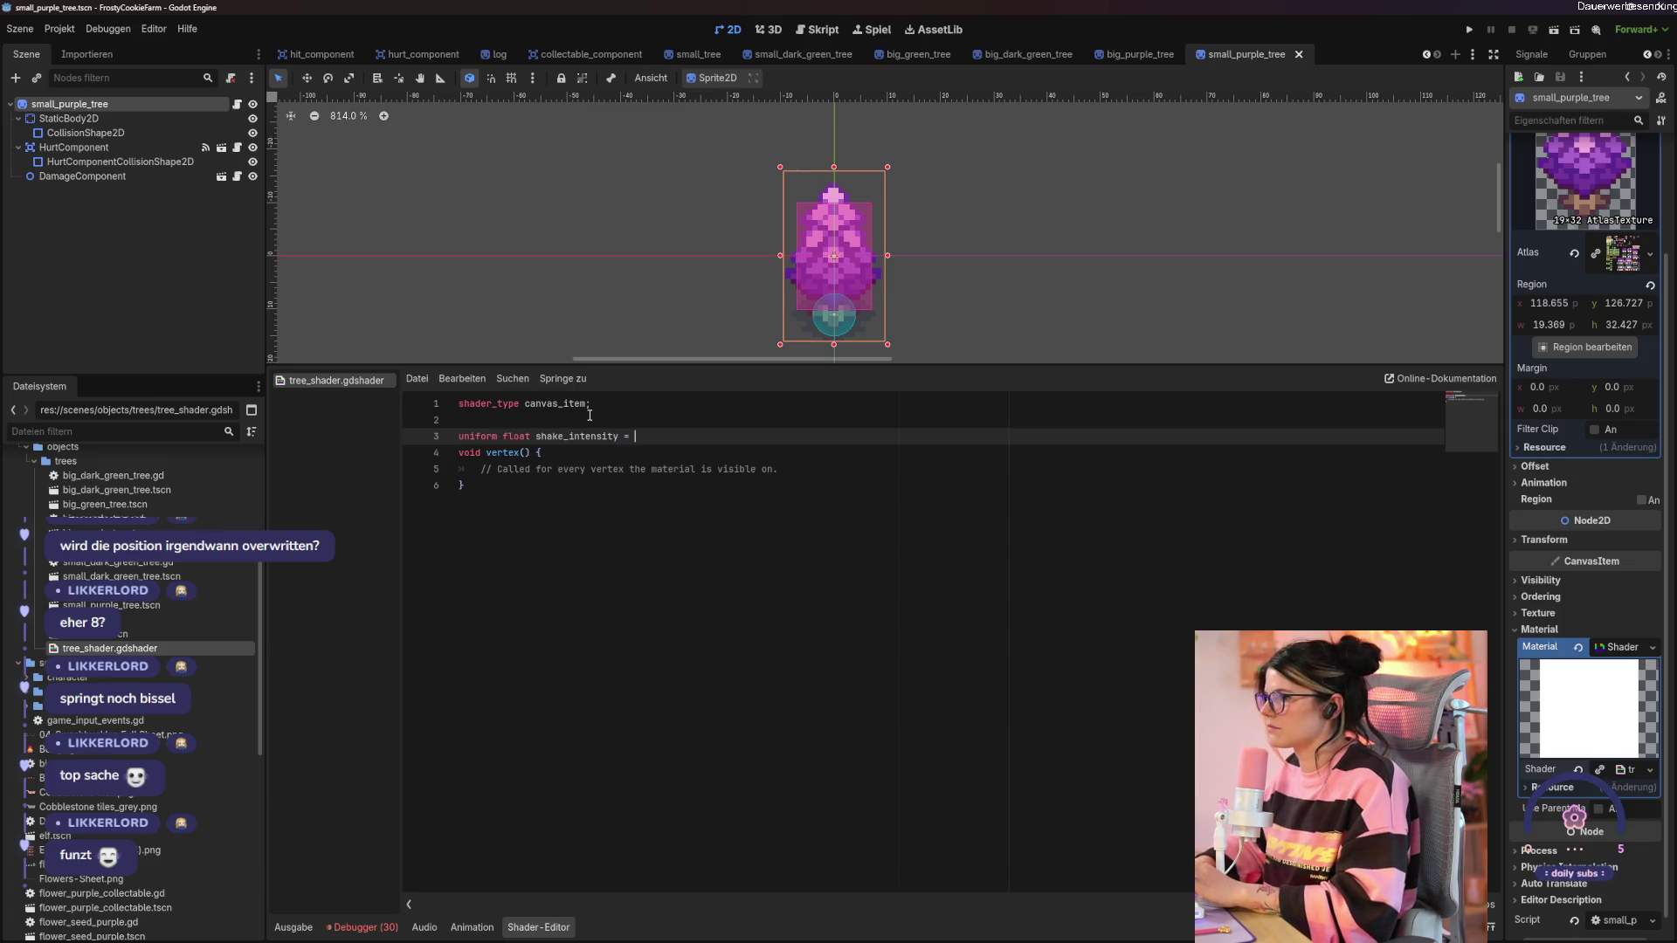
pyautogui.write('1.0')
pyautogui.press('Return')
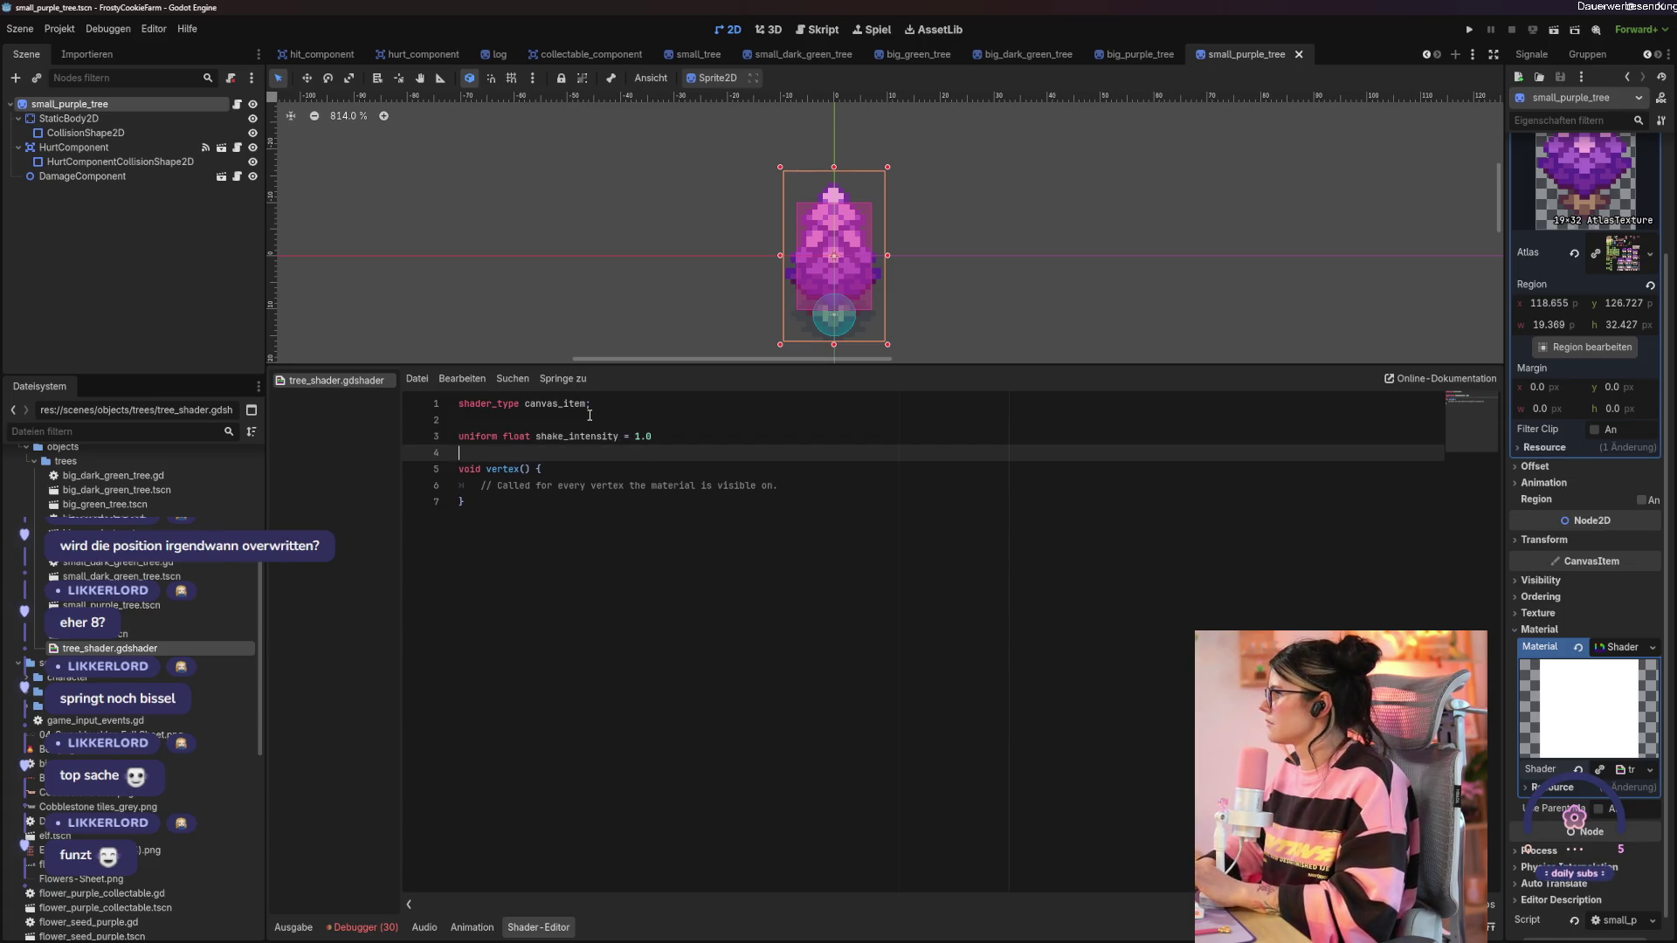
pyautogui.write('uniform ')
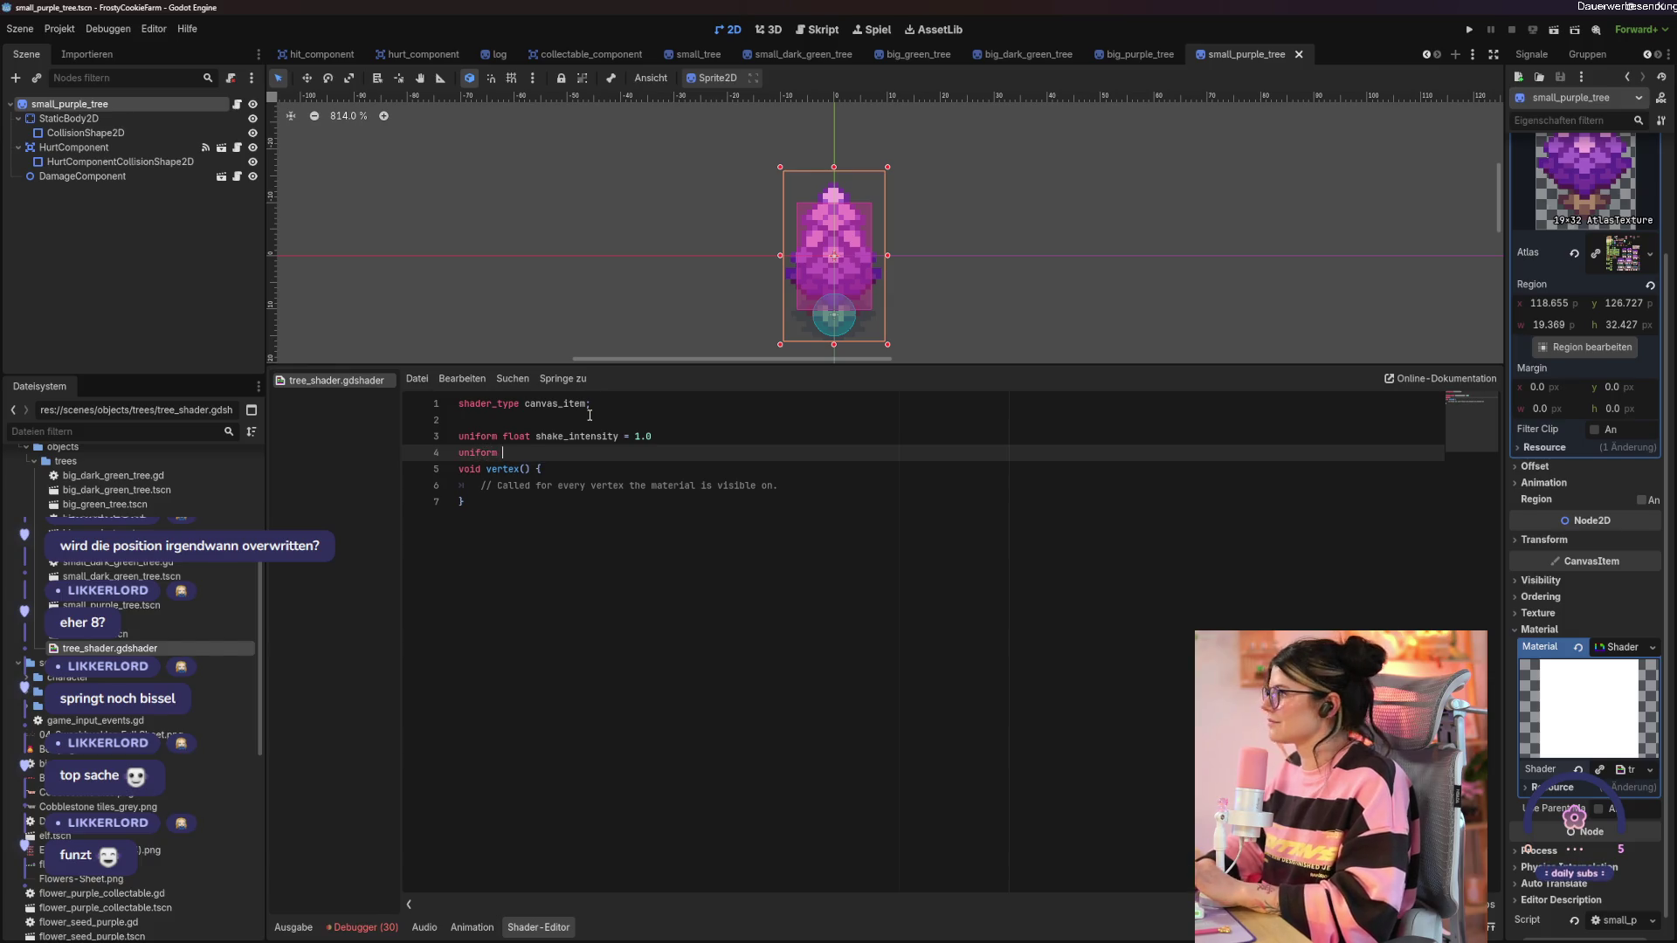
pyautogui.write('float shake_sp')
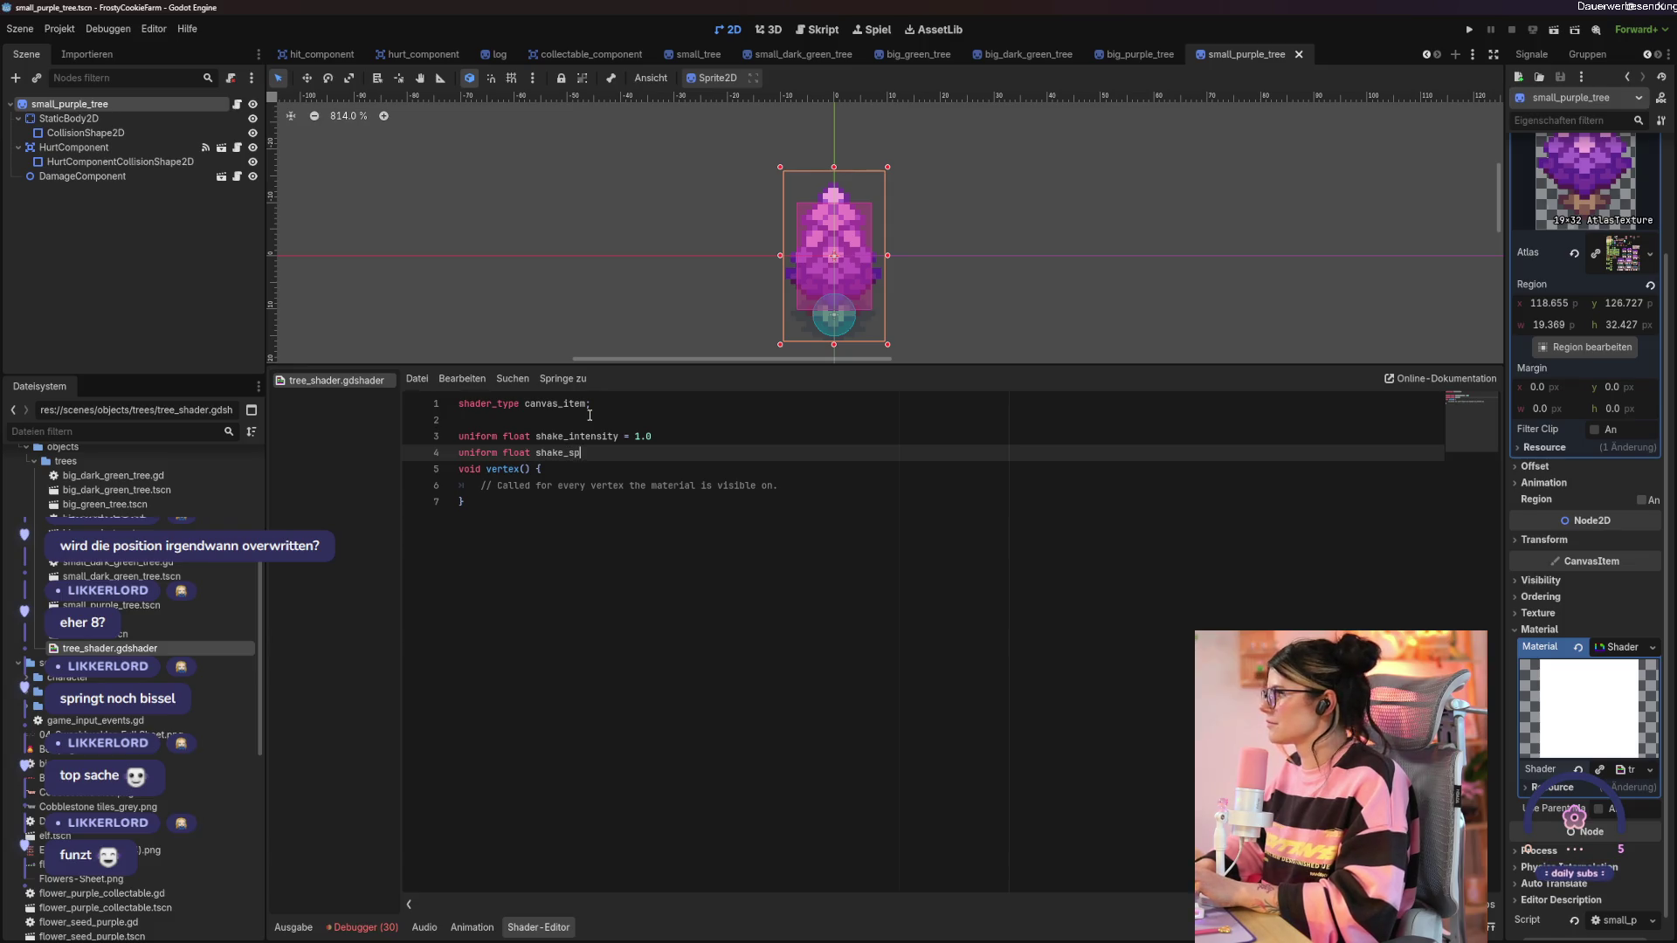
pyautogui.write('eed = 20.0;')
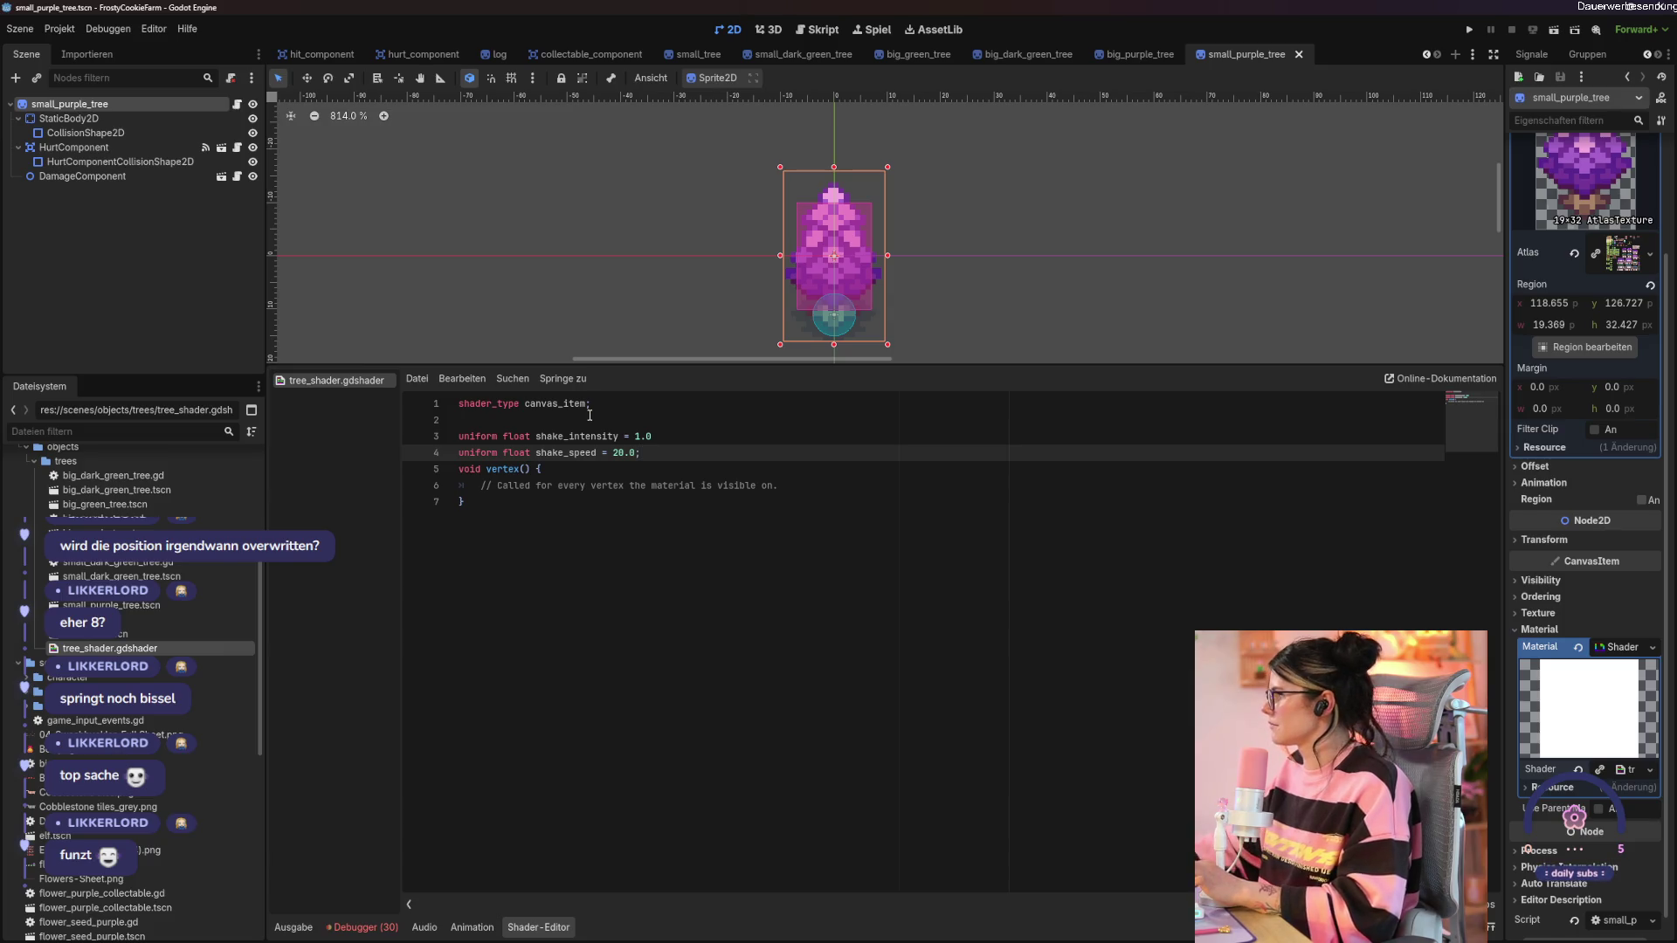
# Add the missing semicolon after 1.0 and select the vertex() placeholder comment.
pyautogui.click(693, 437)
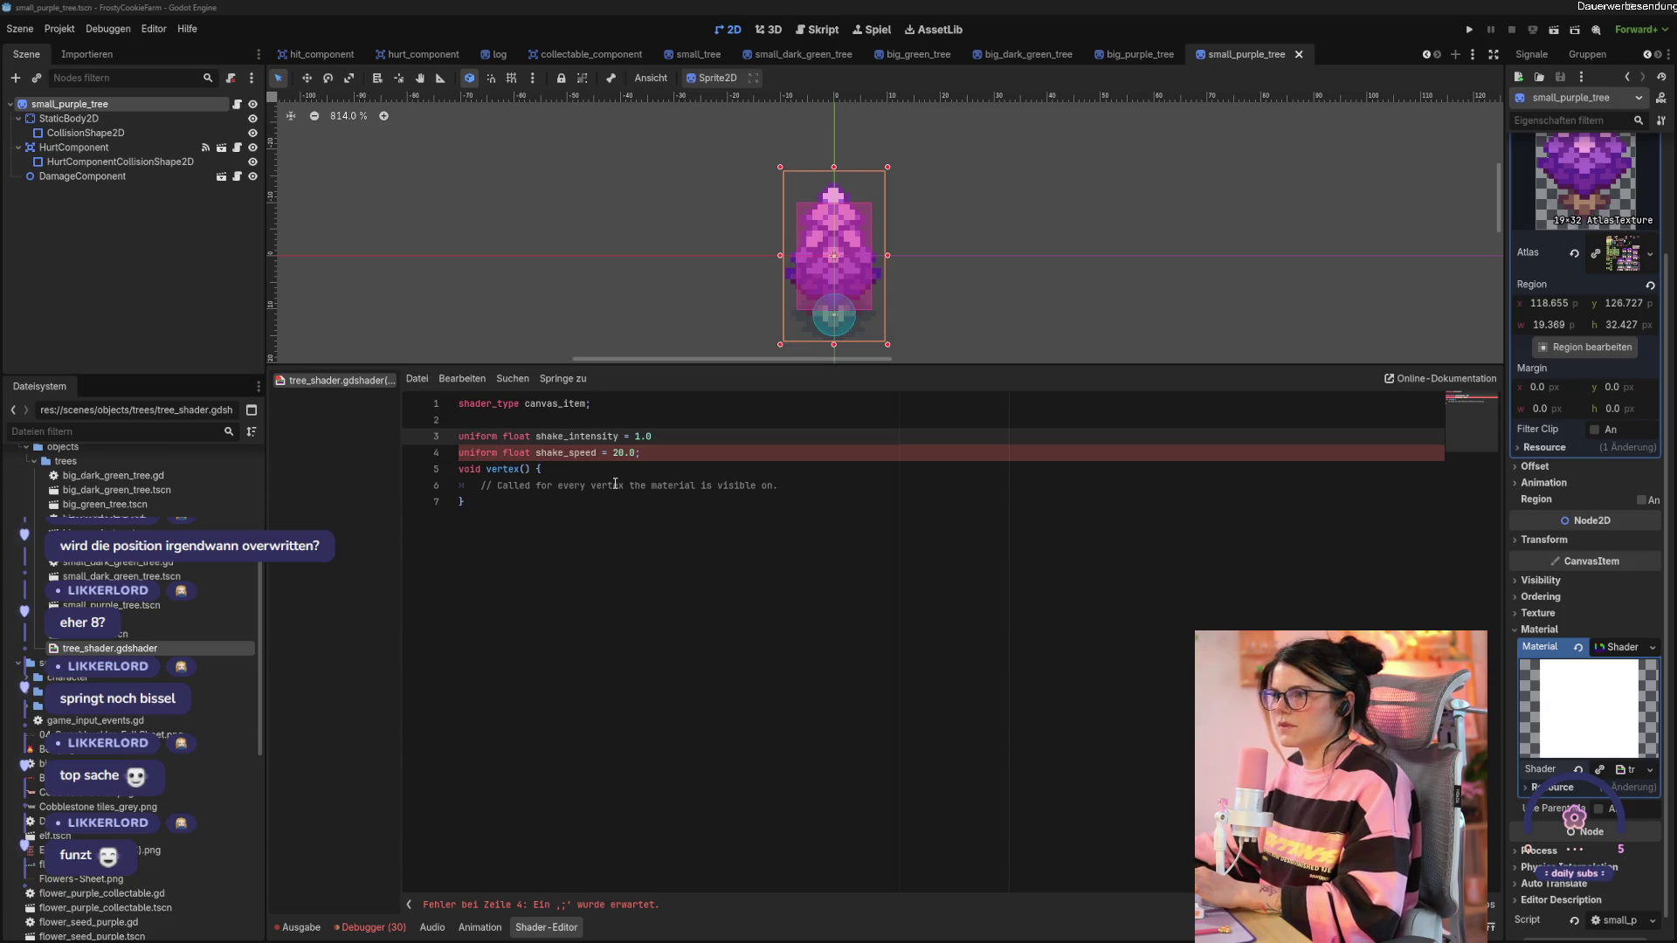
pyautogui.moveTo(699, 485); pyautogui.dragTo(755, 486)
pyautogui.click(667, 453)
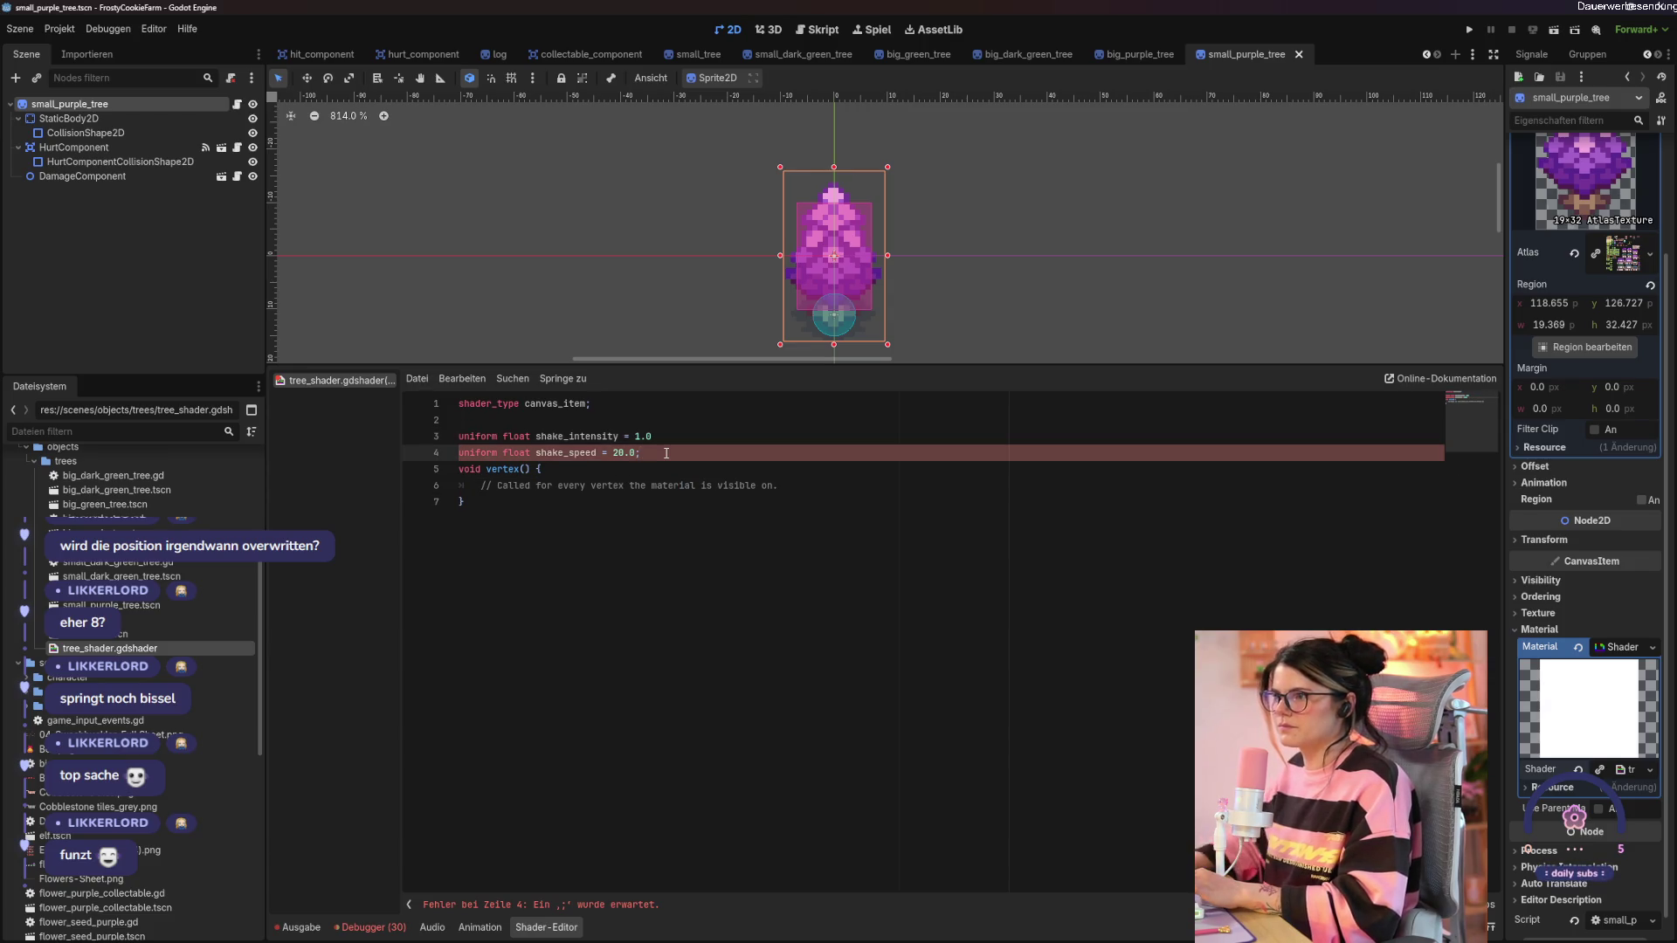
pyautogui.click(660, 434)
pyautogui.write(';')
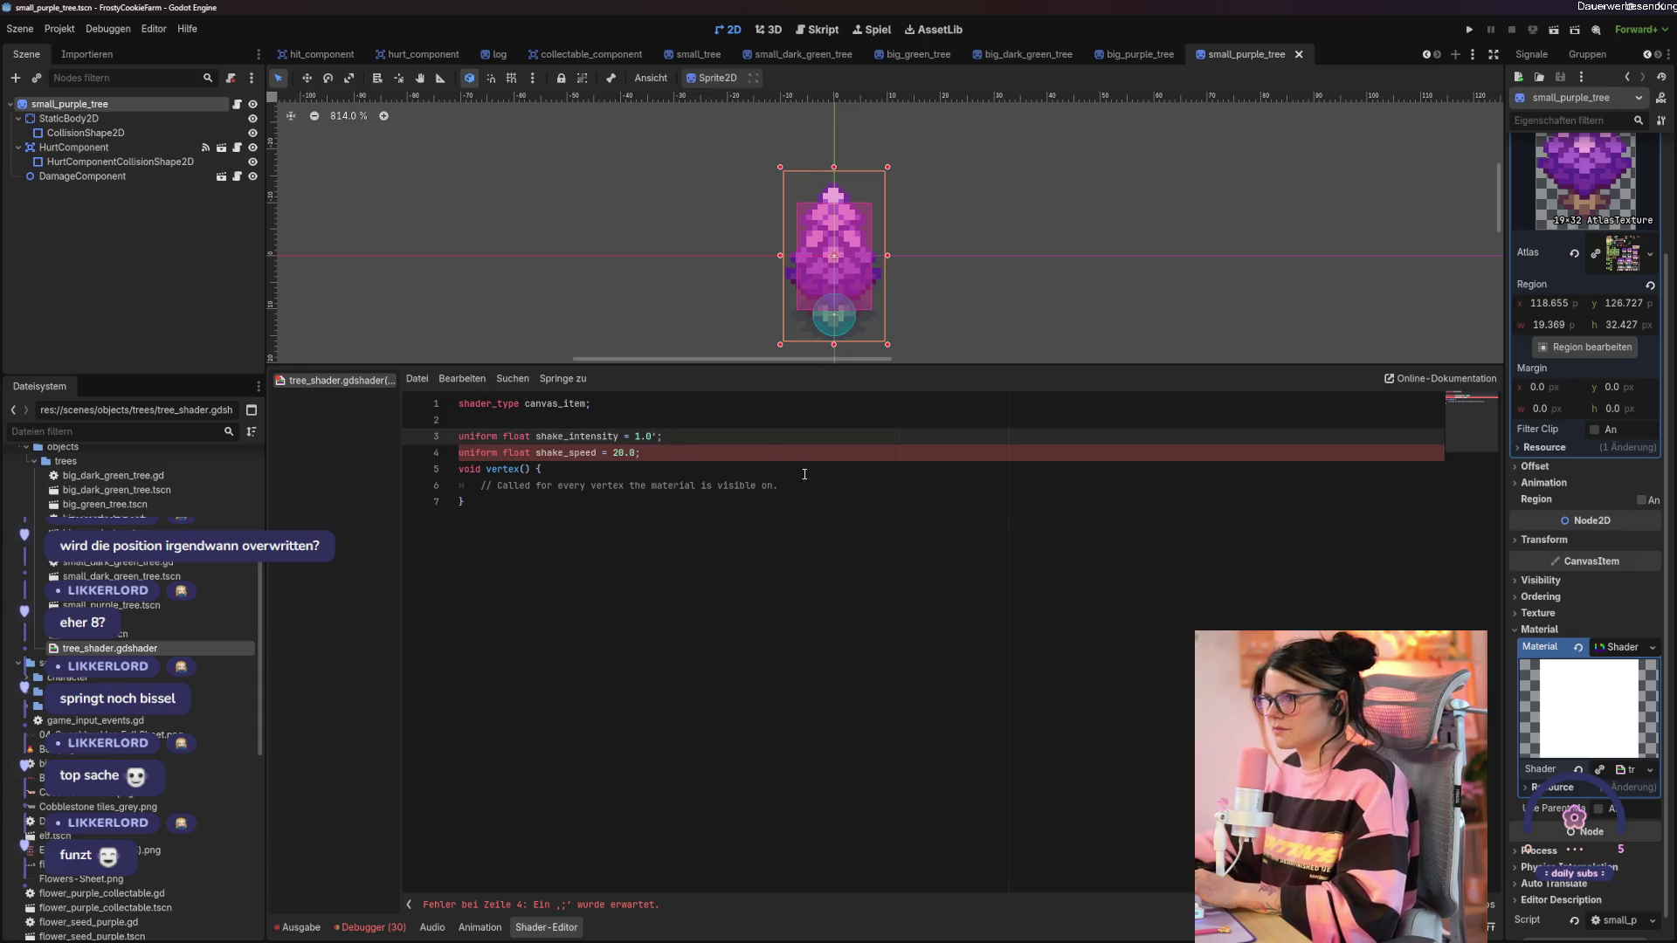
pyautogui.click(778, 482)
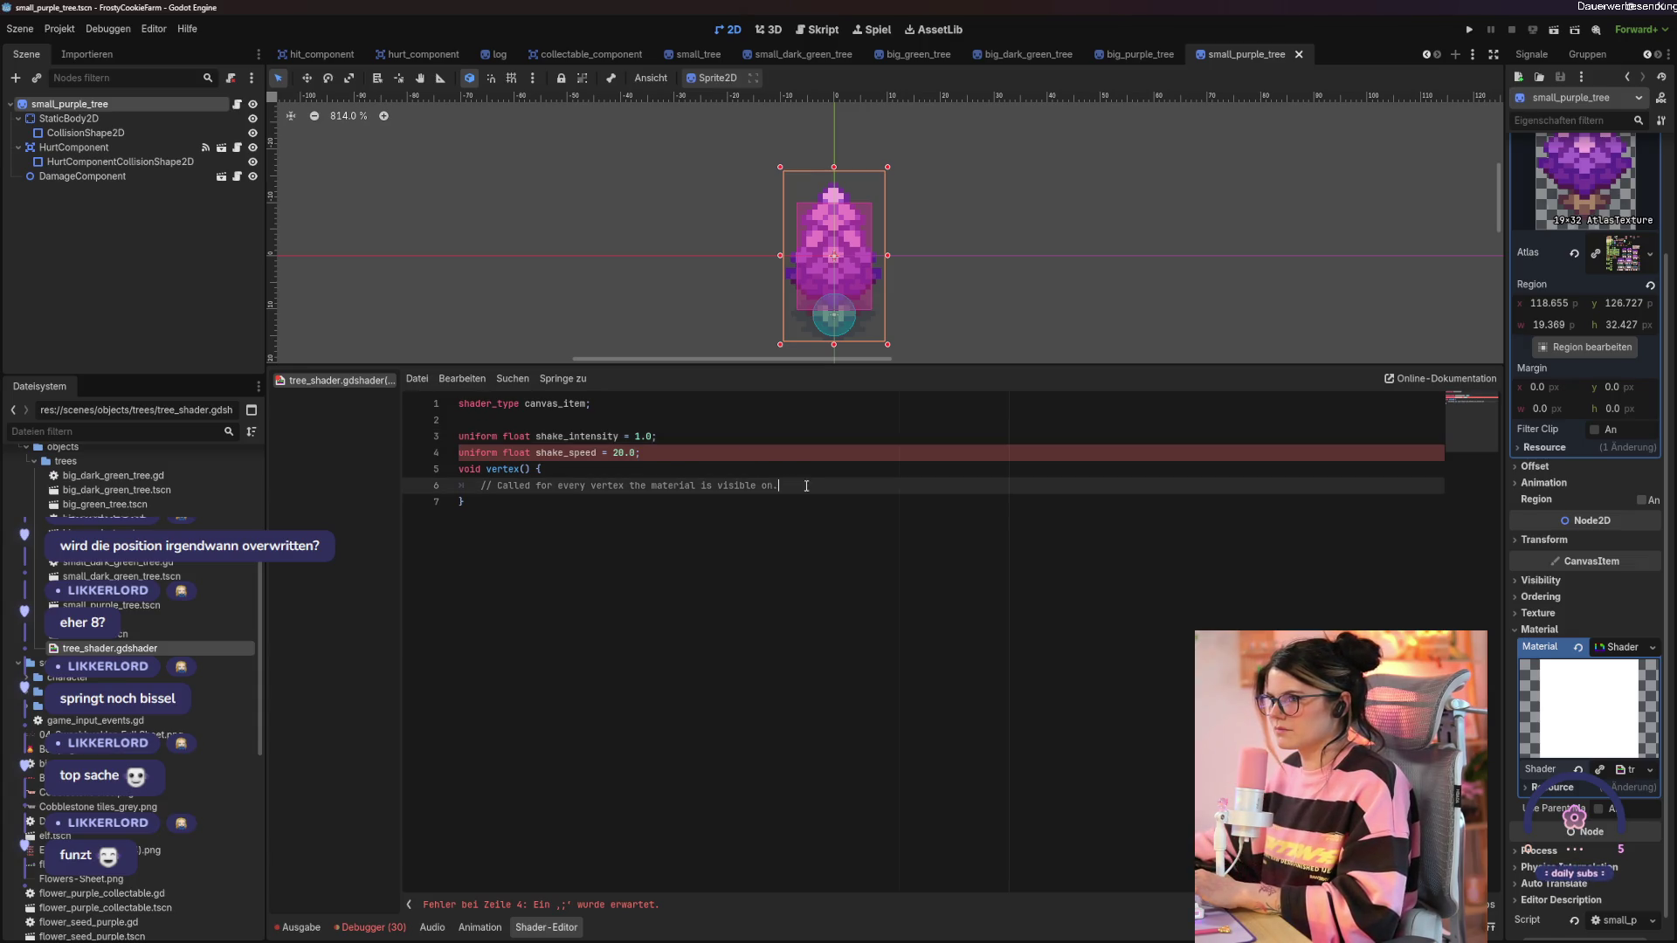
pyautogui.moveTo(806, 482); pyautogui.dragTo(411, 485)
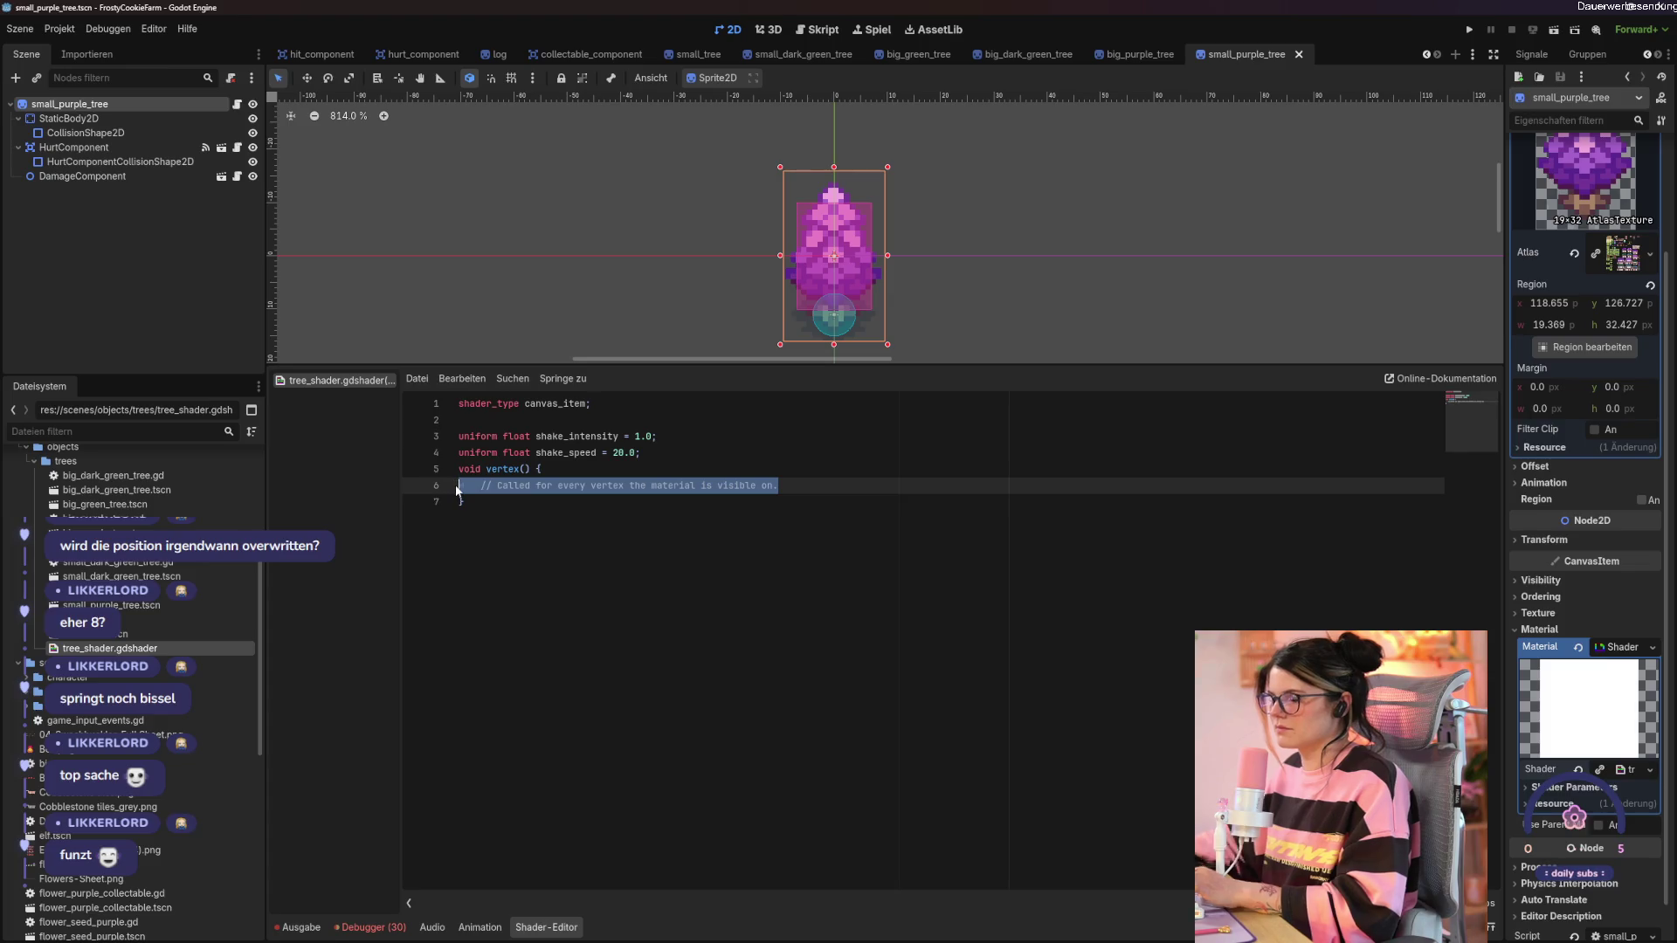
# Replace the vertex() comment with vec2 shake = vec2(0.0); and an if(VERTEX.y < 0.0) block.
pyautogui.press('BackSpace')
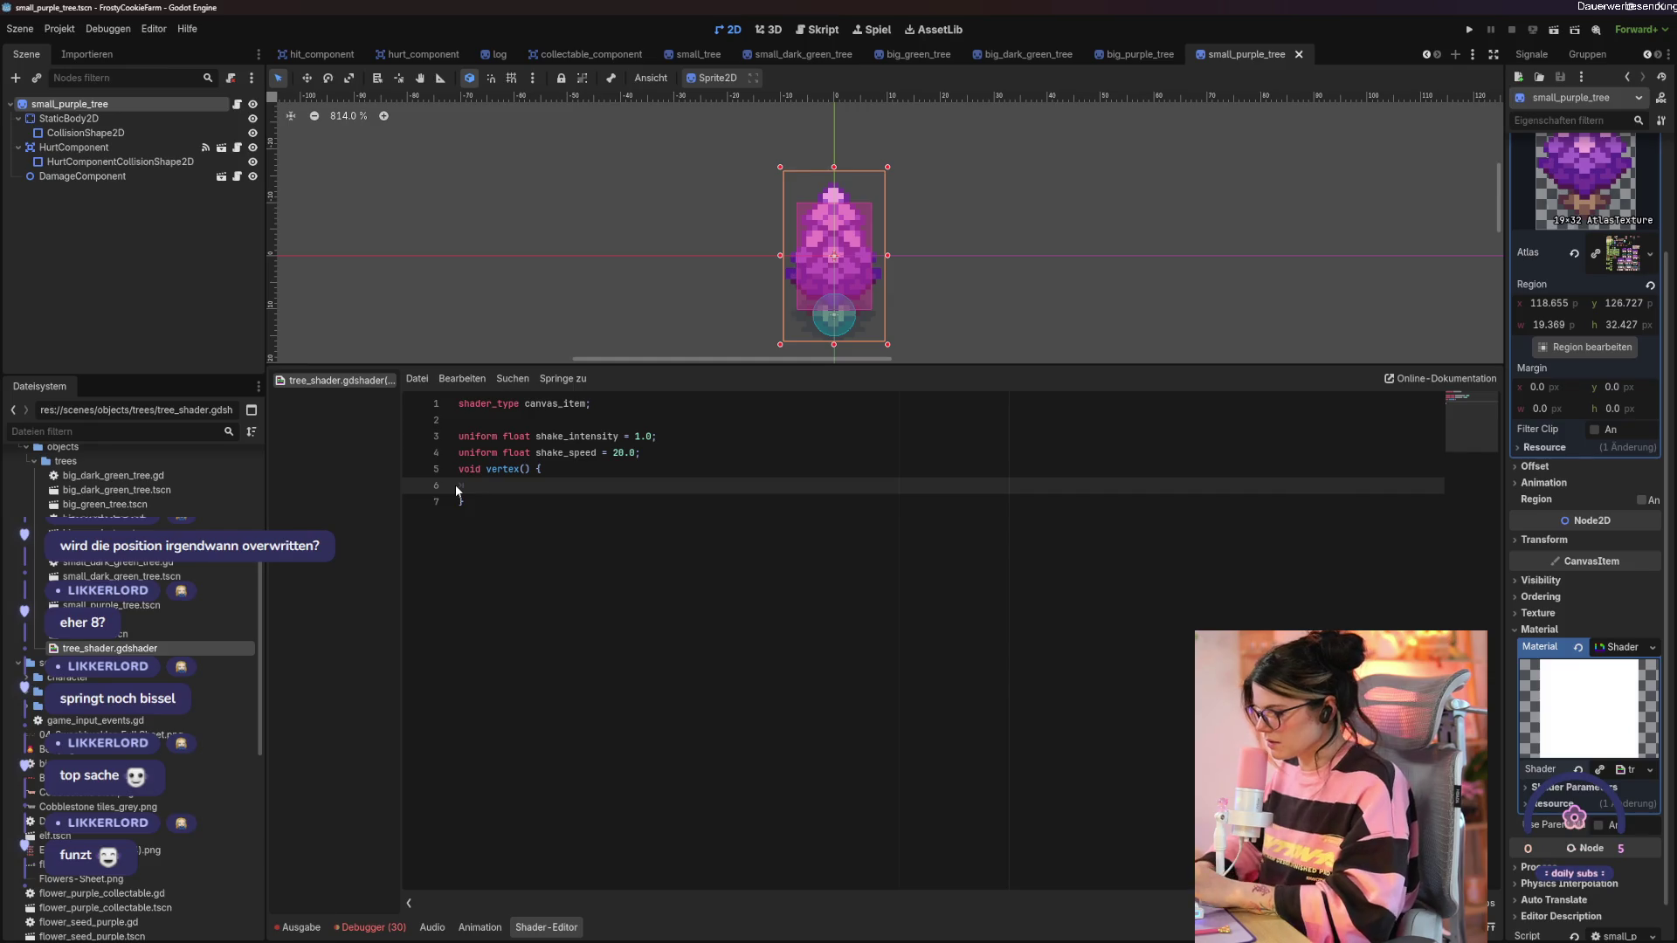
pyautogui.write('vec2shake = ')
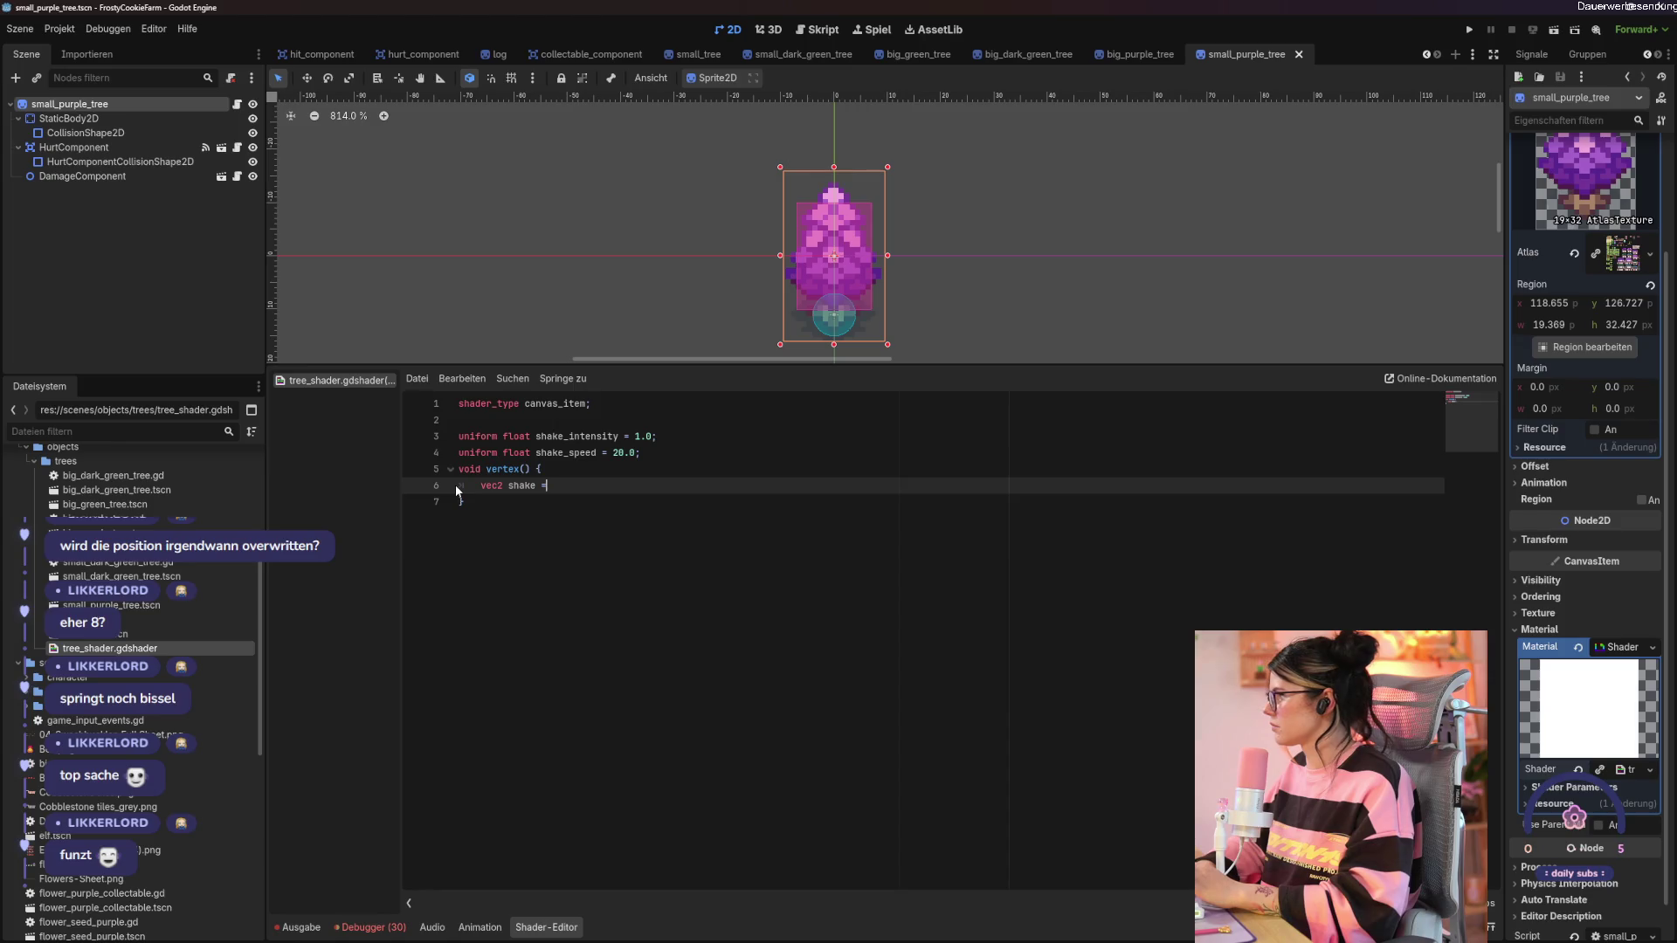
pyautogui.write('vec')
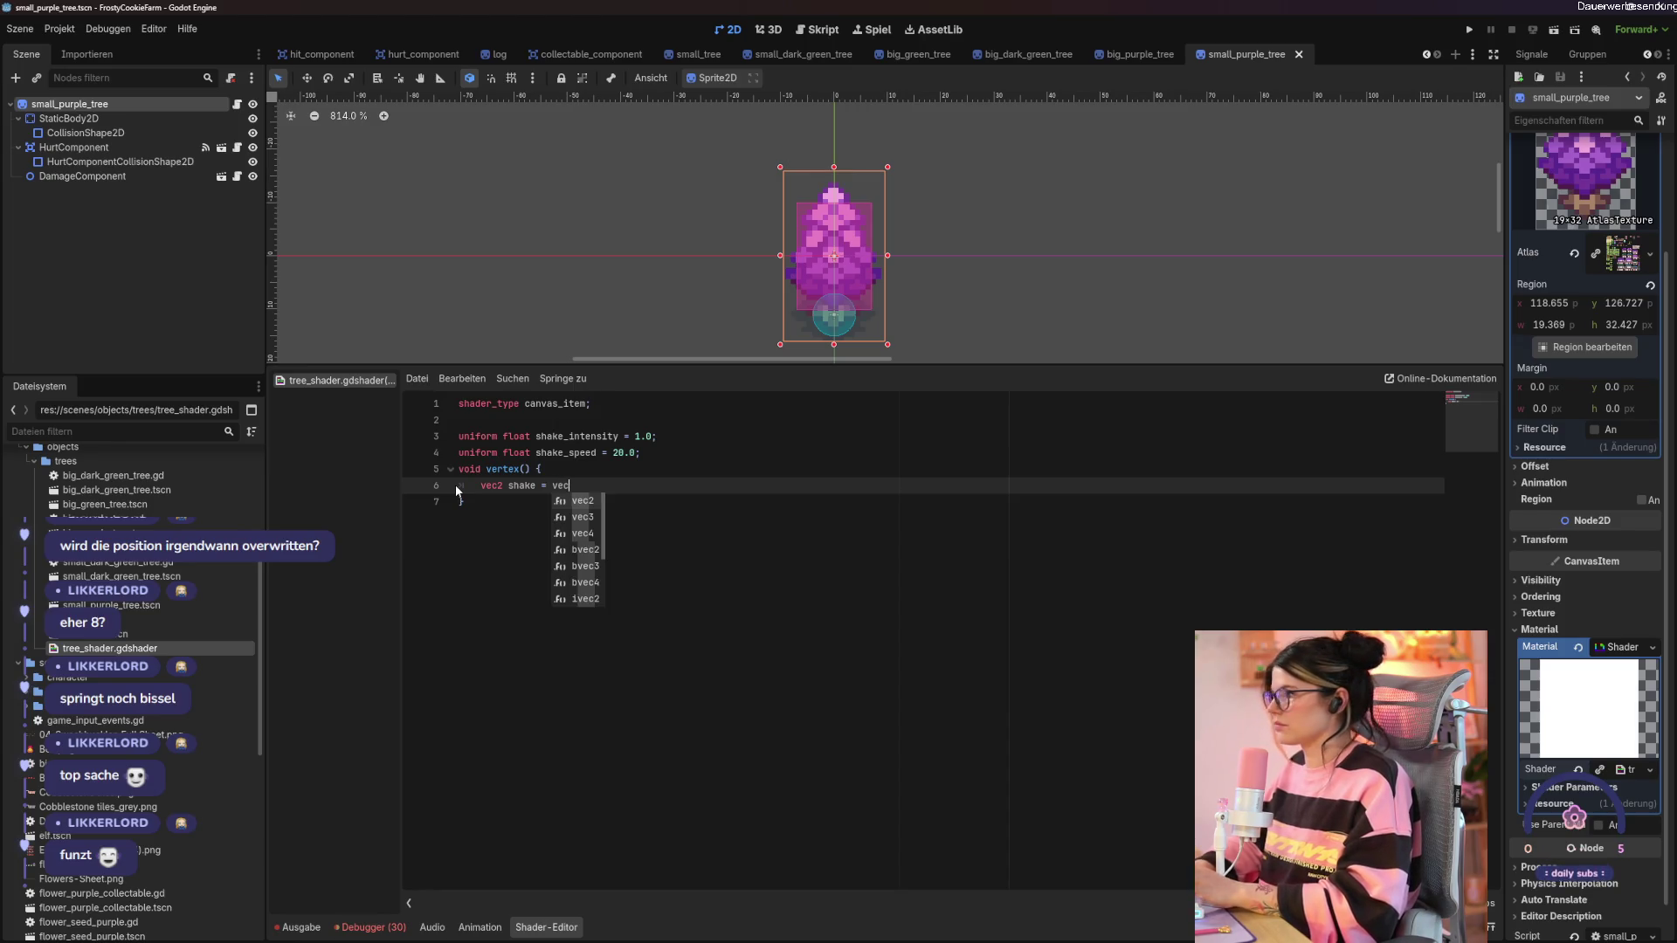
pyautogui.write('2(0.0)')
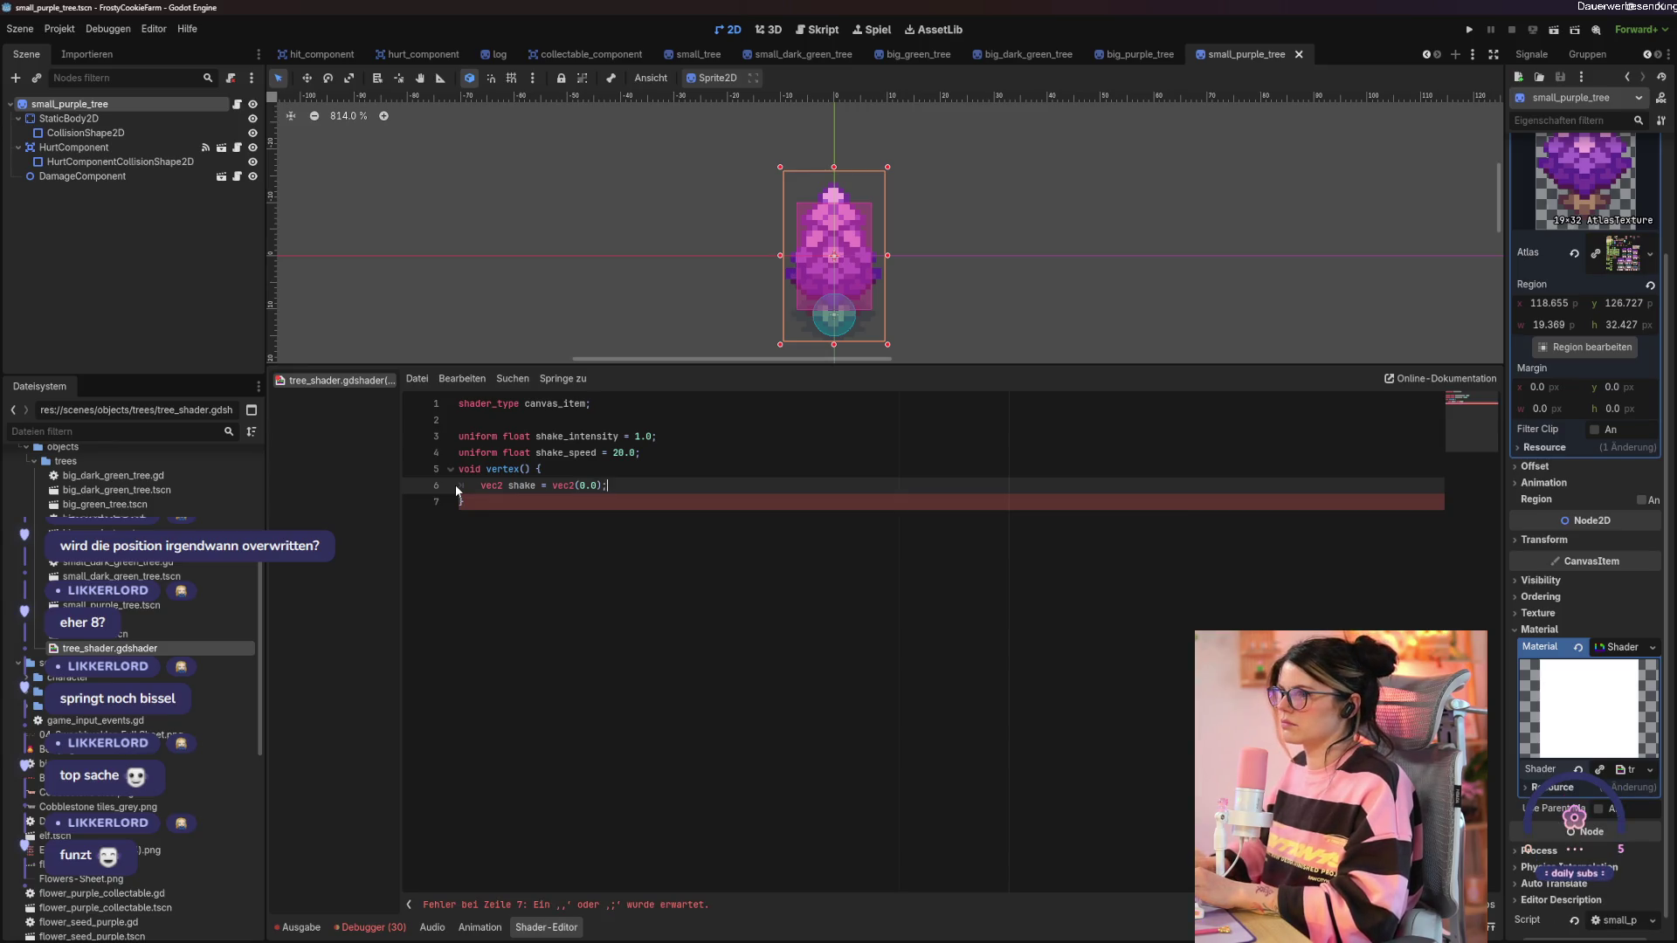
pyautogui.write(';')
pyautogui.press('Return')
pyautogui.write('if()')
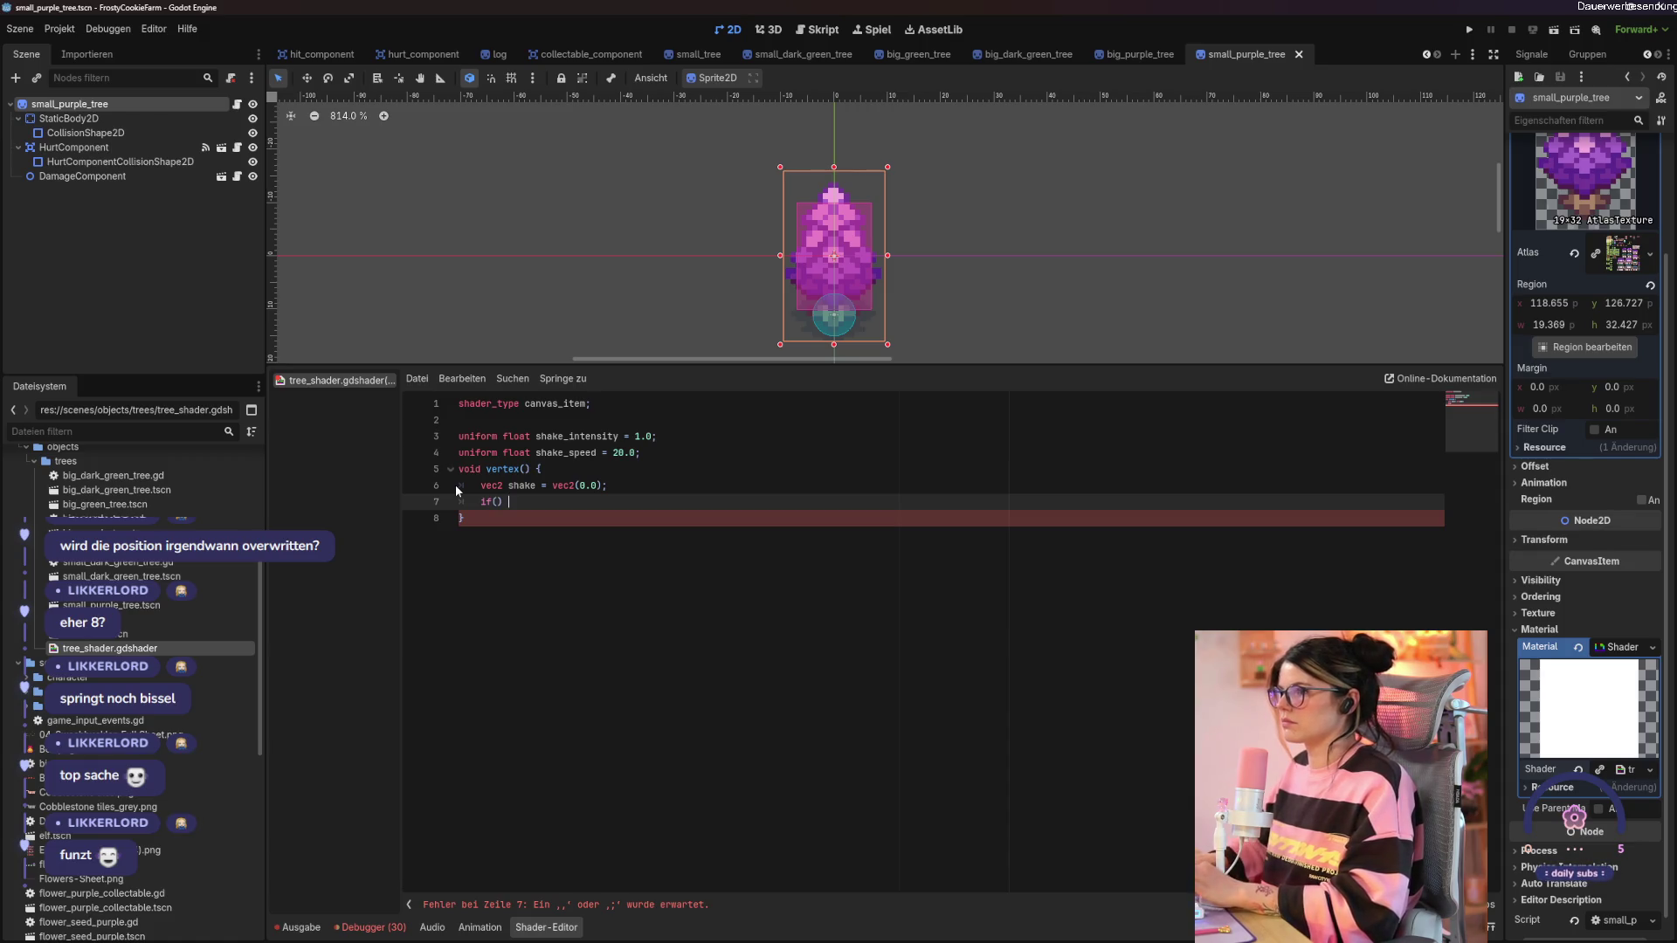
pyautogui.write(') {')
pyautogui.press('Return')
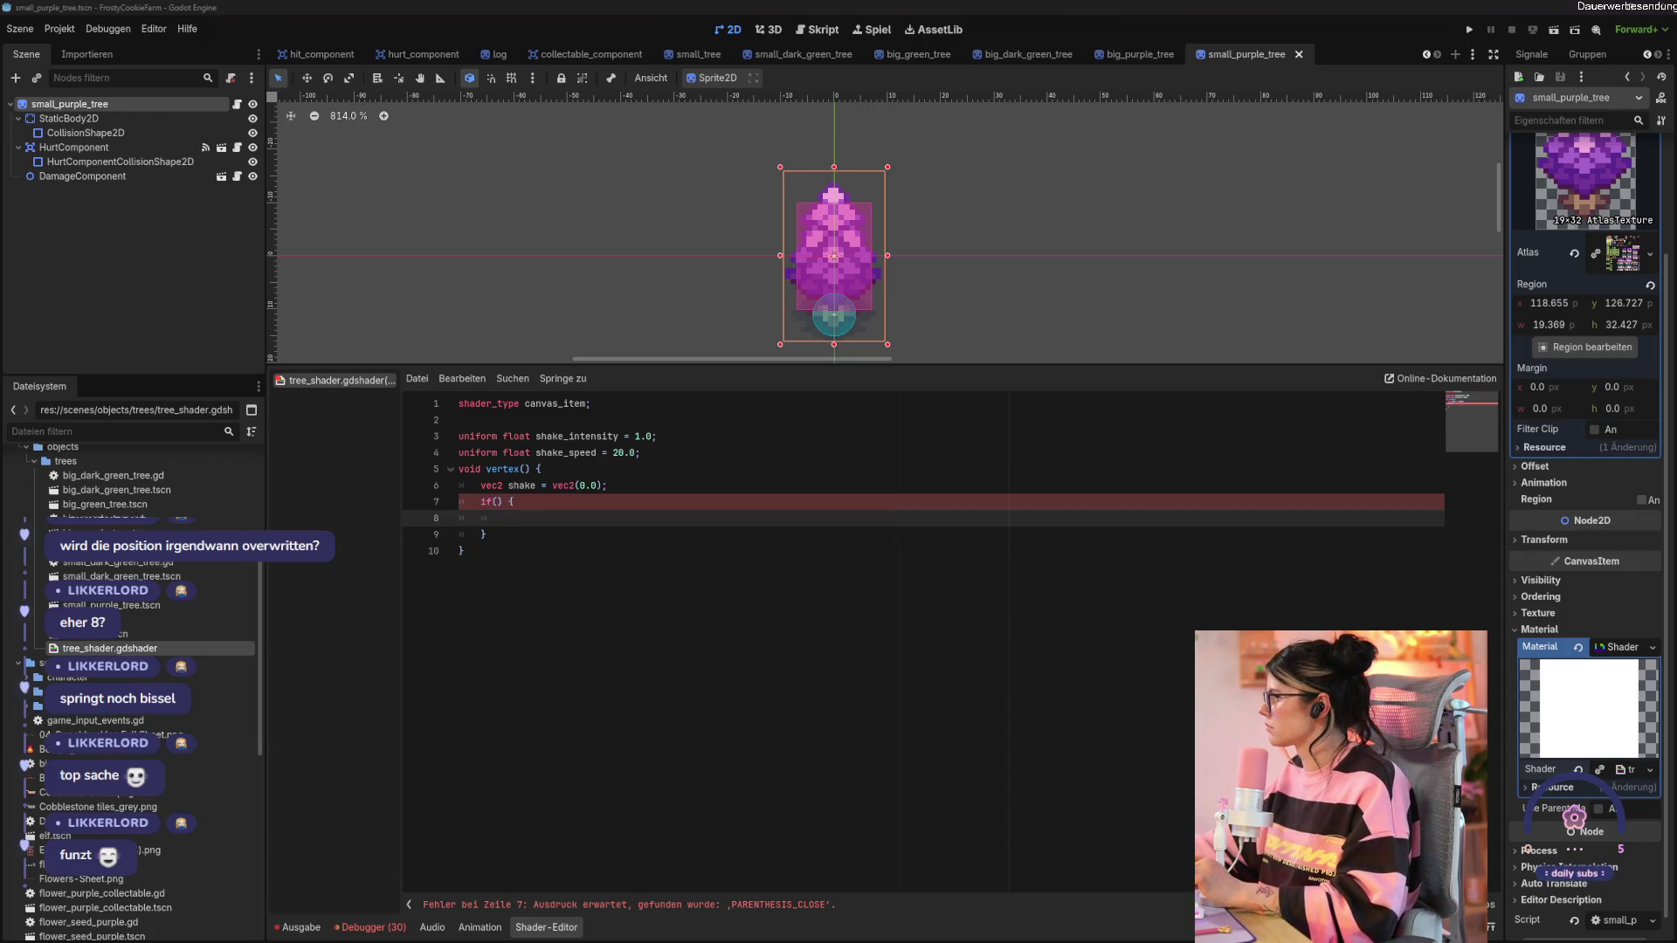
pyautogui.click(496, 502)
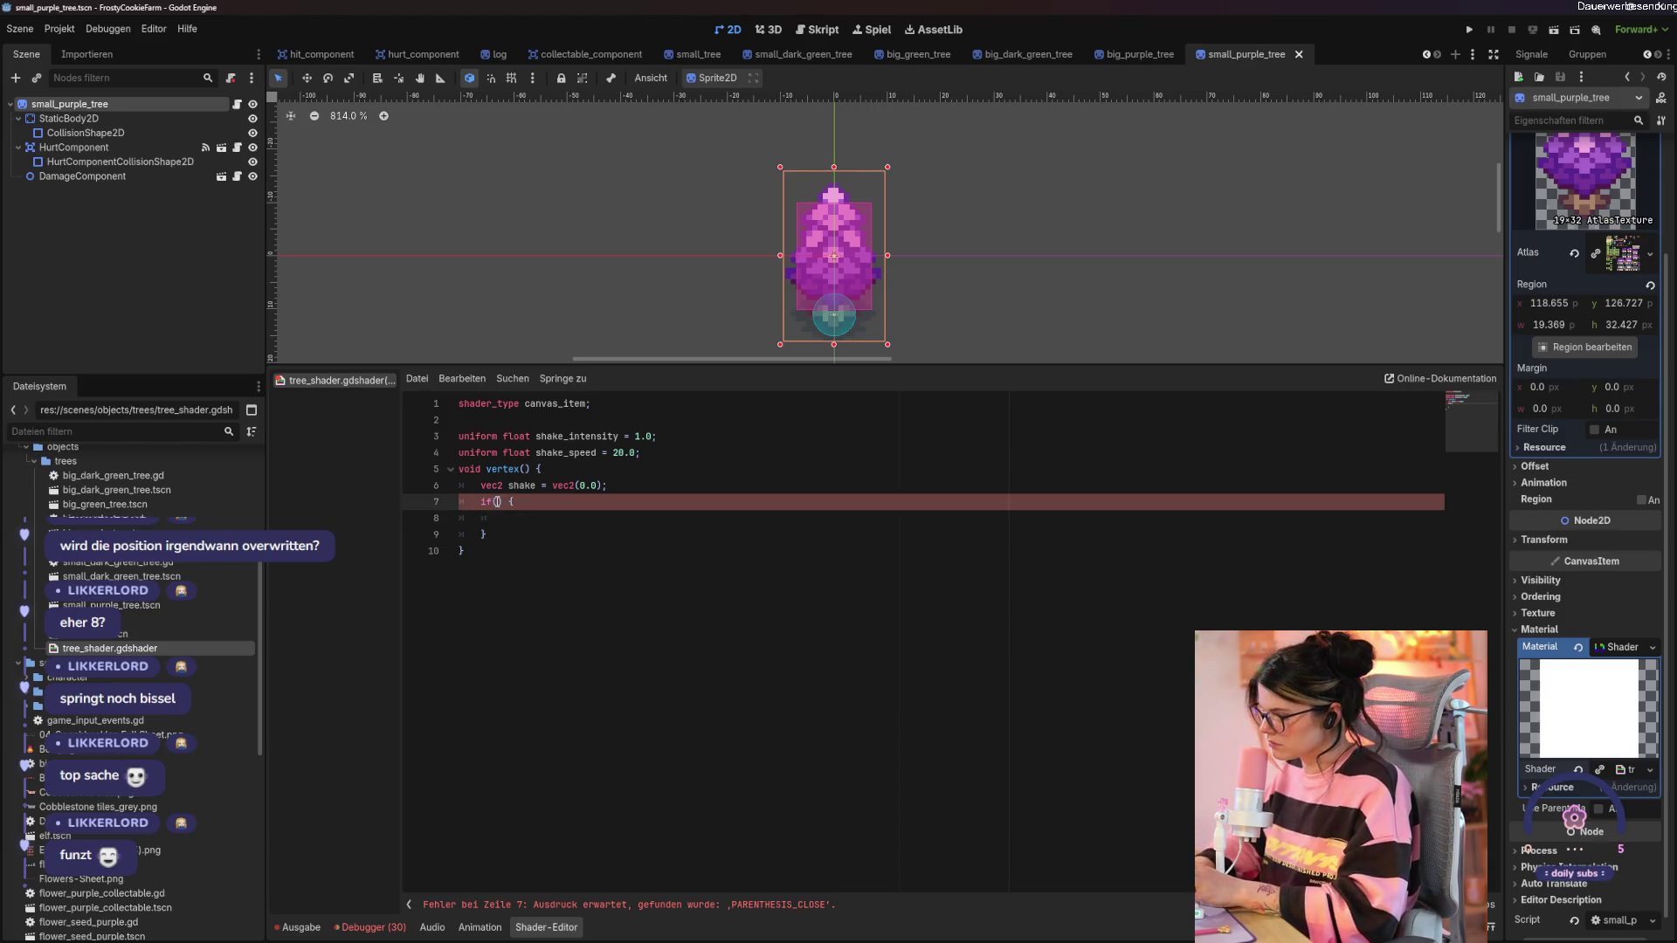
pyautogui.write('VERTEX.')
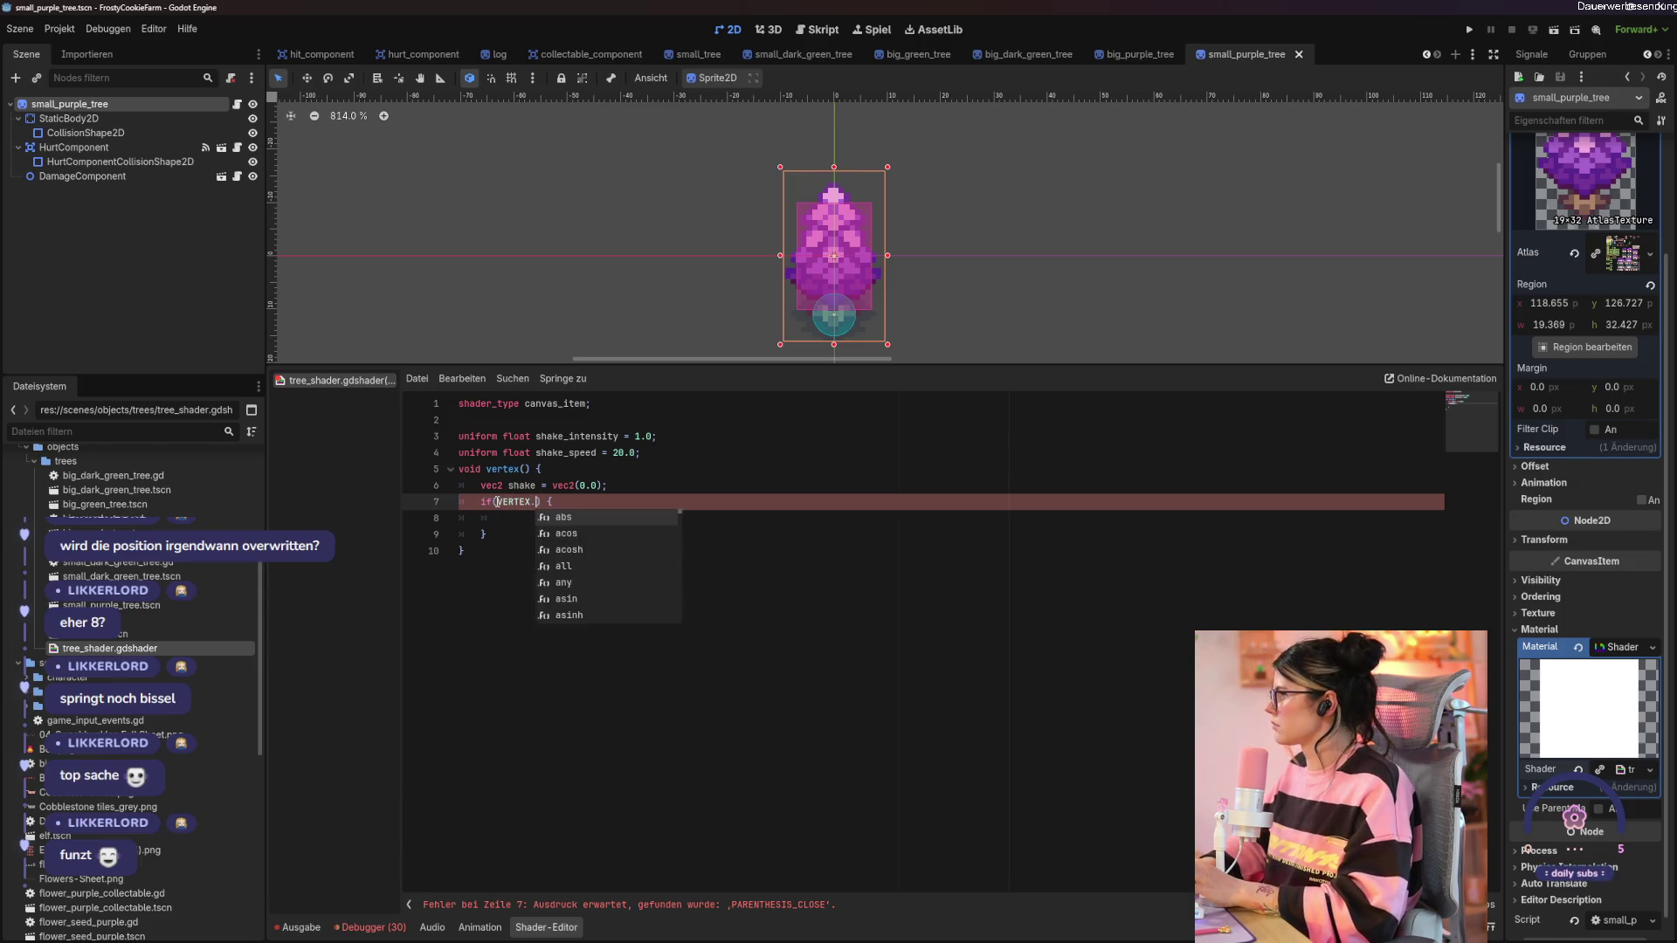
pyautogui.write('y <')
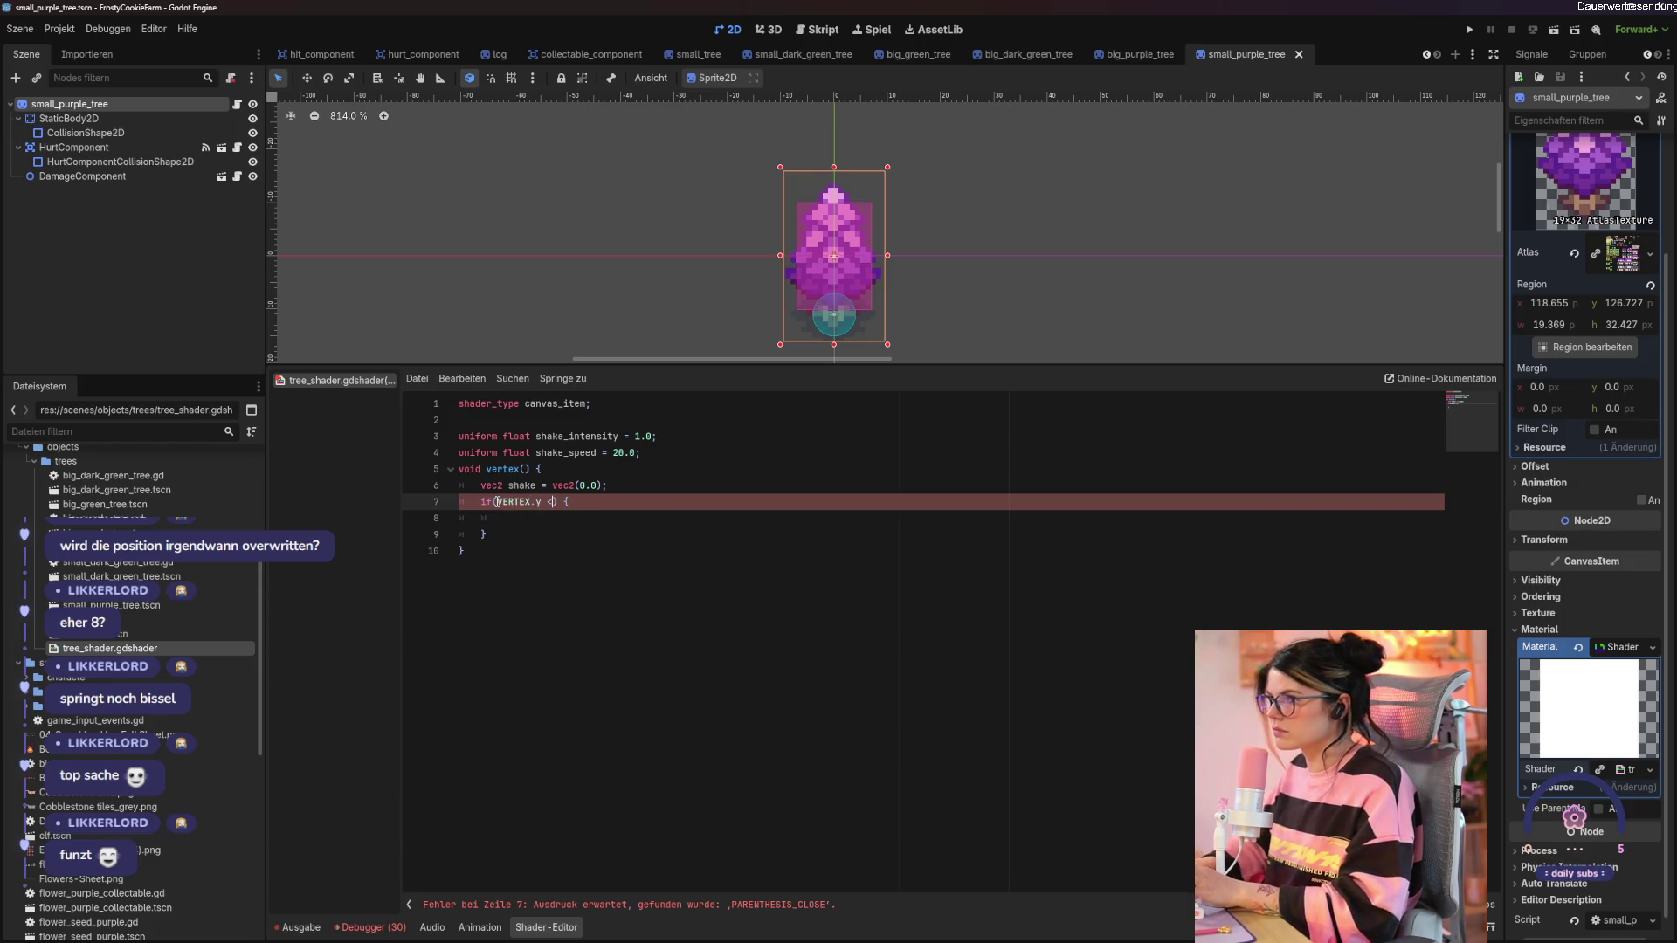
pyautogui.write(' 0.0')
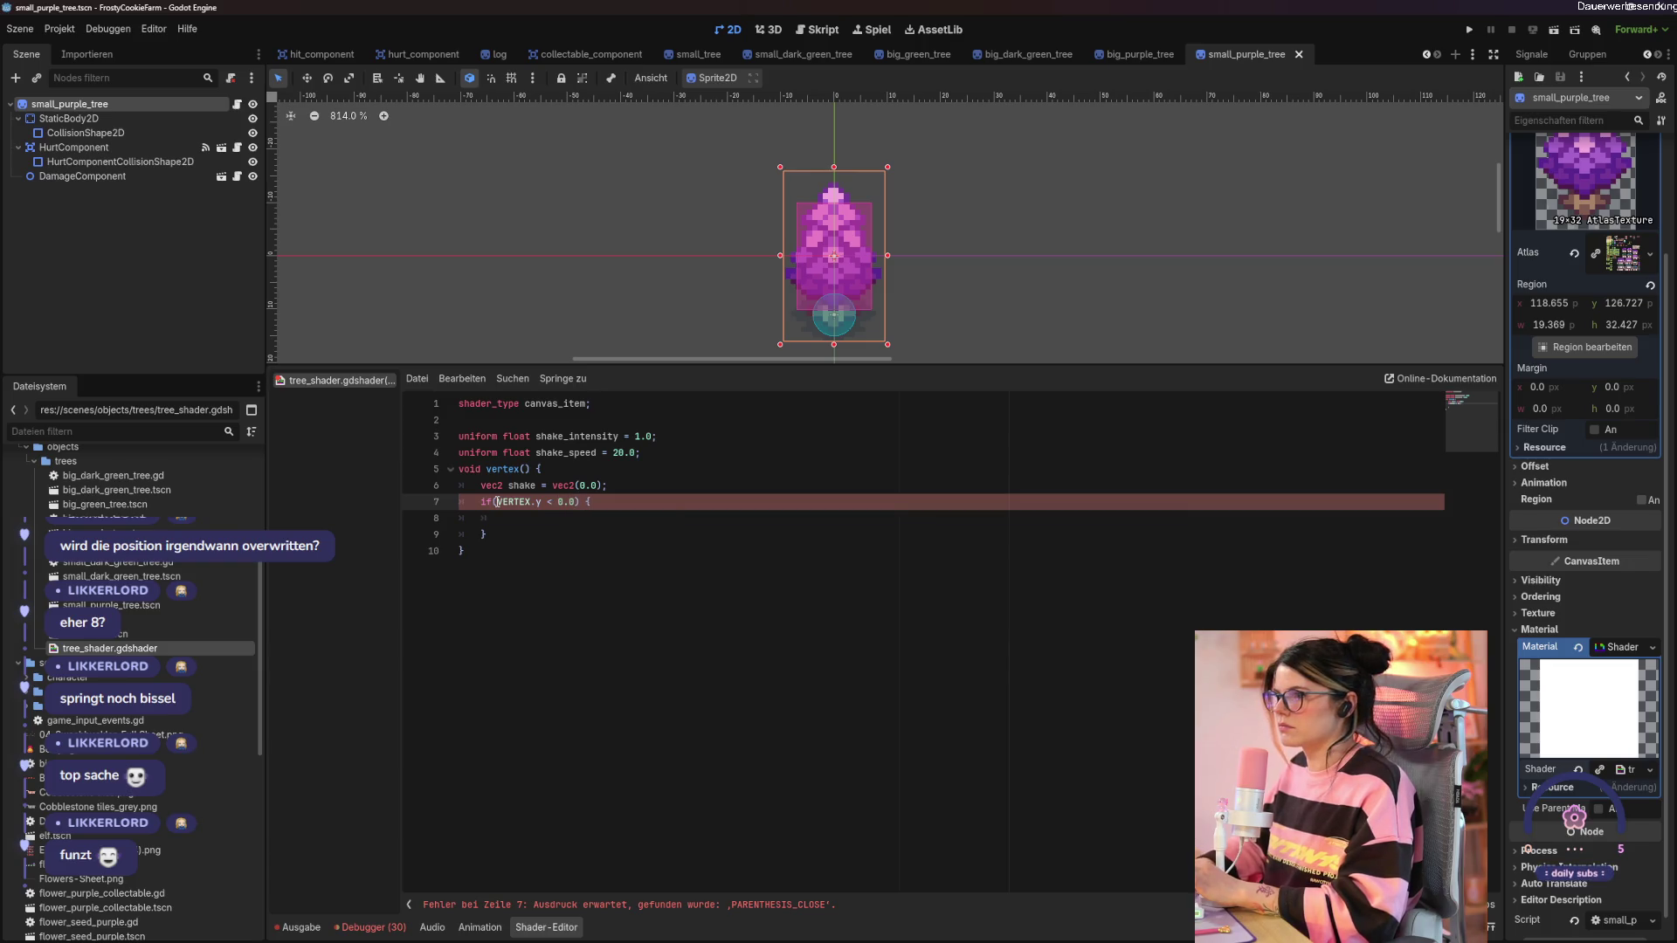
pyautogui.click(533, 520)
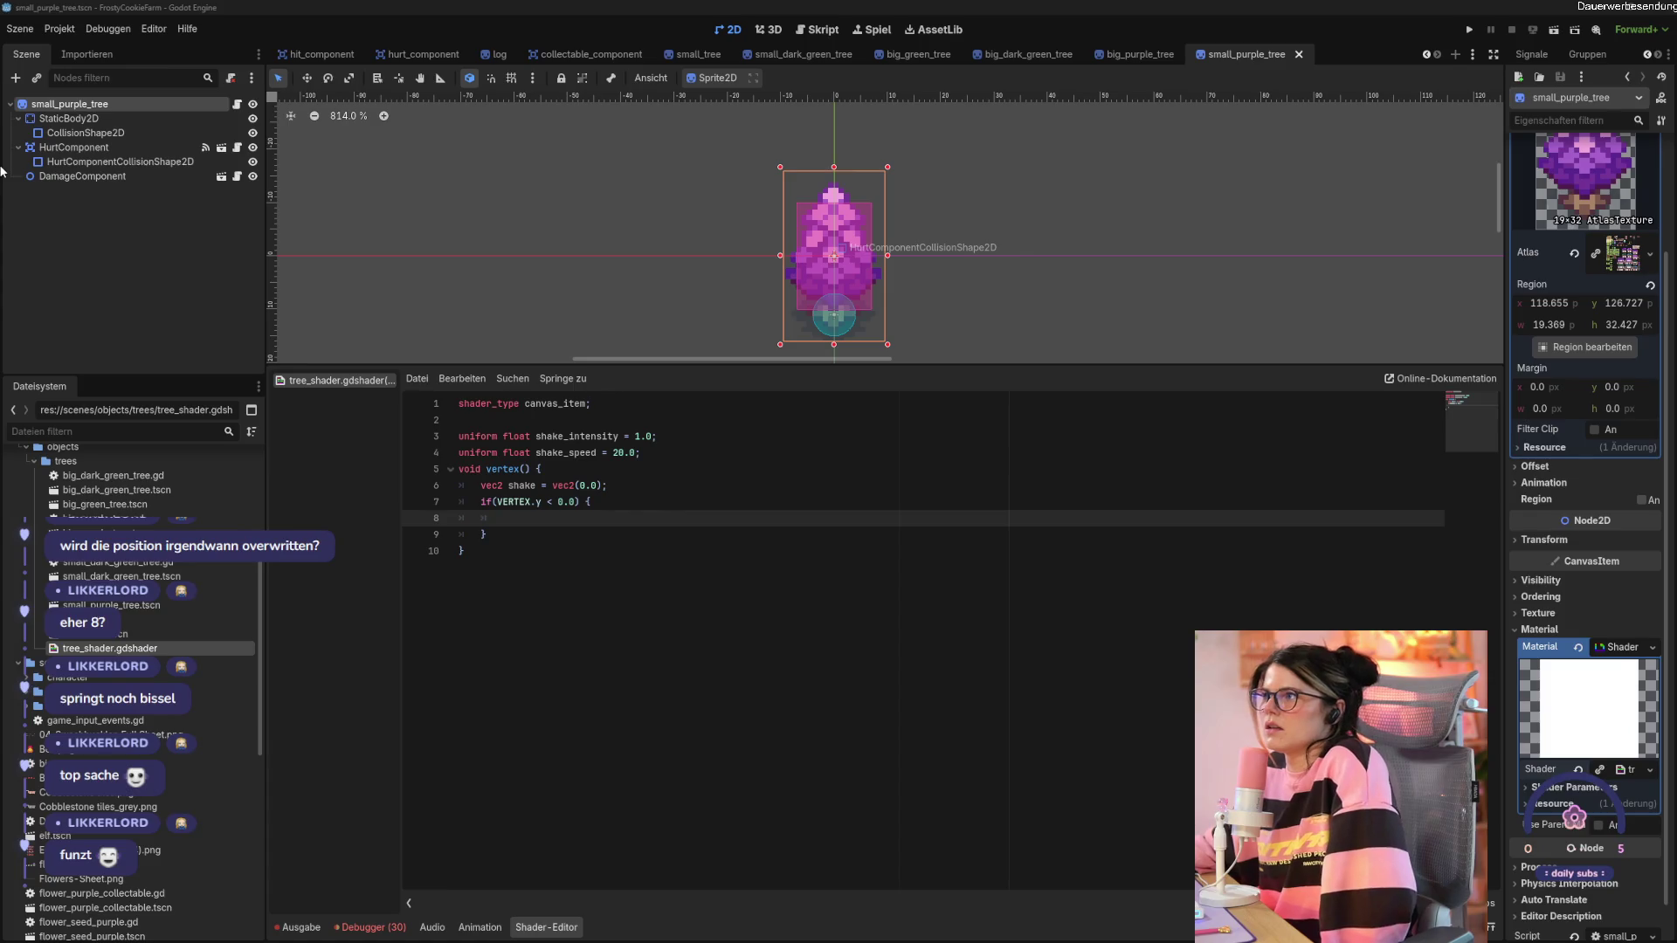
# Compare the tree scenes and try moving the hurt collision shape up, then undo it.
pyautogui.click(559, 525)
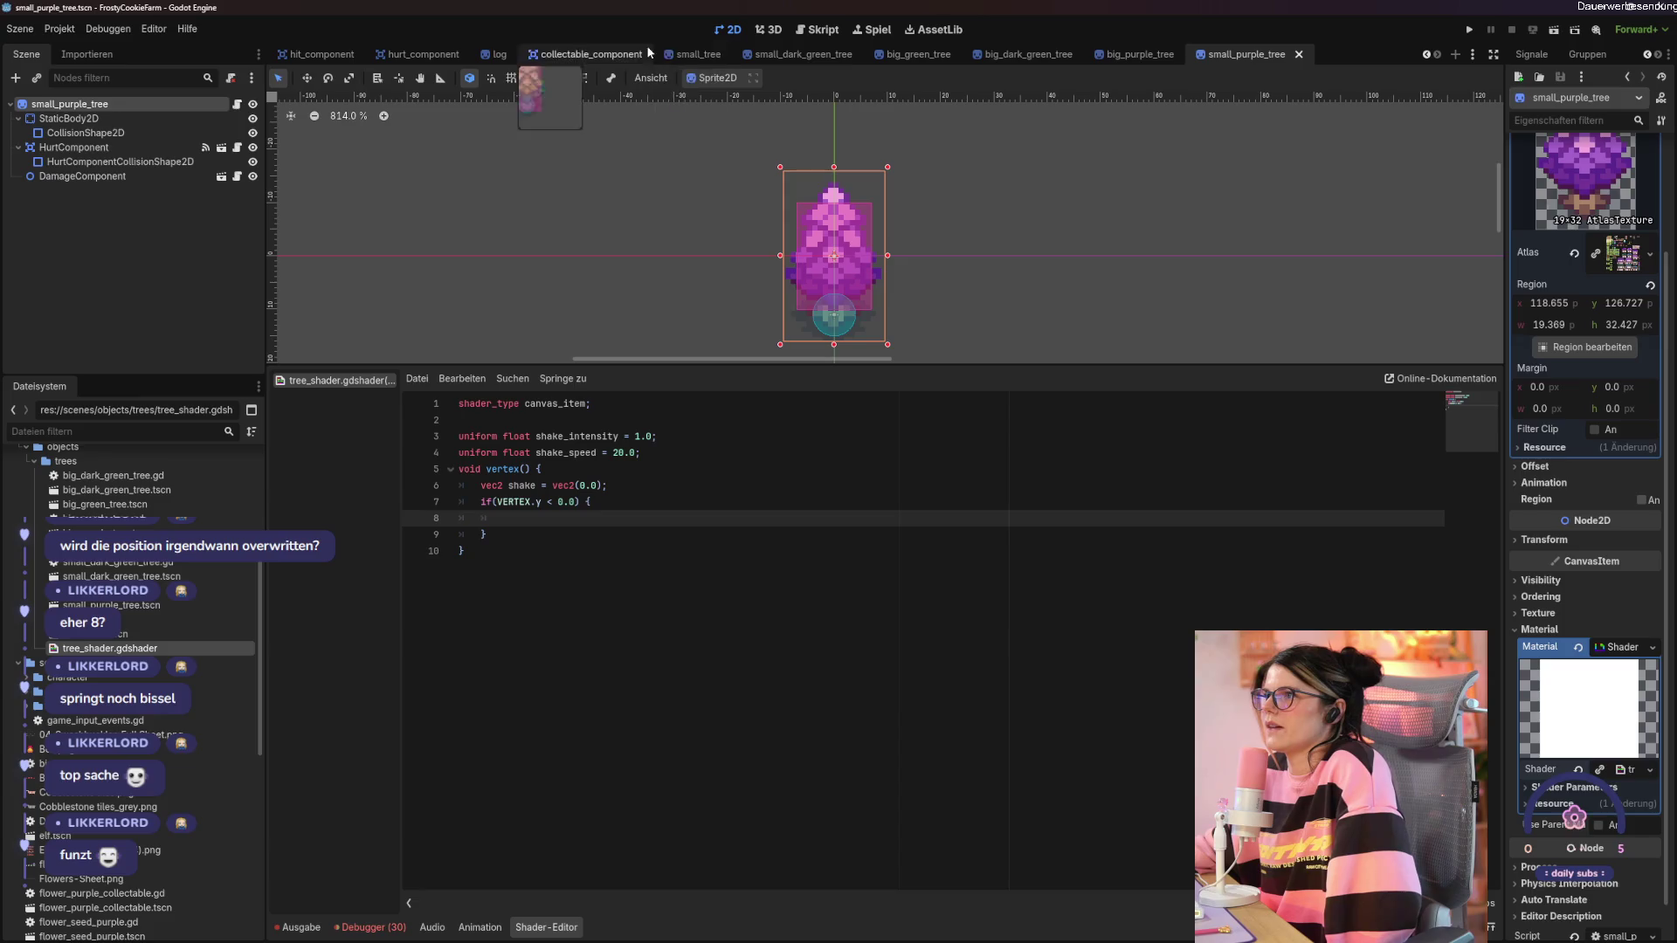
pyautogui.click(683, 52)
pyautogui.moveTo(721, 275); pyautogui.dragTo(766, 248)
pyautogui.click(1243, 55)
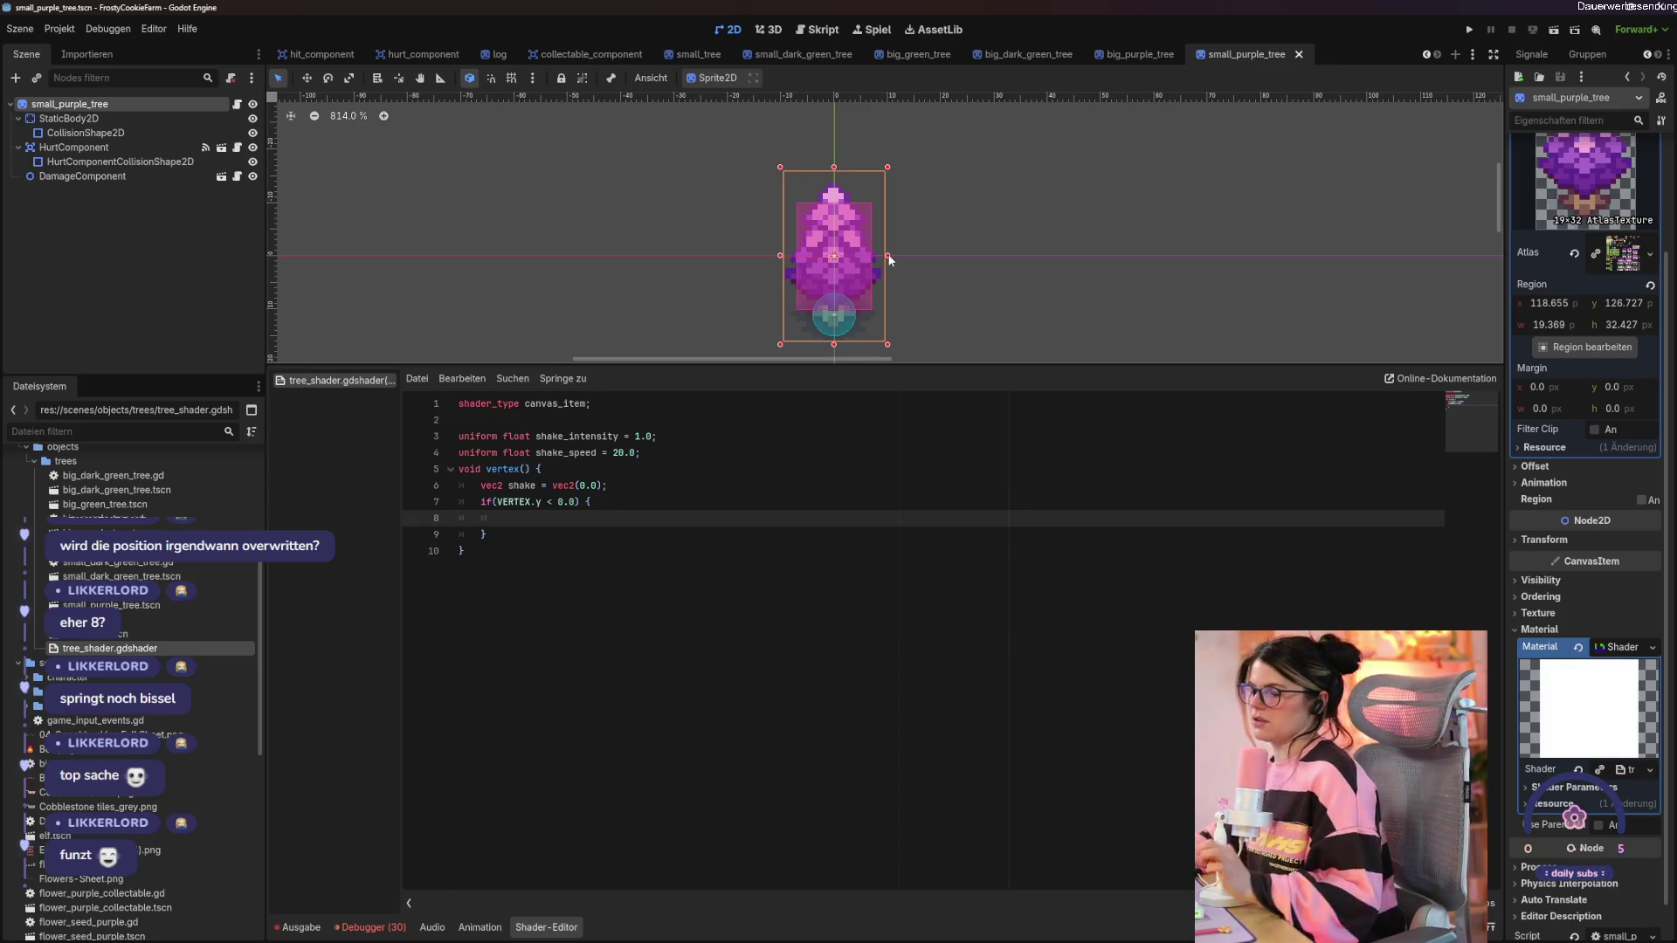
pyautogui.click(70, 118)
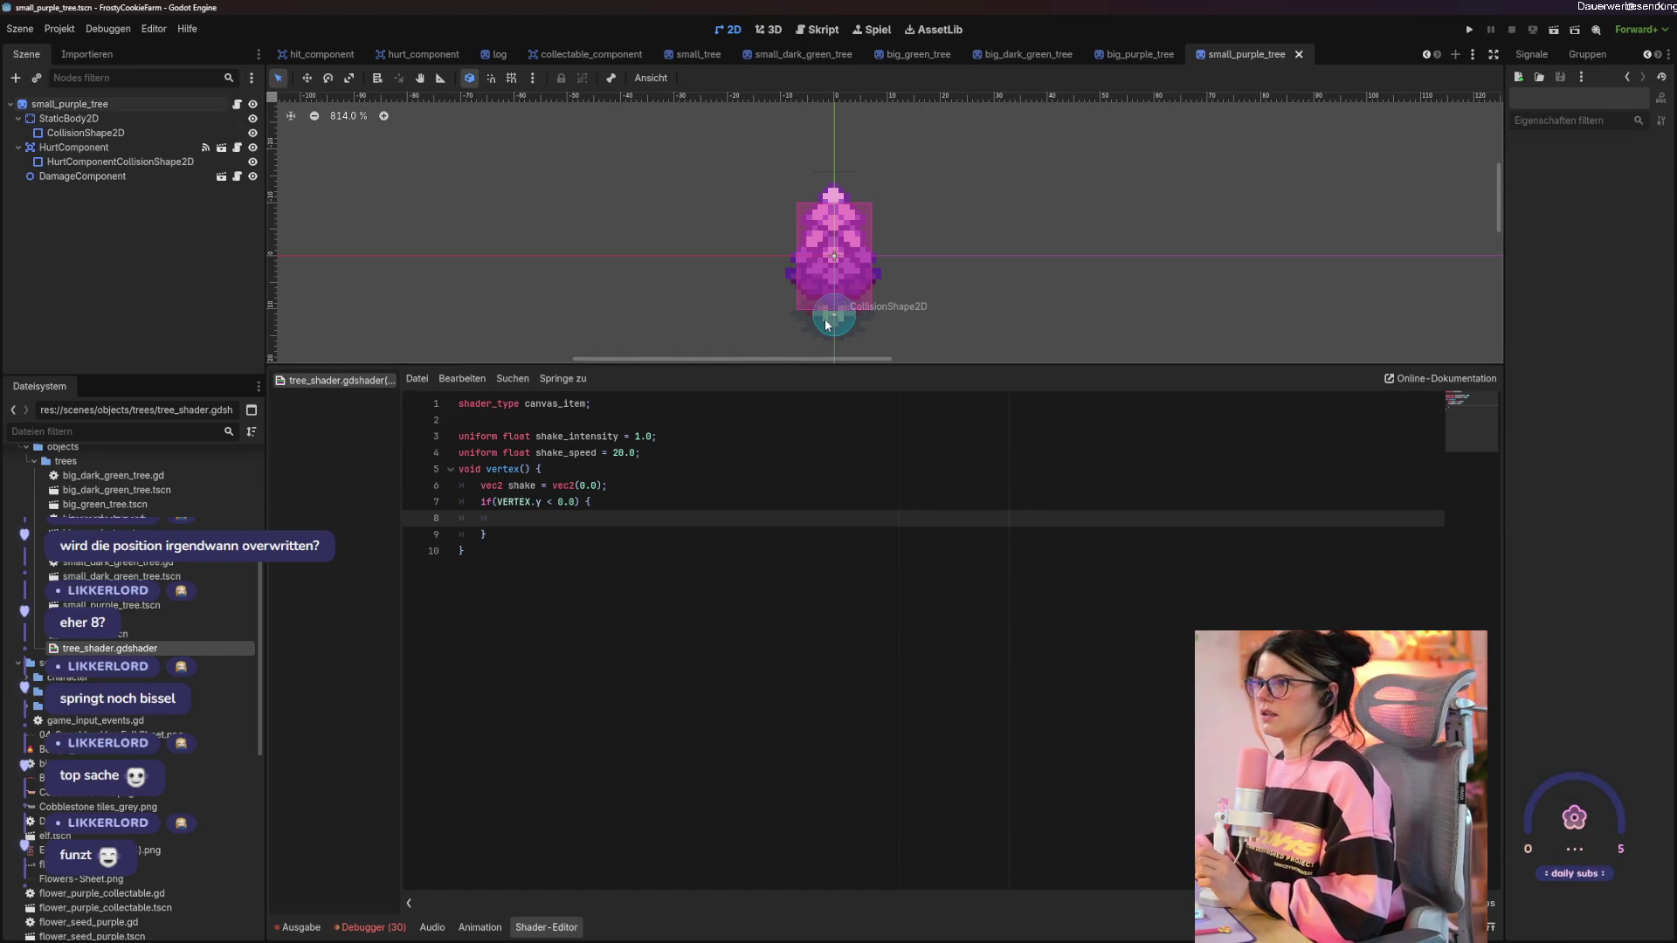
pyautogui.click(796, 250)
pyautogui.moveTo(797, 251); pyautogui.dragTo(796, 213)
pyautogui.hotkey('ctrl', 'z')
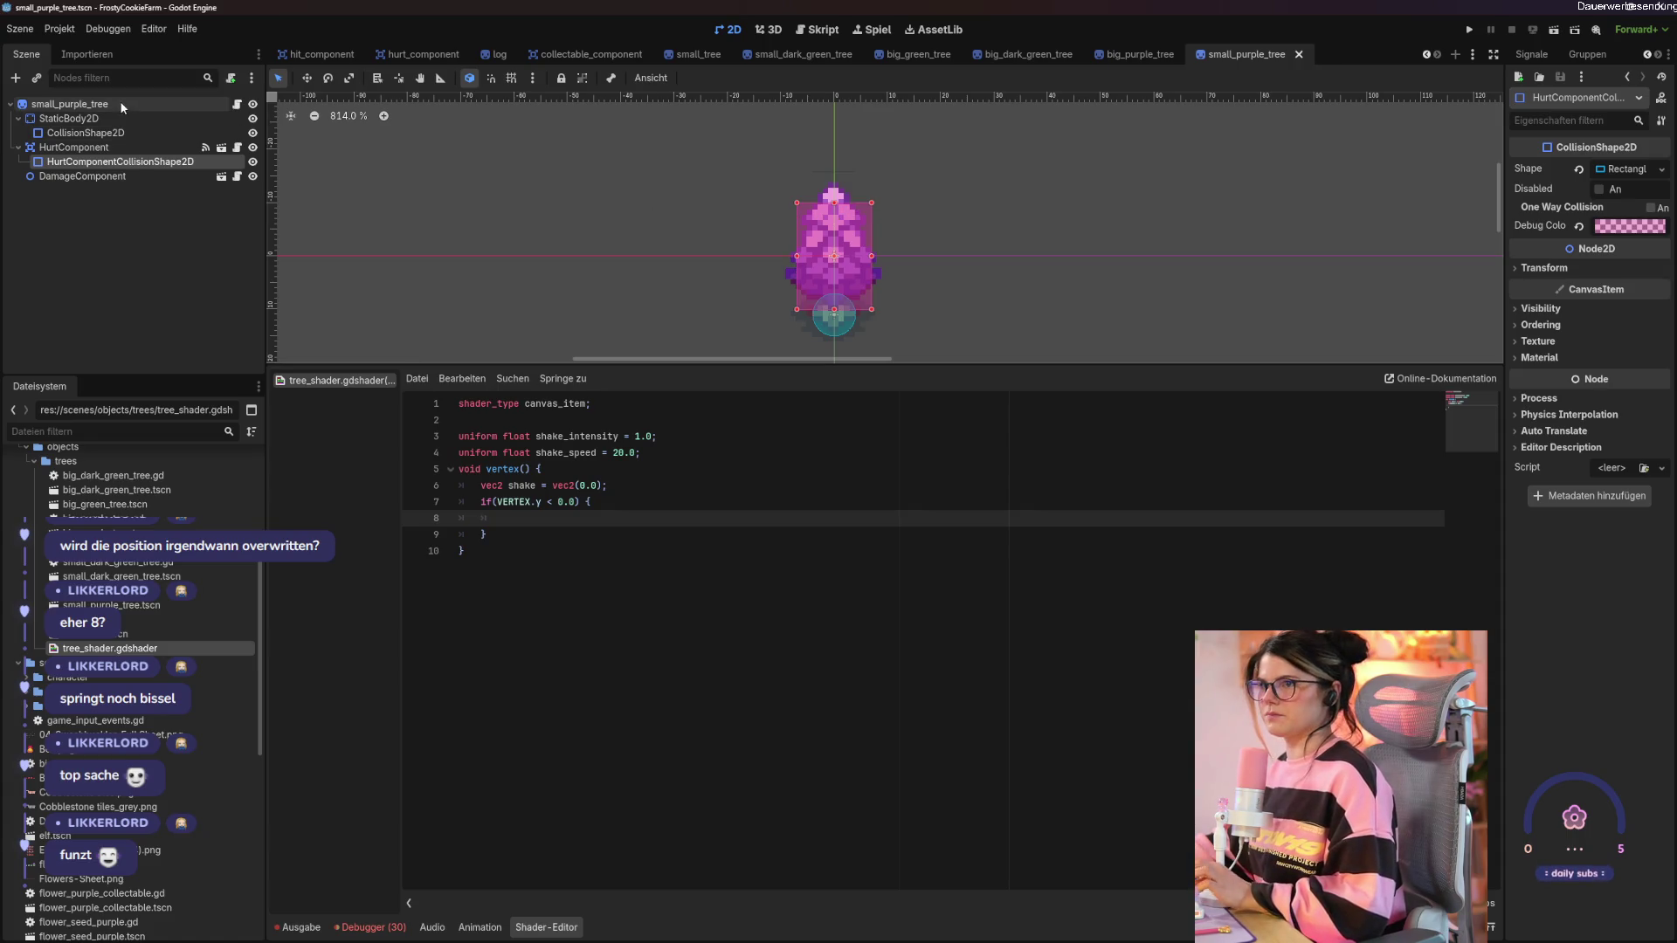
# Move the small_purple_tree sprite up 14 px to (0, −14).
pyautogui.click(118, 101)
pyautogui.click(873, 175)
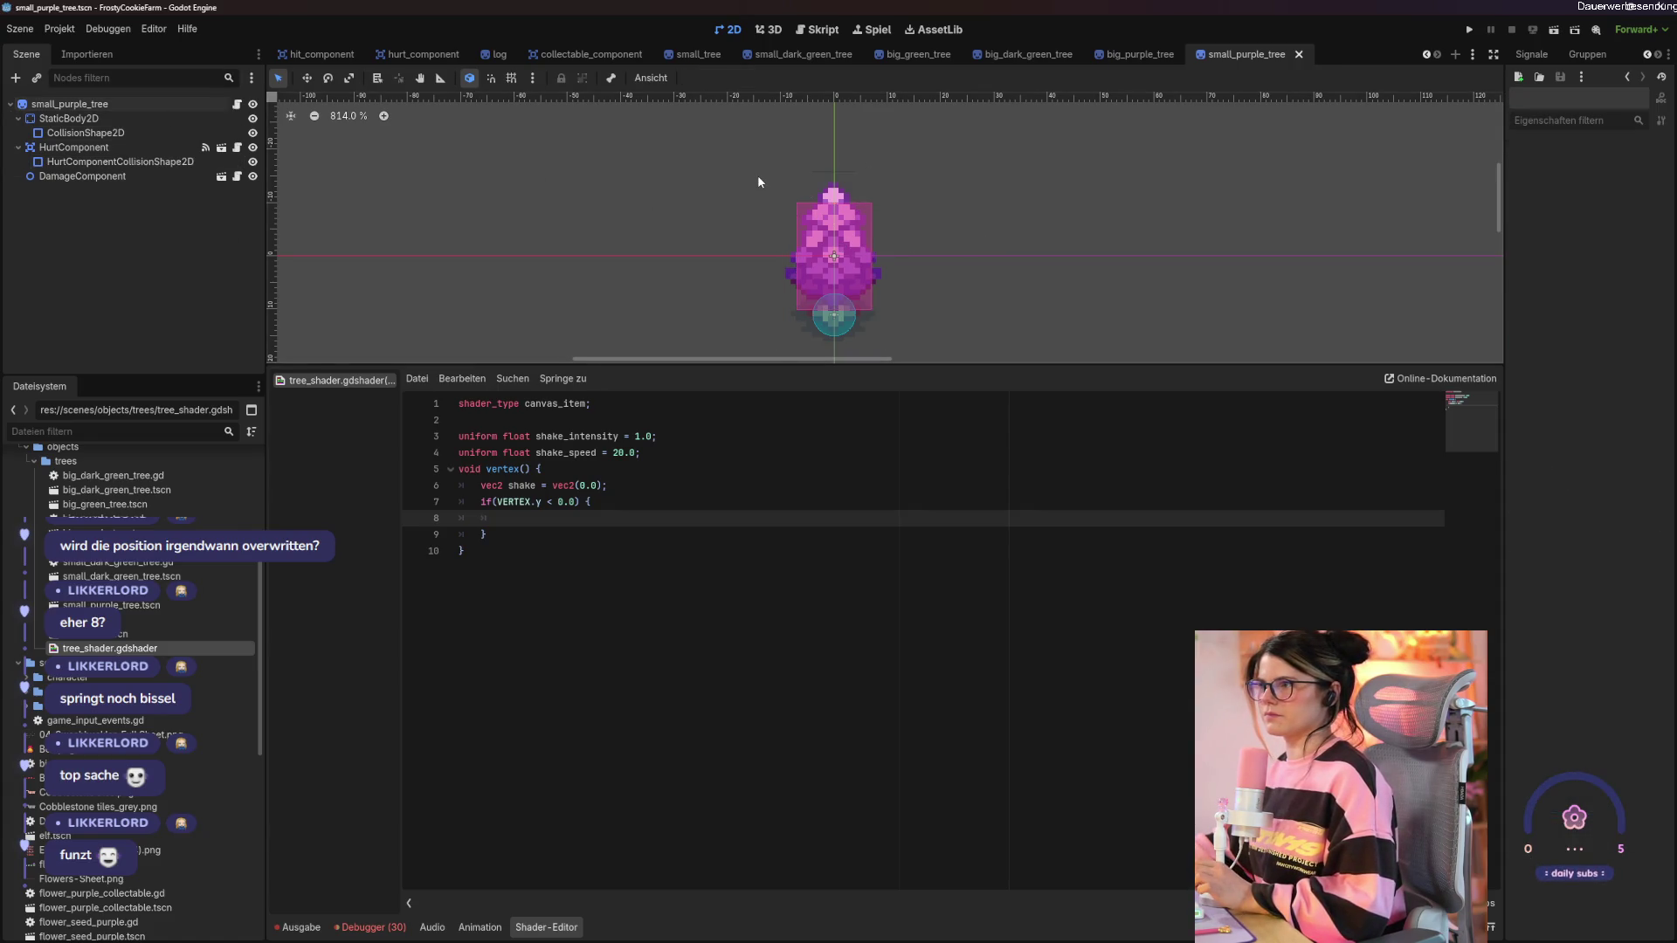
pyautogui.click(828, 224)
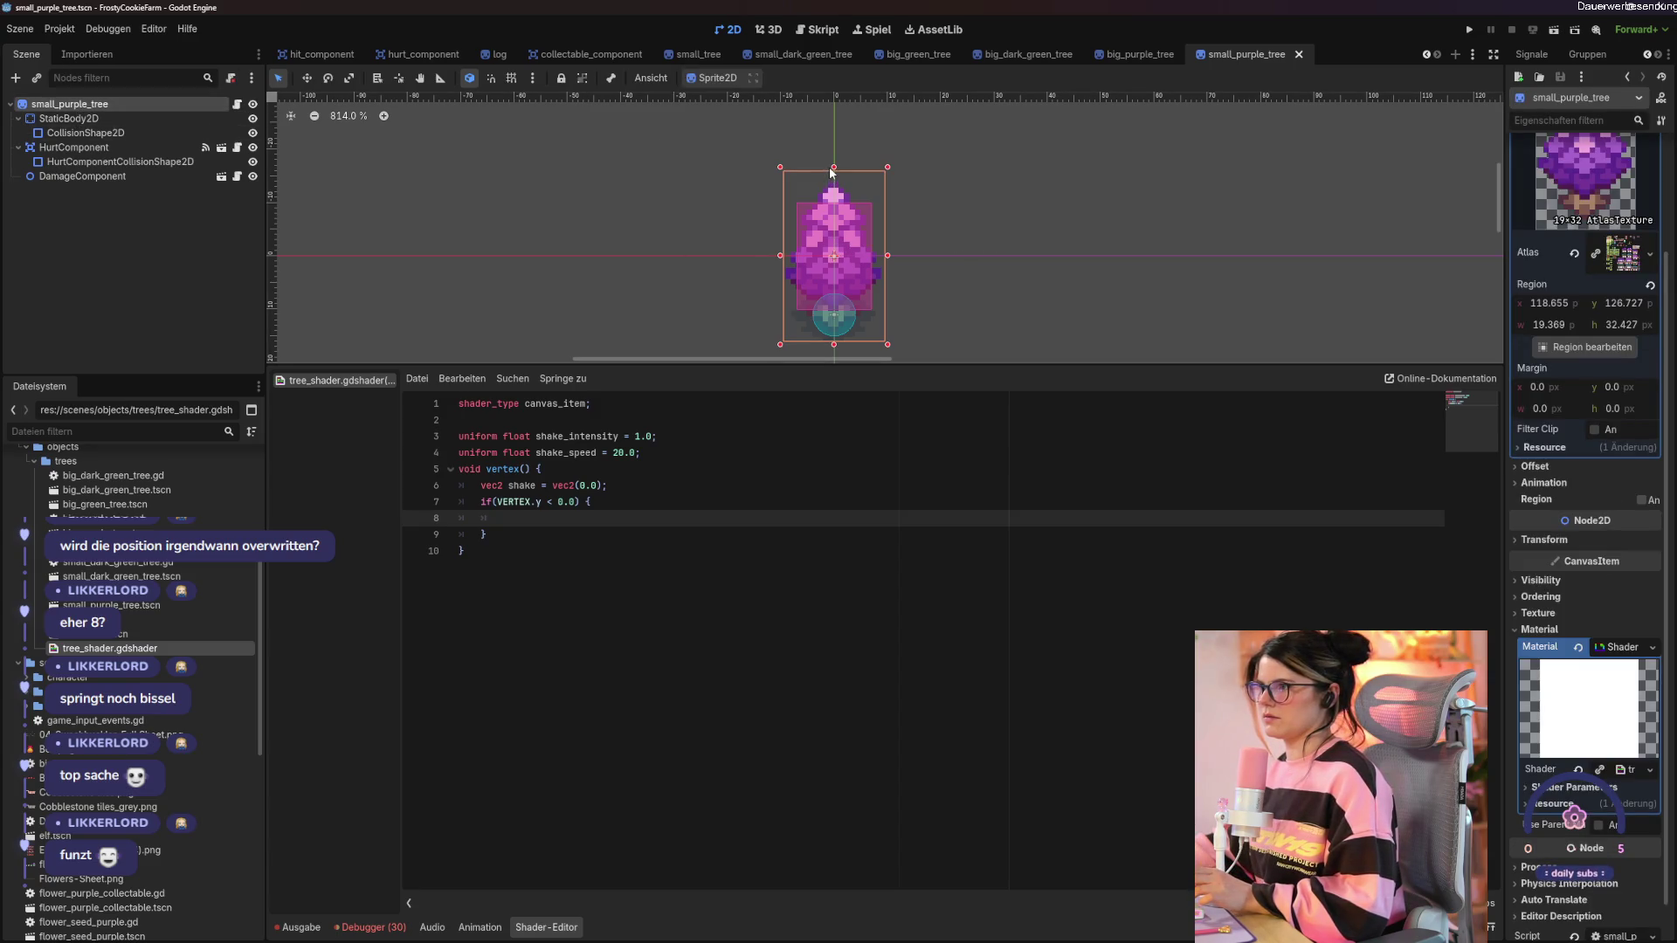
pyautogui.moveTo(836, 195); pyautogui.dragTo(835, 134)
# Trim the sprite's atlas region top so it starts at y 128.022 with height 31.132.
pyautogui.scroll(-2, 740, 271)
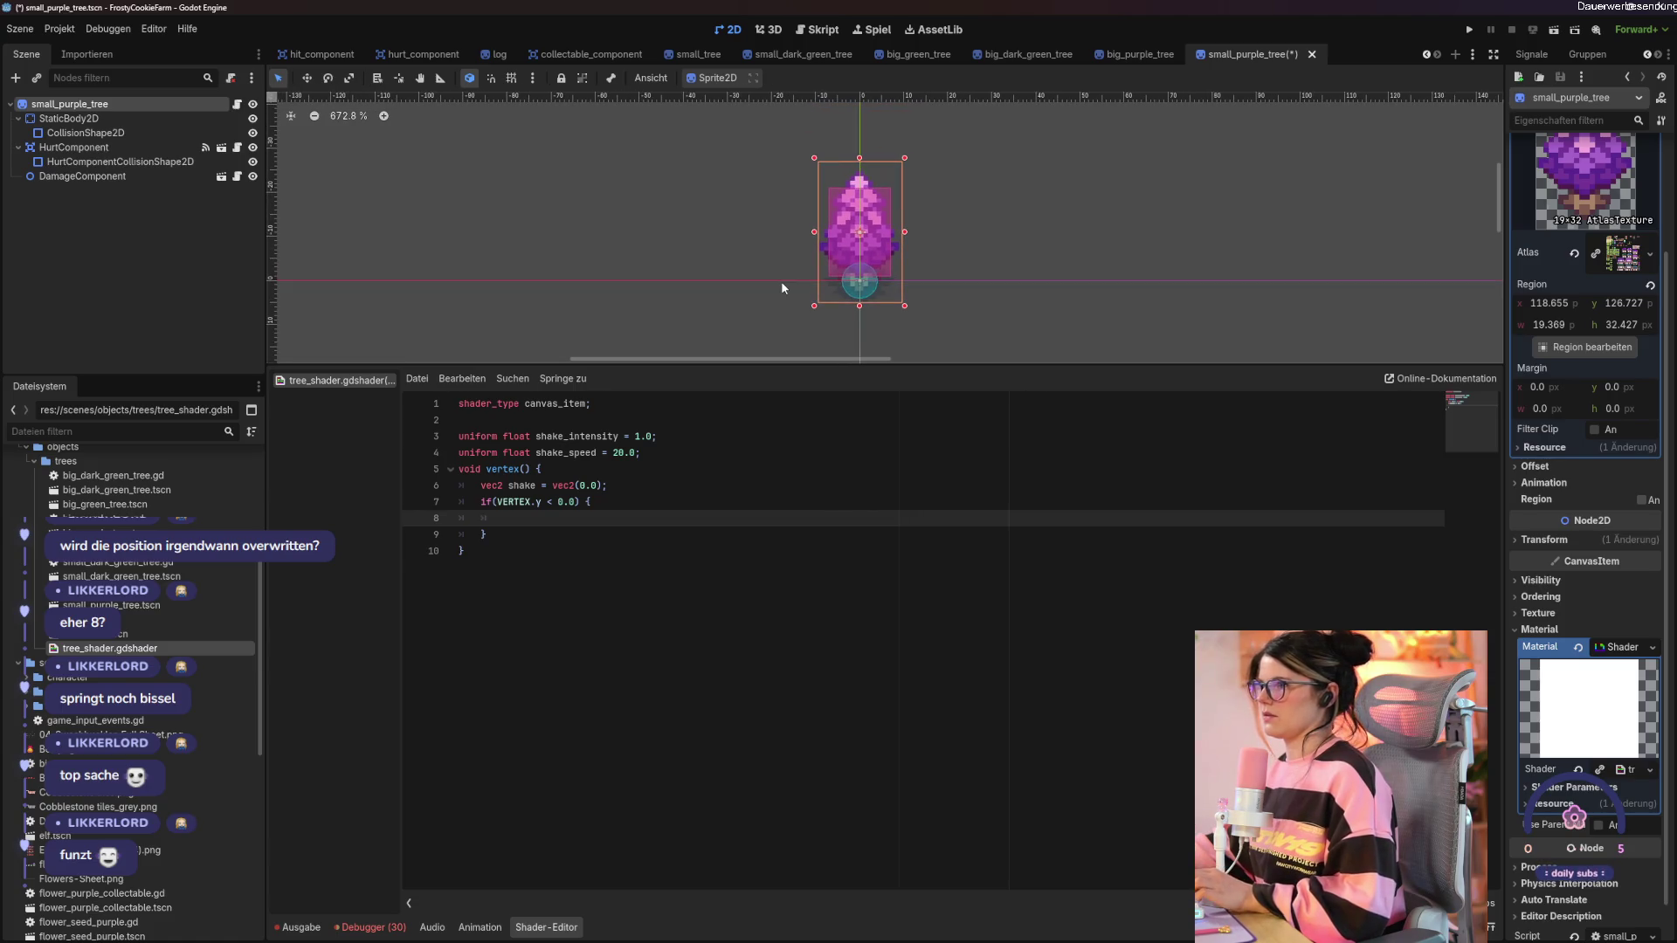
pyautogui.hotkey('ctrl', 's')
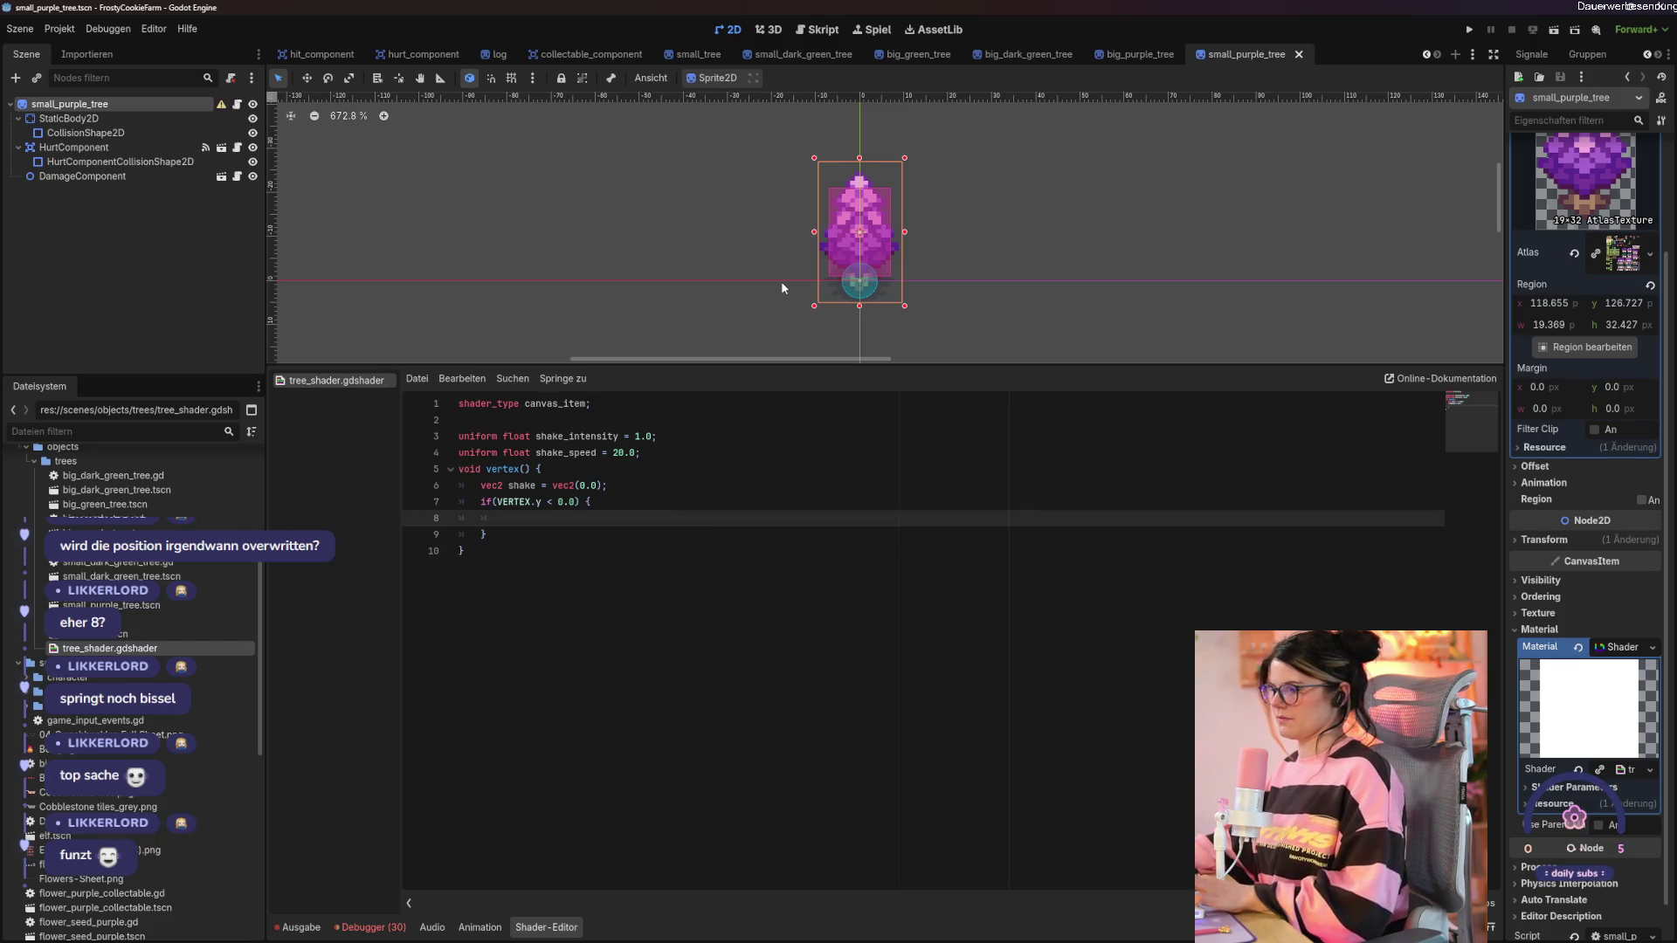
pyautogui.click(1588, 347)
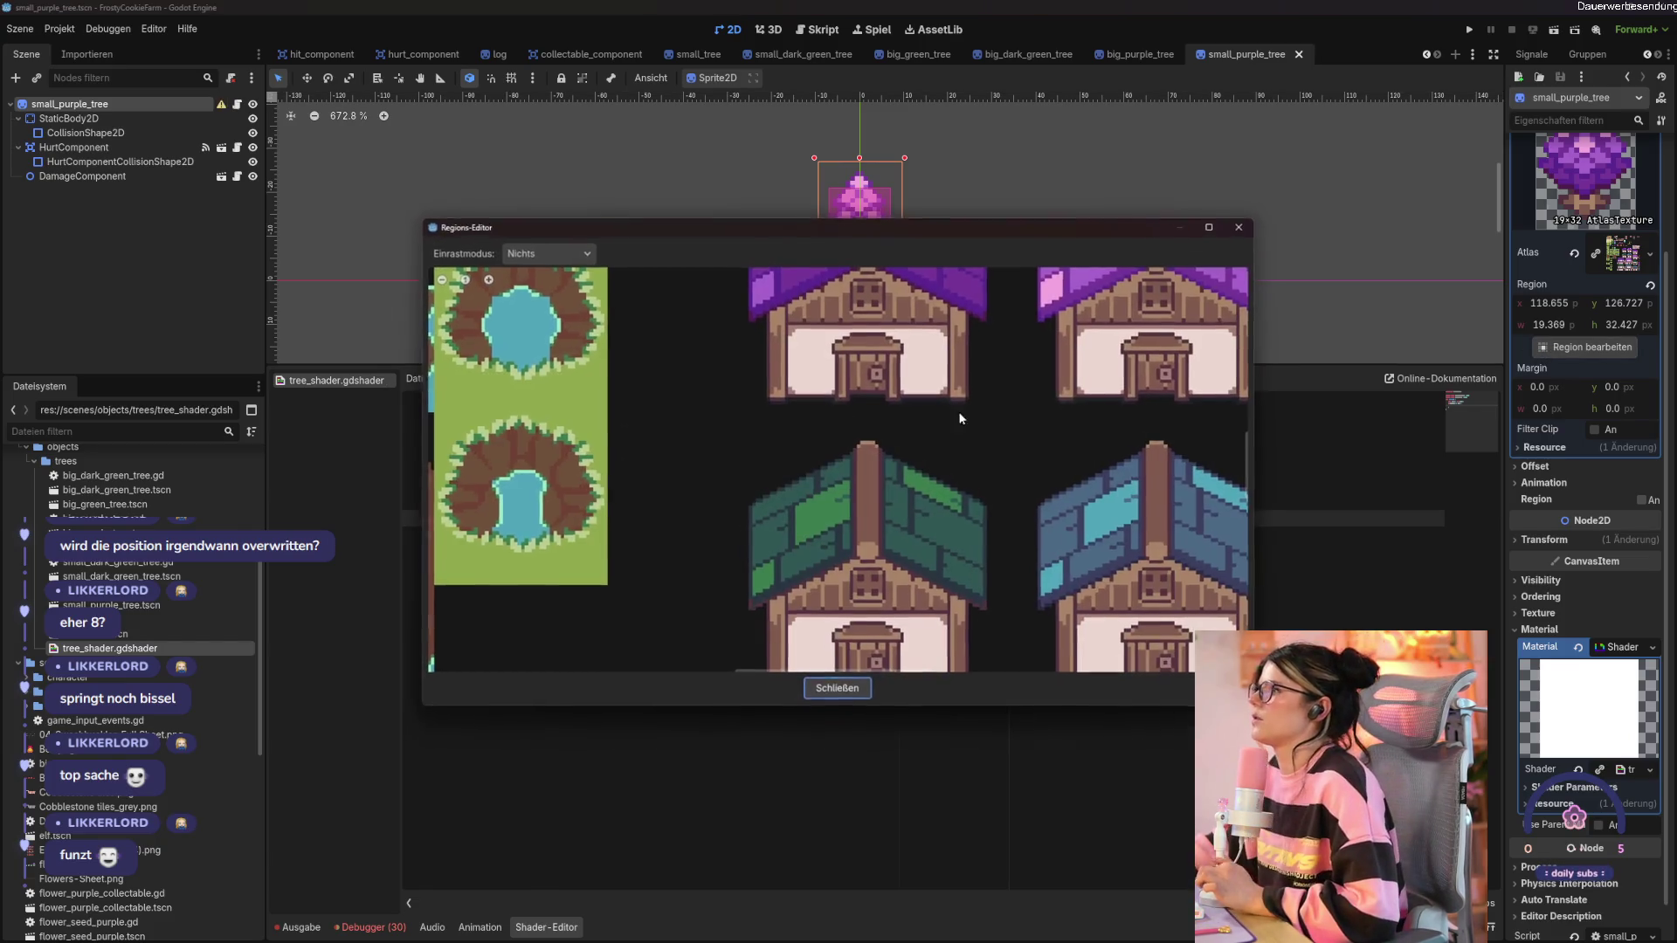
pyautogui.scroll(8, 760, 306)
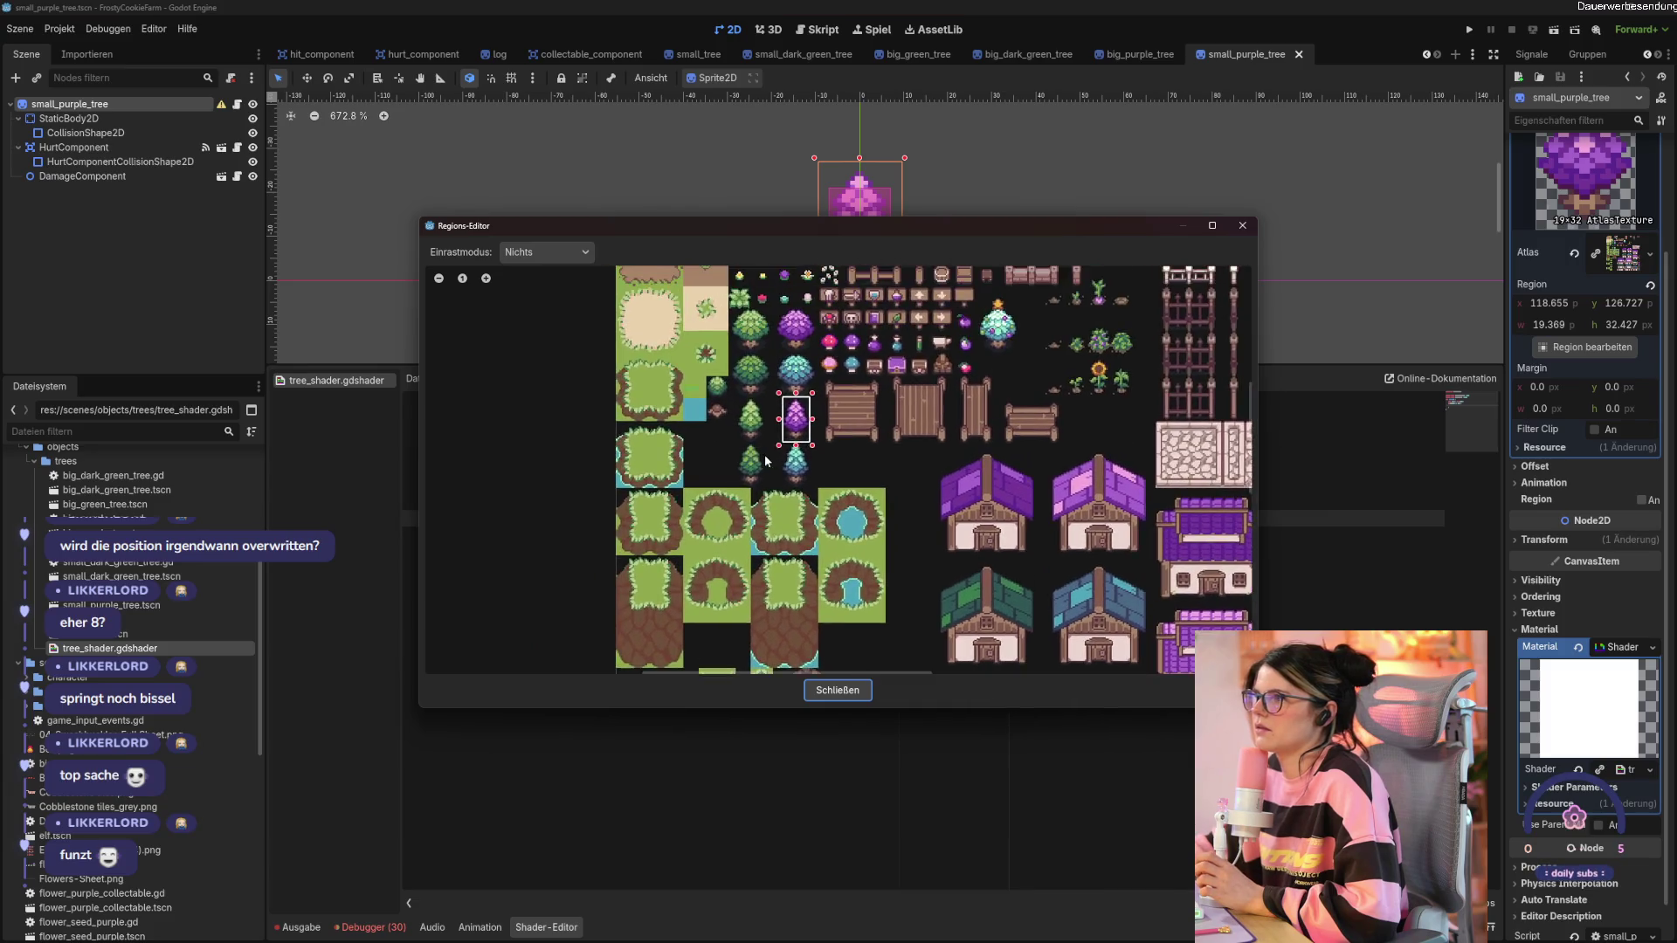
pyautogui.moveTo(966, 288); pyautogui.dragTo(966, 301)
pyautogui.click(837, 690)
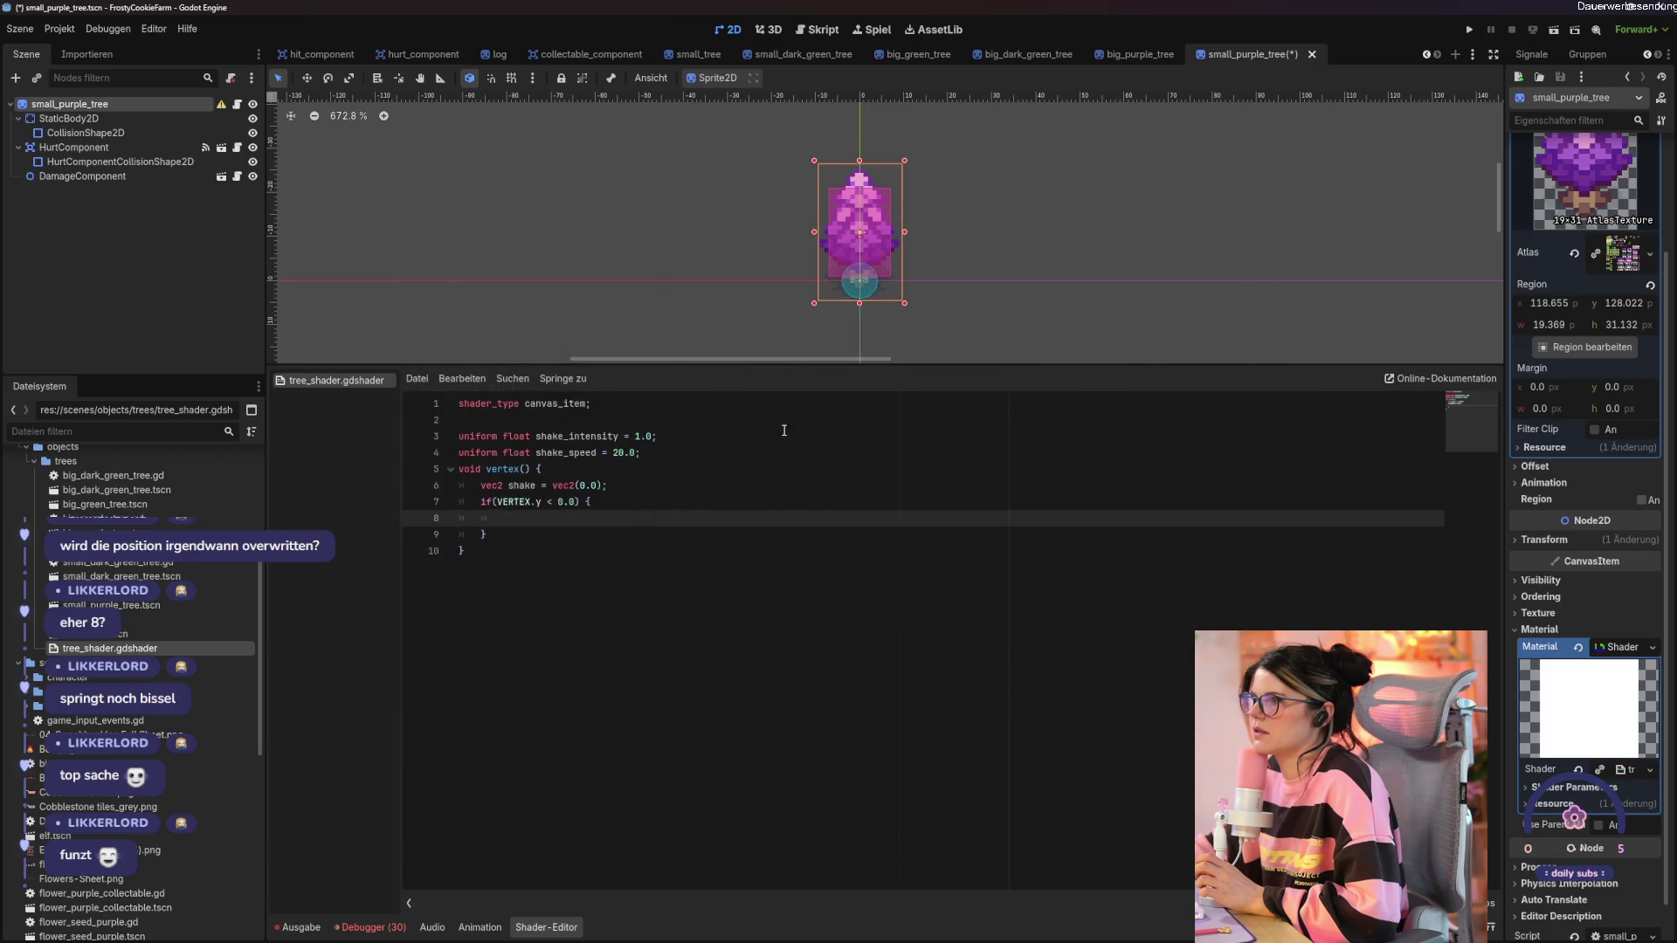
# Save the small tree scene and switch to big_purple_tree.
pyautogui.click(798, 329)
pyautogui.hotkey('ctrl', 's')
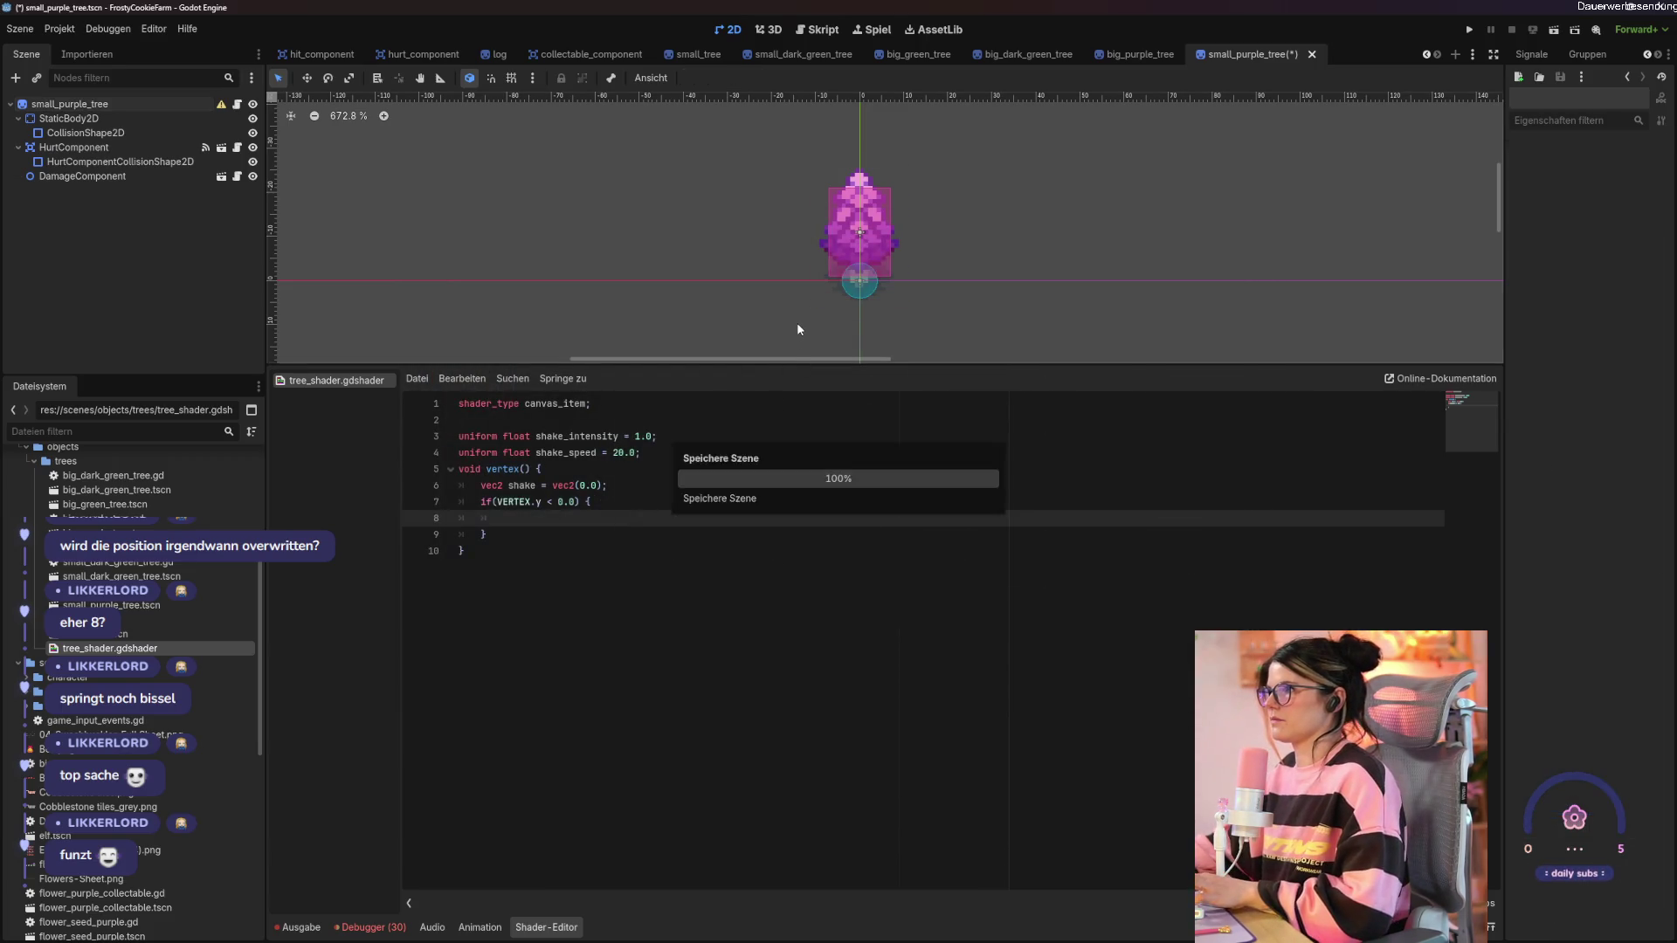
pyautogui.click(1135, 54)
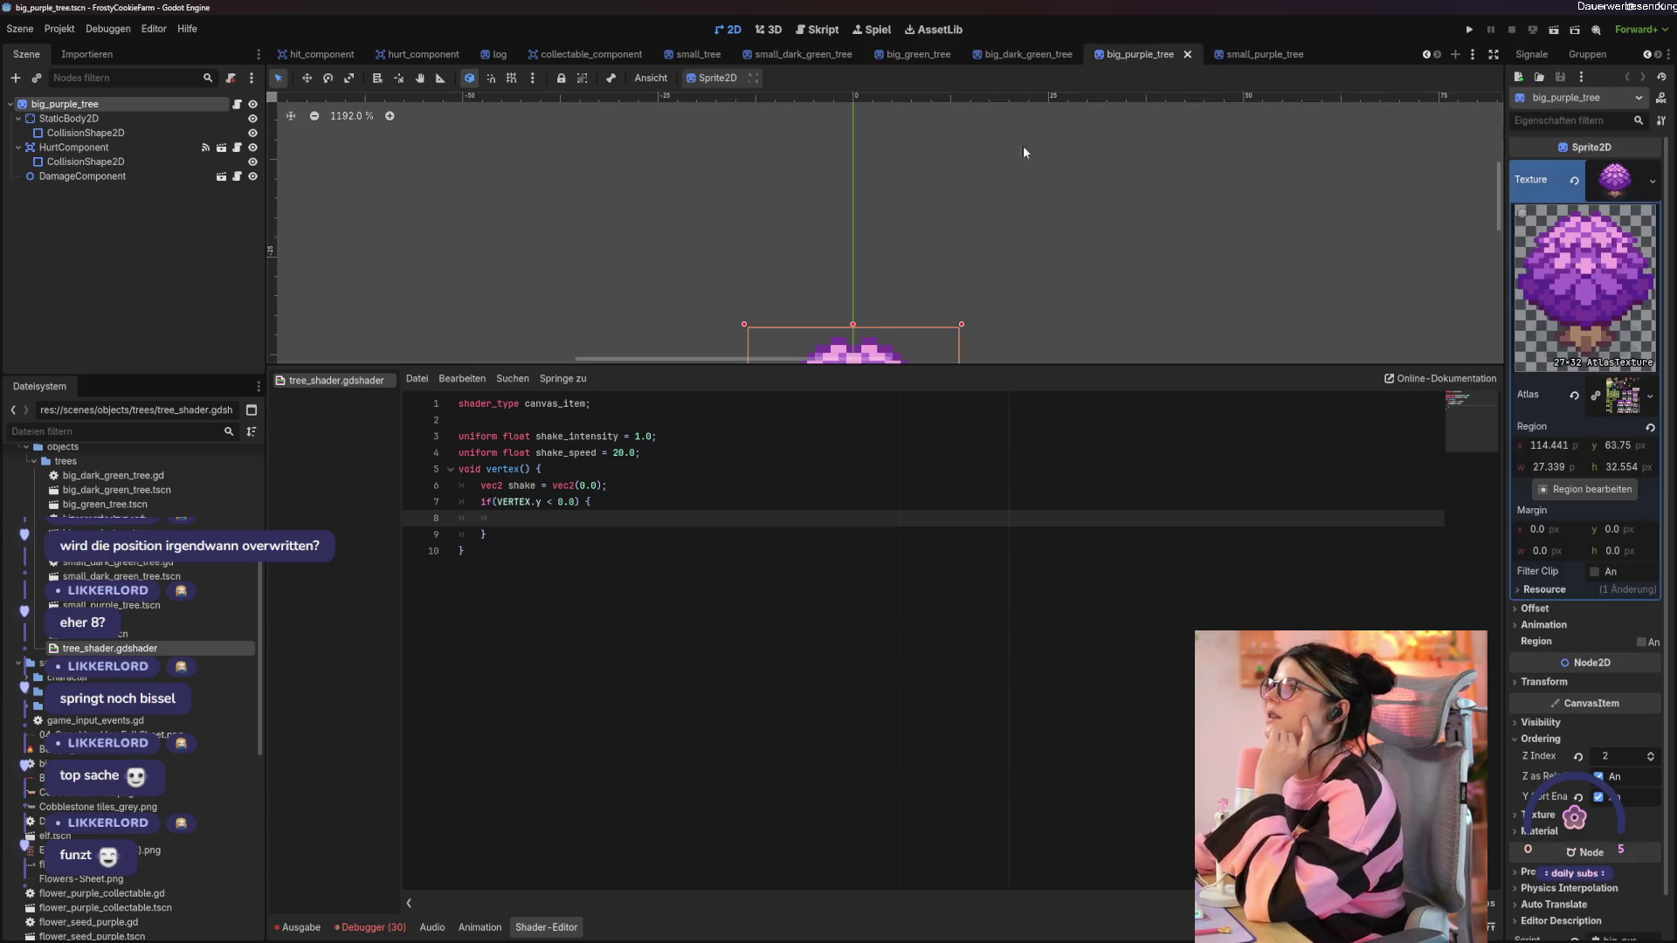
# Box-select all six big_purple_tree nodes and shift them up about 10 px.
pyautogui.scroll(-2, 848, 232)
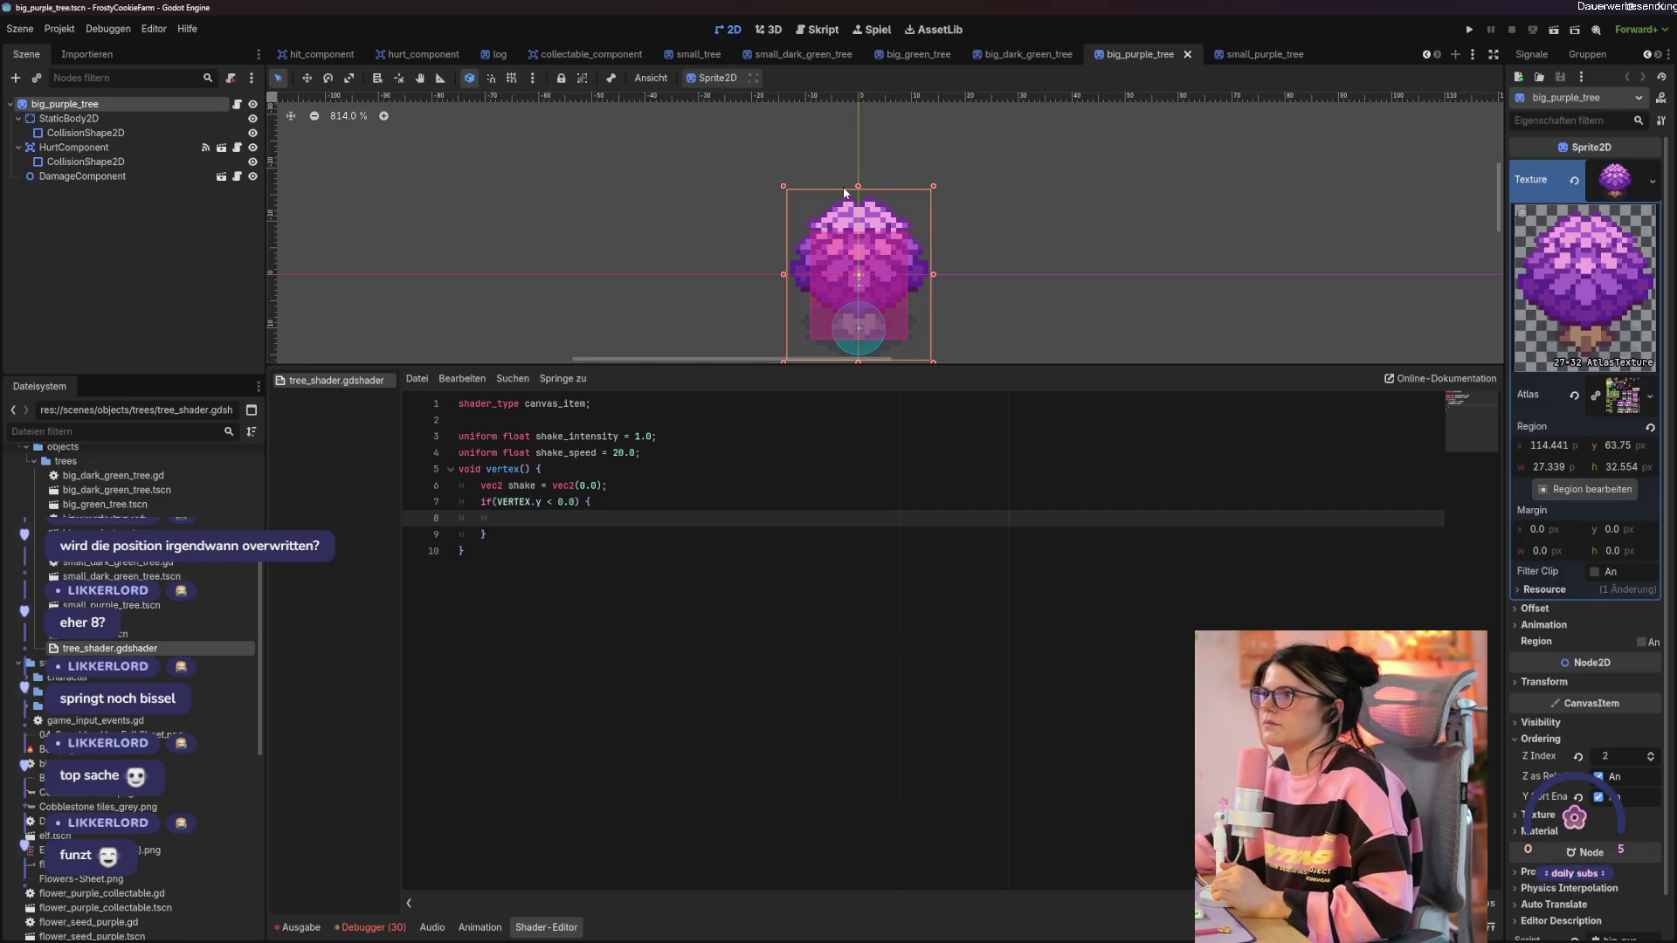
pyautogui.click(159, 162)
pyautogui.click(96, 105)
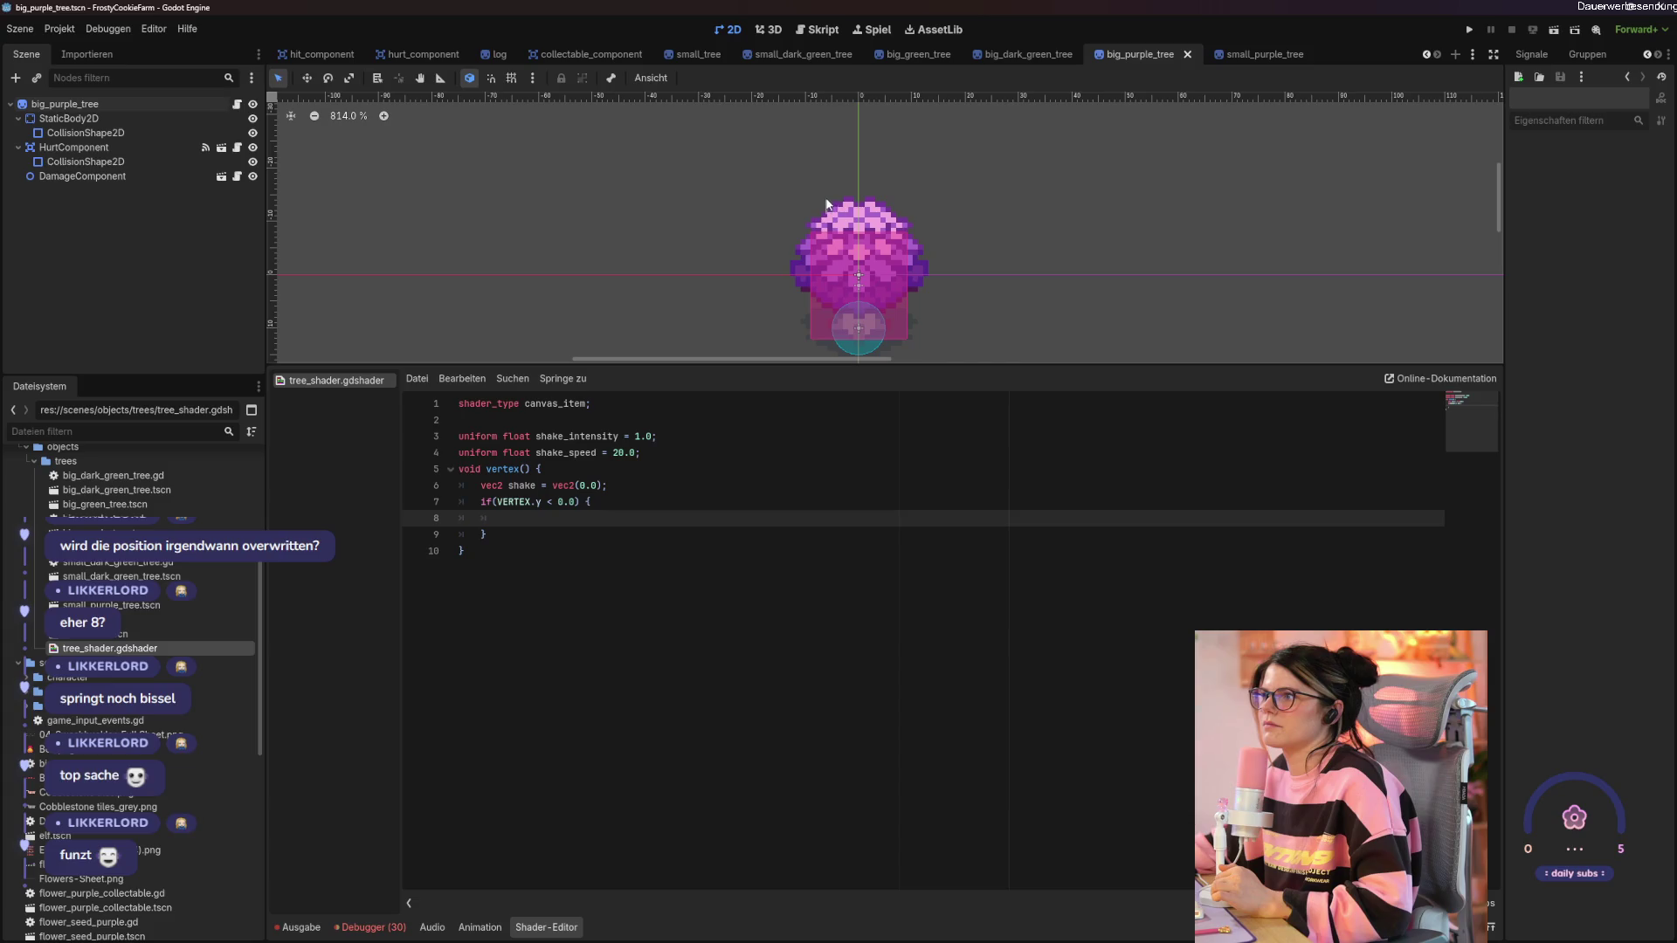
pyautogui.scroll(-2, 733, 257)
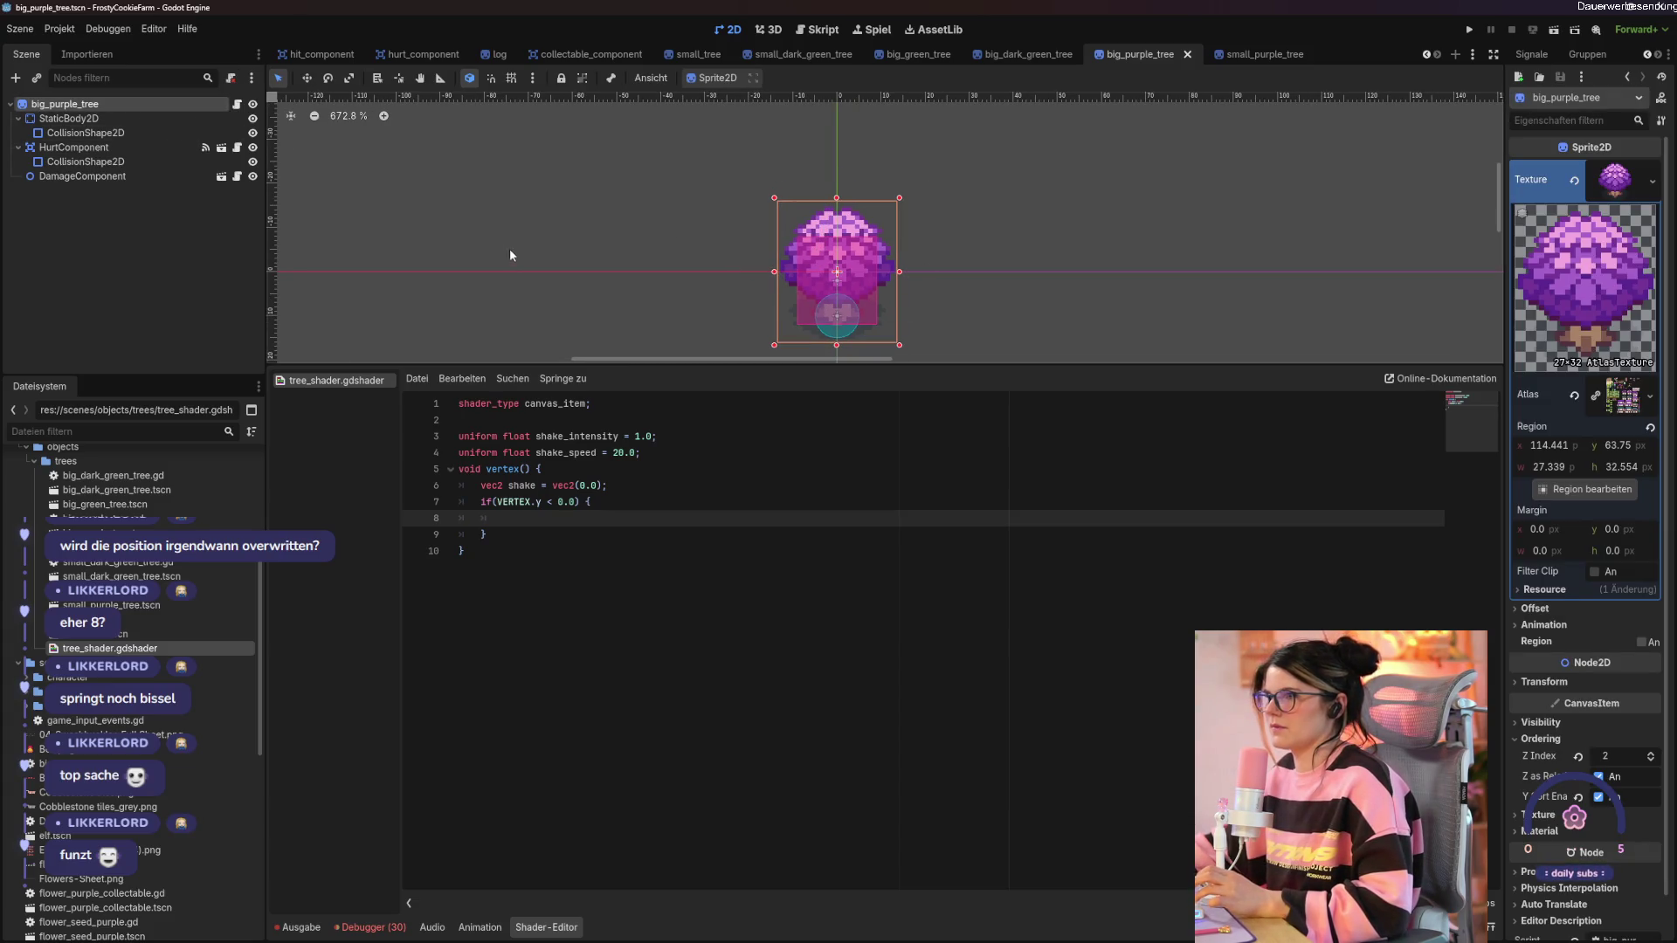
pyautogui.click(898, 271)
pyautogui.moveTo(671, 189); pyautogui.dragTo(949, 360)
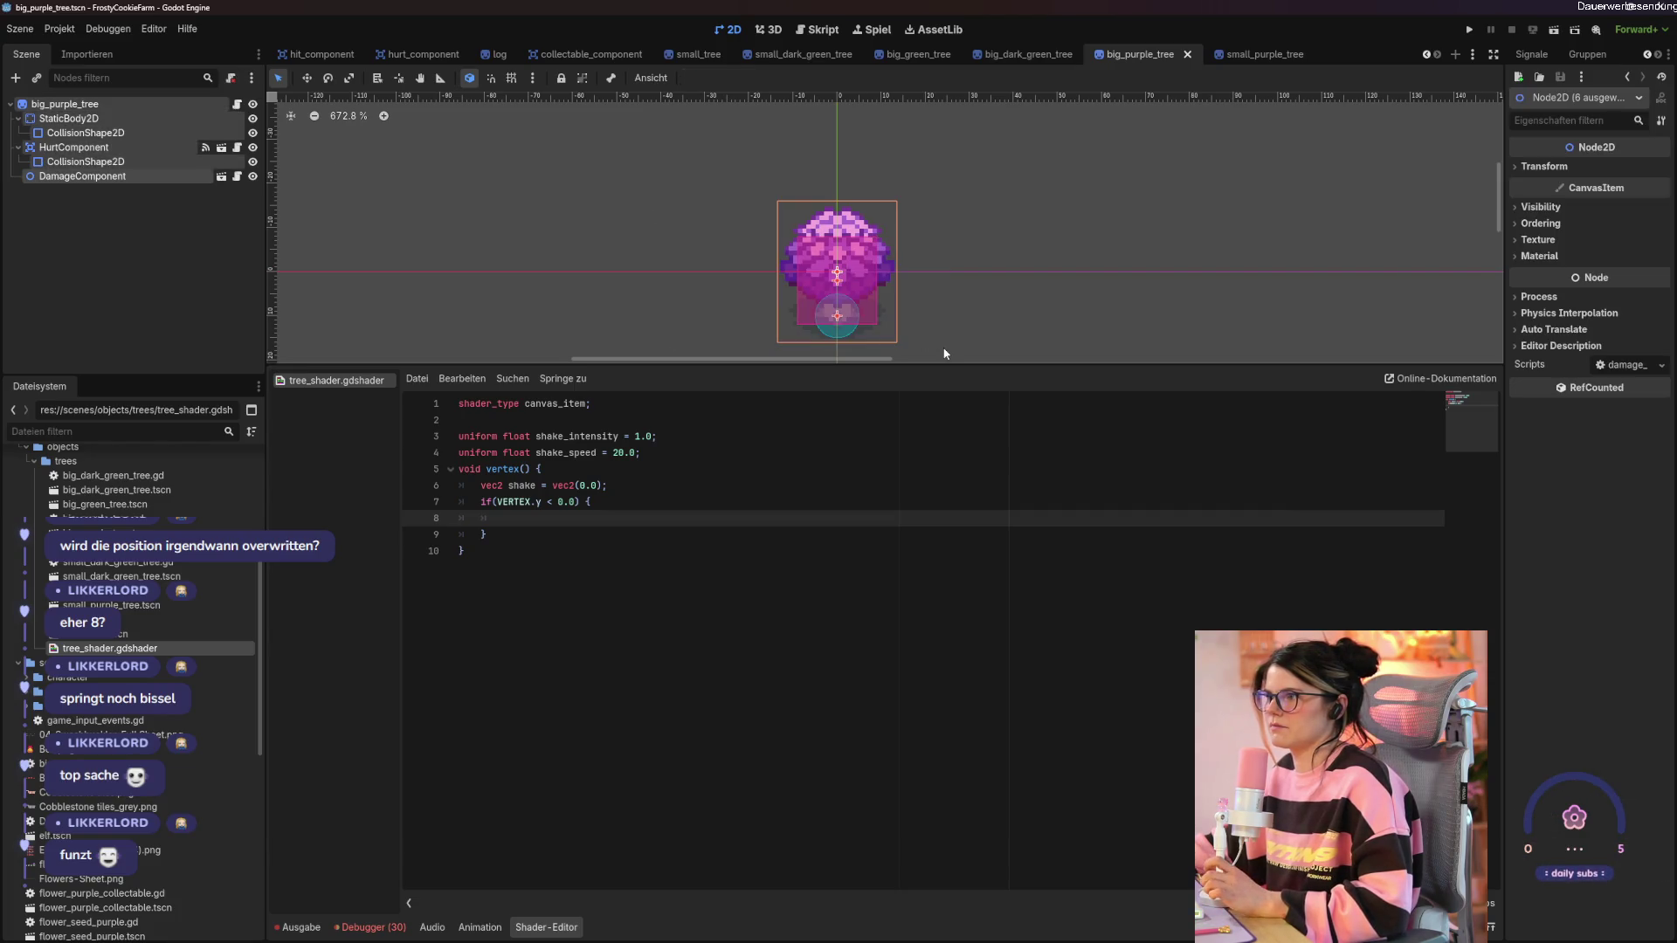
pyautogui.moveTo(859, 217)
pyautogui.mouseDown()
pyautogui.moveTo(858, 163)
pyautogui.moveTo(860, 181)
pyautogui.mouseUp()
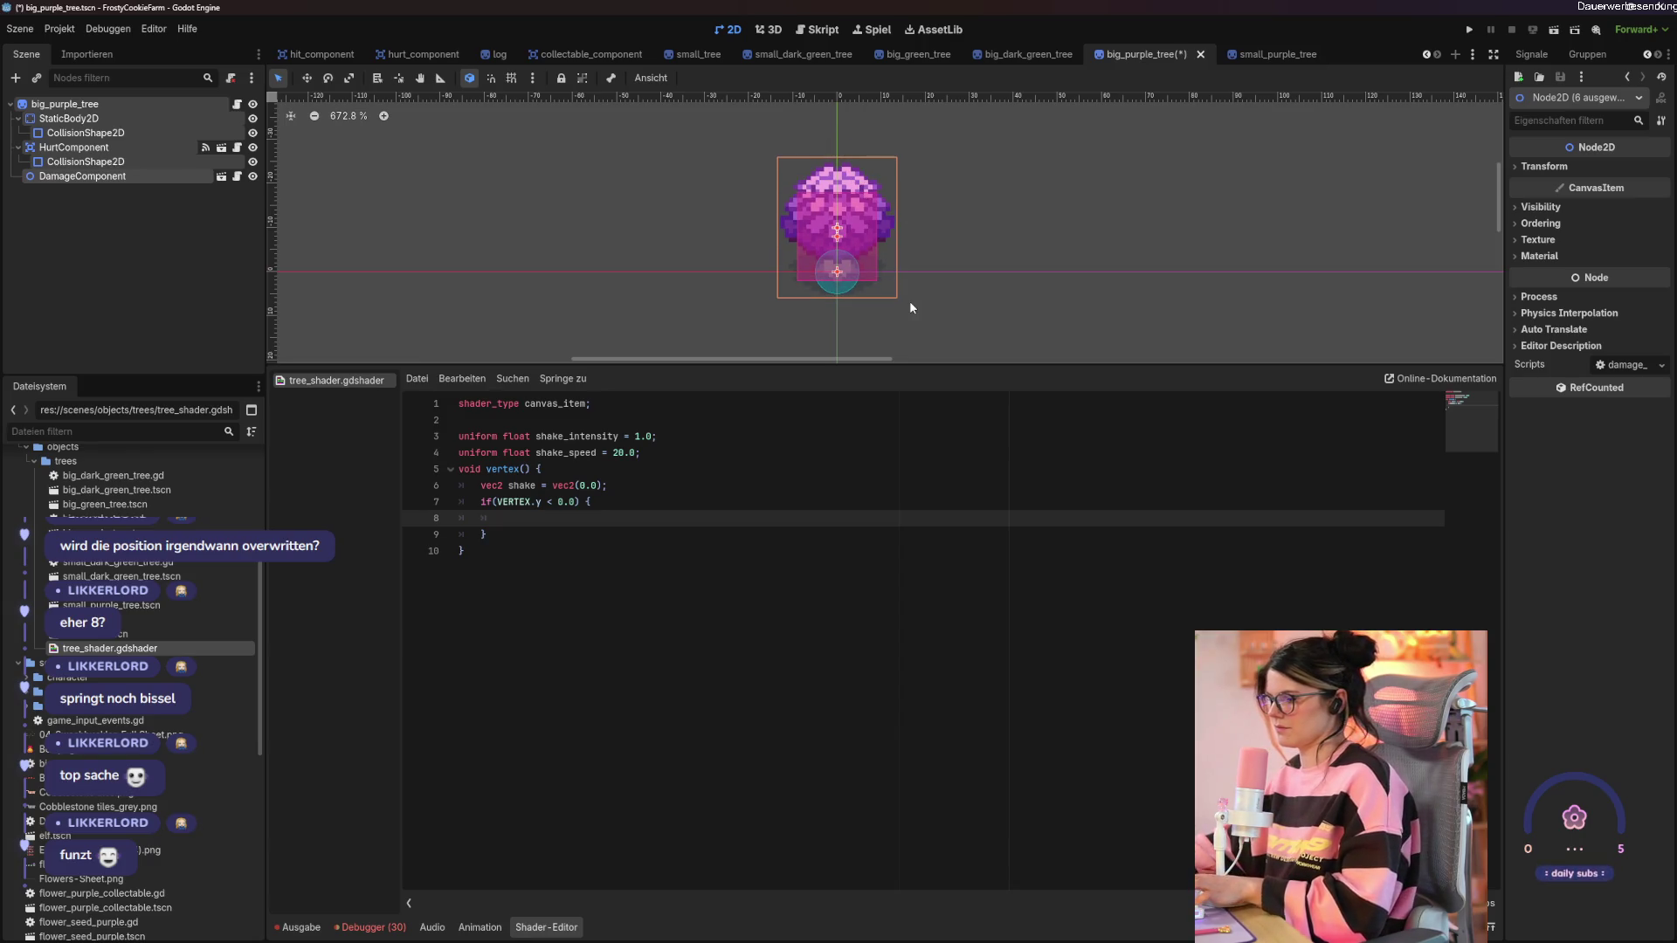
pyautogui.click(1247, 54)
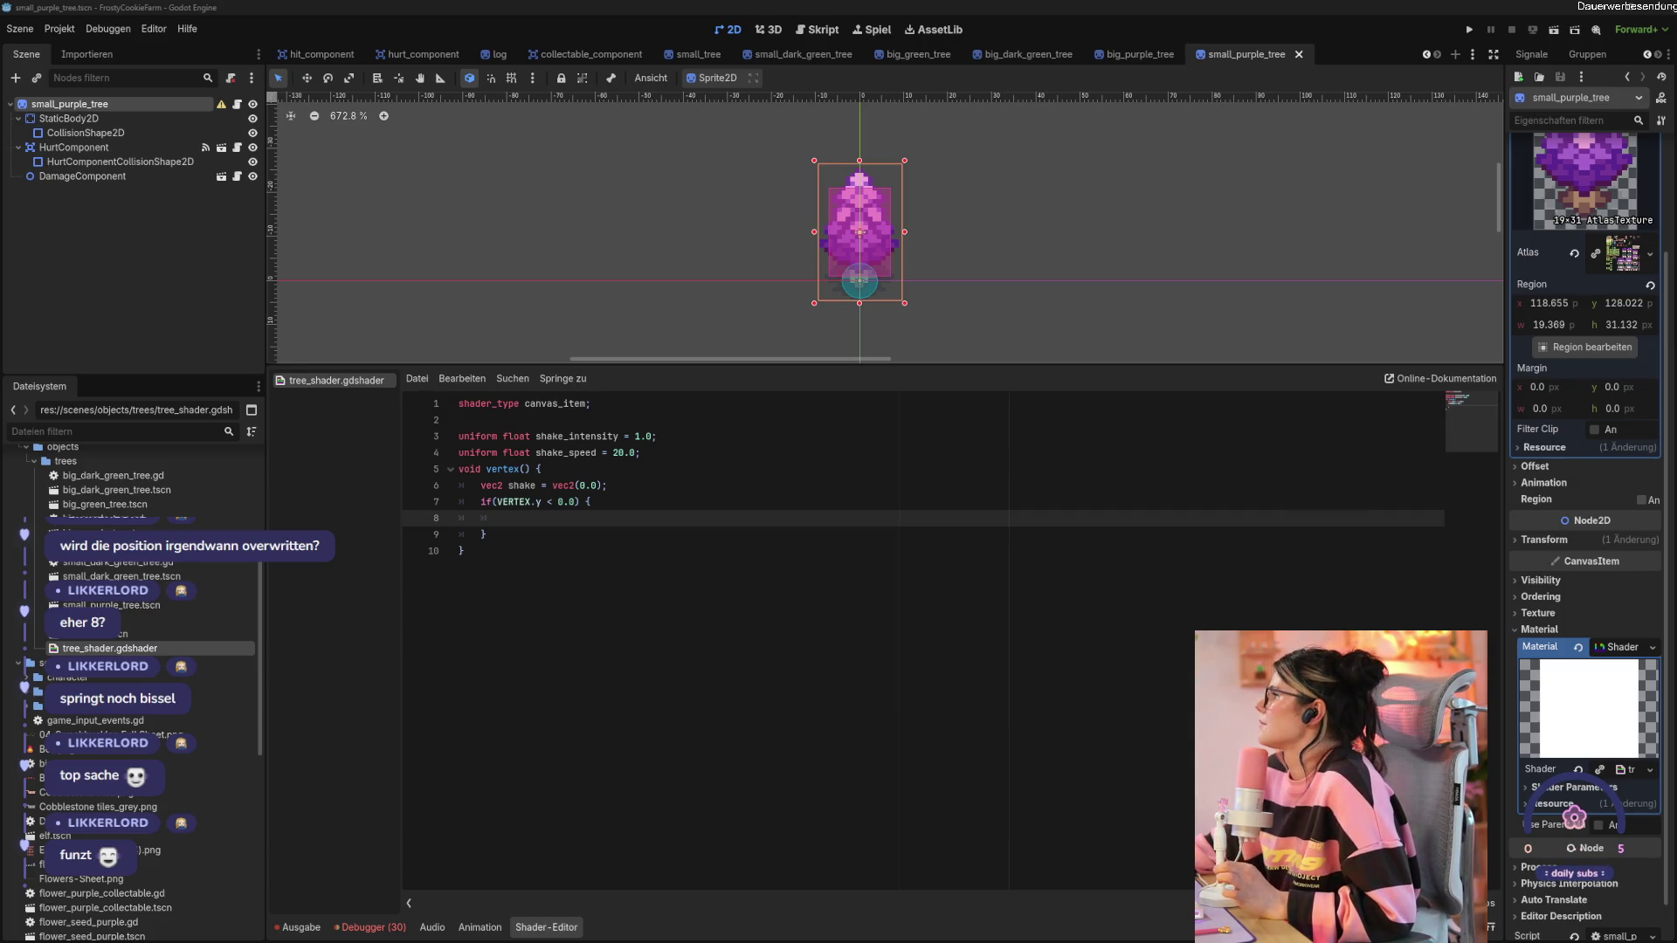
# Select every node of the small tree and save the scene.
pyautogui.click(886, 244)
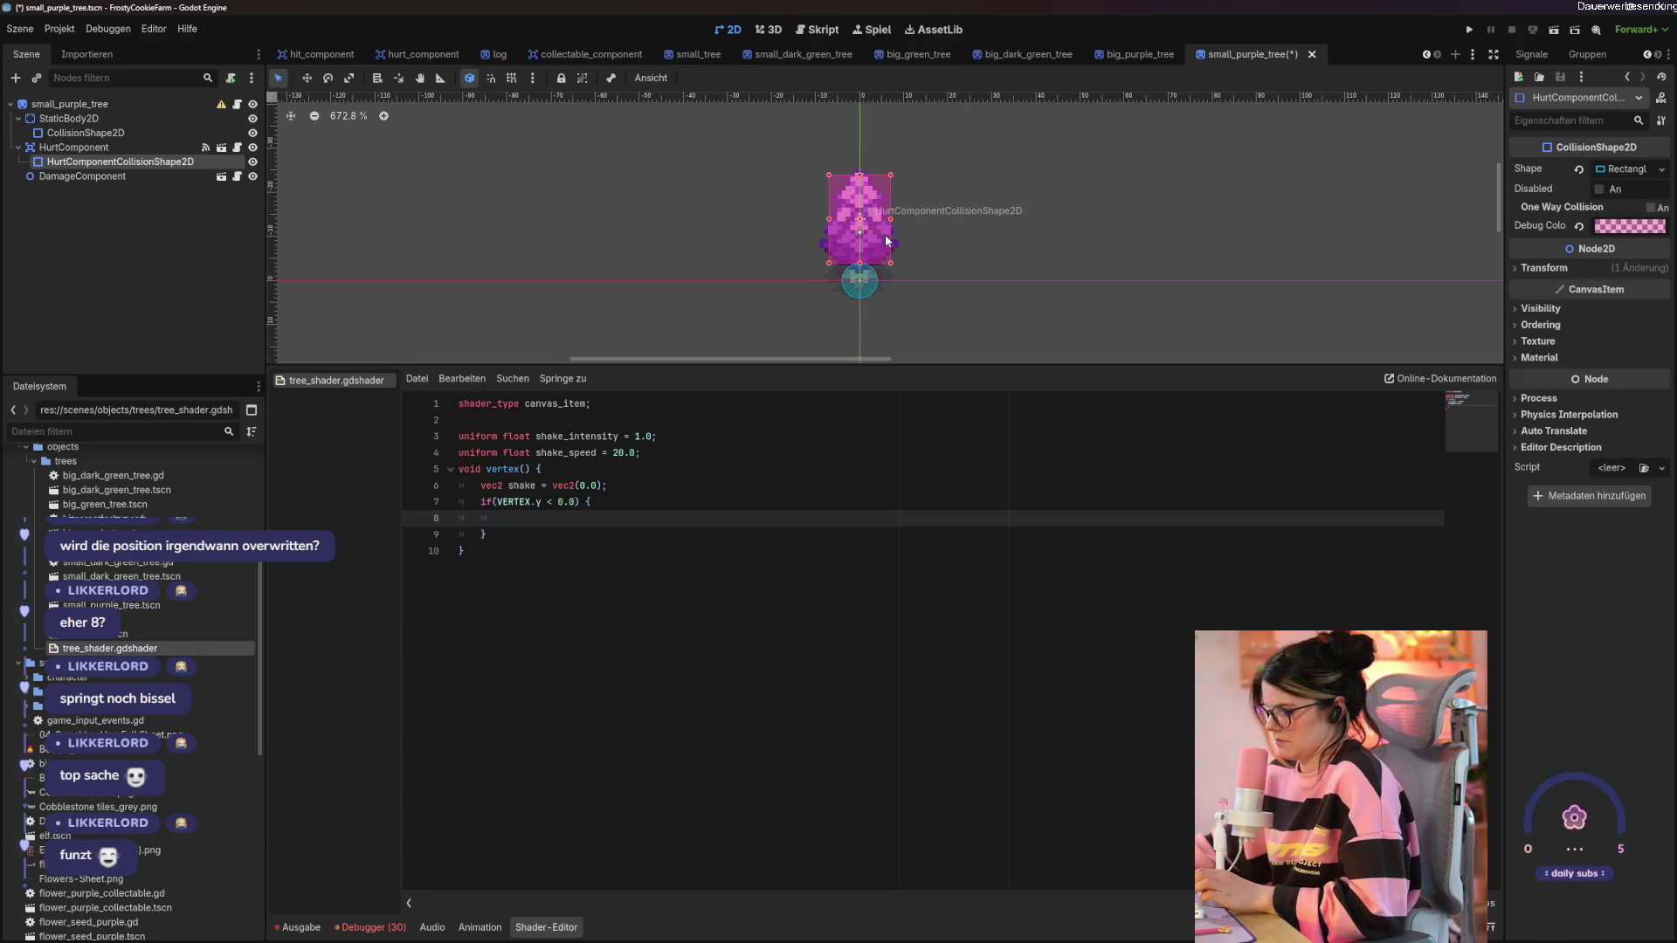
pyautogui.moveTo(770, 125)
pyautogui.mouseDown()
pyautogui.moveTo(905, 315)
pyautogui.moveTo(875, 281)
pyautogui.mouseUp()
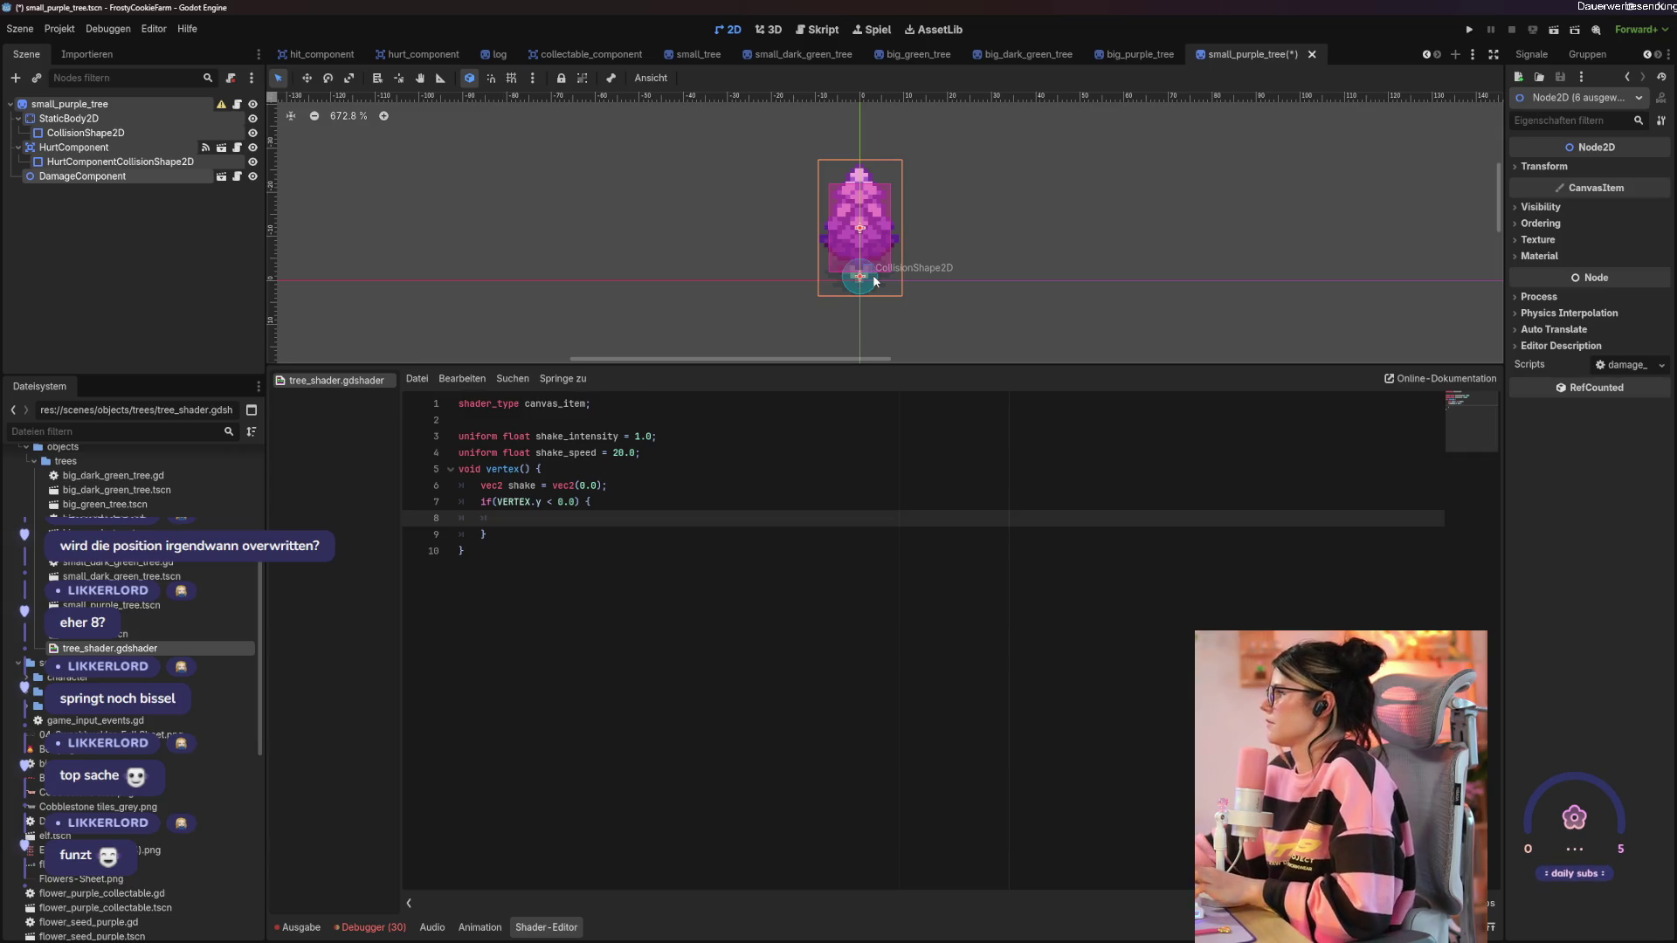
pyautogui.hotkey('ctrl', 's')
# On shader line 8, write shake.x = sin(TIME * shake_speed).
pyautogui.click(584, 522)
pyautogui.write('sh')
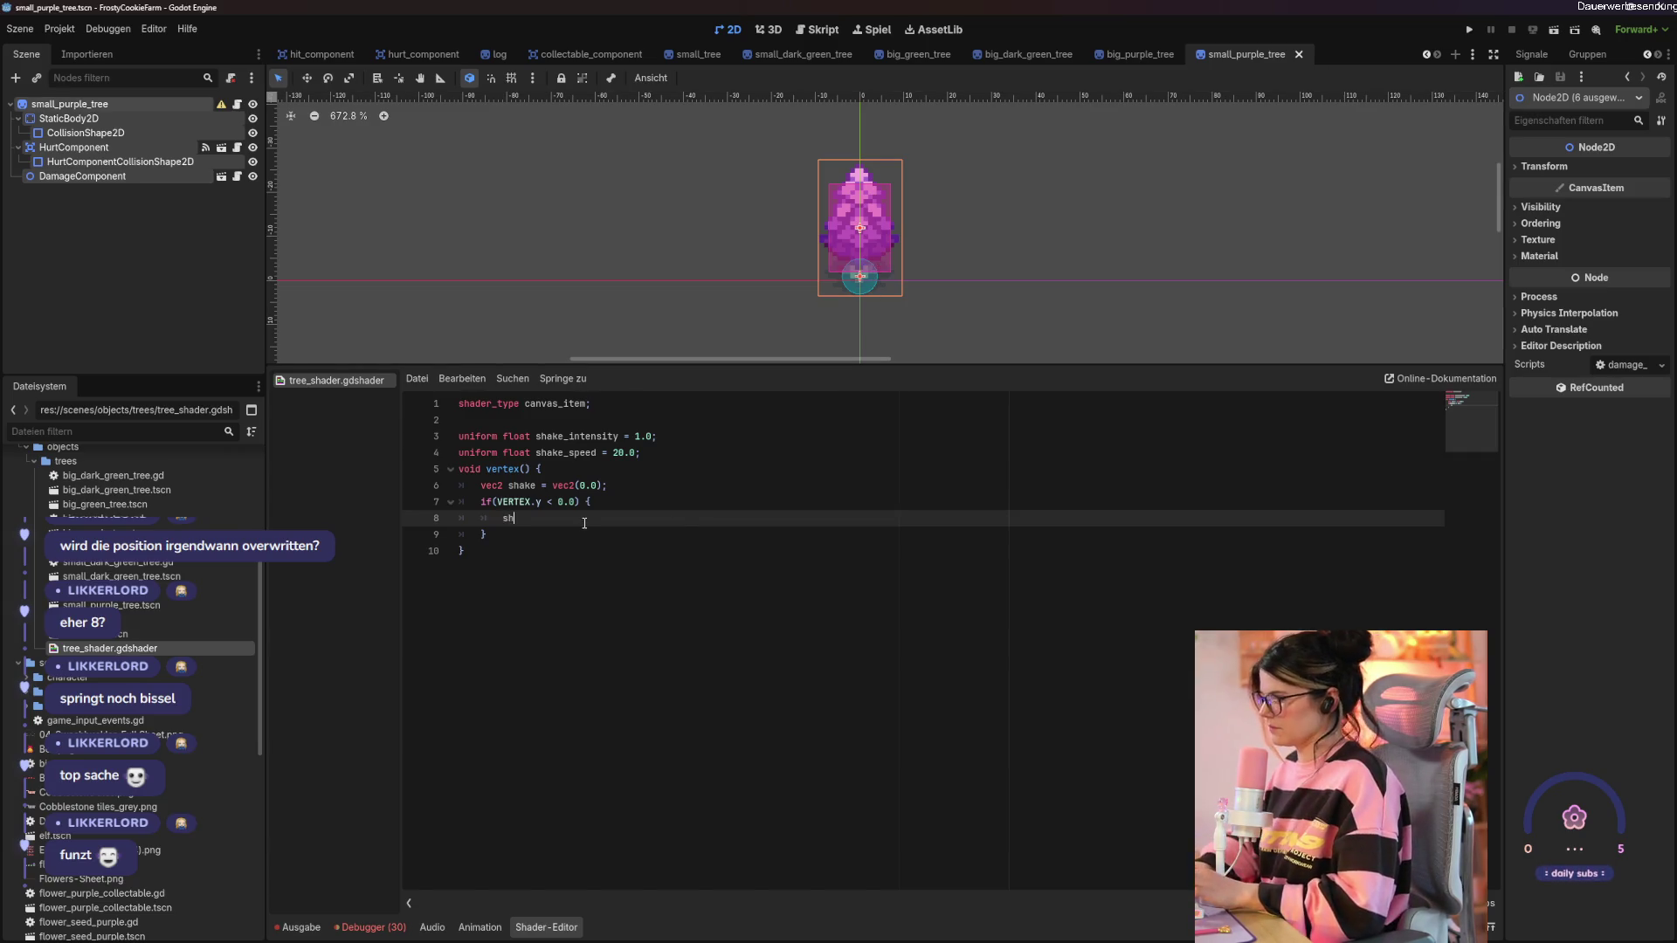
pyautogui.write('ake.x =')
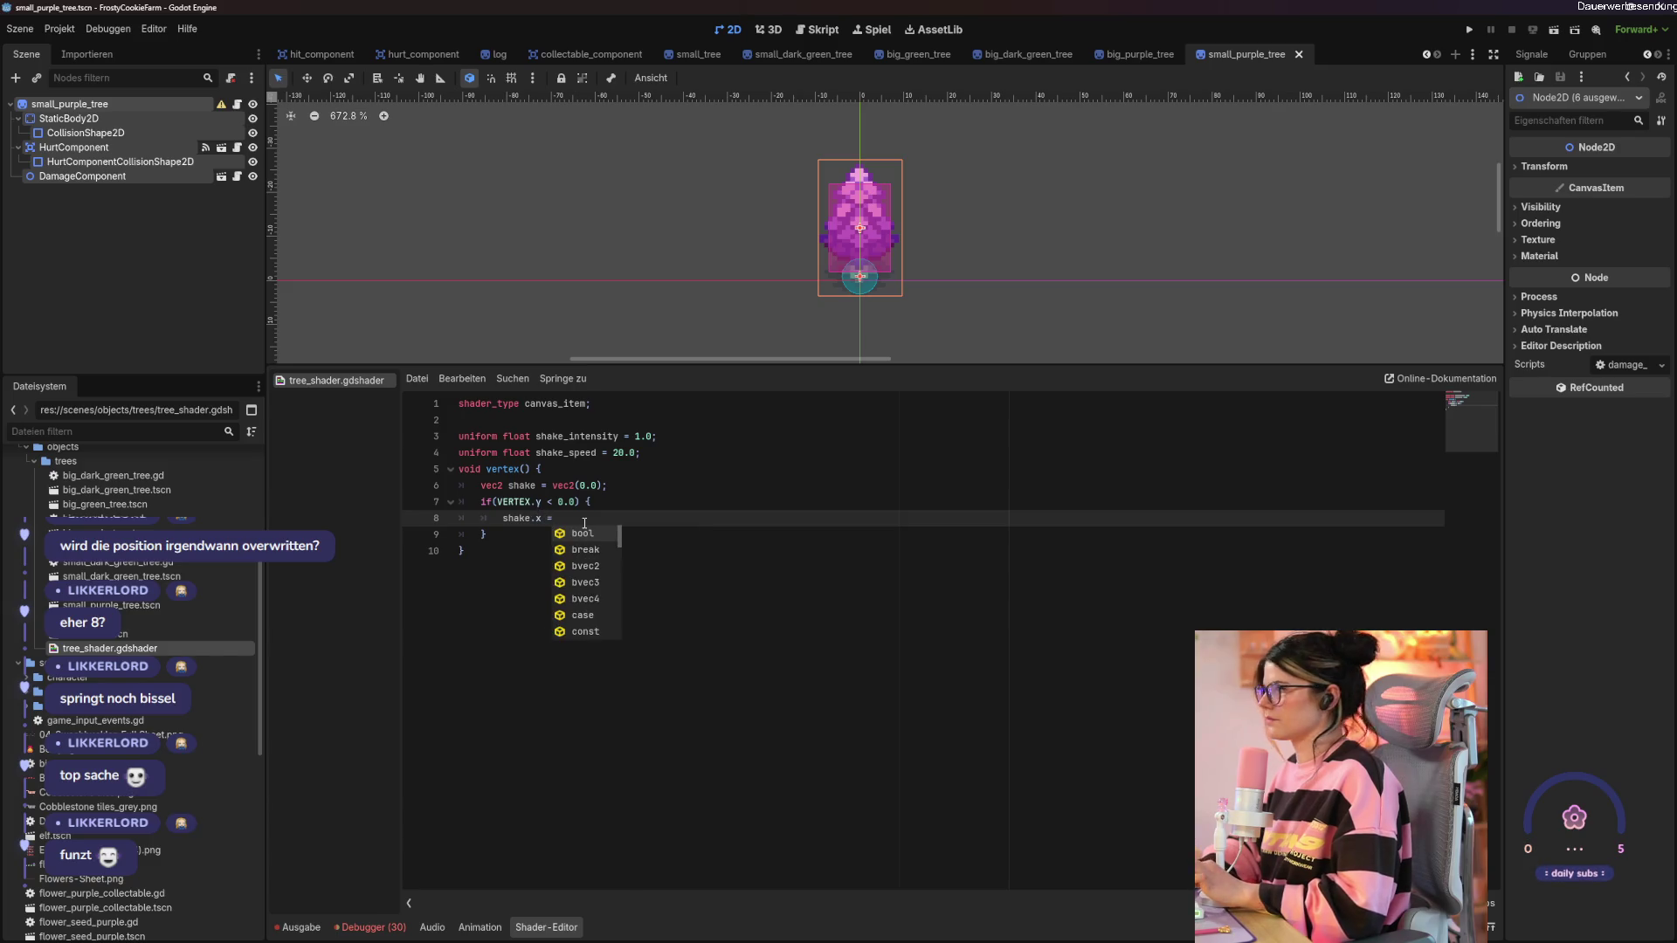
pyautogui.write(' sin')
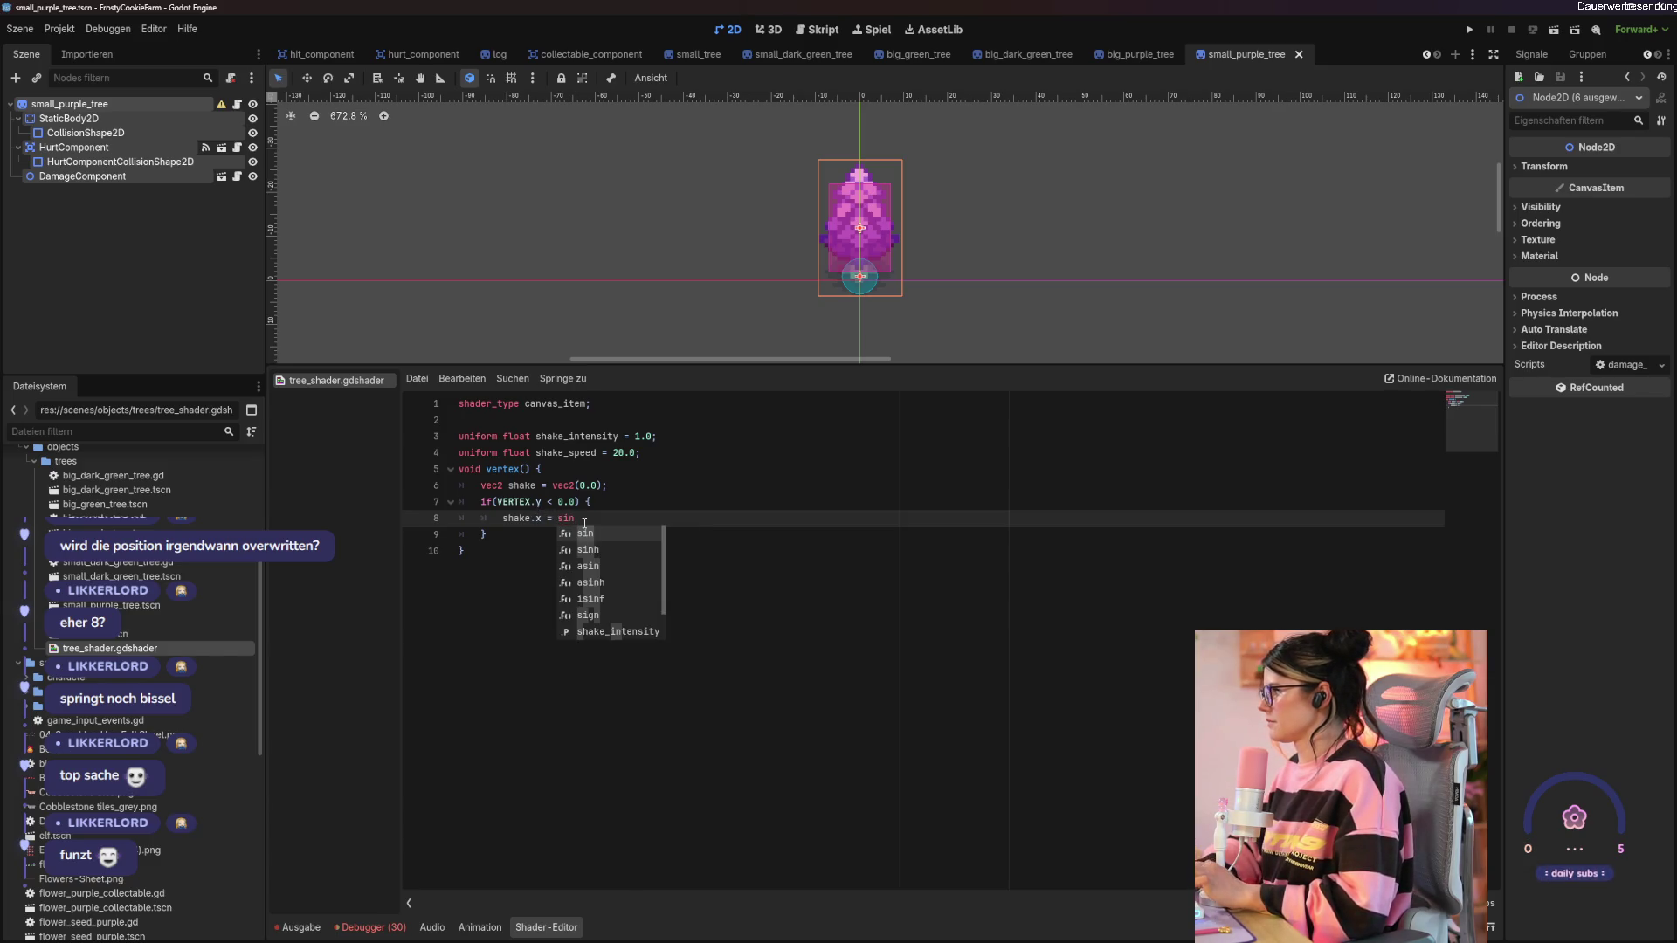
pyautogui.write('(TIME)')
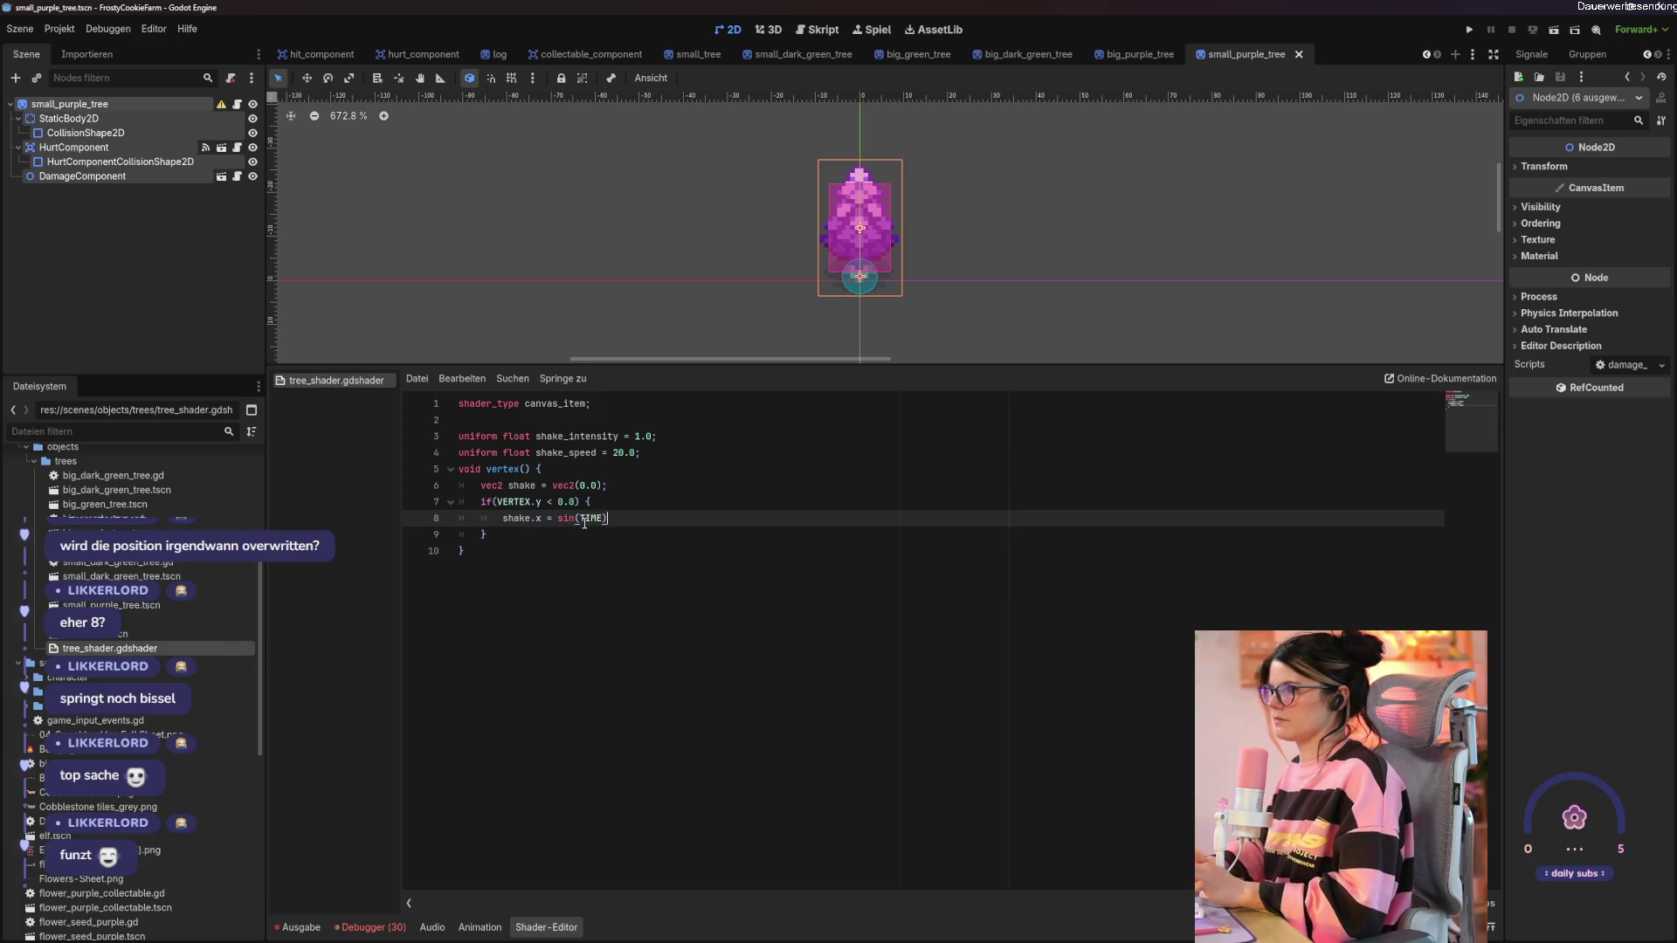
pyautogui.write(' *')
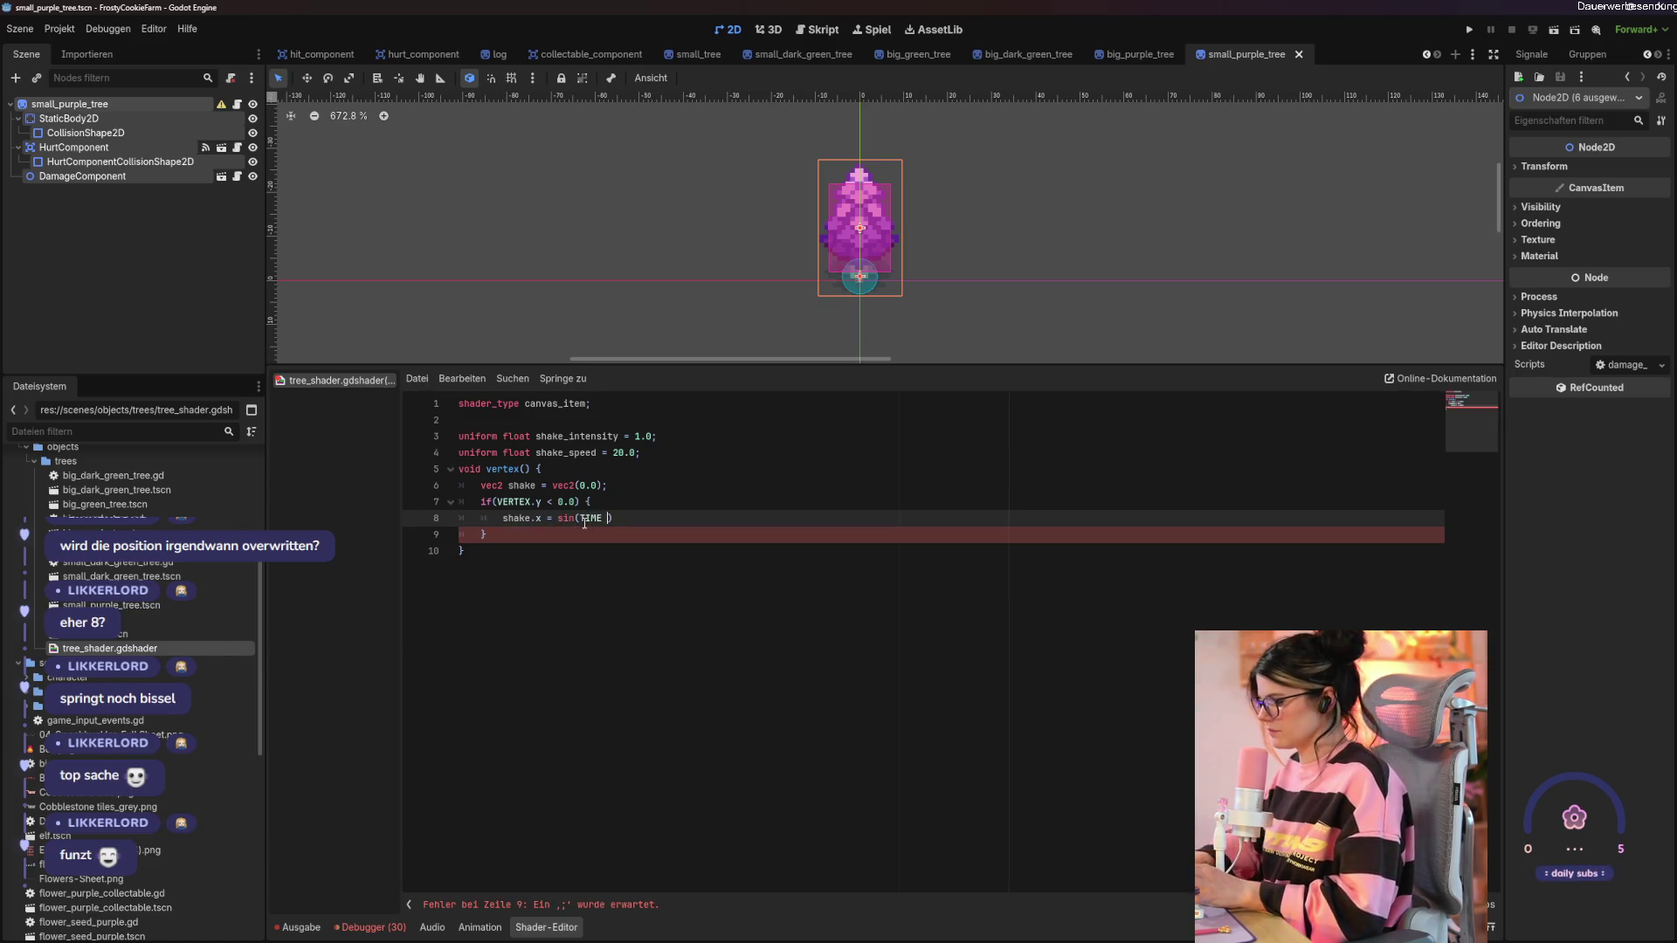
pyautogui.write(' shake')
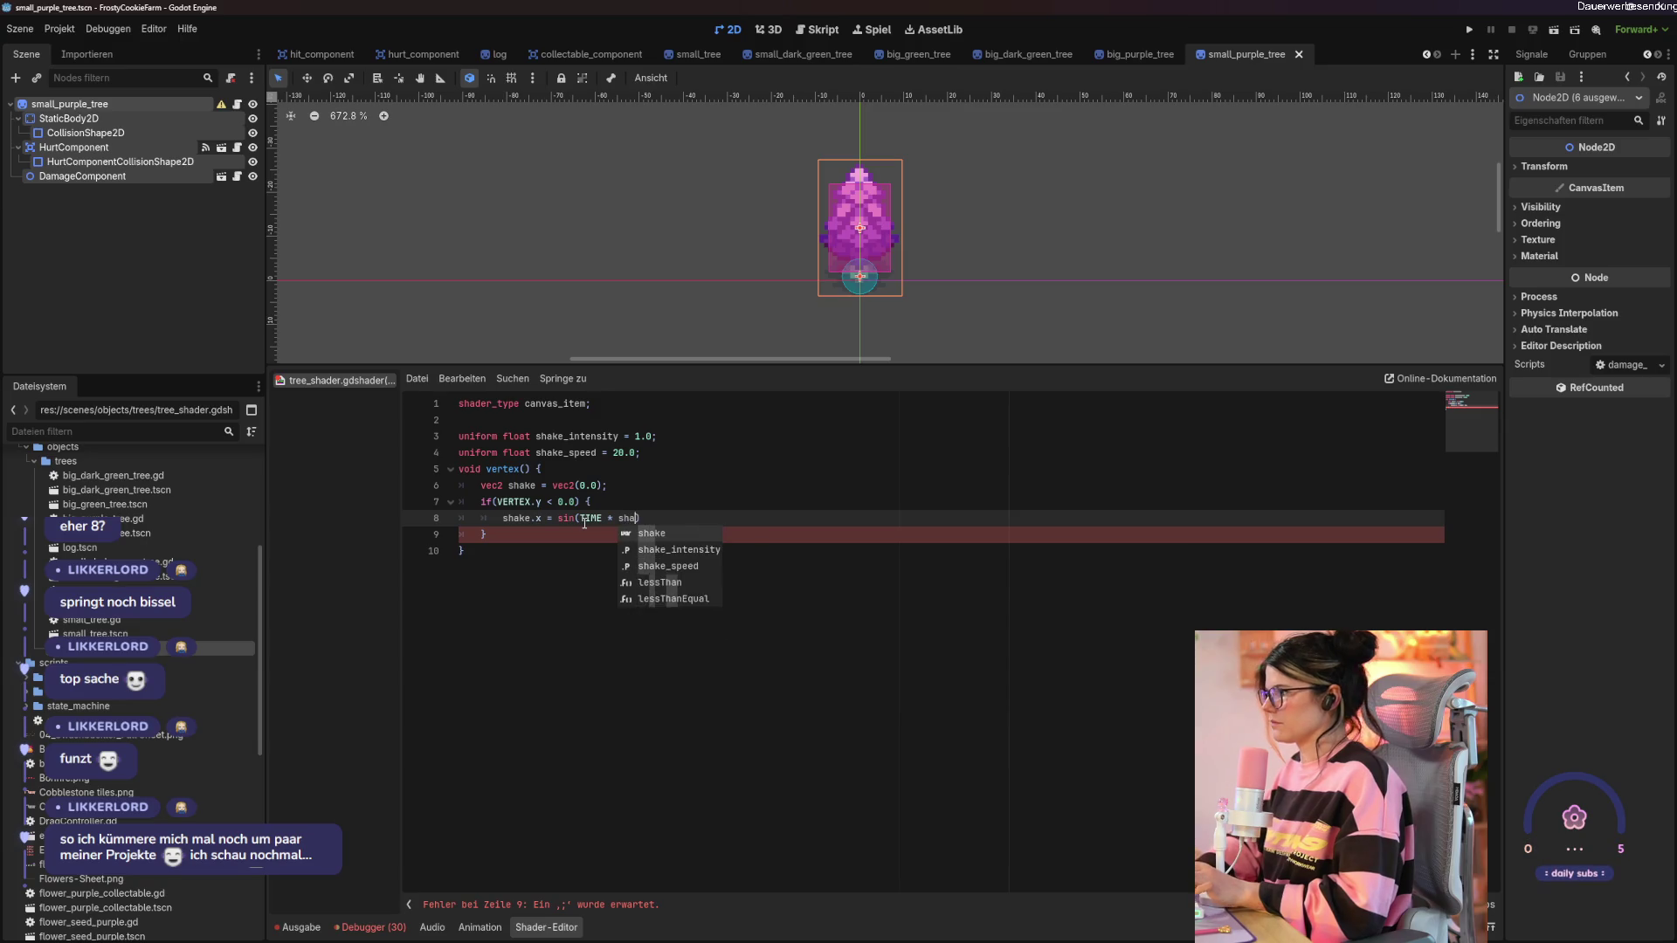
pyautogui.write('_')
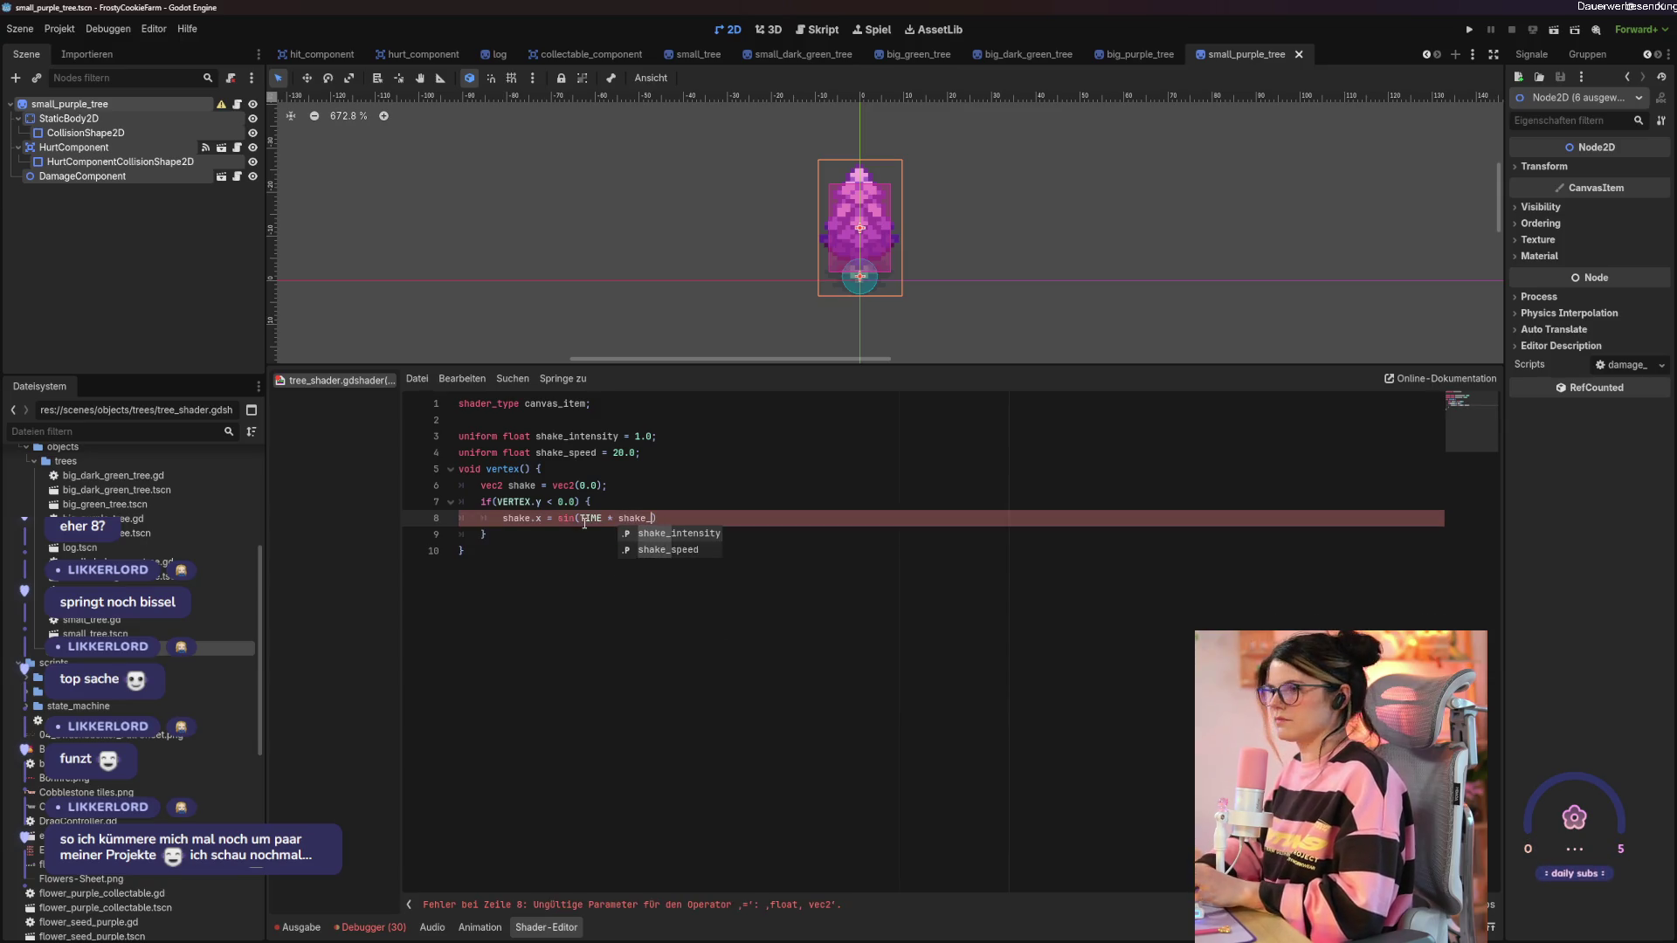
pyautogui.press('Down')
pyautogui.press('Return')
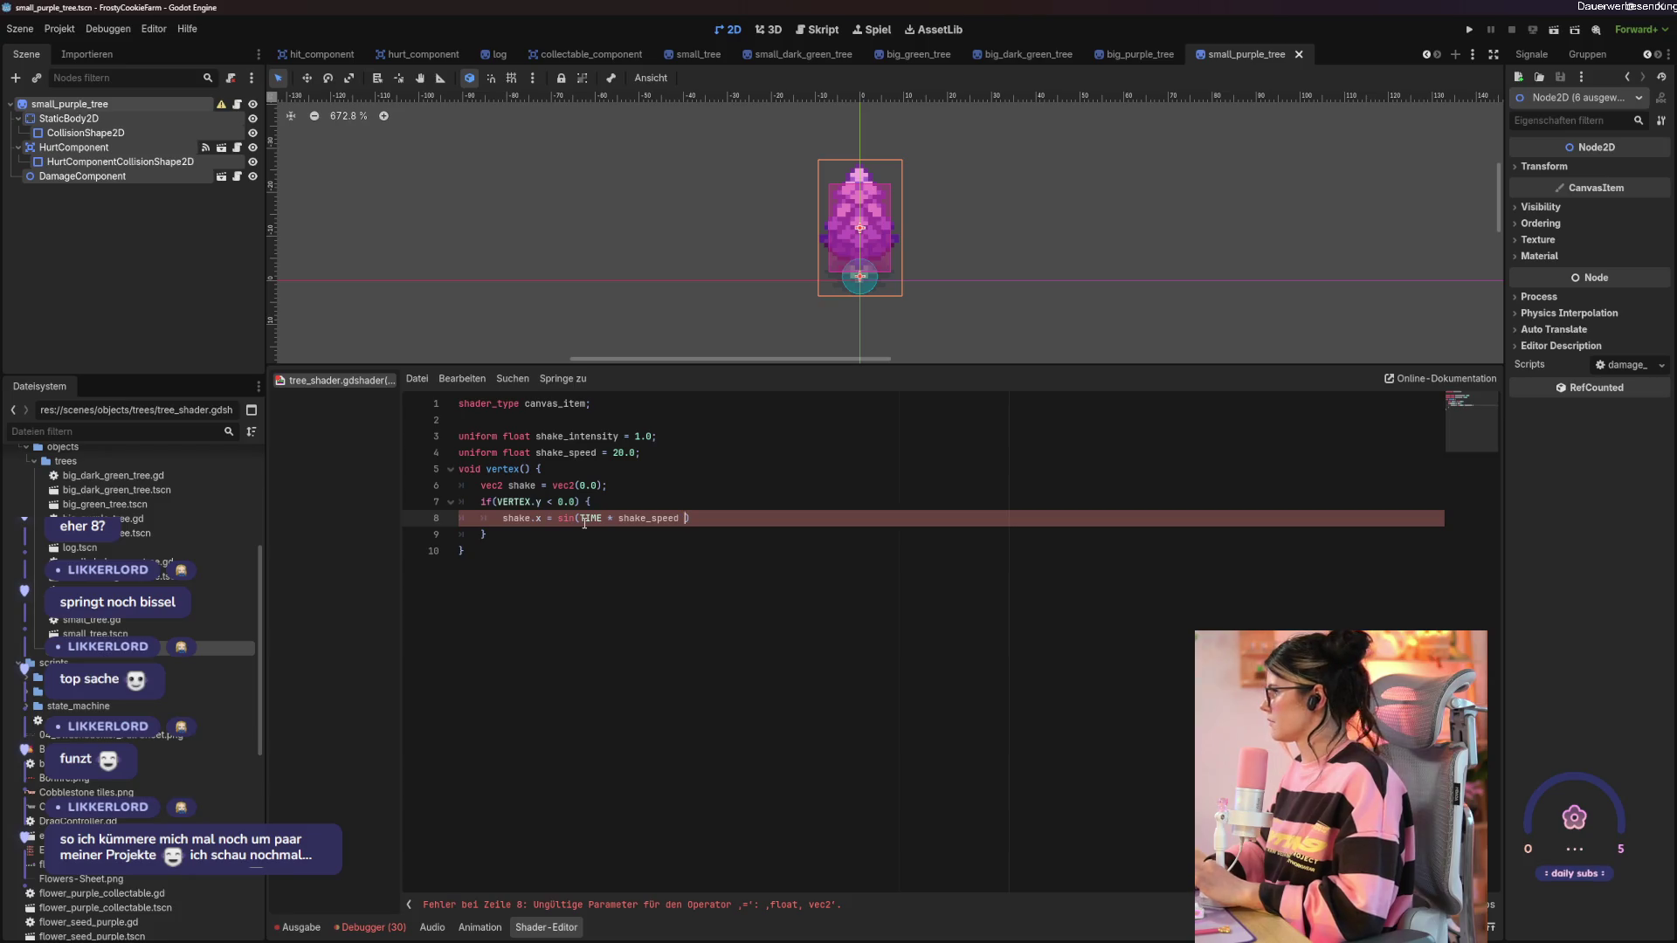
pyautogui.write('* shak')
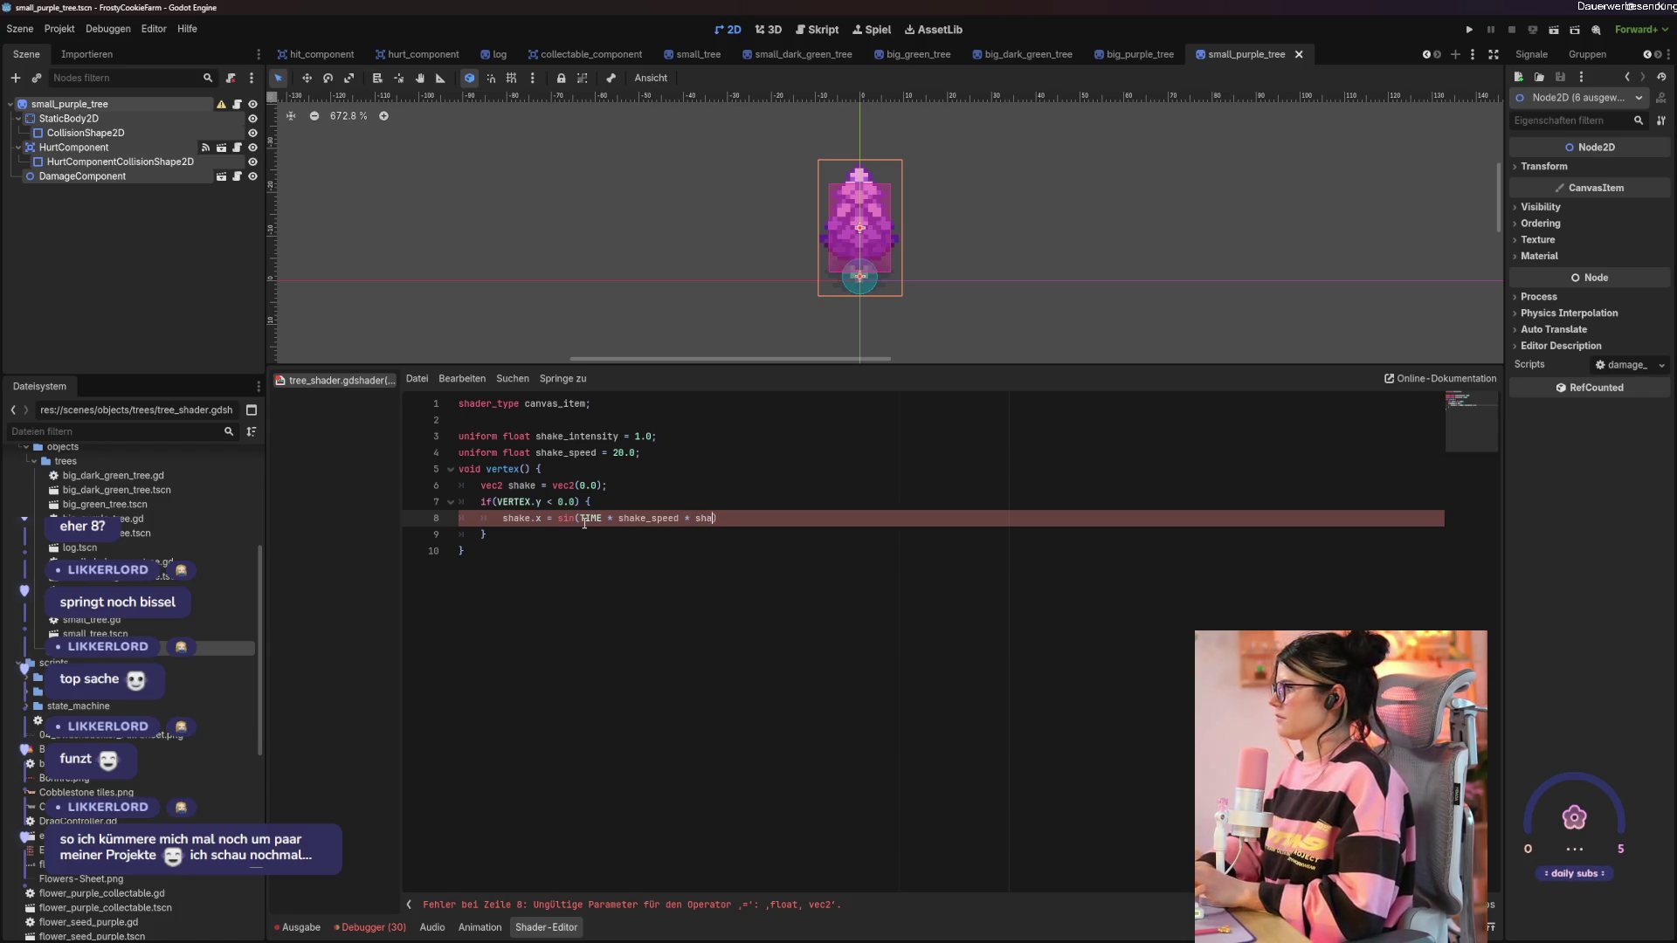
pyautogui.press('BackSpace')
pyautogui.press('BackSpace')
pyautogui.press('BackSpace')
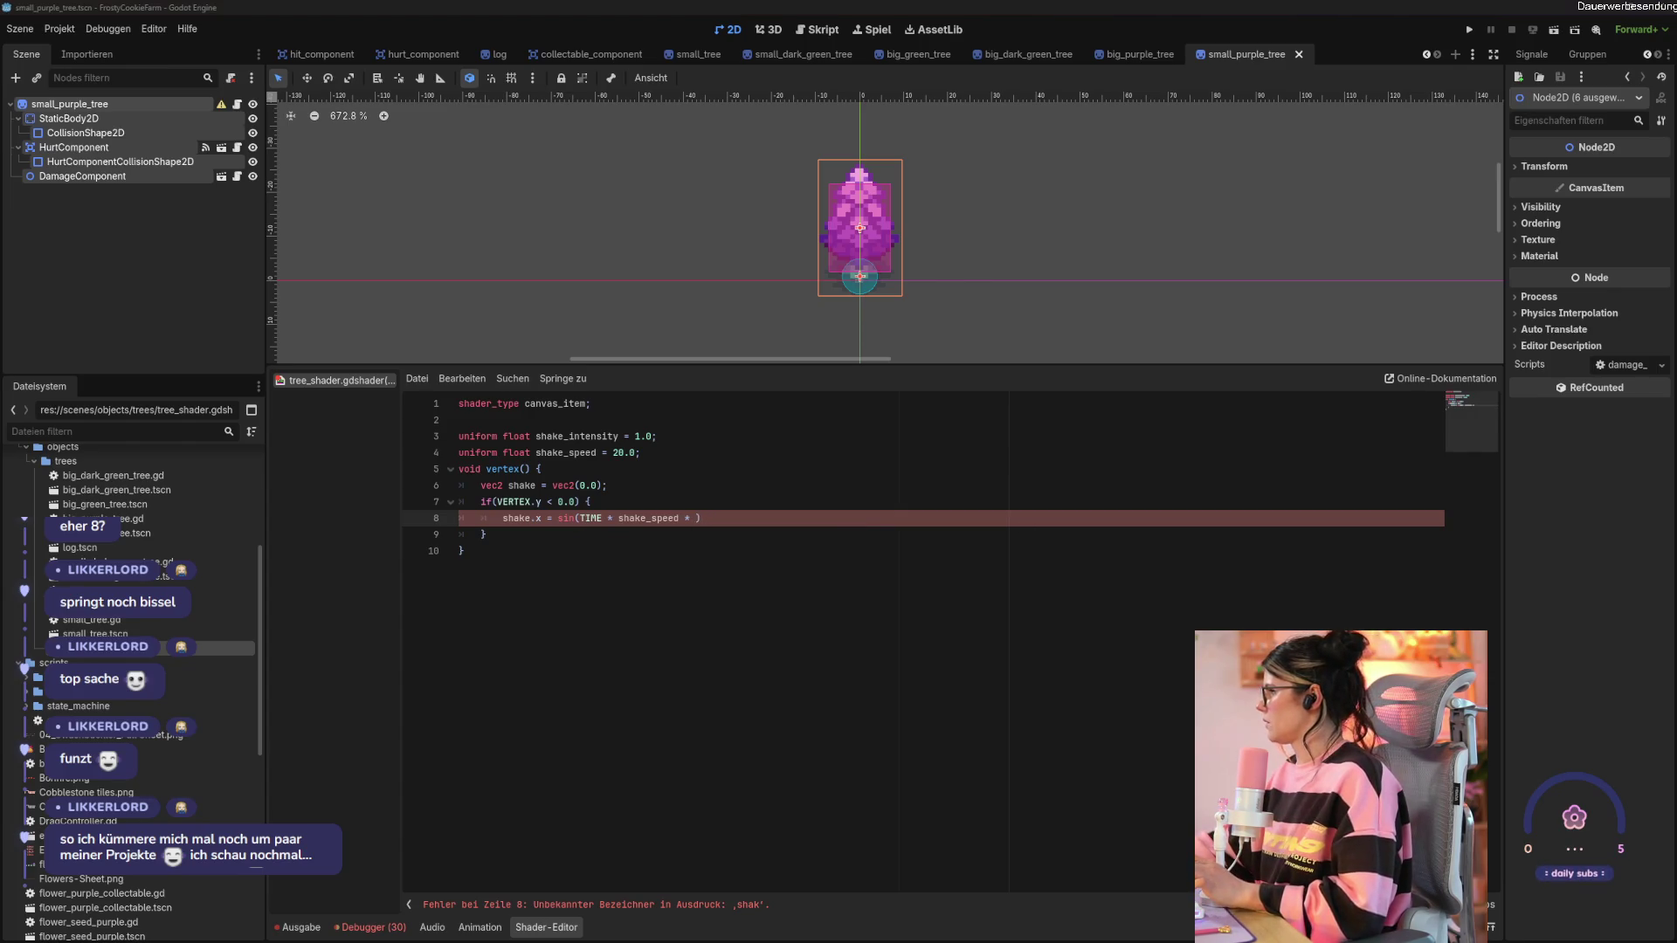
# Add + VERTEX.y inside the sine, multiply by shake_intensity, and save the shader.
pyautogui.press('Up')
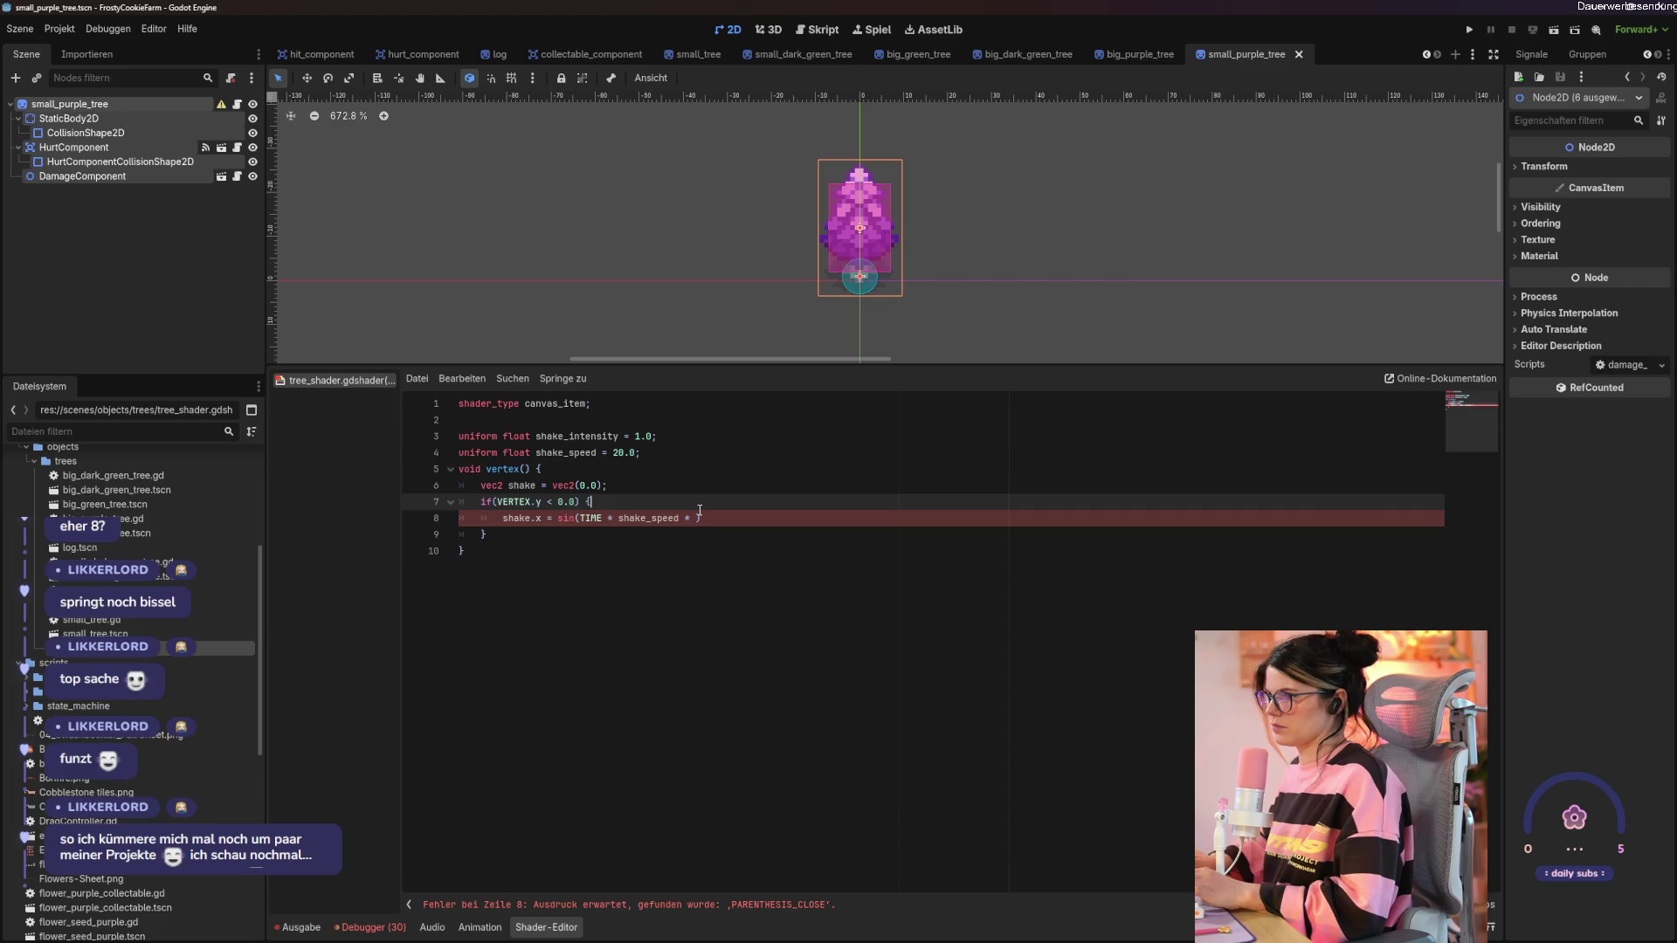
pyautogui.click(696, 518)
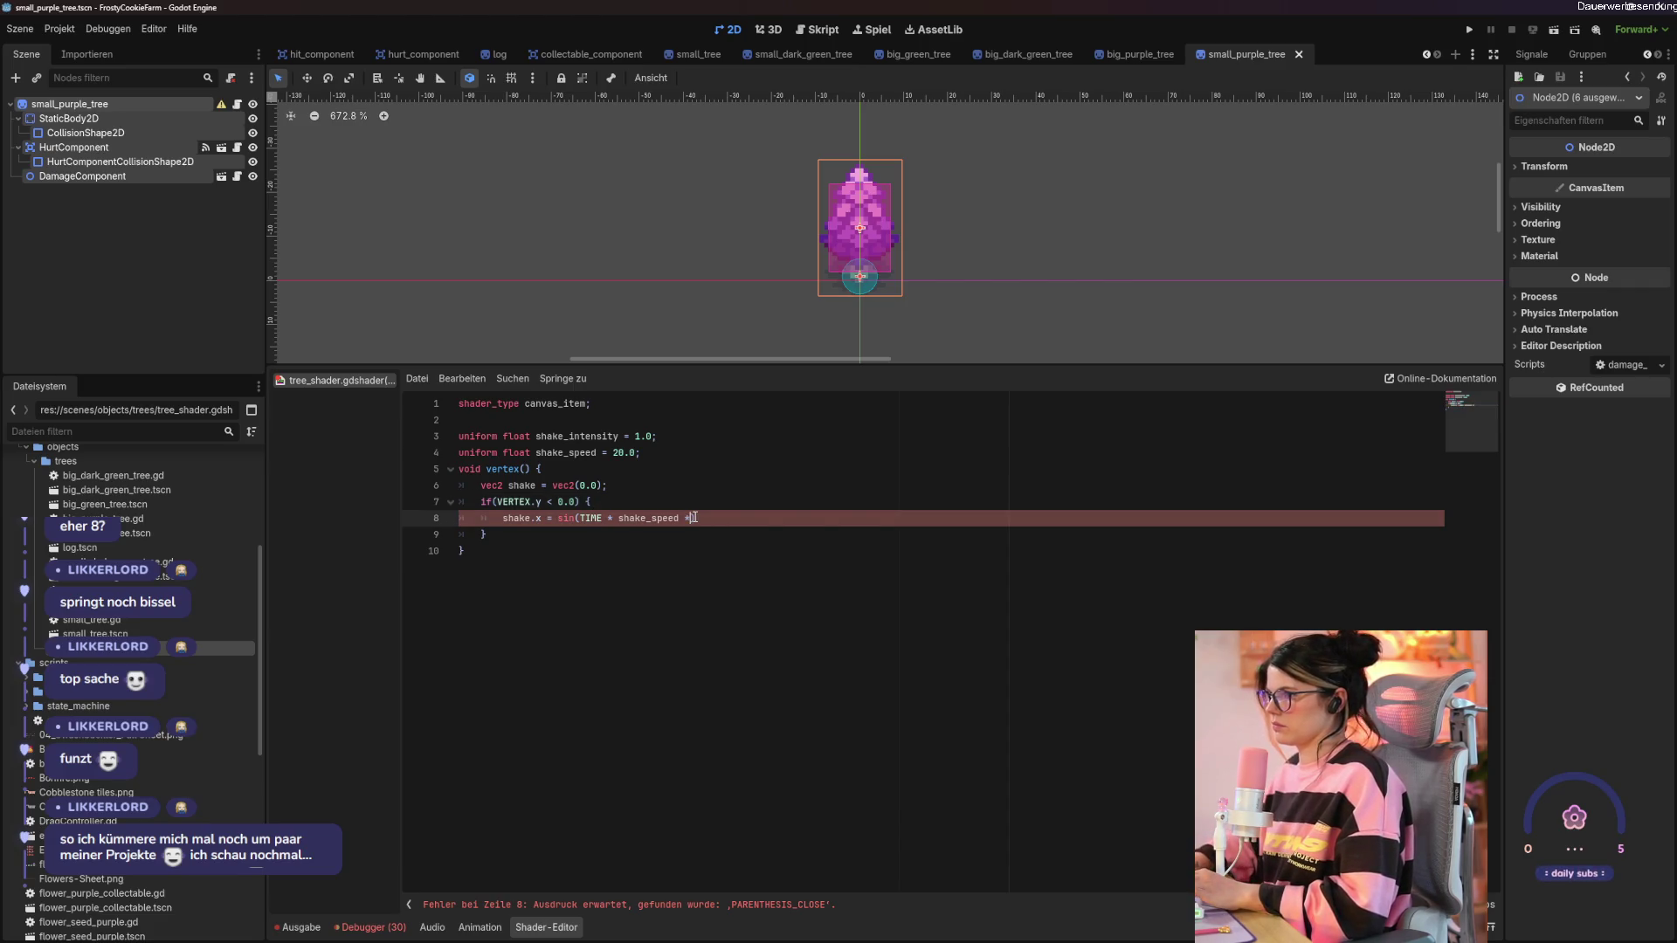
pyautogui.press('BackSpace')
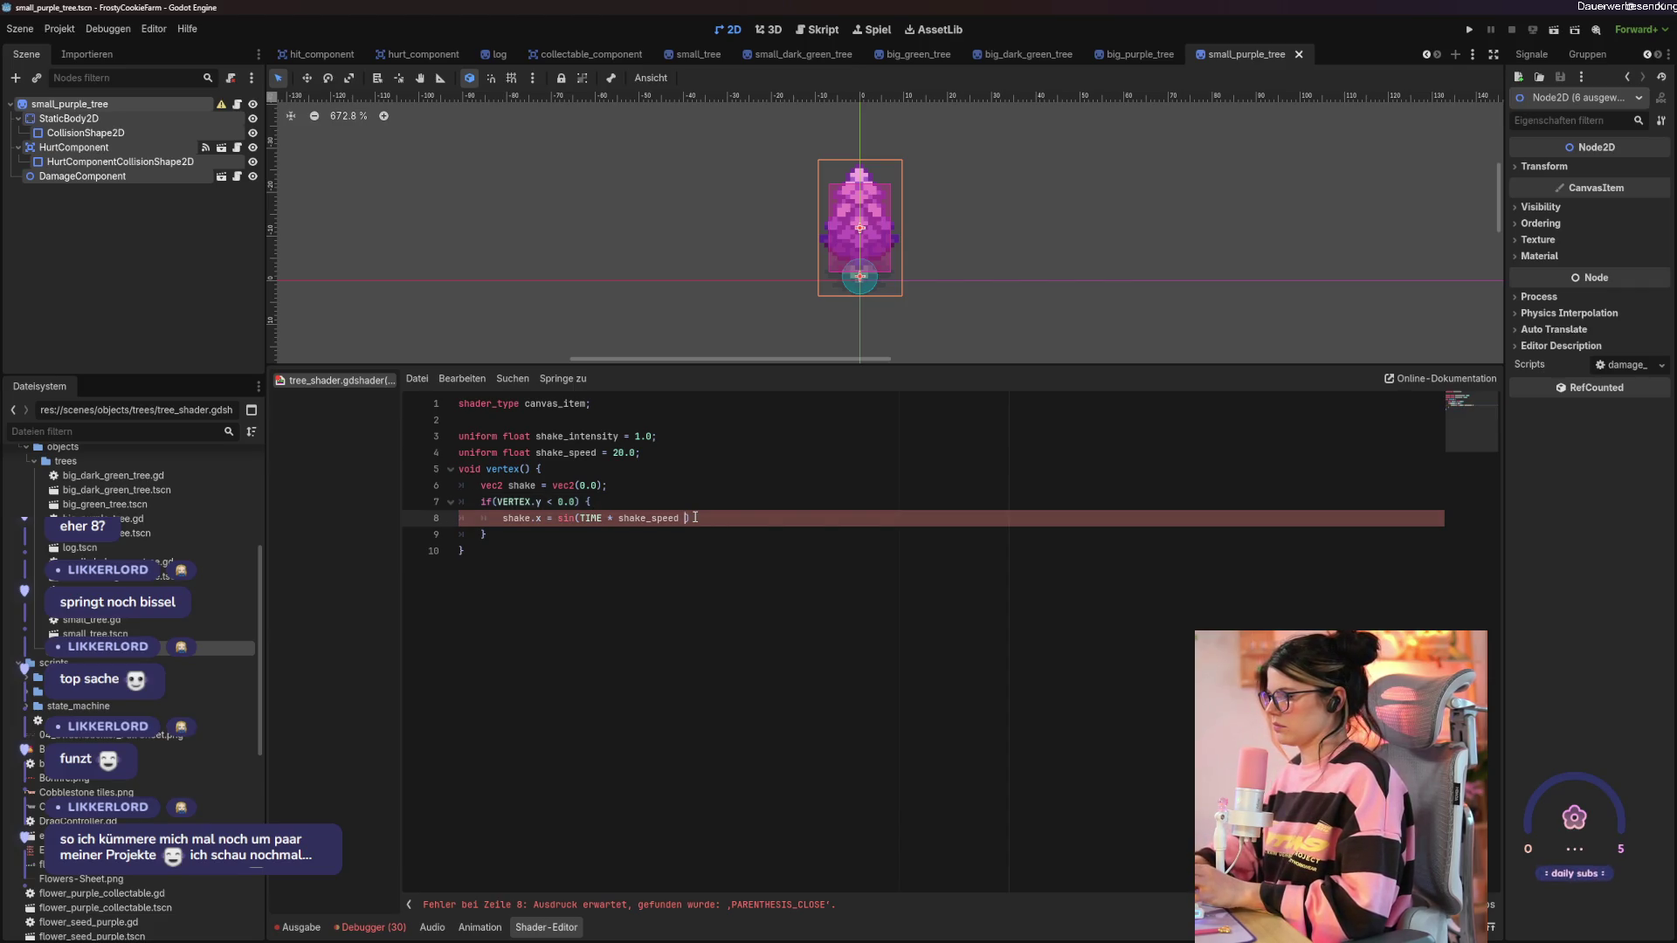
pyautogui.write('+')
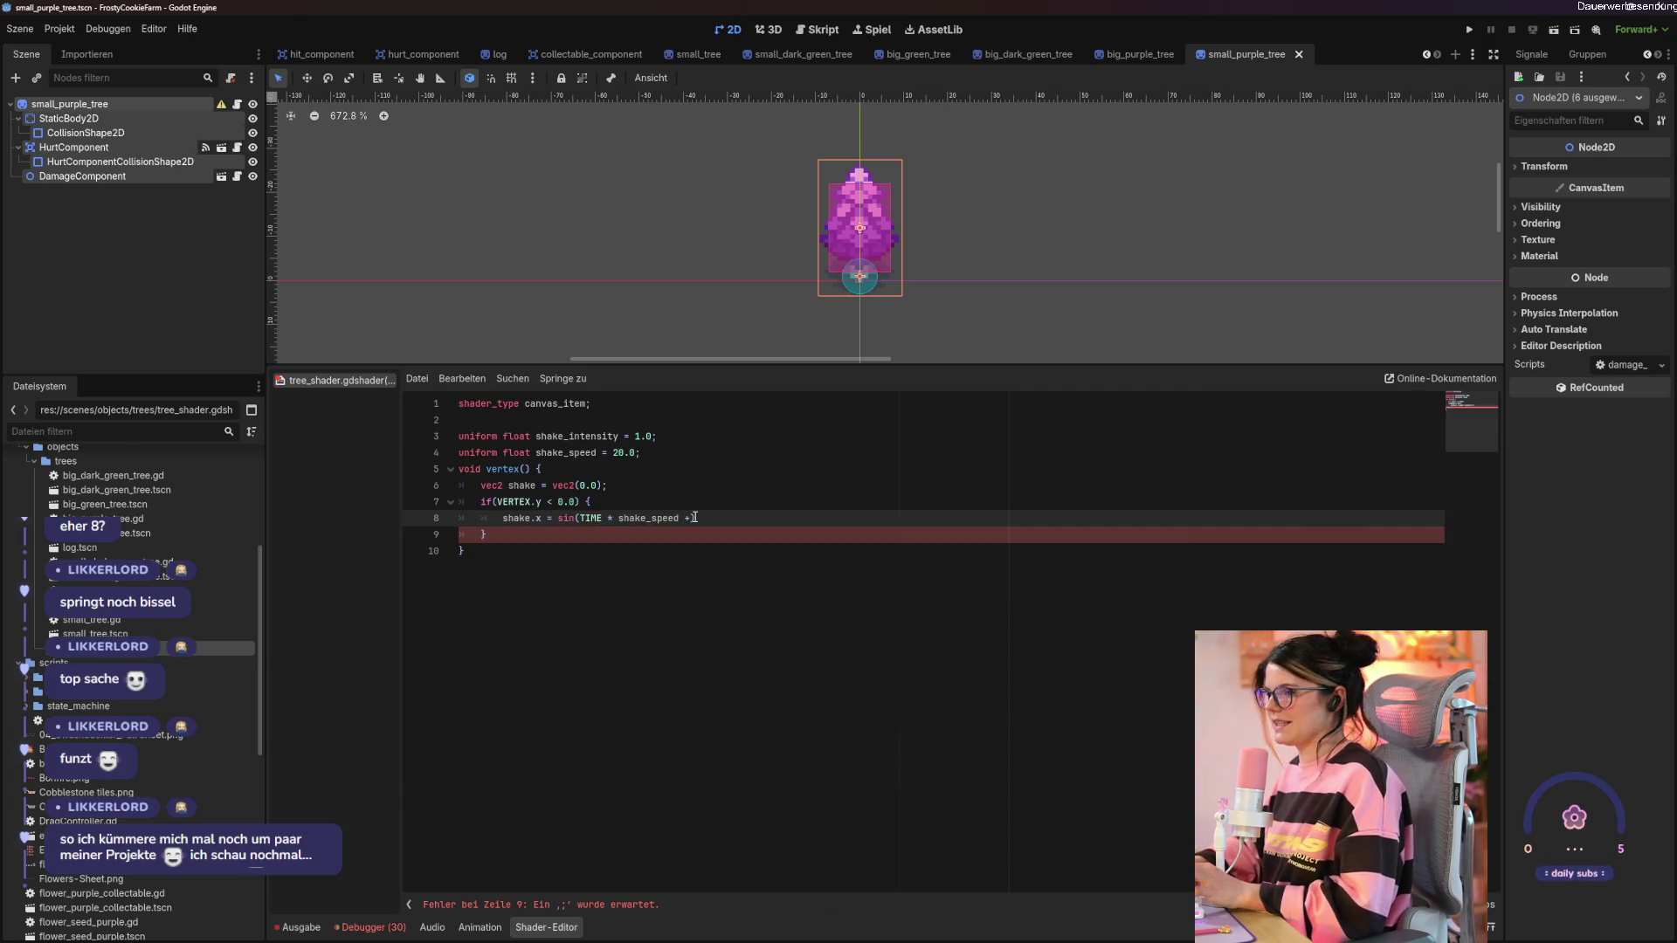
pyautogui.write(' VERTE')
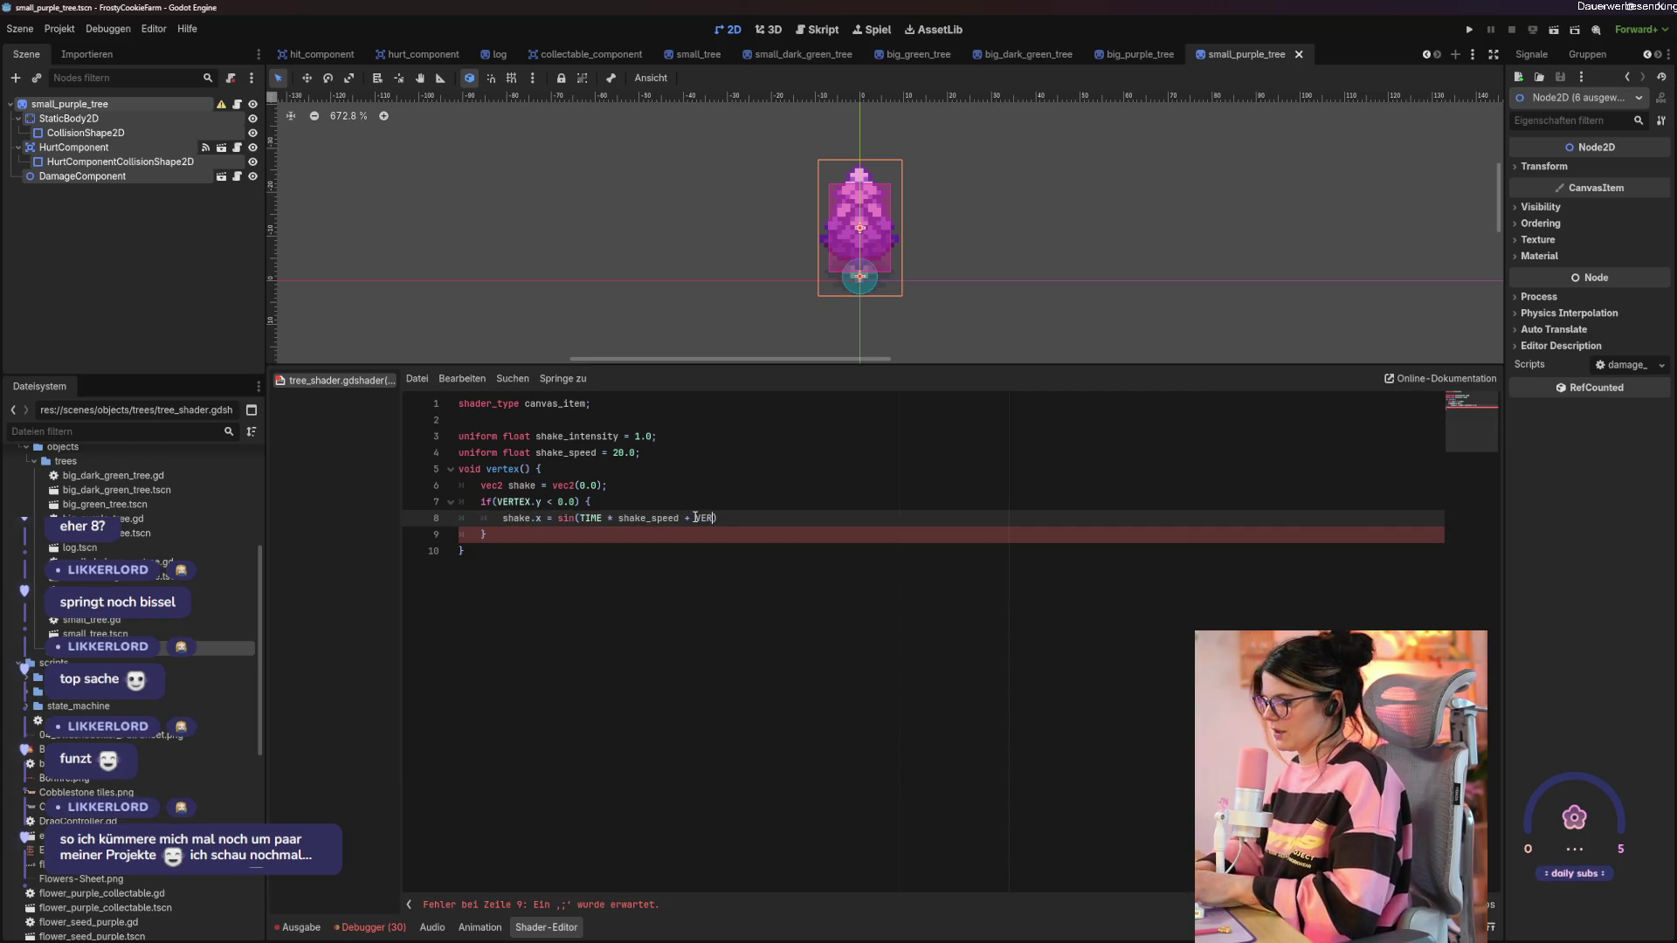
pyautogui.write('X.y')
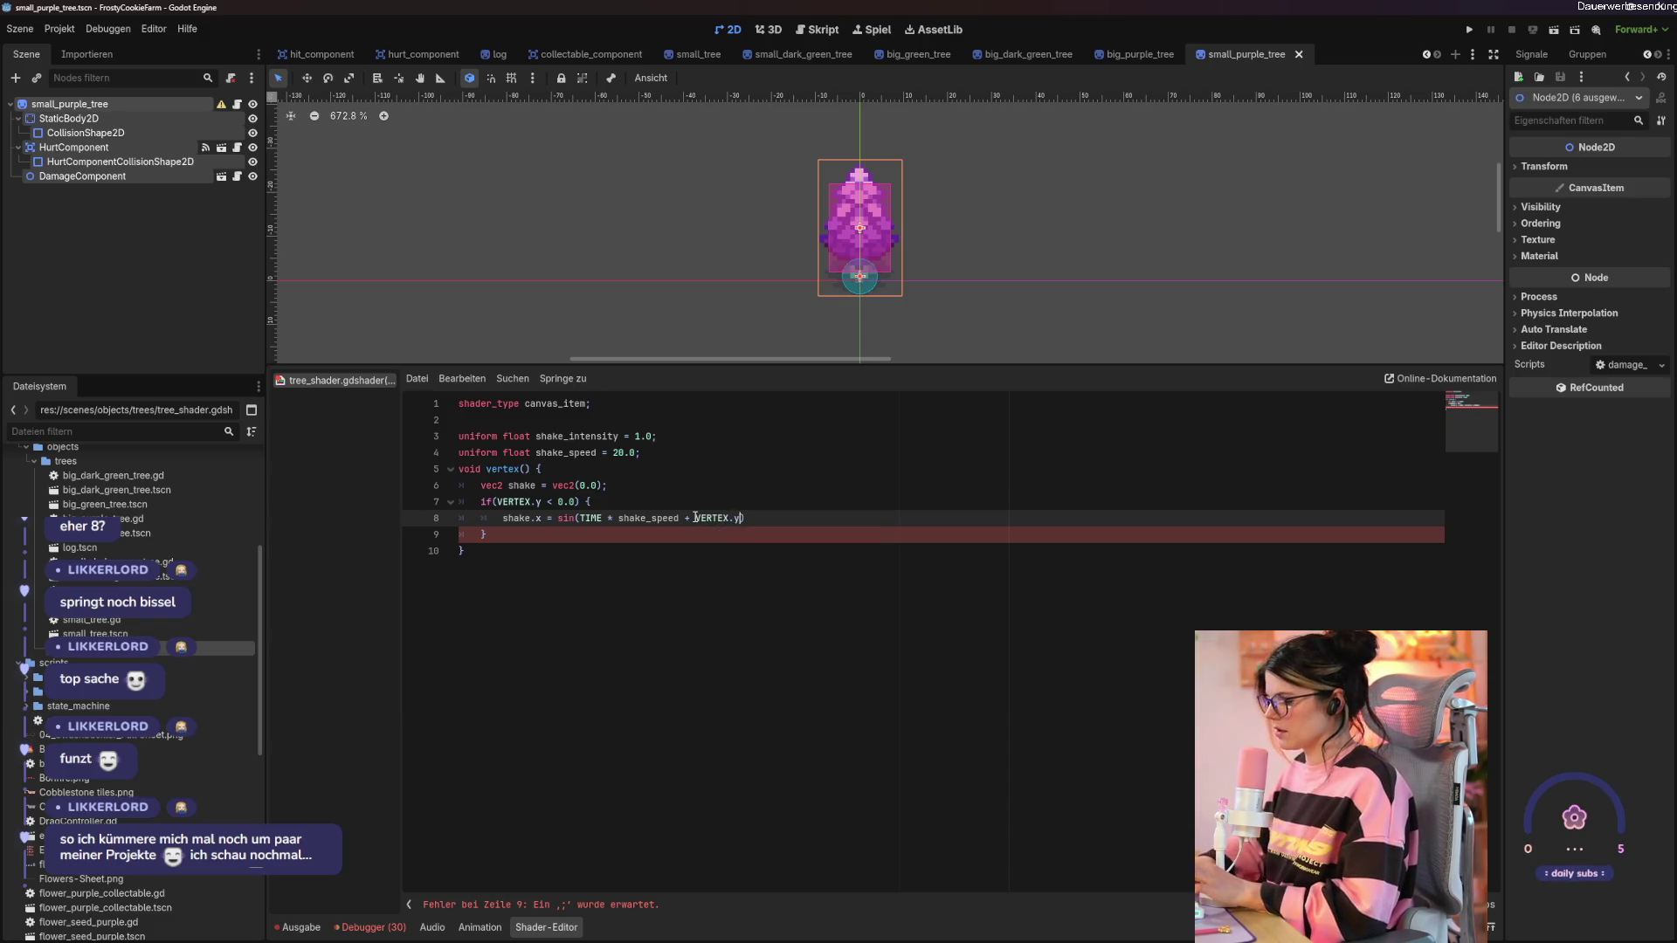
pyautogui.press('Right')
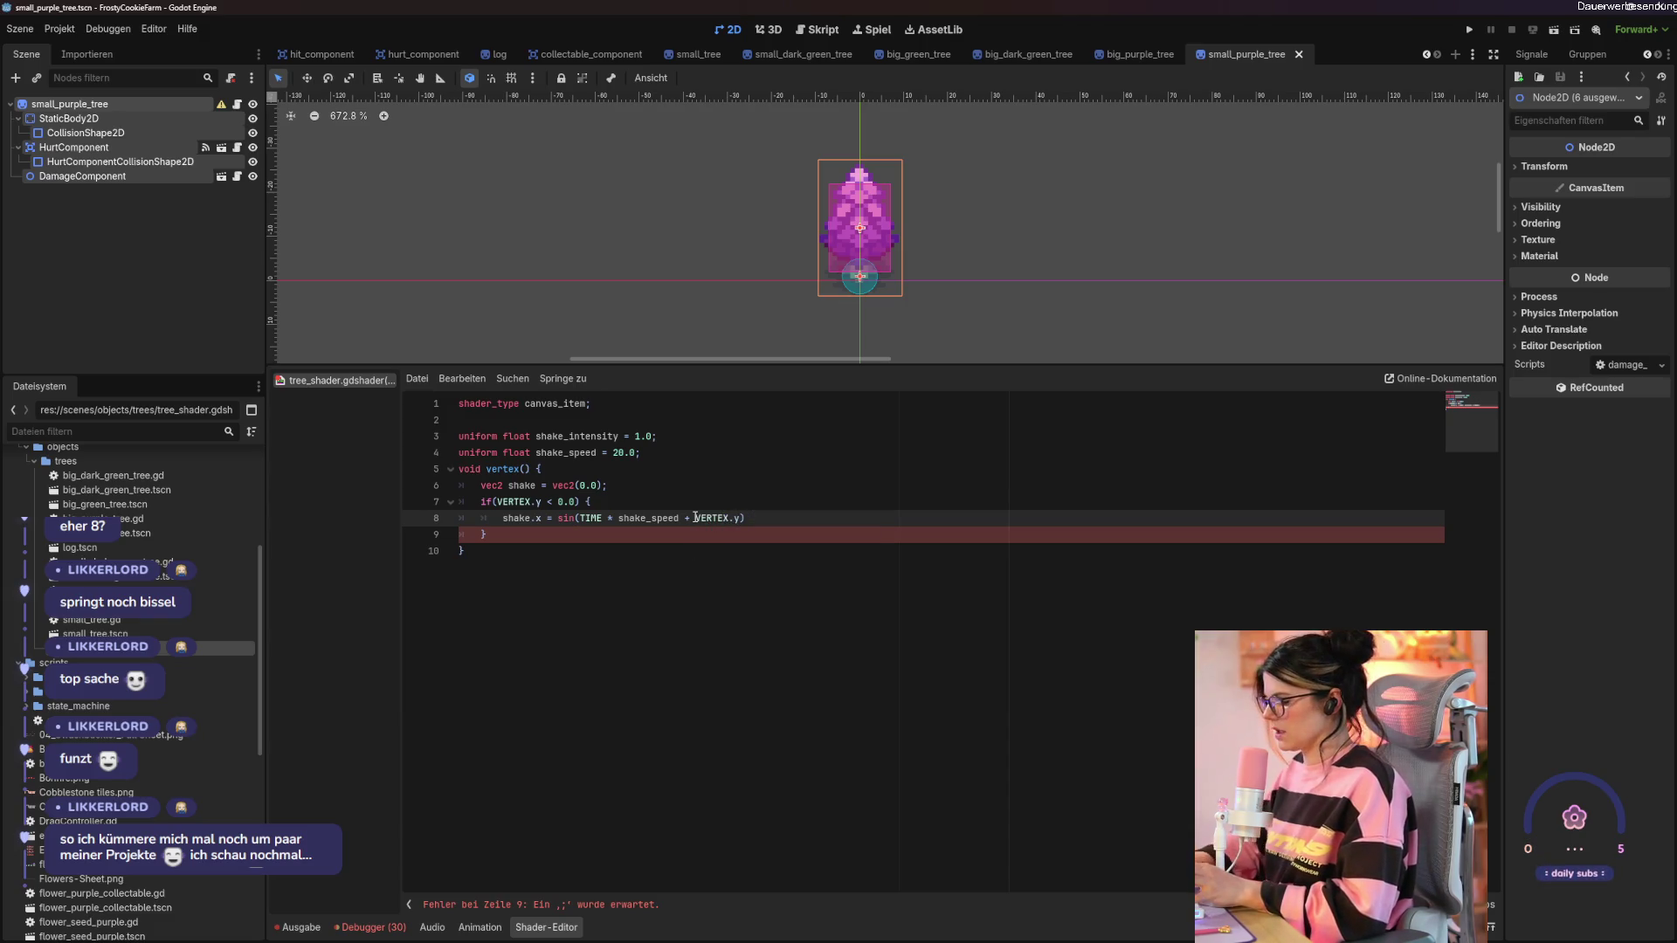
pyautogui.write(' * shake_in')
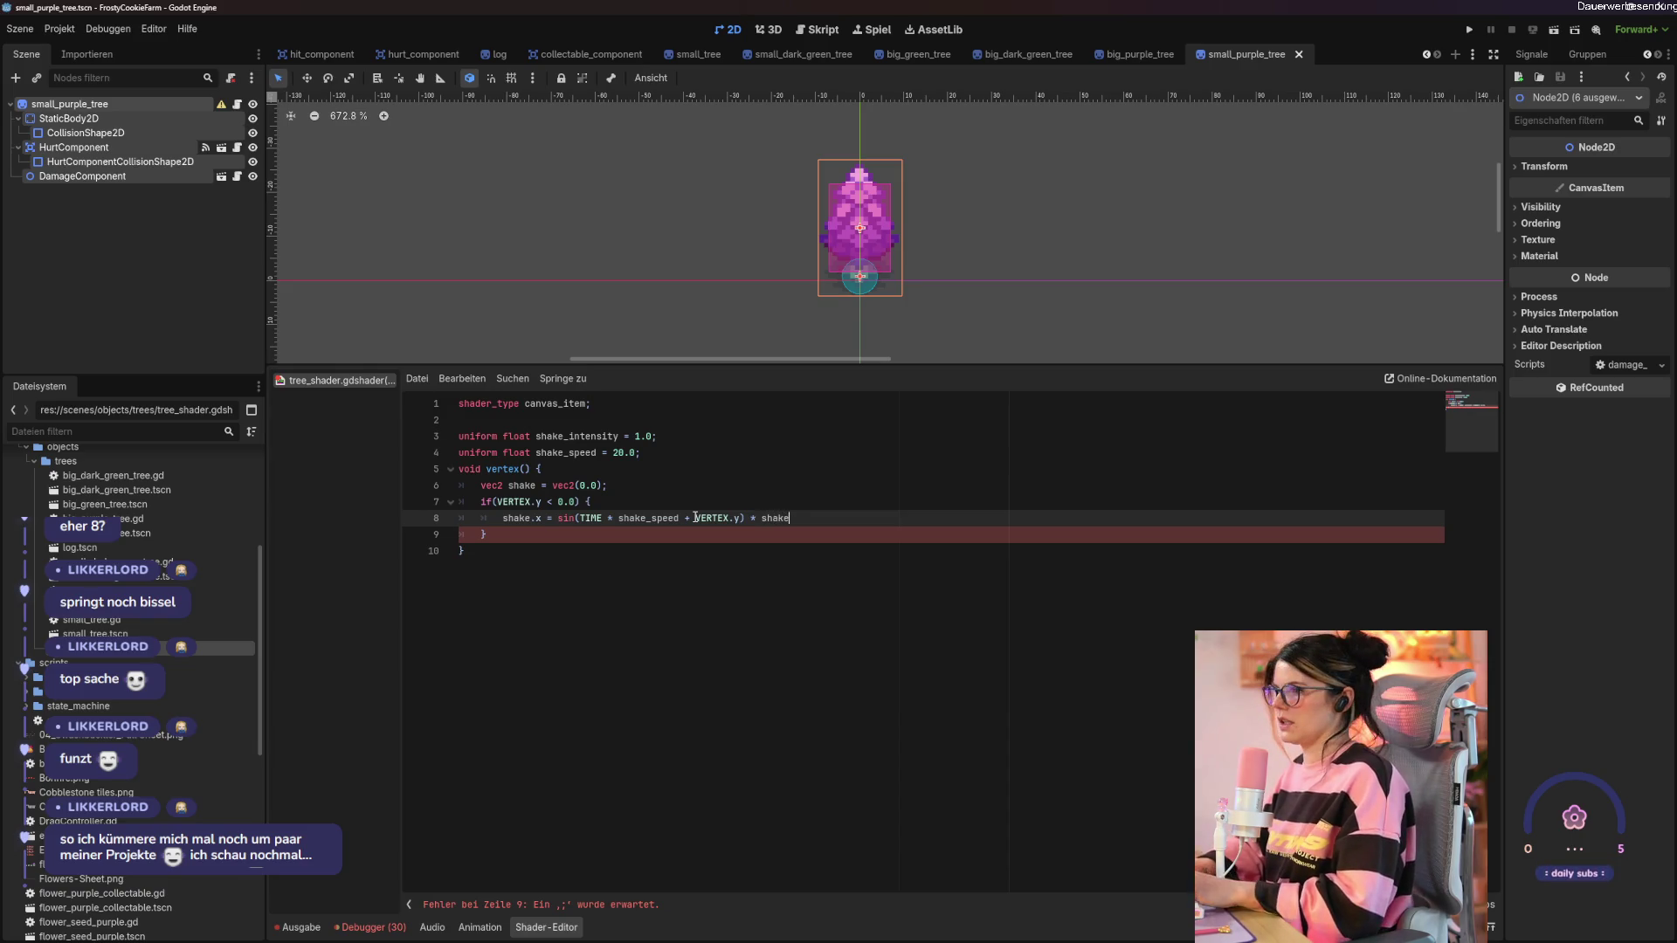
pyautogui.press('Return')
pyautogui.write(';')
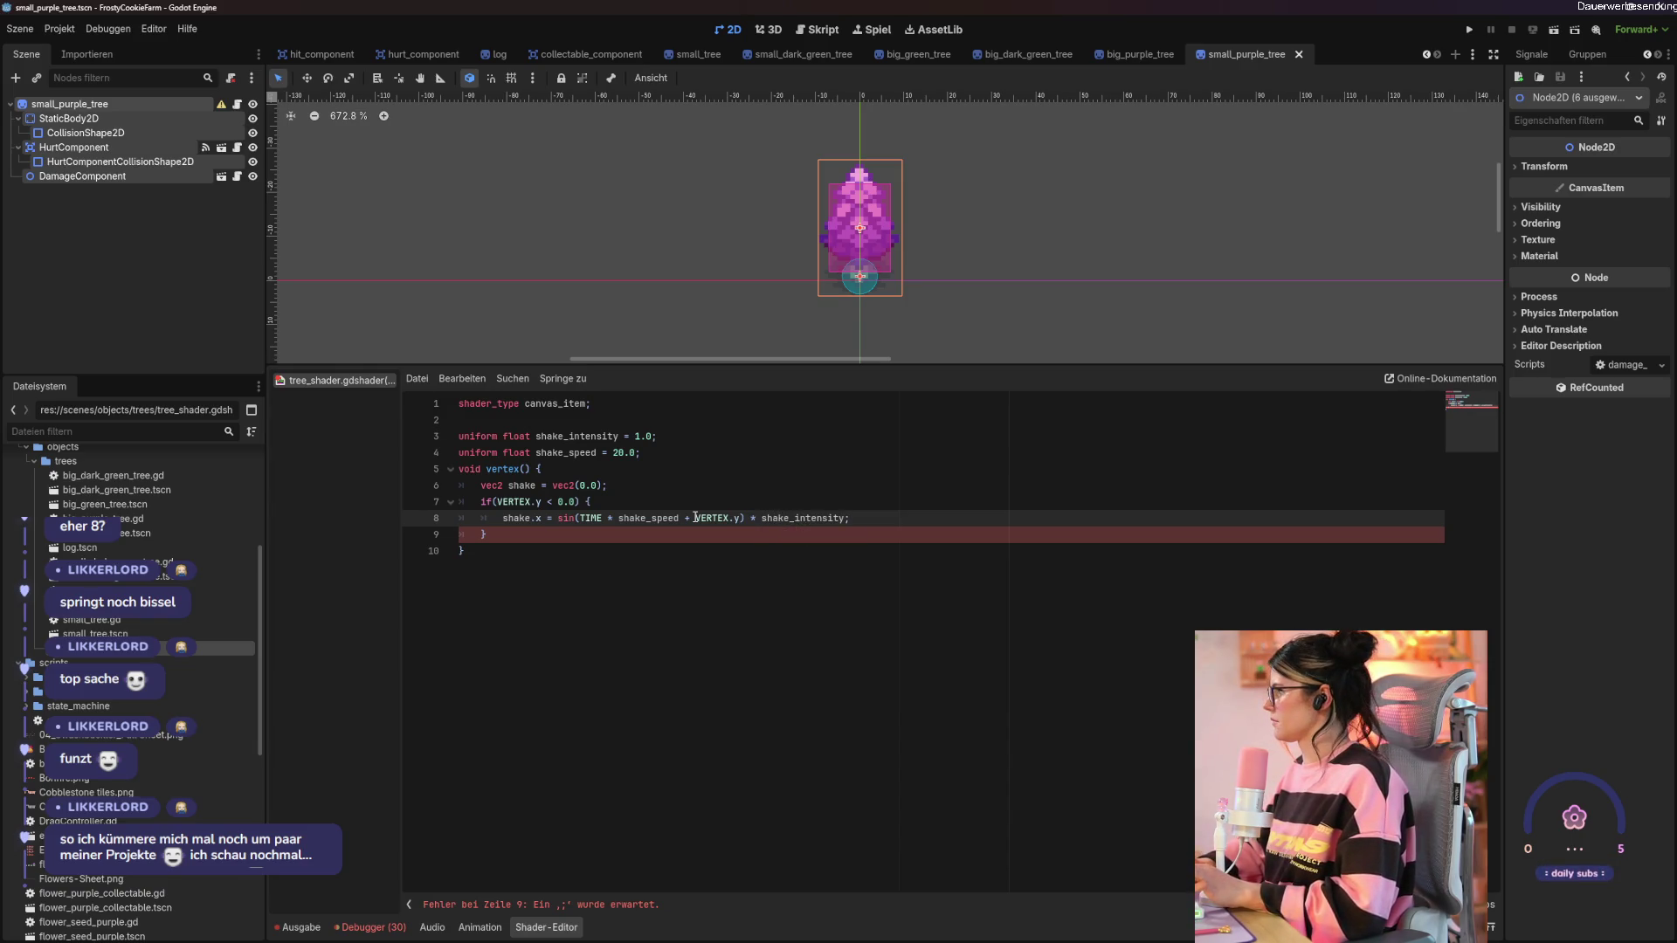
pyautogui.hotkey('ctrl', 's')
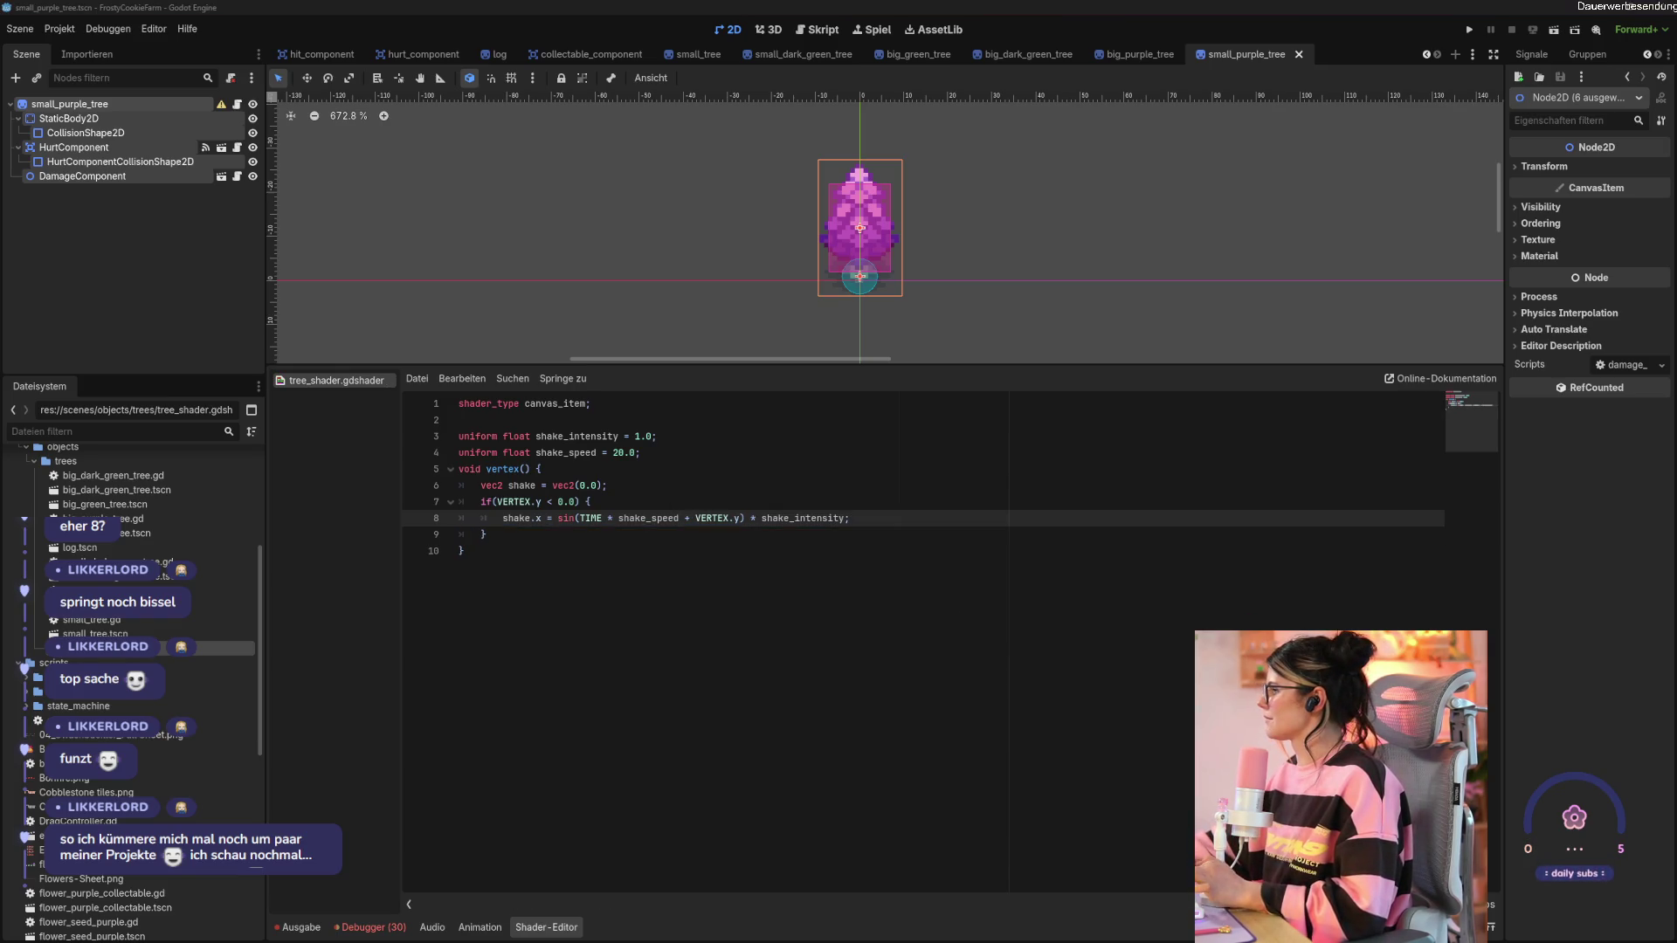
# Add VERTEX.xy += shake; below the if block and save.
pyautogui.click(646, 540)
pyautogui.press('Return')
pyautogui.press('Return')
pyautogui.write('VERTEX')
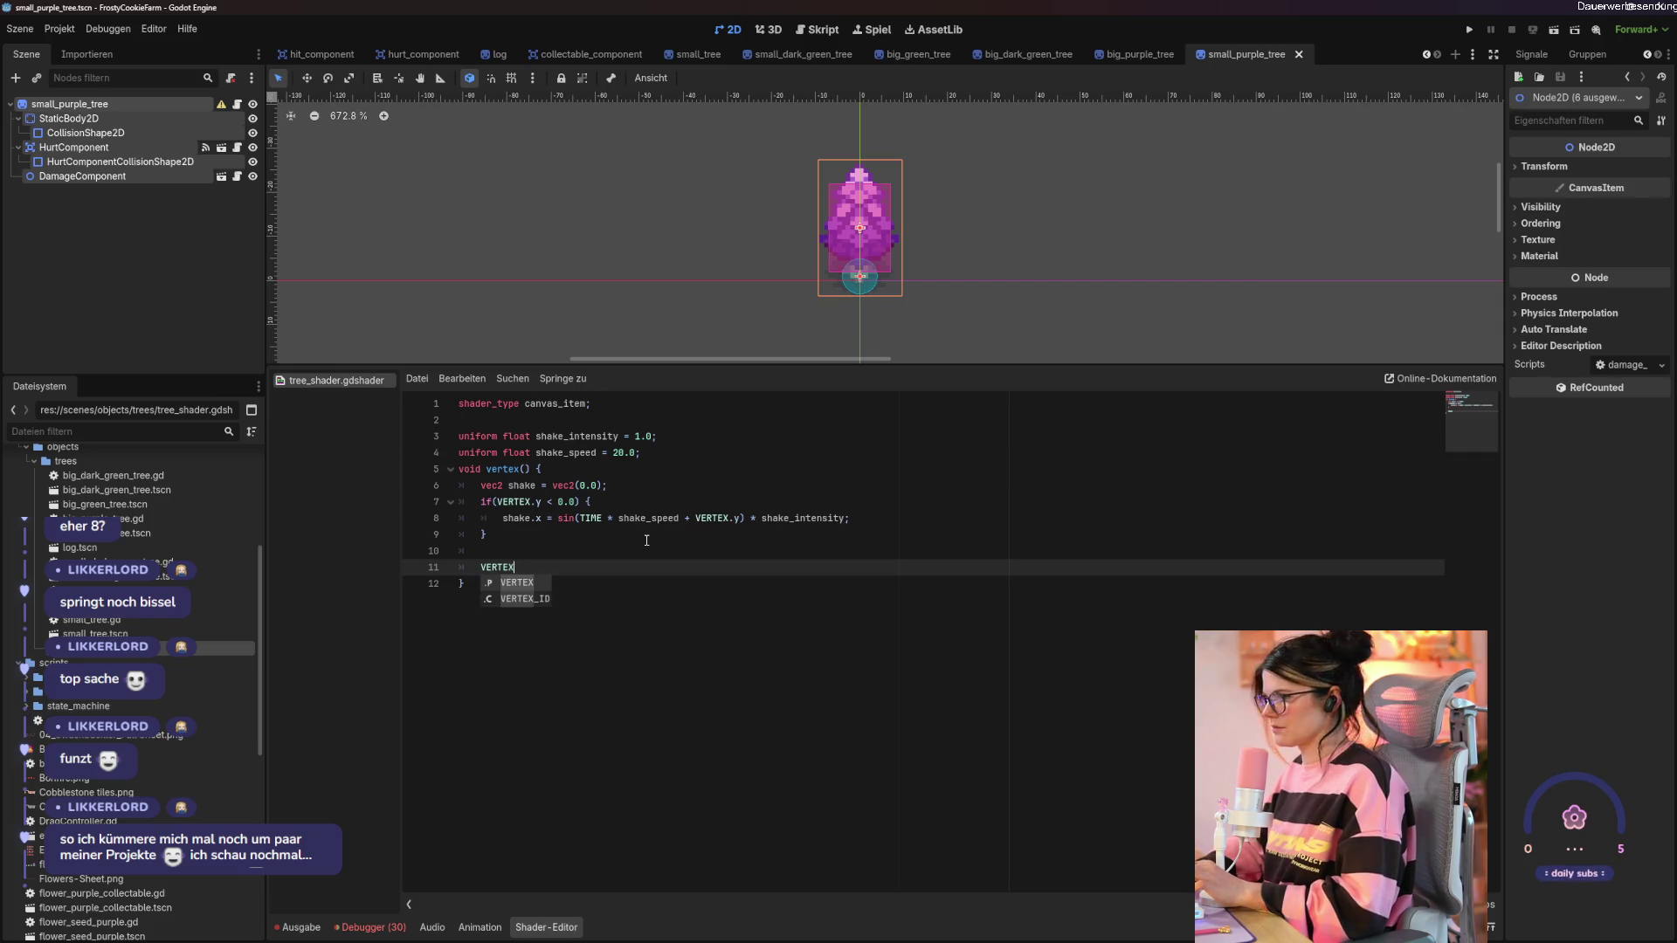
pyautogui.write('.xy')
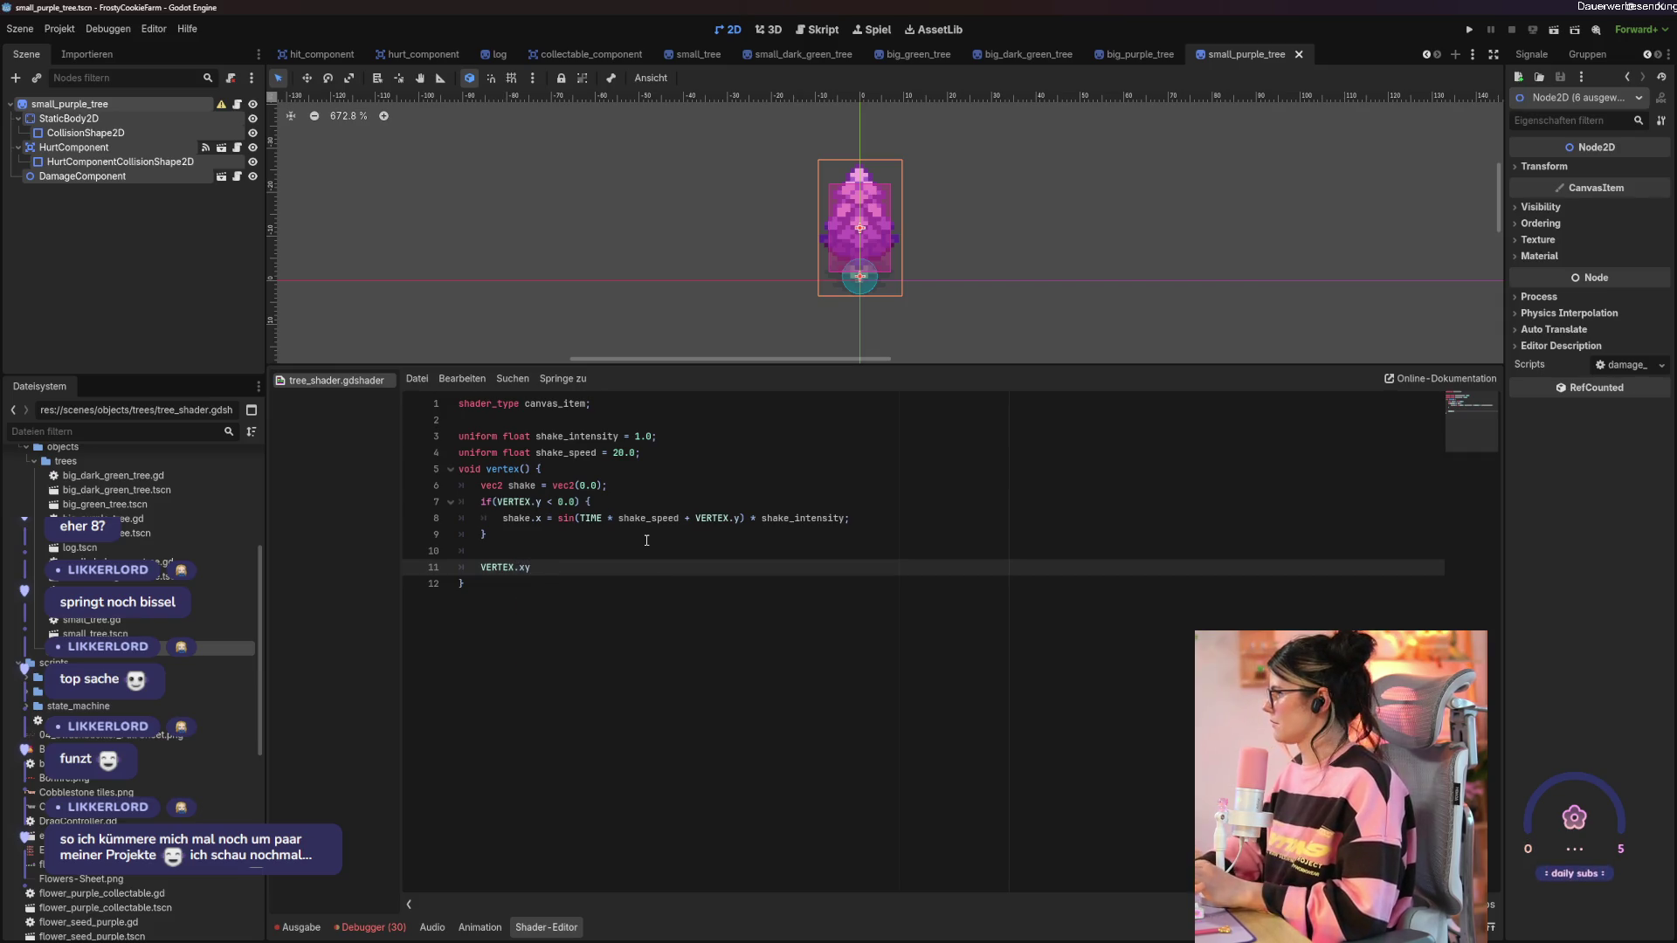
pyautogui.write(' +=')
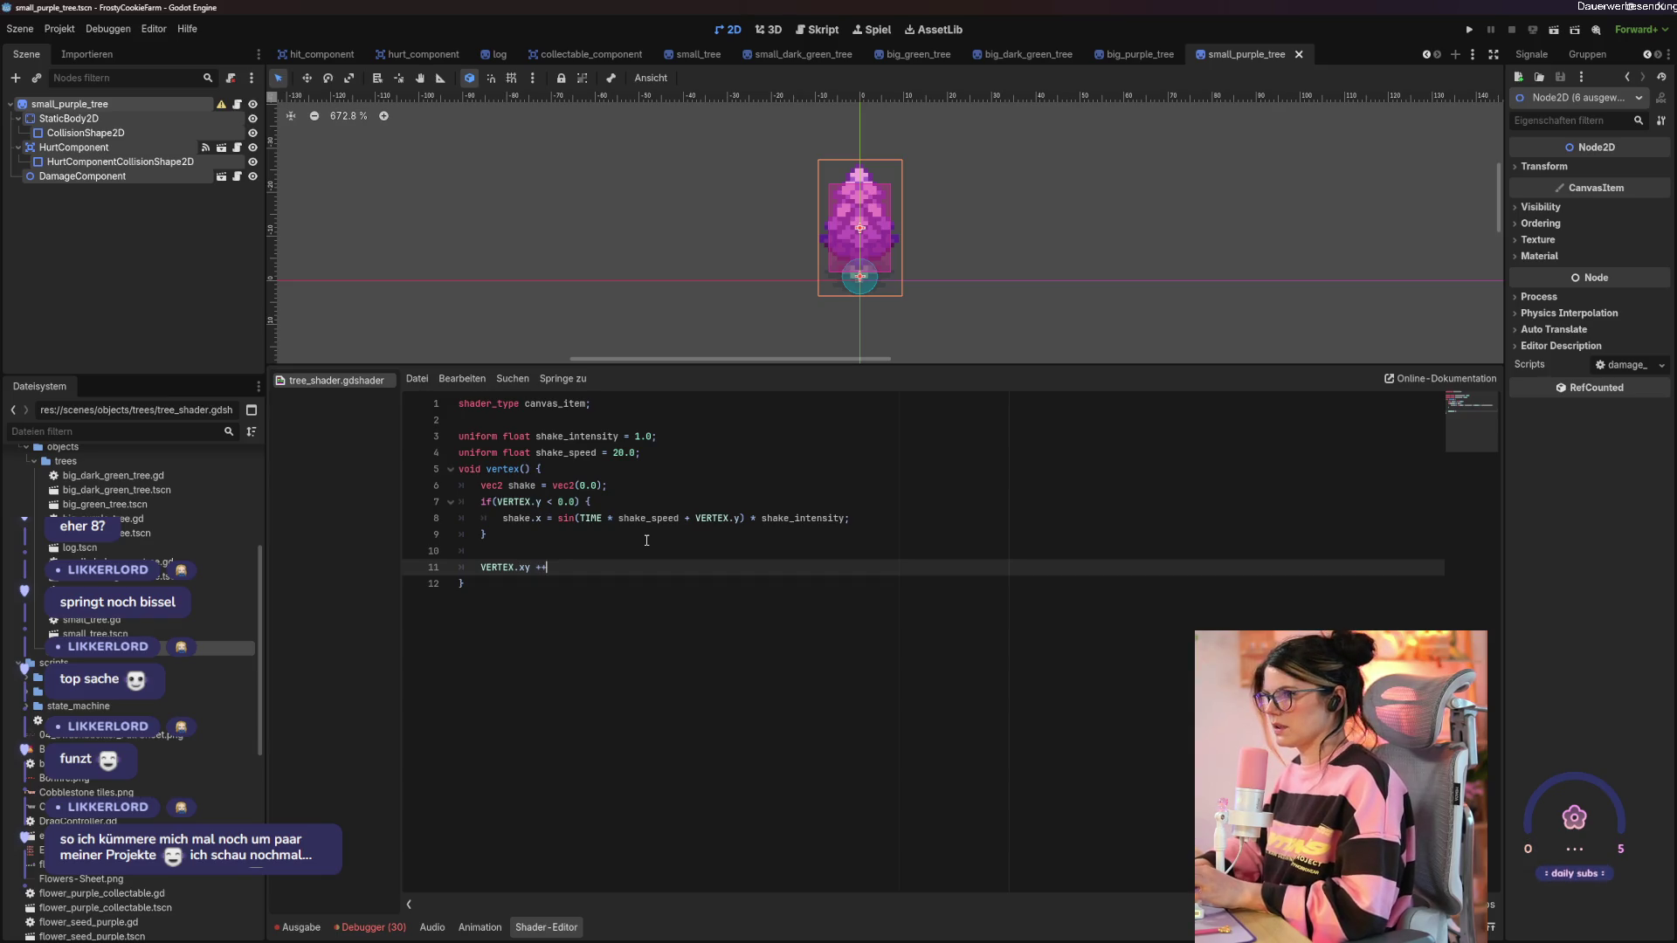
pyautogui.write('= sha')
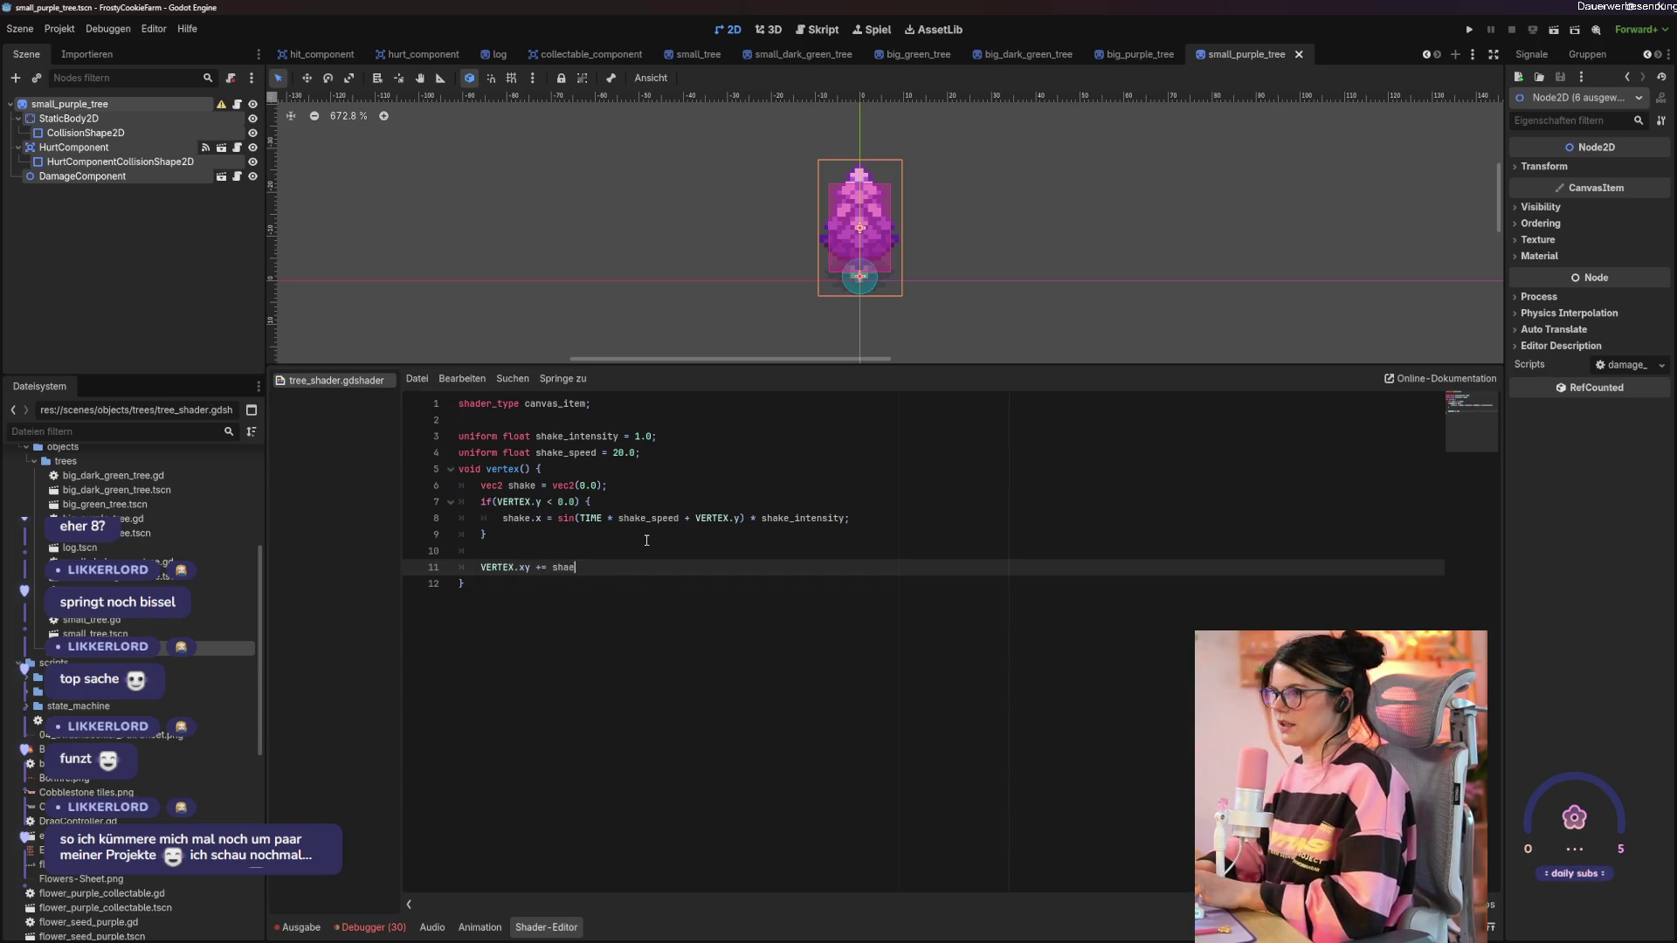
pyautogui.press('Return')
pyautogui.write(';')
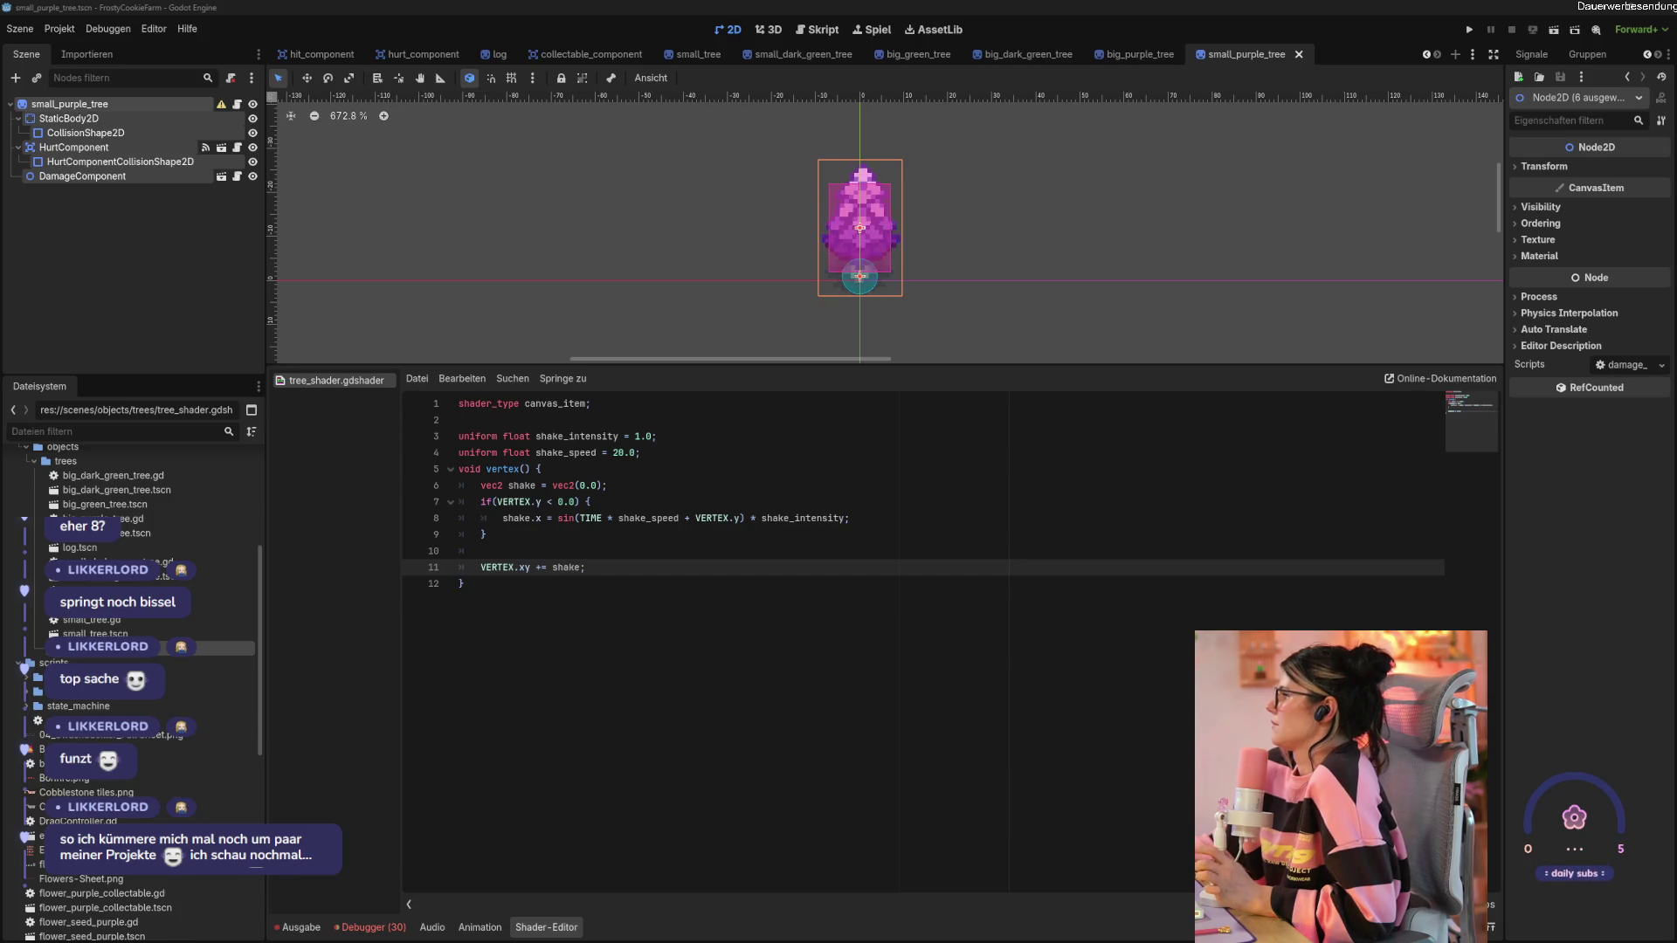
pyautogui.click(860, 606)
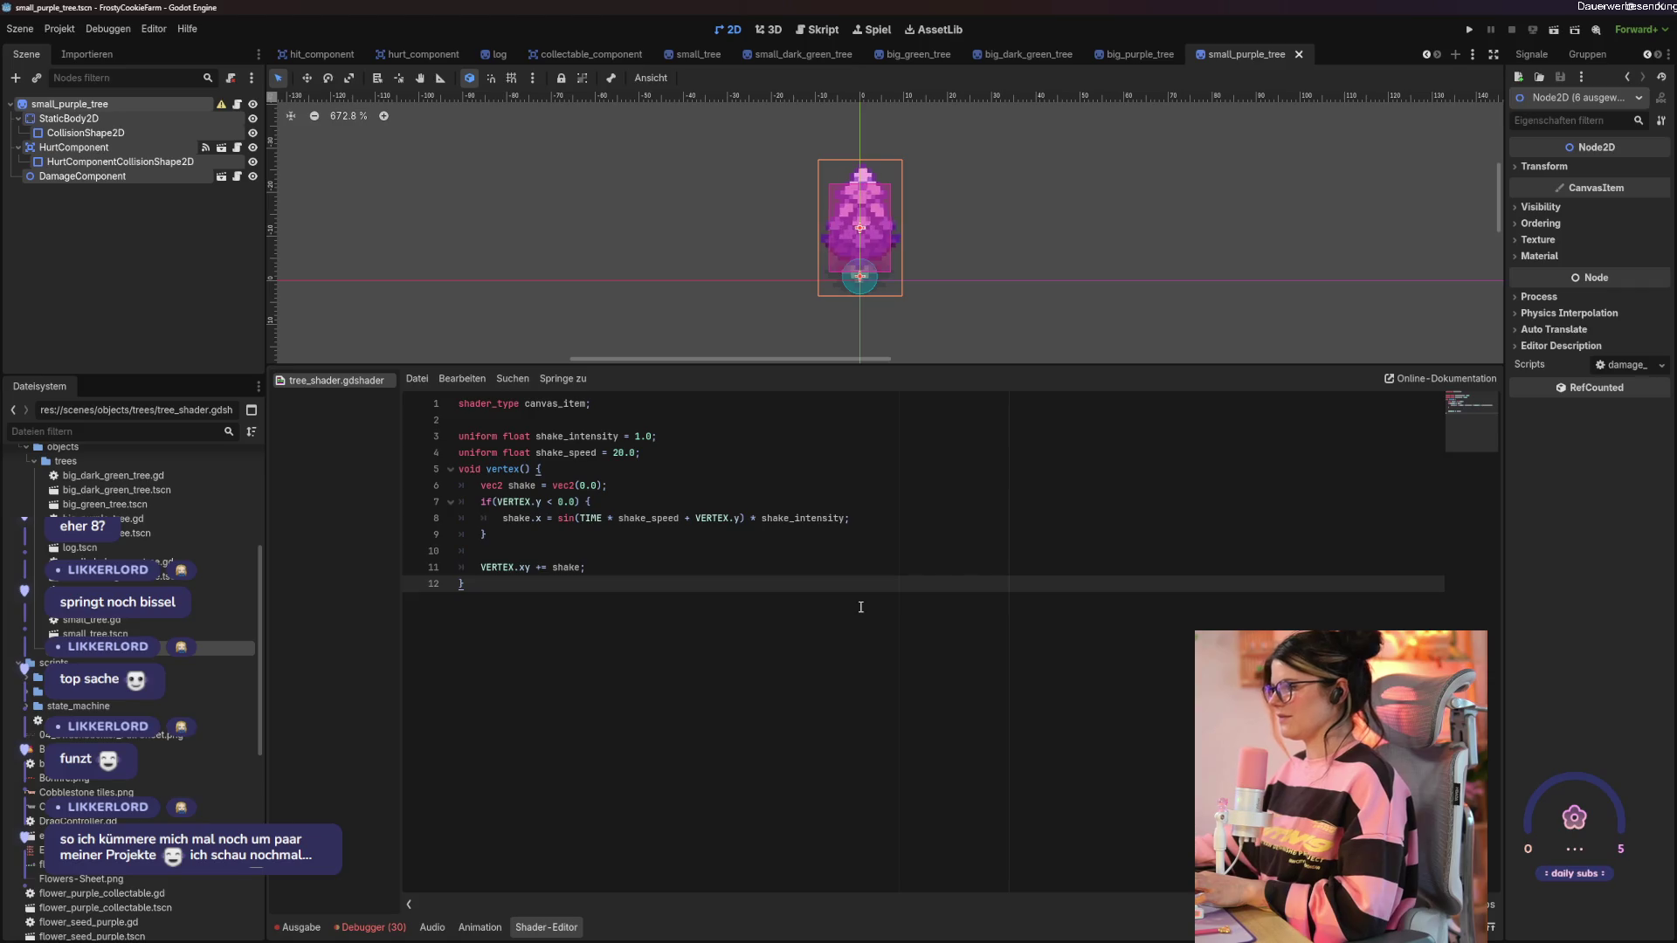
pyautogui.hotkey('ctrl', 's')
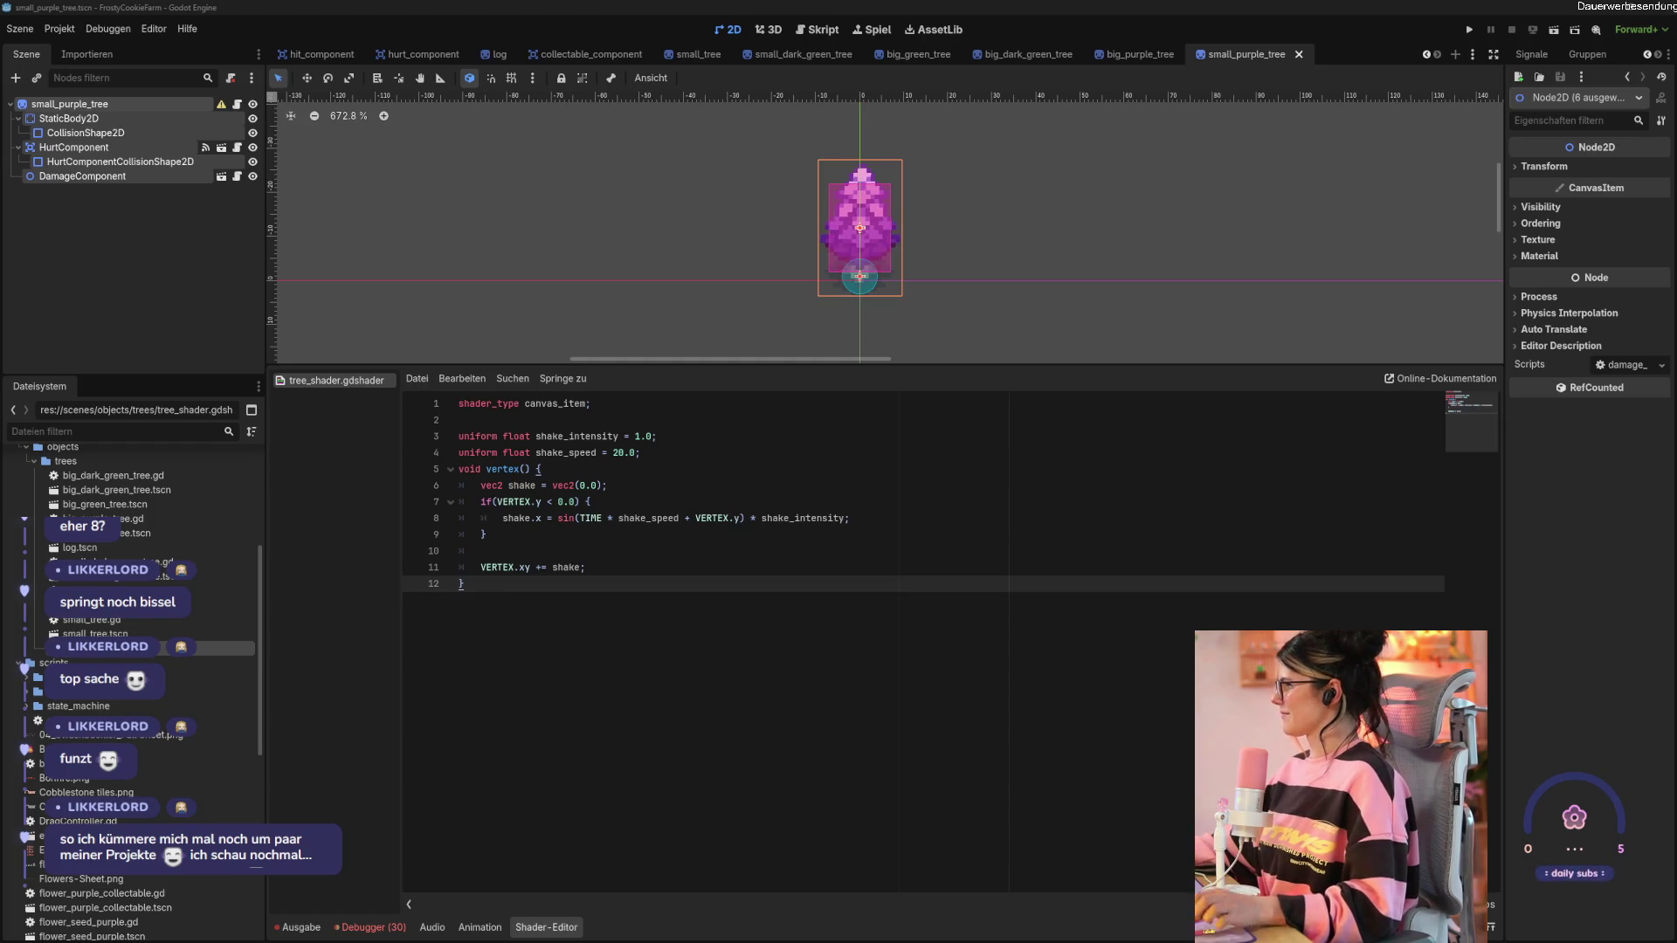
# Try shake_speed values 10, 100 and 1, then restore it to 20.
pyautogui.doubleClick(616, 453)
pyautogui.write('10')
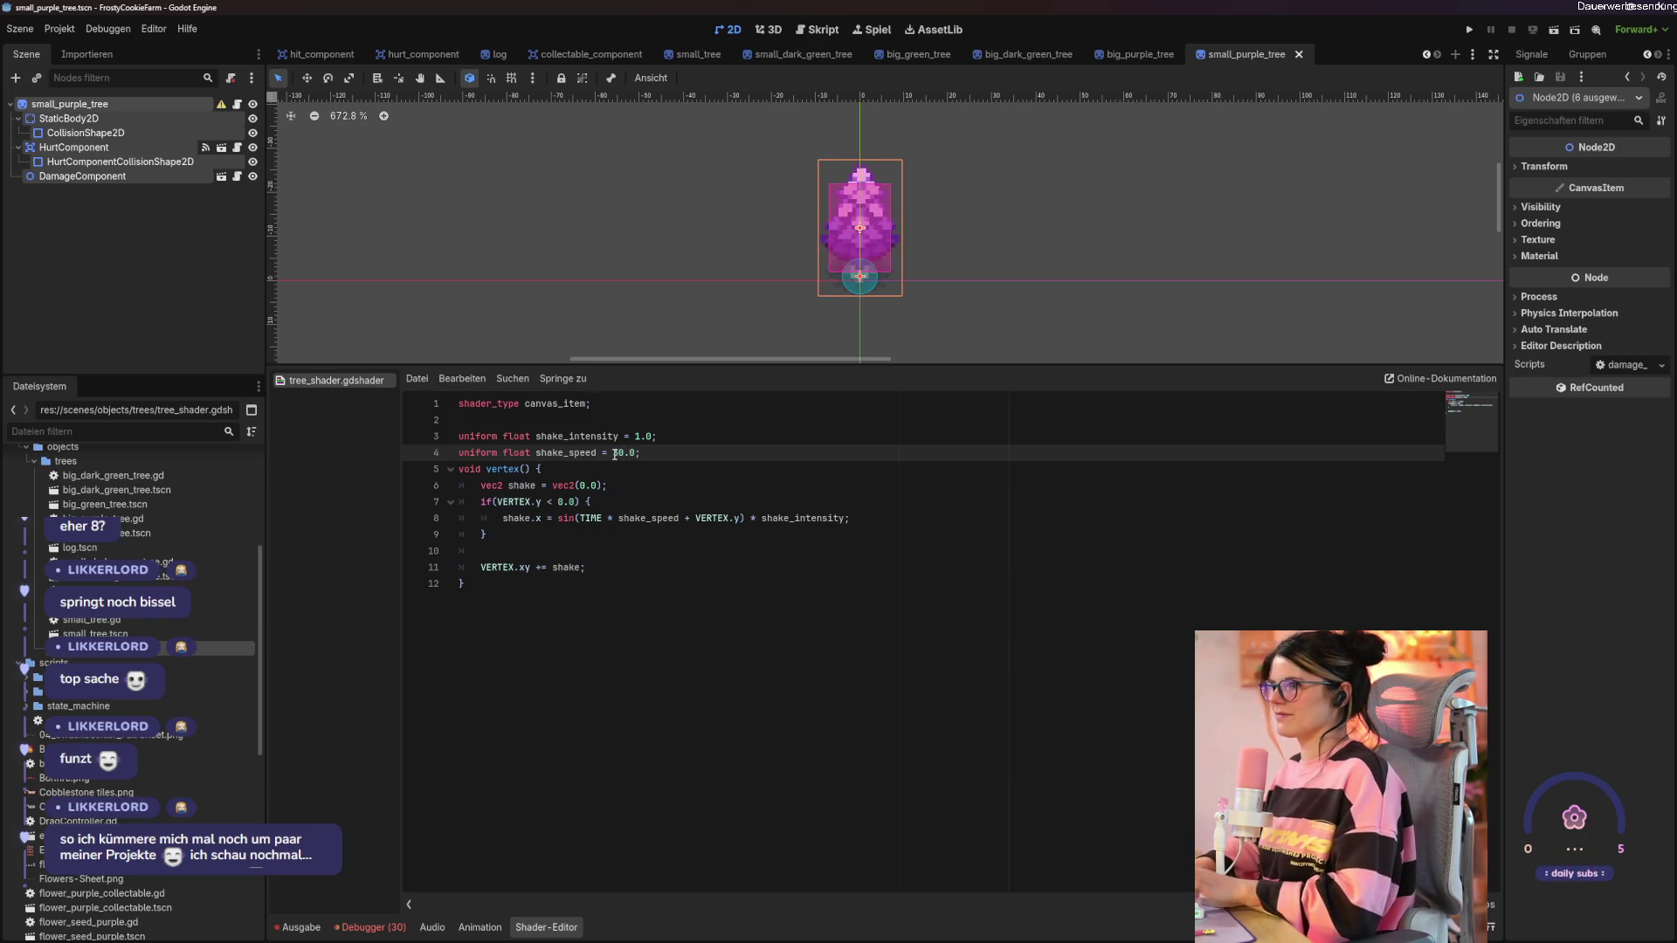
pyautogui.hotkey('ctrl', 's')
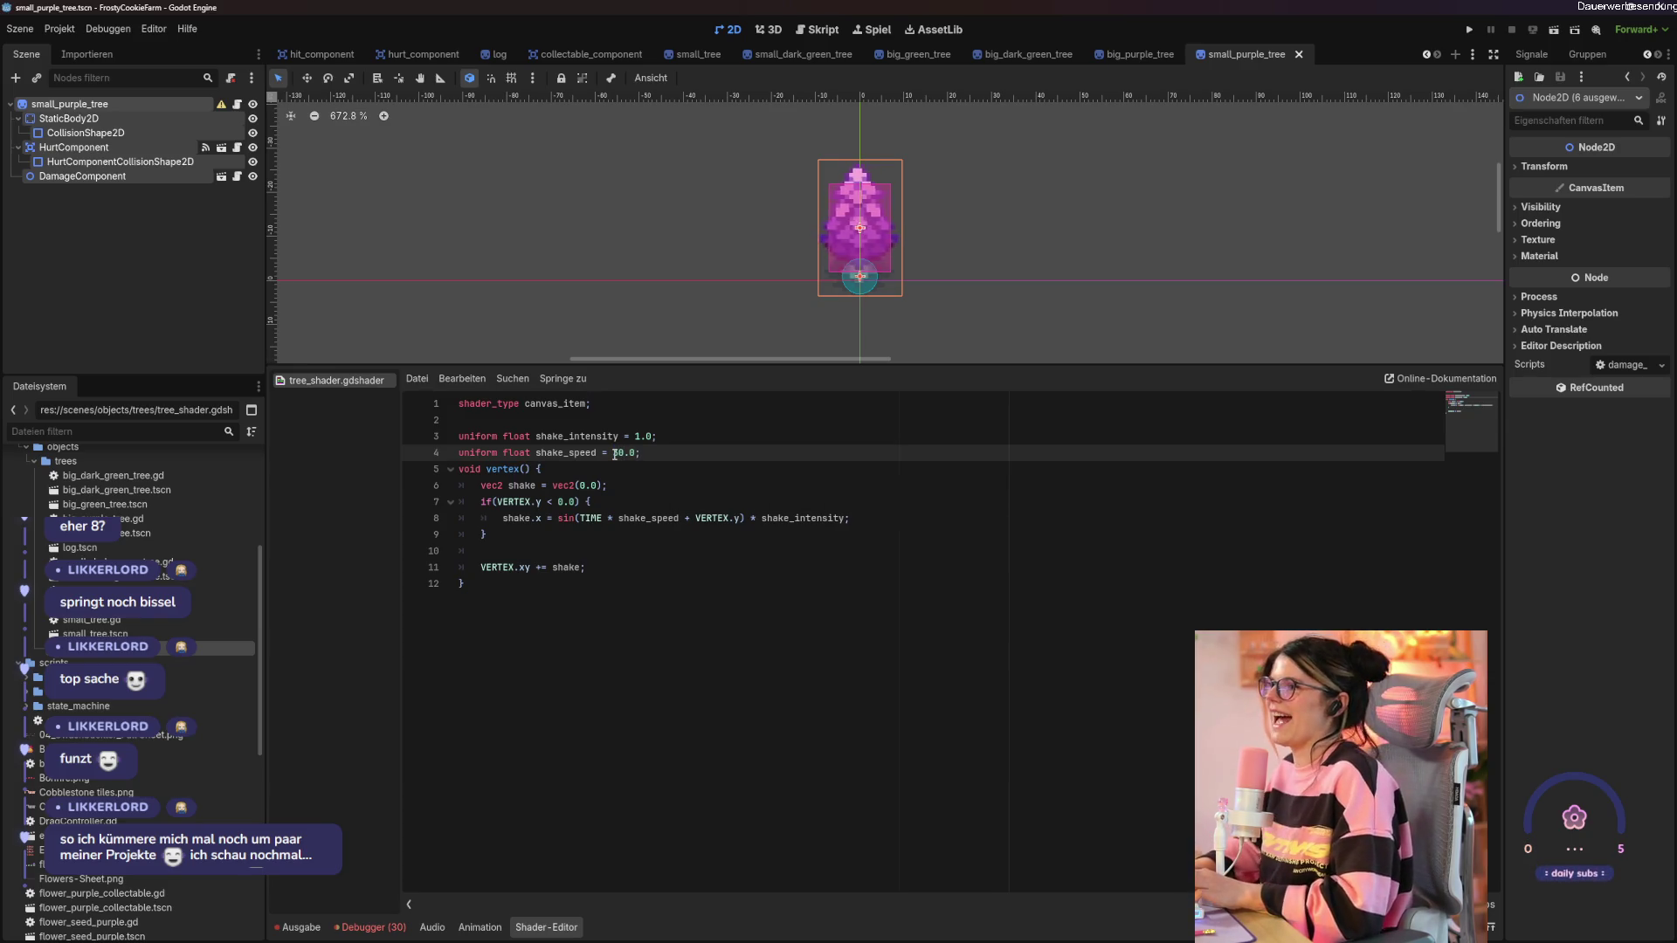
pyautogui.press('Delete')
pyautogui.press('Delete')
pyautogui.write('0.0')
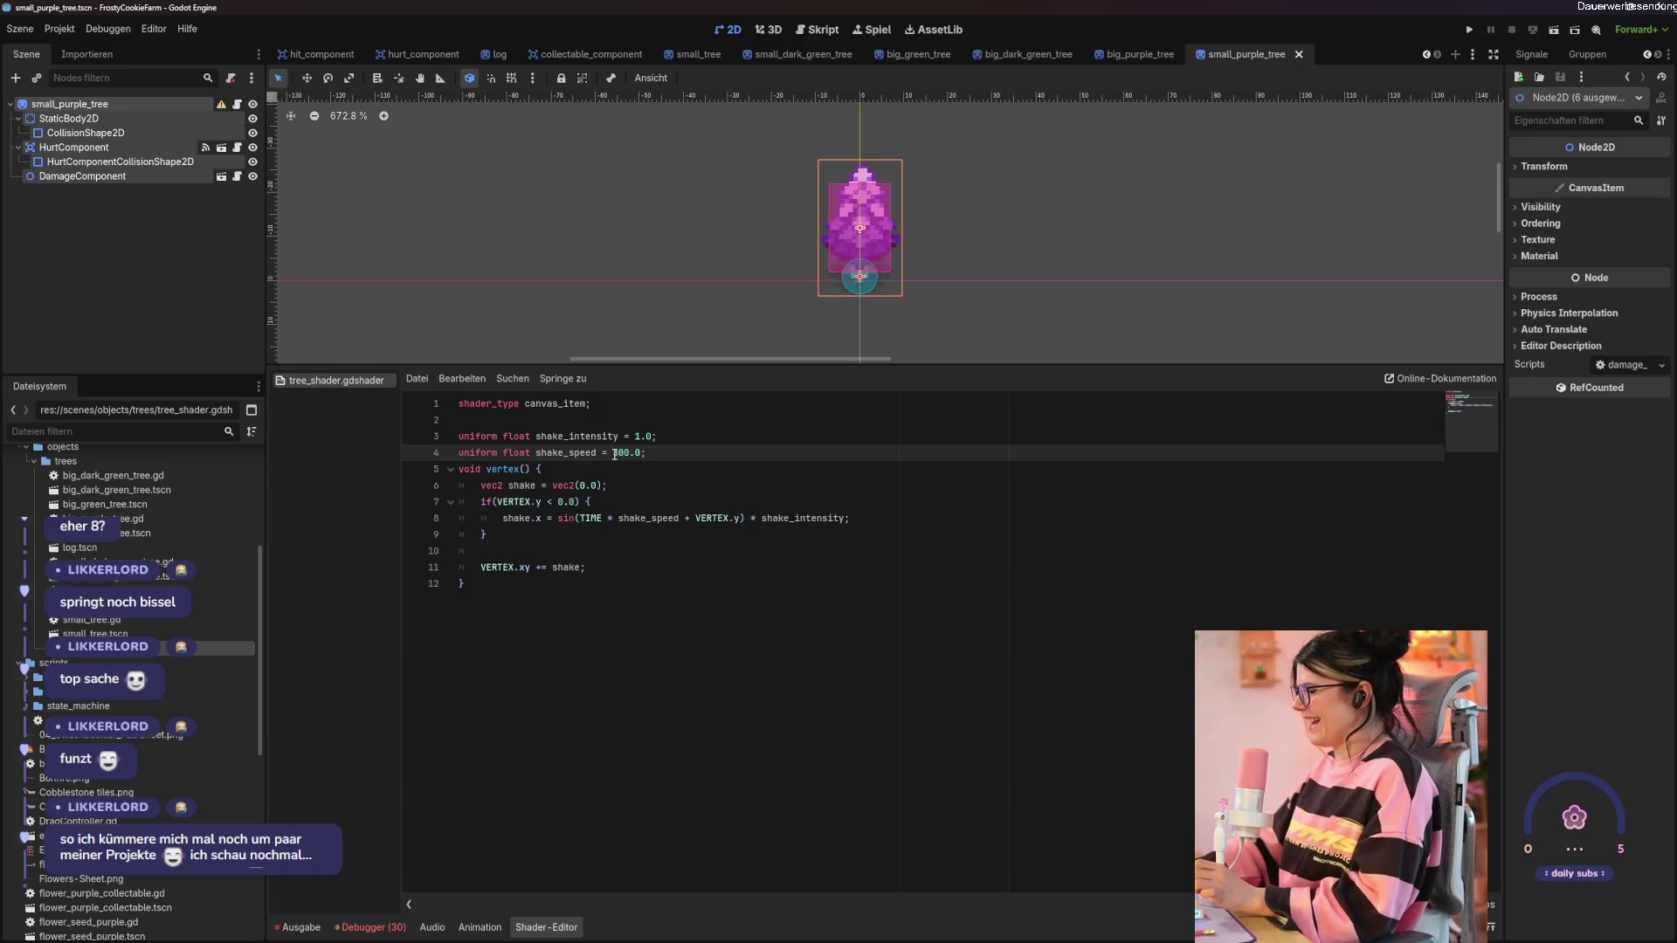
pyautogui.press('BackSpace')
pyautogui.press('BackSpace')
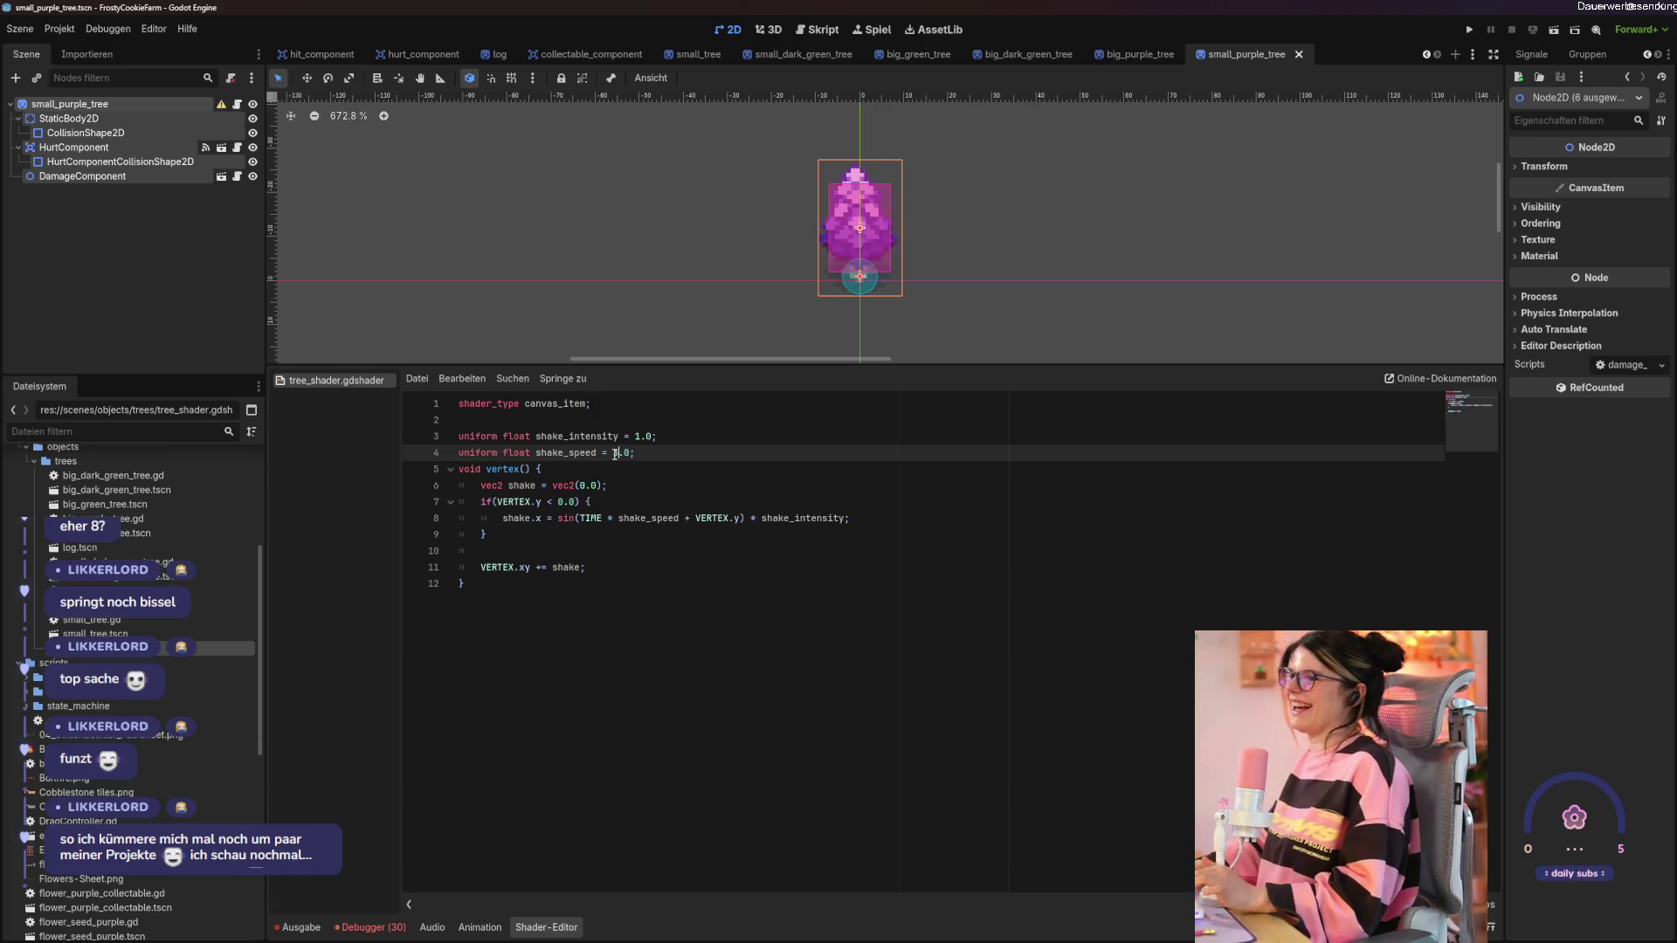
pyautogui.write('0')
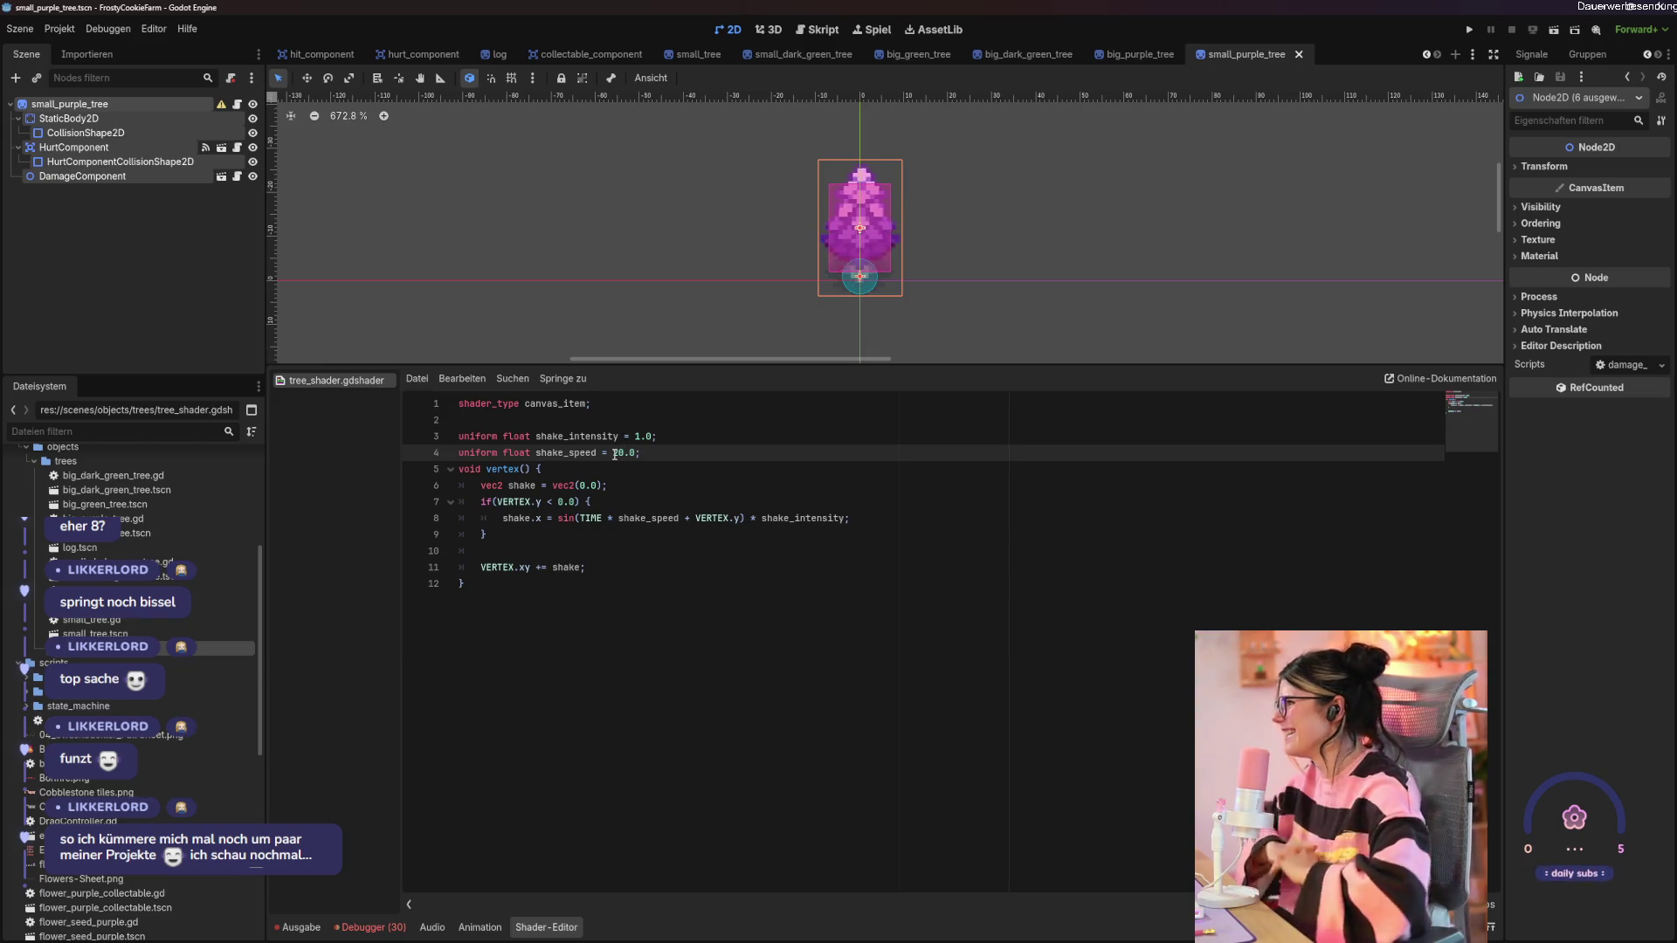
pyautogui.doubleClick(618, 452)
pyautogui.write('20')
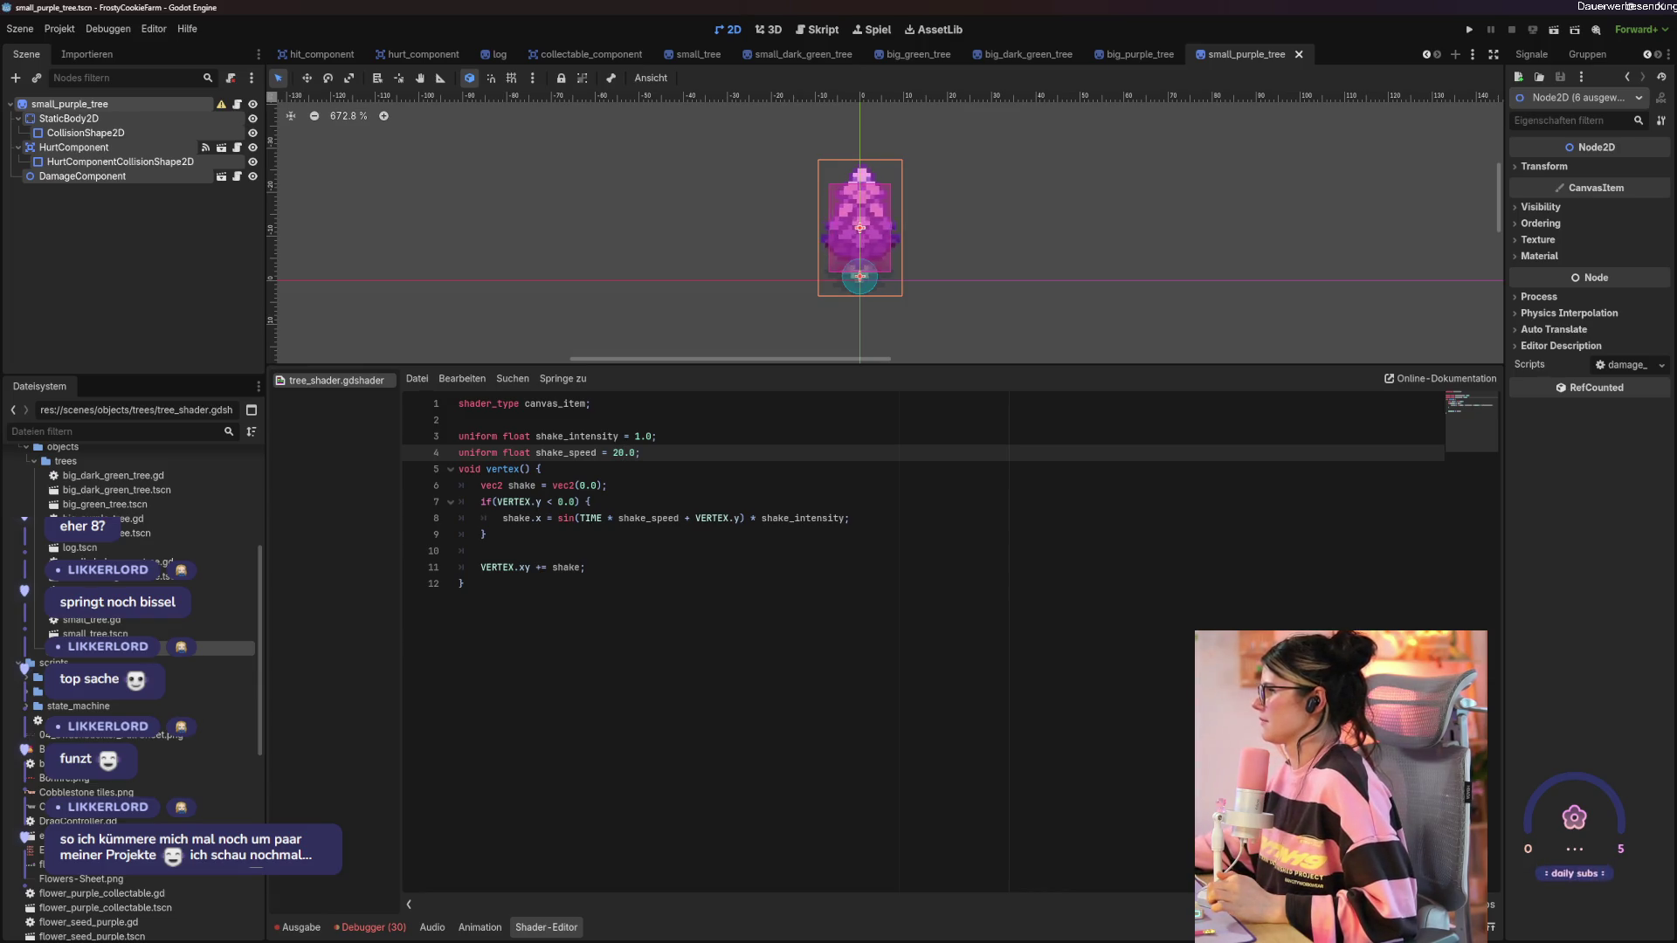
# Change the shake_intensity default on line 3 to 0.0.
pyautogui.click(640, 436)
pyautogui.press('BackSpace')
pyautogui.write('0')
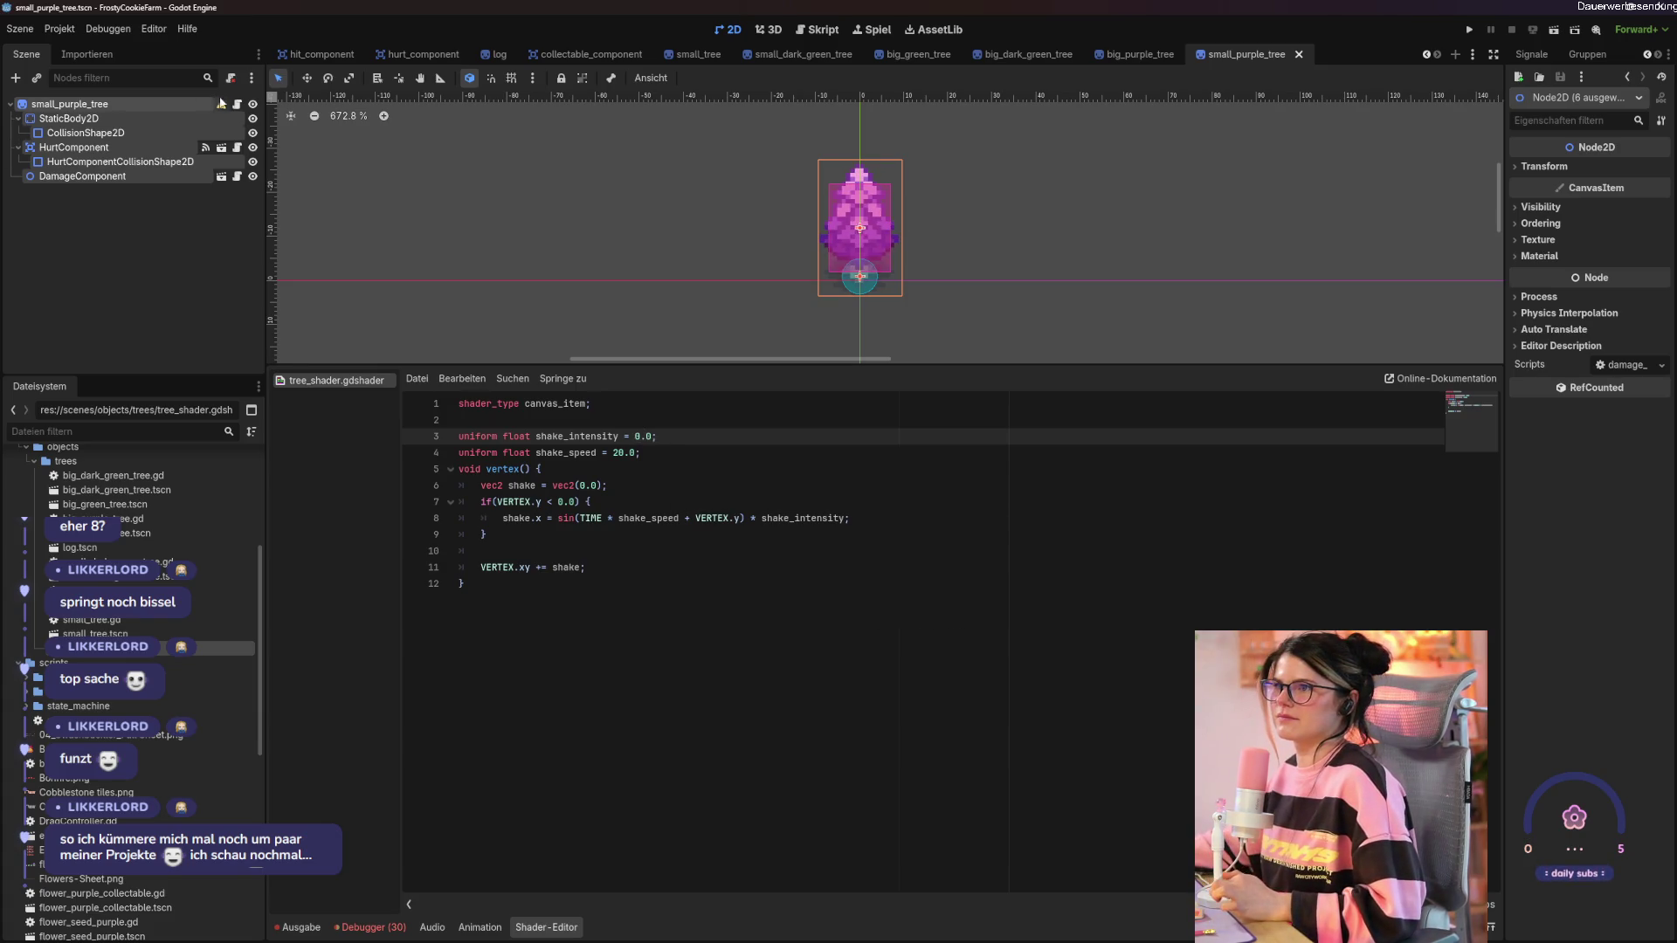
# Open the small_purple_tree script and go to the end of on_hurt's apply_damage line.
pyautogui.click(237, 104)
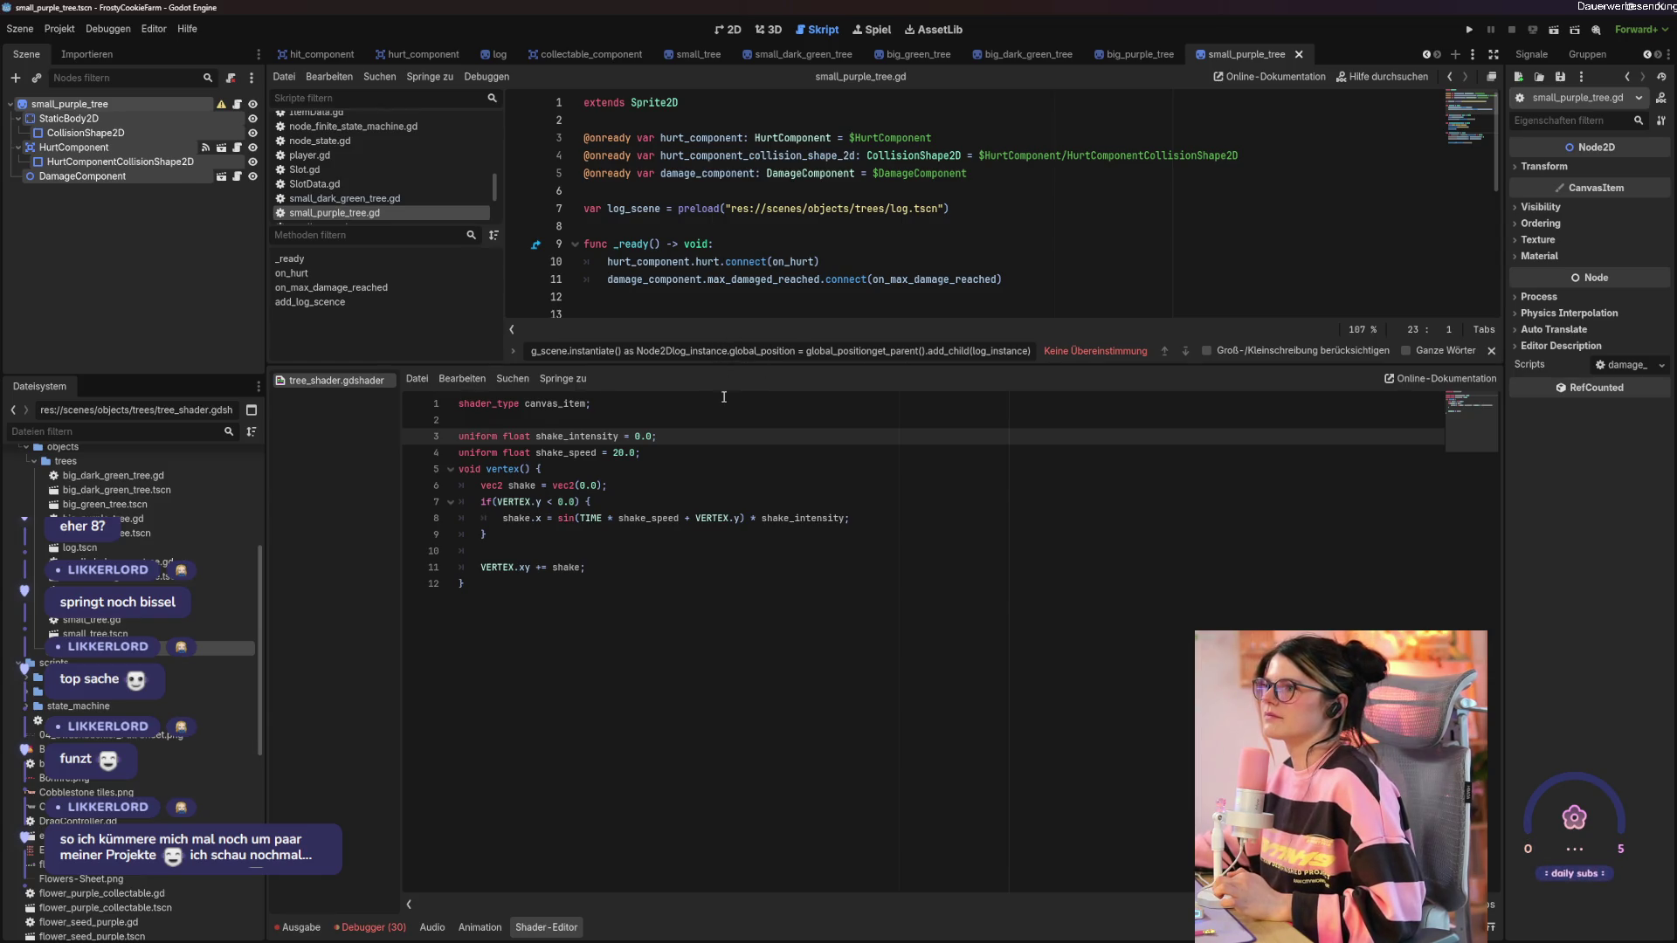
pyautogui.moveTo(716, 363); pyautogui.dragTo(725, 622)
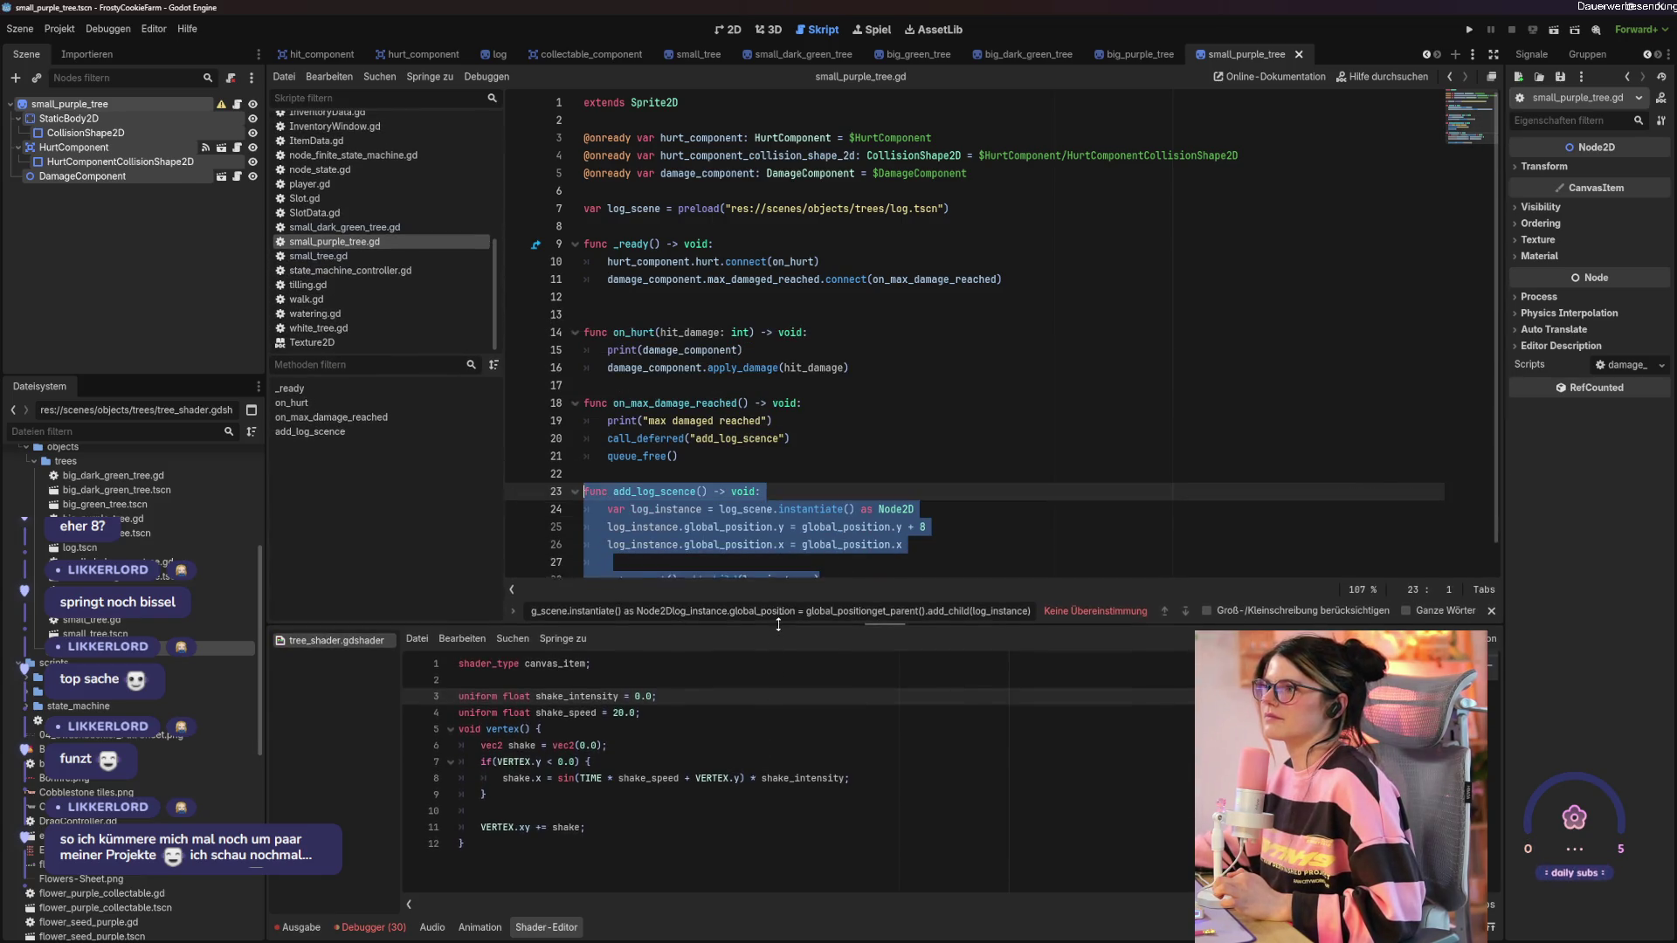
pyautogui.click(963, 309)
pyautogui.click(895, 356)
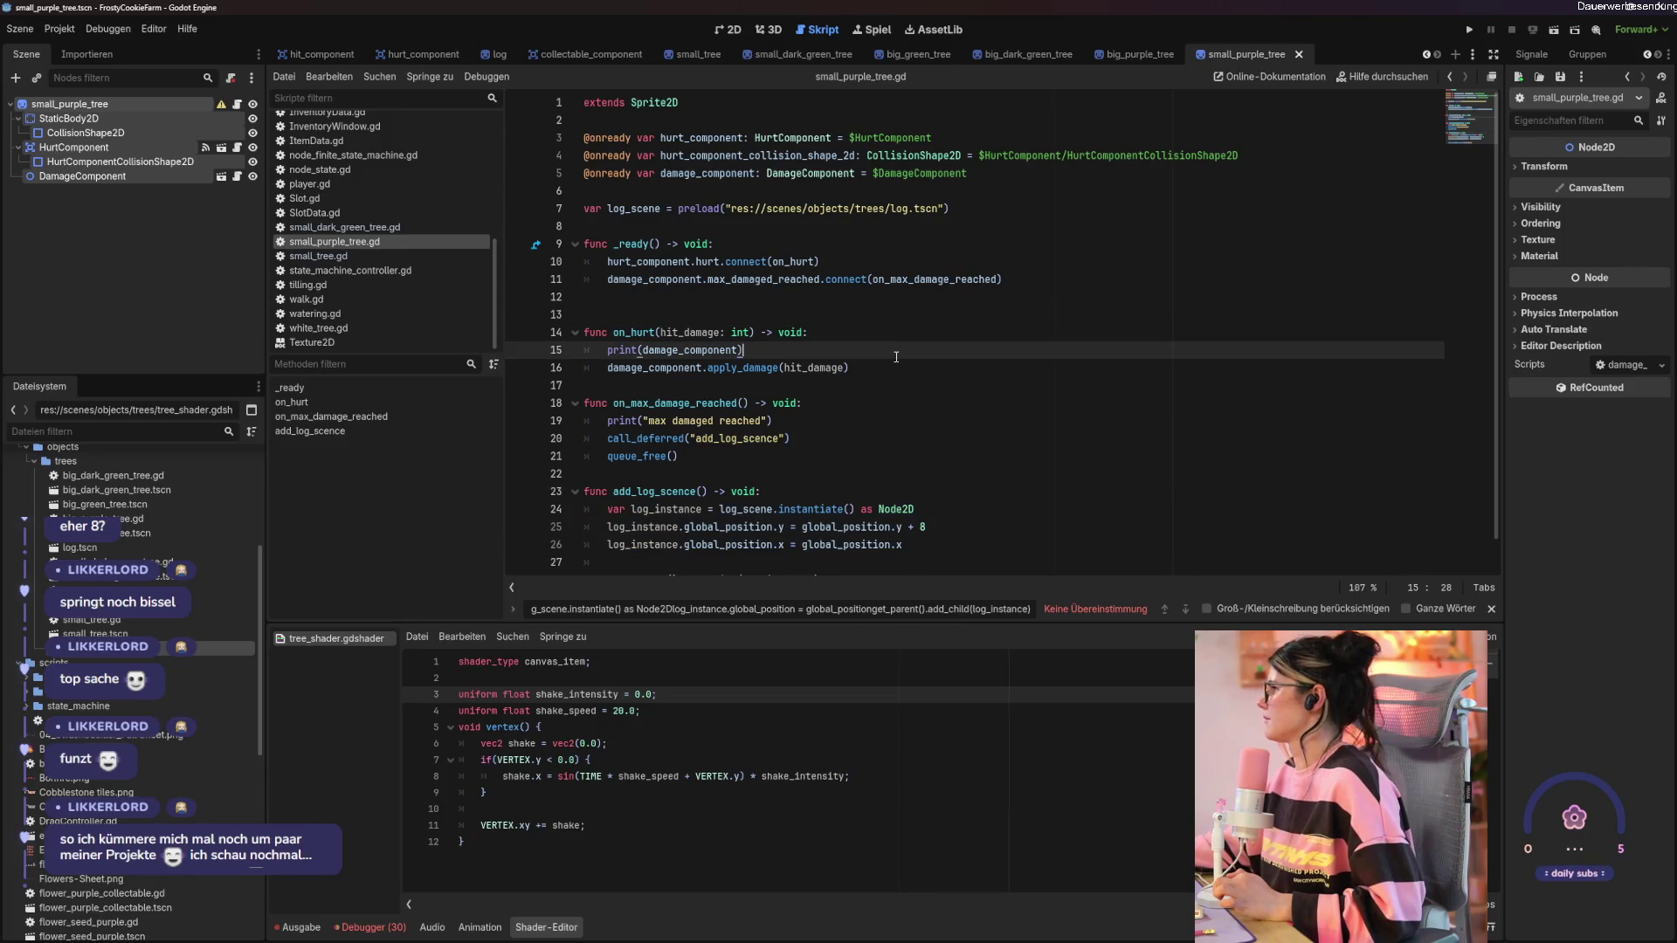
pyautogui.click(892, 360)
# Add material.set_shader_parameter("shake_intensity", 0.5) to on_hurt and save the script.
pyautogui.press('Return')
pyautogui.write('materi')
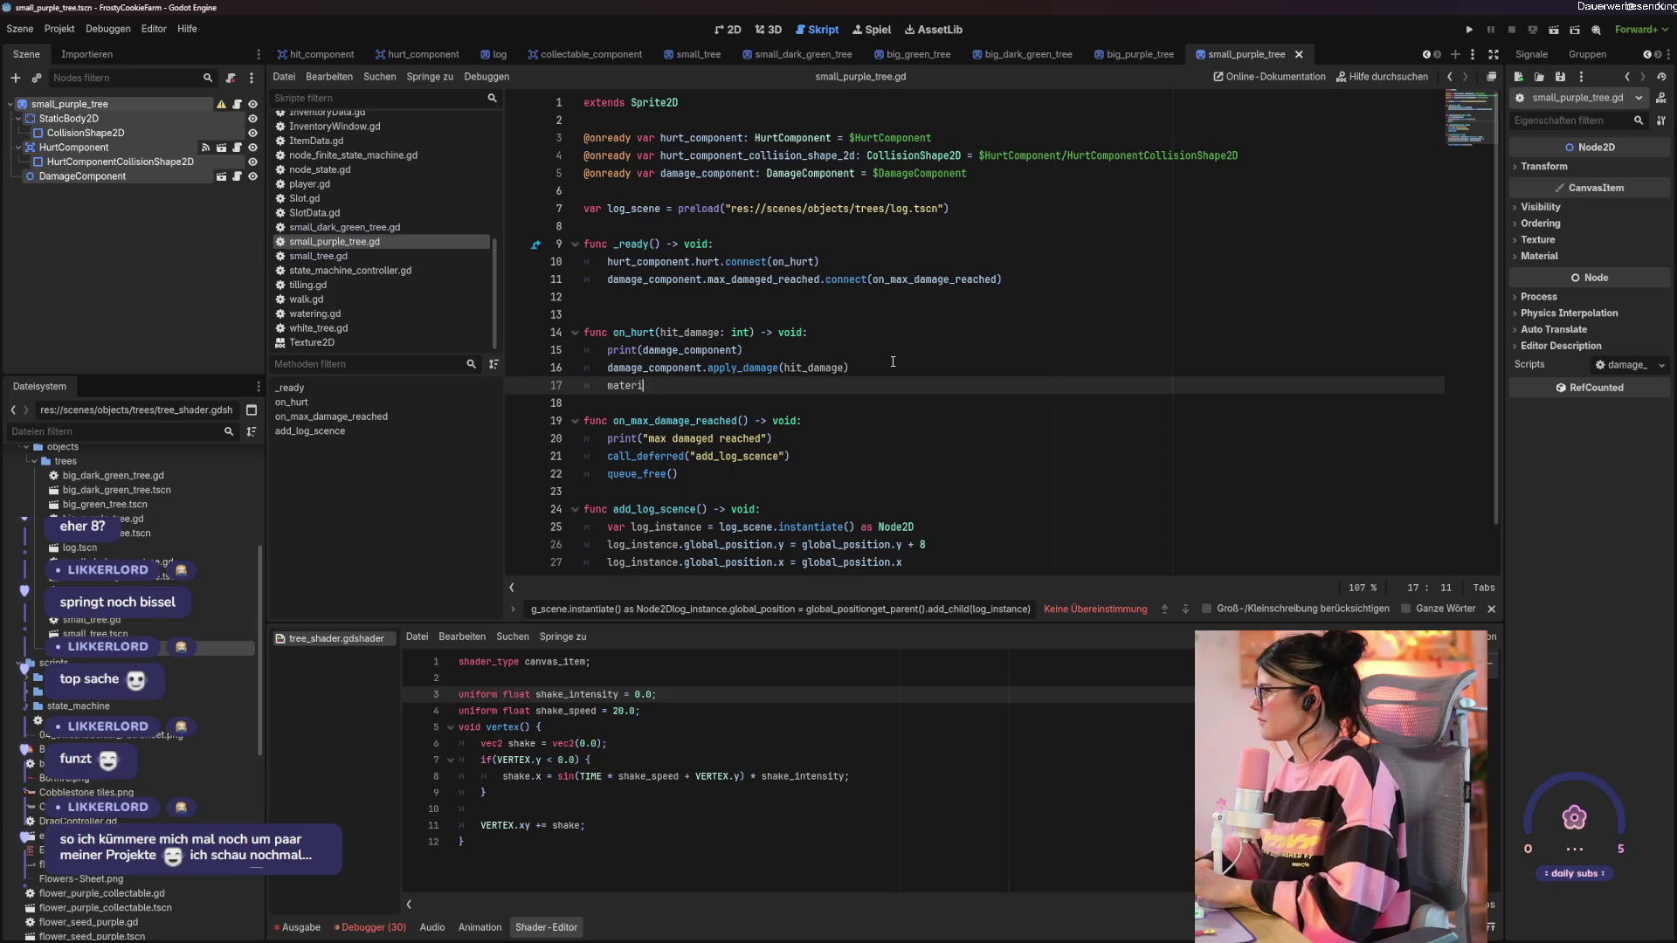
pyautogui.write('al.set')
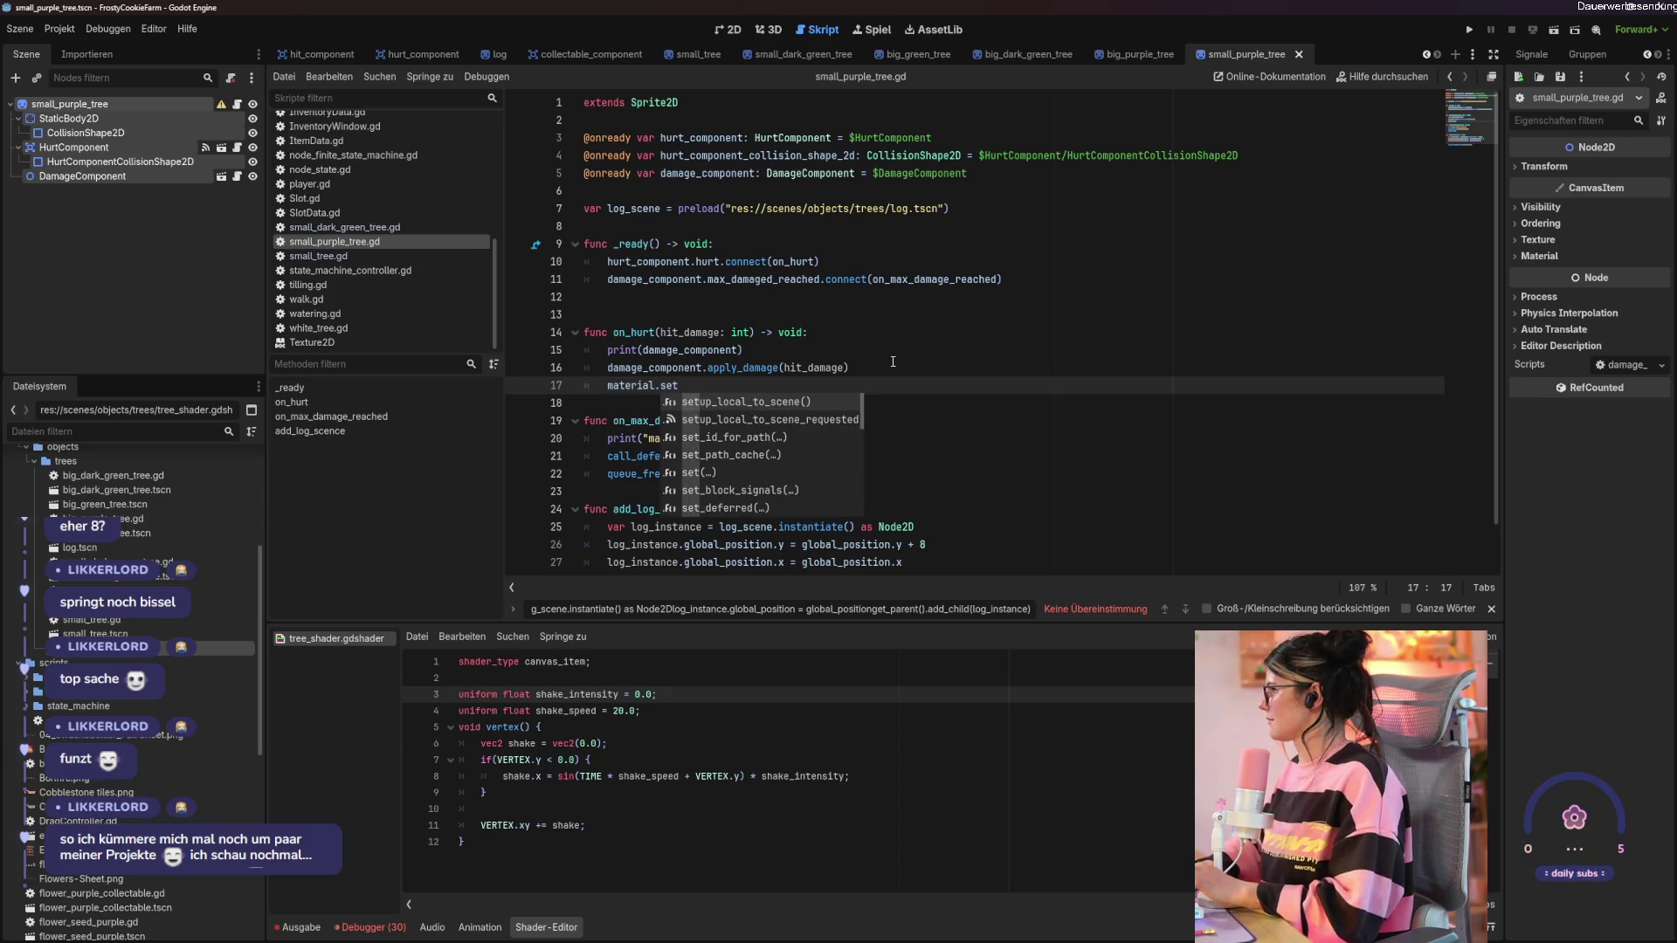
pyautogui.write('_sha')
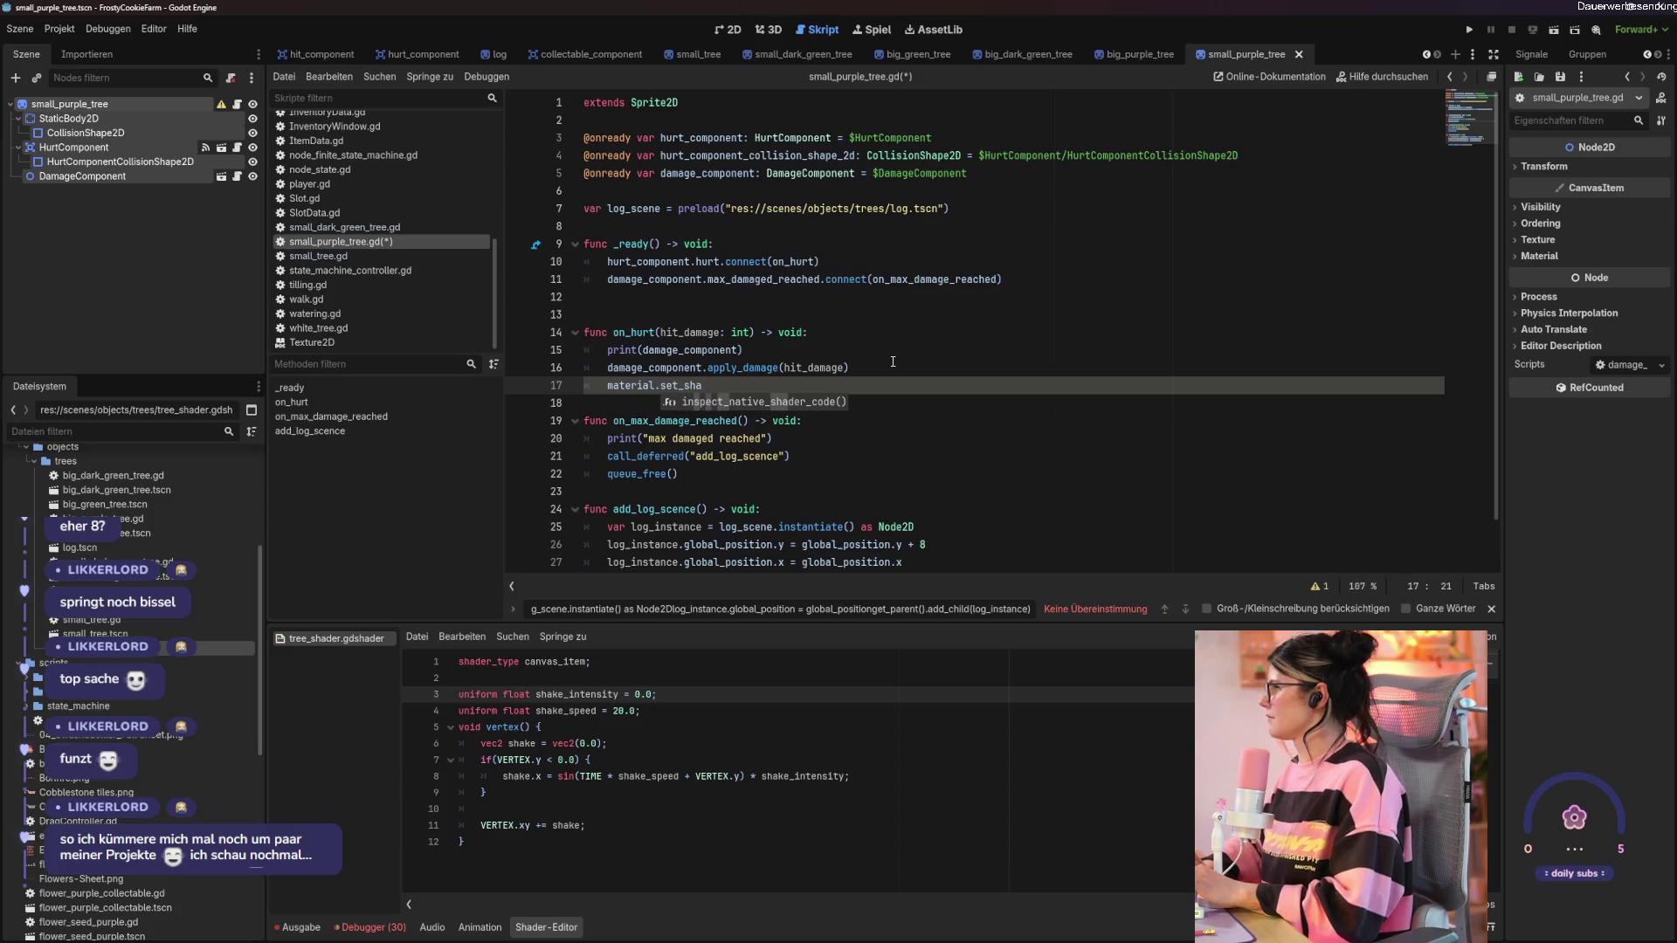
pyautogui.write('der')
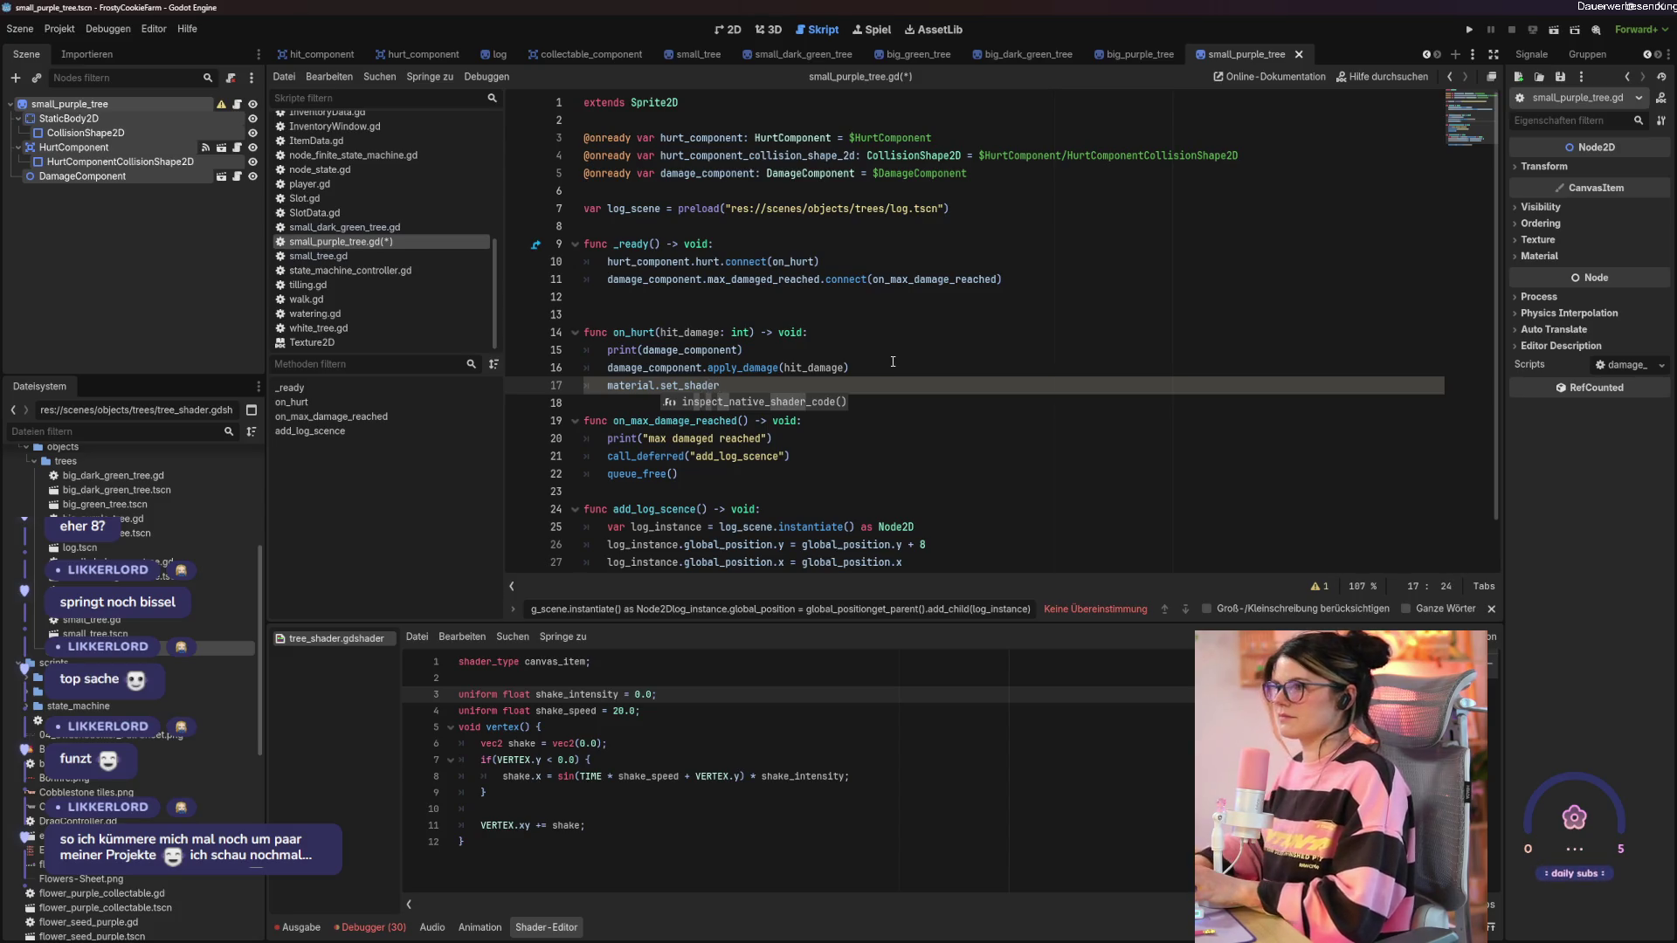
pyautogui.press('Escape')
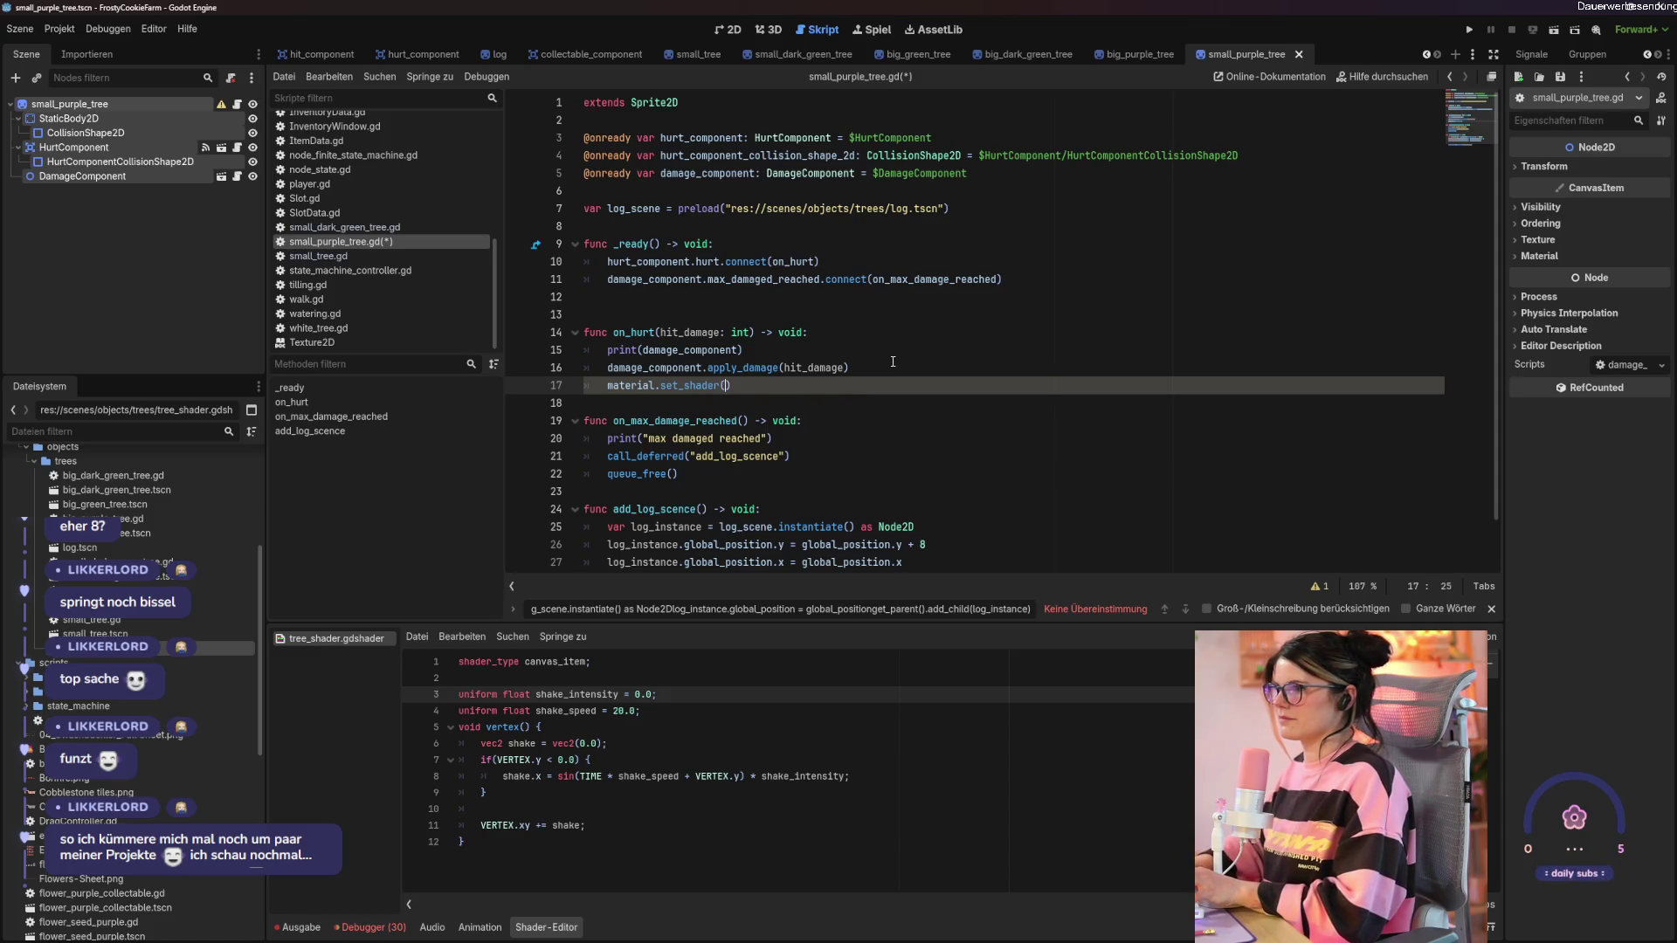
pyautogui.write('p')
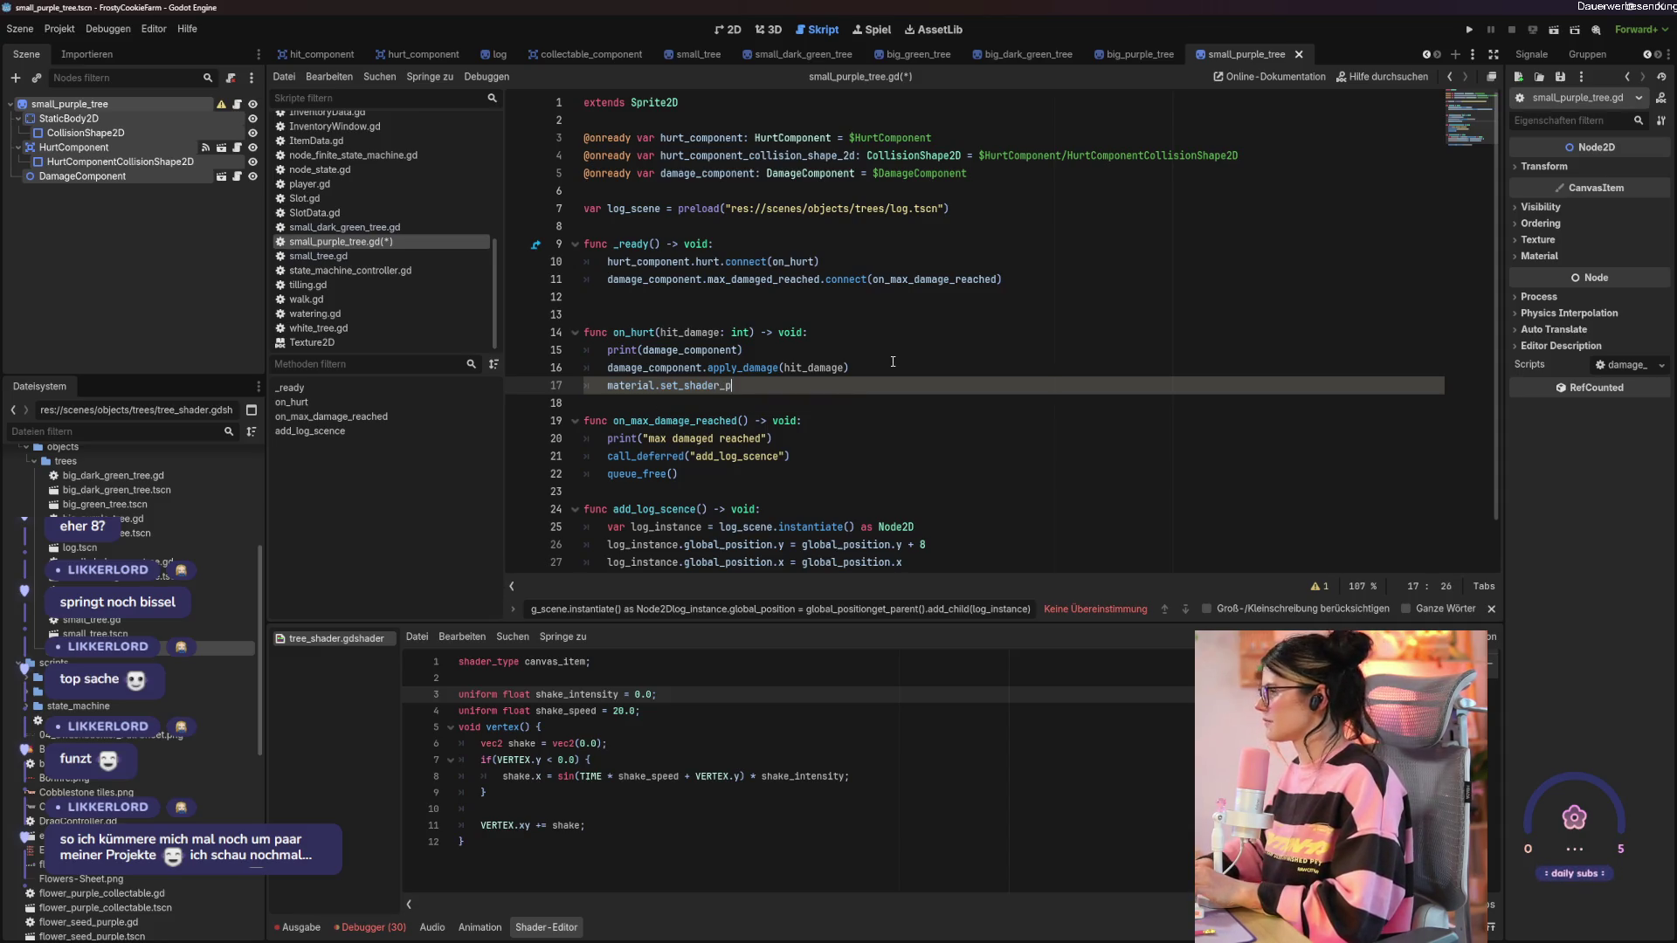
pyautogui.write('arameter*(')
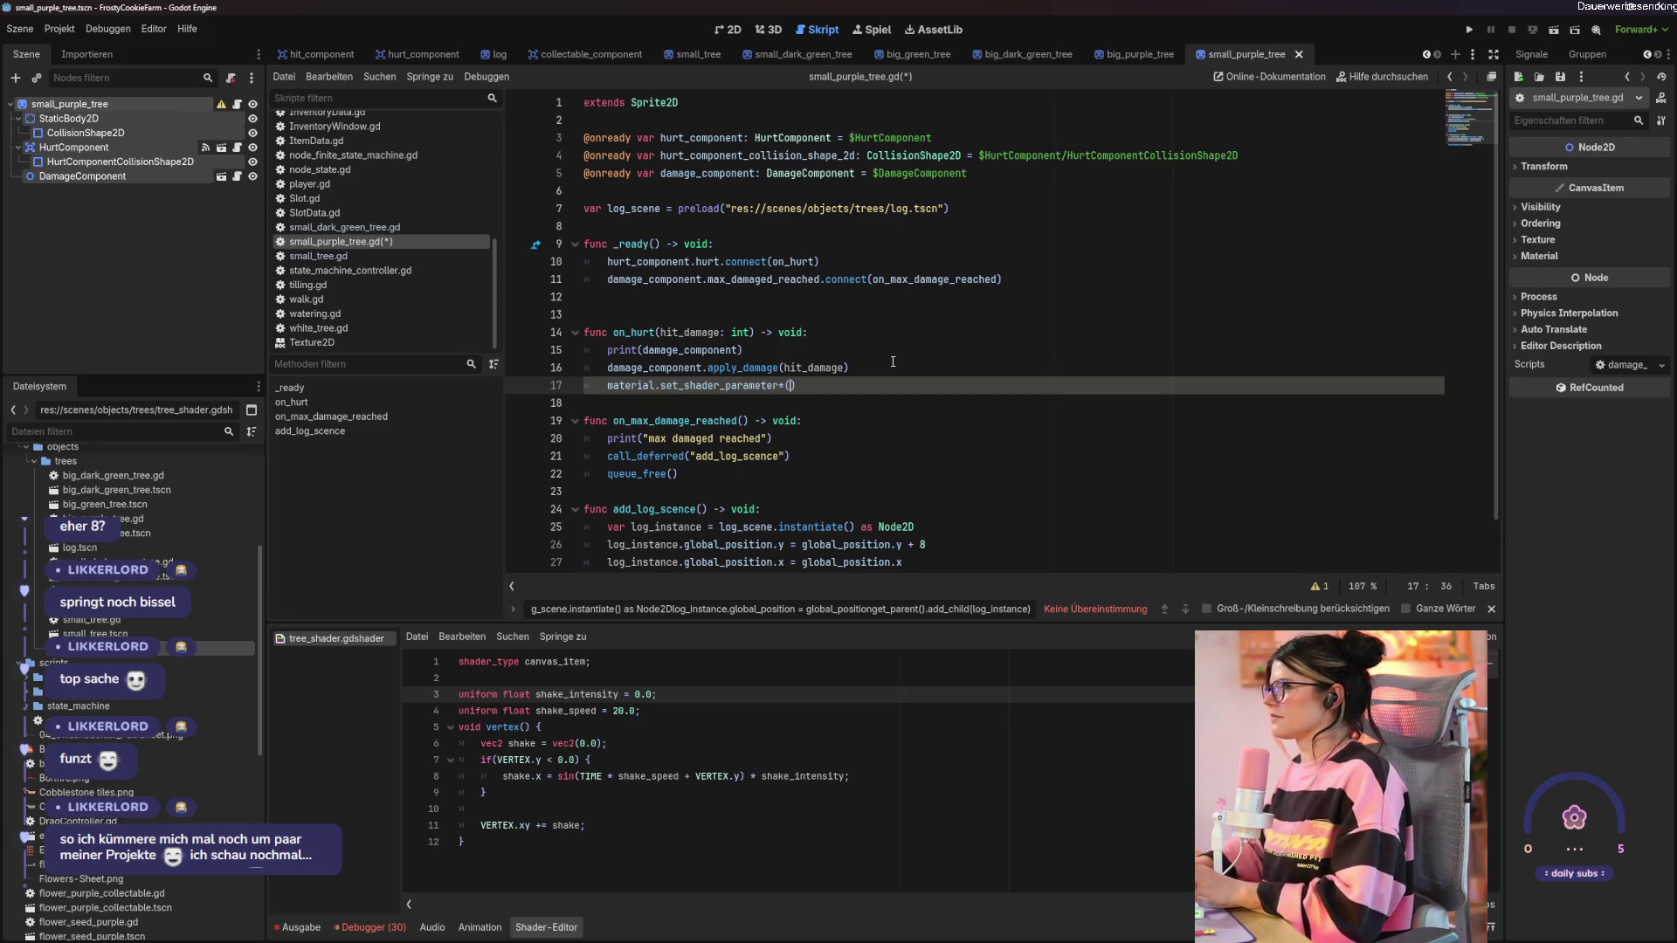
pyautogui.write('(')
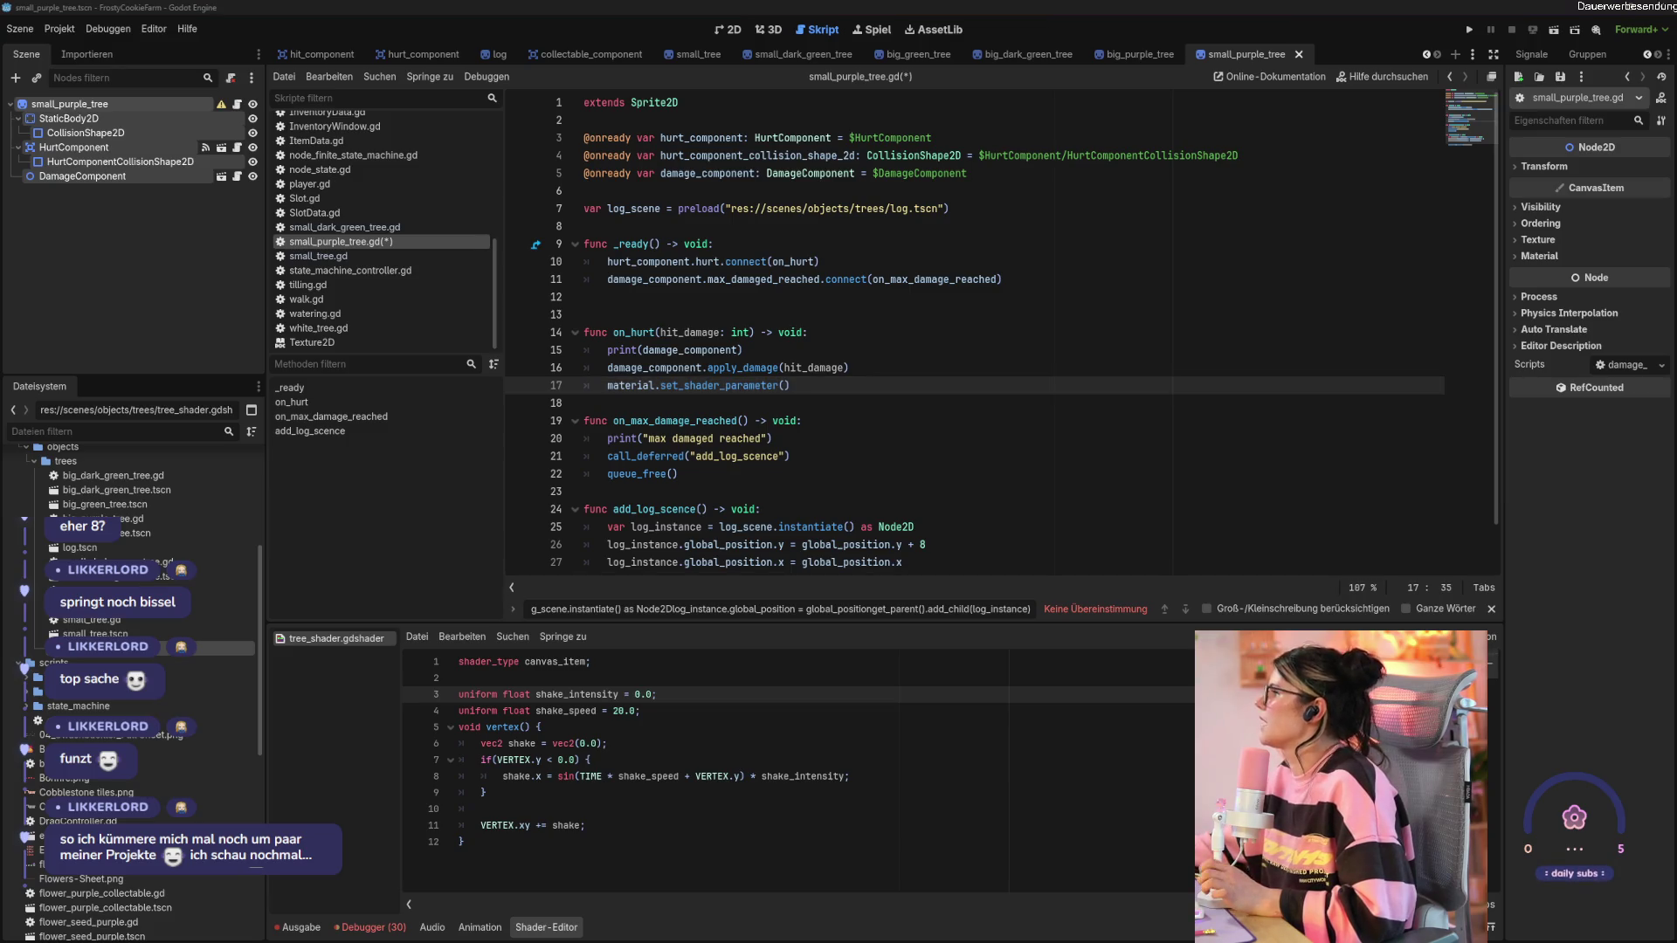
pyautogui.click(826, 387)
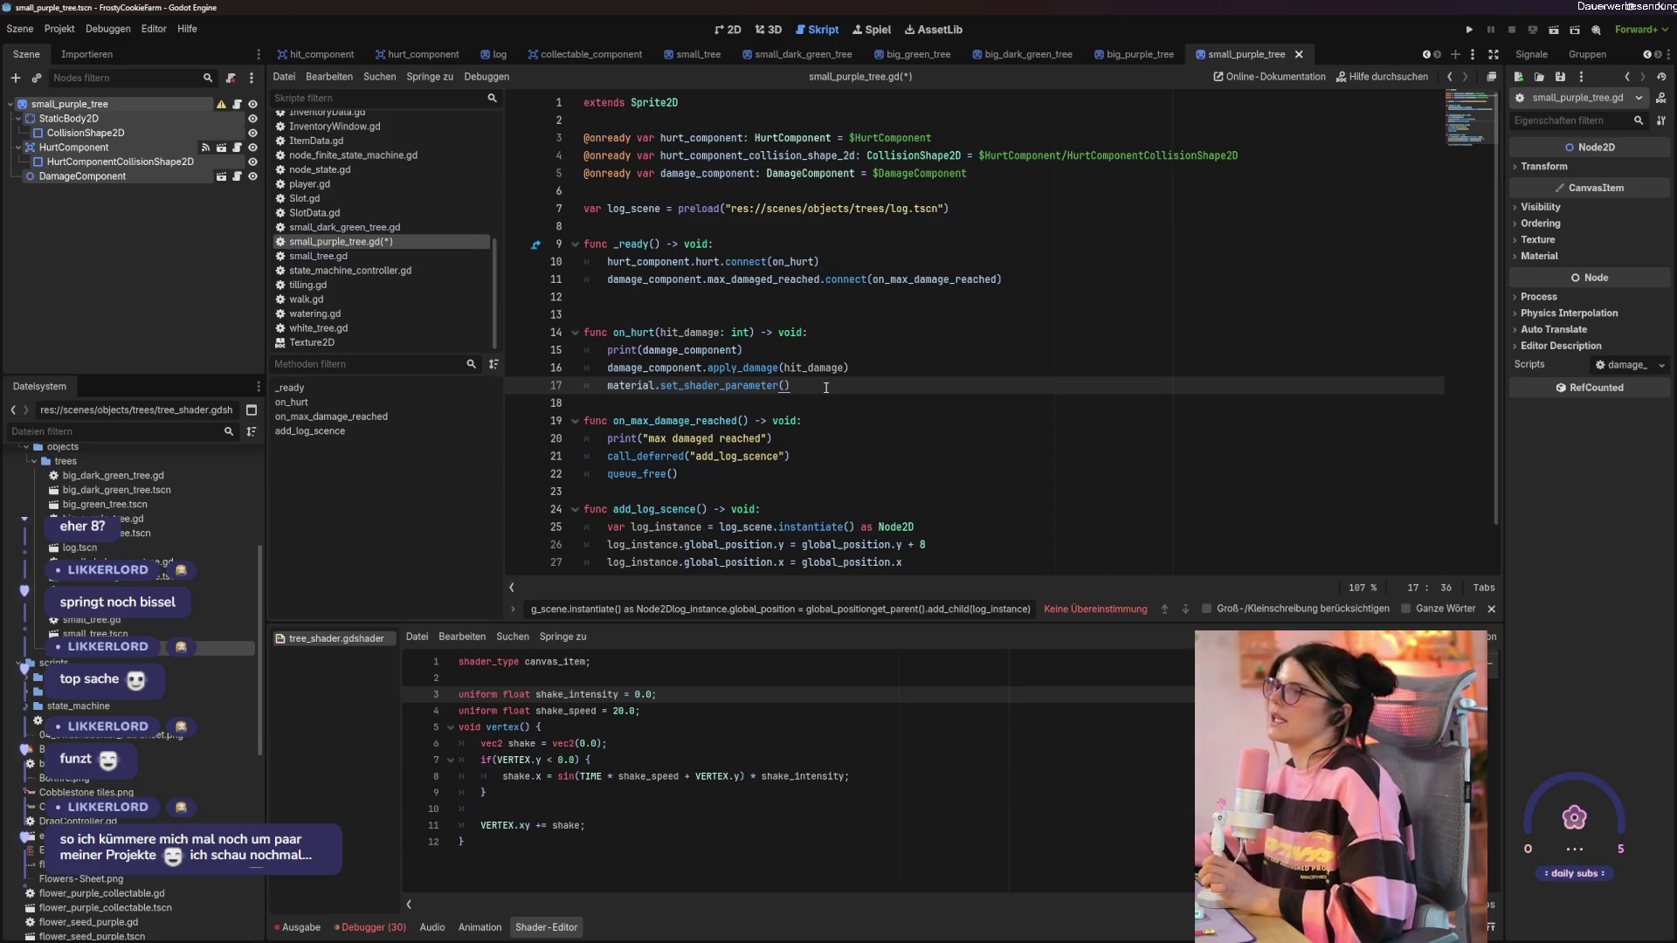
pyautogui.press('Left')
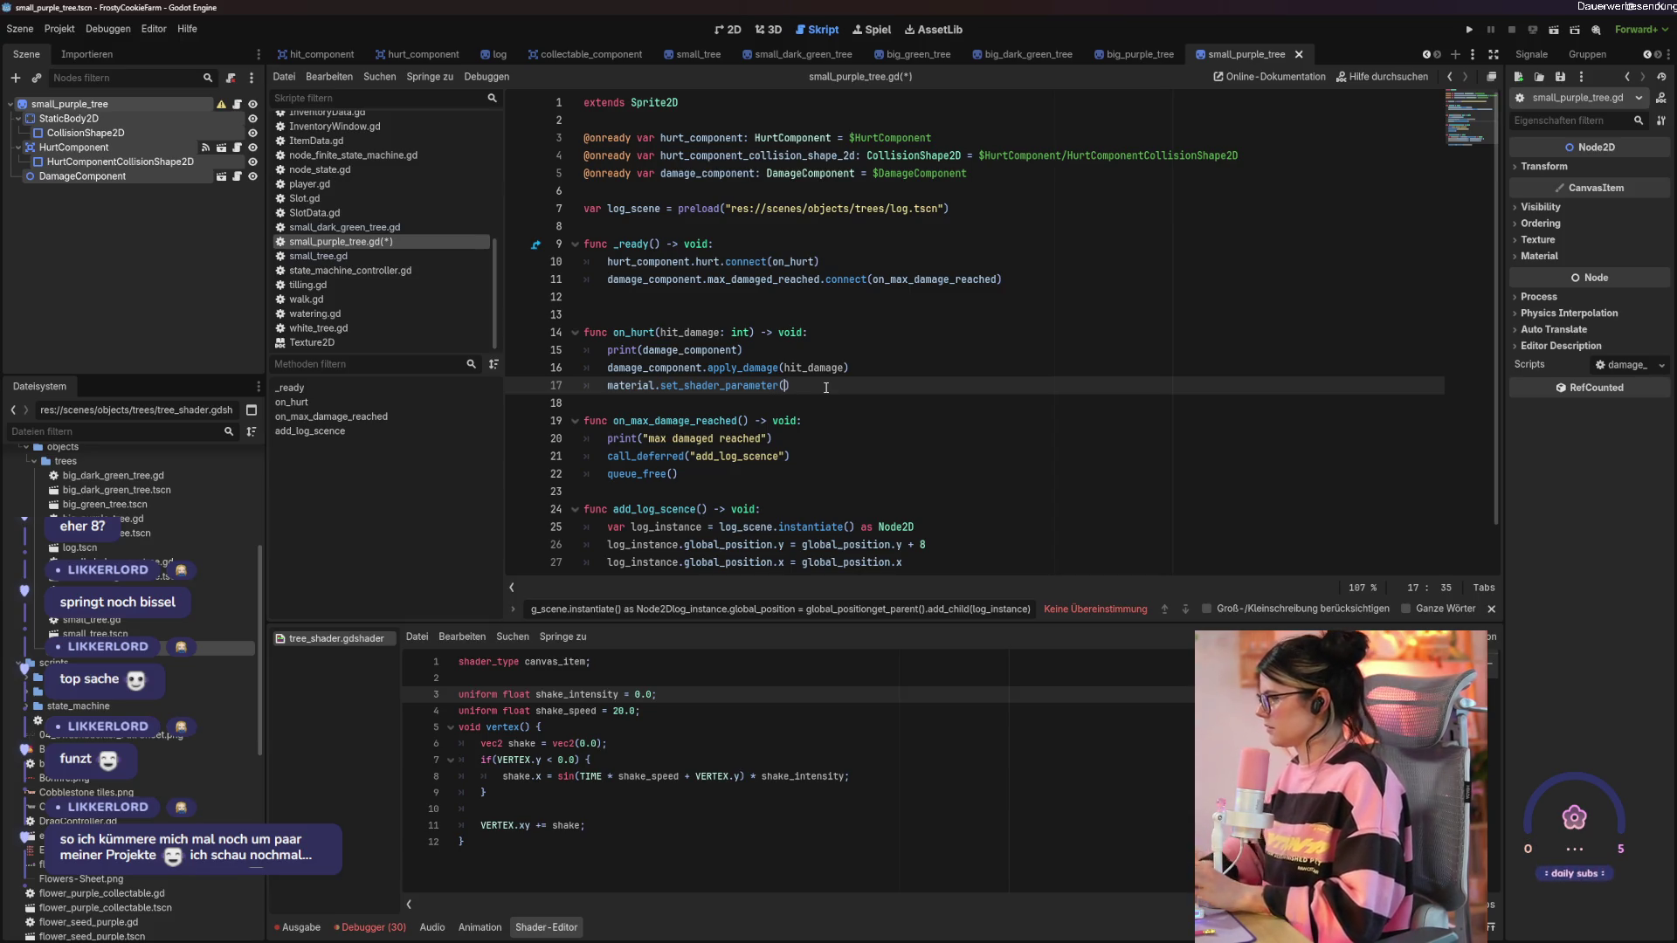
pyautogui.write('"sh')
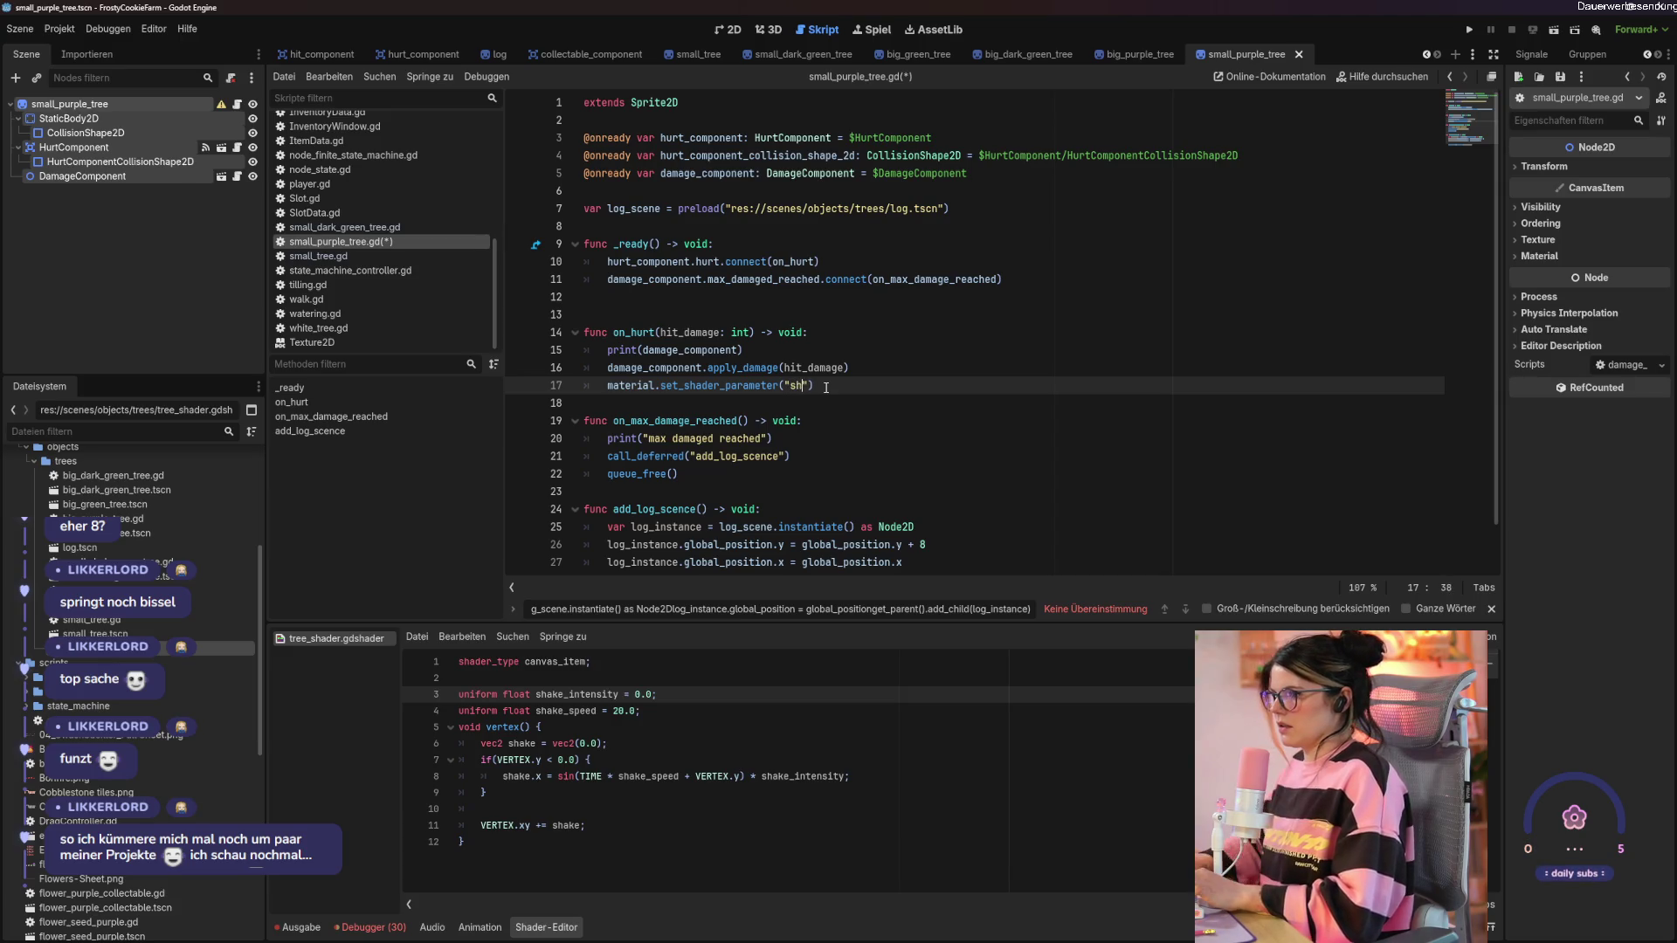
pyautogui.write('ake_i')
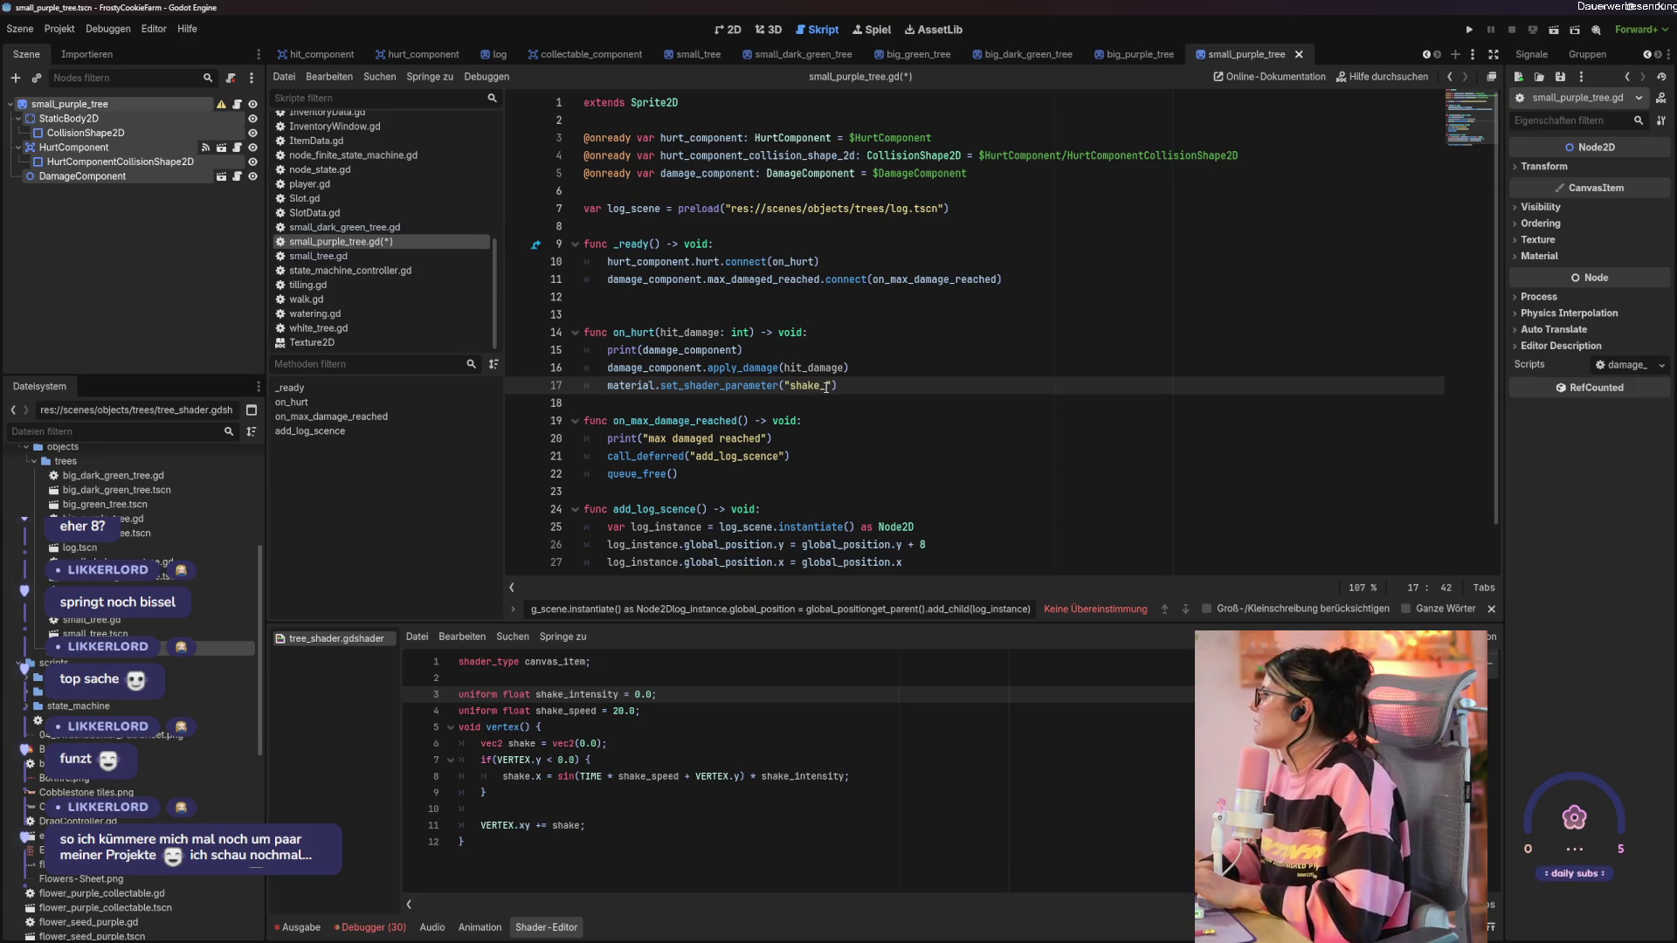
pyautogui.write('ntensity')
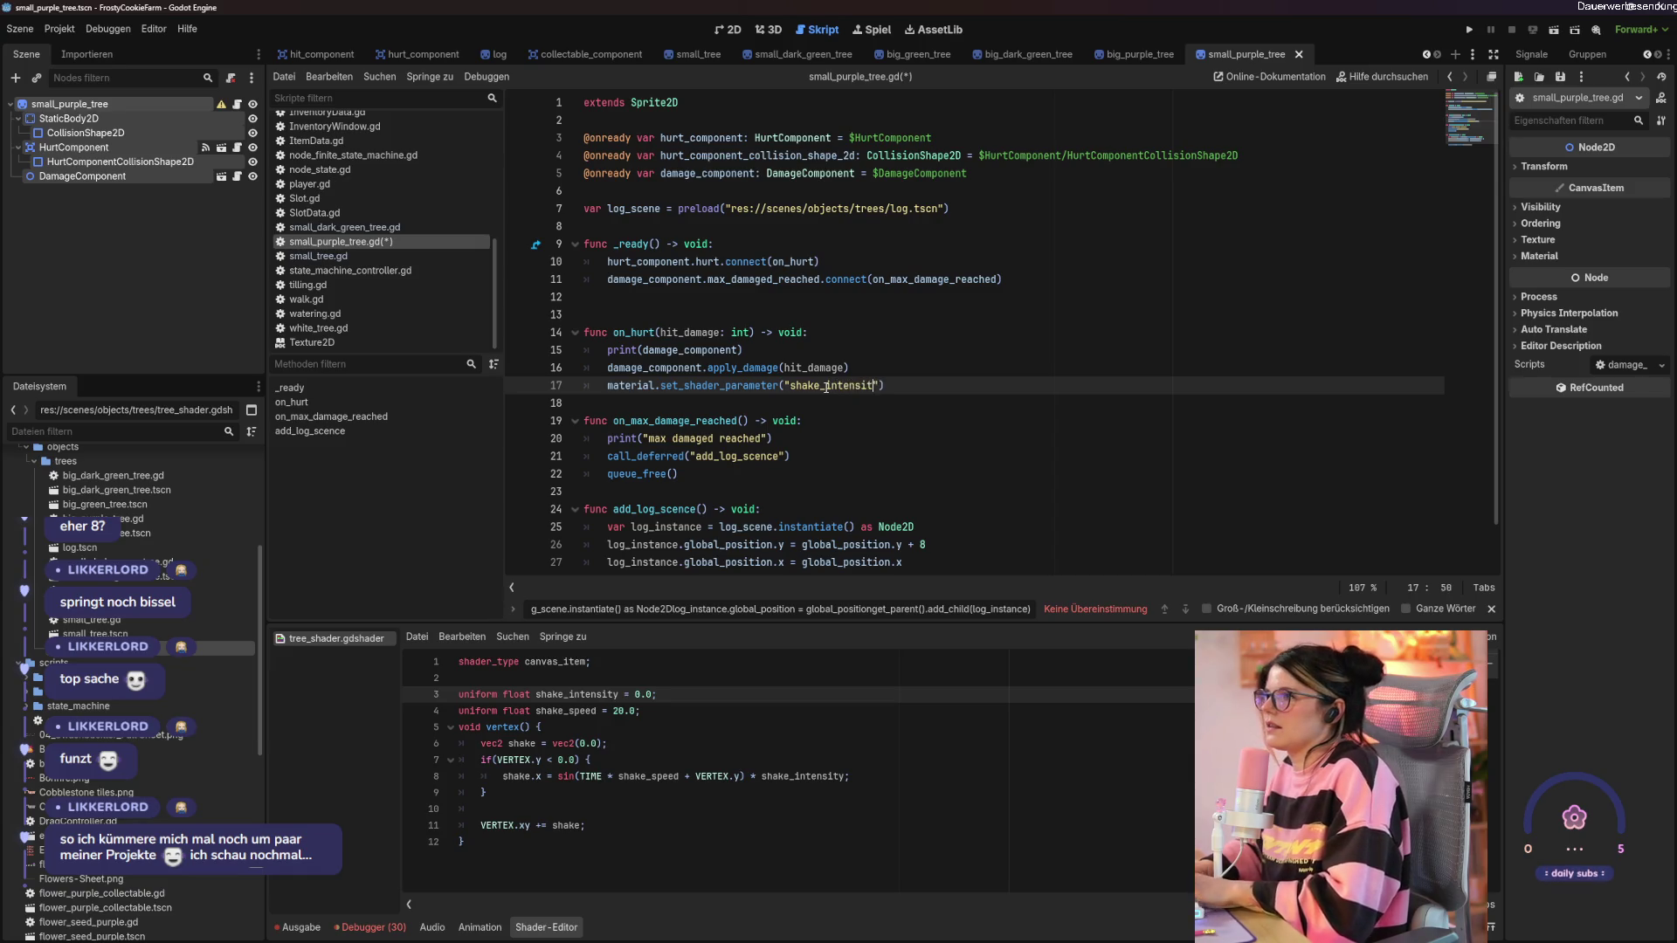
pyautogui.write('", 0')
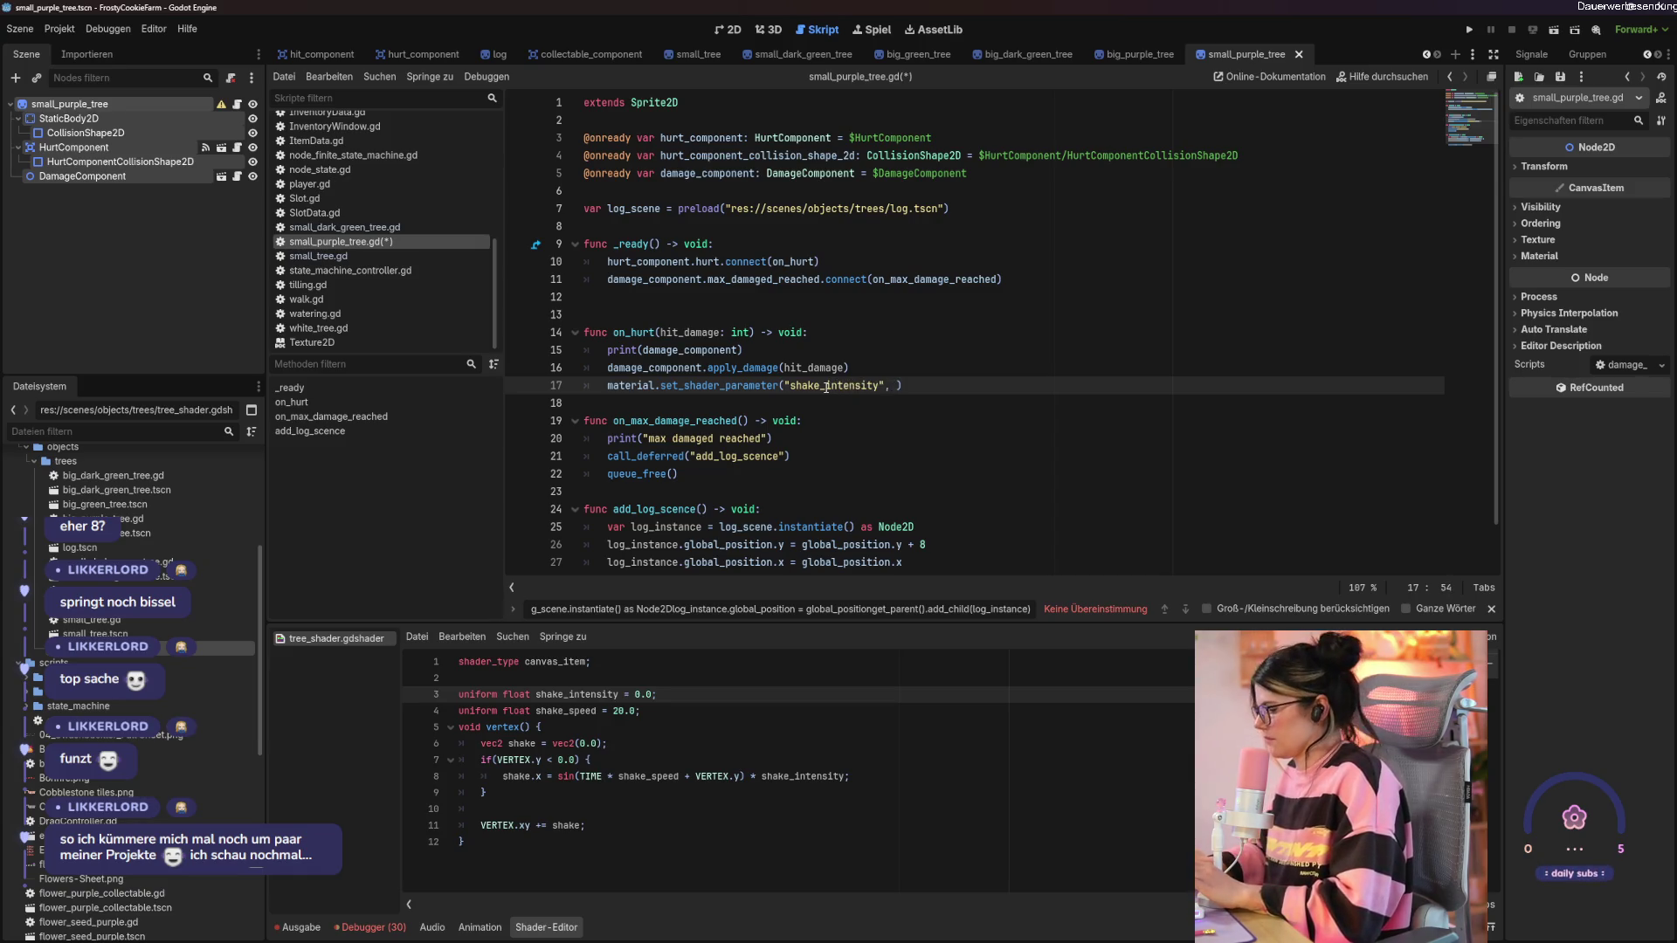
pyautogui.write('.5)')
pyautogui.press('Return')
pyautogui.hotkey('ctrl', 's')
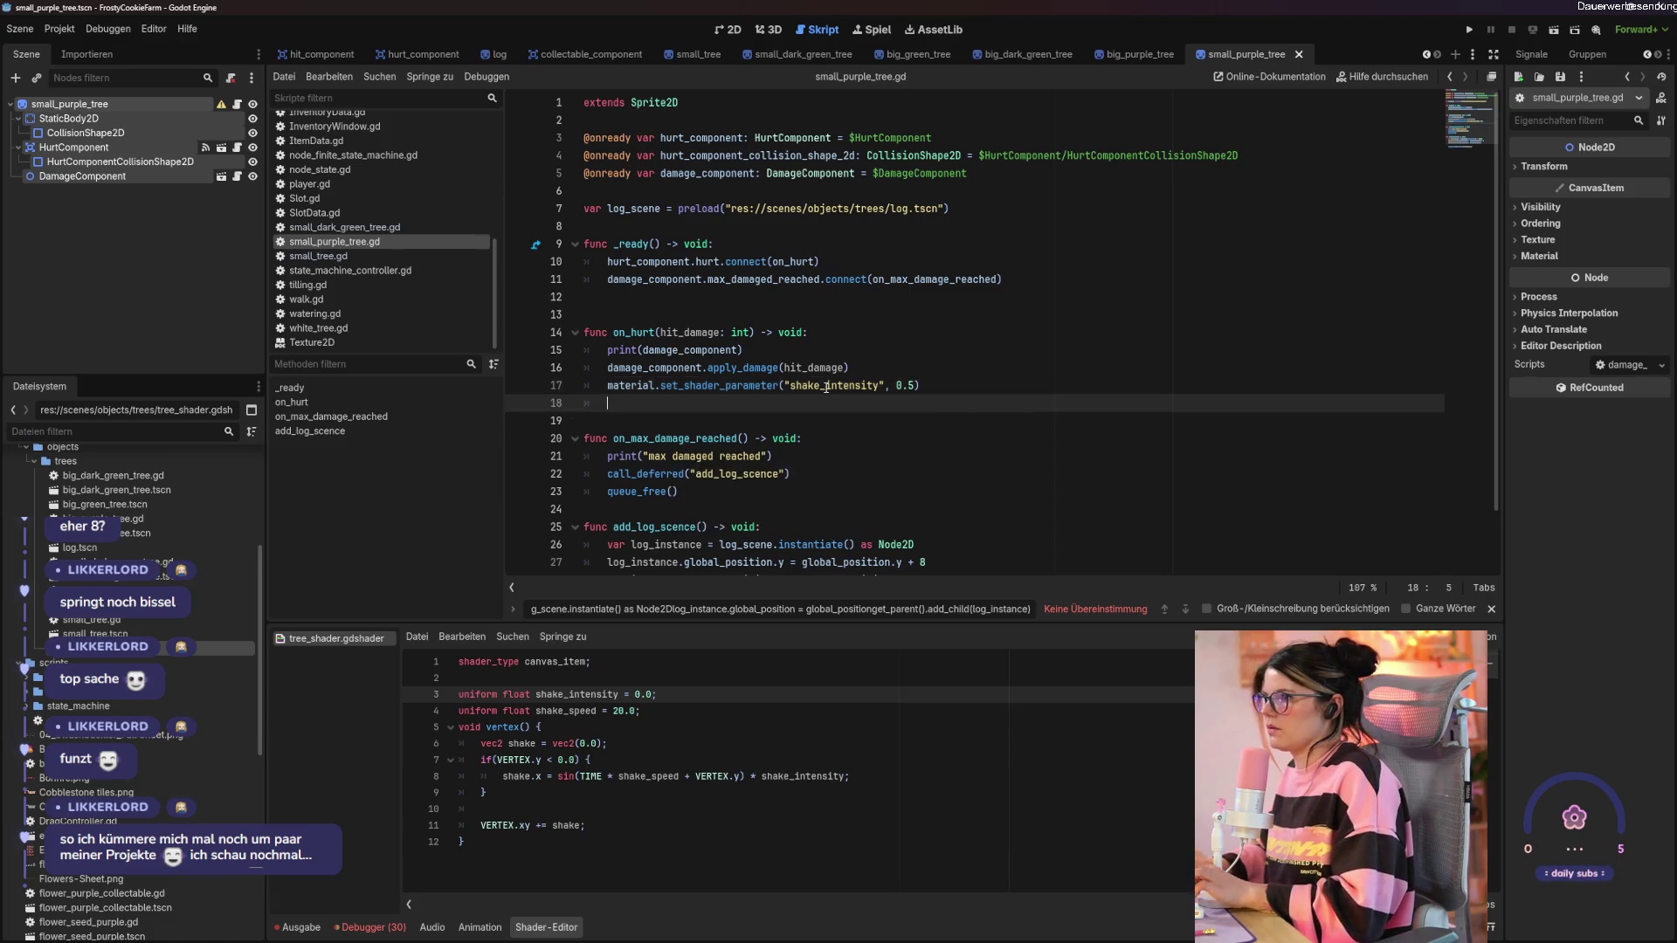
# Add await get_tree().create_timer(1.0).timeout on line 18 and save.
pyautogui.write('a')
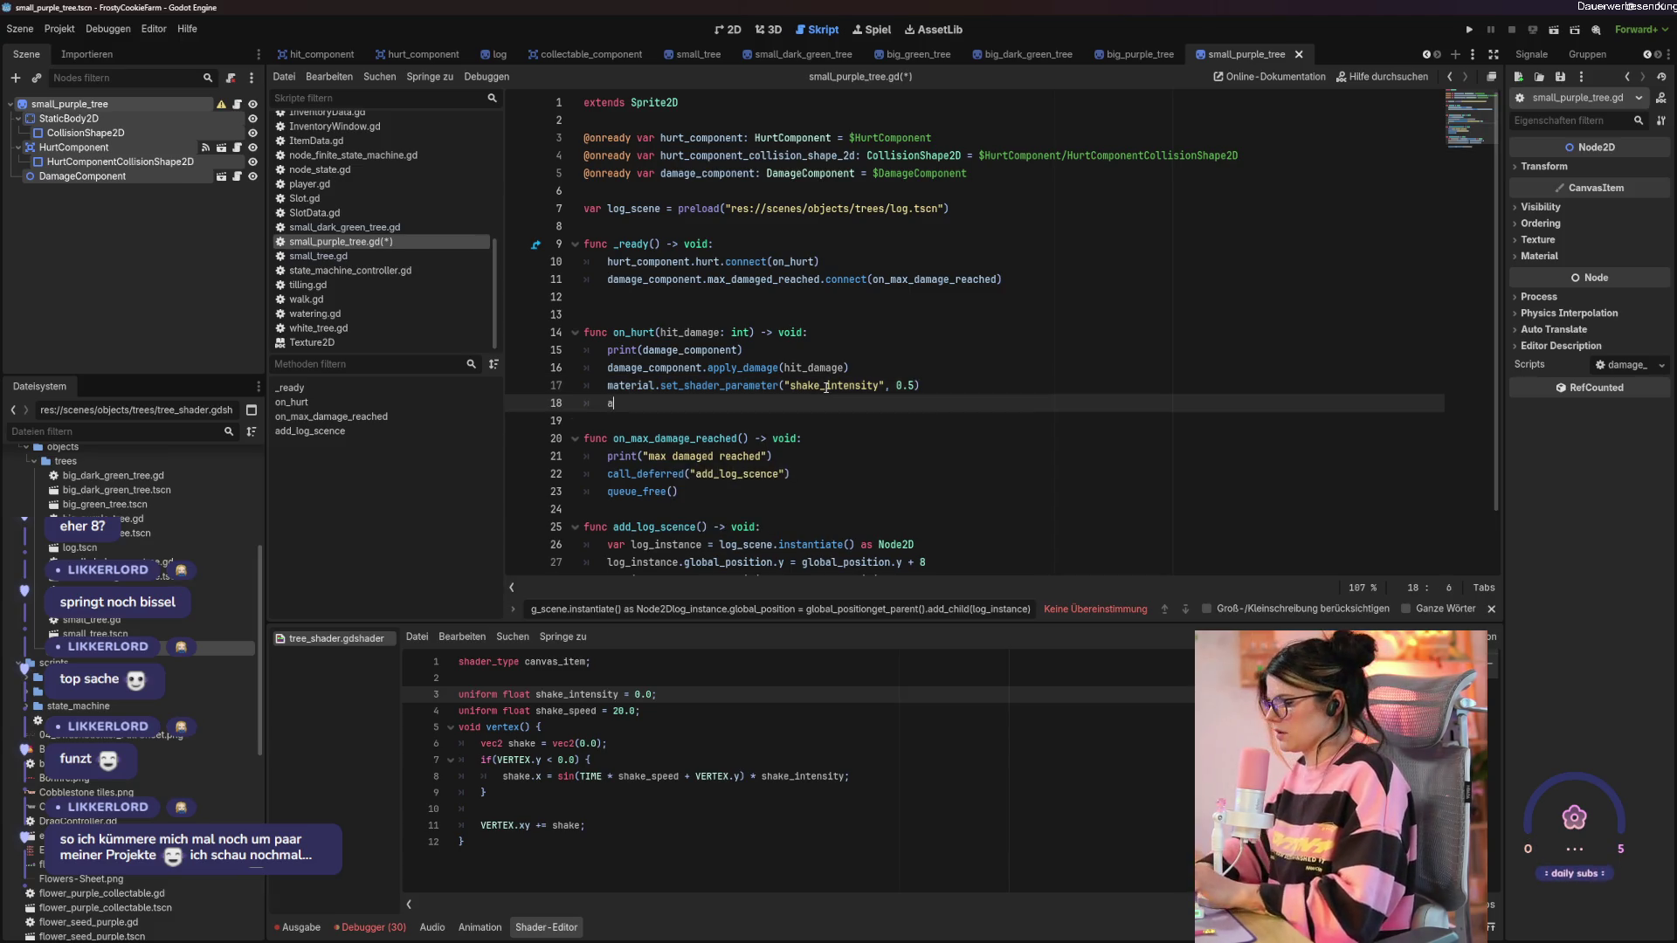
pyautogui.write('wait get_tree')
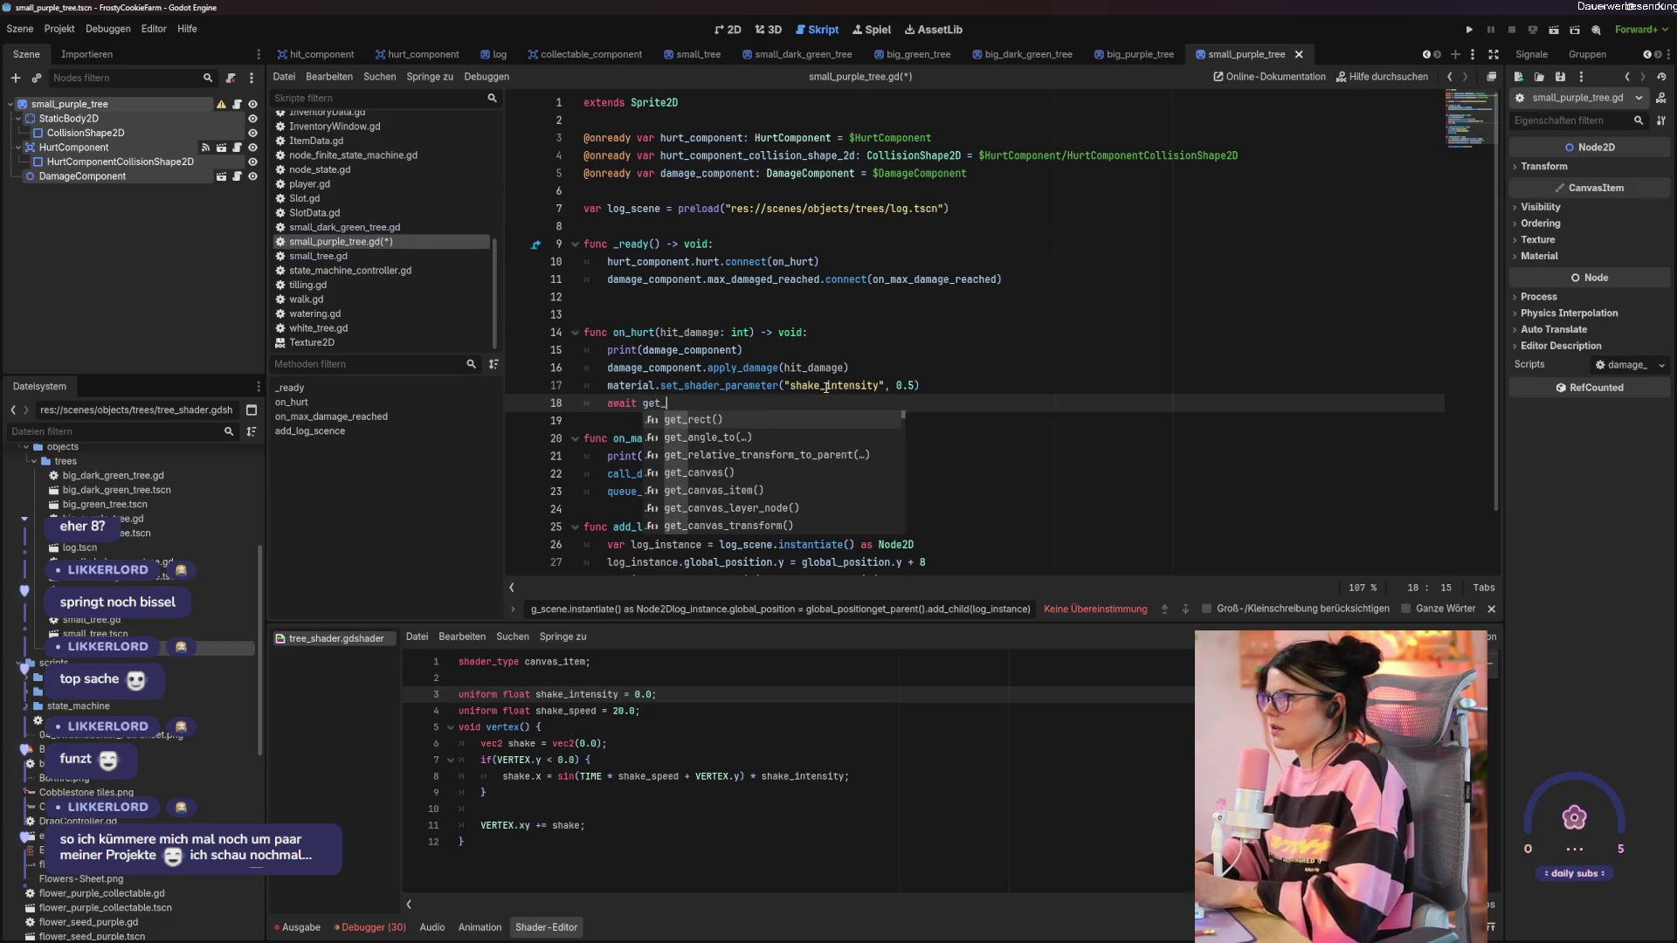
pyautogui.press('Return')
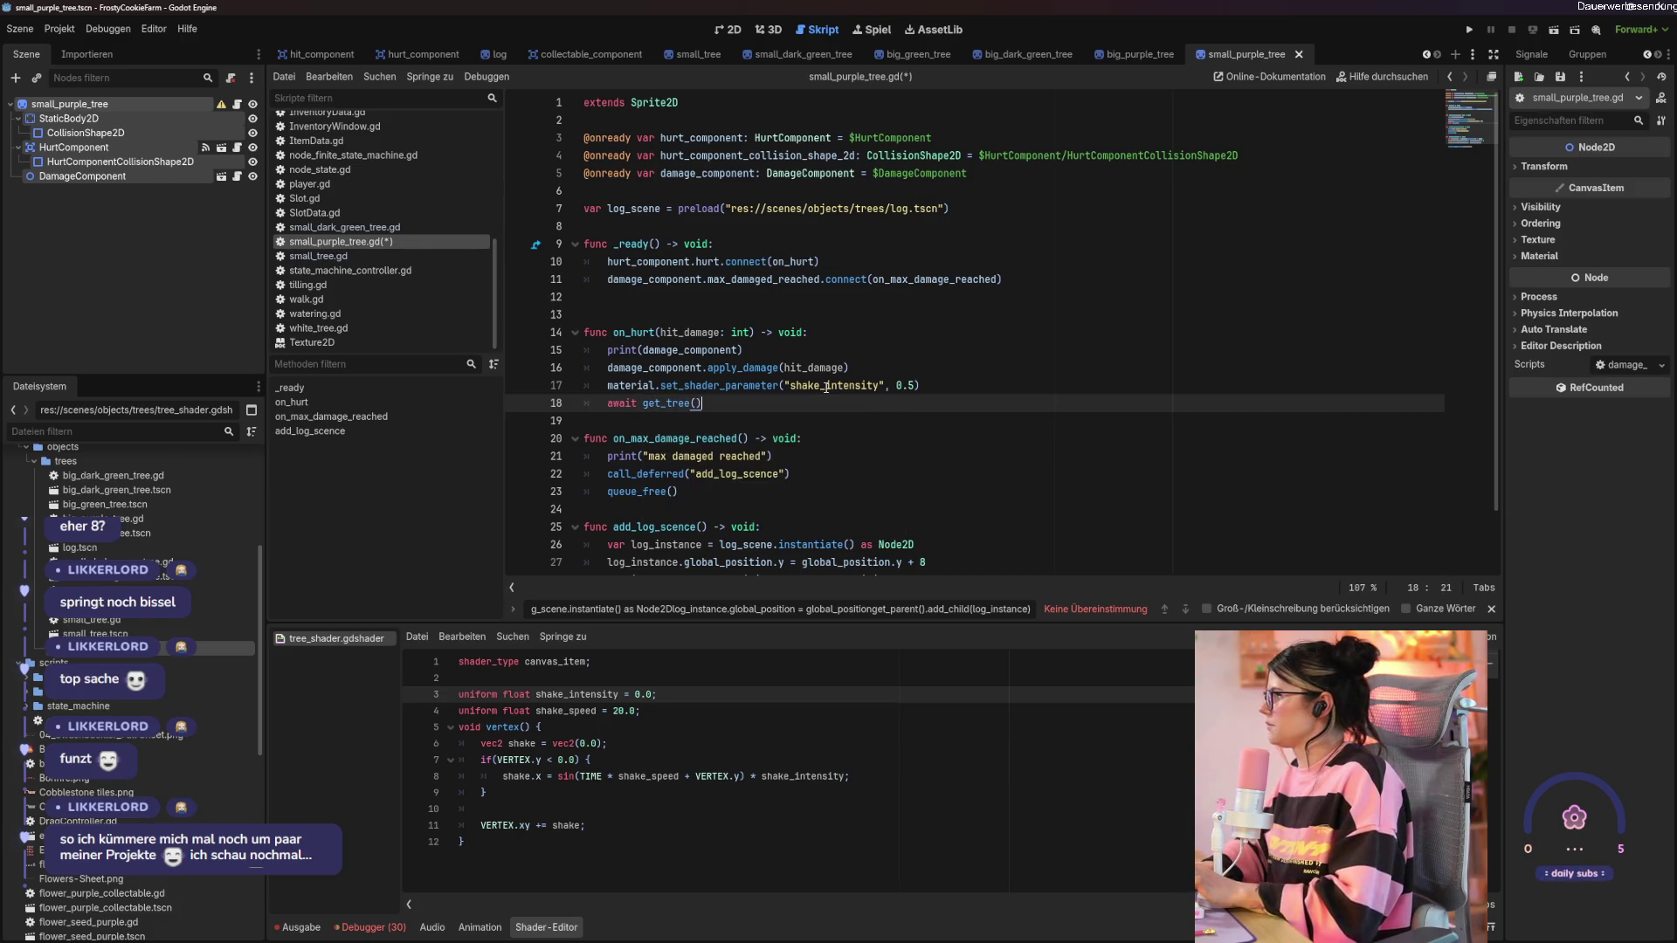
pyautogui.write('.create')
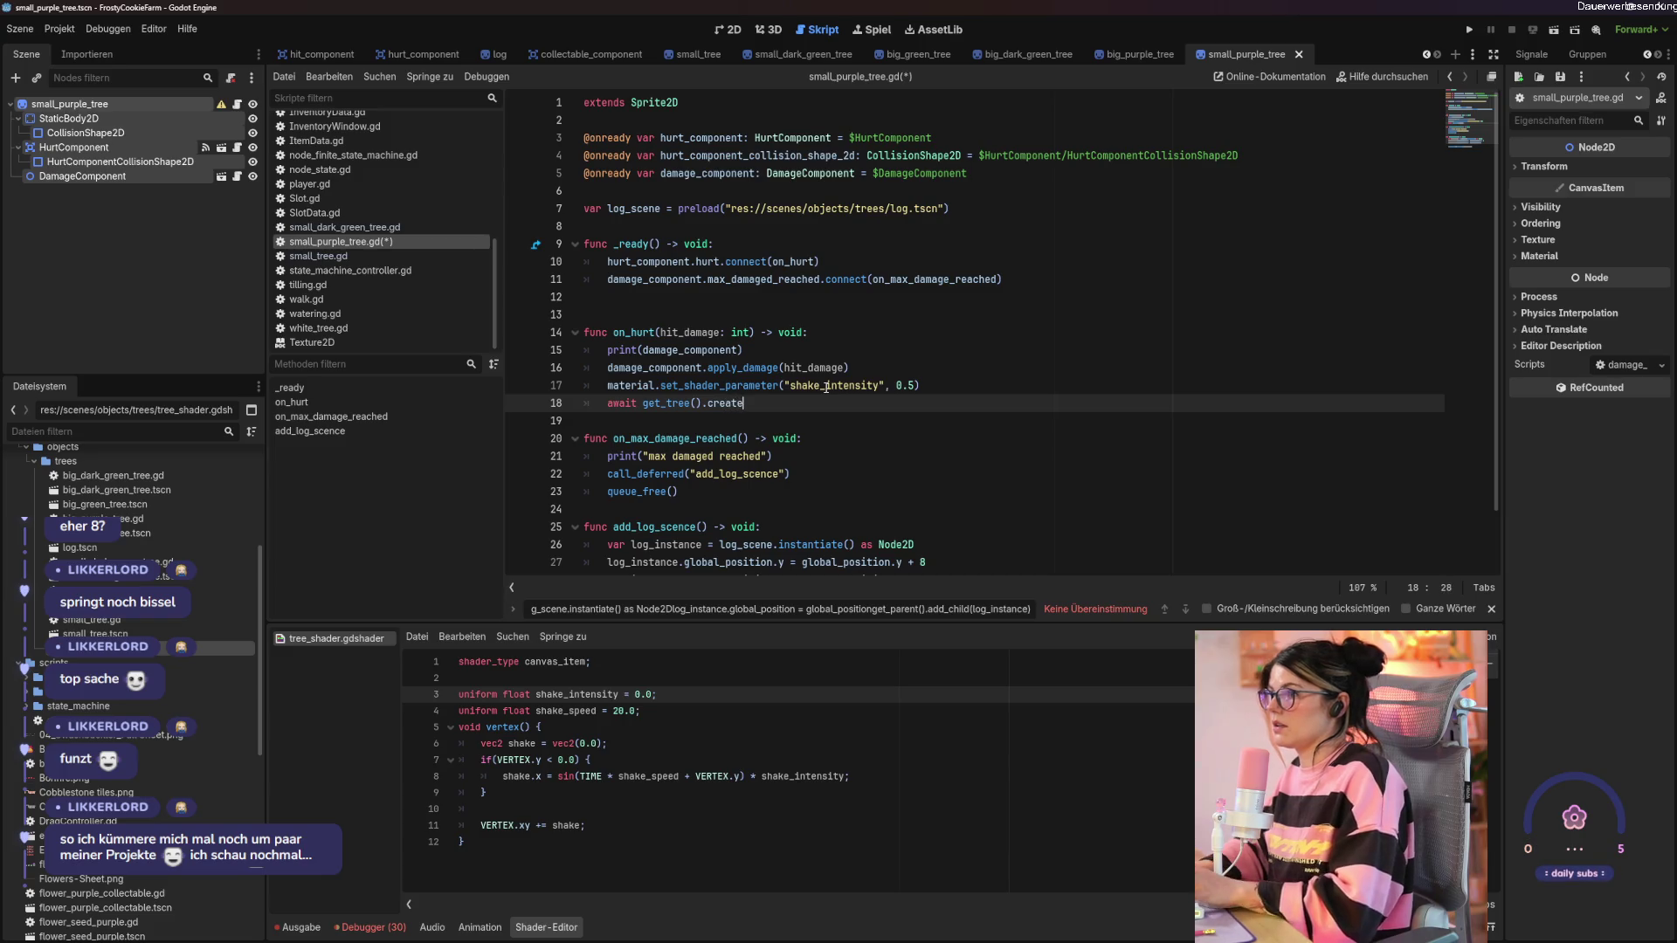
pyautogui.press('Return')
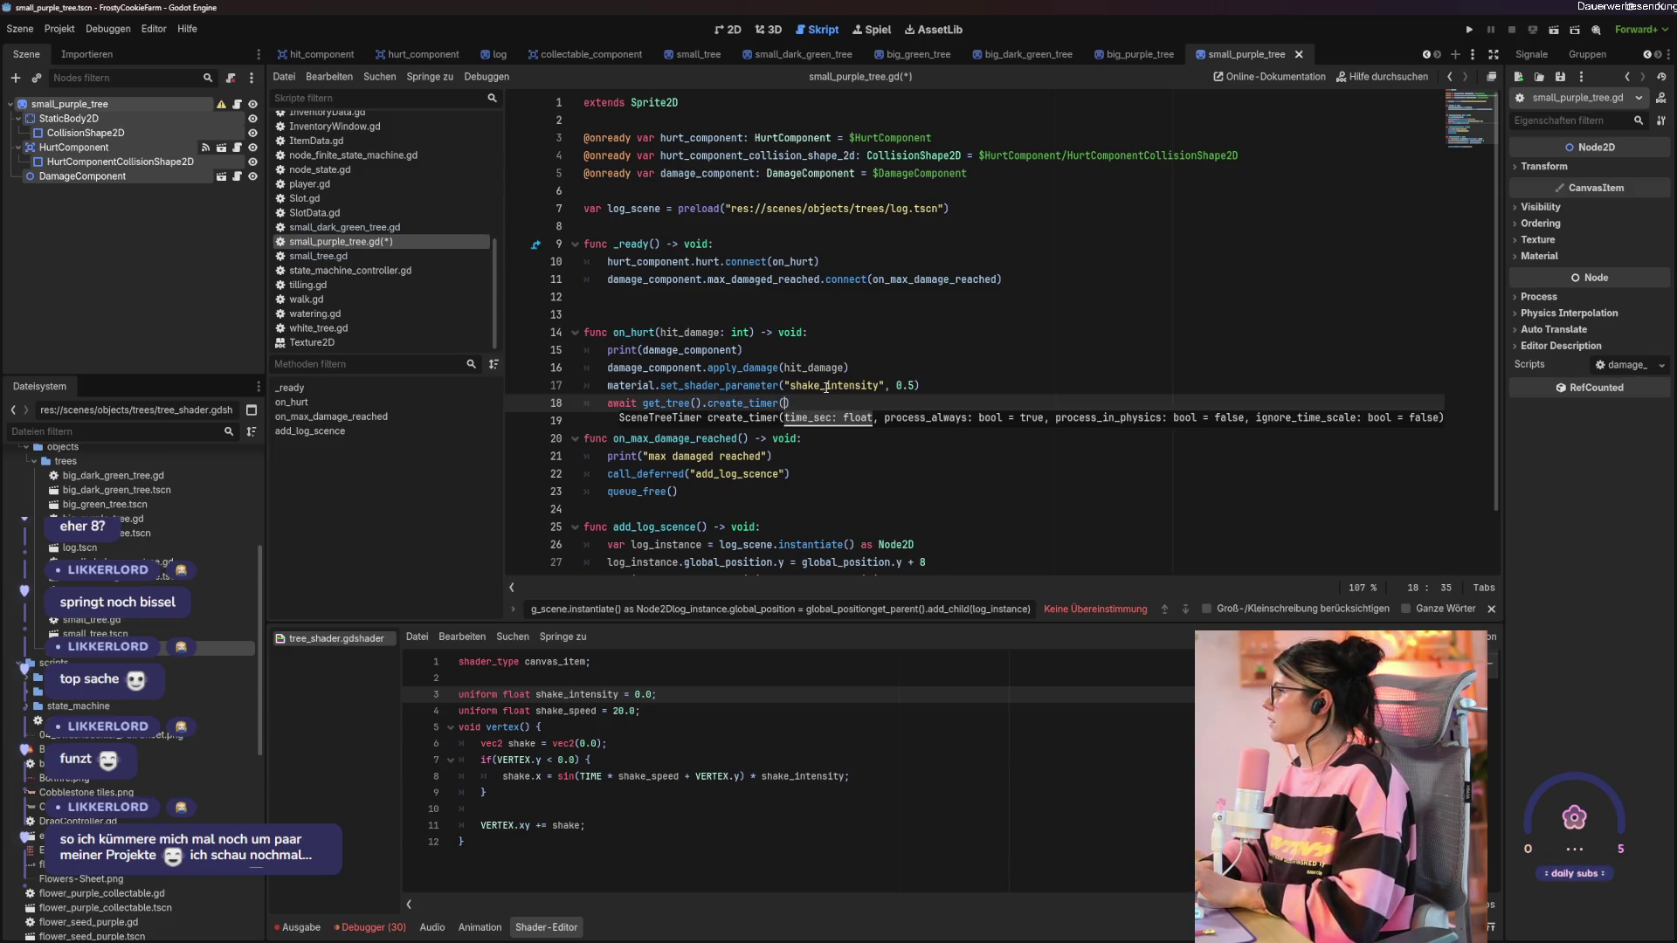
pyautogui.write('1.0).timeo')
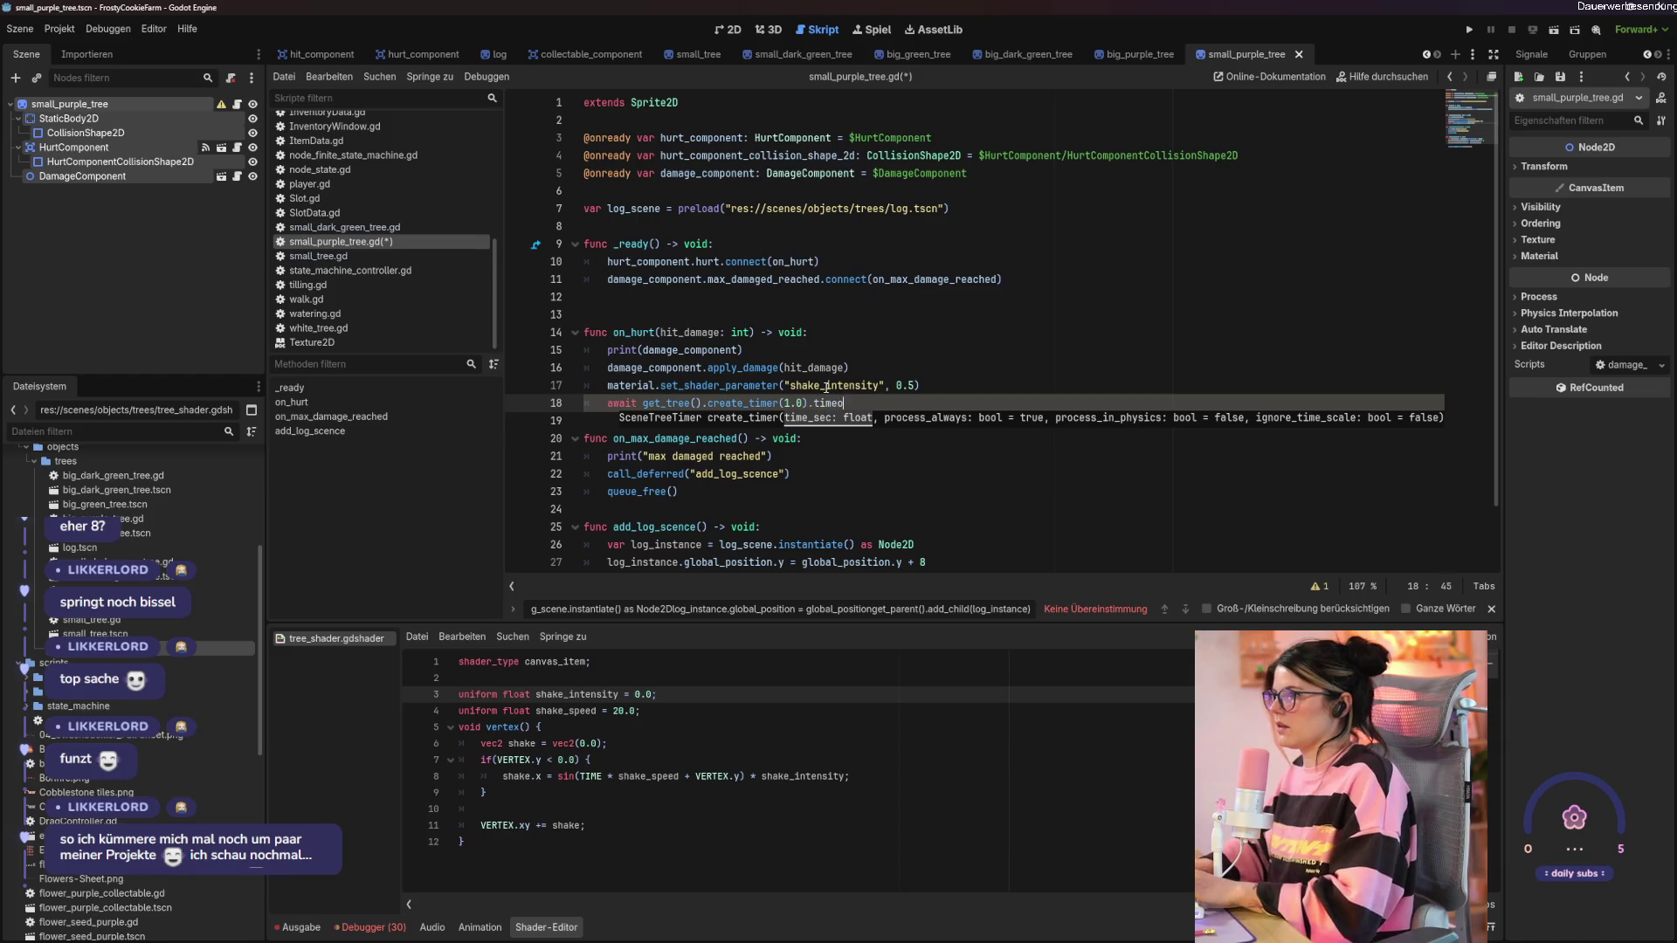
pyautogui.write('ut')
pyautogui.hotkey('ctrl', 's')
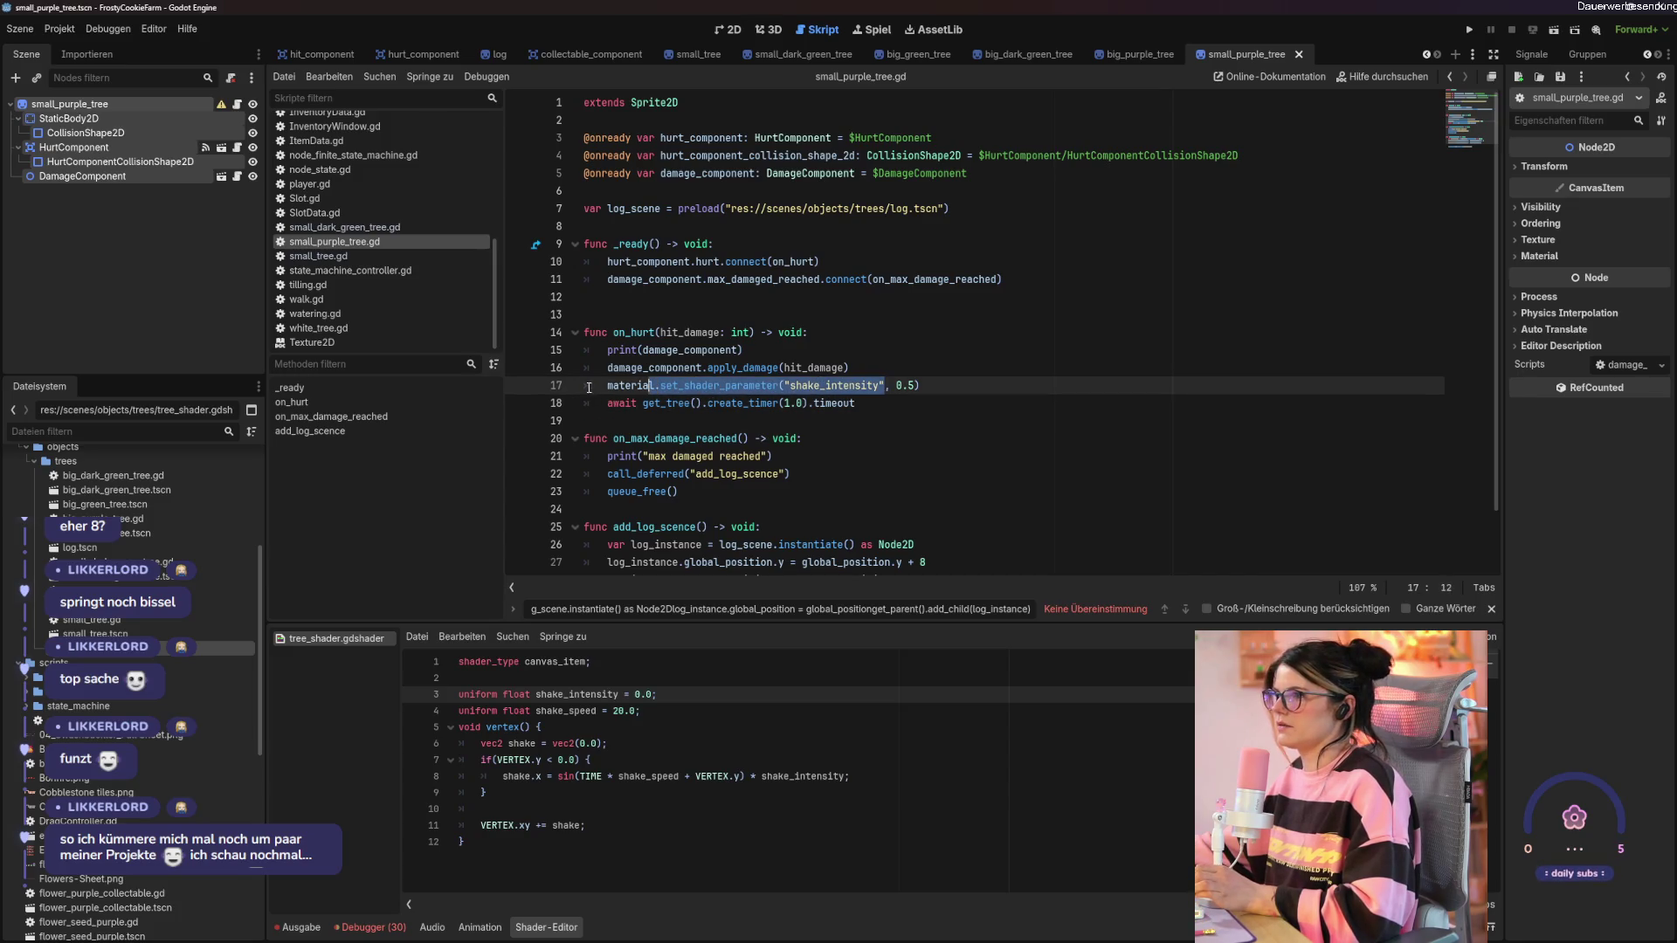
# Duplicate the set_shader_parameter line below the await, changing 0.5 to 0.0.
pyautogui.moveTo(609, 385); pyautogui.dragTo(980, 385)
pyautogui.hotkey('ctrl', 'c')
pyautogui.click(872, 402)
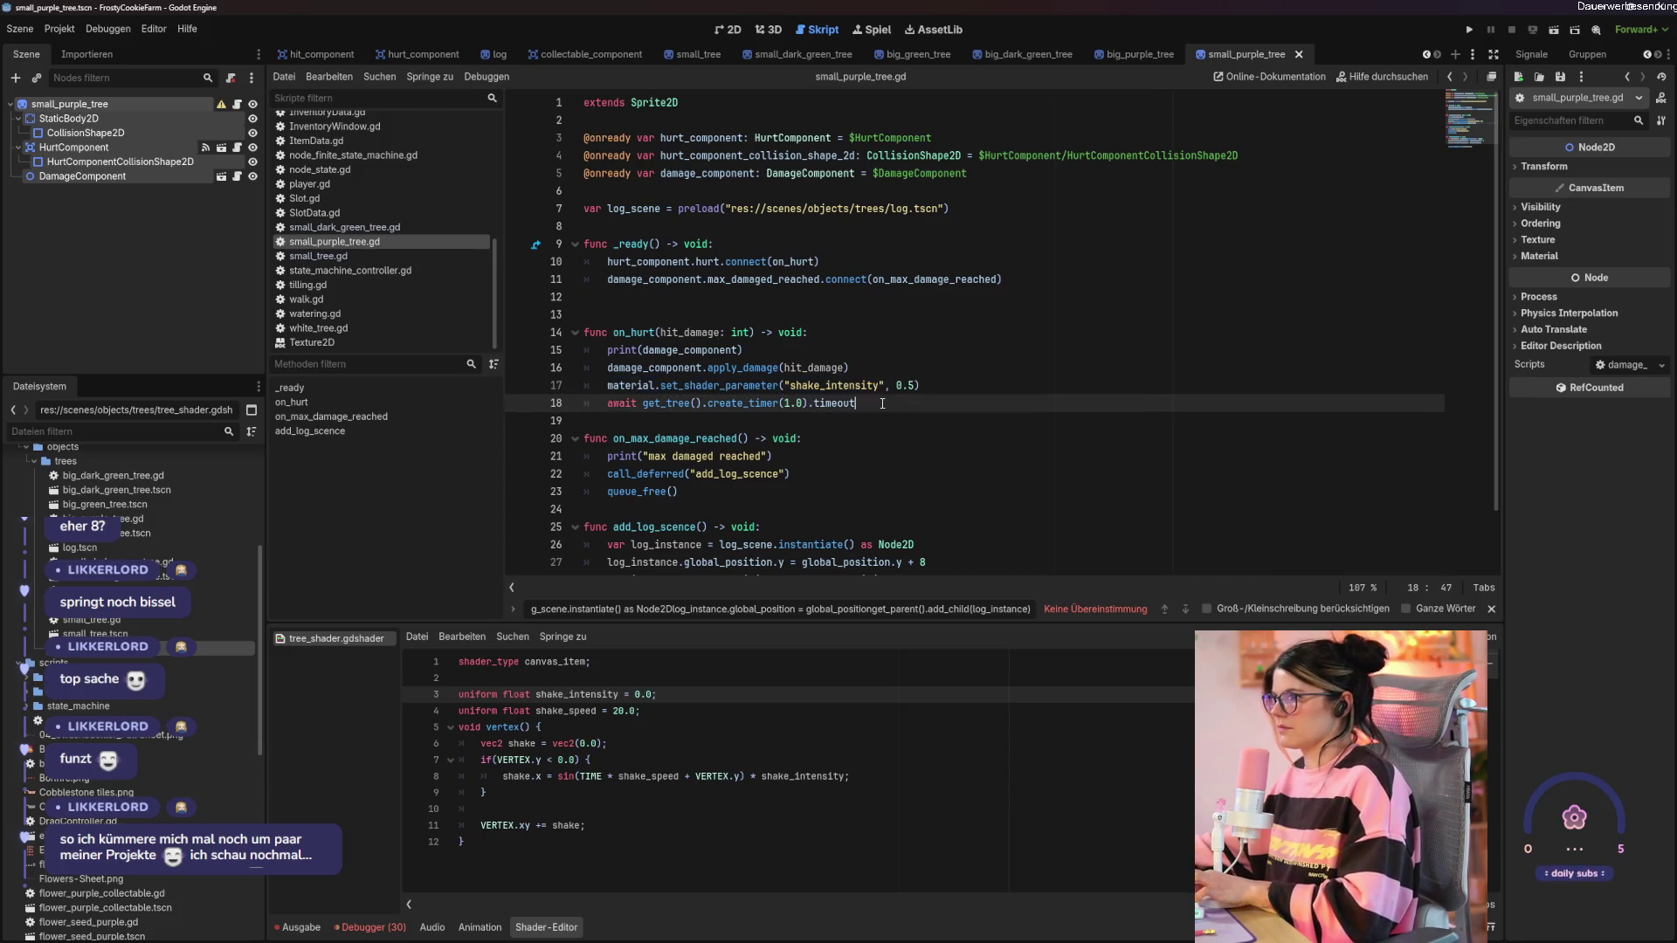
pyautogui.press('Return')
pyautogui.hotkey('ctrl', 'v')
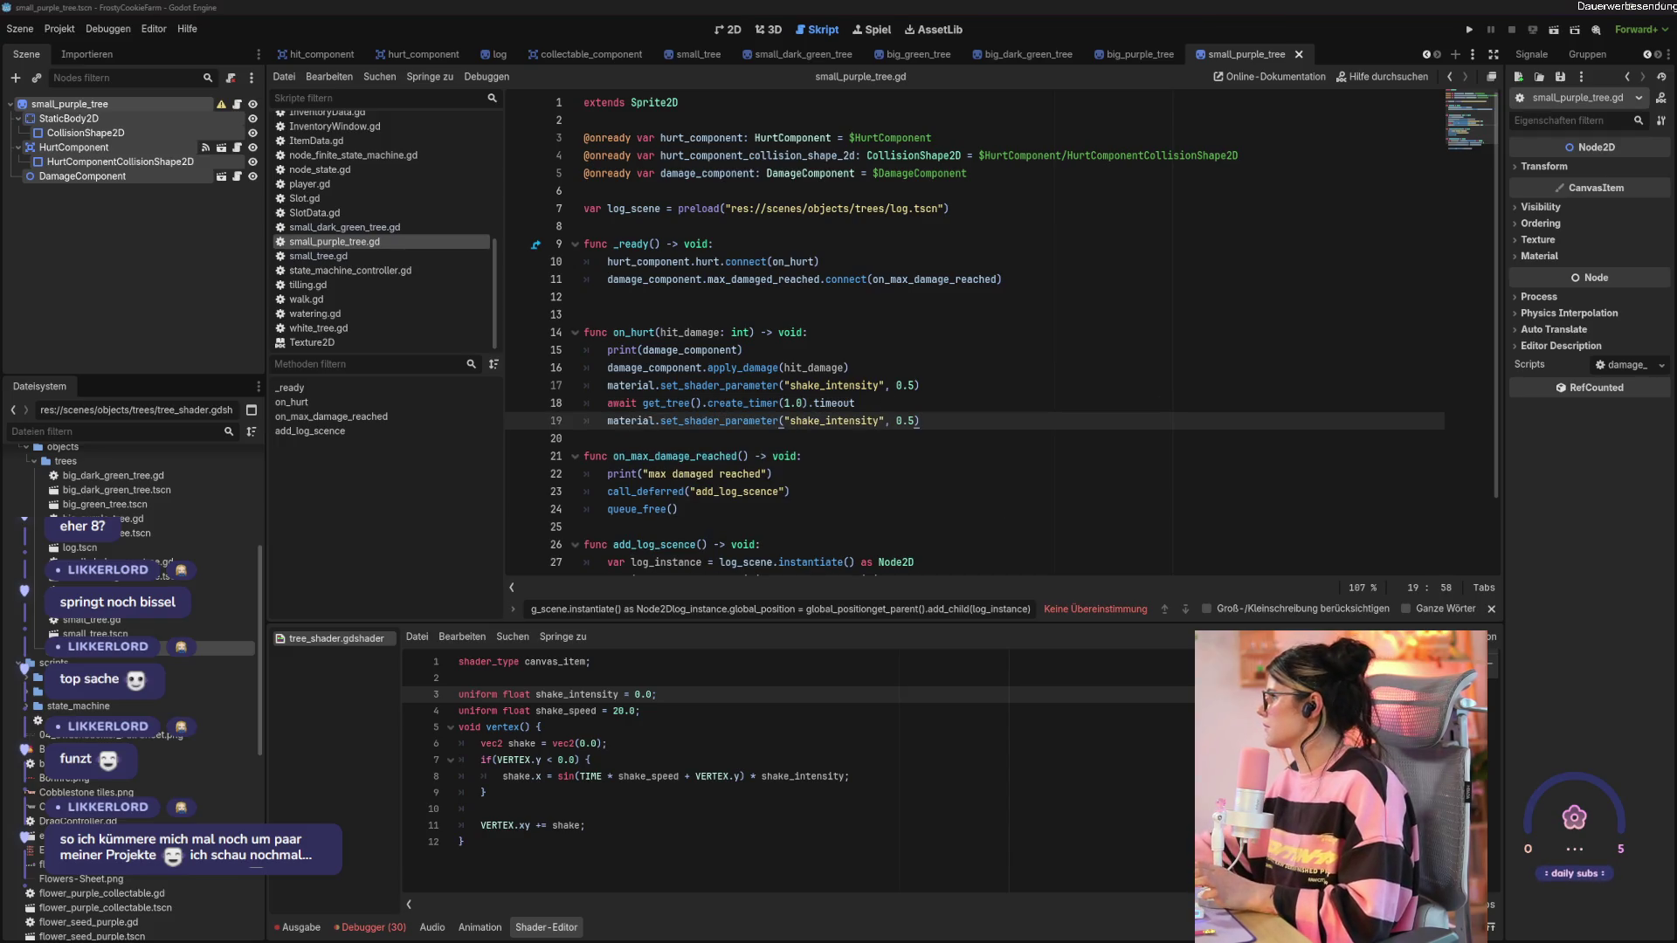
pyautogui.click(914, 421)
pyautogui.press('BackSpace')
pyautogui.write('0')
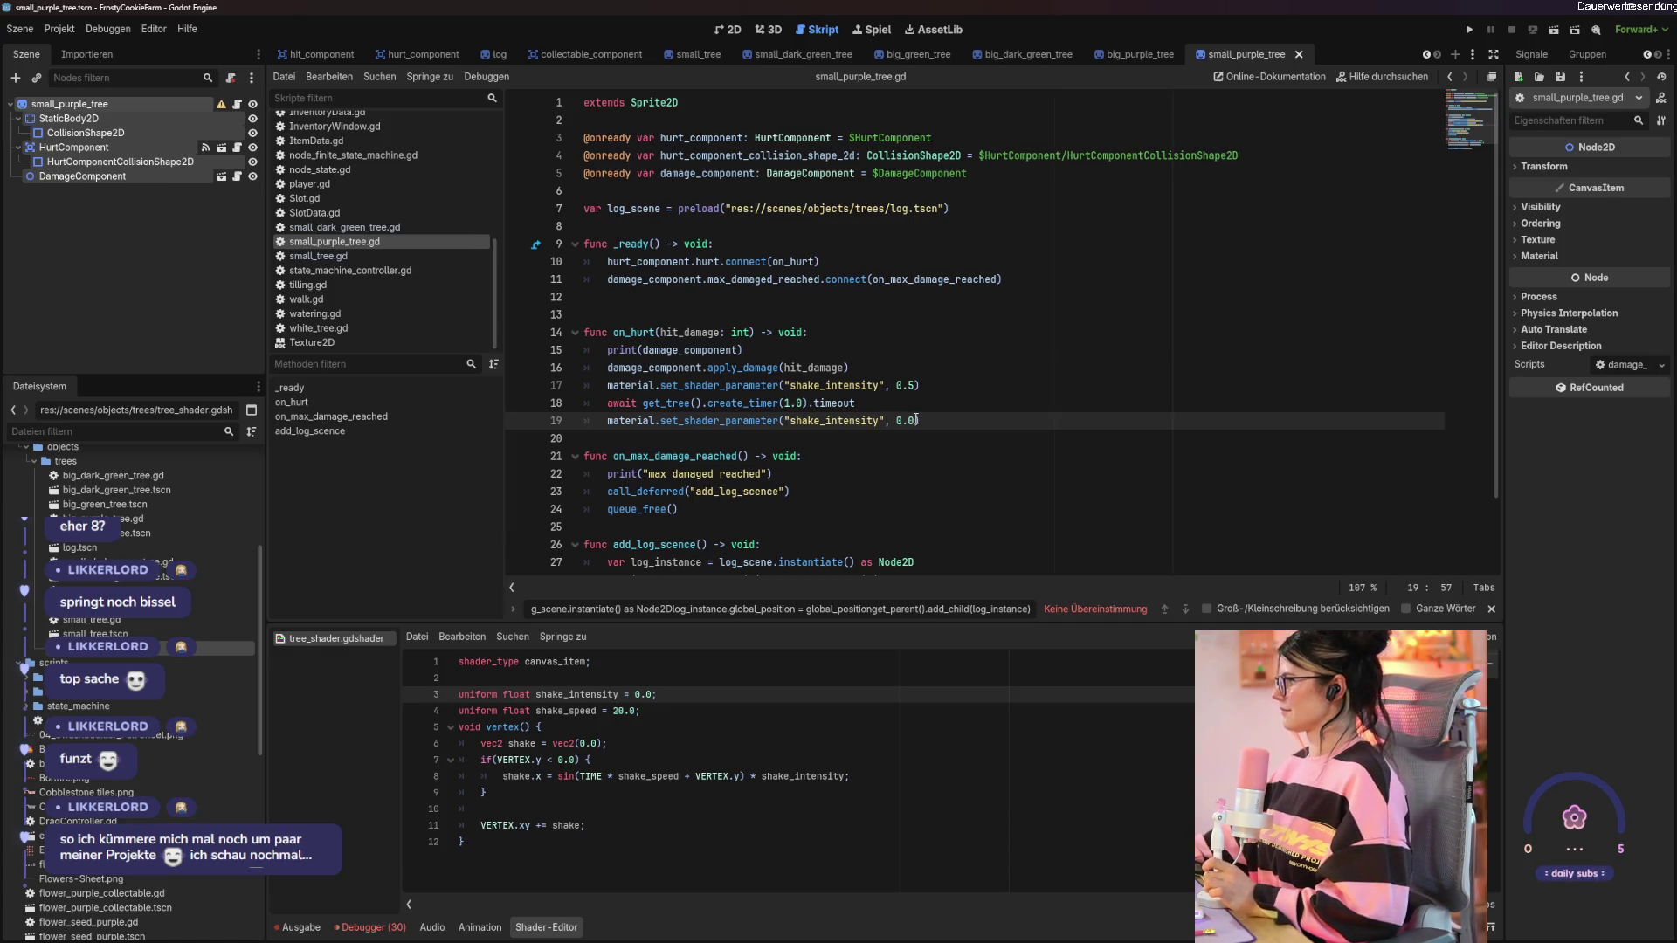
pyautogui.click(989, 523)
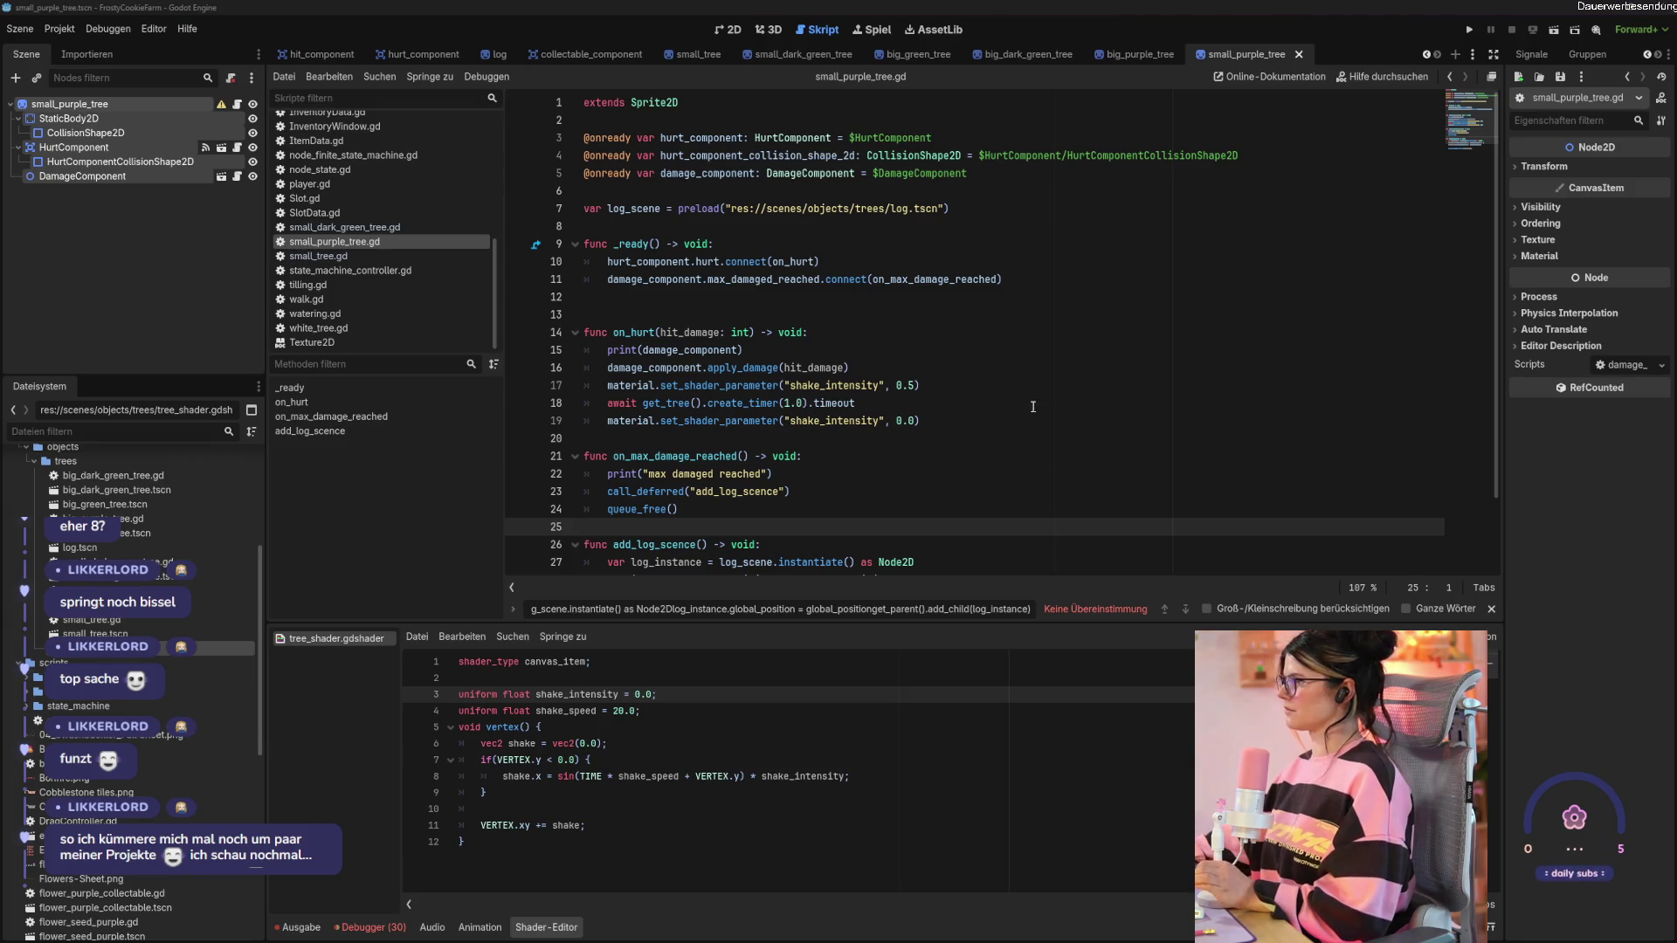
pyautogui.click(151, 234)
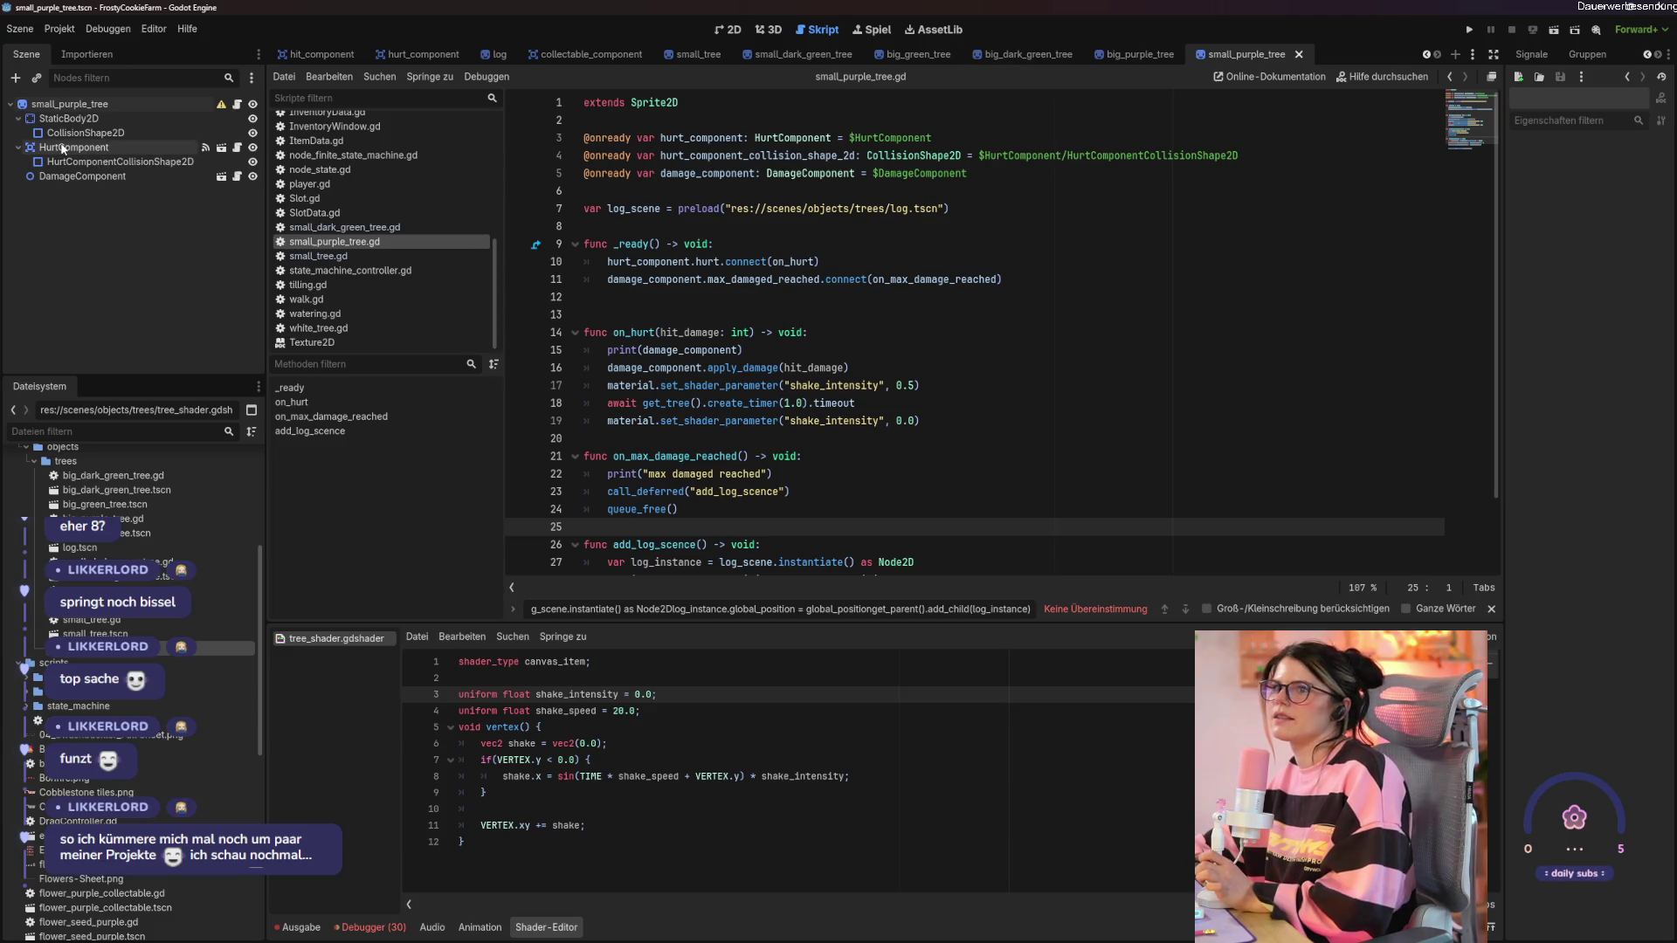
# Keep Axe Wood as the HurtComponent's damaging tool and launch the project with F5.
pyautogui.click(62, 147)
pyautogui.click(1628, 169)
pyautogui.click(1611, 199)
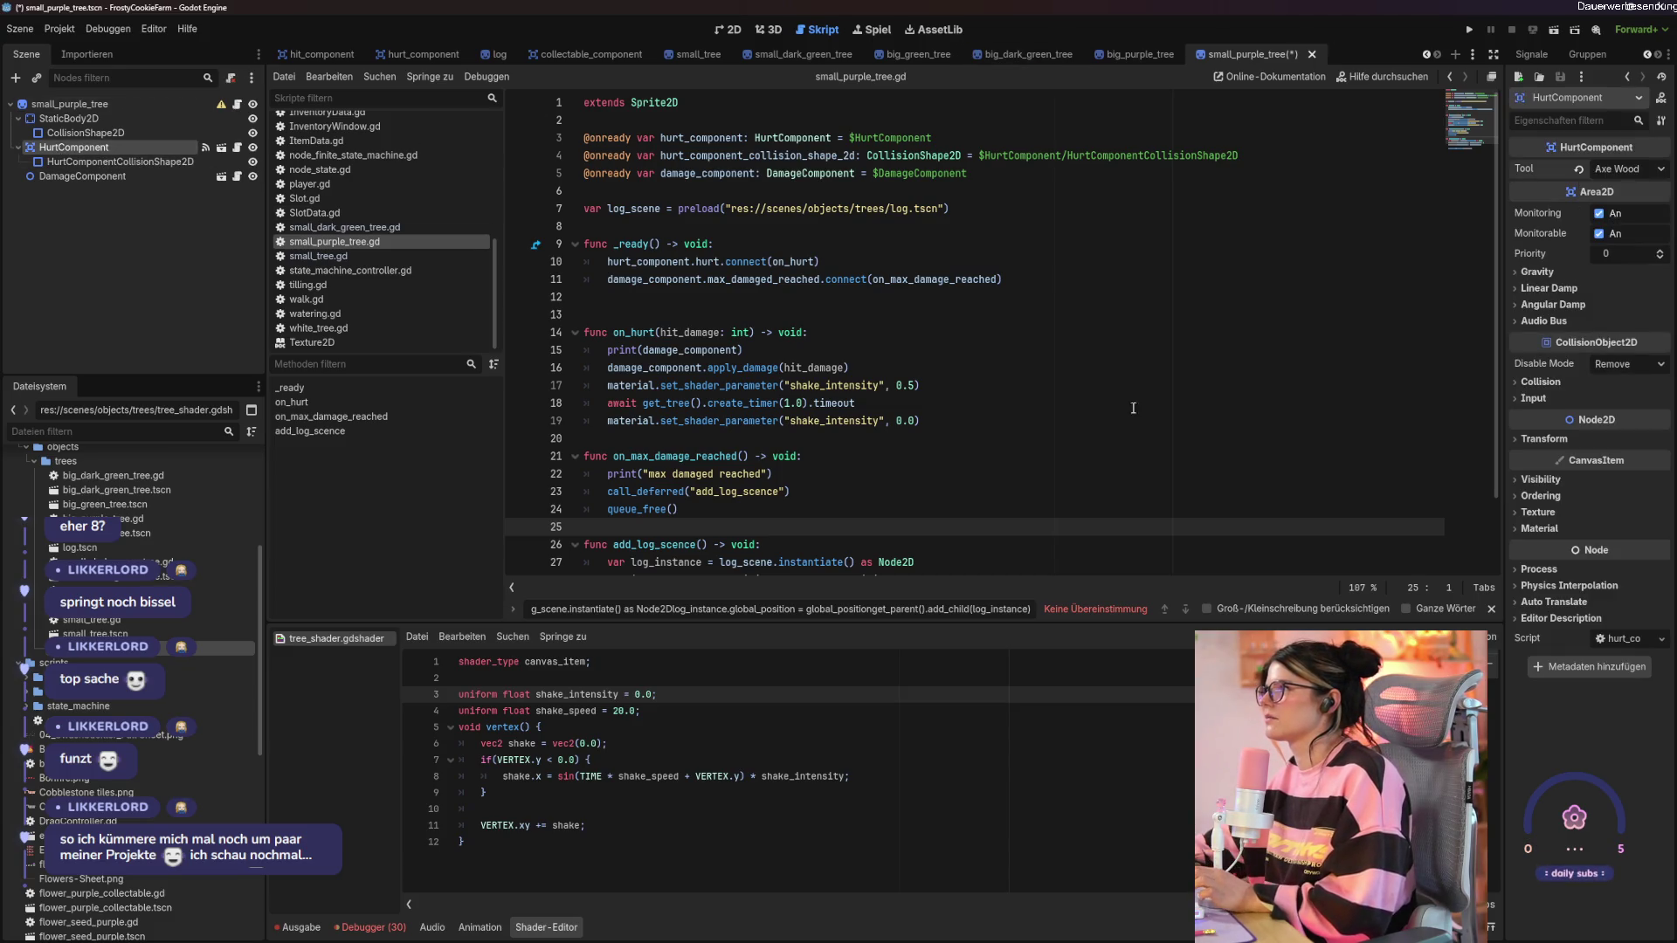
pyautogui.click(1032, 459)
pyautogui.press('F5')
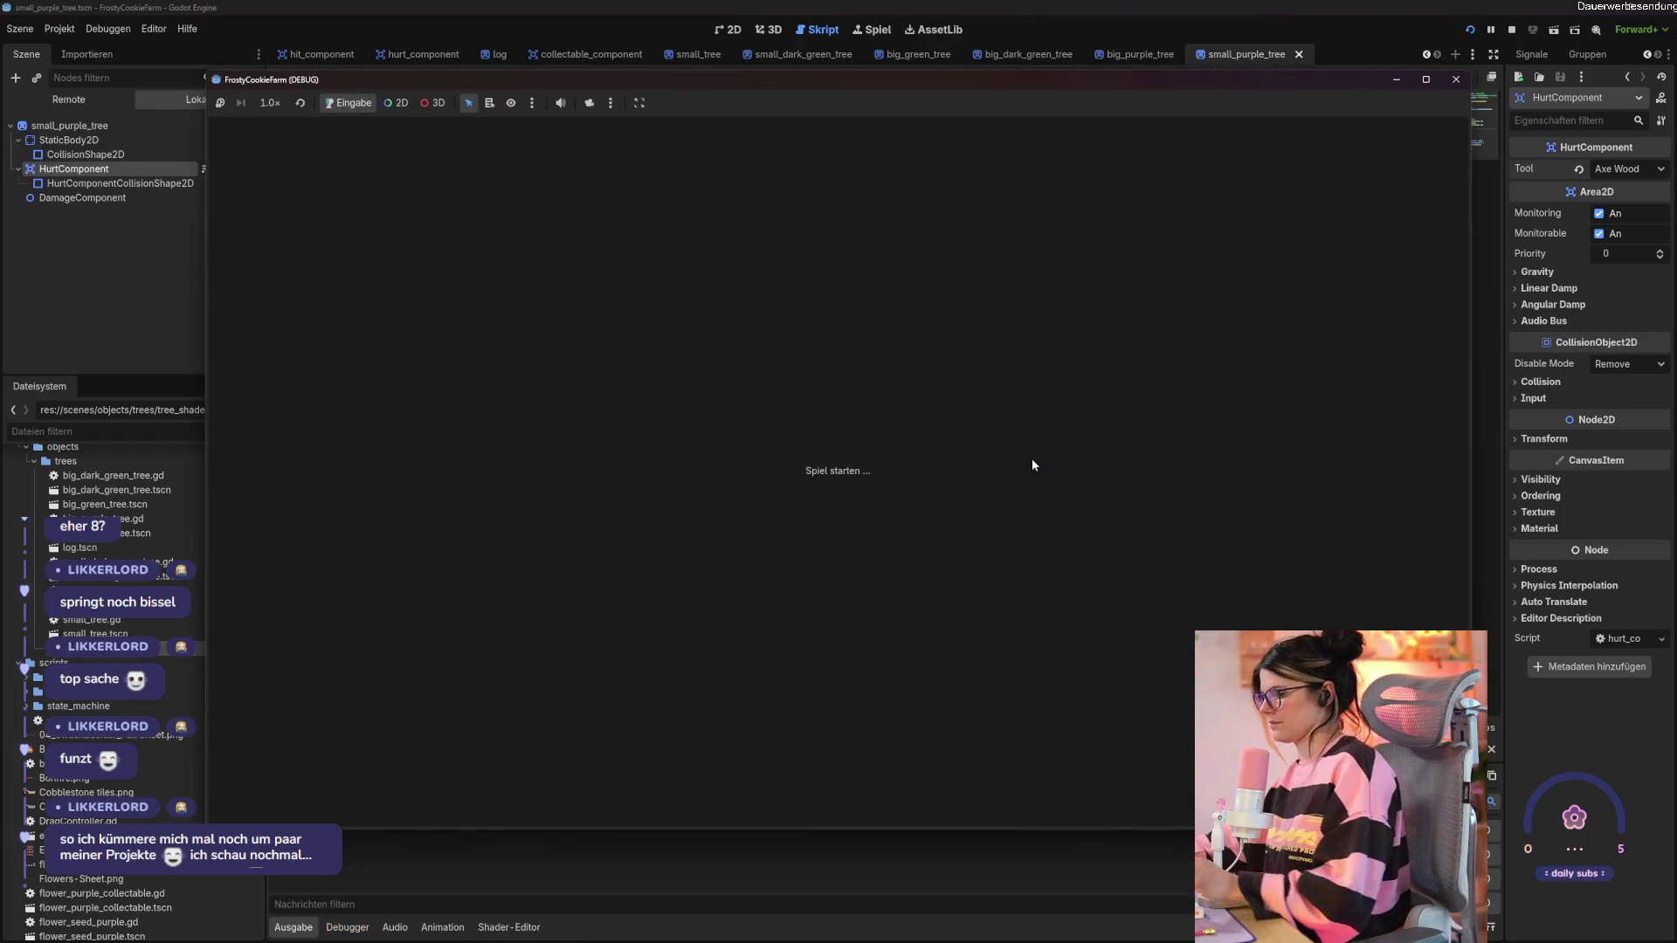
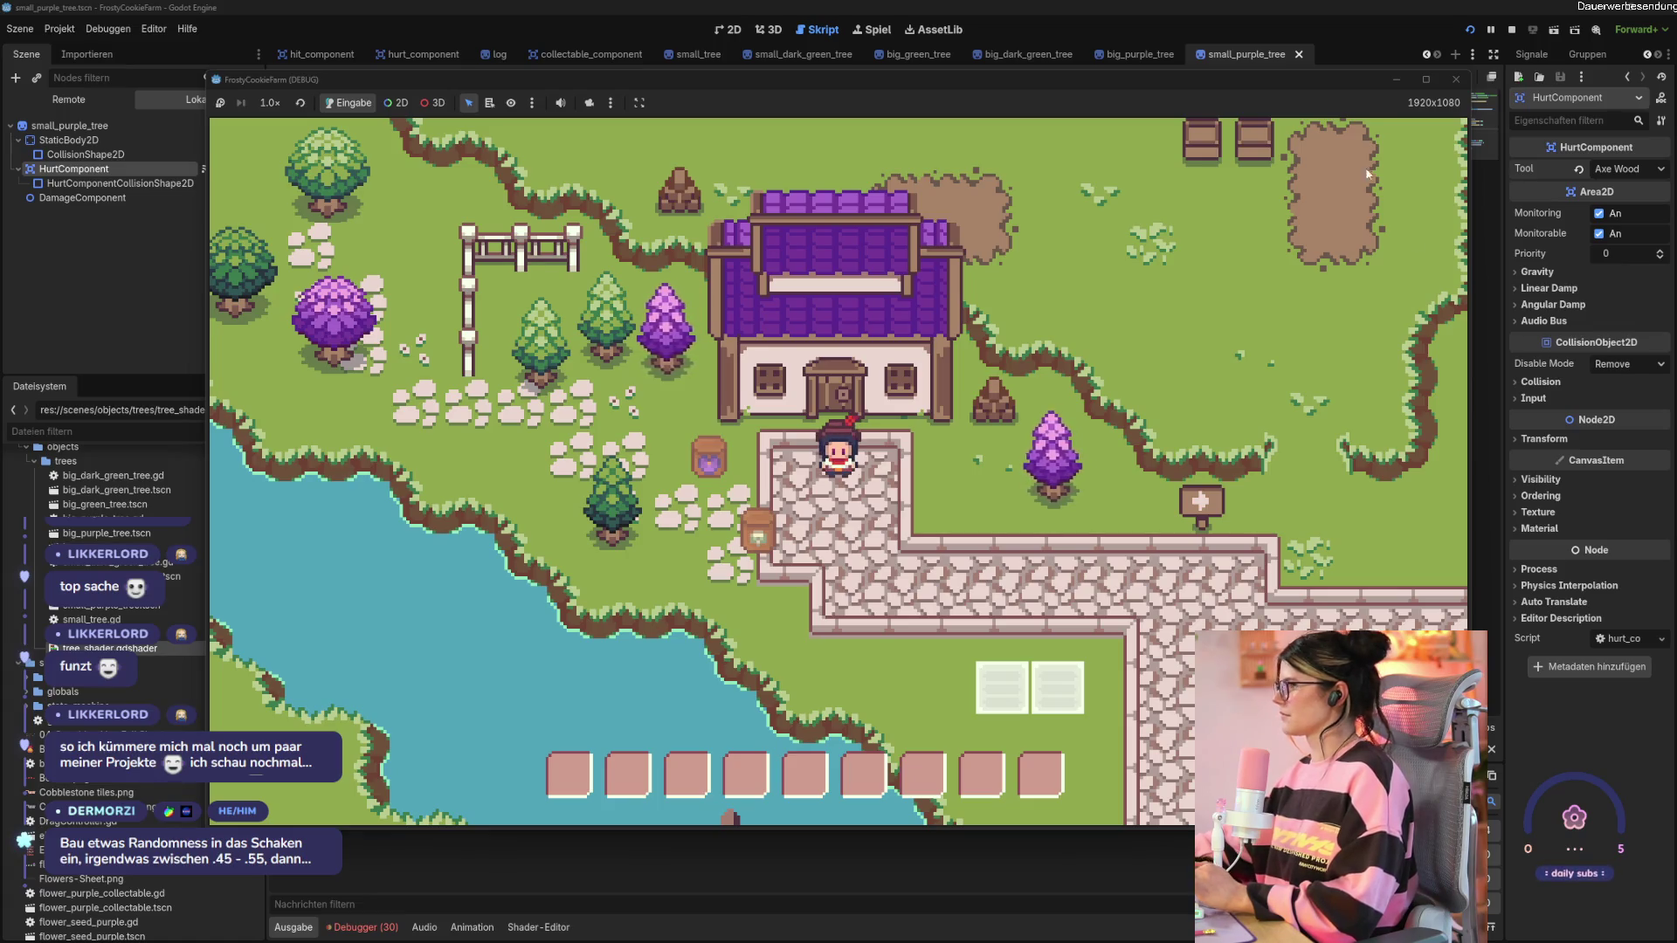
# Stop the running game and bring up the tree shake shader's vertex code.
pyautogui.click(1454, 79)
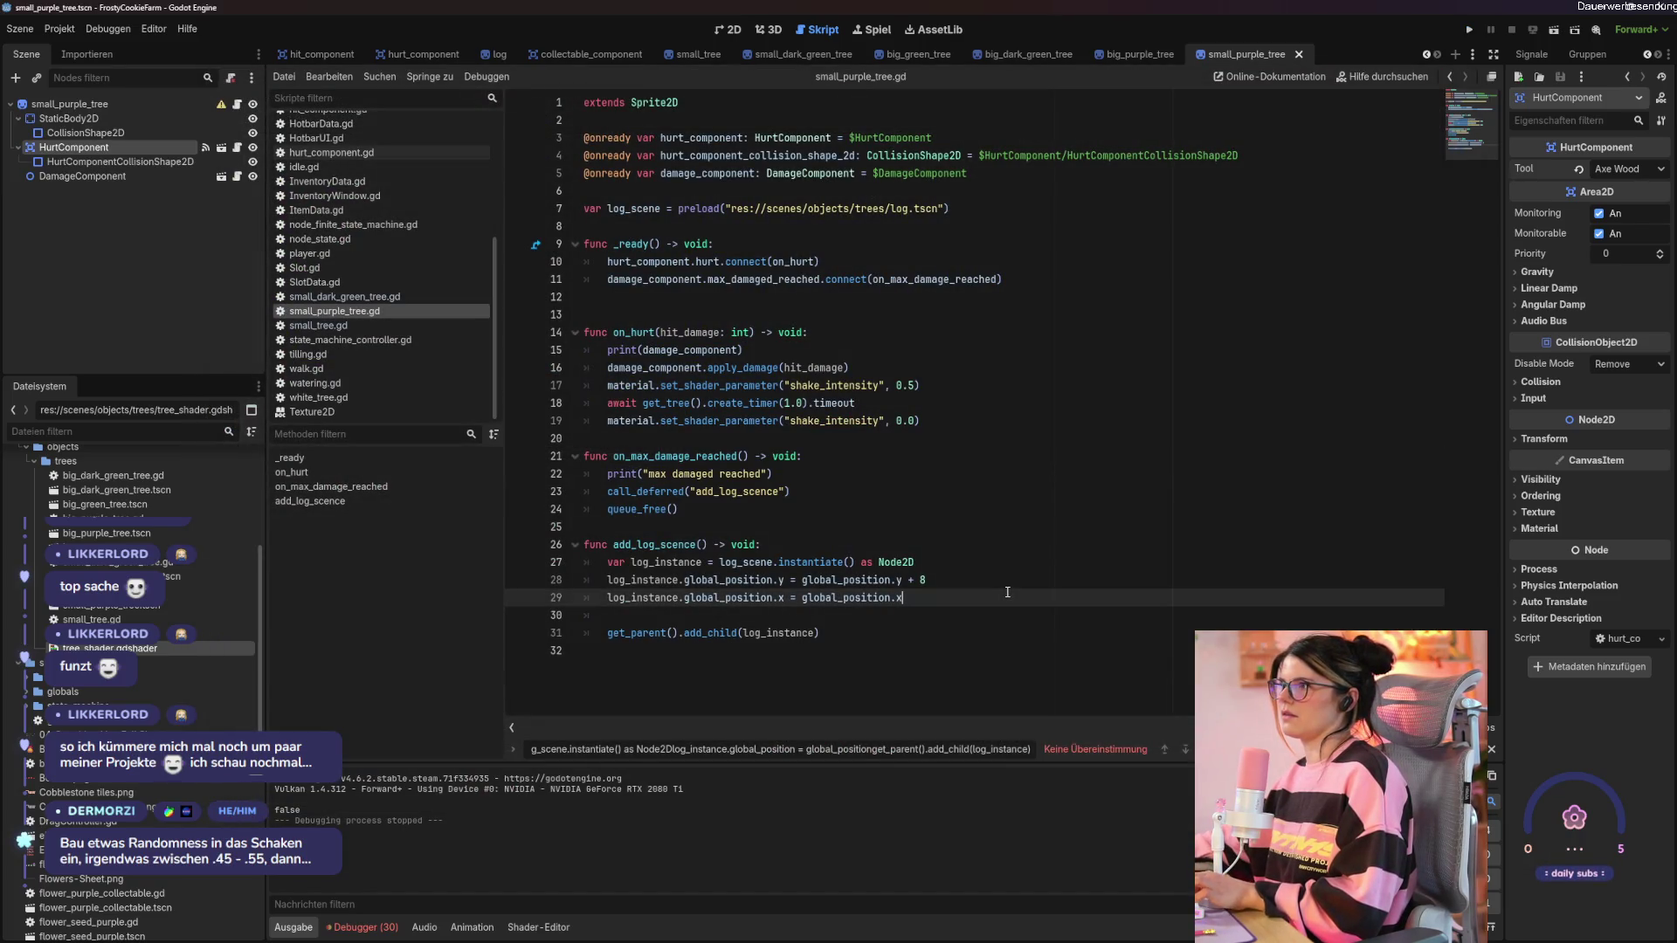
pyautogui.click(538, 927)
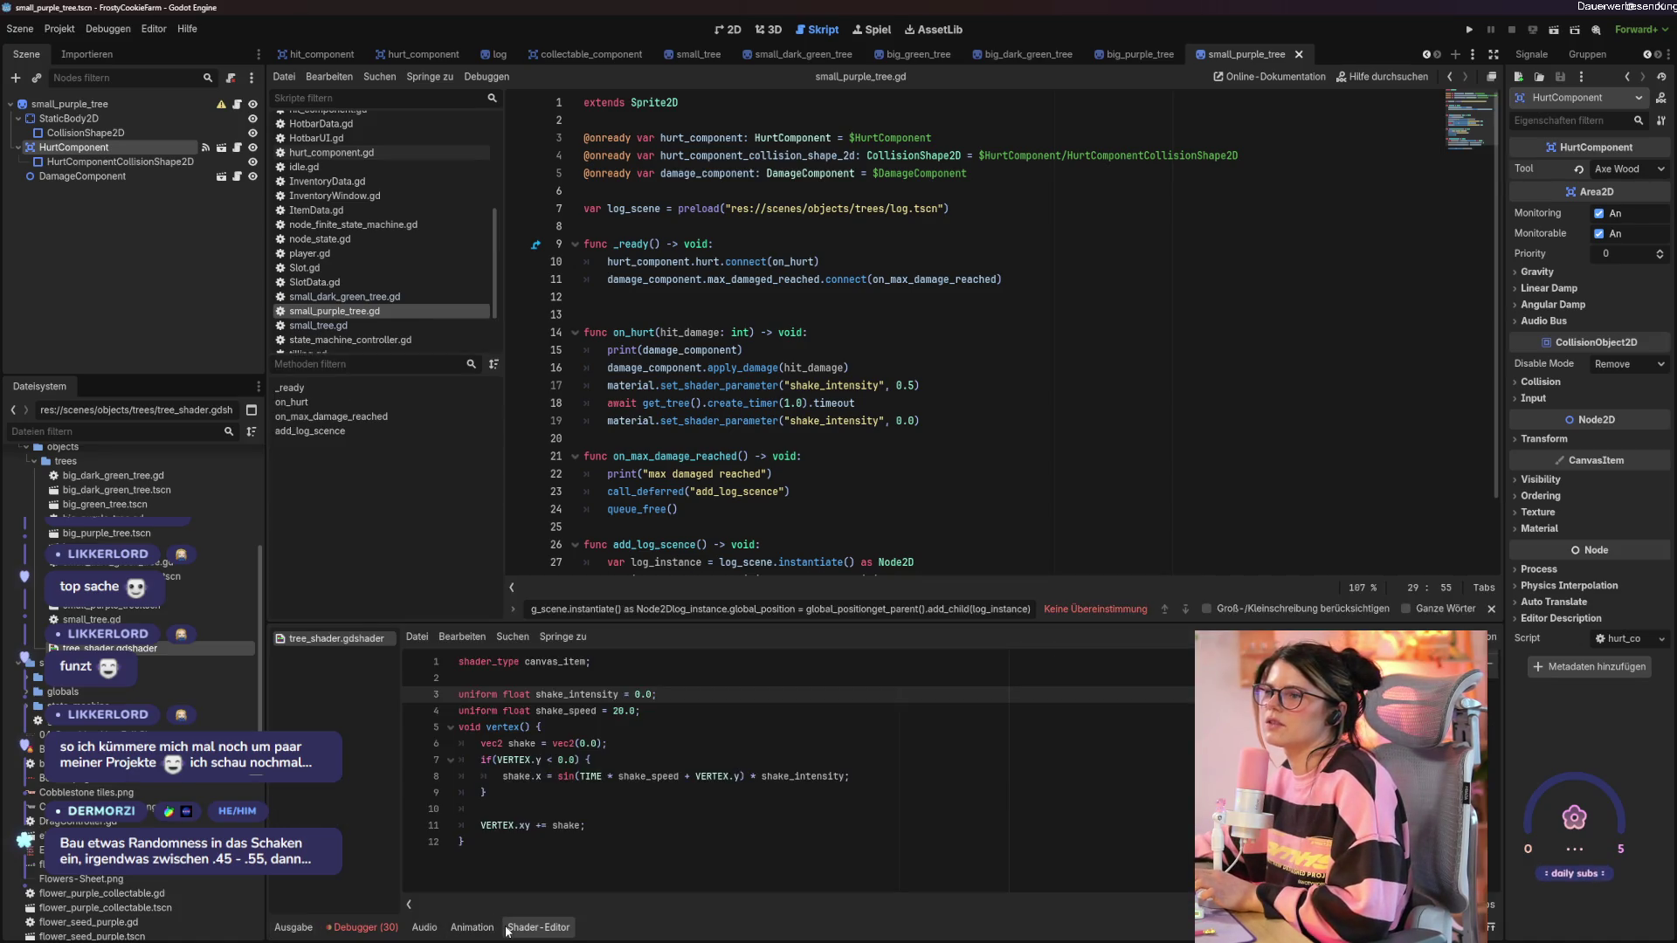
pyautogui.click(620, 802)
pyautogui.click(685, 728)
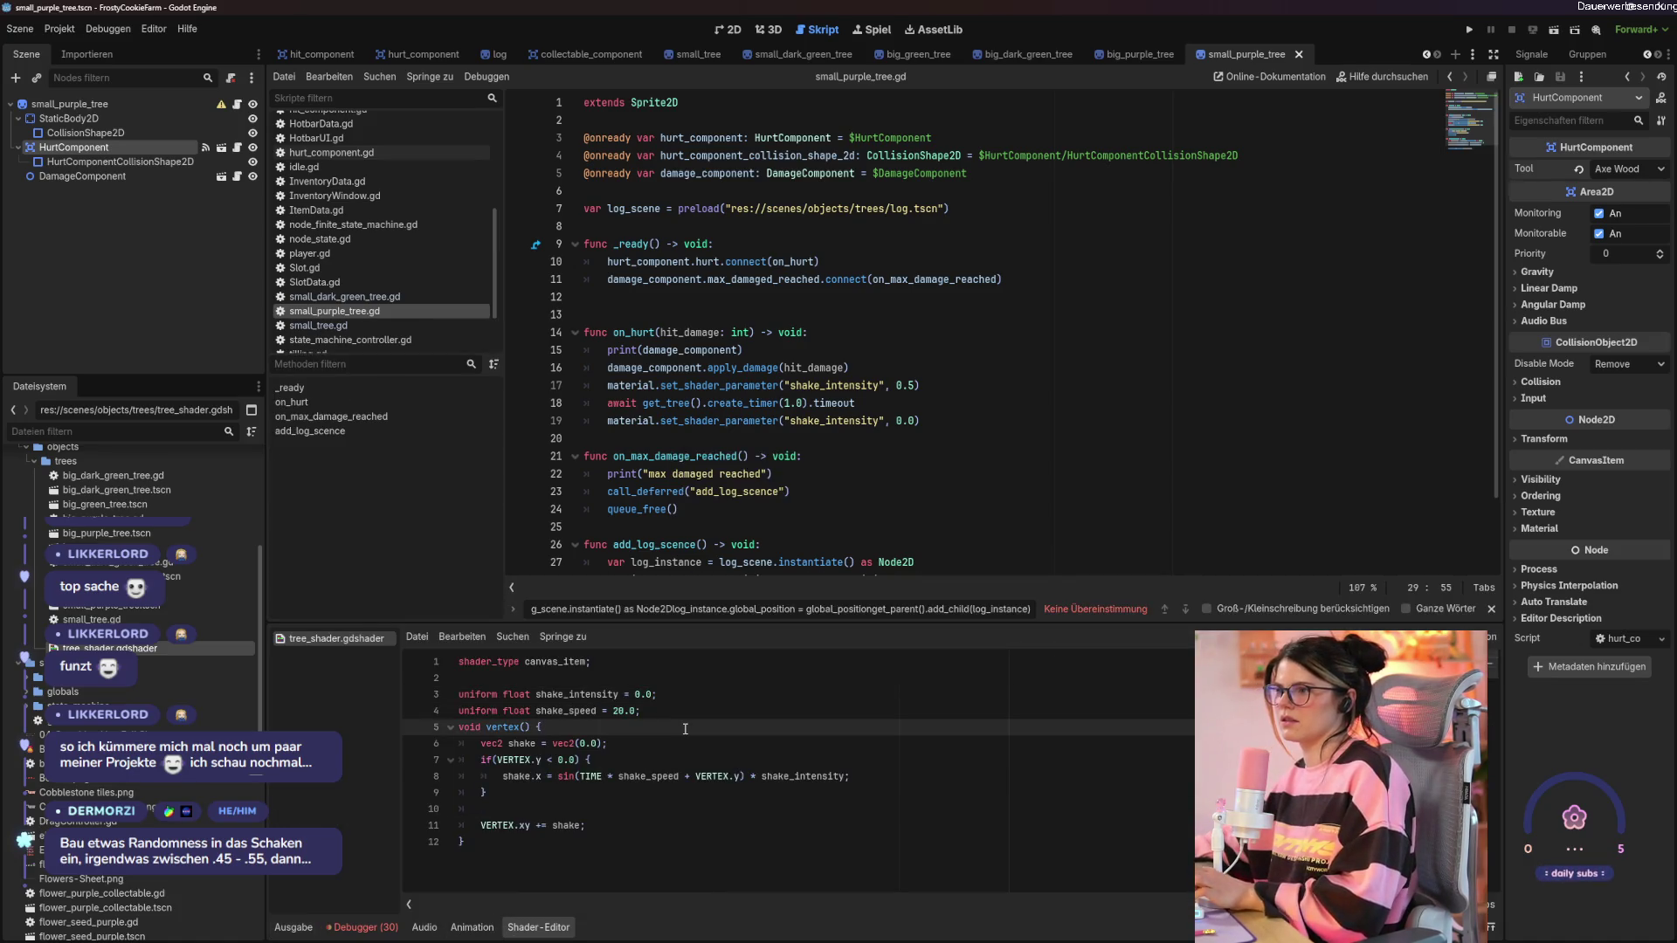
# Clear the leftover find-bar text and relaunch the game with F5.
pyautogui.tripleClick(796, 613)
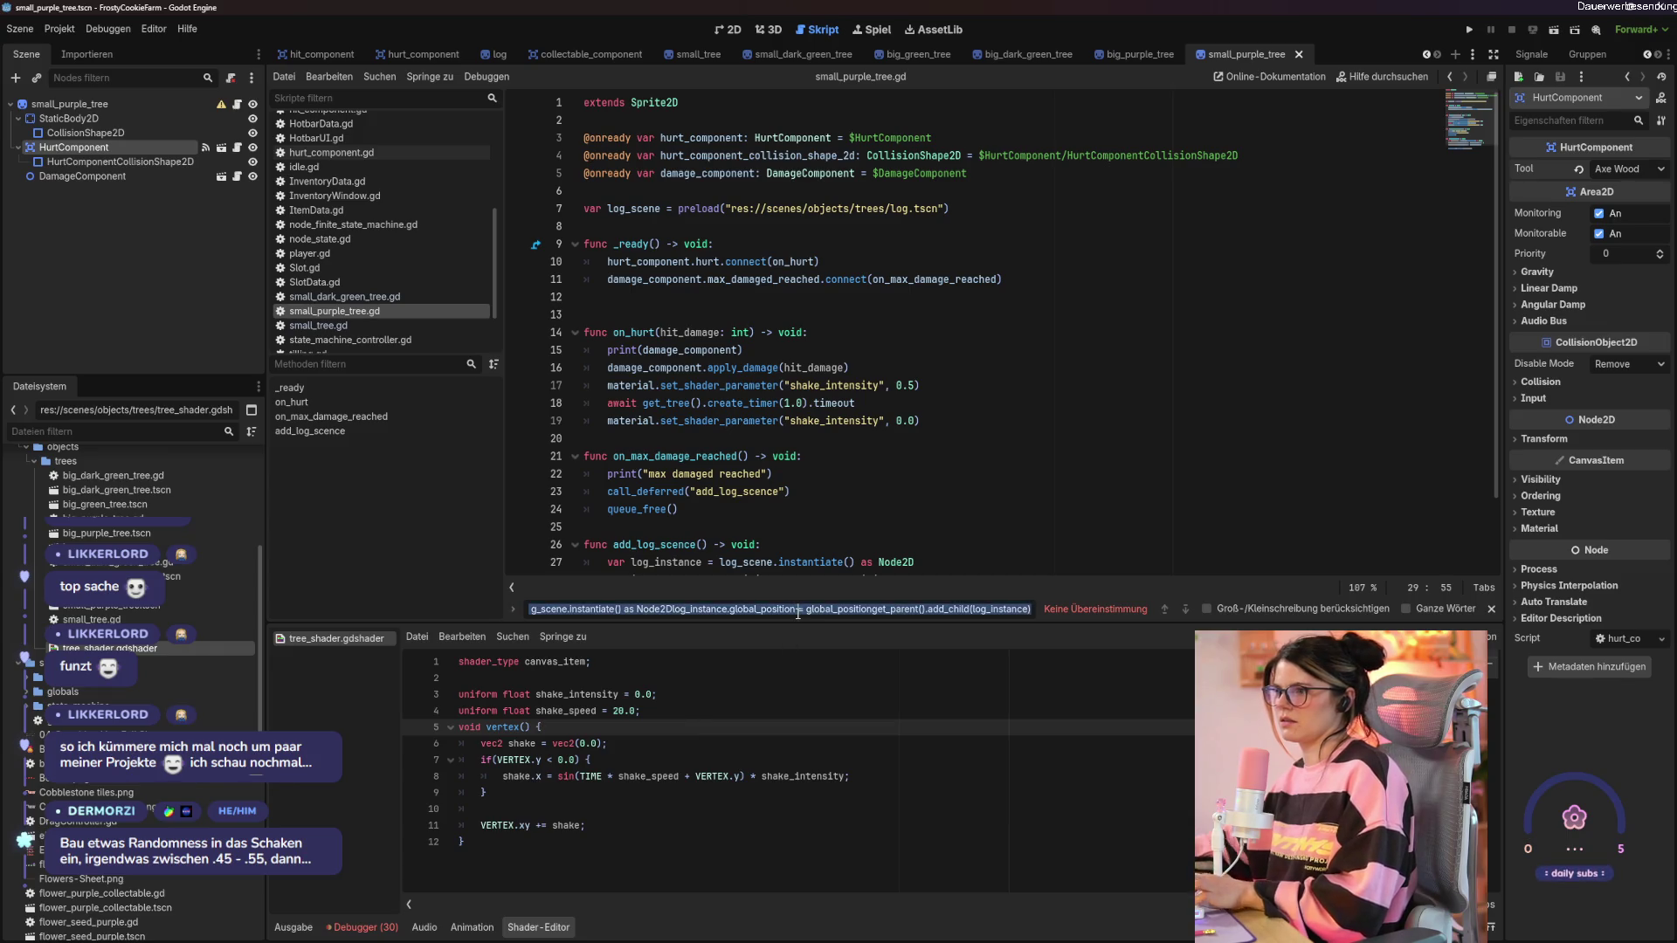
pyautogui.press('BackSpace')
pyautogui.click(763, 706)
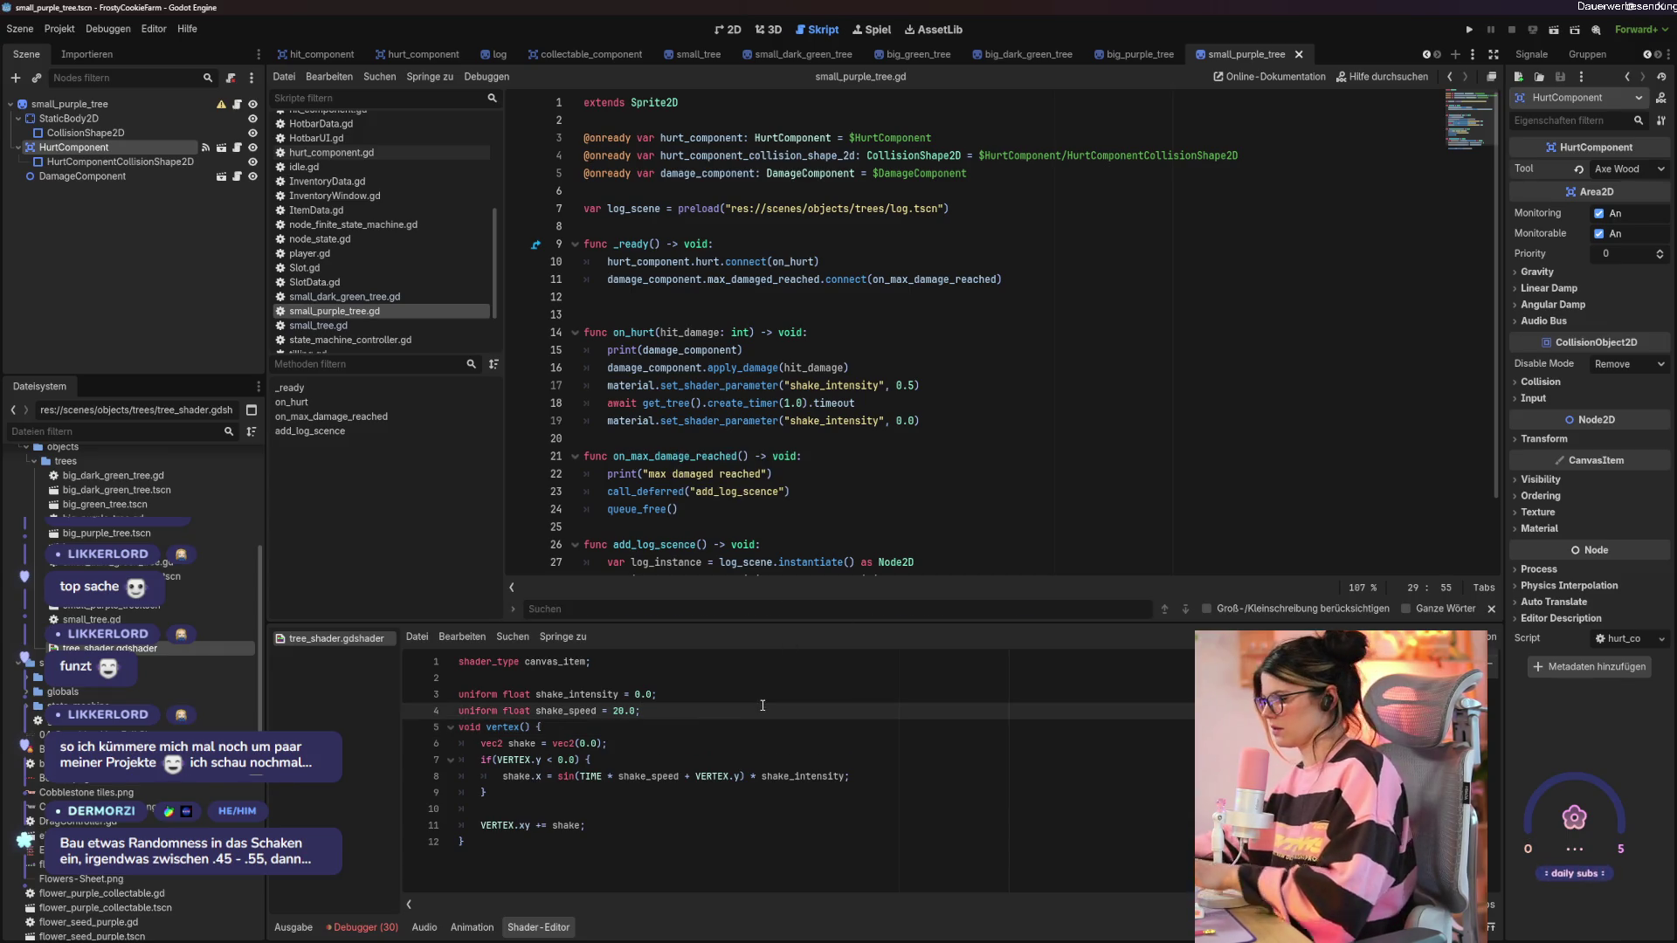
pyautogui.press('F5')
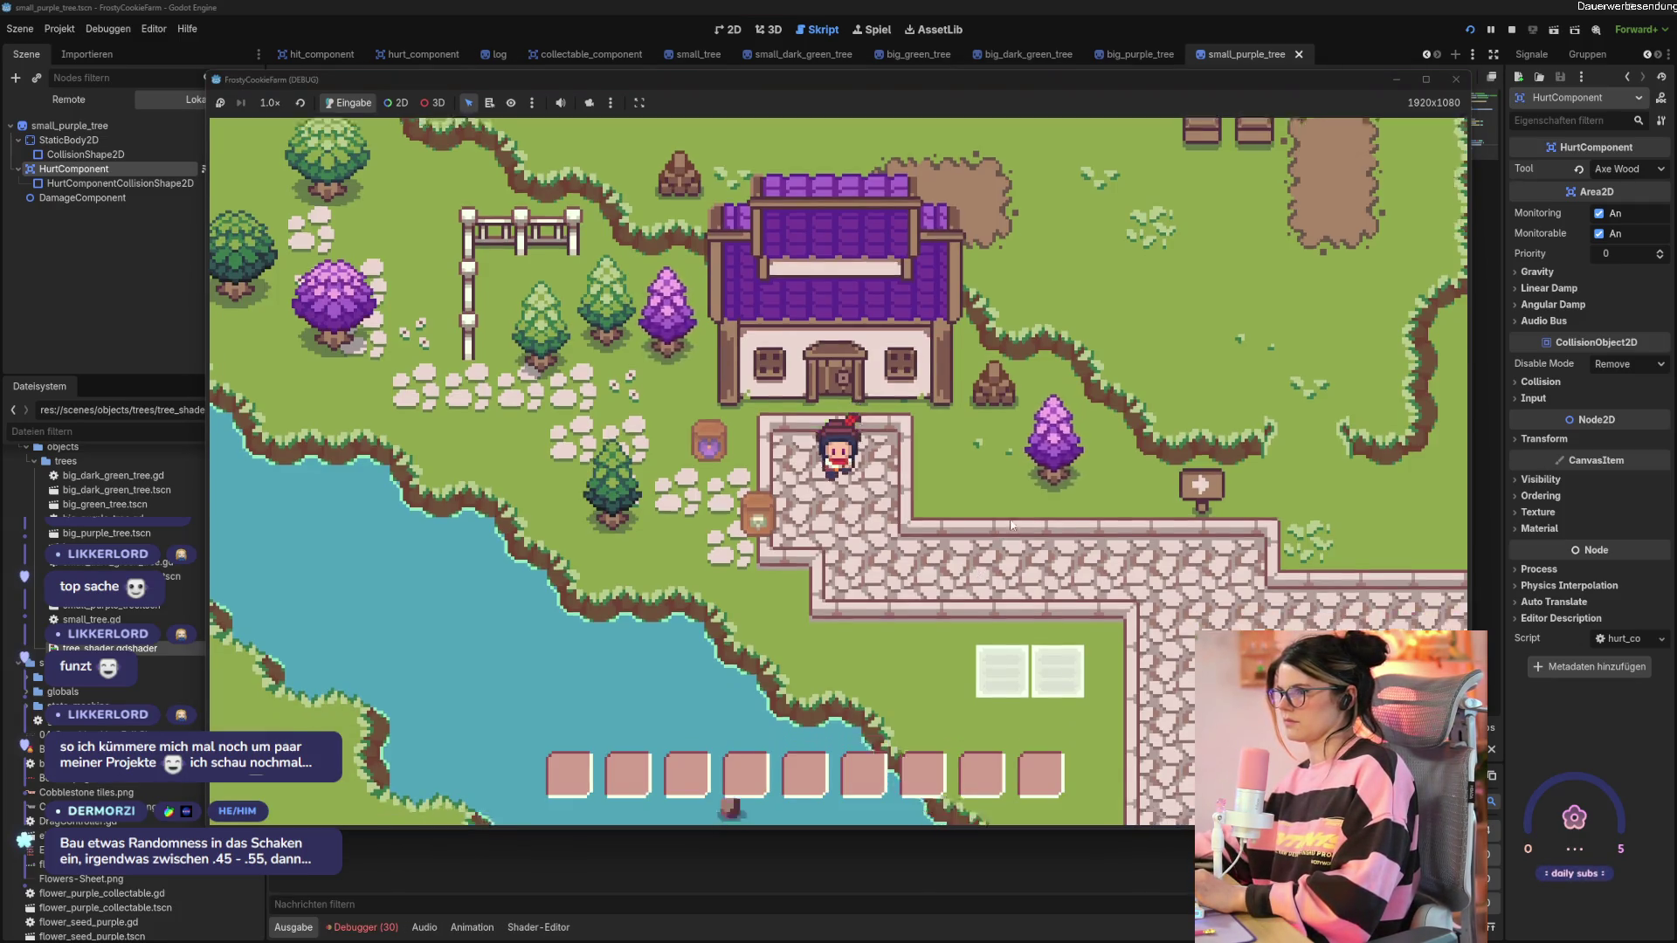
# Walk to the purple tree and chop it several times to watch it shake.
pyautogui.press('d')
pyautogui.click(869, 441)
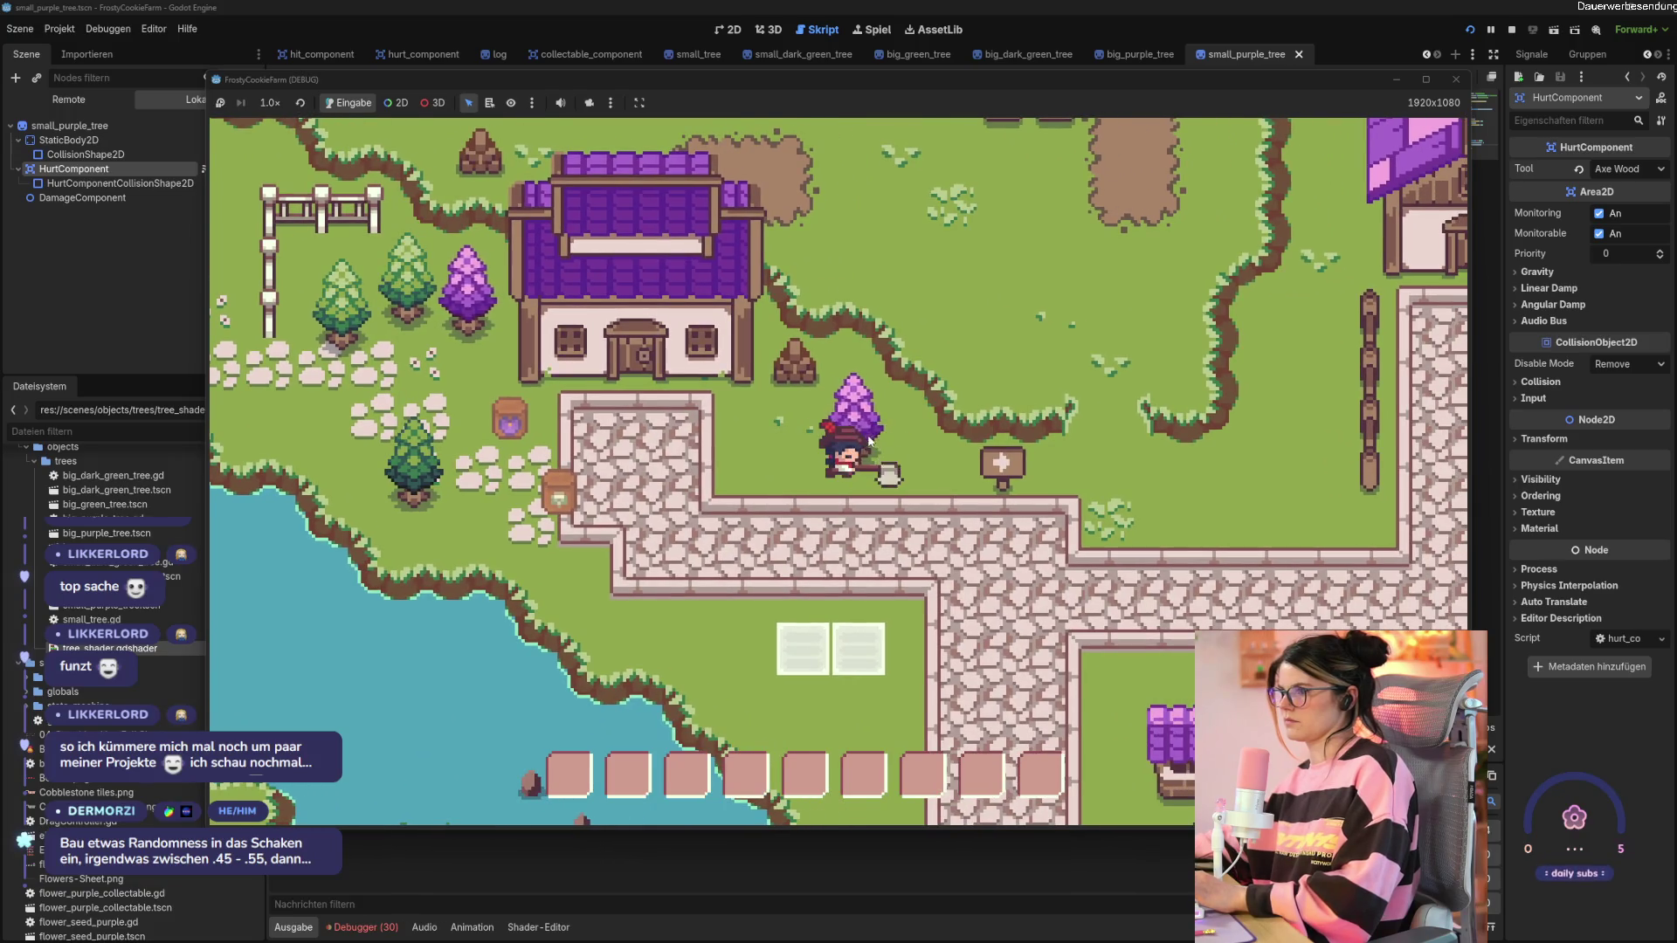
pyautogui.click(869, 440)
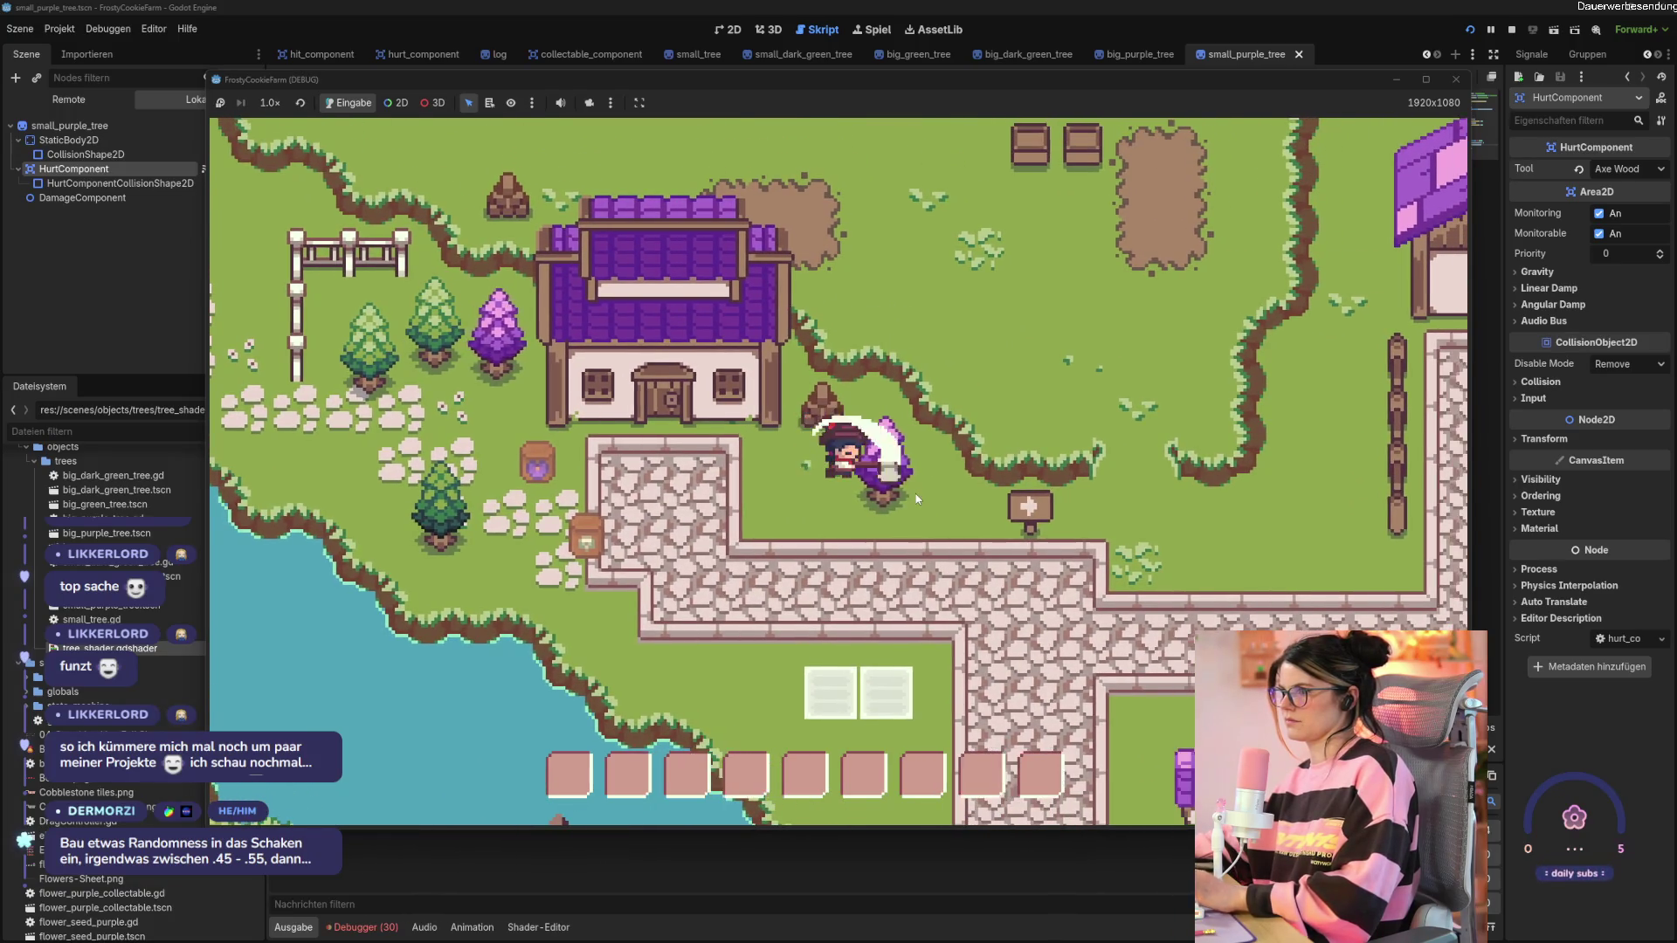
pyautogui.click(916, 499)
pyautogui.click(916, 498)
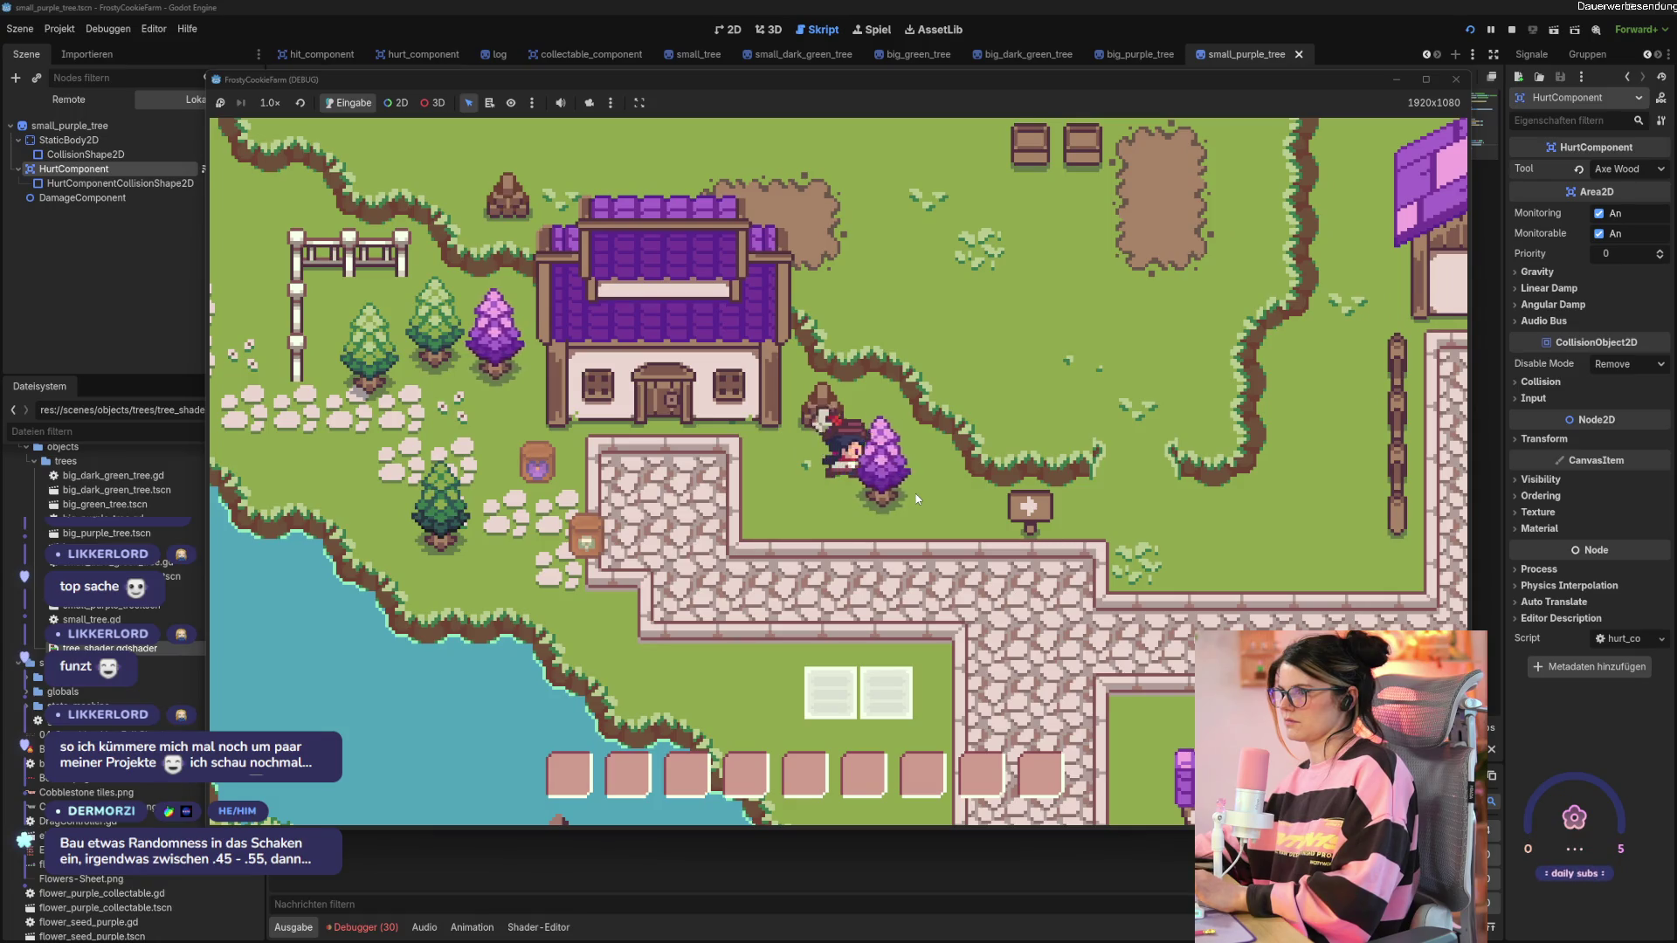
pyautogui.click(913, 476)
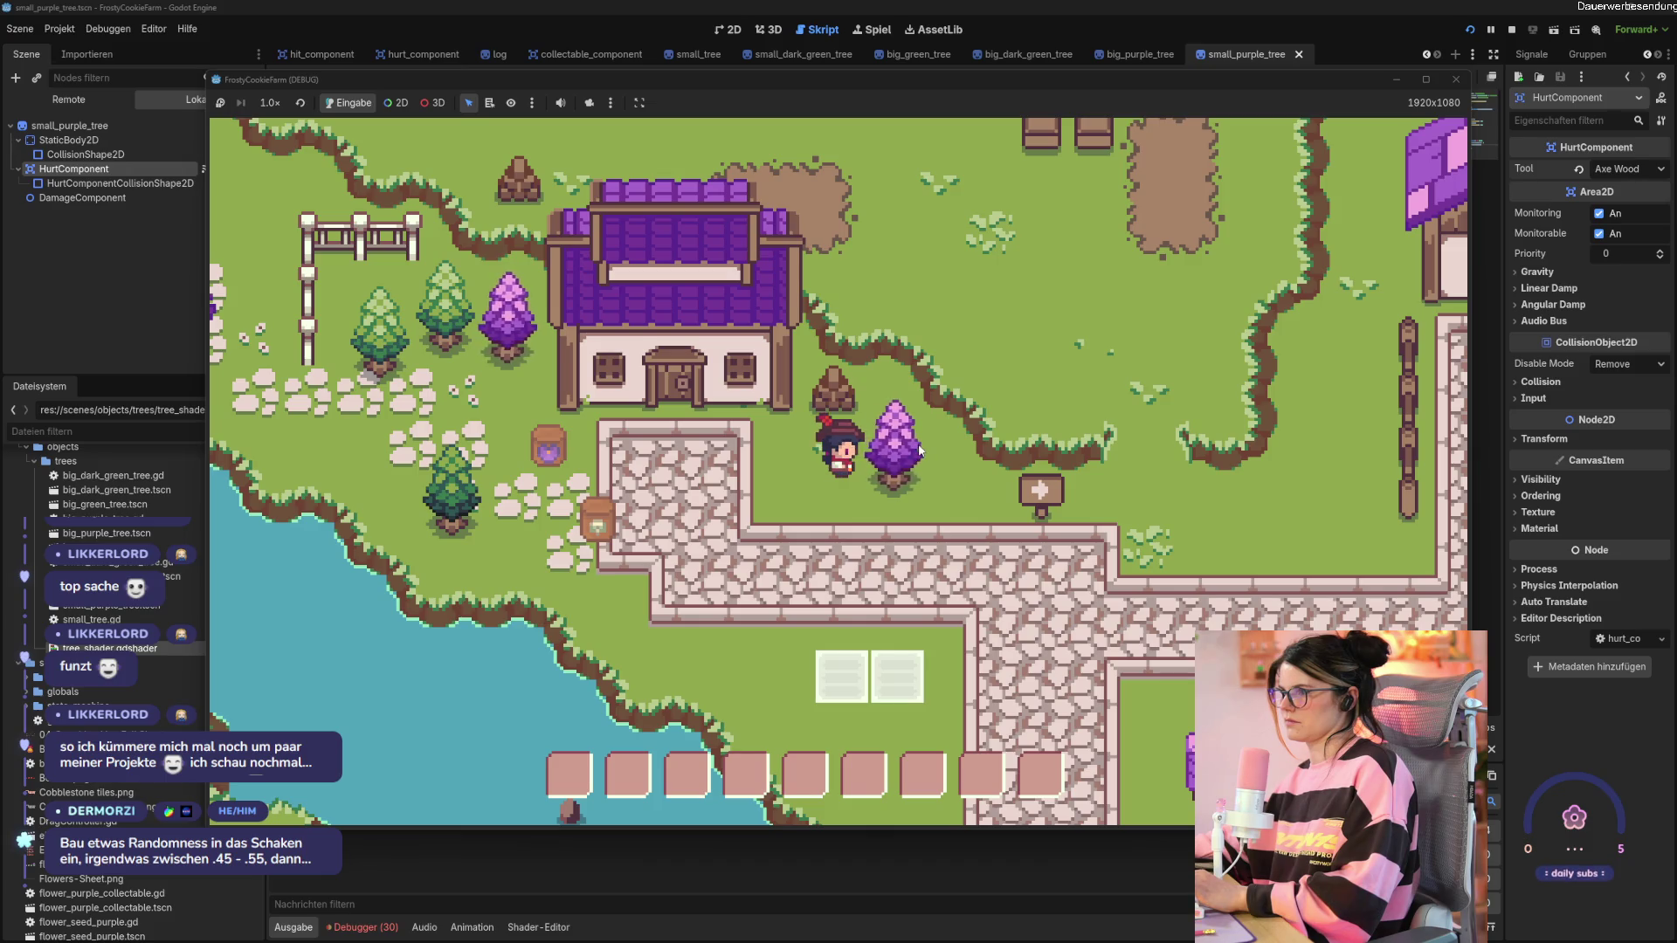
# Circle around to the tree's right side and chop it from there.
pyautogui.press('s')
pyautogui.press('d')
pyautogui.press('w')
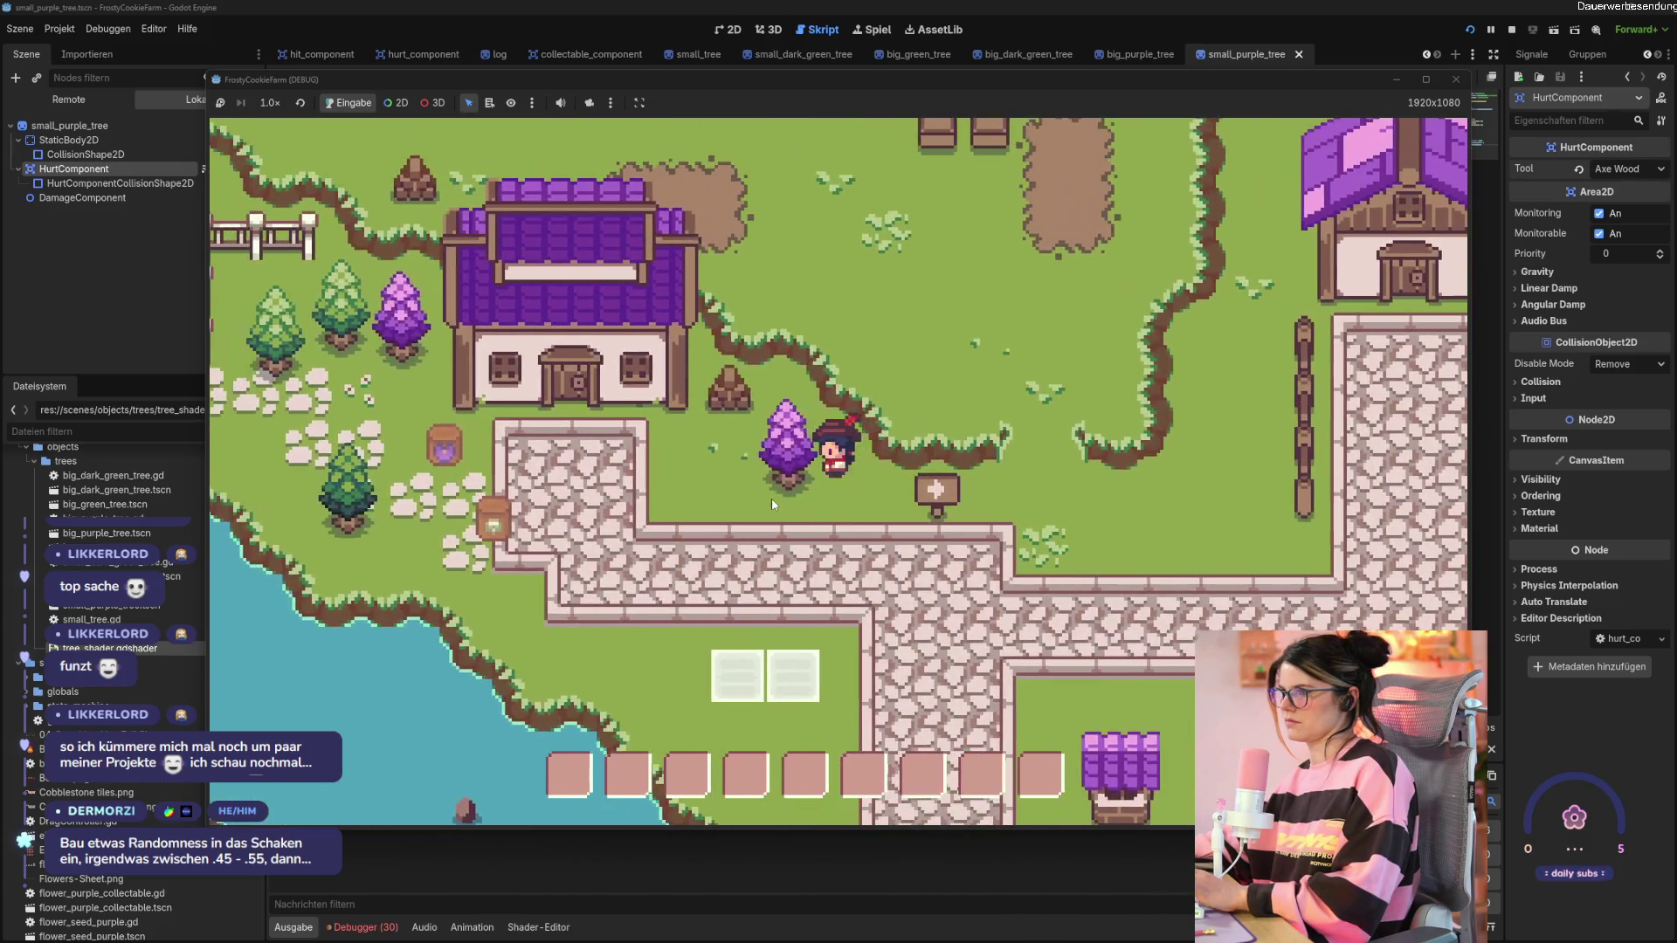
pyautogui.click(772, 498)
pyautogui.click(772, 498)
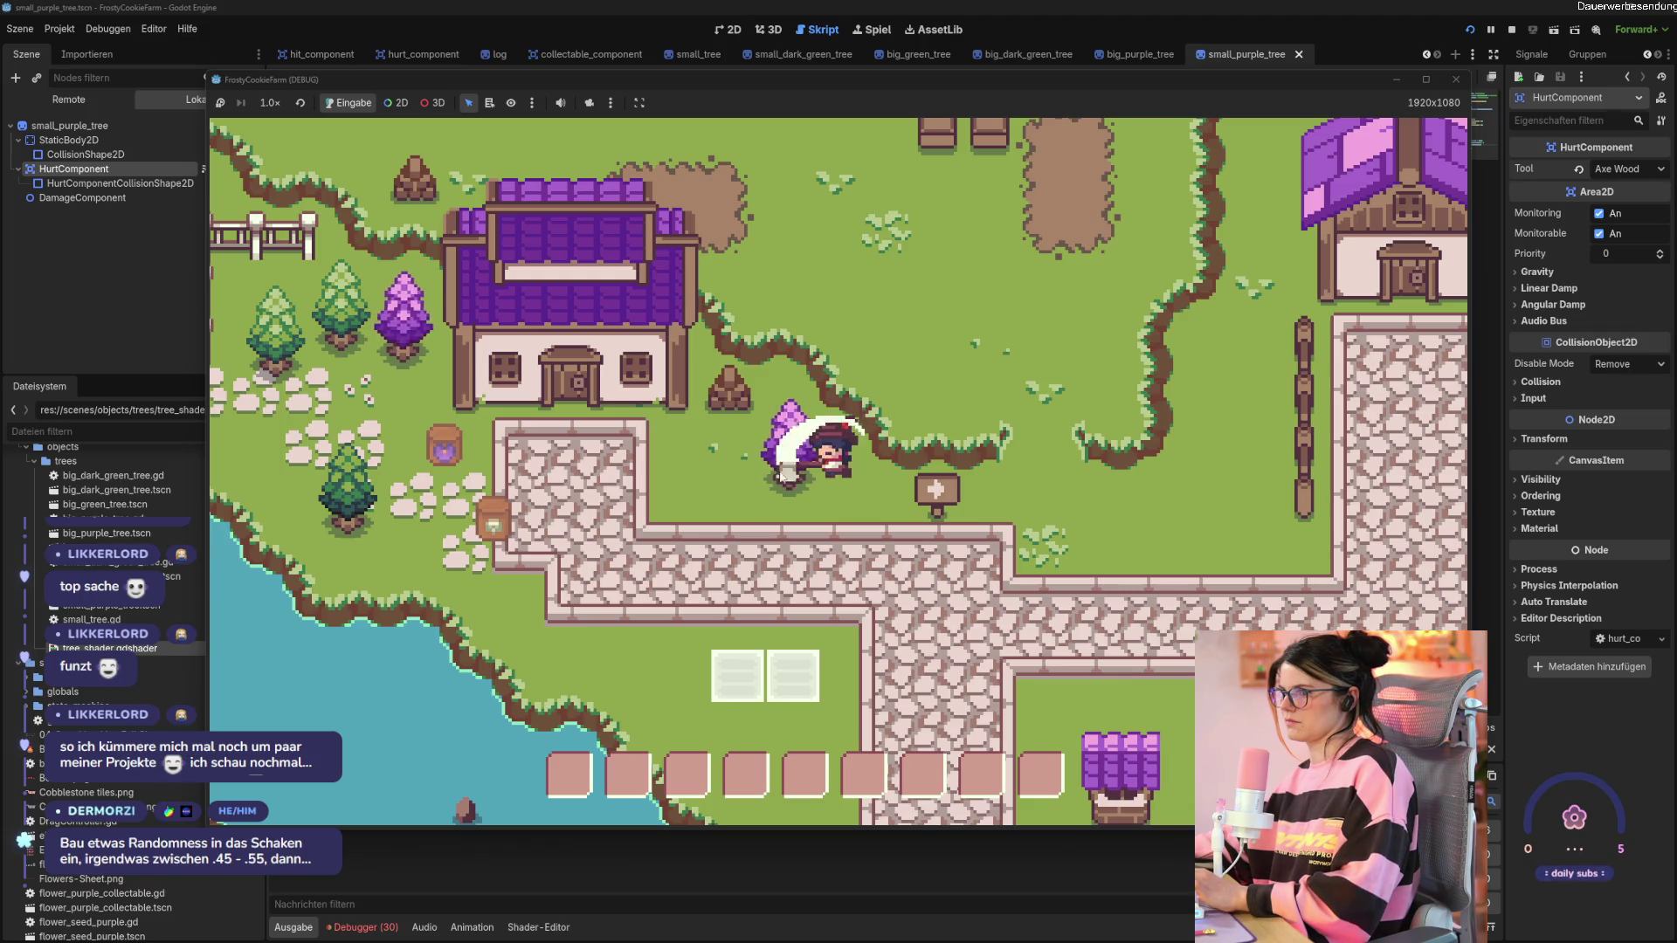
pyautogui.click(779, 469)
# Walk back beside the tree, then close the game window.
pyautogui.press('a')
pyautogui.press('s')
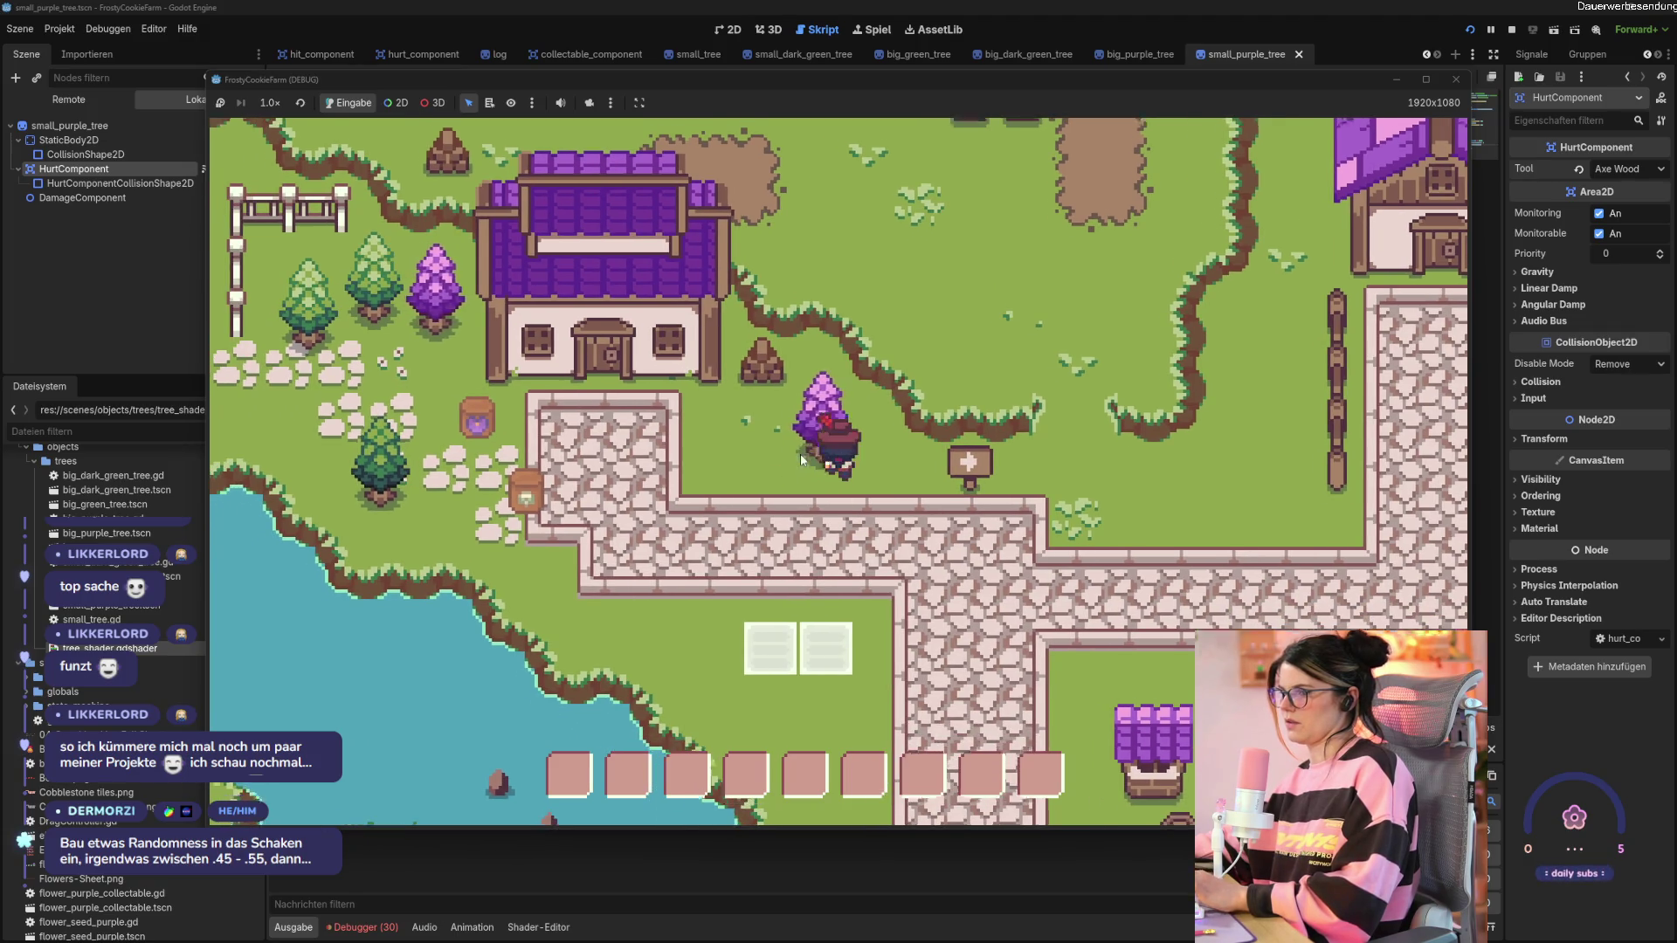
pyautogui.press('d')
pyautogui.press('w')
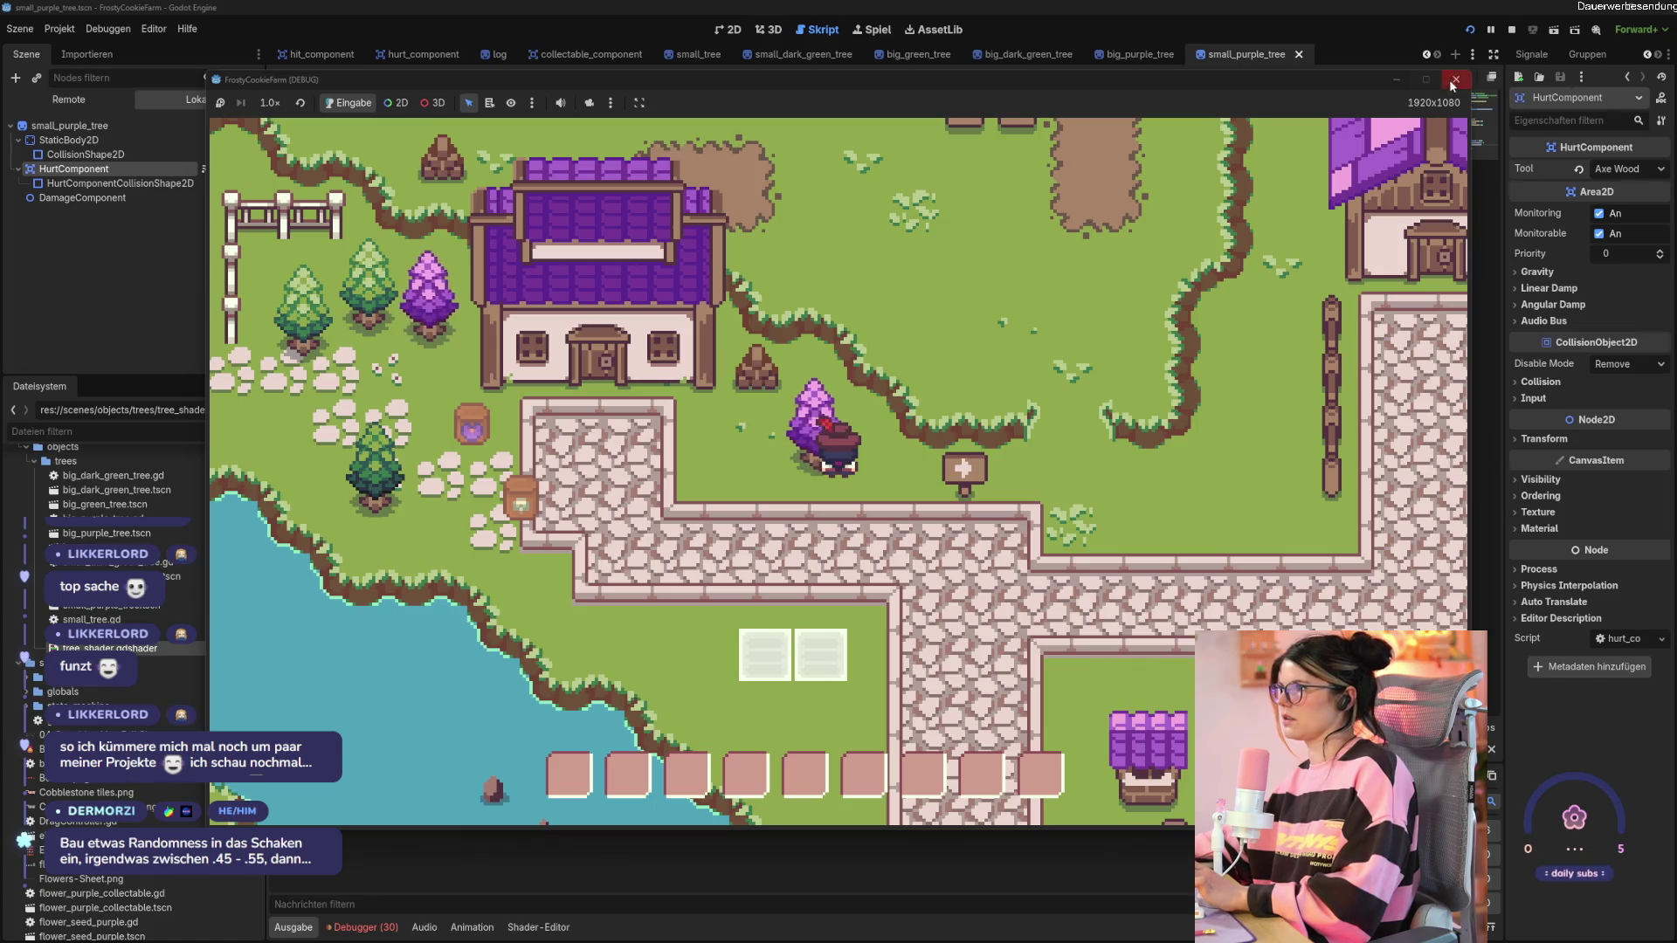
pyautogui.click(1454, 79)
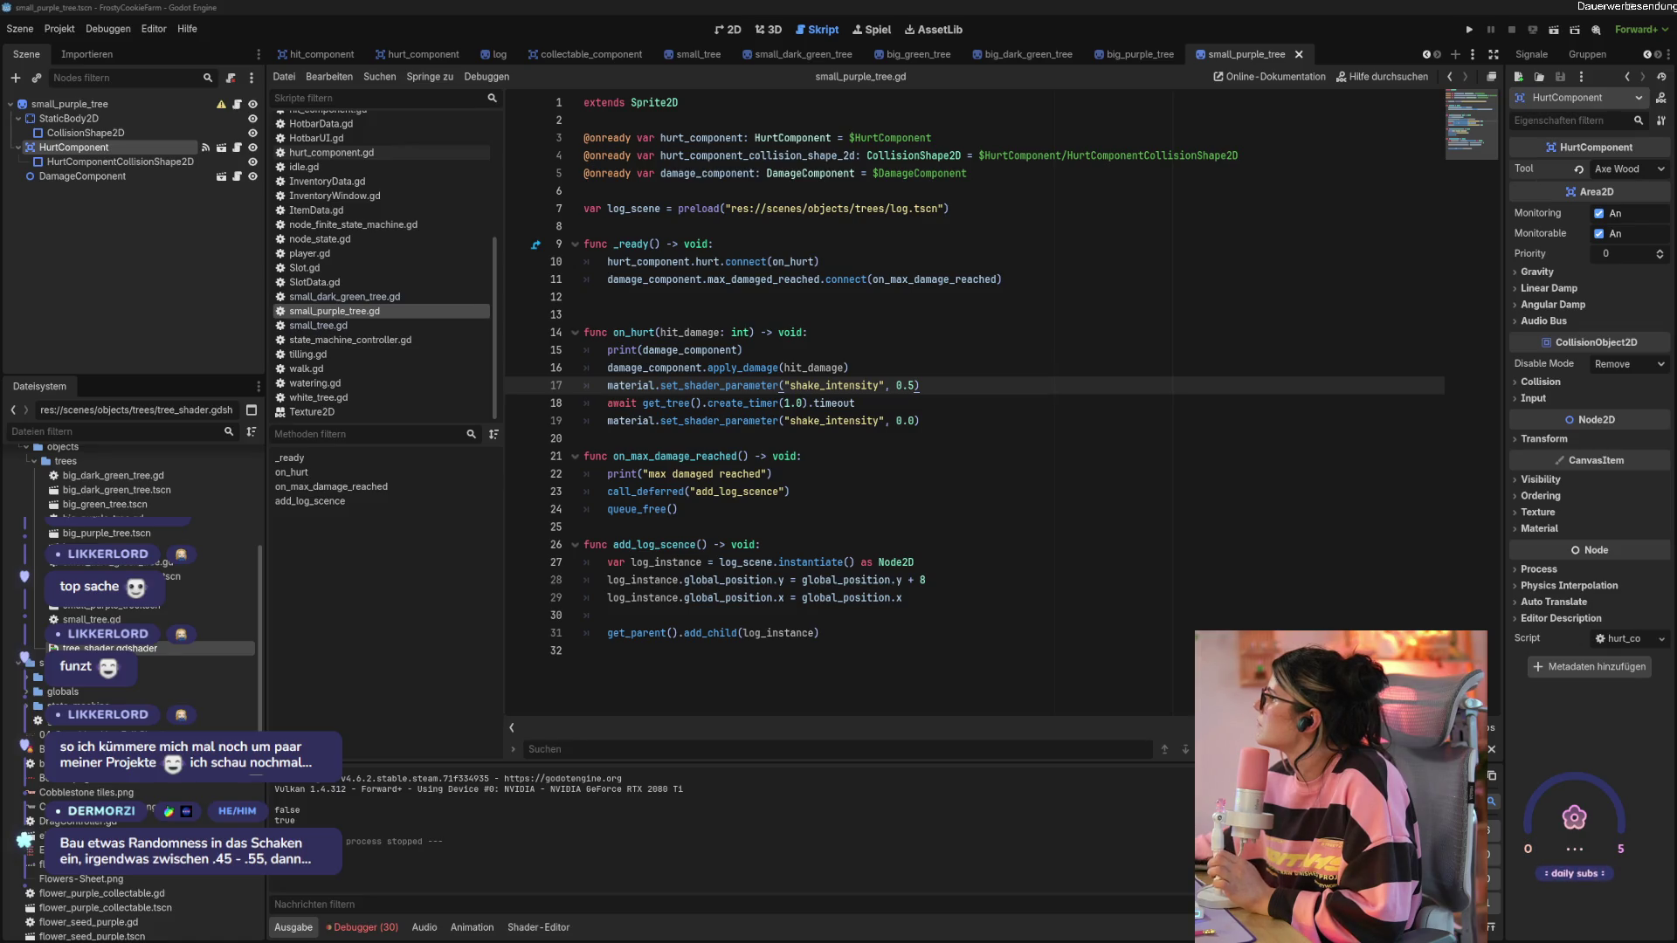
# Display tree_shader.gdshader beneath small_purple_tree.gd and go to on_max_damage_reached.
pyautogui.click(904, 597)
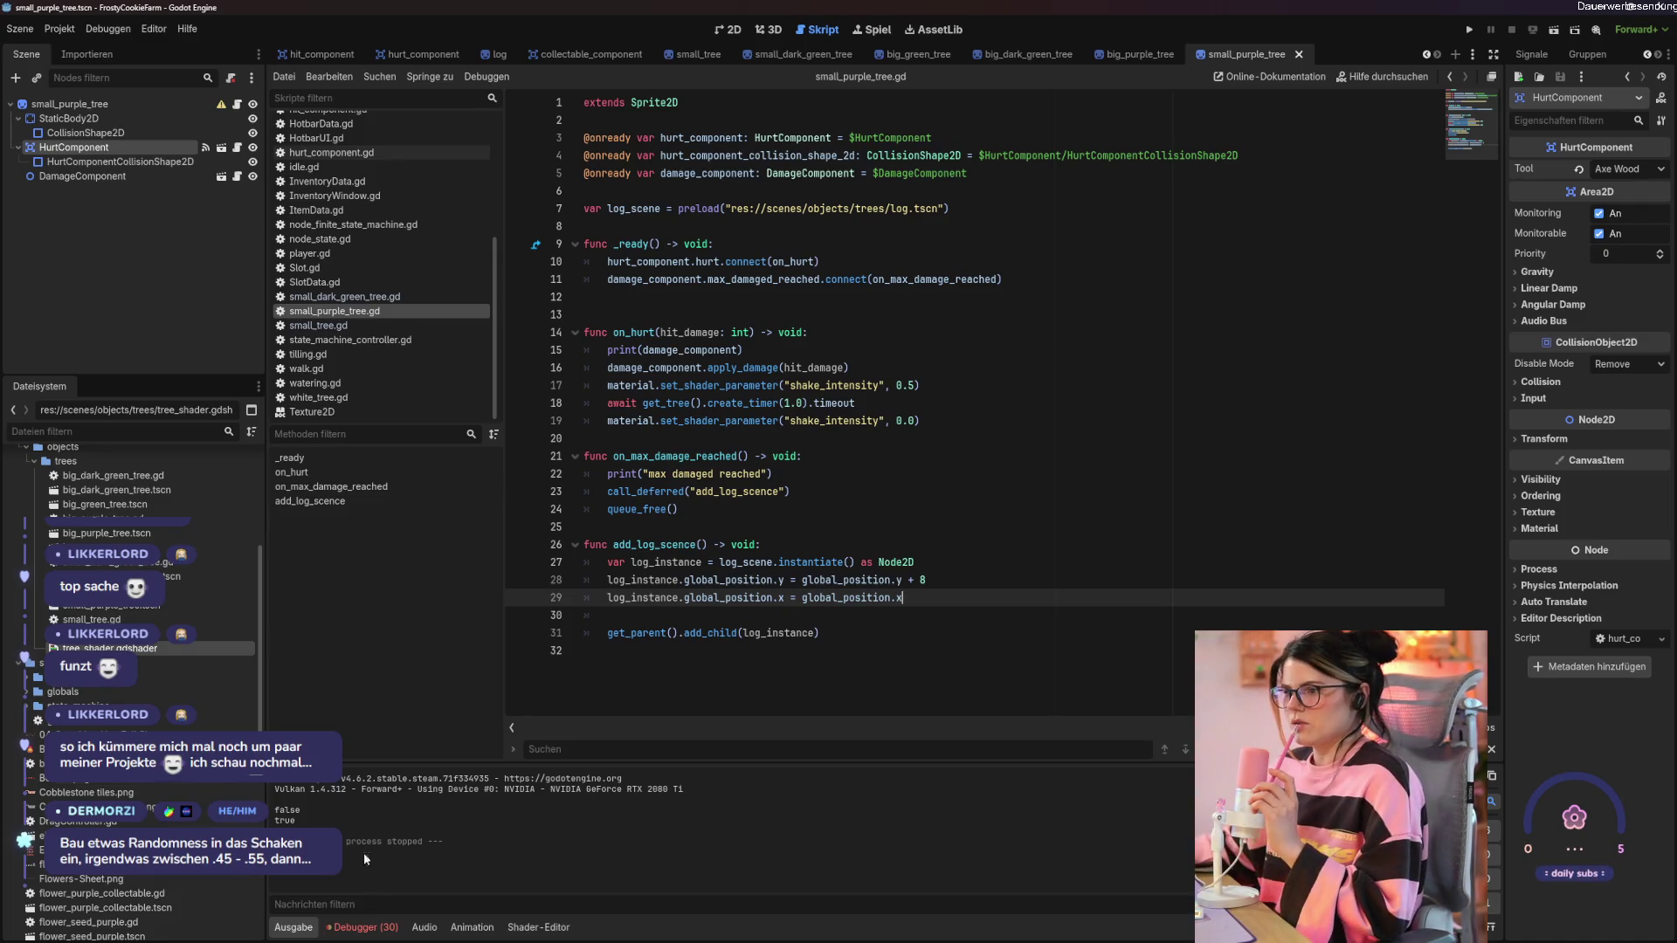
pyautogui.click(535, 927)
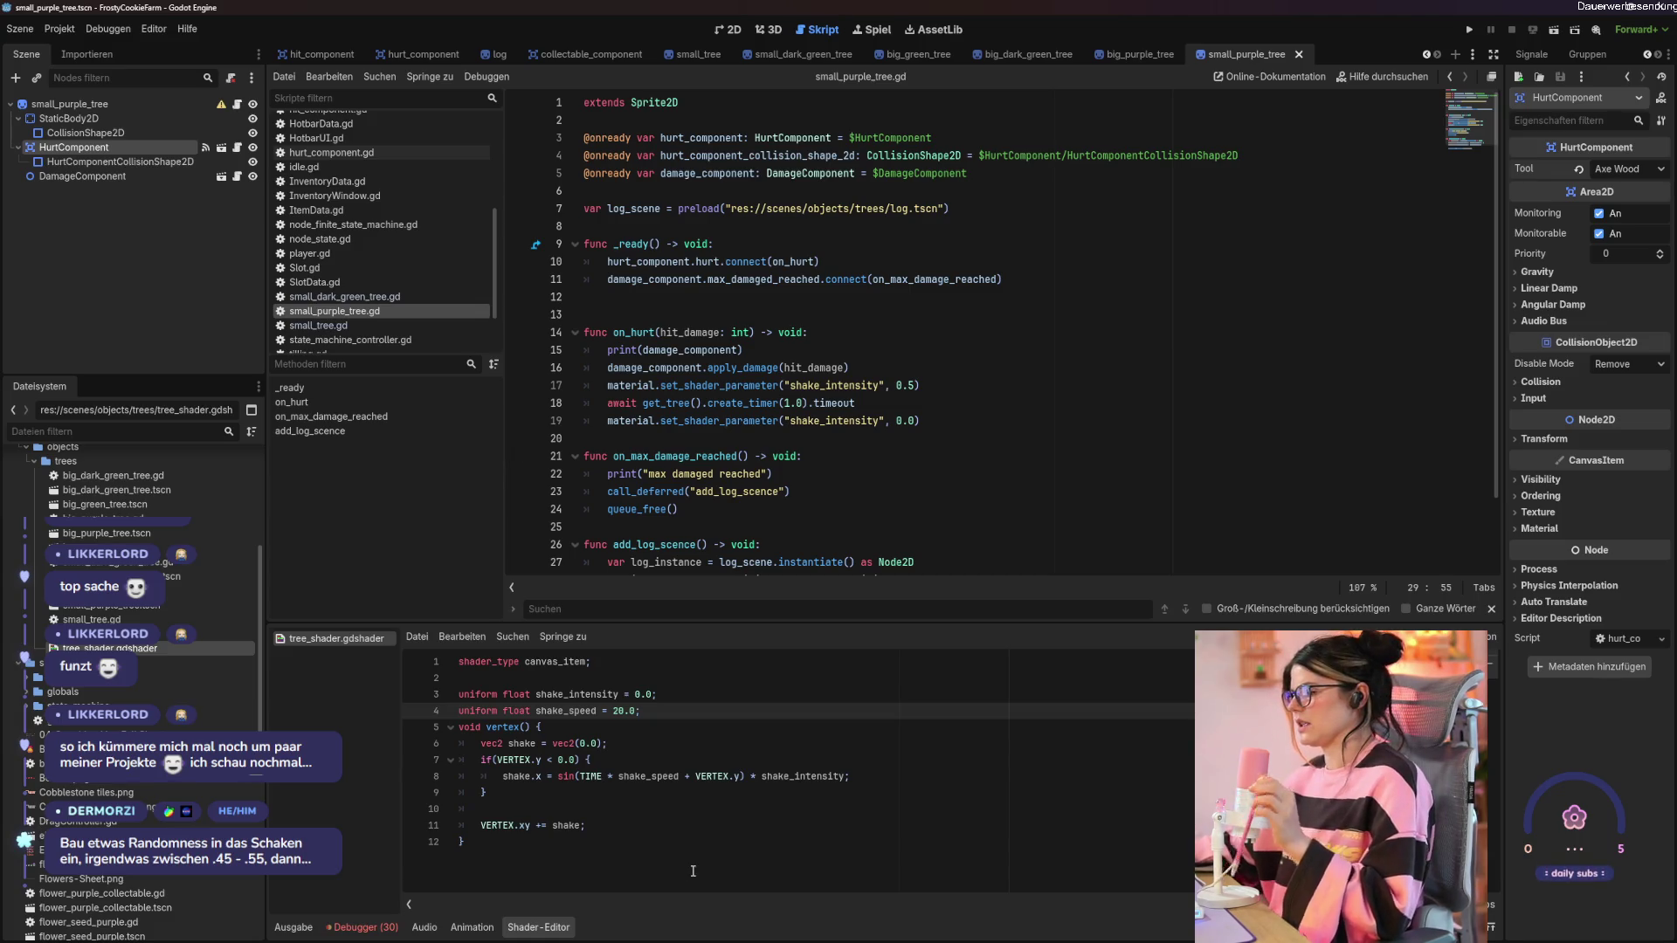
pyautogui.click(960, 449)
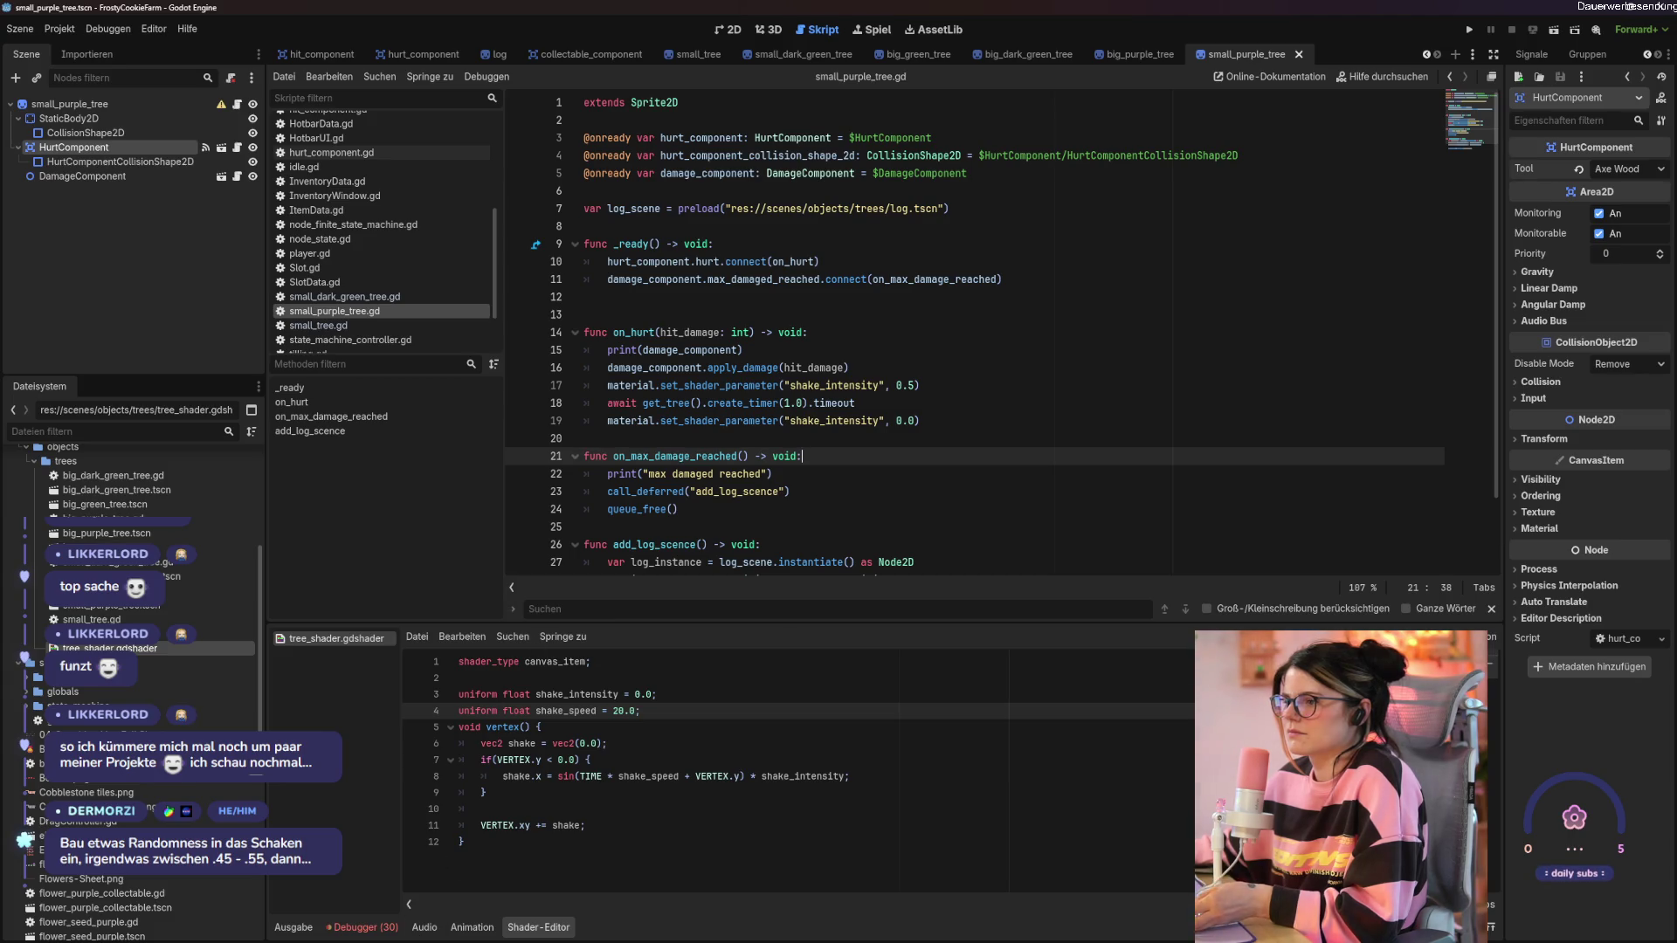
# Review the Debugger's Fehler list of errors and warnings.
pyautogui.click(347, 927)
pyautogui.click(372, 676)
pyautogui.scroll(-5, 727, 836)
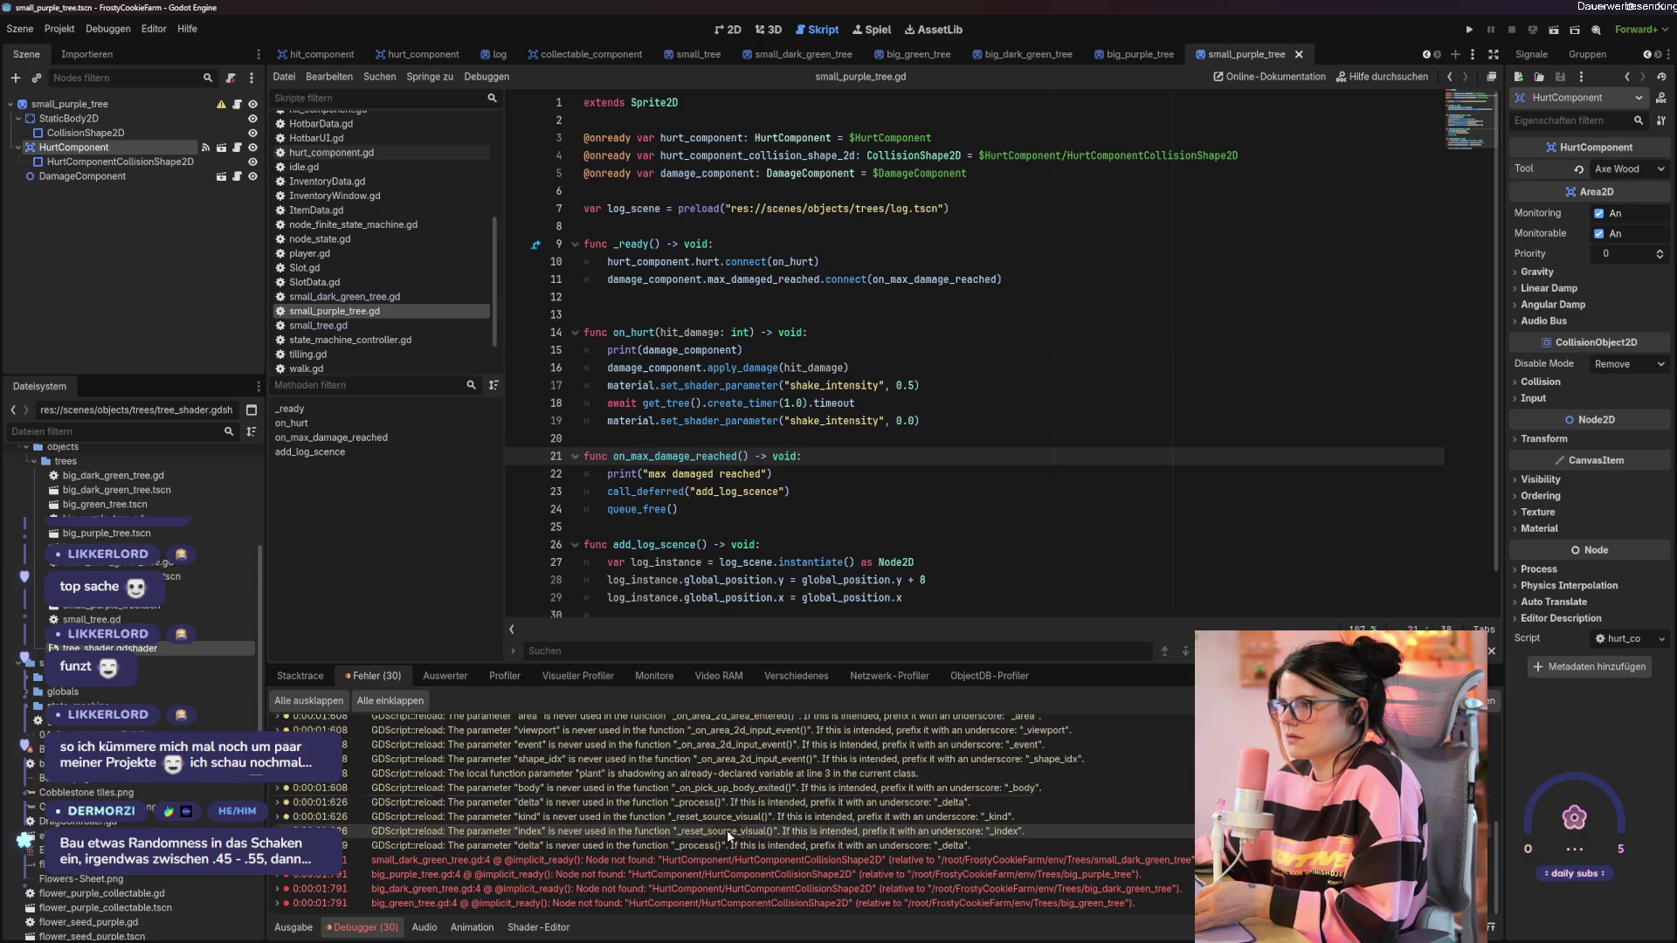
pyautogui.moveTo(728, 836)
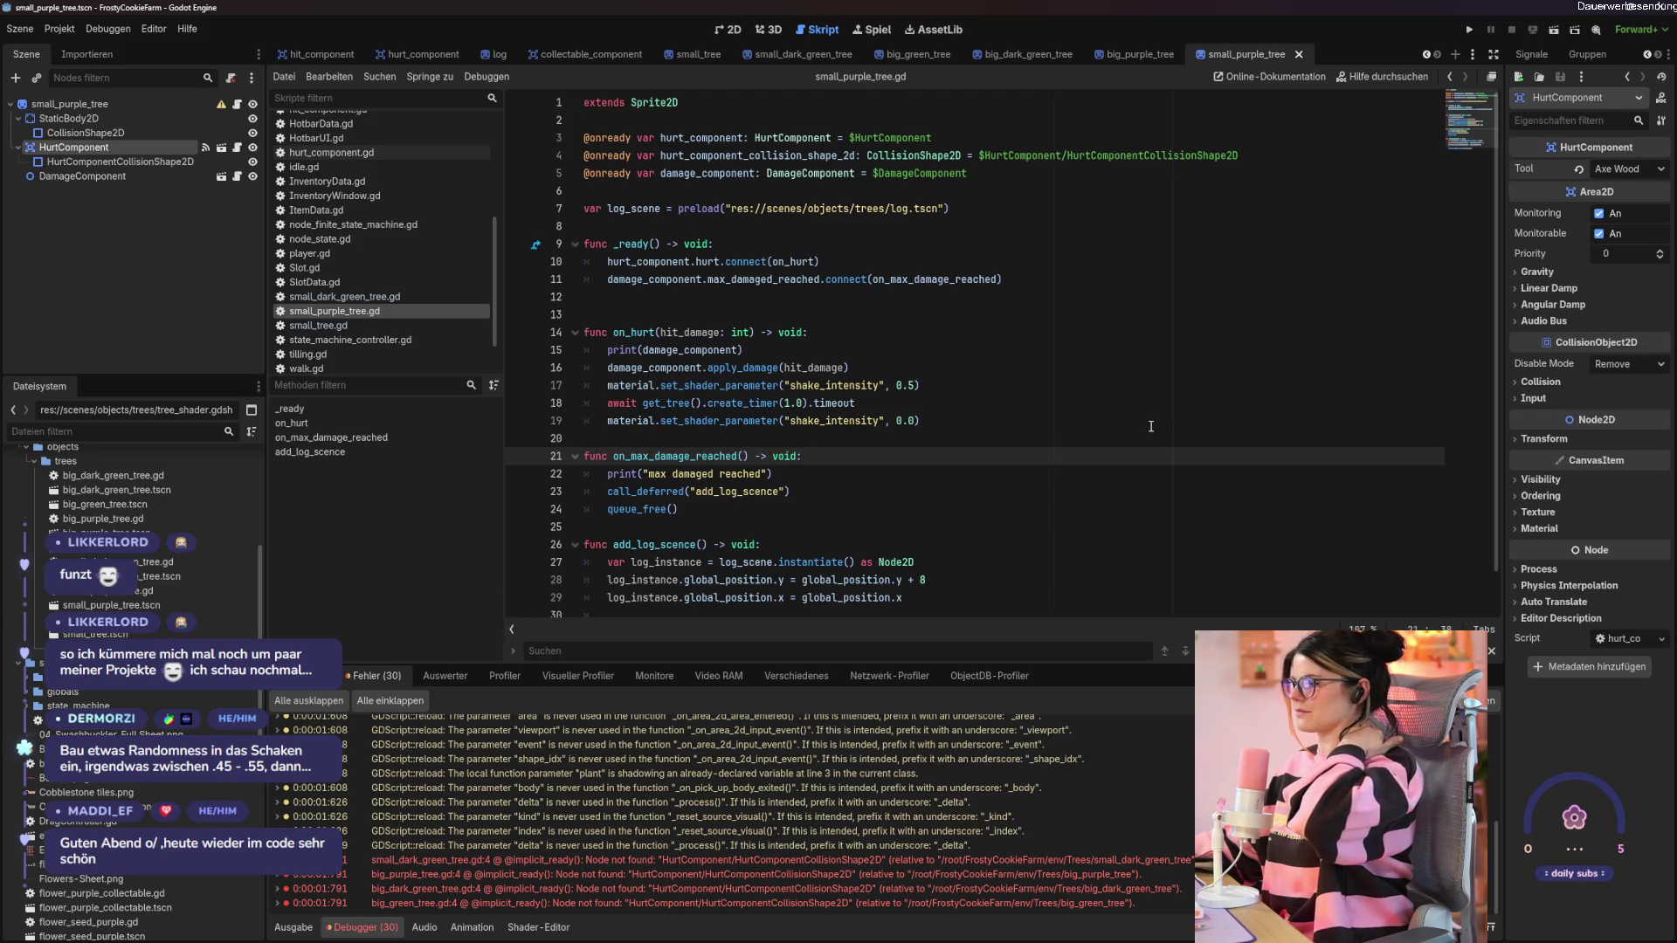
# Add a print("") line after the one-second timer wait in on_hurt and launch with F5.
pyautogui.click(1150, 426)
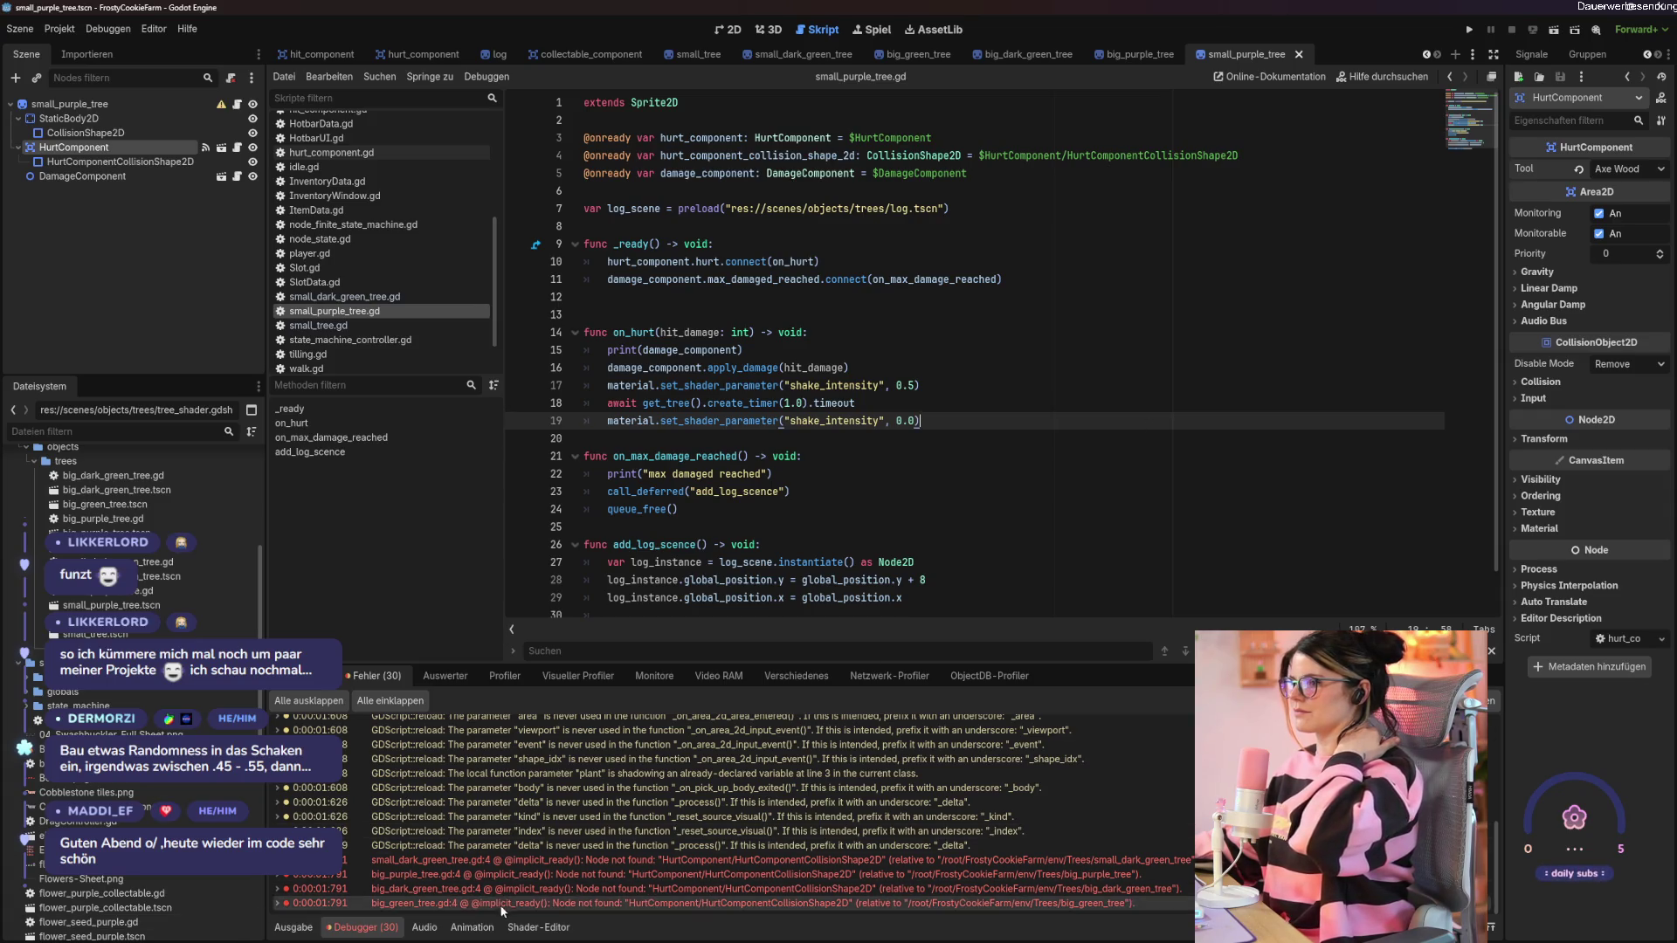
pyautogui.click(537, 927)
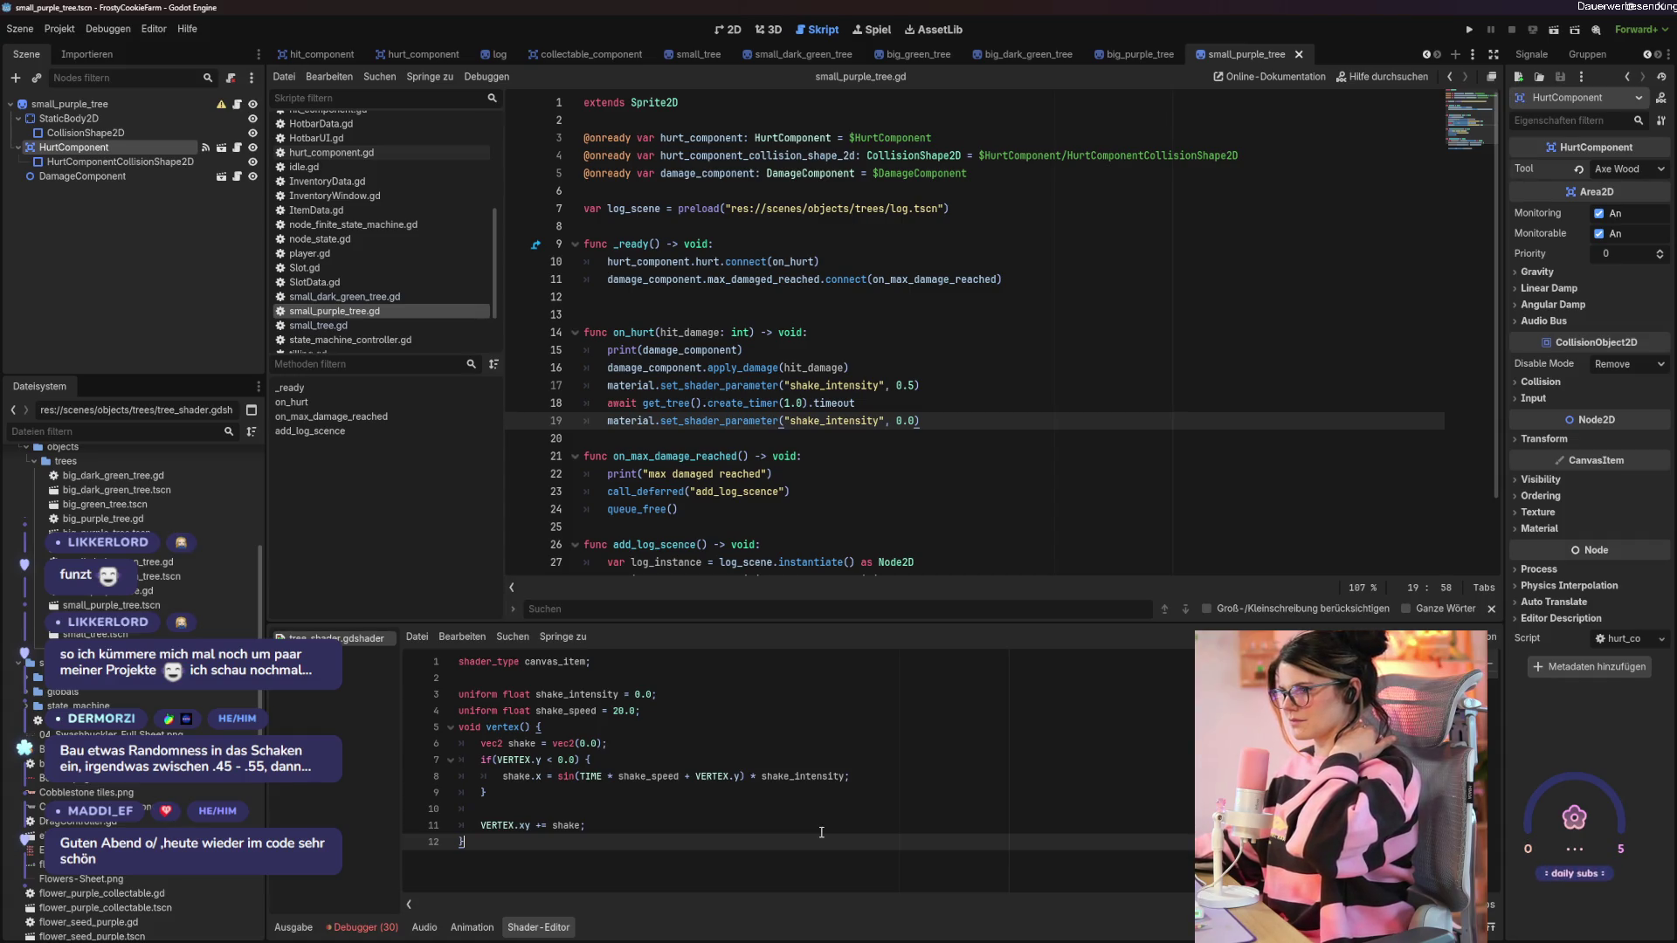
pyautogui.click(992, 403)
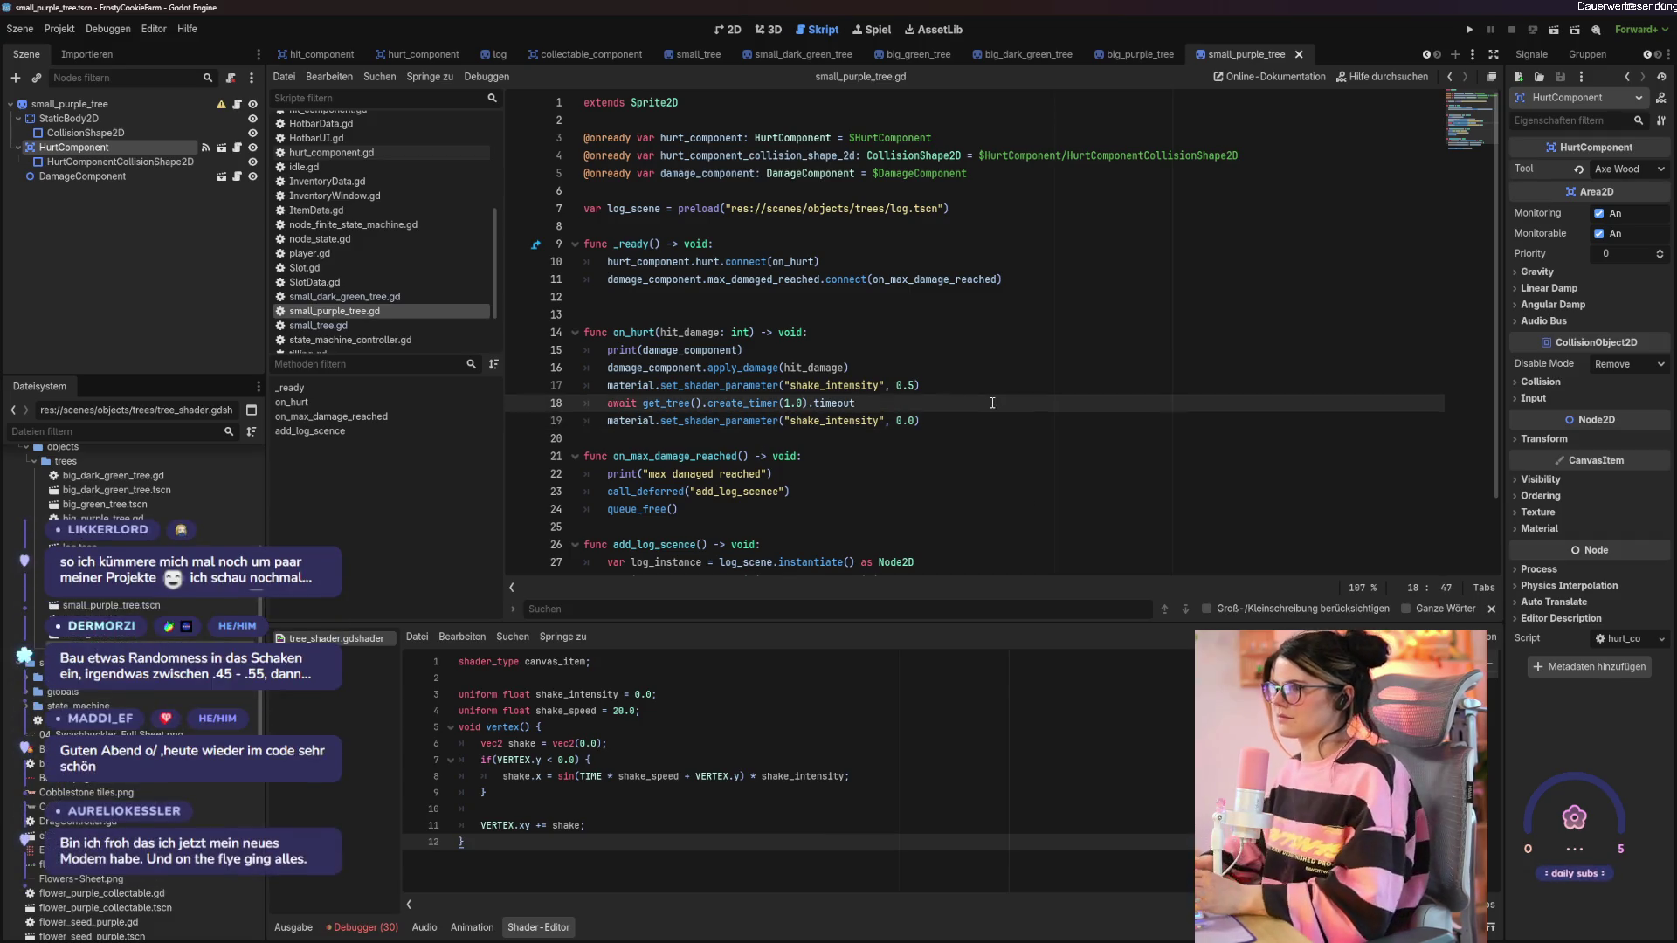
pyautogui.press('Return')
pyautogui.write('(')
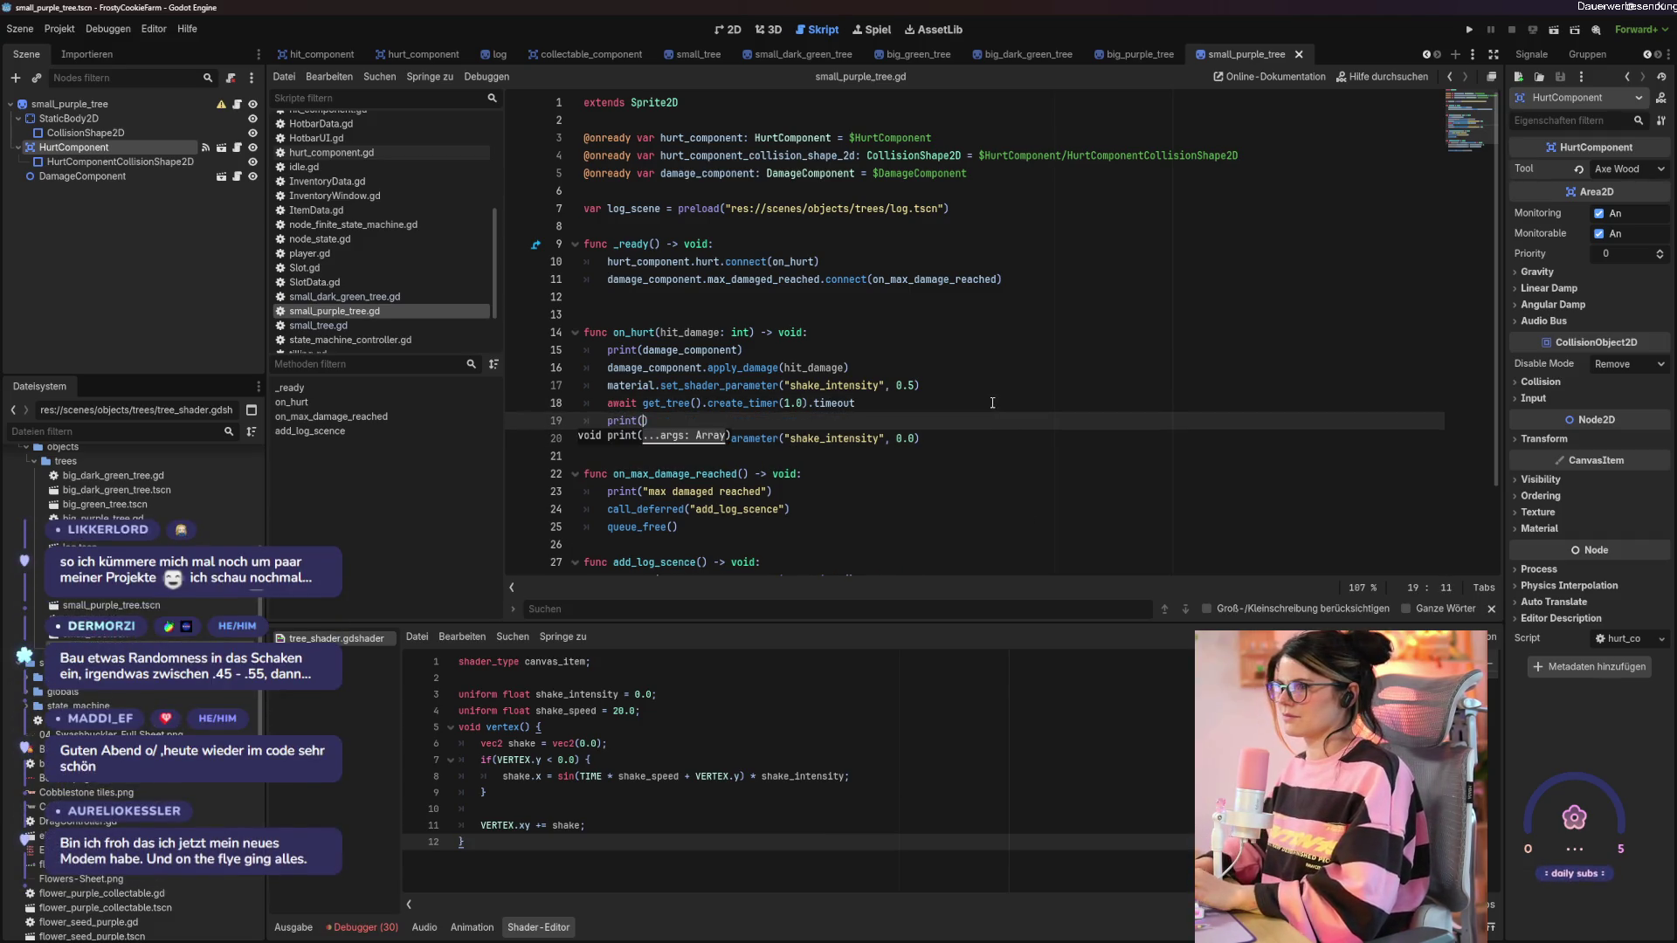
pyautogui.write('"test')
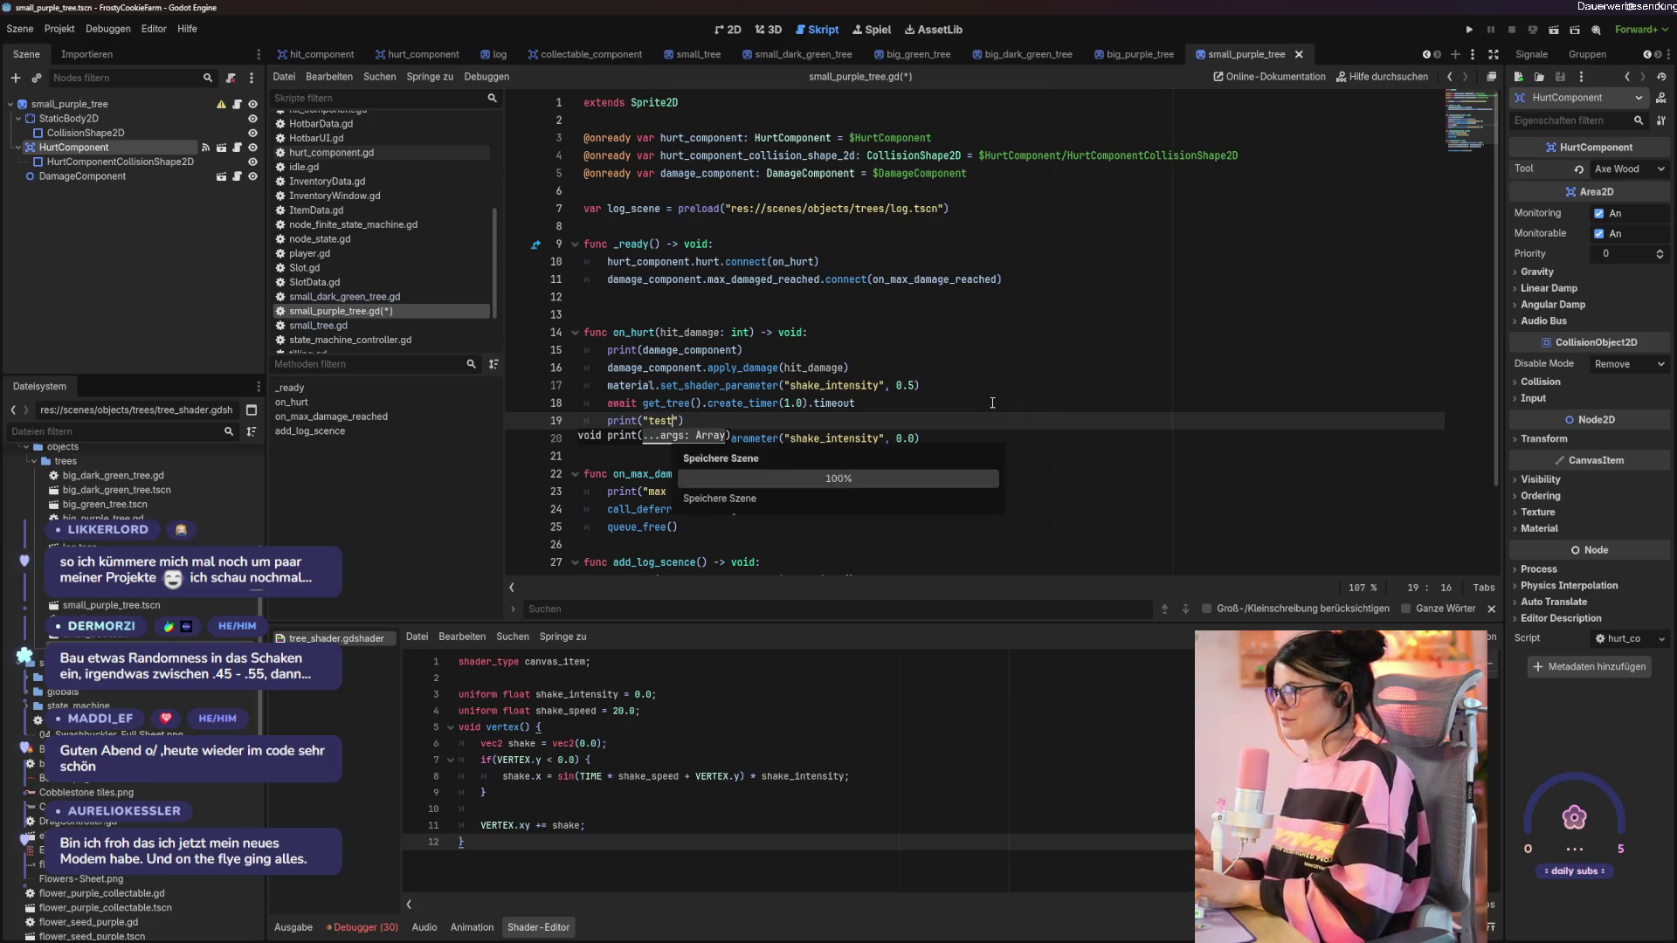
pyautogui.press('F5')
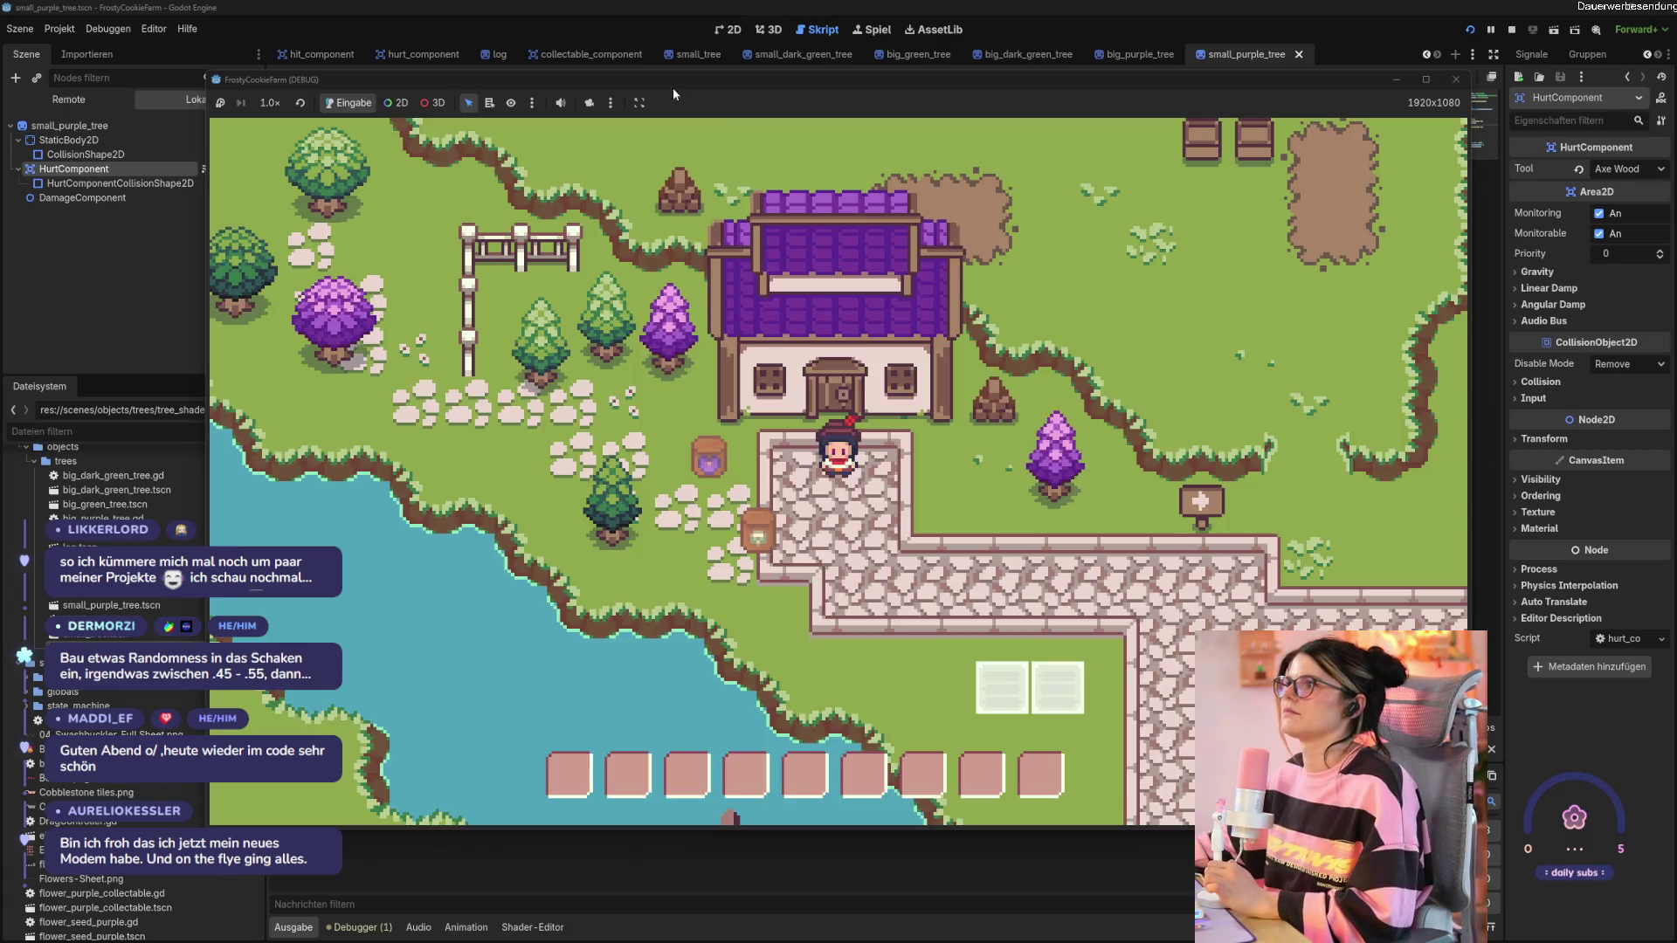
# Move the debug window aside, stop the game, and return to line 20 of small_purple_tree.gd.
pyautogui.moveTo(672, 87)
pyautogui.mouseDown()
pyautogui.moveTo(1029, 80)
pyautogui.moveTo(609, 116)
pyautogui.moveTo(604, 96)
pyautogui.mouseUp()
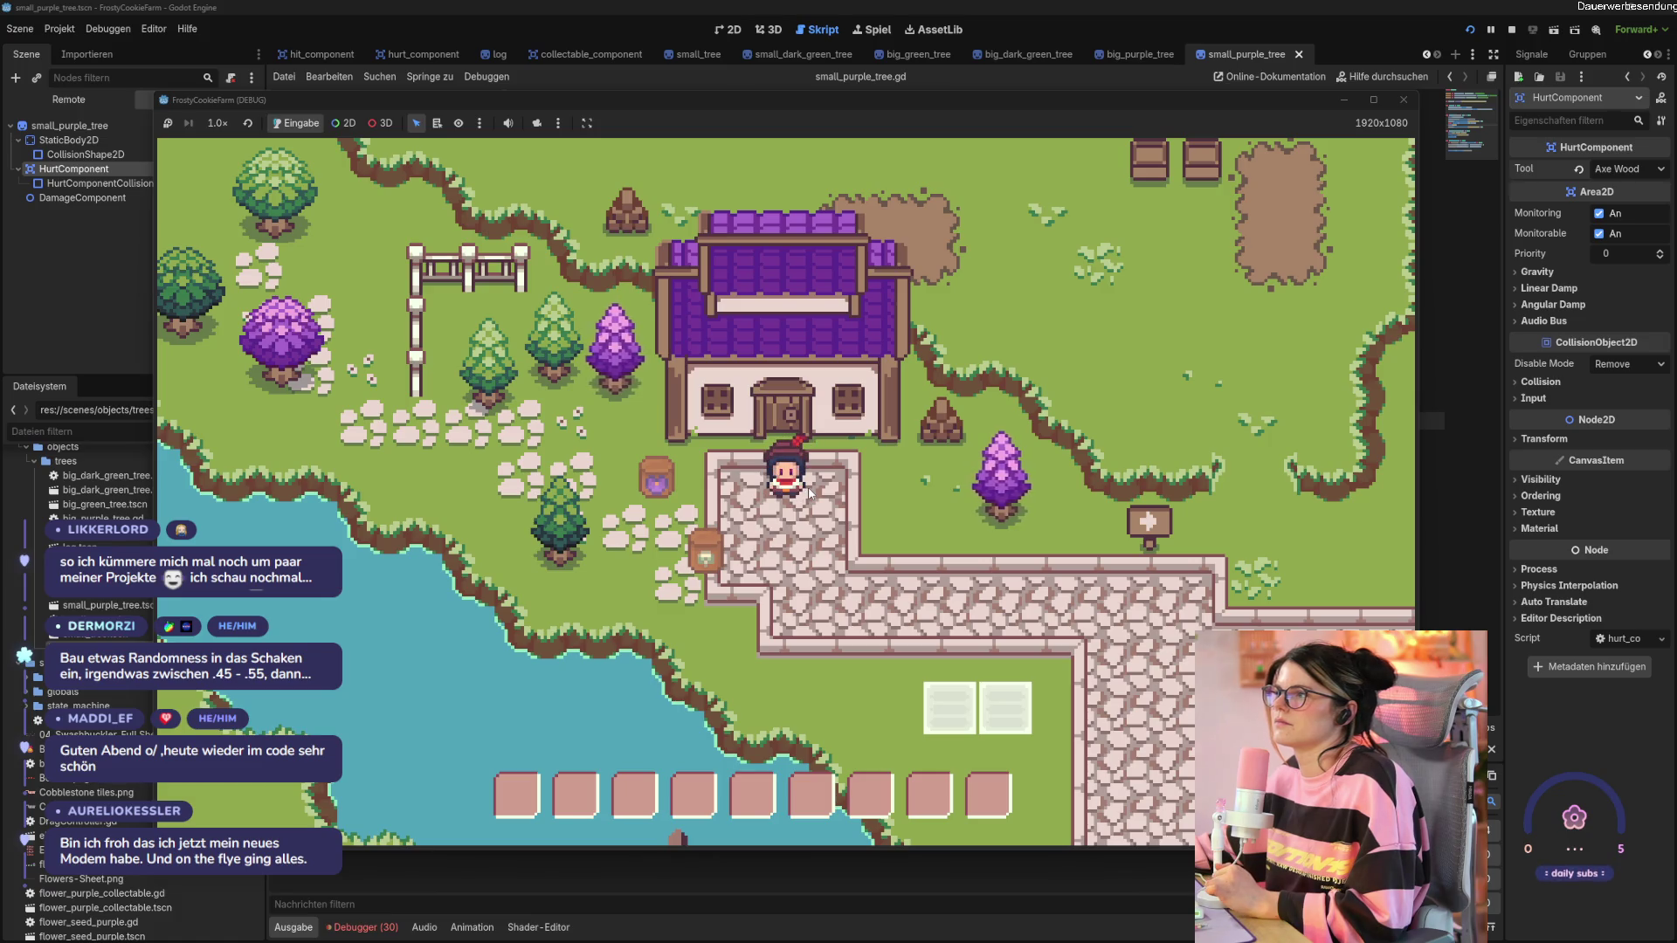
pyautogui.click(1403, 100)
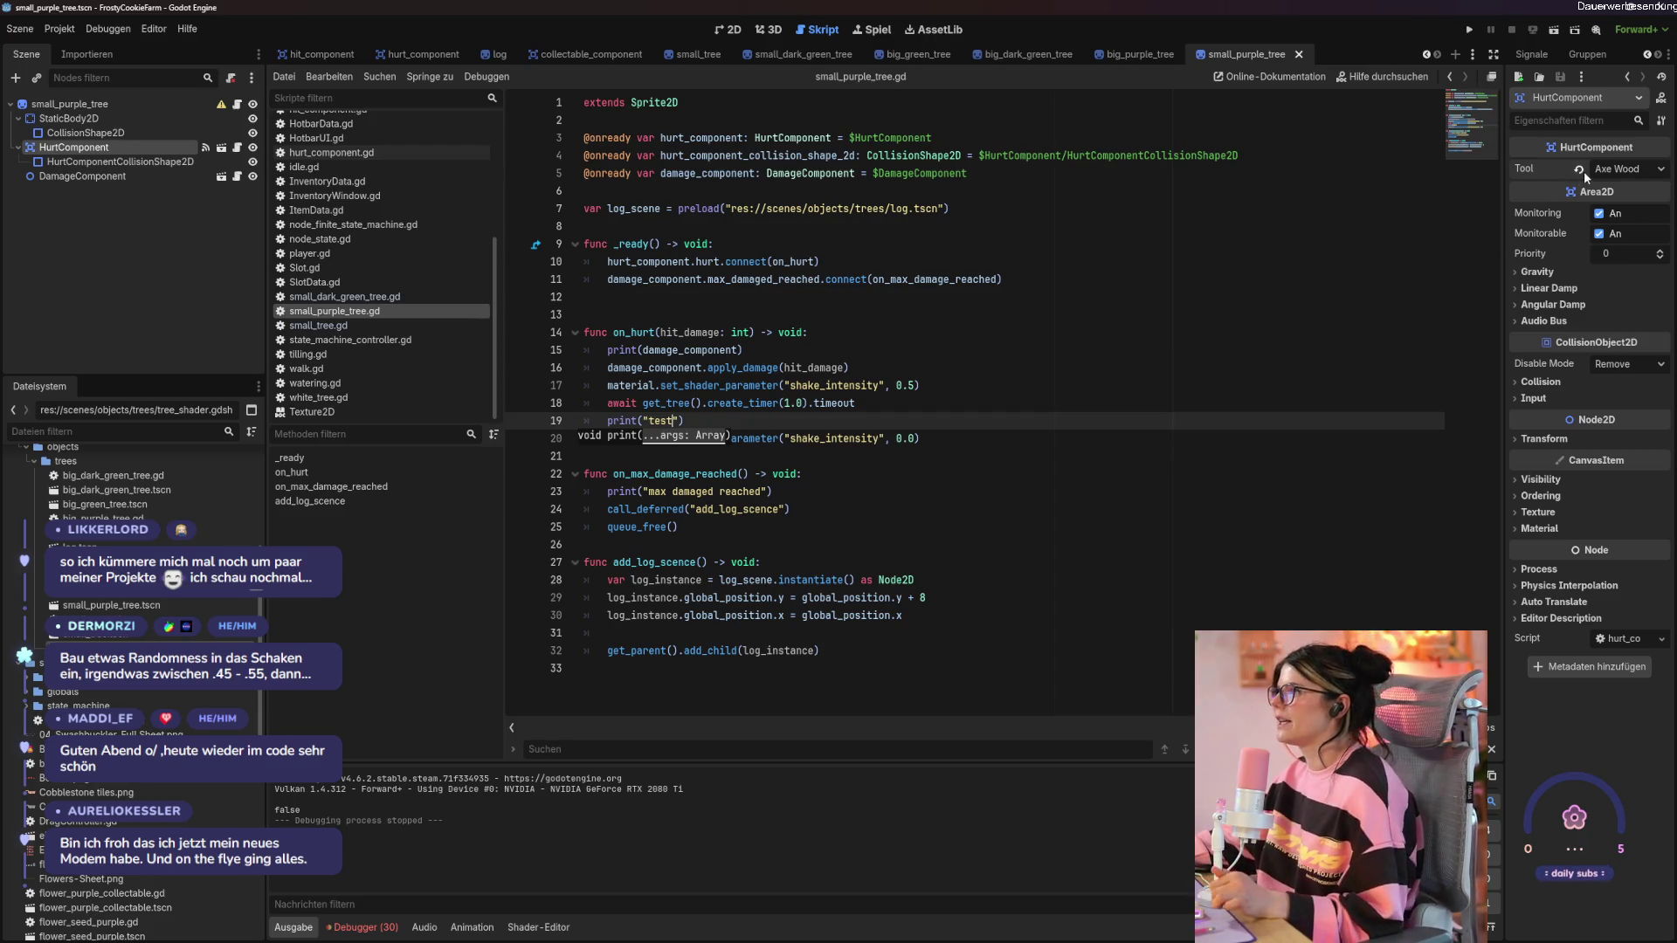
pyautogui.click(1053, 430)
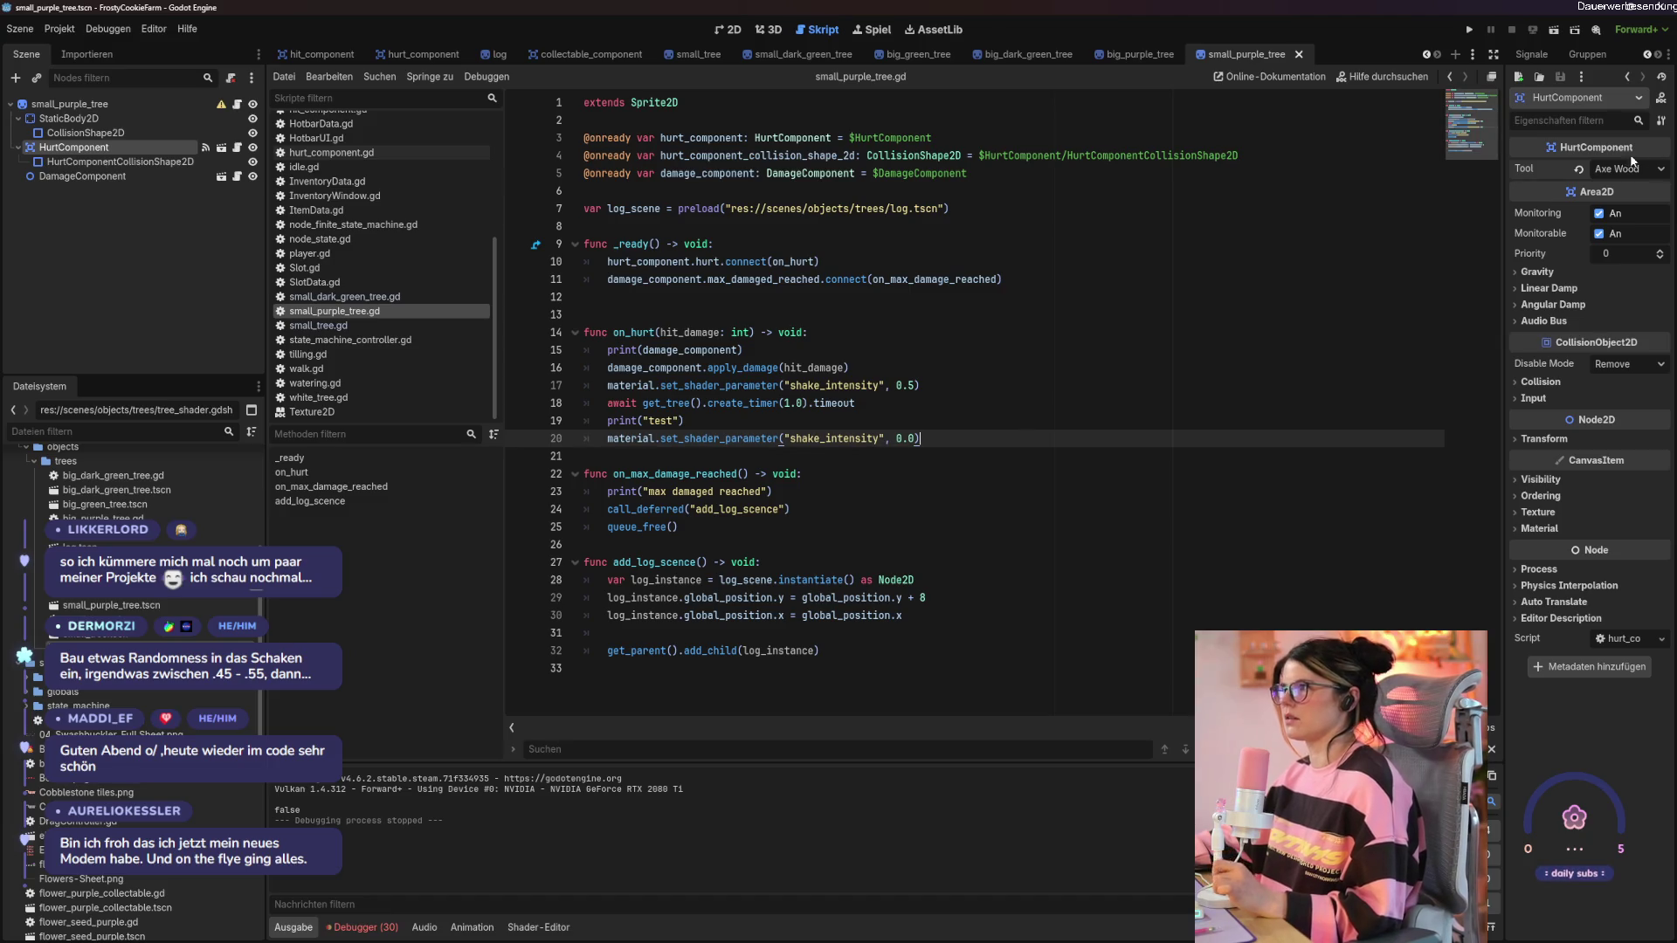
# Revert the HurtComponent's Tool to none, save and run, and chop the first purple tree.
pyautogui.click(1577, 168)
pyautogui.press('F5')
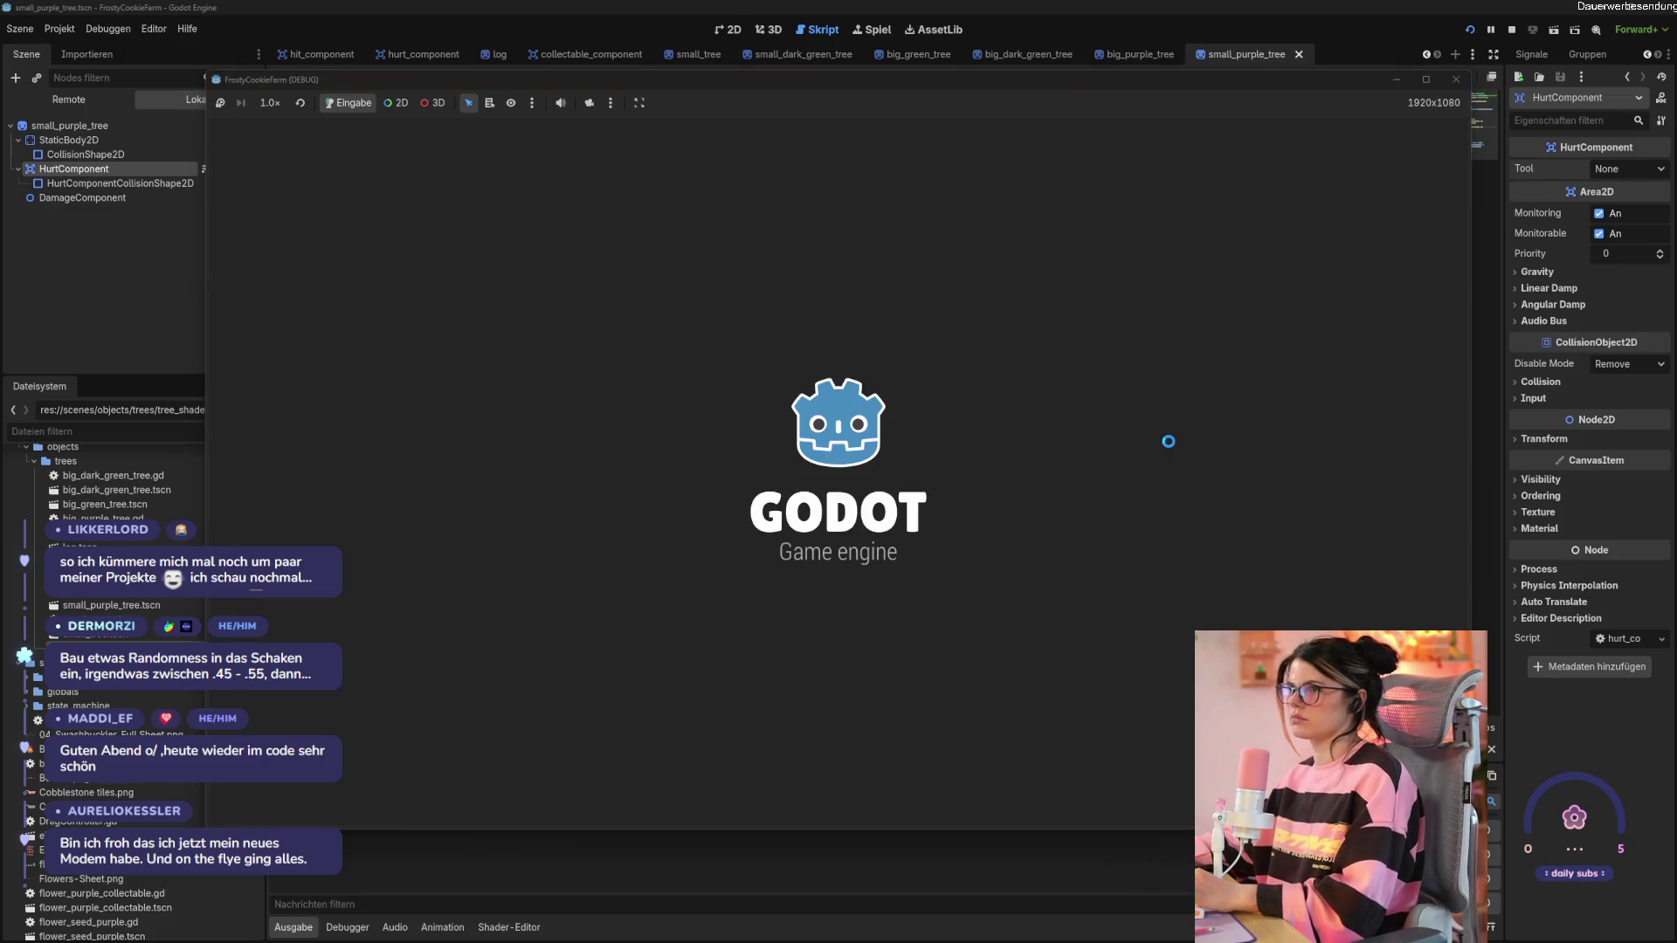
pyautogui.press('d')
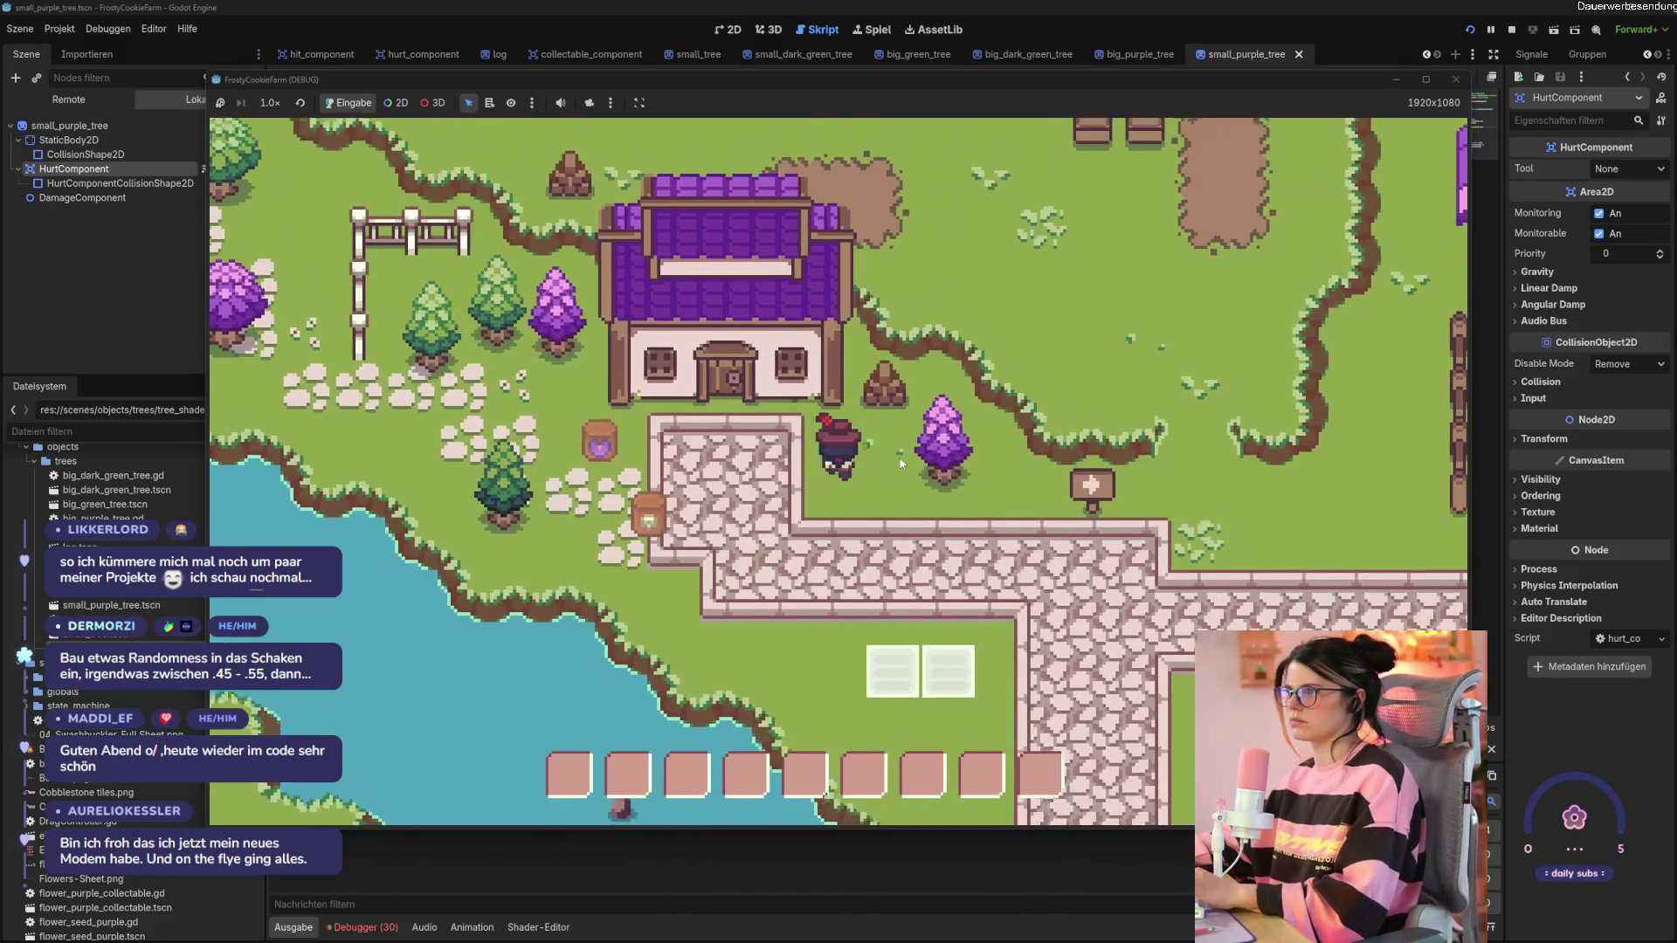
pyautogui.click(908, 478)
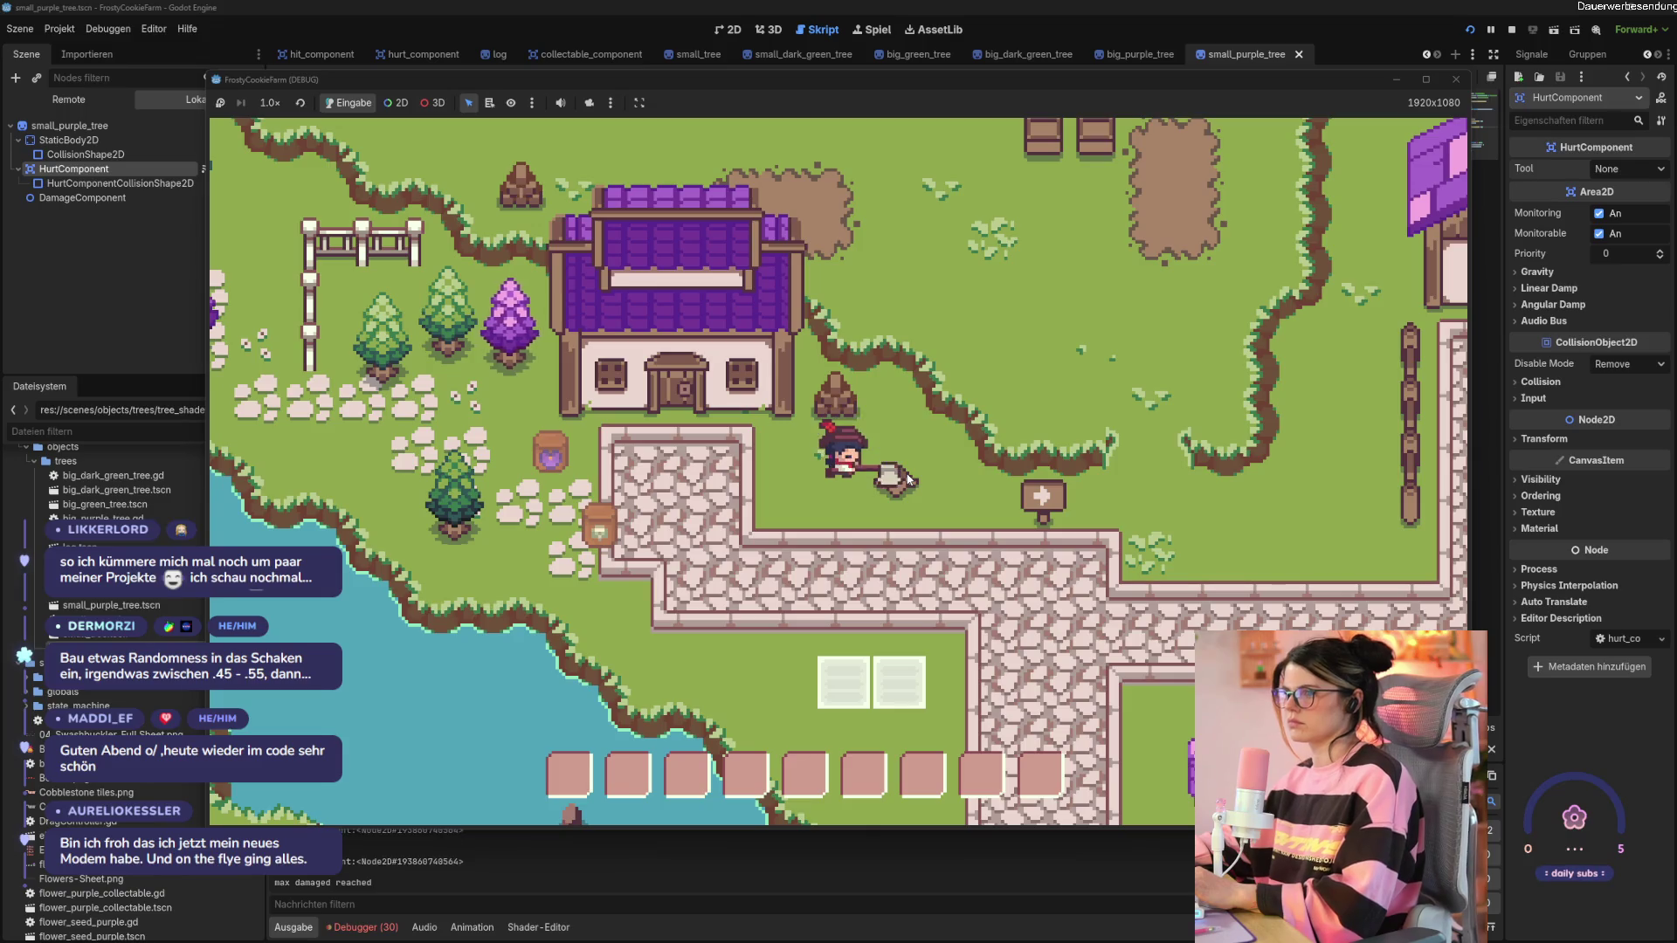
# Walk over and chop a second purple tree, then close the game.
pyautogui.press('d')
pyautogui.press('a')
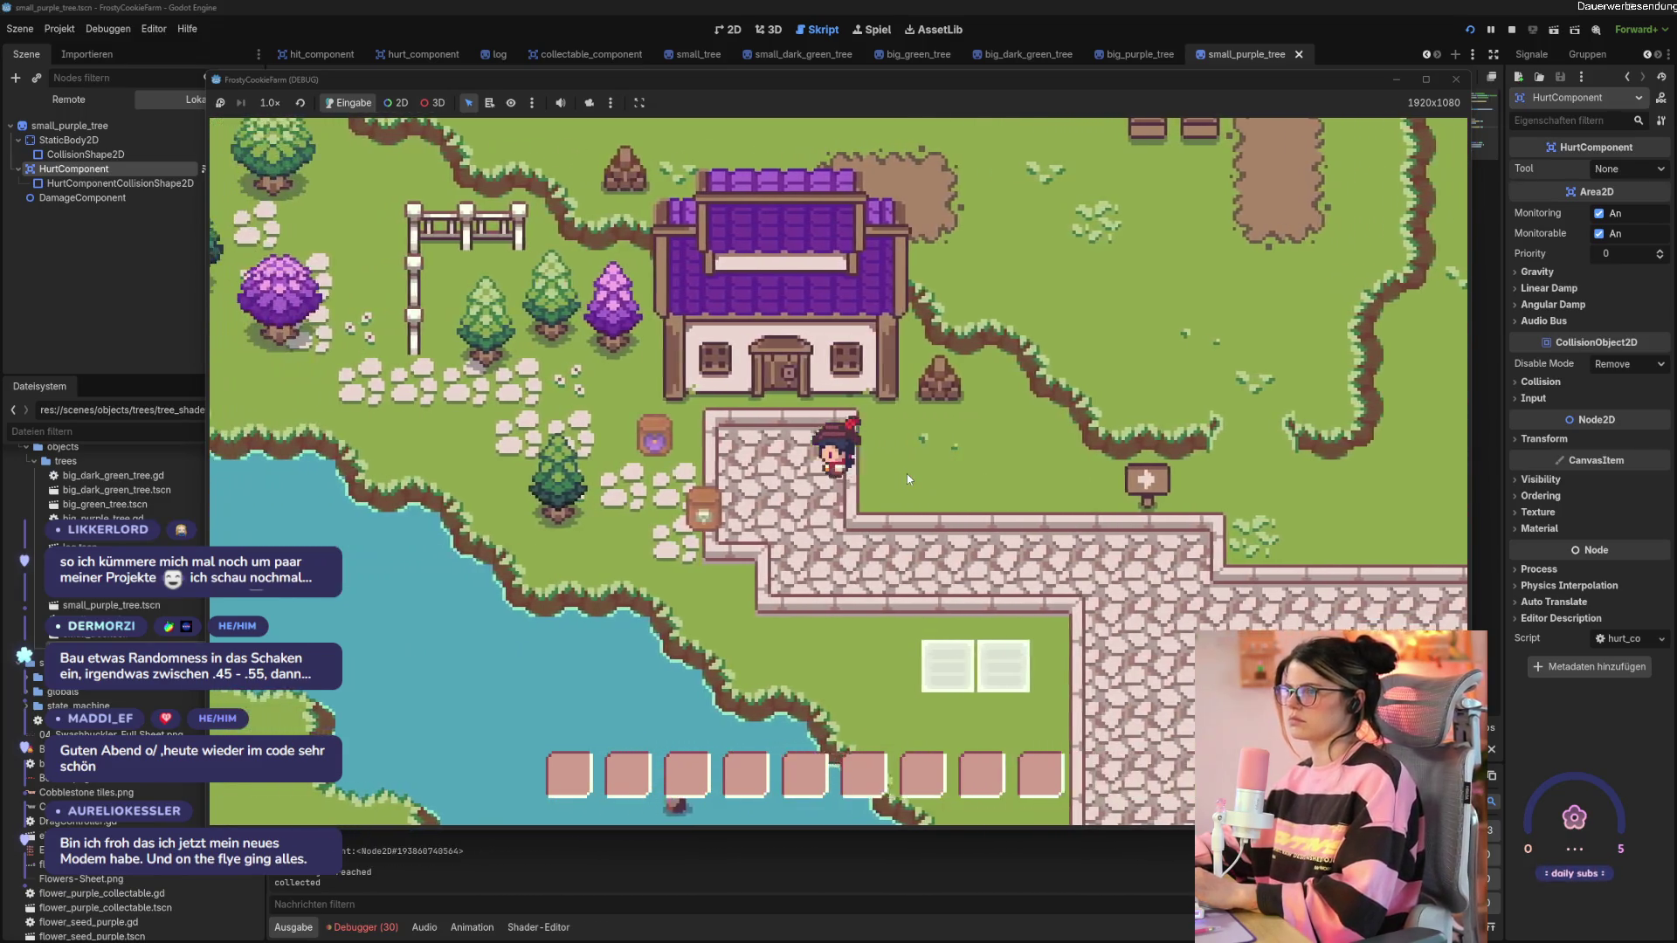
pyautogui.click(823, 449)
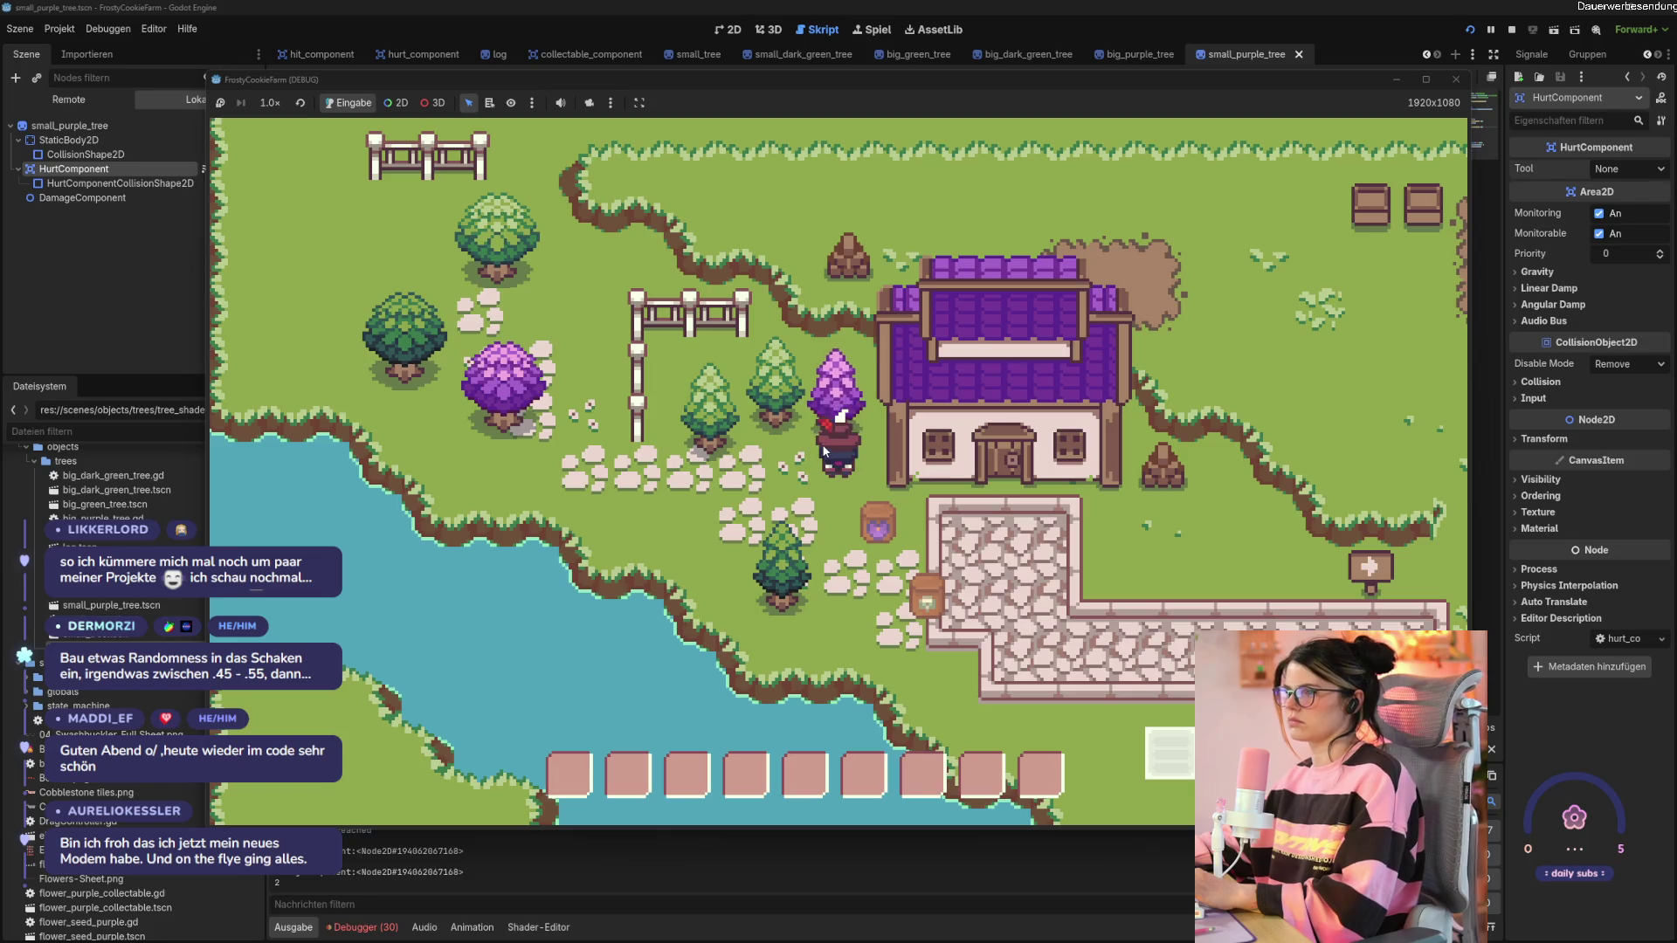
pyautogui.press('s')
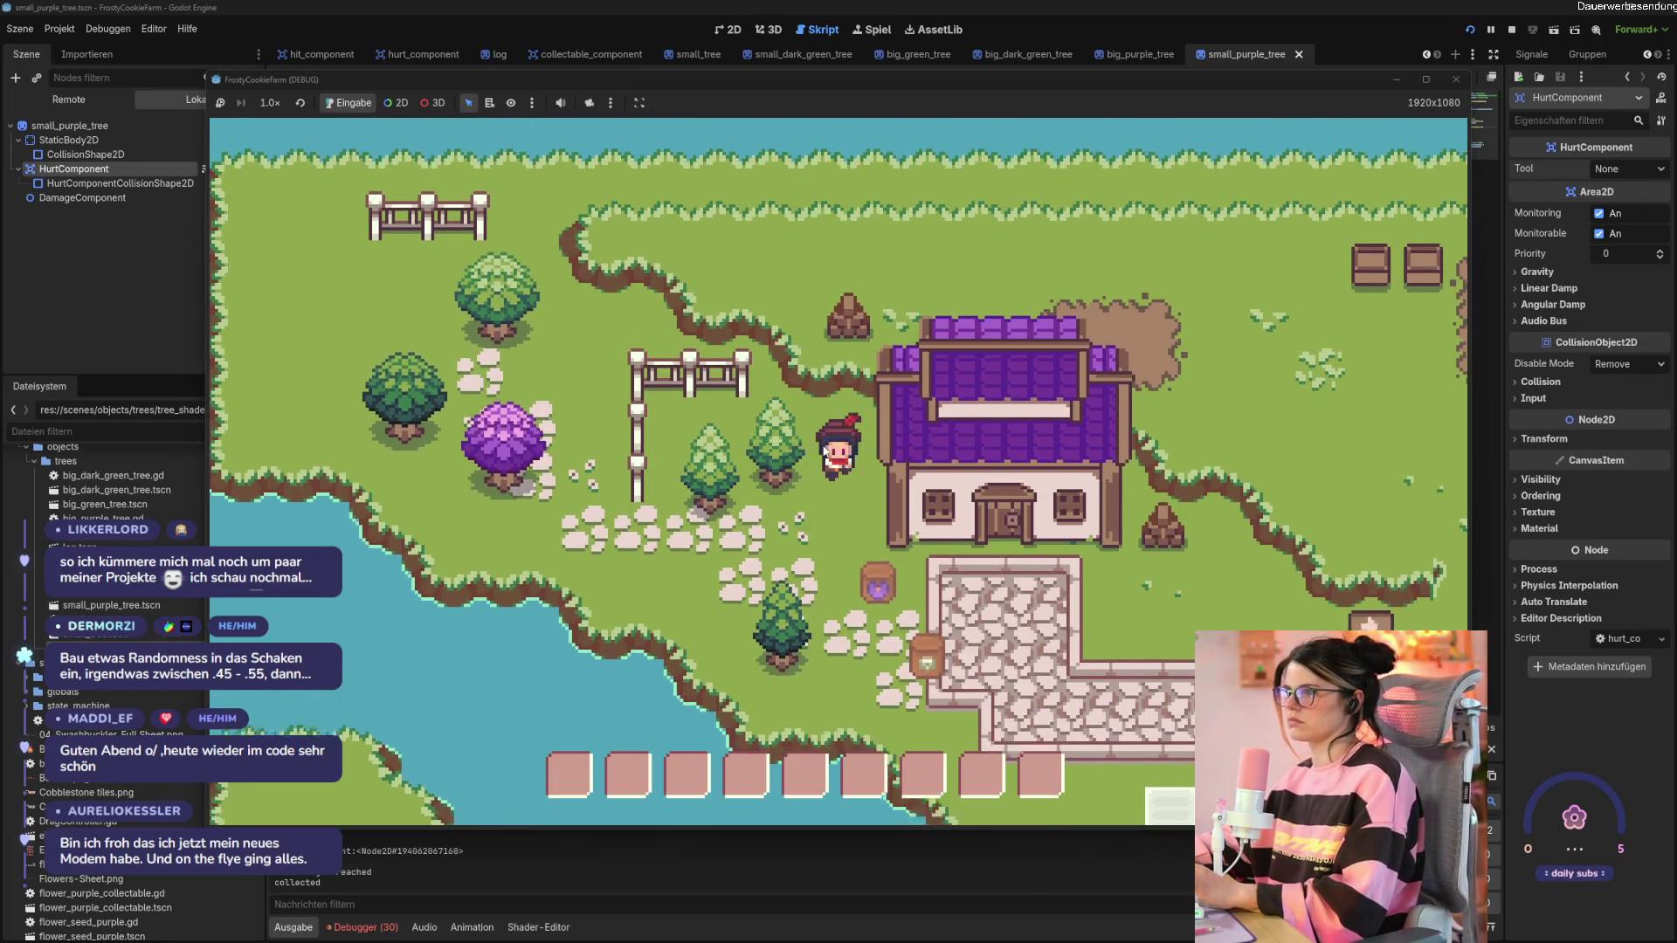
pyautogui.click(1456, 79)
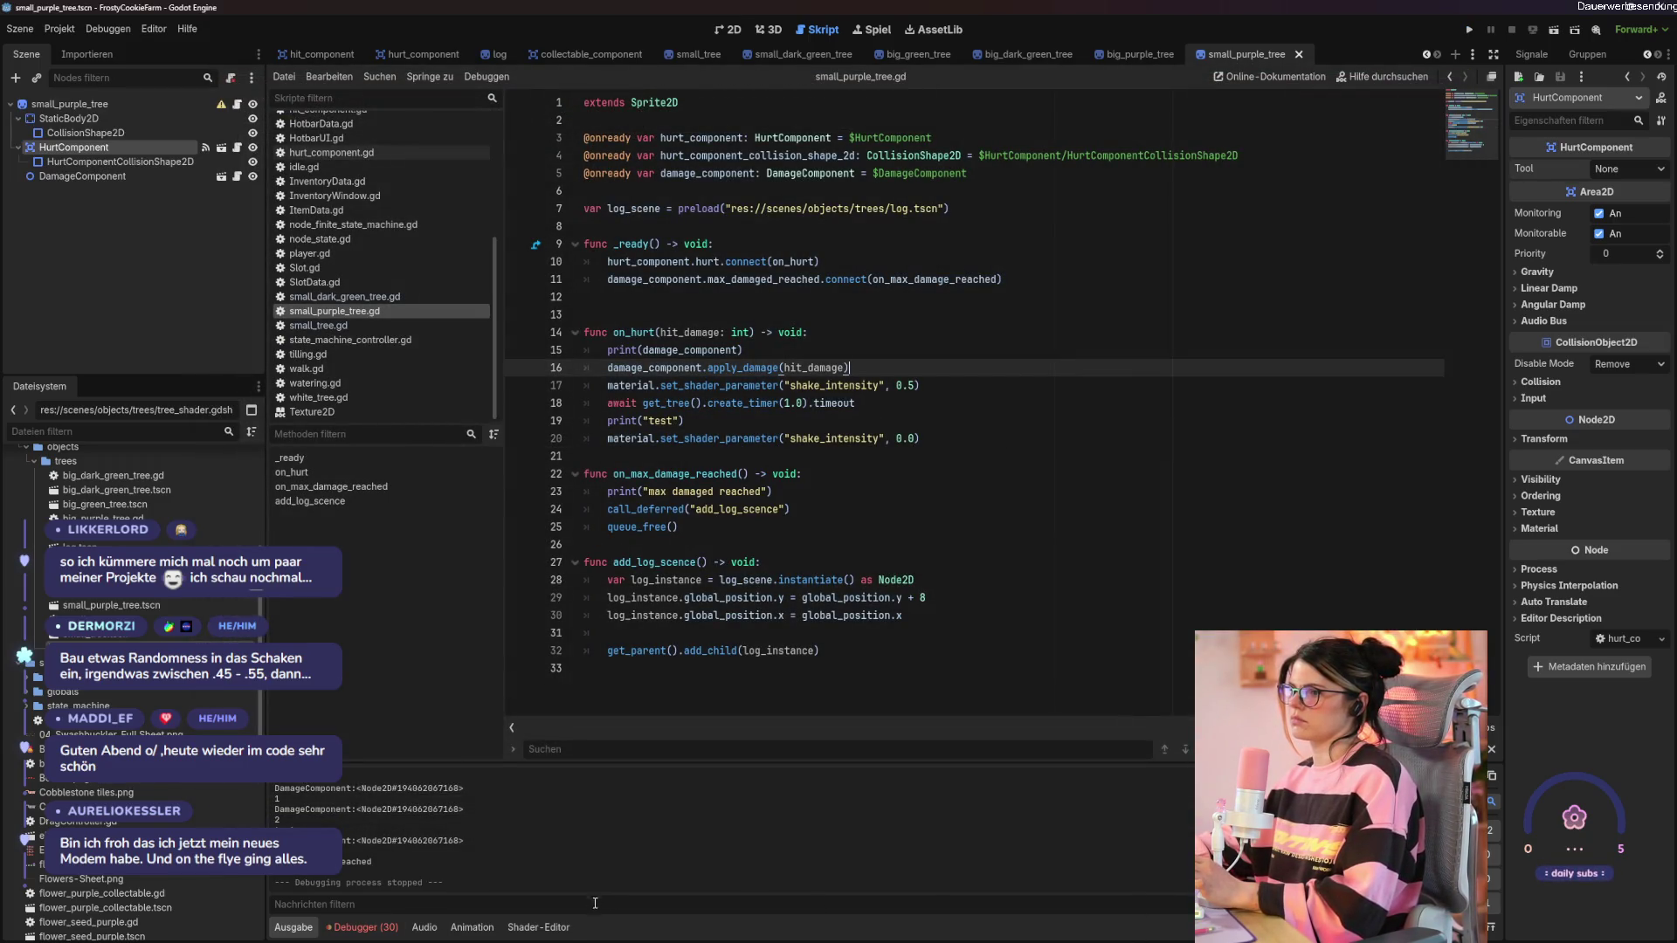
# Review the shake_intensity and shake_speed lines with the tree's root sprite shown in 2D.
pyautogui.click(538, 928)
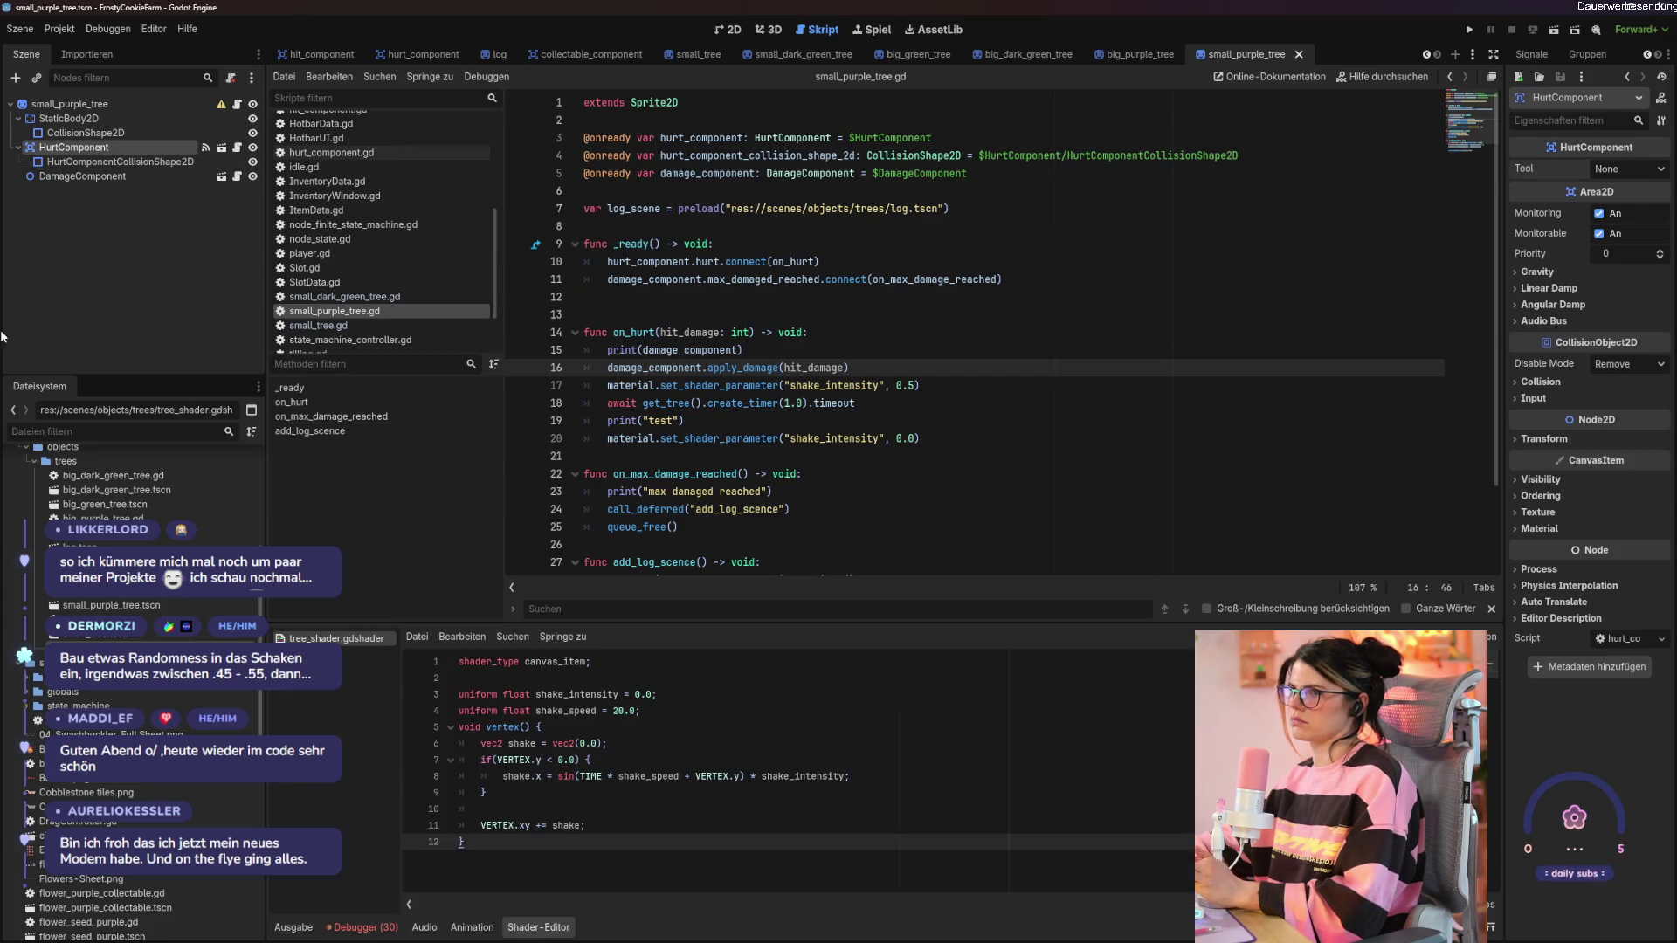
pyautogui.click(83, 106)
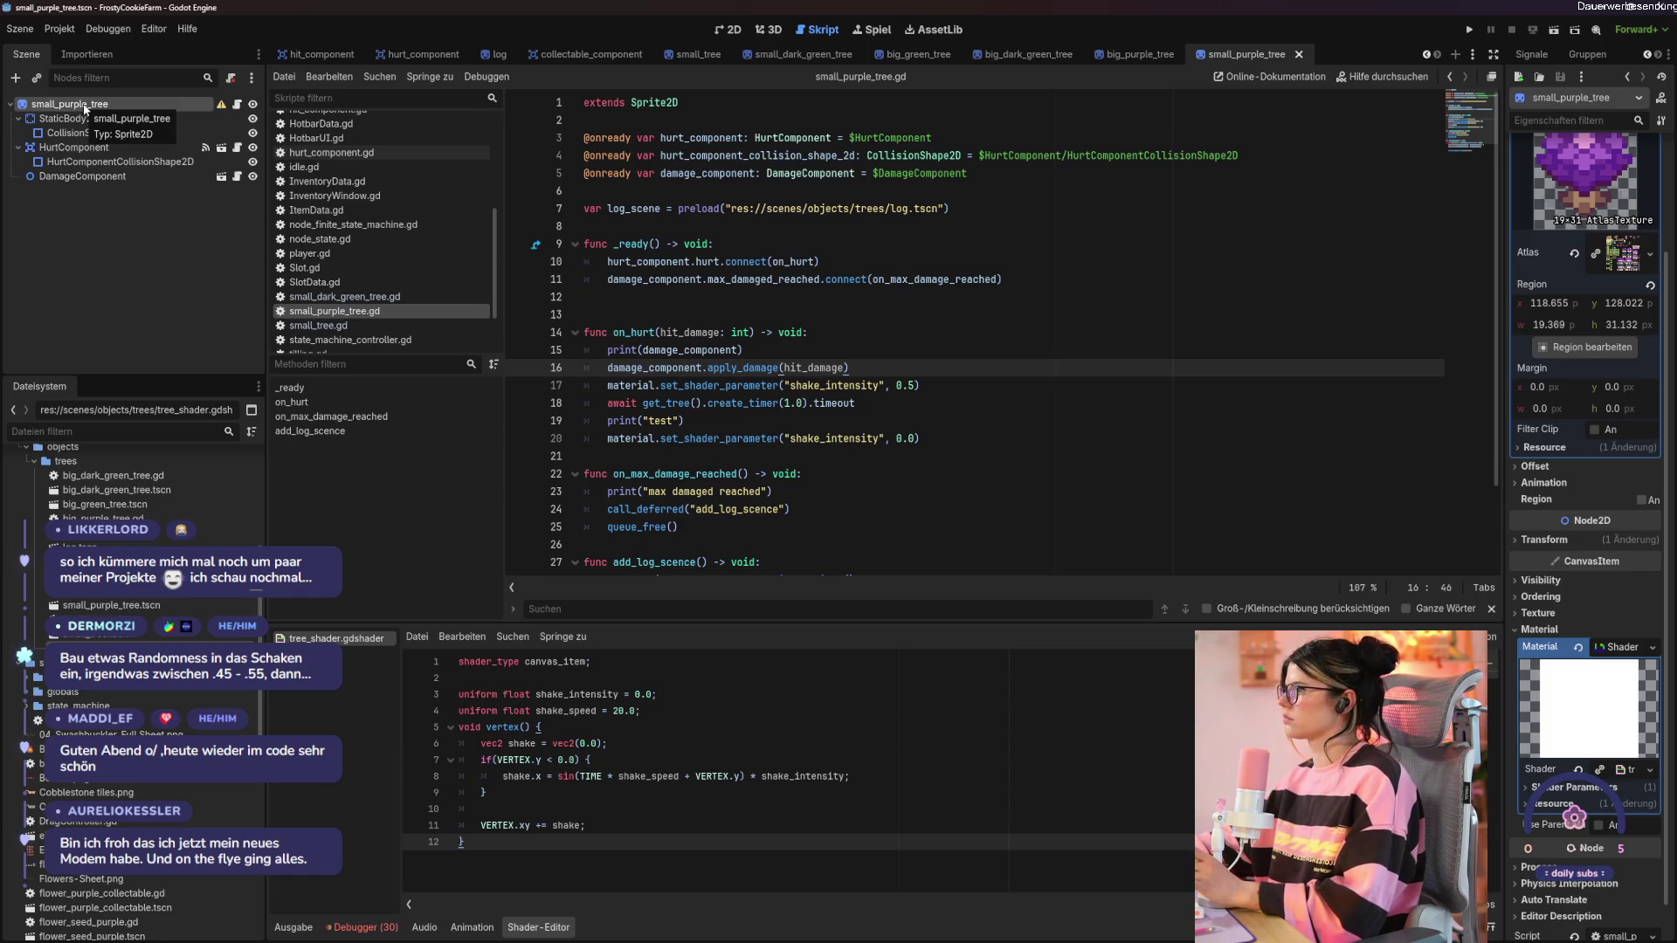
pyautogui.click(651, 694)
pyautogui.click(642, 709)
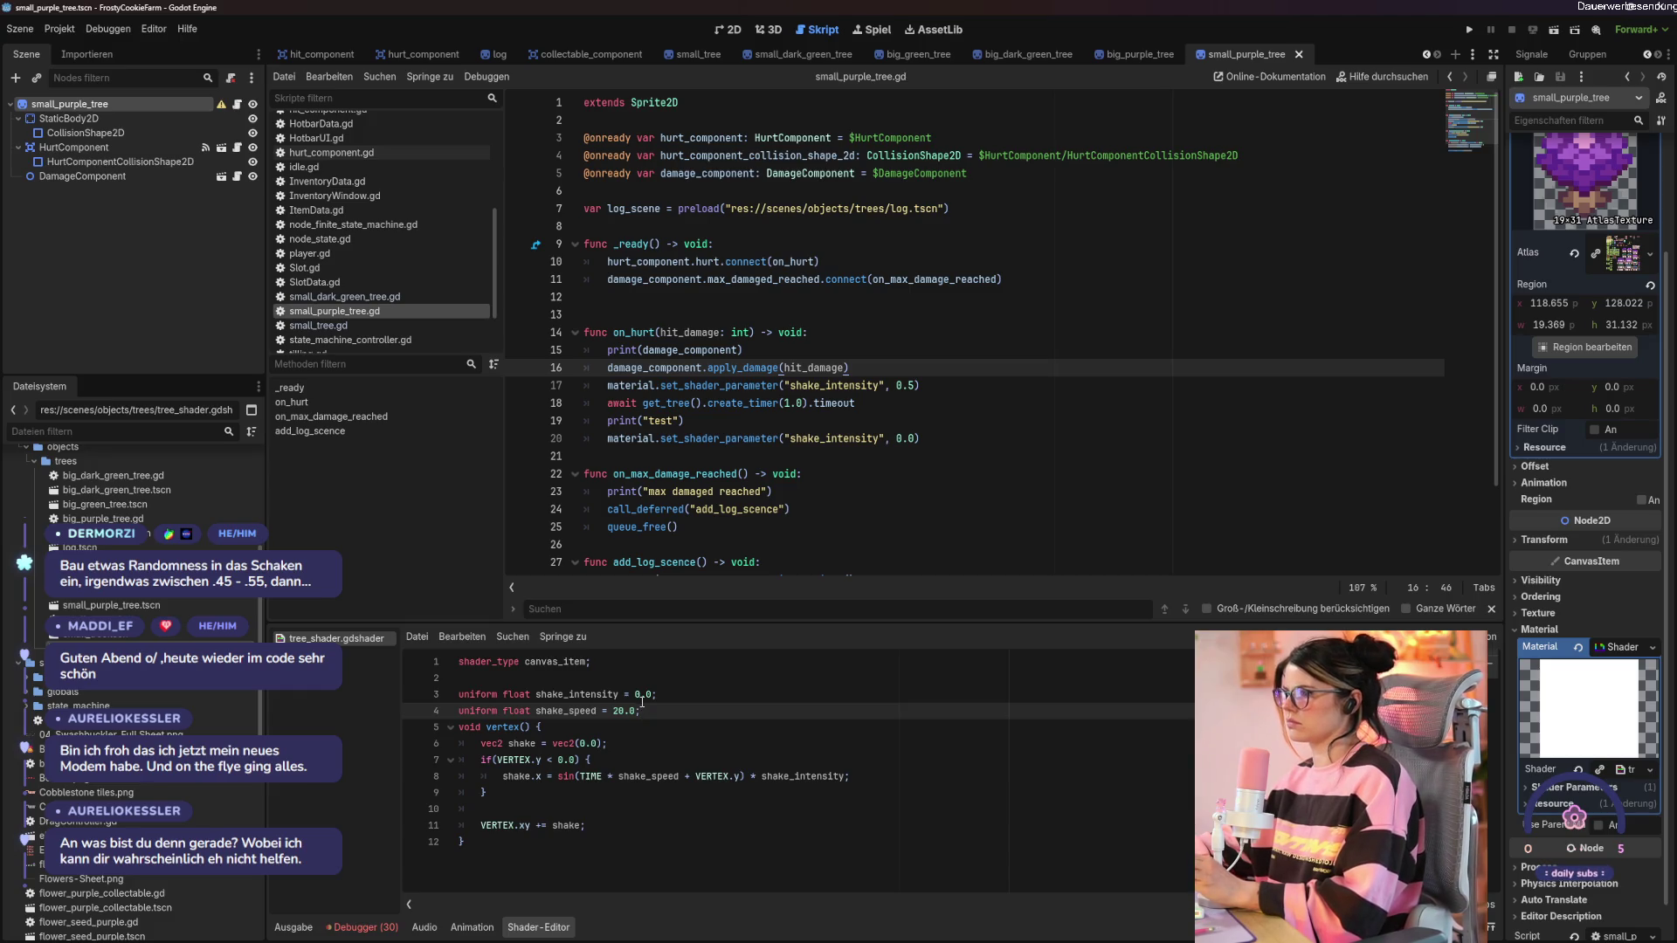
pyautogui.click(774, 777)
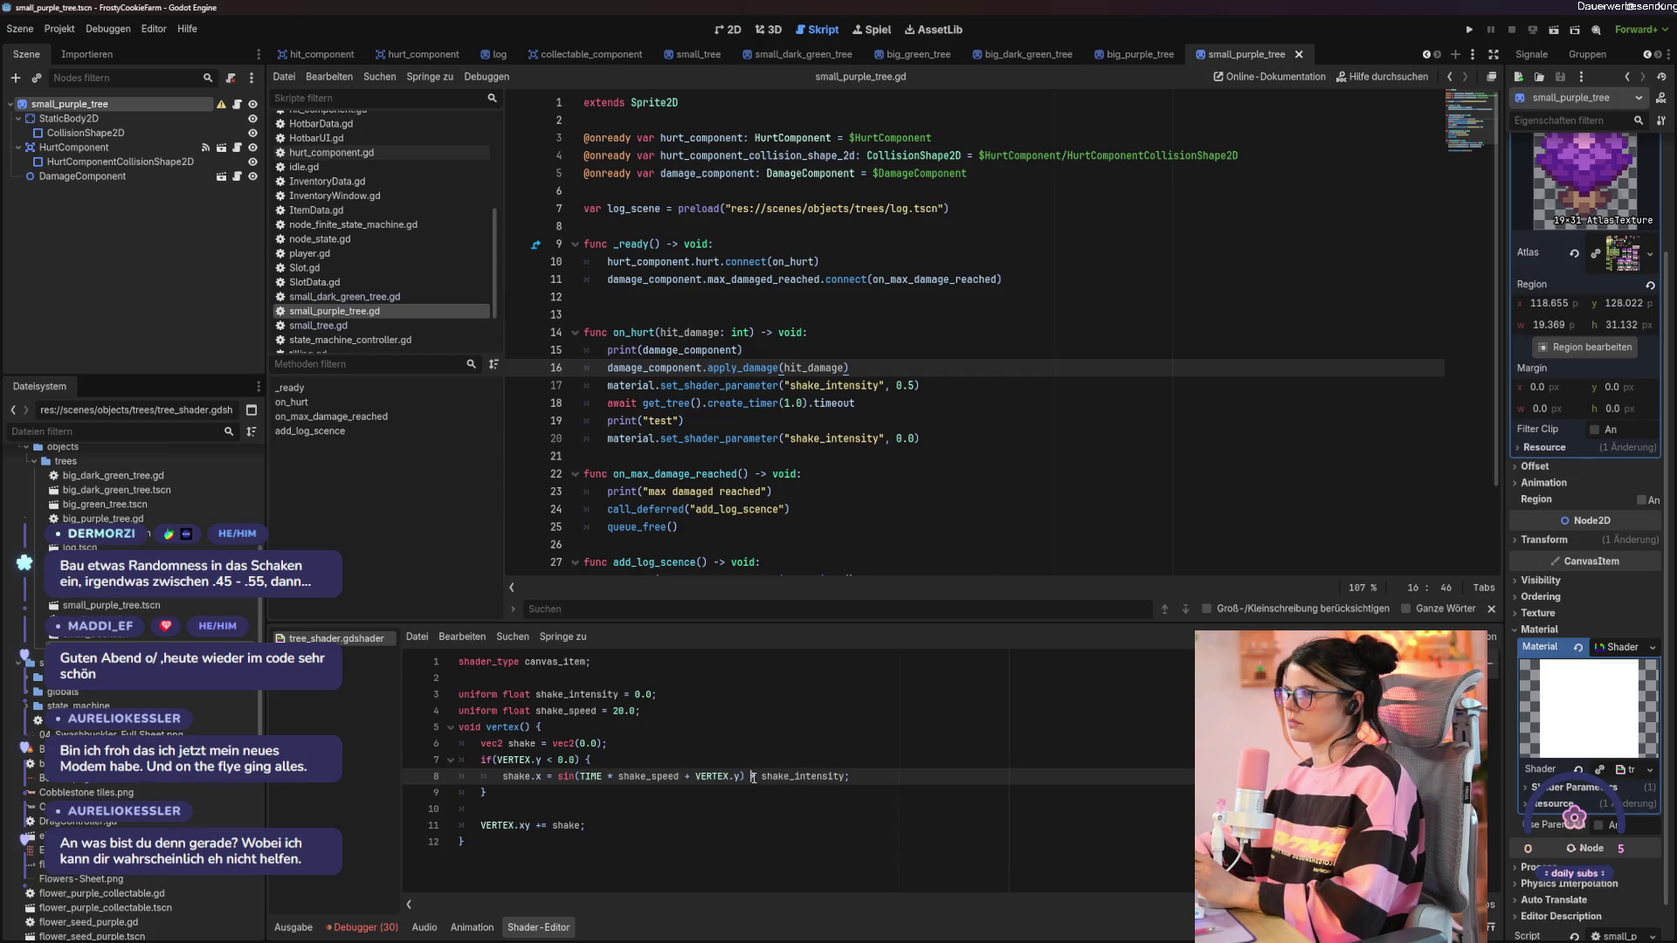
pyautogui.click(728, 29)
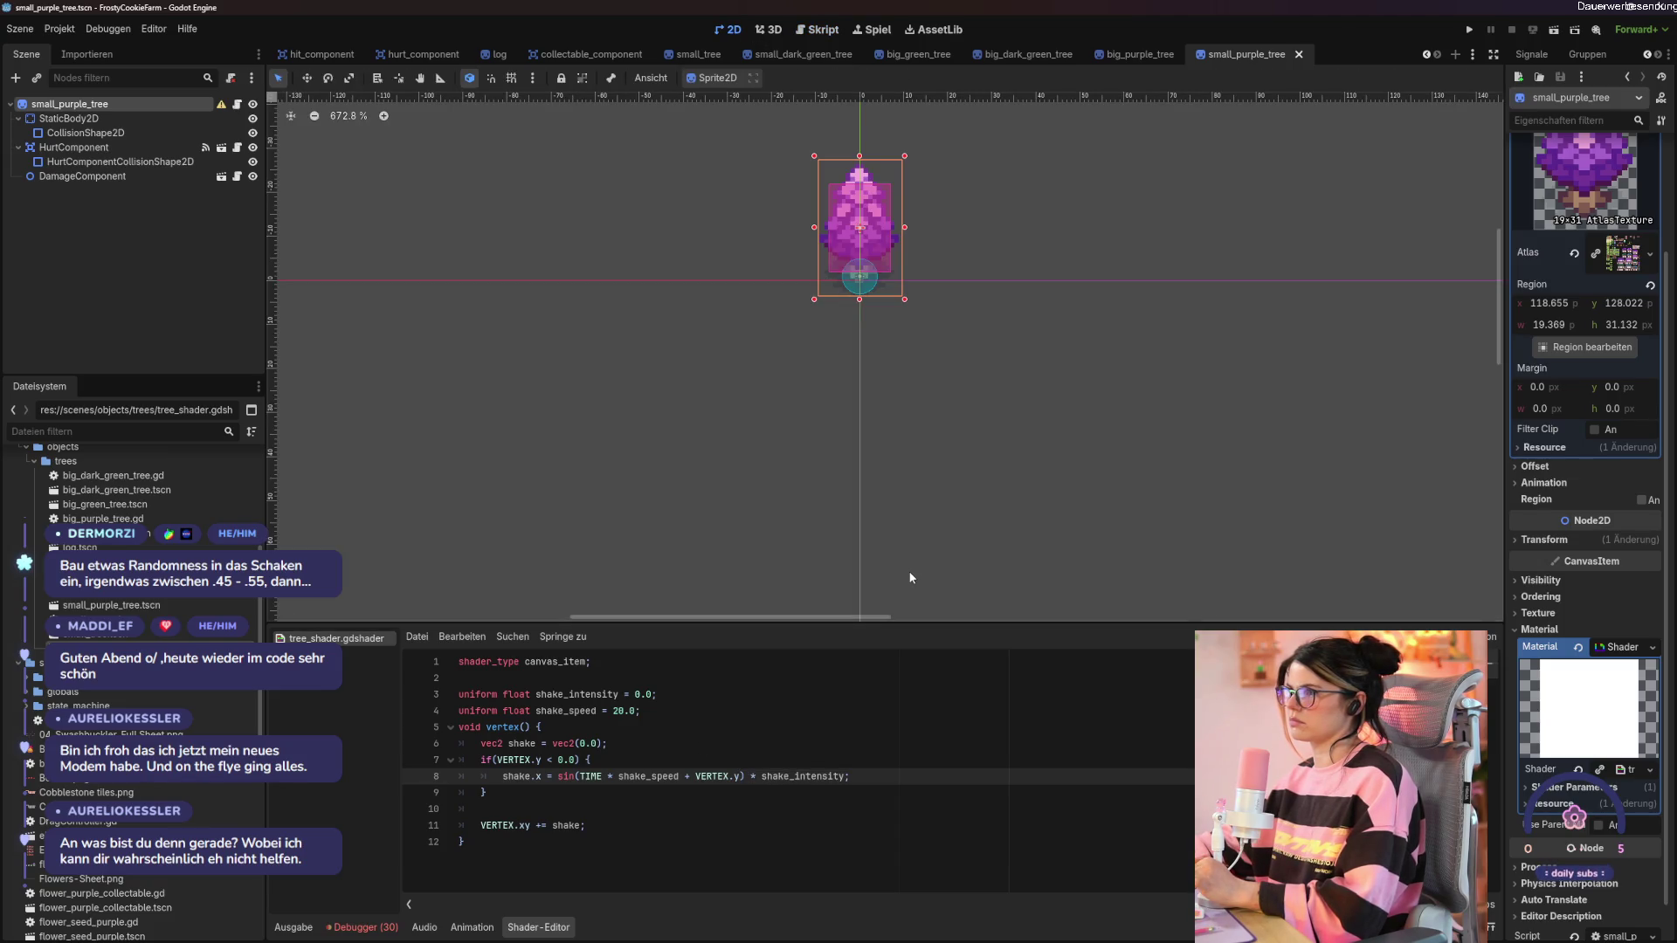
# Preview shake_intensity at 10.0, set it back to 0.0, save, and relaunch the game.
pyautogui.click(643, 694)
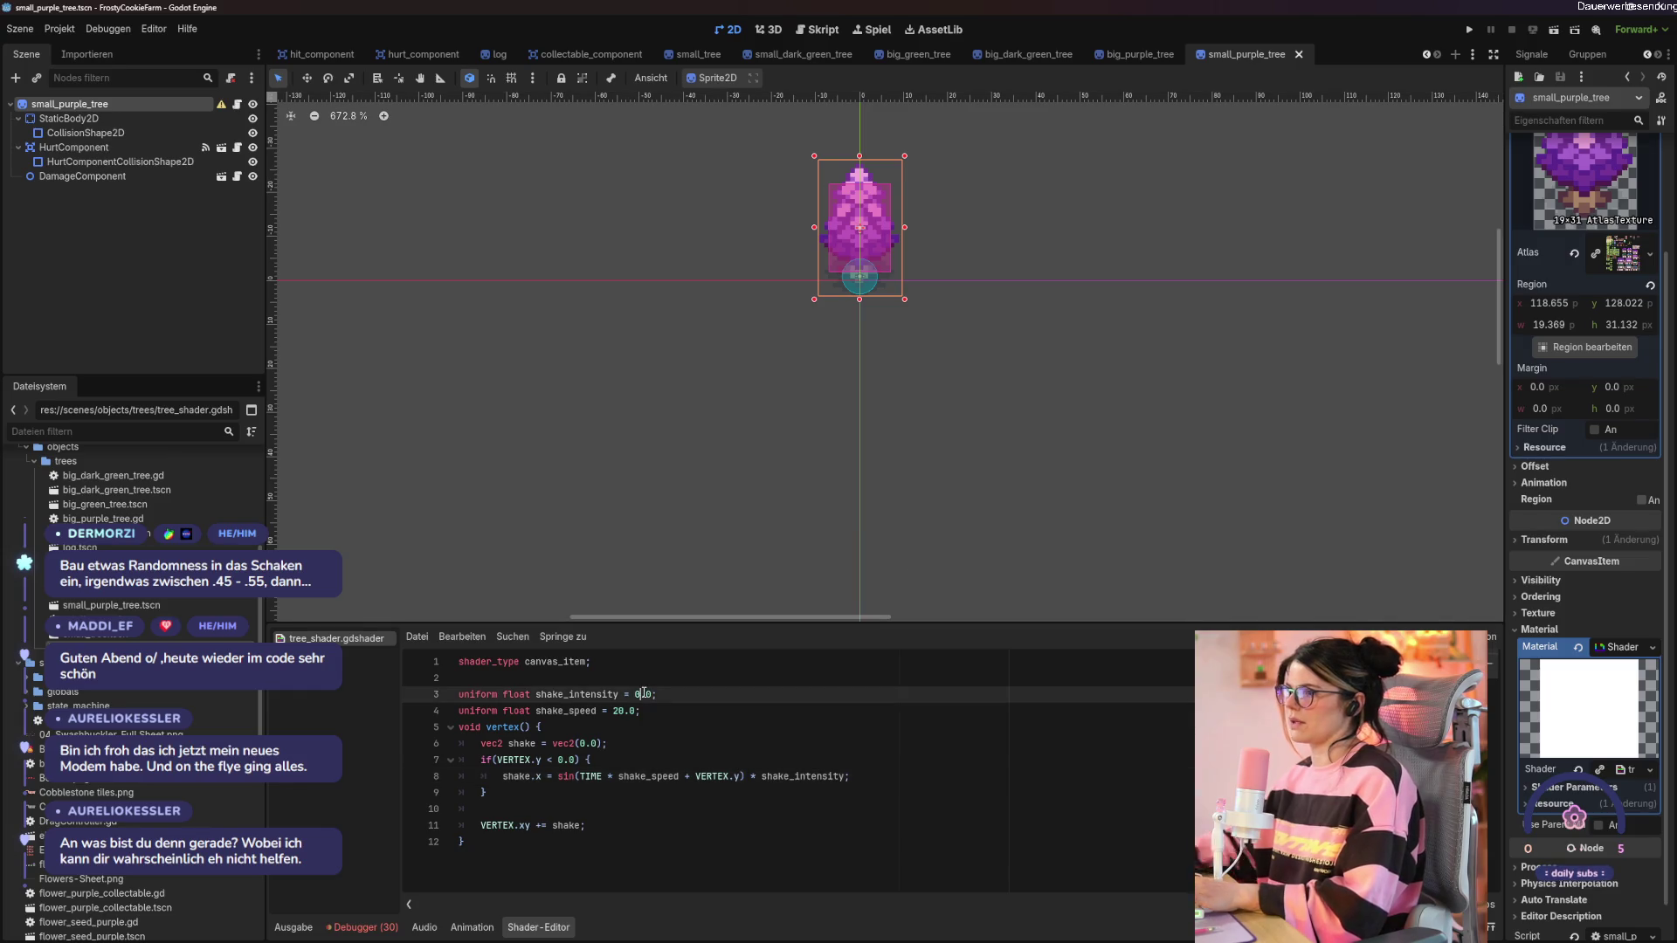
pyautogui.write('1')
pyautogui.hotkey('ctrl', 's')
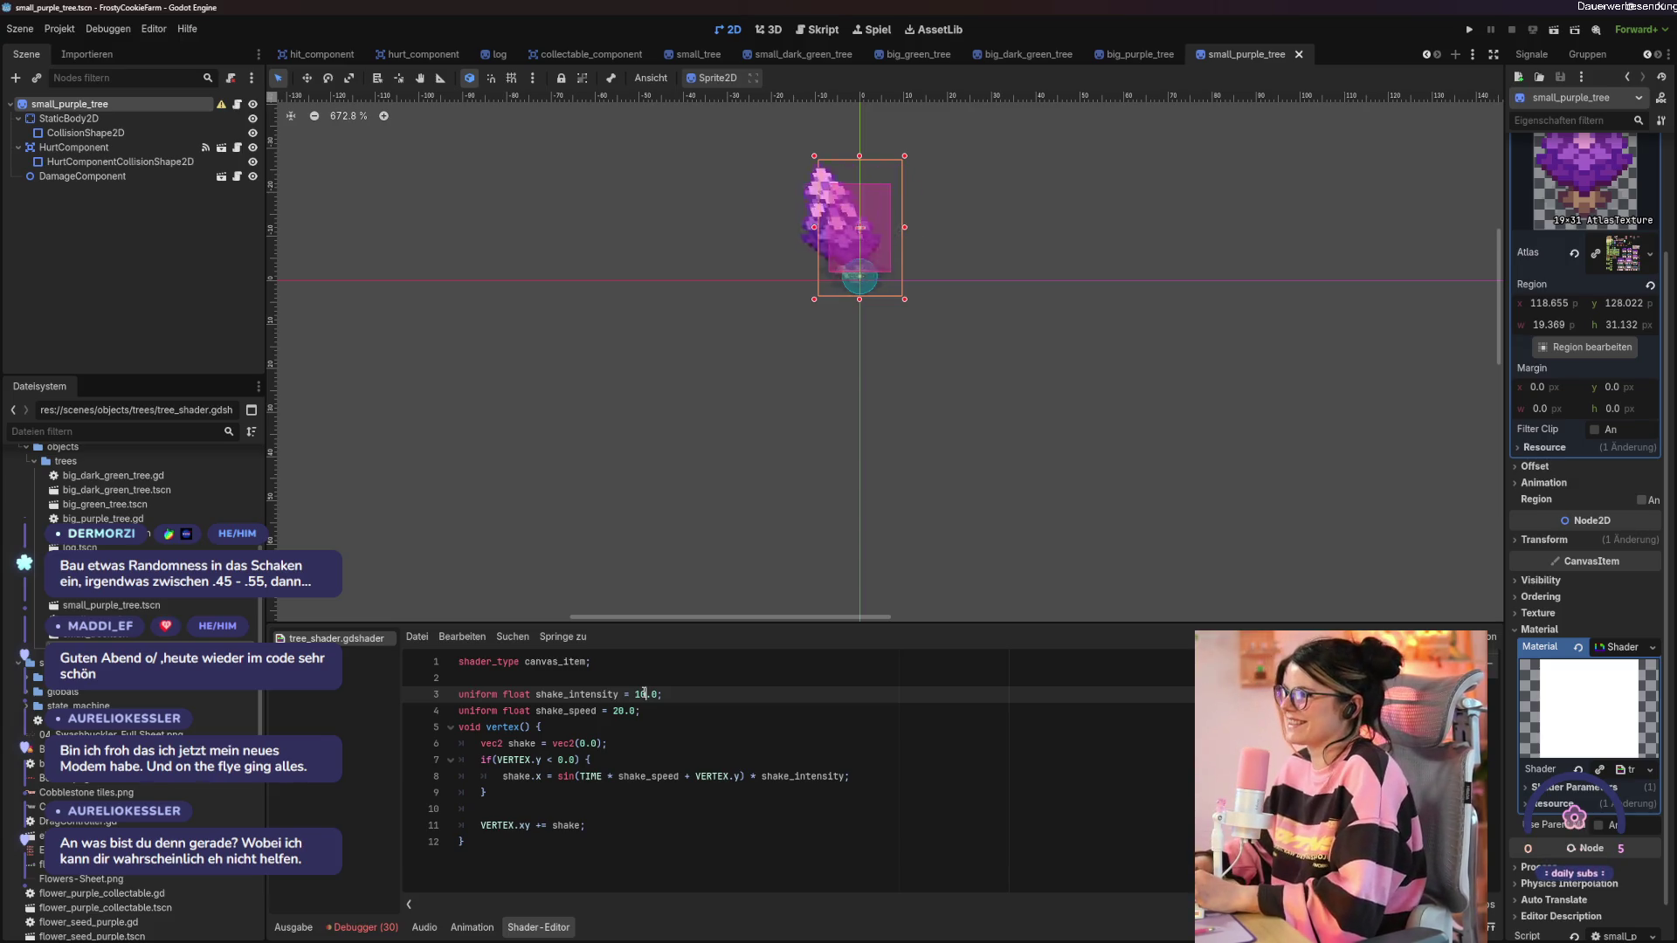
pyautogui.press('BackSpace')
pyautogui.press('BackSpace')
pyautogui.write('0')
pyautogui.hotkey('ctrl', 's')
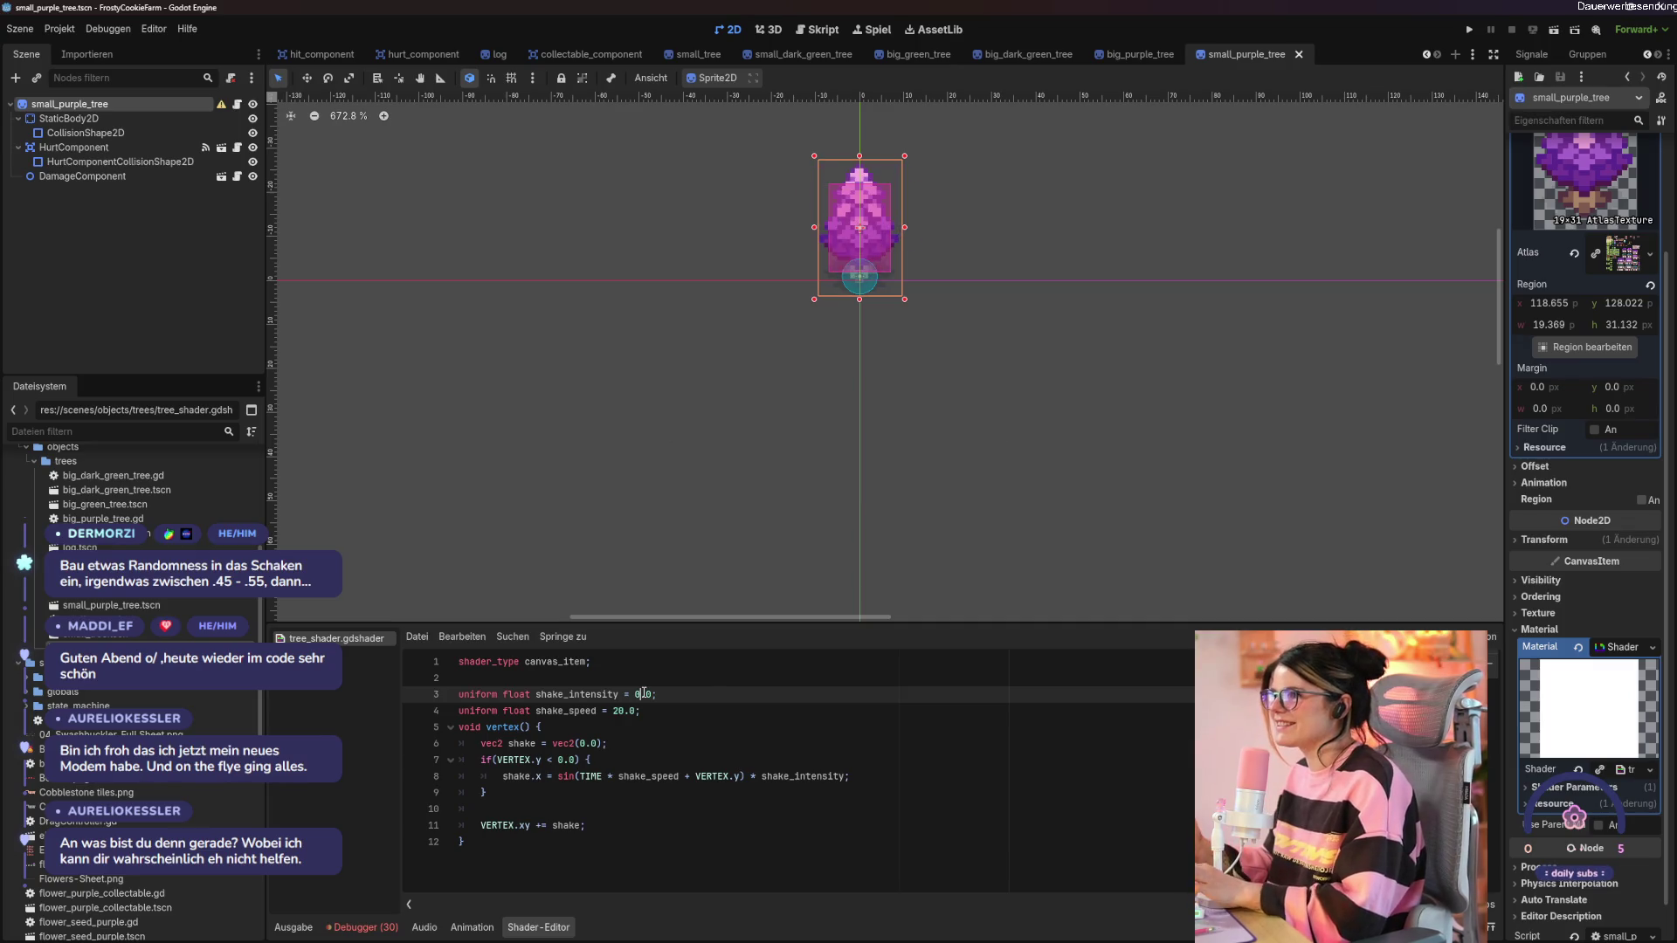
pyautogui.press('F5')
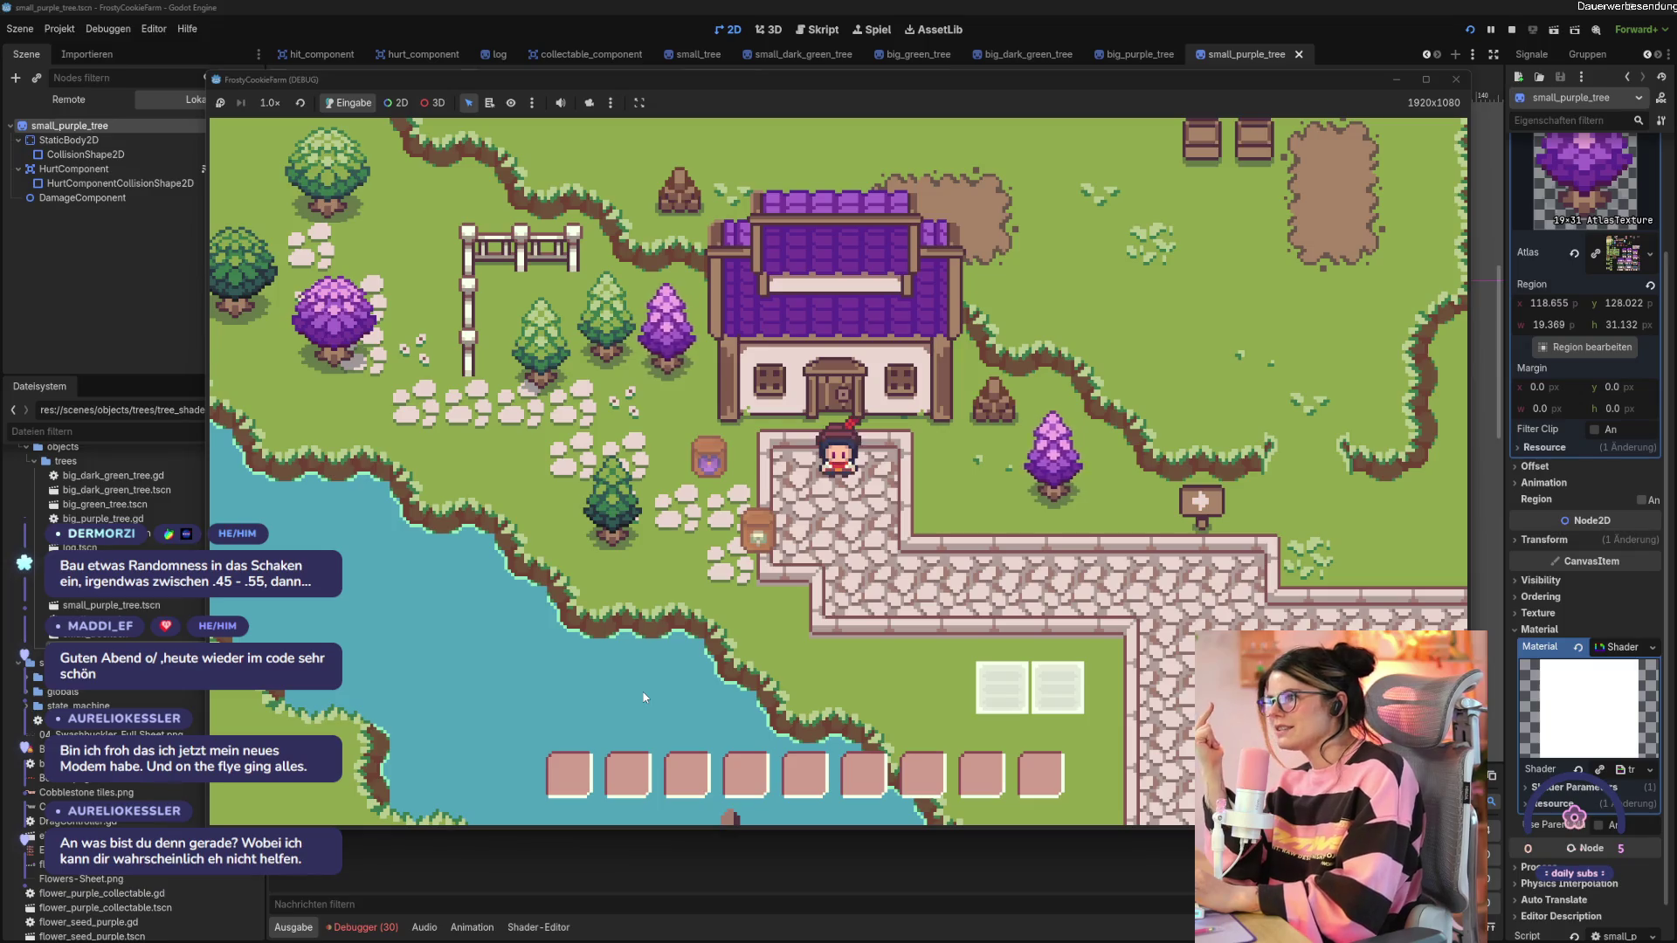
# Walk the character over to a purple tree.
pyautogui.press('d')
pyautogui.press('s')
pyautogui.press('d')
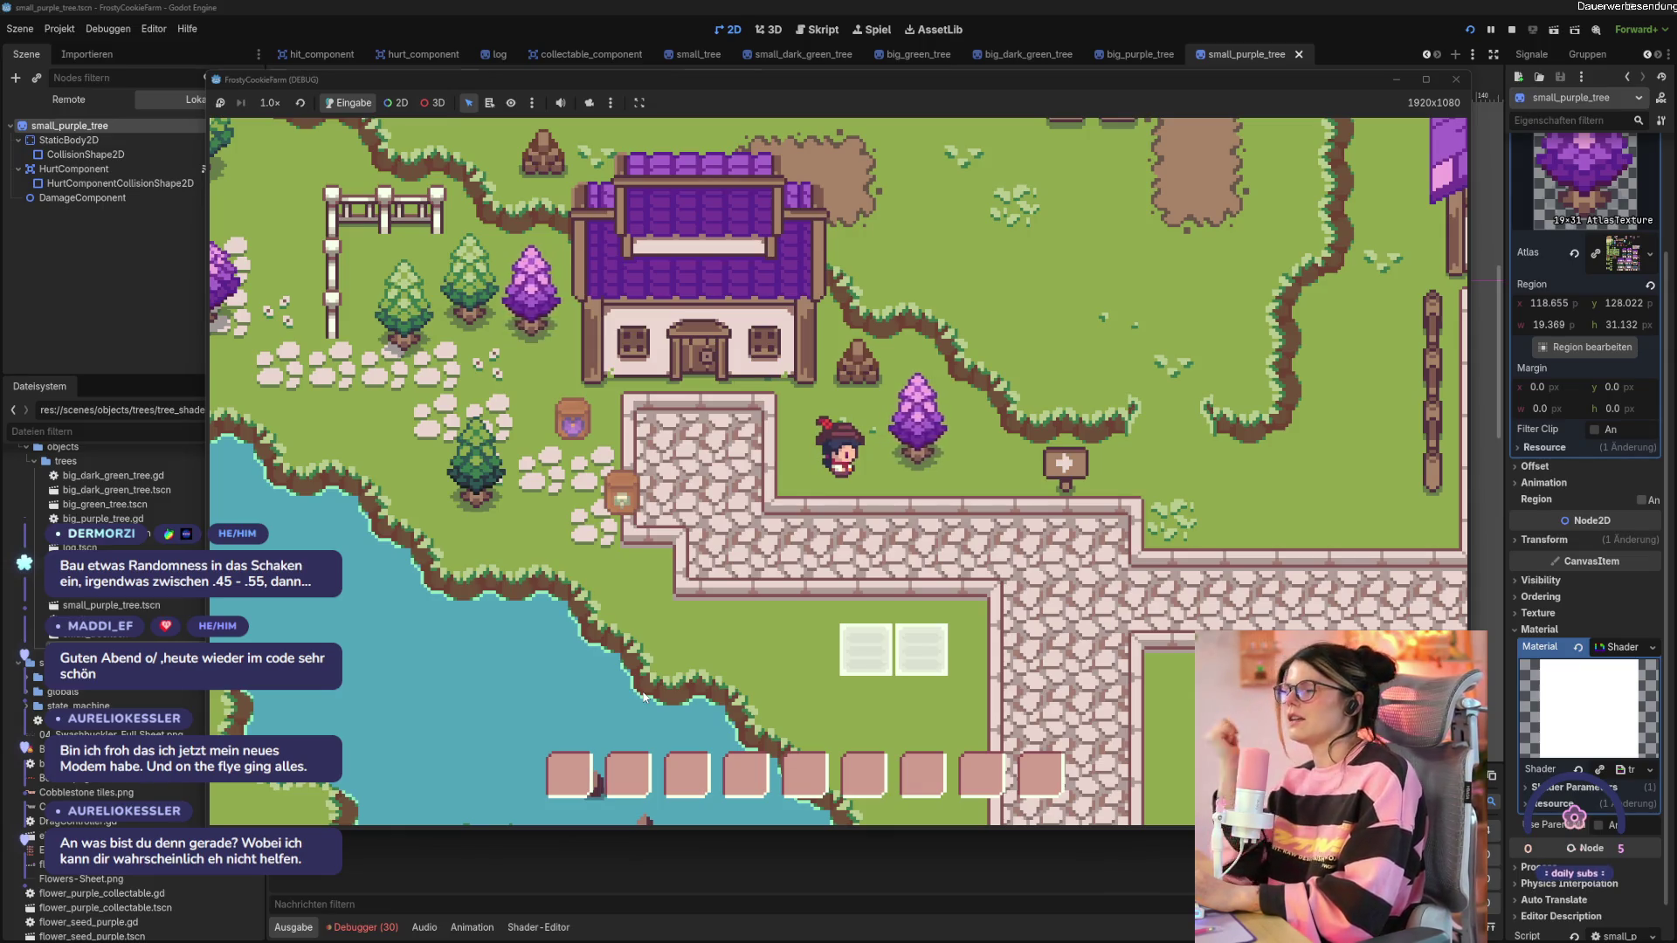
pyautogui.press('a')
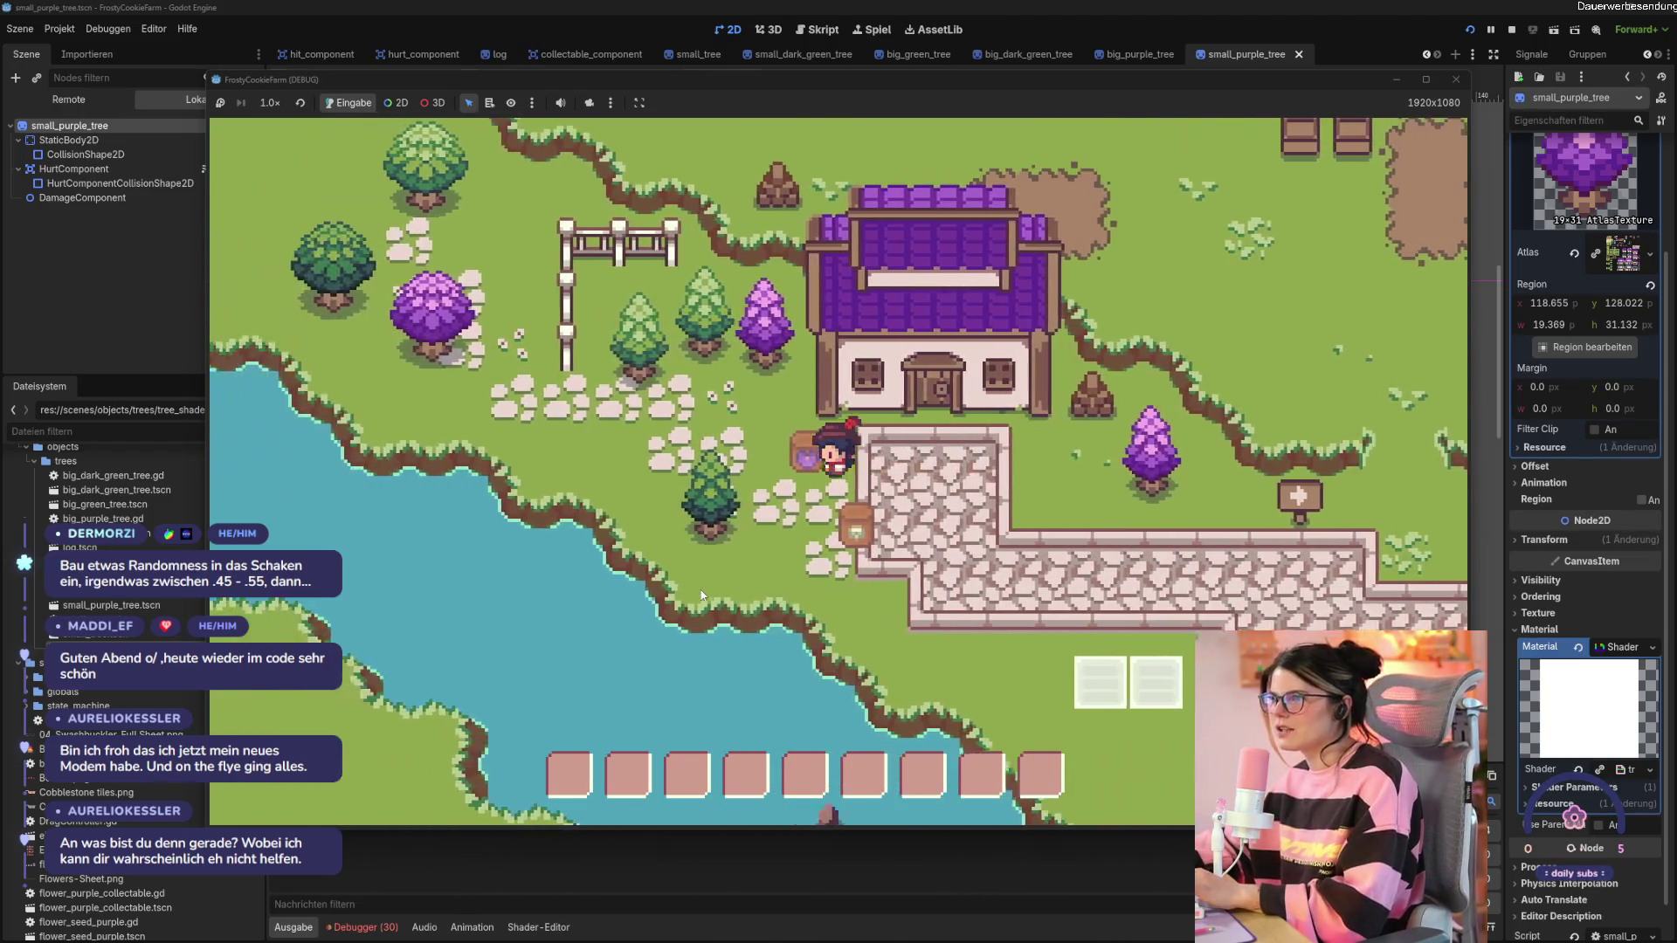
pyautogui.press('d')
# Attack the purple tree until it becomes a stump, then close the game.
pyautogui.press('space')
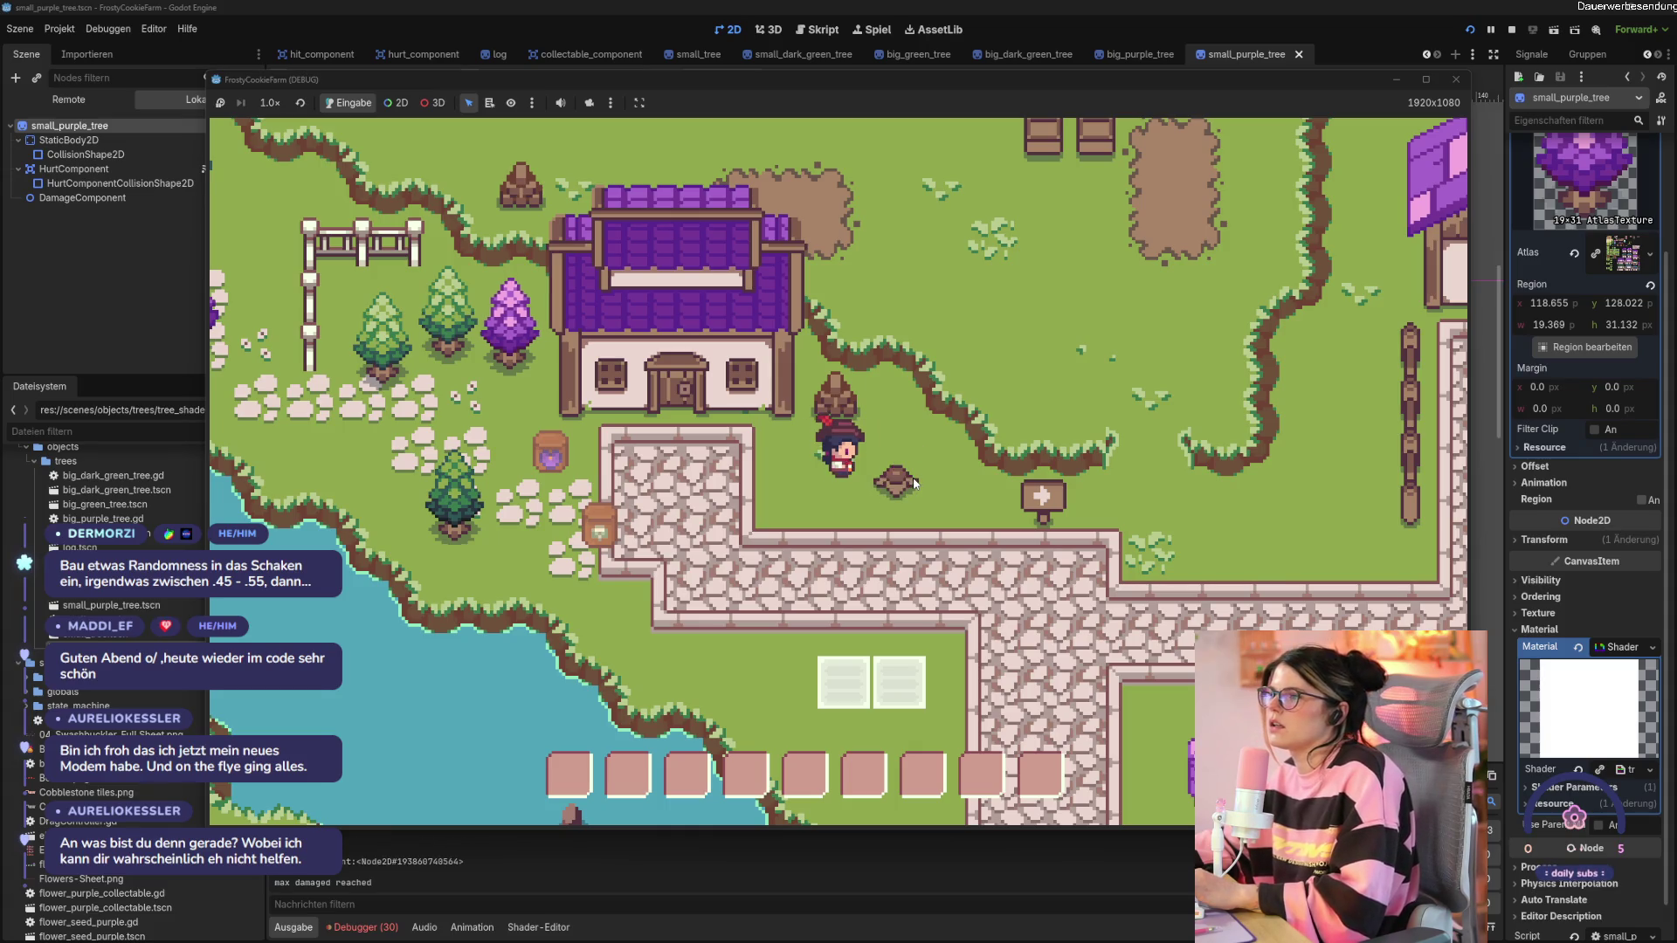
pyautogui.press('space')
pyautogui.press('Left')
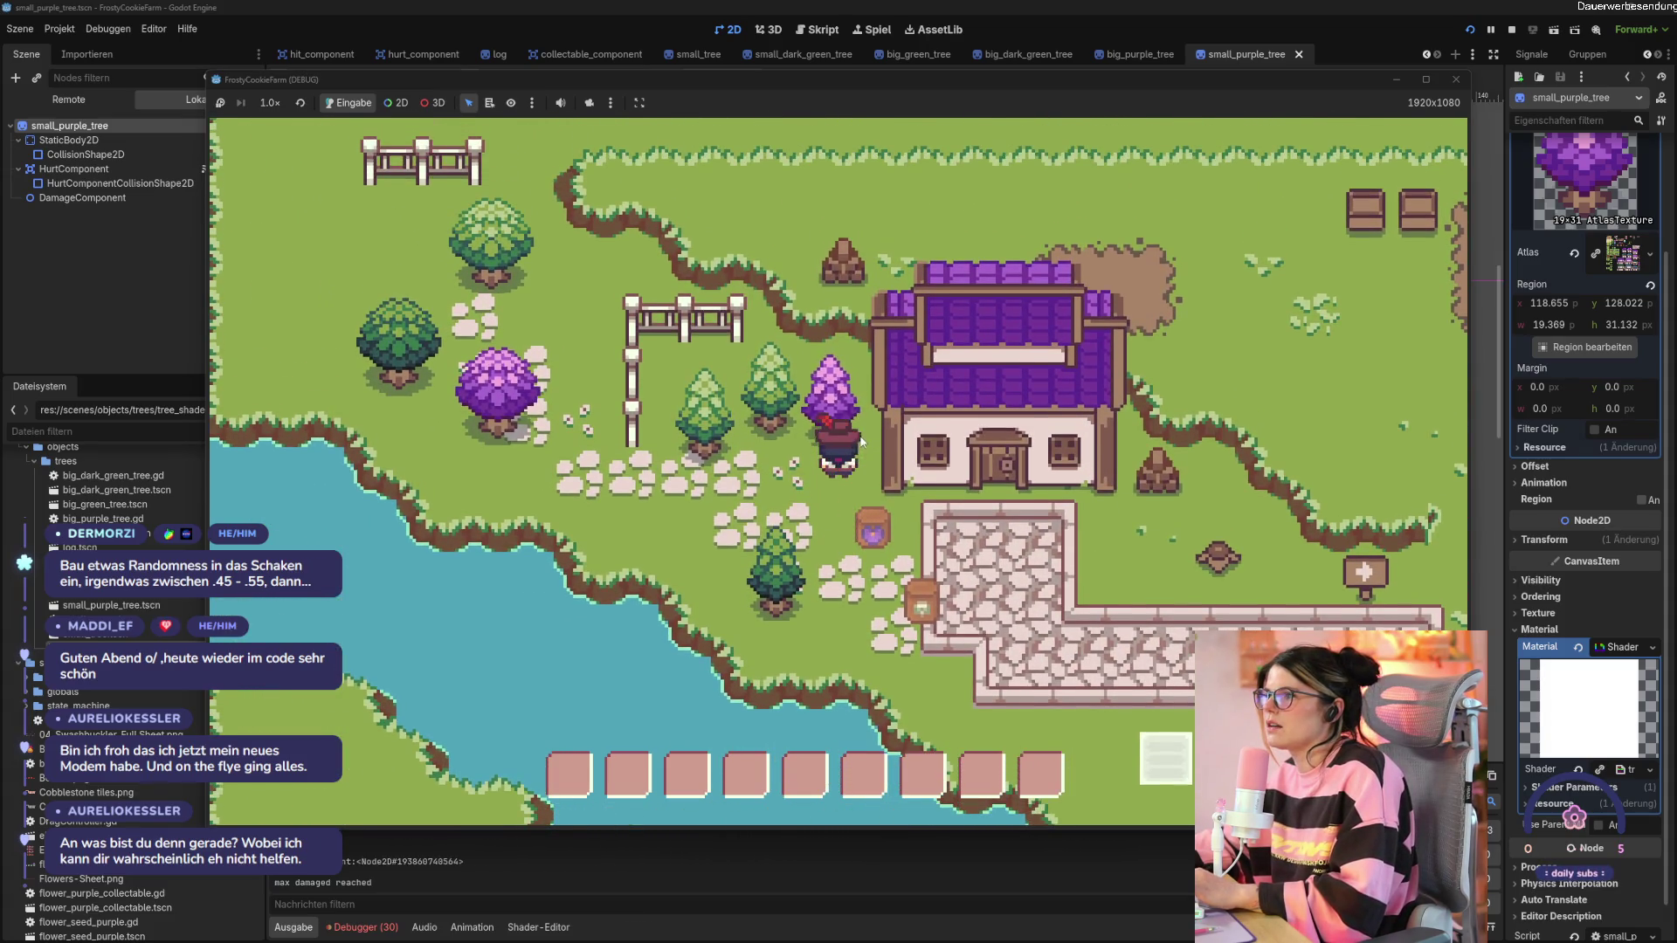
pyautogui.press('Up')
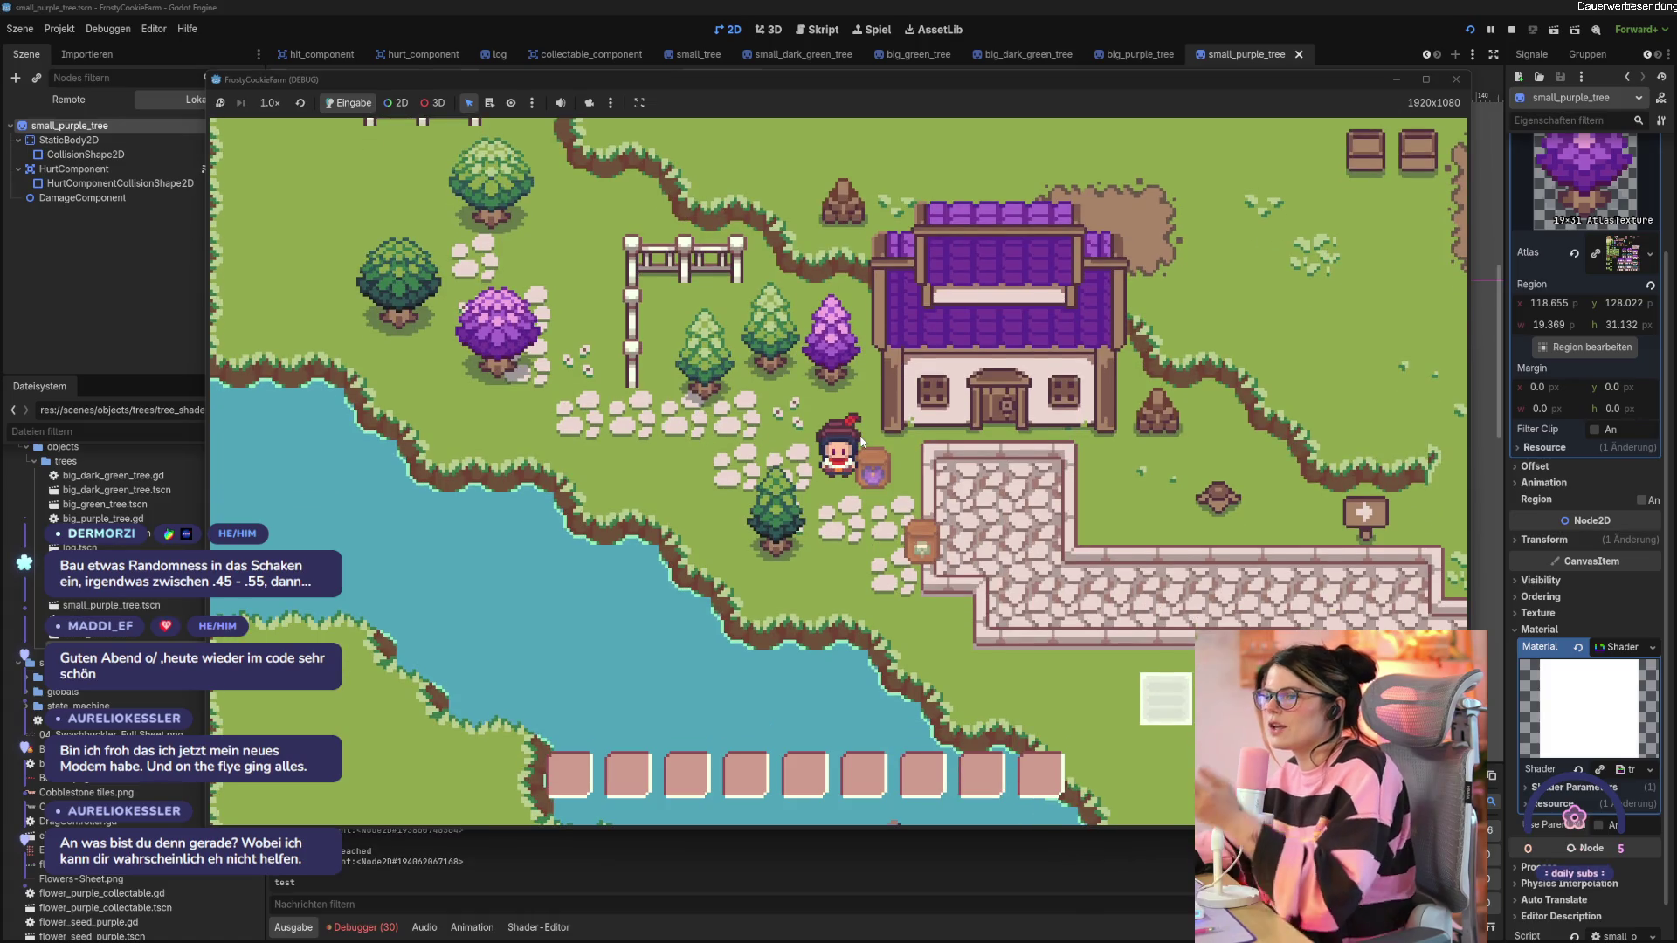
pyautogui.click(1454, 80)
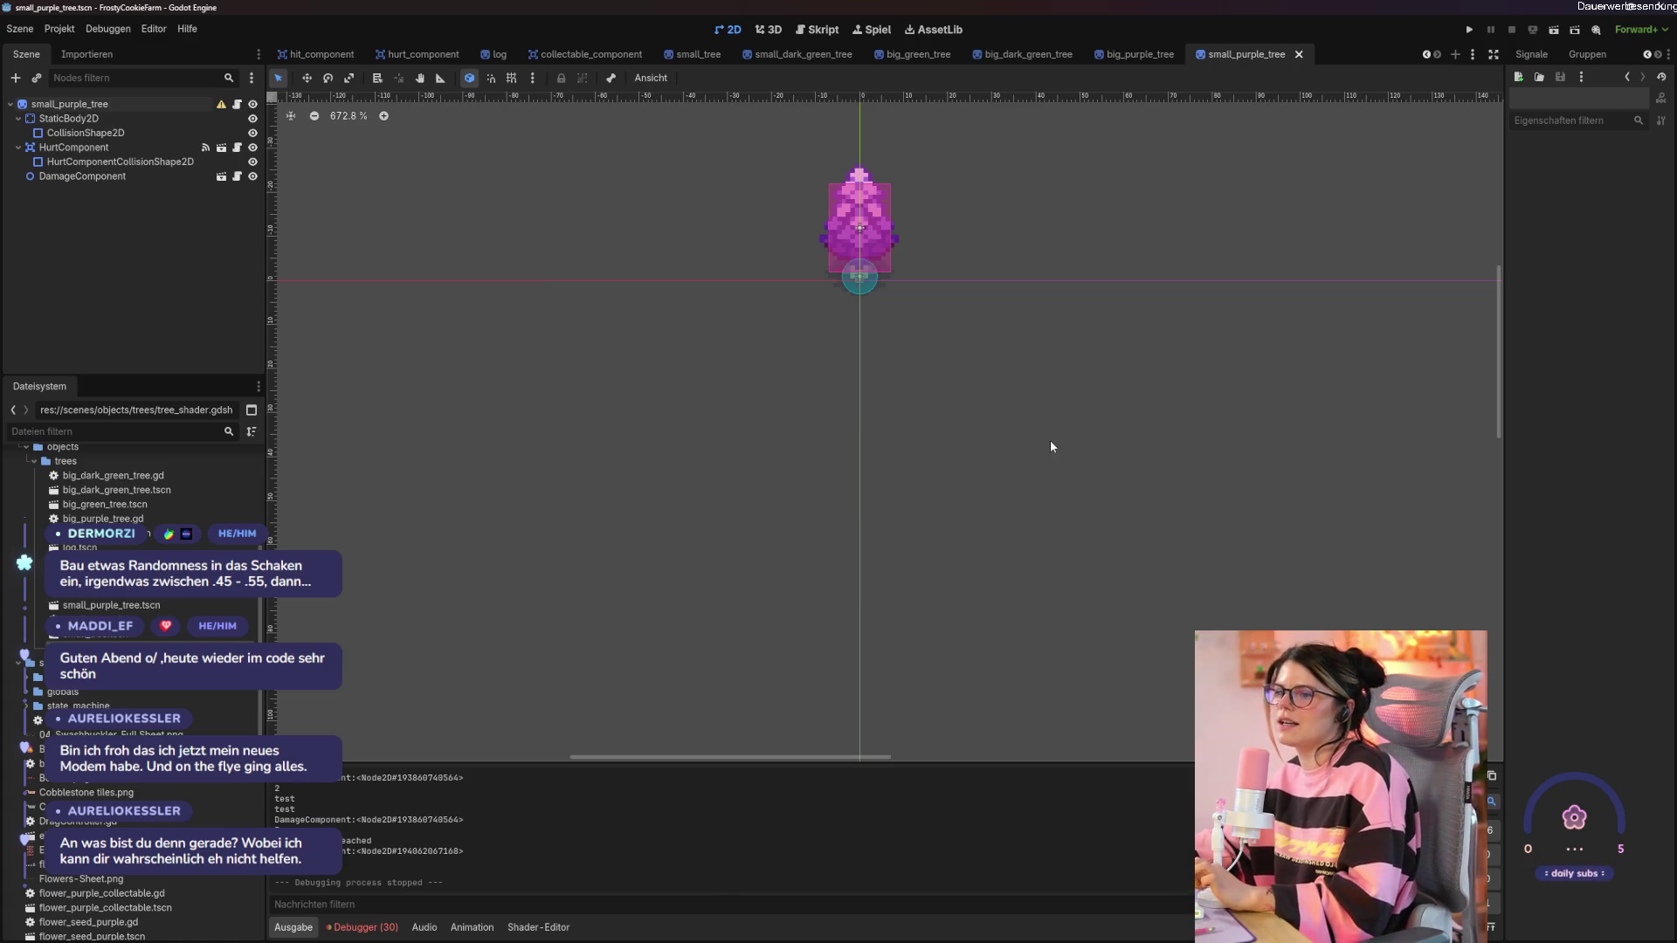
# Show the shader, select small_purple_tree, open its script at on_hurt, and scroll to Material.
pyautogui.click(538, 926)
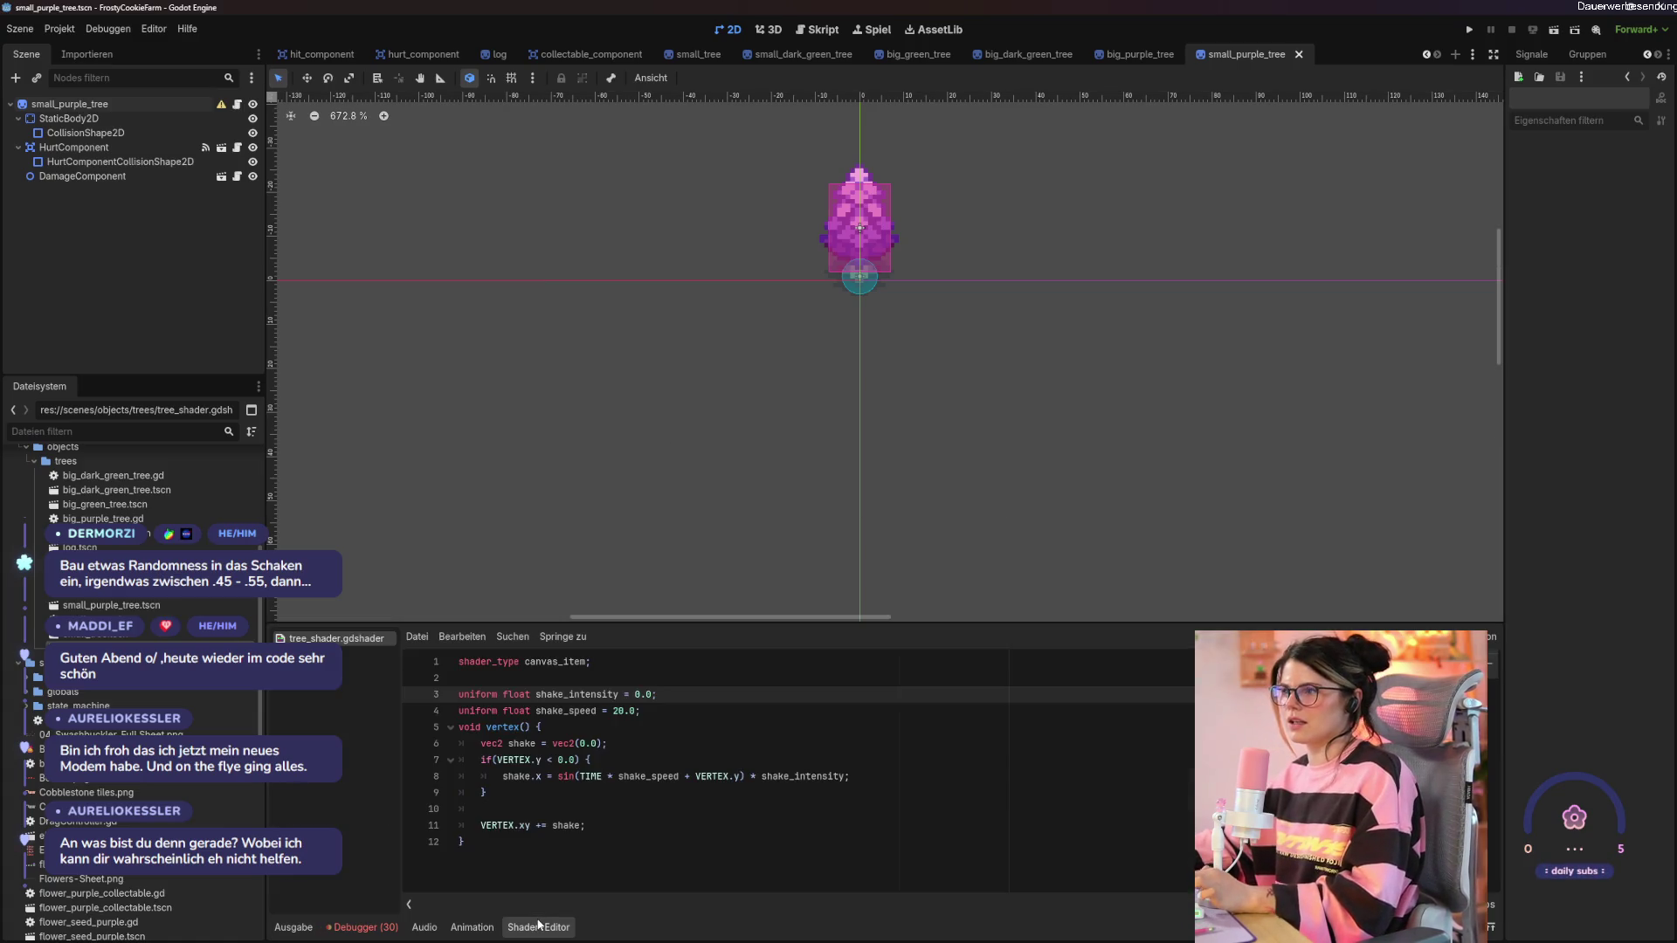
pyautogui.click(682, 749)
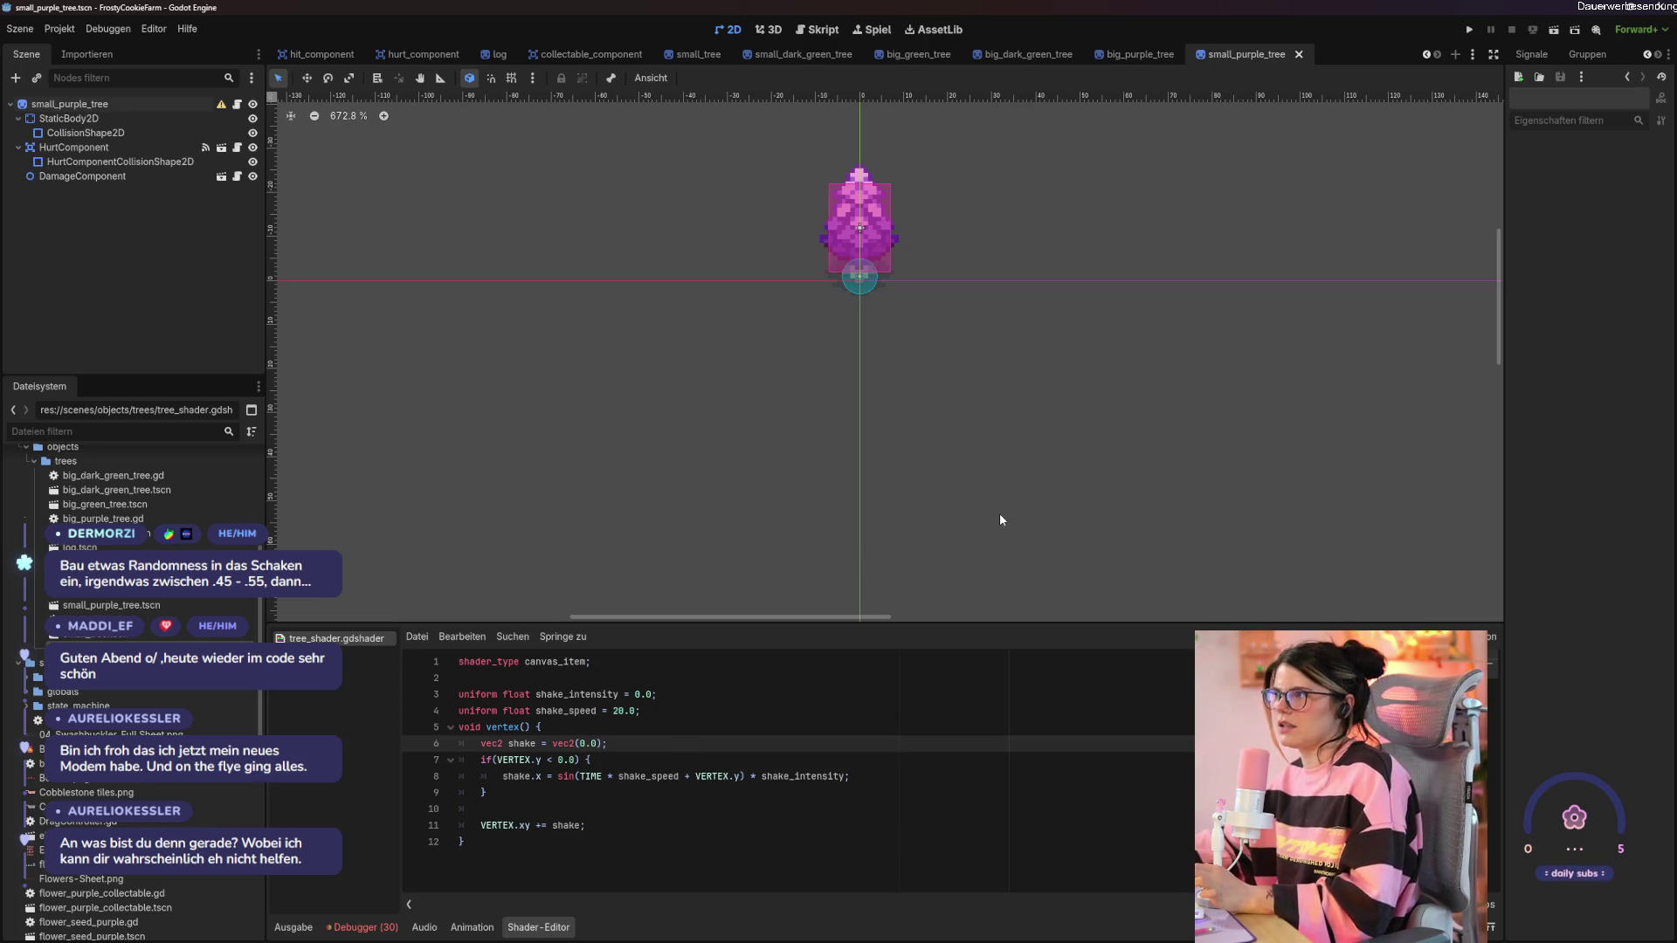
pyautogui.click(70, 104)
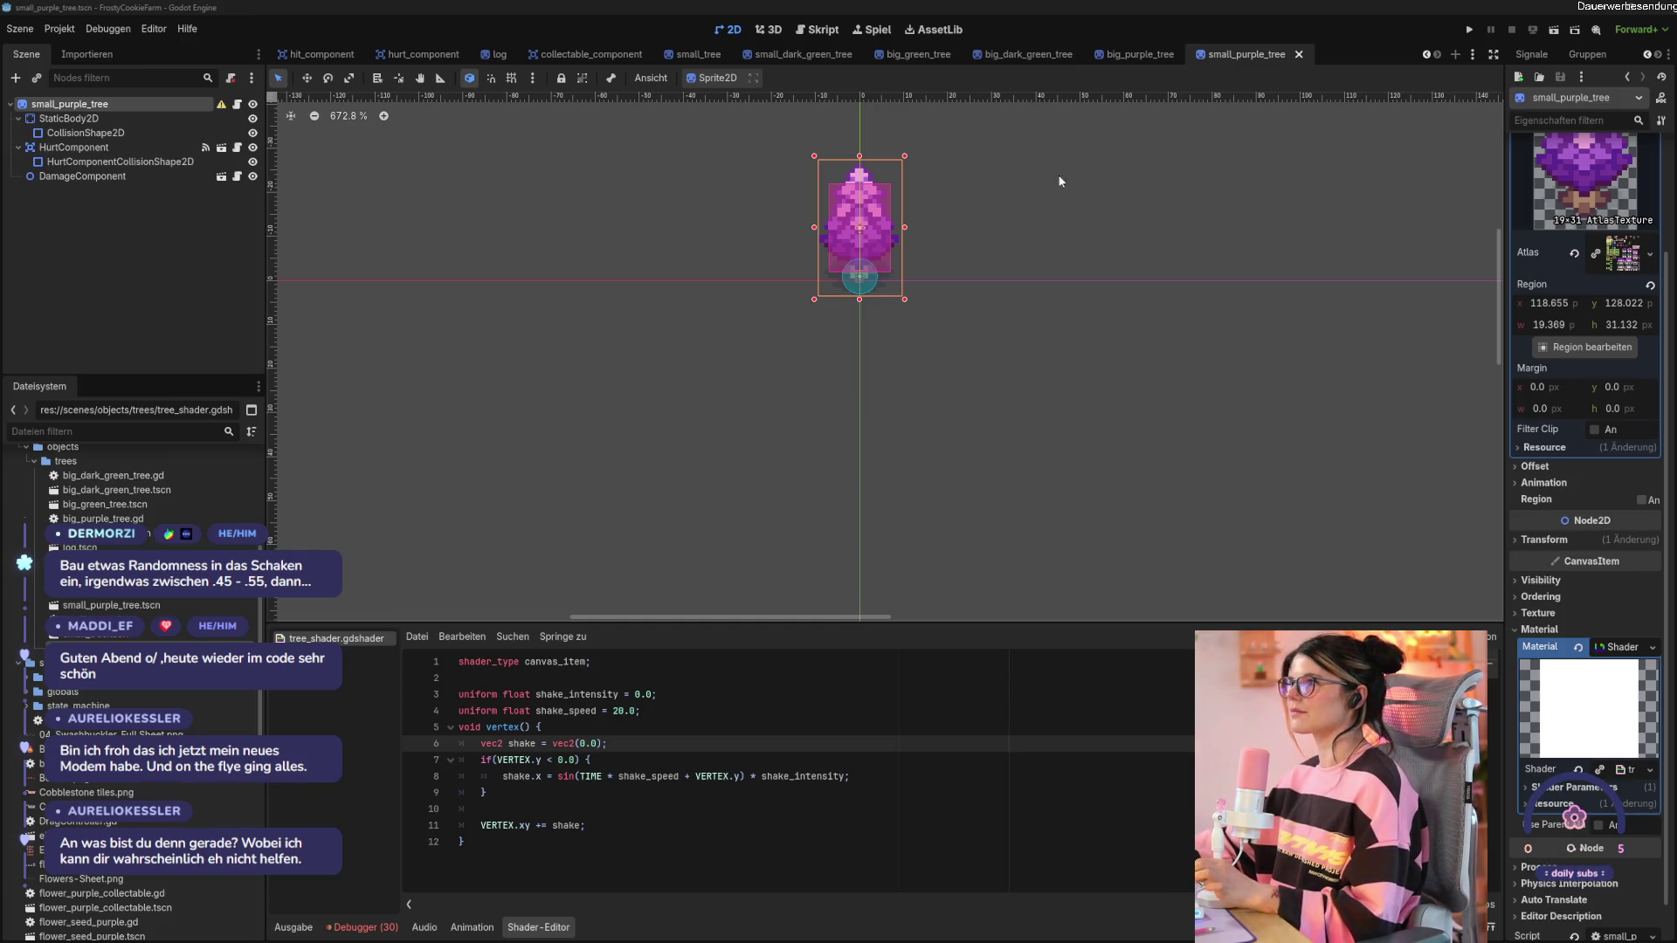
pyautogui.click(804, 30)
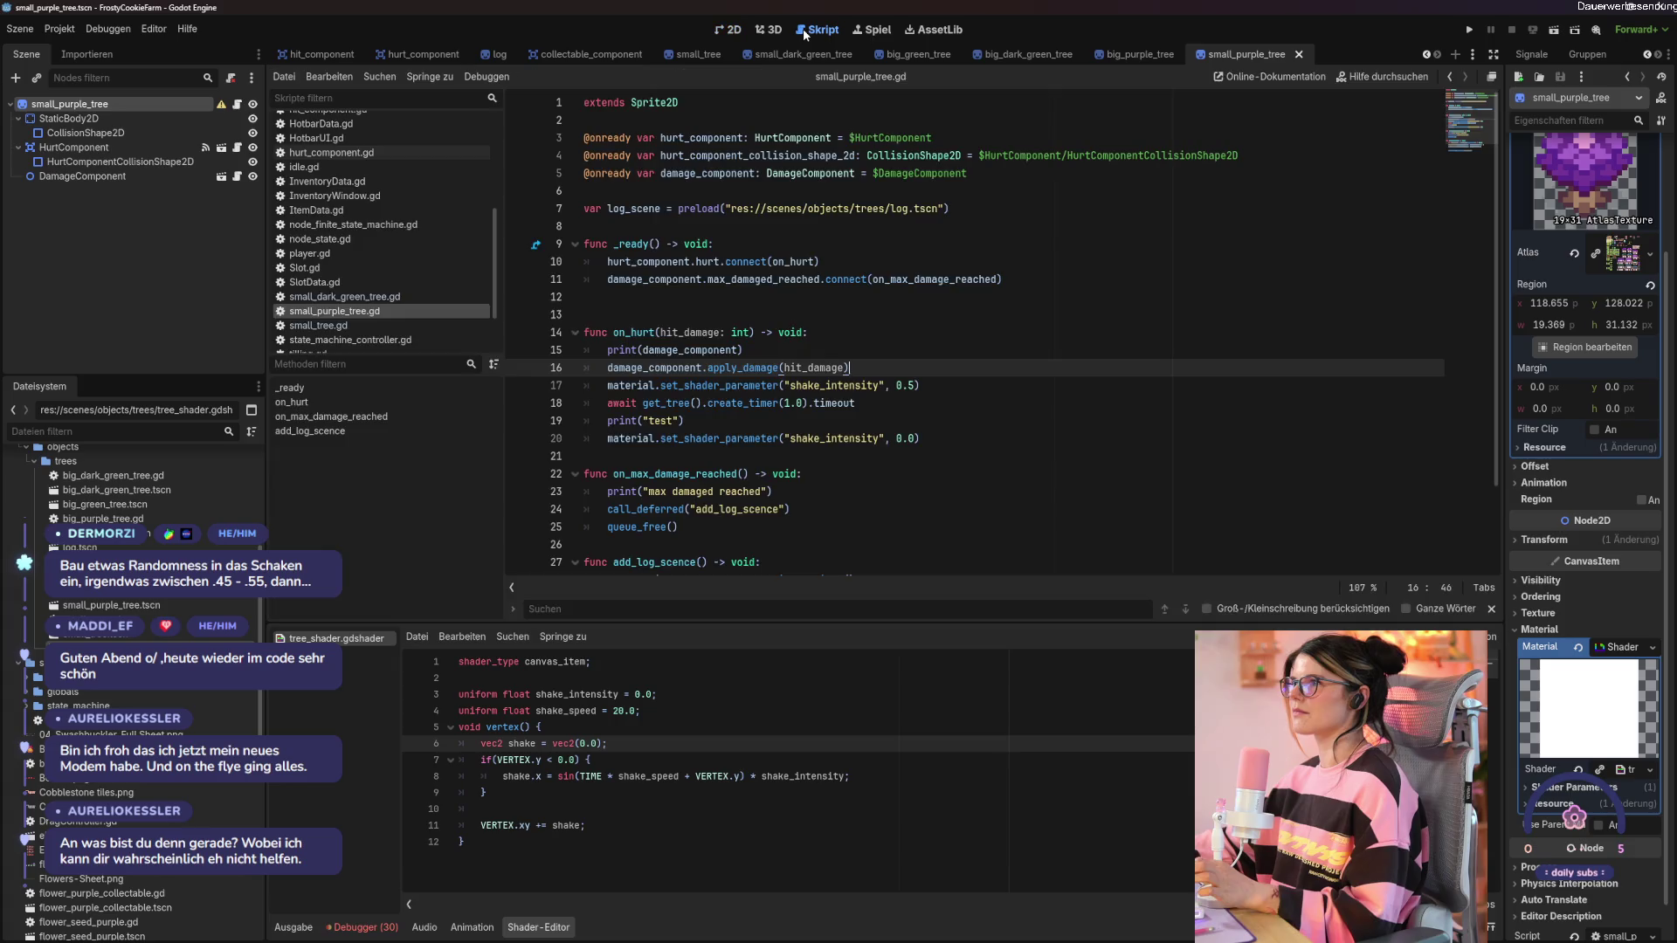
pyautogui.click(1057, 340)
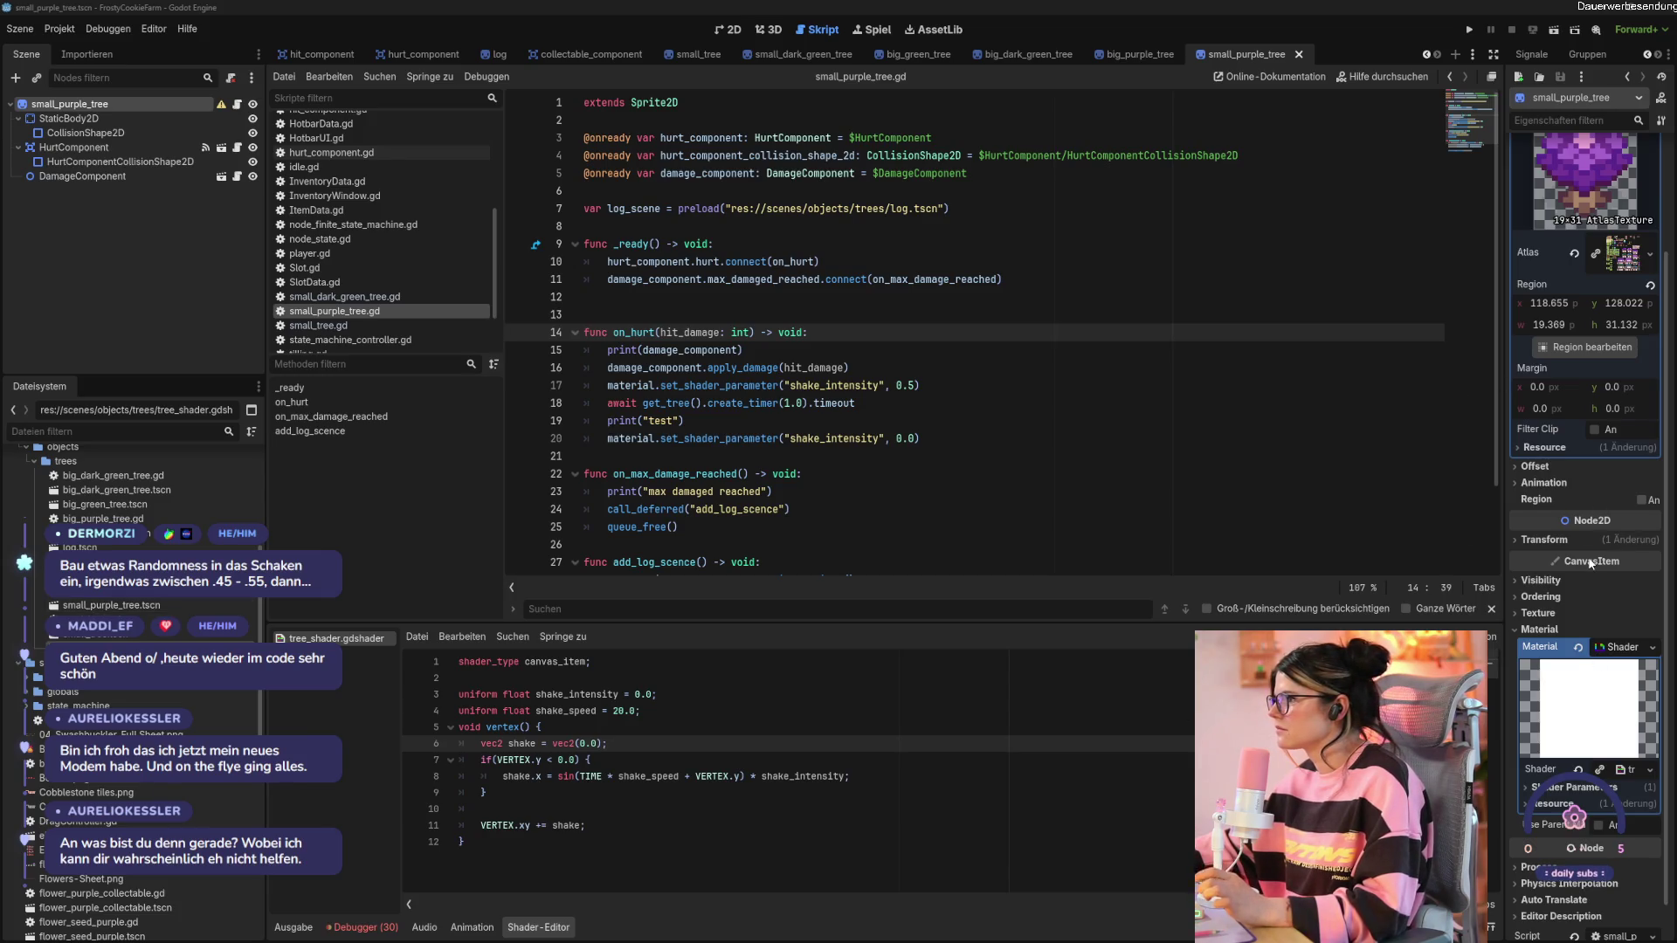
pyautogui.moveTo(1607, 561)
pyautogui.scroll(-1, 1629, 640)
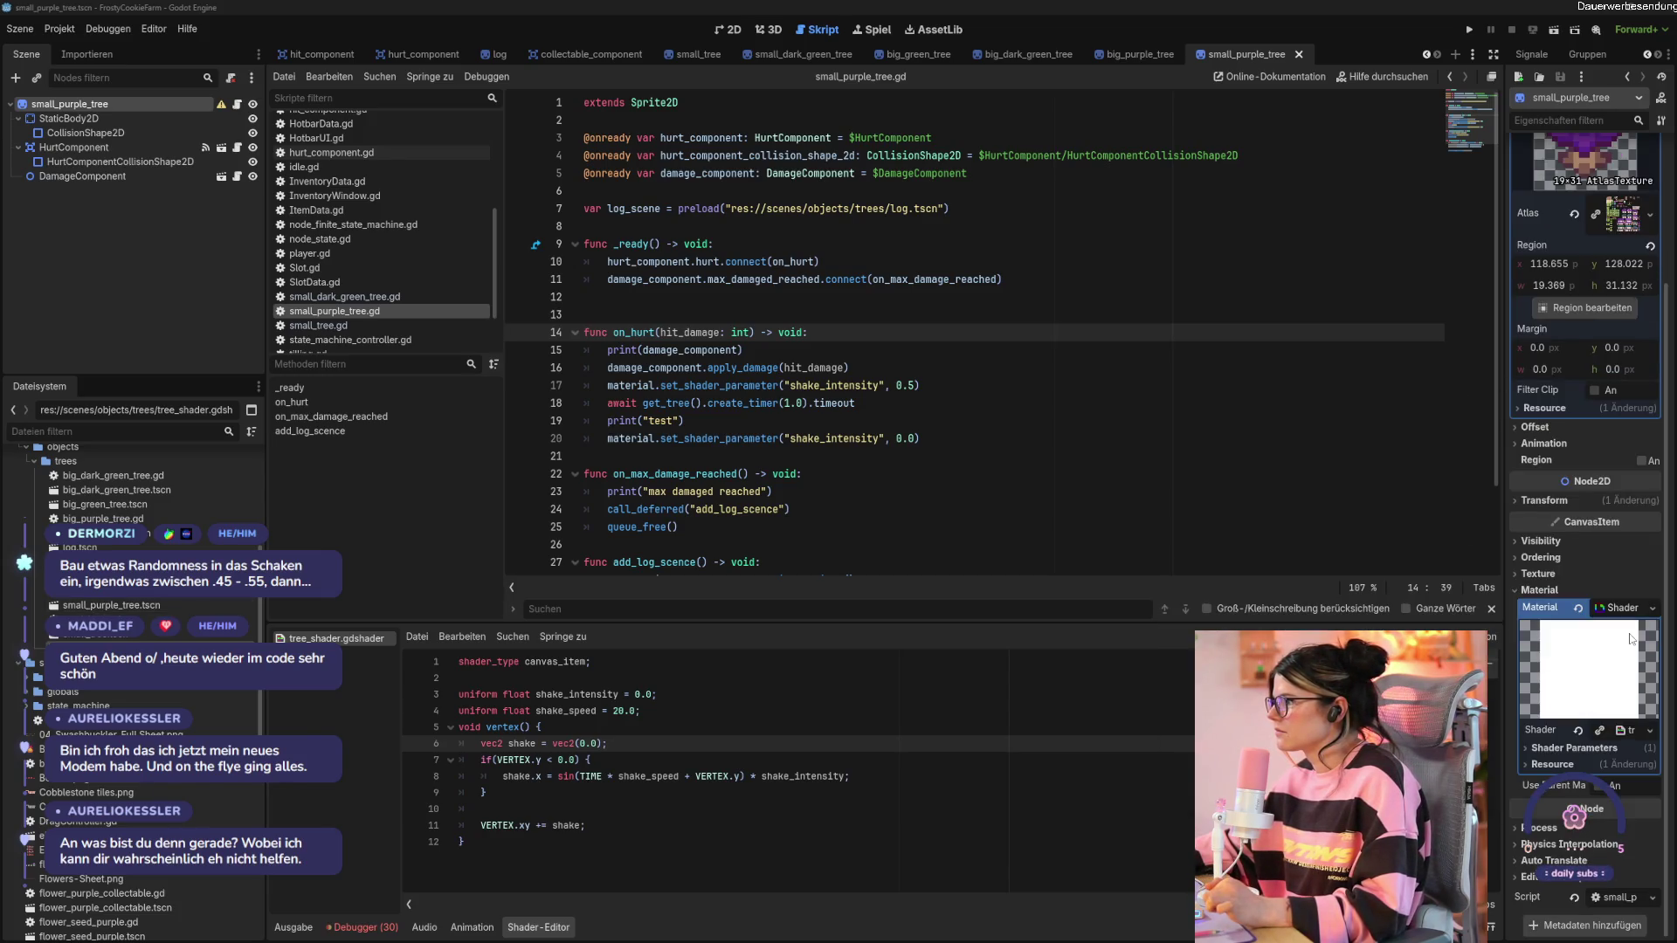